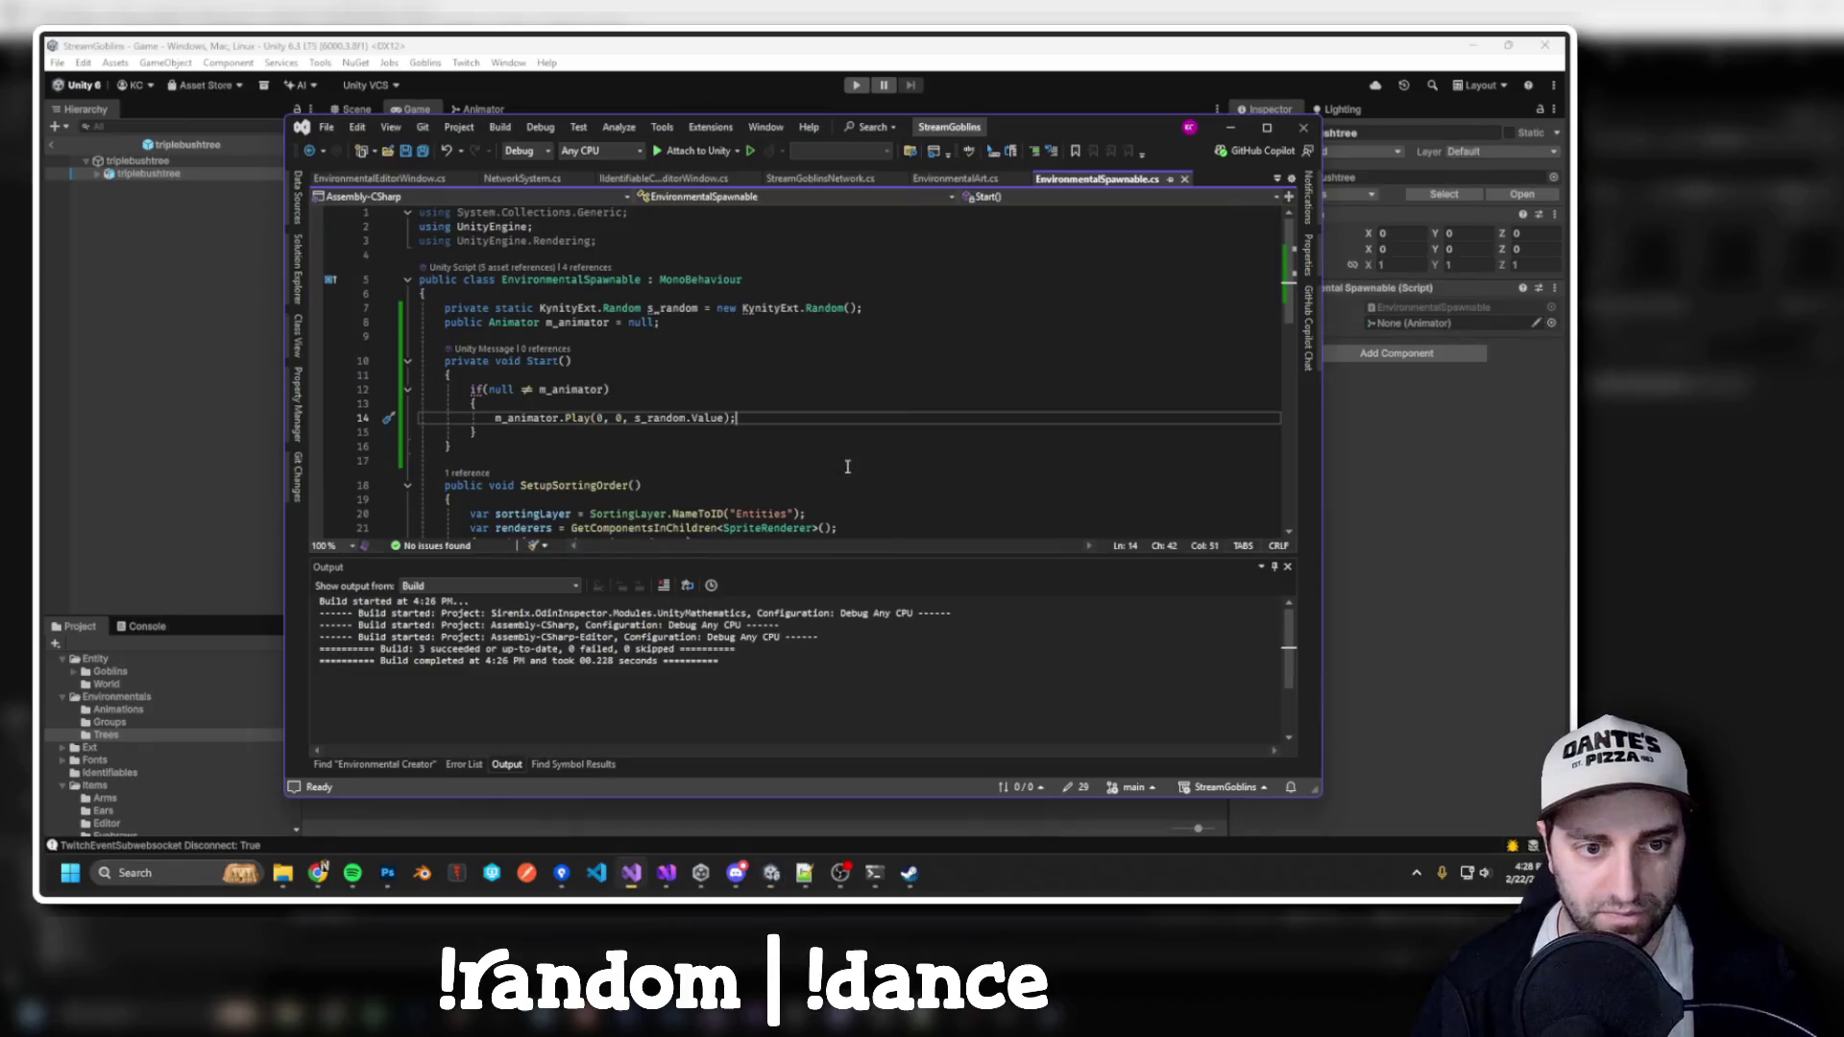
Open the EnvironmentalArt.cs script through the Ctrl+T code search
key("ctrl+t")
type("EnvironmentalArt")
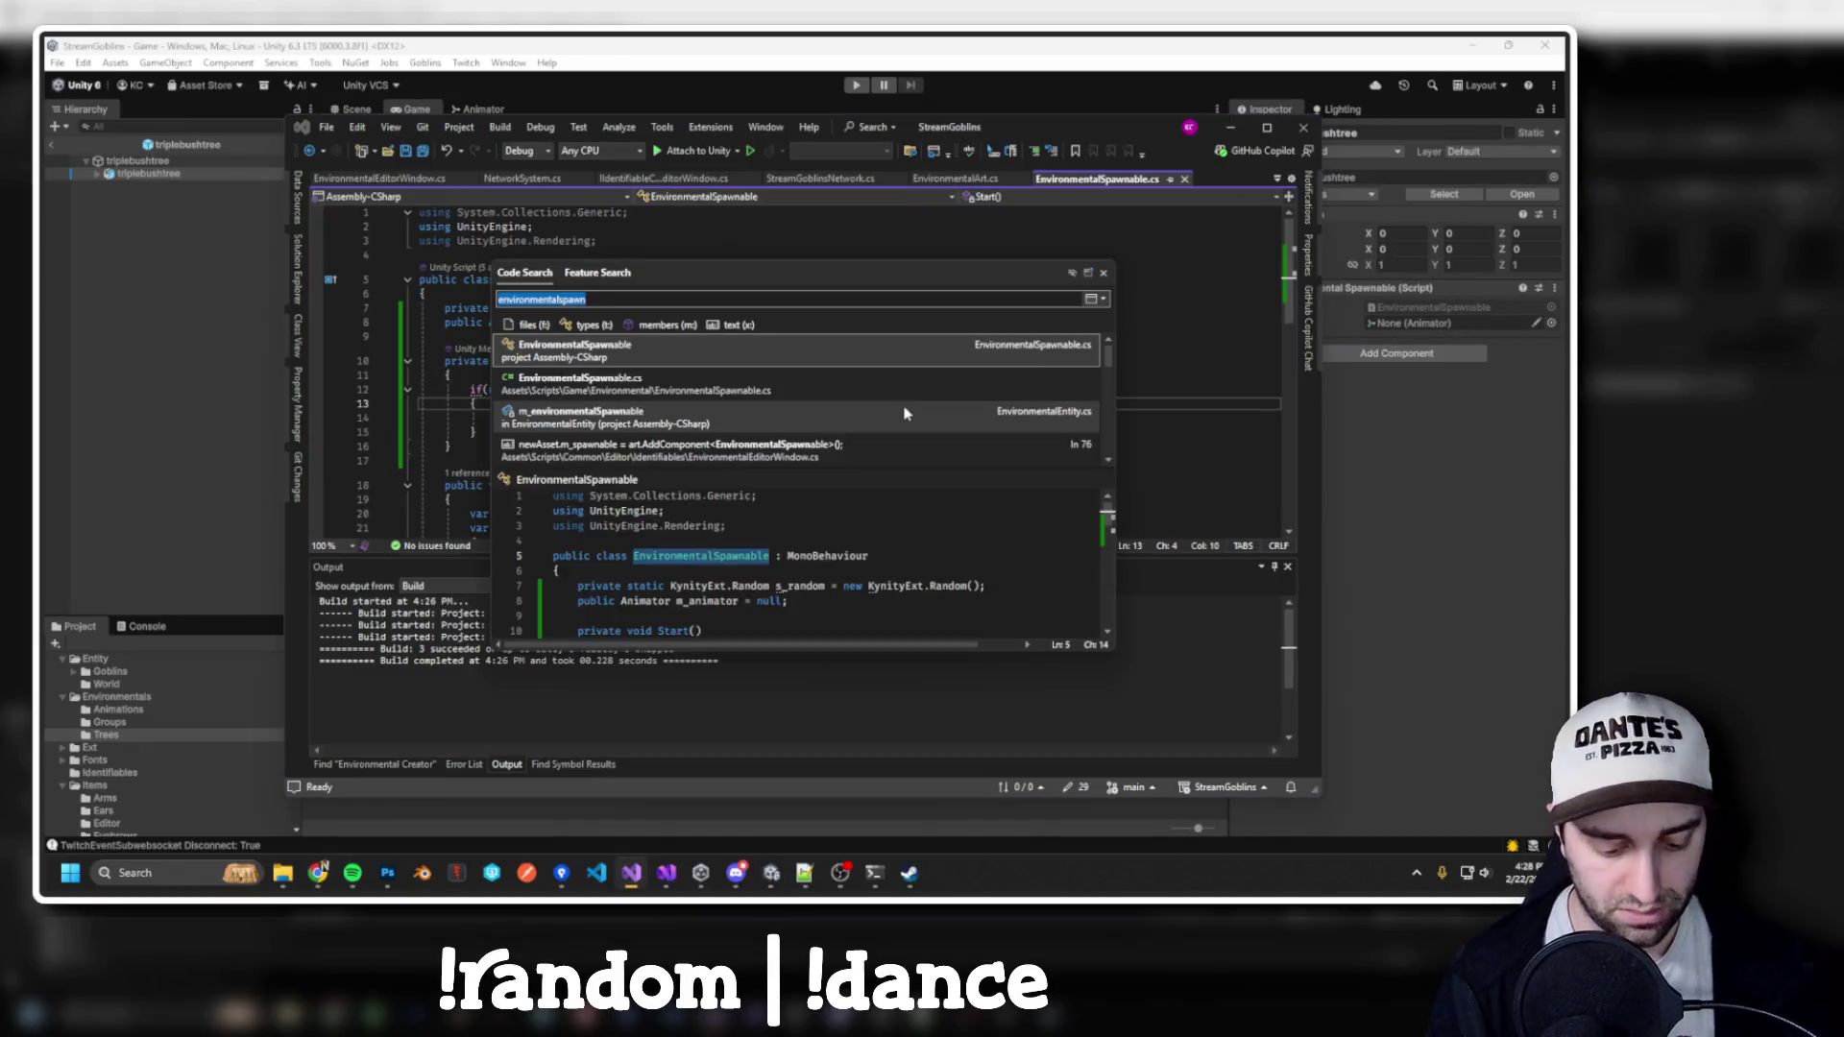
key("Return")
Add 'public Animation m_idleAnimation = null;' after m_shadowSize and build the solution
left_click(817, 323)
key("Return")
type("public ")
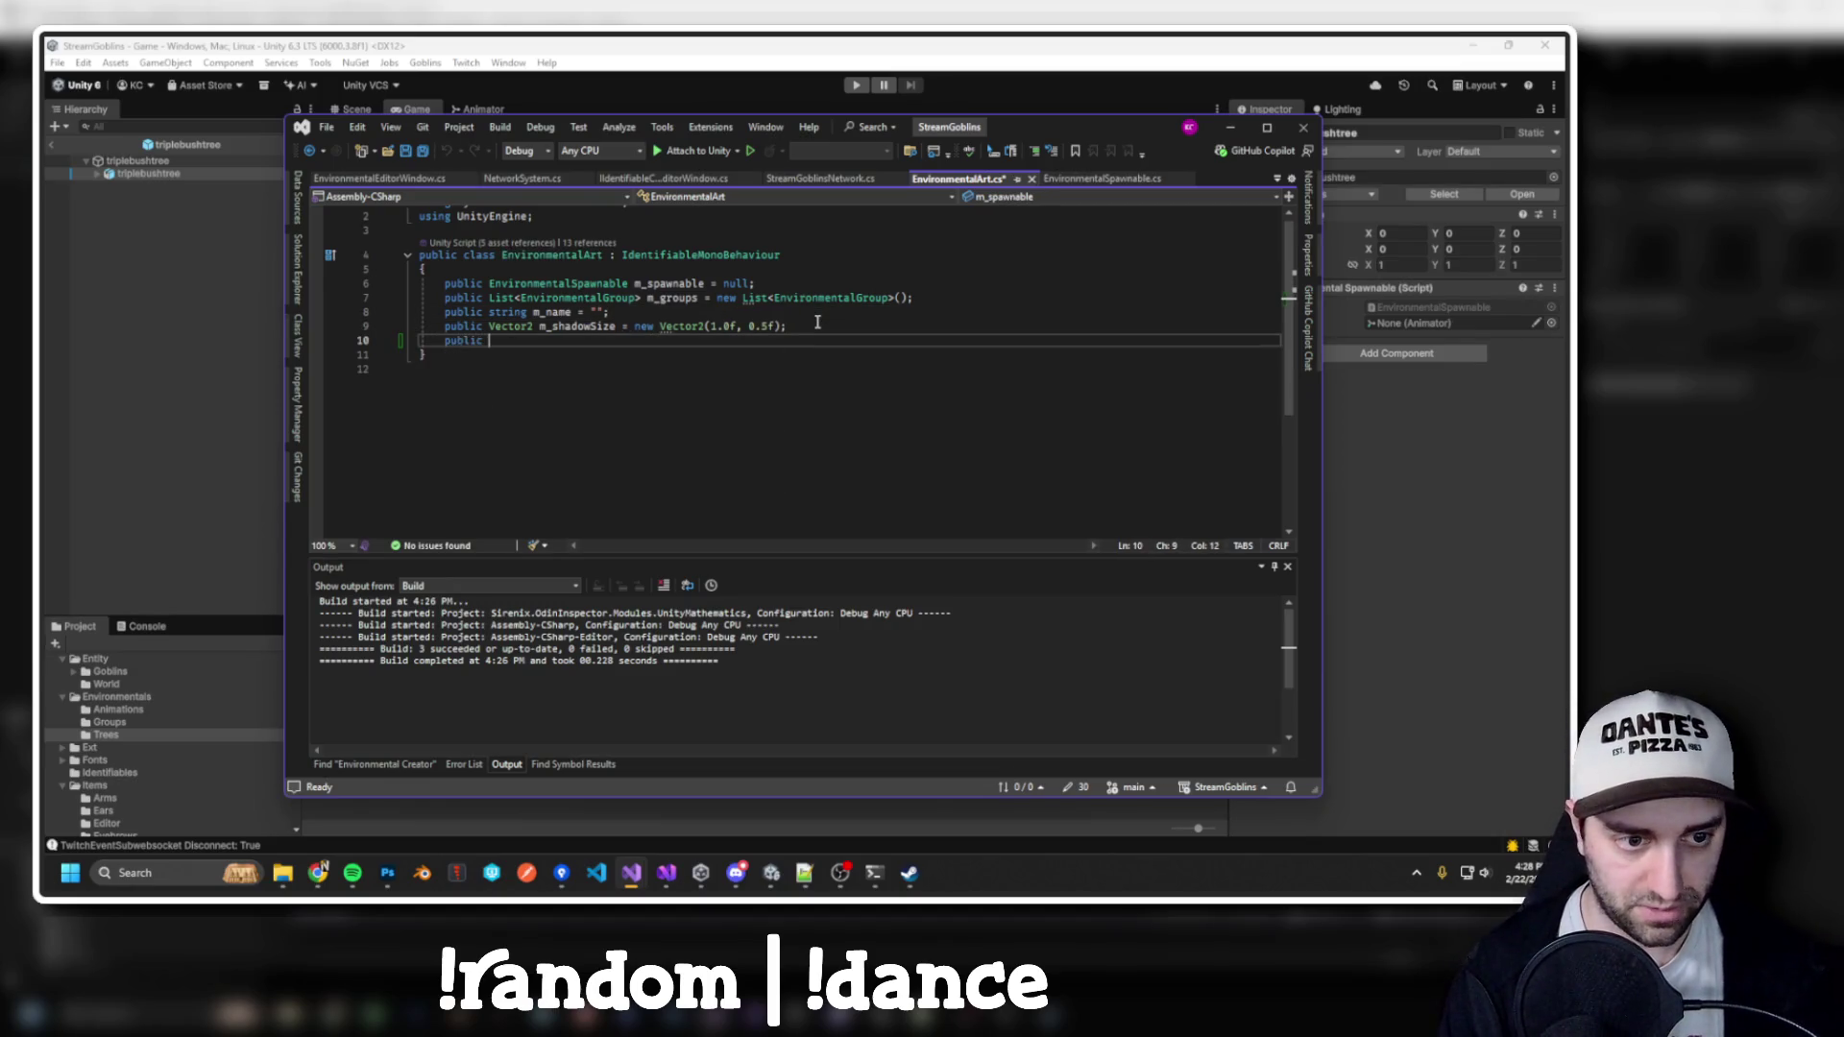
type("Animation ")
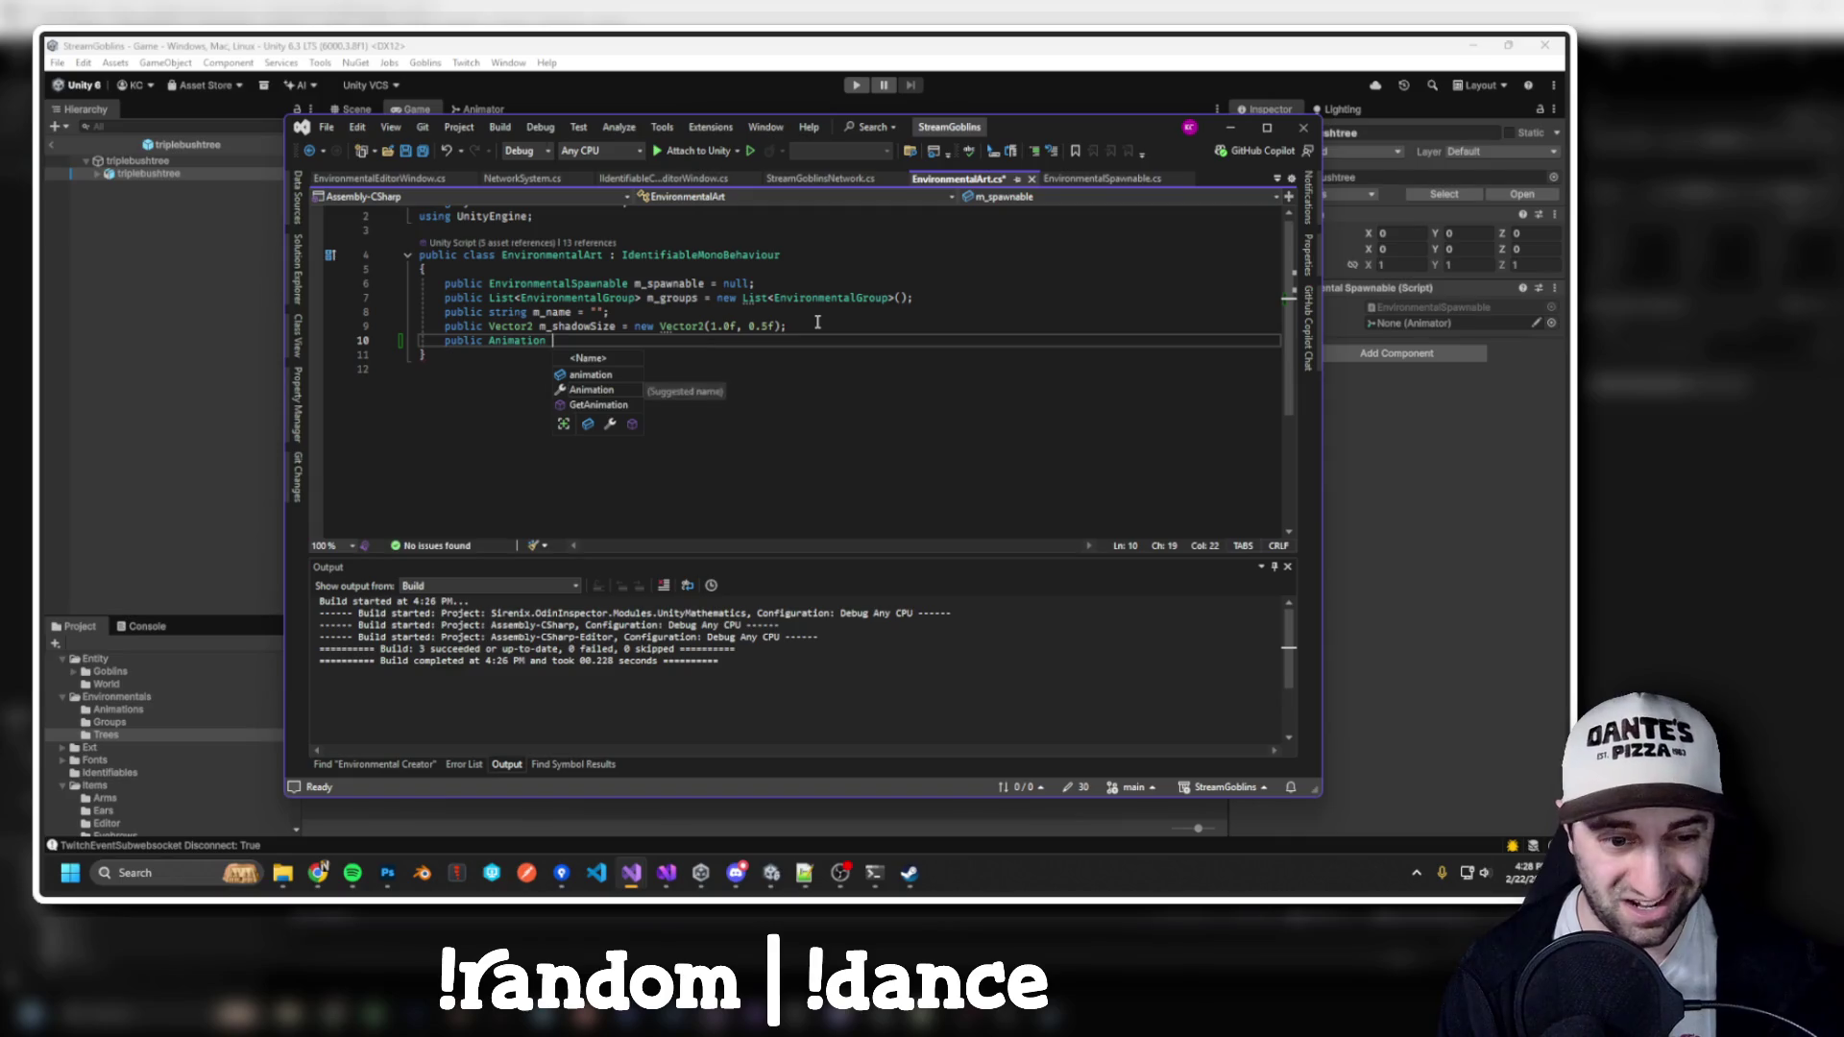
type("m_breat")
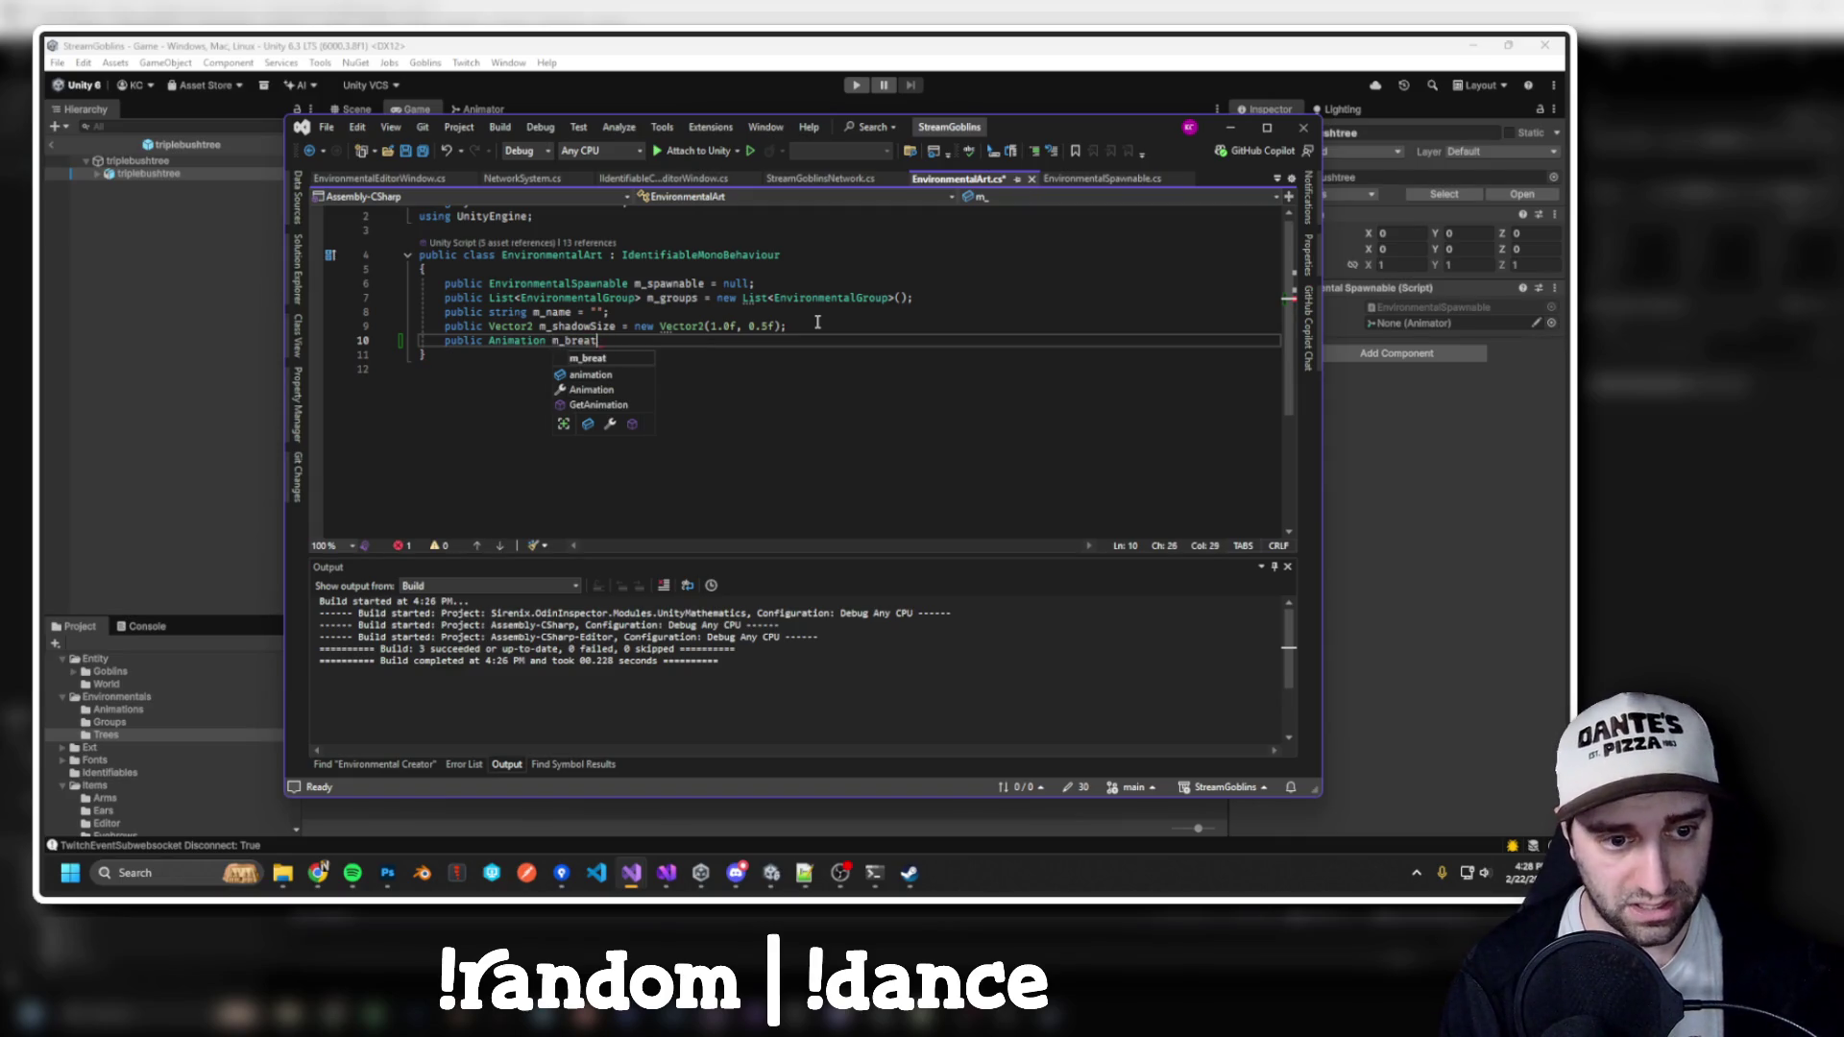
type("nimation = null;")
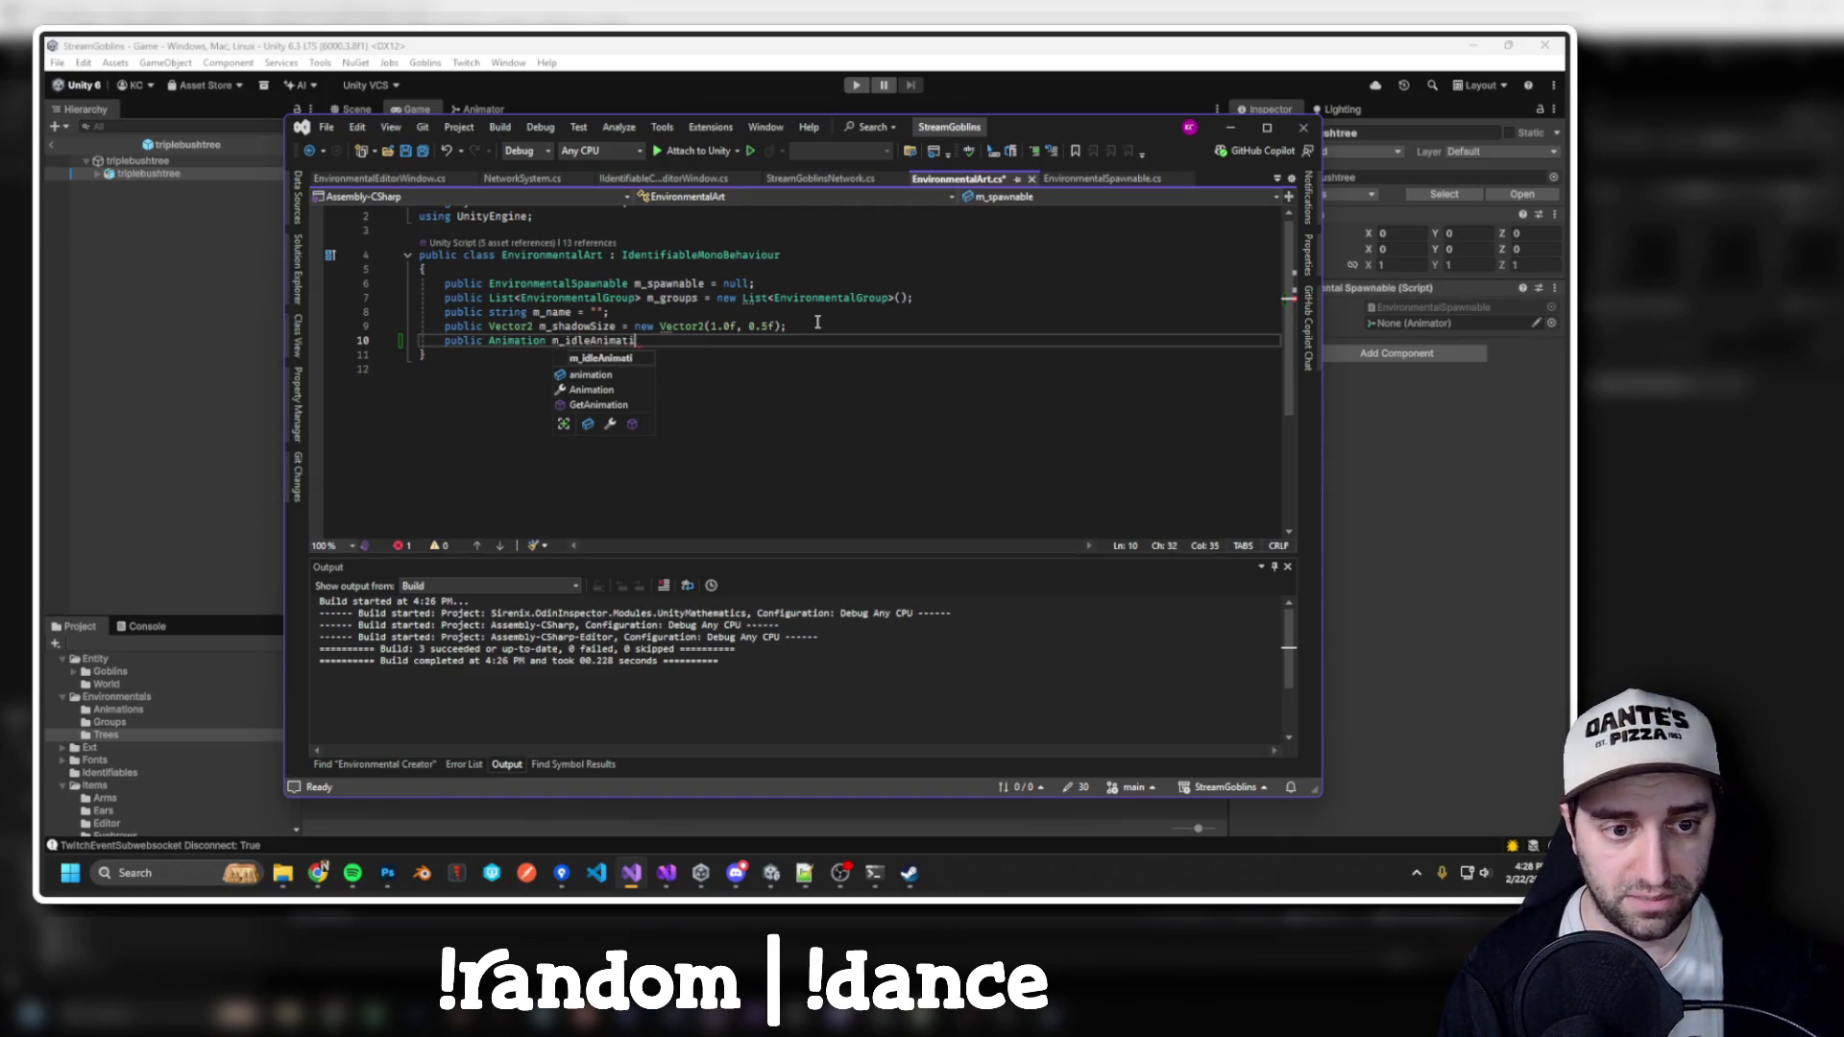
key("Return")
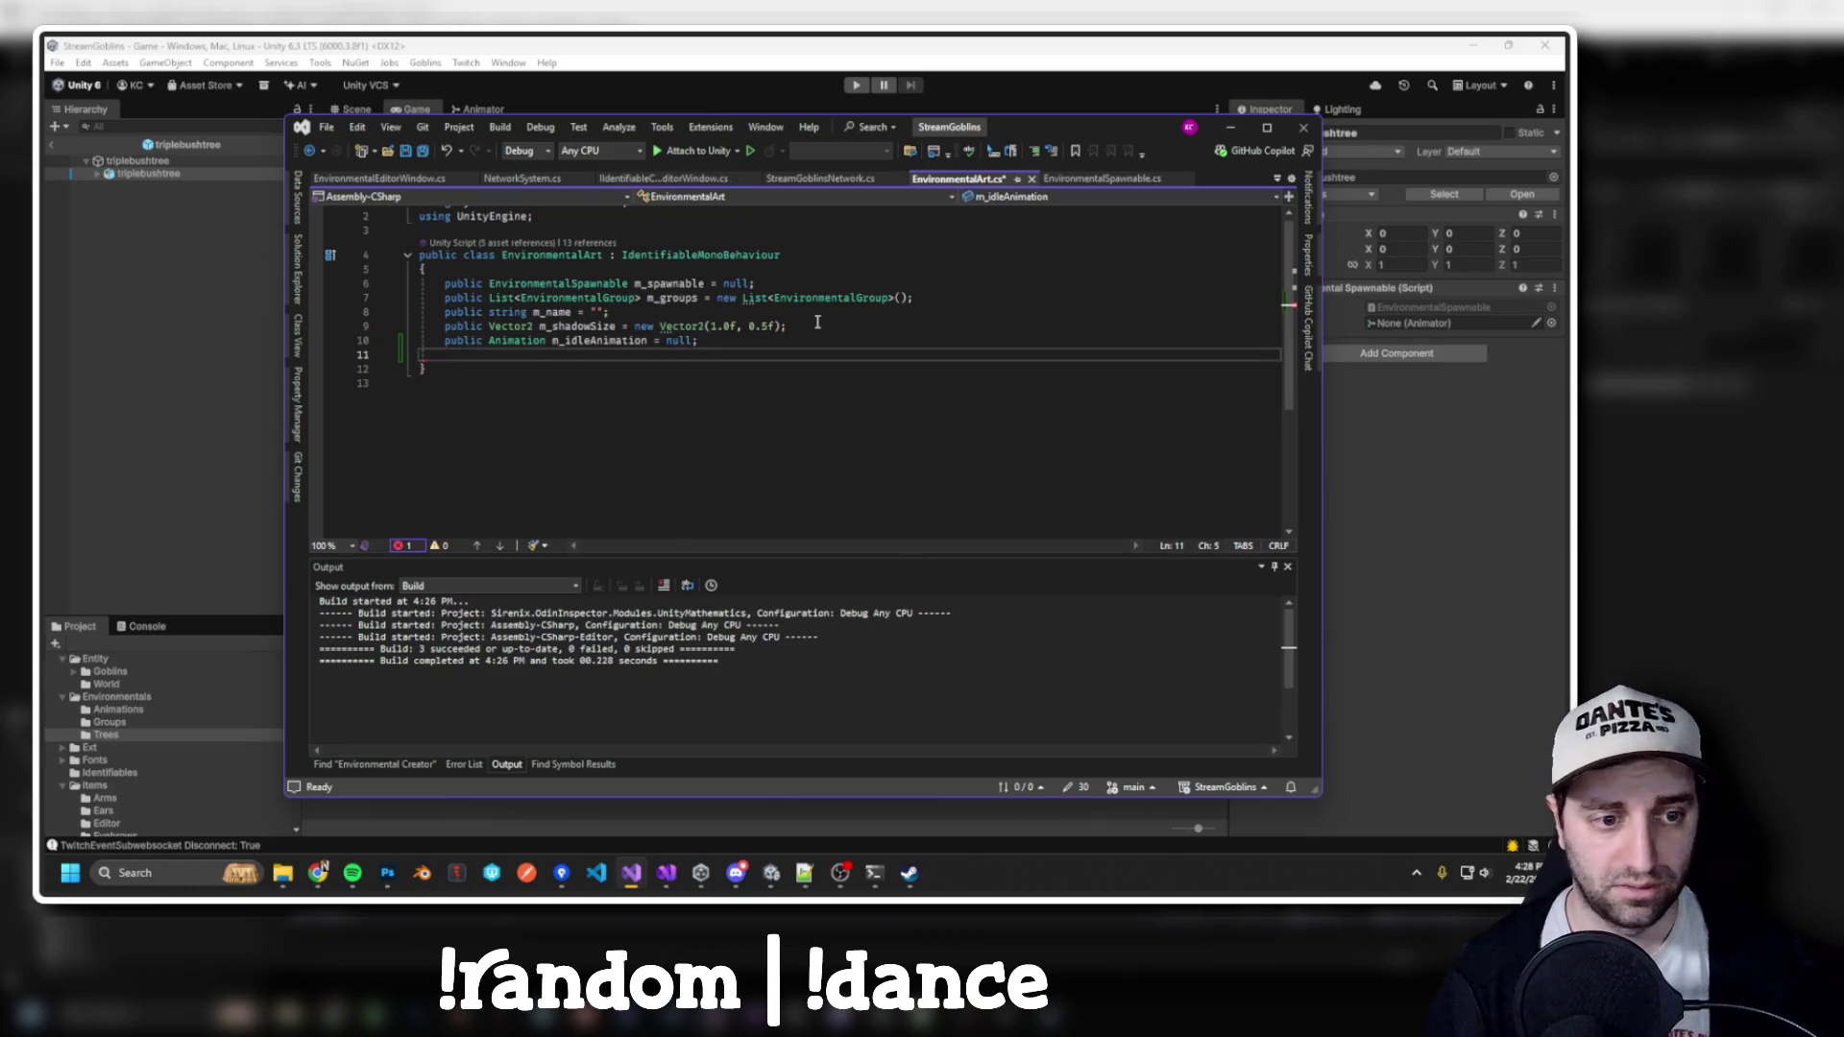
key("BackSpace")
key("ctrl+shift+b")
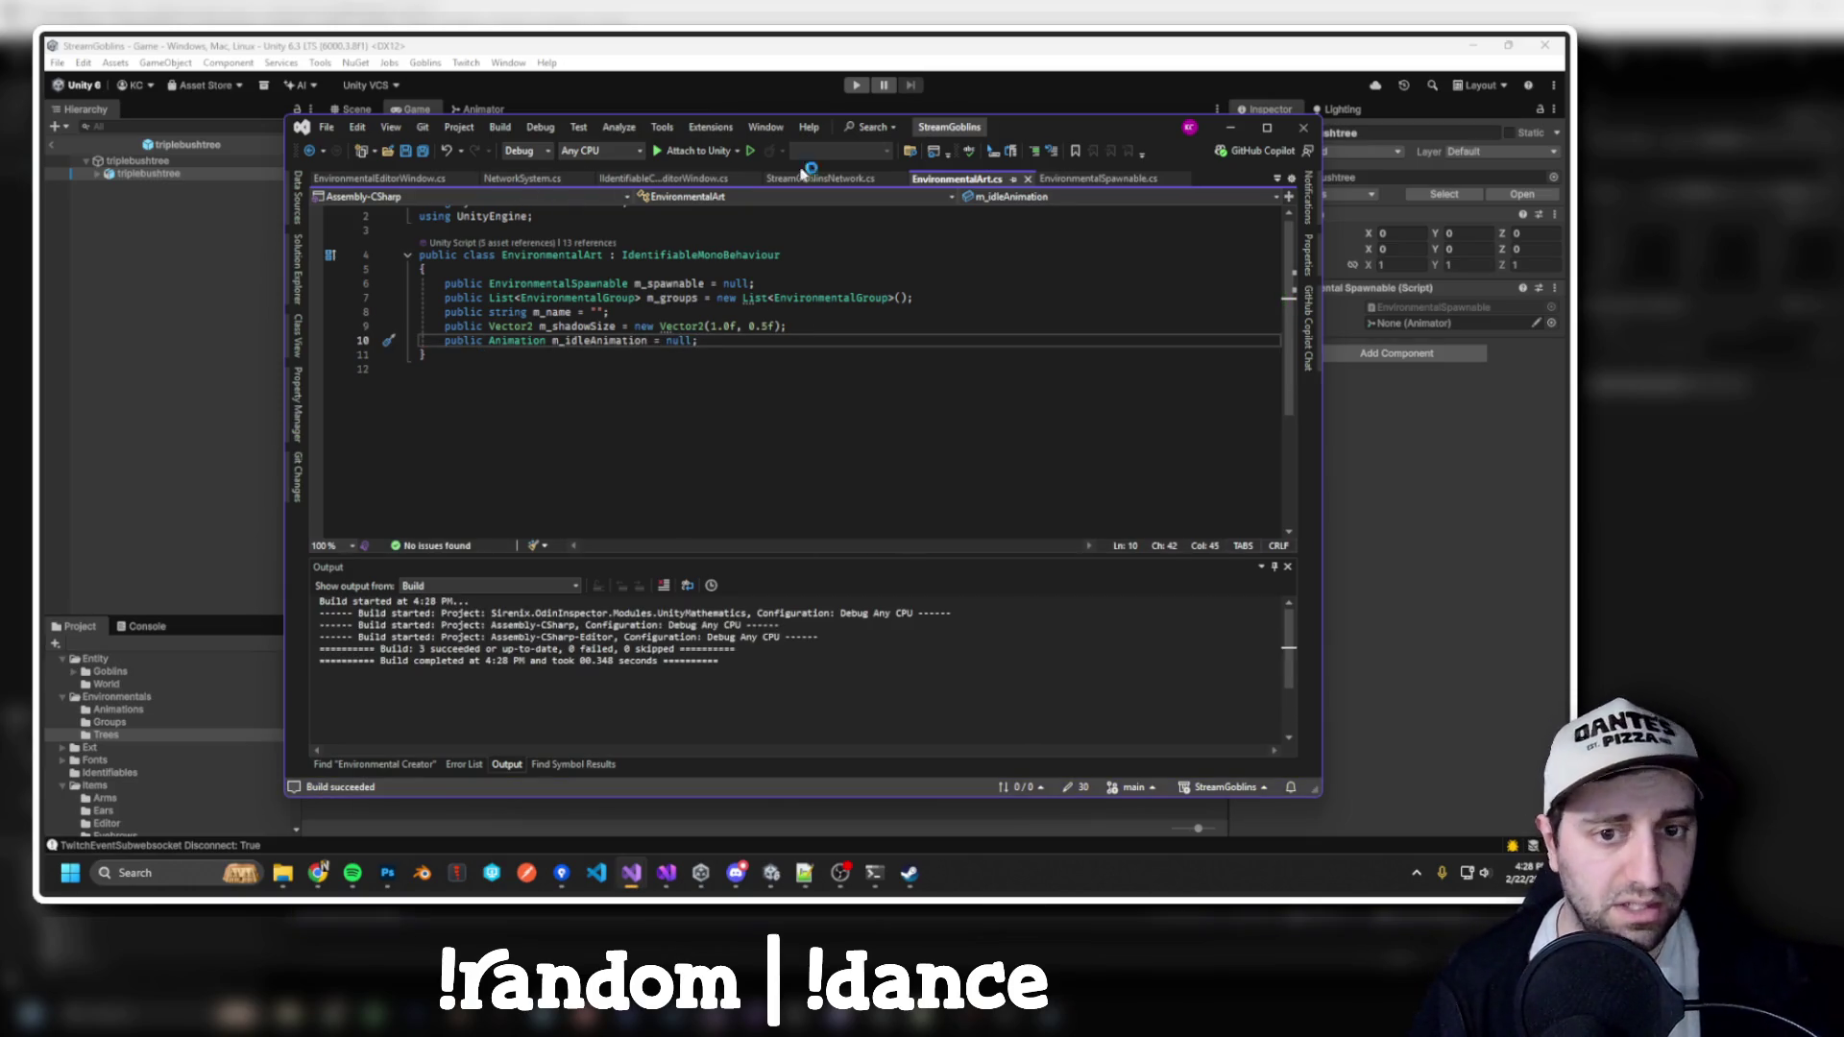
left_click(1115, 182)
Inspect the IdentifiableMonoBehaviour base class definition, then return to EnvironmentalArt
key("ctrl+Tab")
left_click(673, 254)
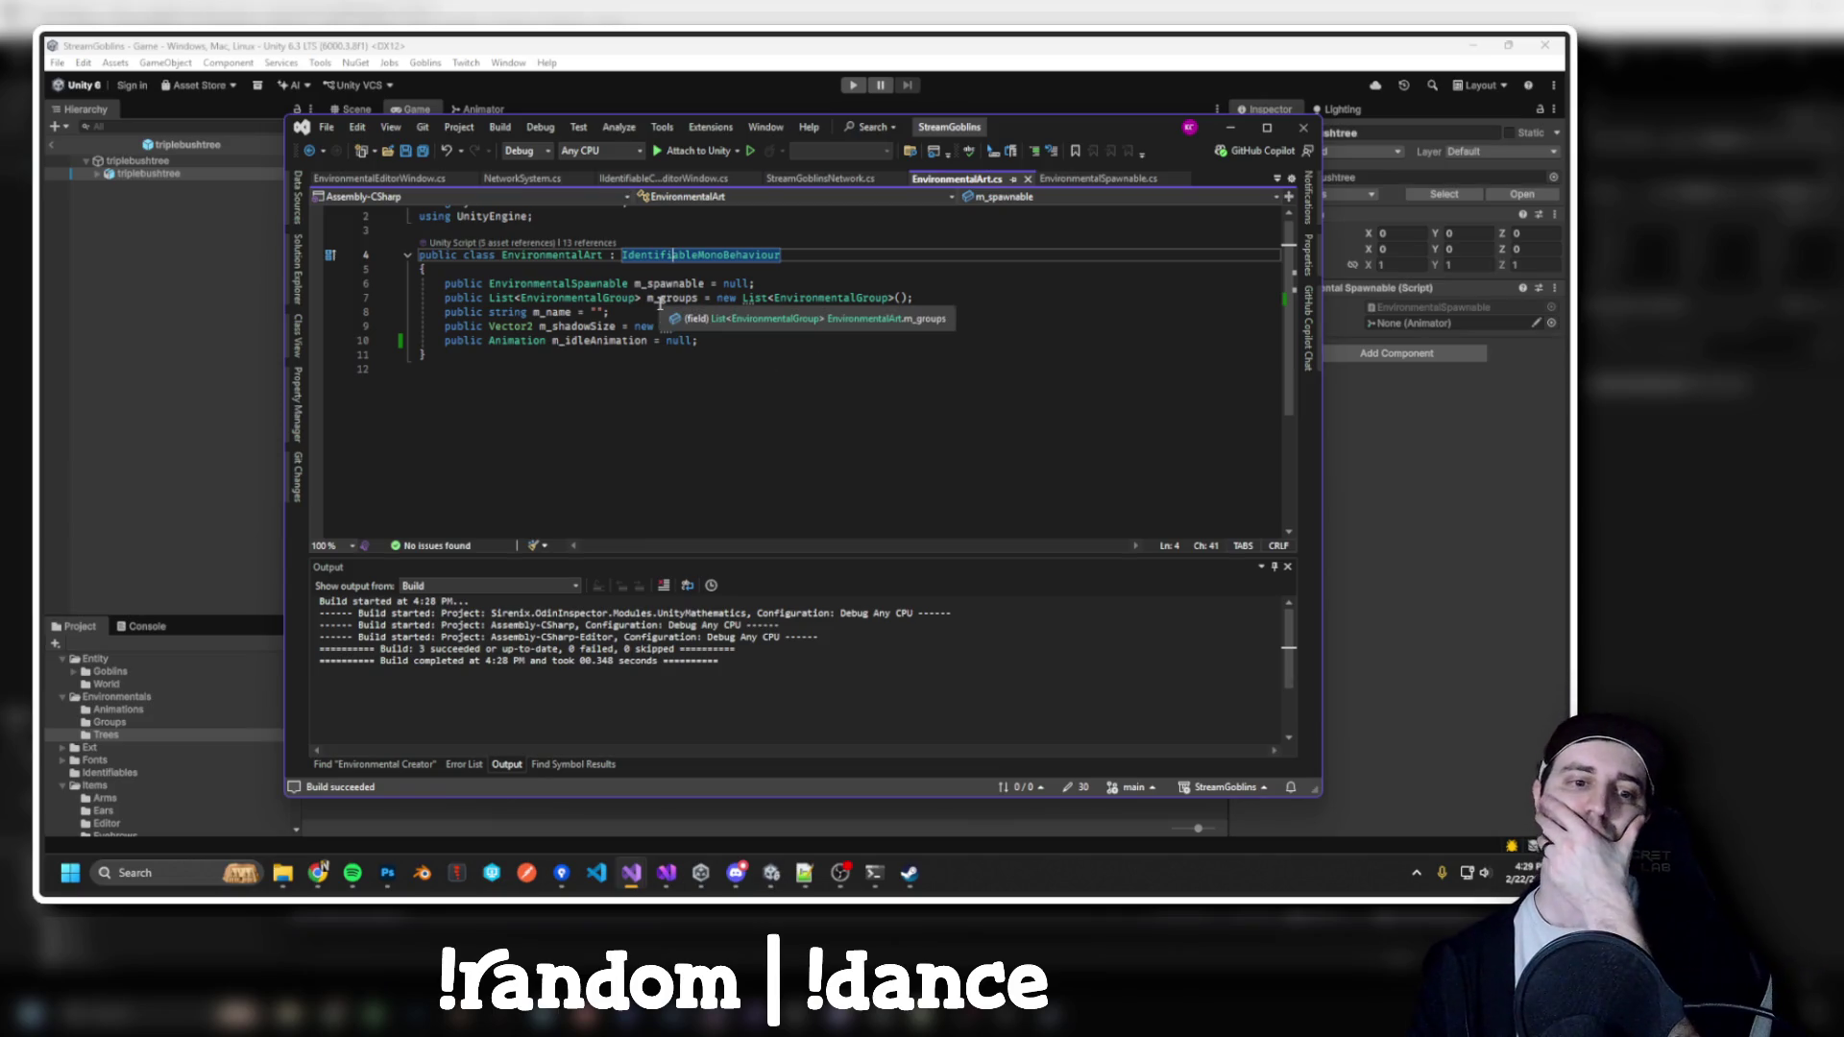
mouse_move(658, 286)
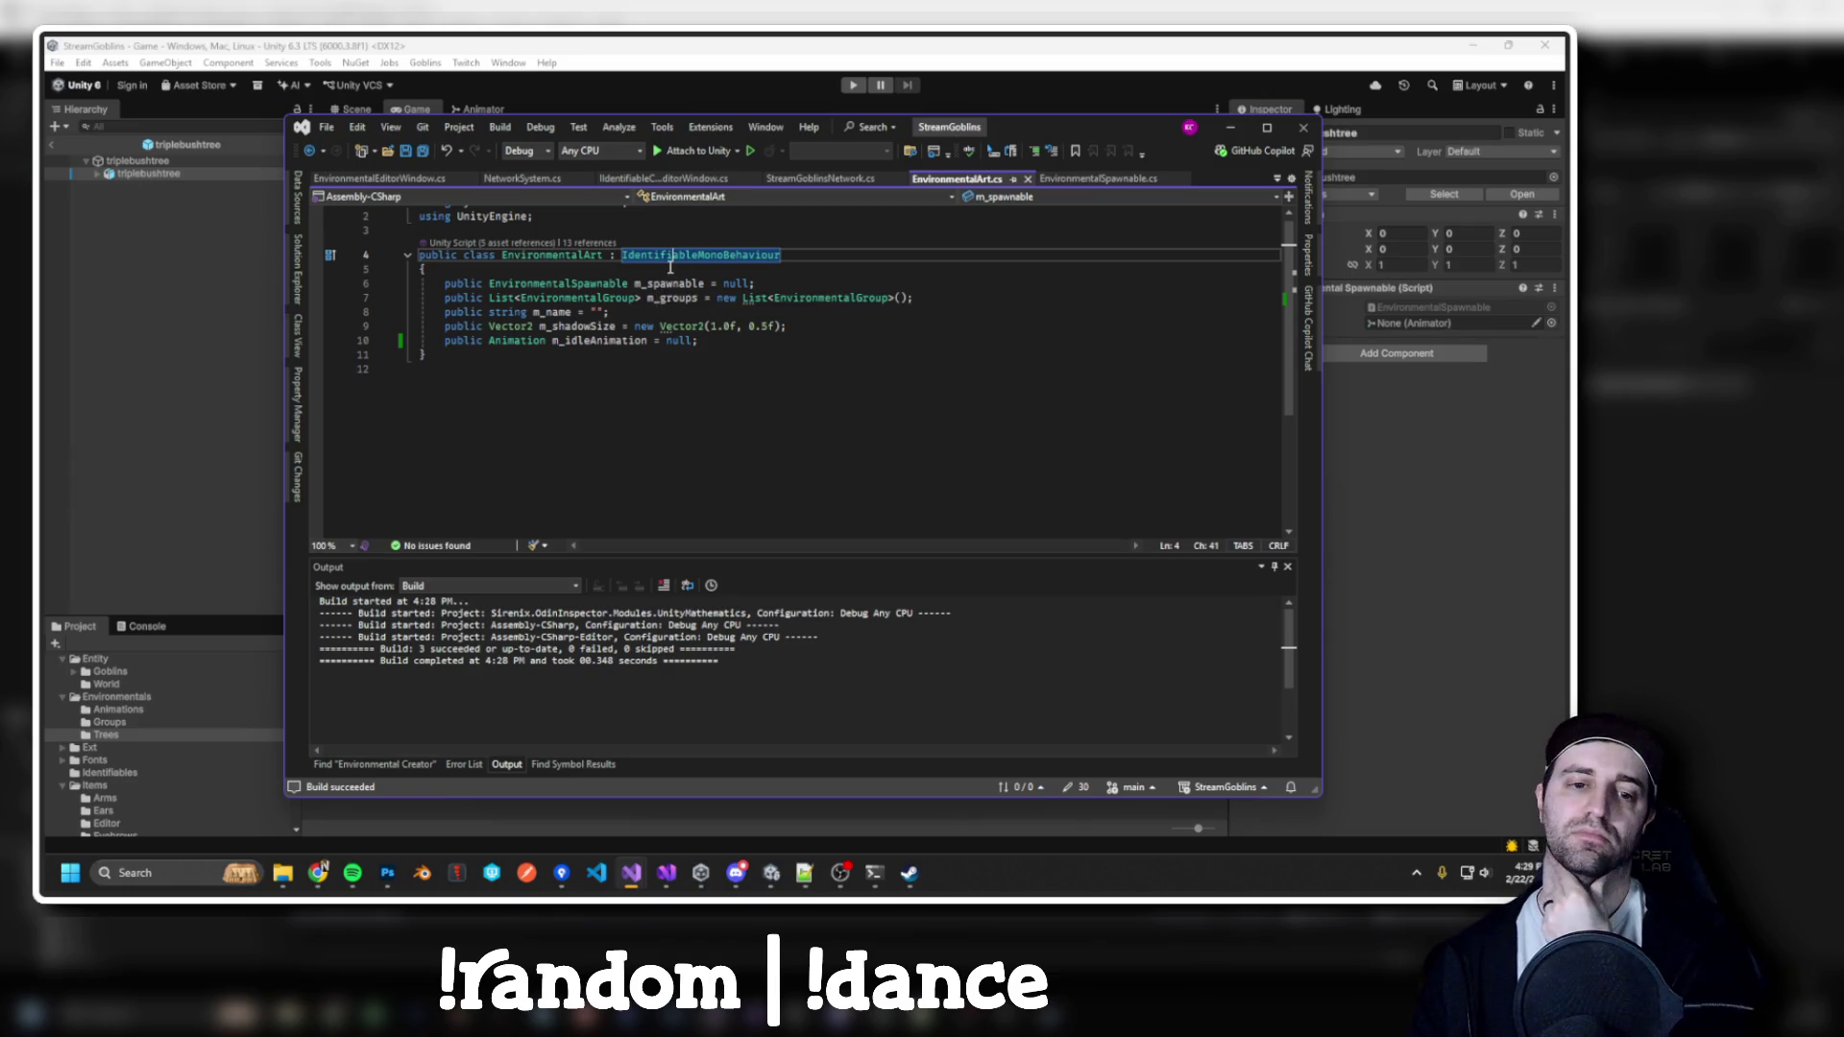
key("F12")
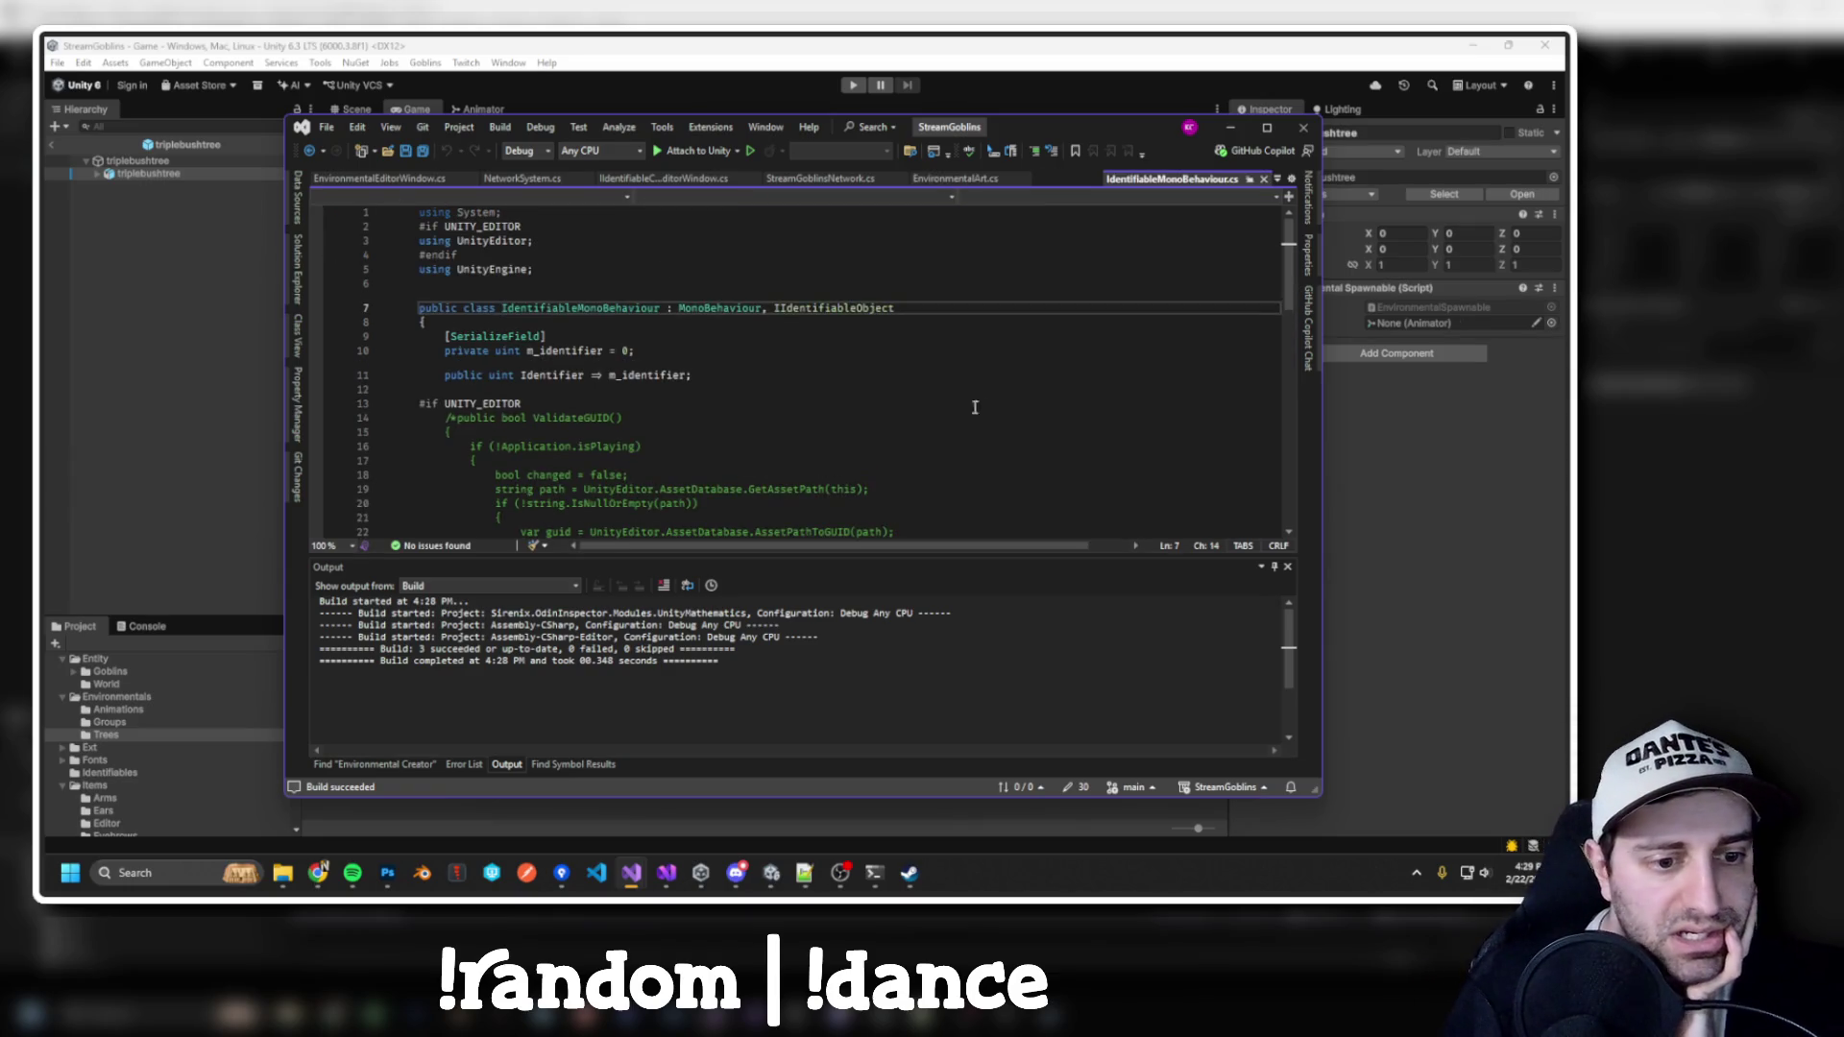
key("ctrl+minus")
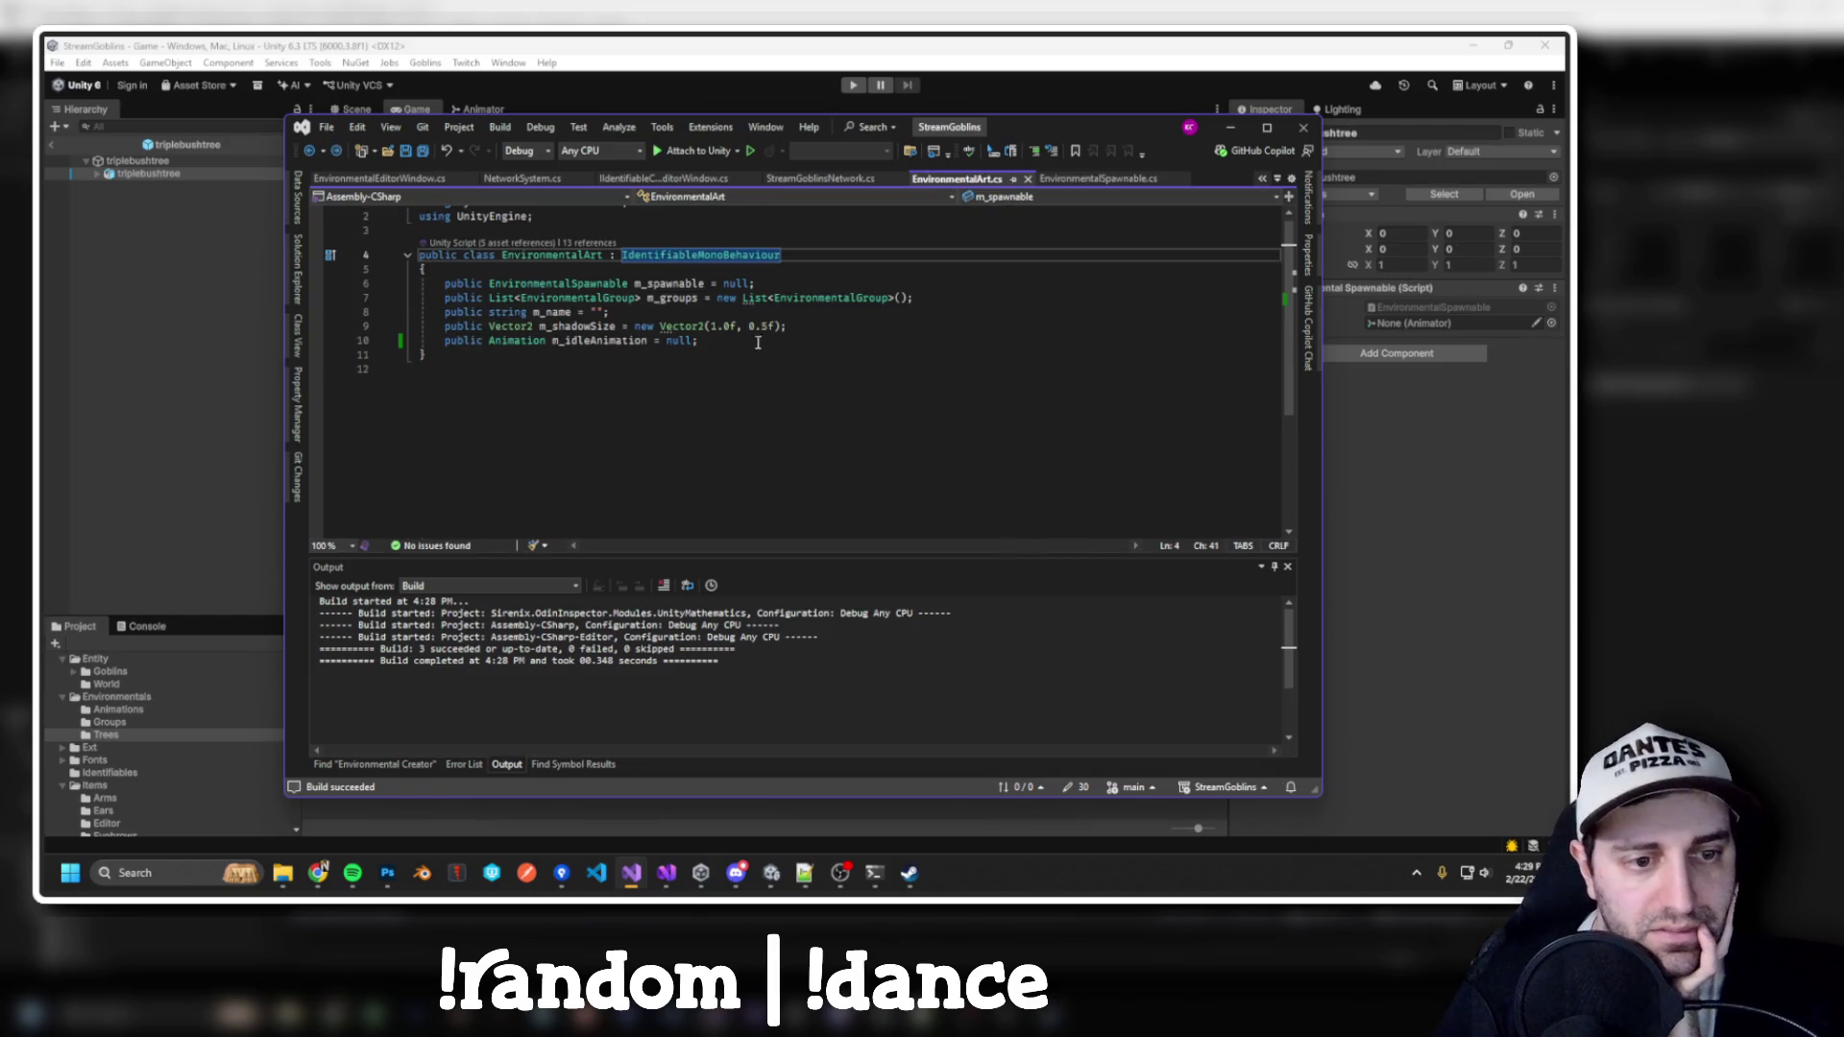
Open the EnvironmentalSpawnable class definition, review it, and move the editor window aside
left_click(553, 286)
key("F12")
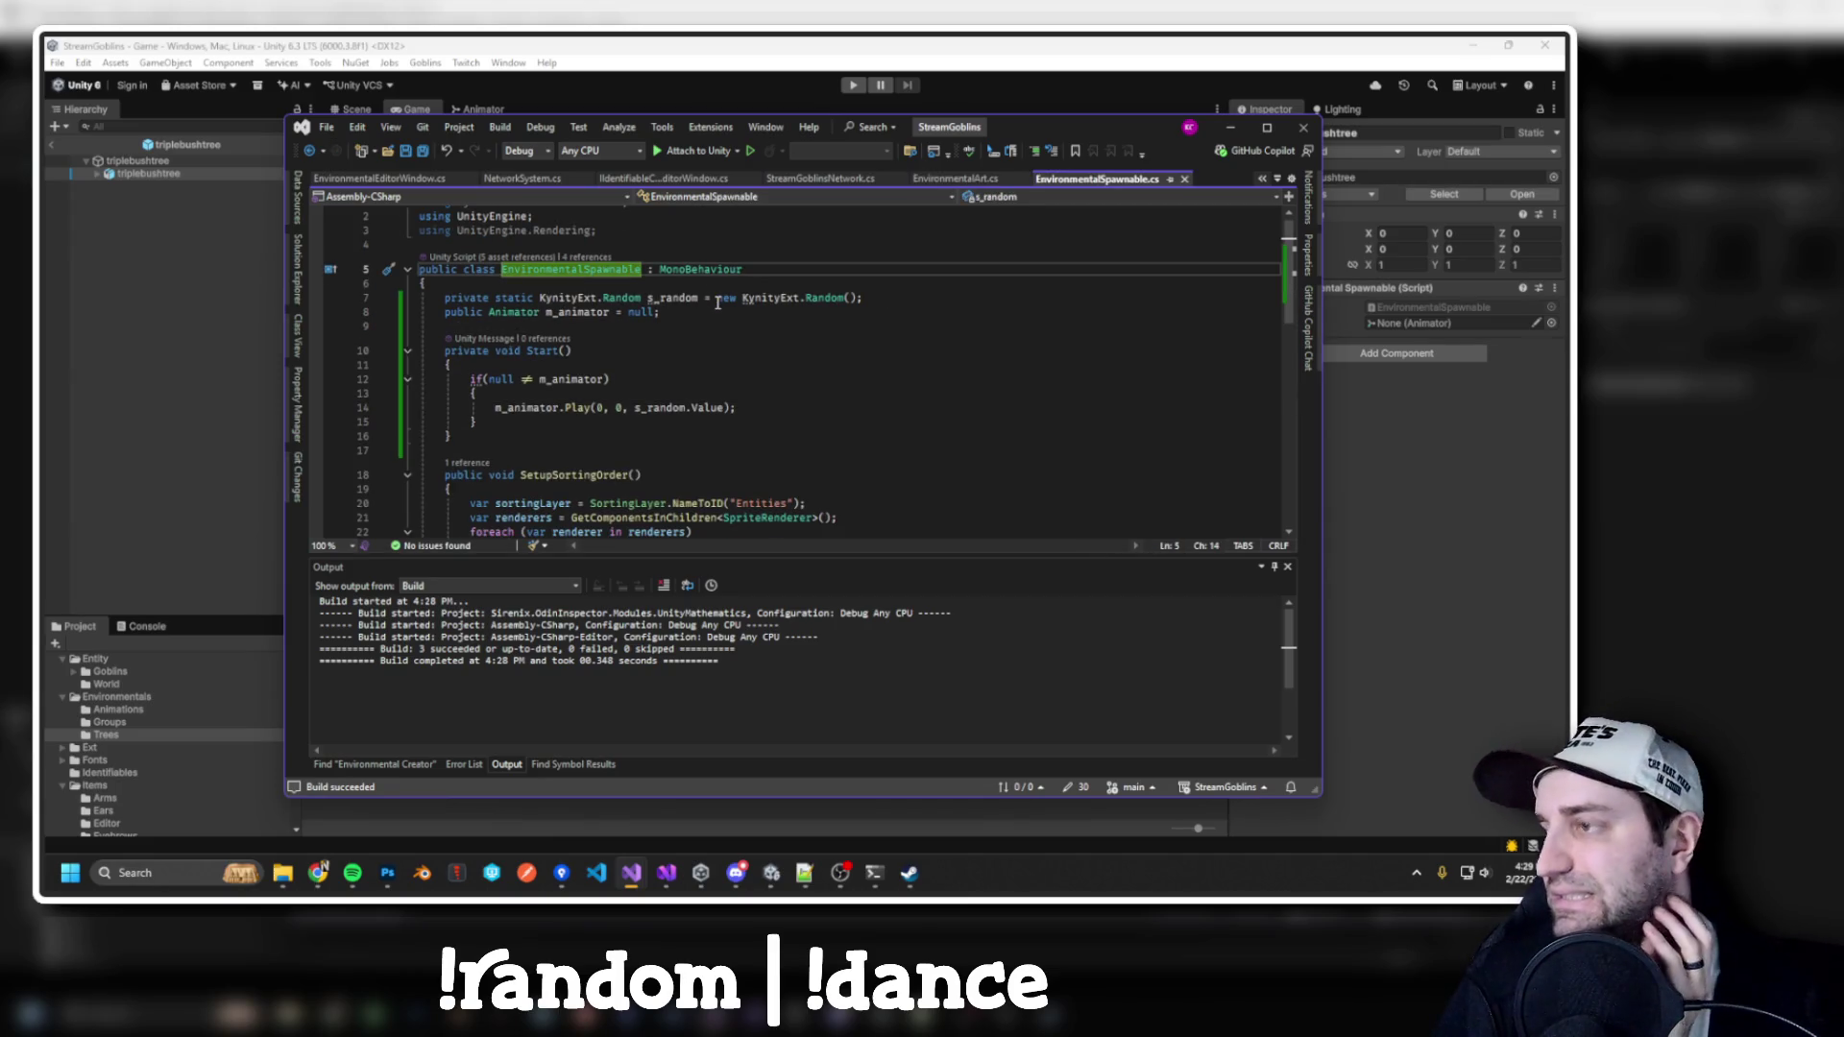
scroll(665, 272, "down", 3)
scroll(692, 288, "down", 8)
scroll(740, 345, "up", 10)
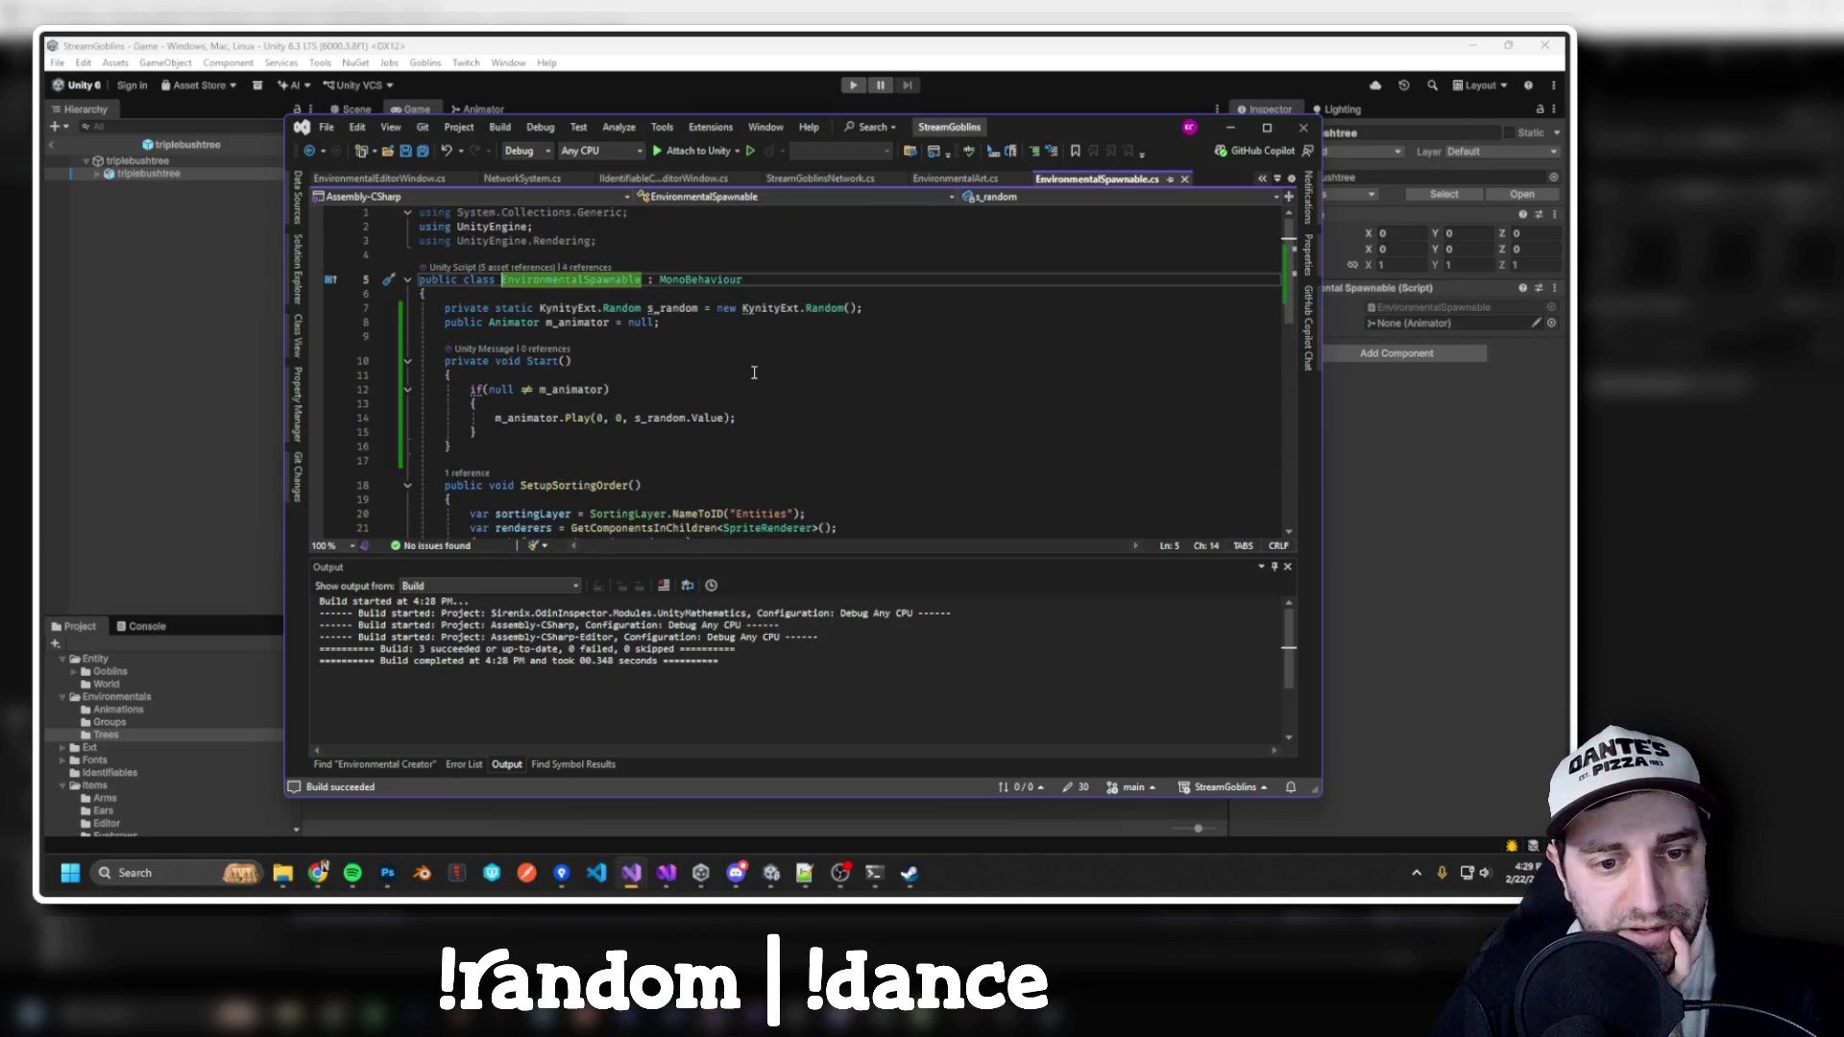
scroll(754, 372, "down", 2)
scroll(718, 363, "up", 2)
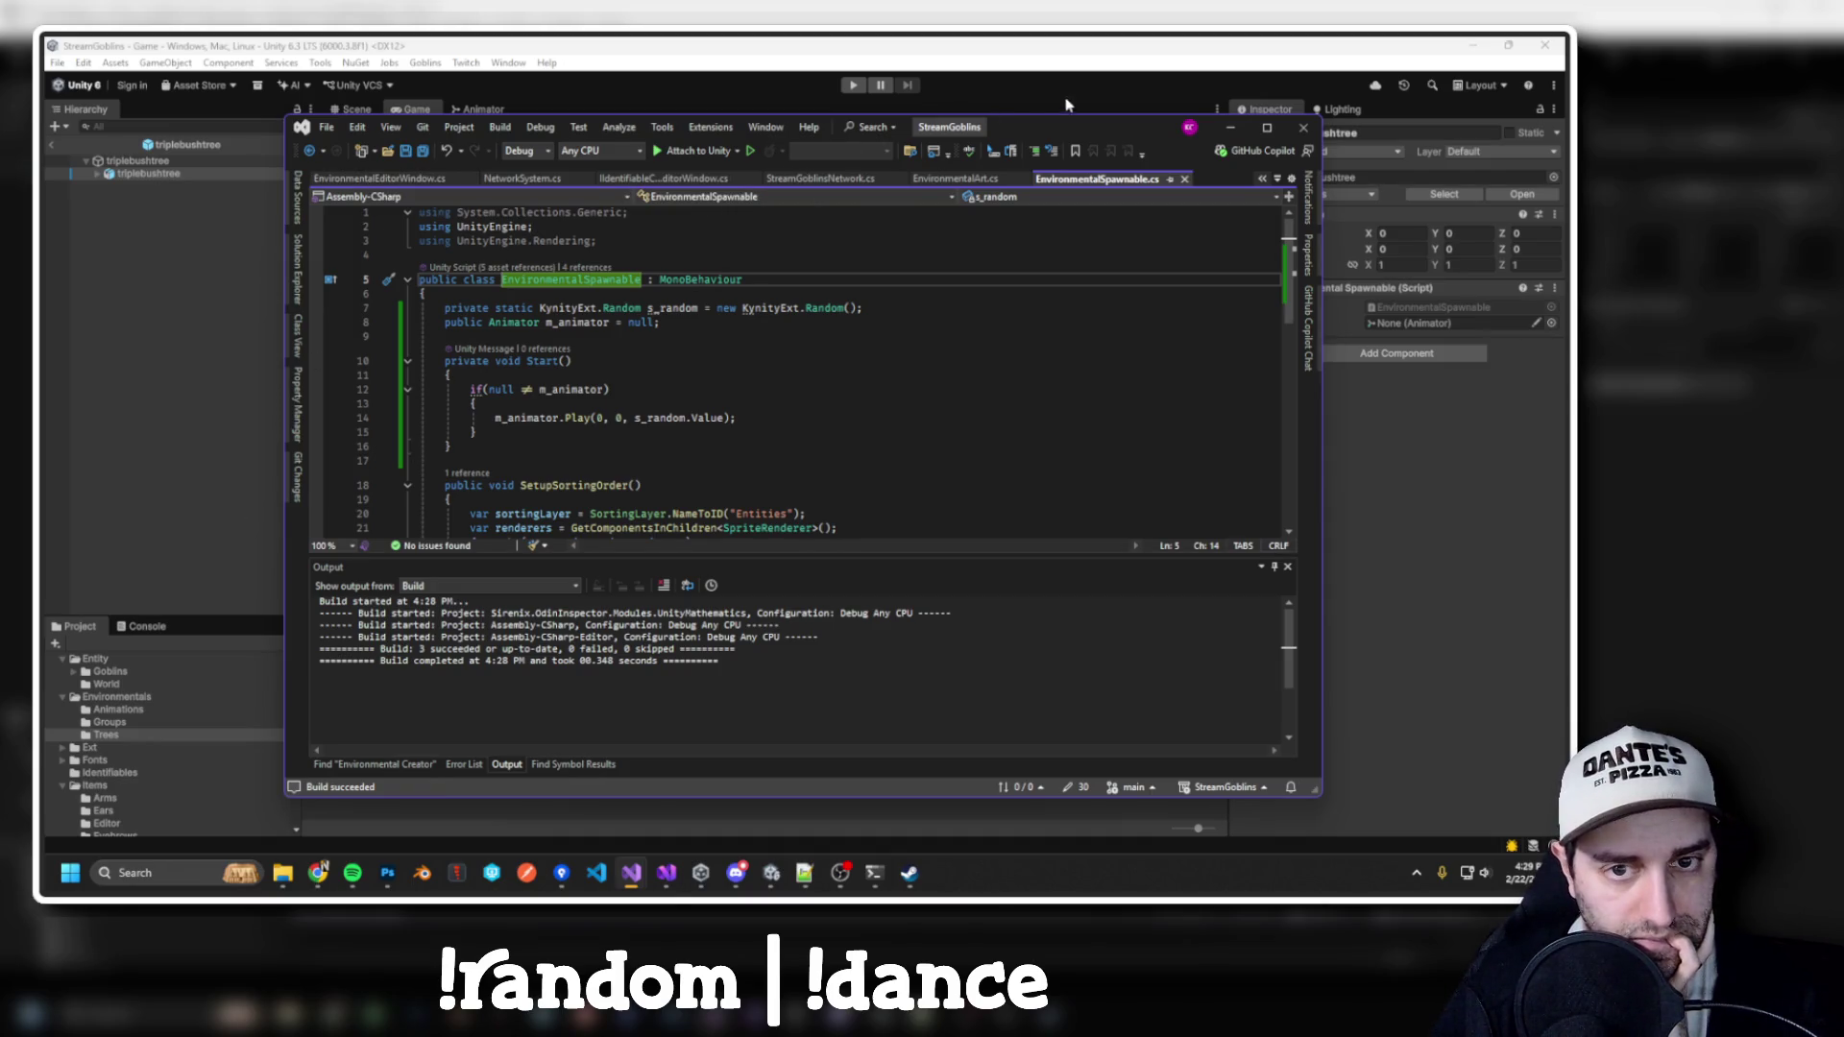
left_click_drag(1041, 117, 1111, 89)
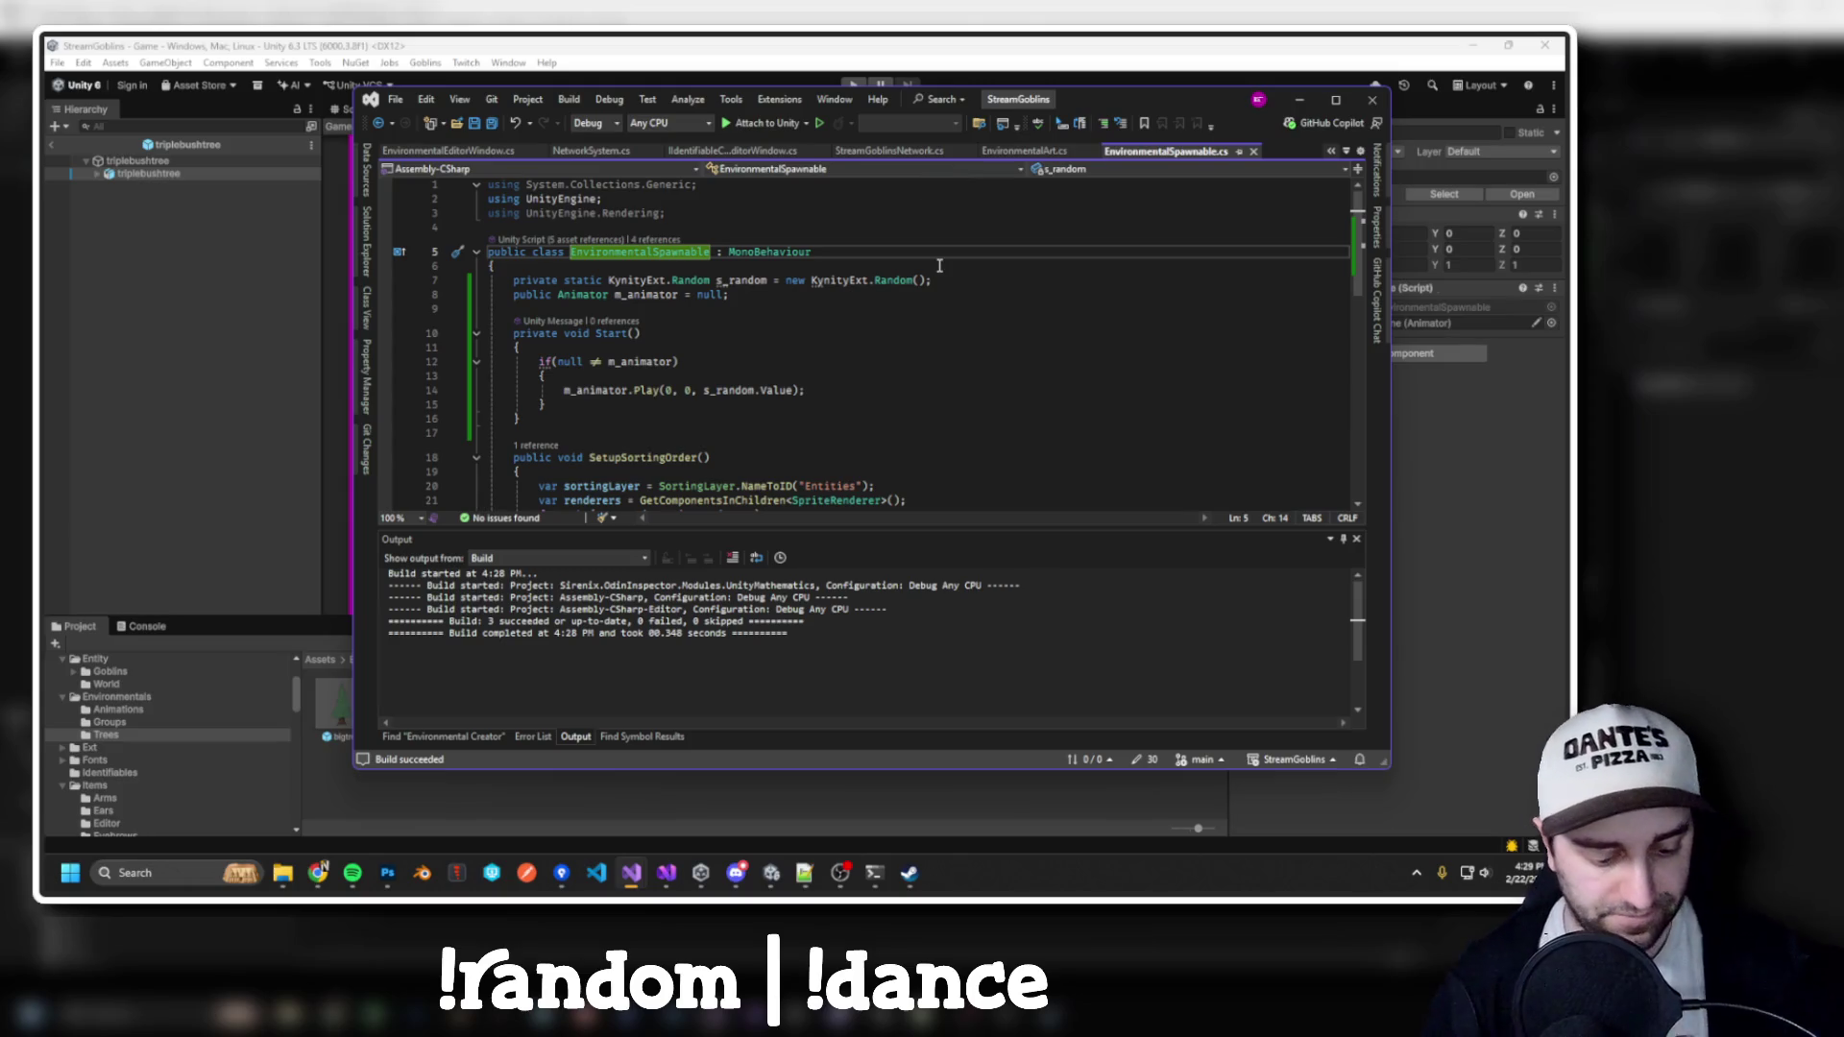
key("ctrl+shift+f")
Search the entire solution for 'spawnable', correcting the 'spawnabel' typo
type("spawnabel")
key("Return")
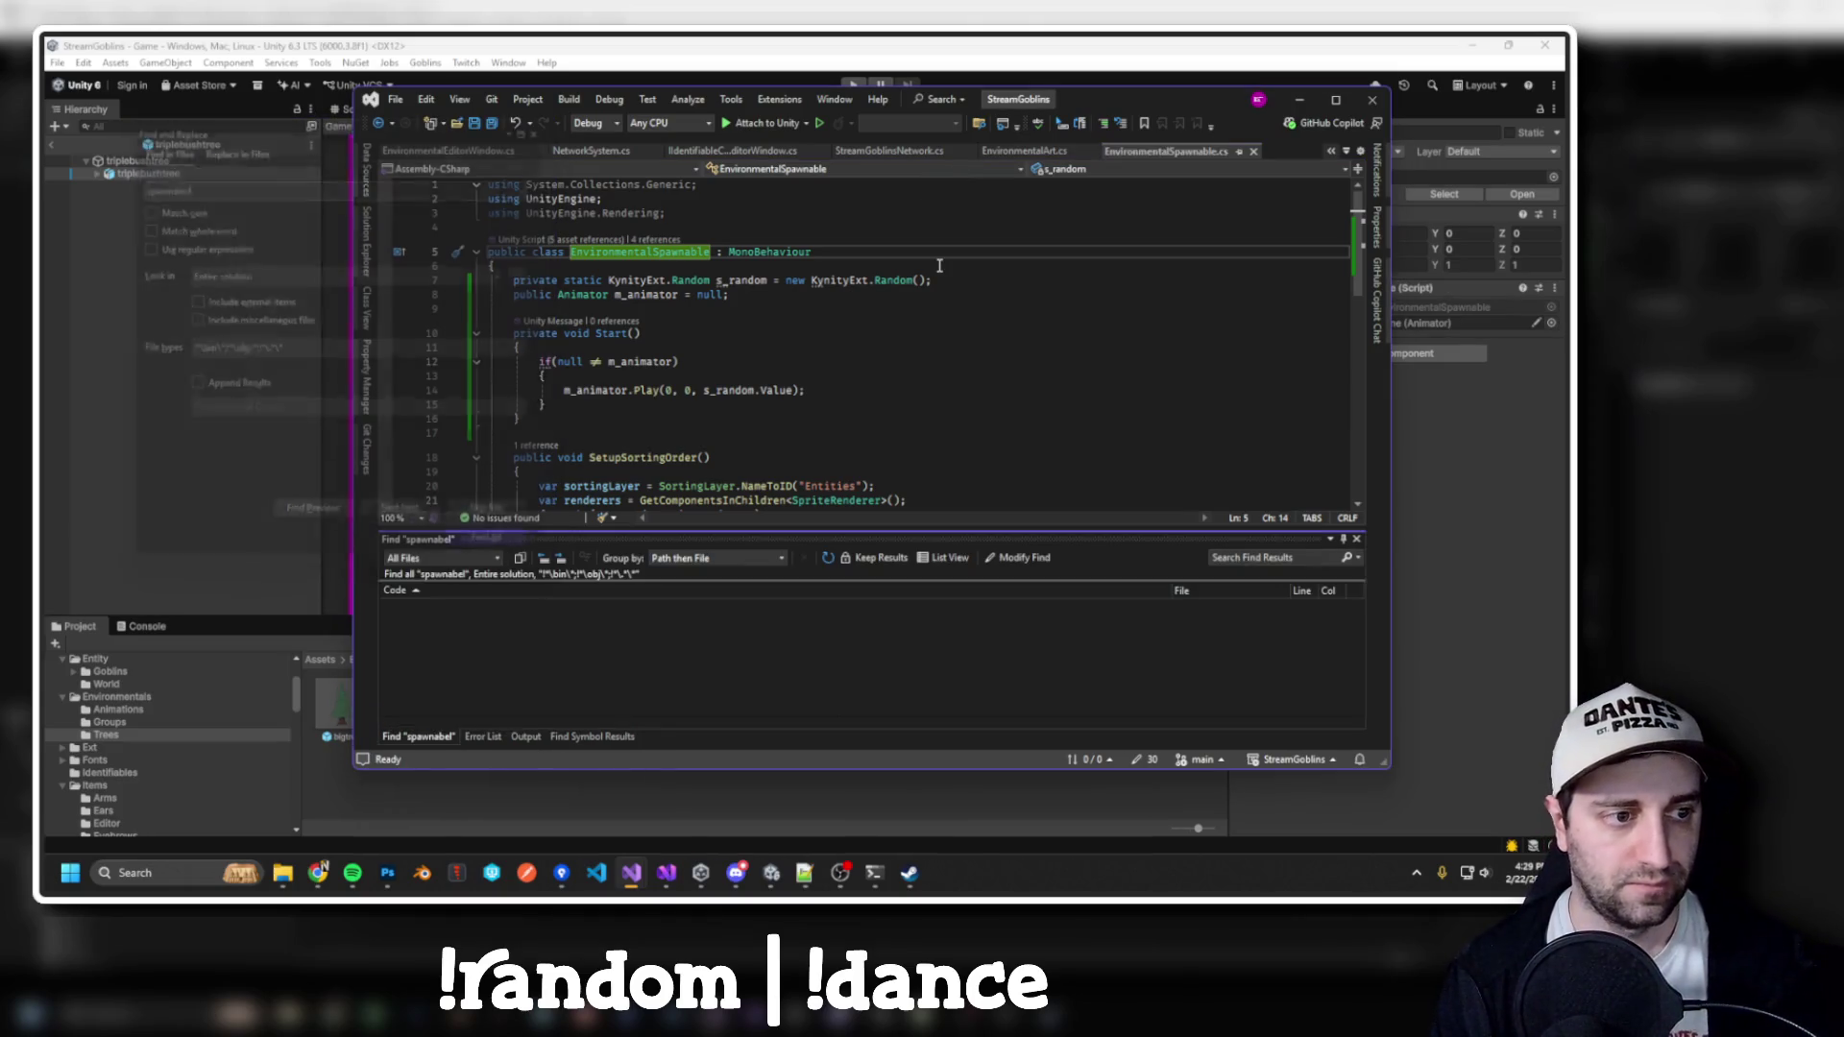
key("ctrl+shift+f")
type("spawnable")
key("Return")
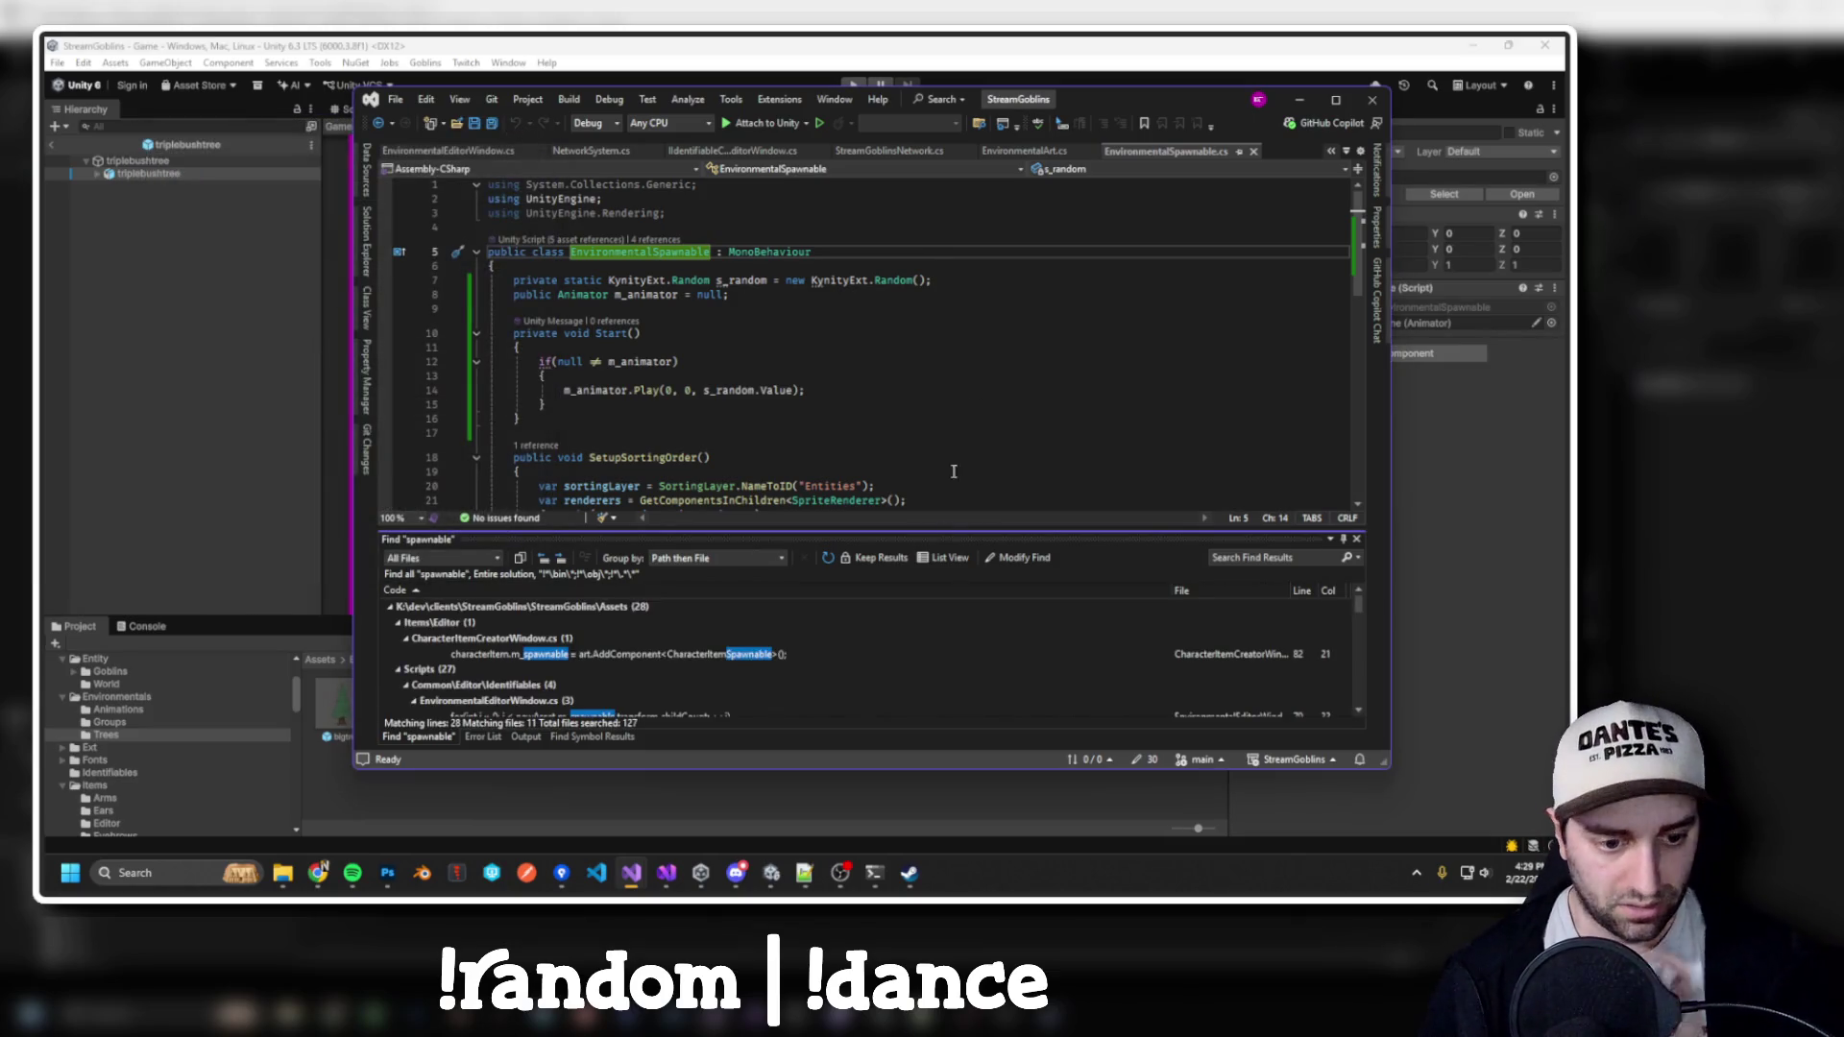
scroll(730, 634, "down", 3)
Inspect the CharacterItemCreatorWindow match and CharacterItemSpawnable class, then return to Unity
double_click(728, 620)
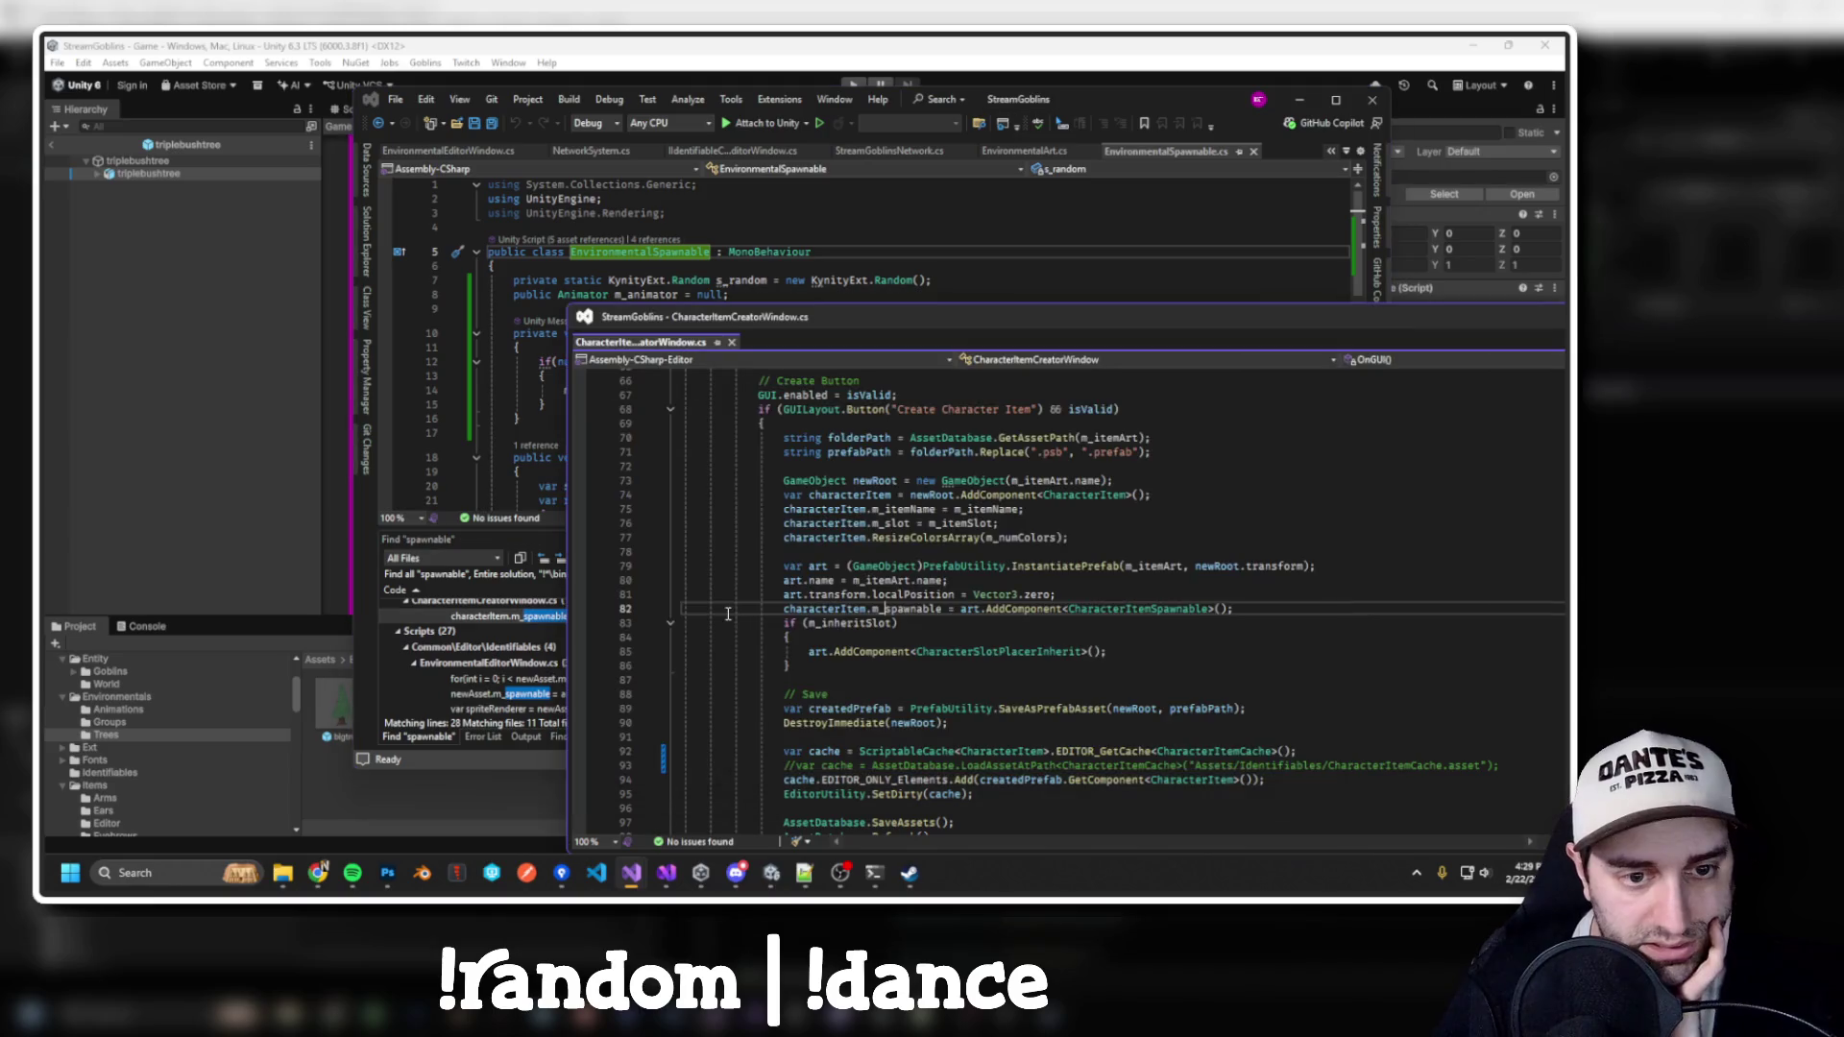
scroll(945, 498, "up", 15)
scroll(944, 498, "down", 20)
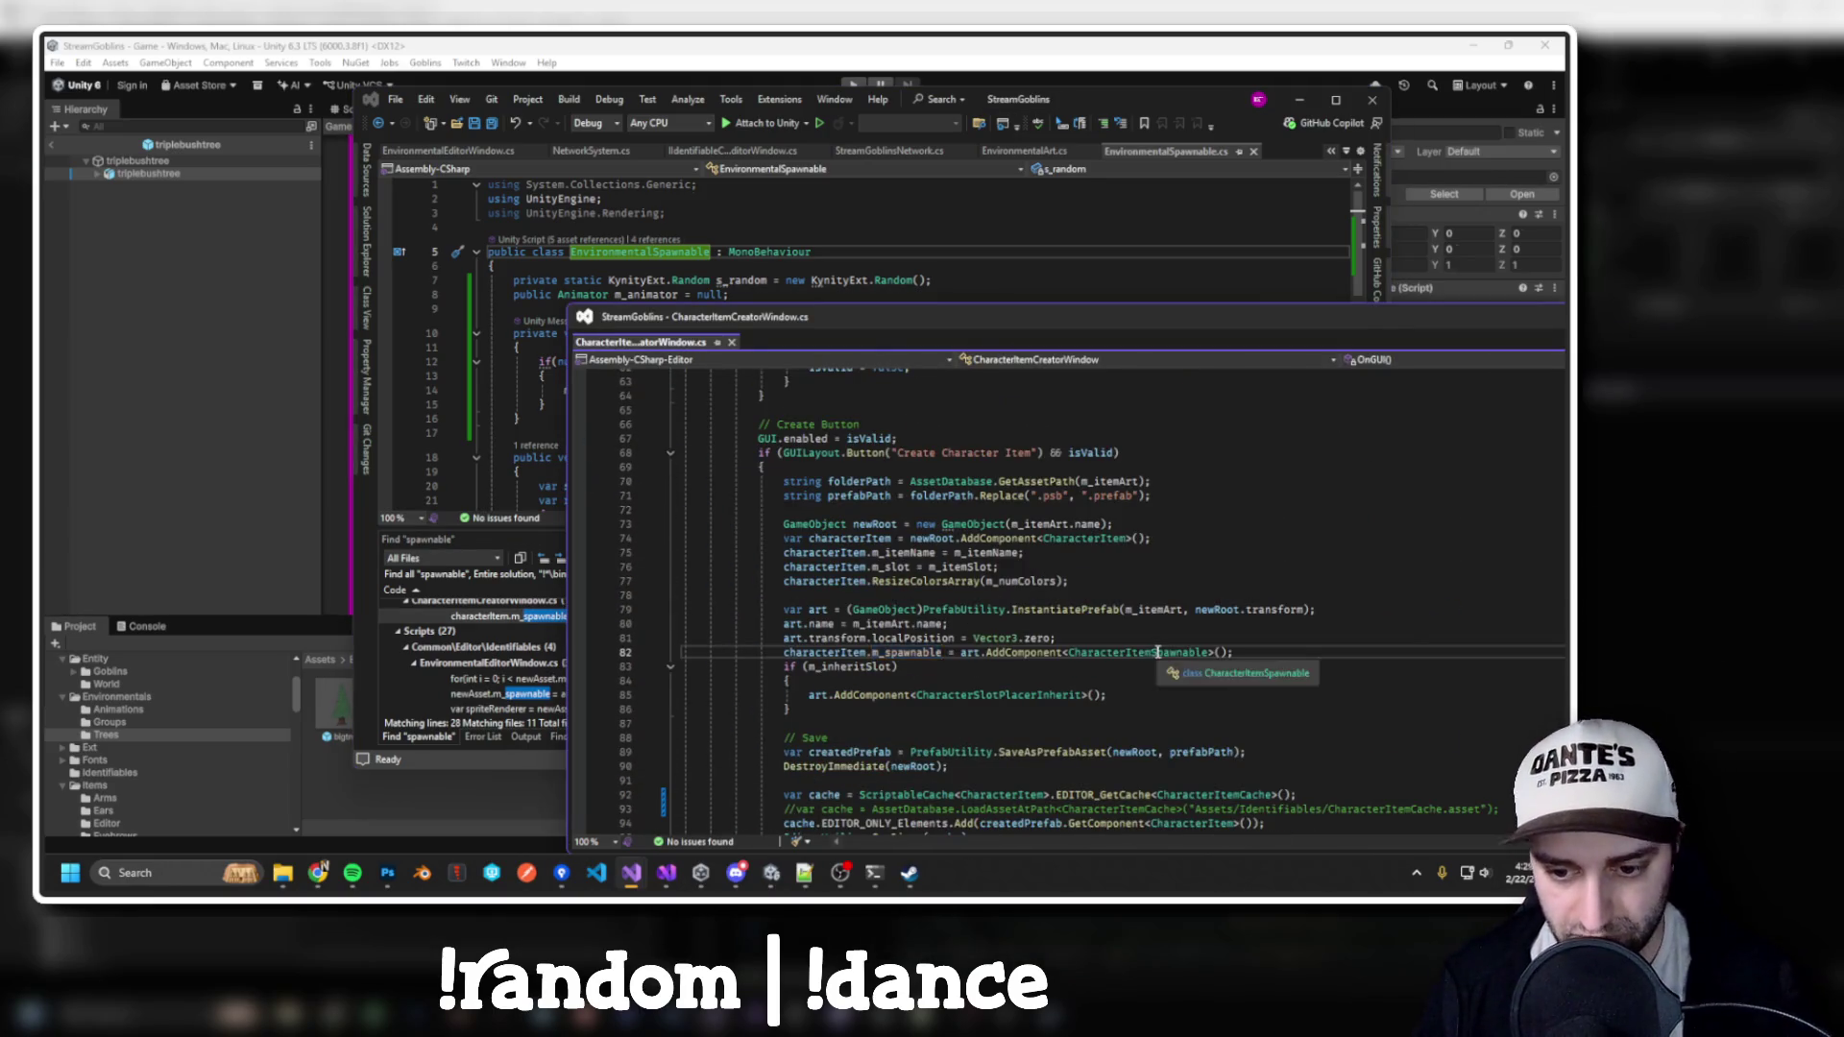
left_click(1143, 653, "ctrl")
double_click(885, 355)
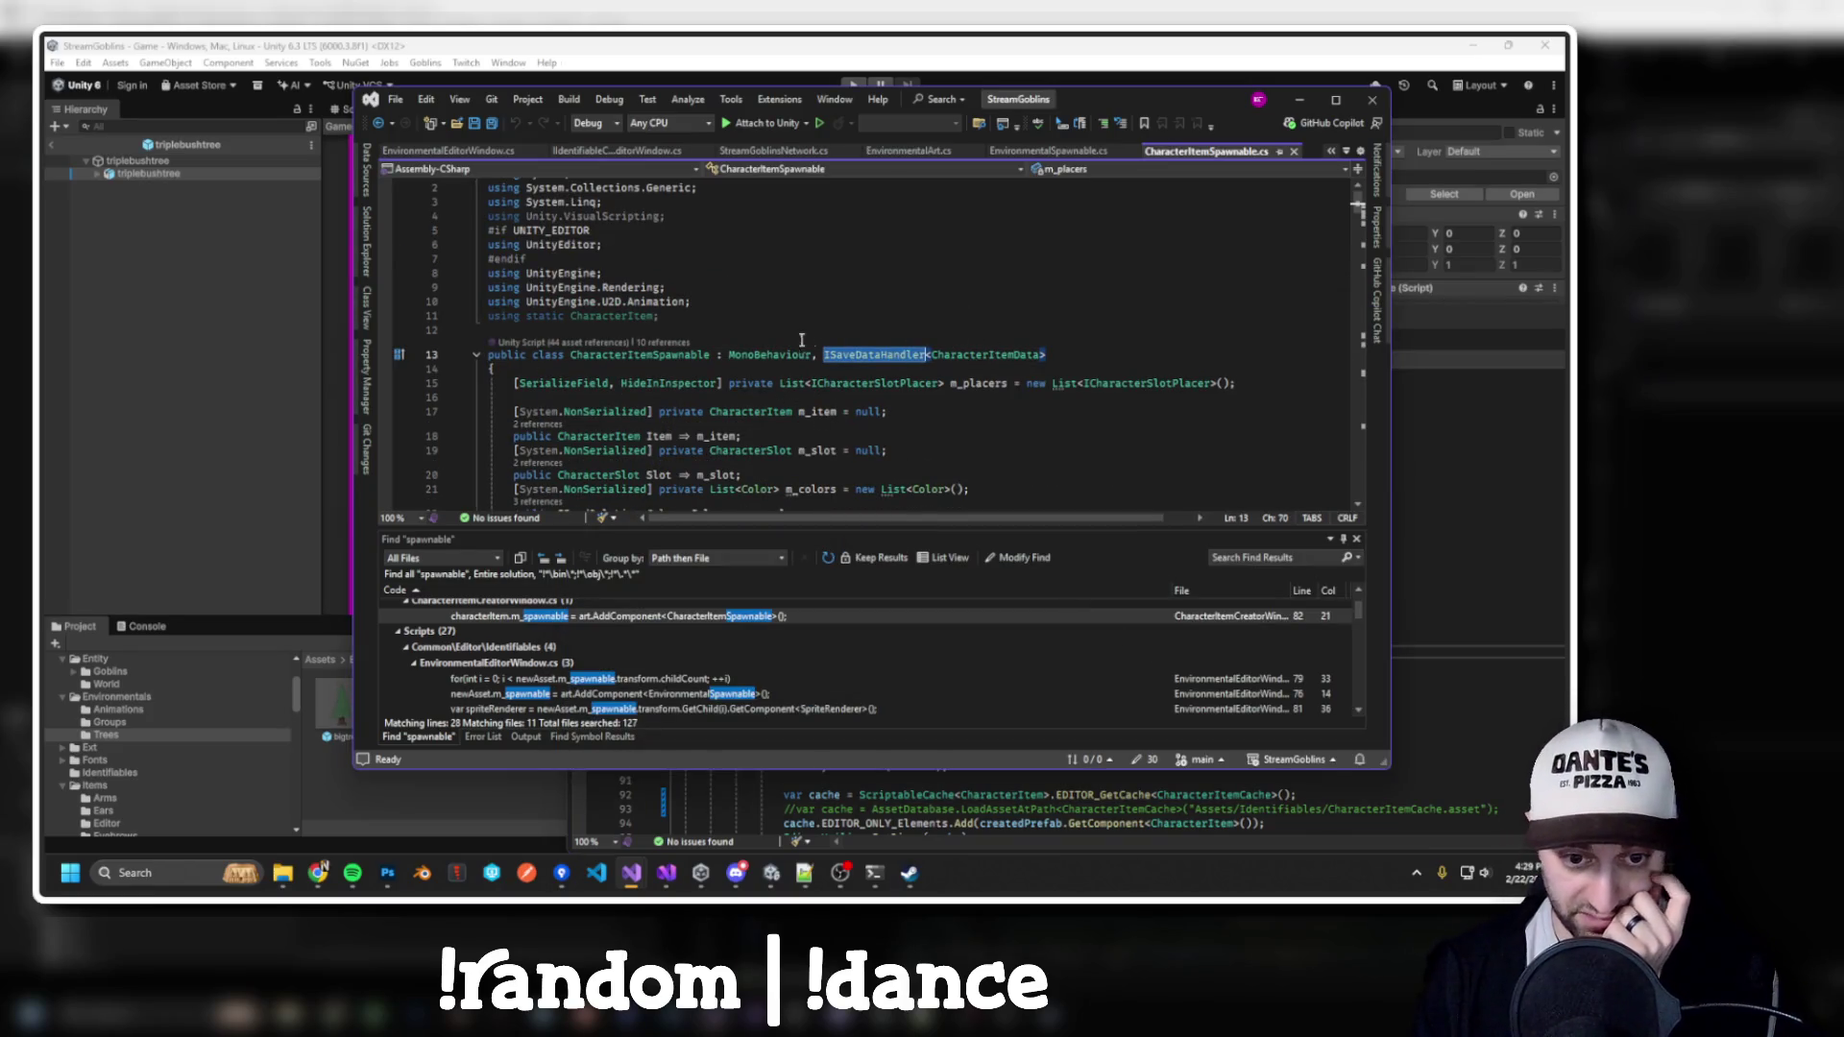
double_click(615, 616)
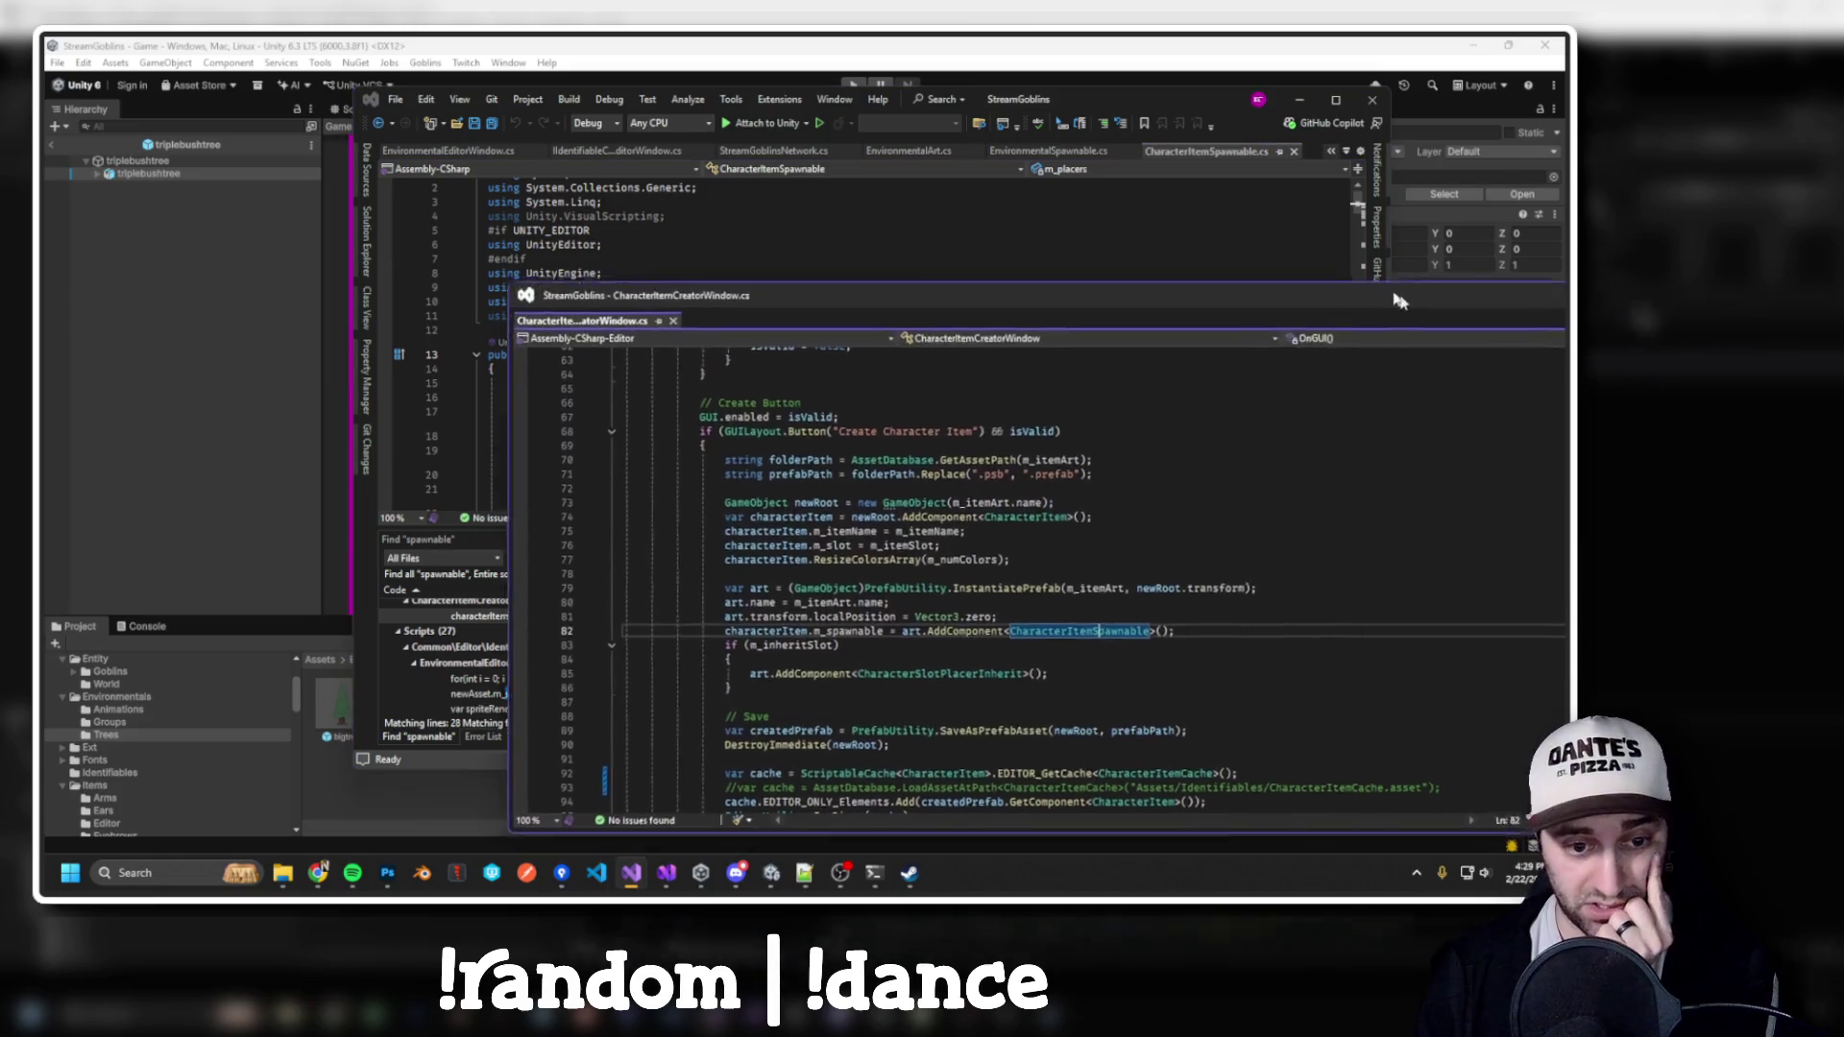
scroll(202, 764, "down", 2)
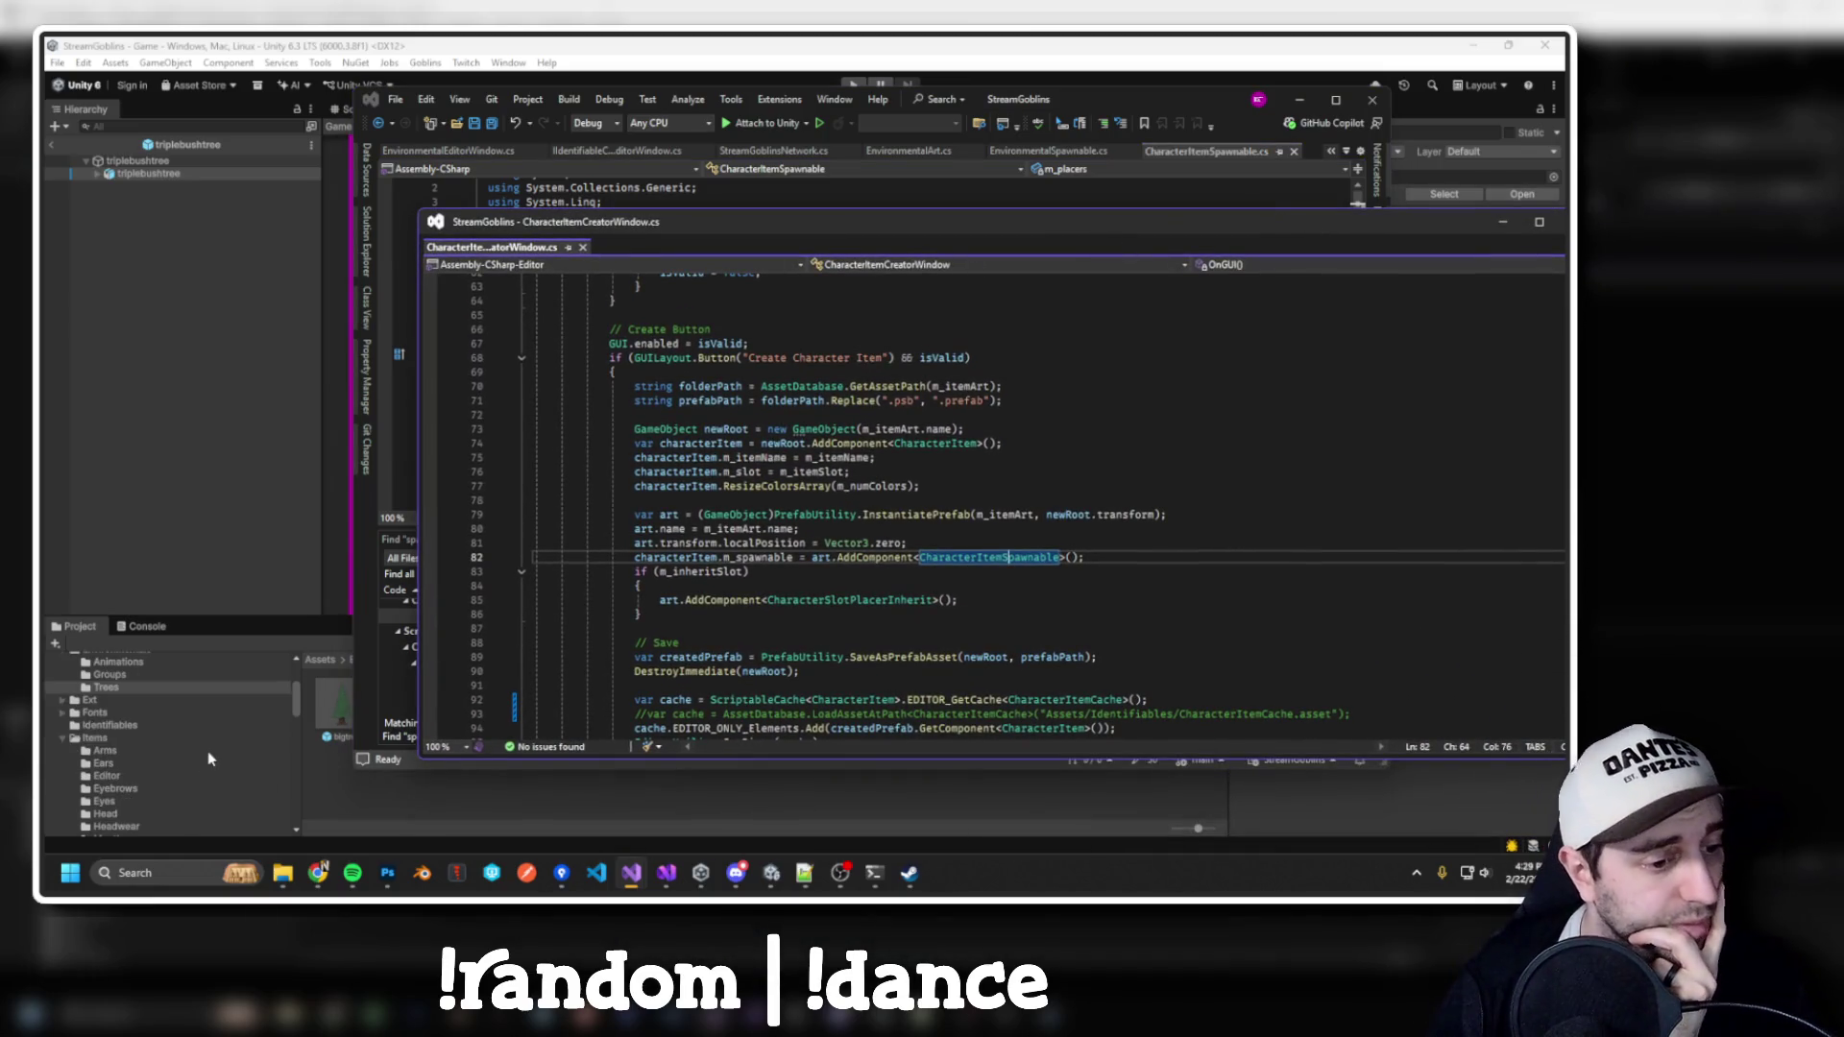
left_click(140, 726)
scroll(142, 744, "down", 5)
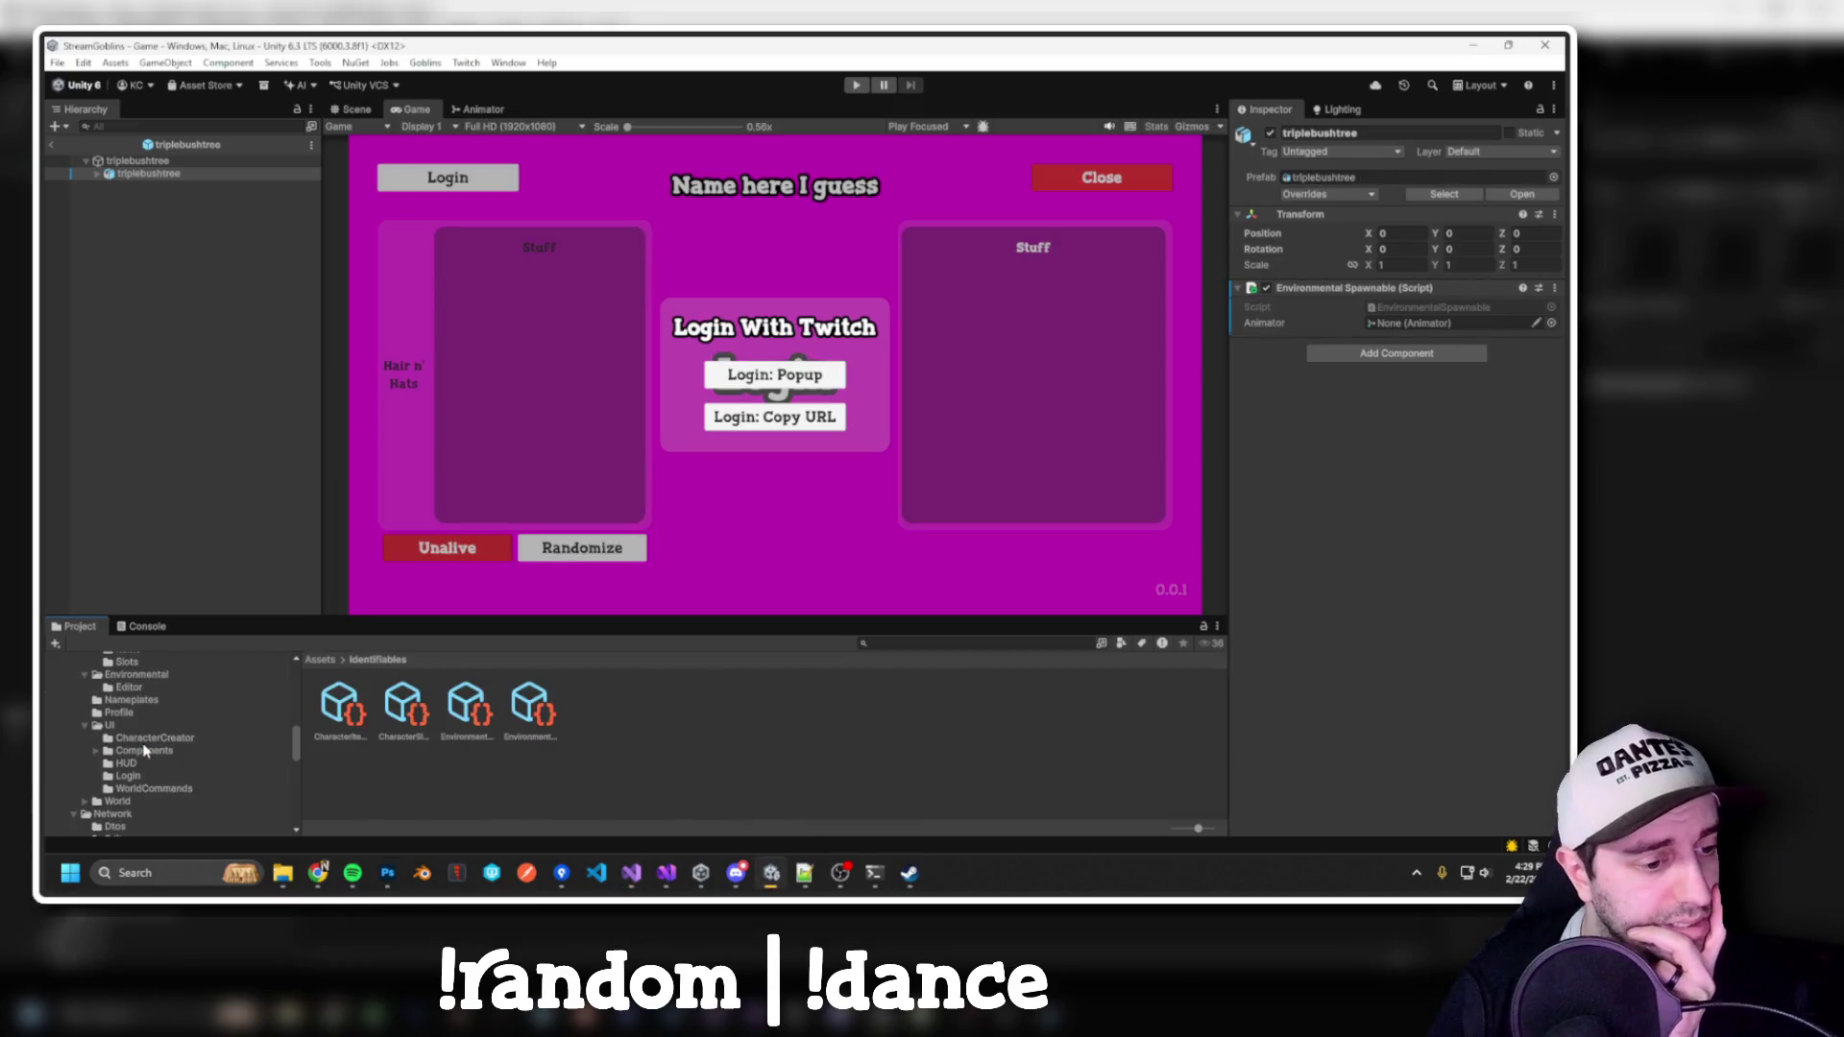
Browse the Scripts folders in the Project panel to reach the Game folder
scroll(144, 750, "up", 4)
left_click(108, 716)
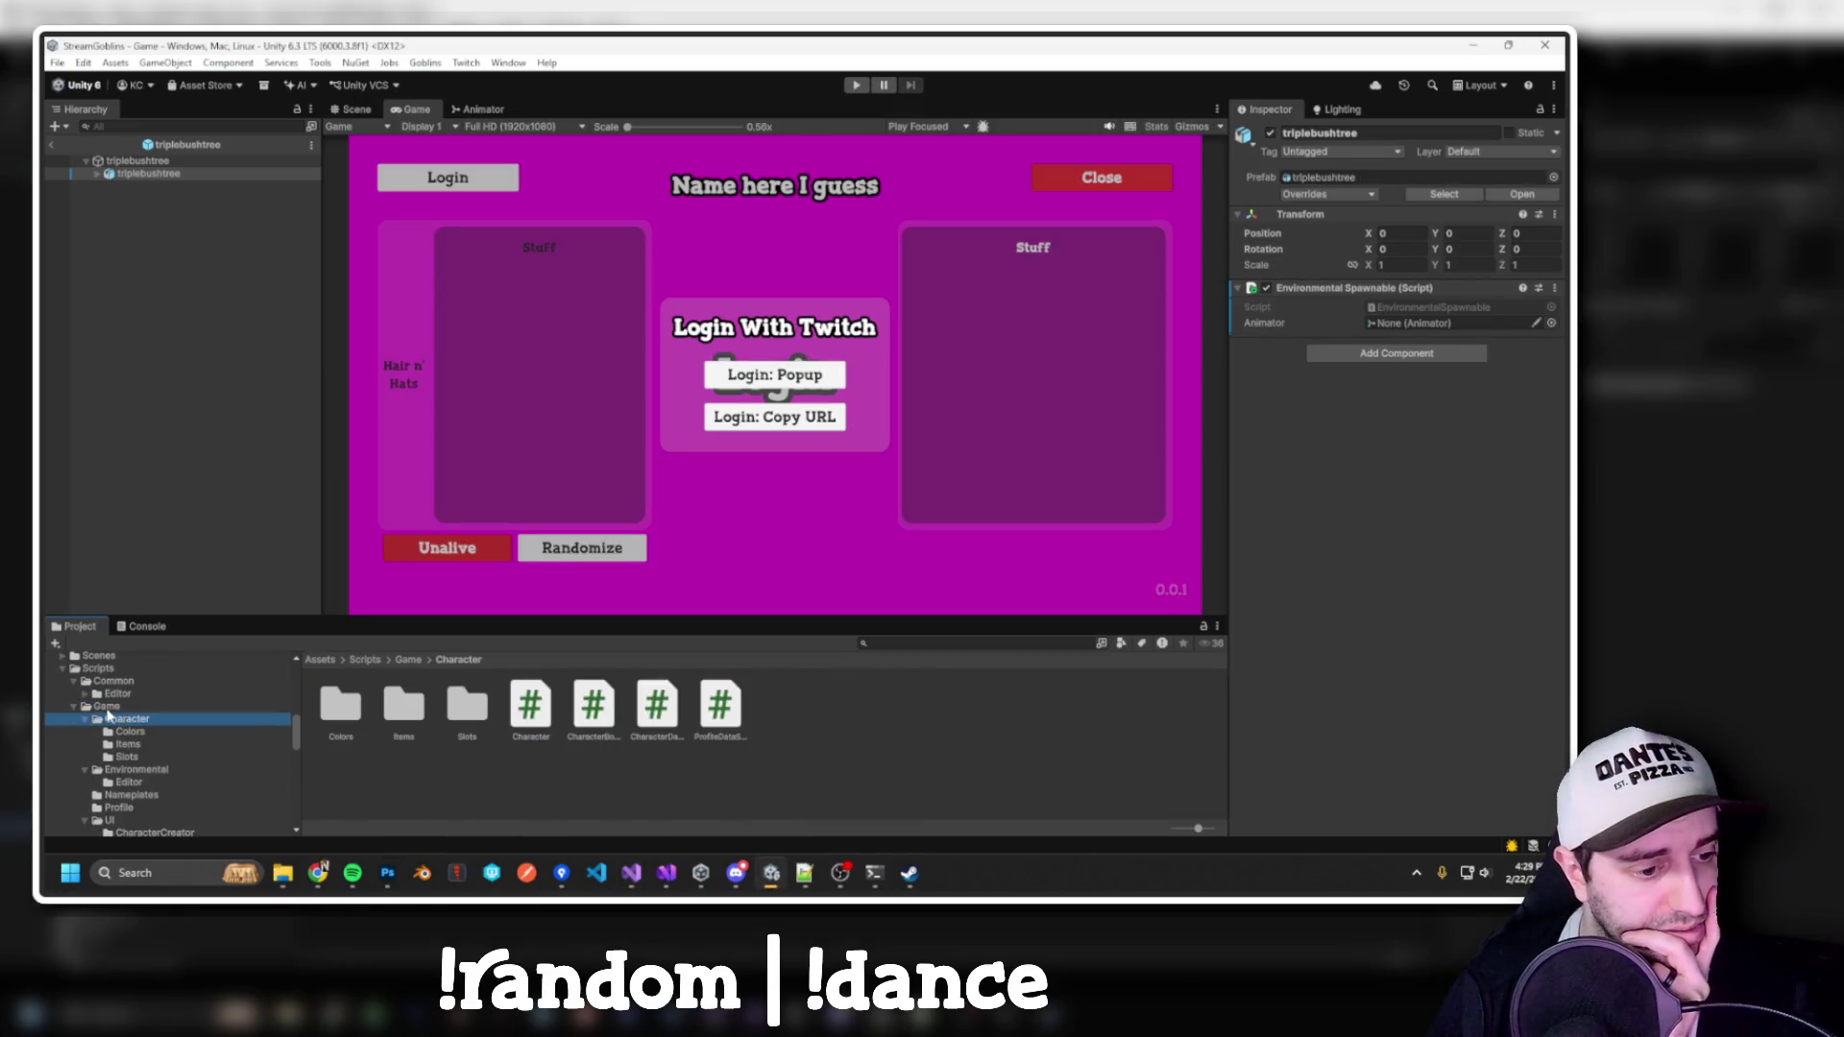
left_click(107, 707)
scroll(112, 759, "down", 2)
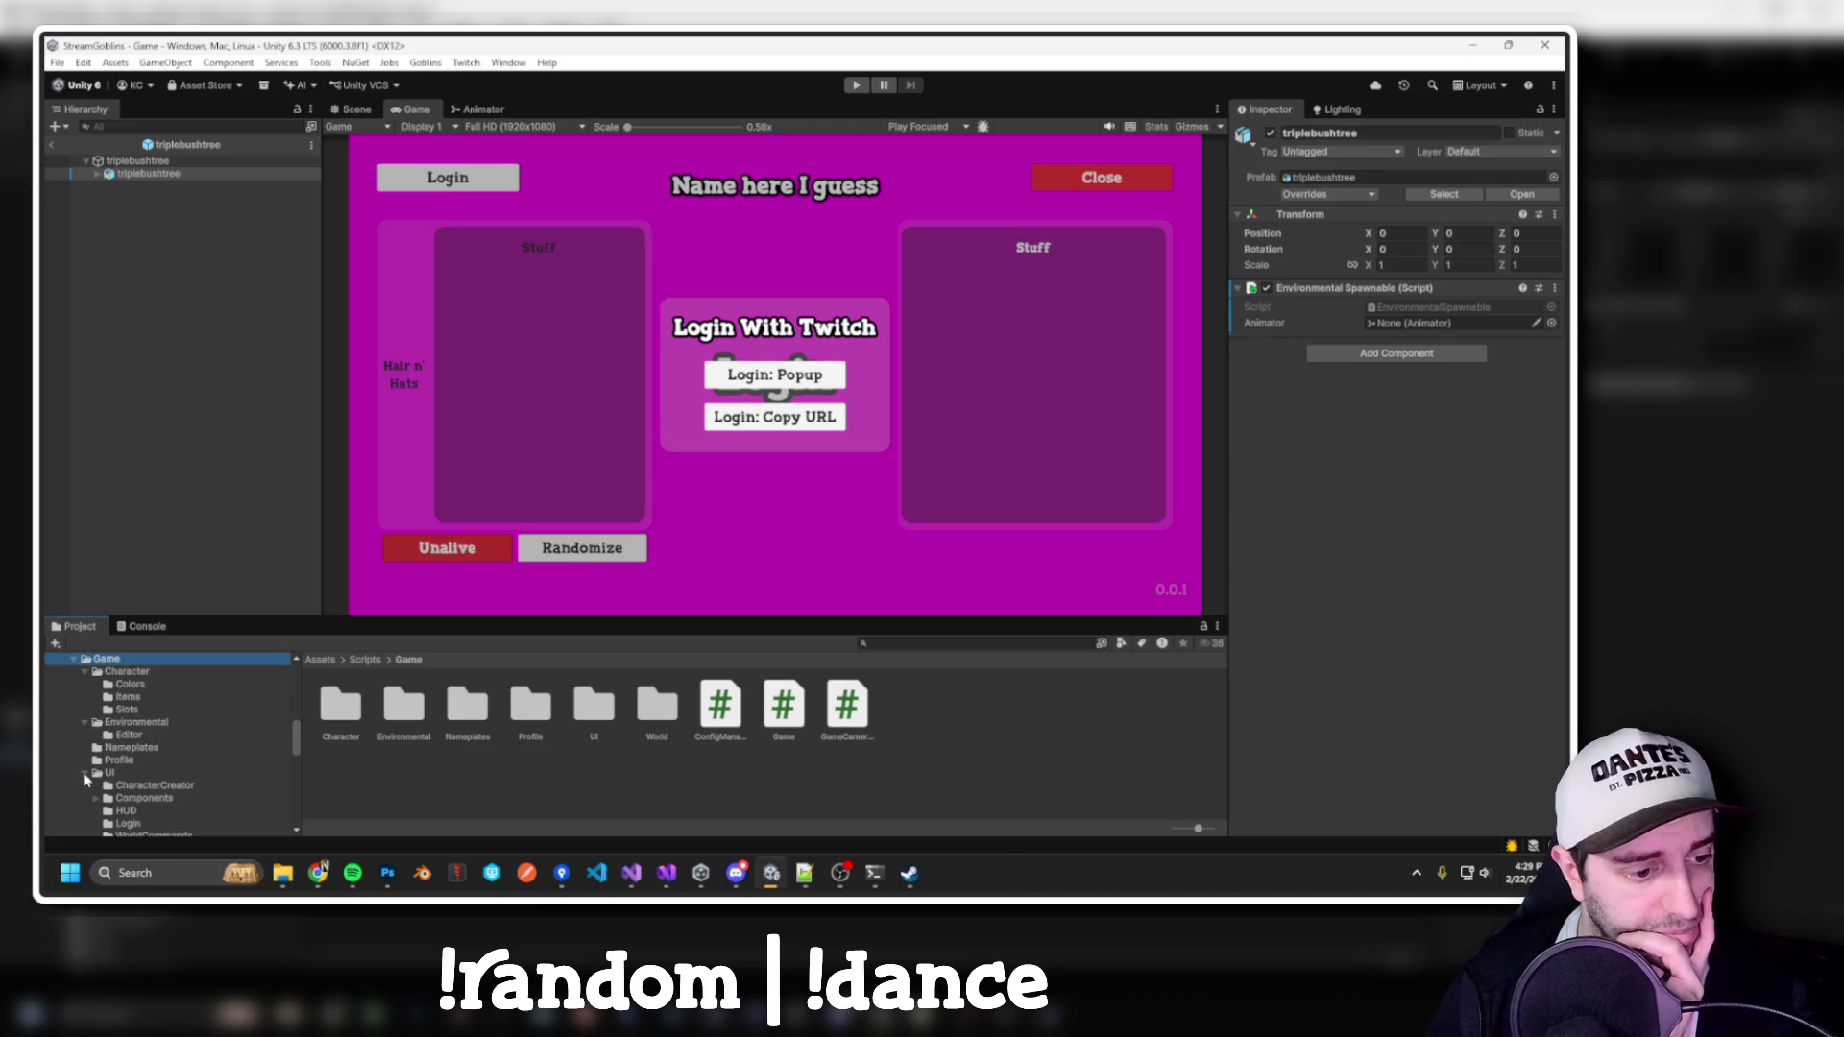
left_click(85, 774)
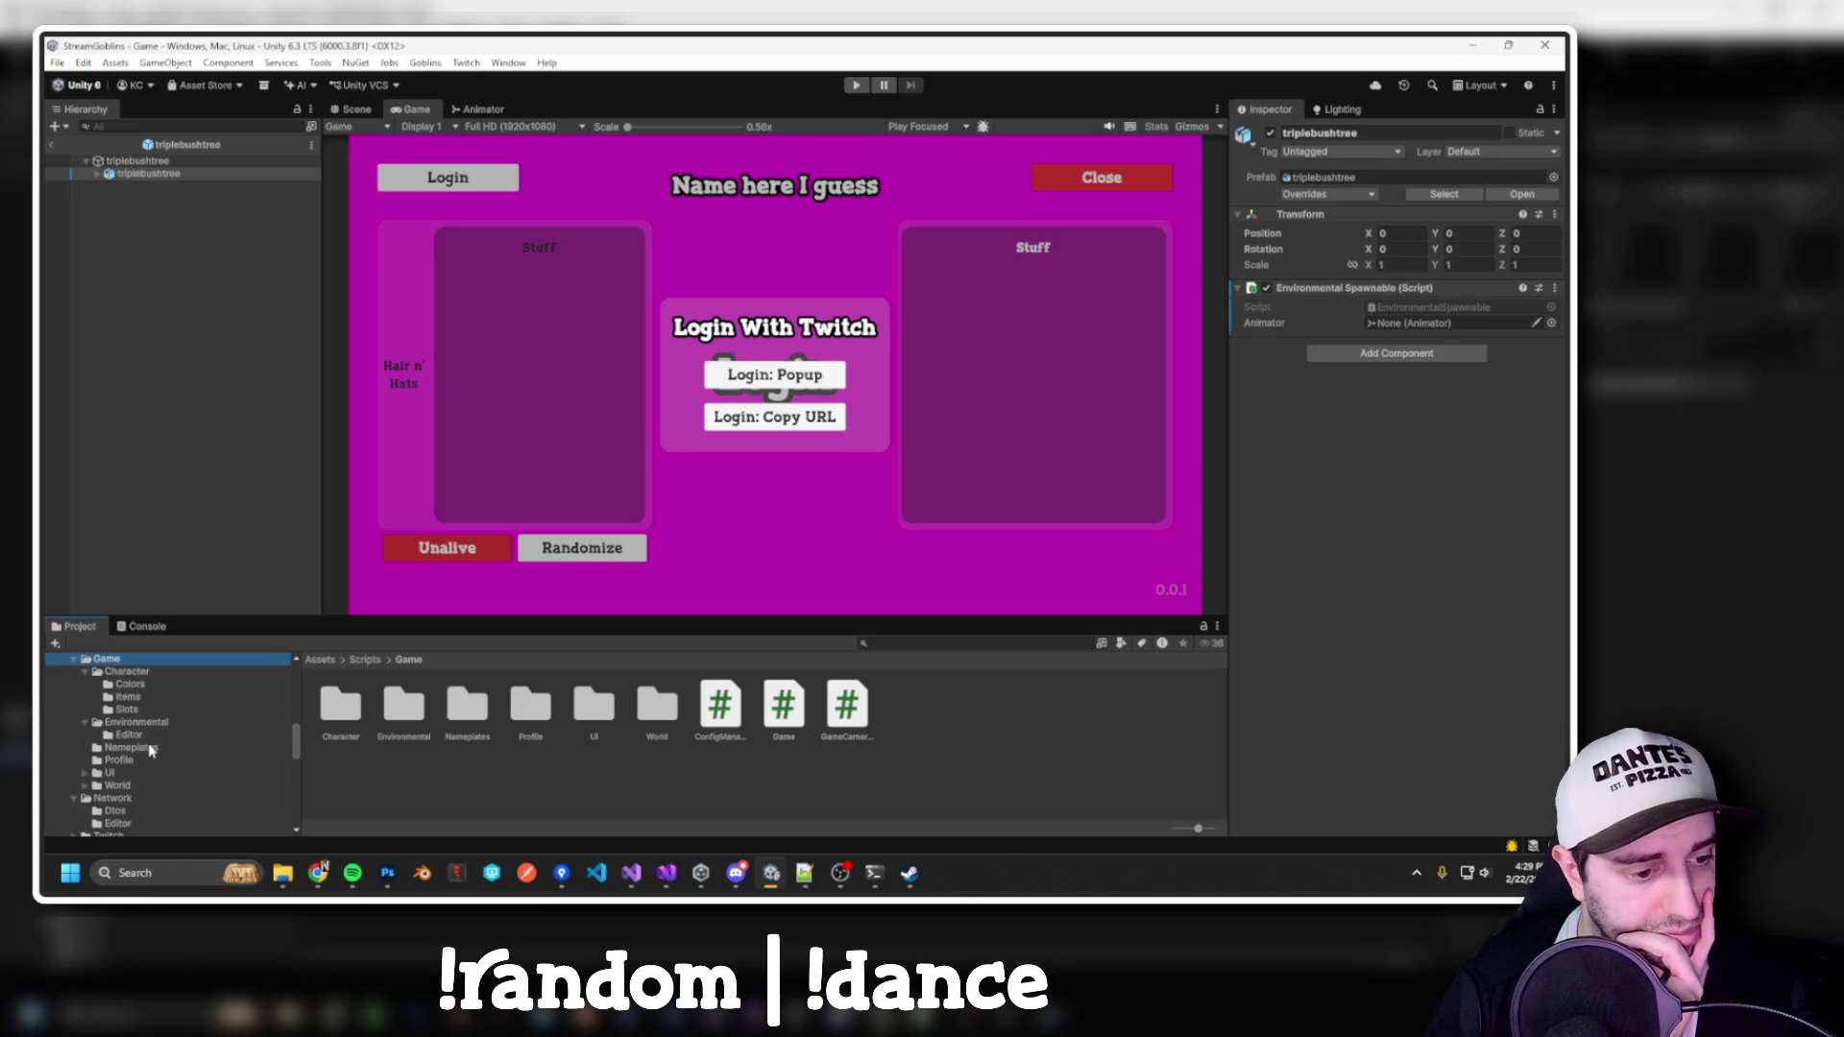
scroll(141, 747, "up", 2)
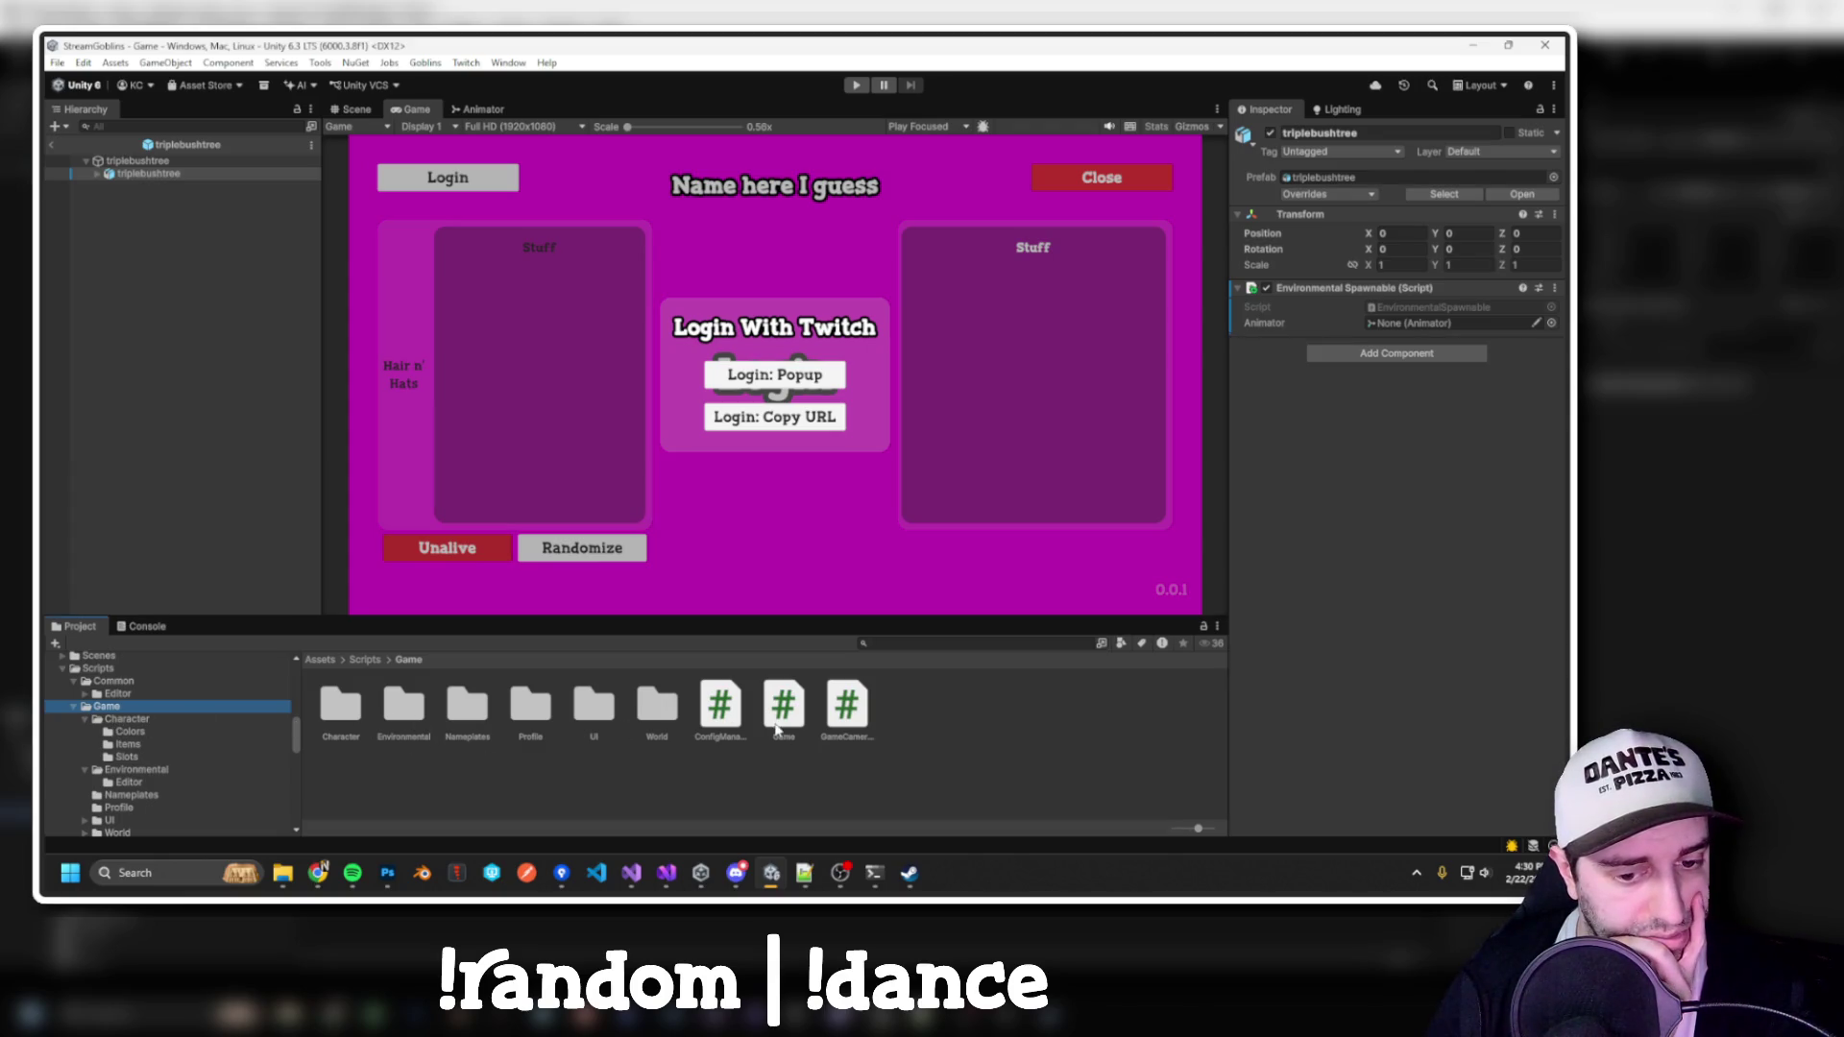
right_click(920, 730)
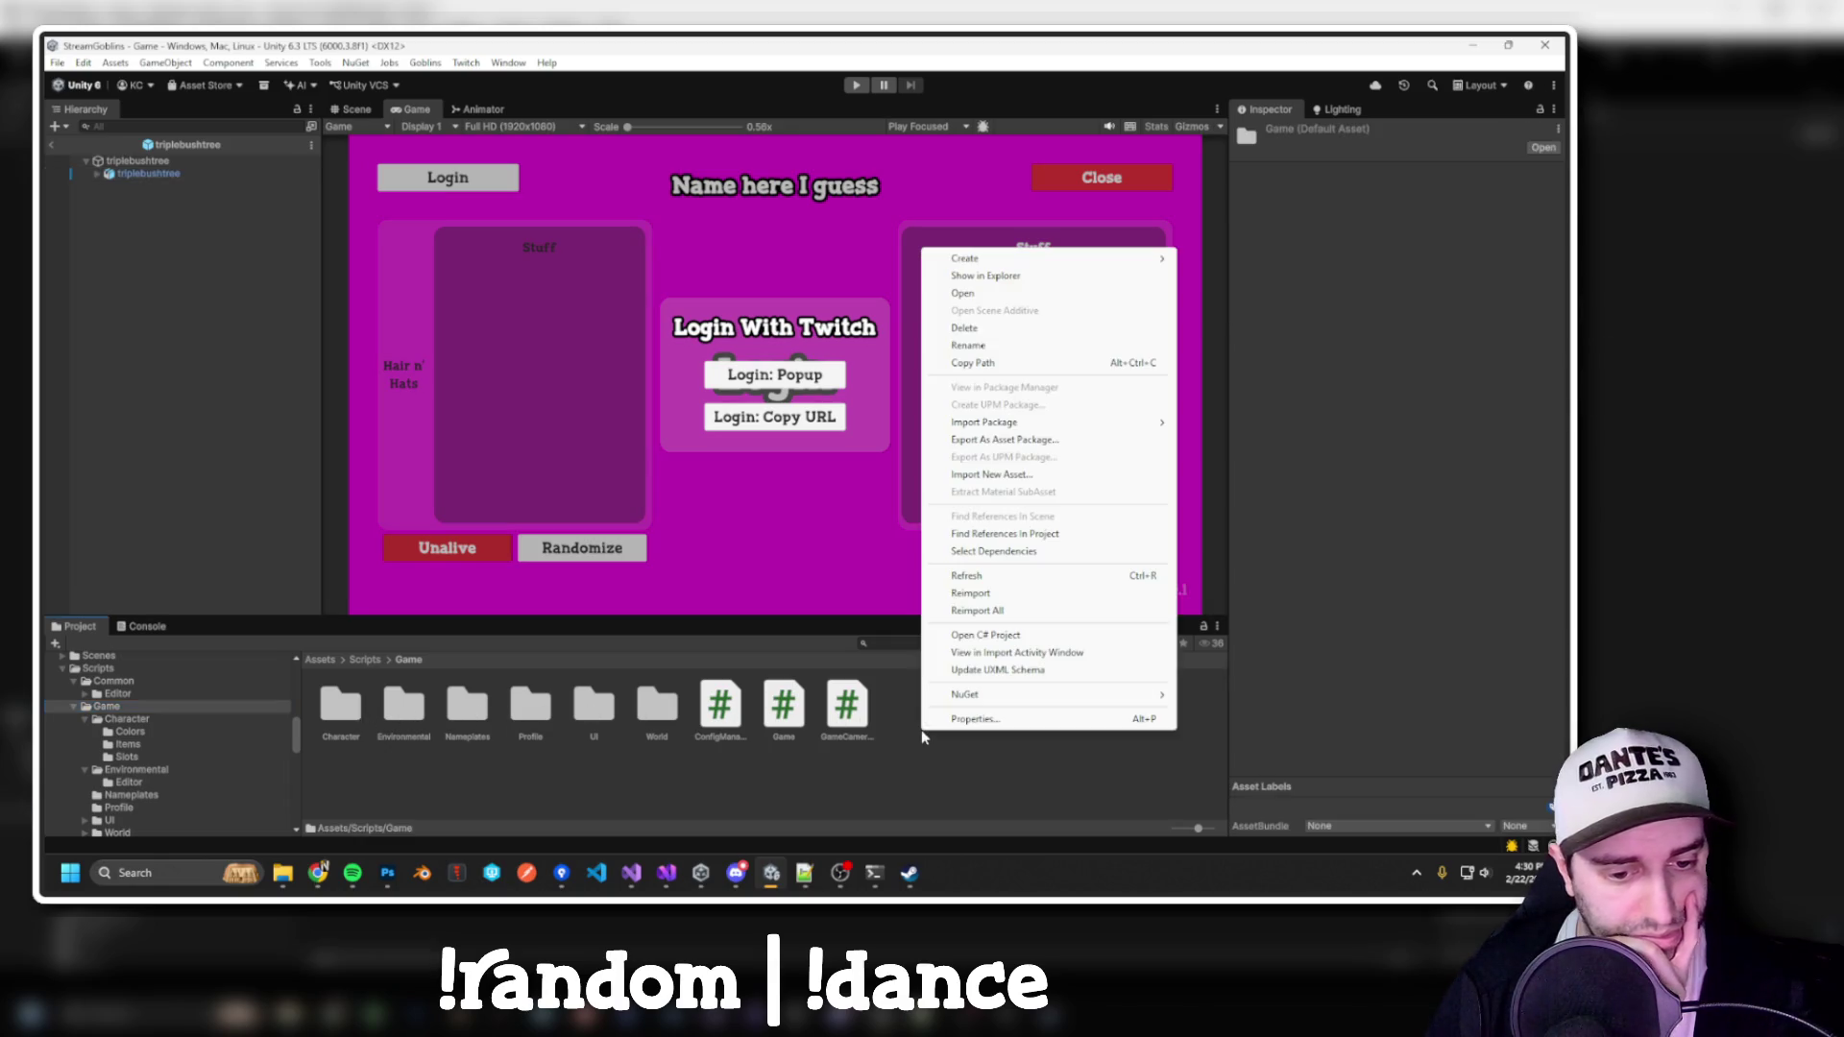
mouse_move(1057, 258)
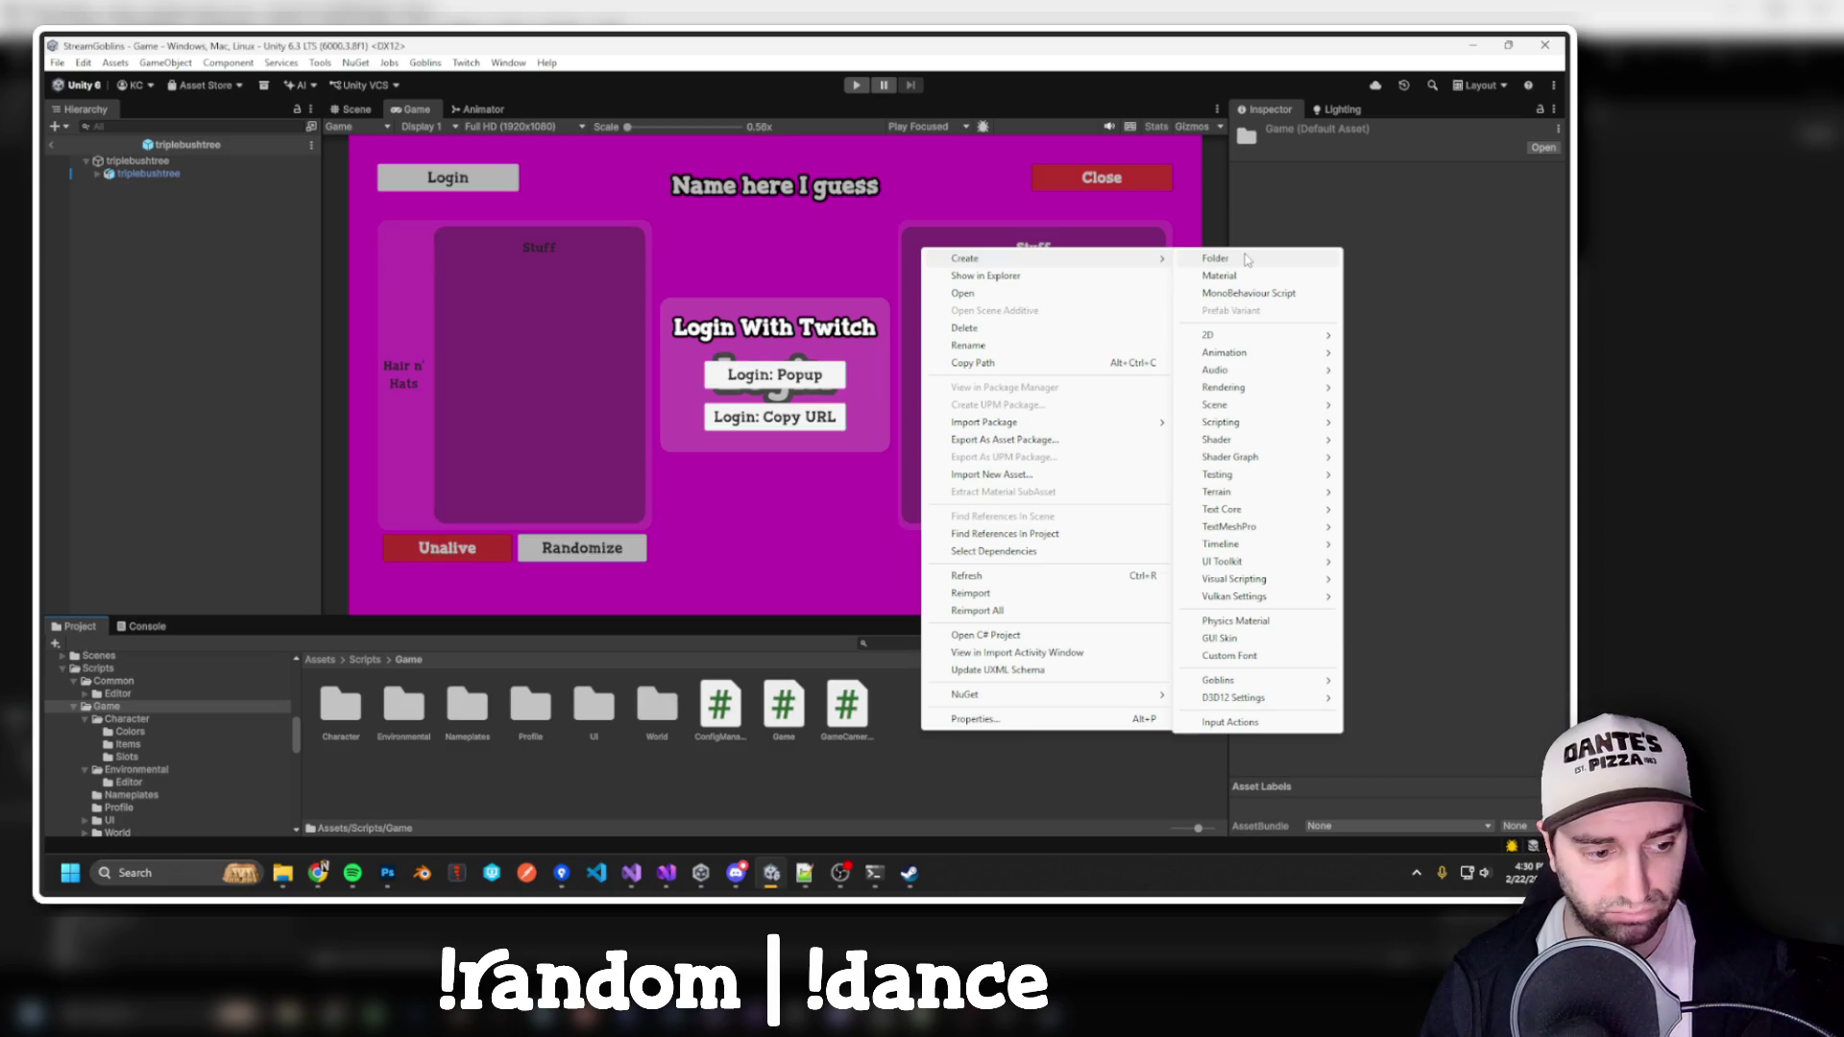
left_click(76, 723)
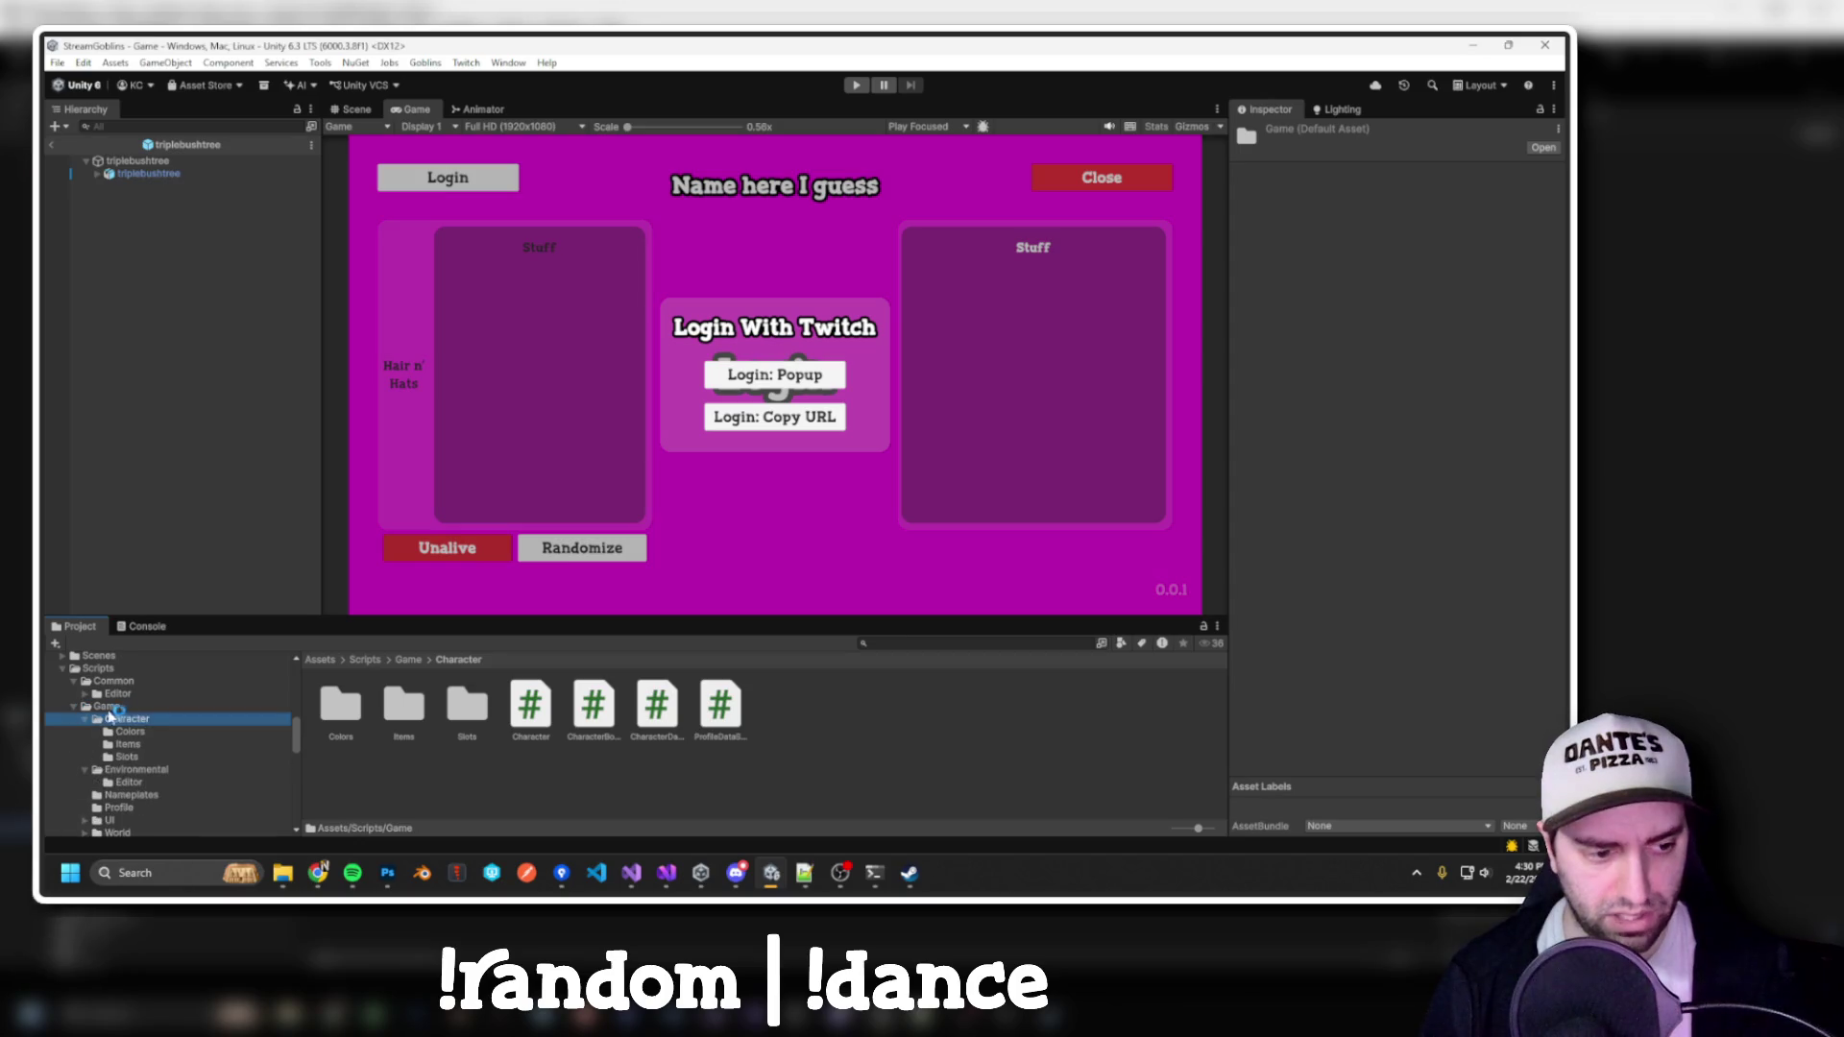
Create a new folder named Spawnables inside Scripts/Game
left_click(108, 707)
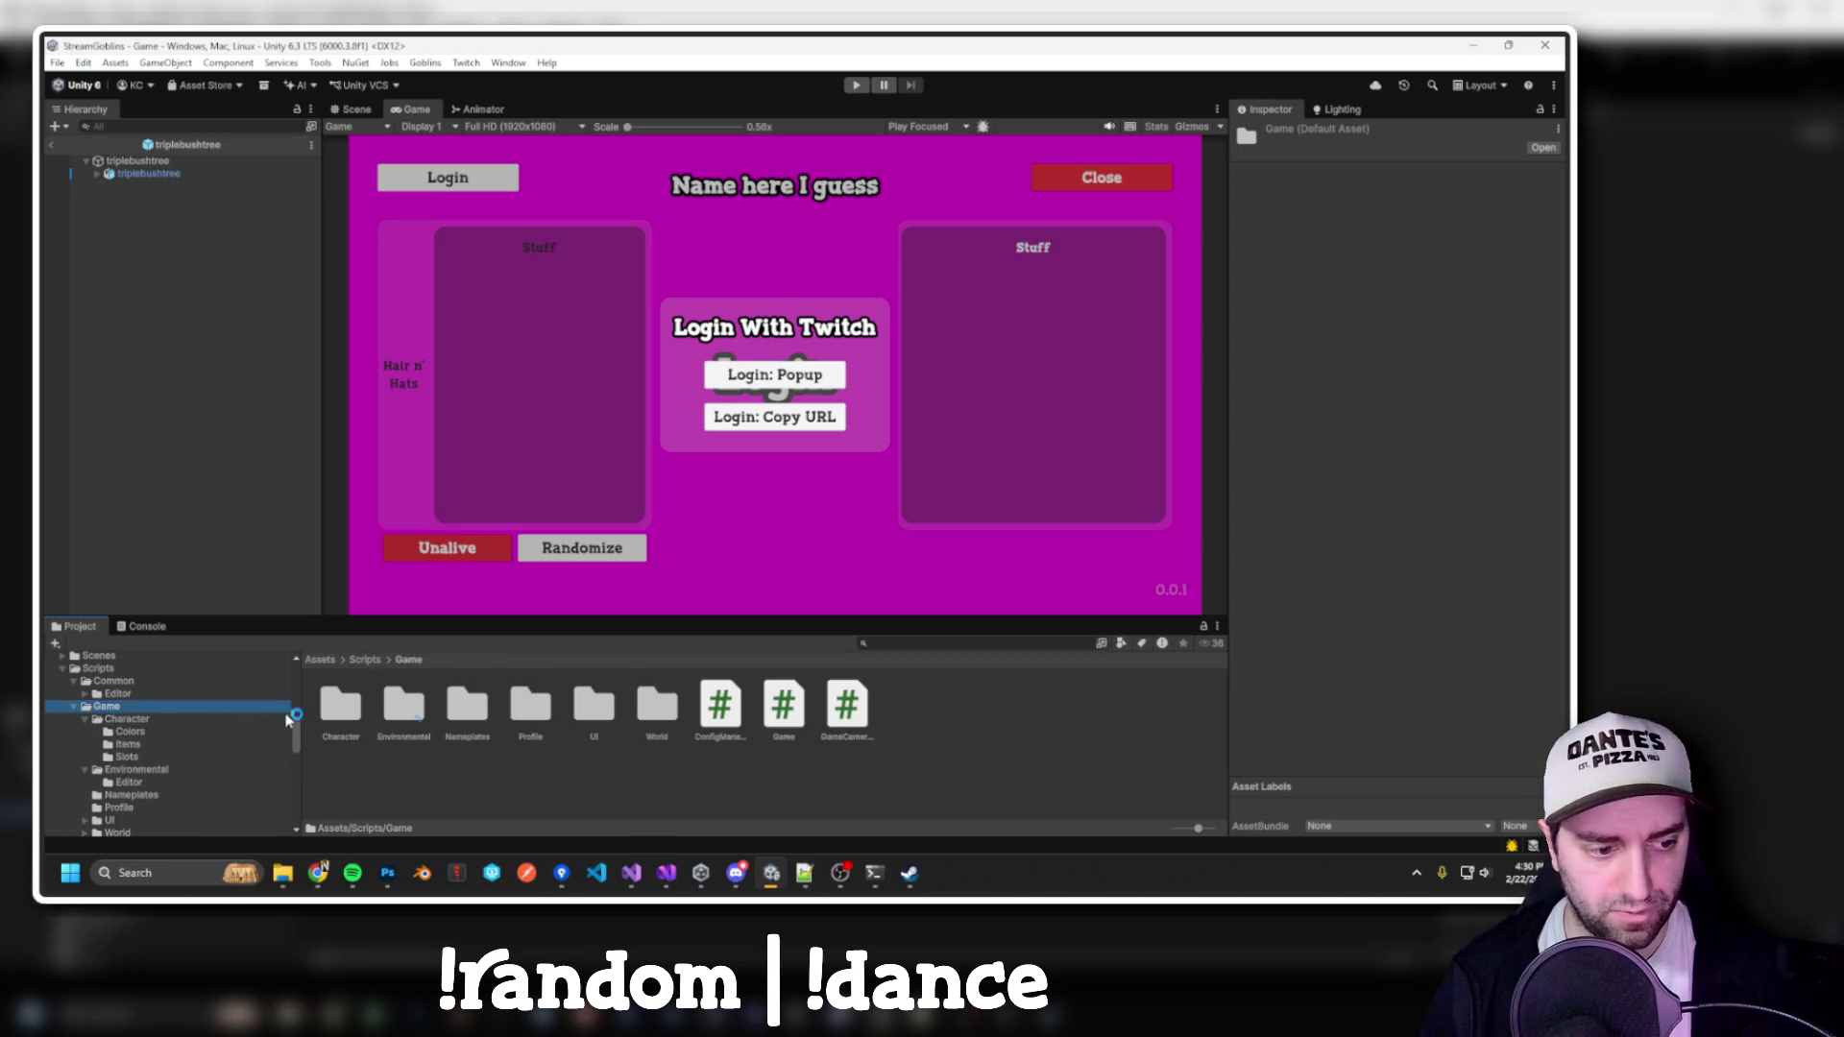
right_click(898, 711)
mouse_move(1028, 238)
left_click(1199, 238)
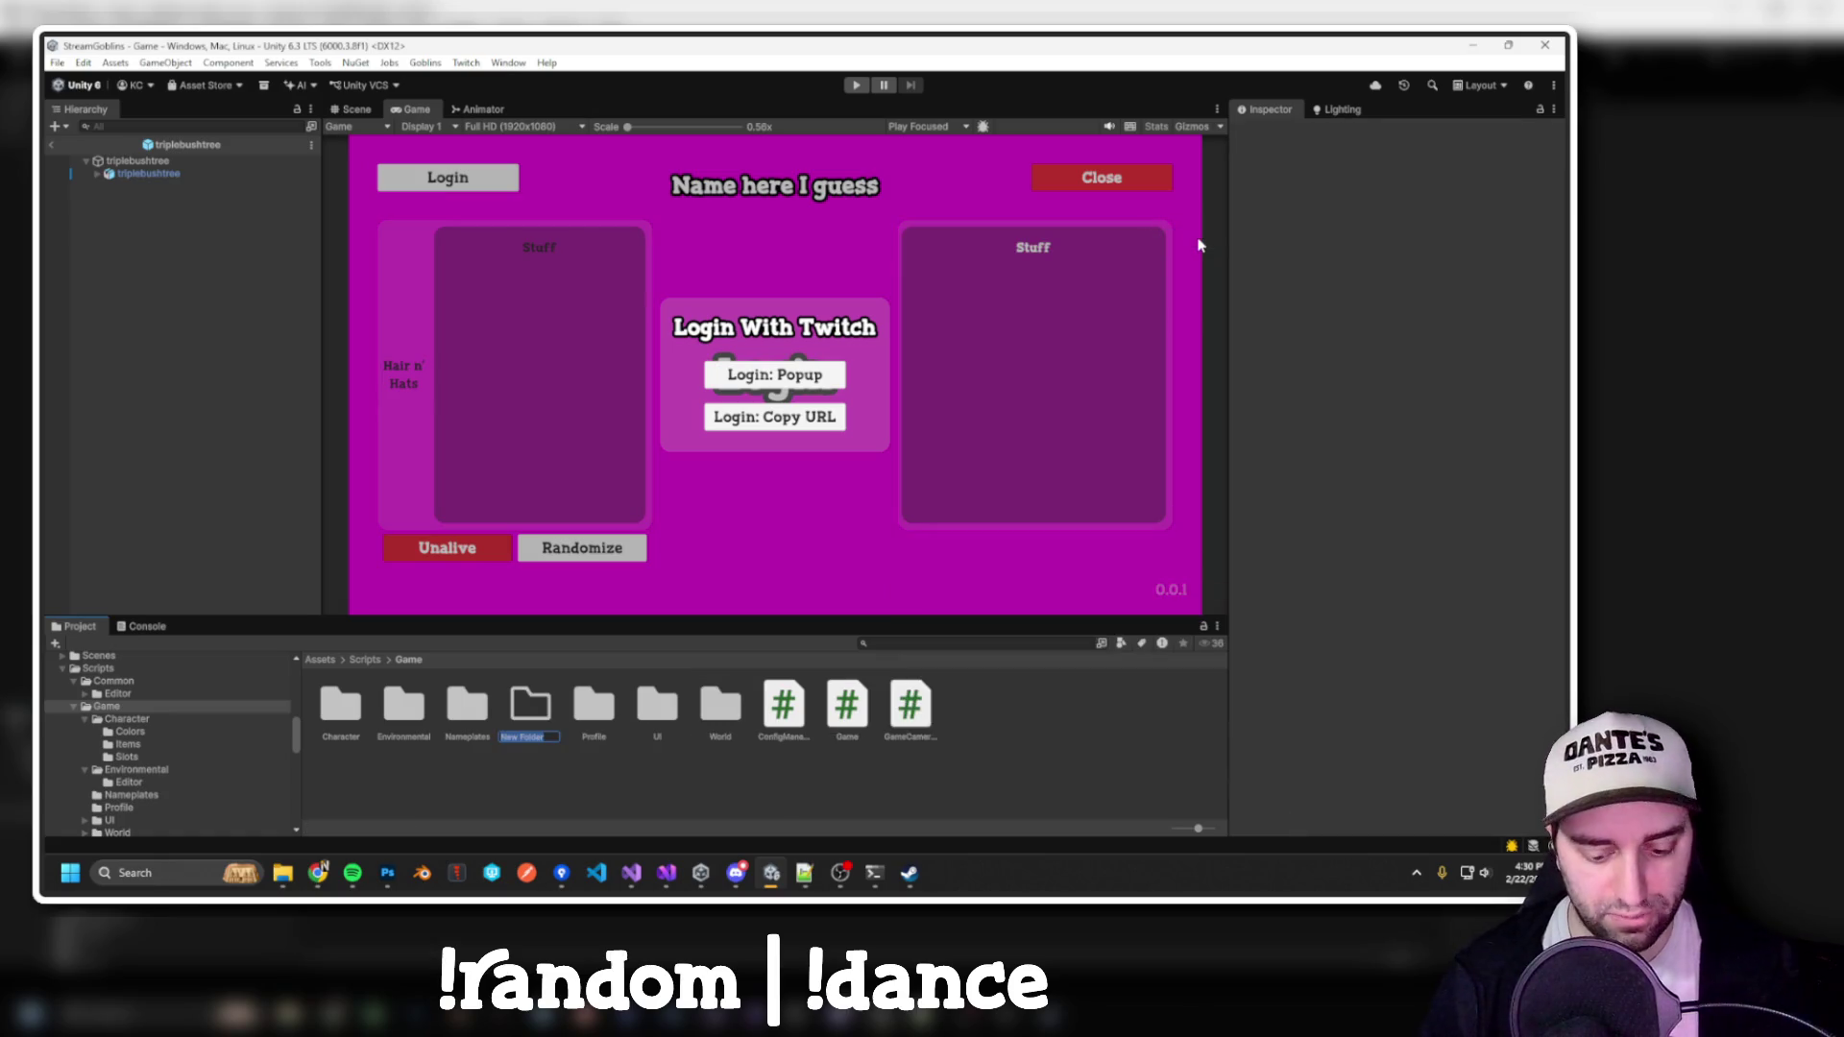
type("Spawnables")
key("Return")
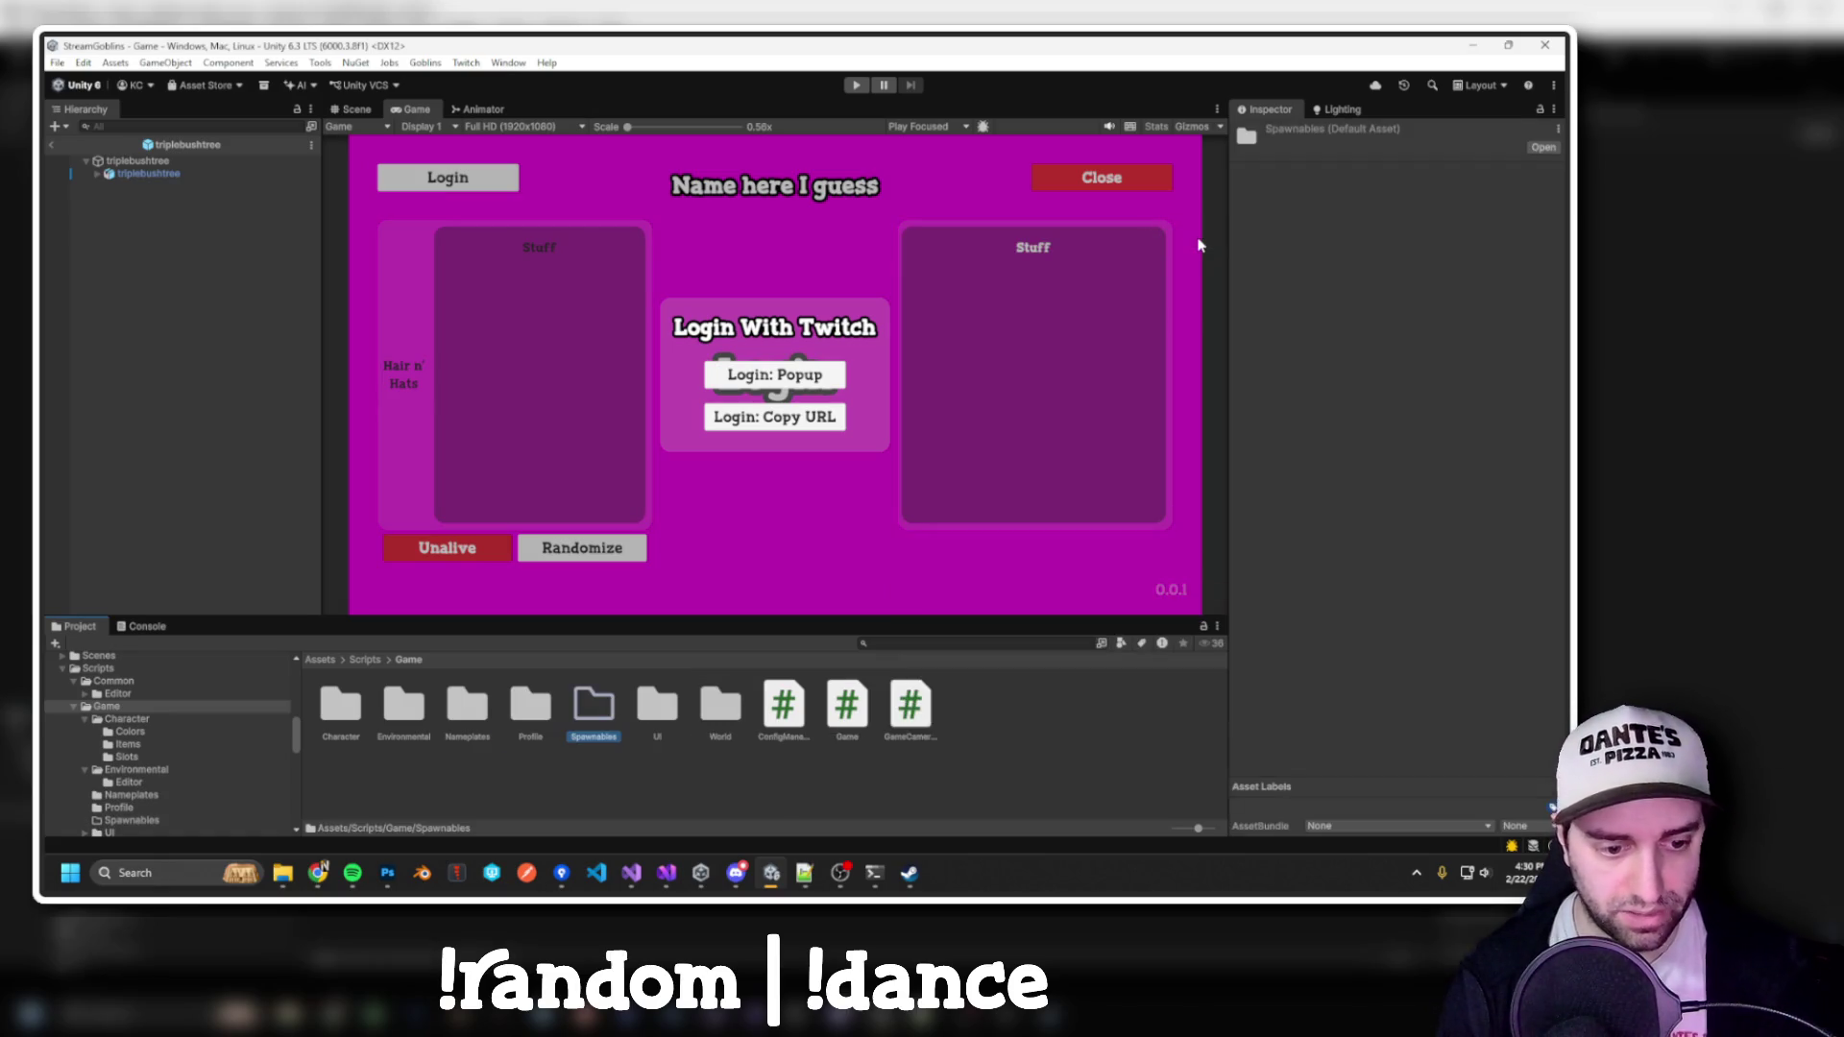
Locate and open the empty Spawnables folder
scroll(175, 804, "down", 5)
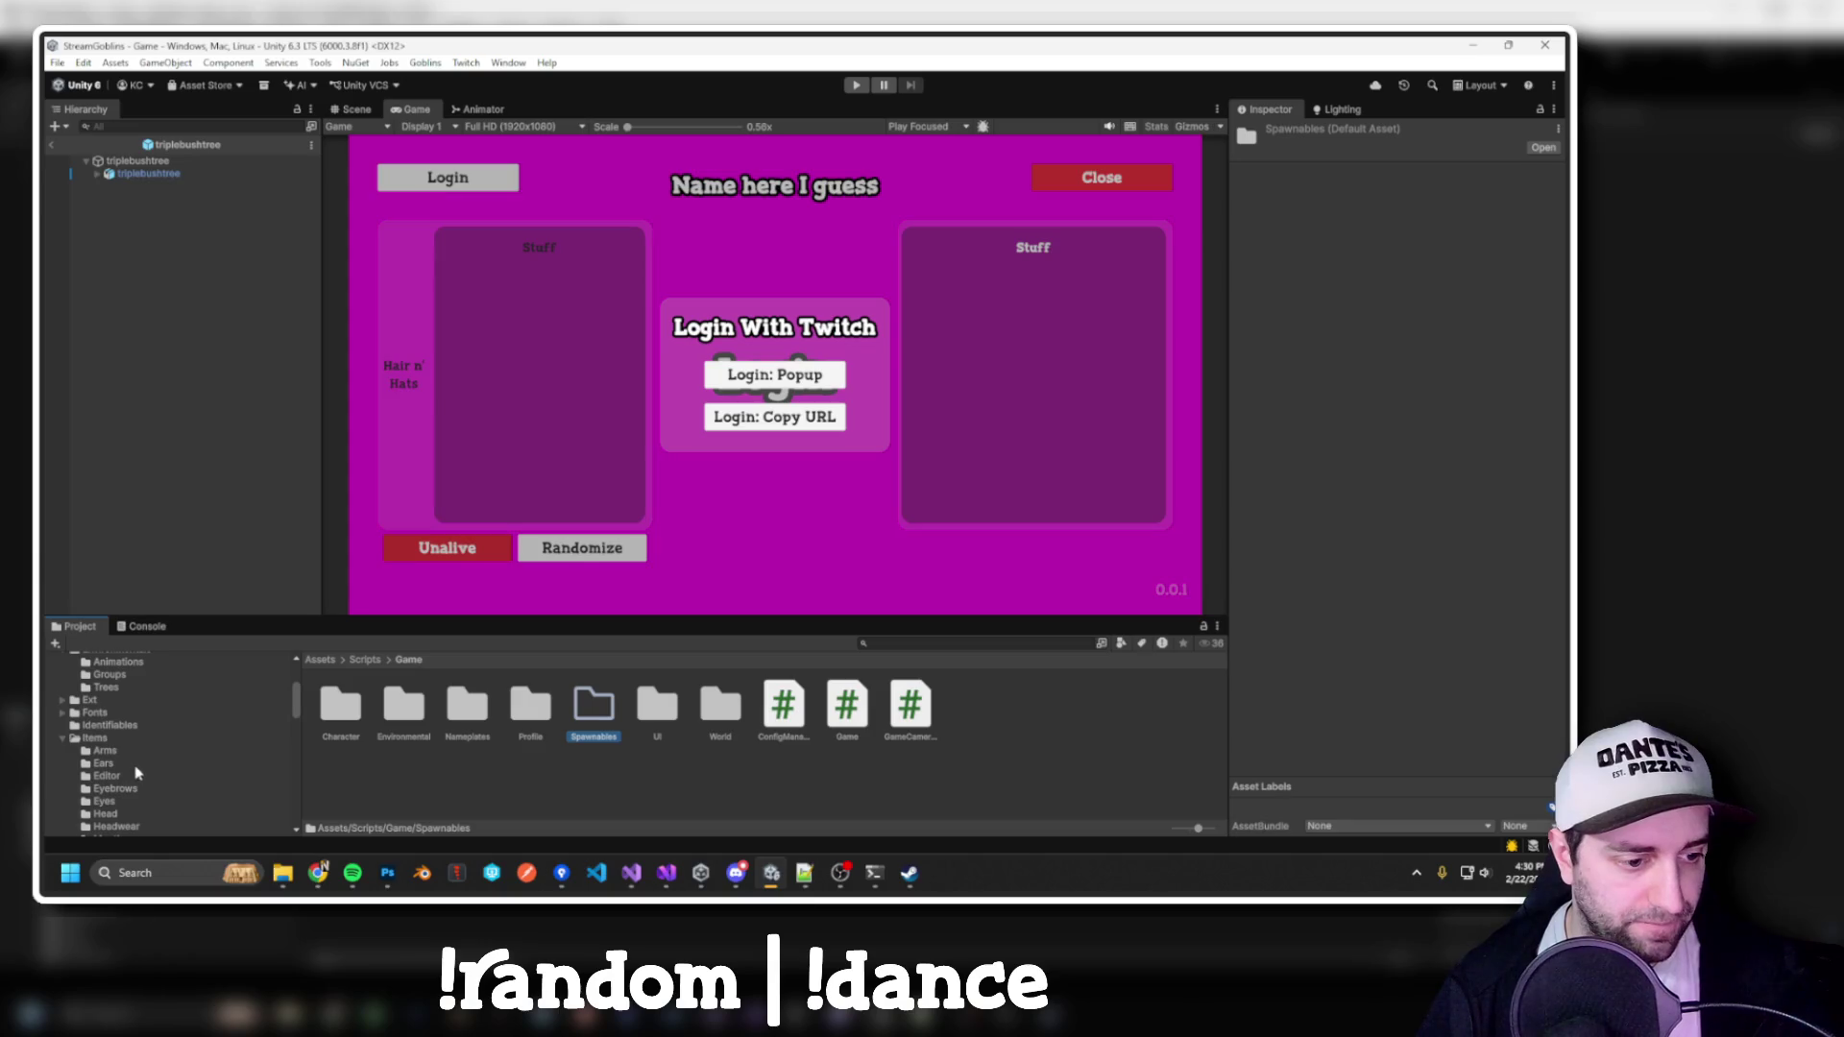
scroll(168, 792, "up", 2)
left_click(140, 774)
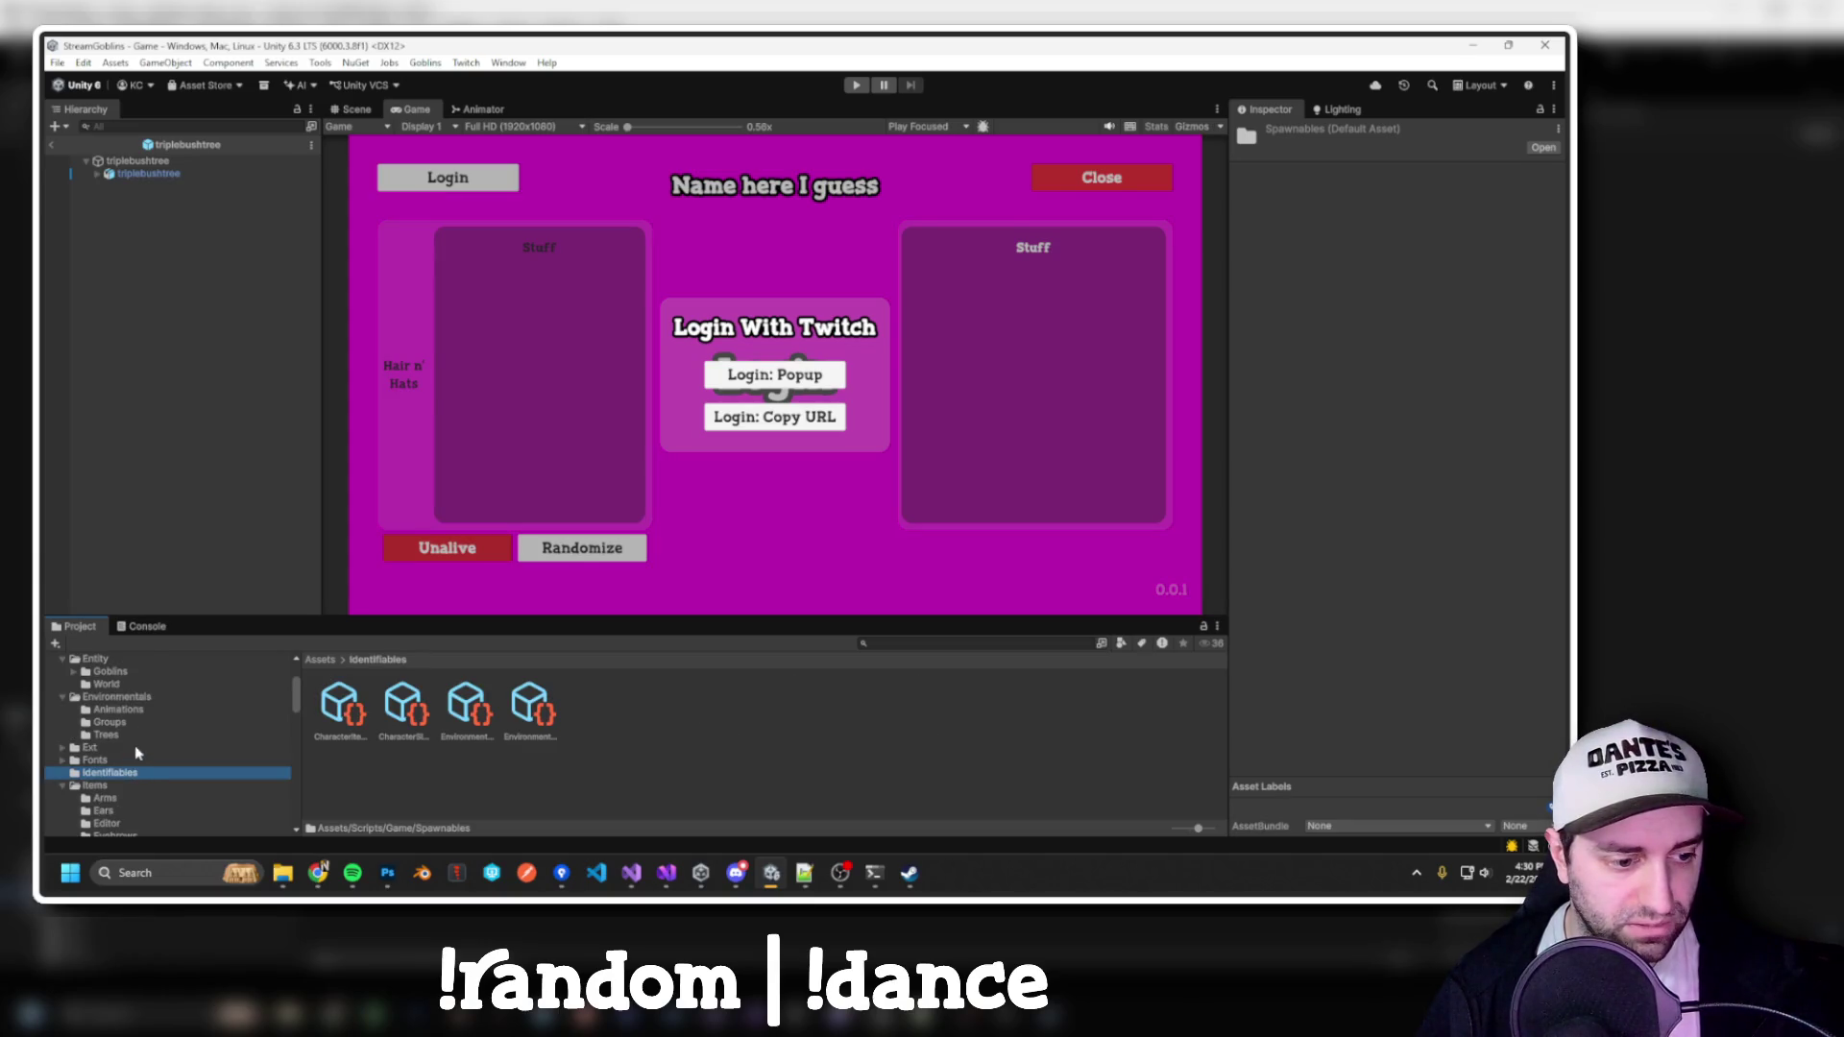
scroll(163, 749, "down", 5)
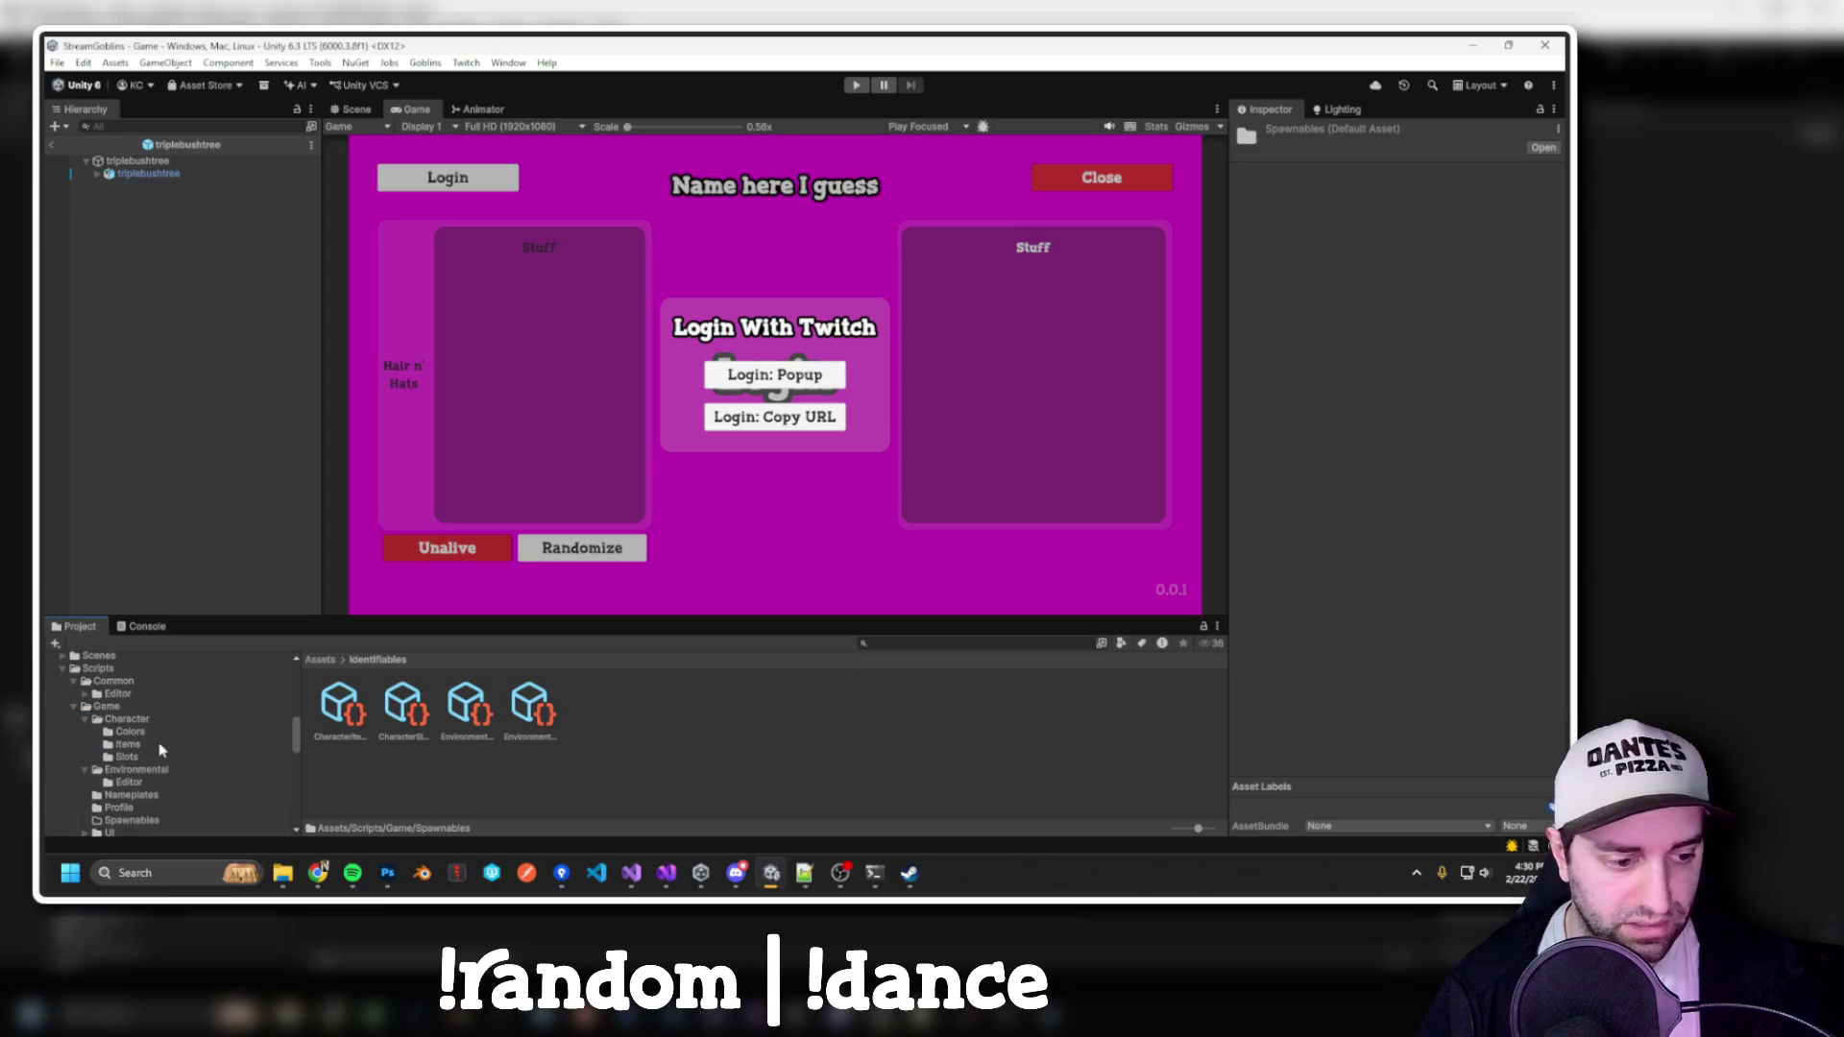
scroll(139, 722, "up", 2)
left_click(144, 773)
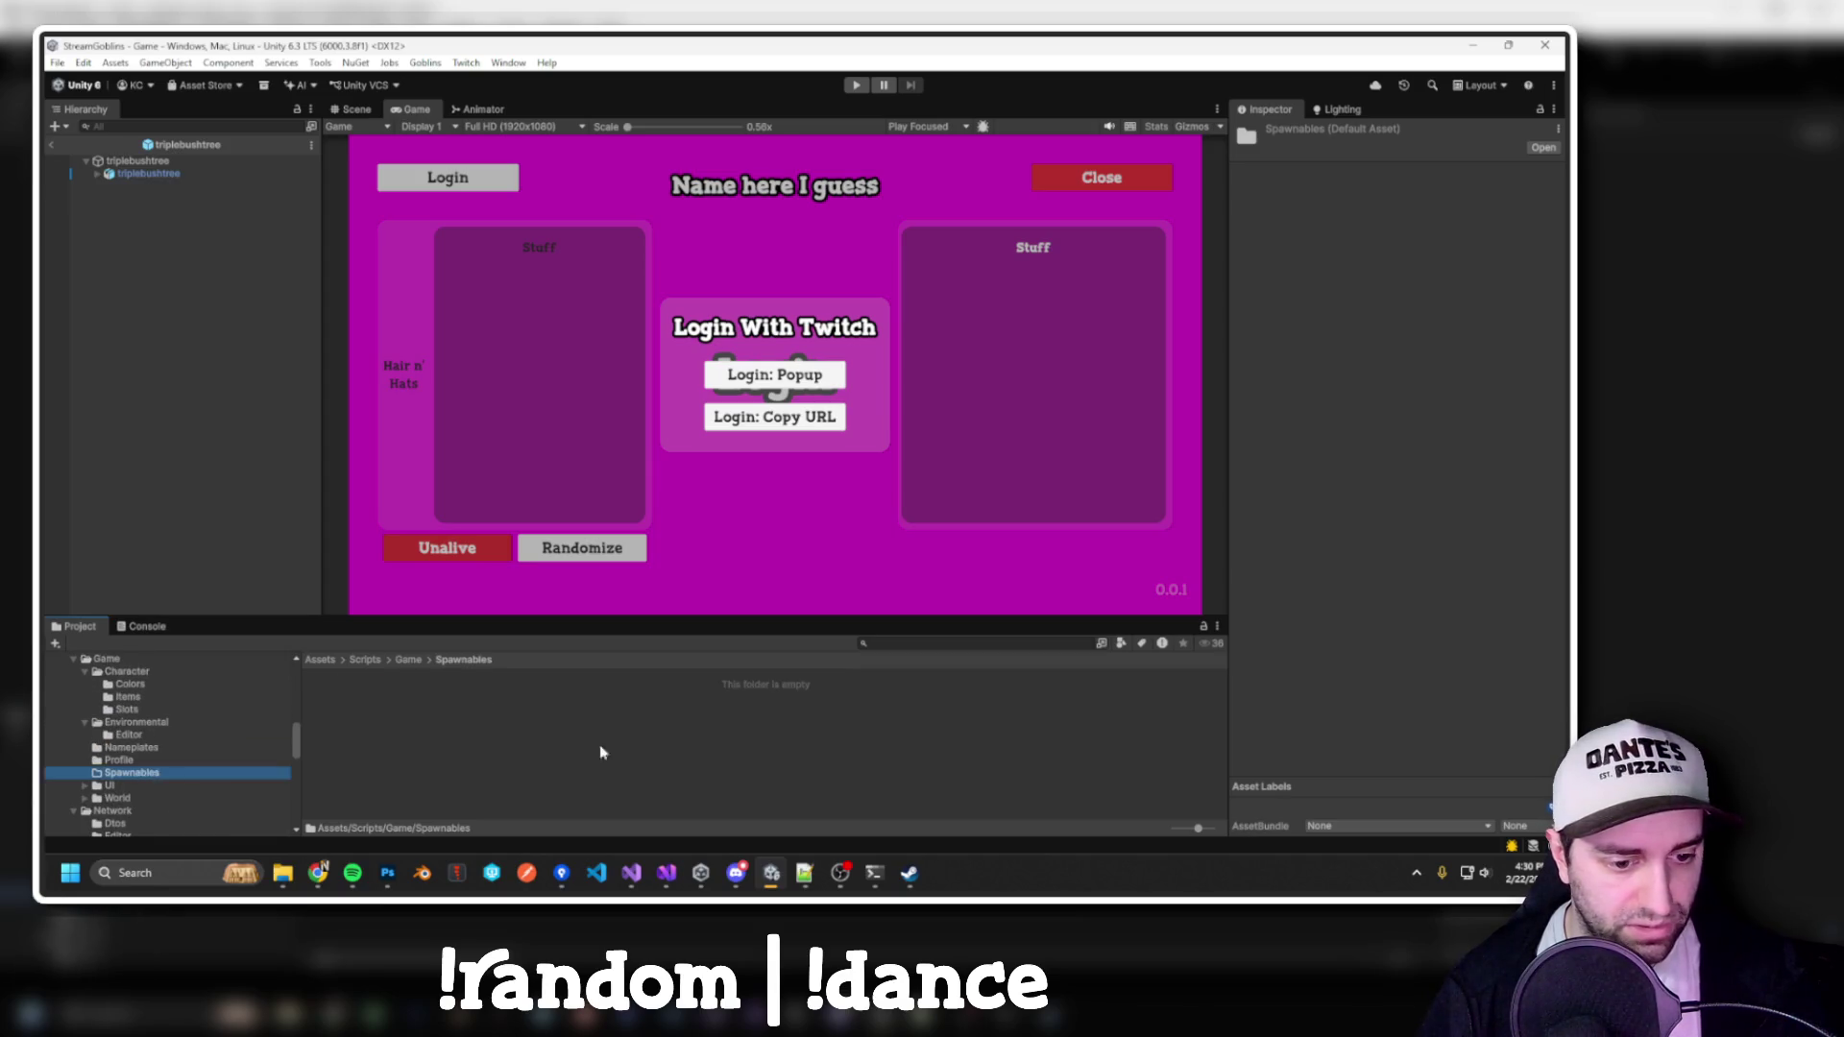
Create an IdentifiableSpawnable MonoBehaviour script in Spawnables and switch to Visual Studio
right_click(645, 757)
mouse_move(703, 279)
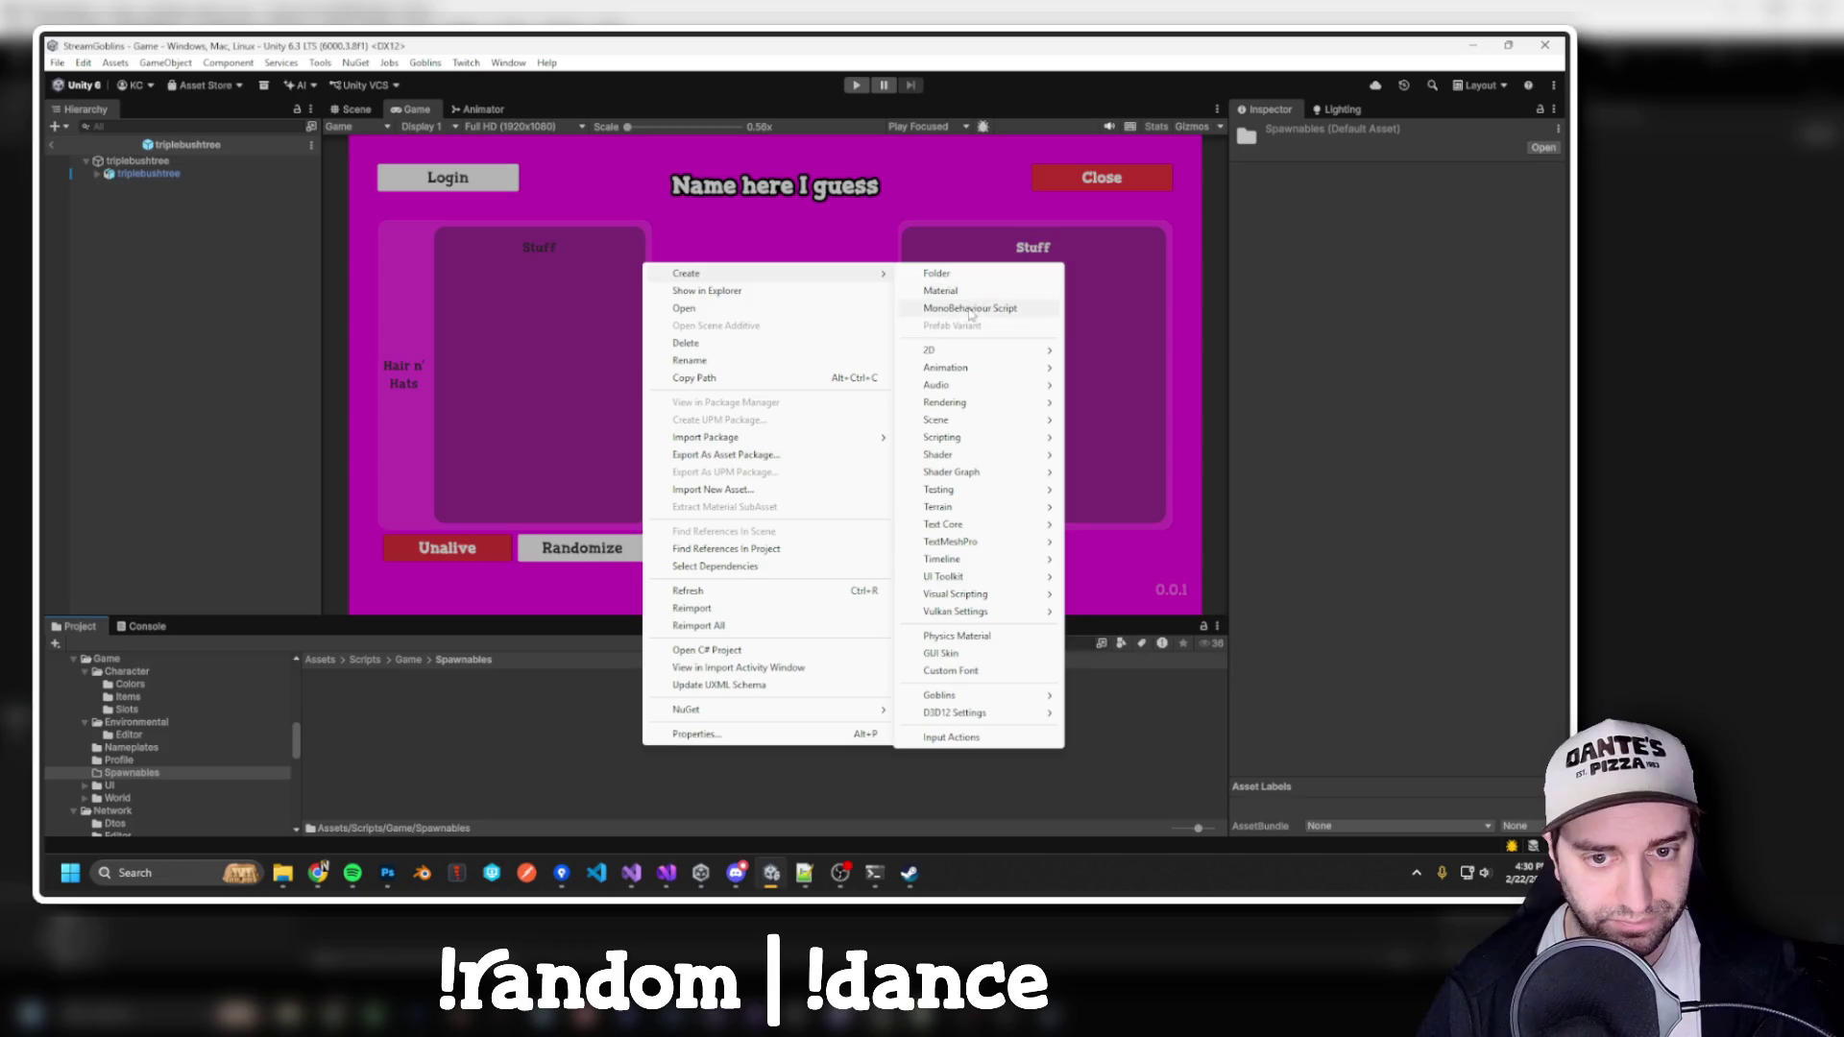
left_click(968, 310)
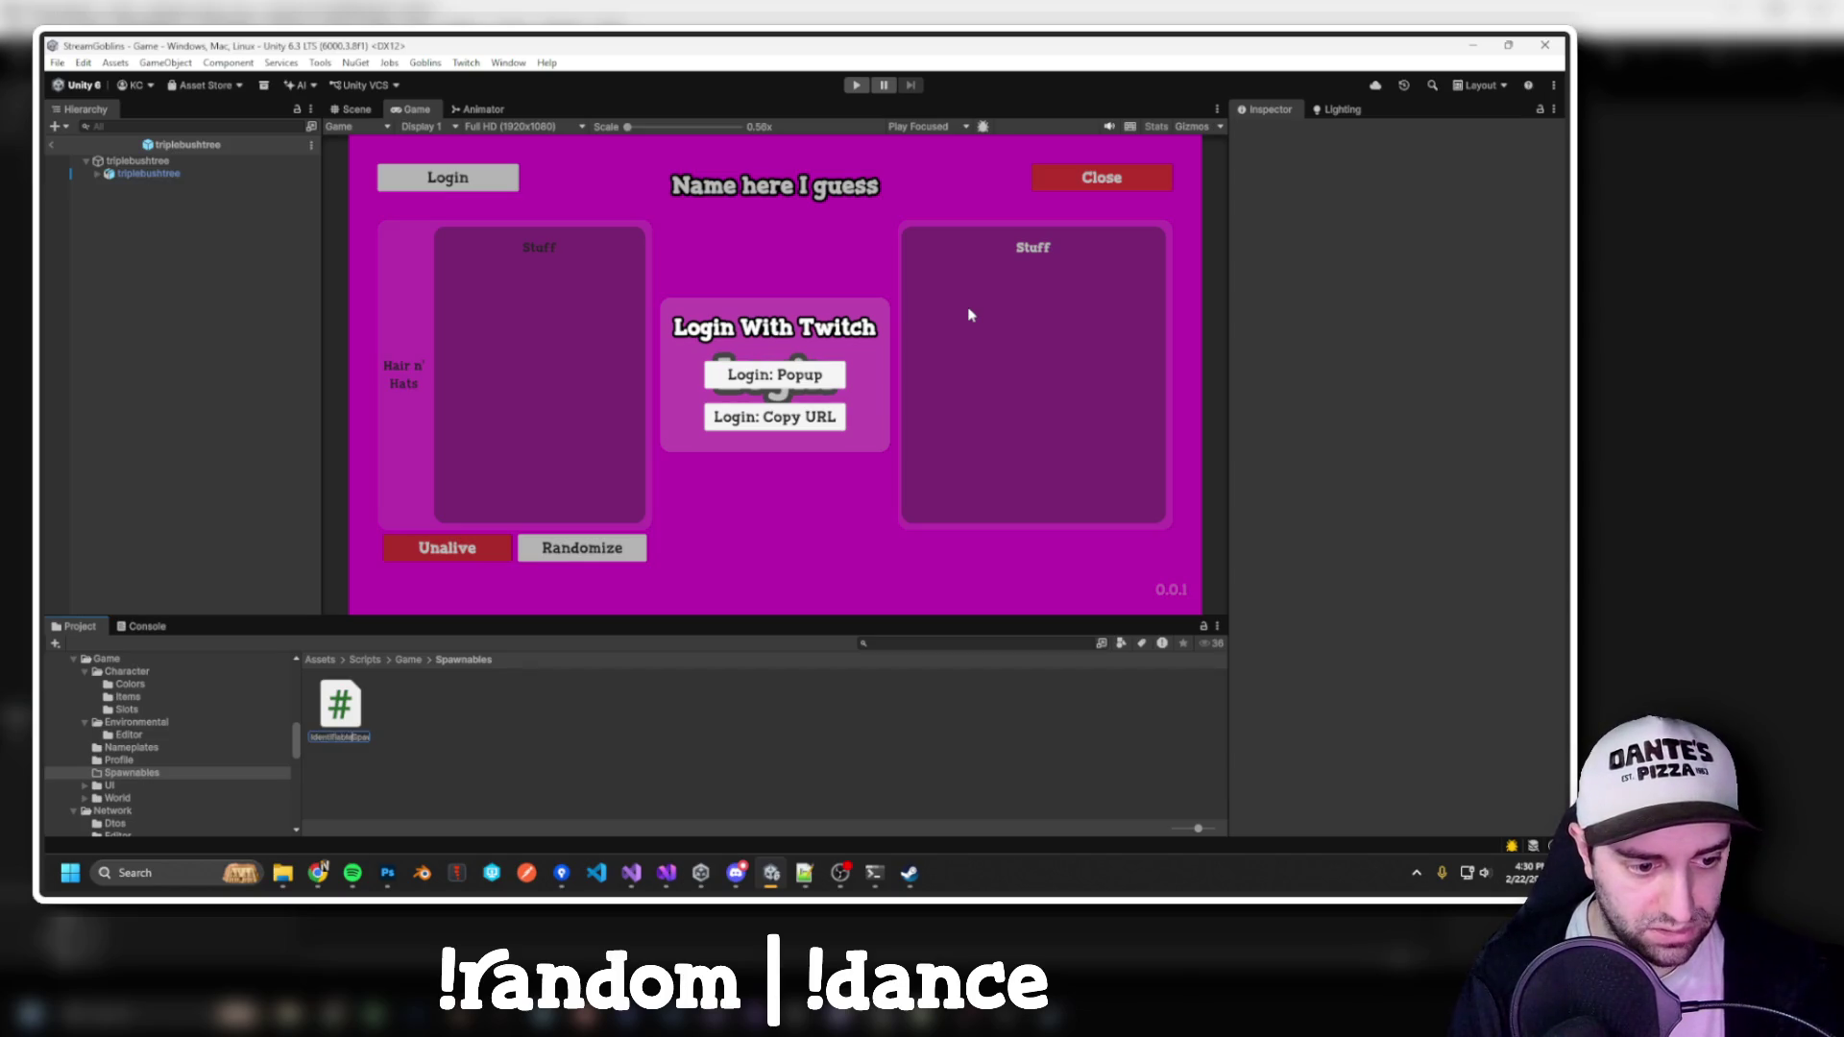
key("Return")
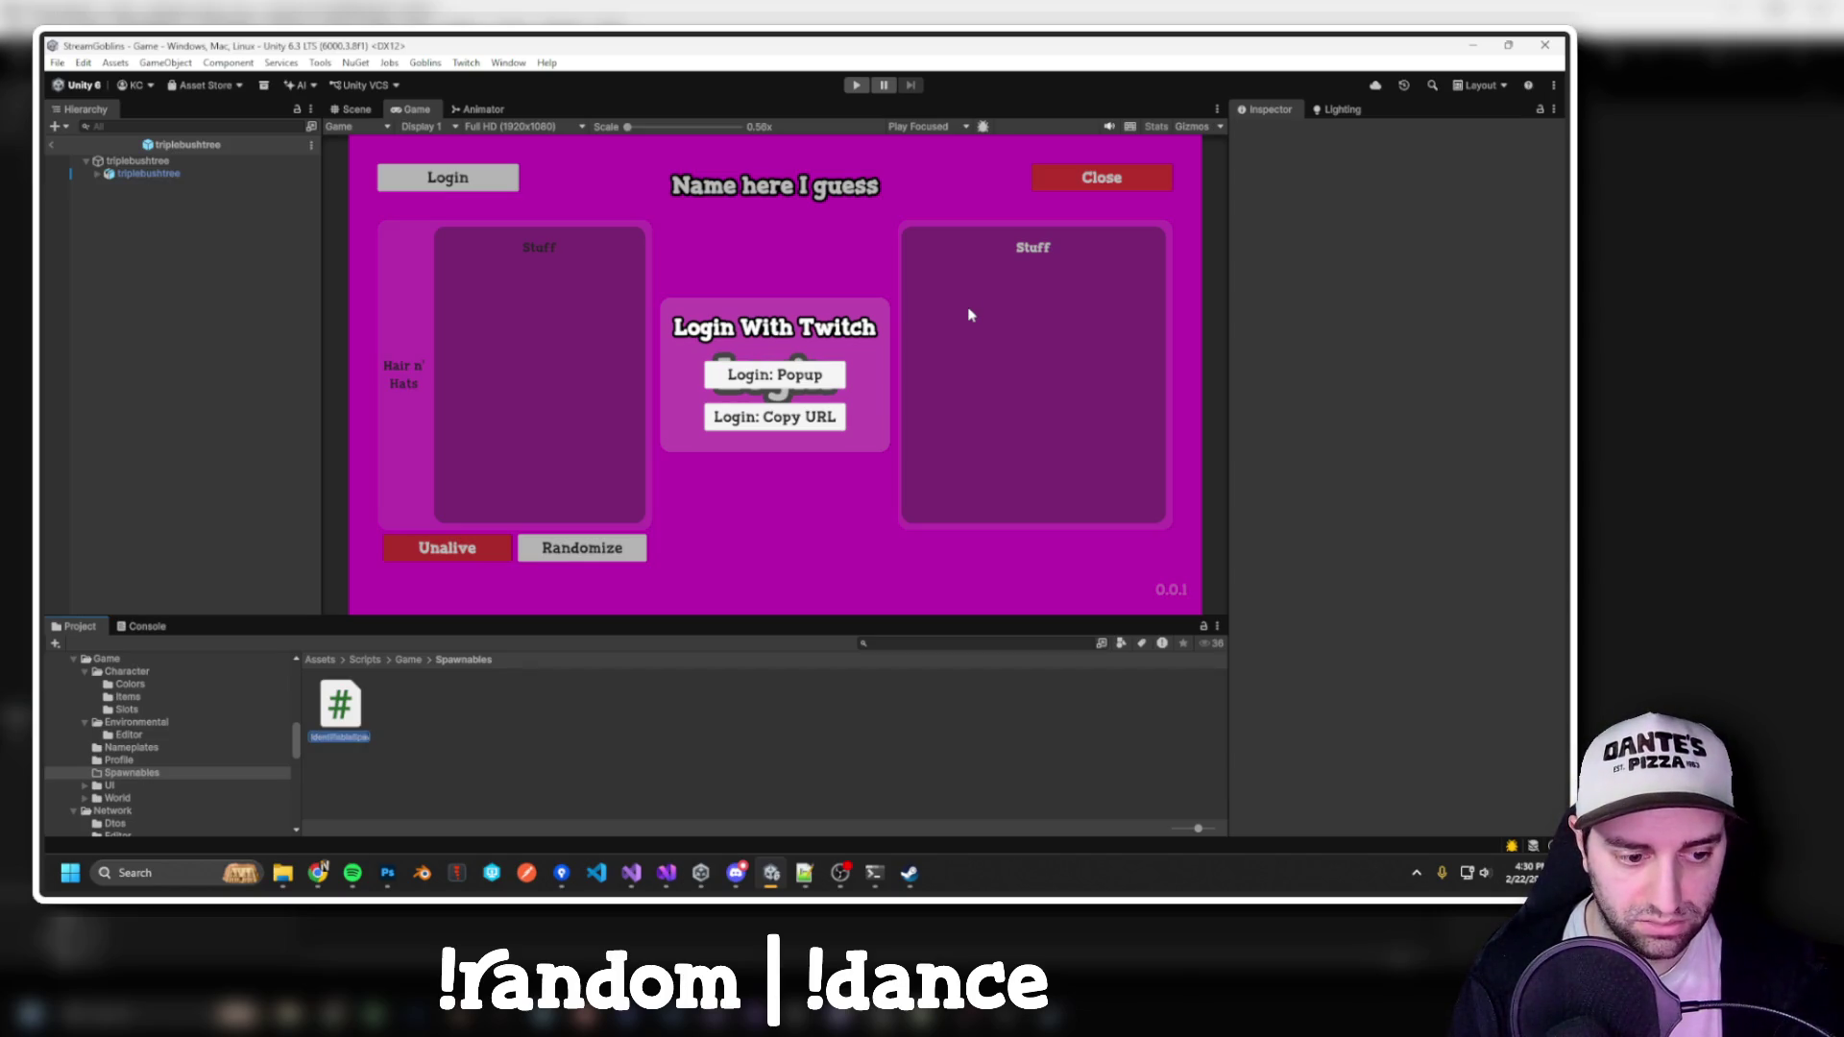
key("alt+Tab")
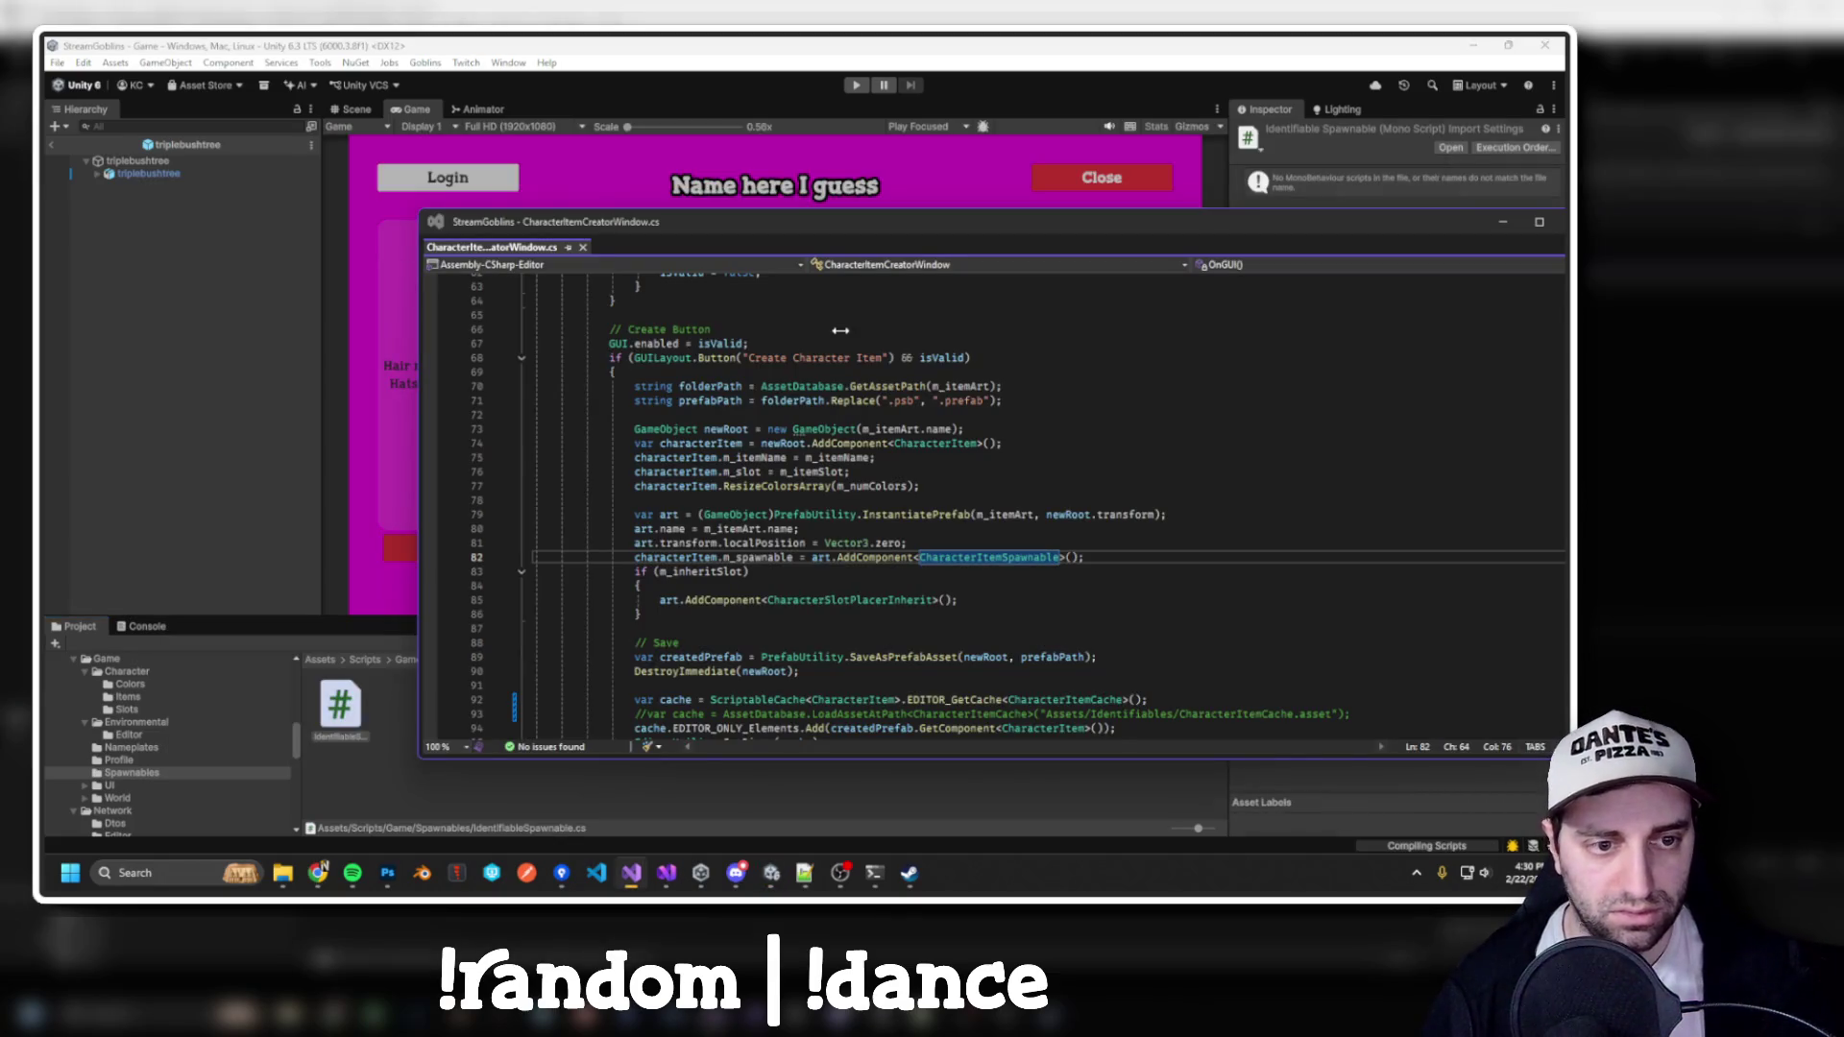
Open CharacterItemSpawnable.cs and look over its m_item field
key("alt+Tab")
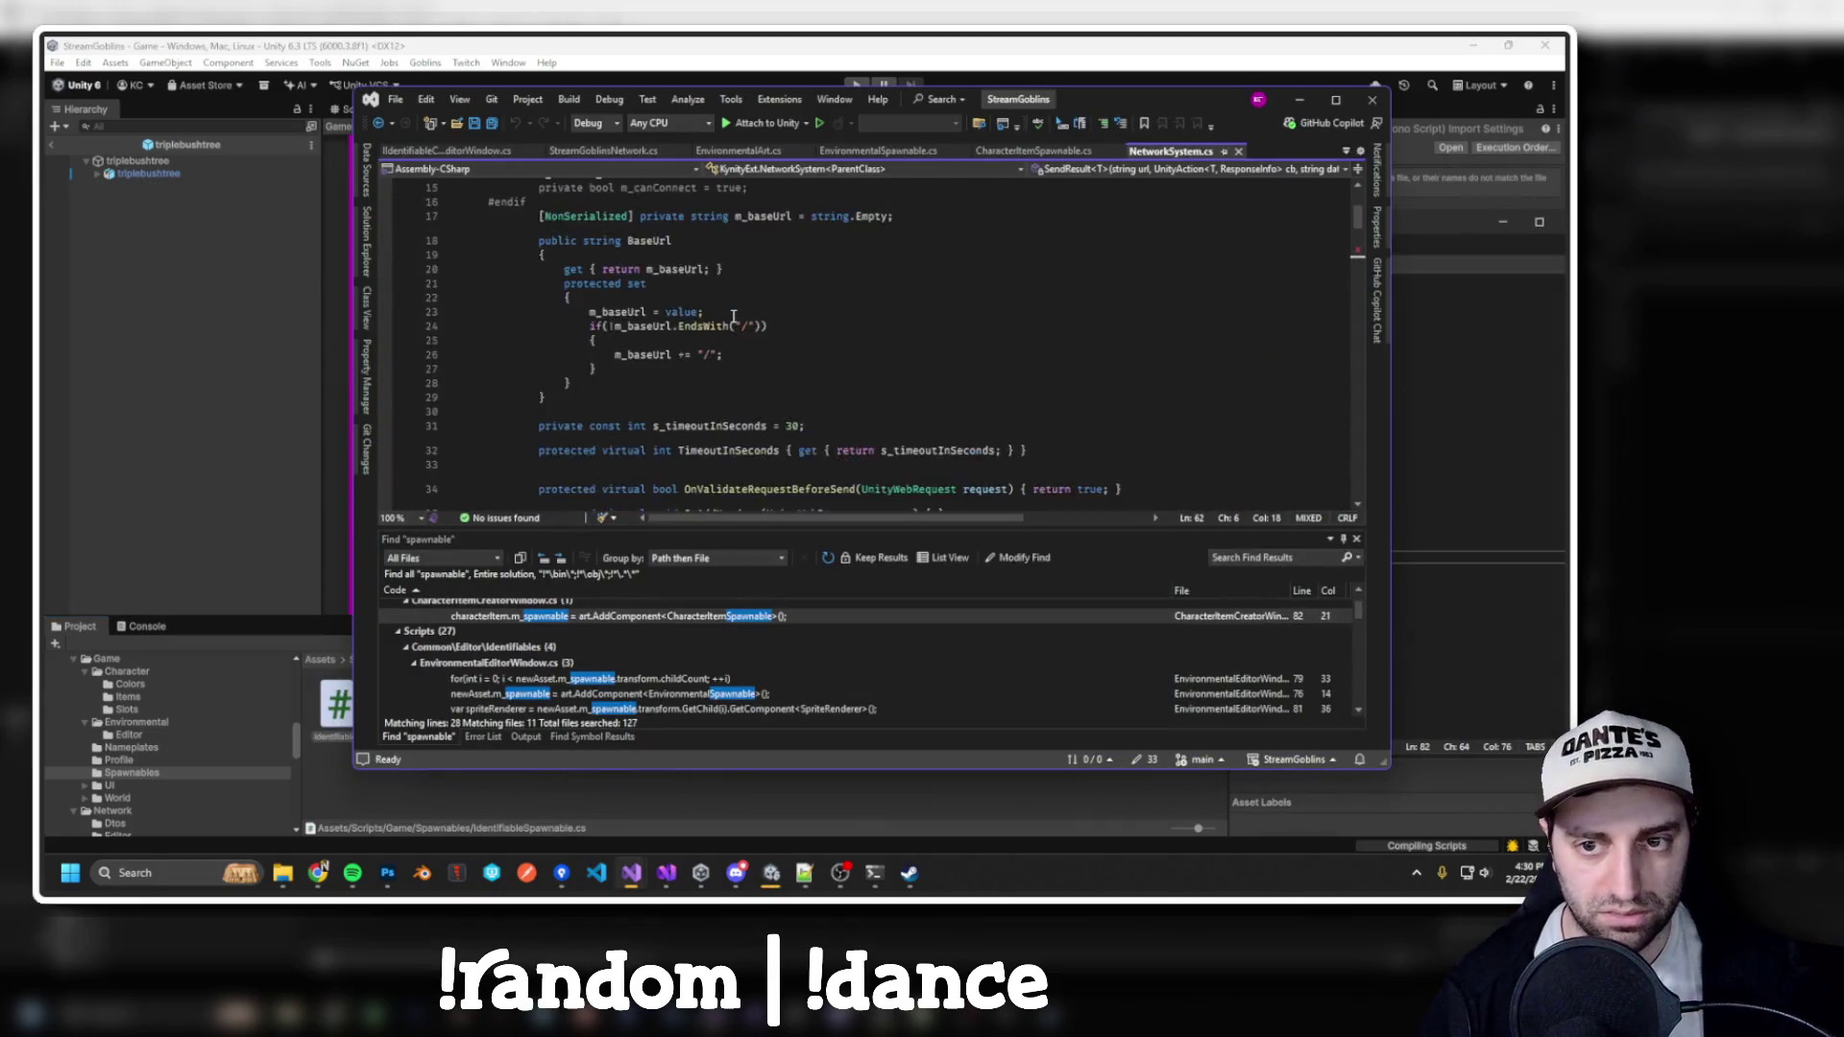
scroll(733, 317, "up", 5)
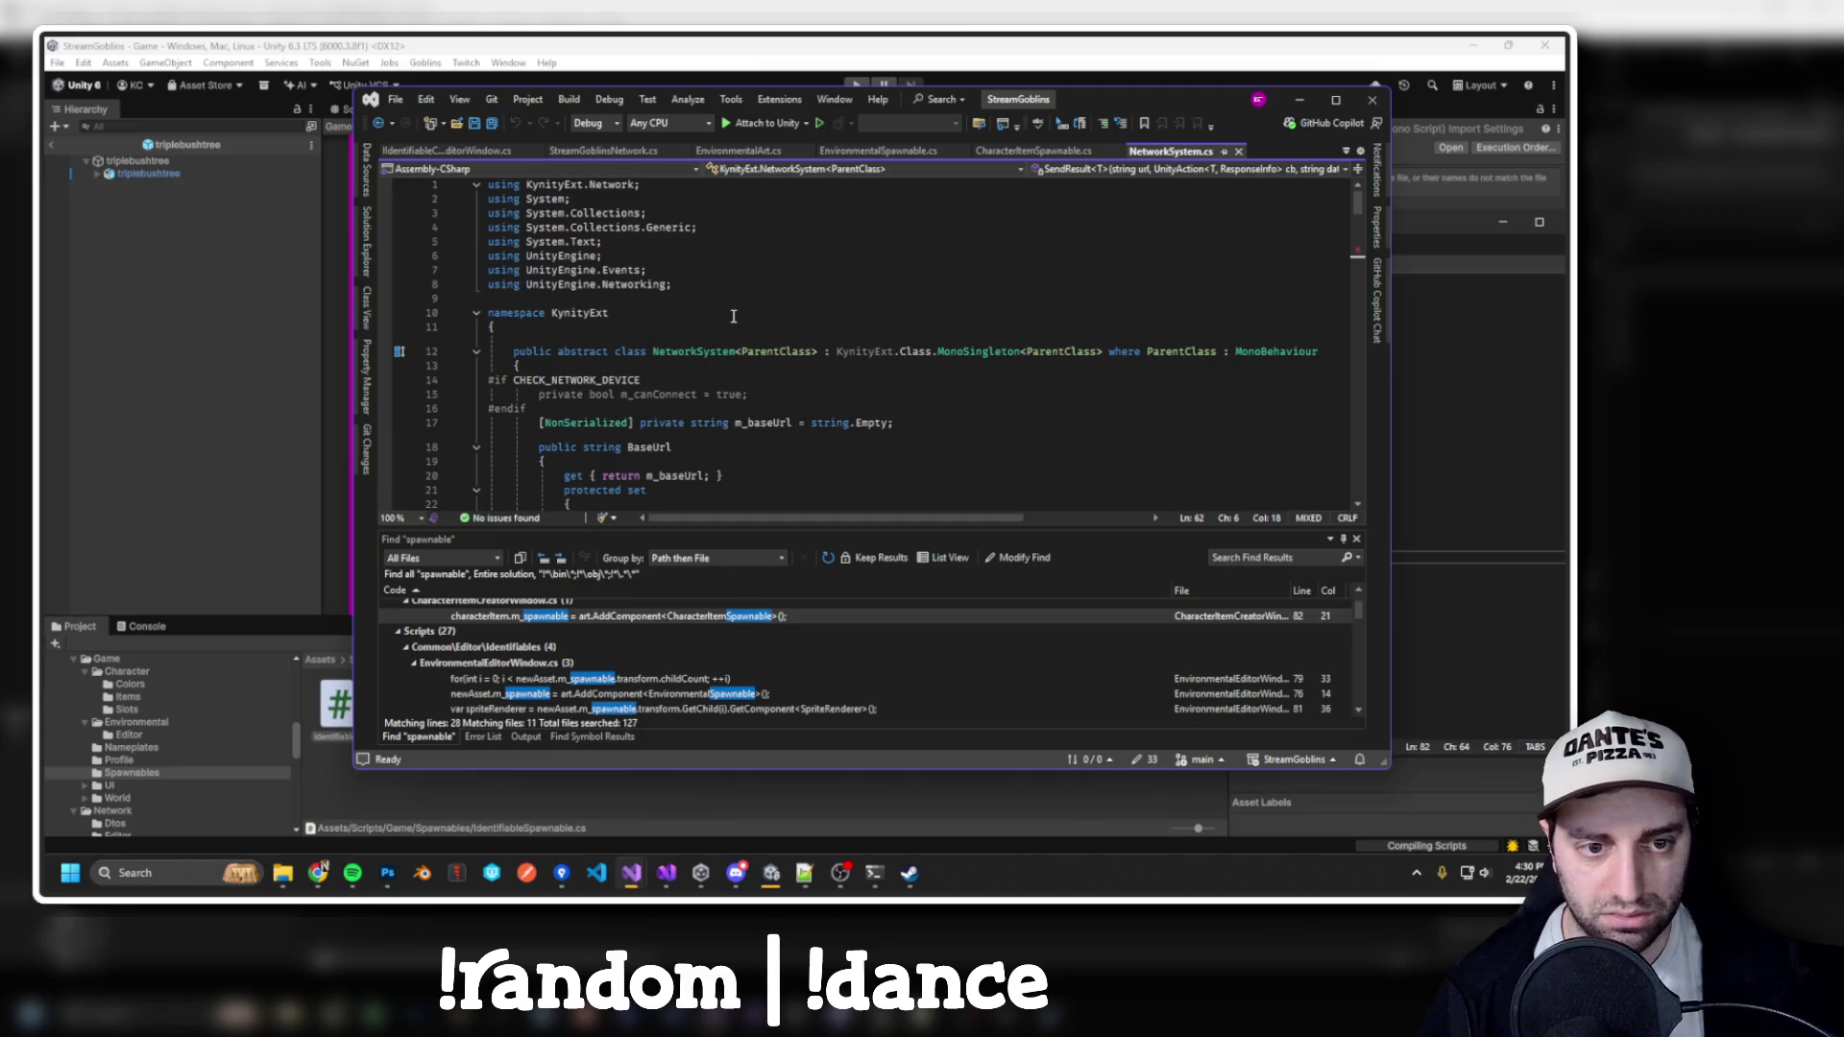
left_click(1040, 152)
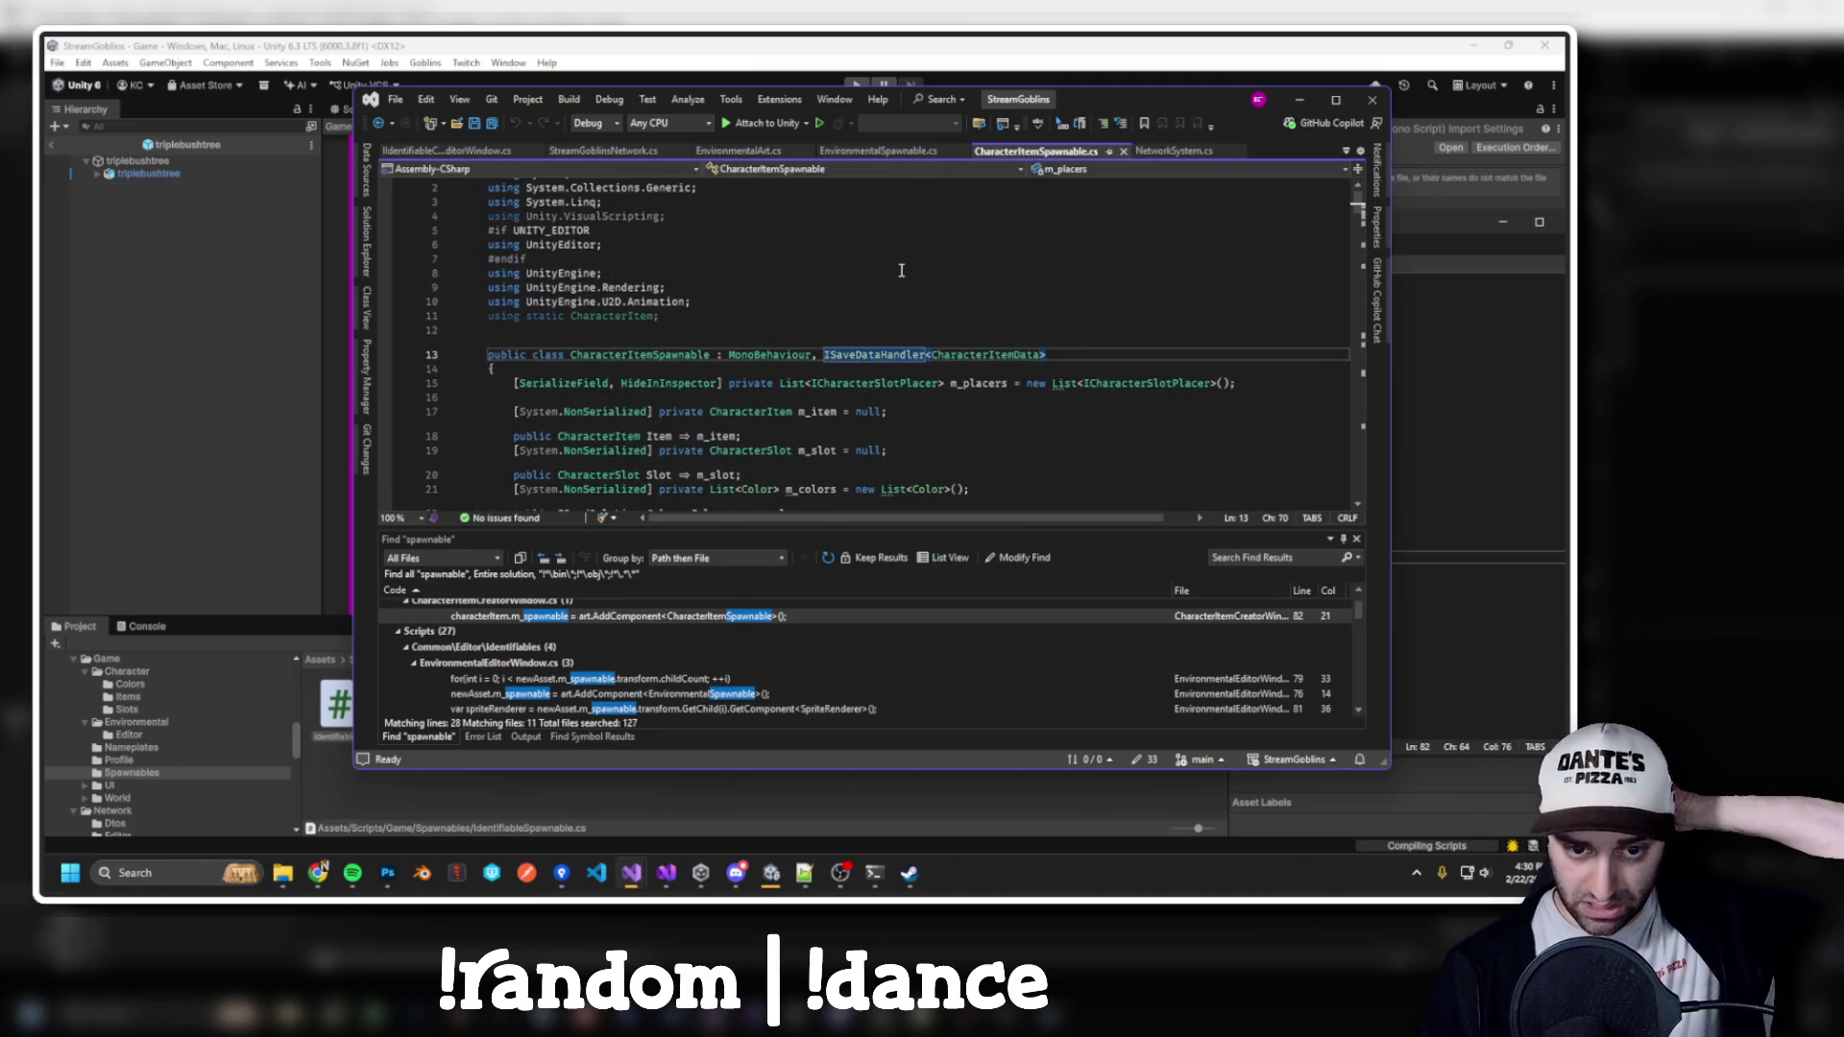
scroll(898, 278, "down", 3)
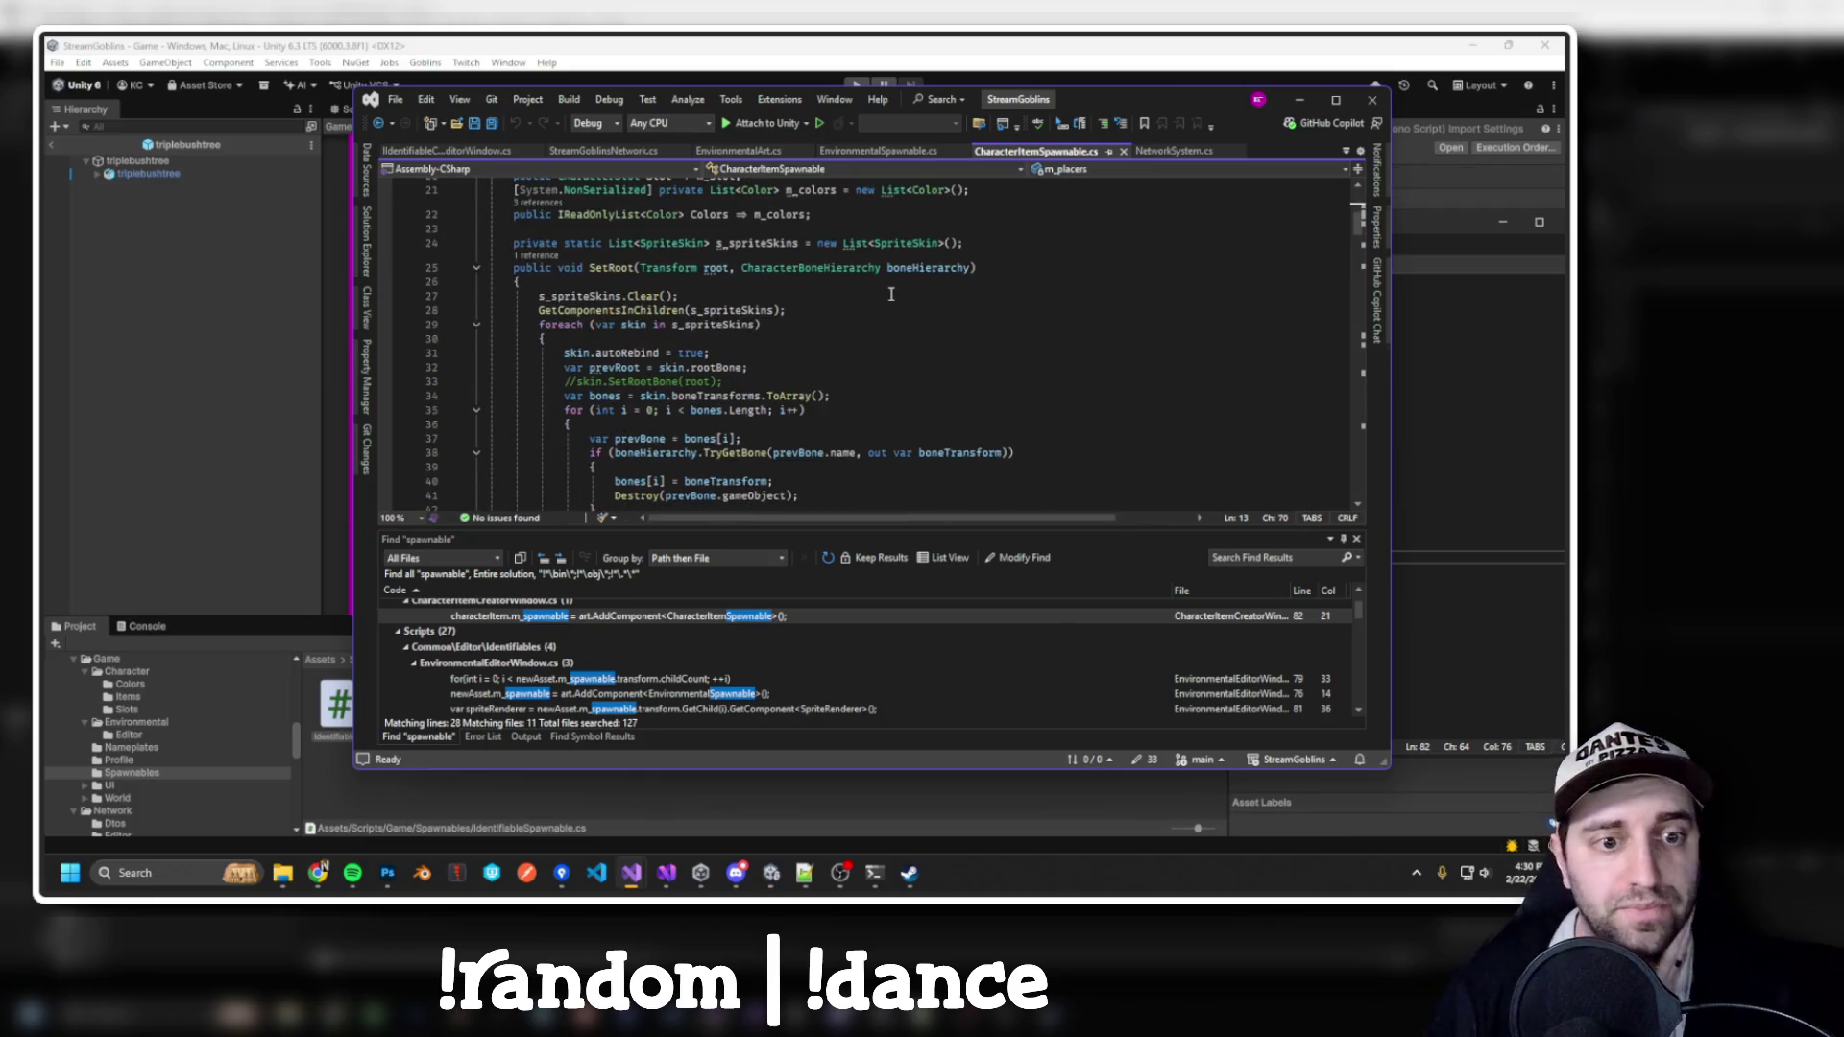
scroll(891, 292, "down", 1)
scroll(871, 270, "up", 4)
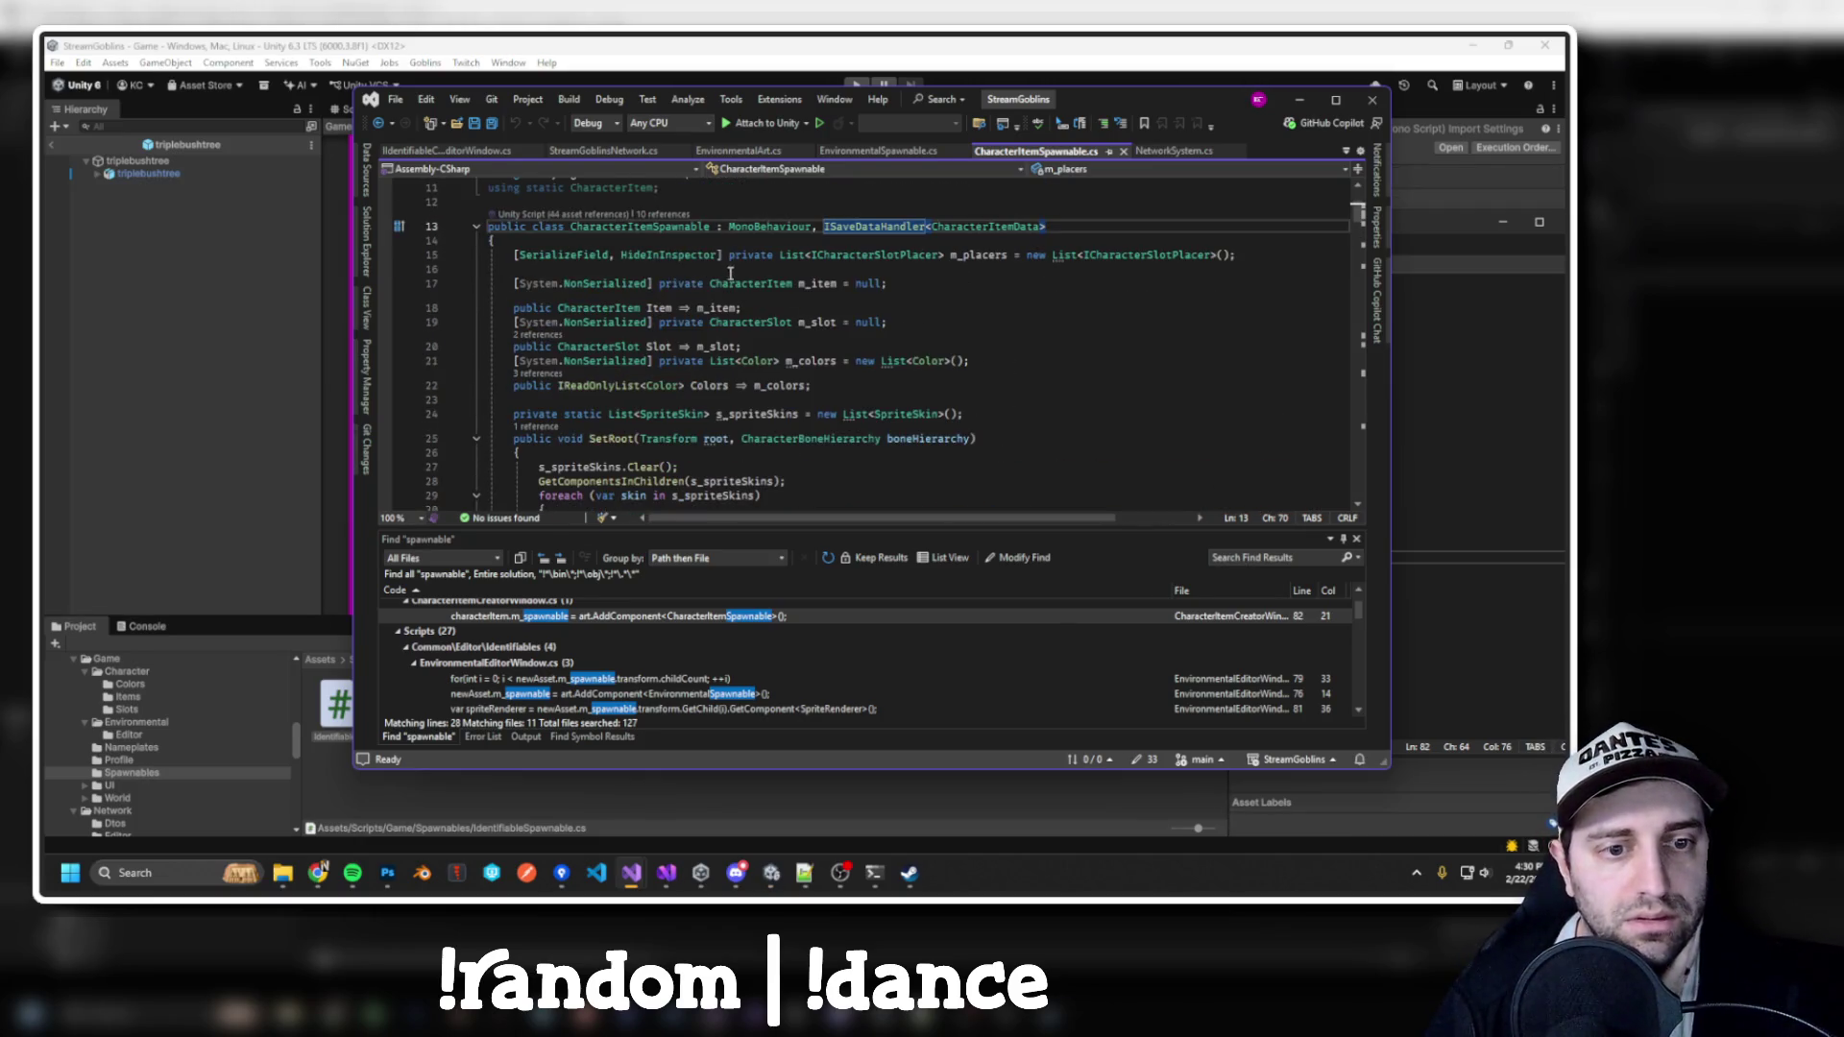
left_click(766, 309)
Search the file for 'characteritem' until reaching Init(CharacterItem item, CharacterSlot slot)
key("ctrl+f")
type("charate")
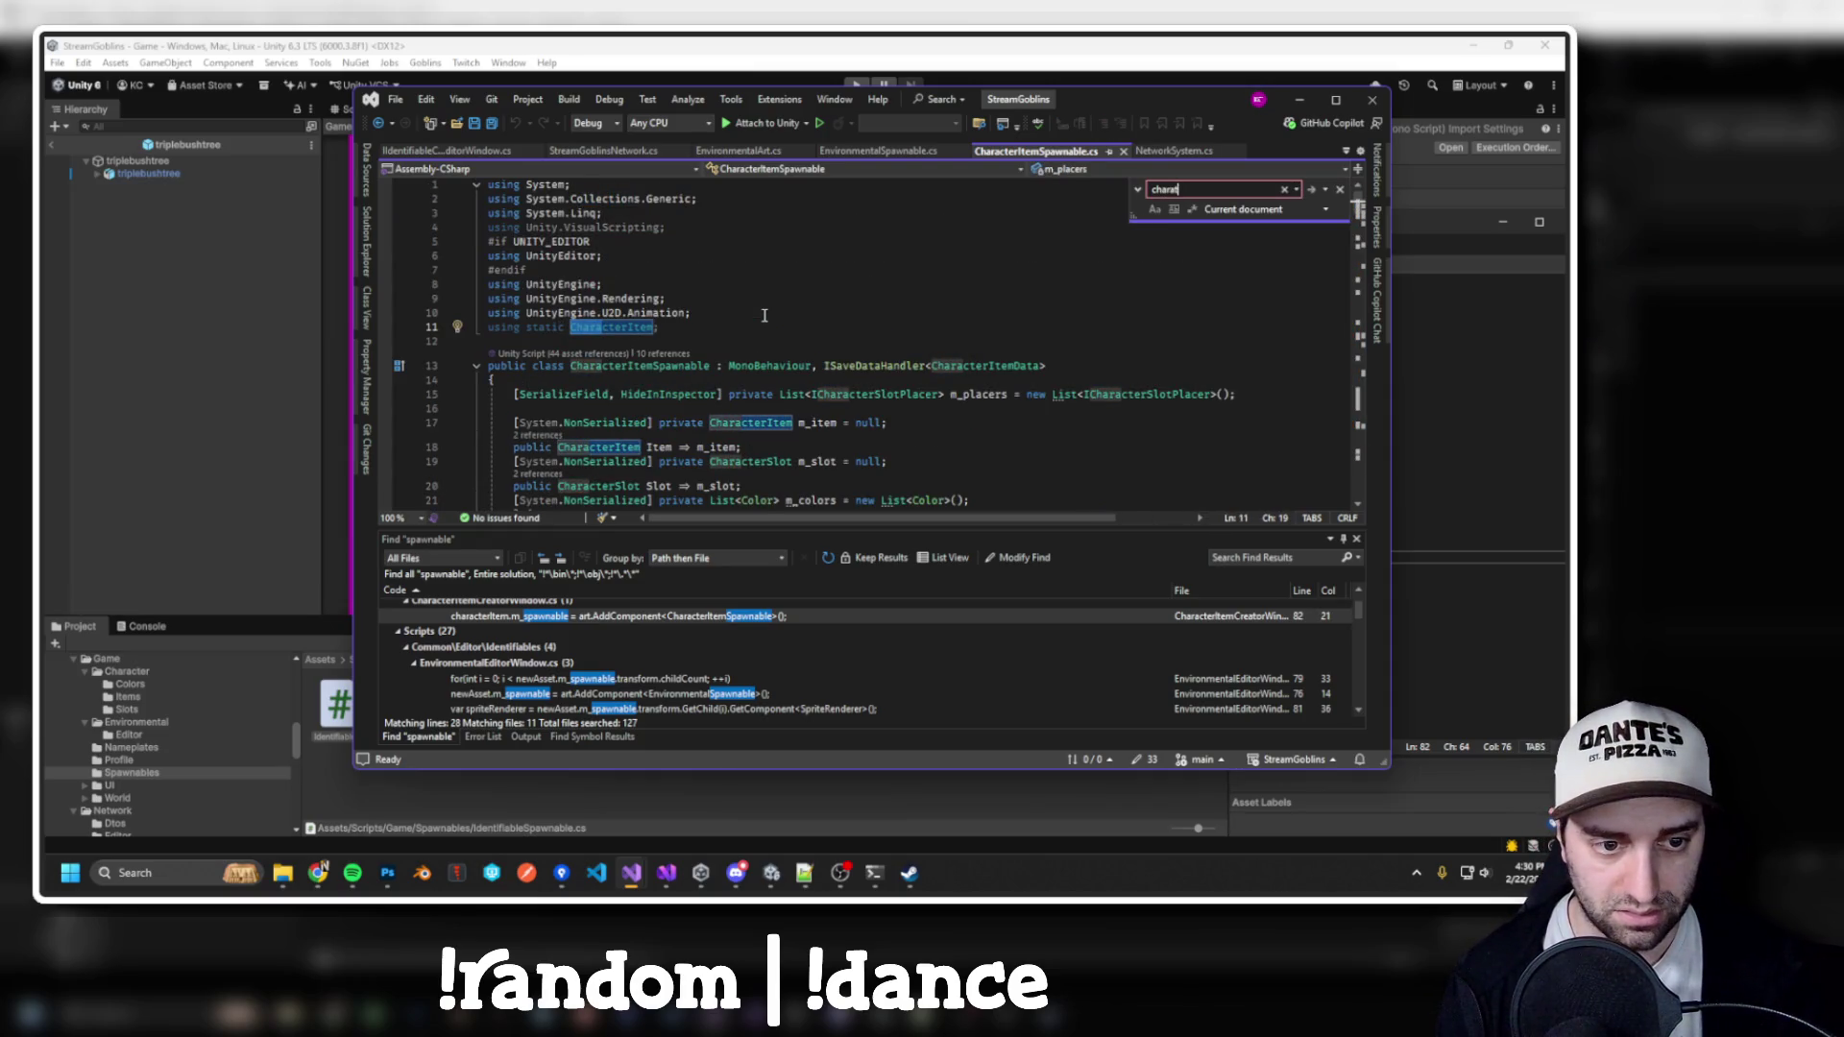
key("BackSpace")
type("cteritem")
key("Return")
key("Return")
key("Return")
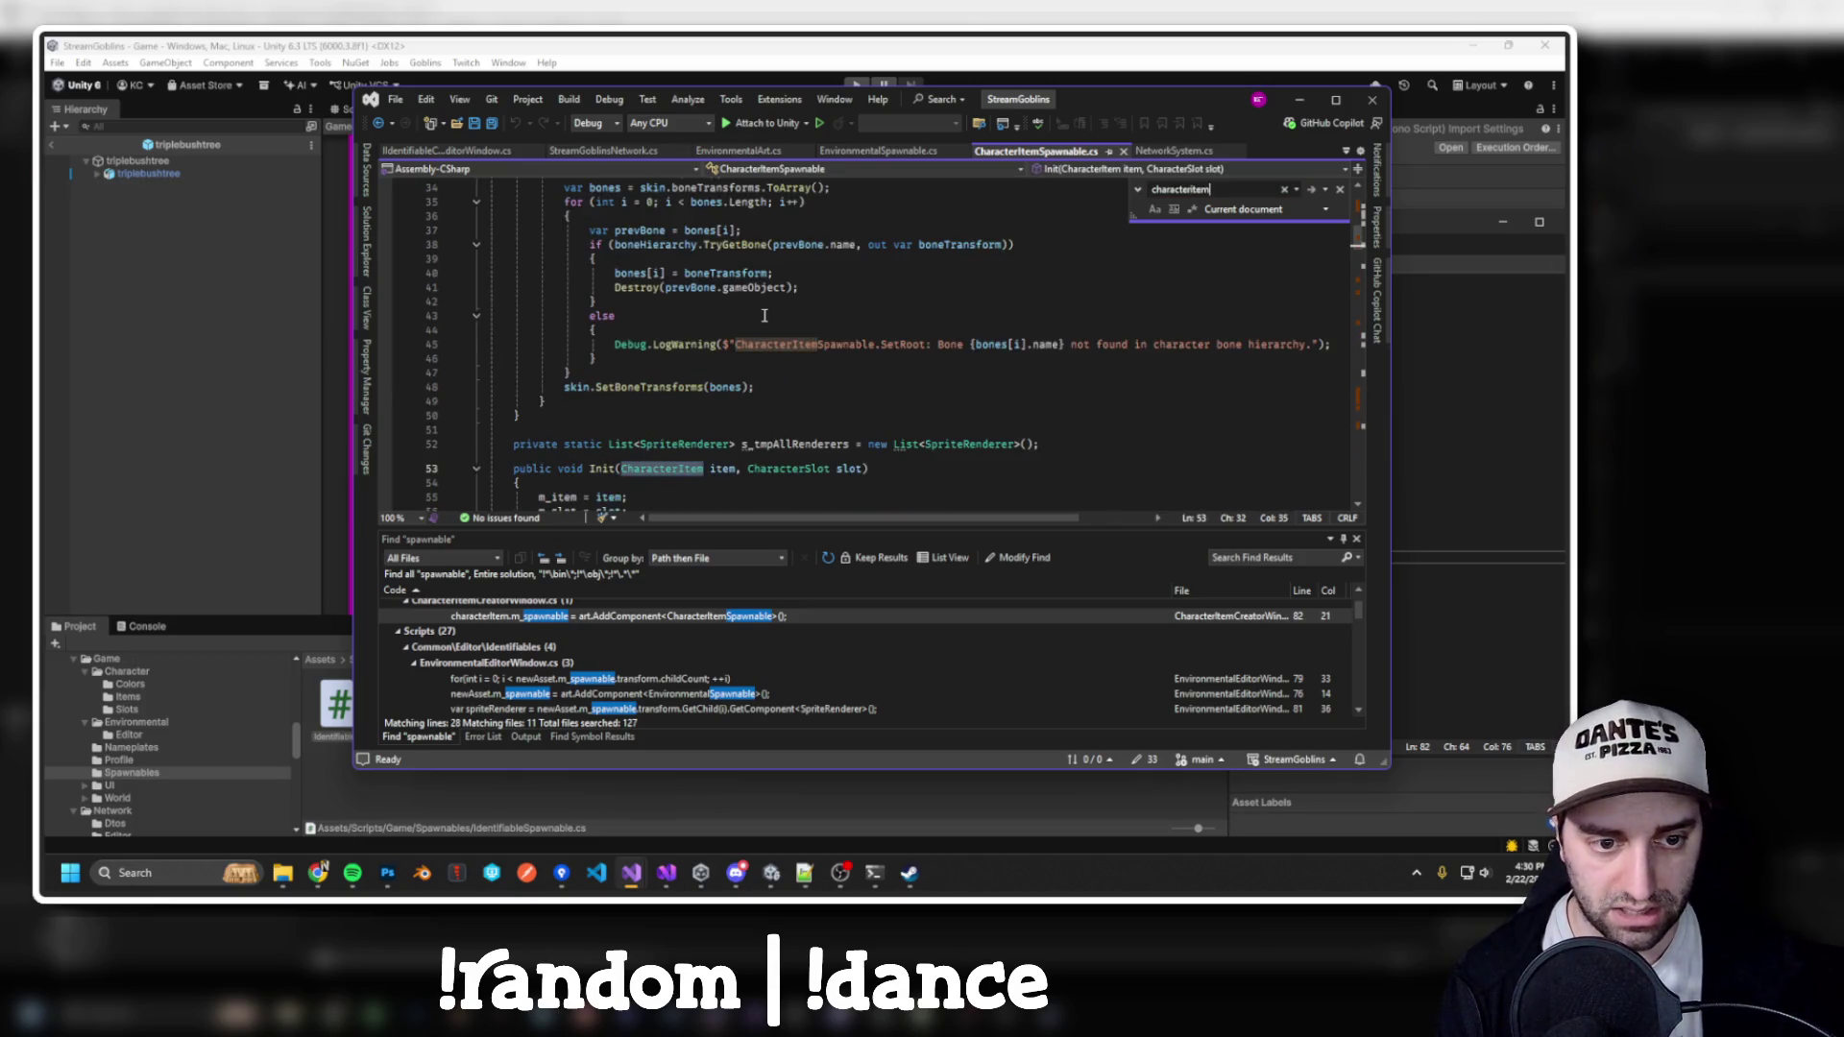
scroll(850, 389, "down", 3)
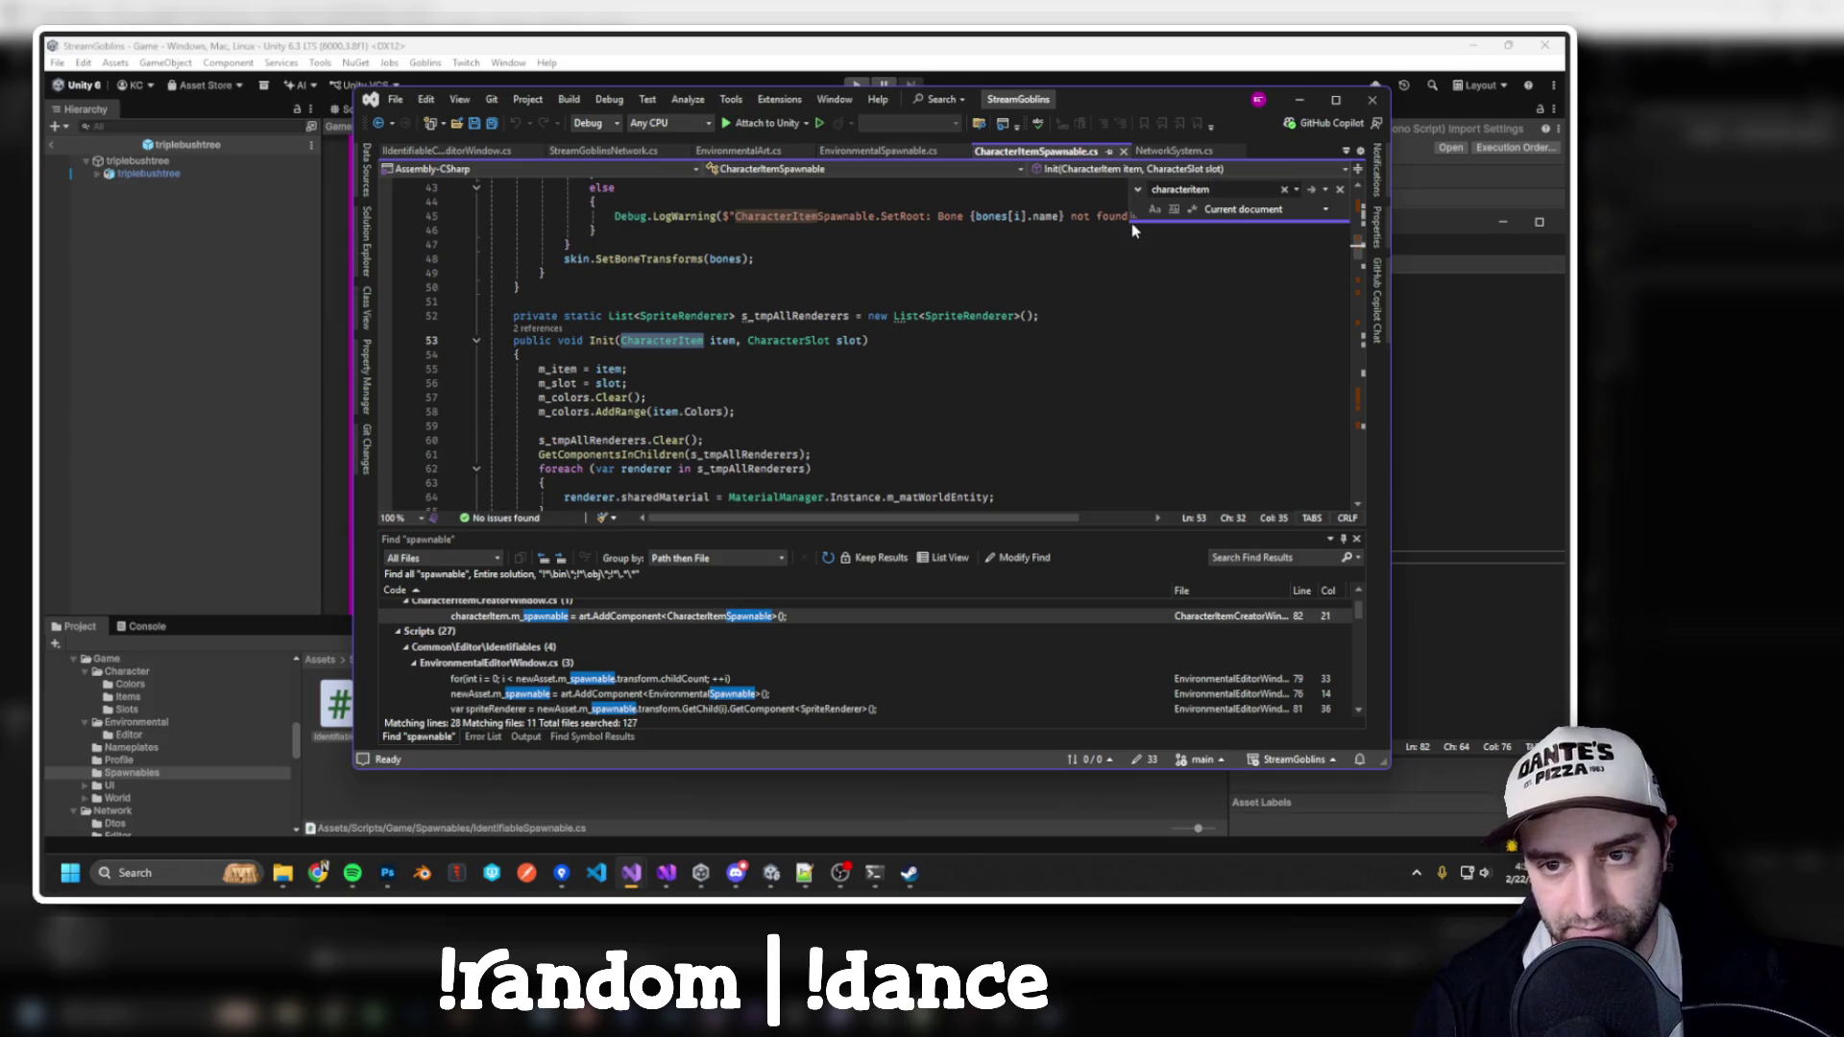
Check the Spawnables folder in Unity, then open EnvironmentalArt.cs in Visual Studio
left_click(326, 798)
left_click(146, 775)
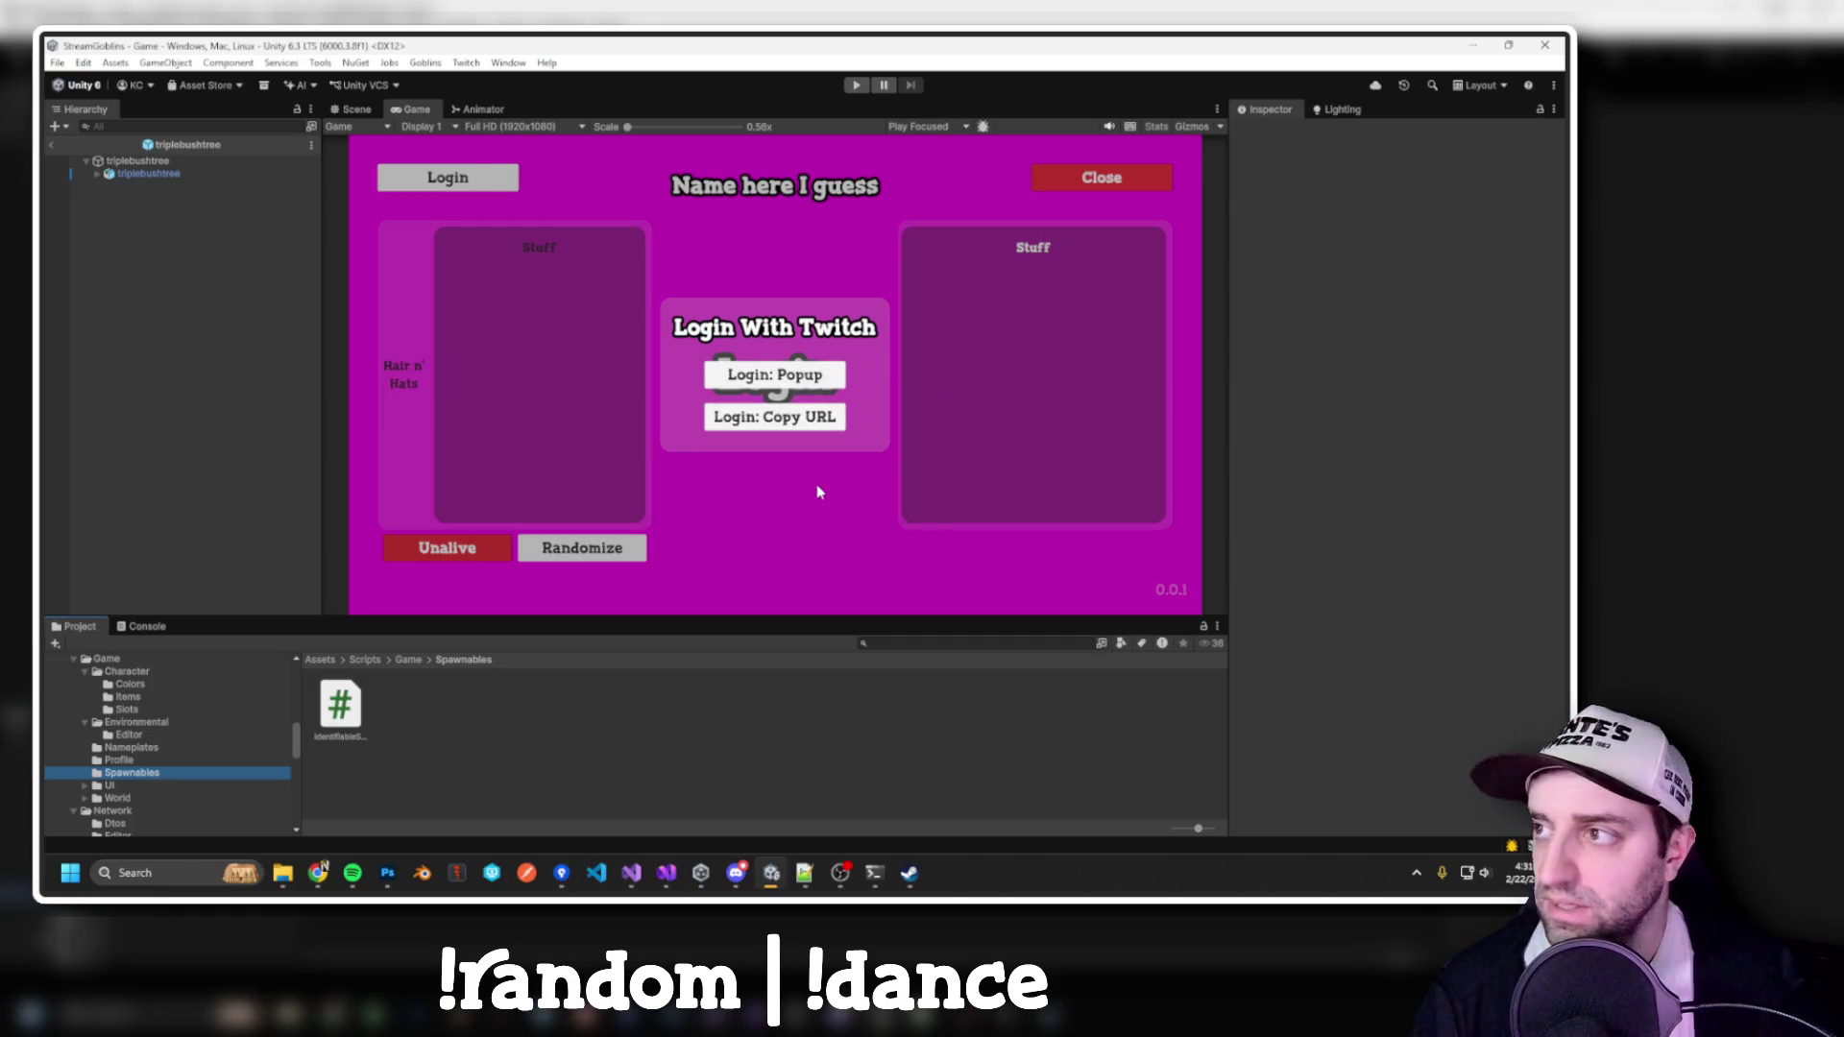
key("alt+Tab")
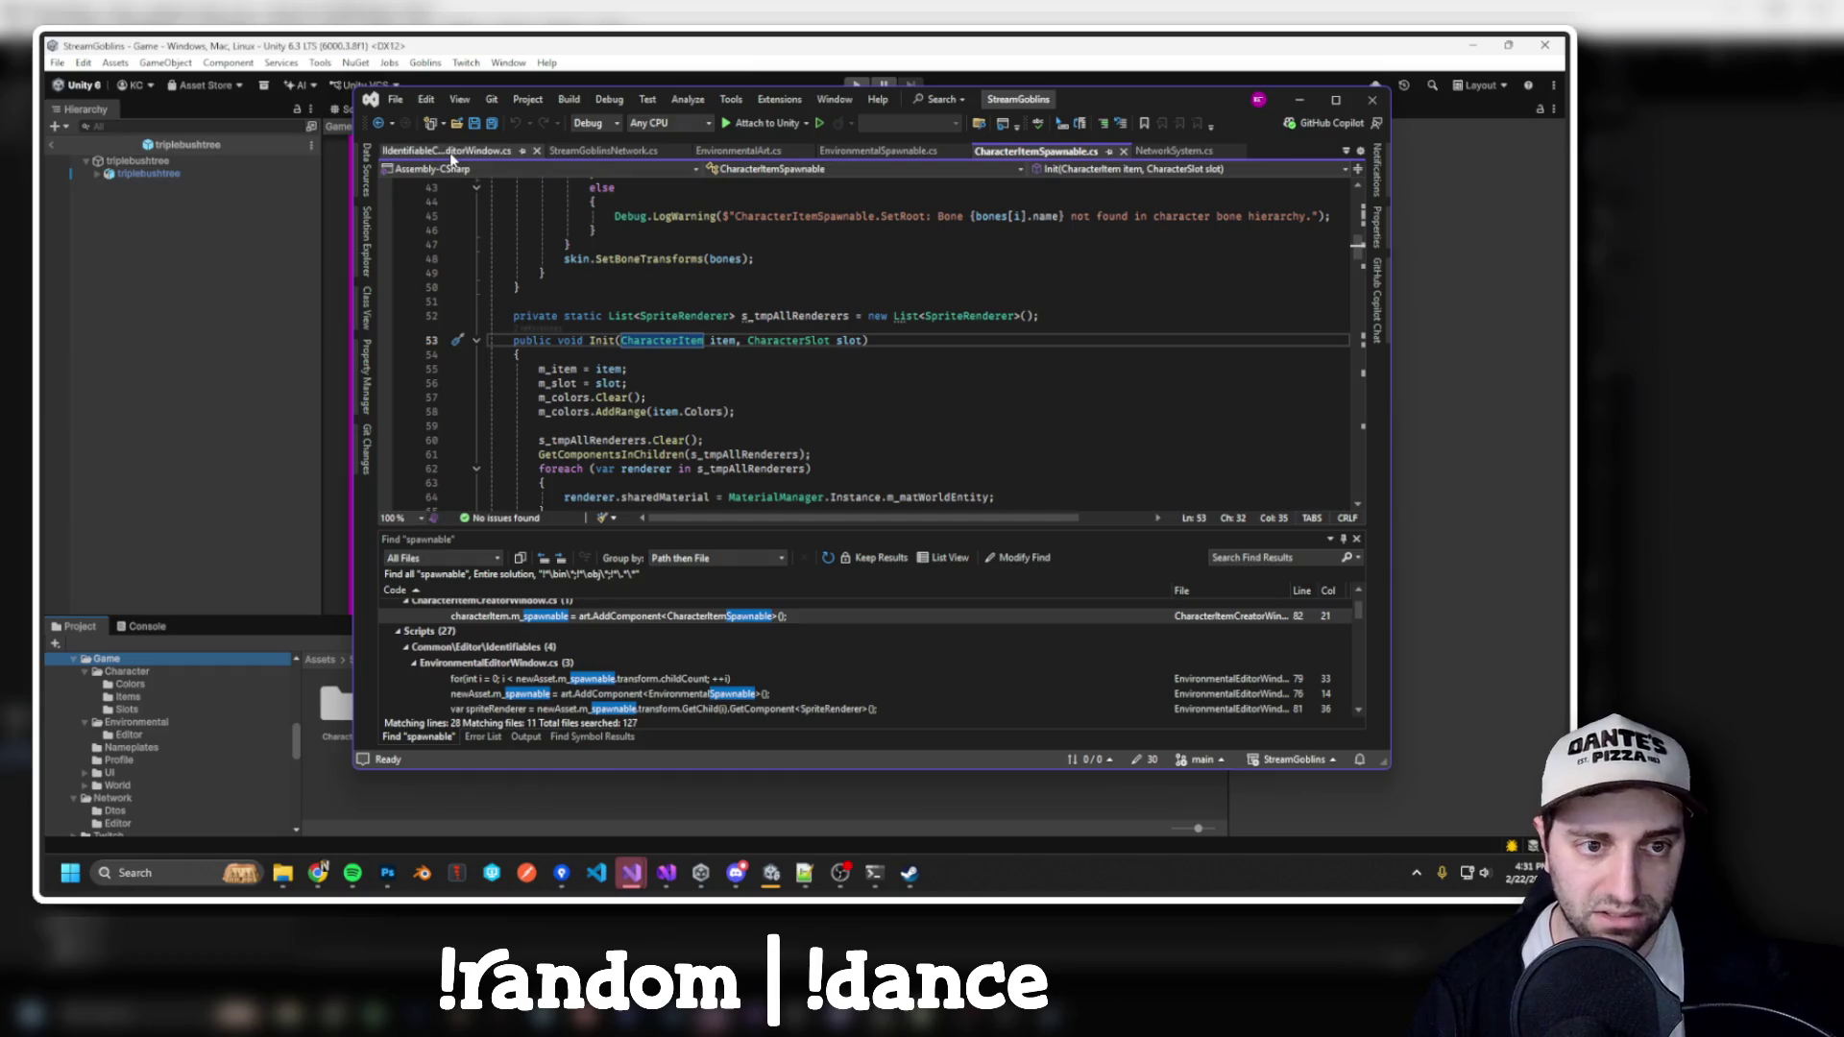
left_click(740, 151)
Find all uses of EnvironmentalArt across the solution, collapsing the Editor results
scroll(728, 317, "up", 1)
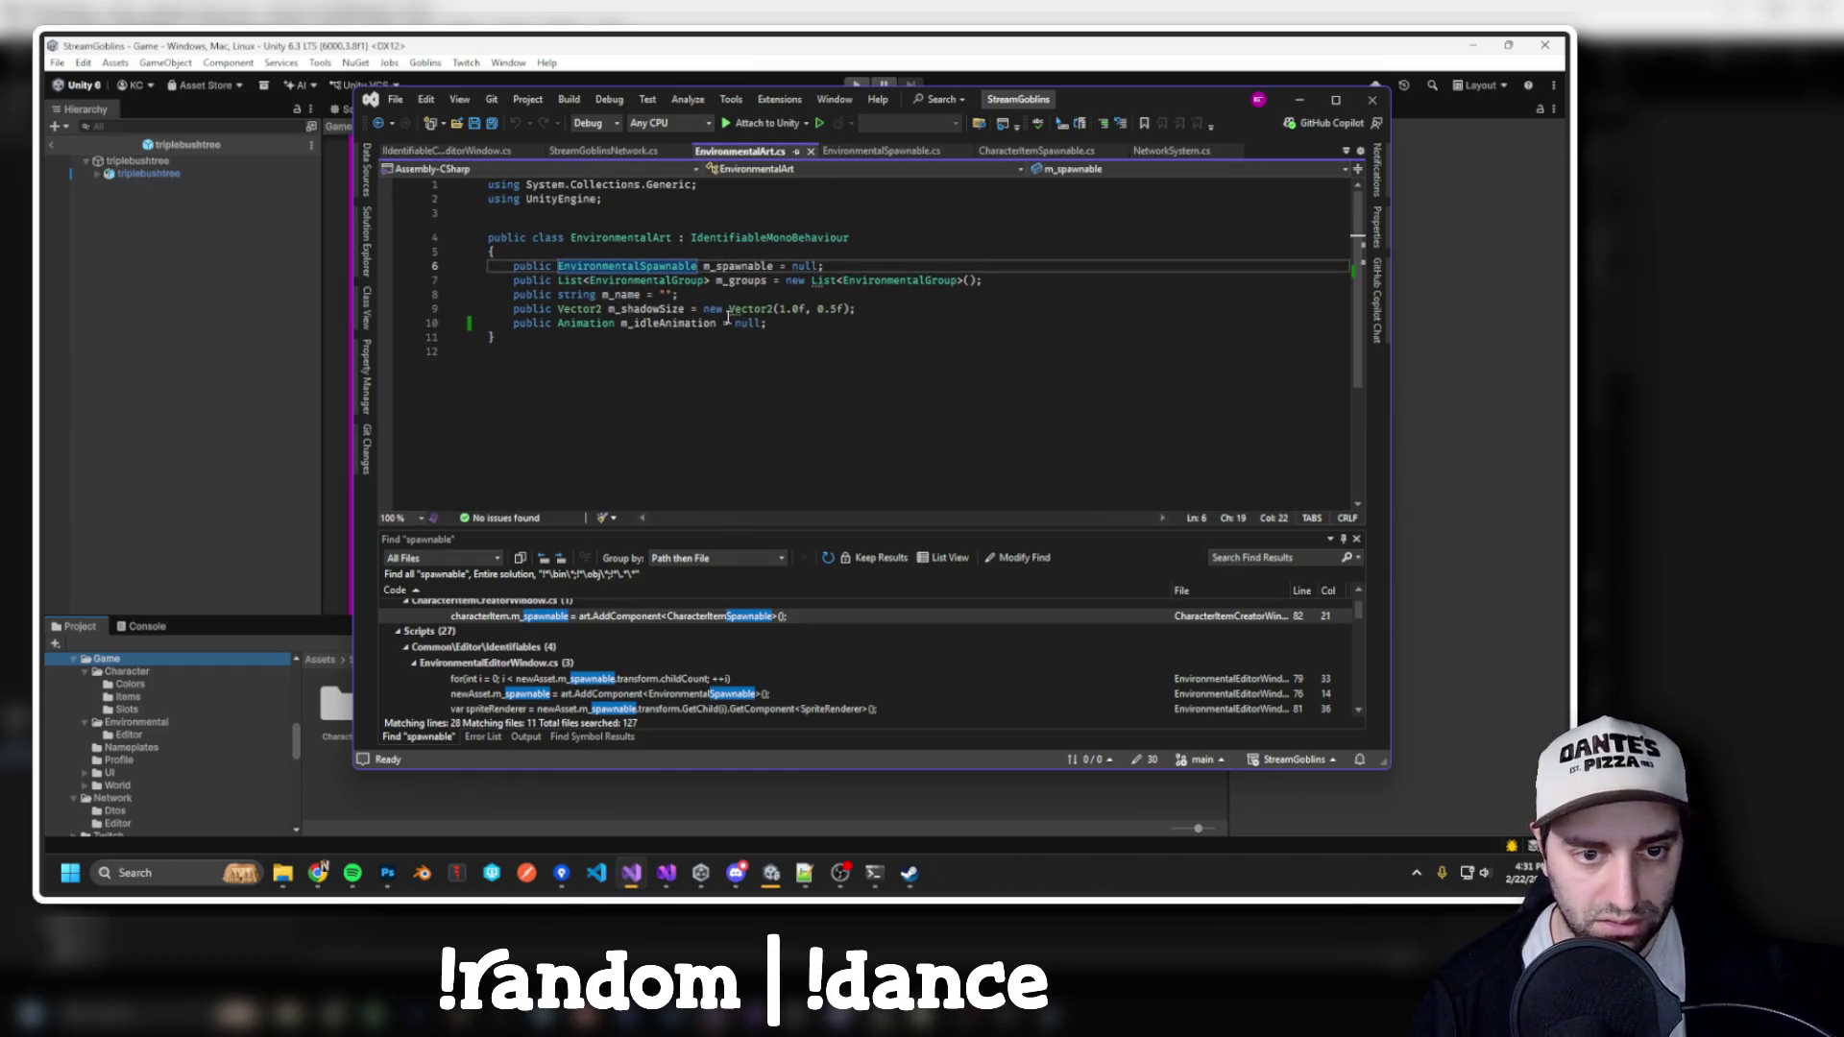
left_click(673, 237)
key("ctrl+shift+f")
key("Return")
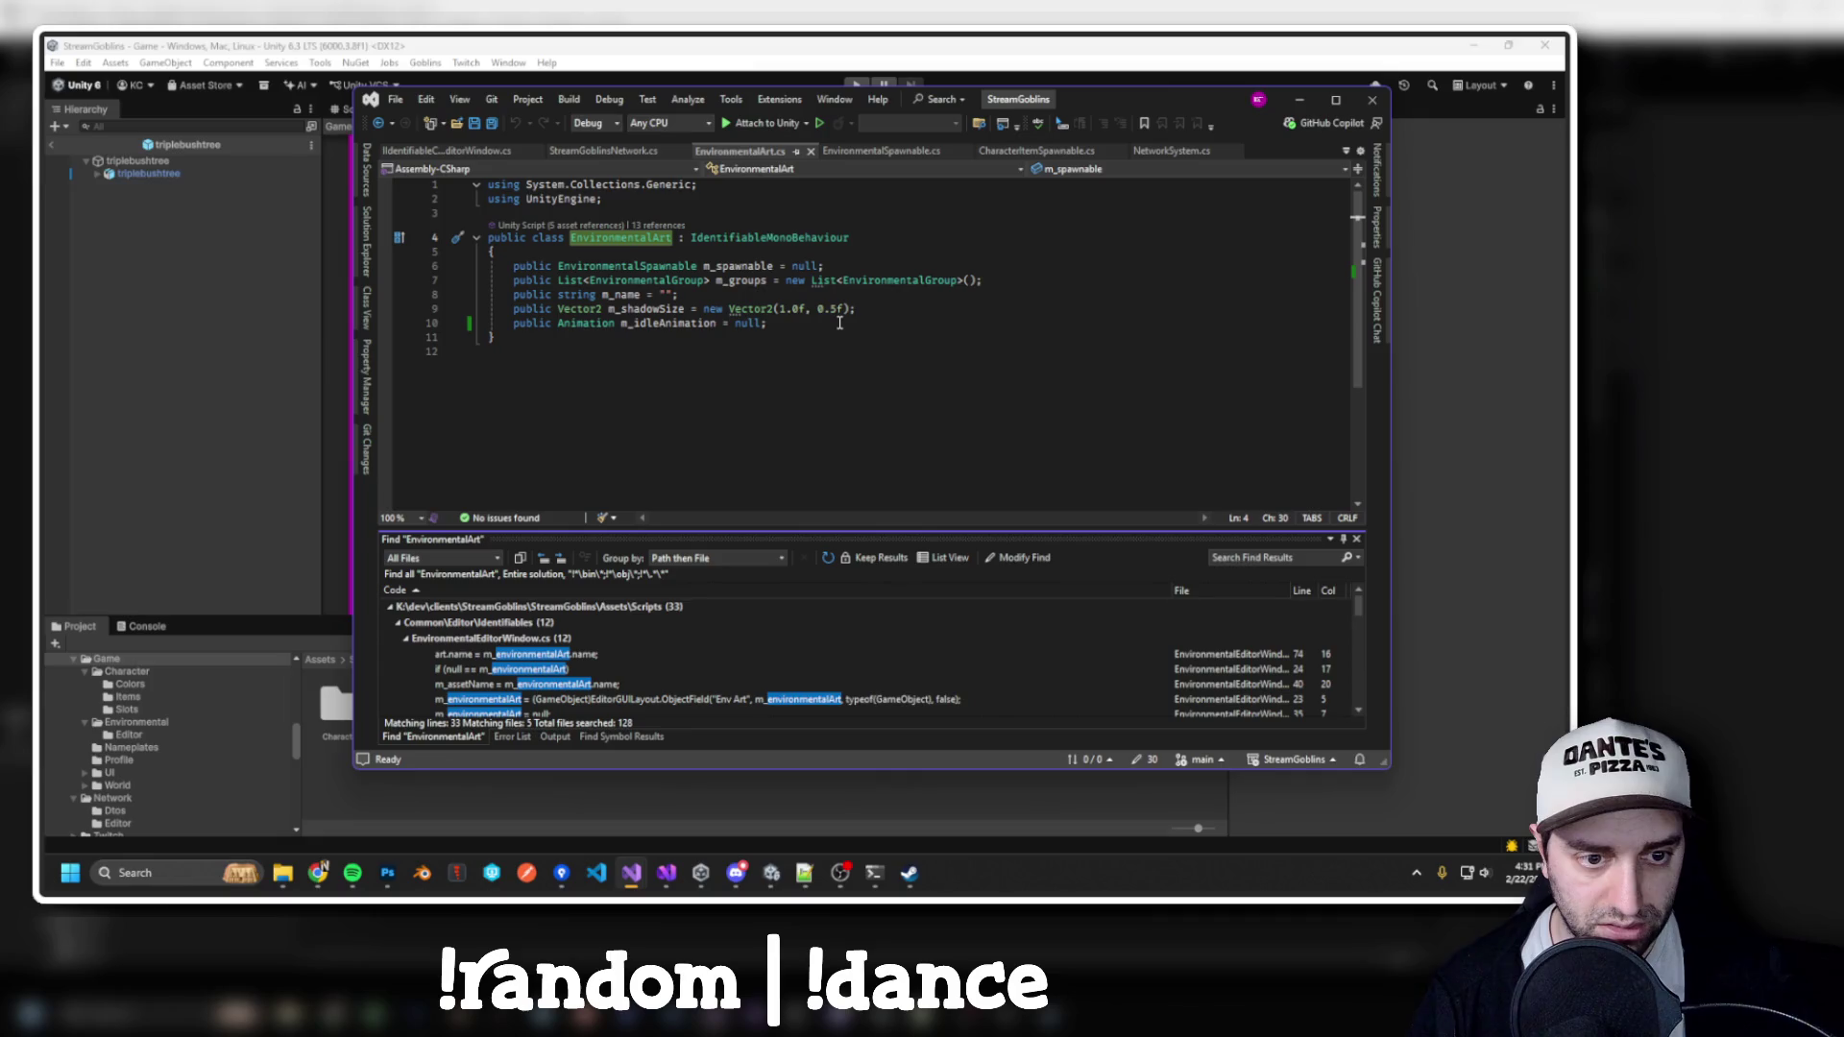
left_click_drag(747, 531, 758, 409)
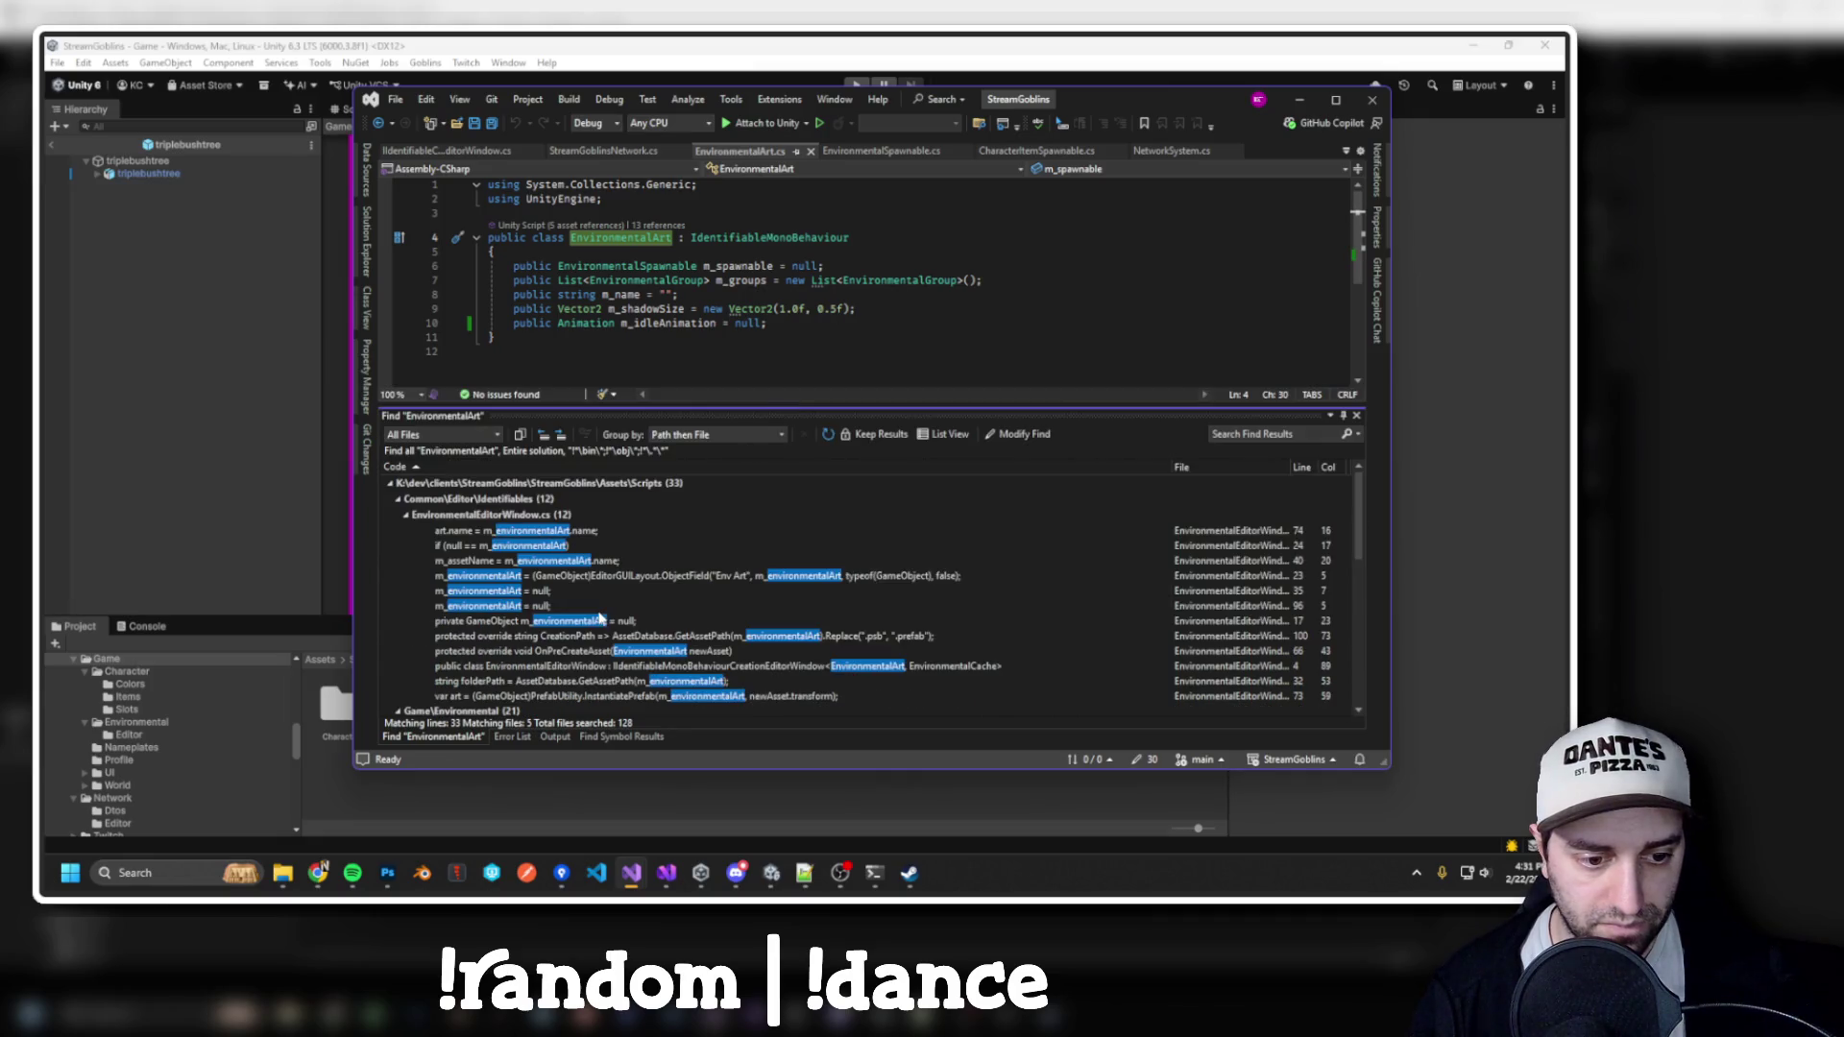
scroll(600, 612, "down", 5)
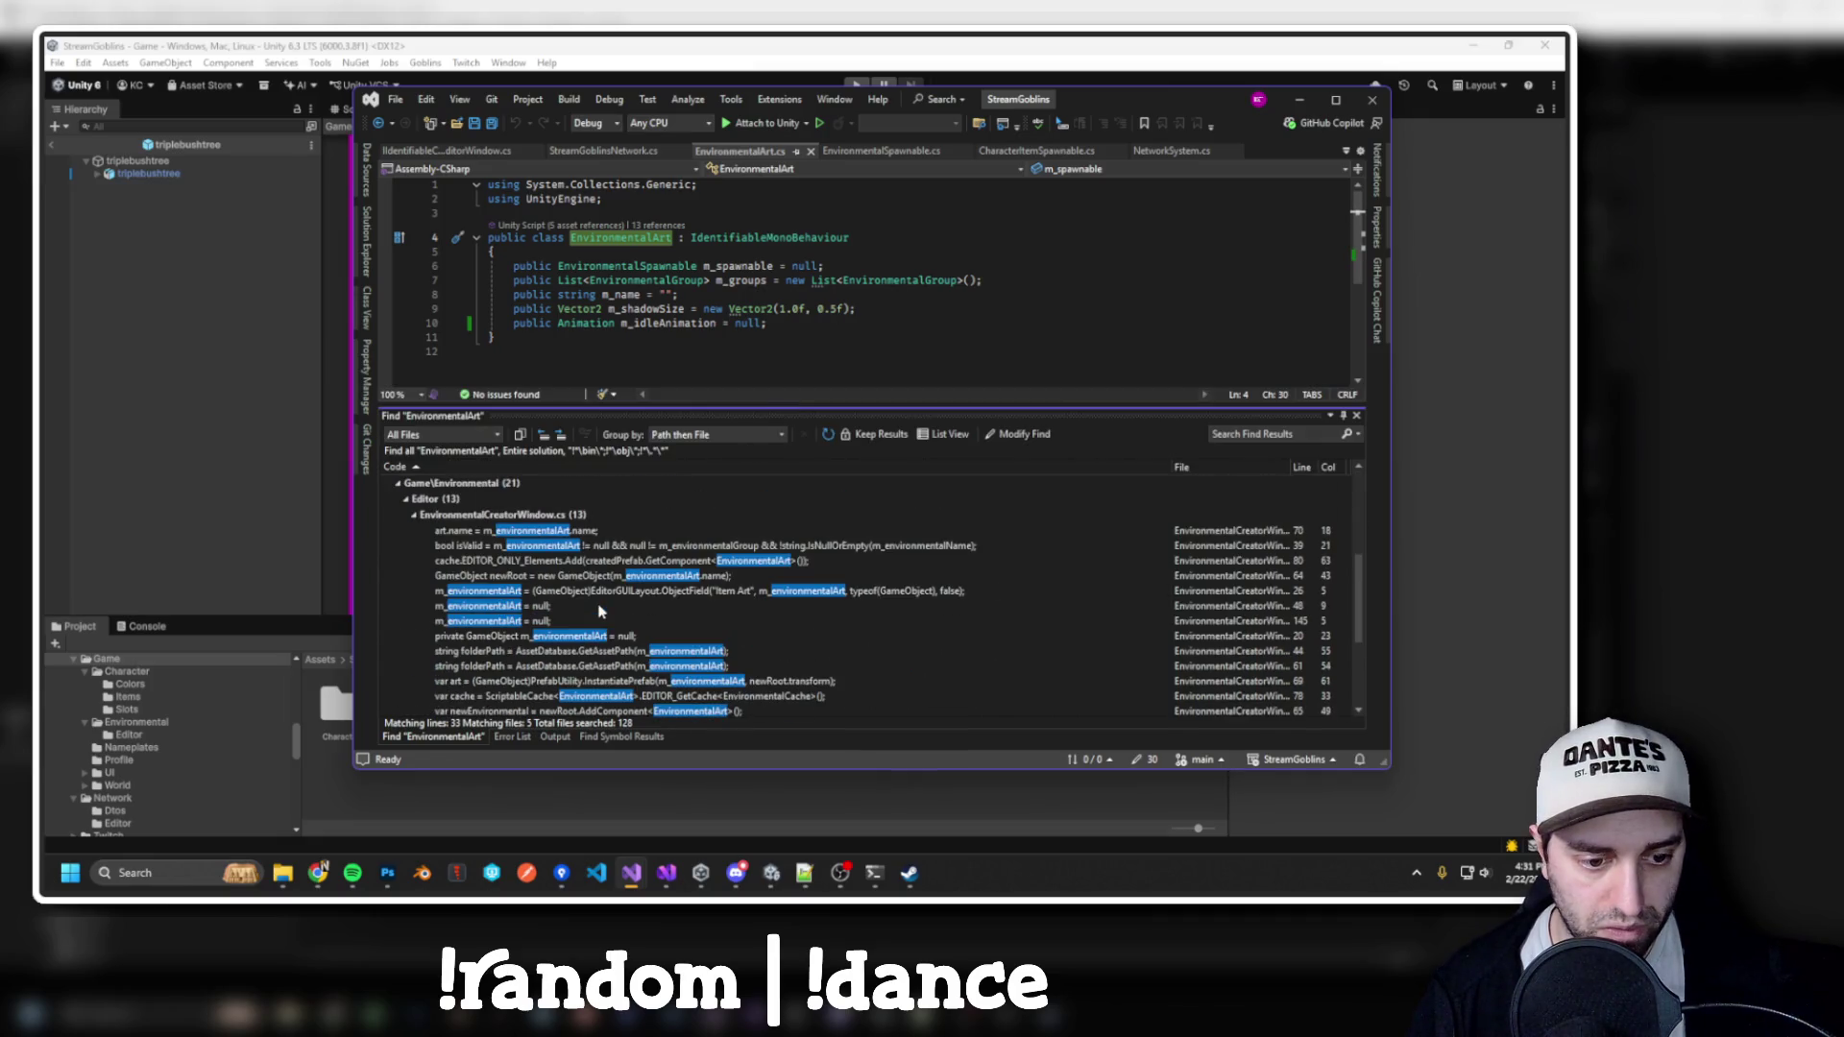
left_click(409, 516)
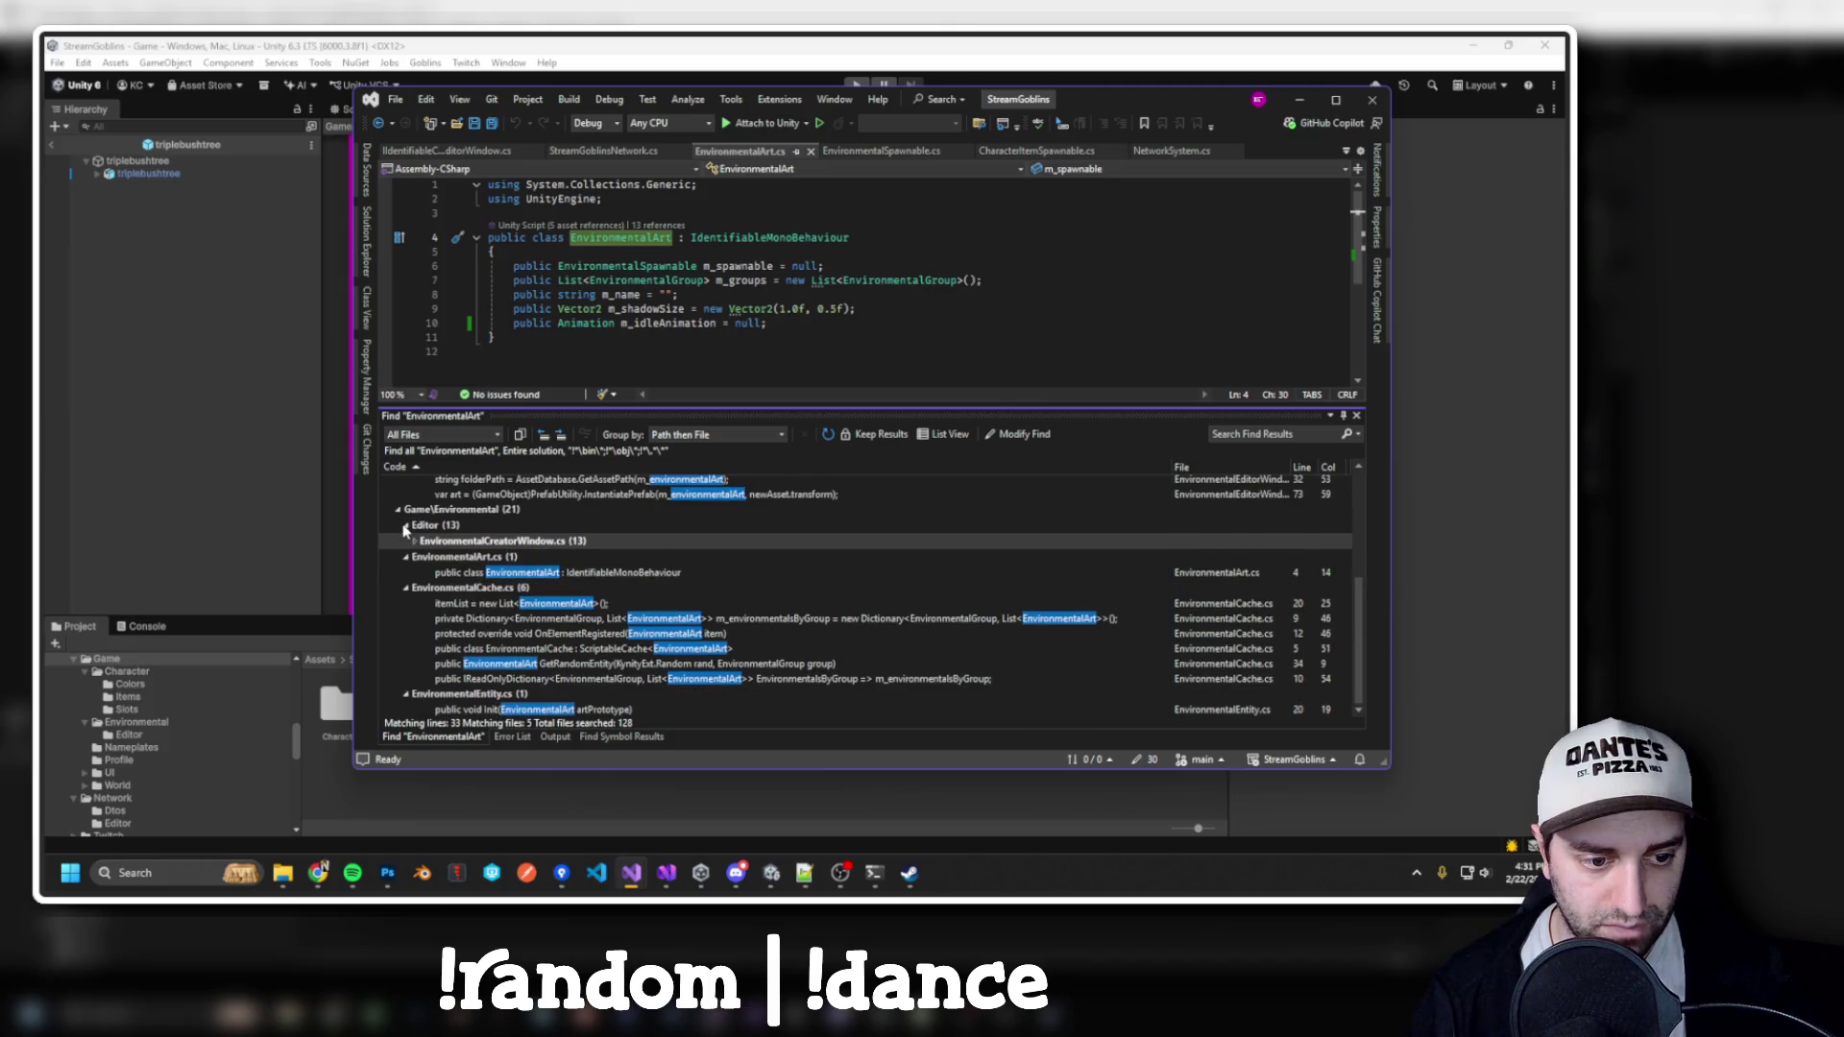
left_click(406, 527)
Open the Init(EnvironmentalArt artPrototype) match in EnvironmentalEntity.cs and read the method
double_click(516, 662)
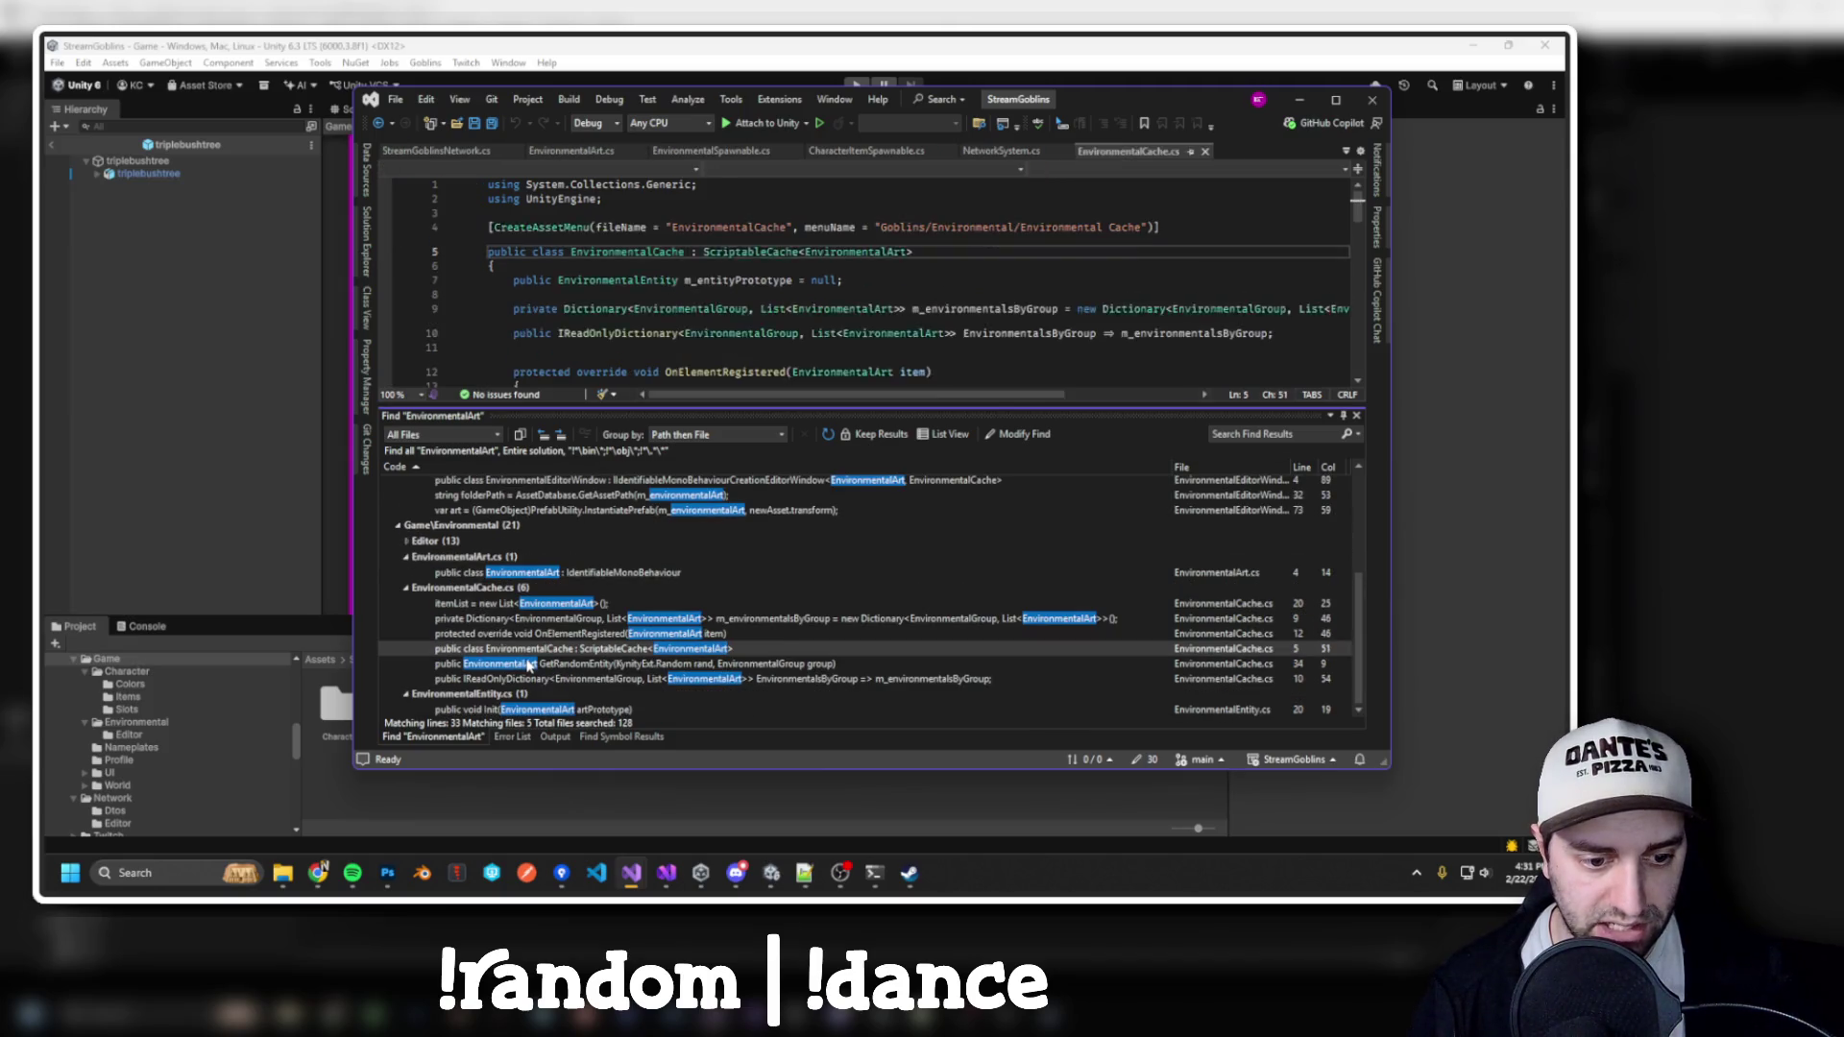
double_click(527, 709)
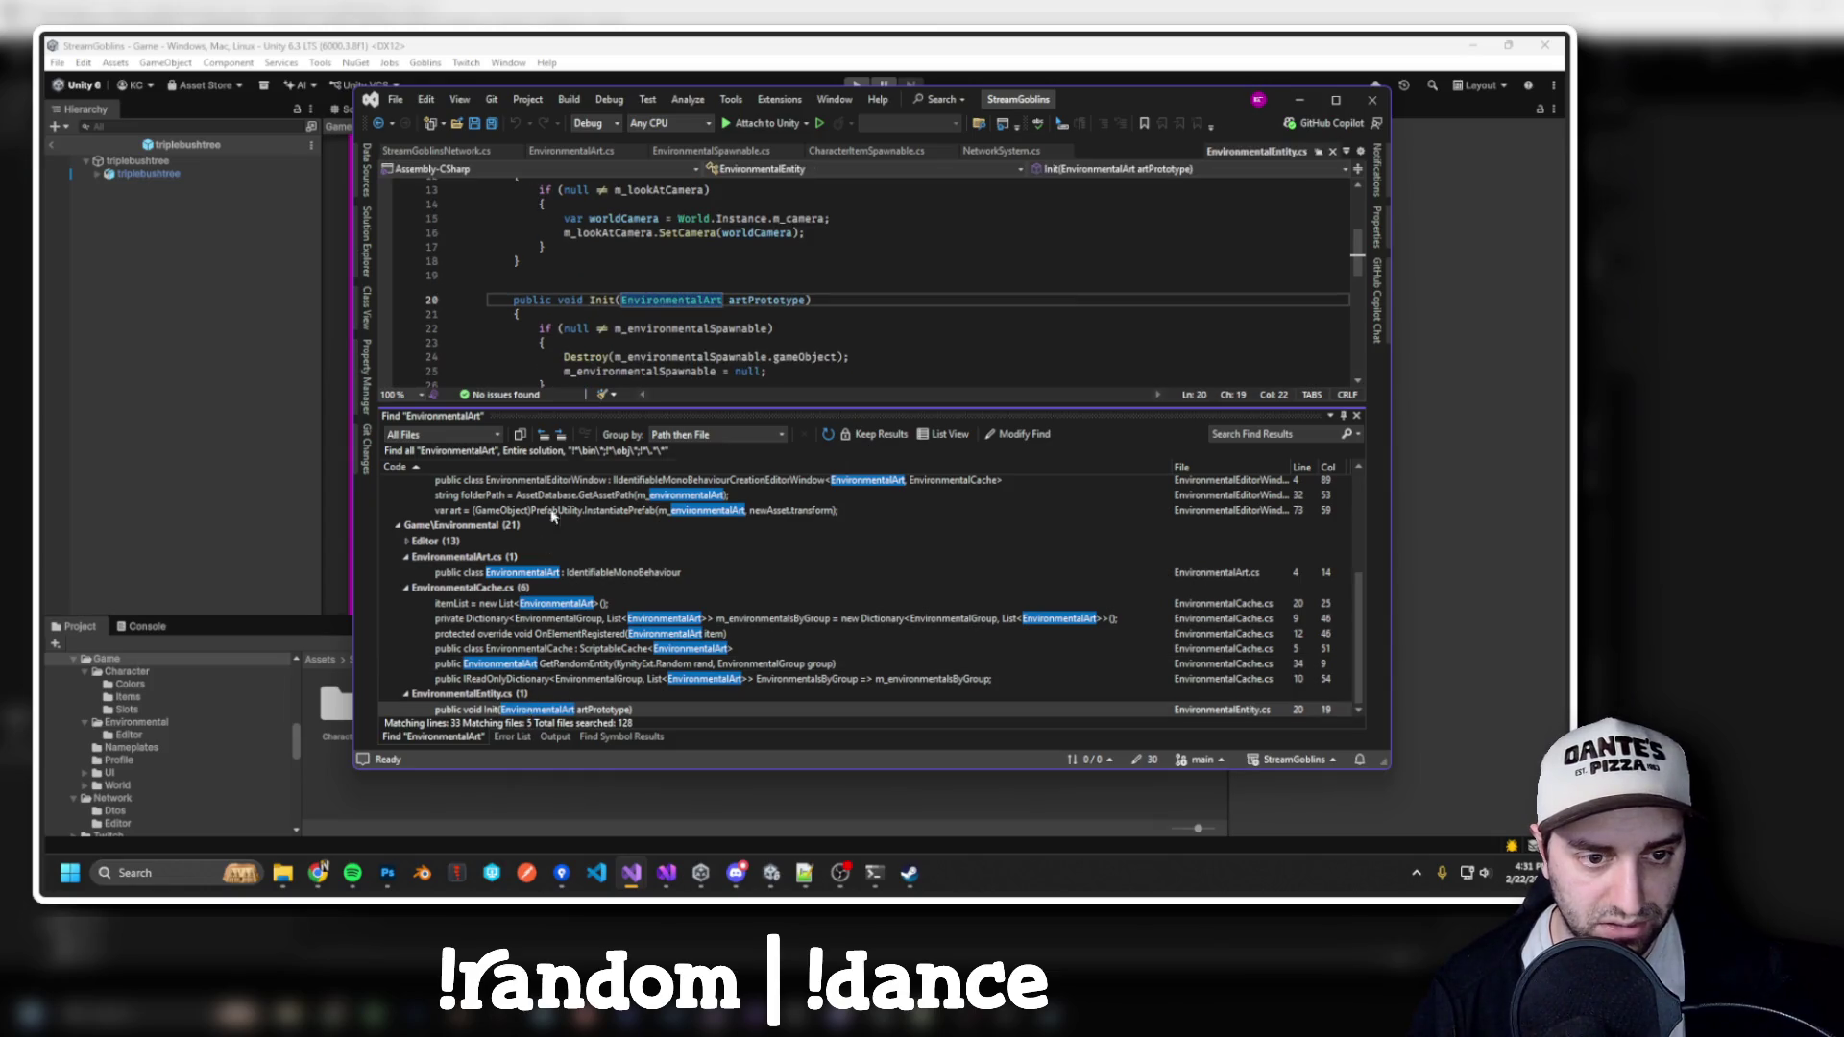
scroll(805, 275, "down", 1)
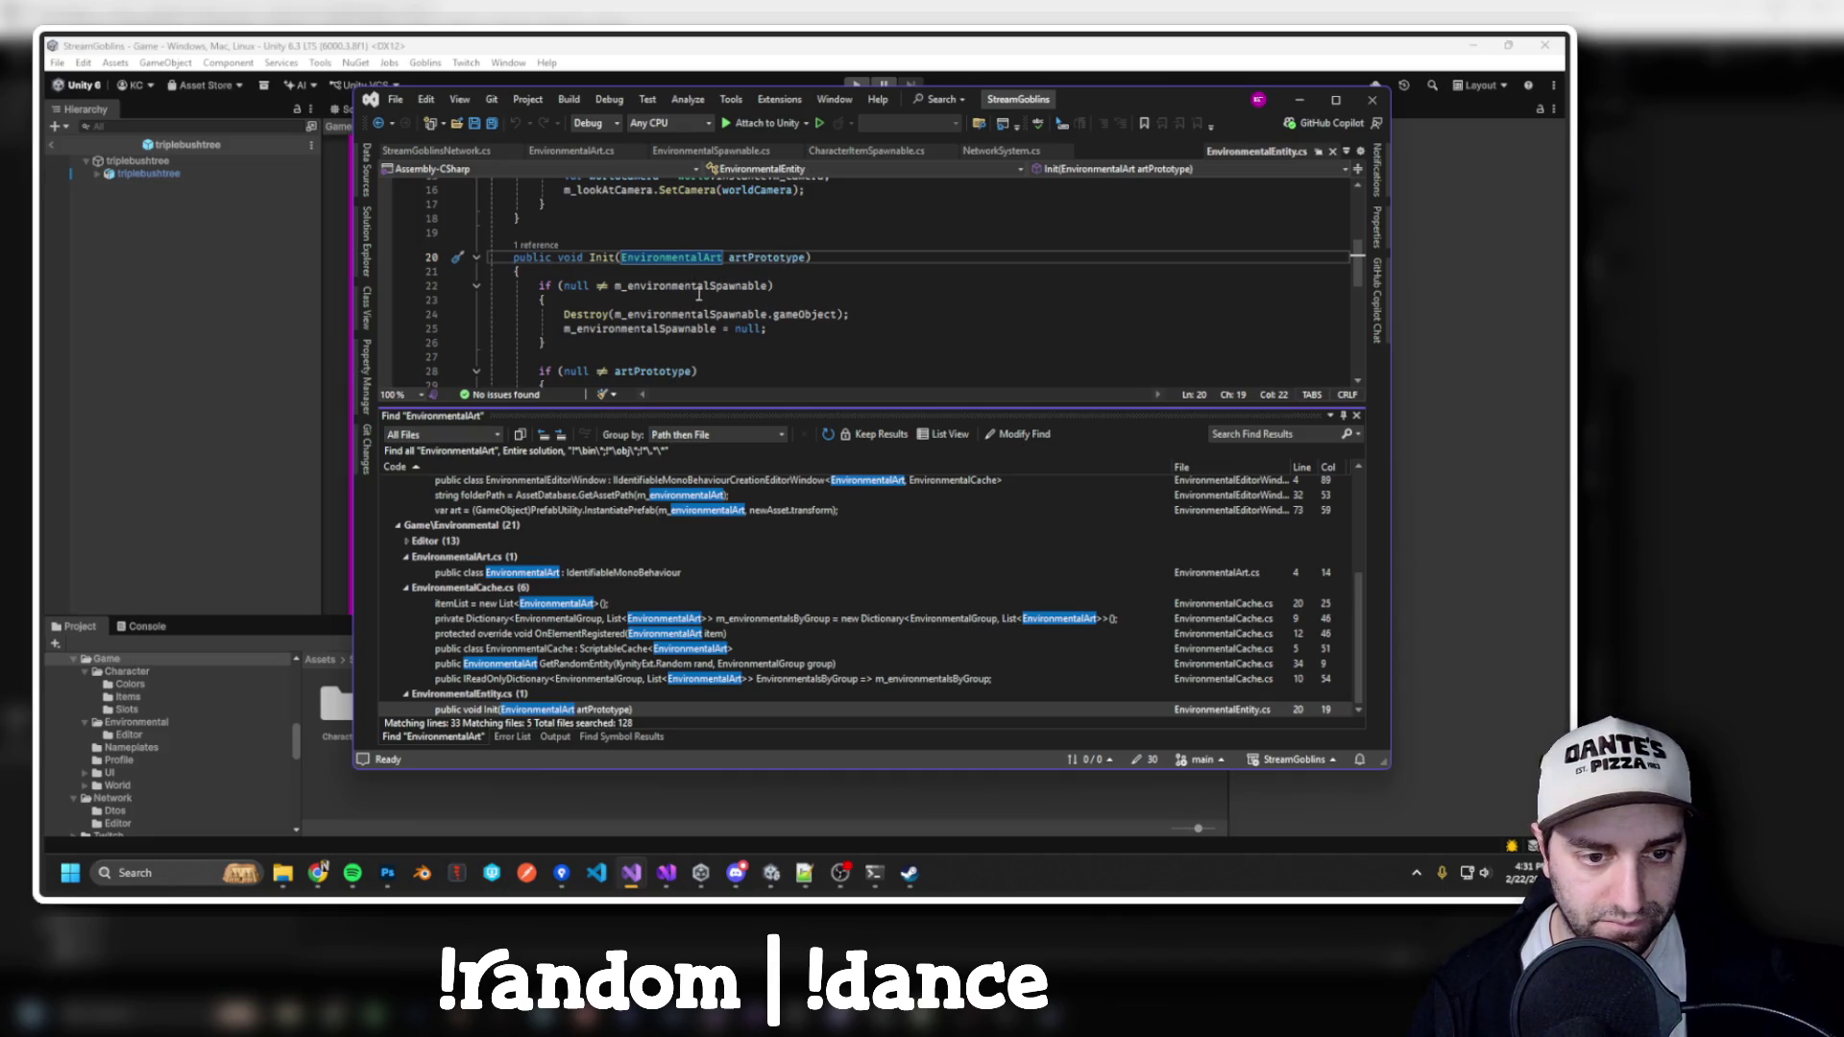
scroll(698, 294, "down", 3)
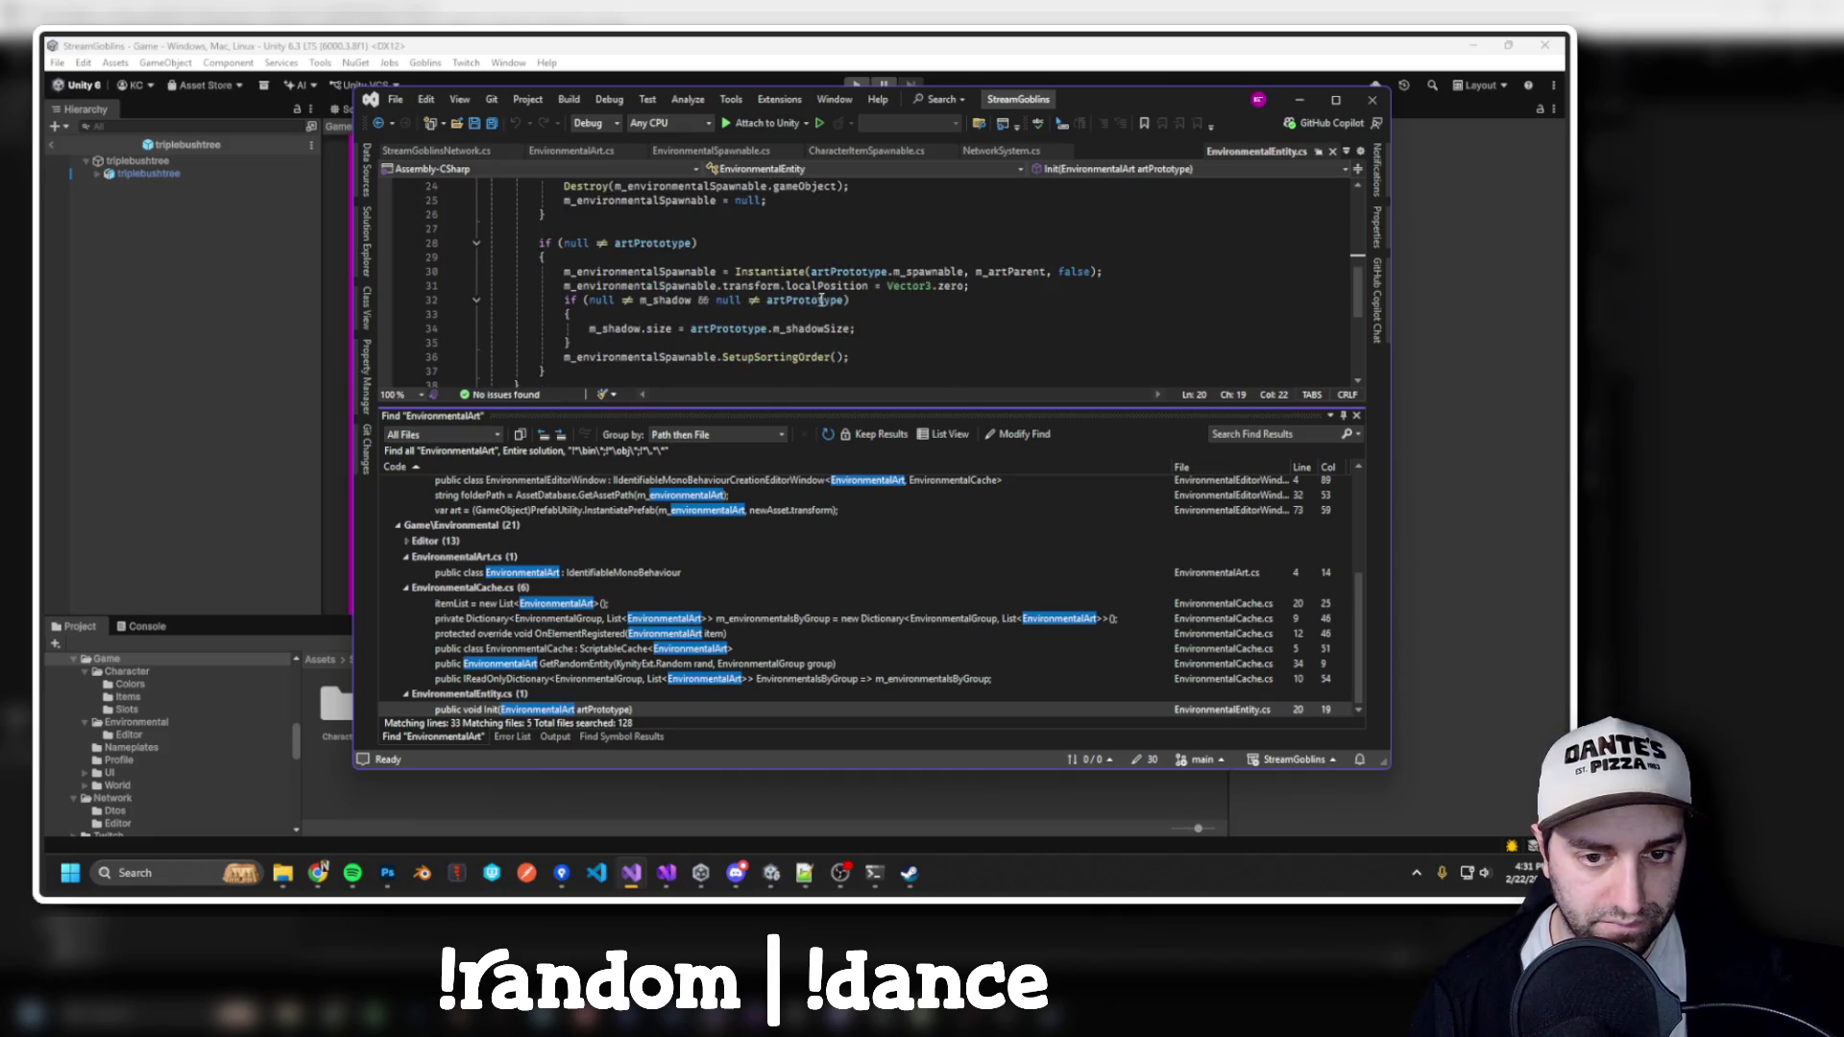
scroll(821, 301, "up", 1)
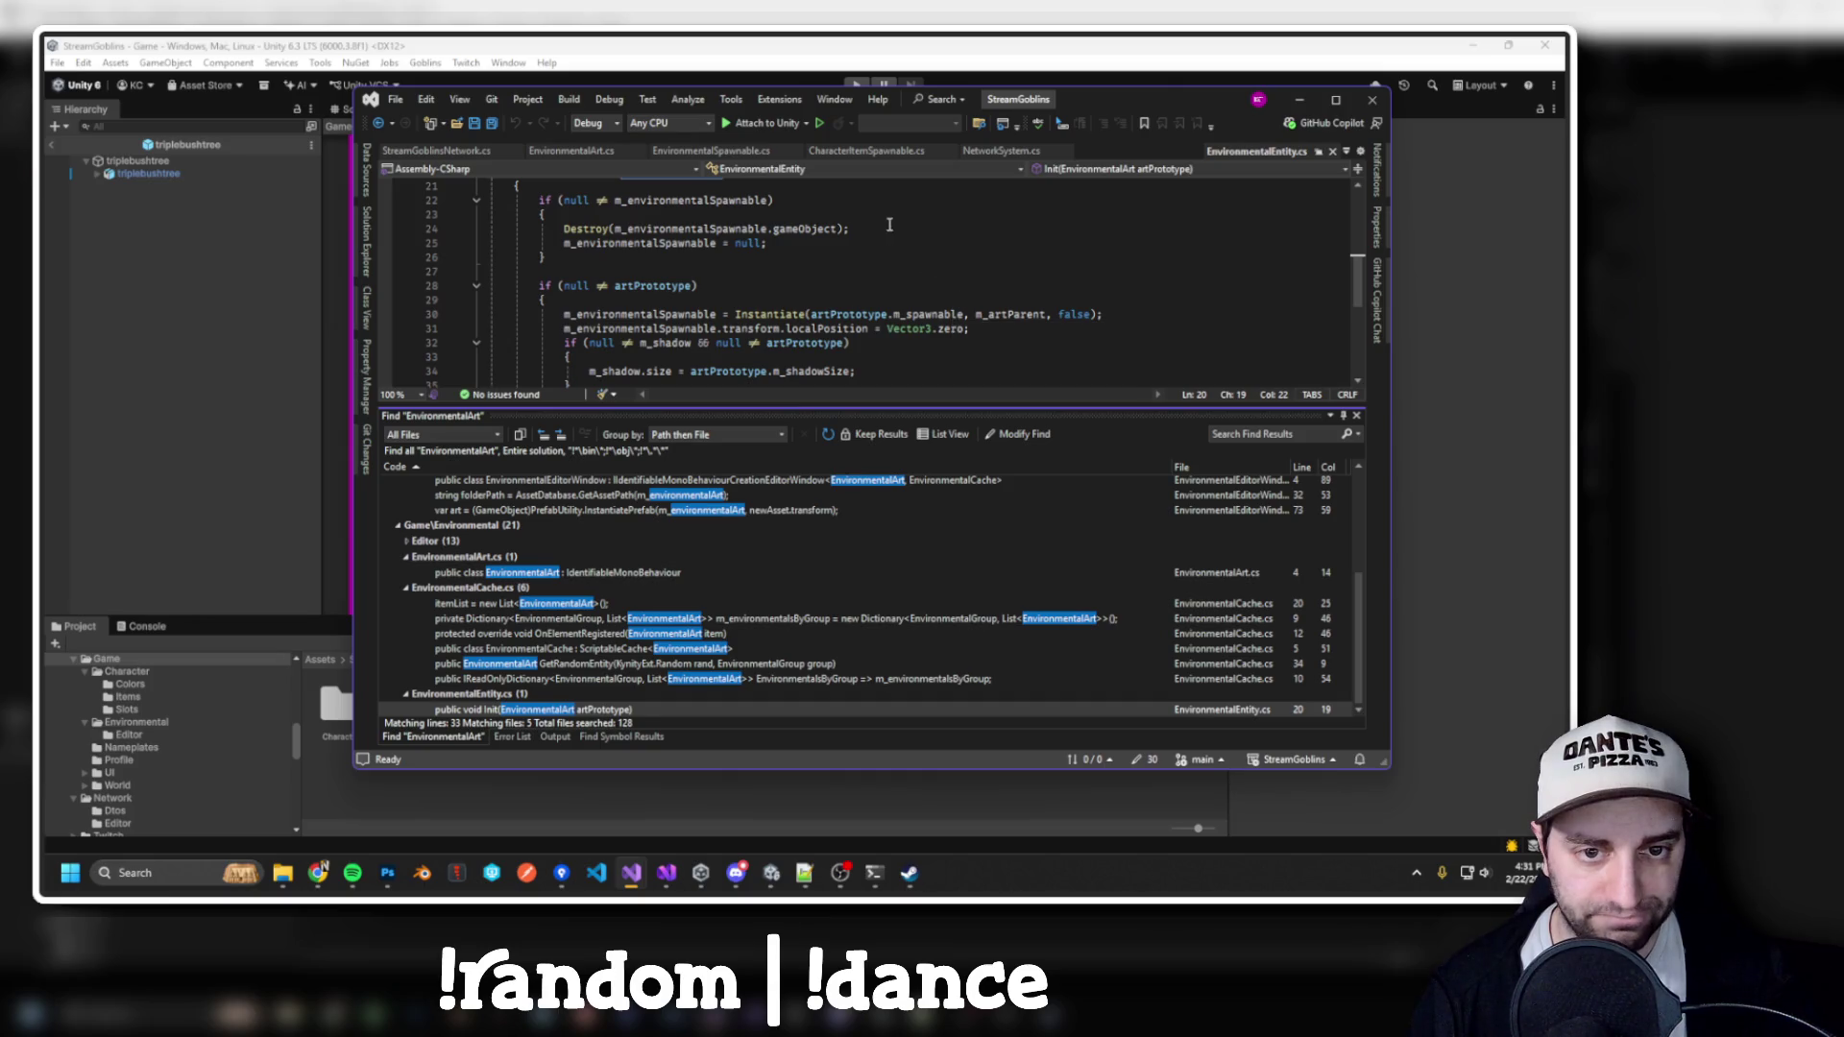
left_click(711, 151)
Declare a new public void Init(EnvironmentalArt art) method after Start in EnvironmentalSpawnable
left_click(554, 303)
key("Return")
type("public void Initi")
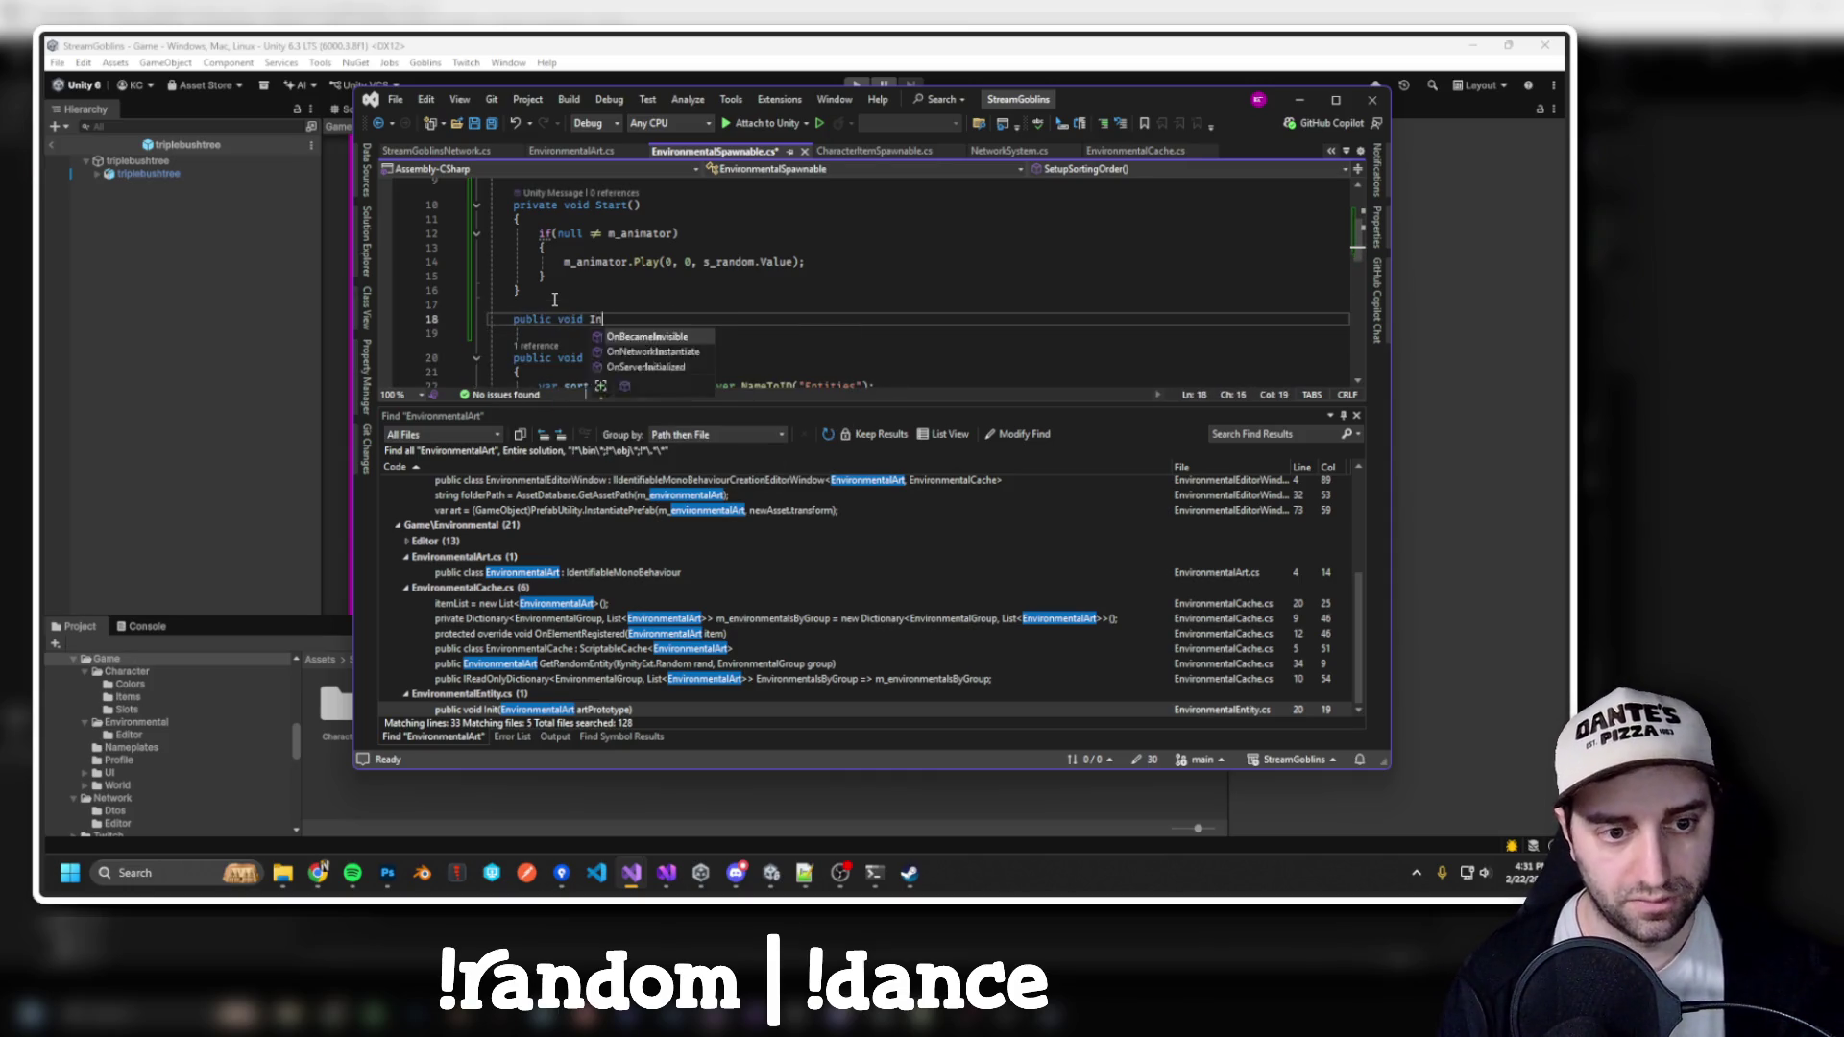
key("Tab")
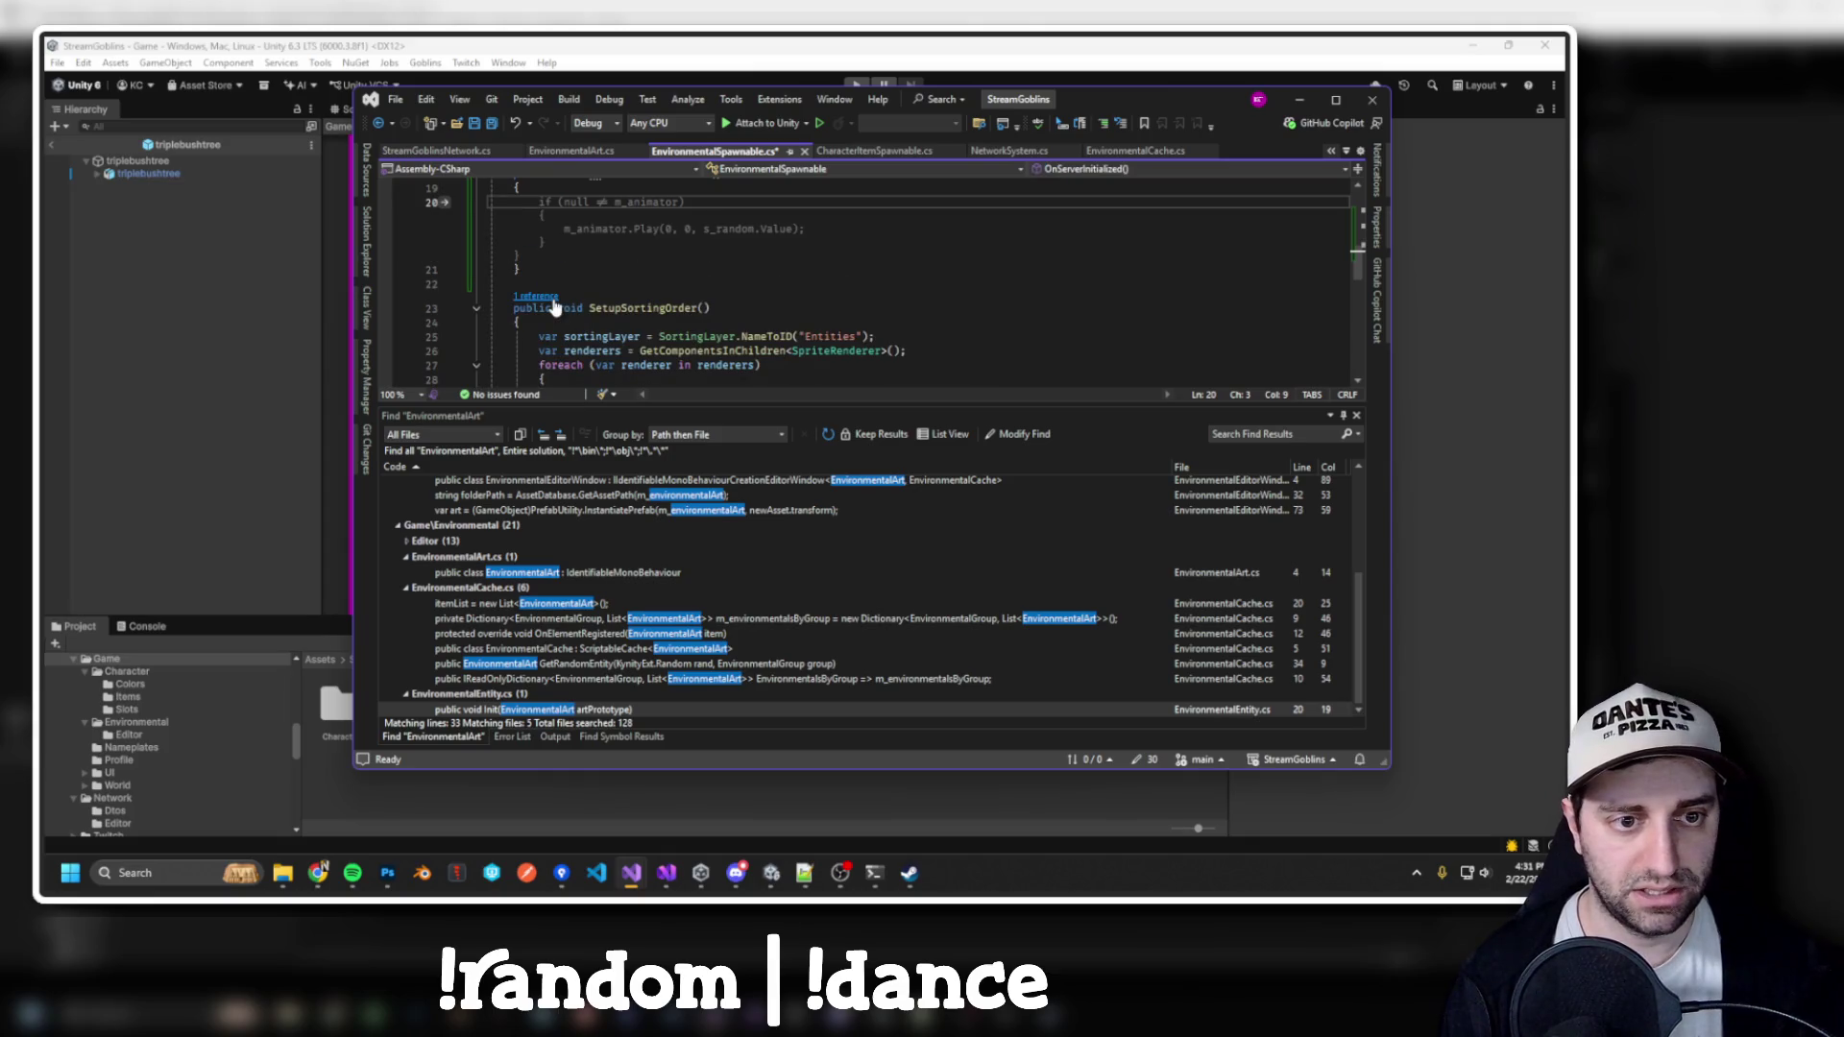
key("ctrl+z")
type("(")
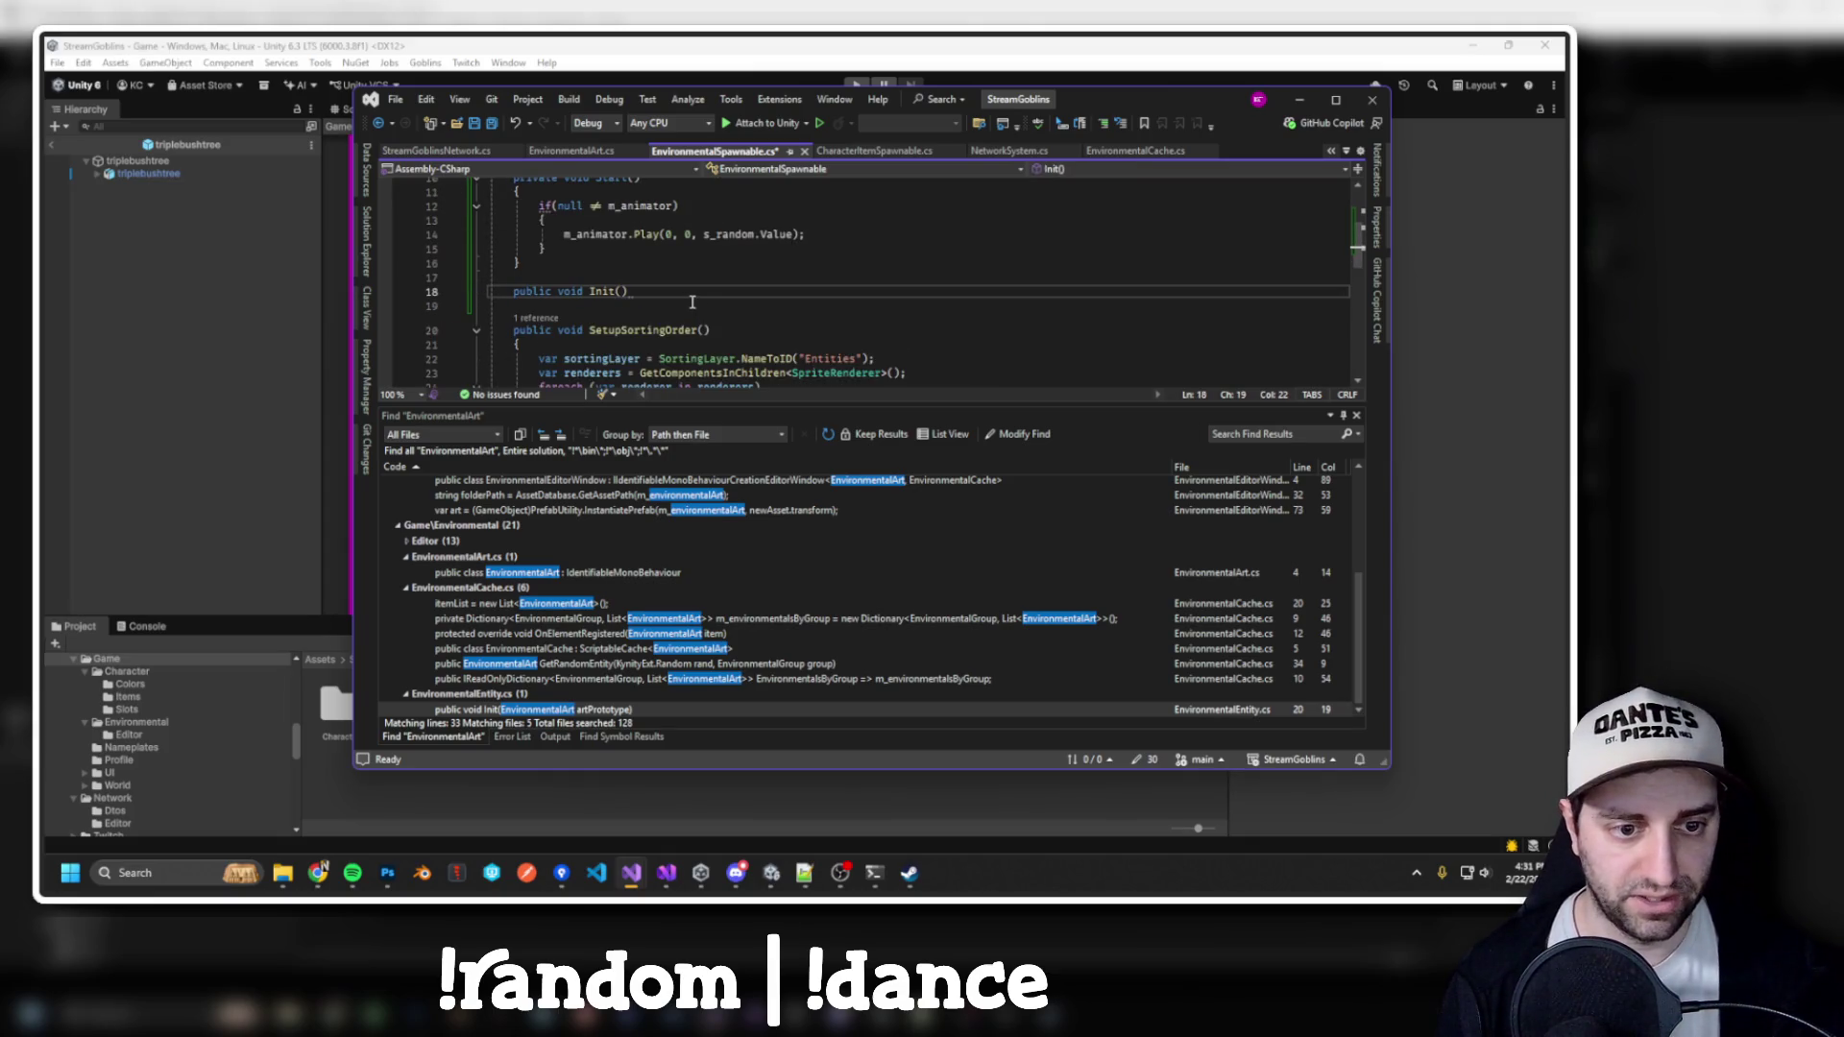
type("Environ")
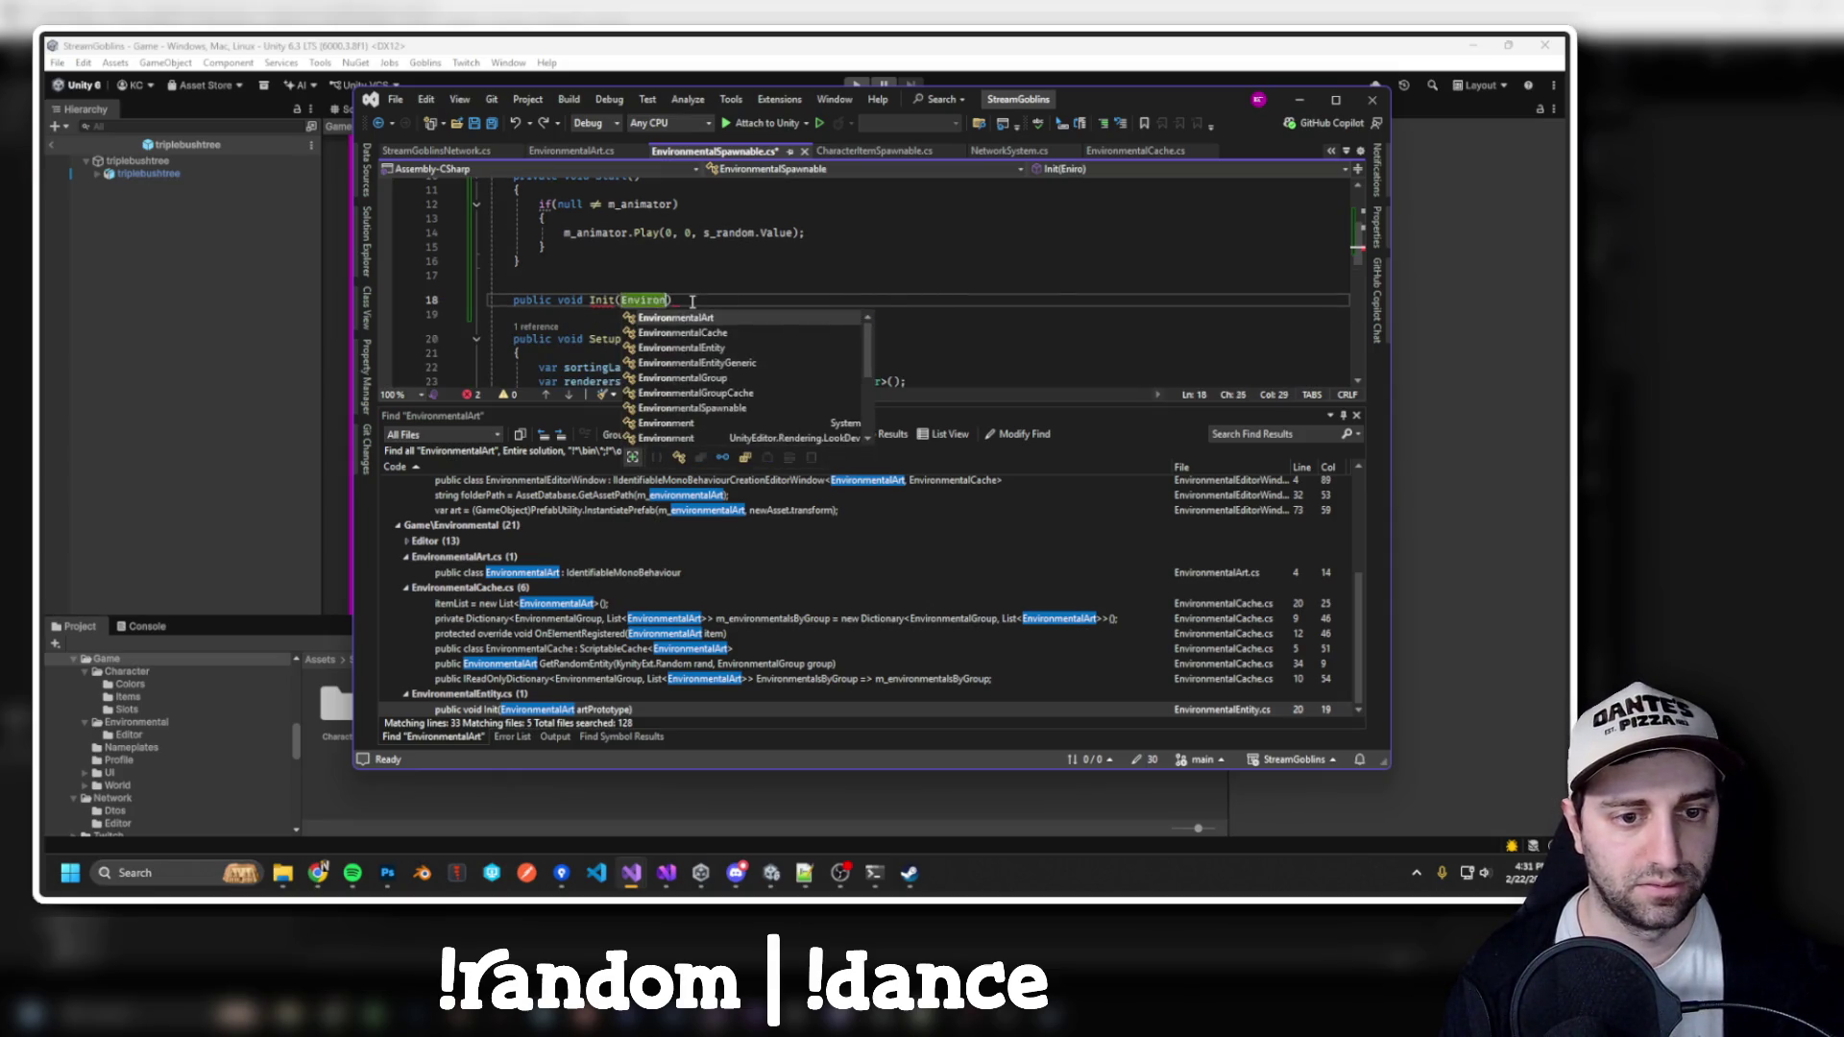
key("Tab")
type("art")
key("Return")
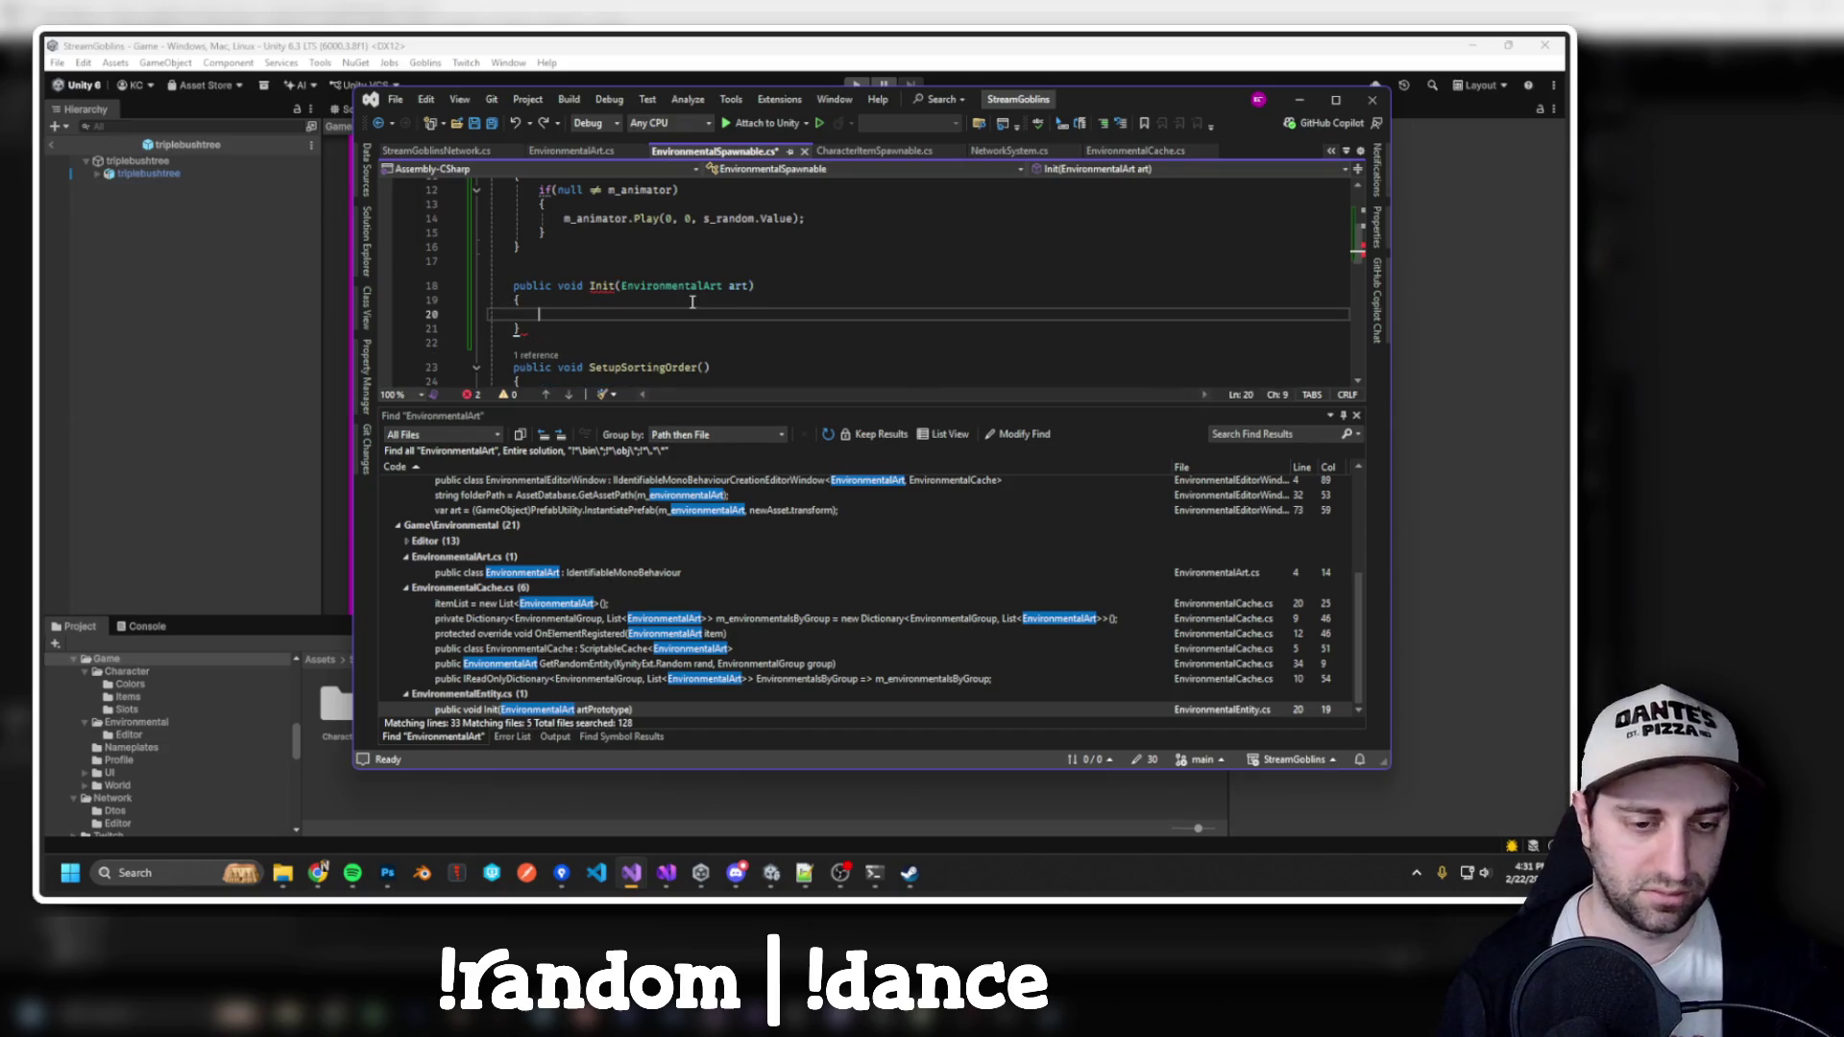
Add the if (art.m_idleAnimation != null) Animator setup block, then go to m_idleAnimation's definition
scroll(784, 243, "down", 1)
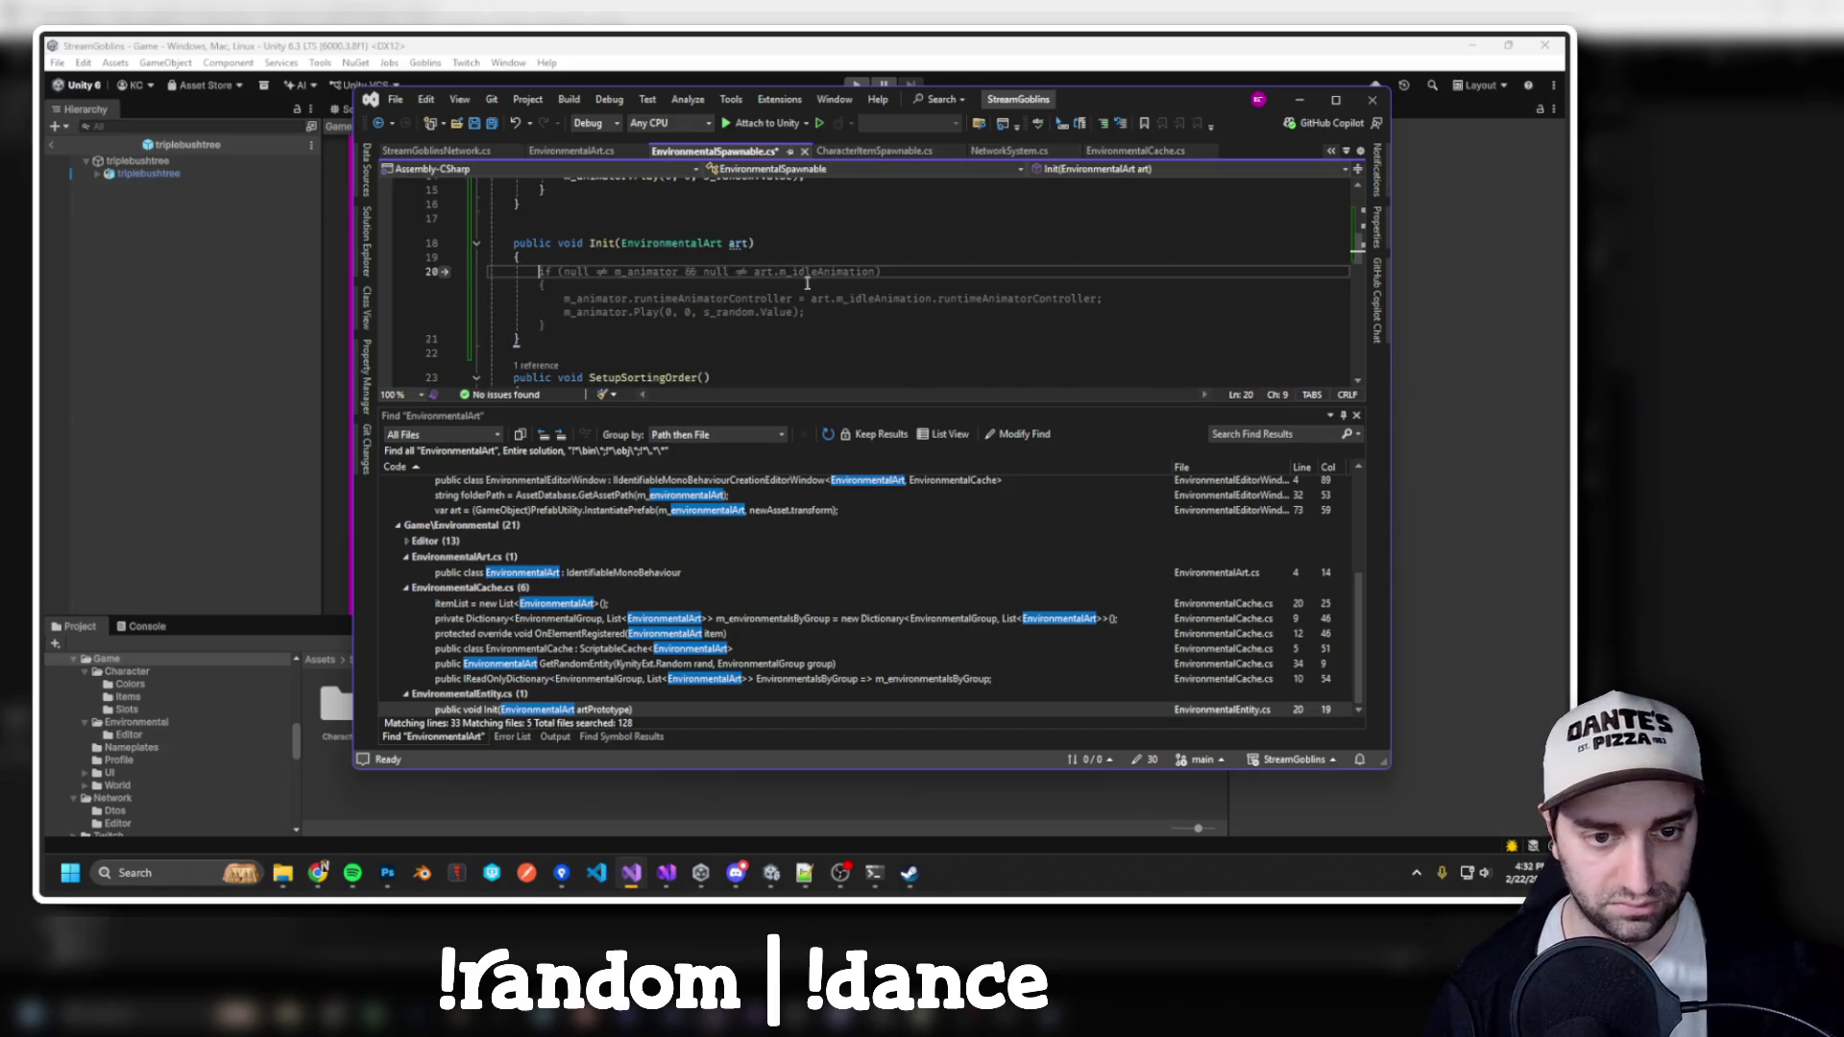
type("if(art.")
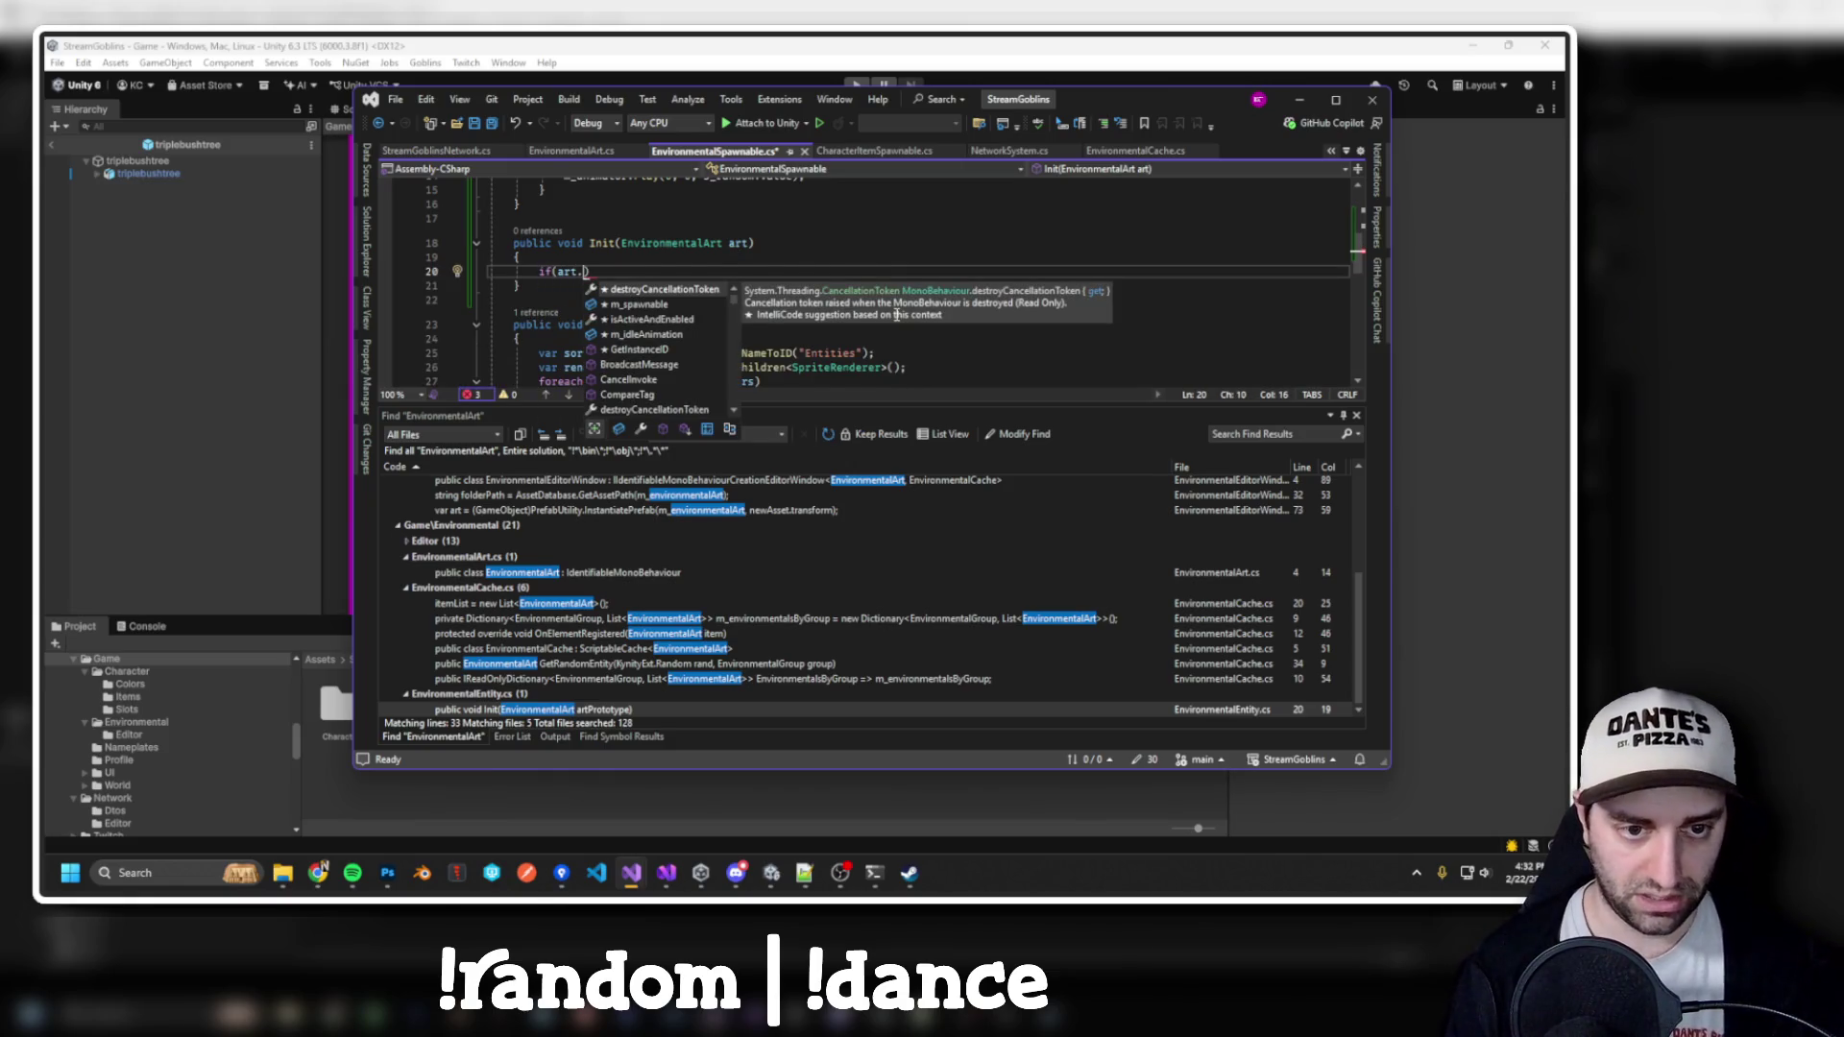
type("m_id")
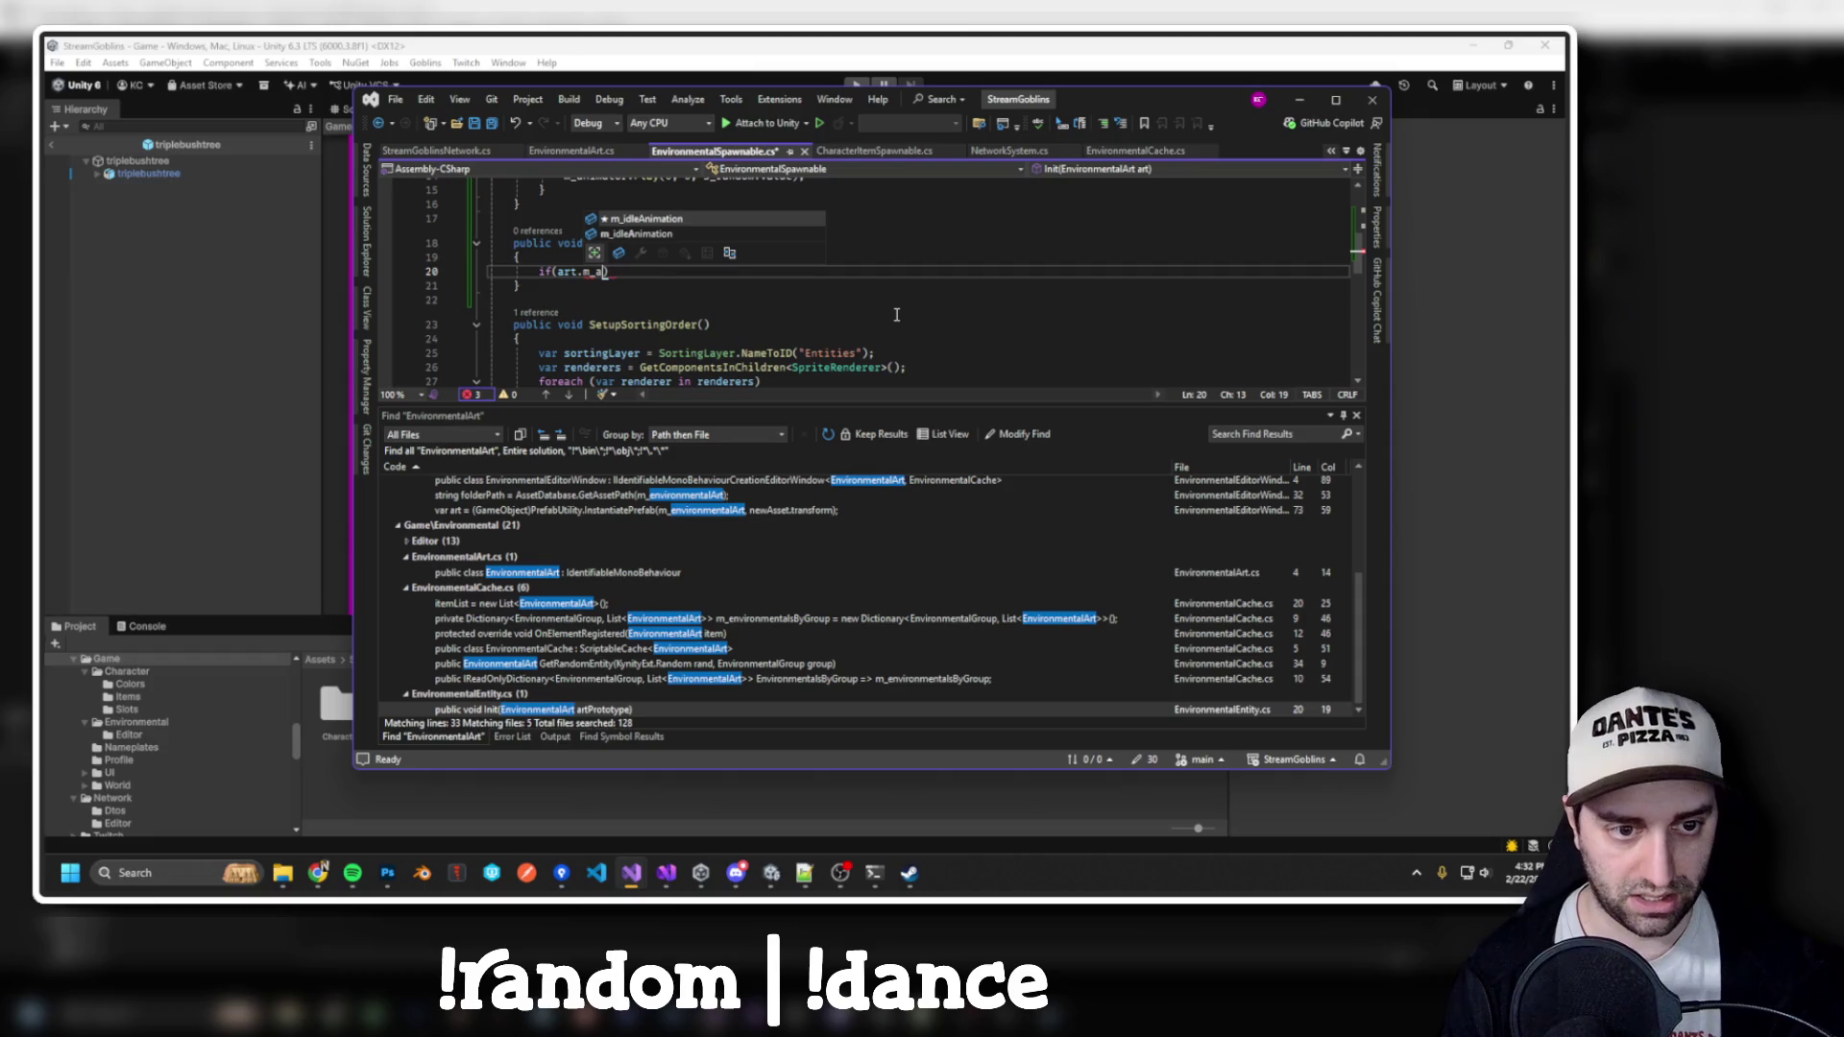
key("Tab")
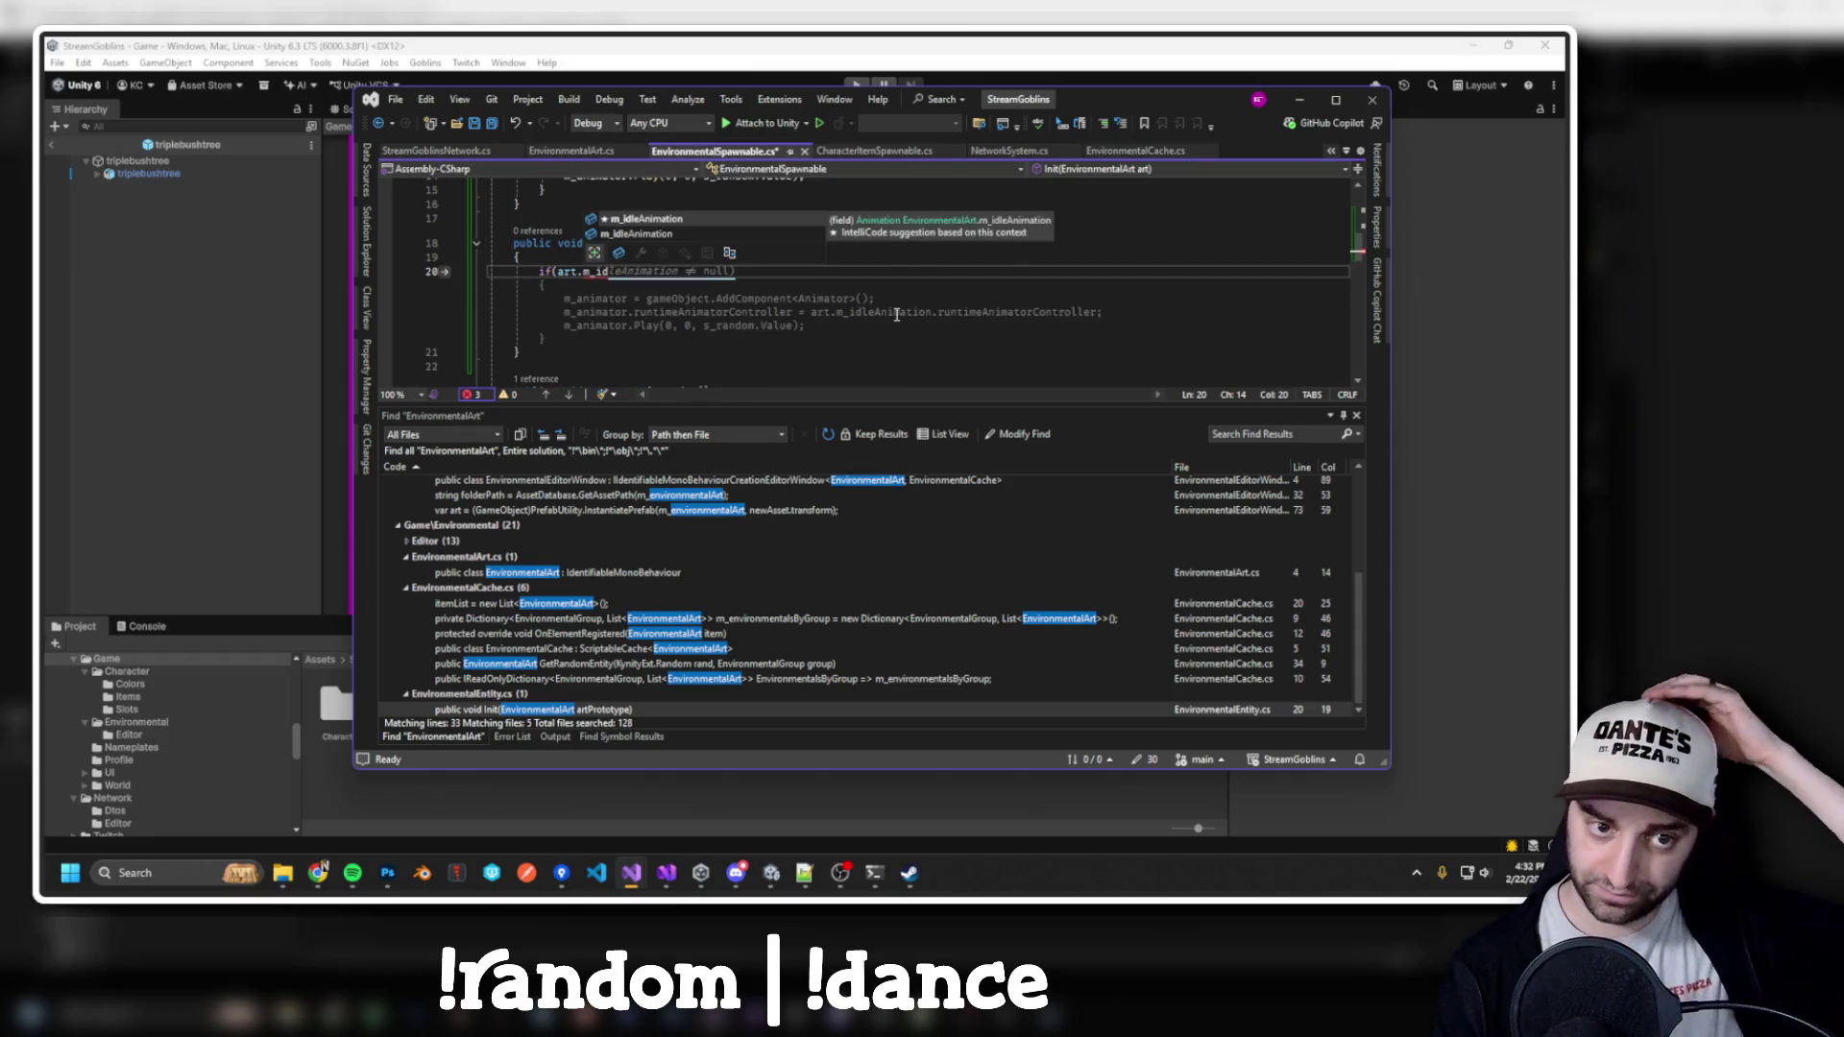
key("Tab")
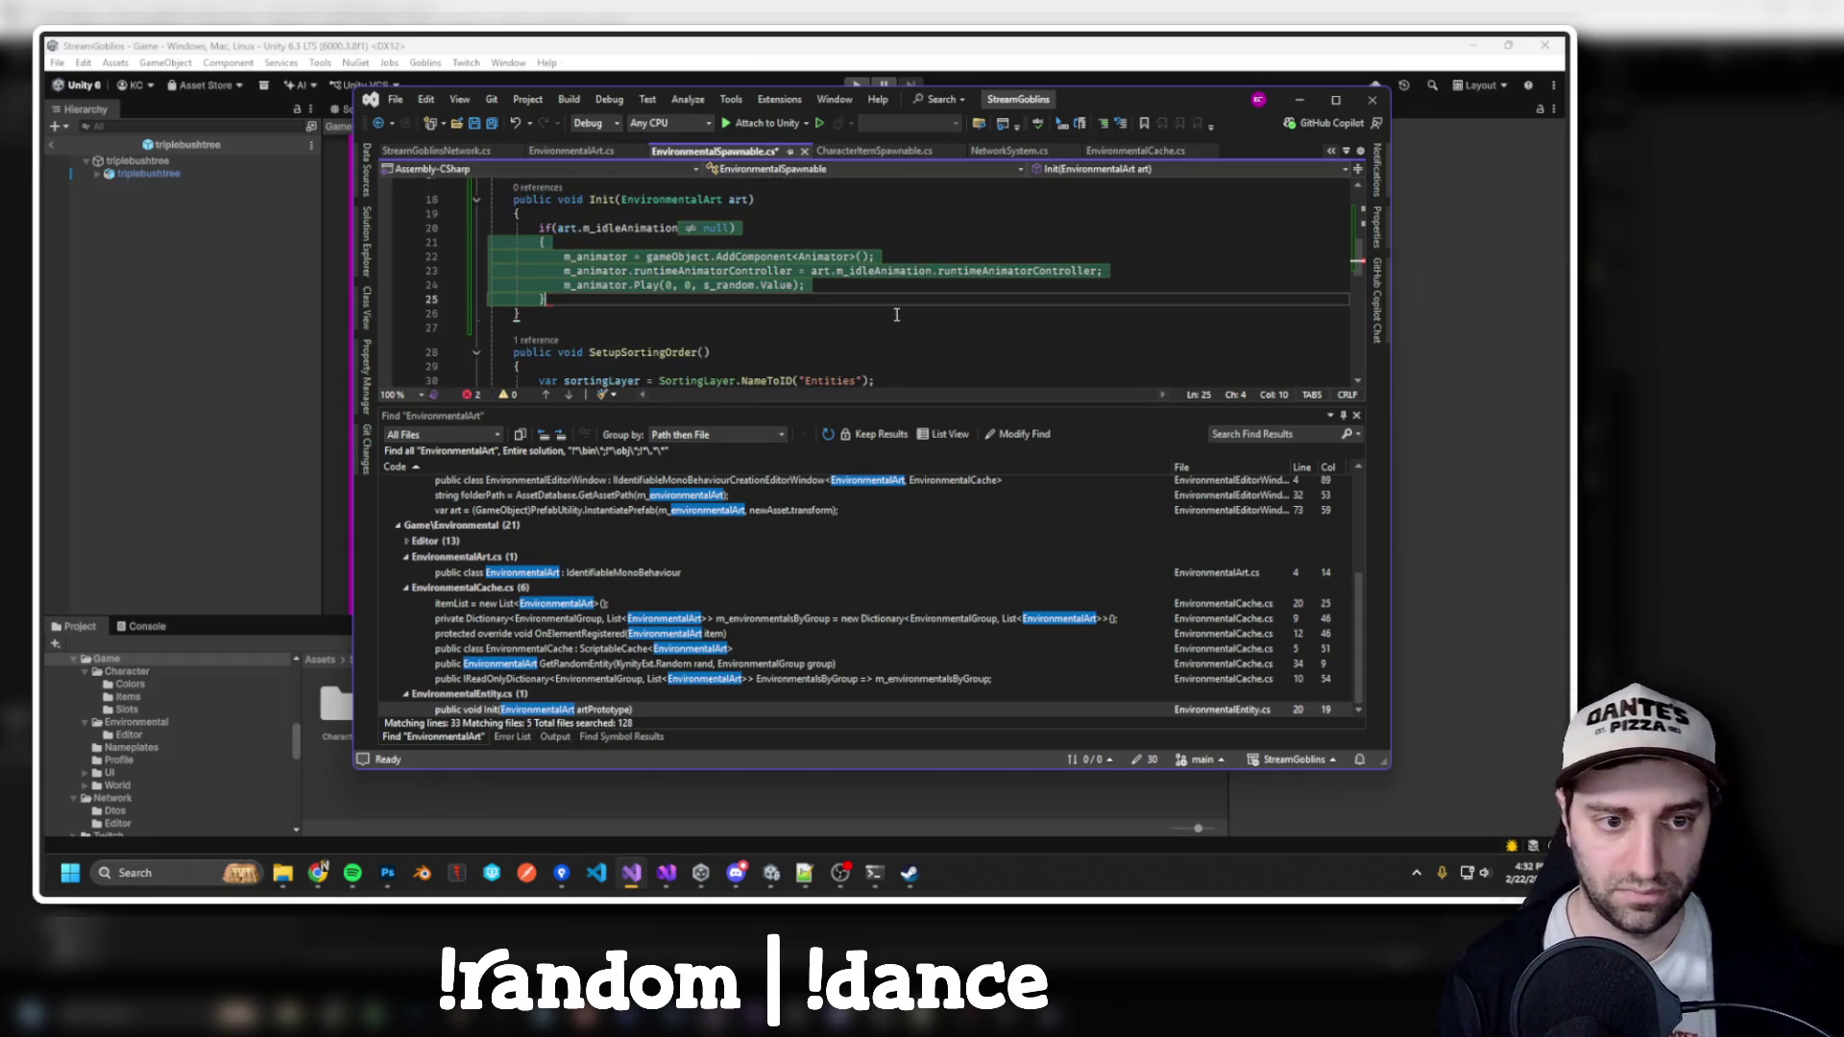
scroll(860, 261, "up", 2)
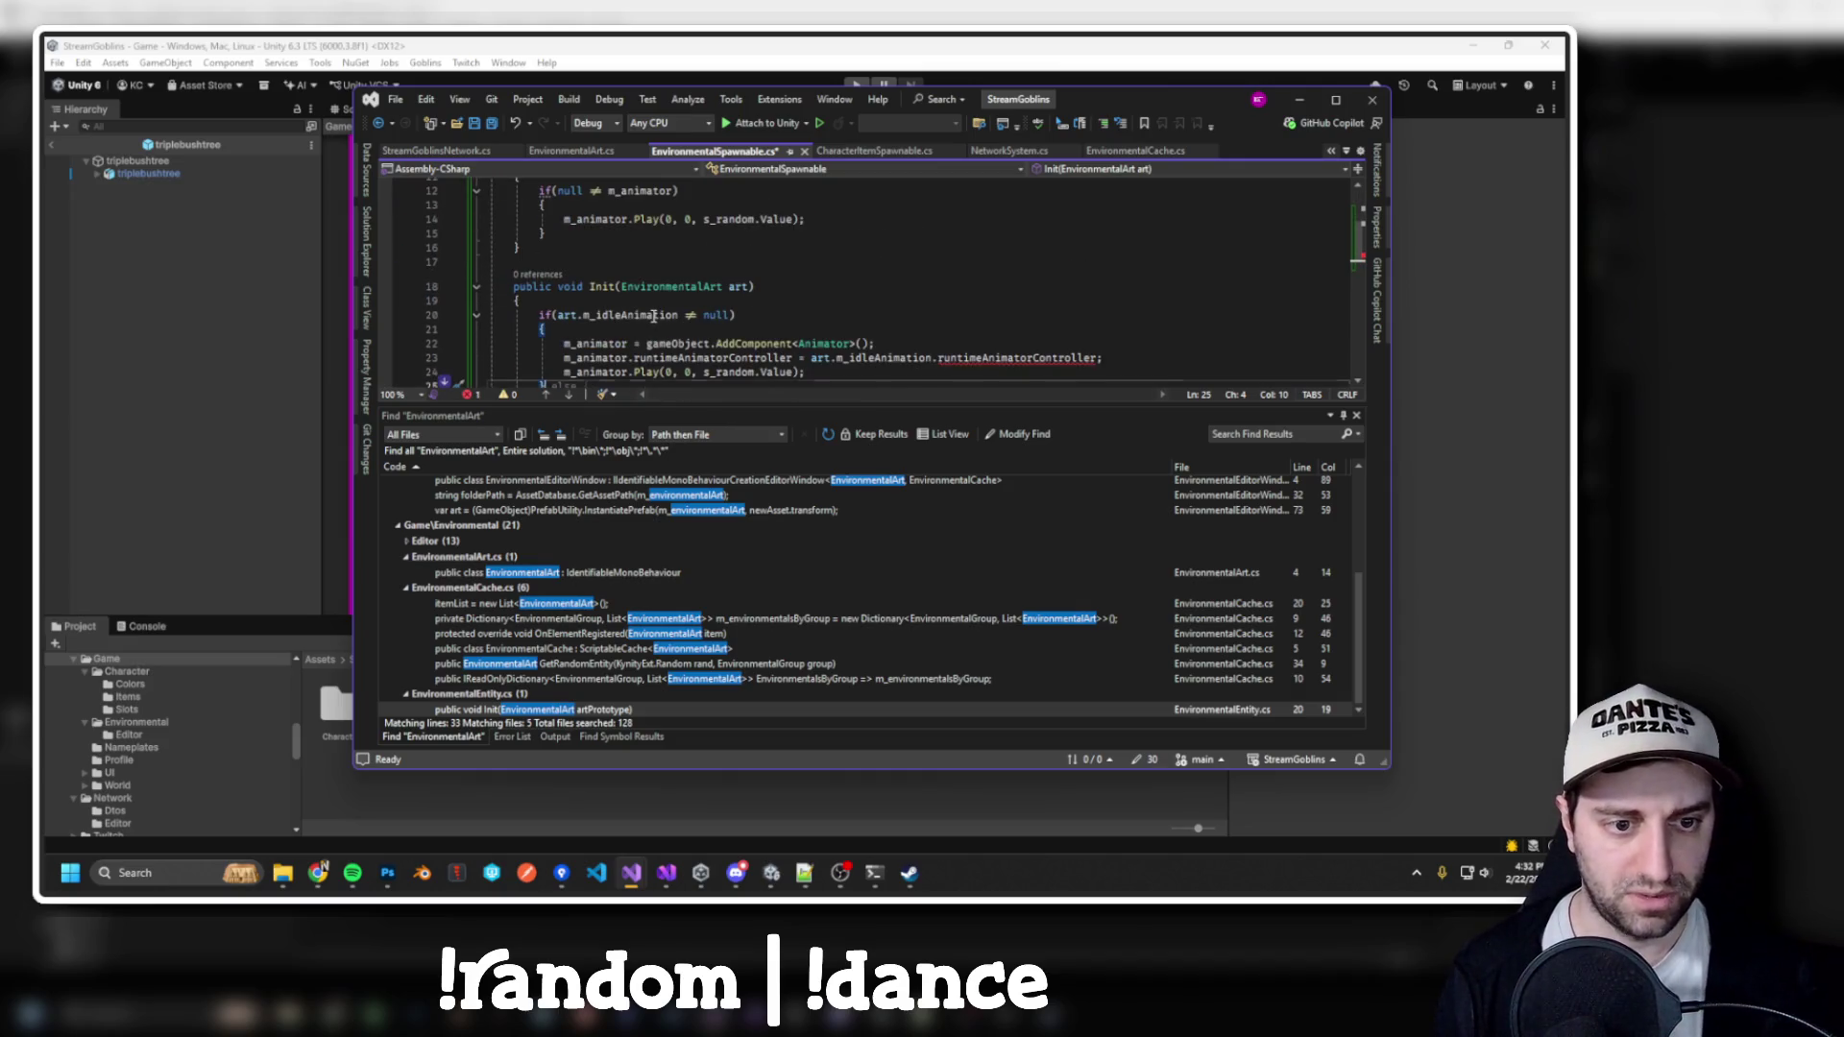
left_click(653, 317, "ctrl")
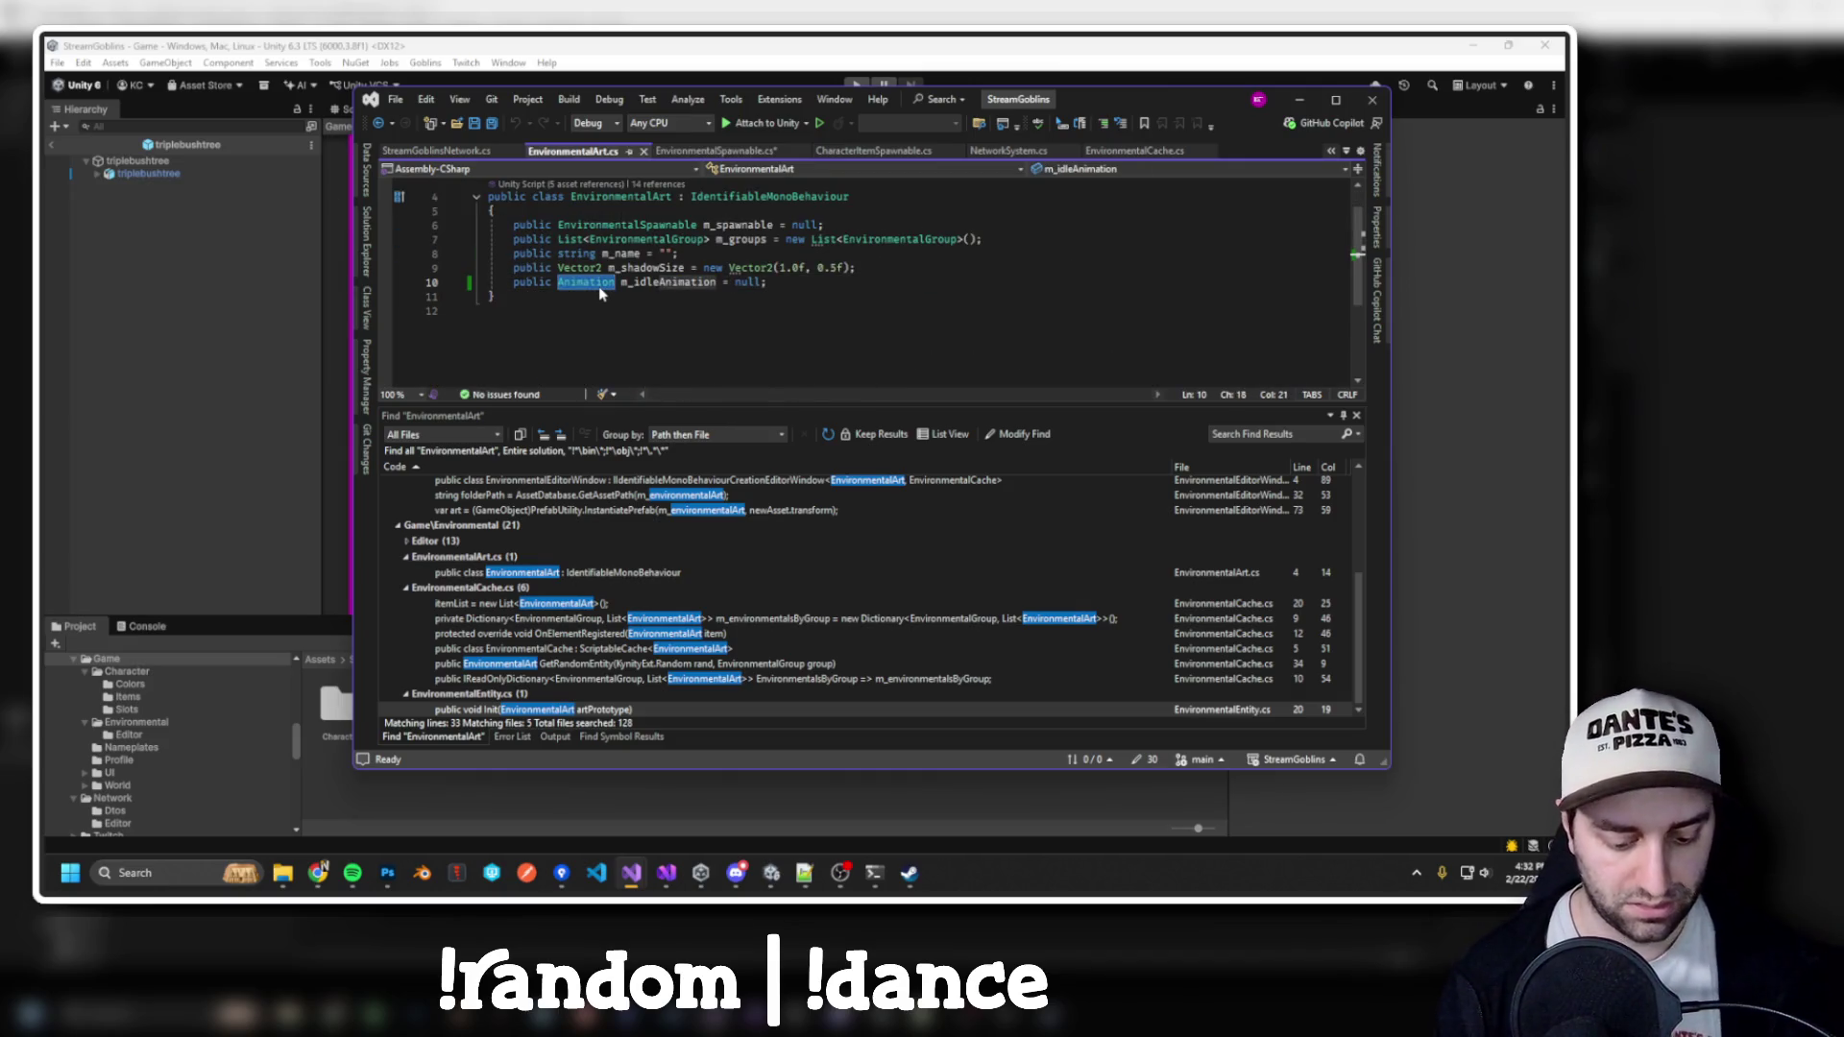
Retype m_idleAnimation's type as 'Animatorcontr', reviewing the AnimatorController suggestion, then return to Unity
type("cont")
key("BackSpace")
key("BackSpace")
key("BackSpace")
type("contr")
key("BackSpace")
key("BackSpace")
key("BackSpace")
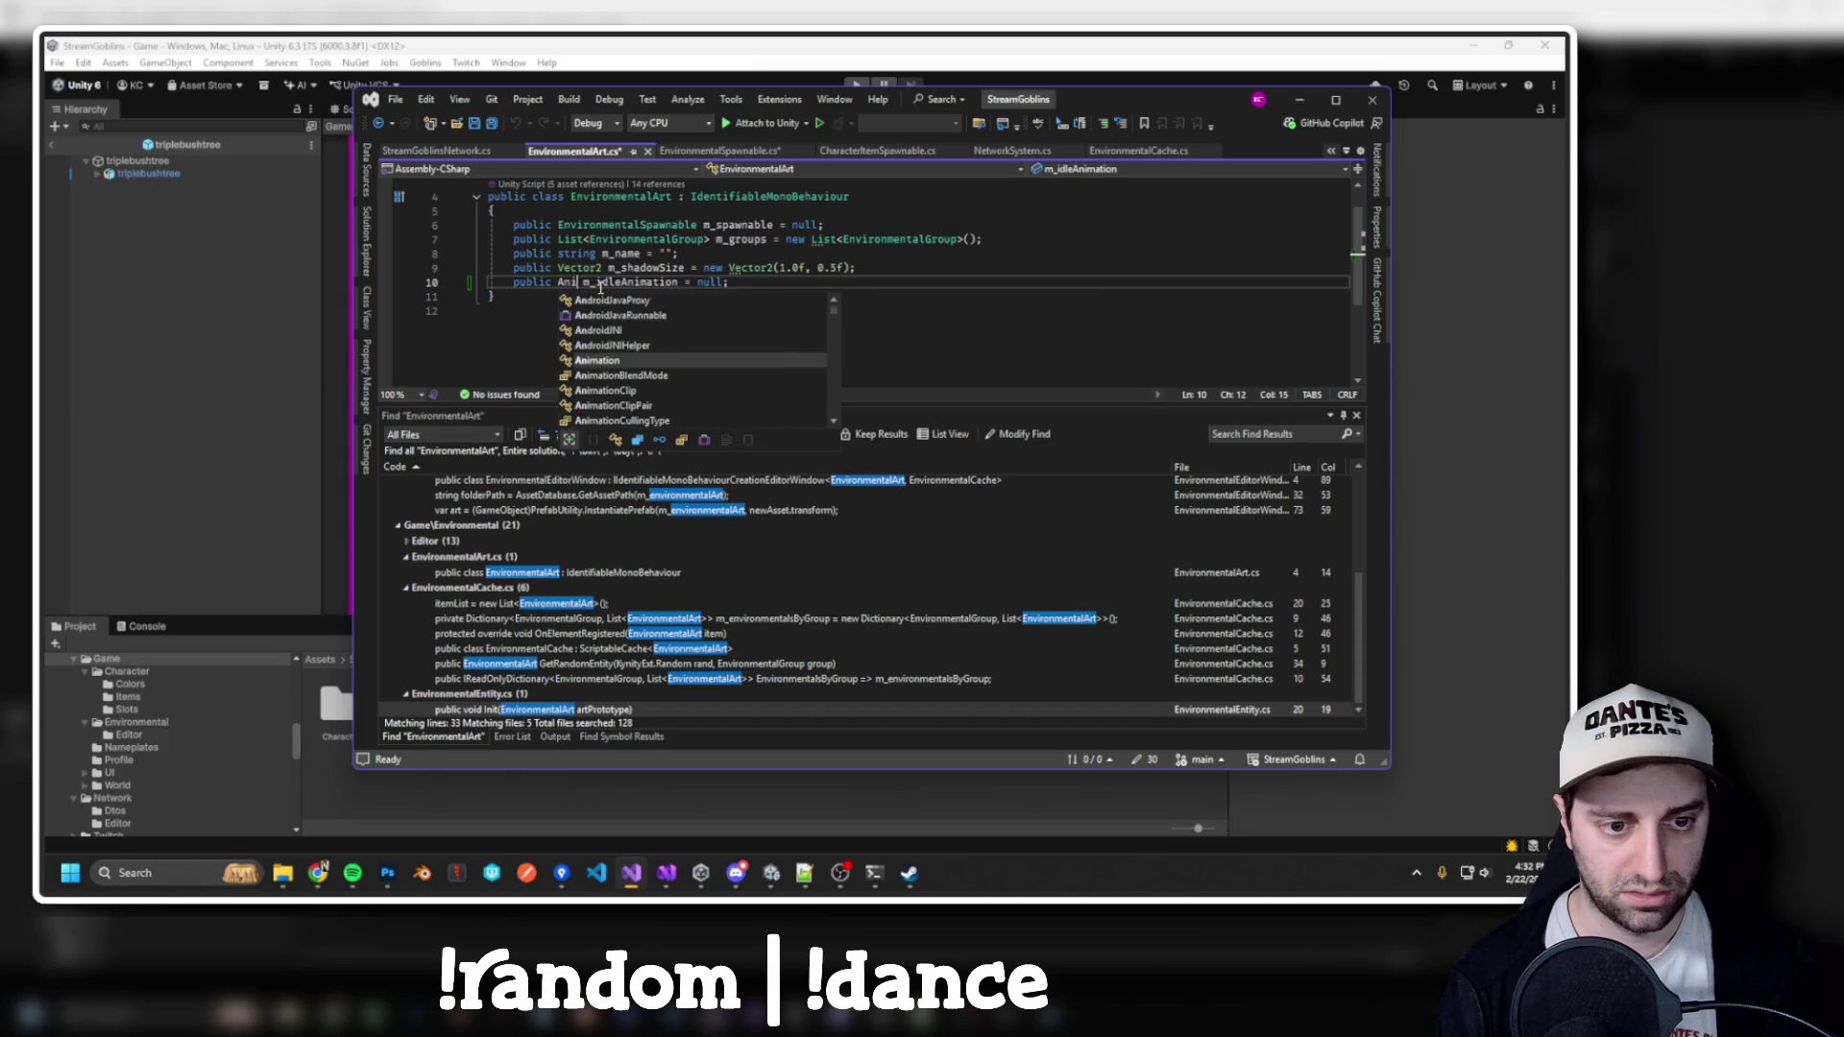
key("BackSpace")
key("BackSpace")
key("BackSpace")
type("Controller")
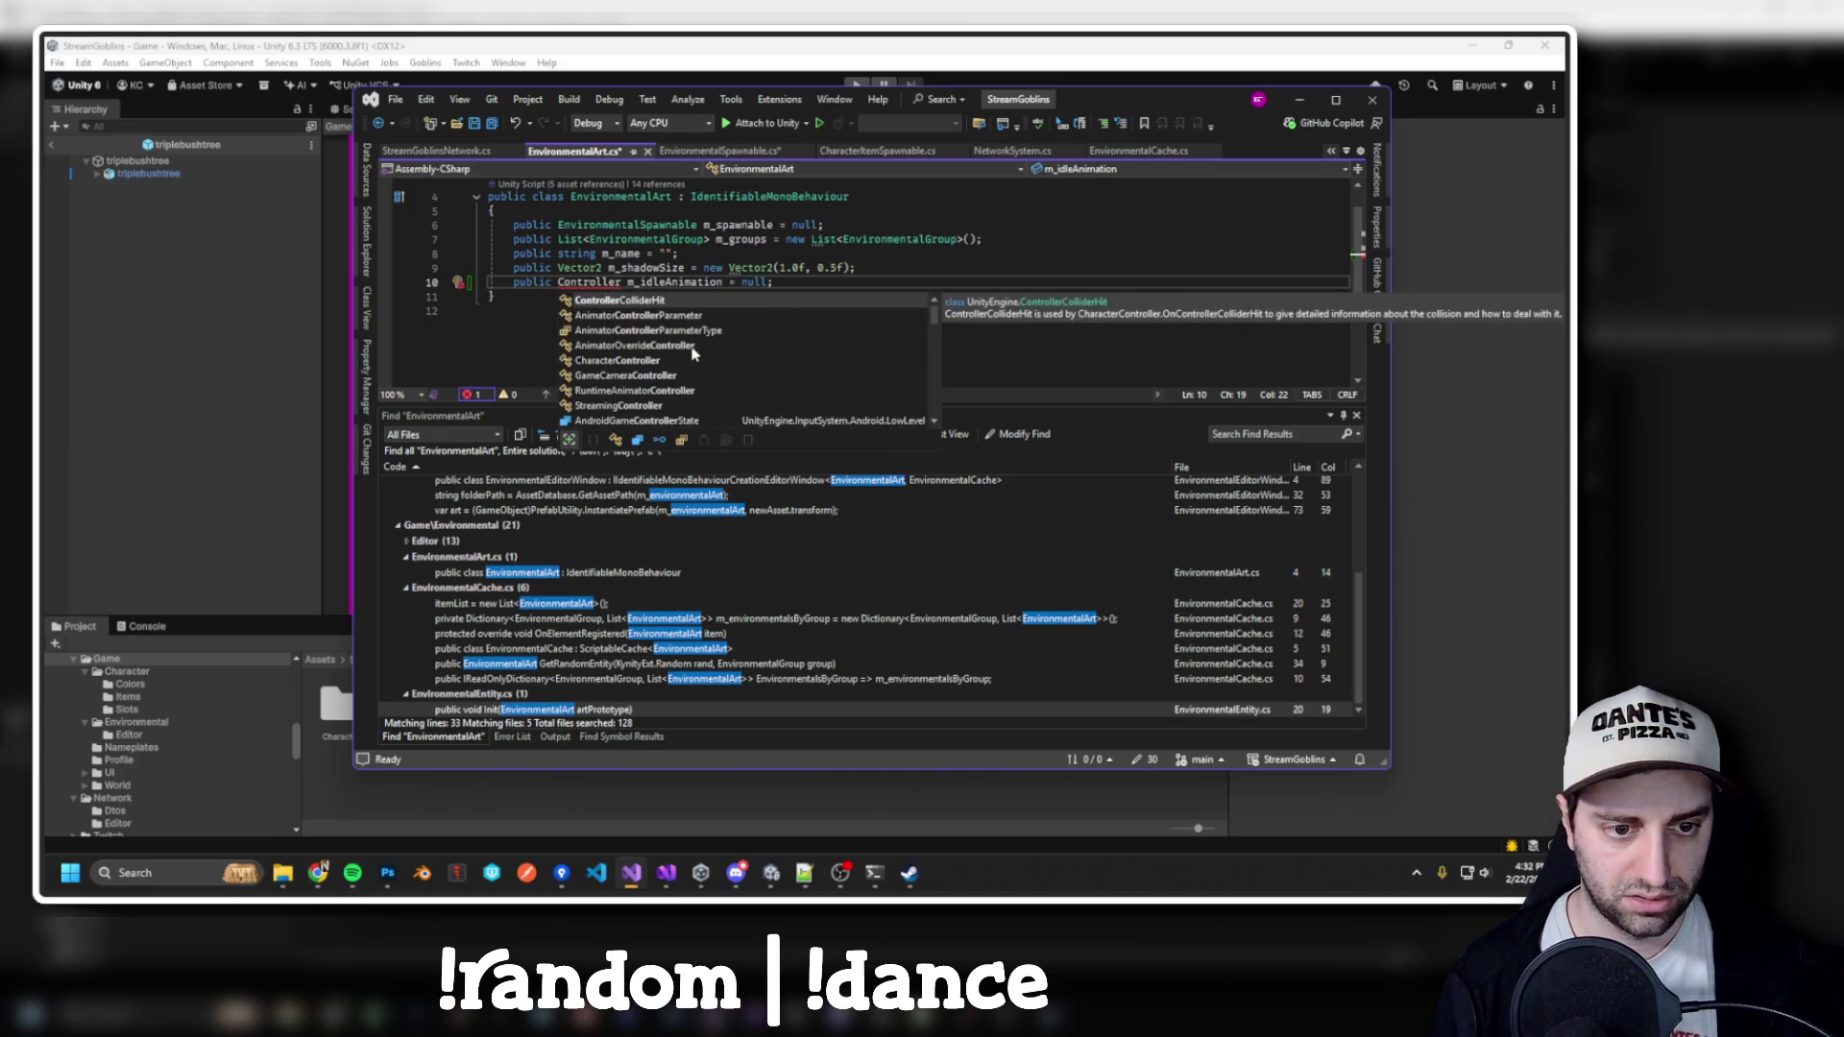
key("BackSpace")
key("BackSpace")
key("BackSpace")
type("Animatorcontr")
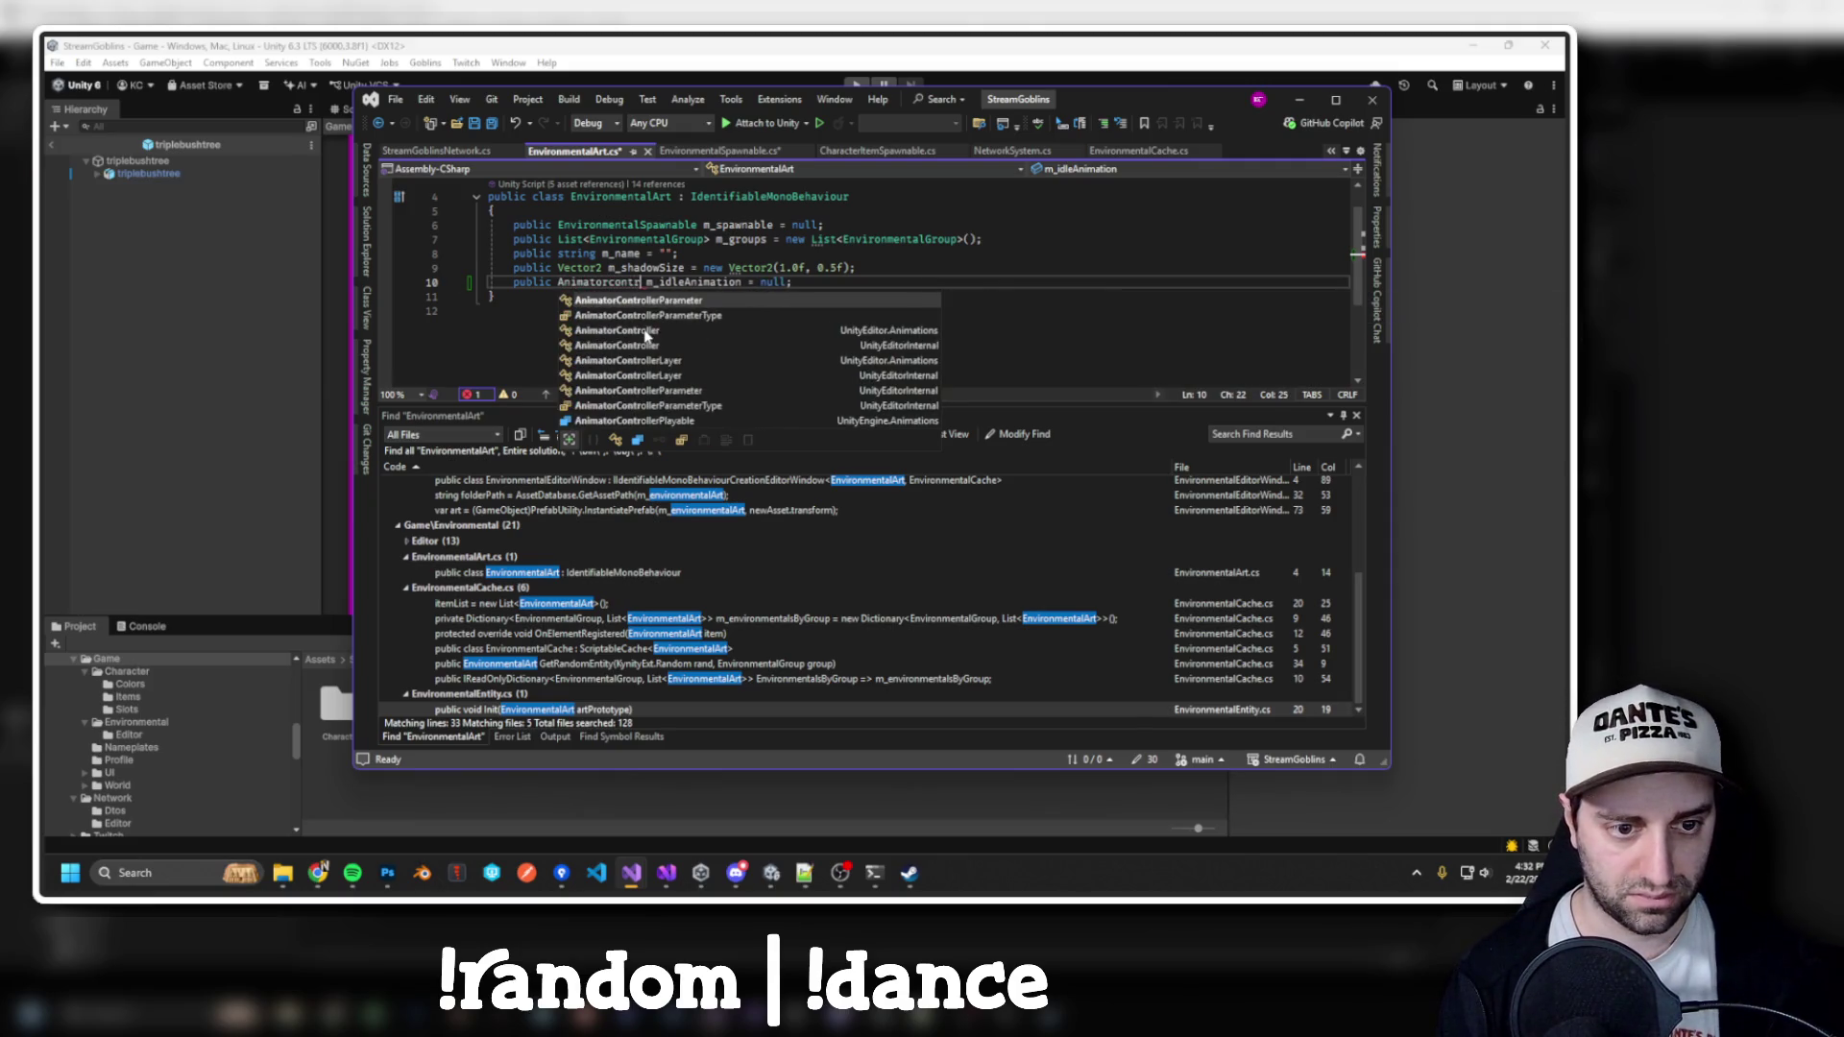
left_click(645, 330)
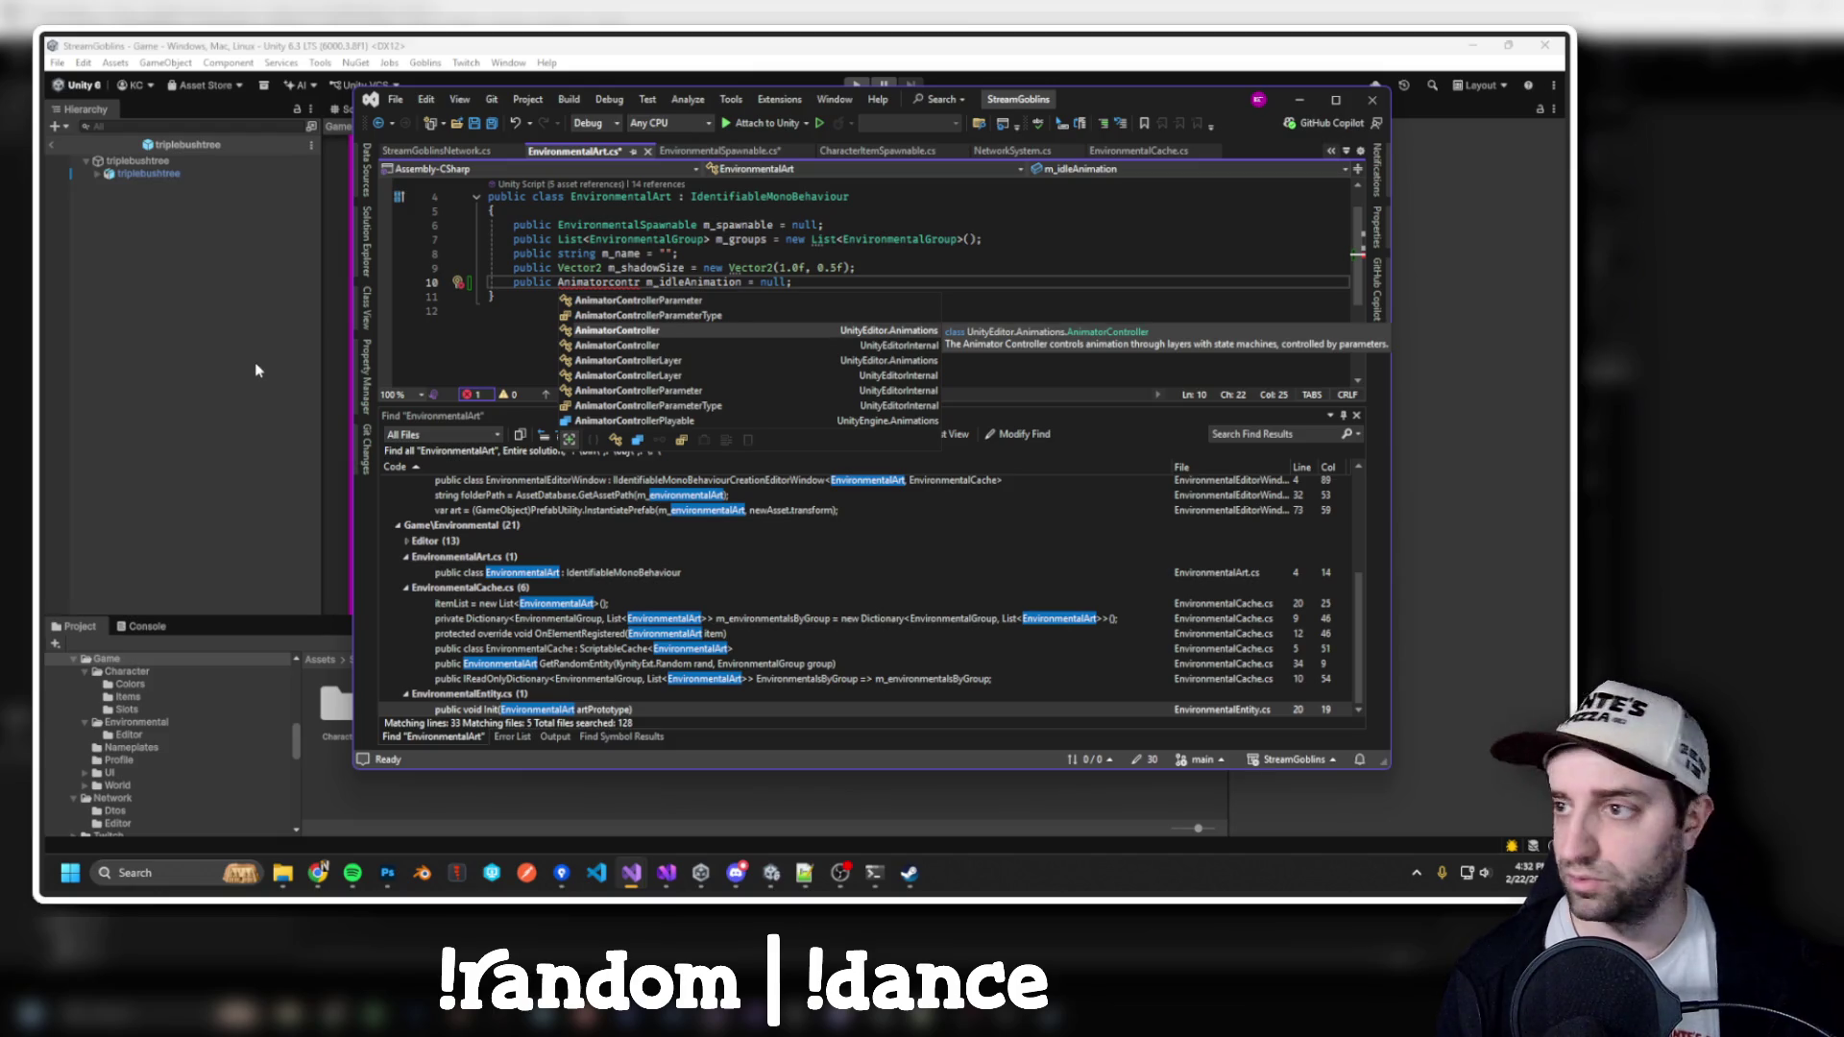
left_click(626, 254)
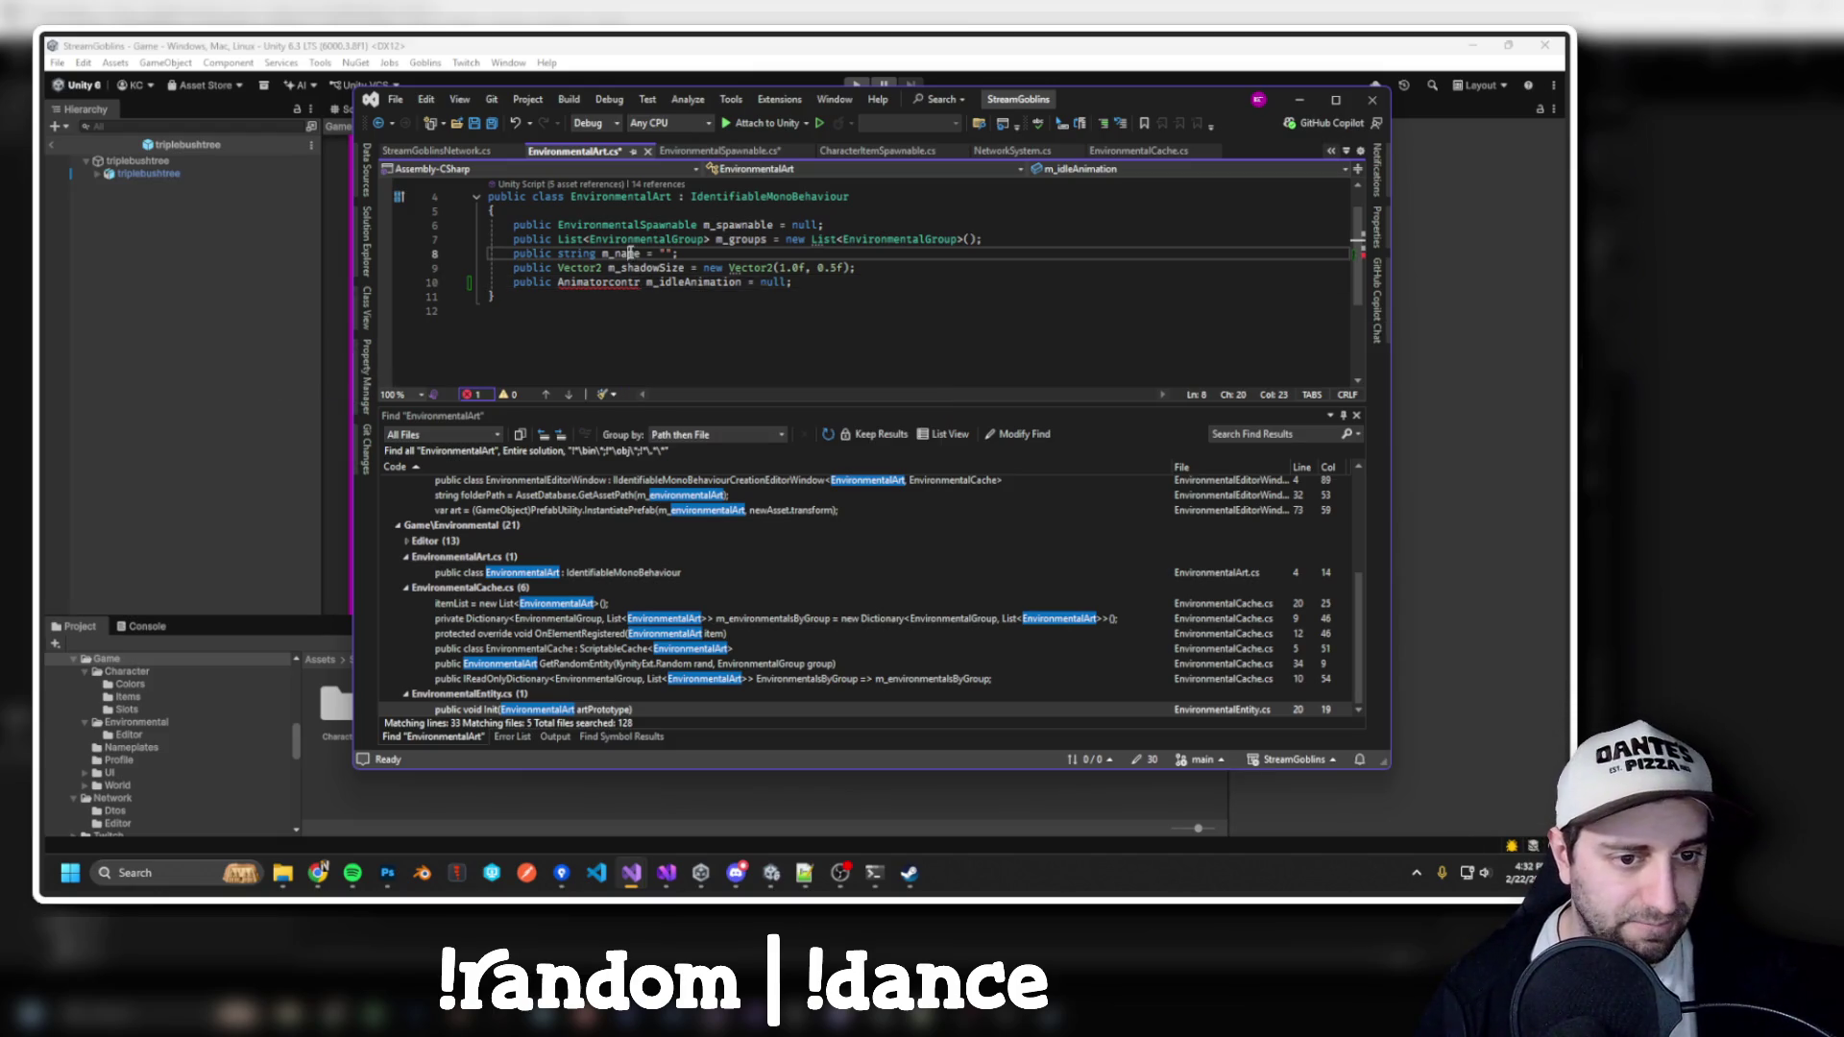
left_click(732, 83)
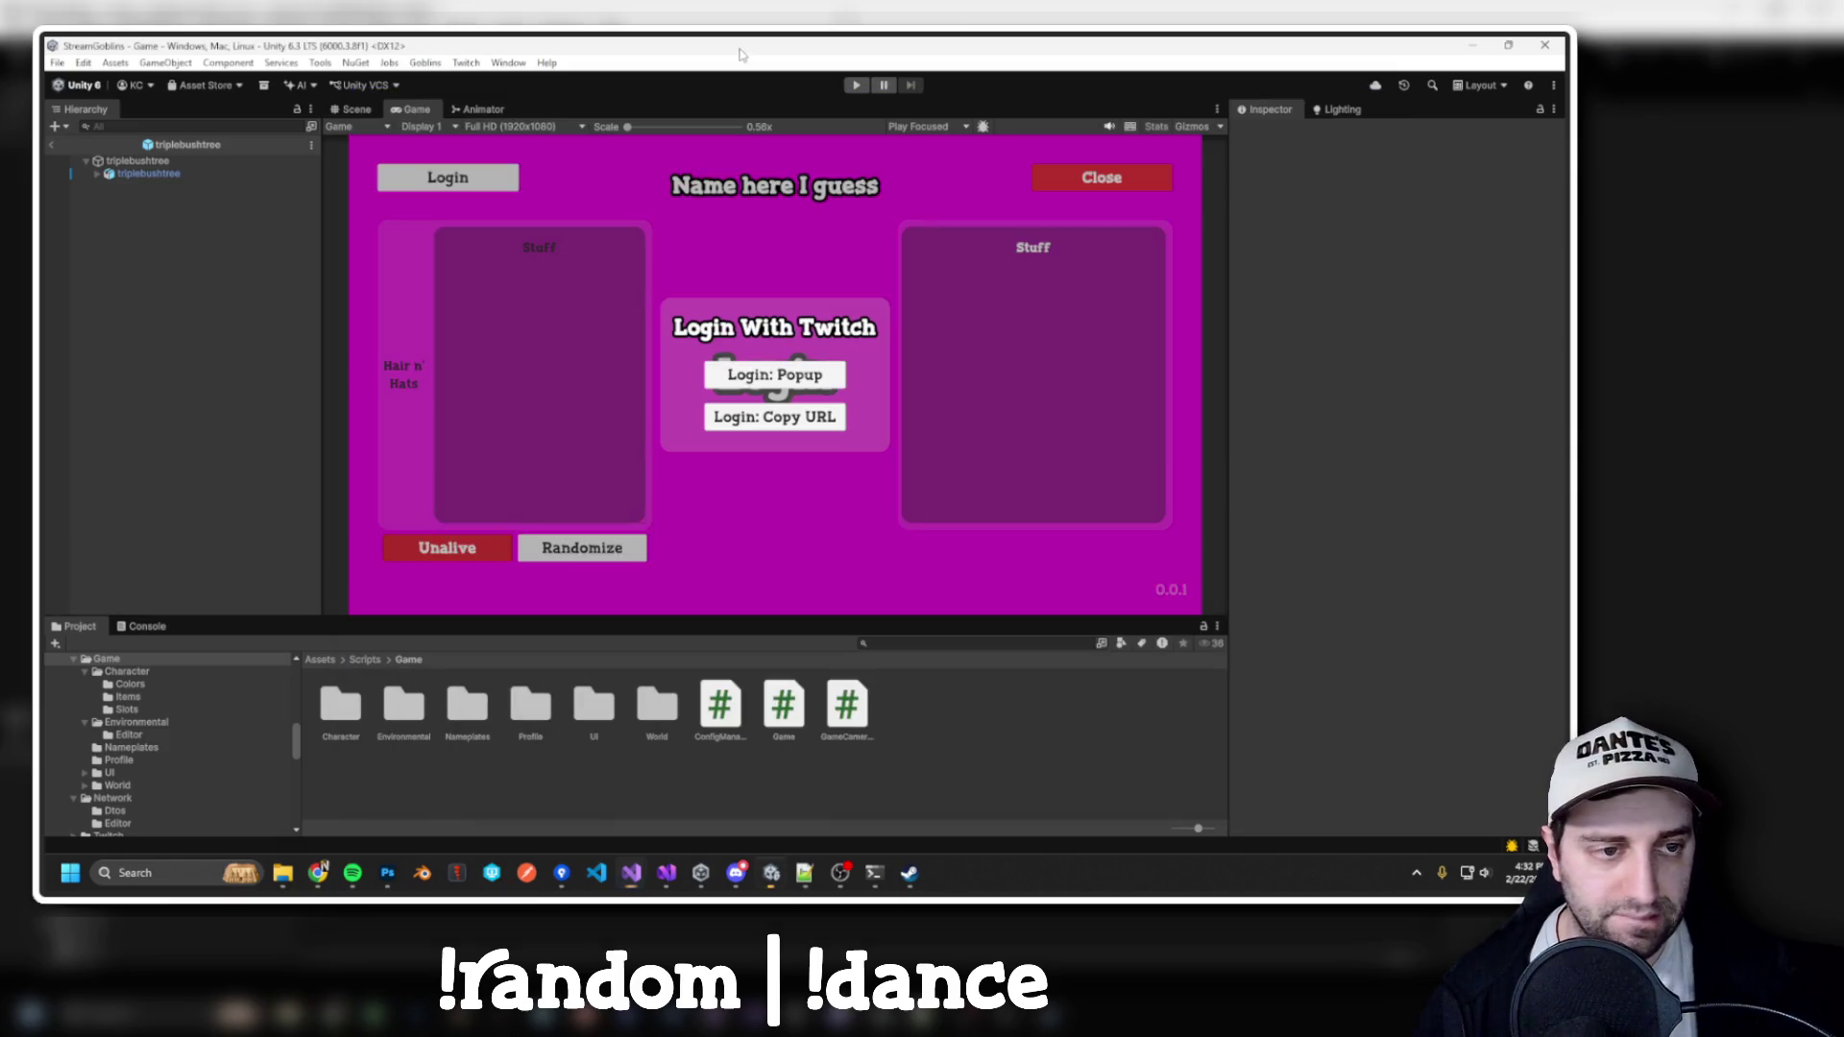
Add an Animator component to triplebushtree, then select m_idleAnimation's unfinished type in Visual Studio
left_click(146, 175)
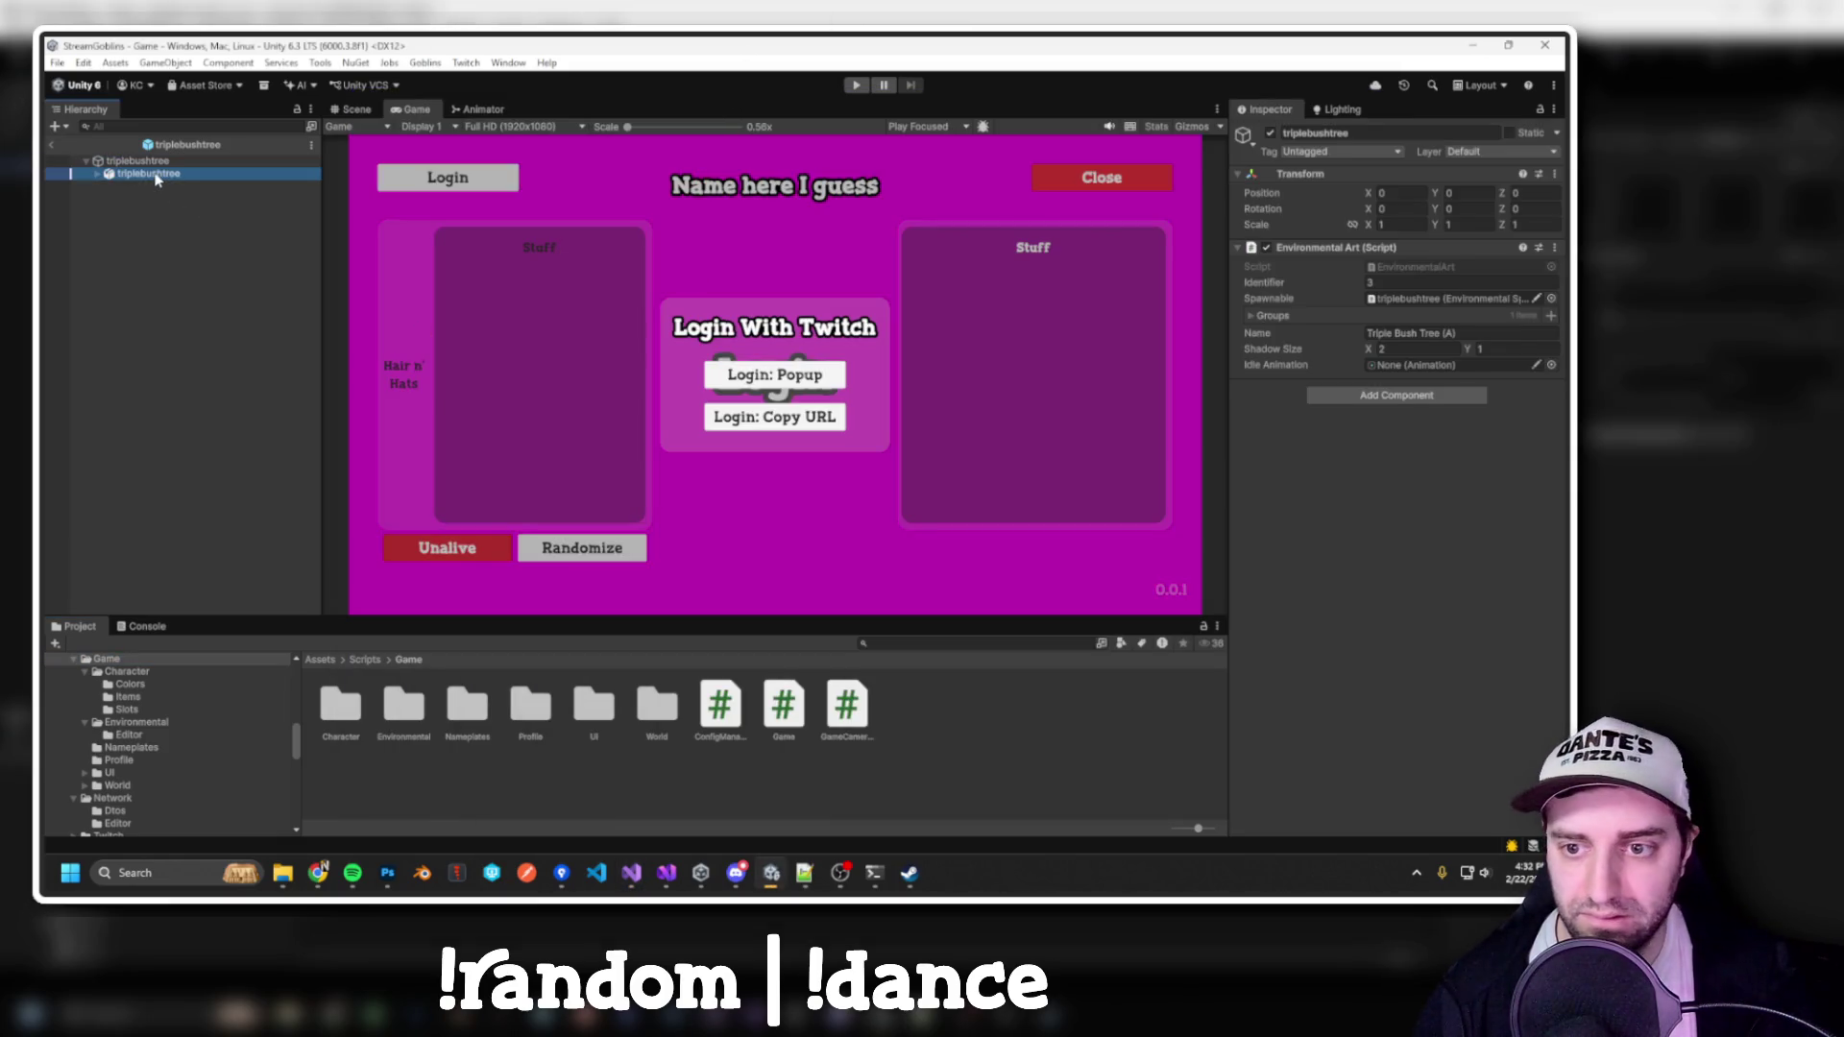
left_click(1386, 354)
type("anim")
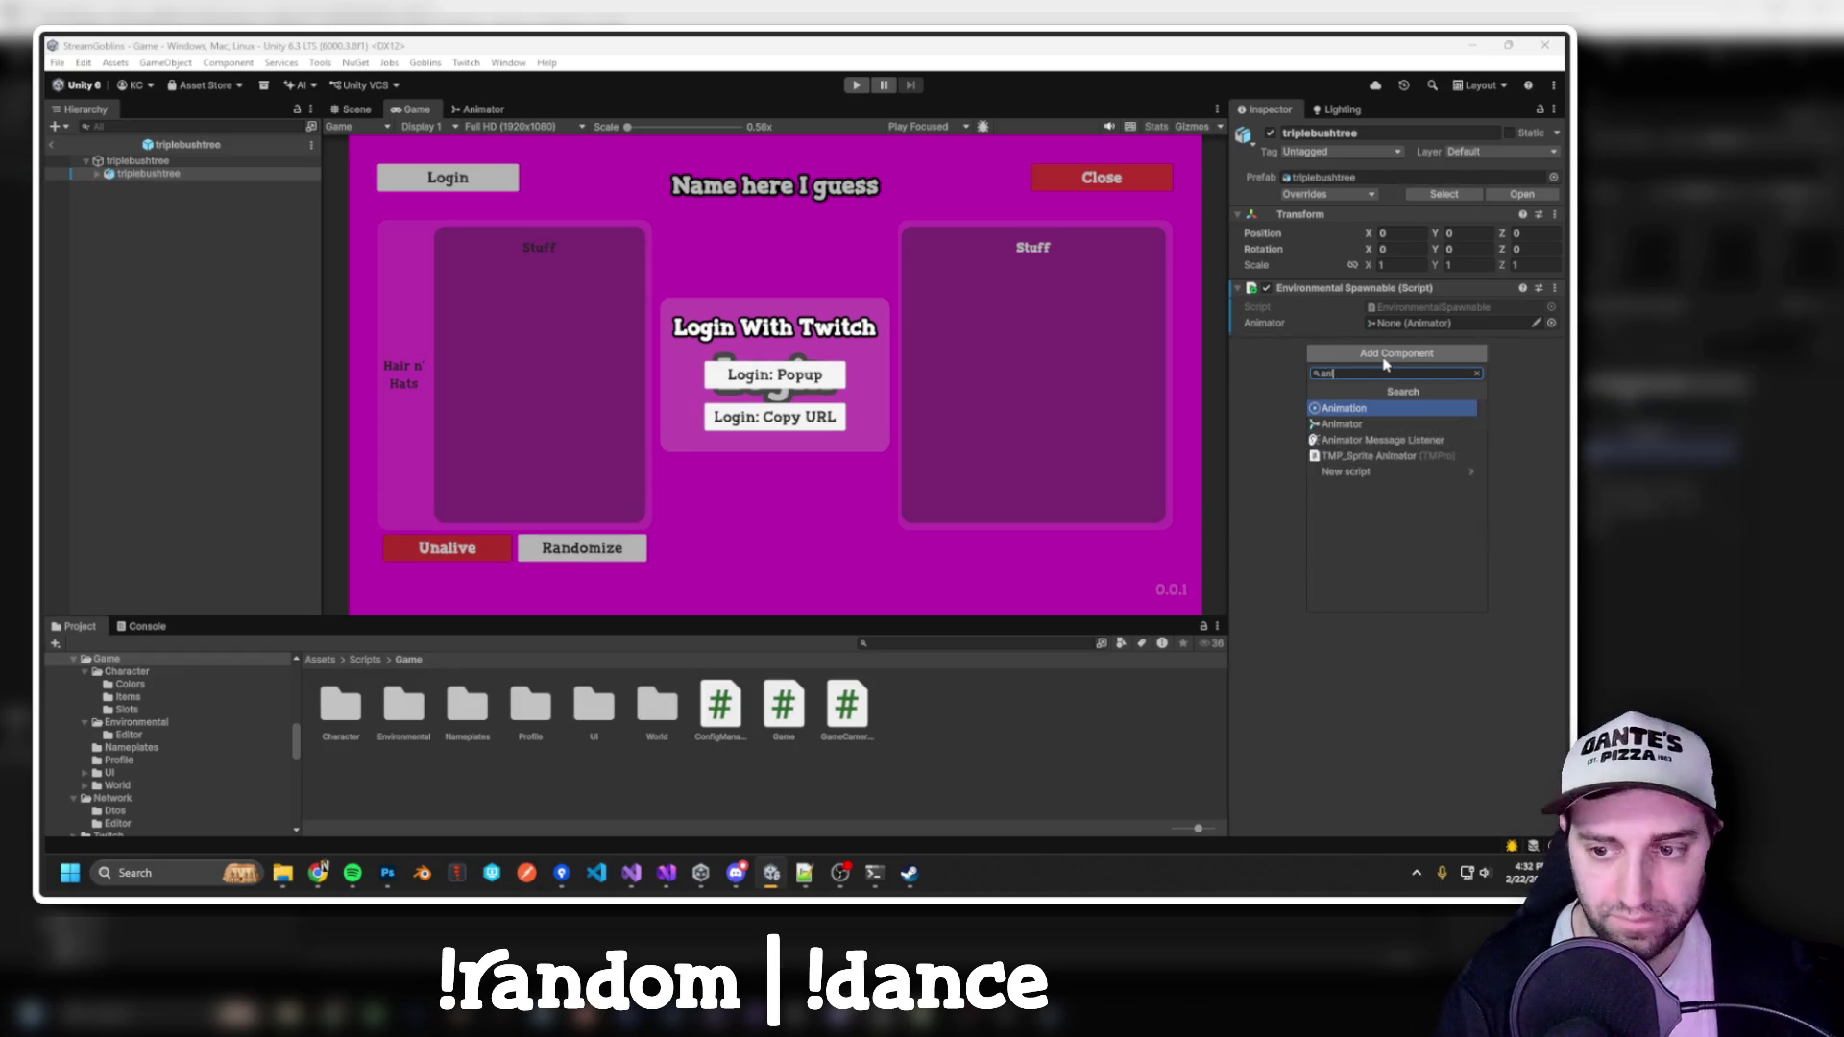
left_click(1386, 357)
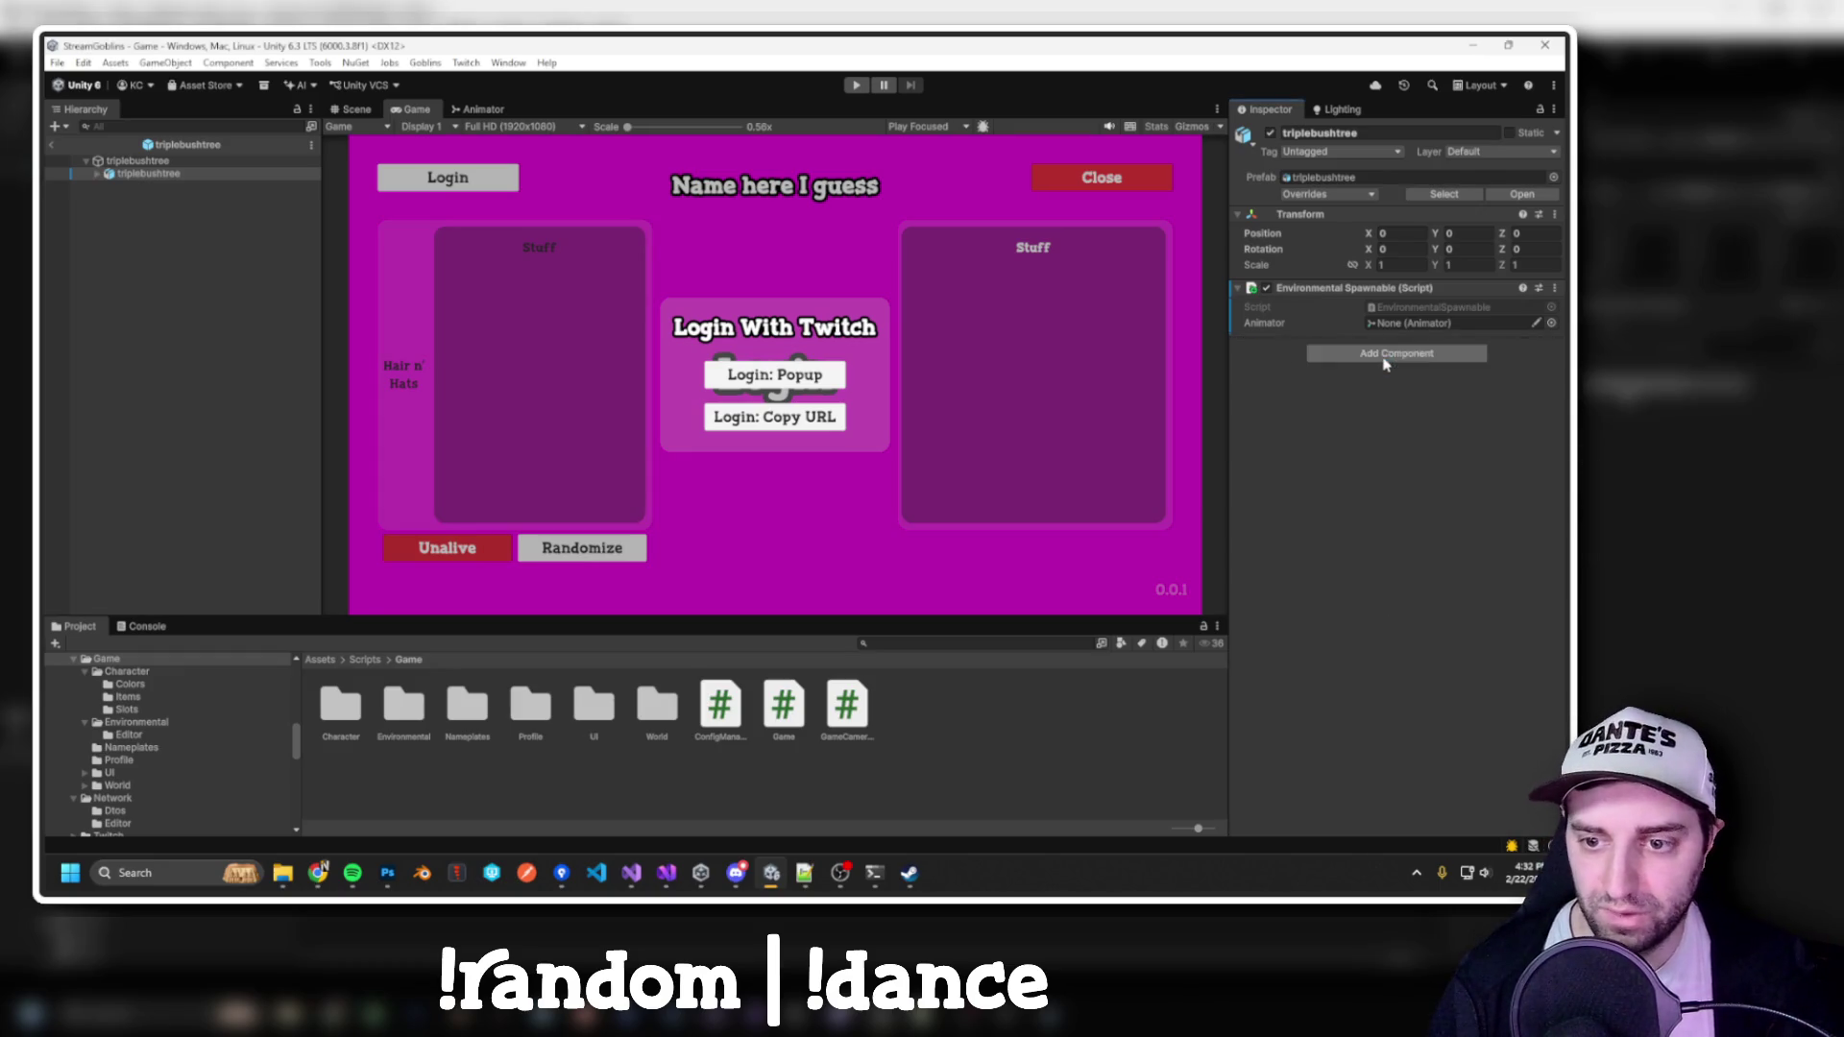
left_click(1384, 355)
type("animator")
key("Return")
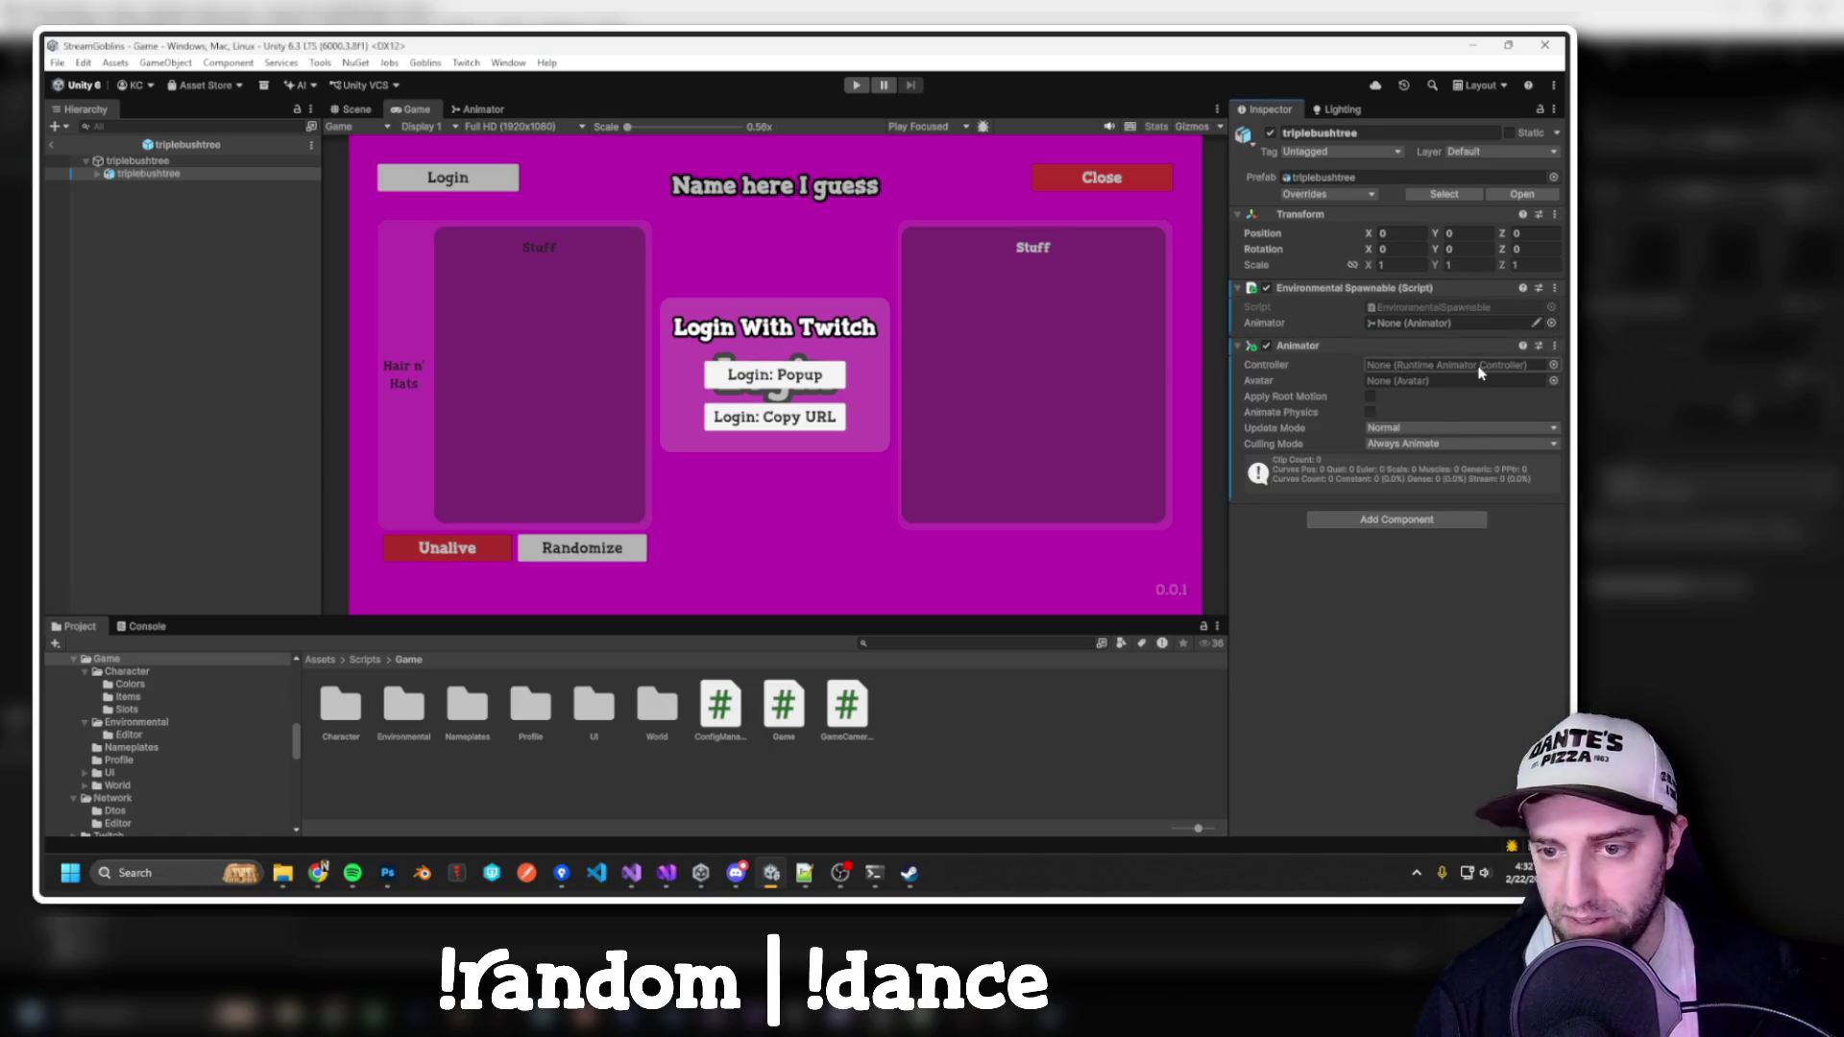
key("alt+Tab")
double_click(620, 281)
Make the idle field a RuntimeAnimatorController named m_idleAnimationController, then build
type("RuntimeAni")
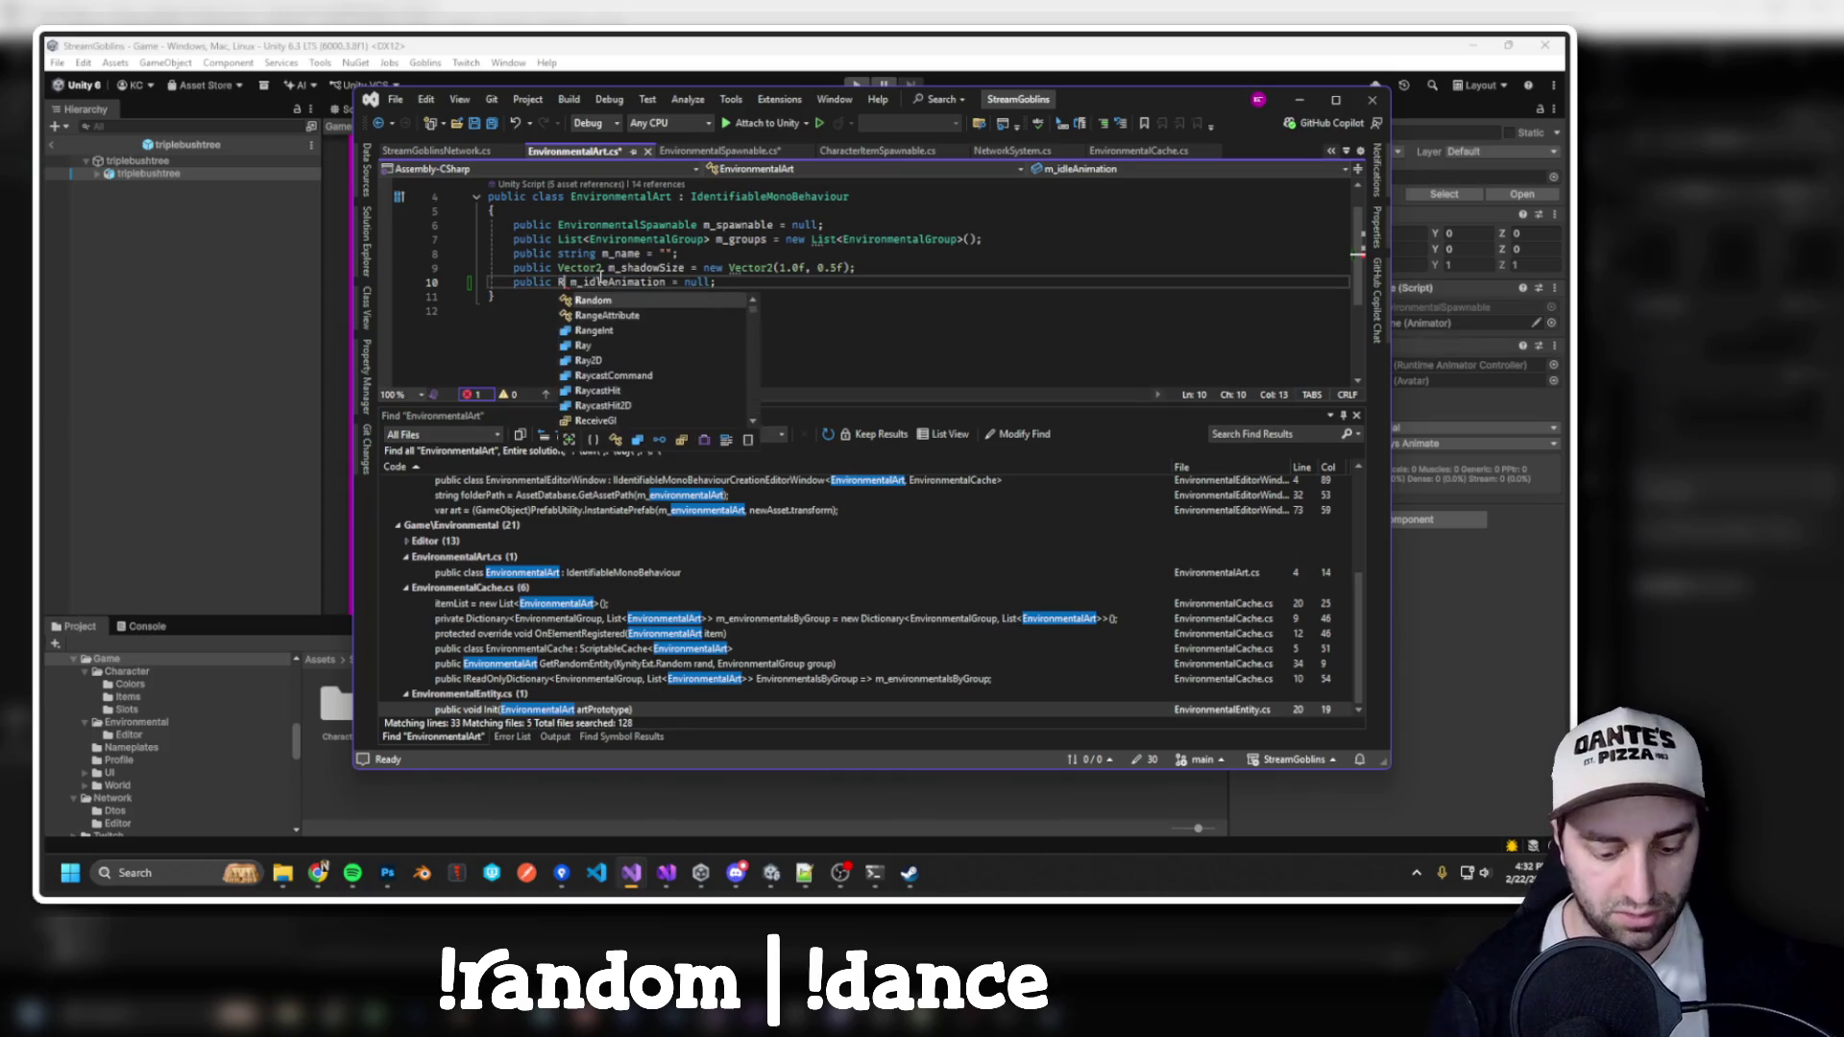
key("Tab")
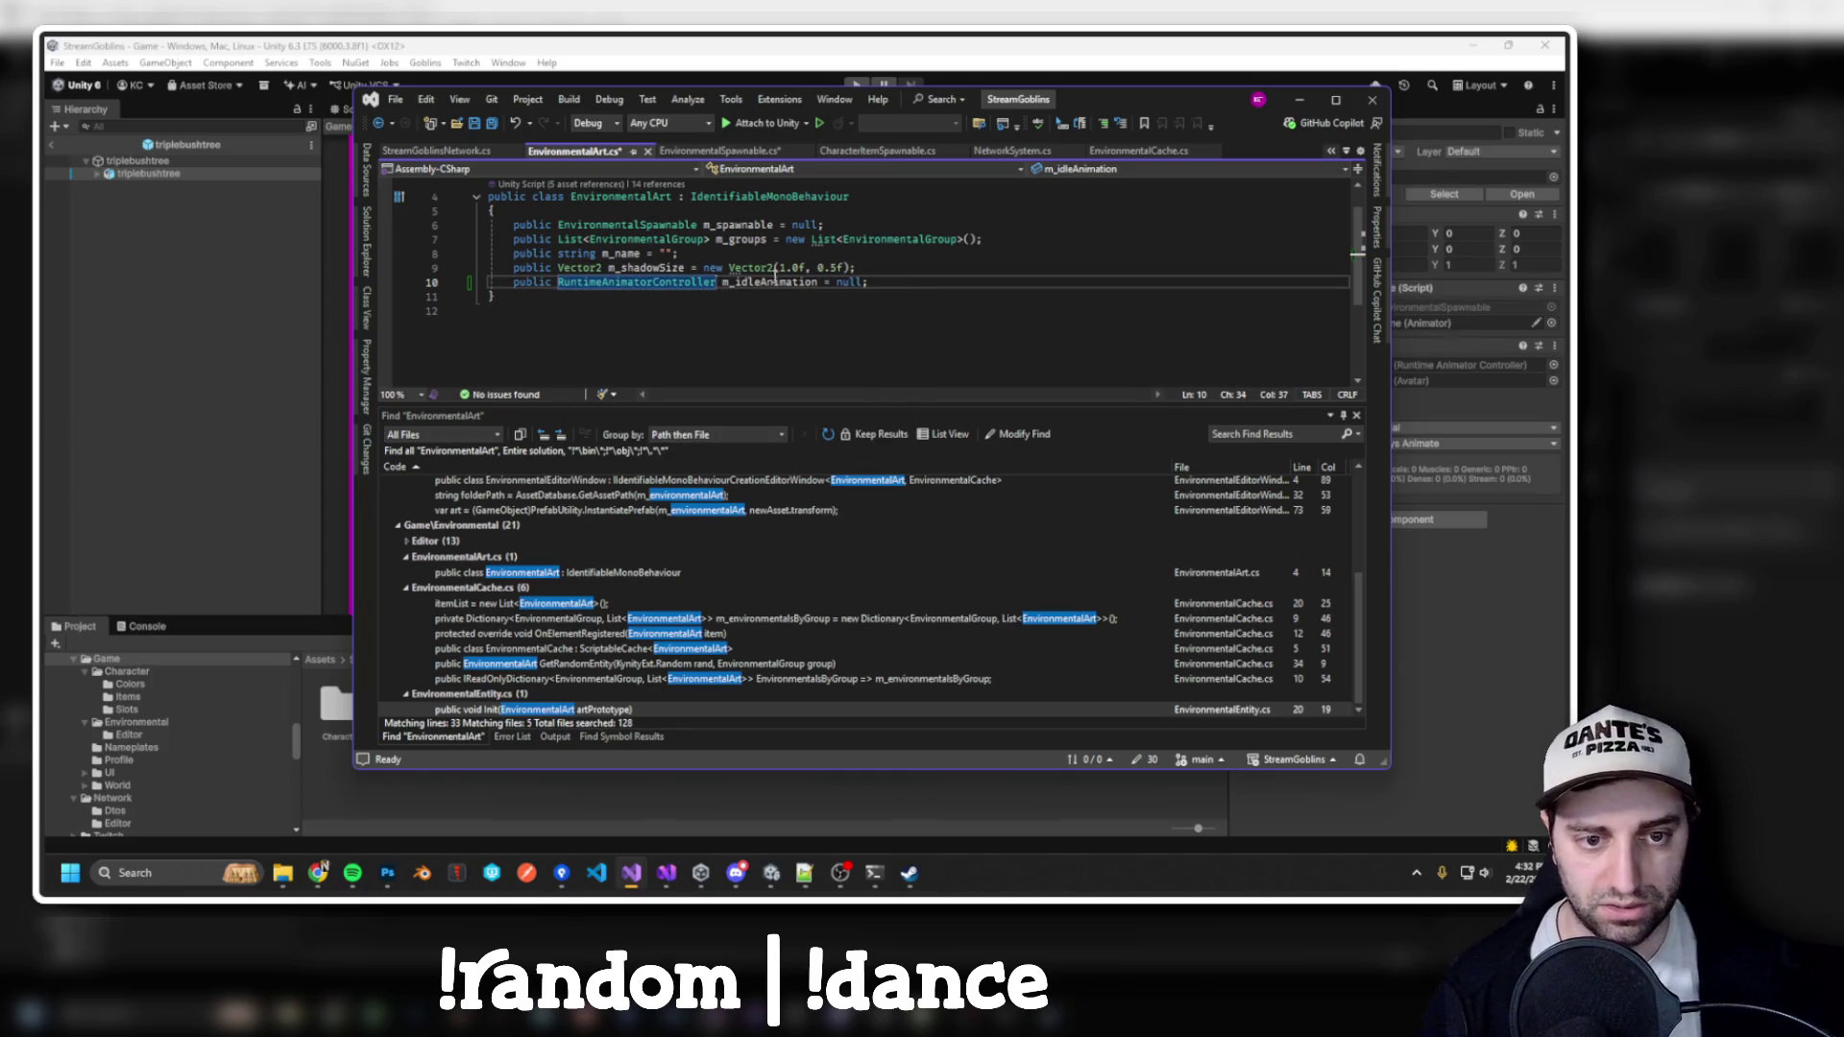
double_click(776, 283)
type("m_idle")
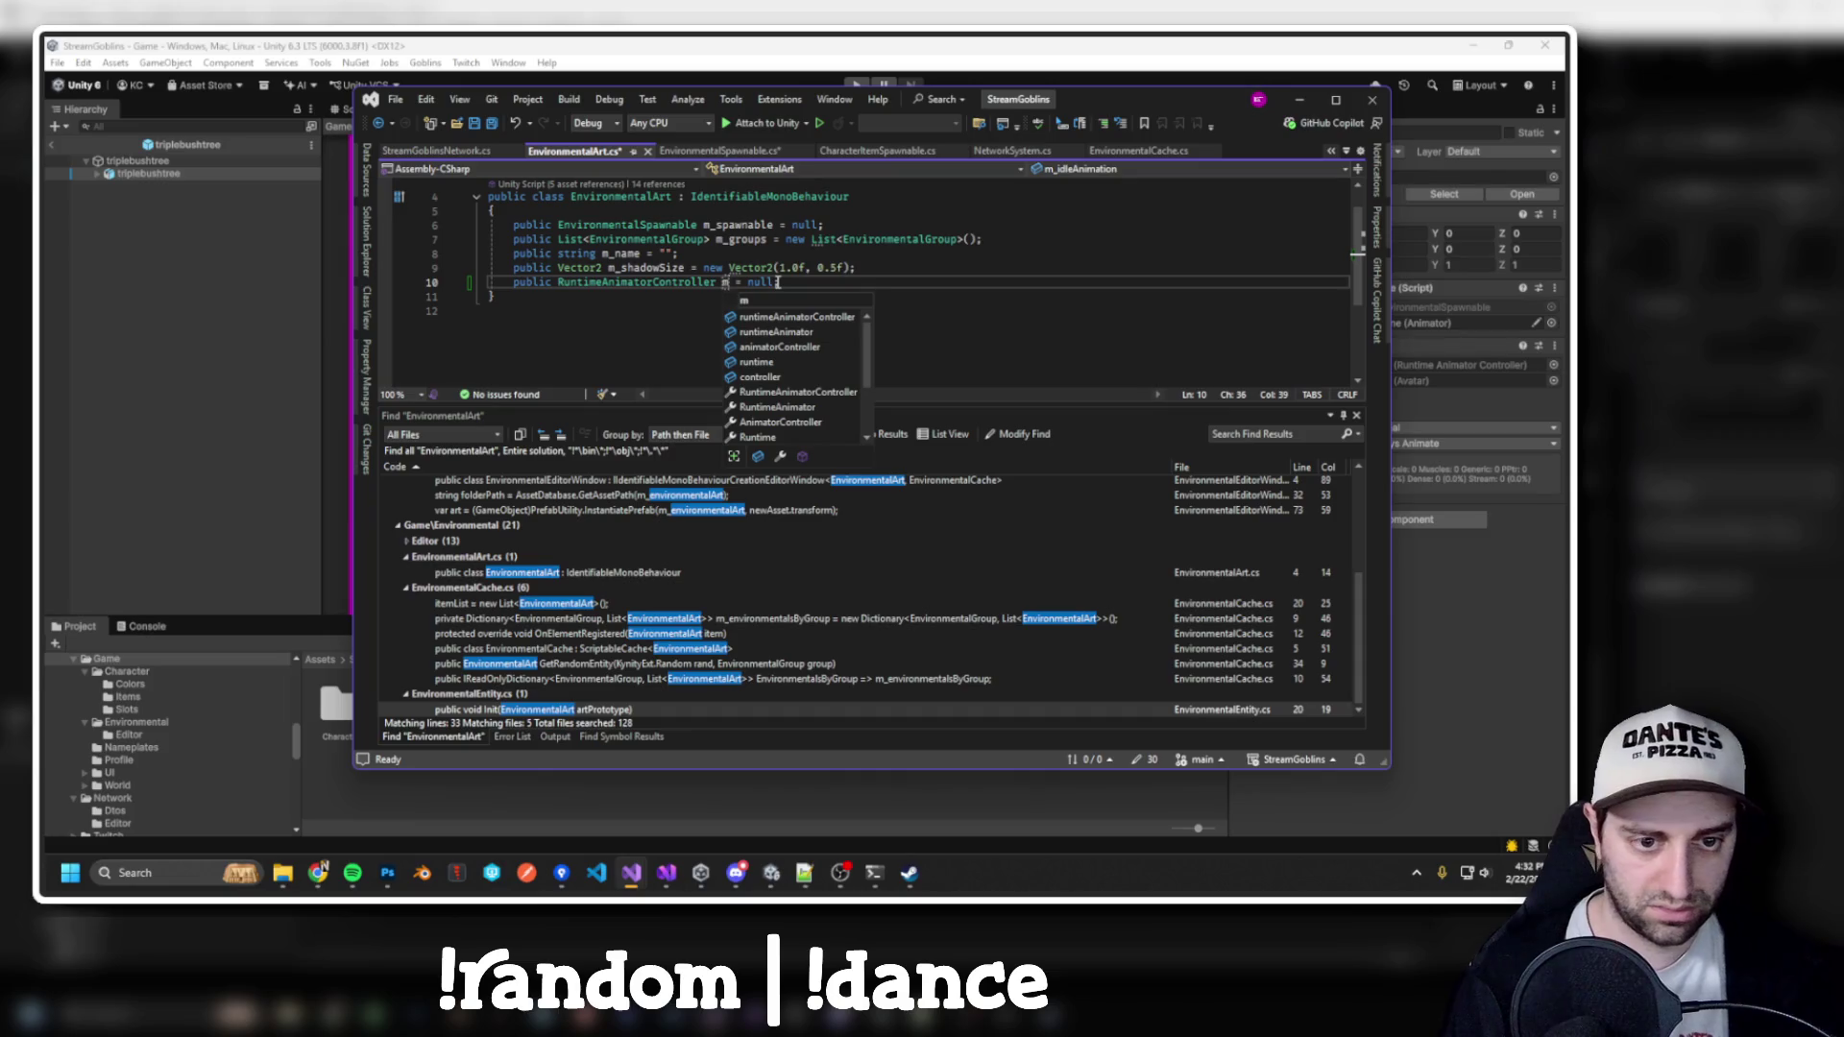
key("ctrl+z")
left_click(817, 282)
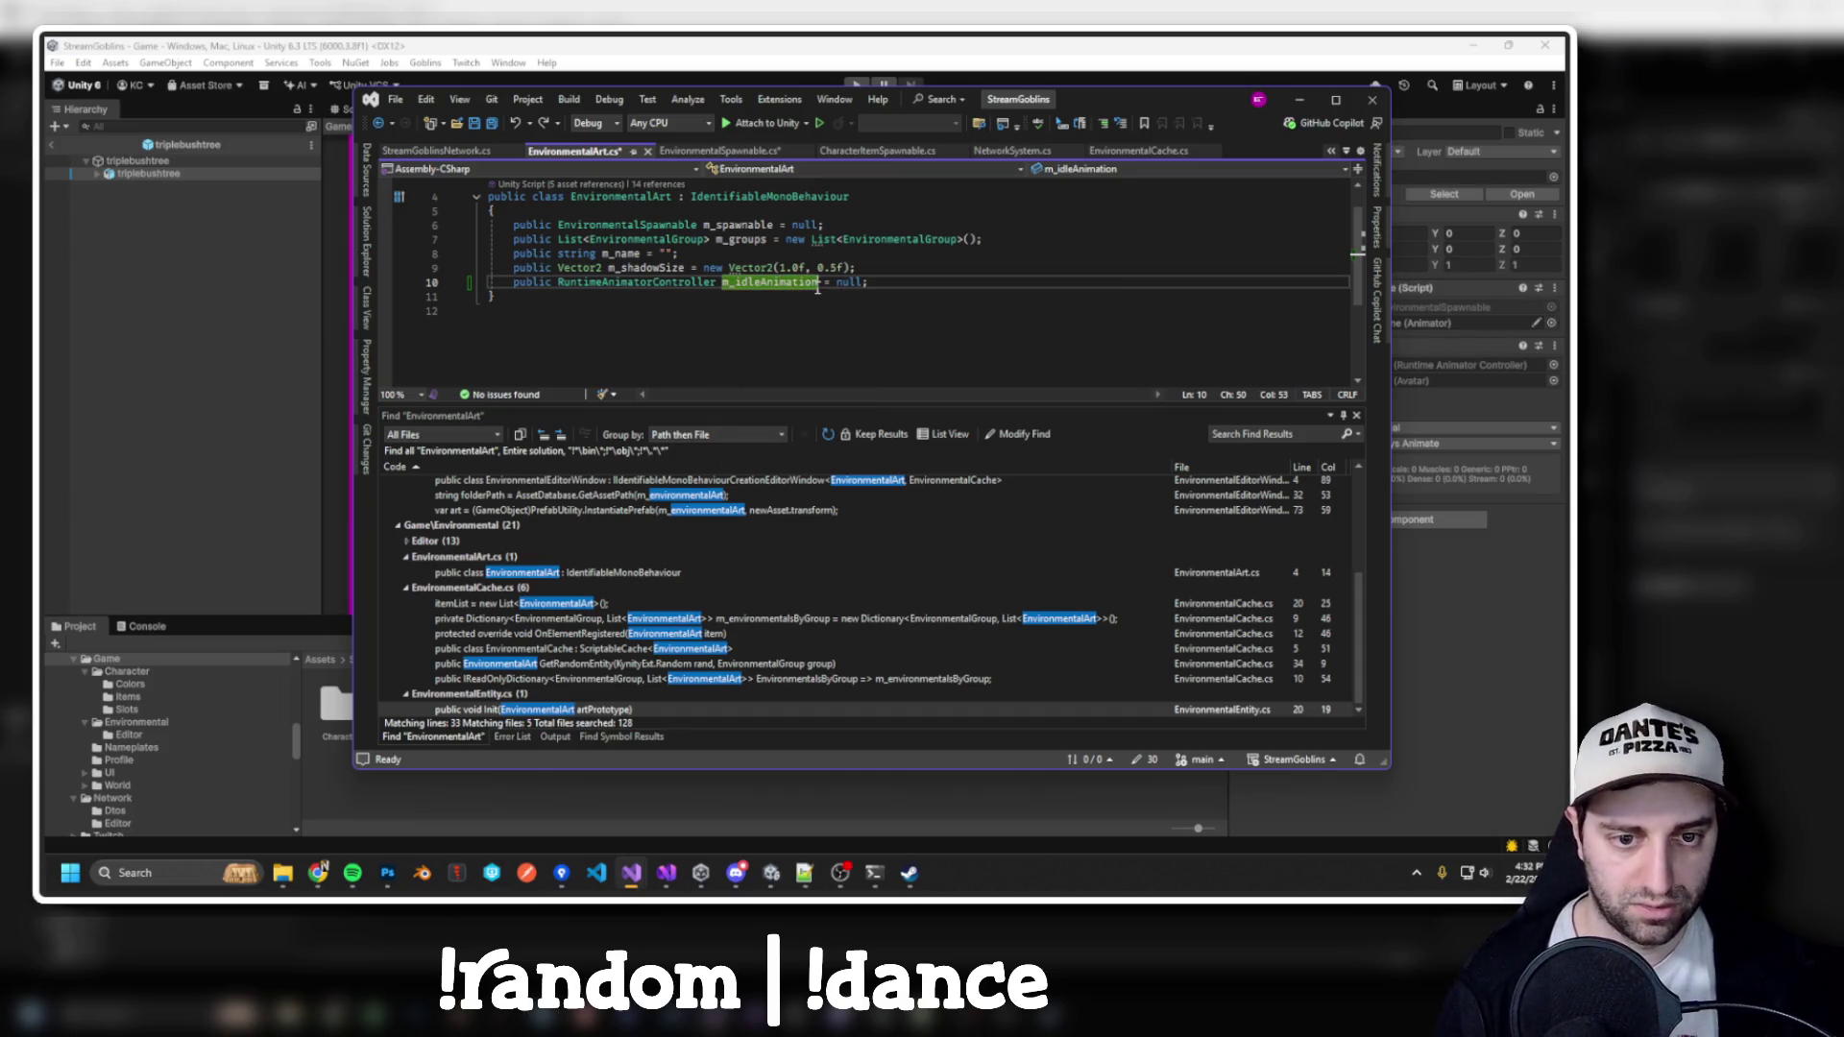
type("Controller")
key("ctrl+shift+b")
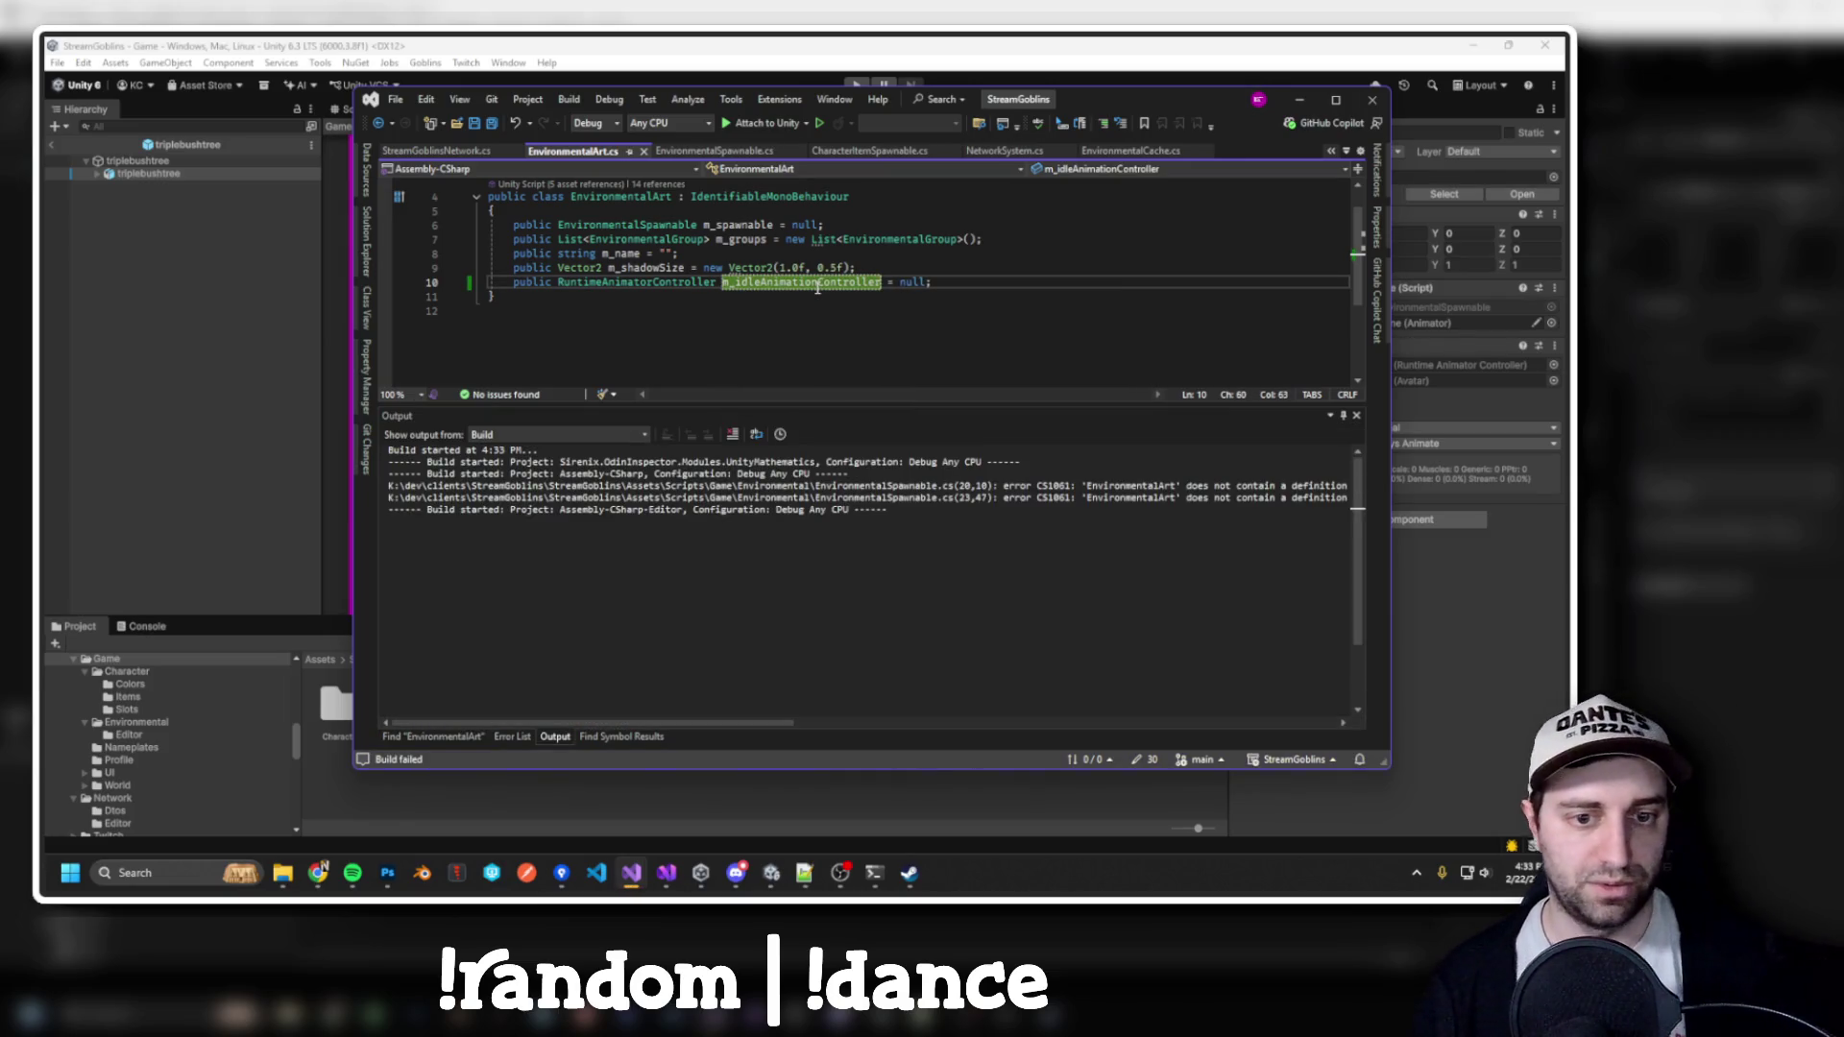
key("ctrl+Tab")
type("Controller")
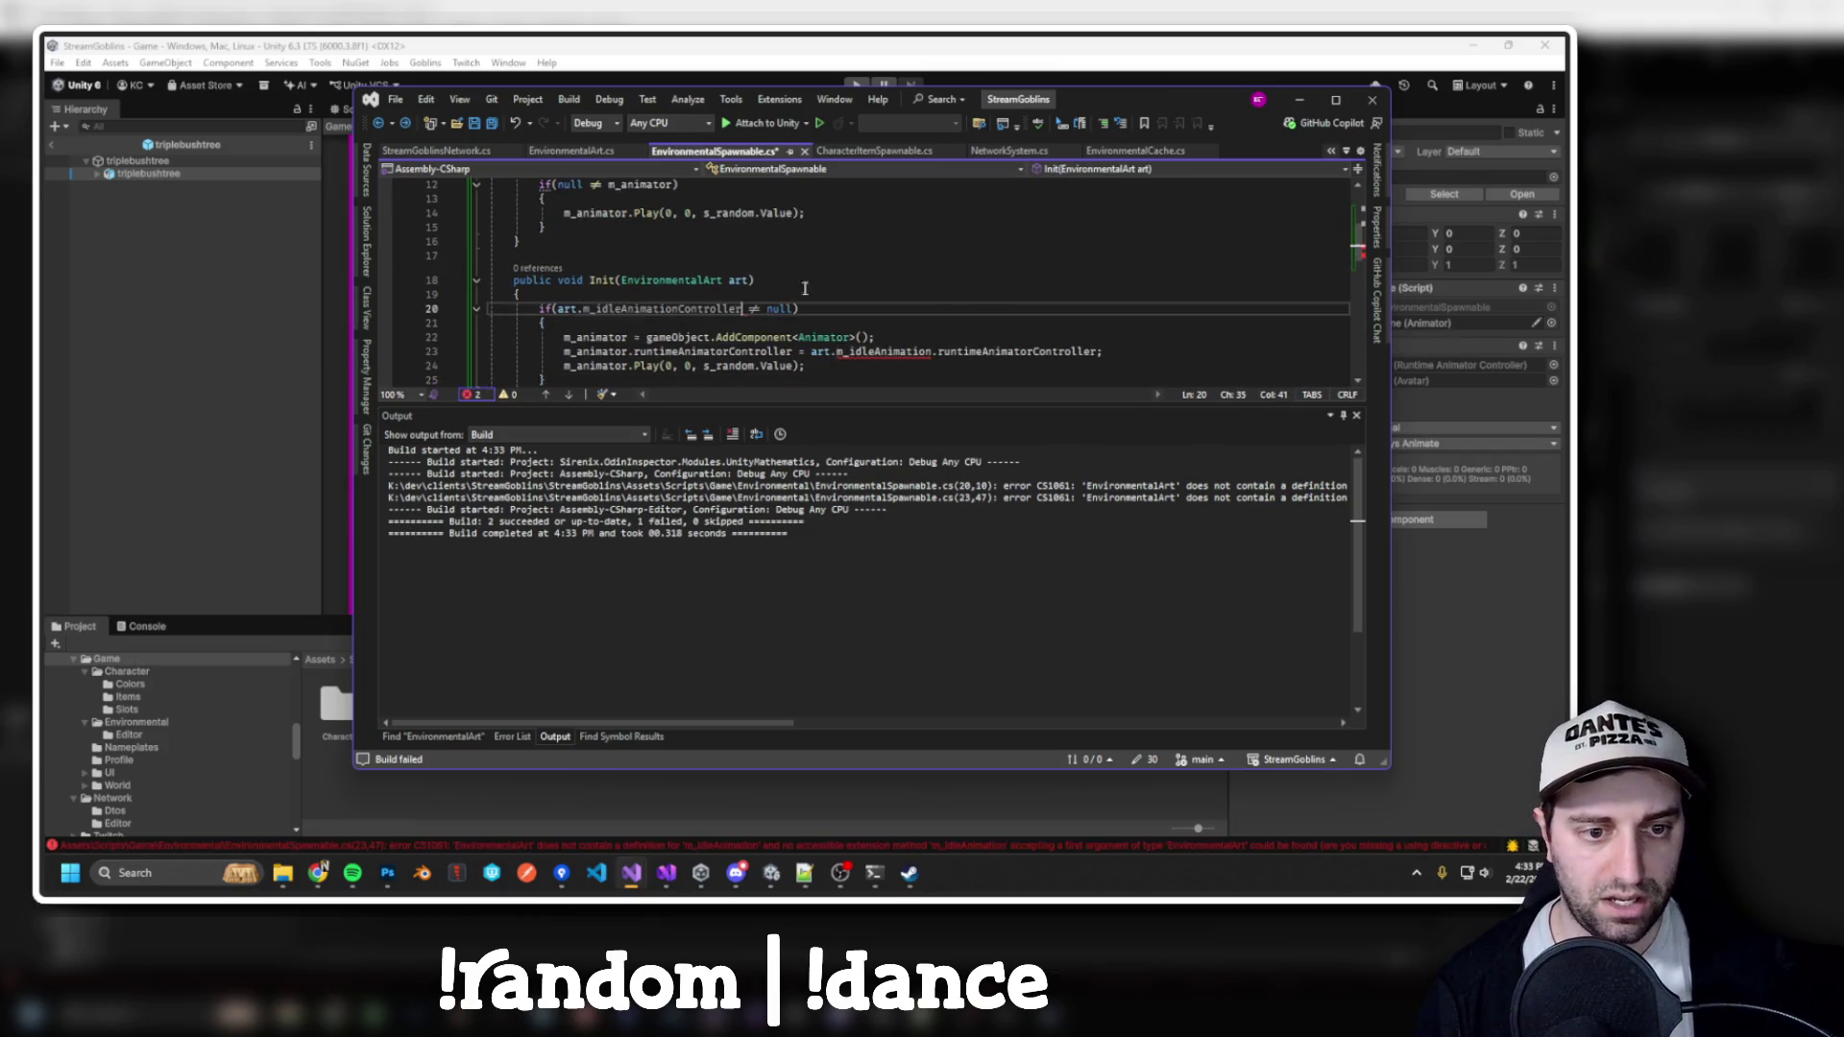
Accept Copilot's suggested fixes so line 23 uses m_idleAnimationController
left_click(722, 295)
scroll(684, 324, "up", 4)
scroll(684, 323, "down", 3)
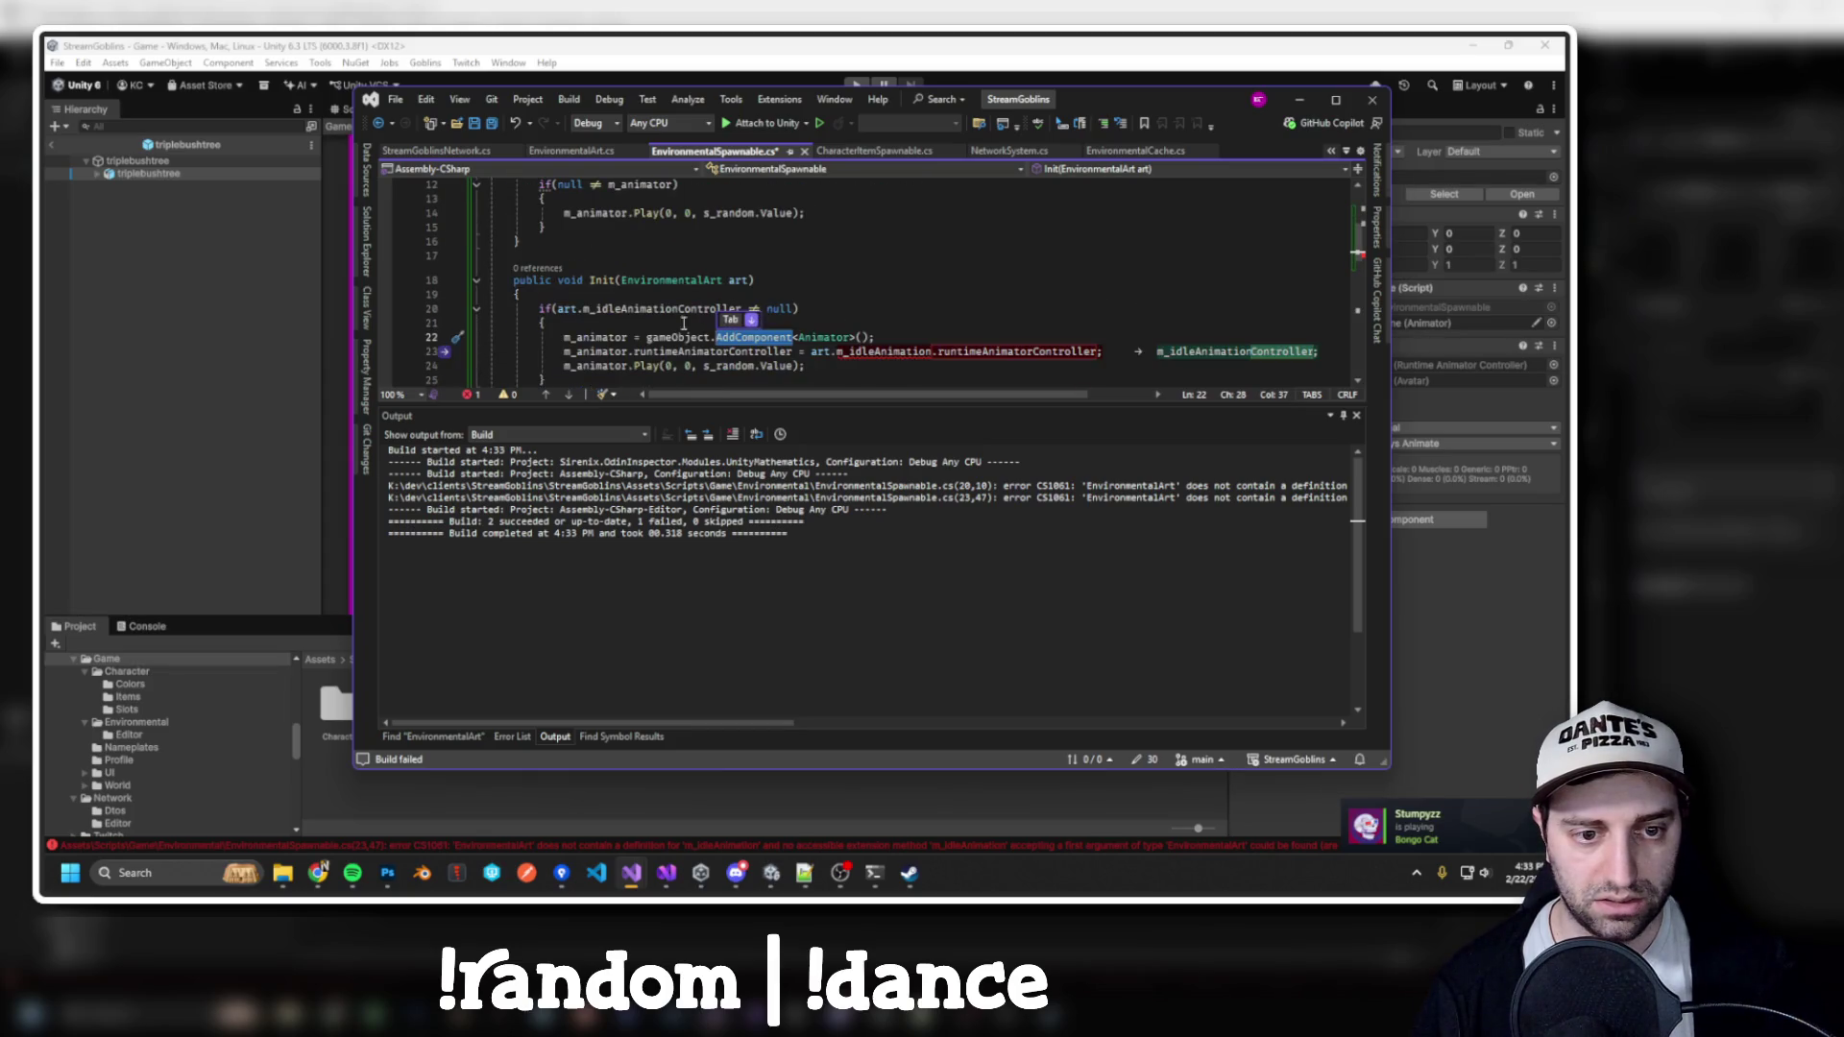
left_click(628, 338)
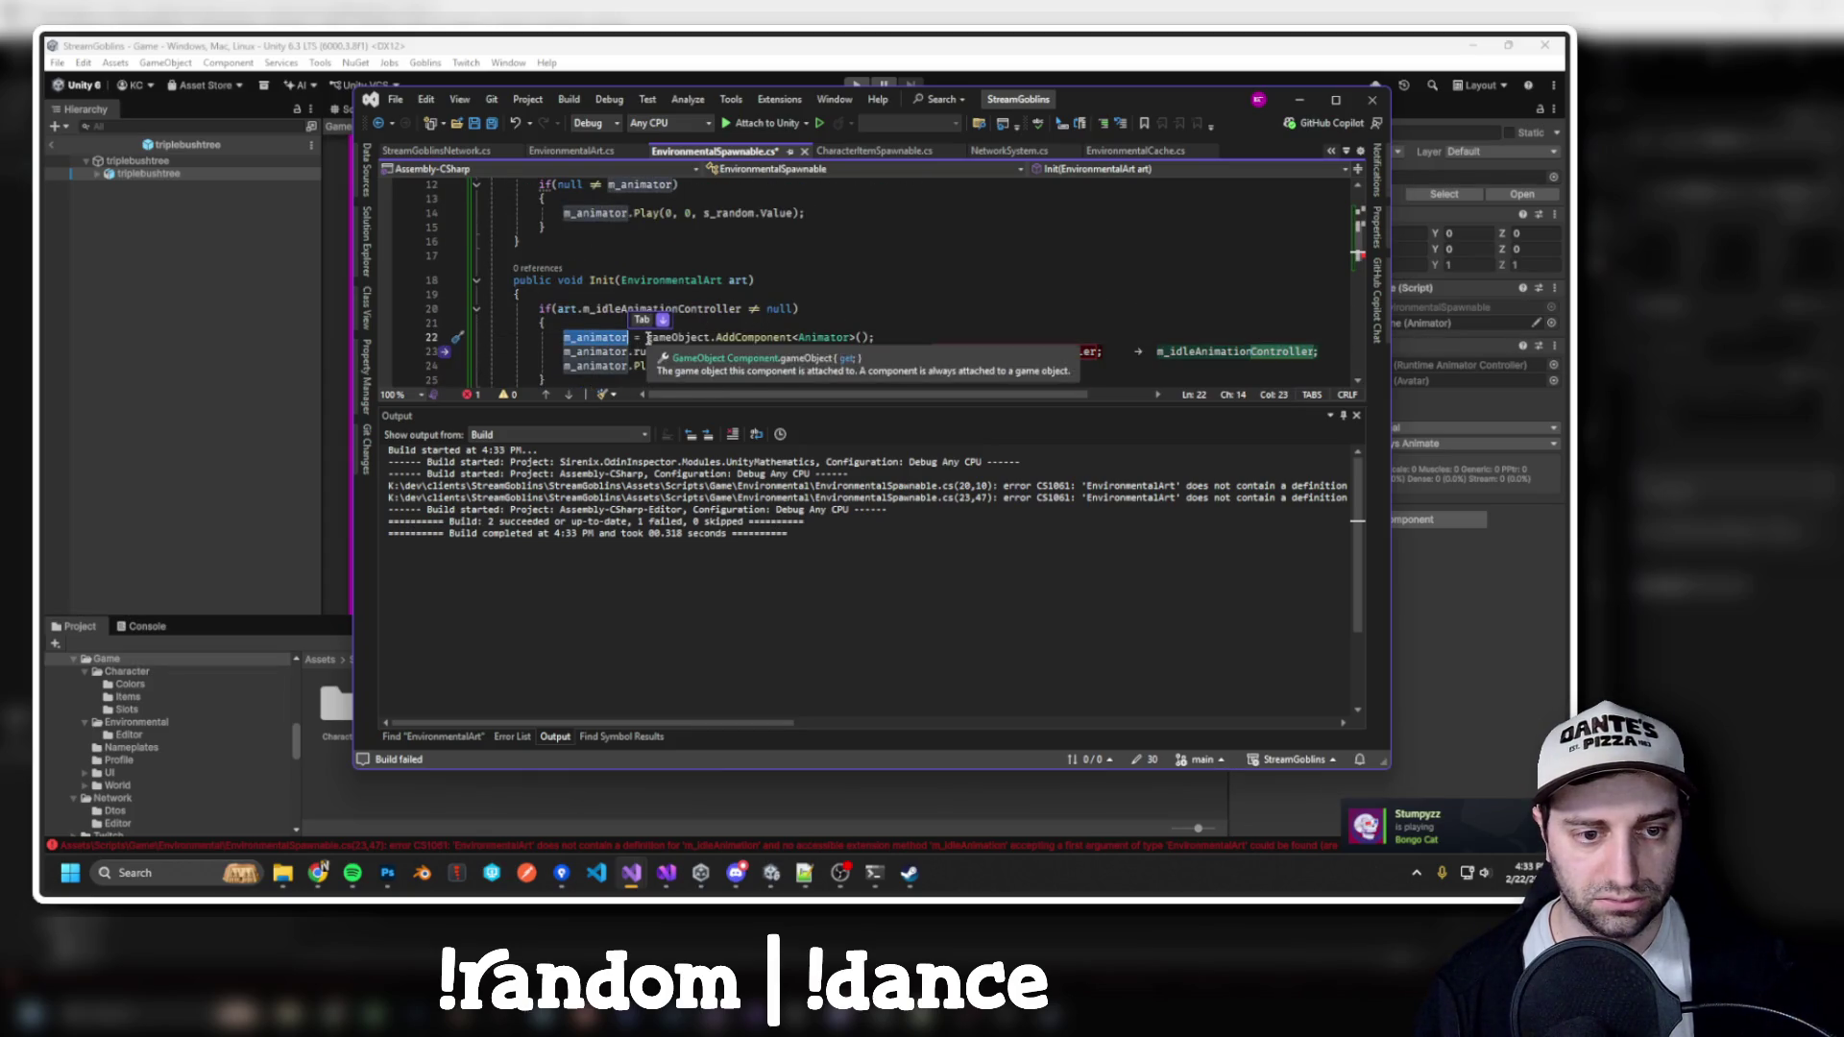
key("Tab")
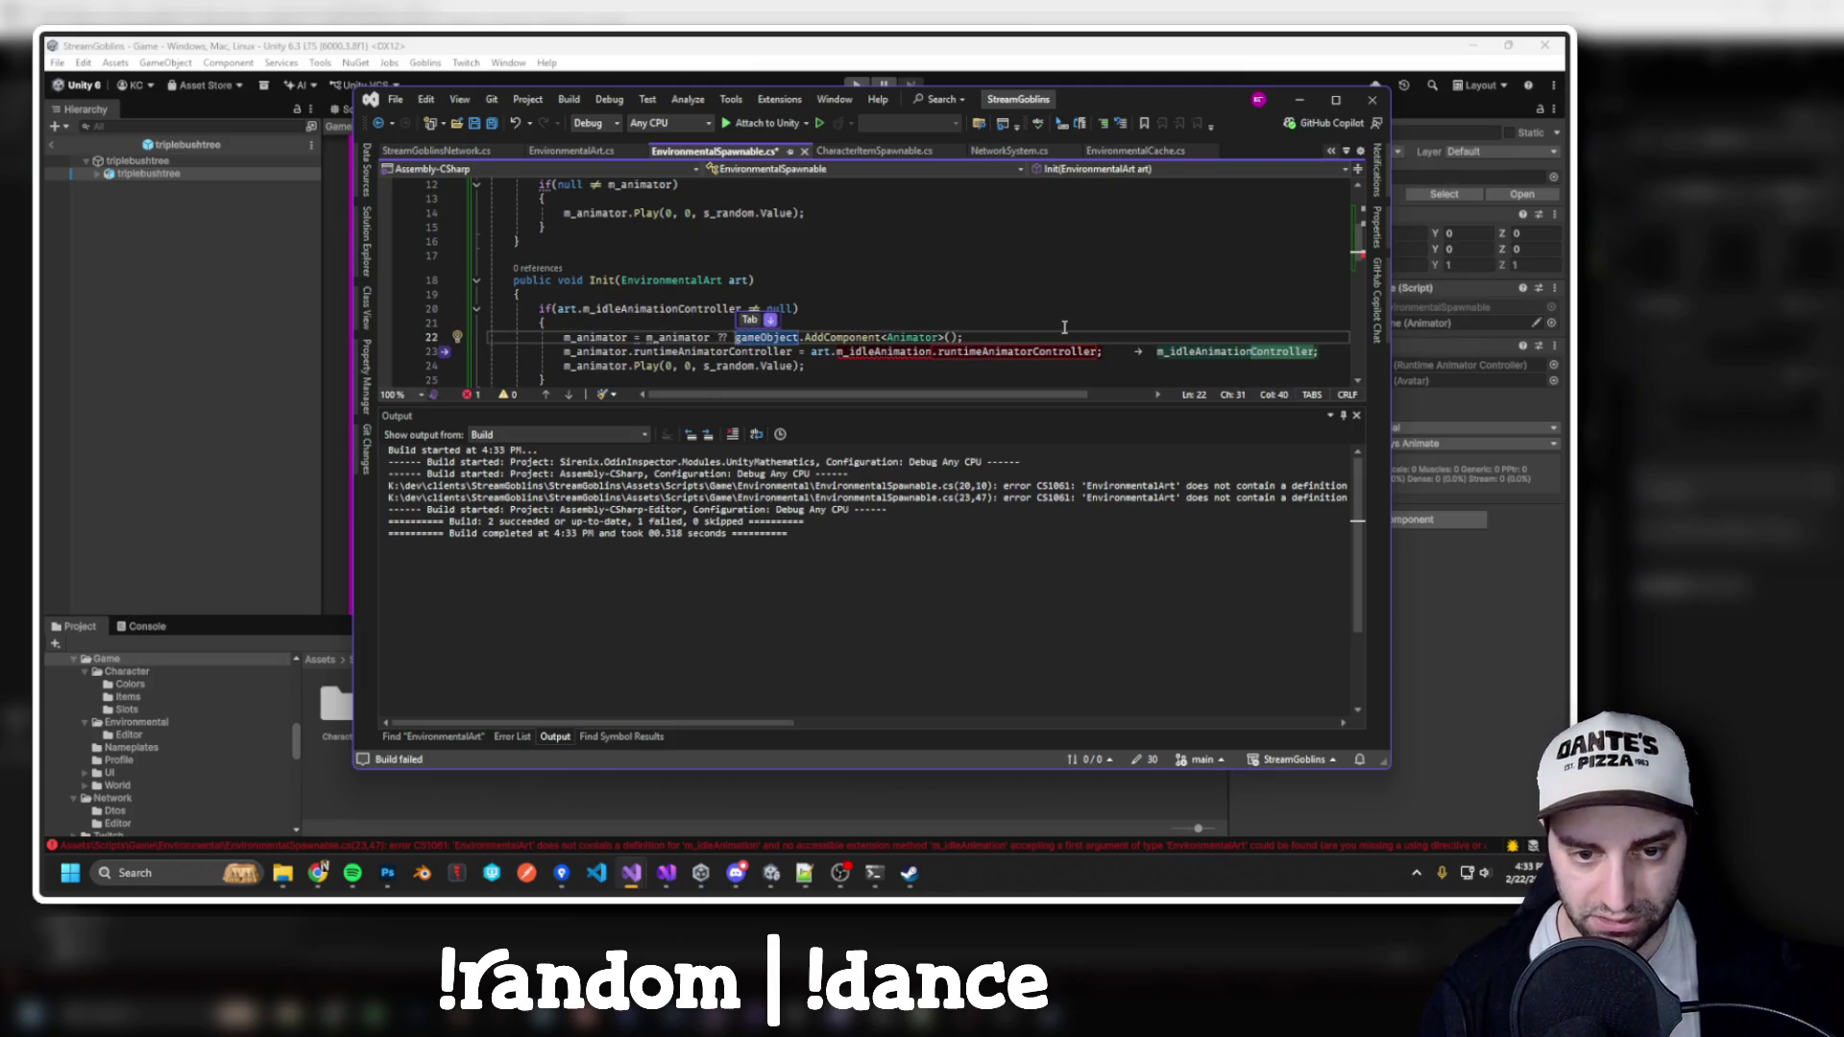
scroll(1064, 327, "down", 1)
key("Tab")
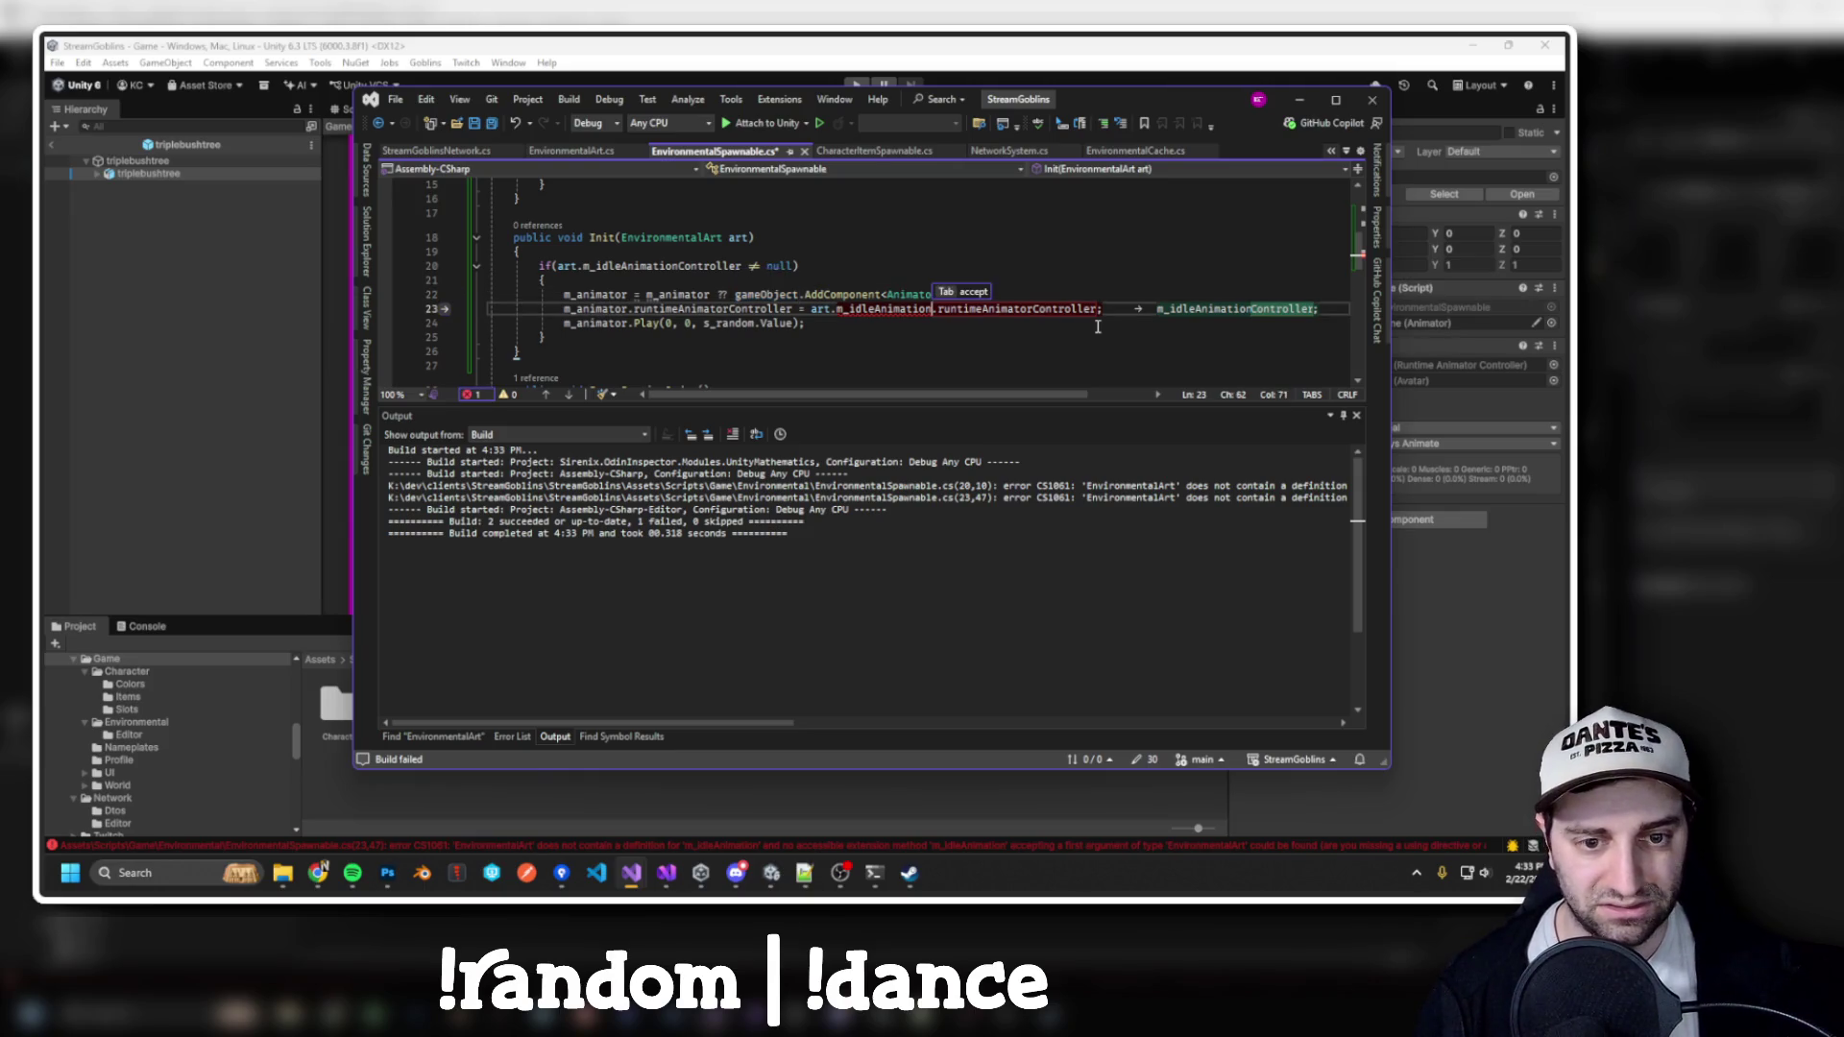
key("Tab")
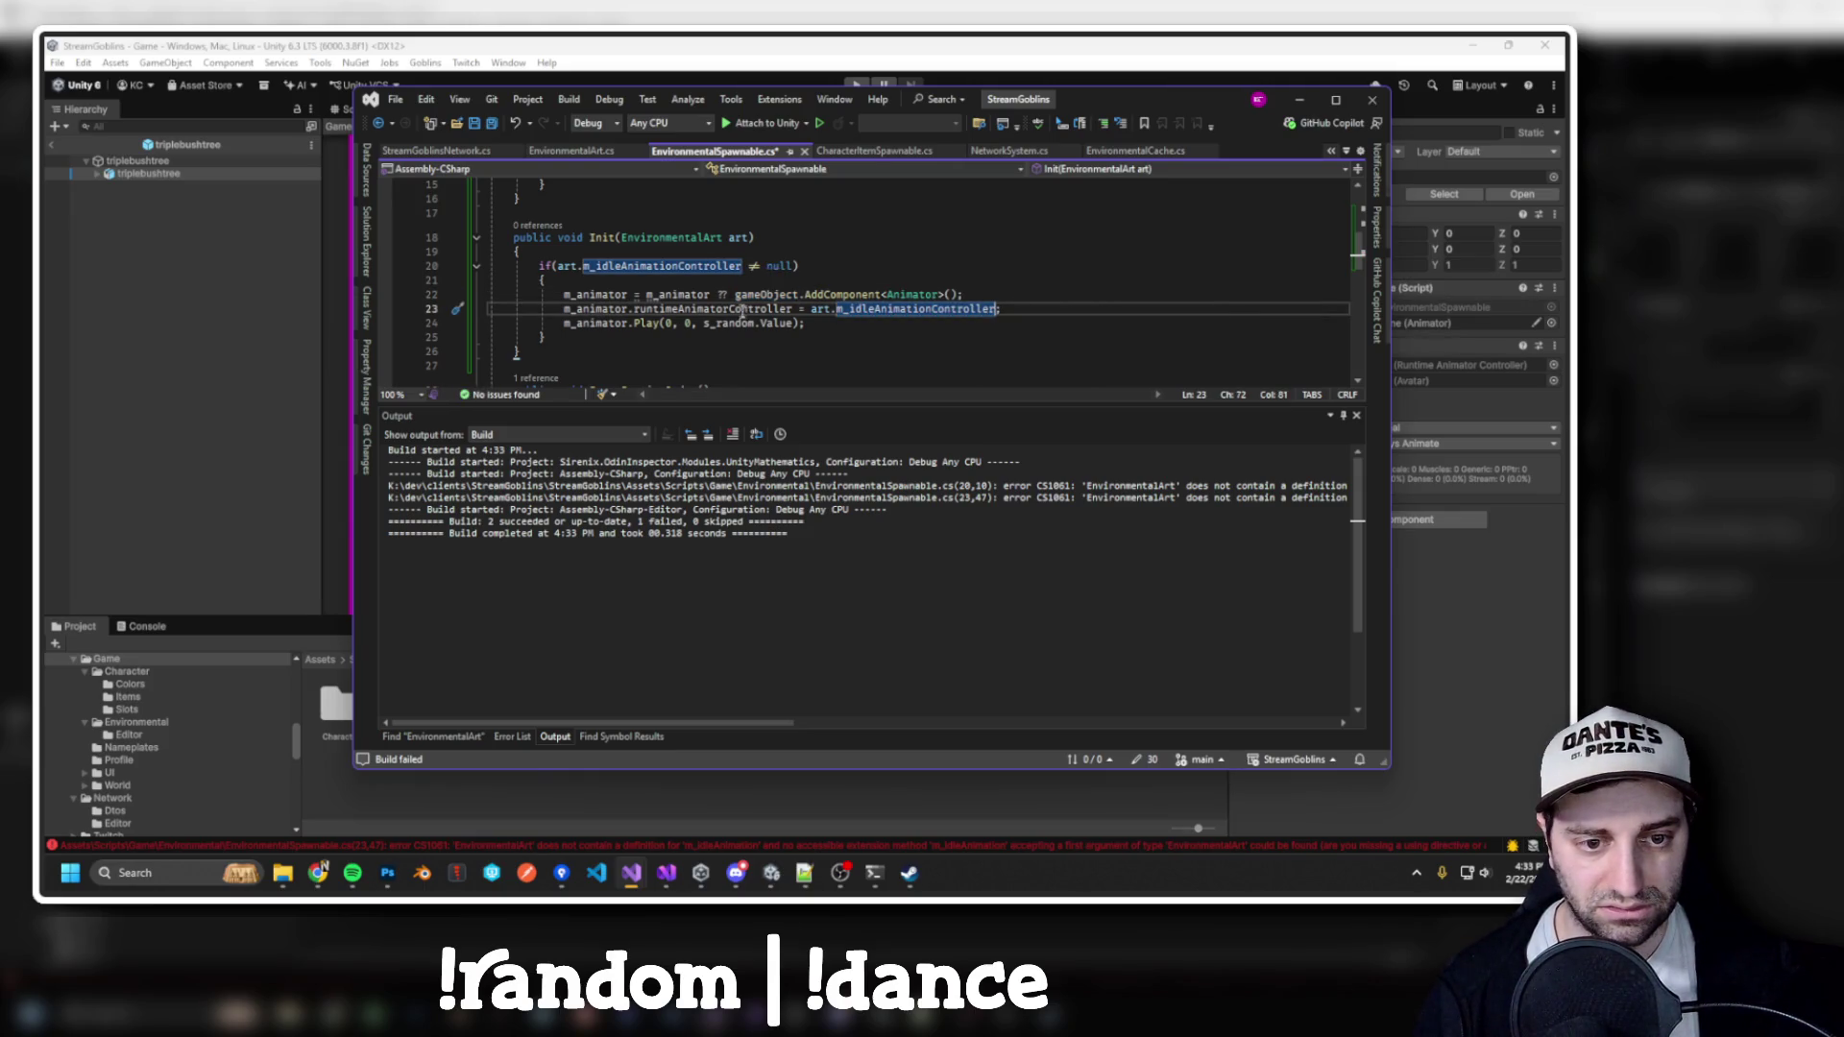
Delete the 'm_animator ??' null-coalescing part from line 22, then save and rebuild
double_click(741, 308)
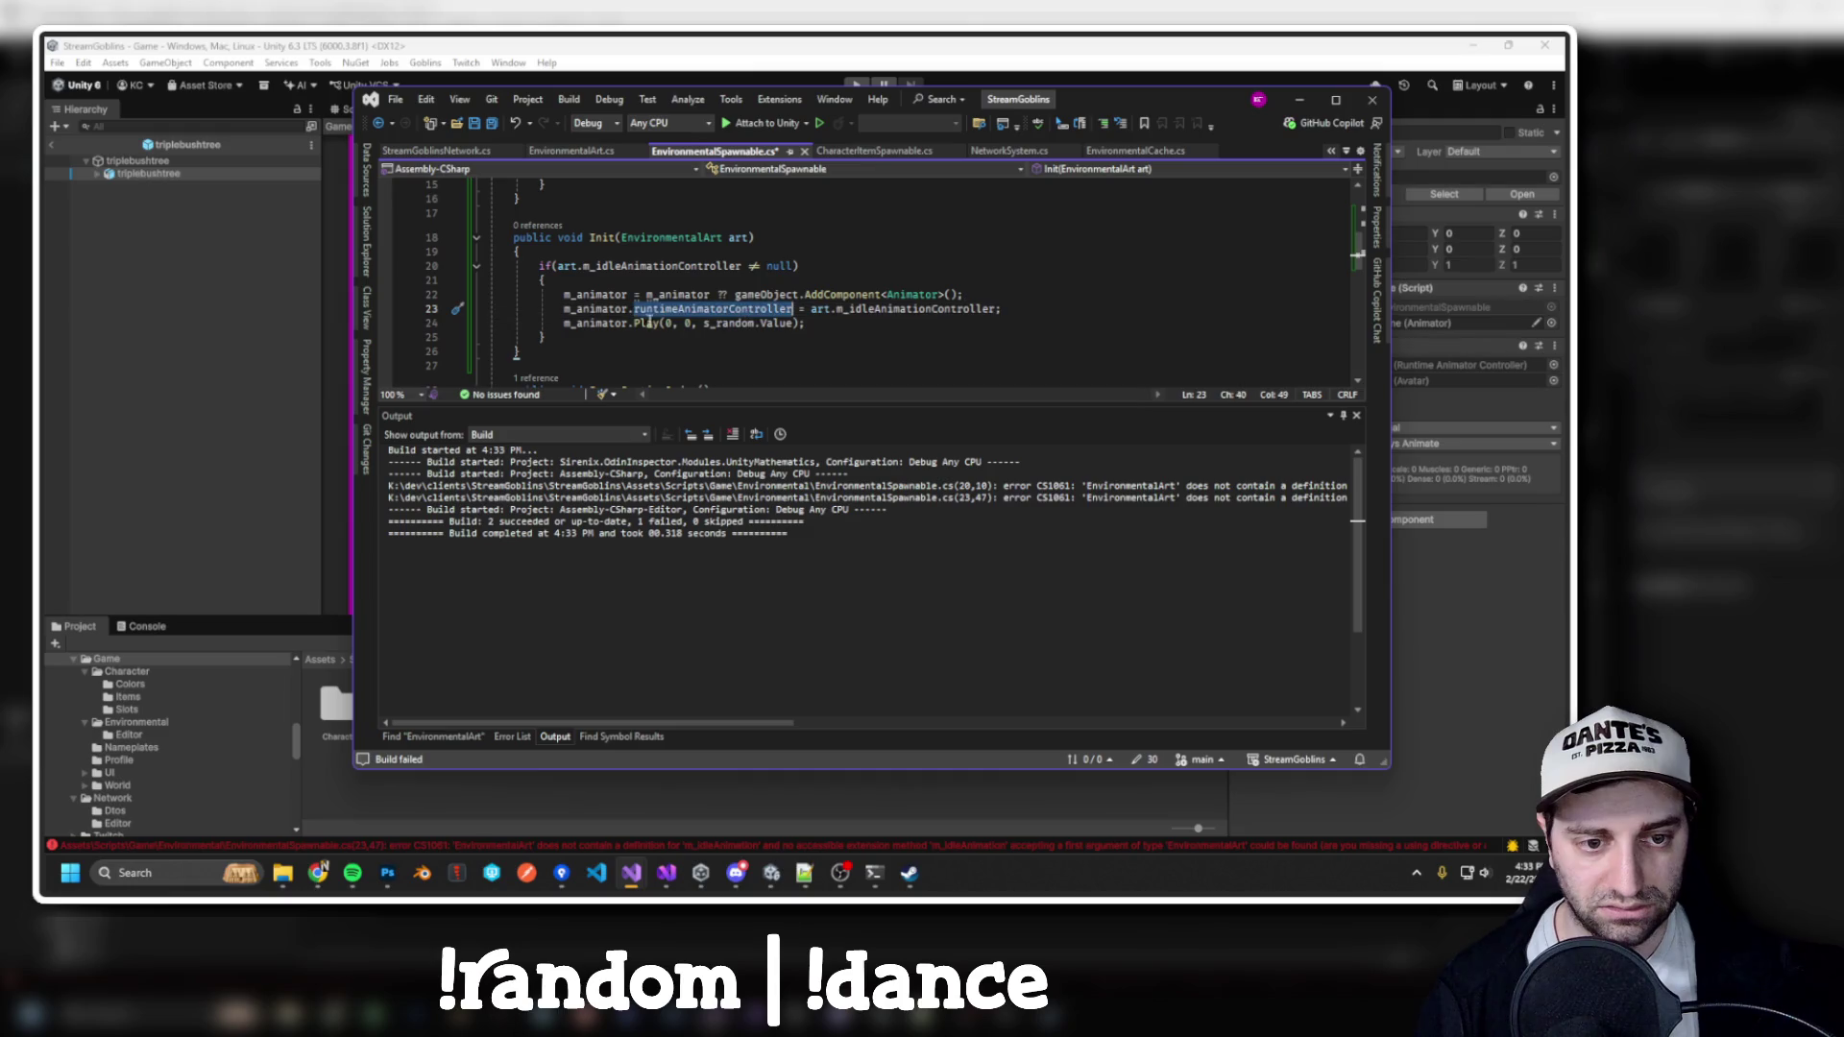
double_click(591, 237)
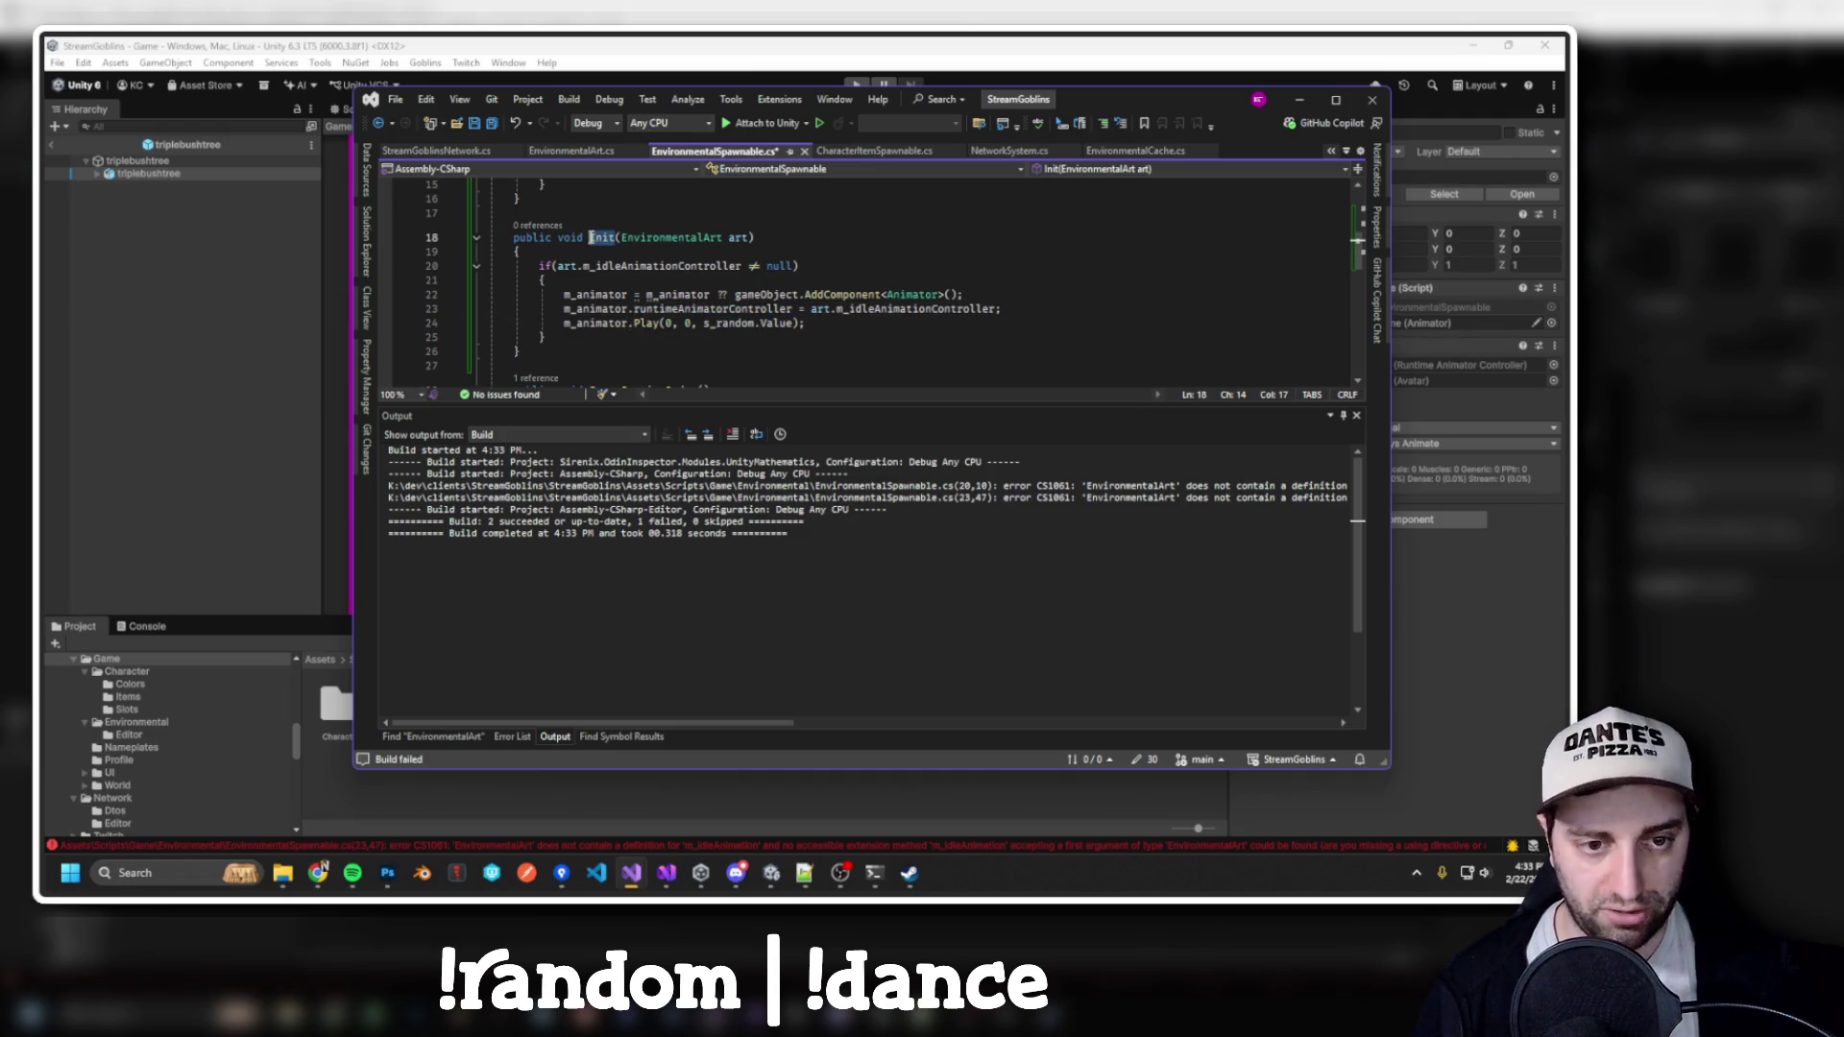
scroll(799, 314, "up", 5)
double_click(538, 295)
left_click(609, 281)
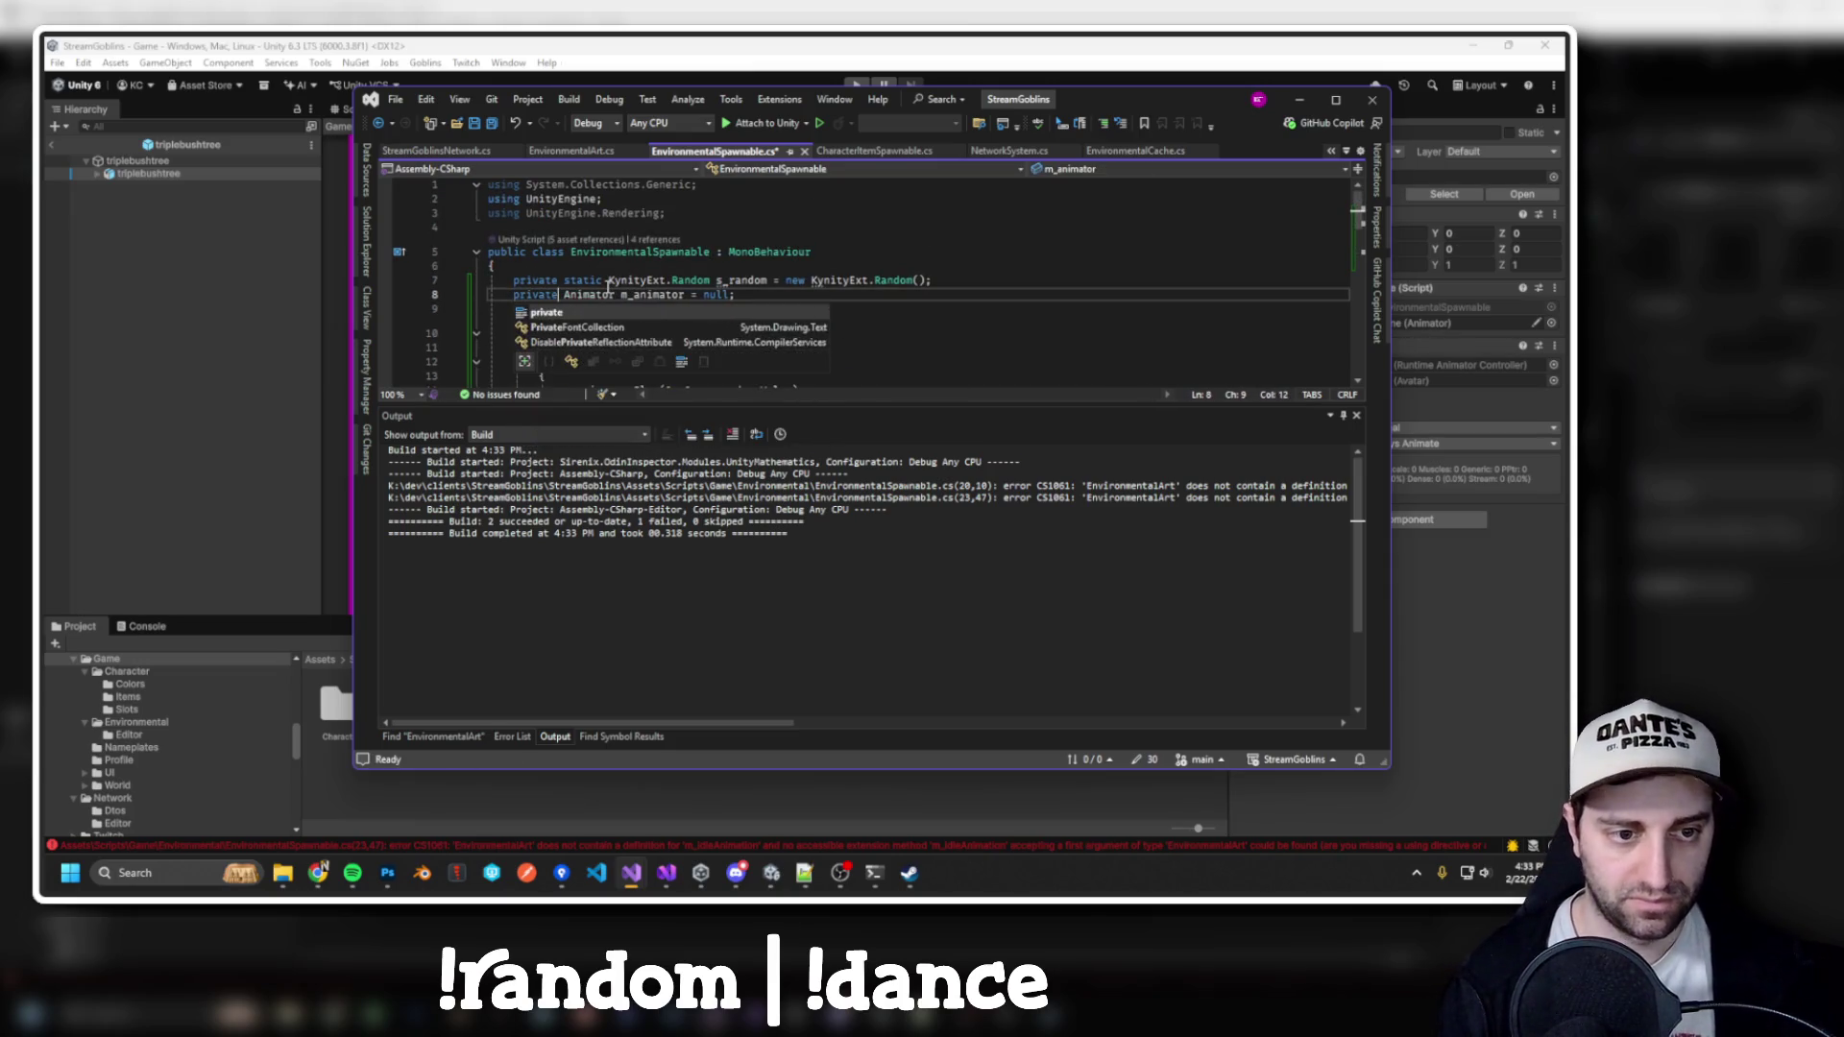
scroll(615, 279, "down", 5)
left_click_drag(648, 301, 734, 301)
key("Delete")
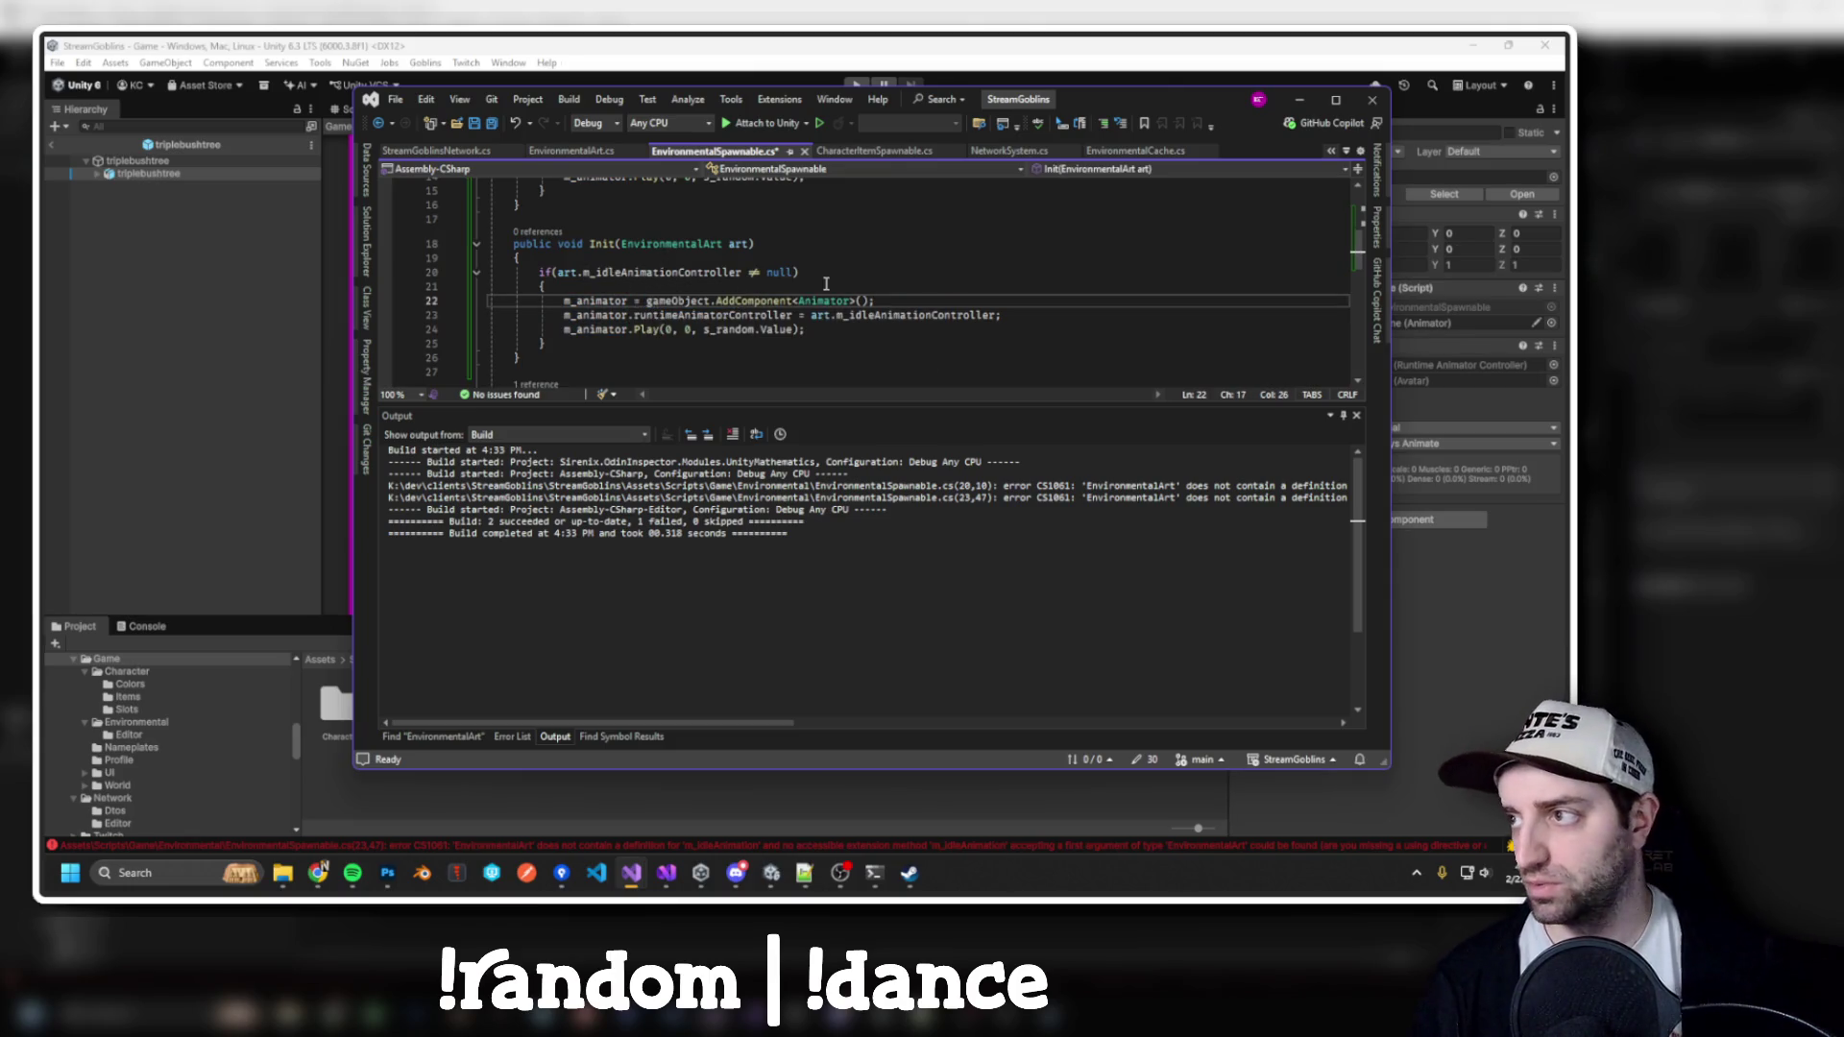
key("ctrl+shift+b")
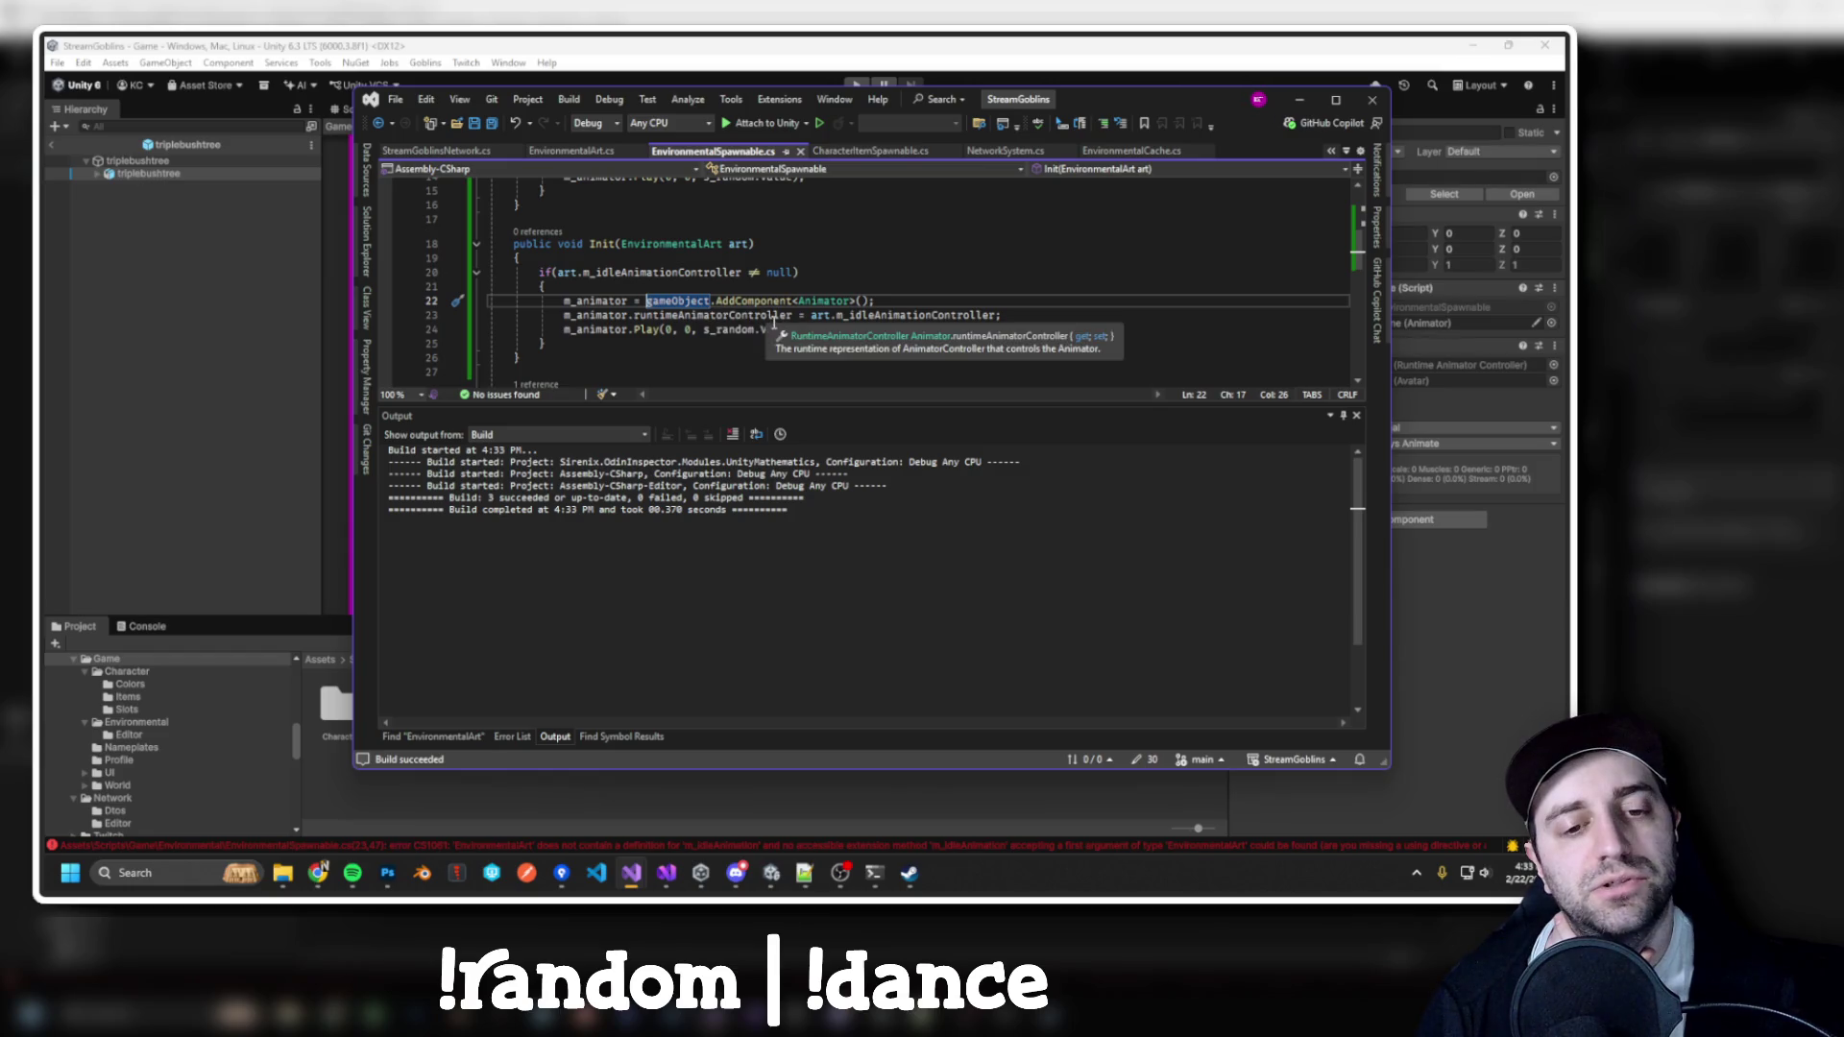
Maximize Visual Studio and search the whole solution for EnvironmentalArt
scroll(739, 312, "up", 5)
scroll(735, 310, "down", 3)
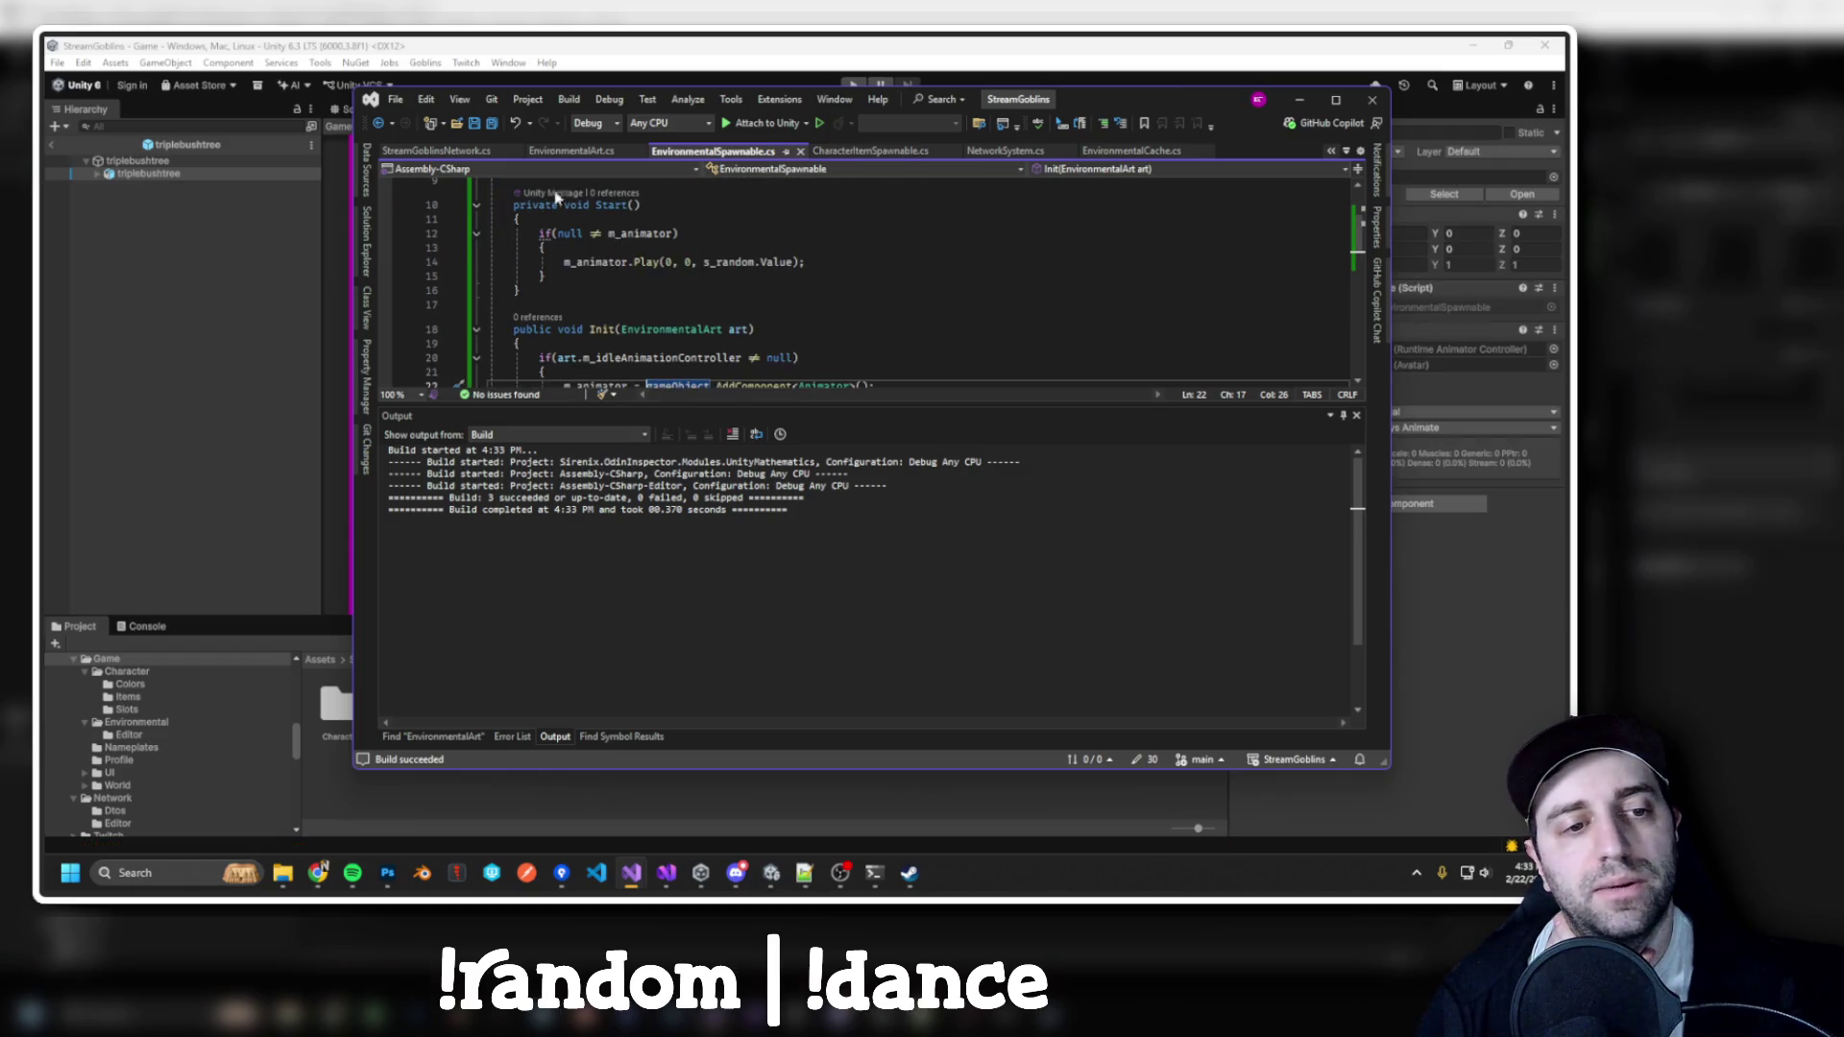
left_click(1130, 151)
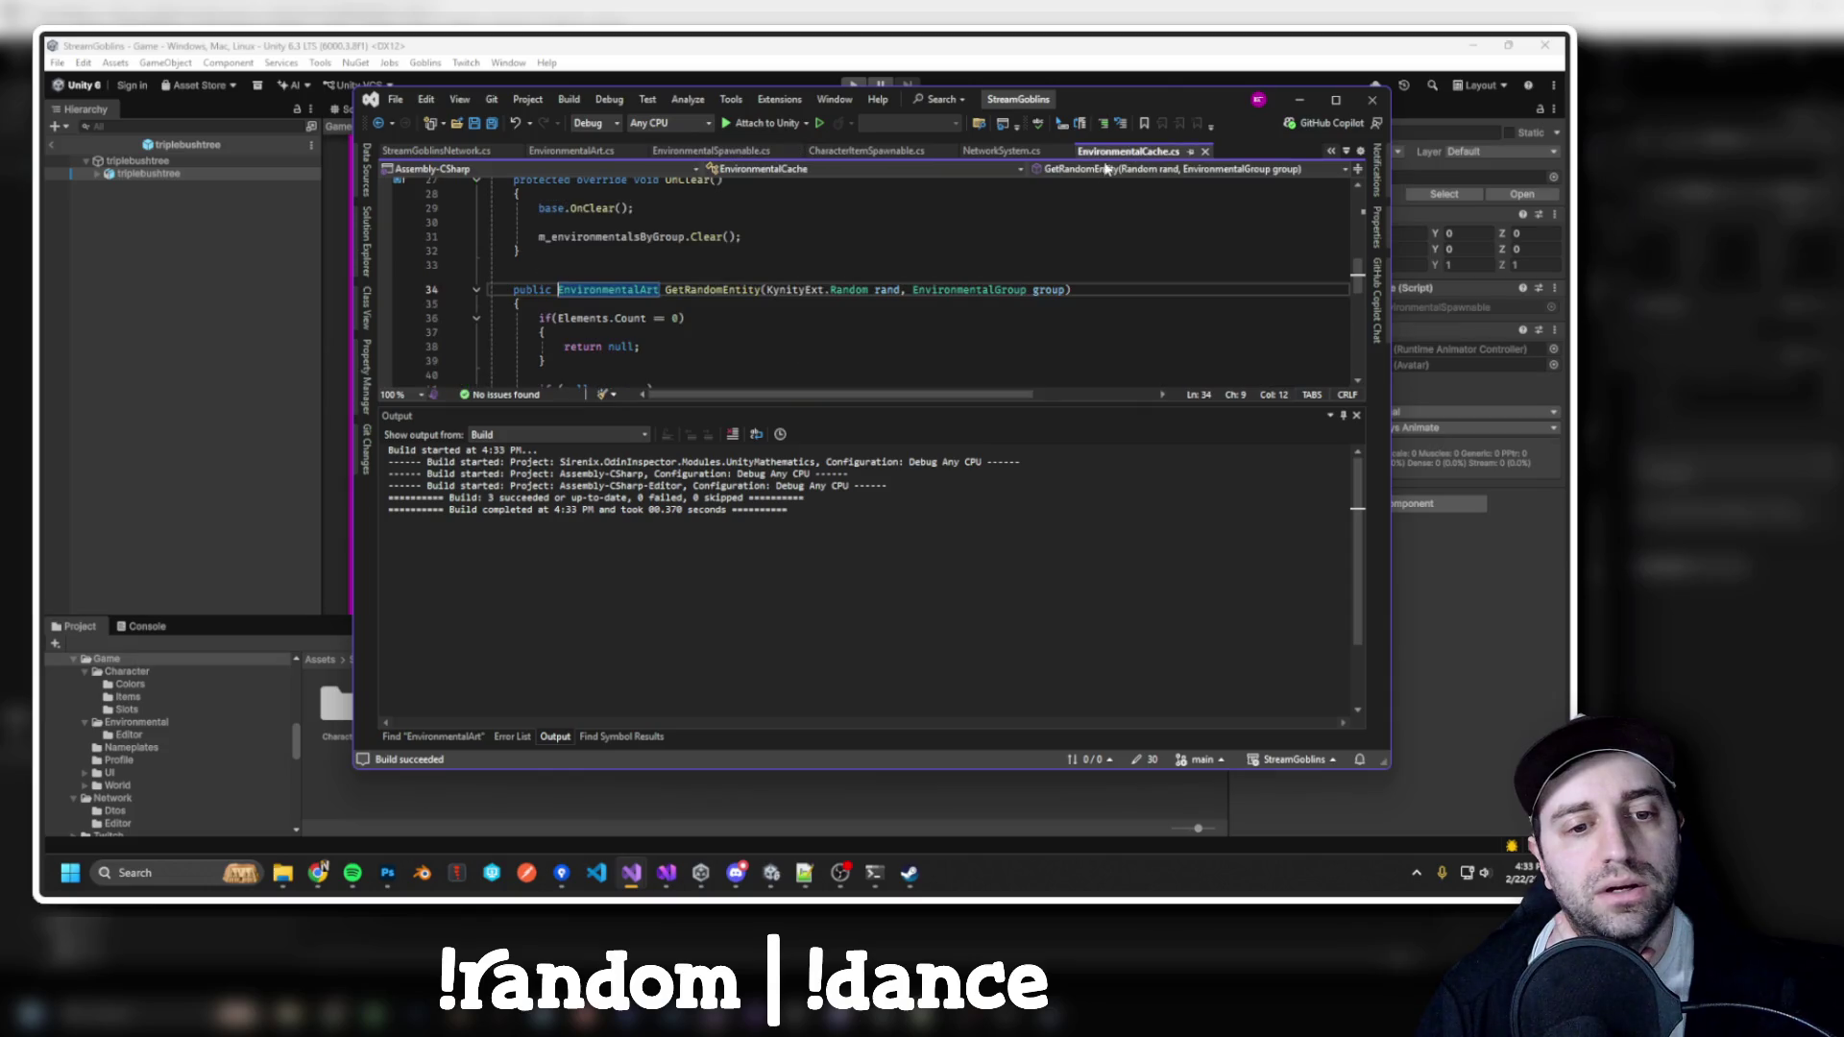
scroll(1022, 317, "down", 3)
scroll(1022, 317, "up", 8)
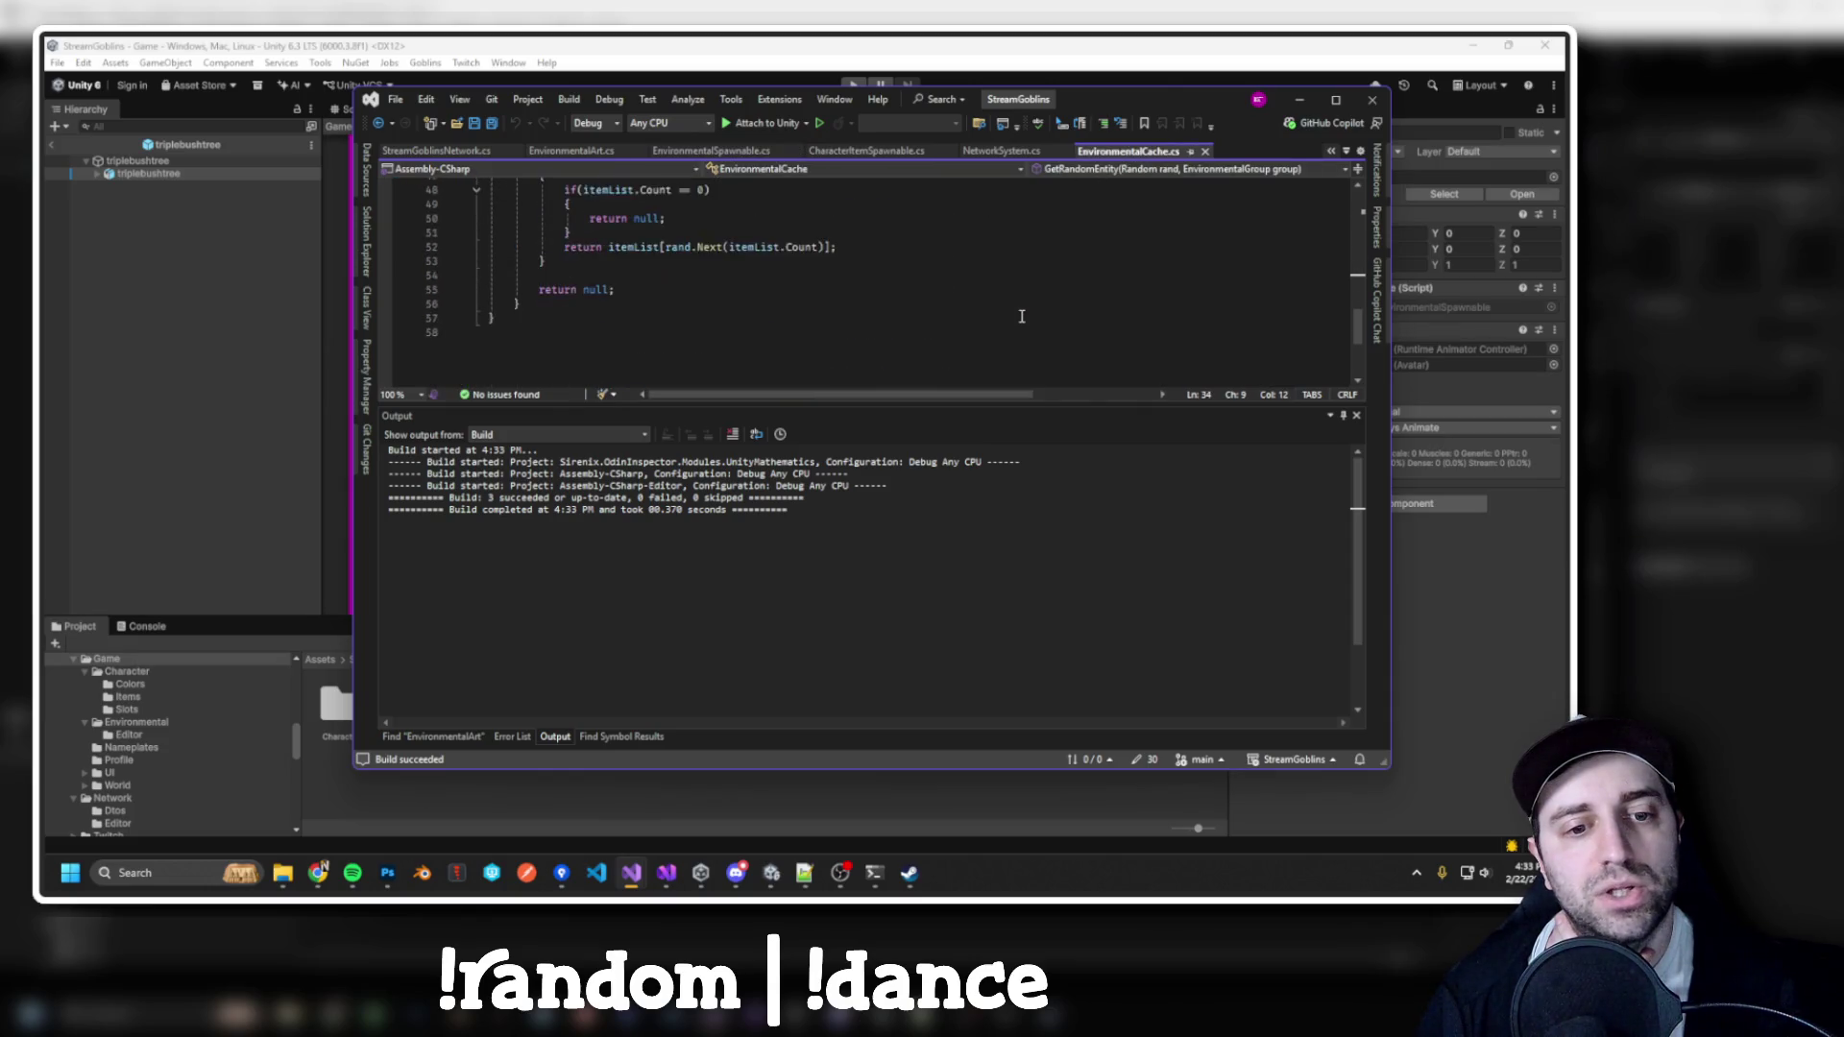
scroll(1022, 317, "up", 4)
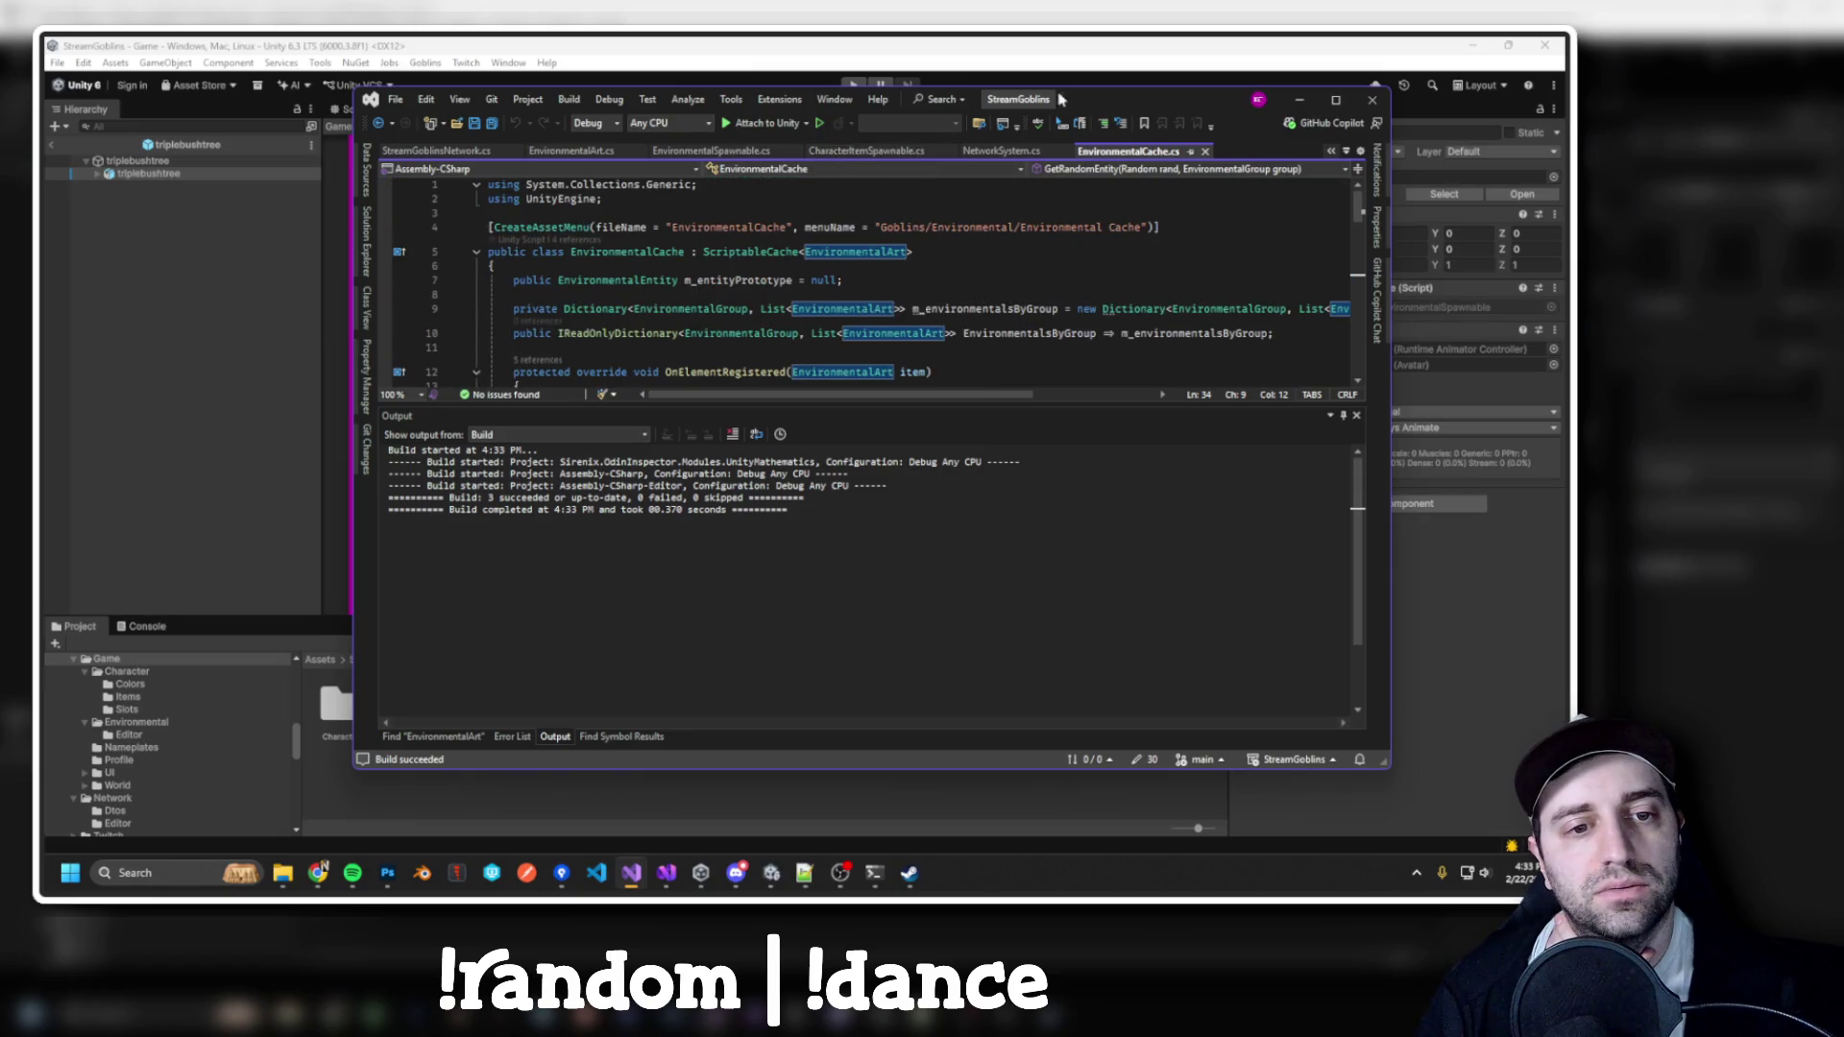
left_click_drag(1095, 82, 1095, 41)
double_click(1095, 48)
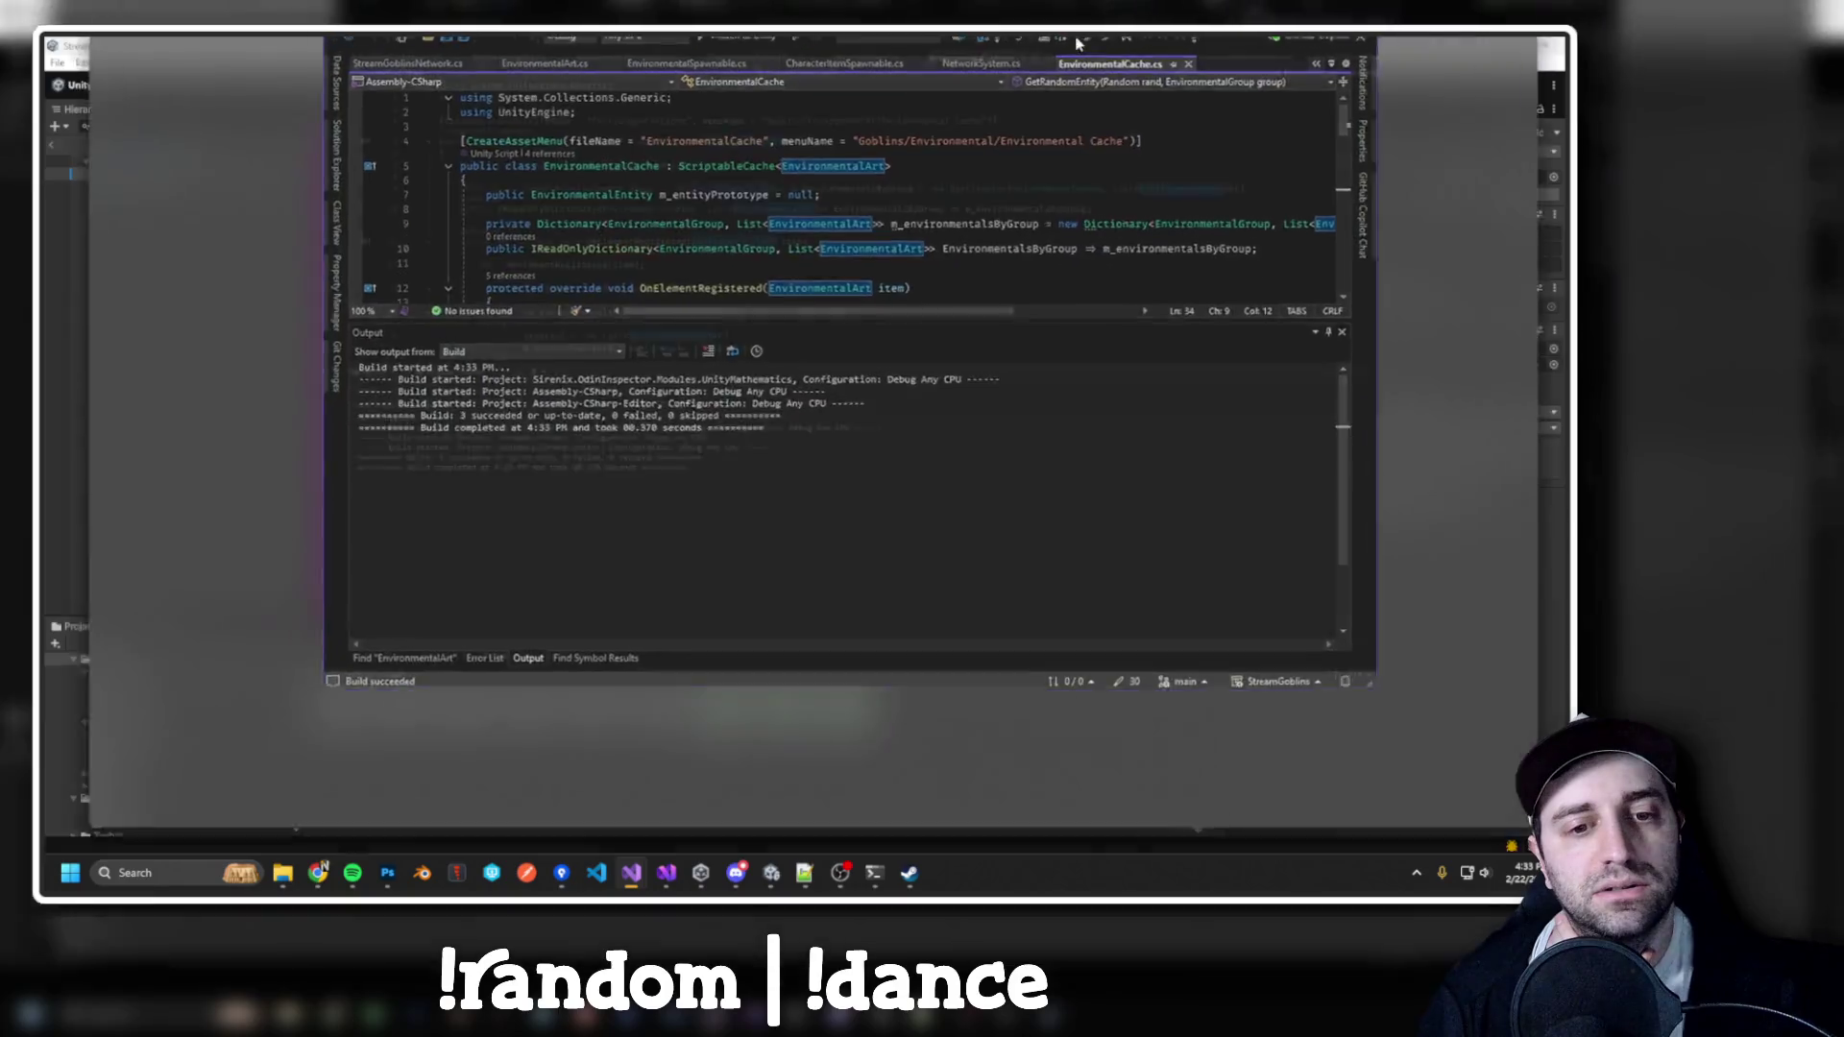
key("ctrl+shift+f")
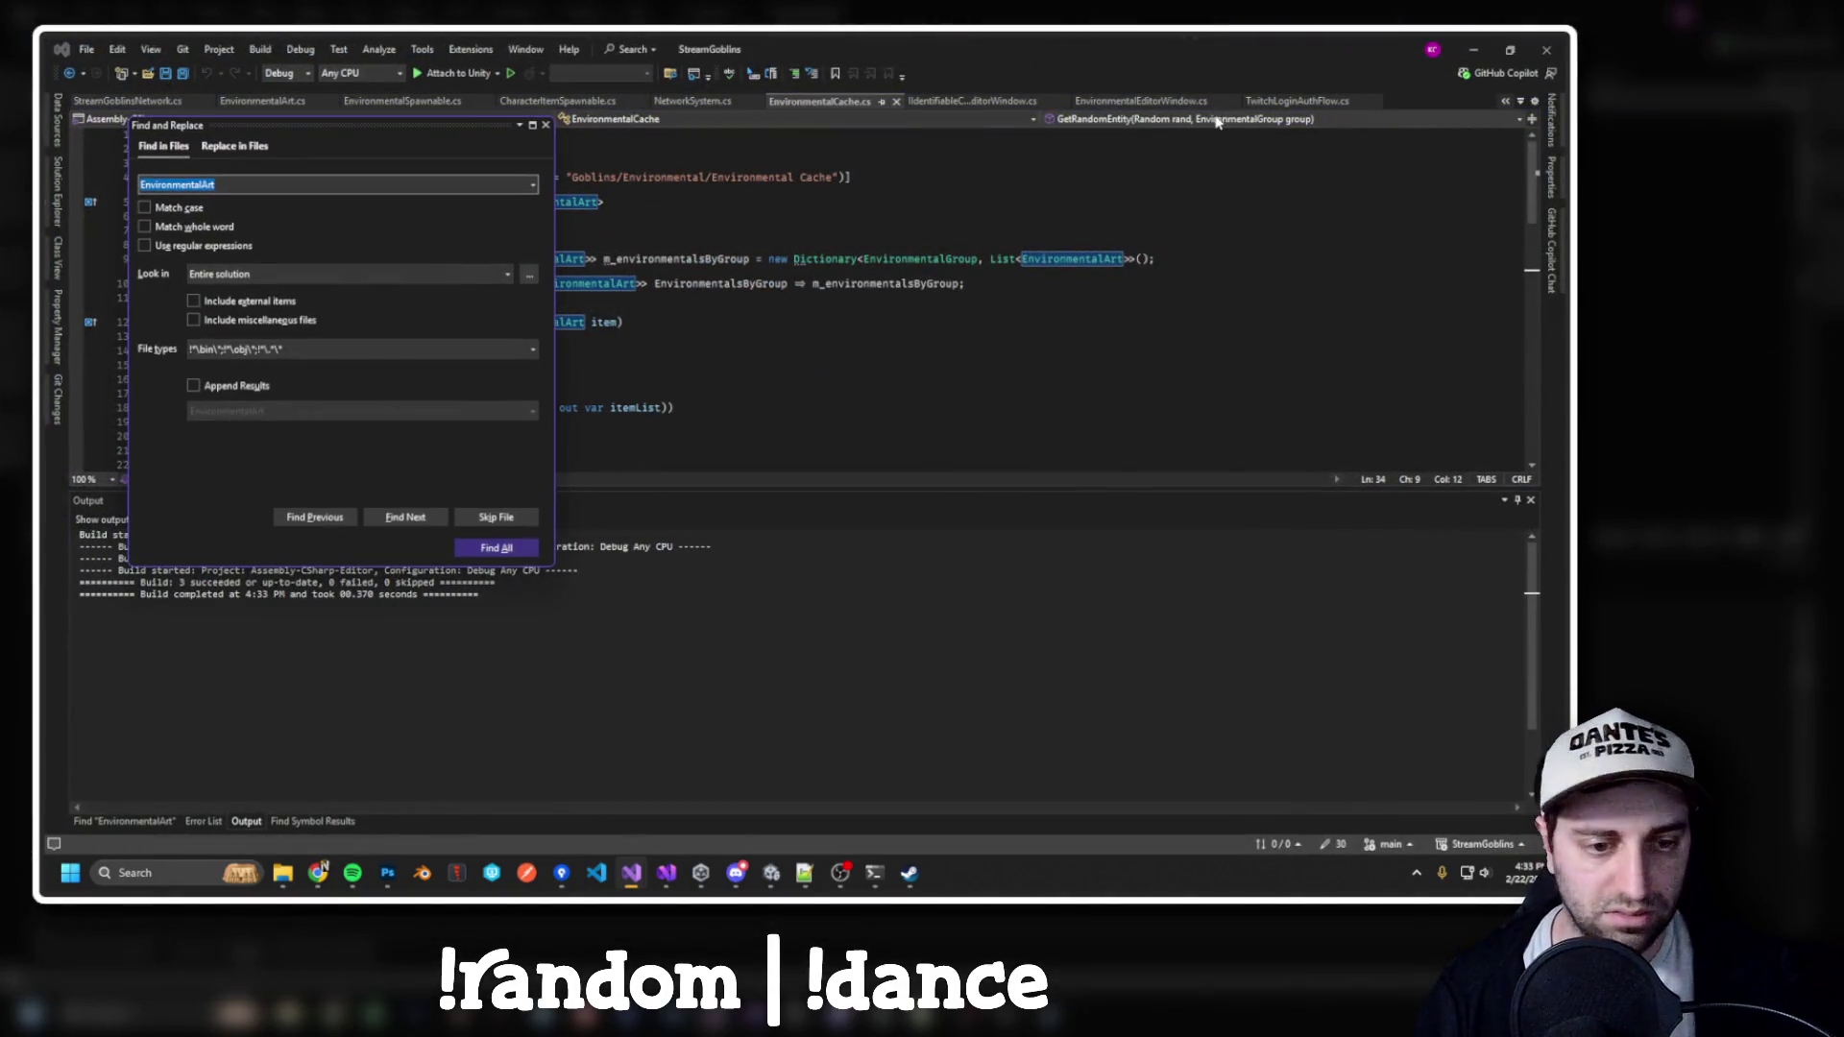
key("Return")
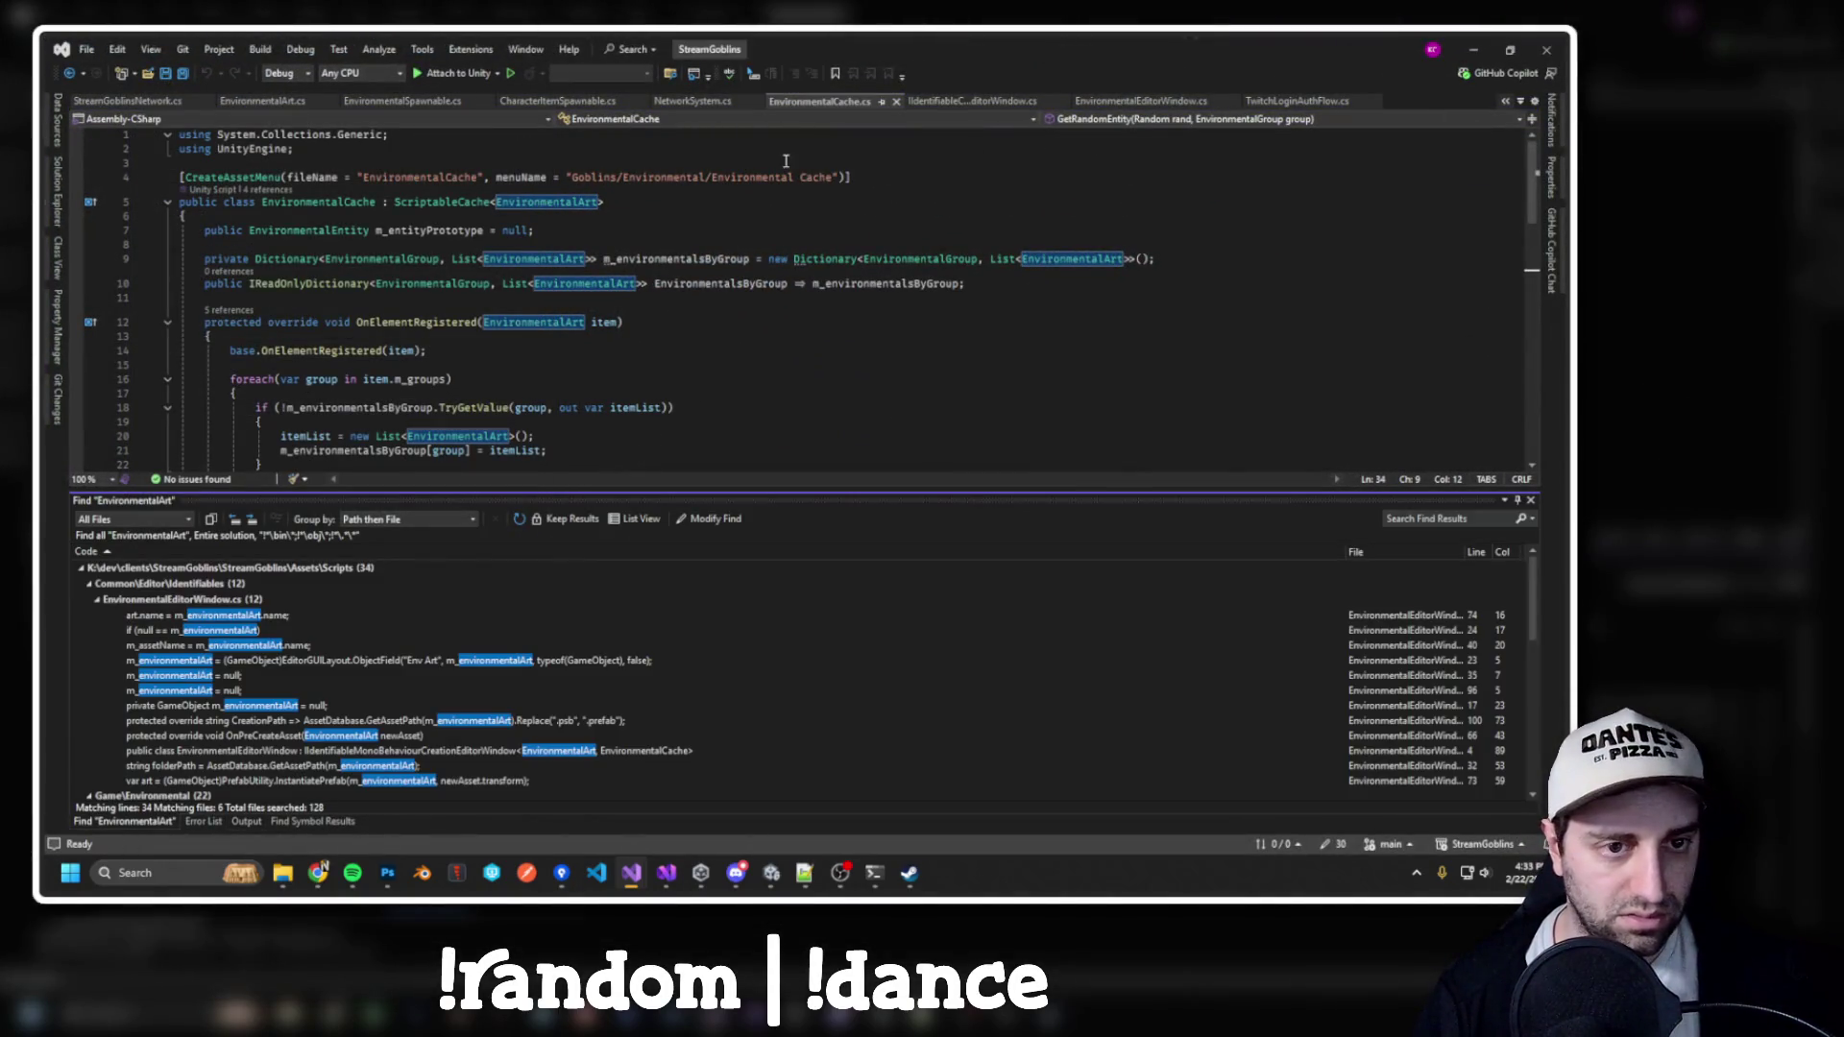
Find all EnvironmentalSpawnable uses and open the SetupSortingOrder call in EnvironmentalEntity.cs
left_click(529, 104)
left_click(419, 100)
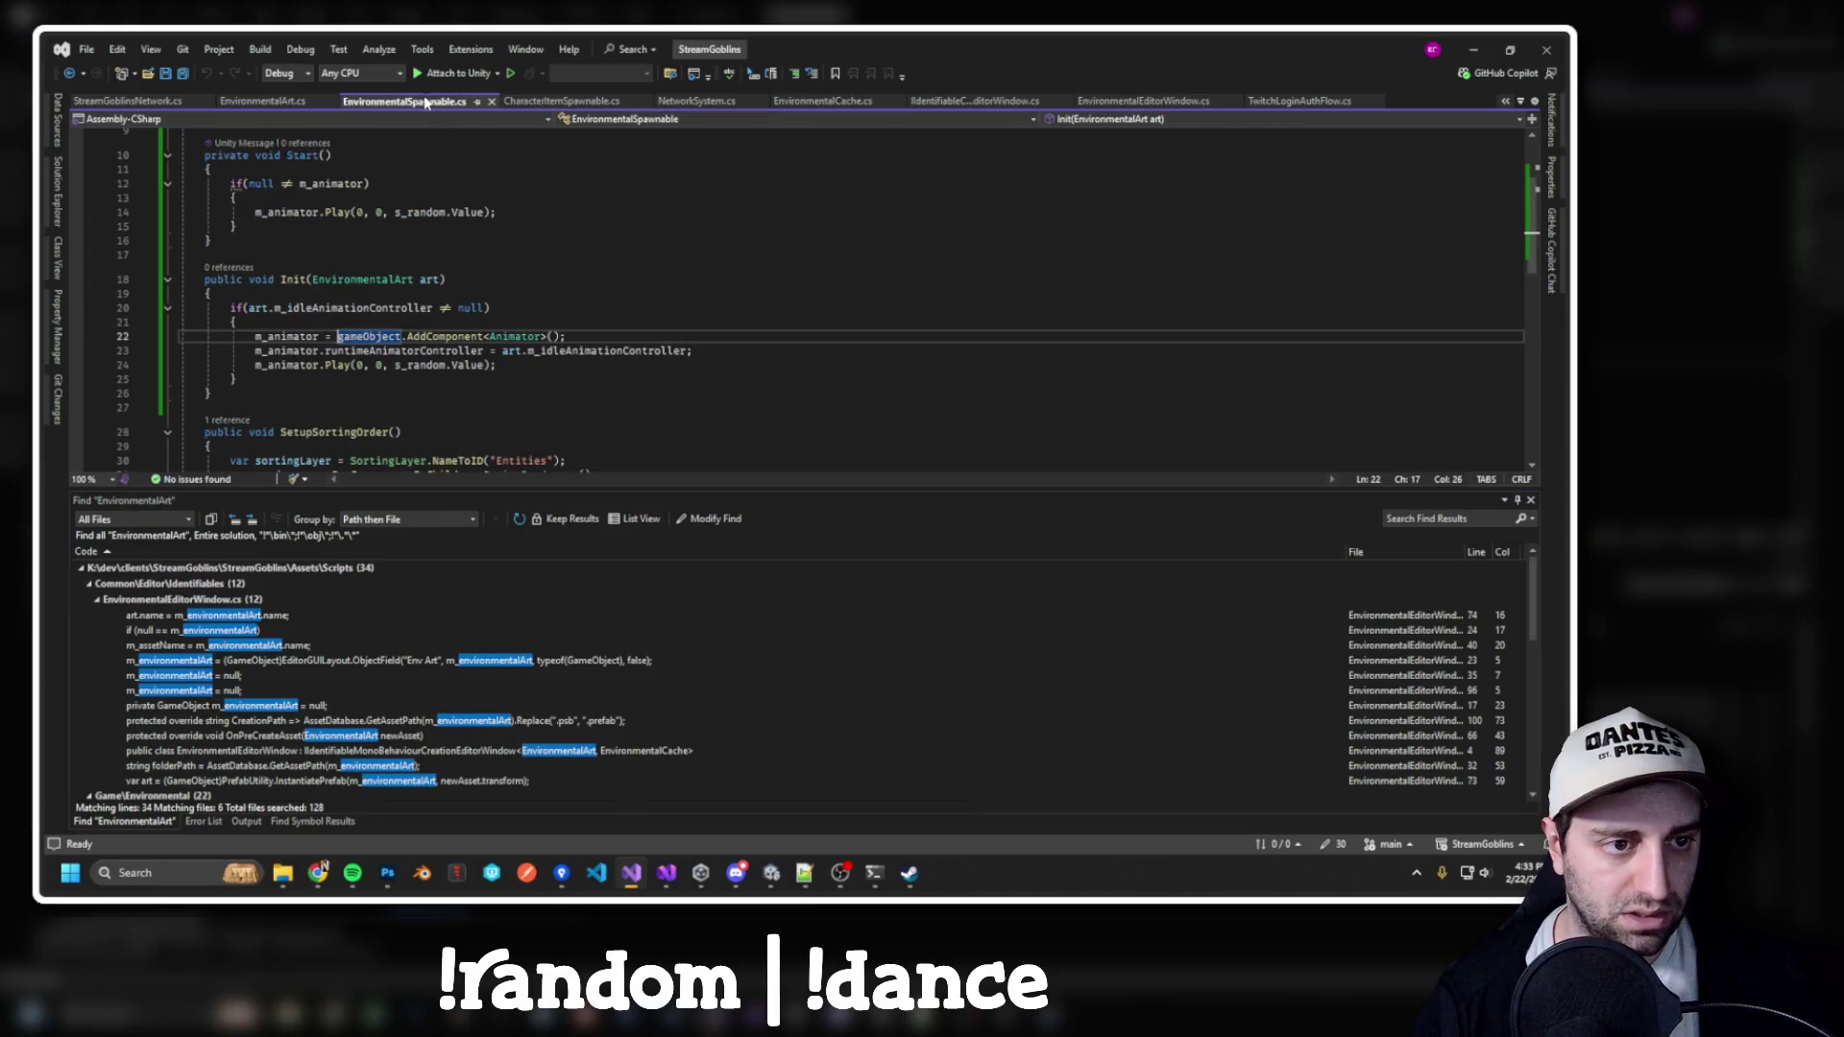
scroll(307, 211, "up", 5)
double_click(308, 204)
key("ctrl+shift+f")
key("Return")
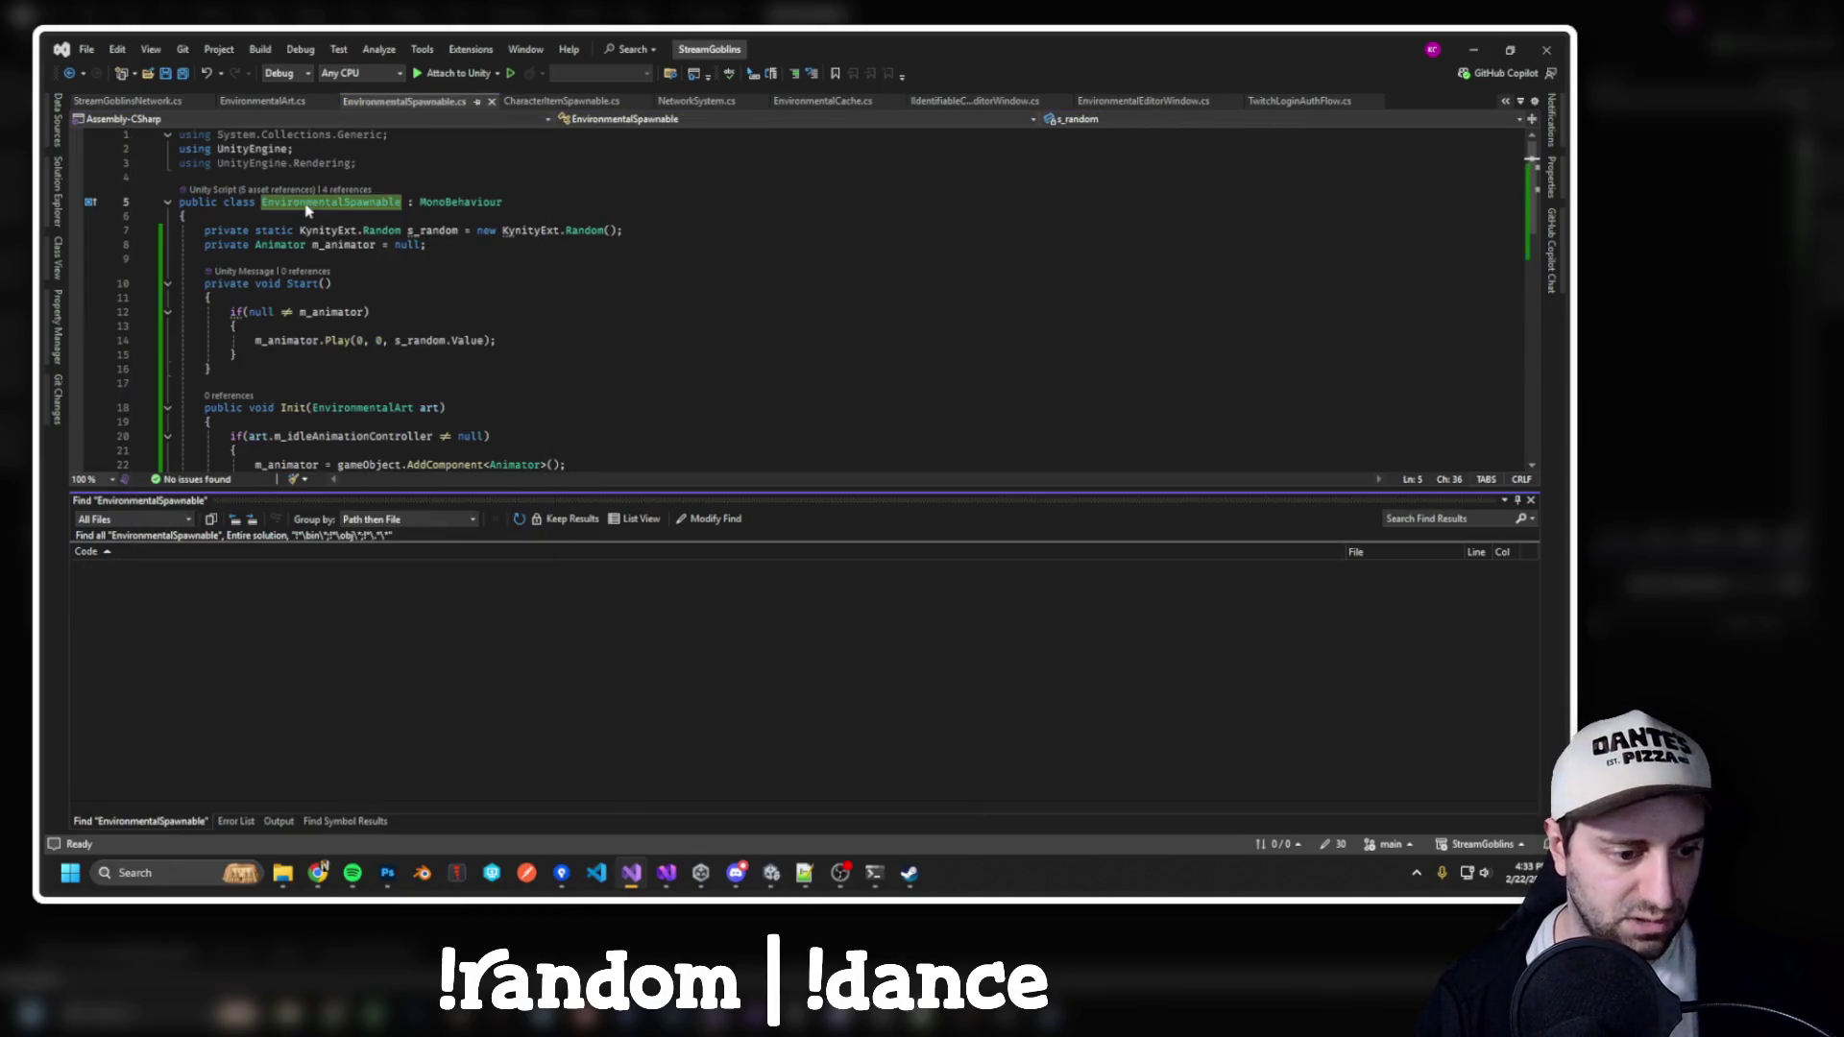
scroll(382, 654, "down", 2)
double_click(201, 734)
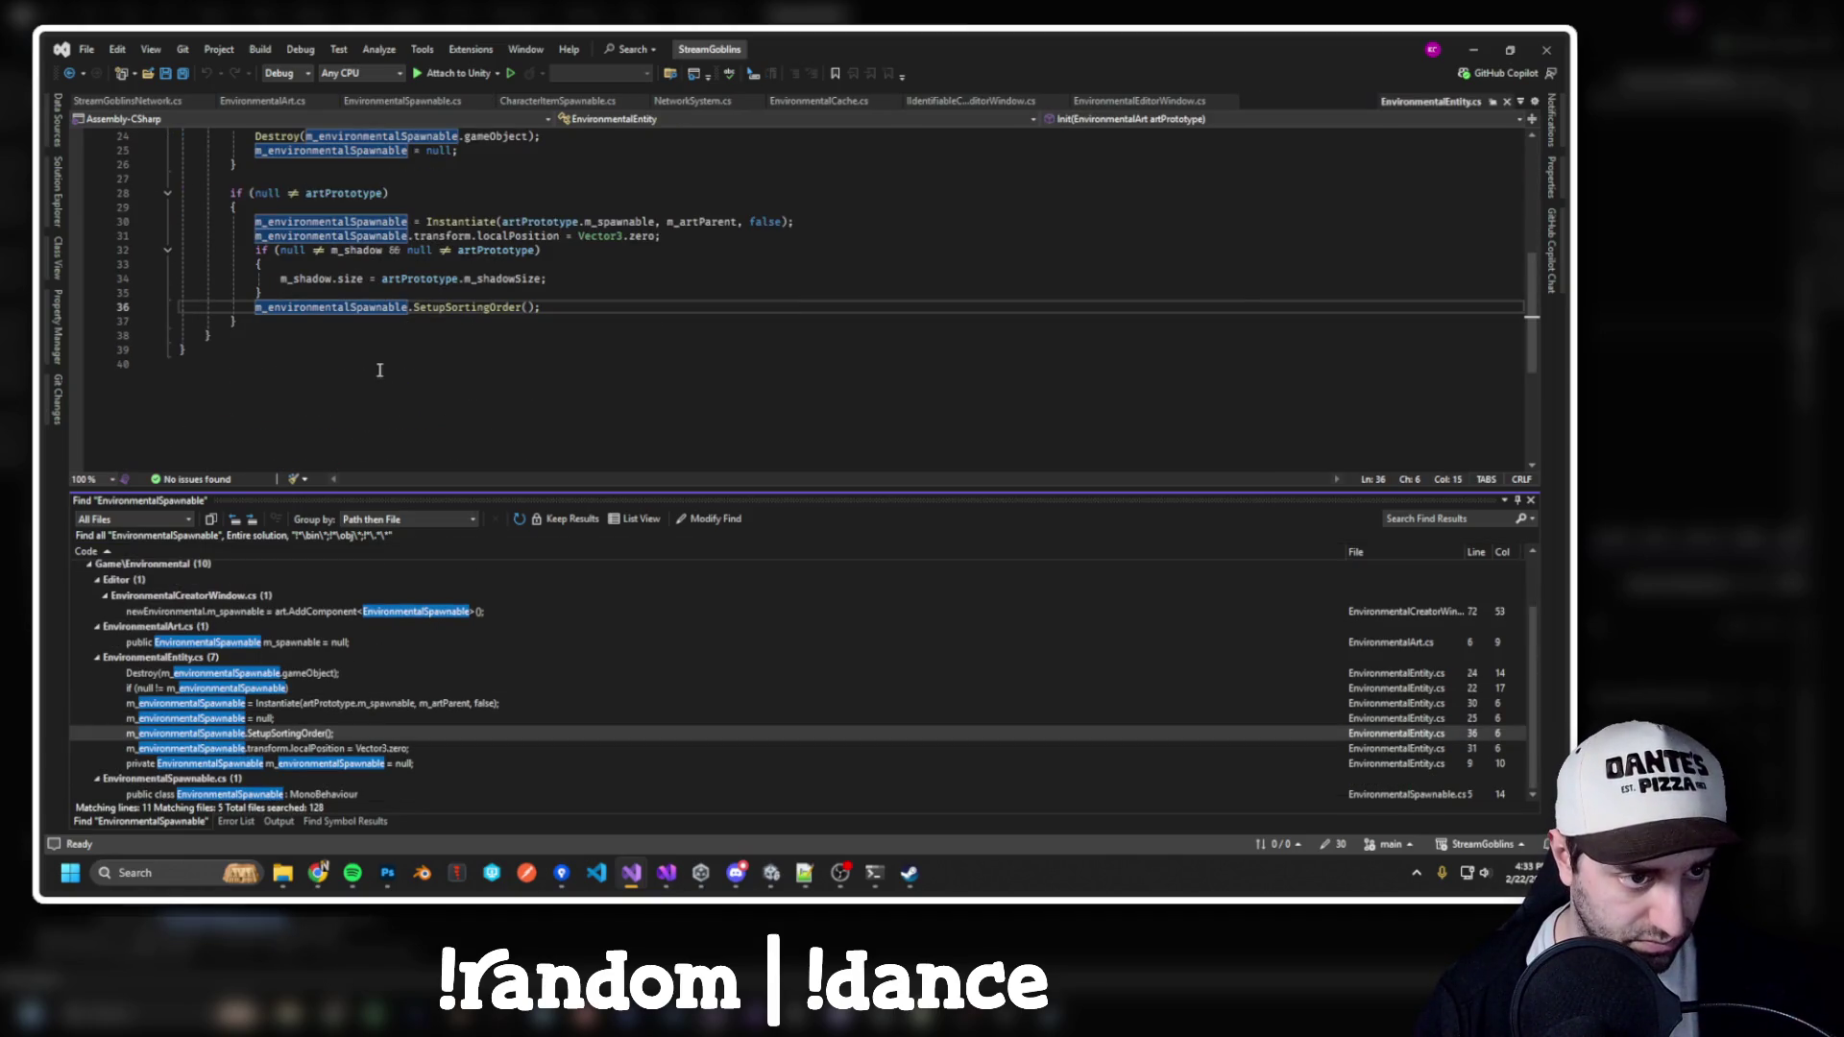
scroll(361, 329, "up", 1)
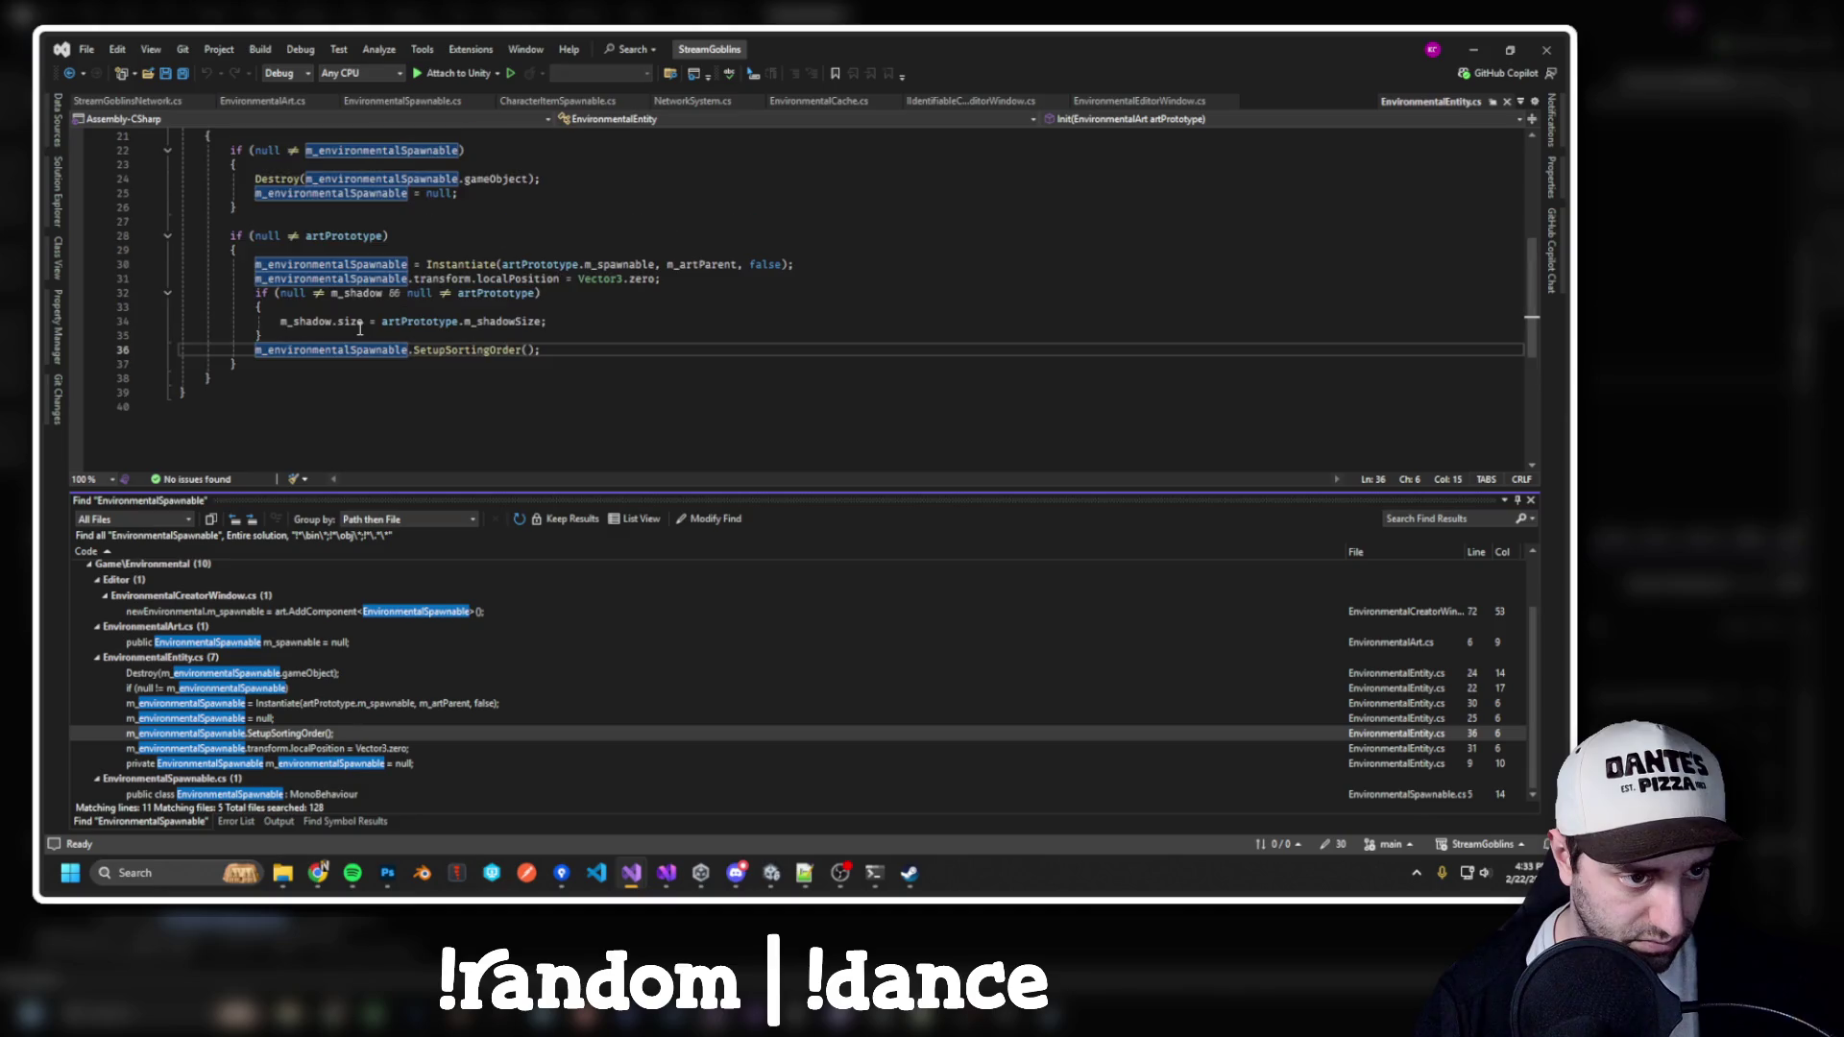
left_click(470, 352)
Insert 'm_environmentalSpawnable.Init(artPrototype);' above the SetupSortingOrder call and rebuild
key("F12")
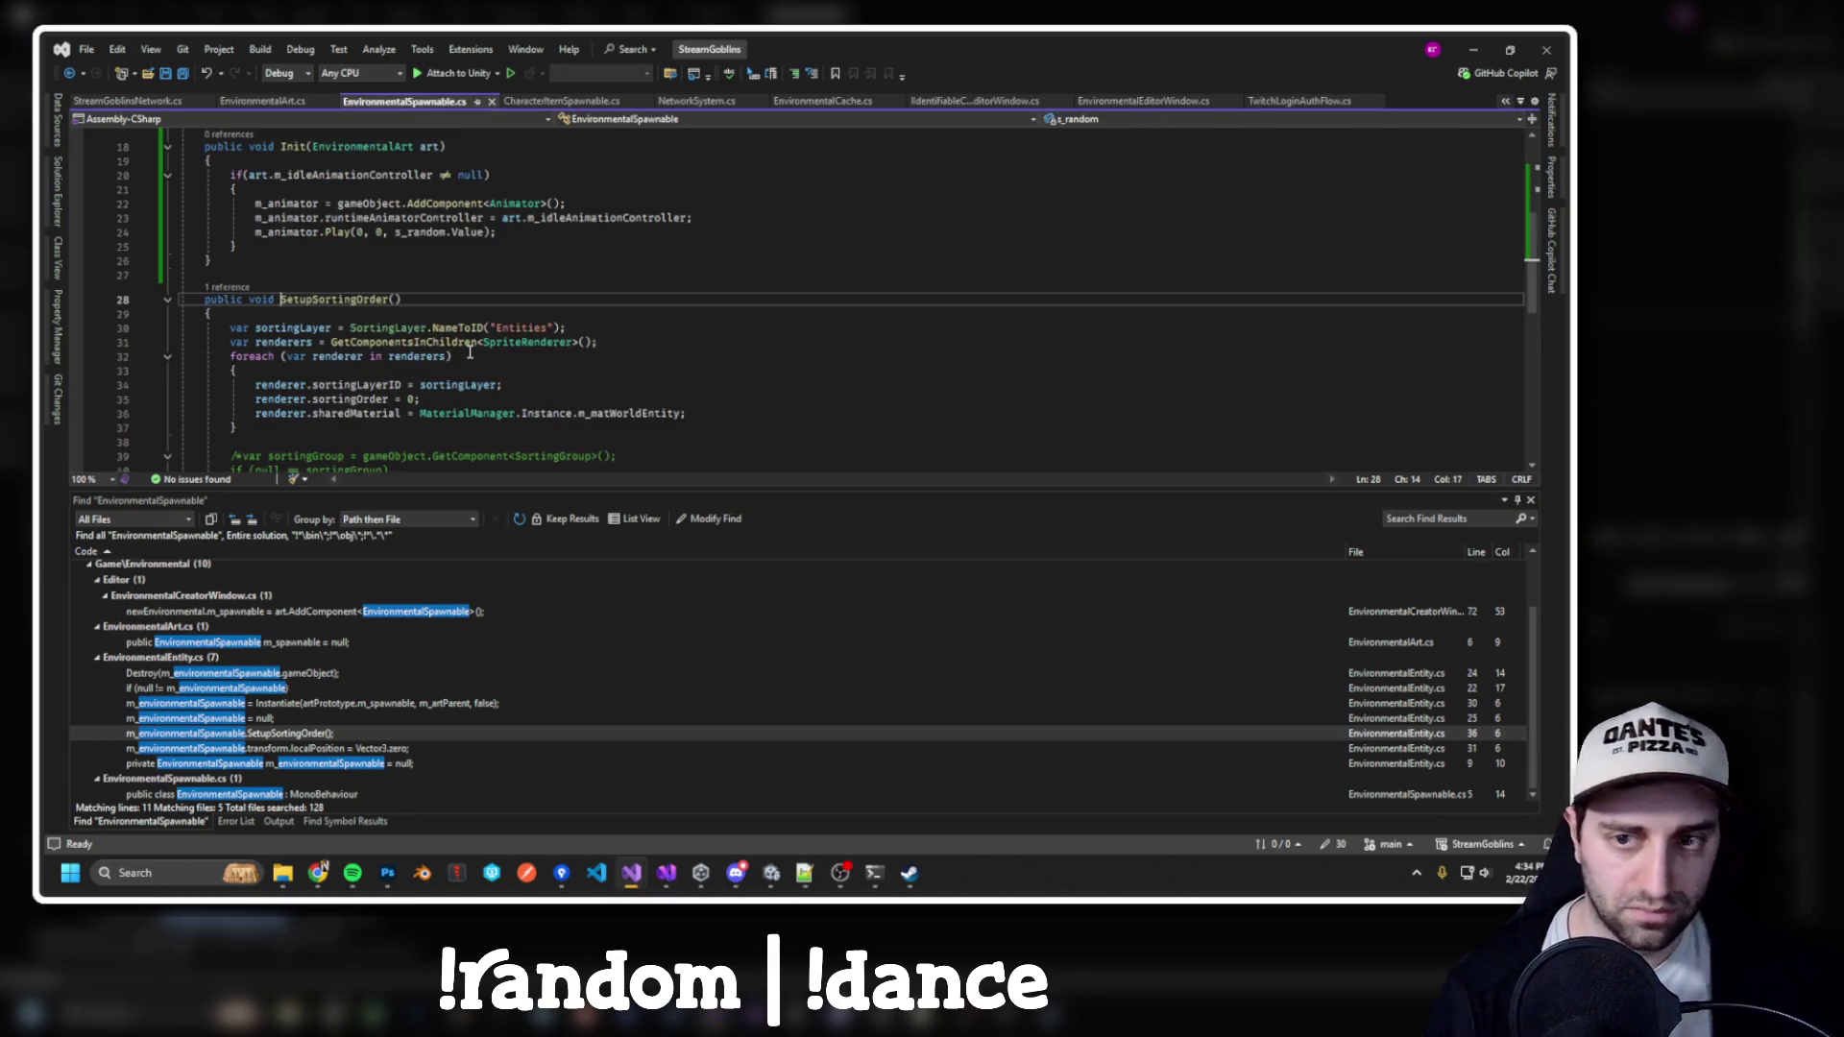
key("ctrl+minus")
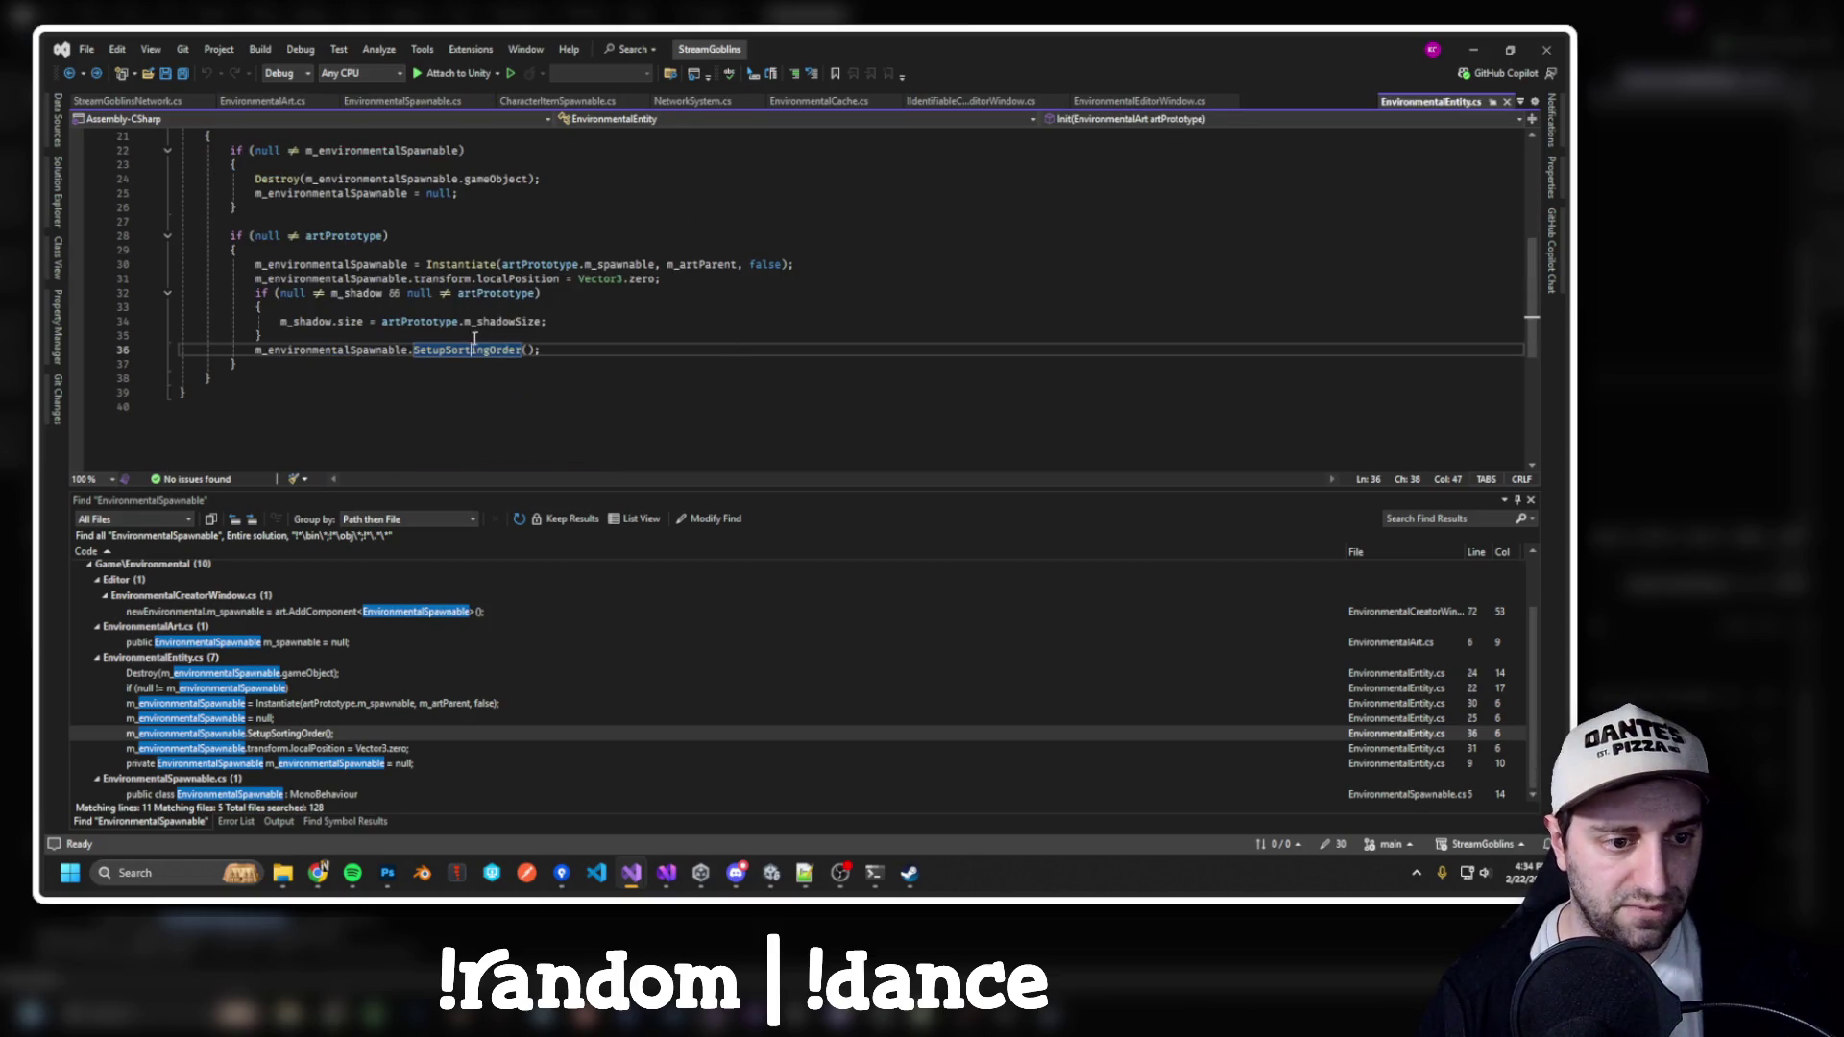
key("ctrl+Return")
type("m_environmentalSpawnable")
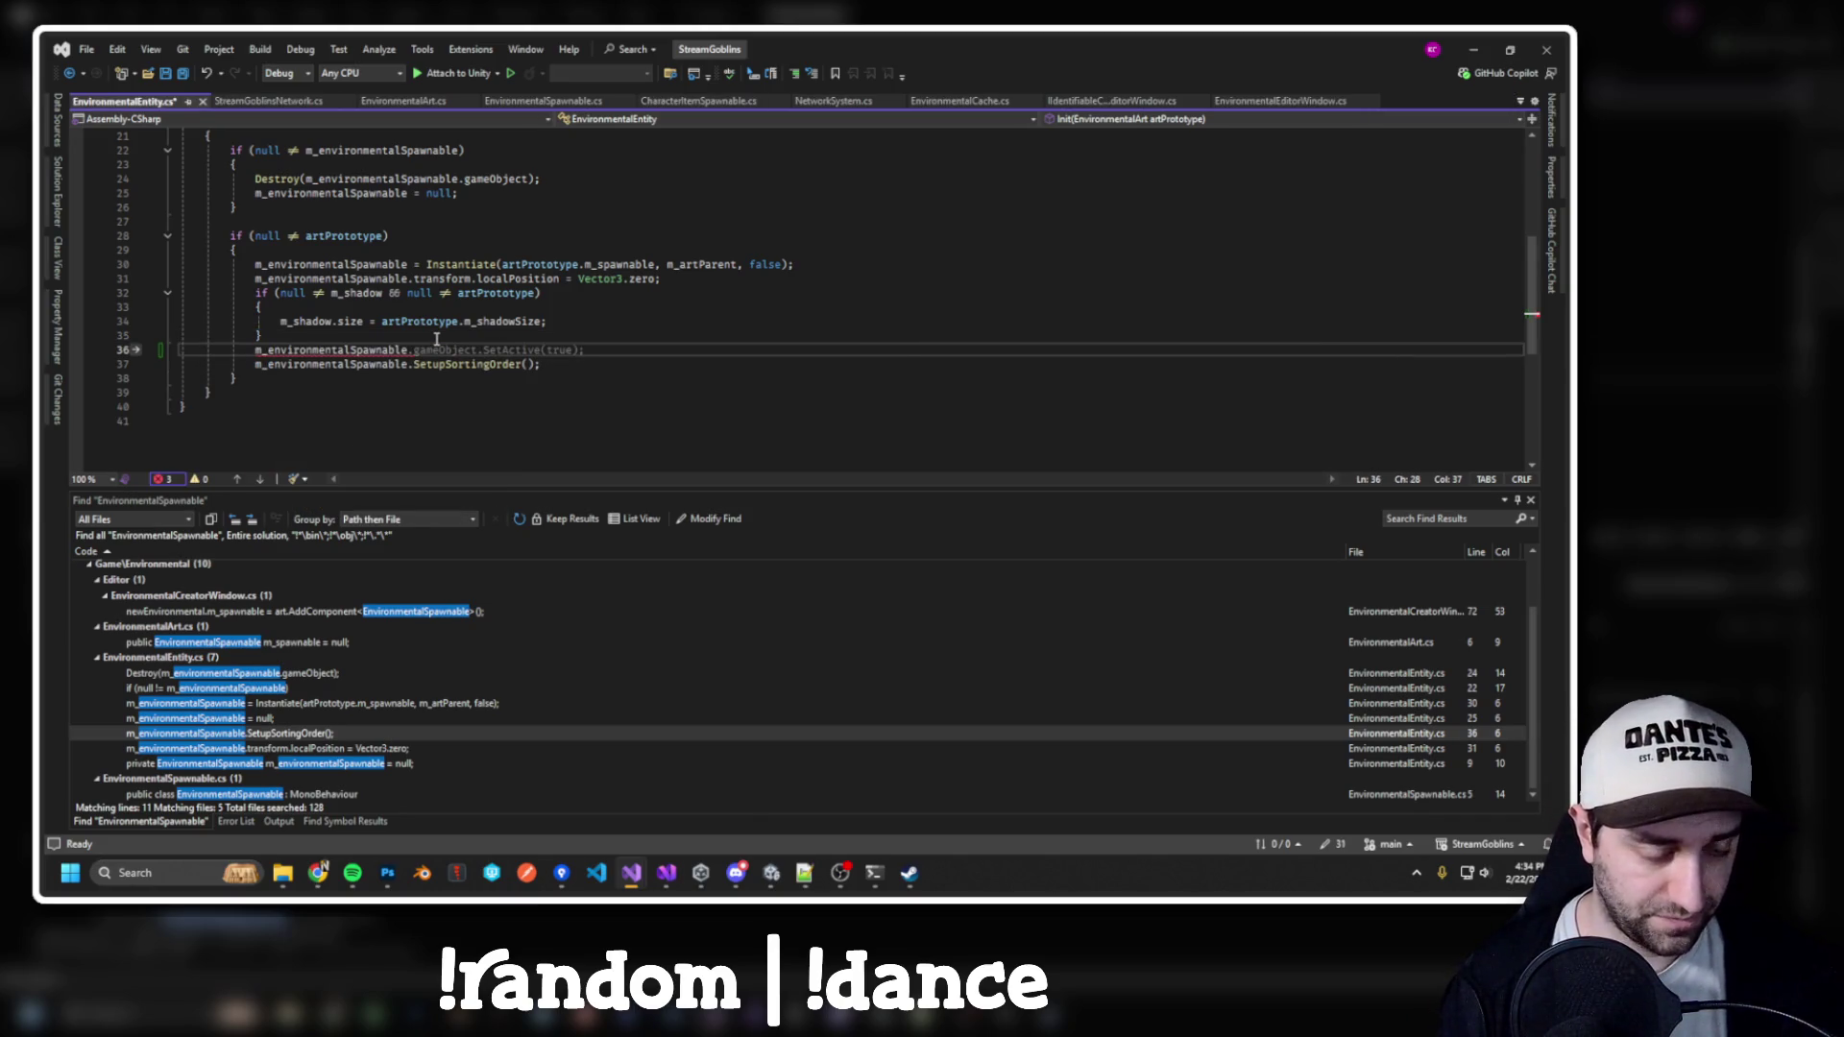
type(".Init(artPrototype);")
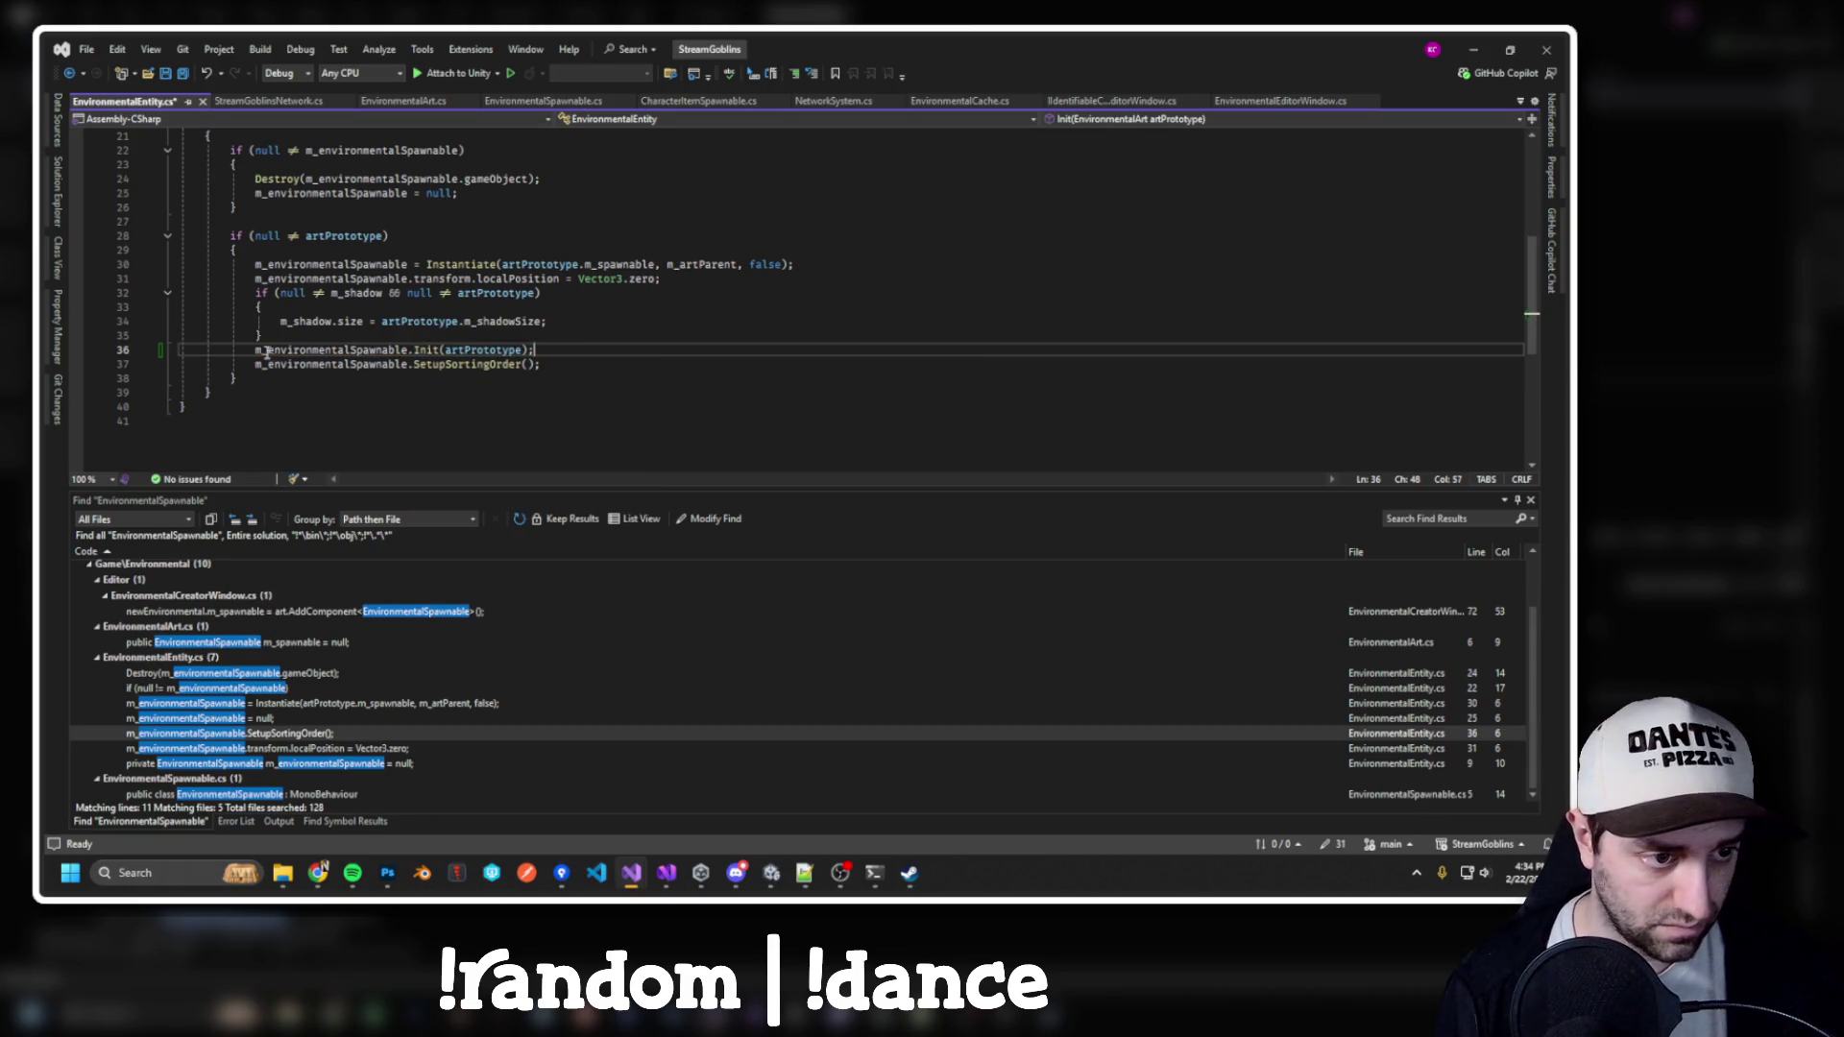
left_click(476, 340)
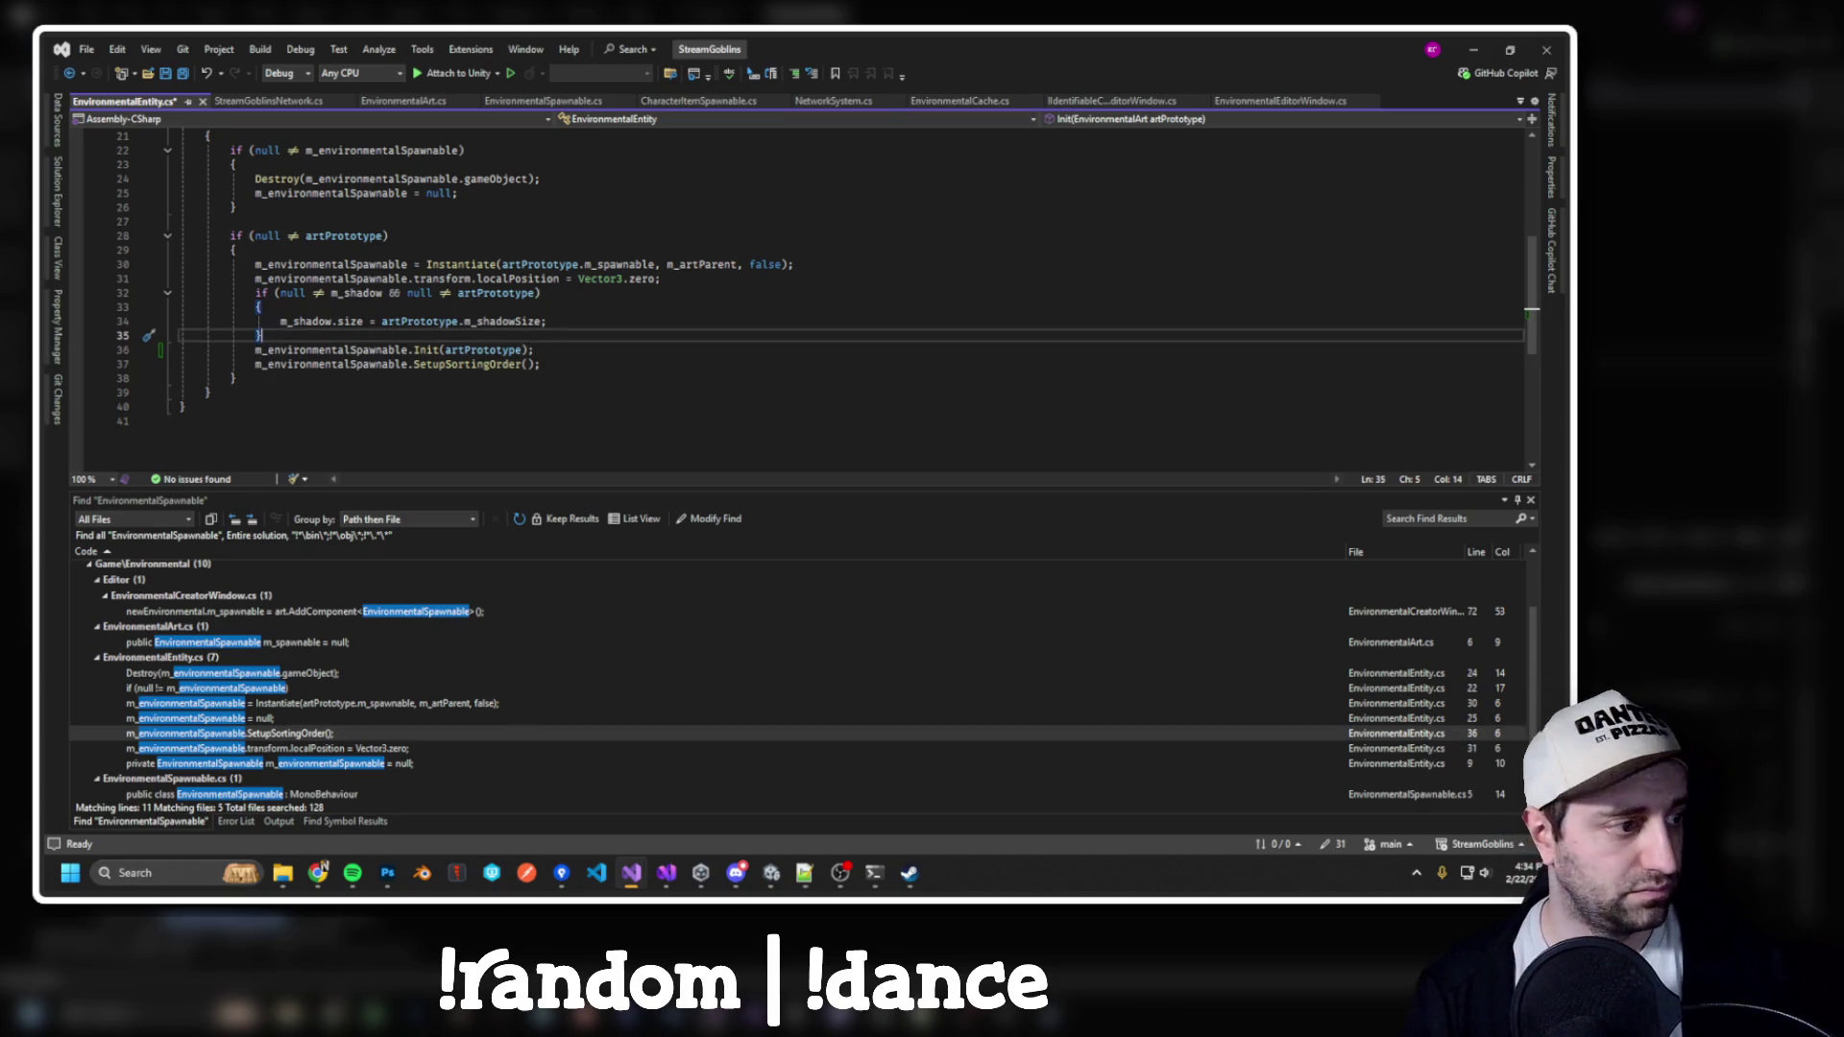
key("alt+Tab")
left_click(751, 350)
key("ctrl+shift+b")
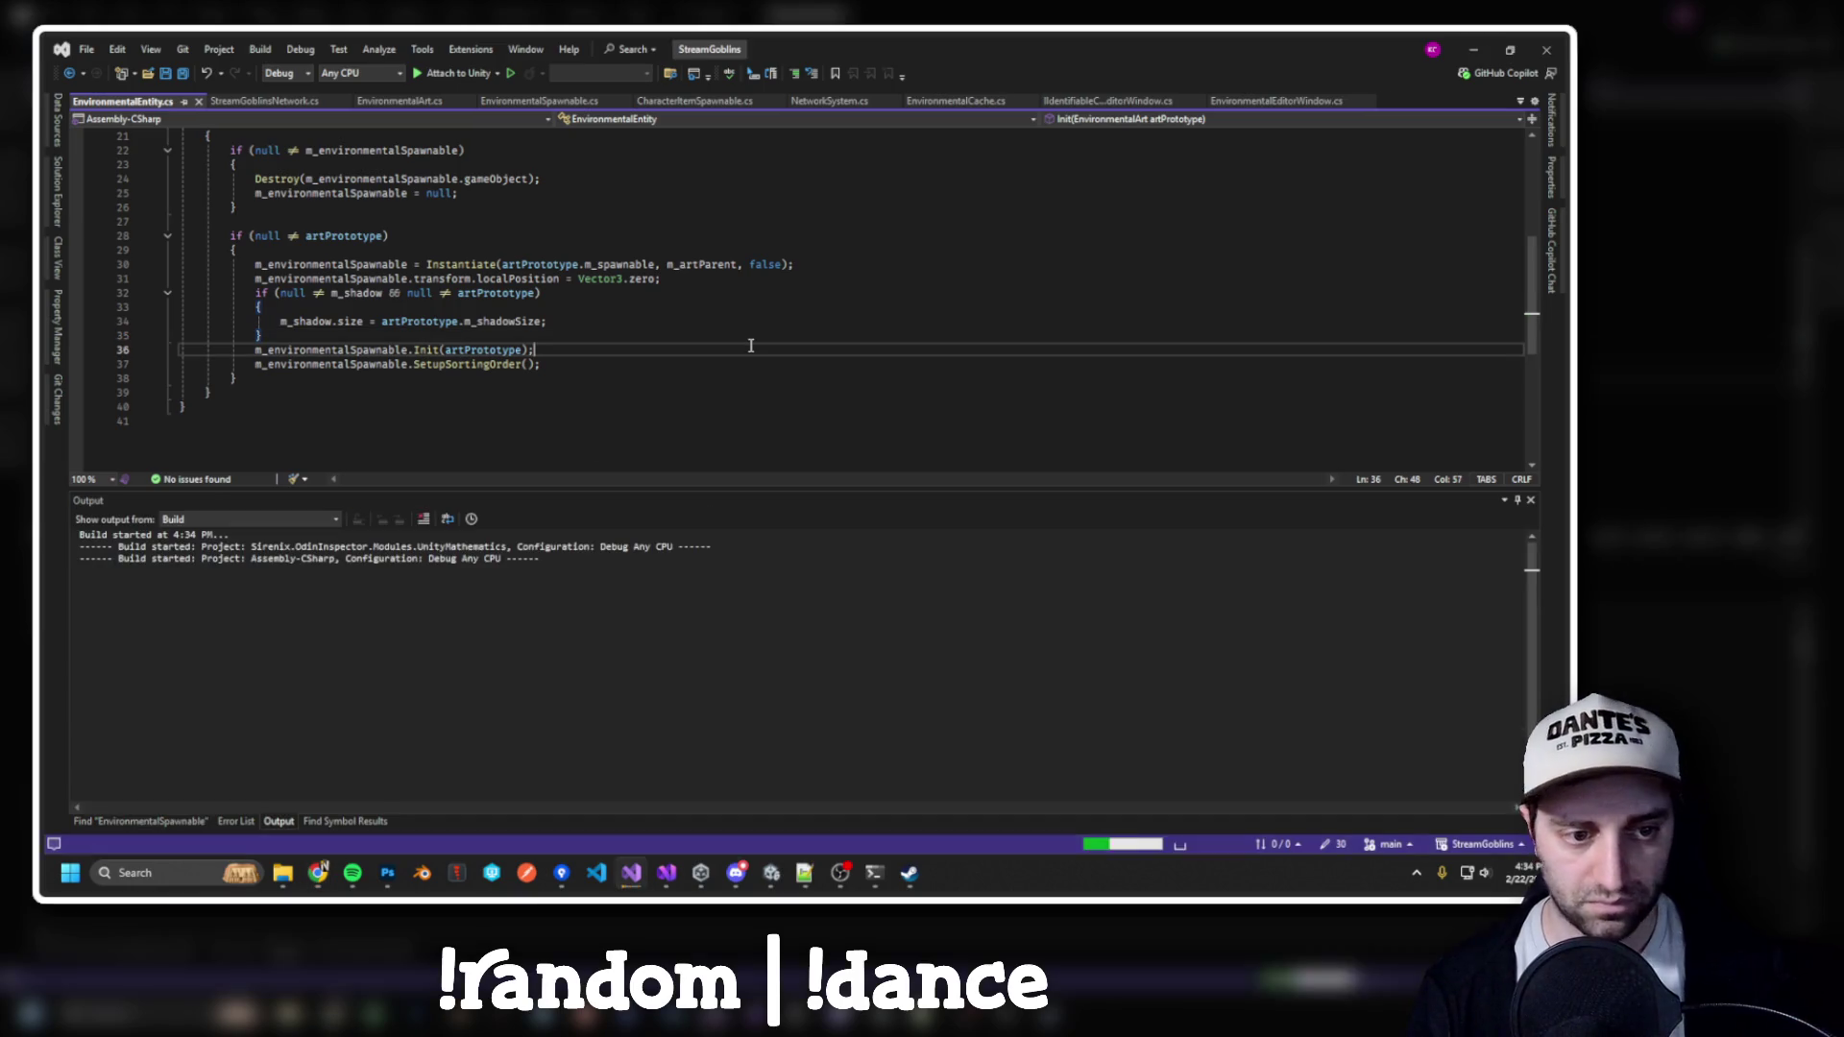
Delete the Start method from EnvironmentalSpawnable.cs, then save and rebuild
key("ctrl+Tab")
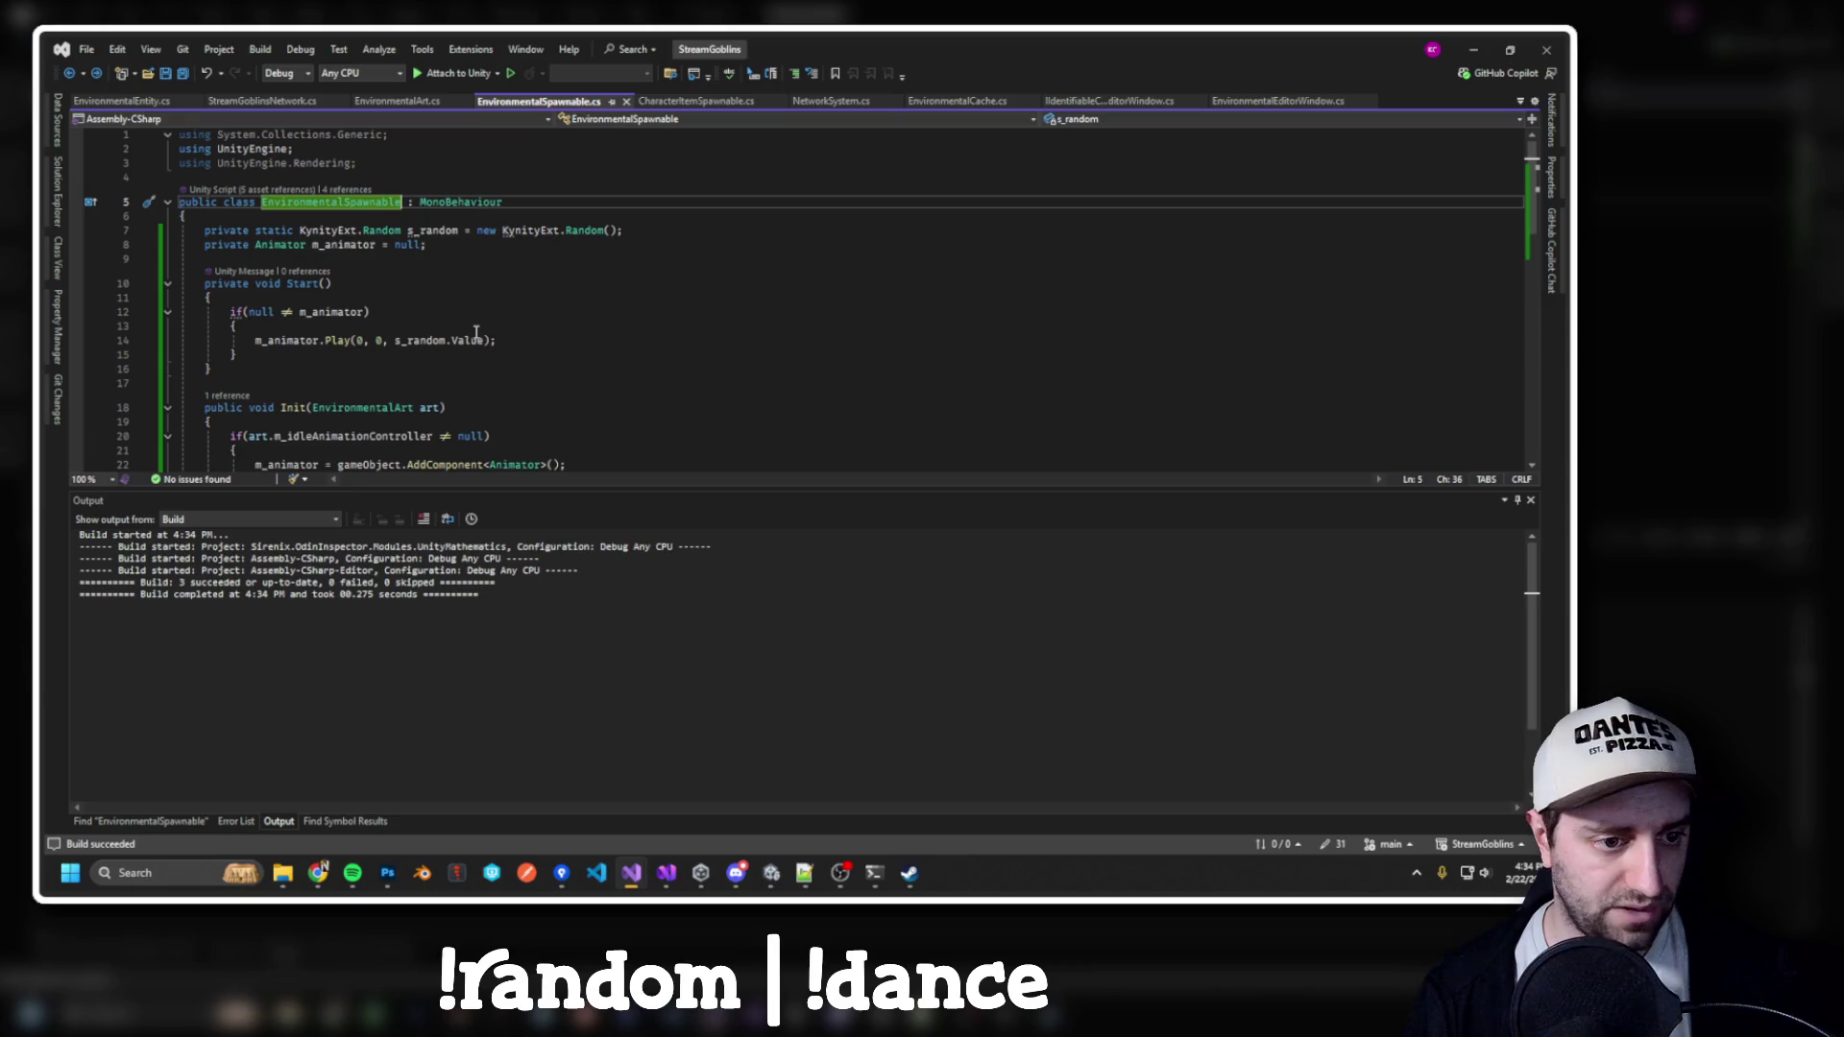
left_click_drag(234, 381, 544, 251)
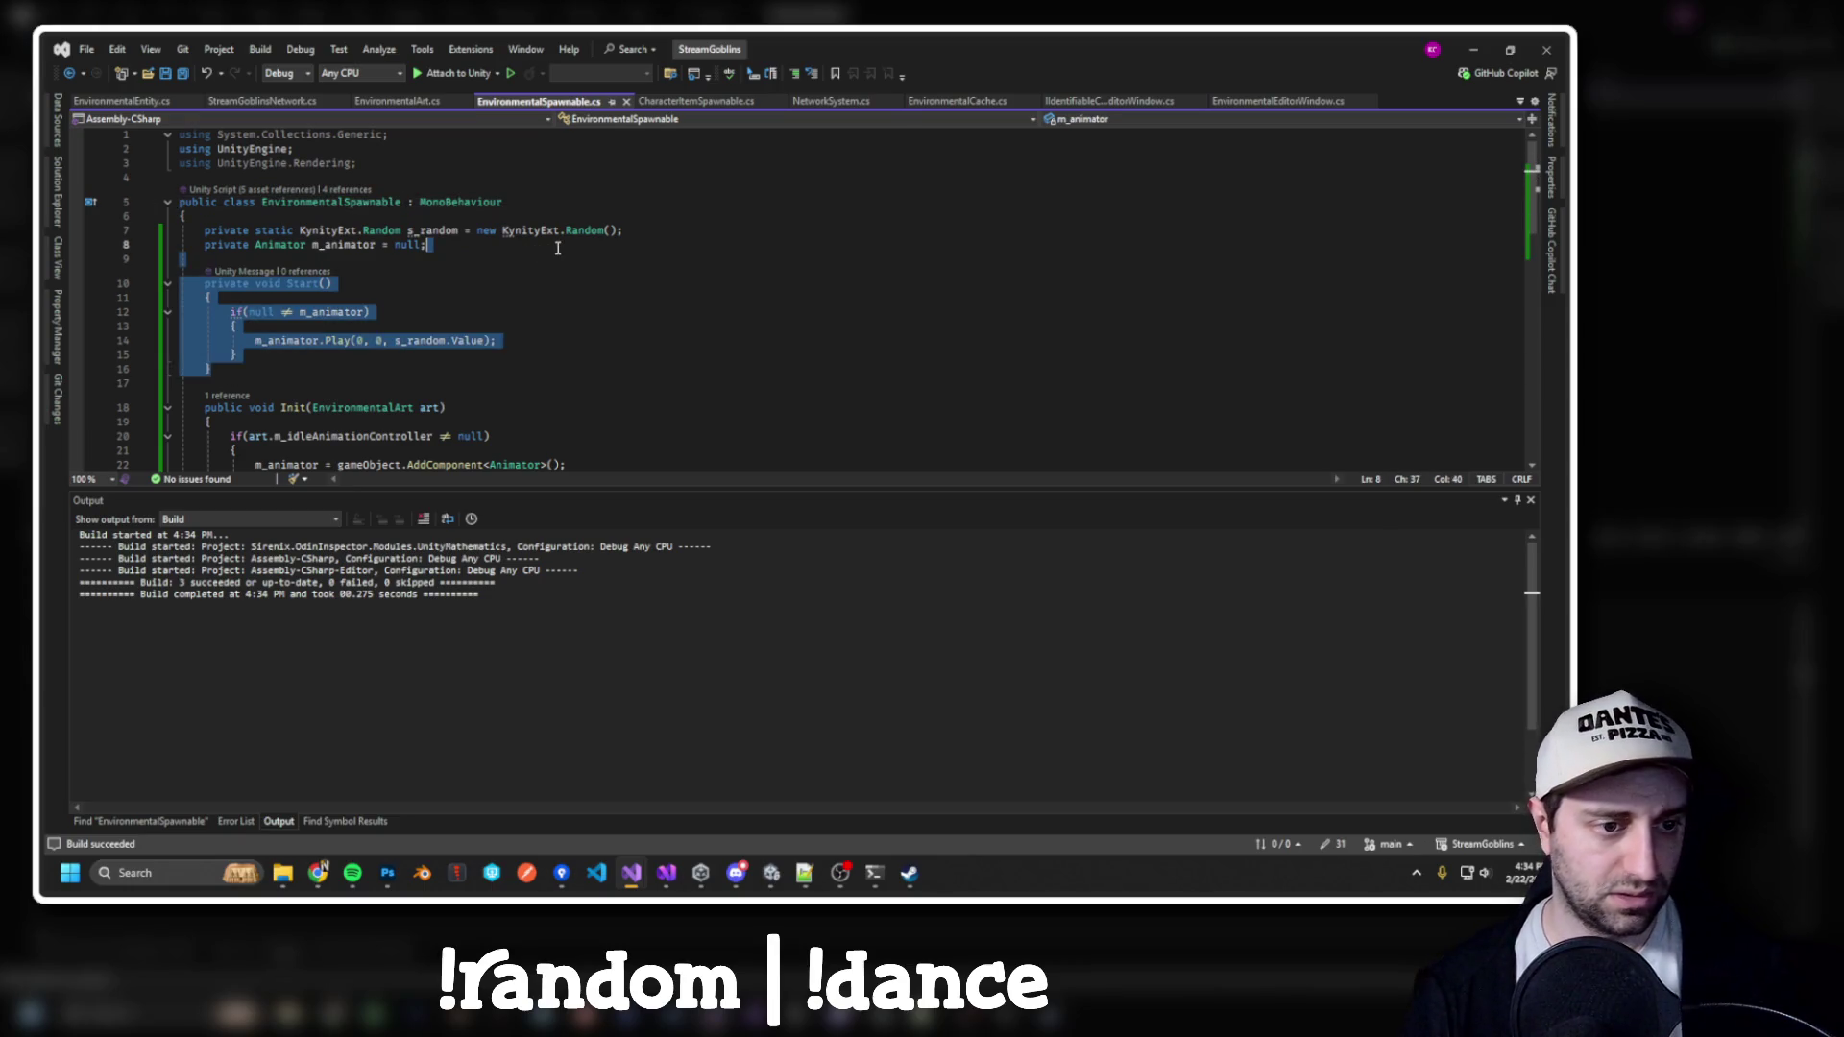
key("Delete")
scroll(511, 287, "down", 6)
key("ctrl+shift+b")
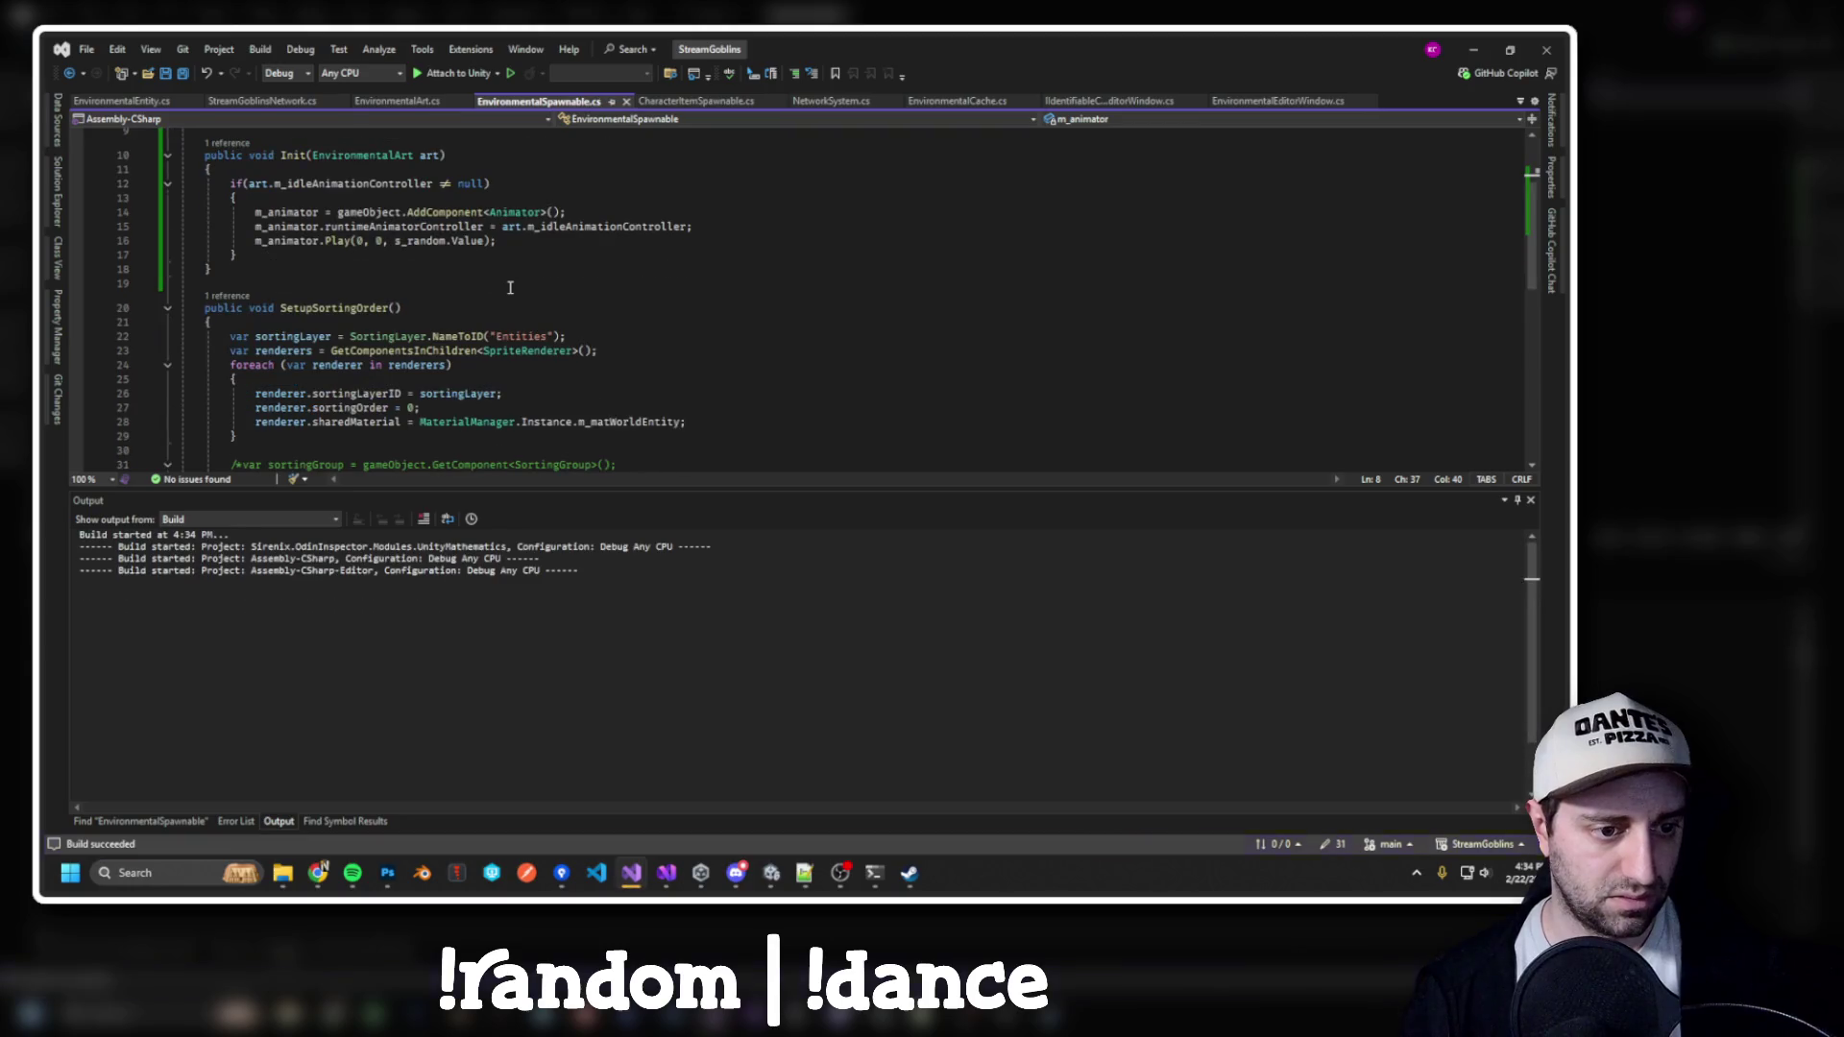
scroll(495, 330, "up", 3)
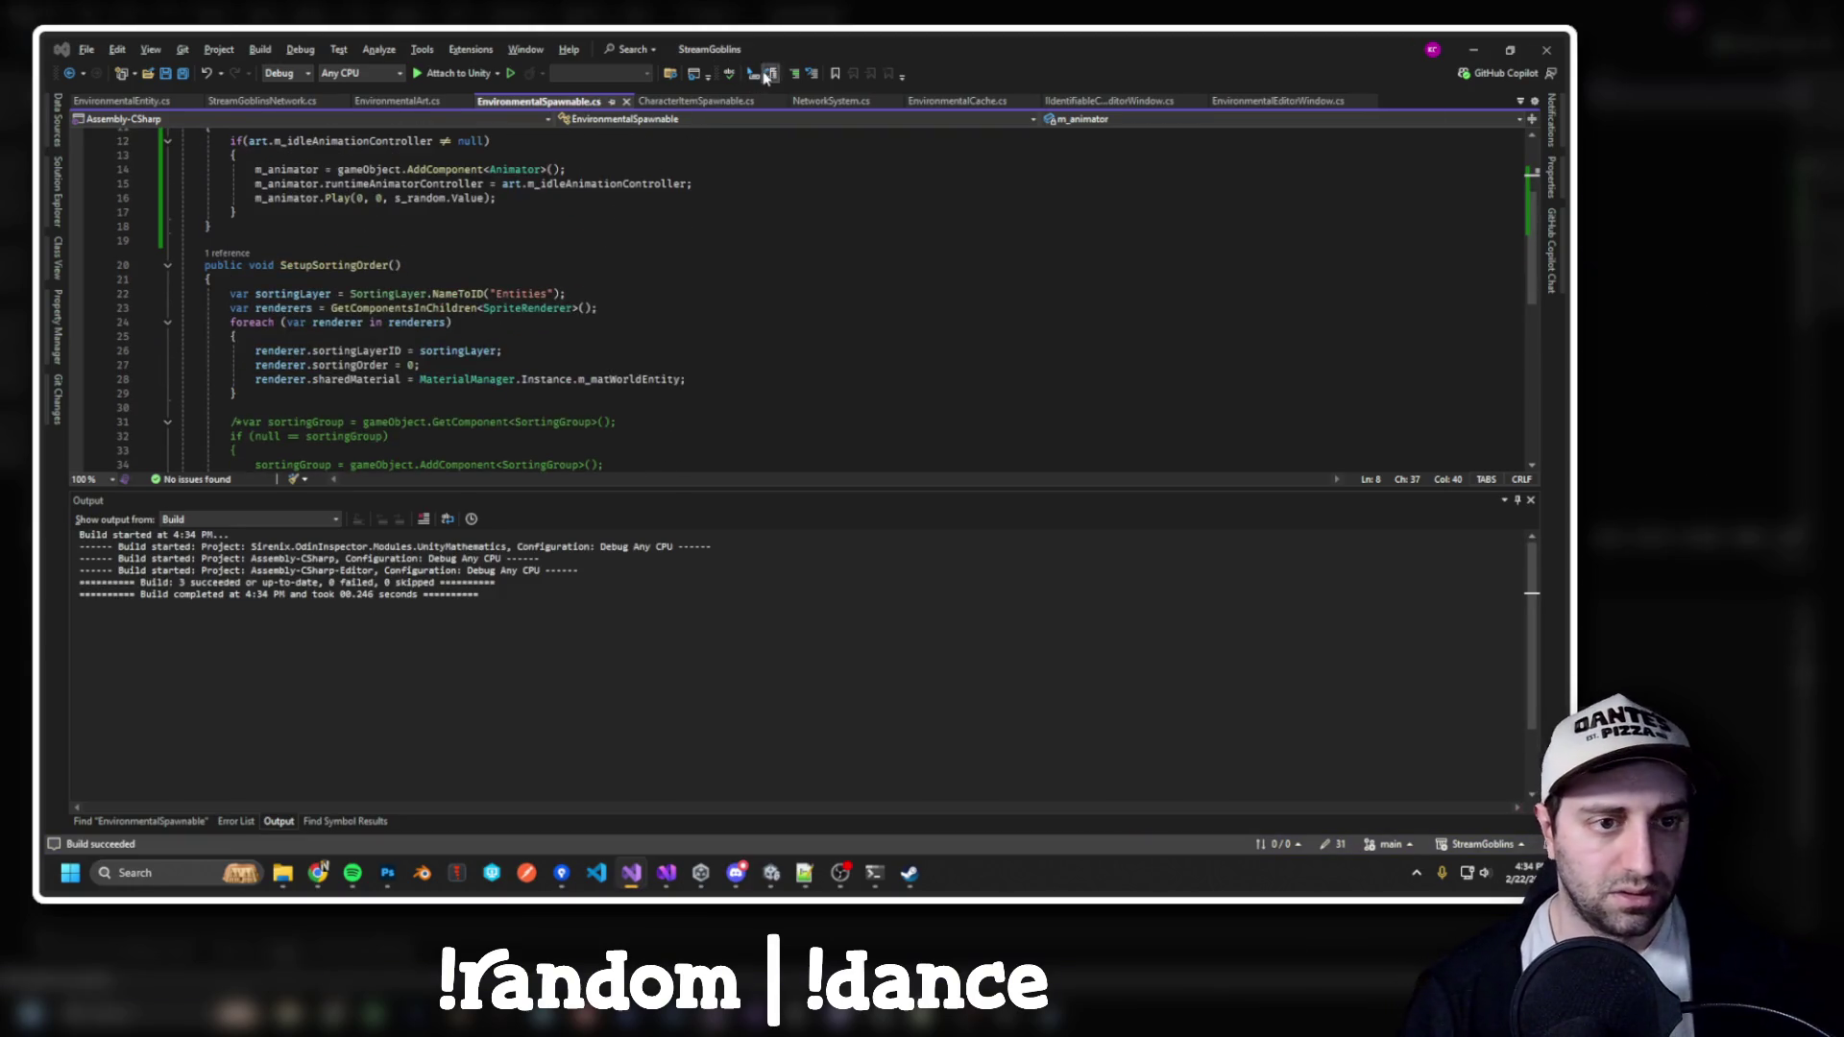
Switch from Visual Studio back to the Unity editor
key("alt+Tab")
key("Tab")
key("Tab")
key("alt+shift+Tab")
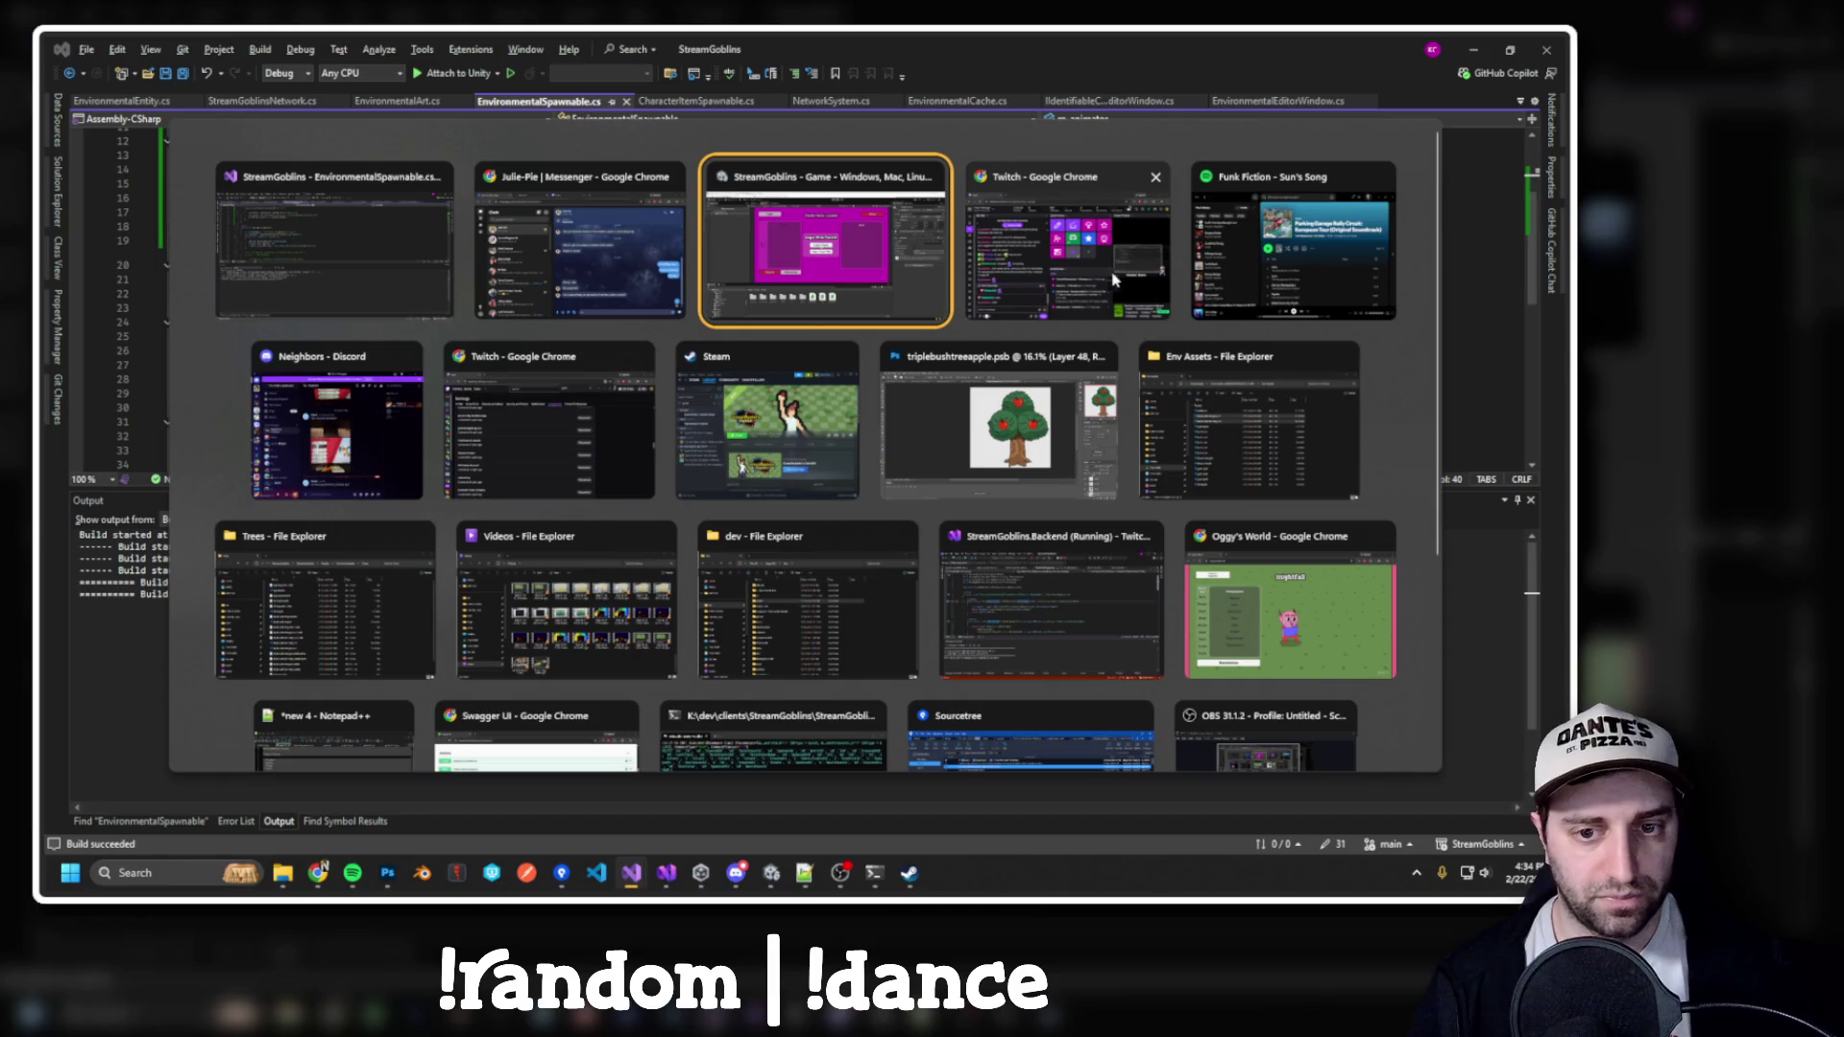
key("Escape")
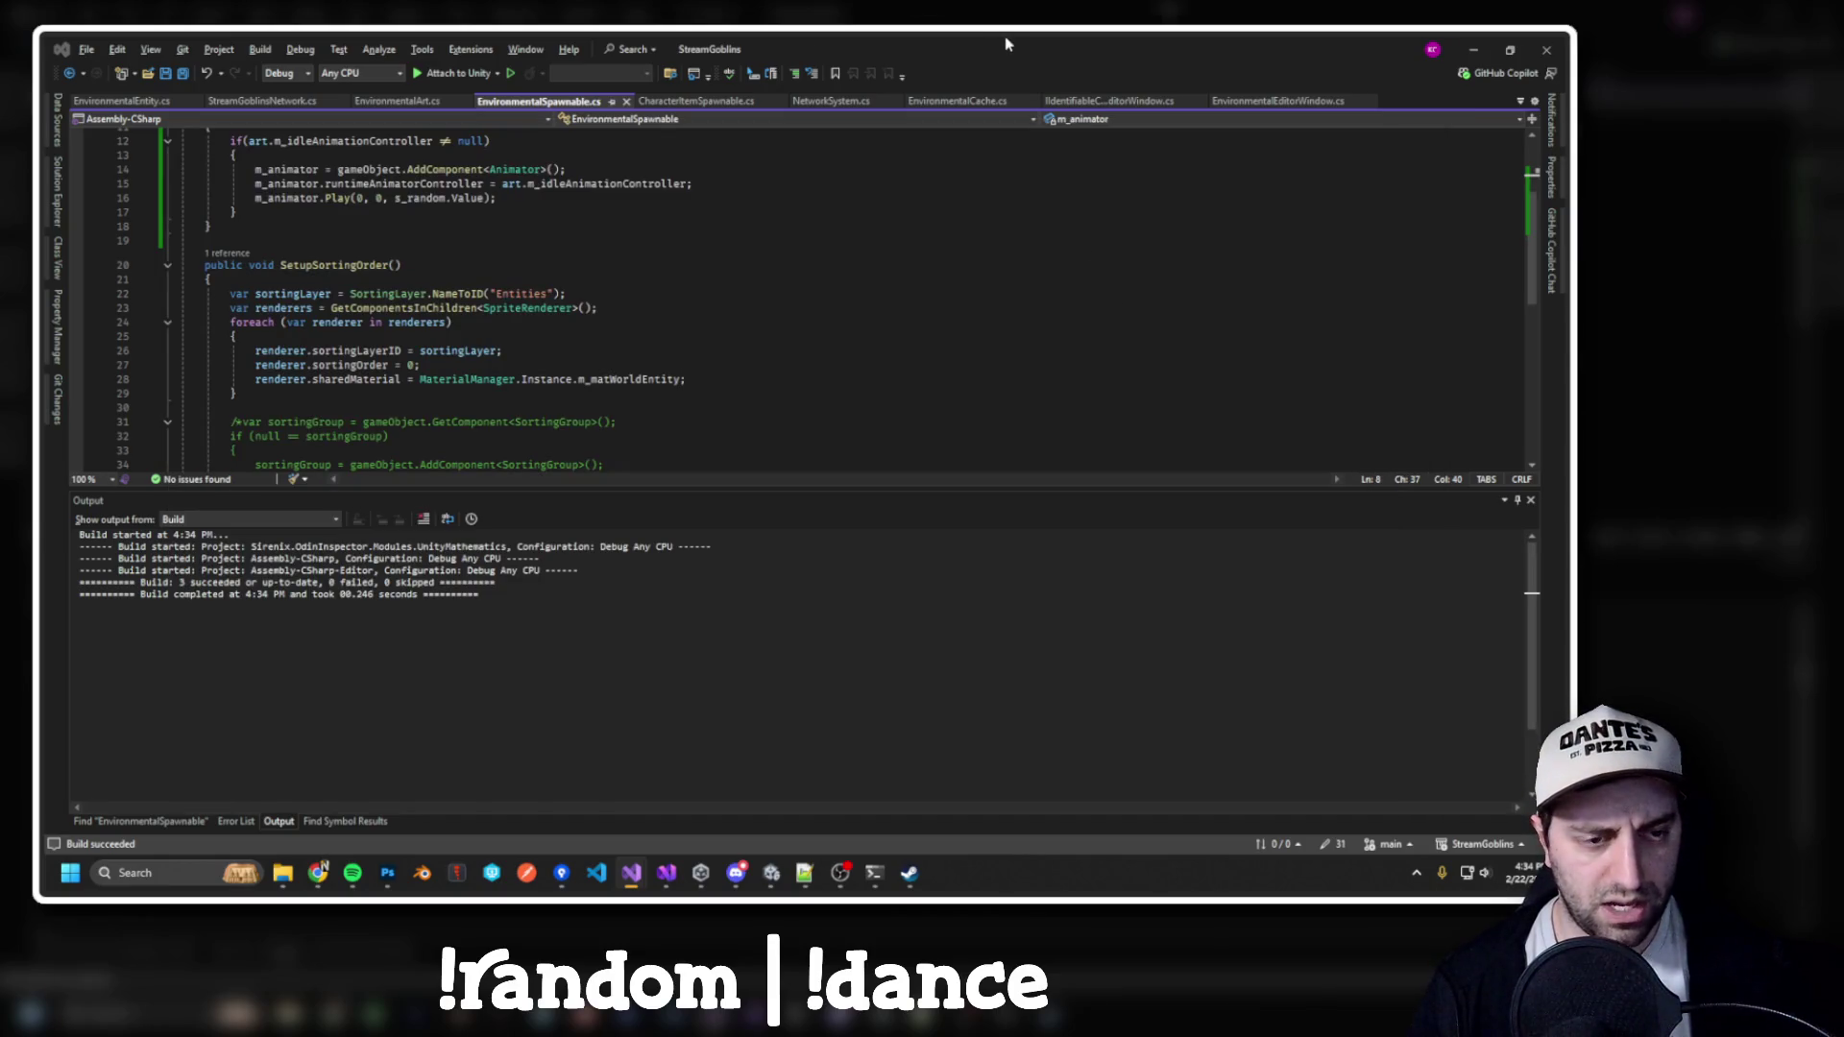
key("alt+Tab")
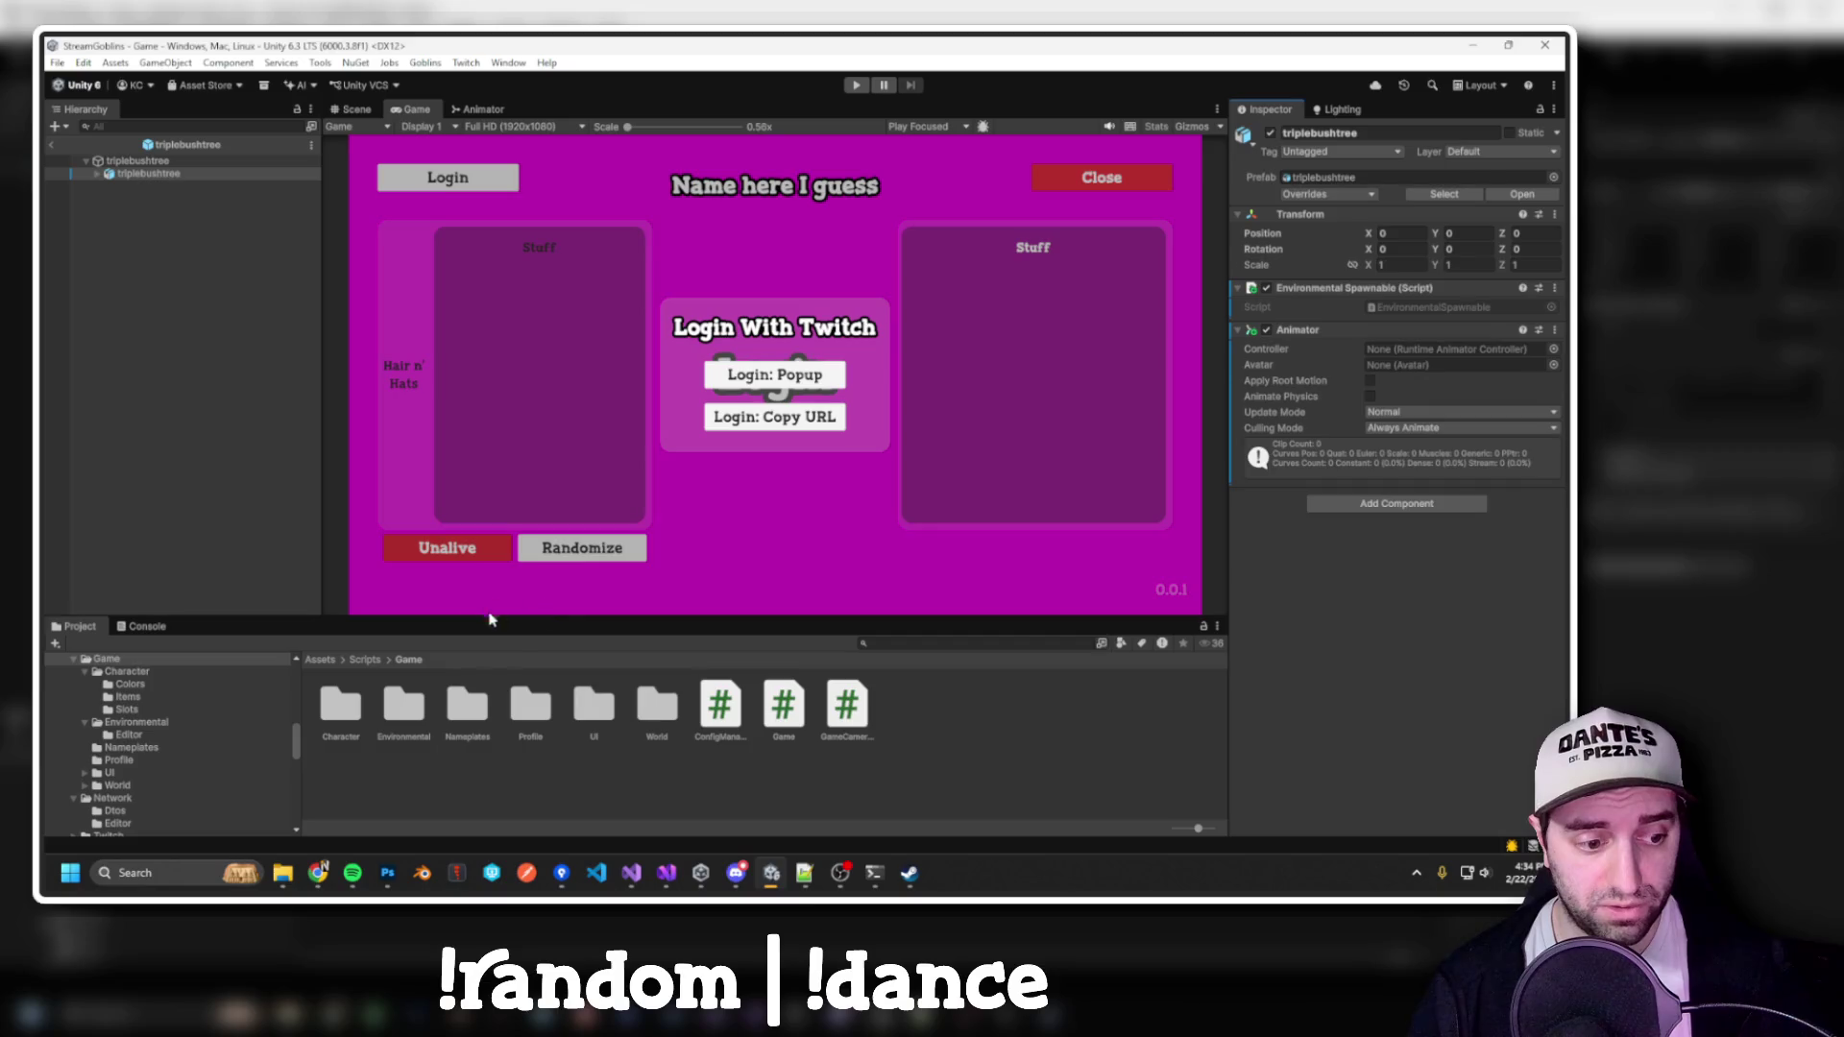
Open the bigtree prefab from the Trees folder and remove its Animator component
scroll(207, 738, "up", 8)
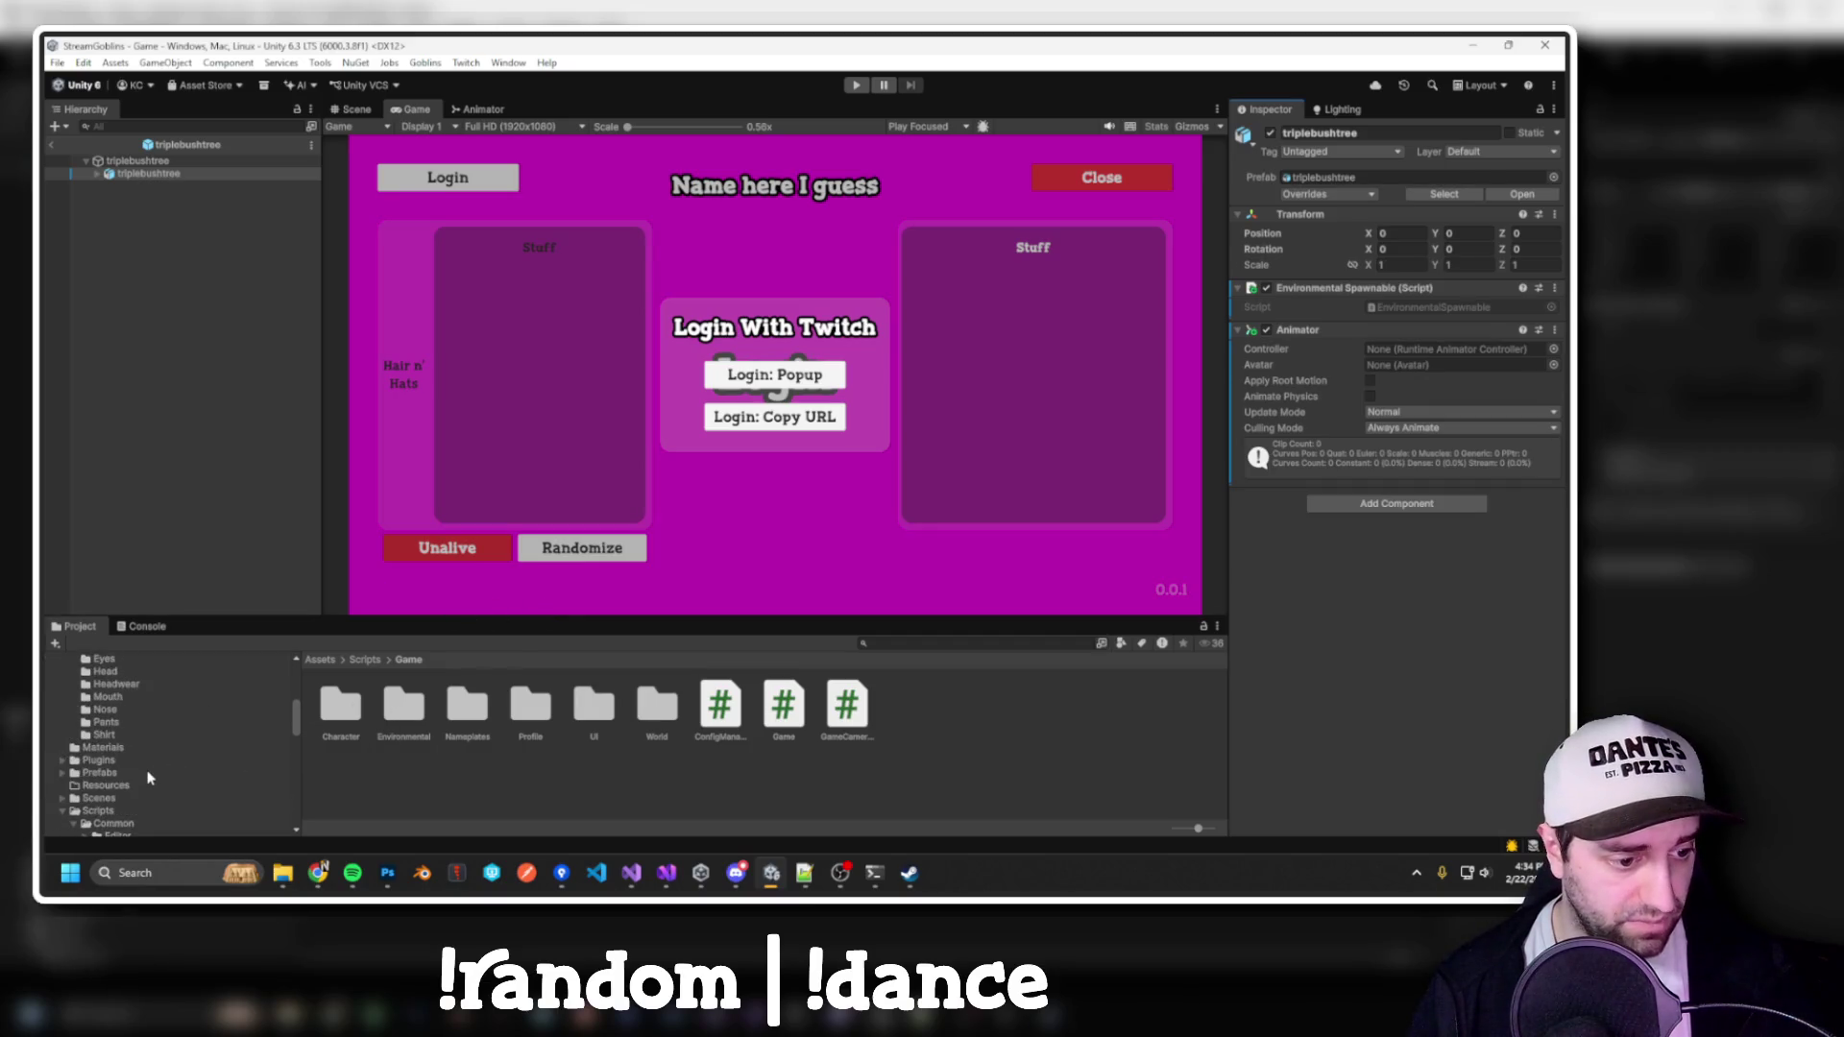
scroll(126, 793, "down", 3)
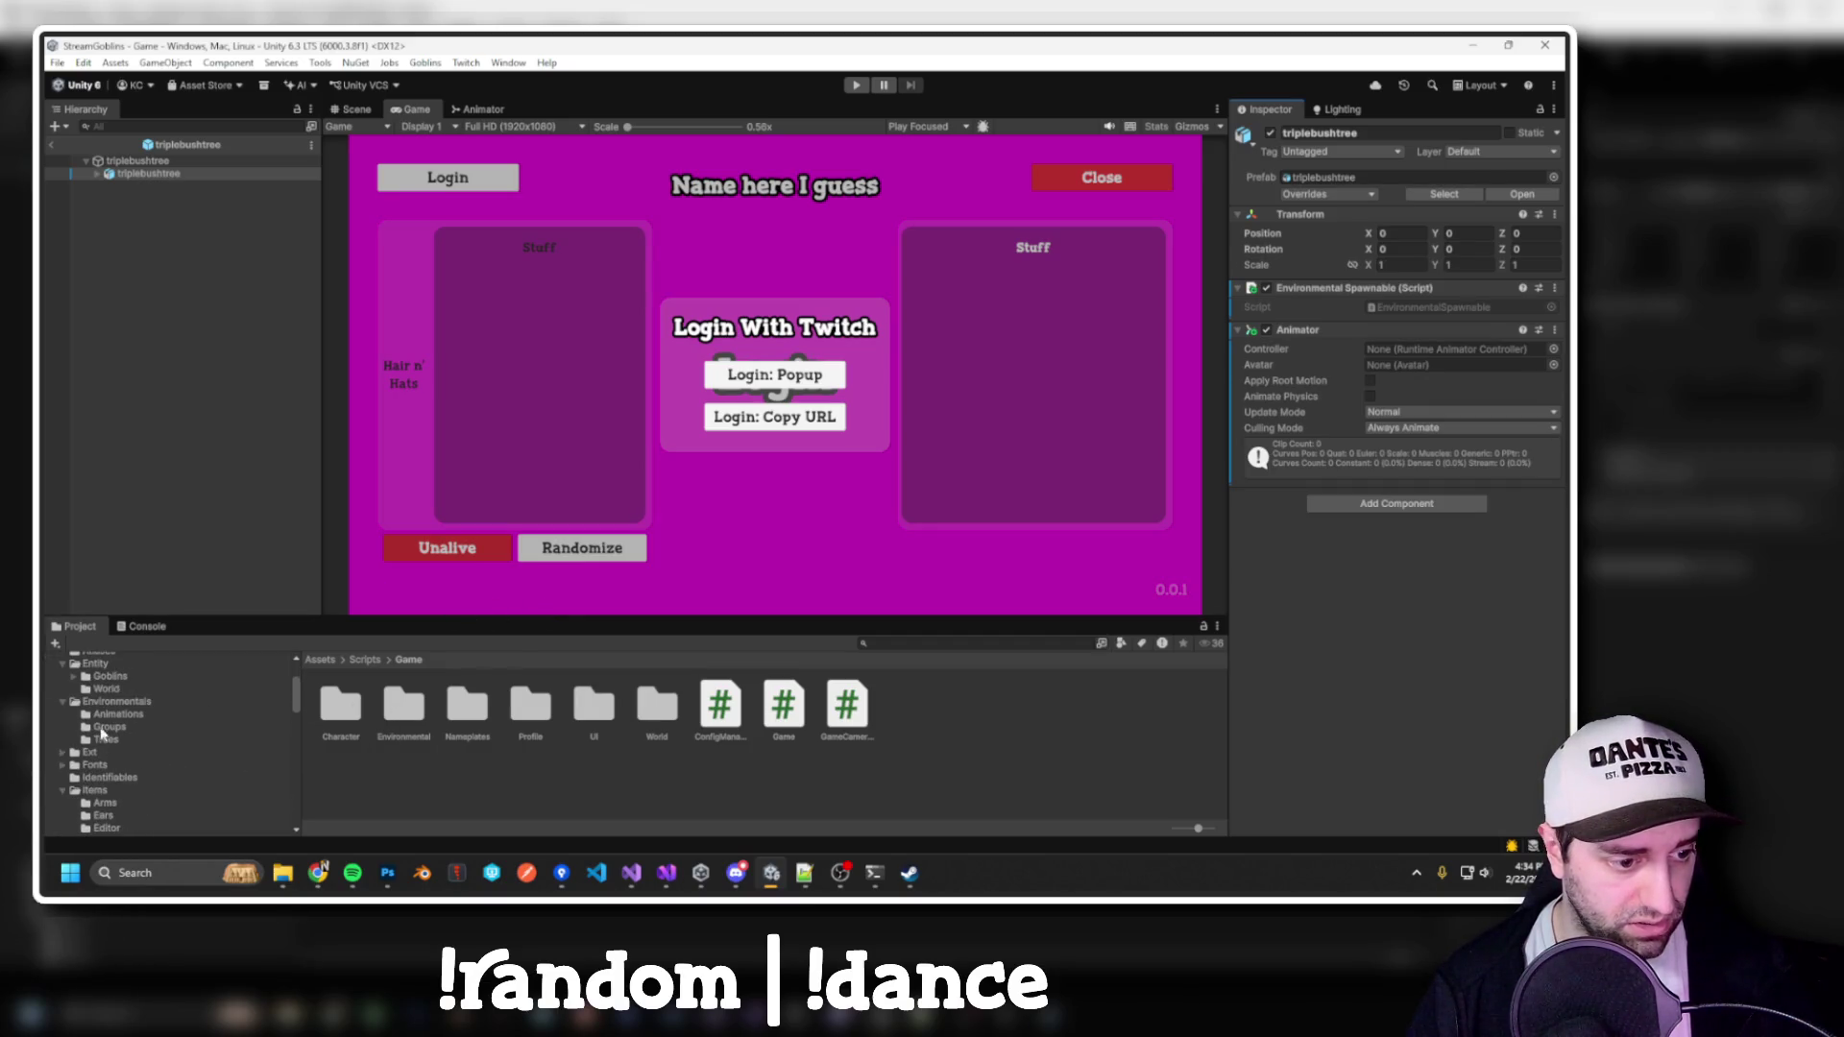
left_click(106, 740)
left_click(340, 699)
double_click(342, 706)
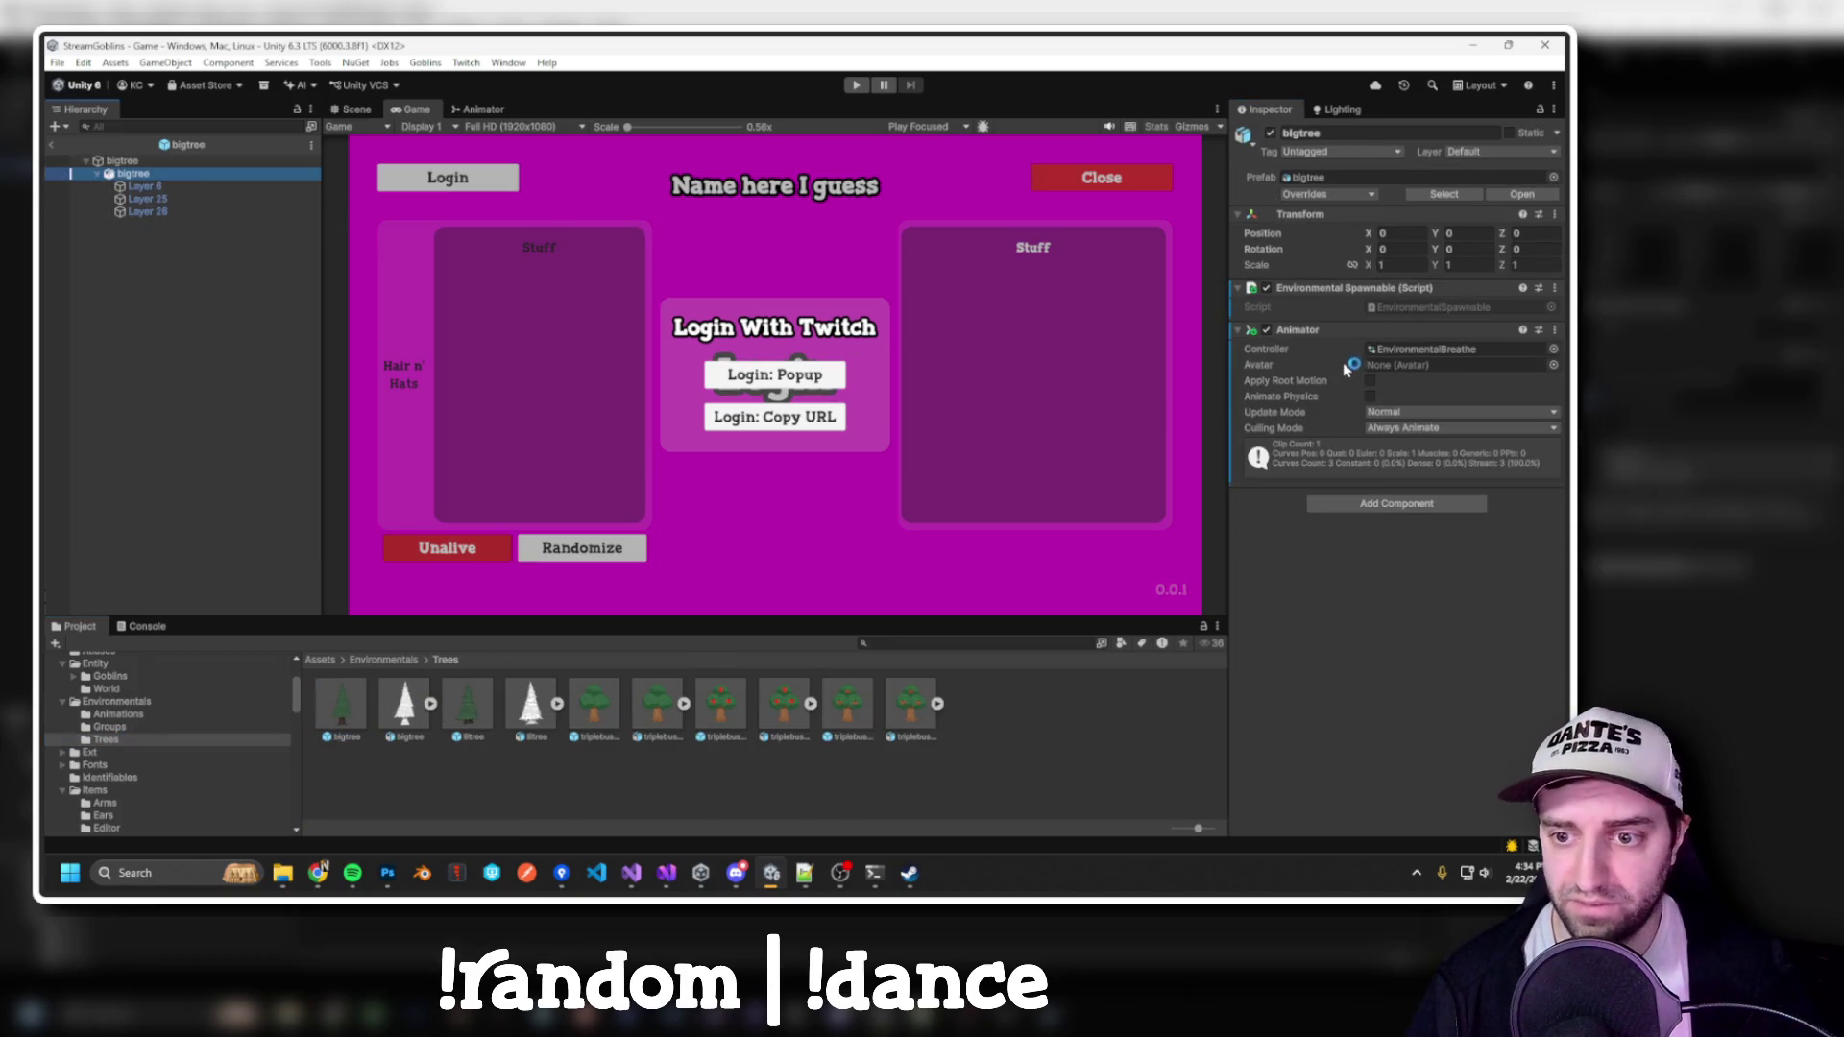
right_click(1297, 330)
left_click(1375, 381)
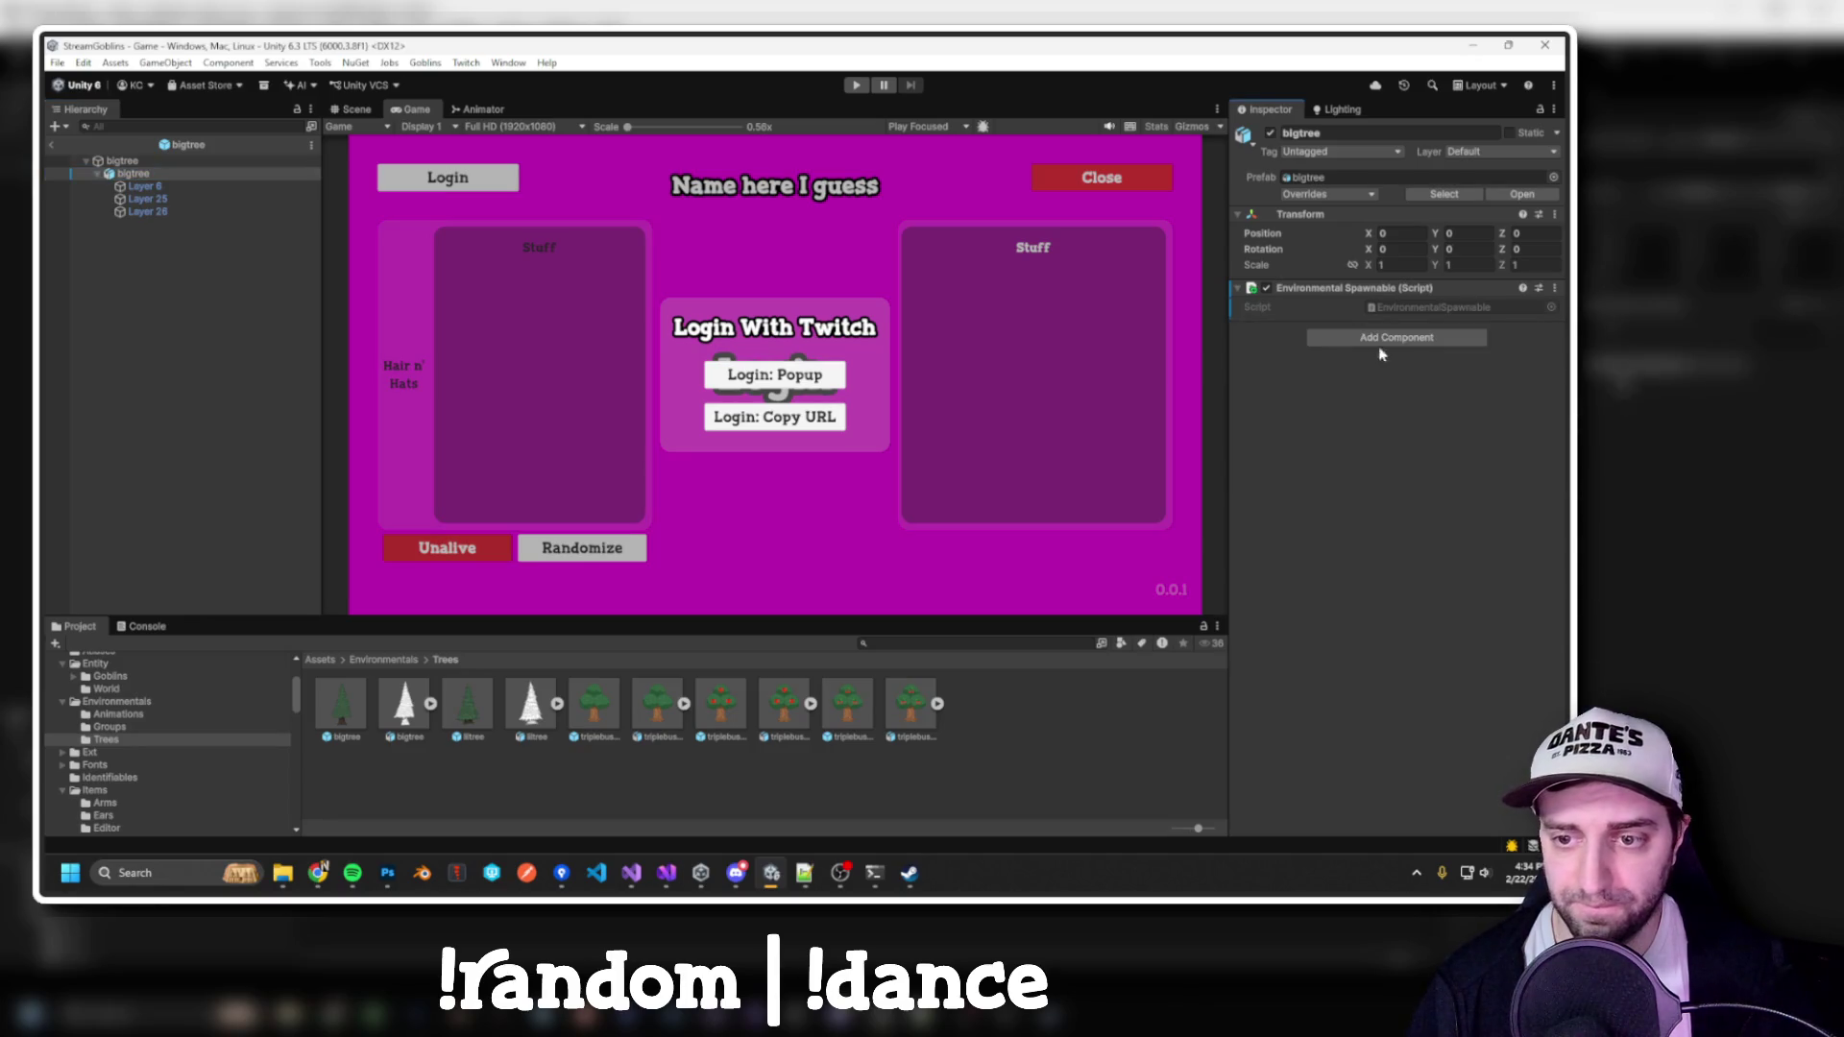
Remove the Animator component from the liltree and triplebushtree prefabs
left_click(468, 711)
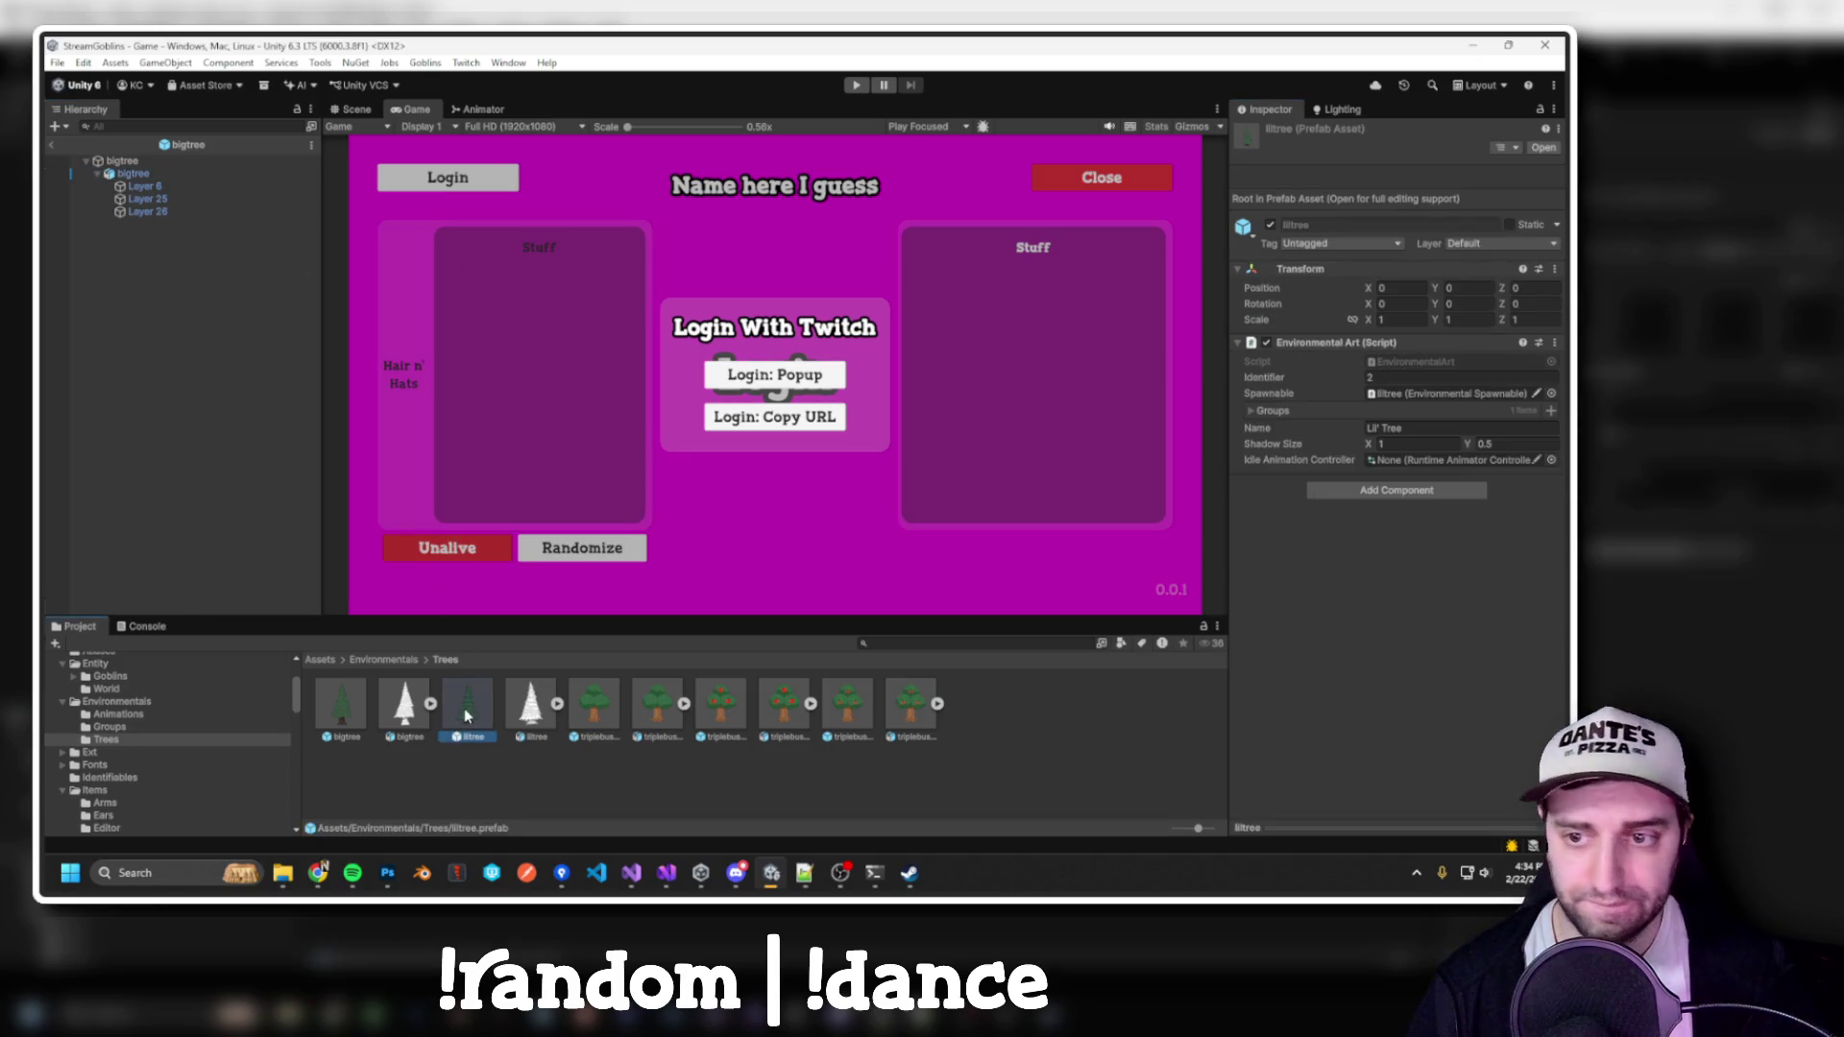
left_click(1543, 147)
left_click(130, 174)
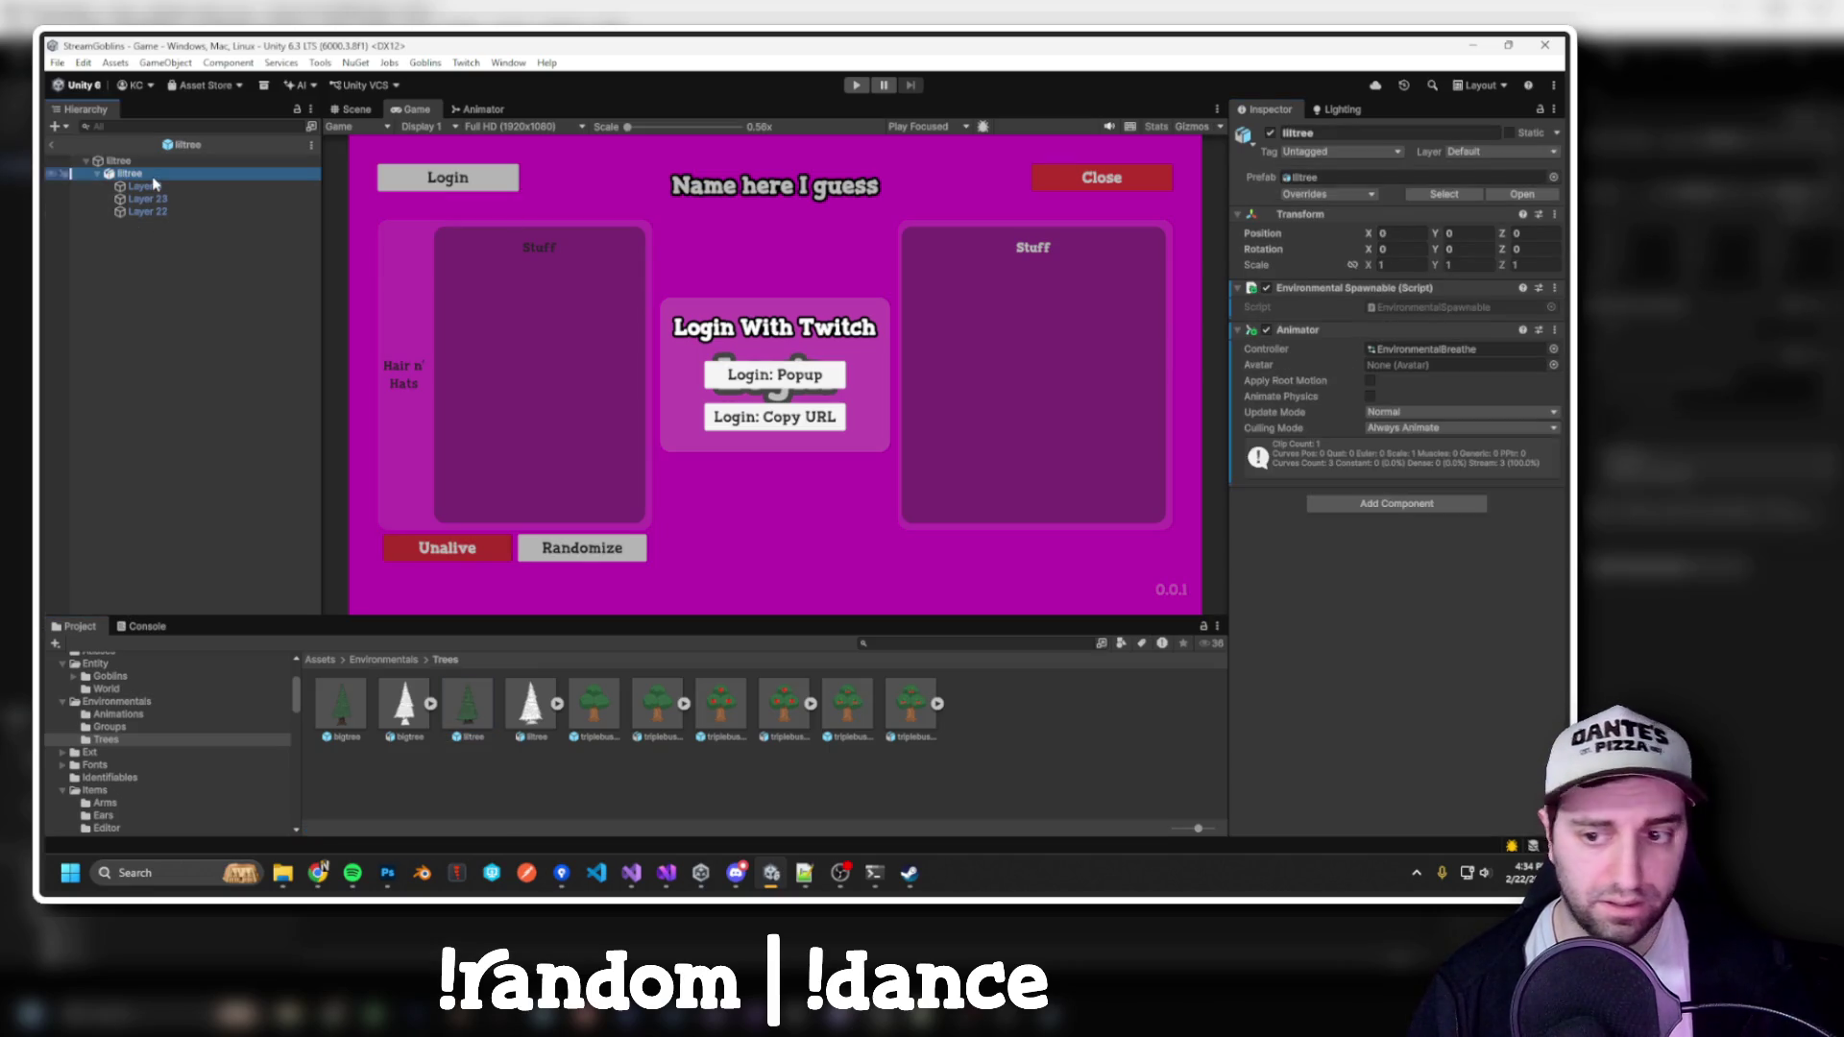
right_click(1311, 330)
left_click(1364, 370)
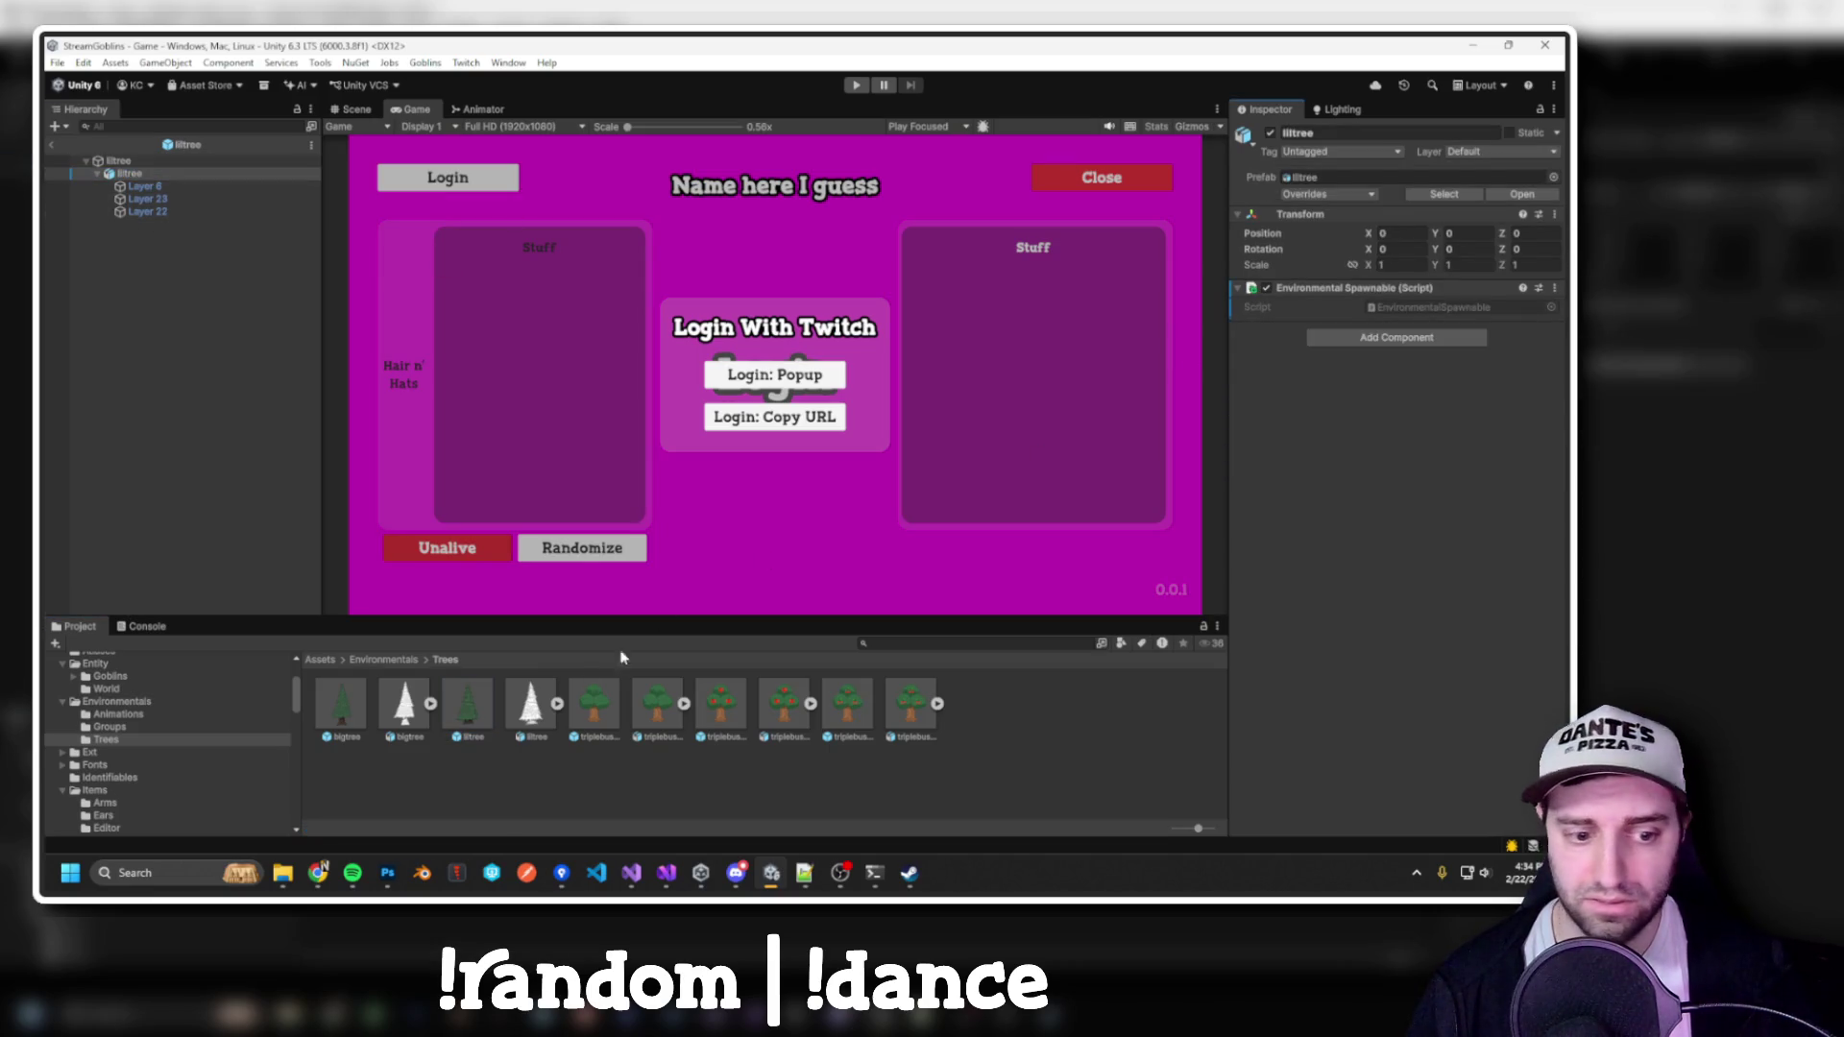
left_click(580, 716)
left_click(1544, 147)
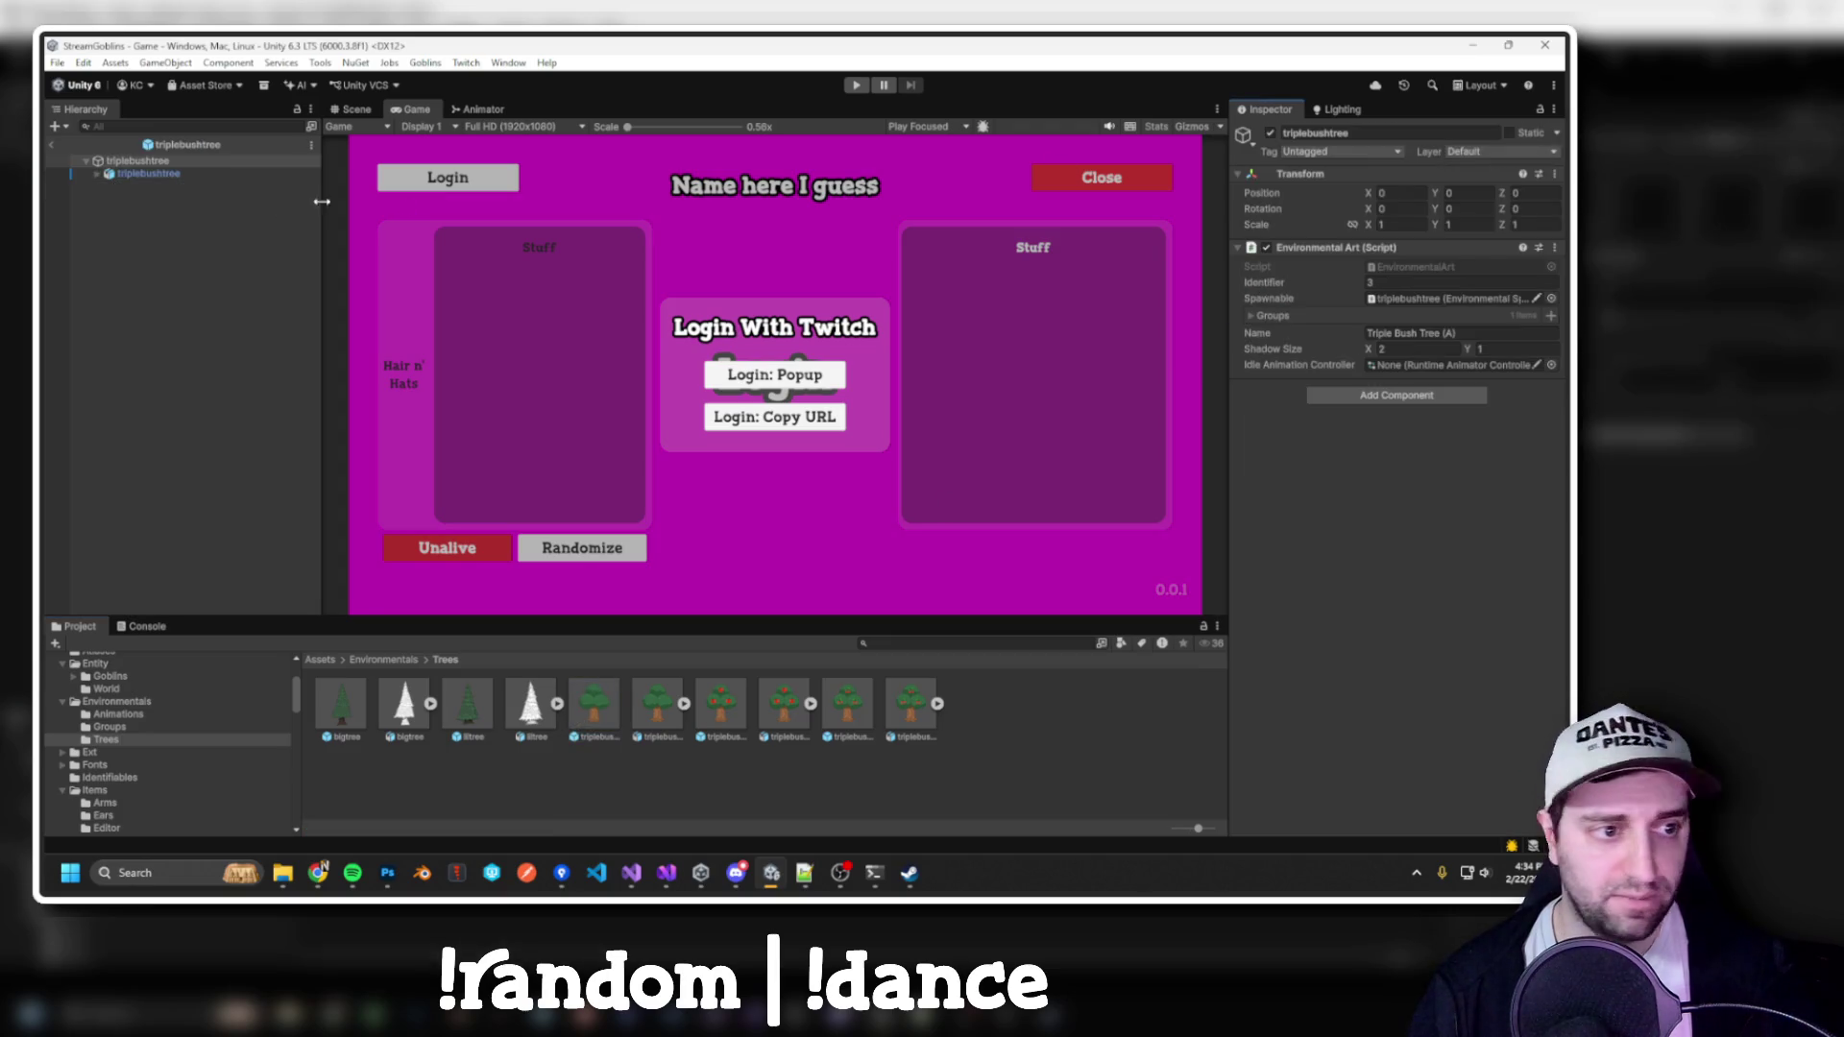
left_click(153, 174)
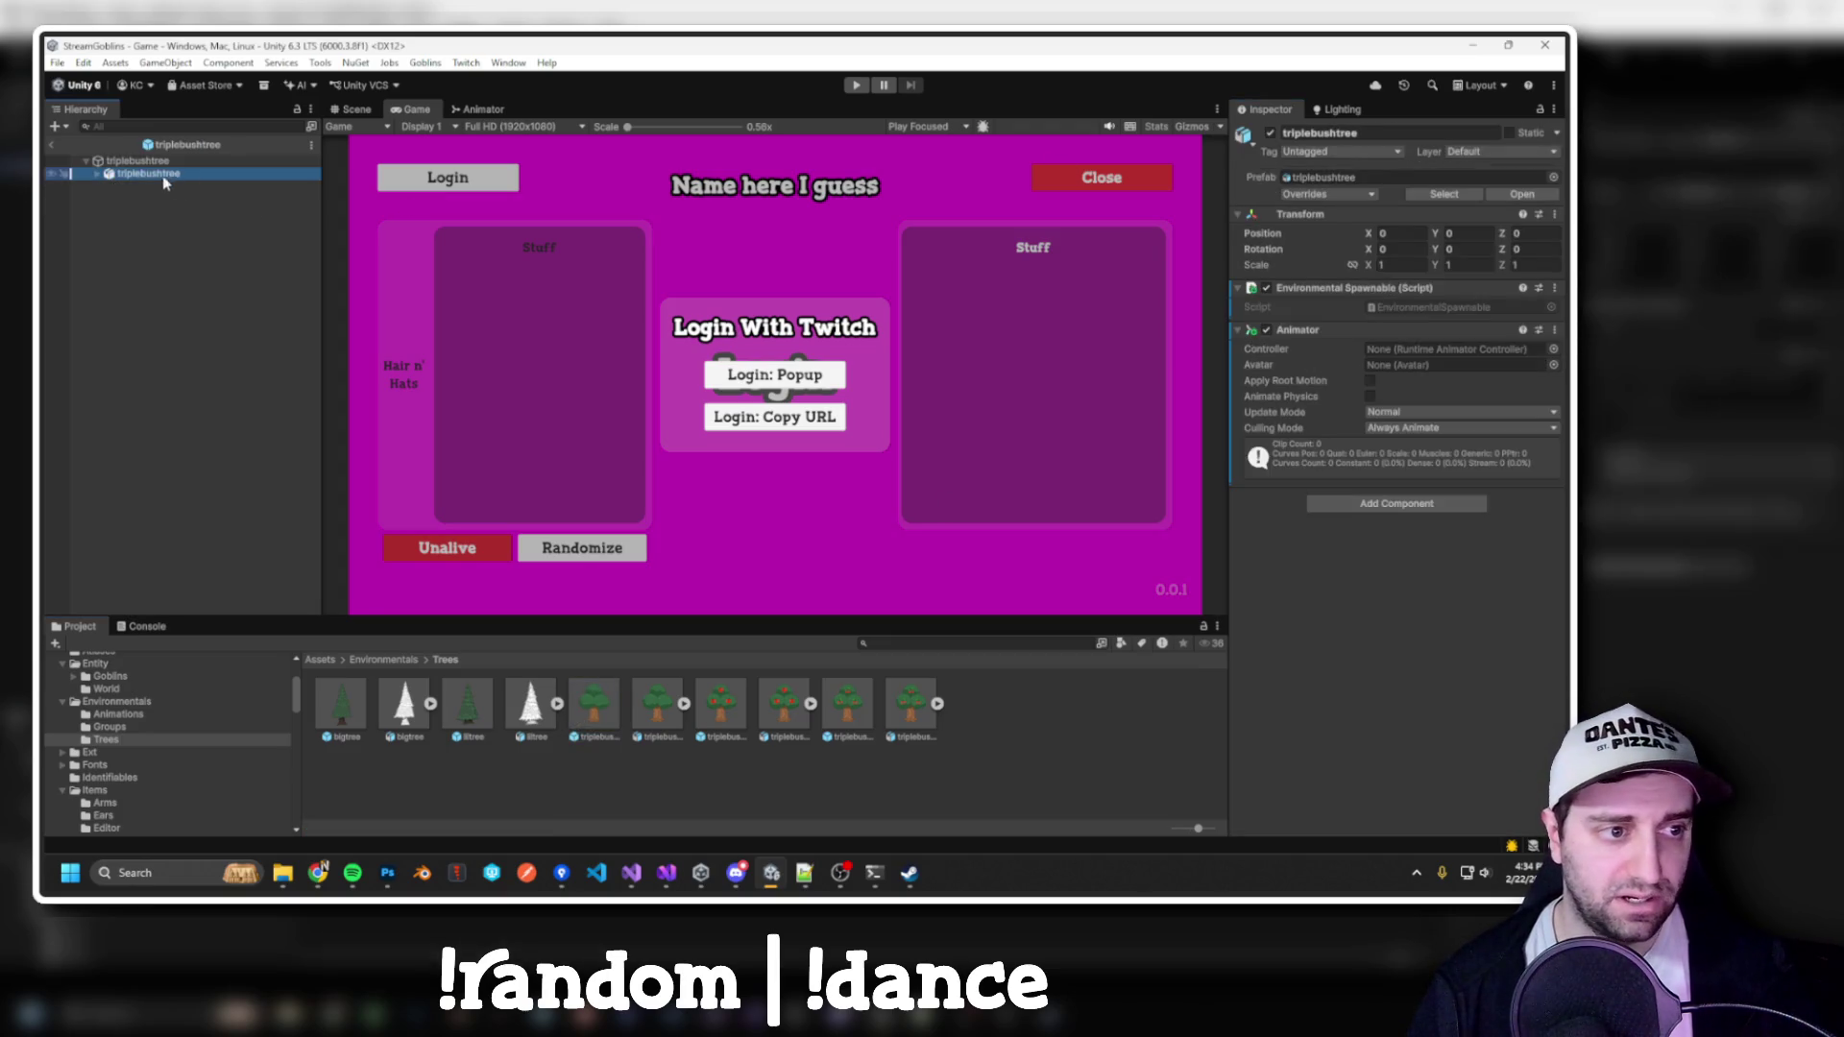
right_click(1311, 329)
left_click(1364, 360)
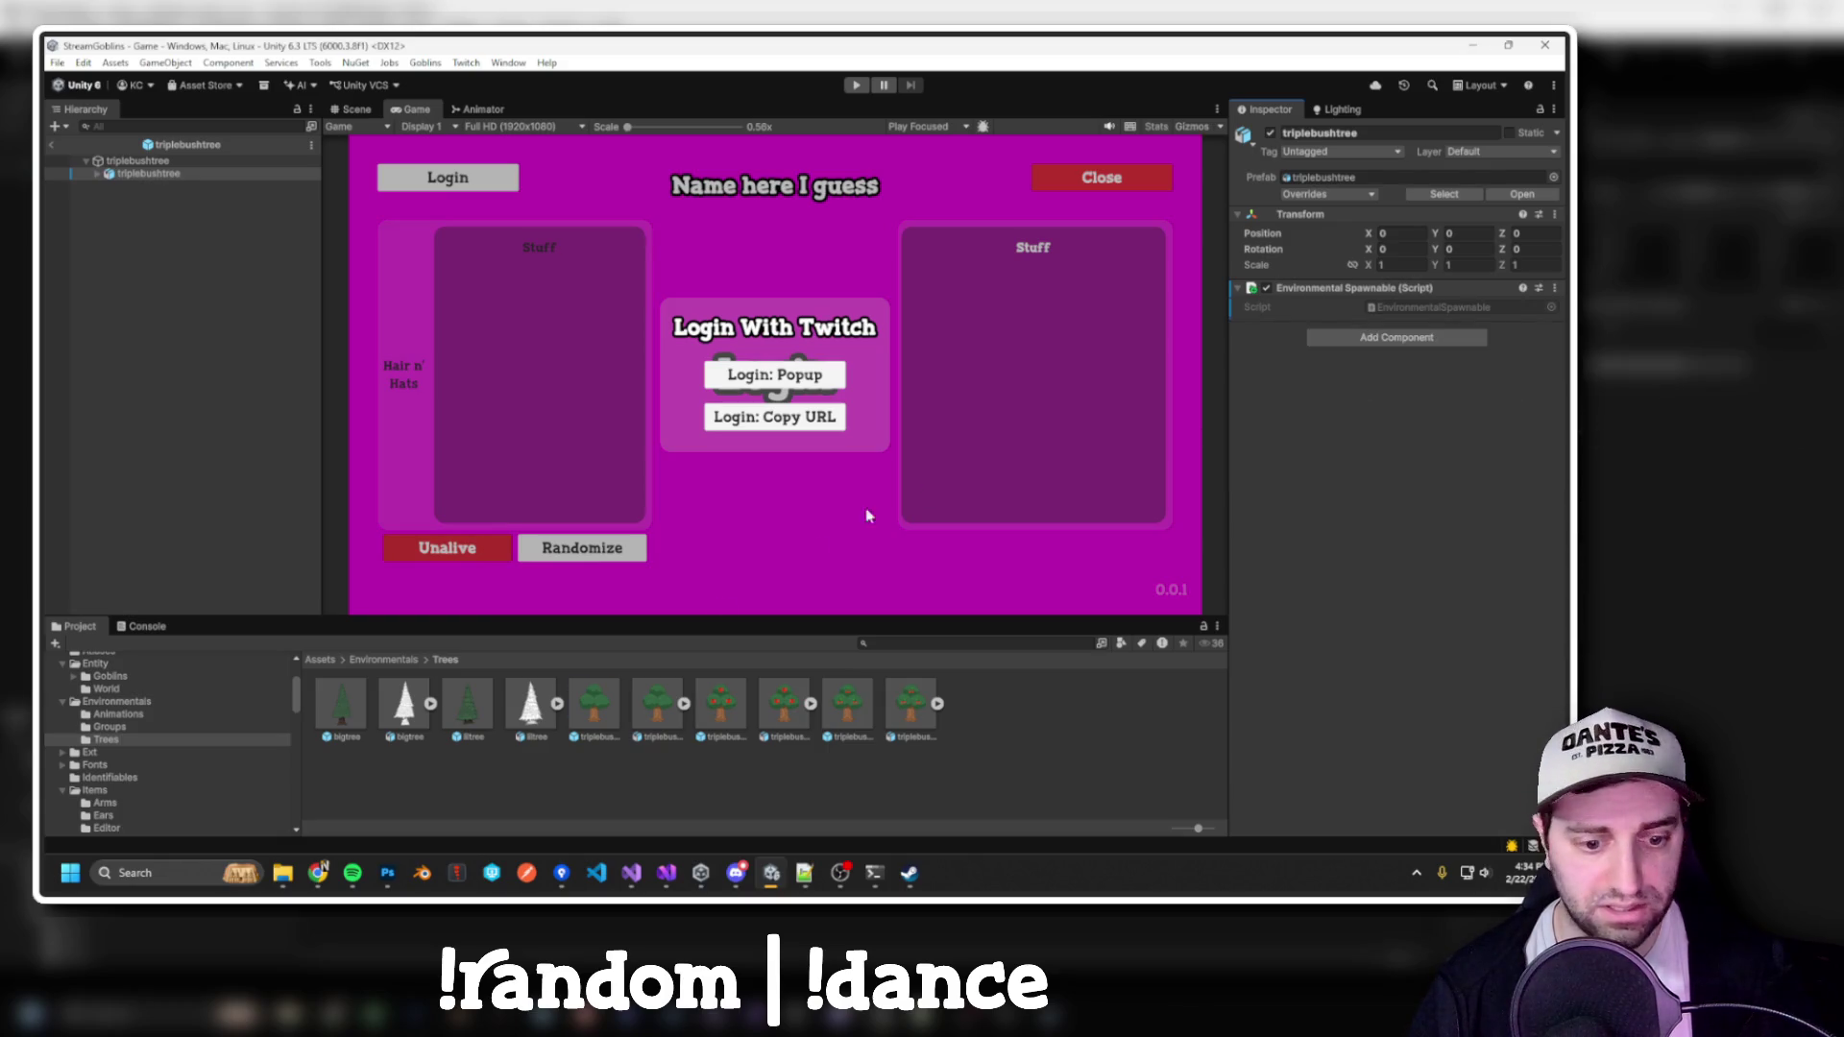
Multi-select the bigtree, liltree and two triplebush prefabs together
left_click(352, 718)
left_click(468, 716, "ctrl")
left_click(721, 711, "ctrl")
left_click(848, 711, "ctrl")
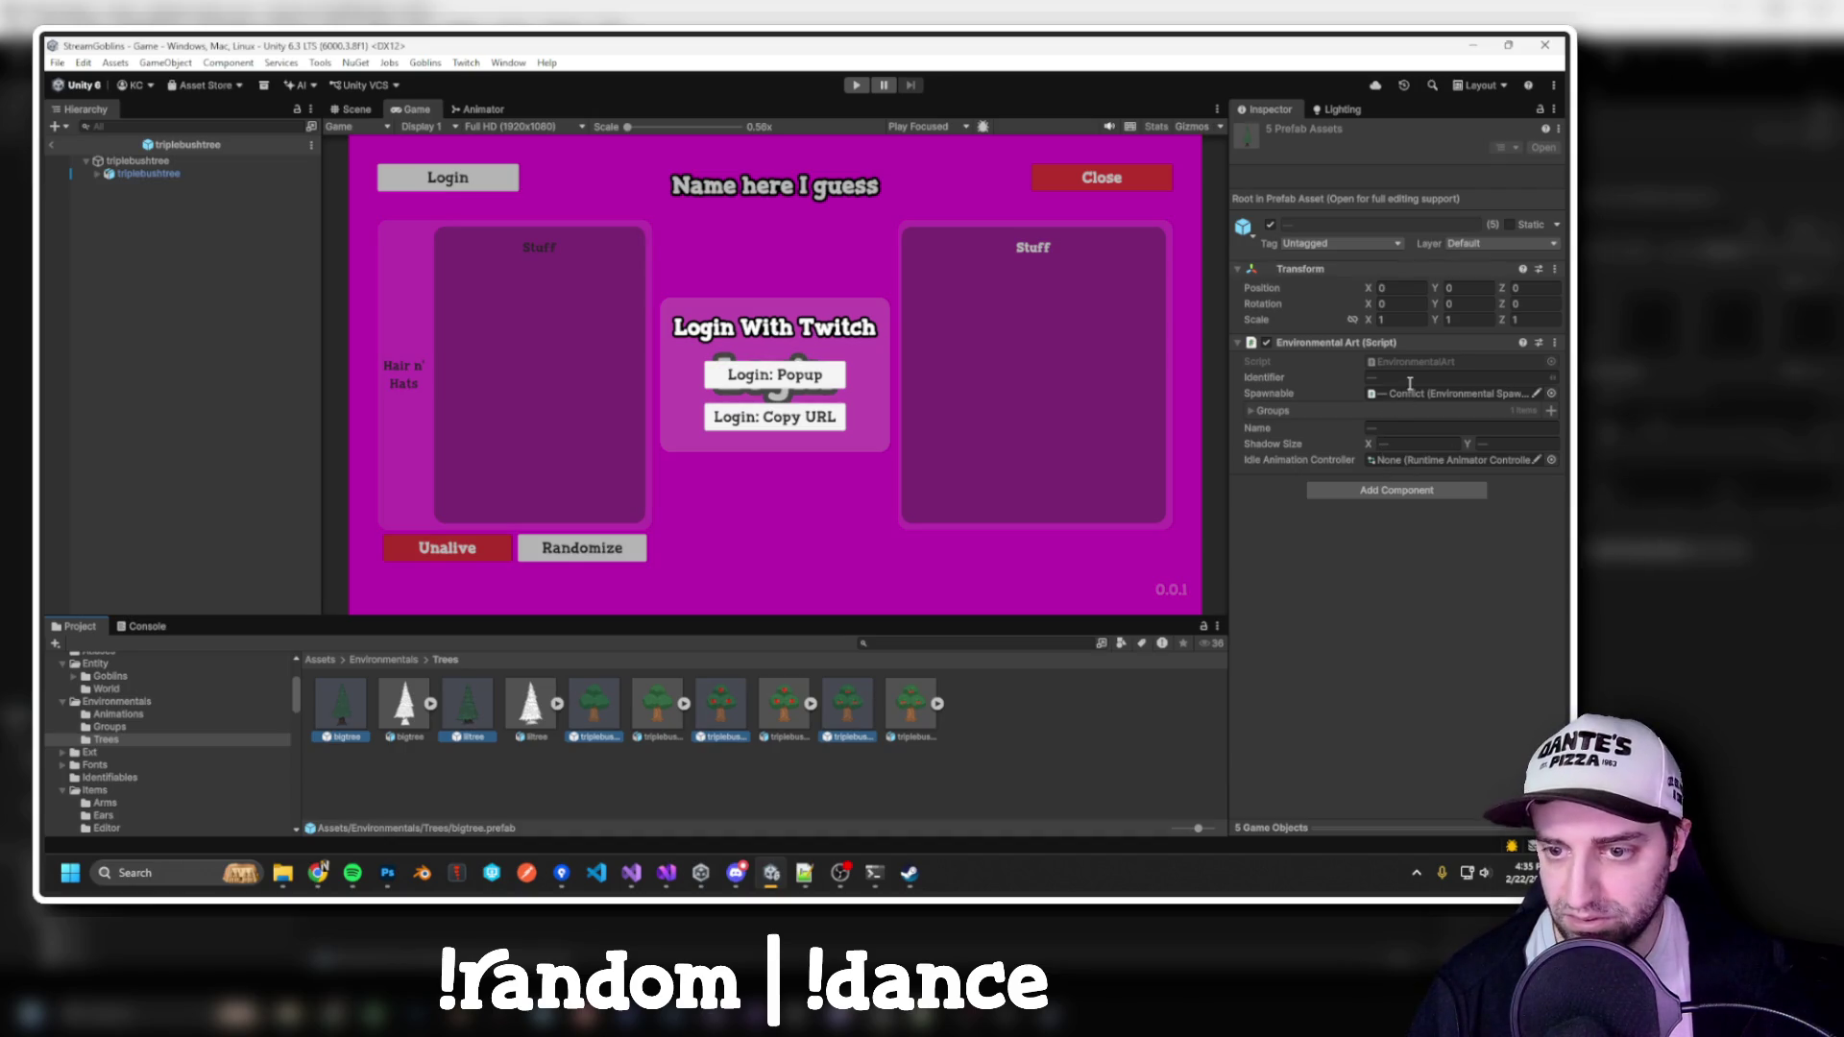
Set Idle Animation Controller to EnvironmentalBreathe on the selected prefabs and enter Play mode
left_click(1551, 460)
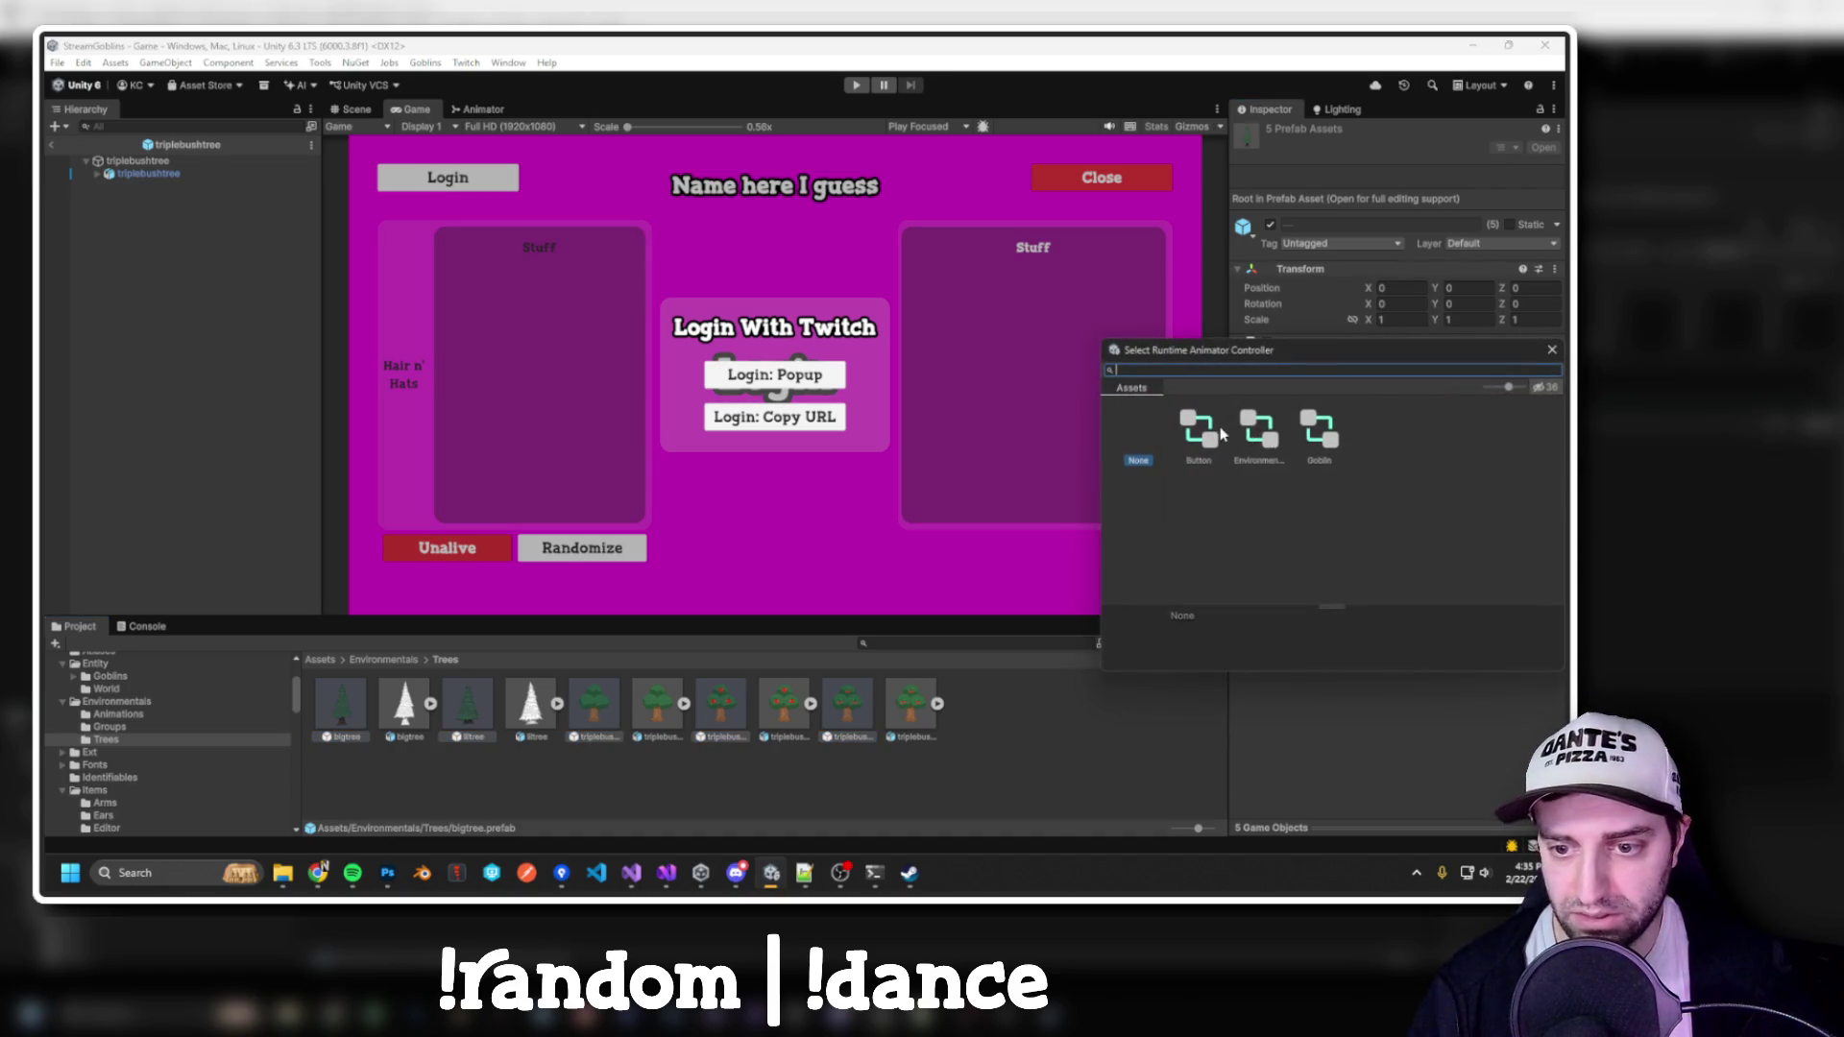
left_click(1258, 434)
double_click(1260, 438)
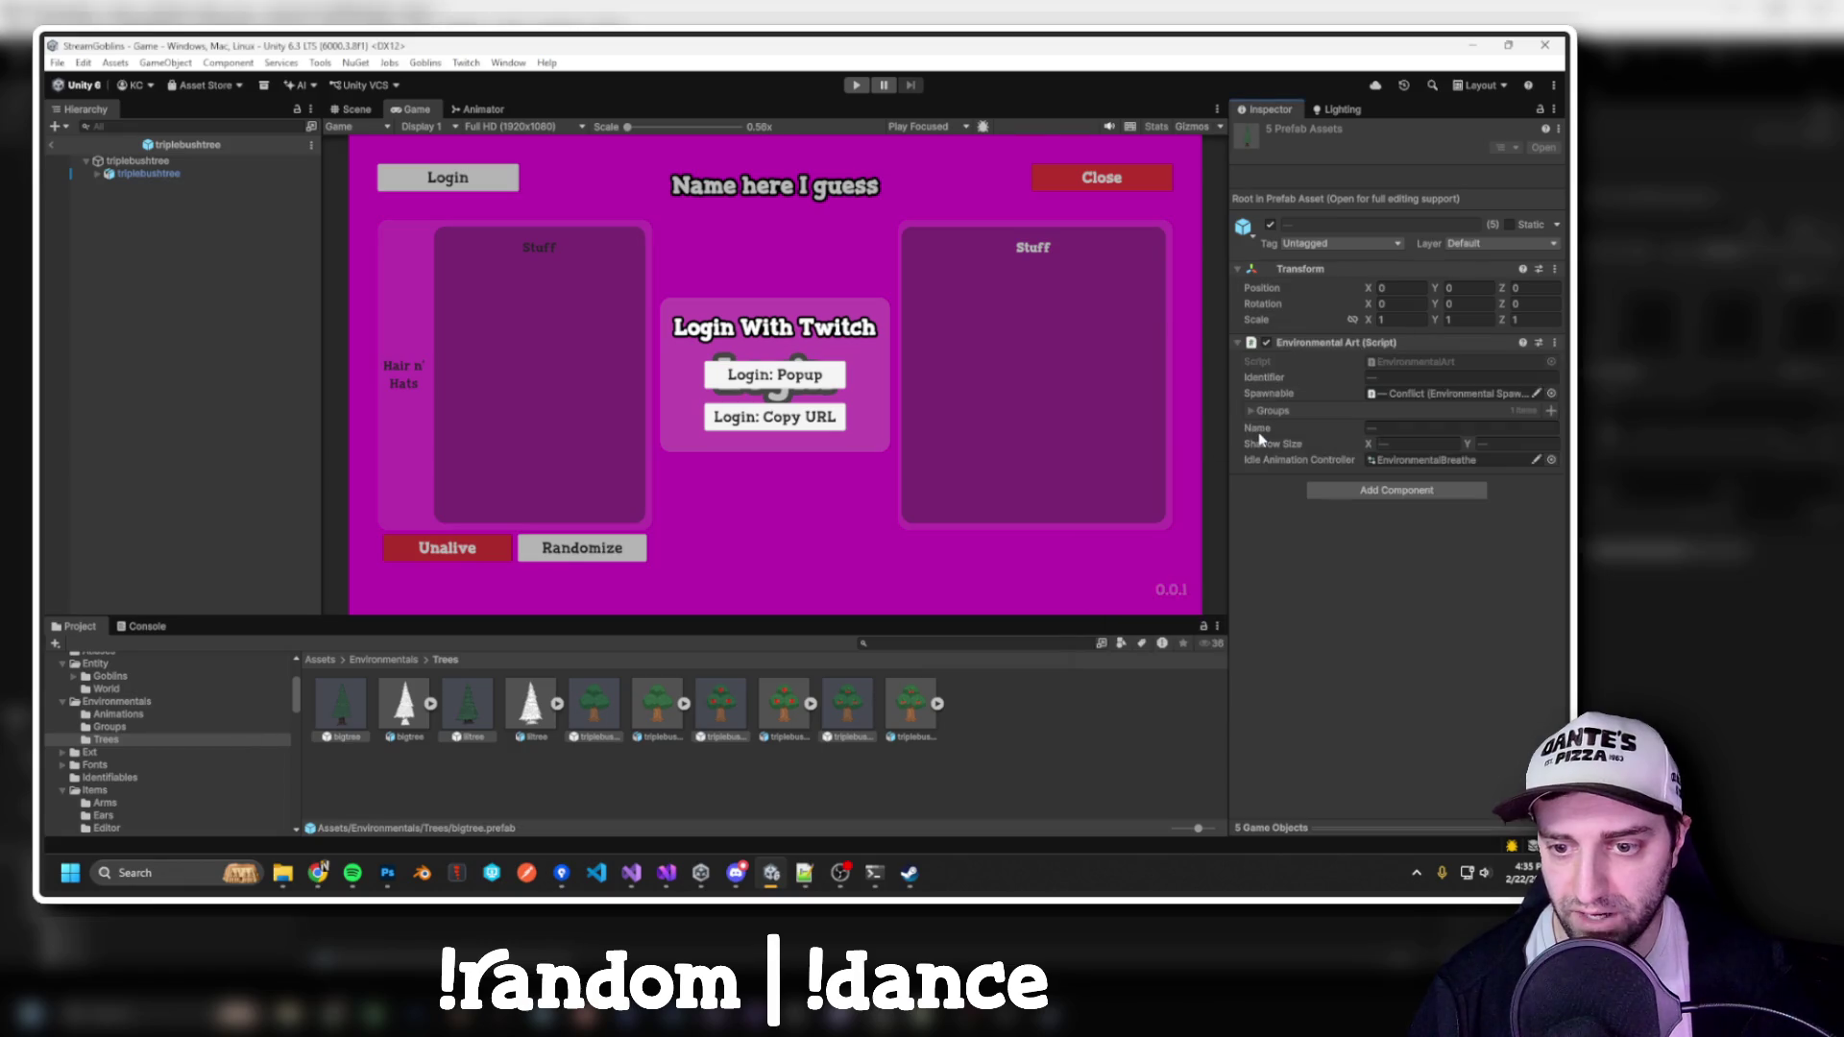
left_click(856, 84)
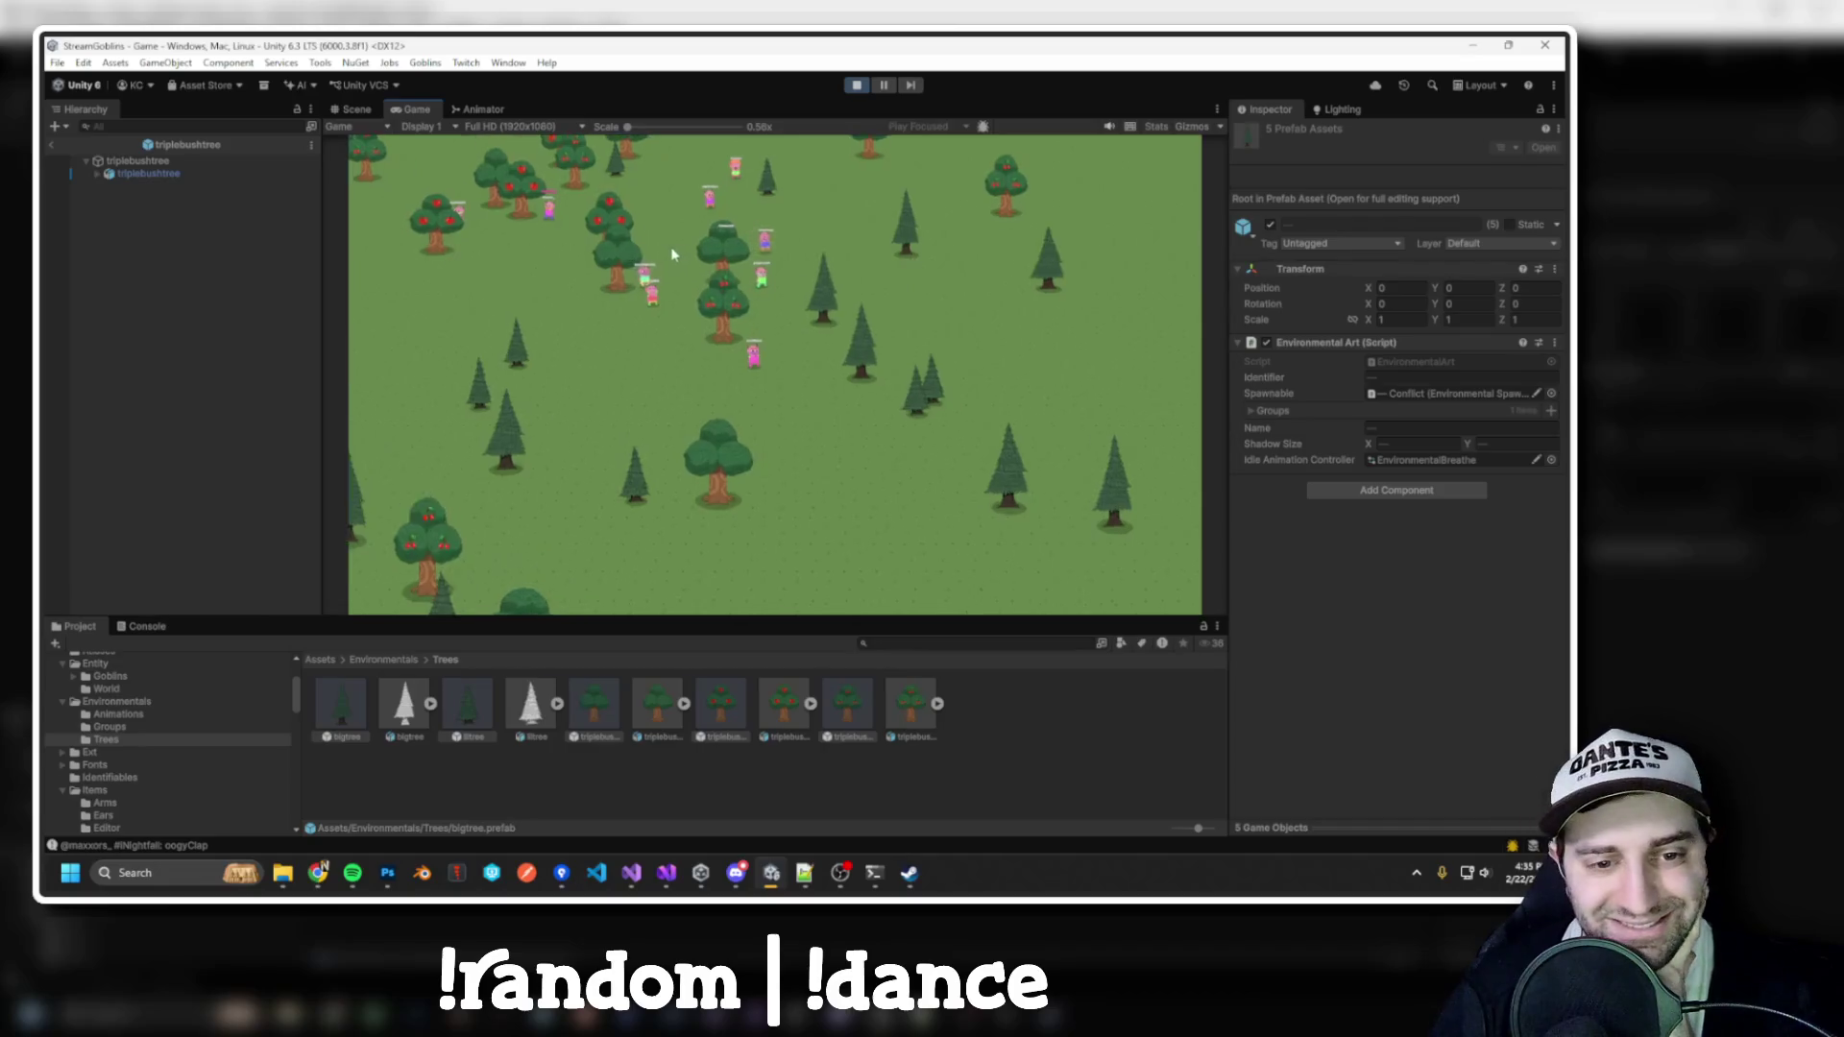
Inspect the EnvironmentalBreathe controller and the SquishAndStretch clip while the game runs
left_click(118, 715)
left_click(340, 706)
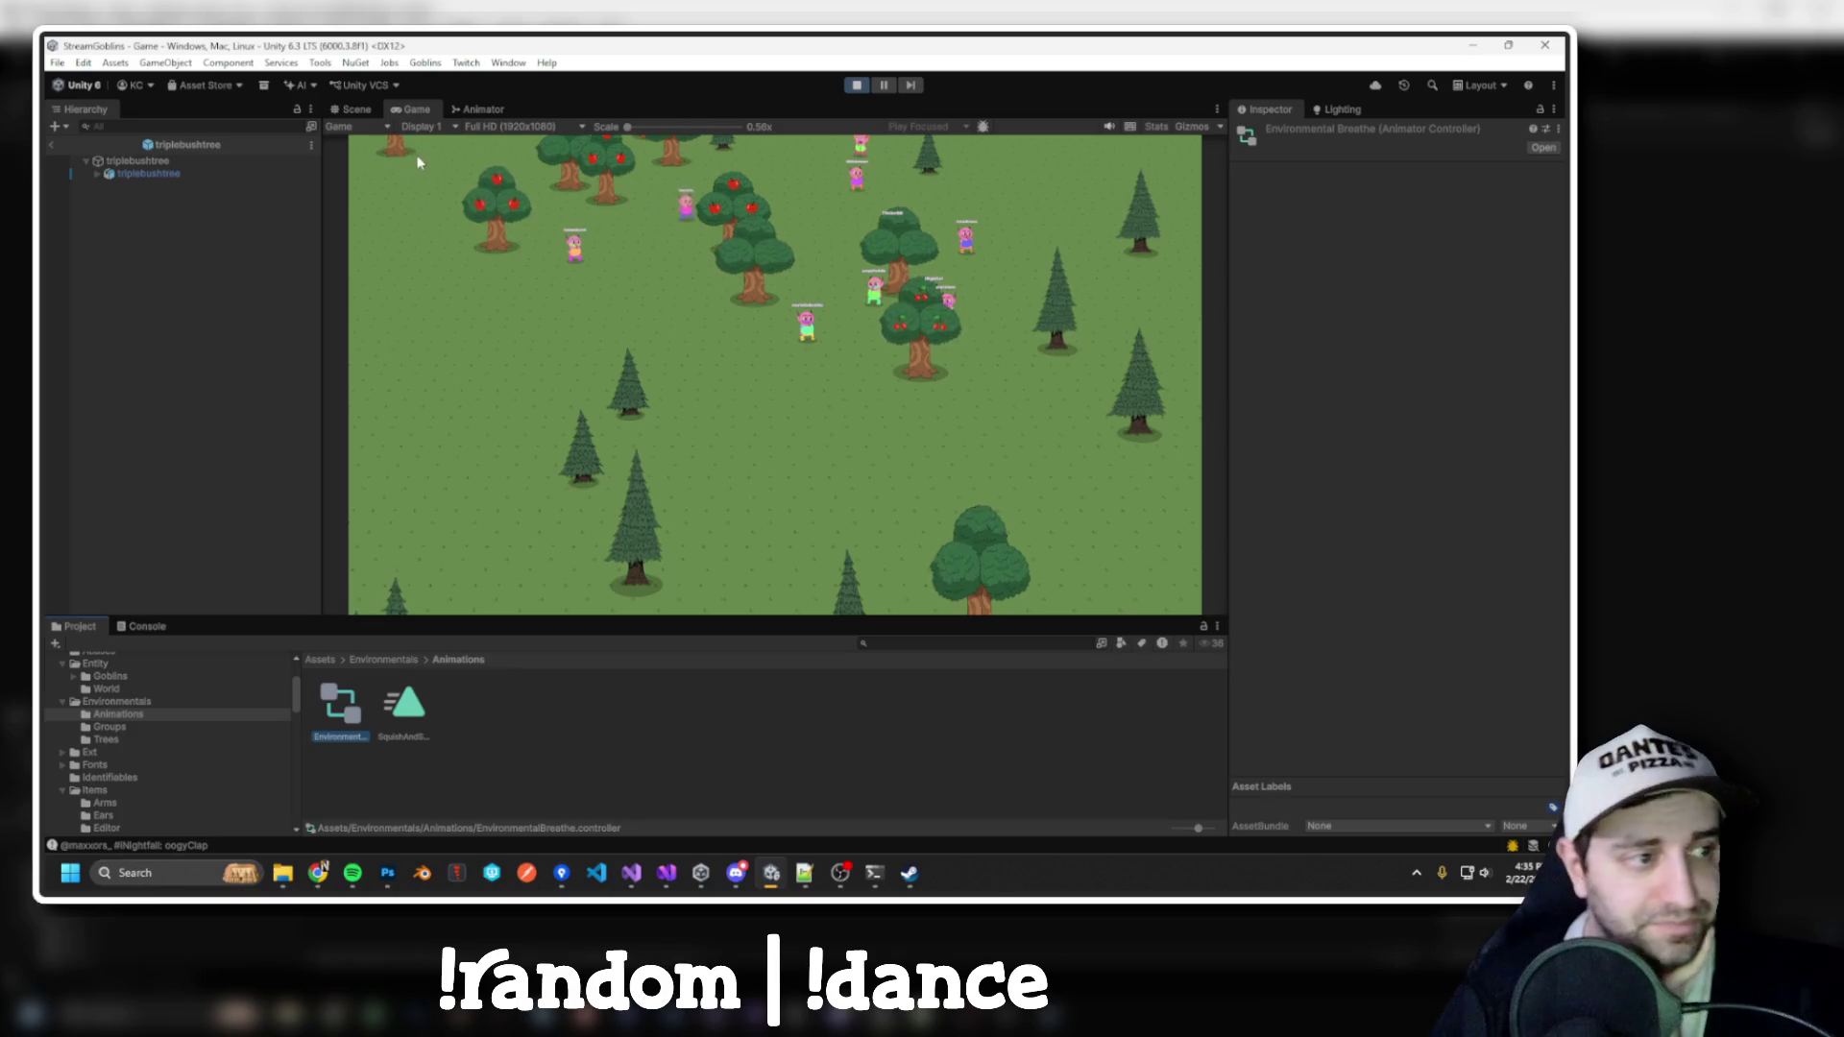
left_click(509, 63)
mouse_move(538, 251)
left_click(769, 269)
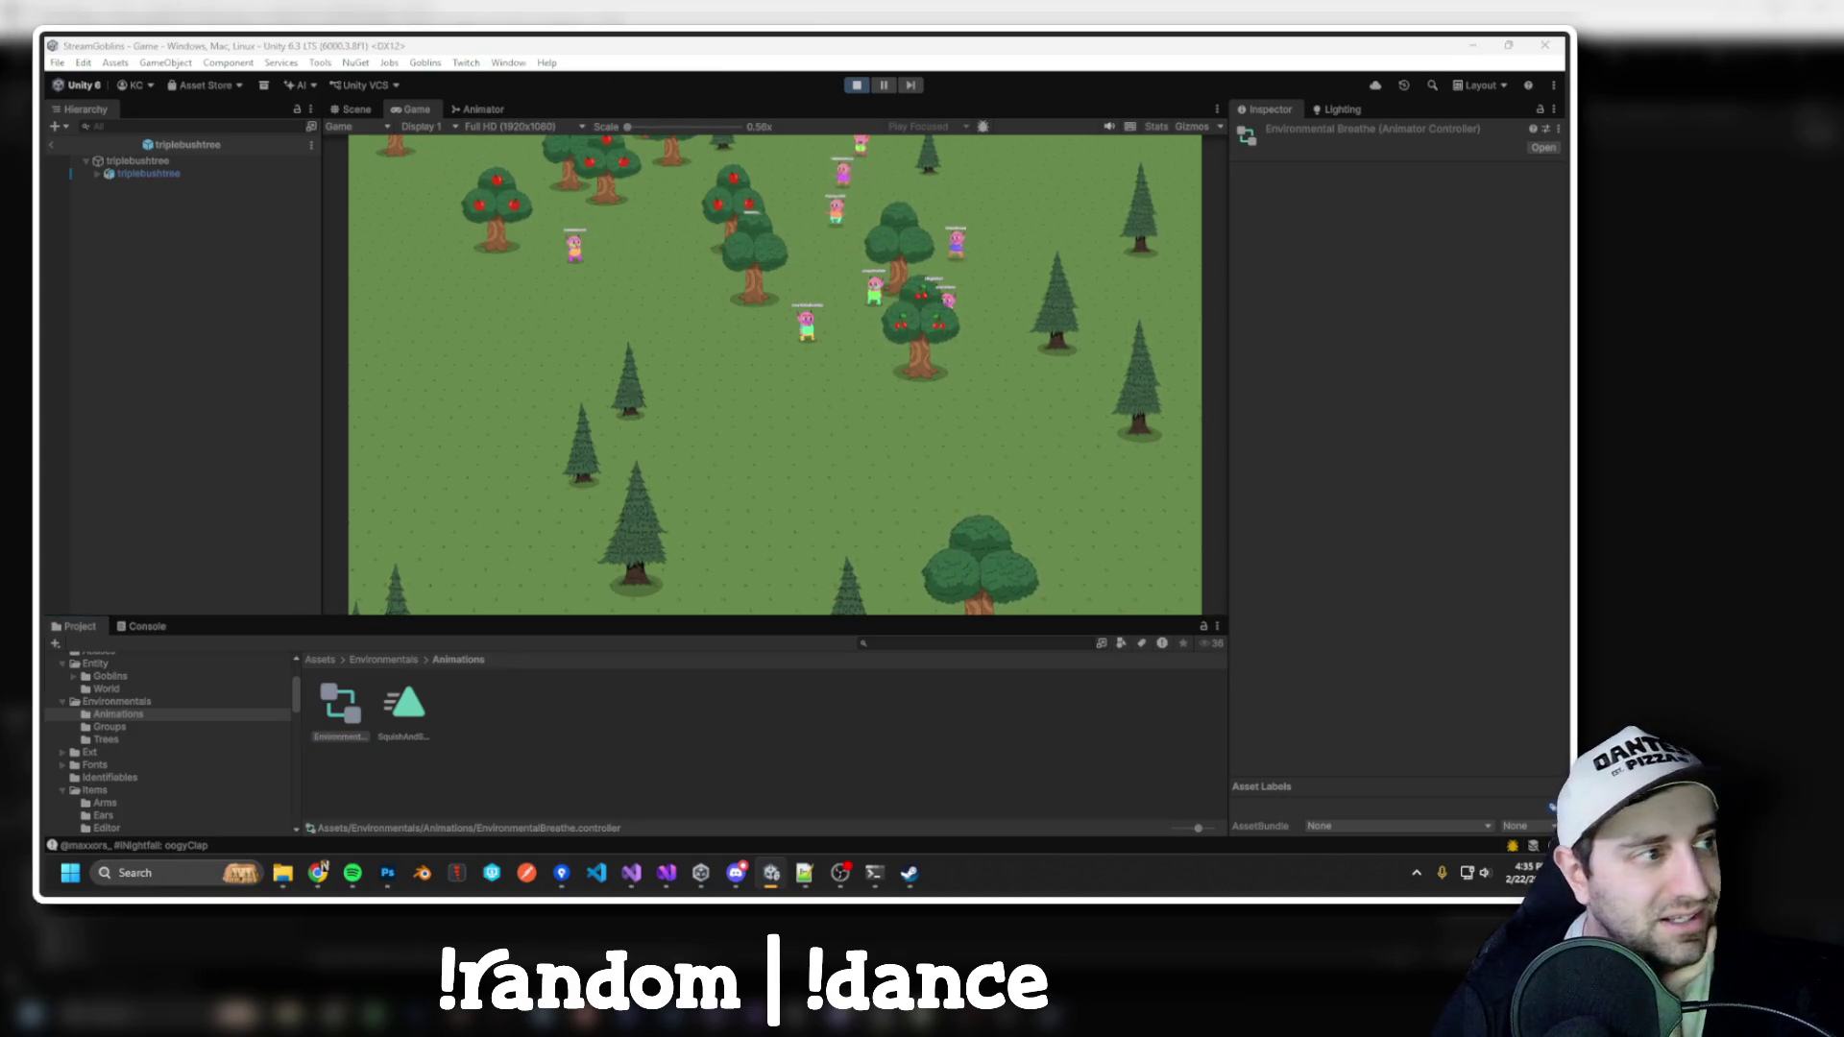
left_click(394, 704)
key("ctrl+6")
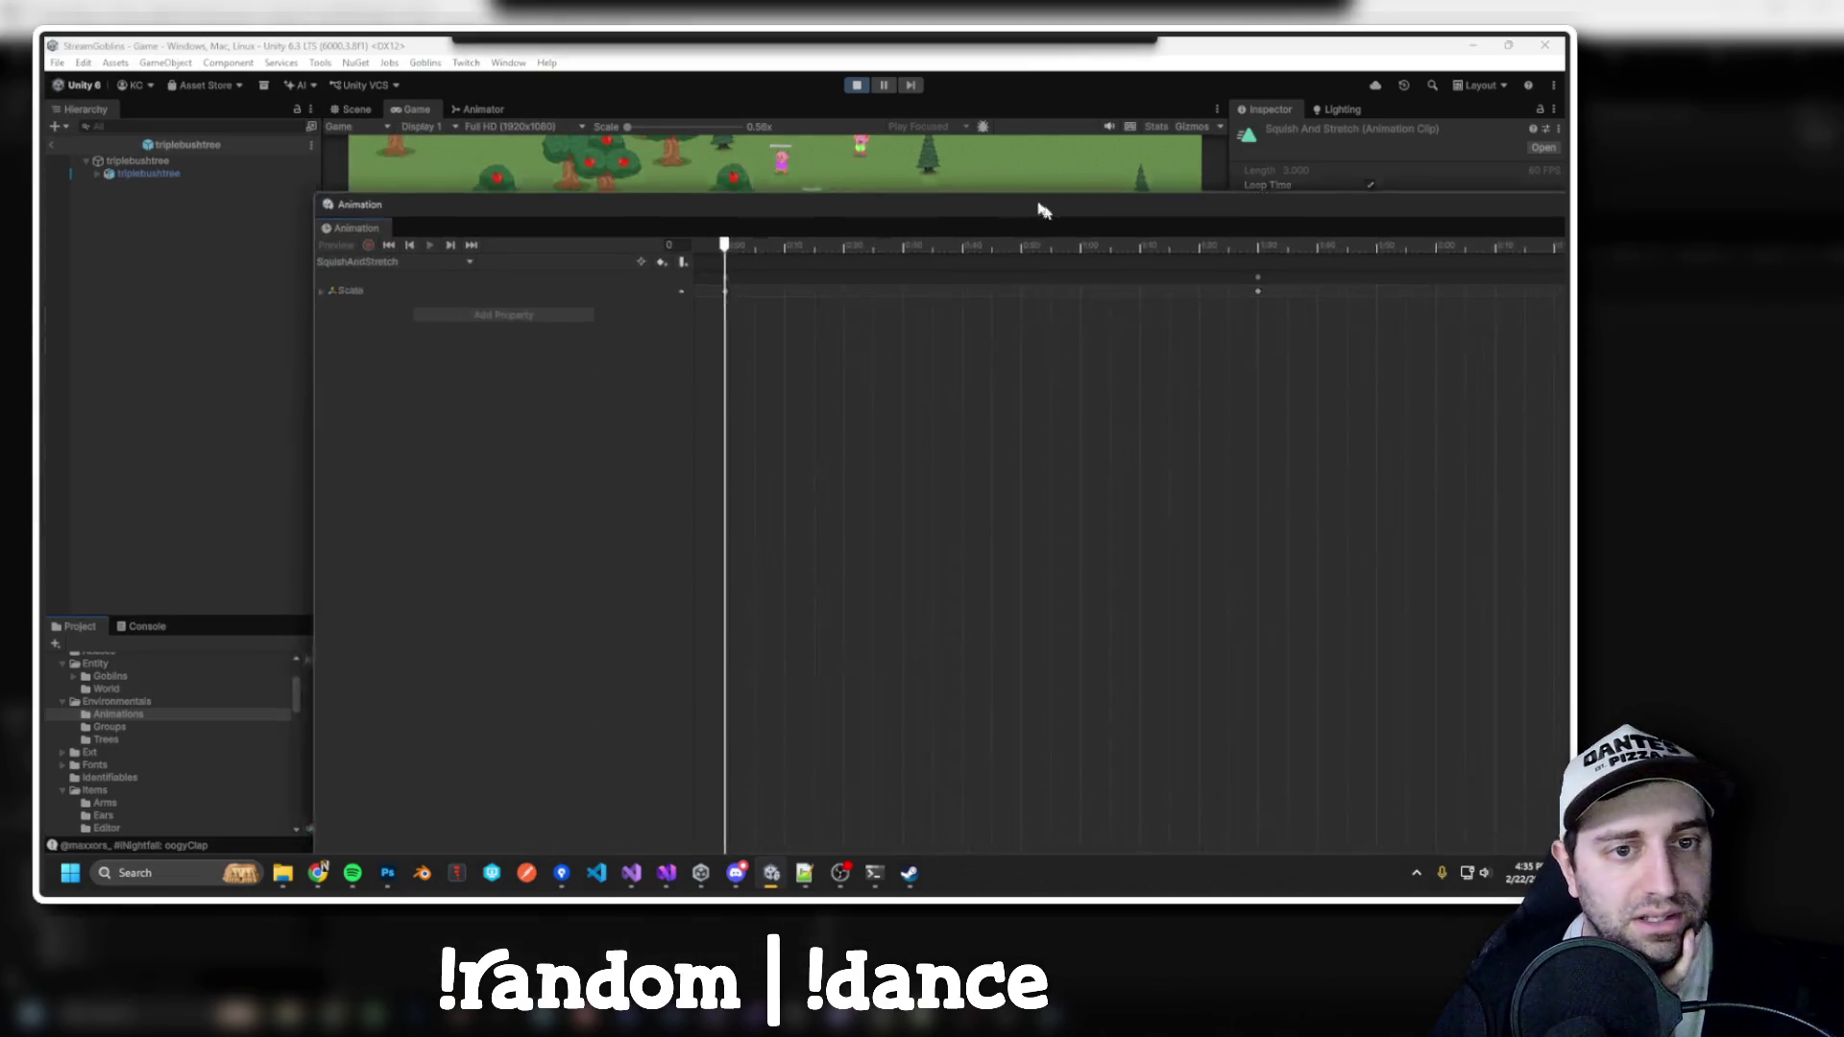
left_click(644, 329)
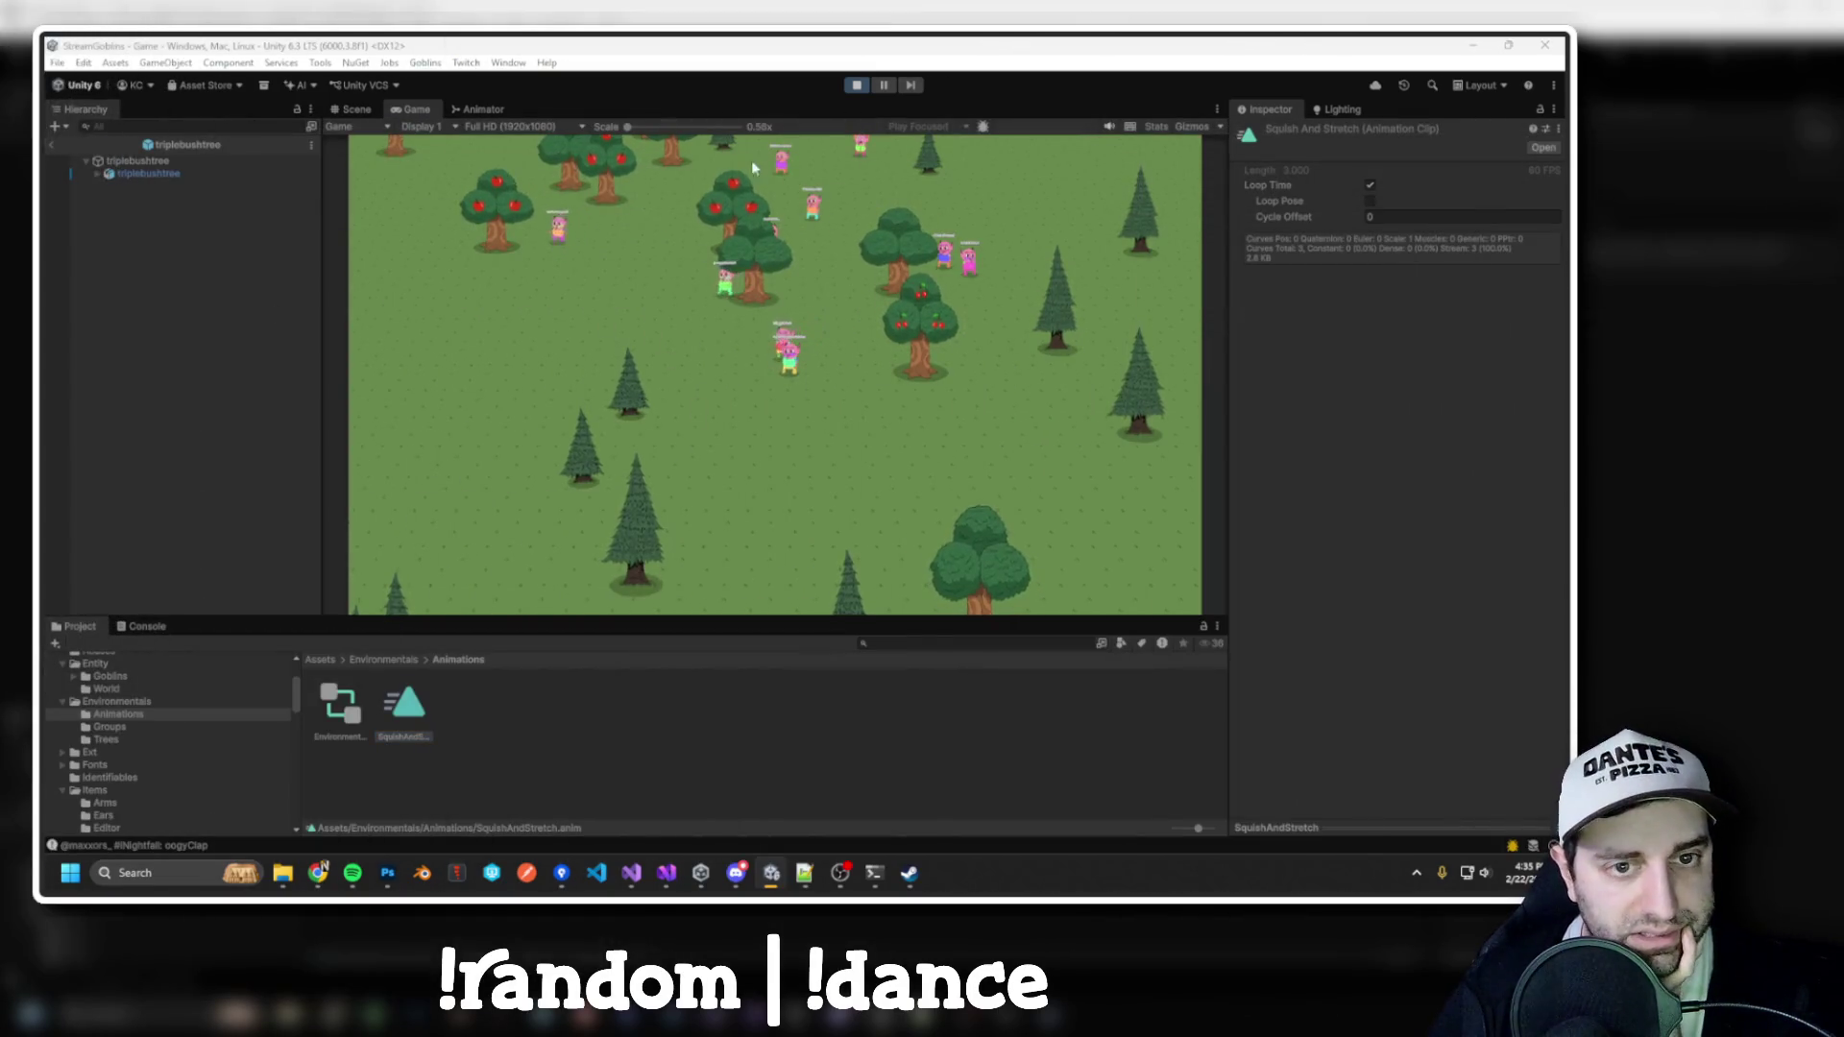
Stop the game and return to the Trees prefabs folder
left_click(857, 84)
left_click(110, 727)
left_click(105, 739)
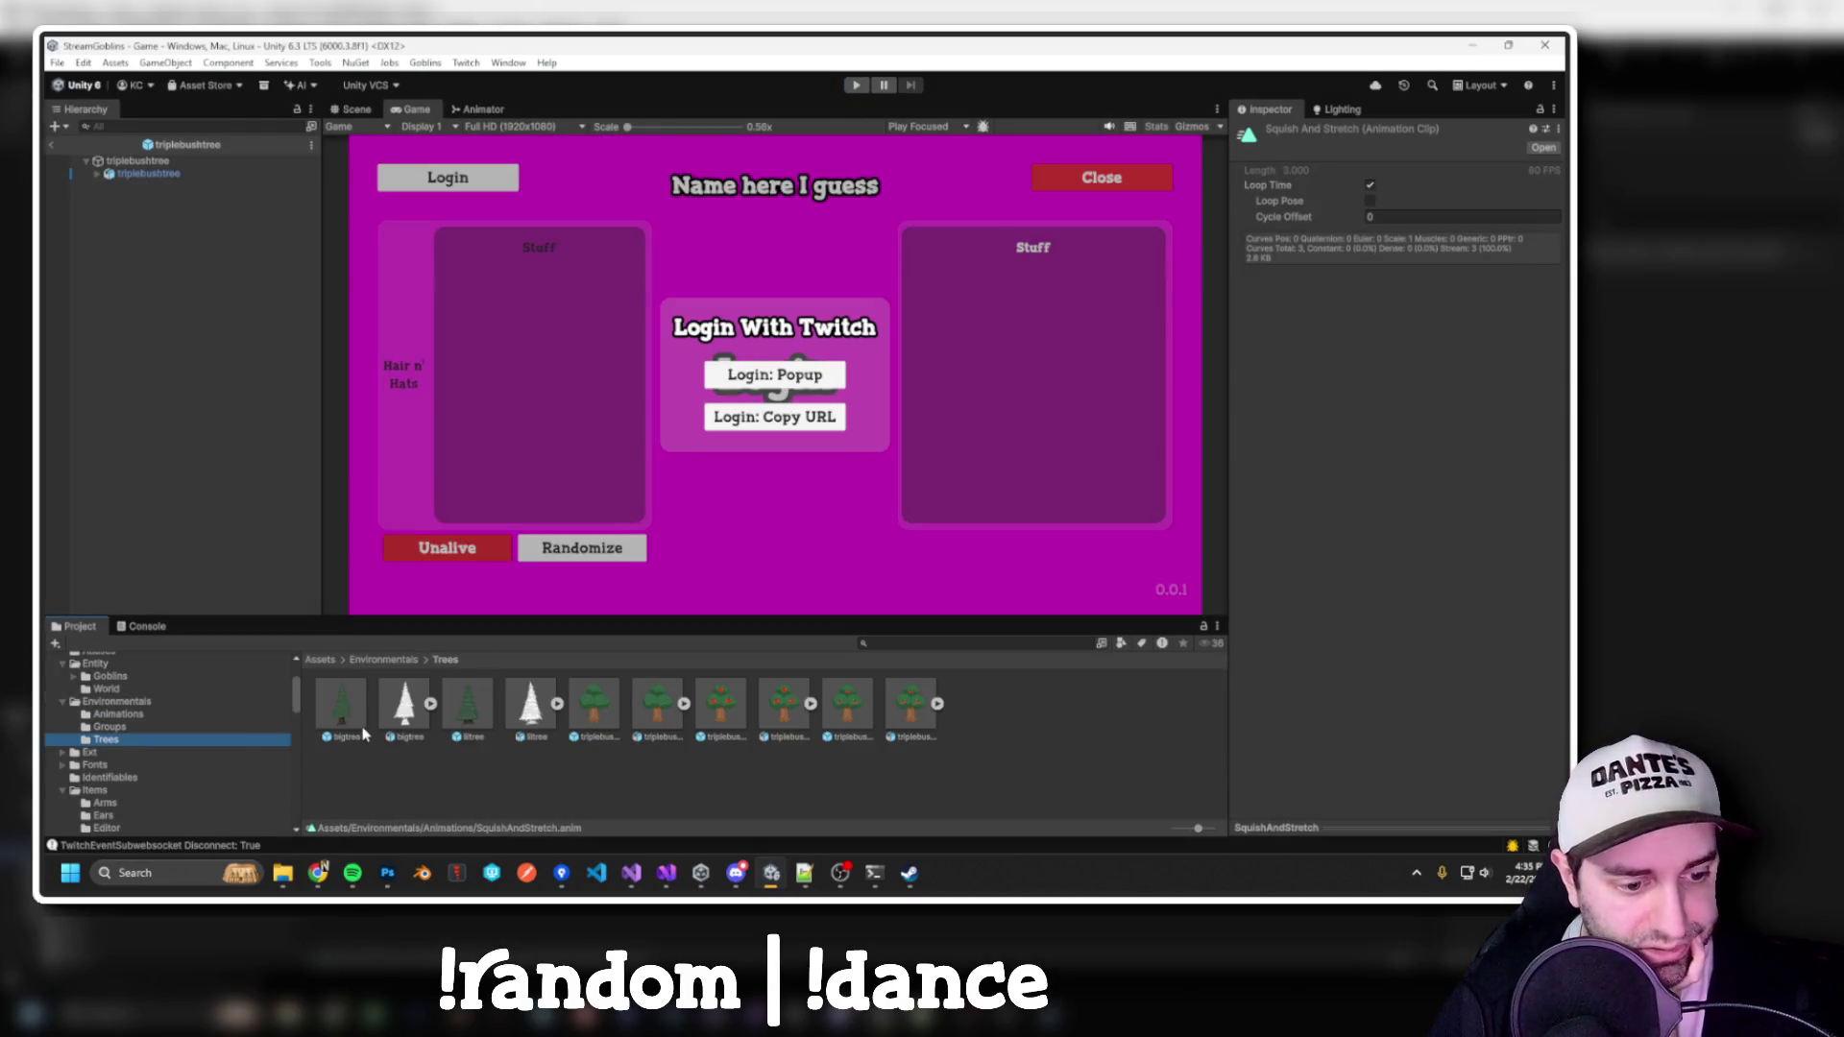
Add an Animator to bigtree's spawnable object with EnvironmentalBreathe as its Controller
left_click(346, 716)
left_click(1540, 149)
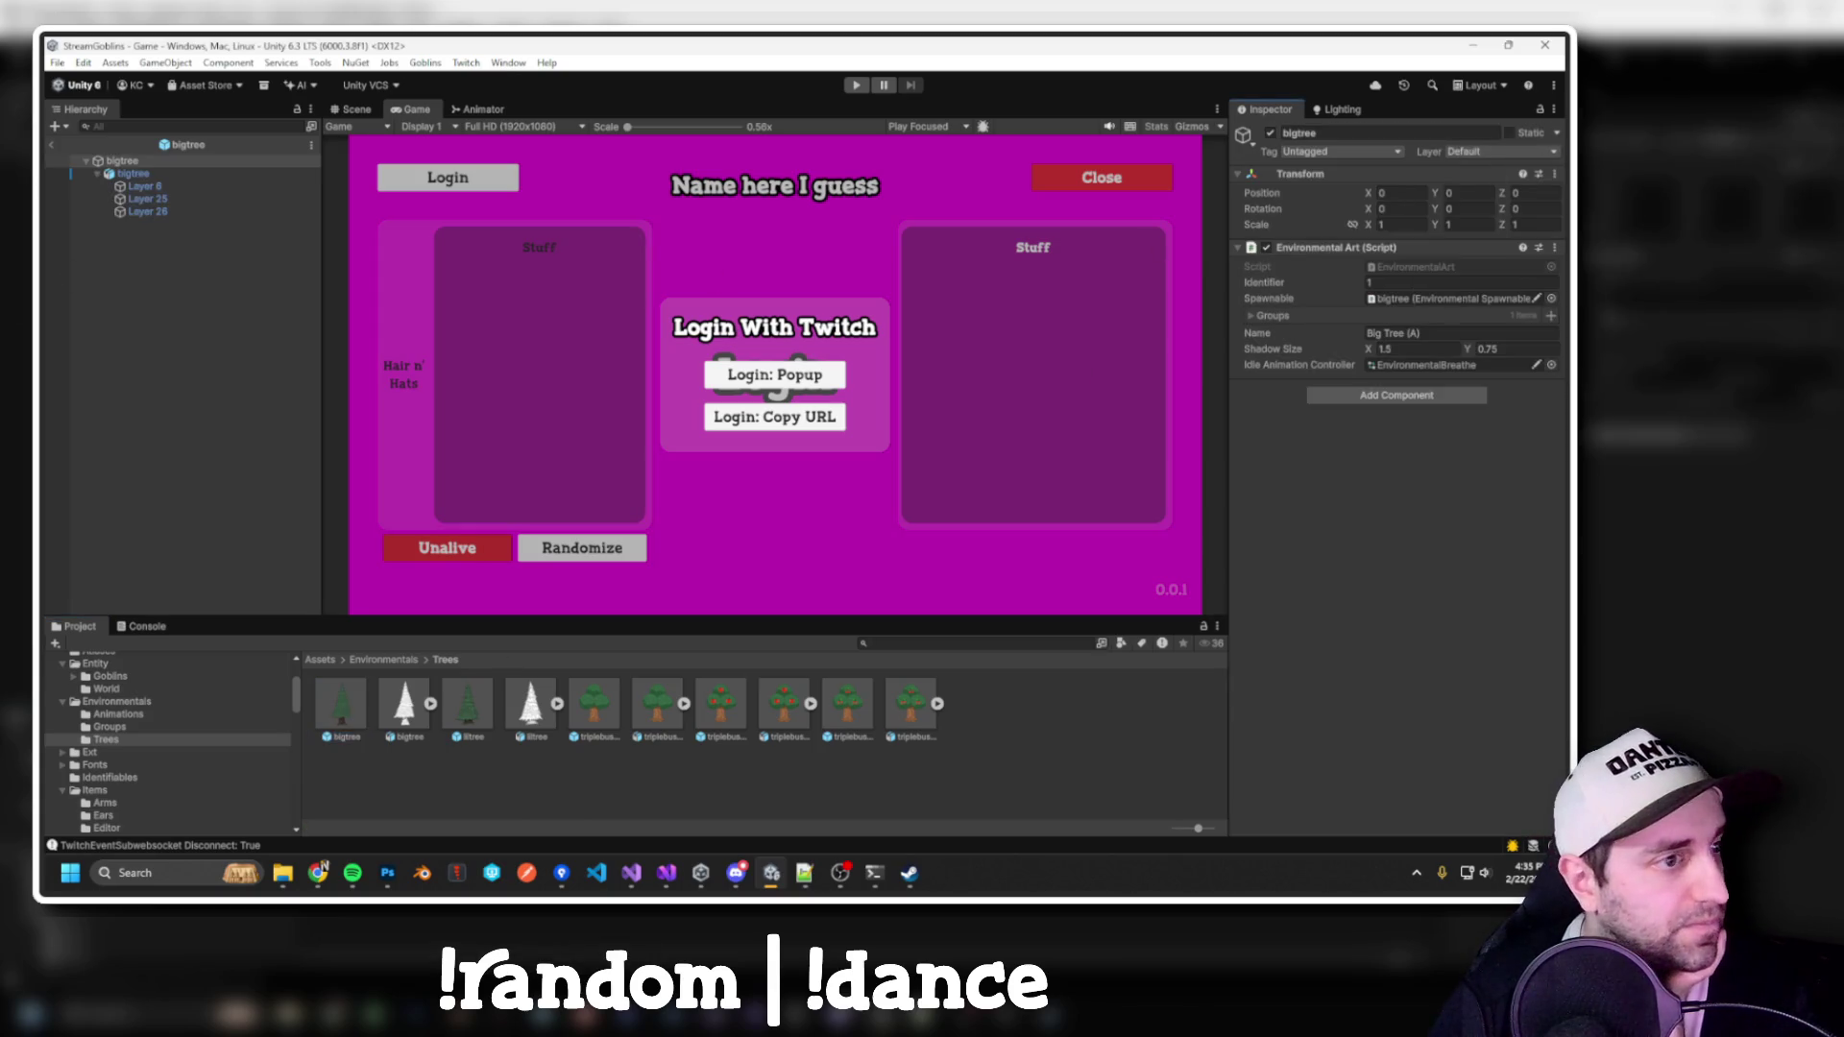
left_click(356, 109)
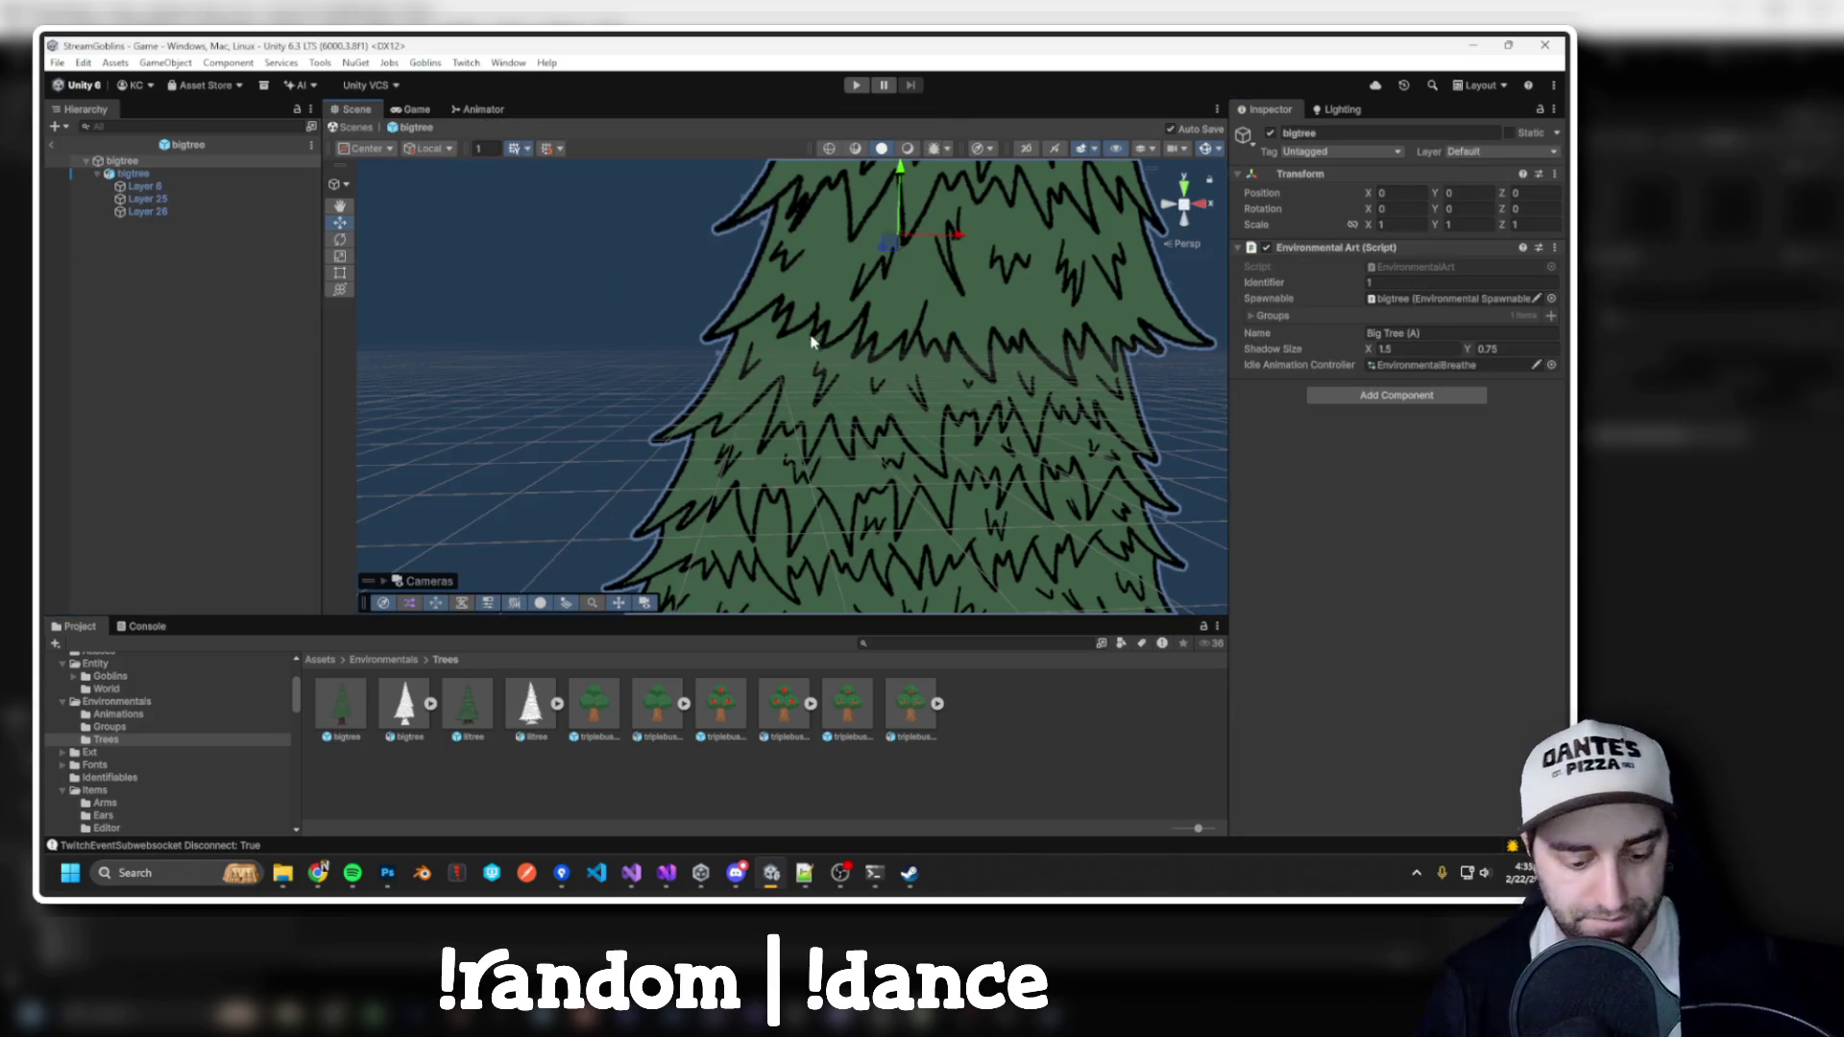
scroll(819, 387, "down", 10)
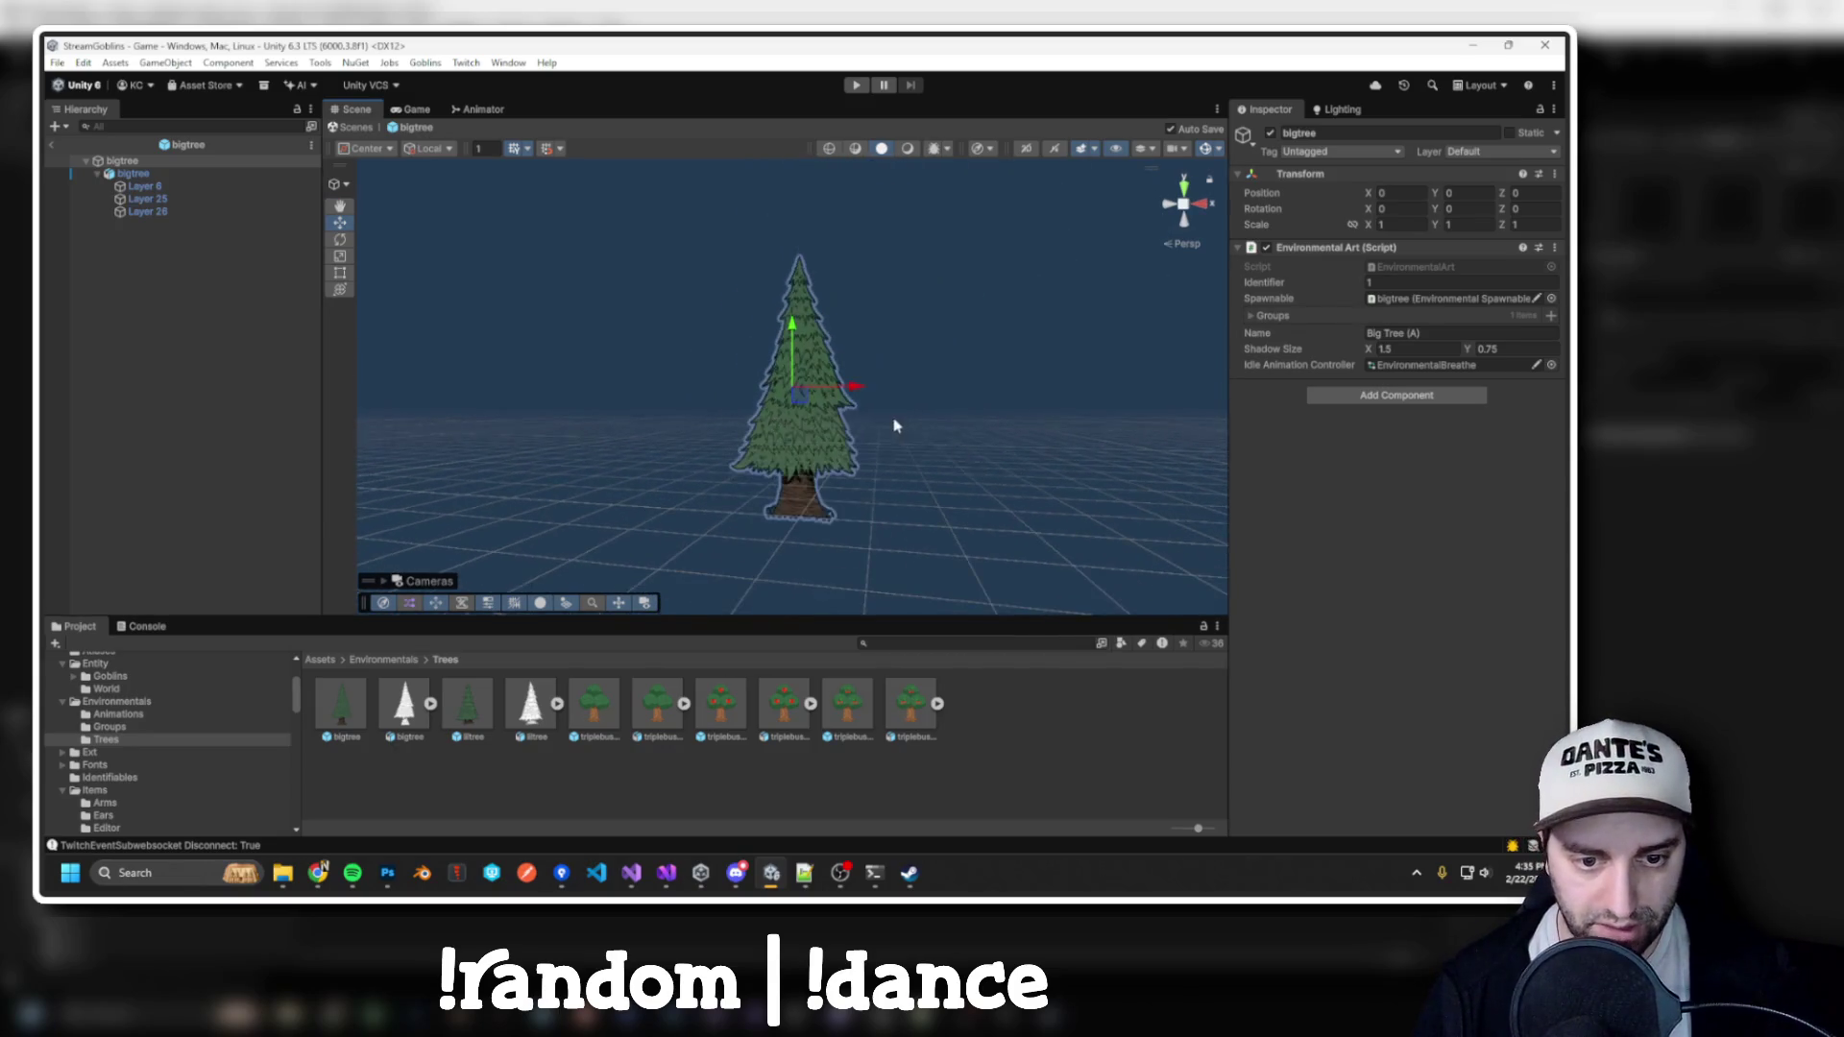
left_click(146, 175)
left_click(1384, 342)
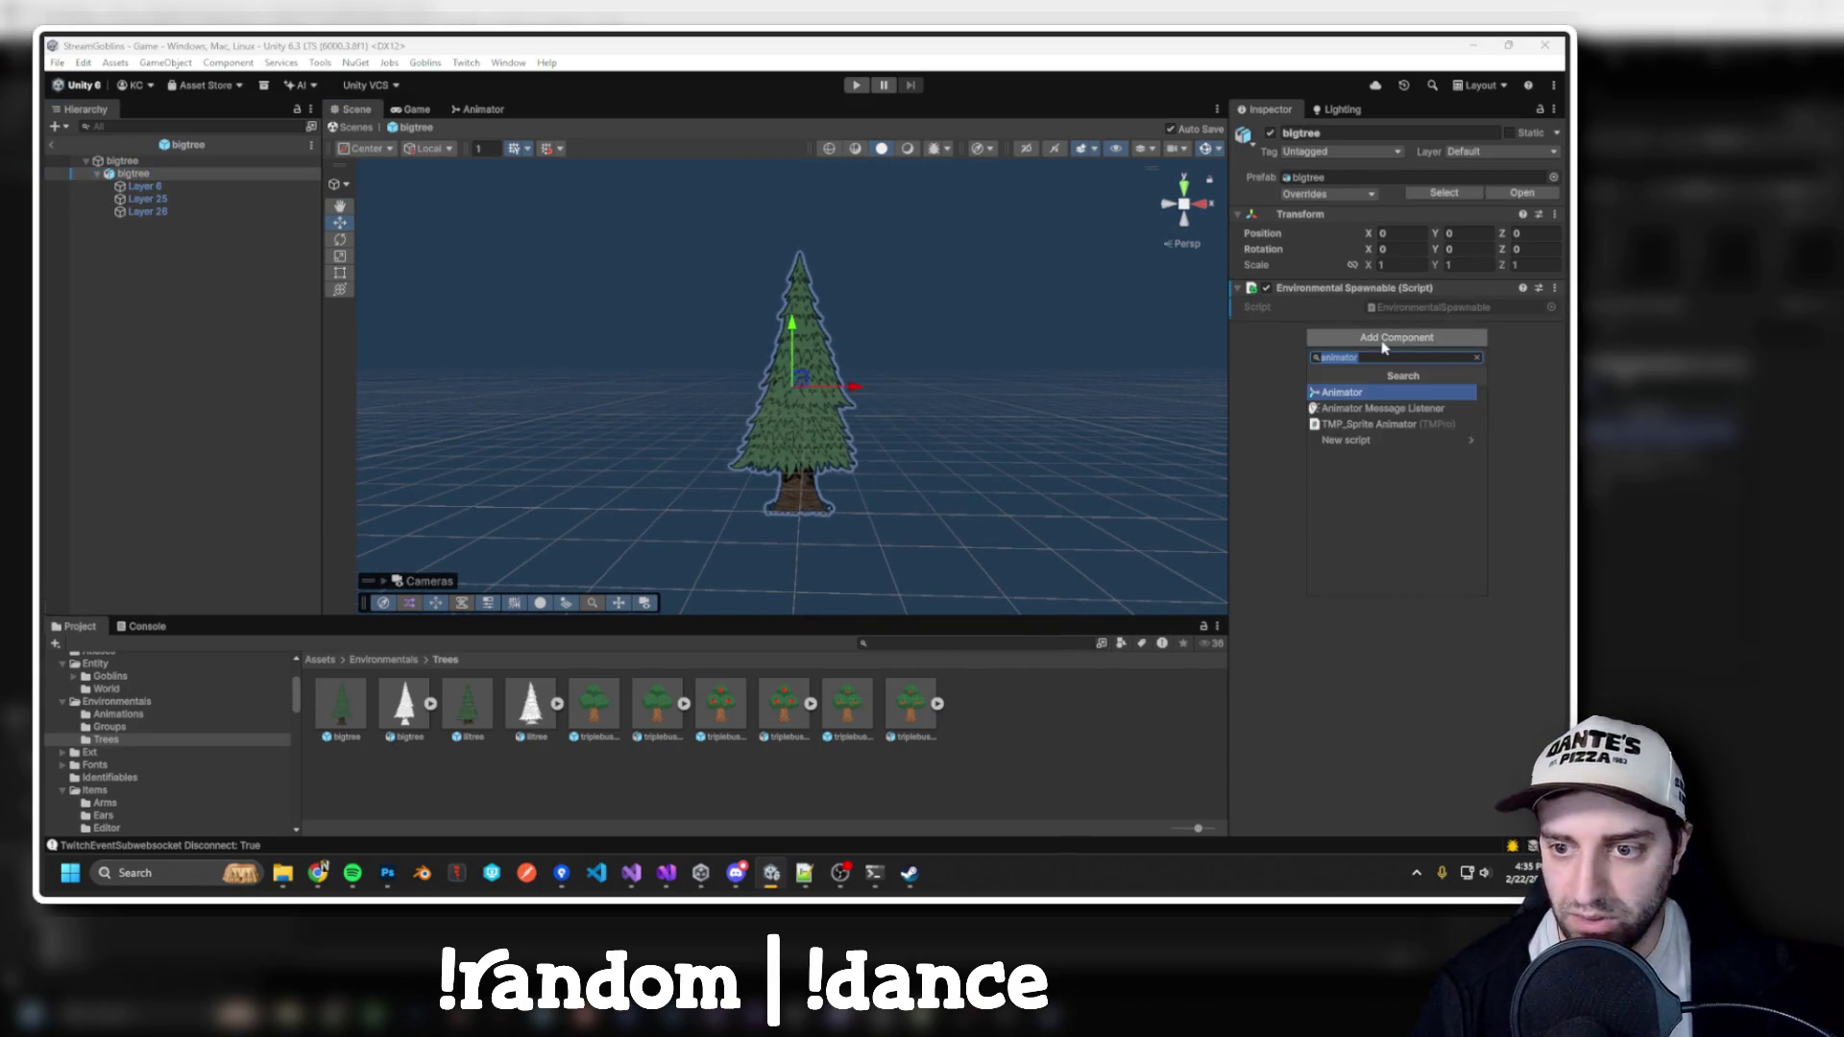
key("Return")
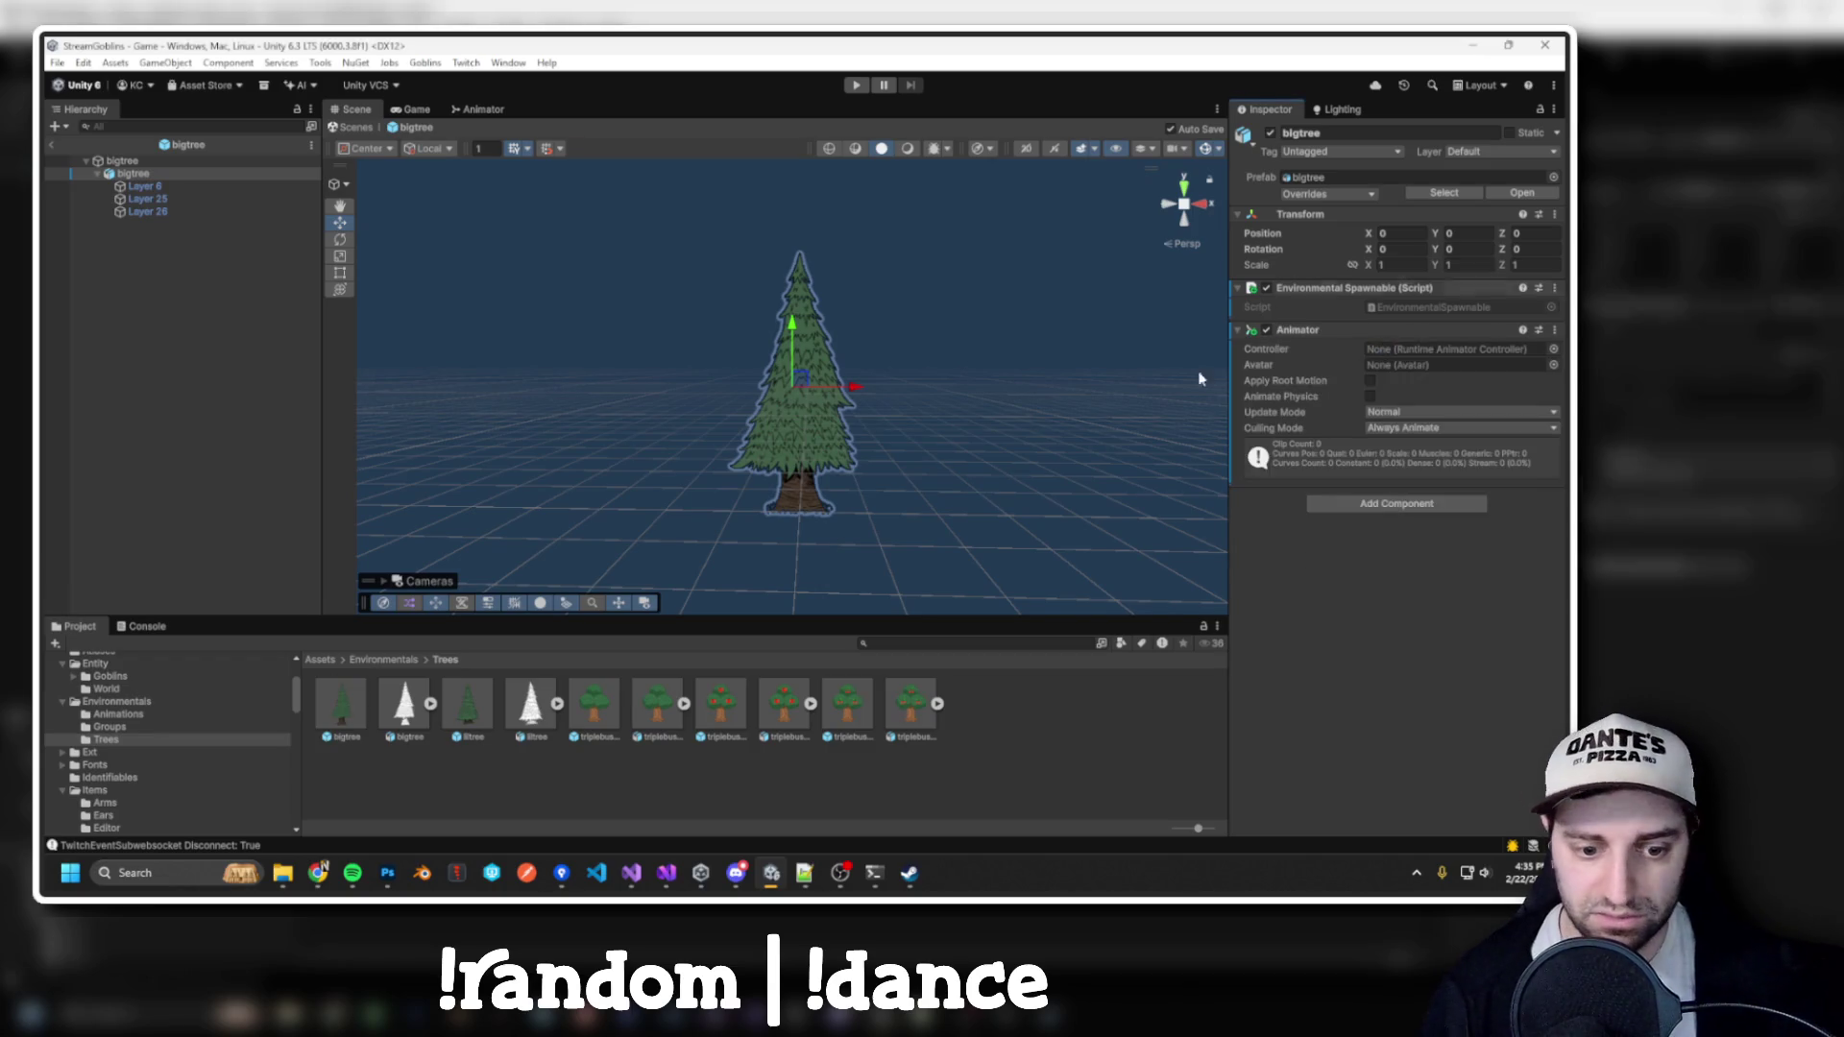
left_click(1553, 350)
double_click(1252, 416)
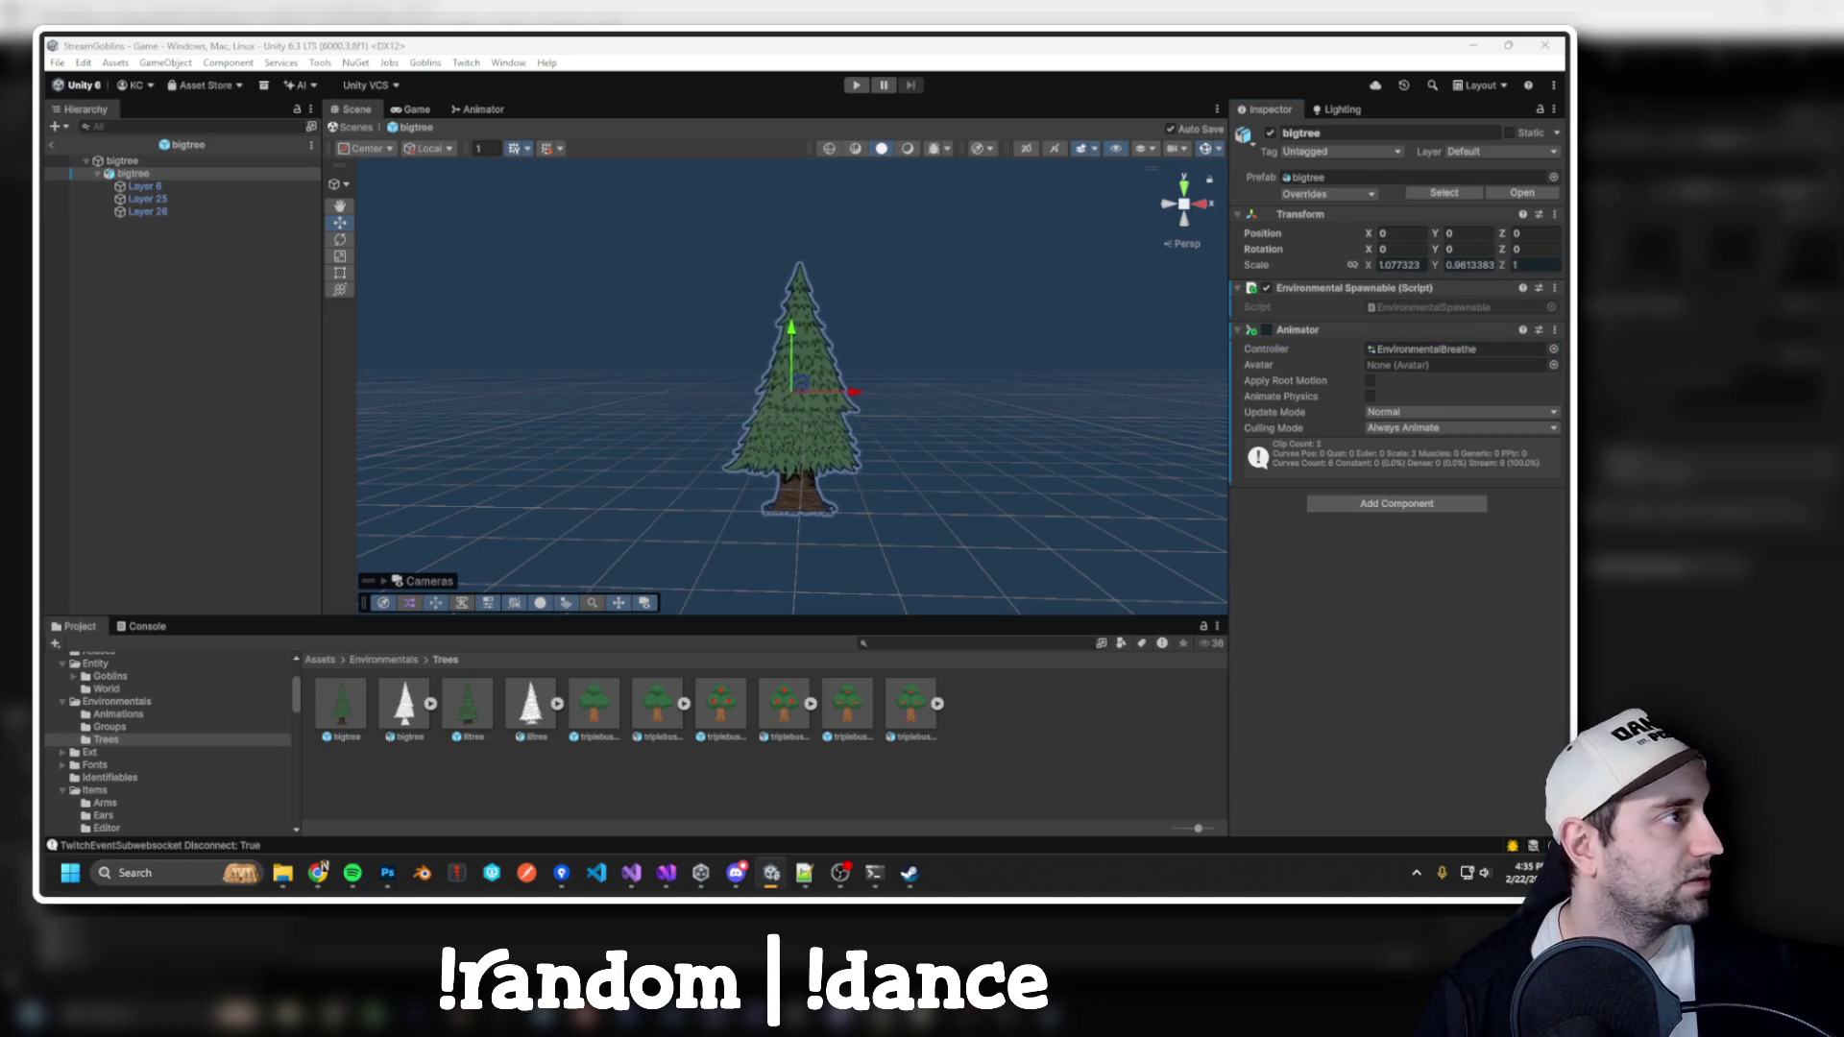
key("ctrl+6")
Arrange the Animation window beside the Inspector and move the playhead to frame 0
mouse_move(156, 197)
left_mouse_down()
mouse_move(1014, 257)
mouse_move(908, 141)
left_mouse_up()
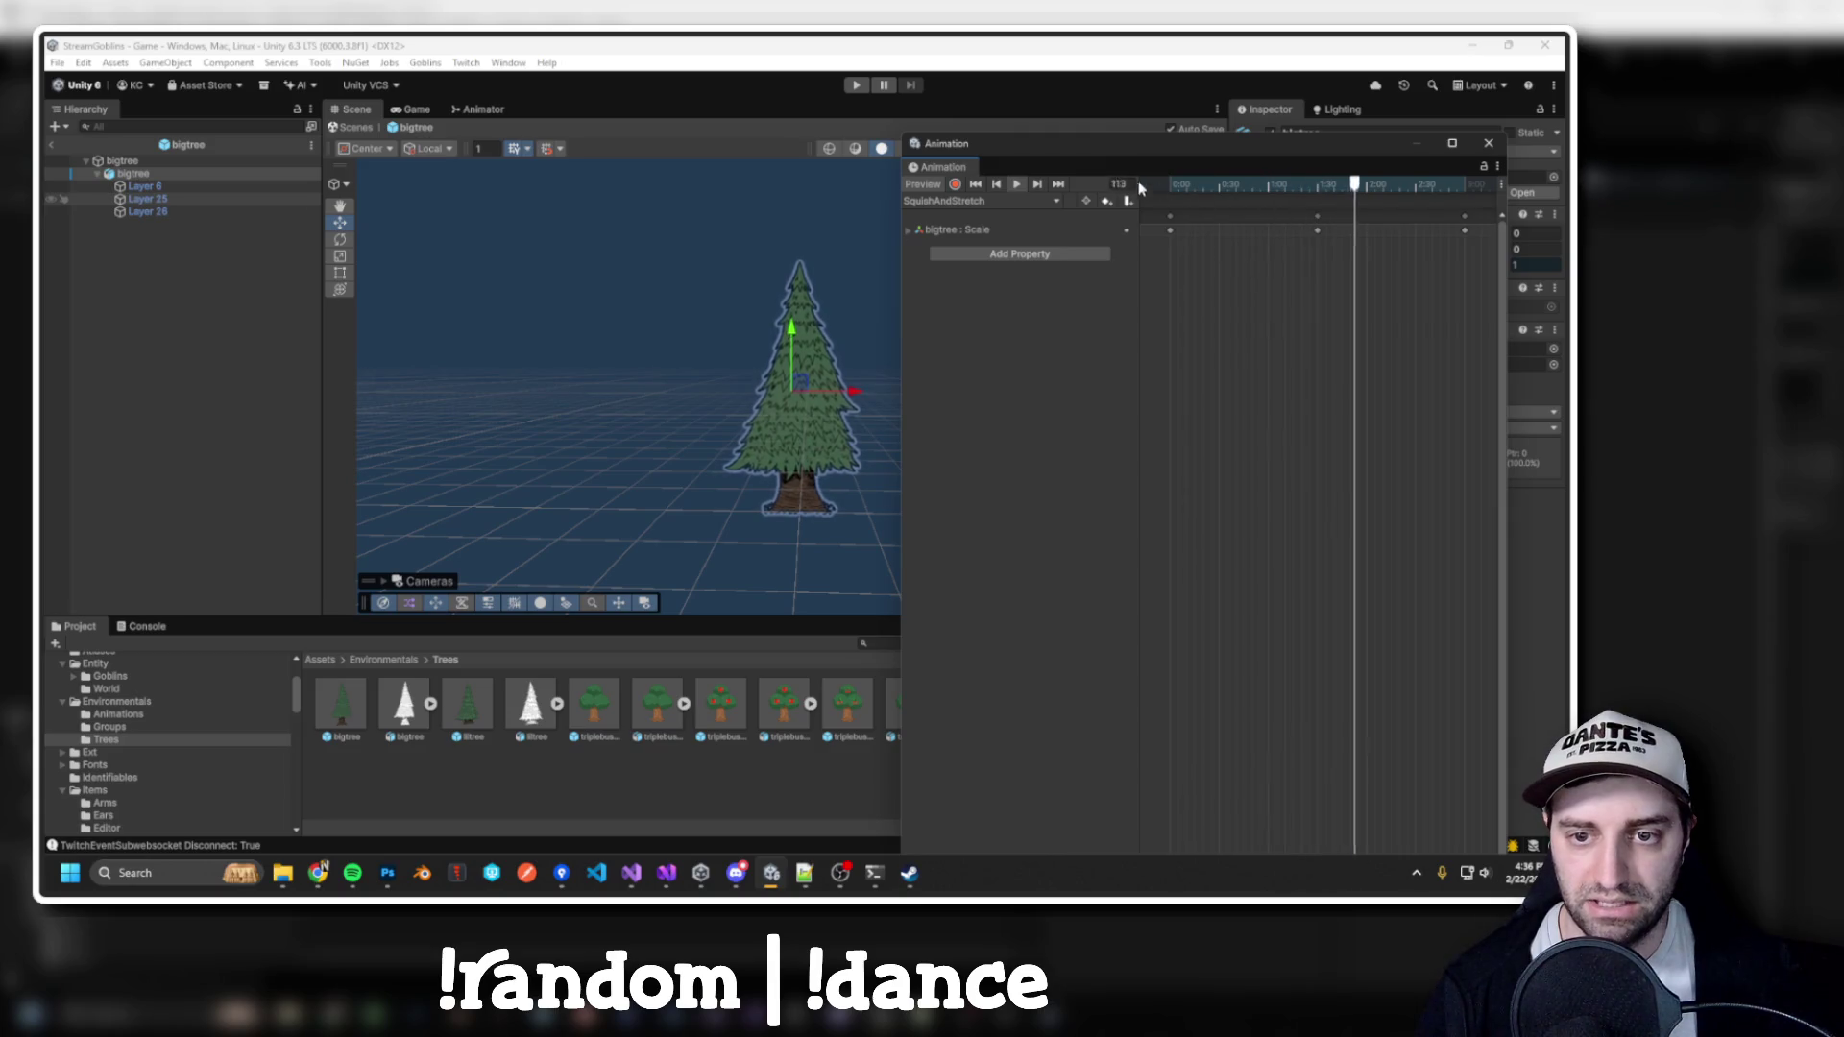
left_click_drag(1224, 144, 864, 150)
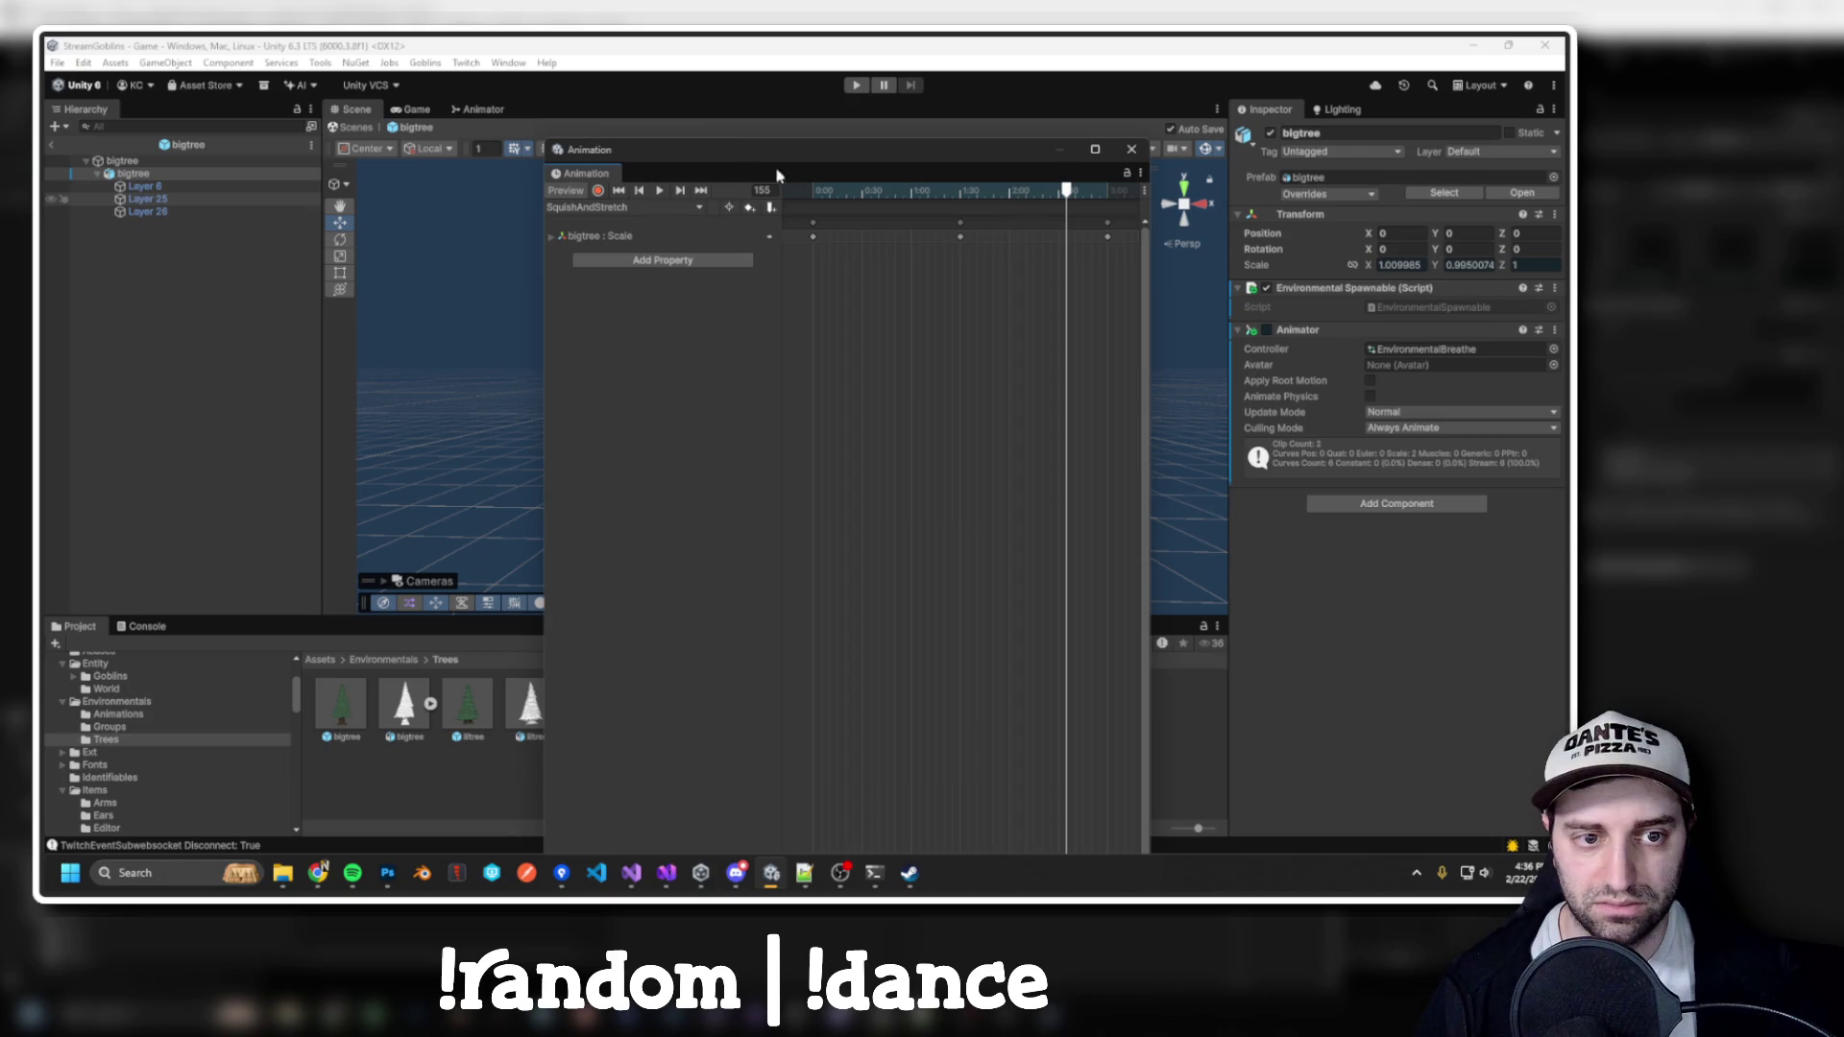
left_click_drag(1074, 195, 814, 190)
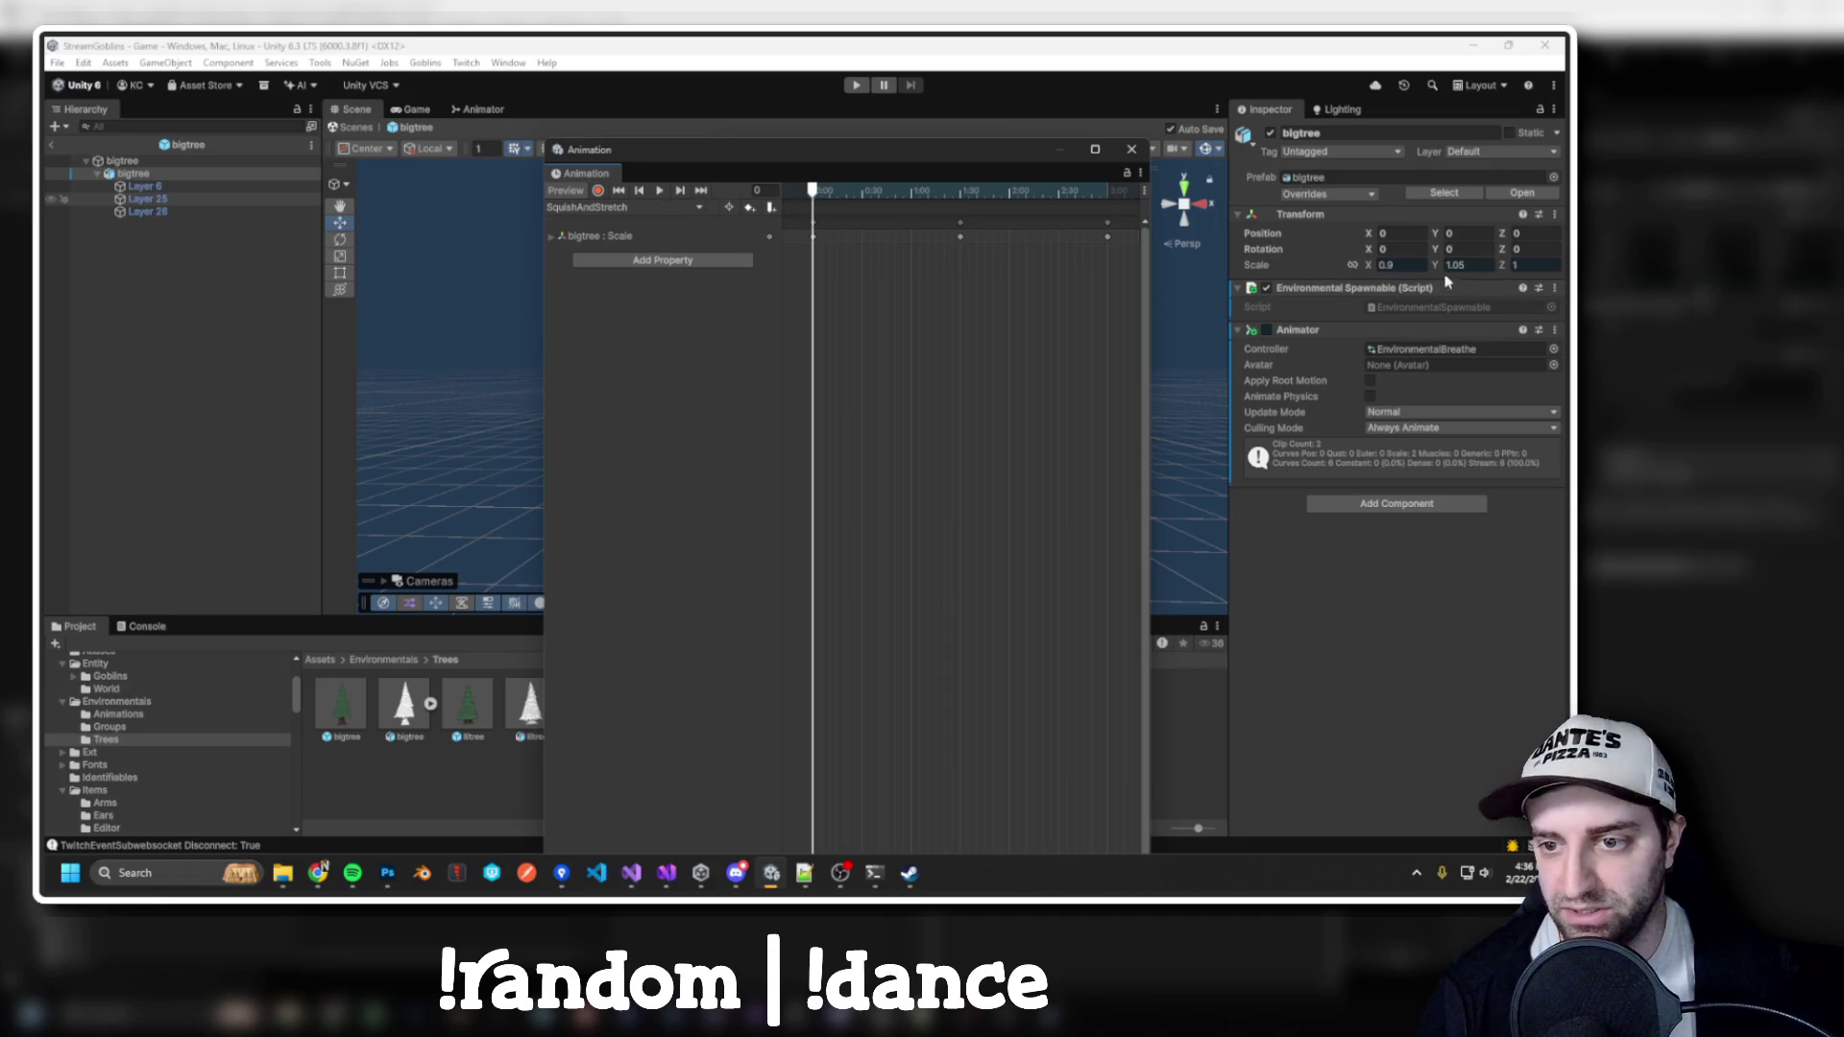
left_click(1402, 265)
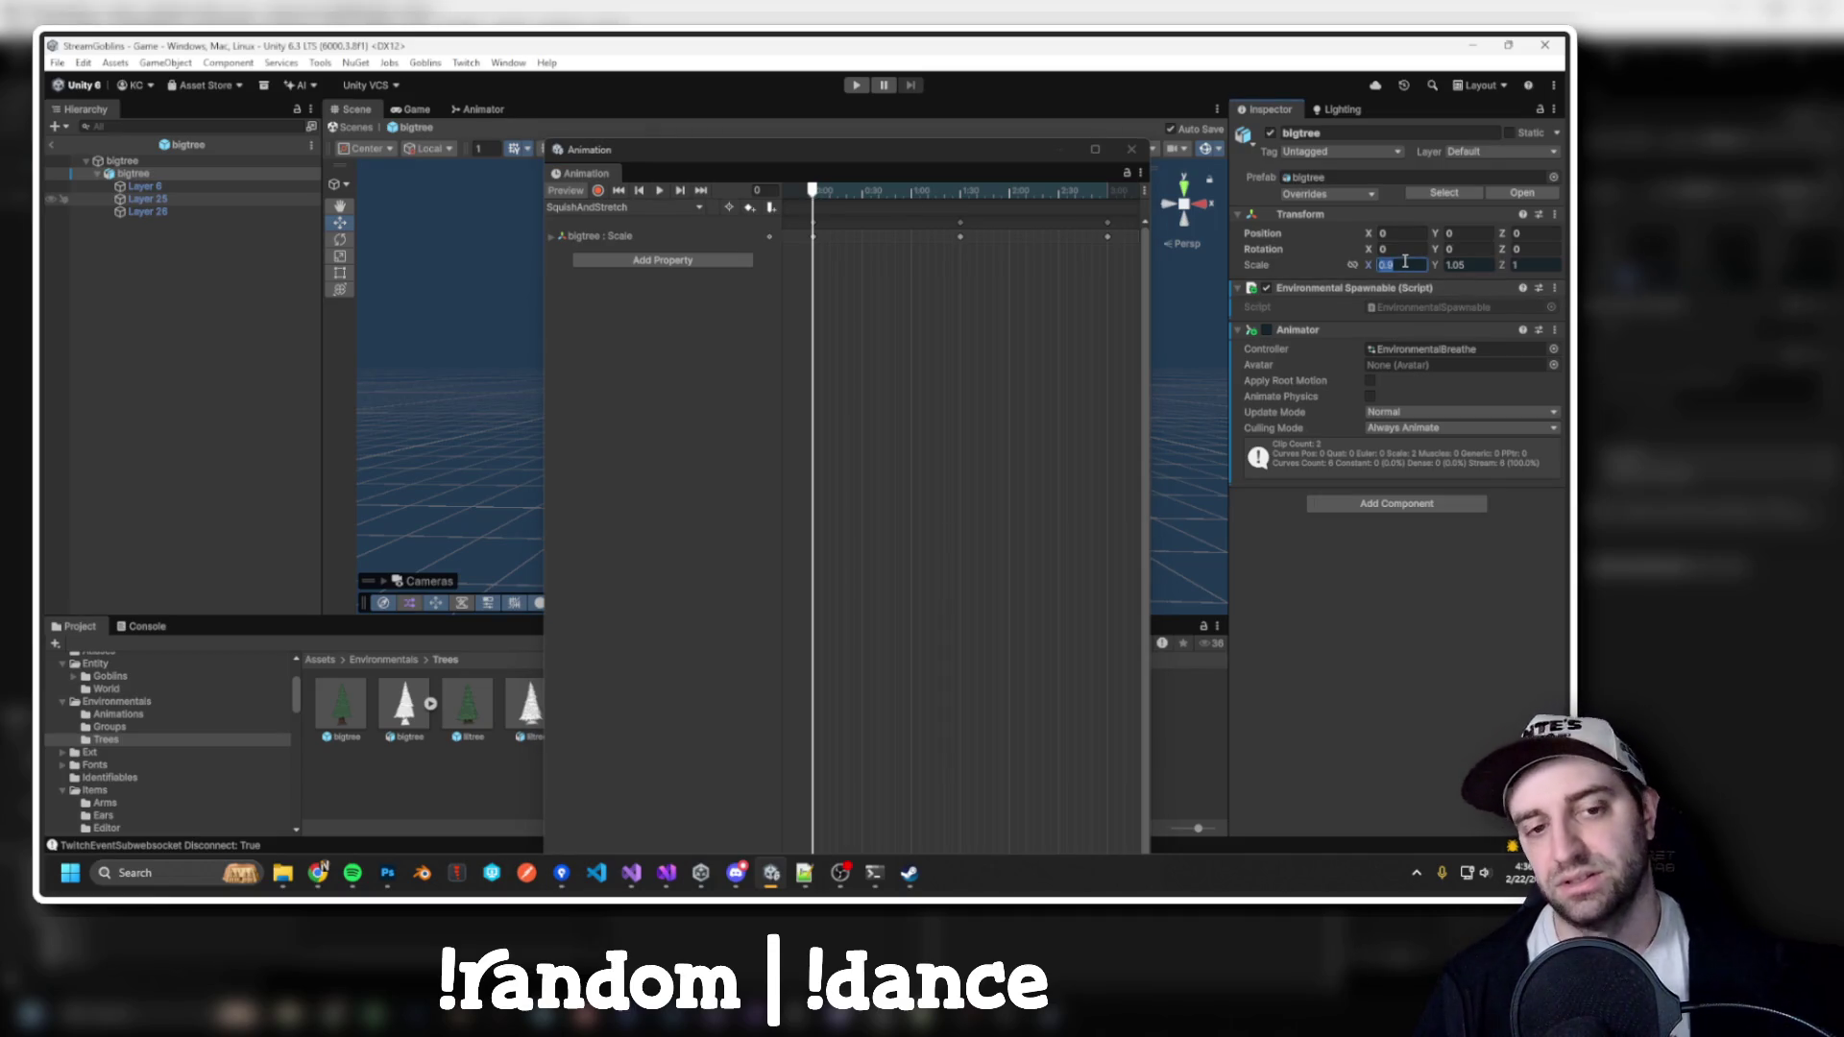
mouse_move(814, 161)
left_mouse_down()
mouse_move(308, 321)
mouse_move(309, 217)
mouse_move(470, 177)
mouse_move(440, 186)
left_mouse_up()
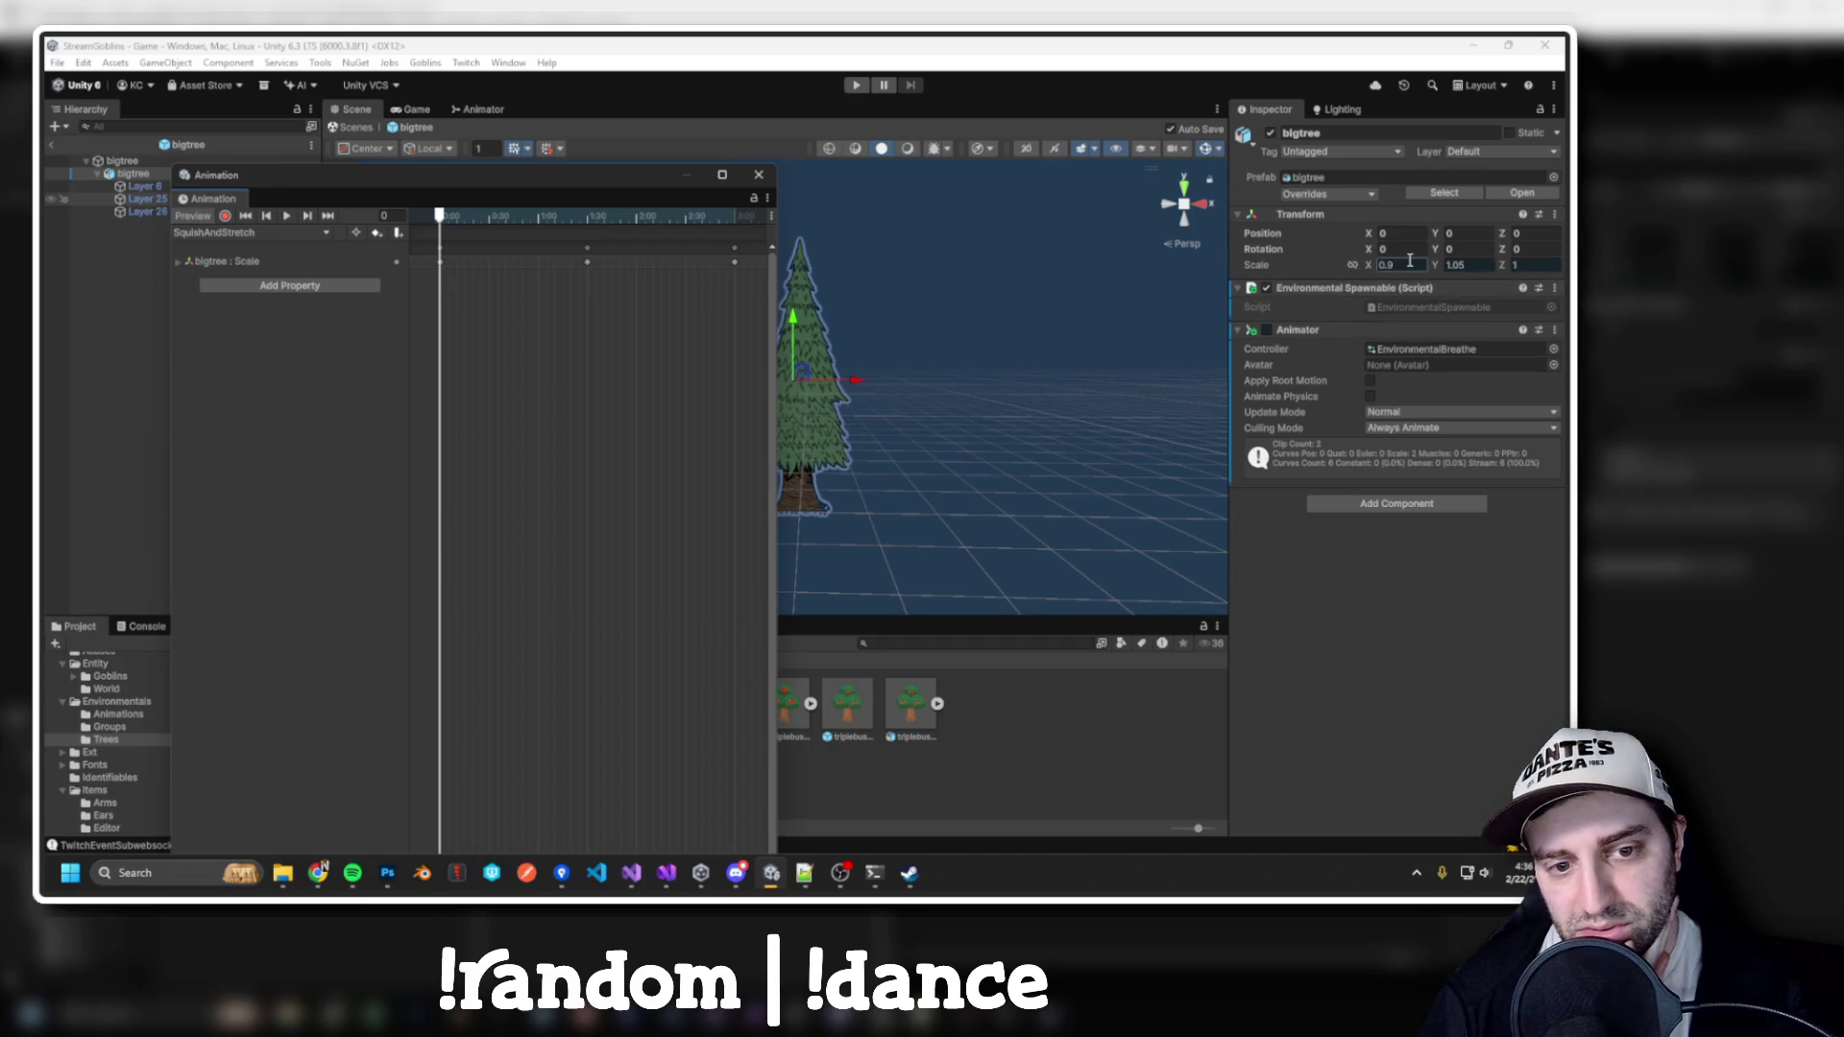
Key Scale Y to 1.025 at frames 0 and 180, check frame 90, and preview
left_click(1461, 268)
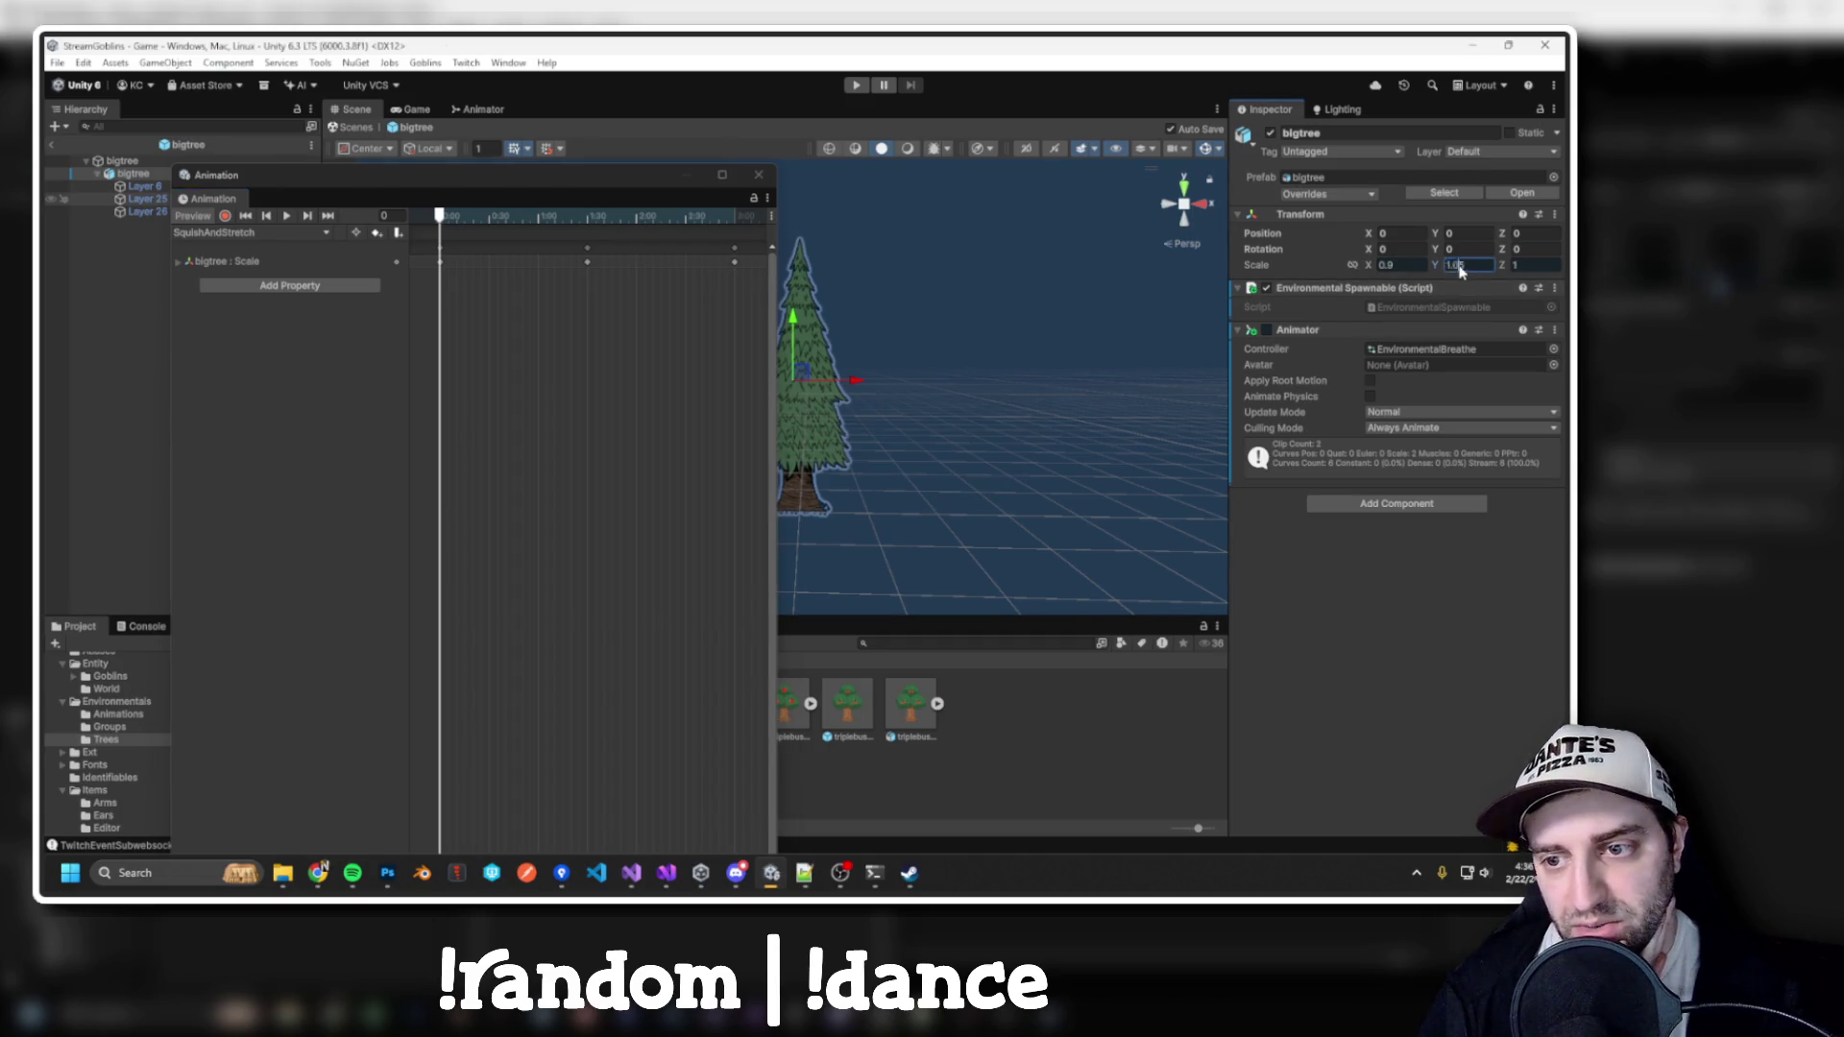
key("Return")
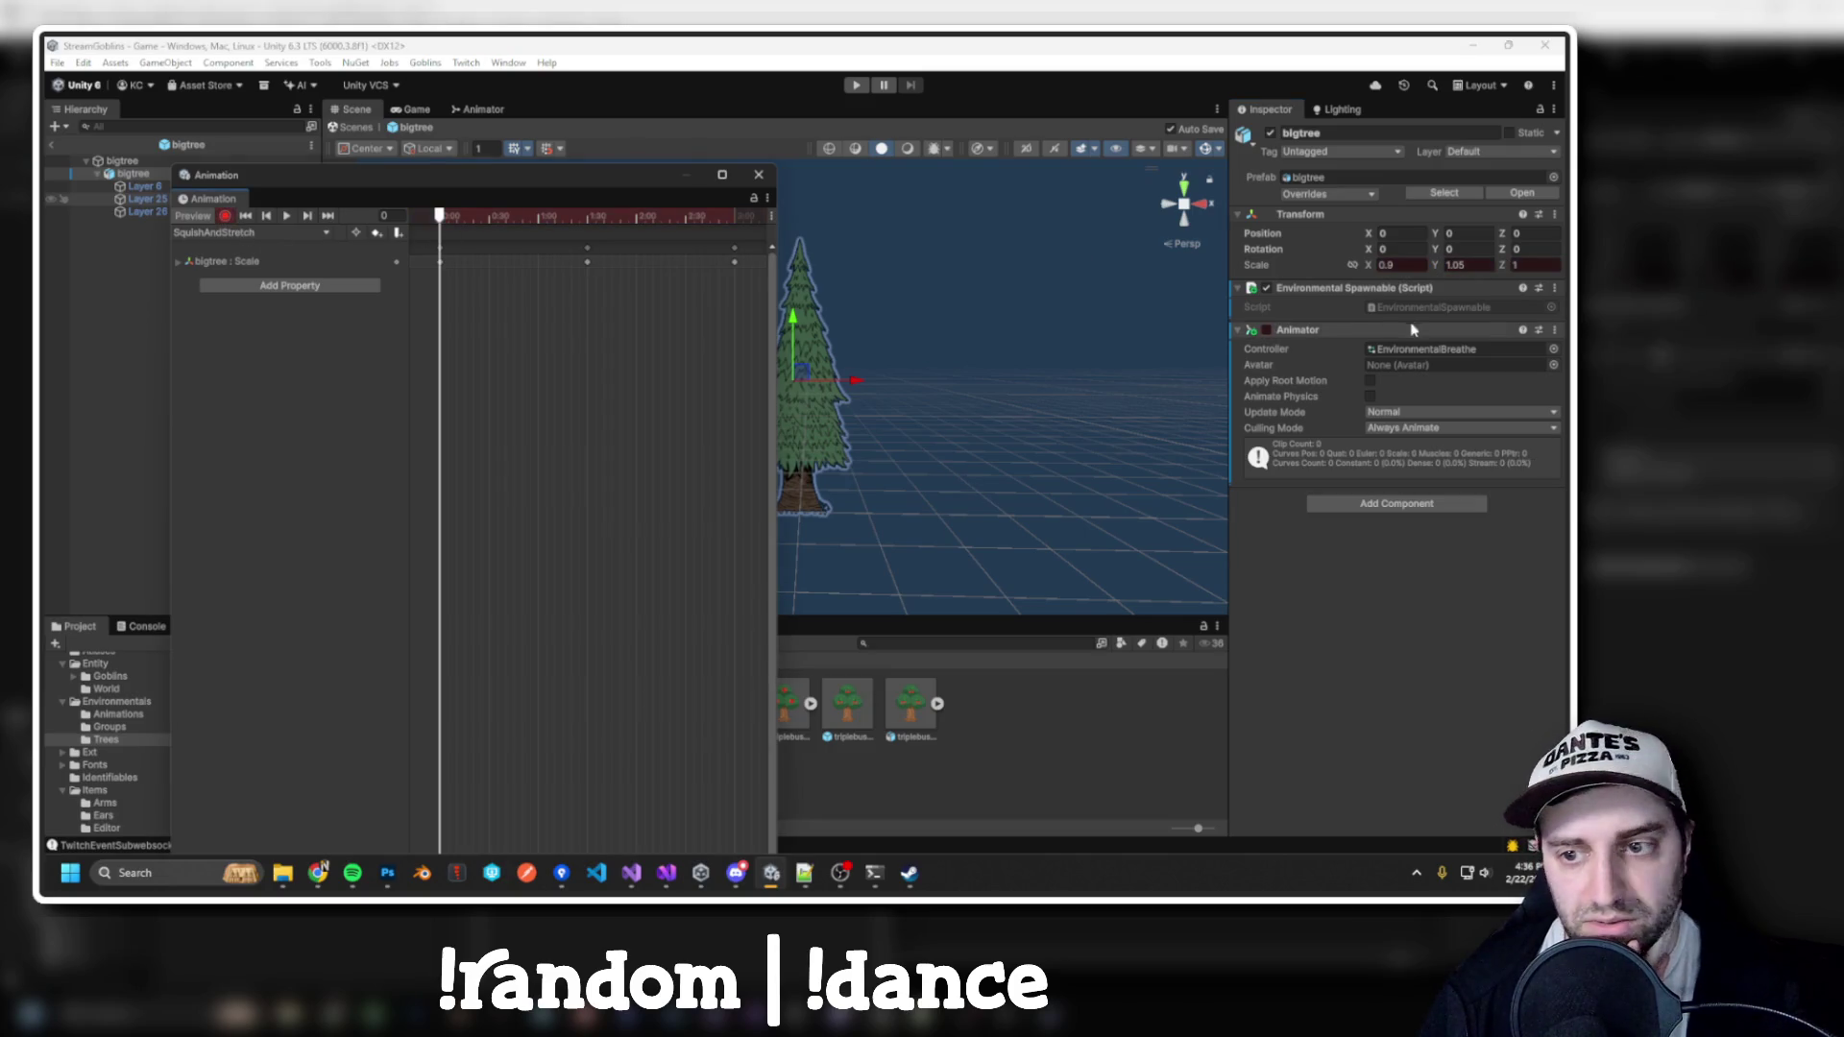
left_click(1460, 268)
type("1.025")
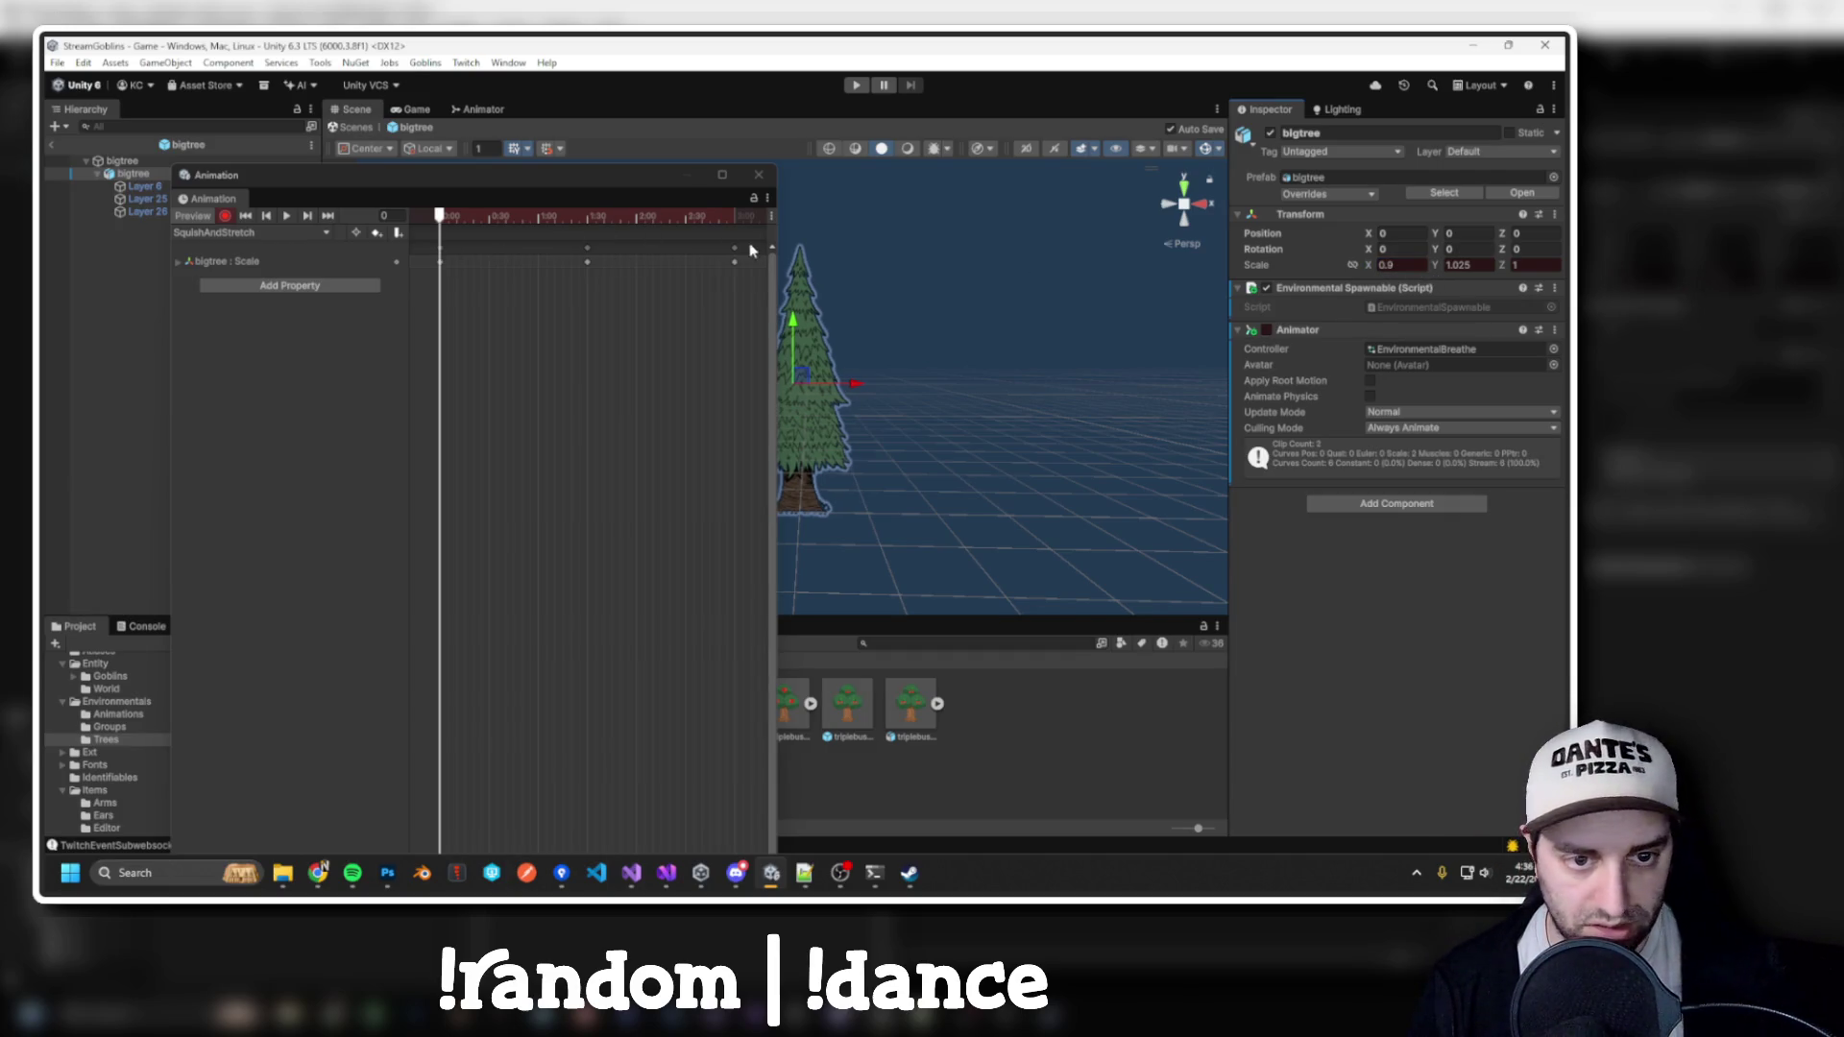
left_click(734, 217)
left_click(1477, 265)
type("1.025")
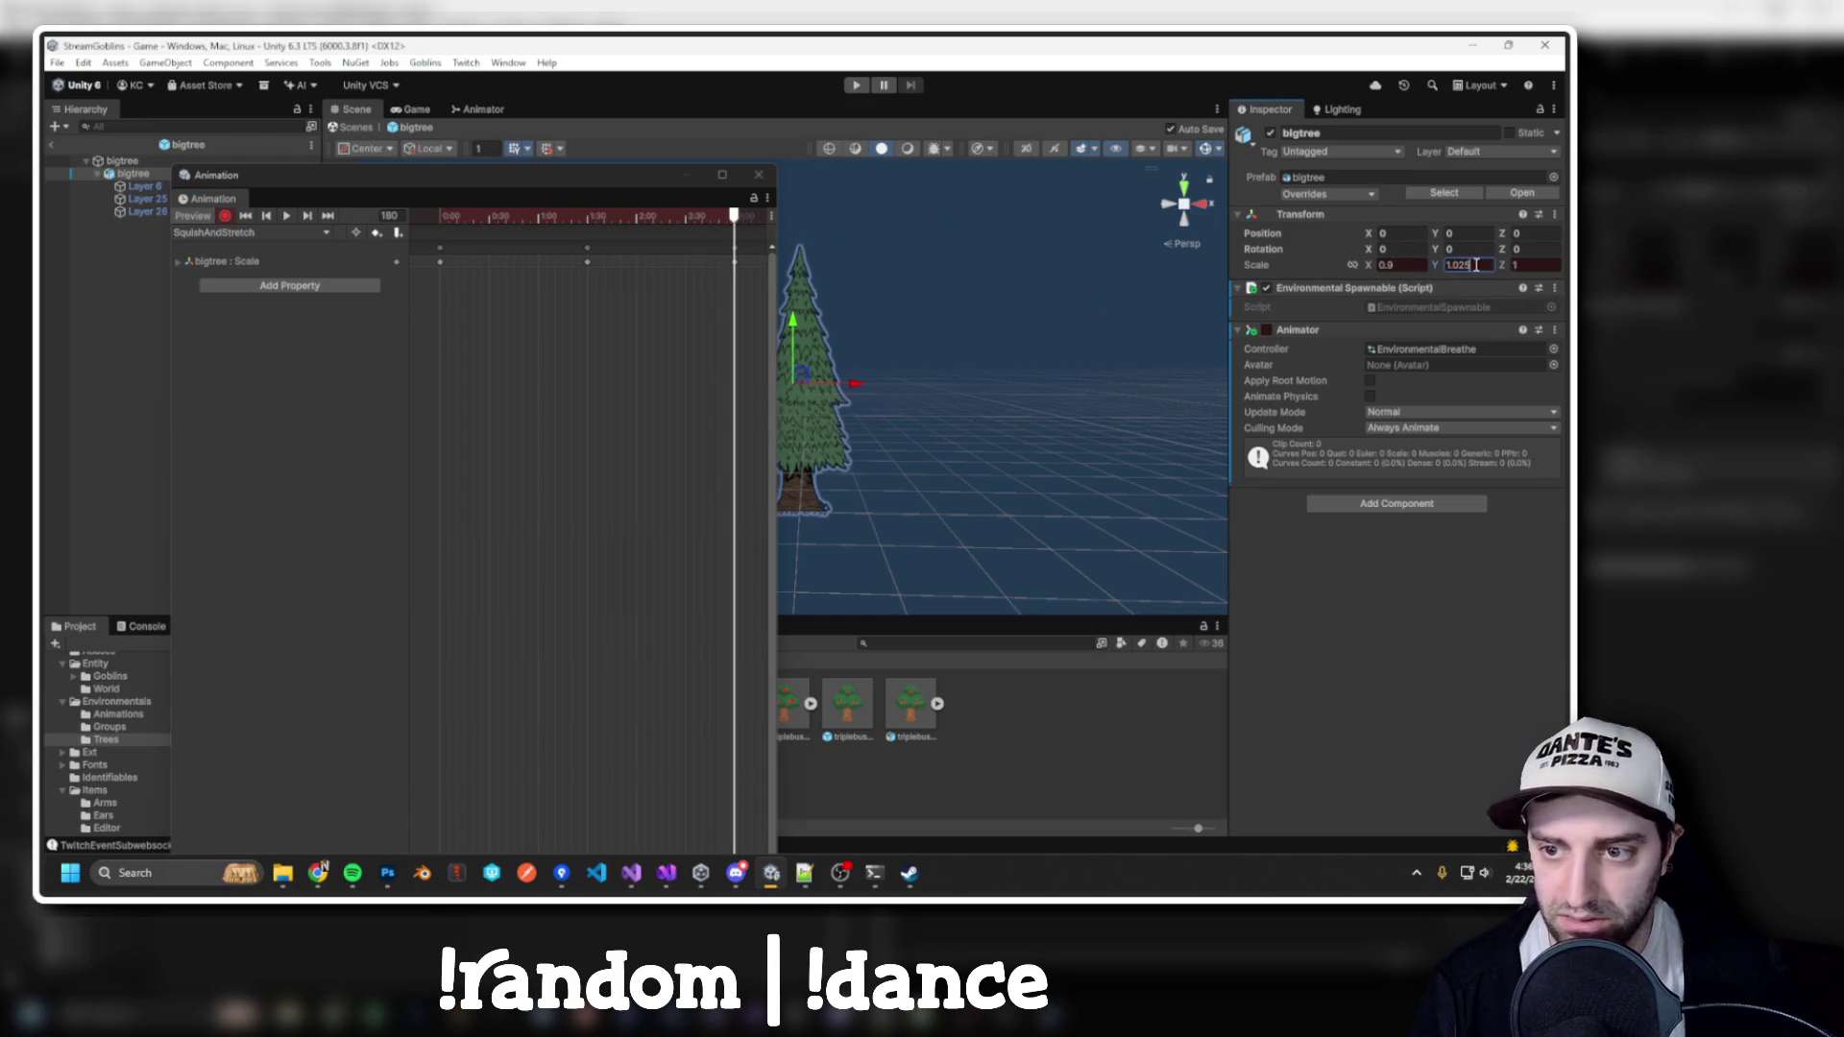
left_click(587, 217)
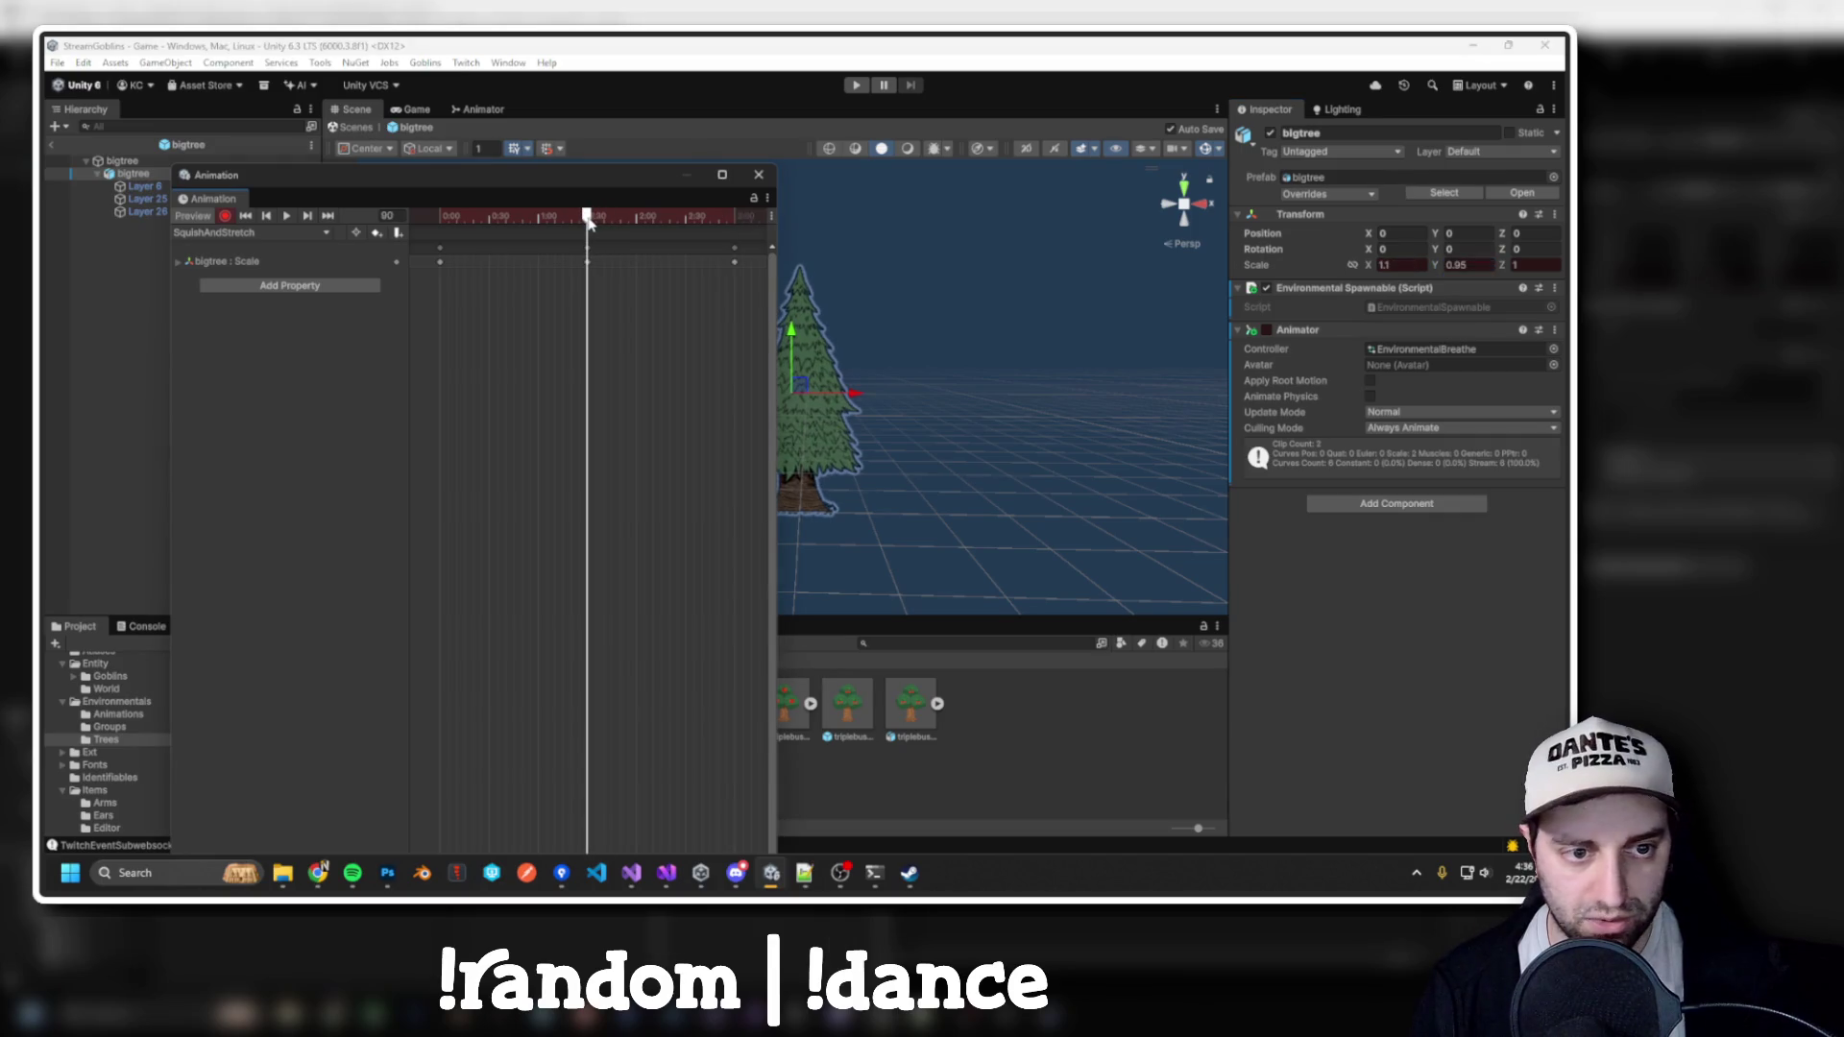
left_click(1404, 266)
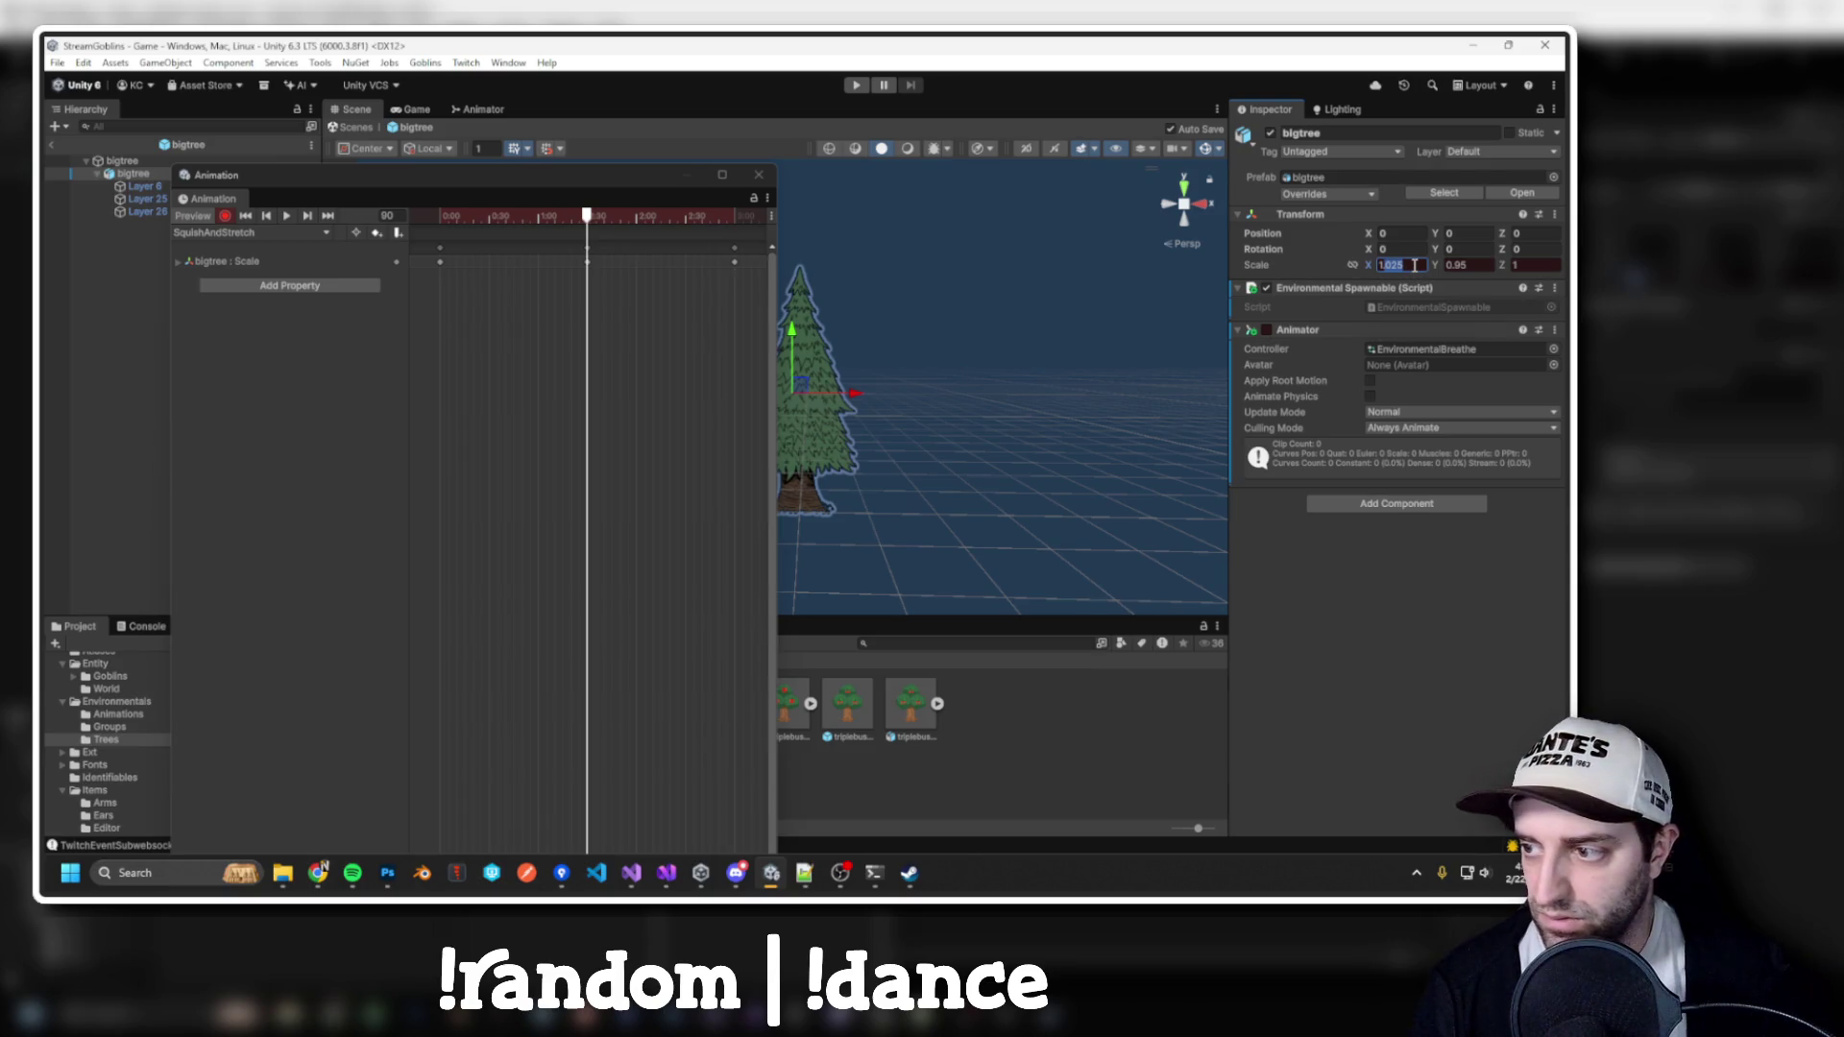
left_click(296, 217)
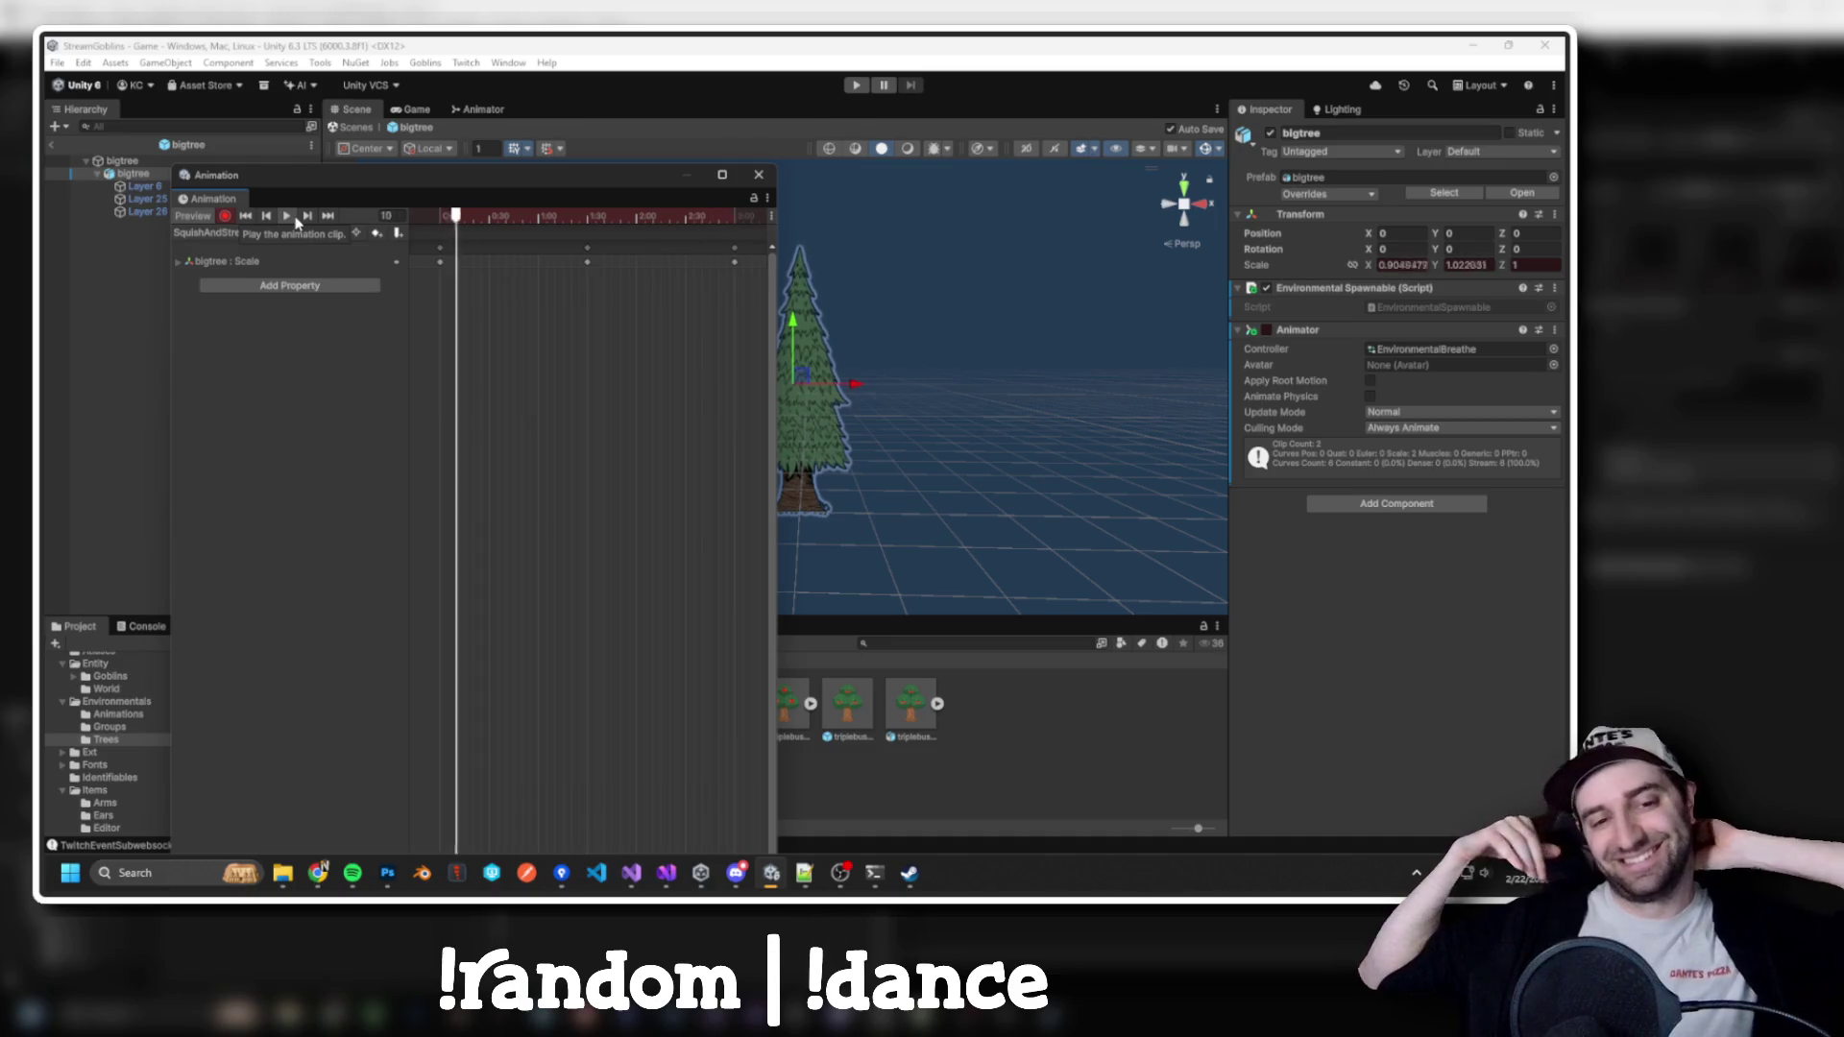
Reposition and widen the Animation window, stop the preview at the clip start, then switch to Chrome
mouse_move(680, 185)
left_mouse_down()
mouse_move(603, 115)
mouse_move(672, 121)
mouse_move(622, 160)
left_mouse_up()
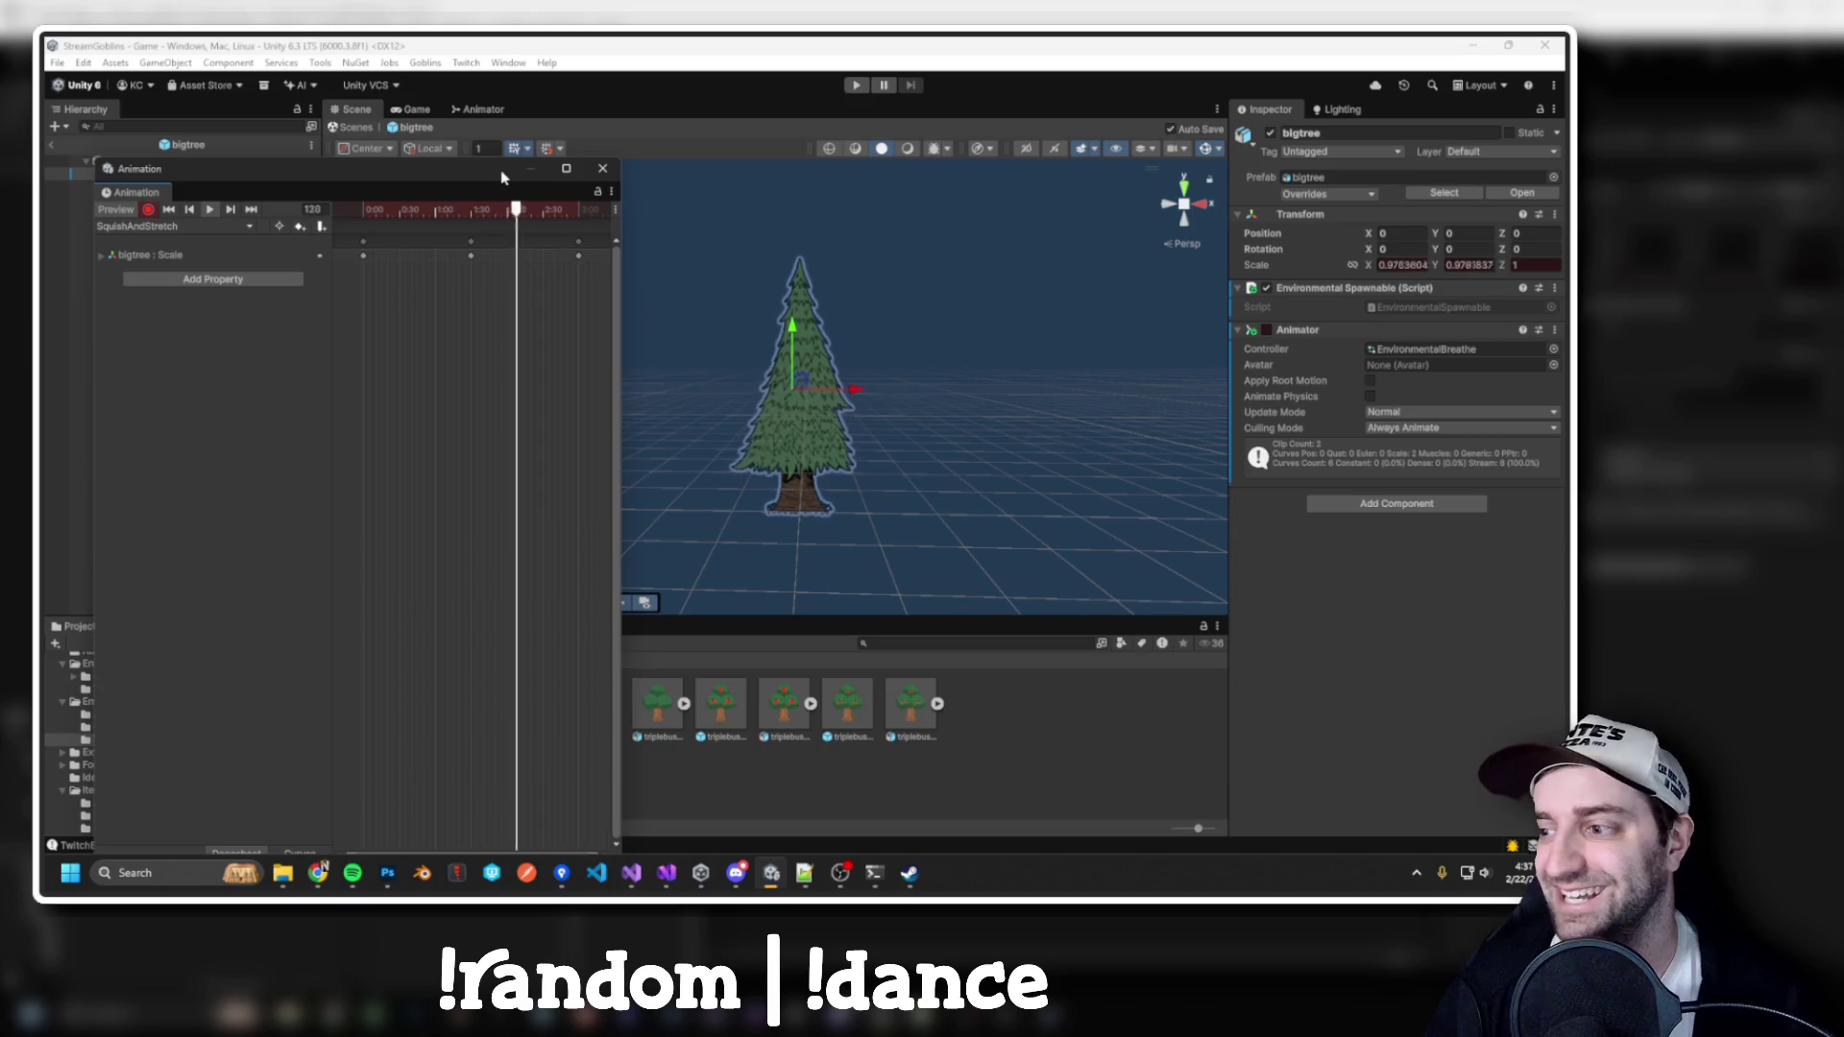
left_click_drag(615, 243, 675, 243)
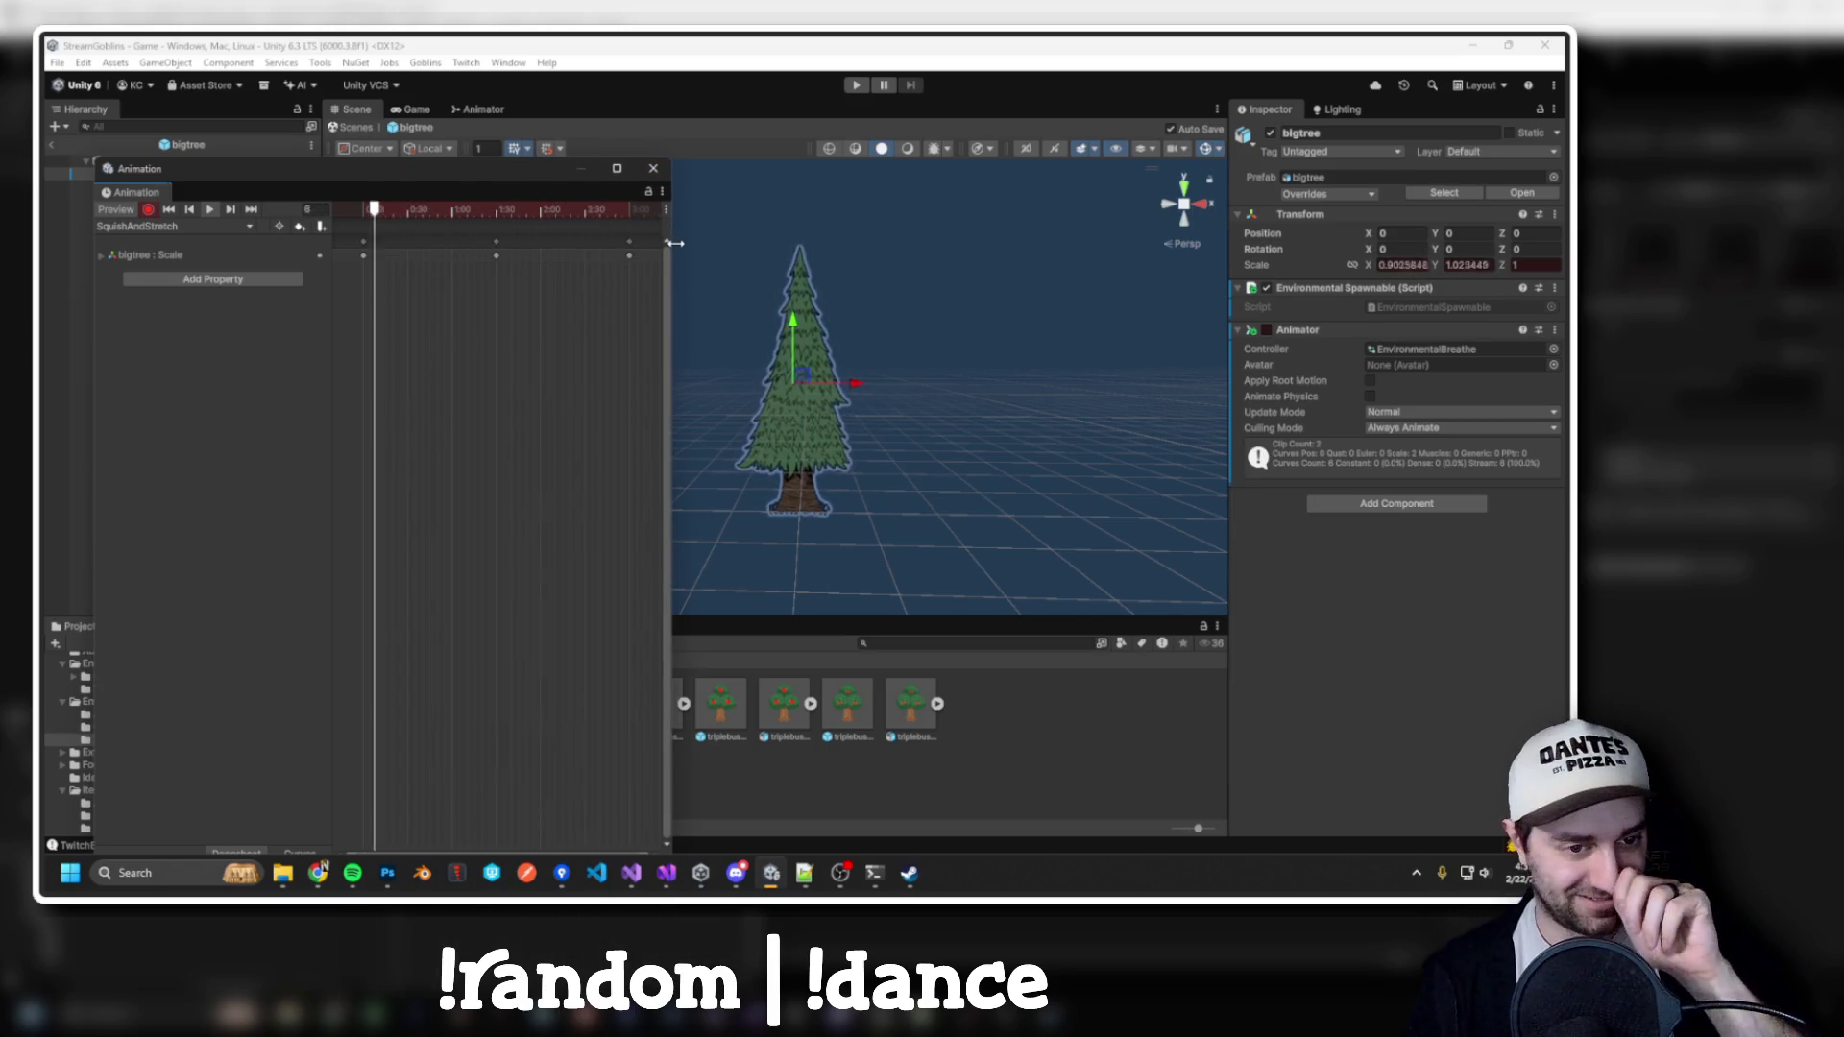
left_click(366, 211)
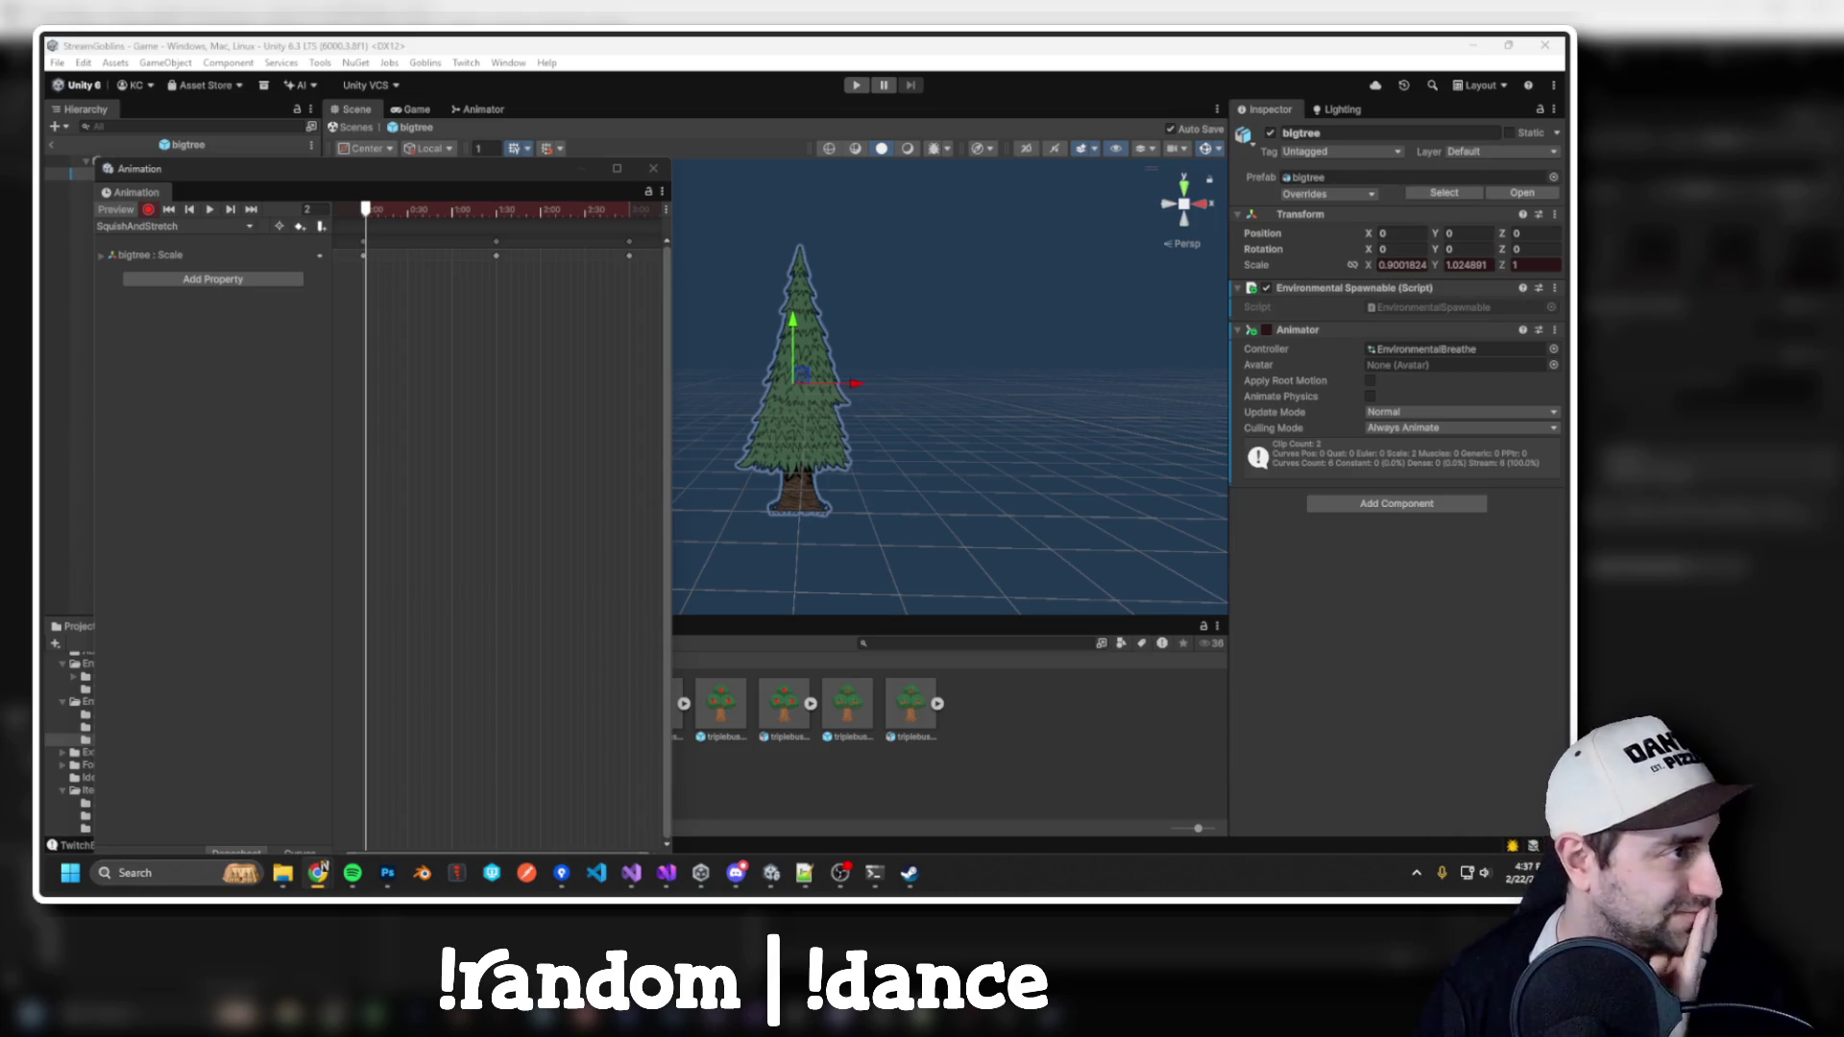
key("alt+Tab")
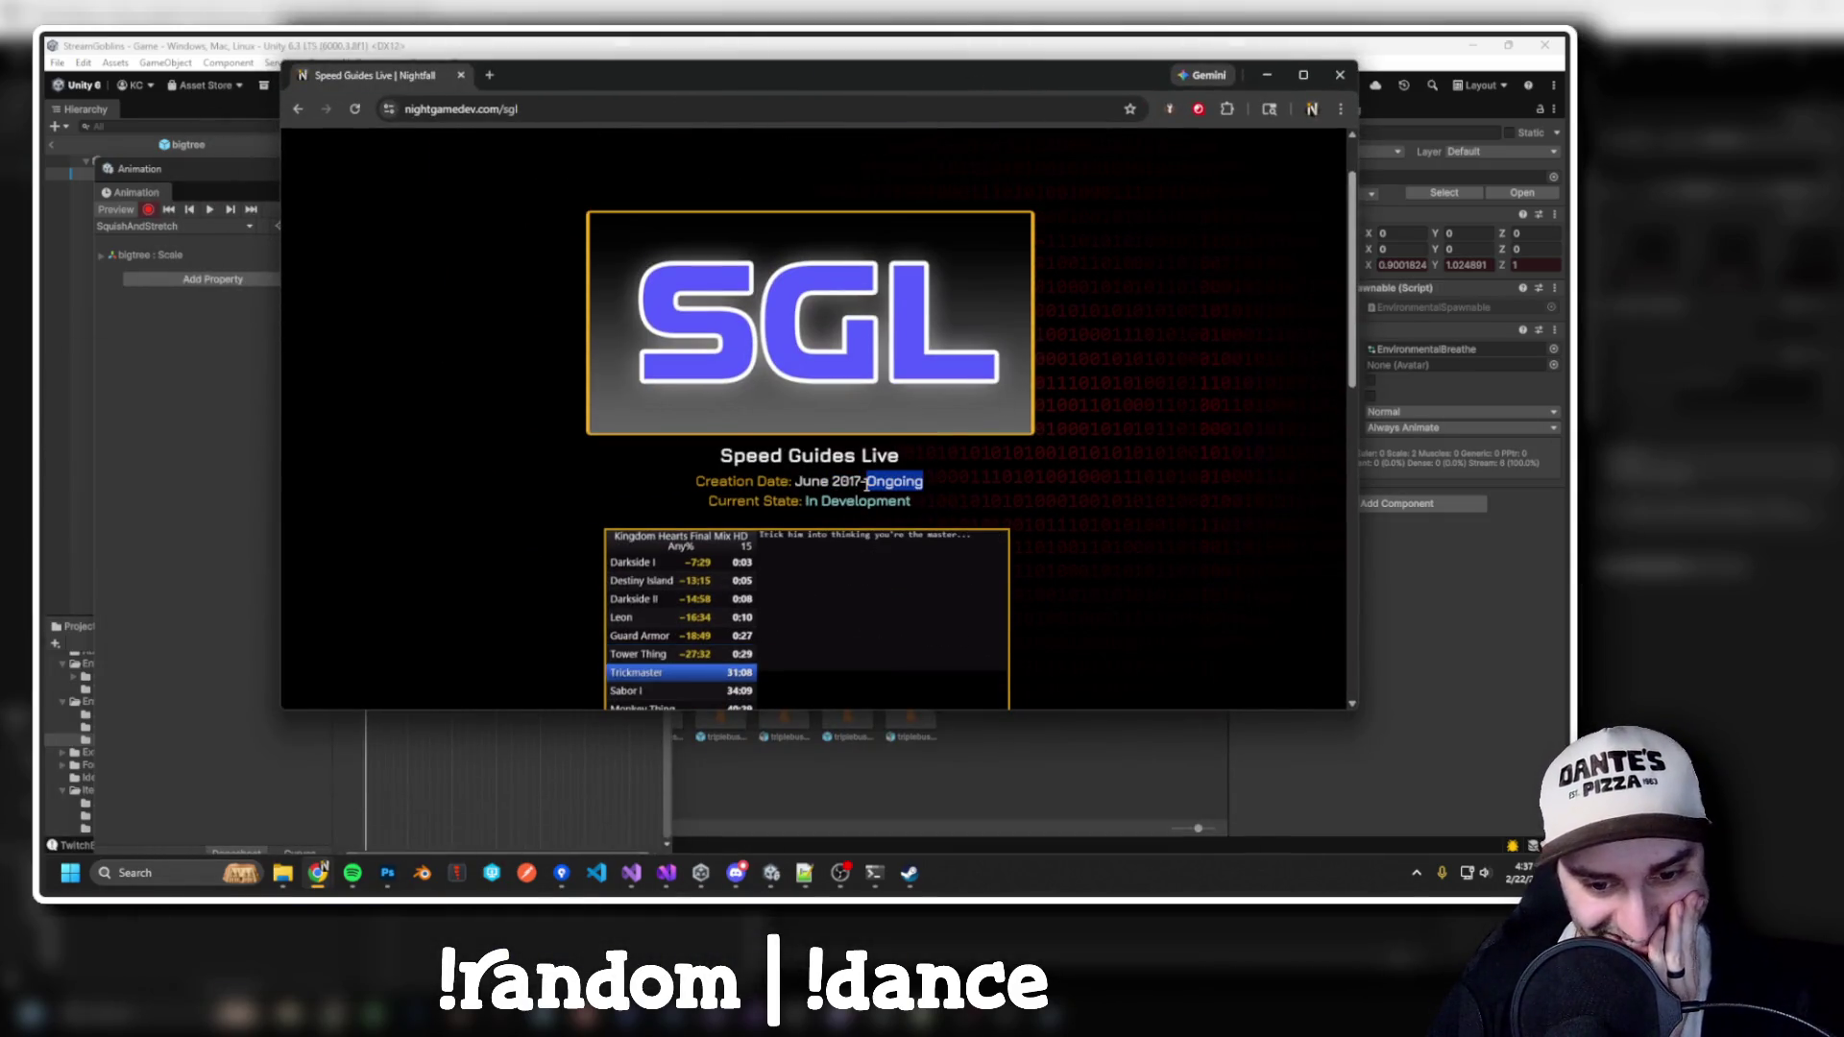
Play the Early Build Teaser video and skip ahead through it to about 1:07
scroll(893, 452, "down", 2)
scroll(910, 325, "down", 8)
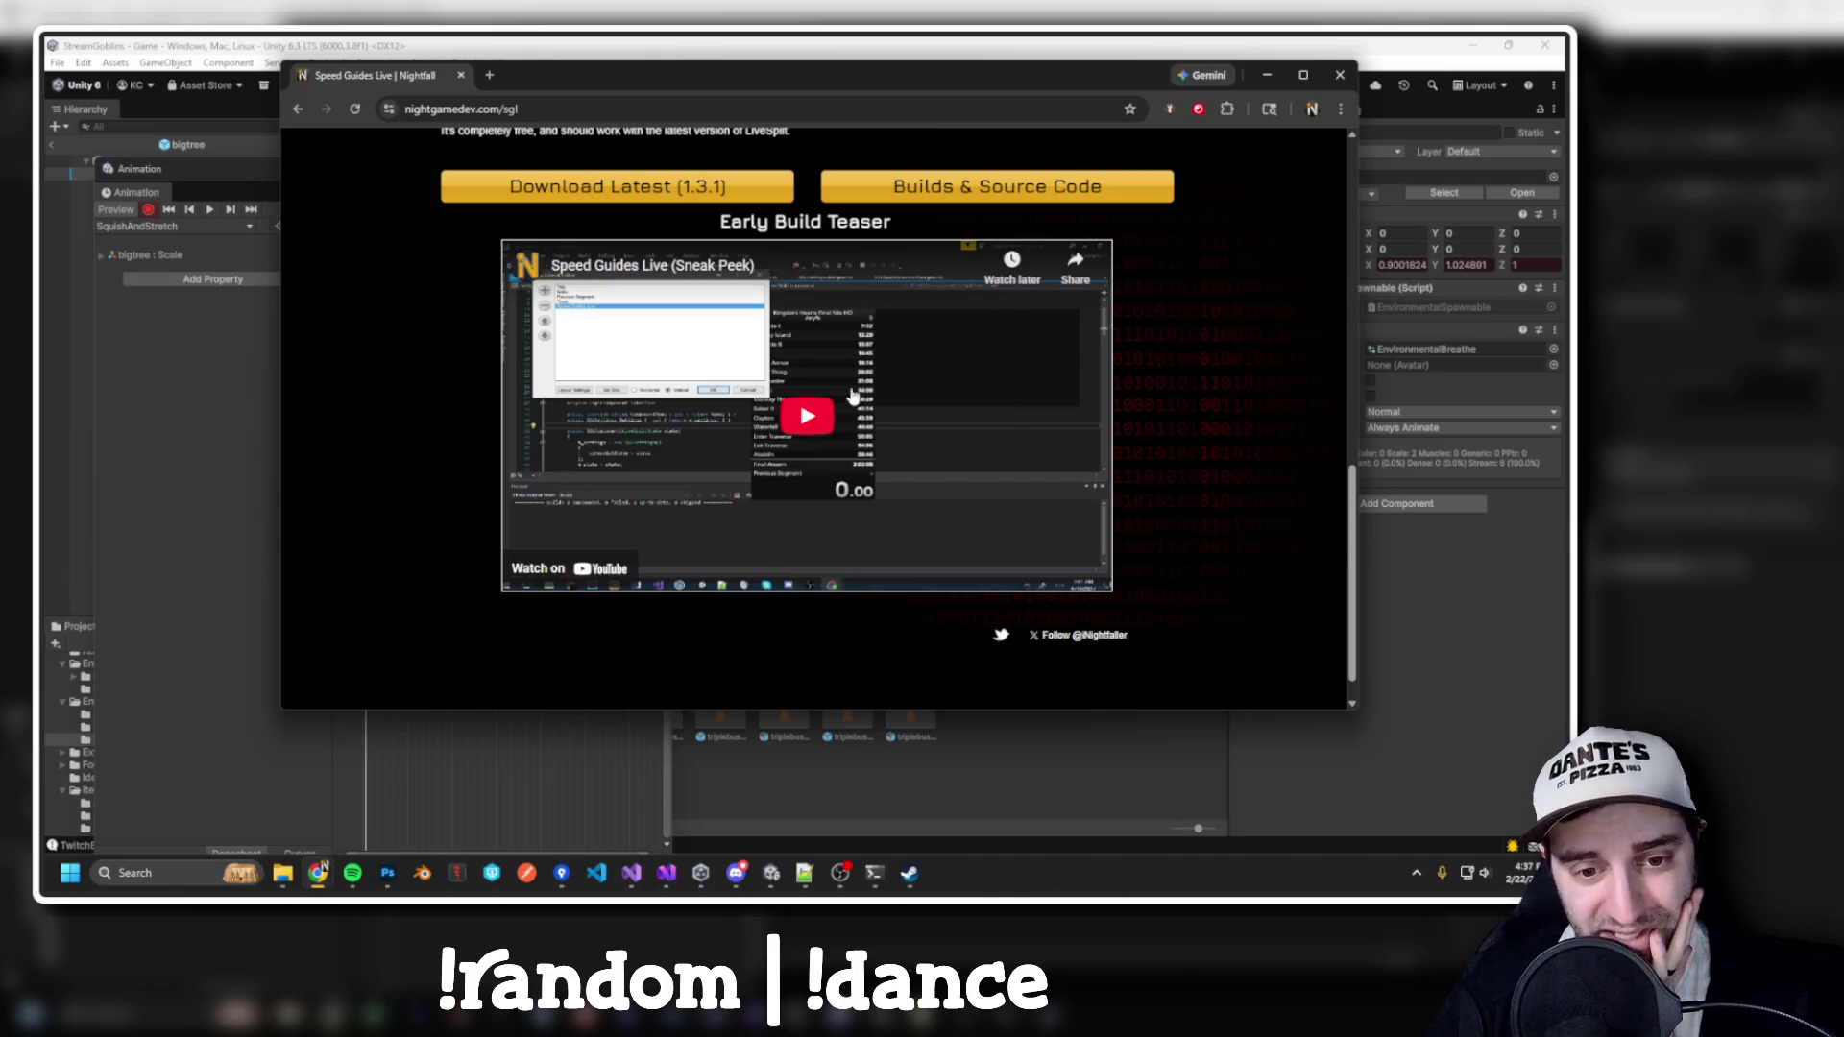
left_click(816, 411)
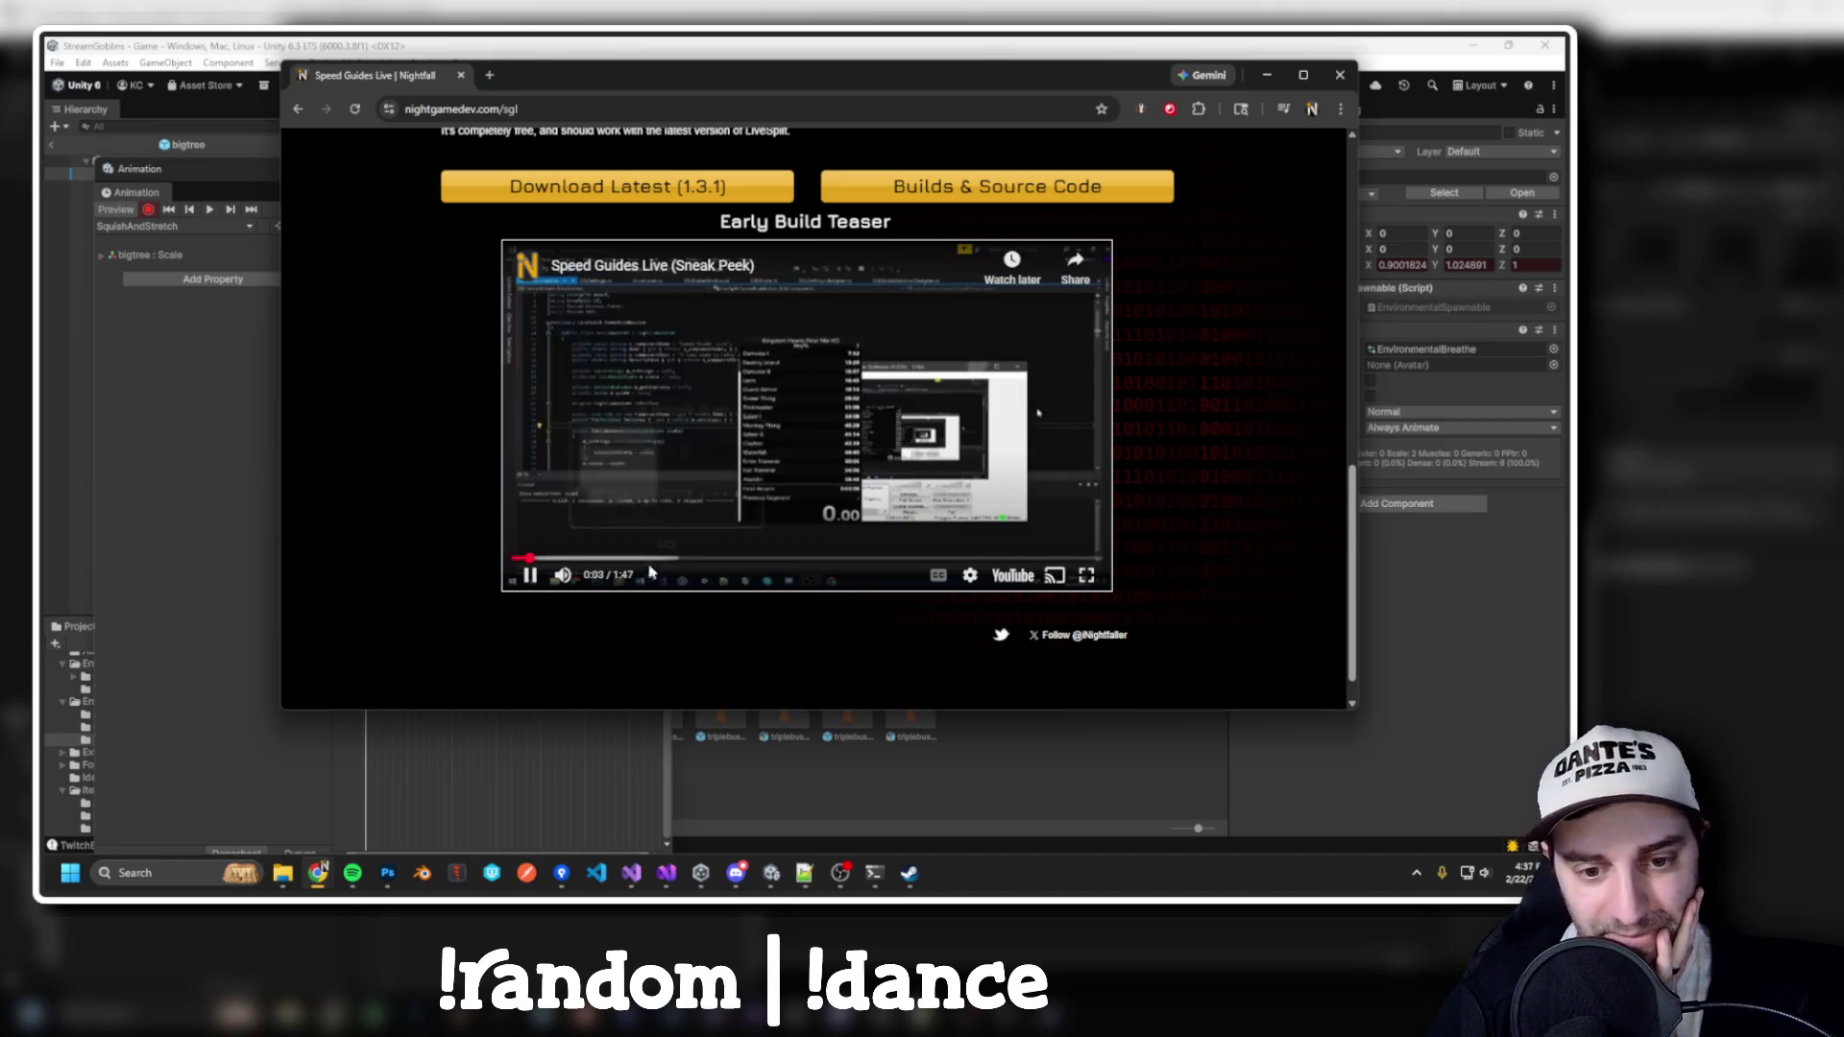
left_click(594, 560)
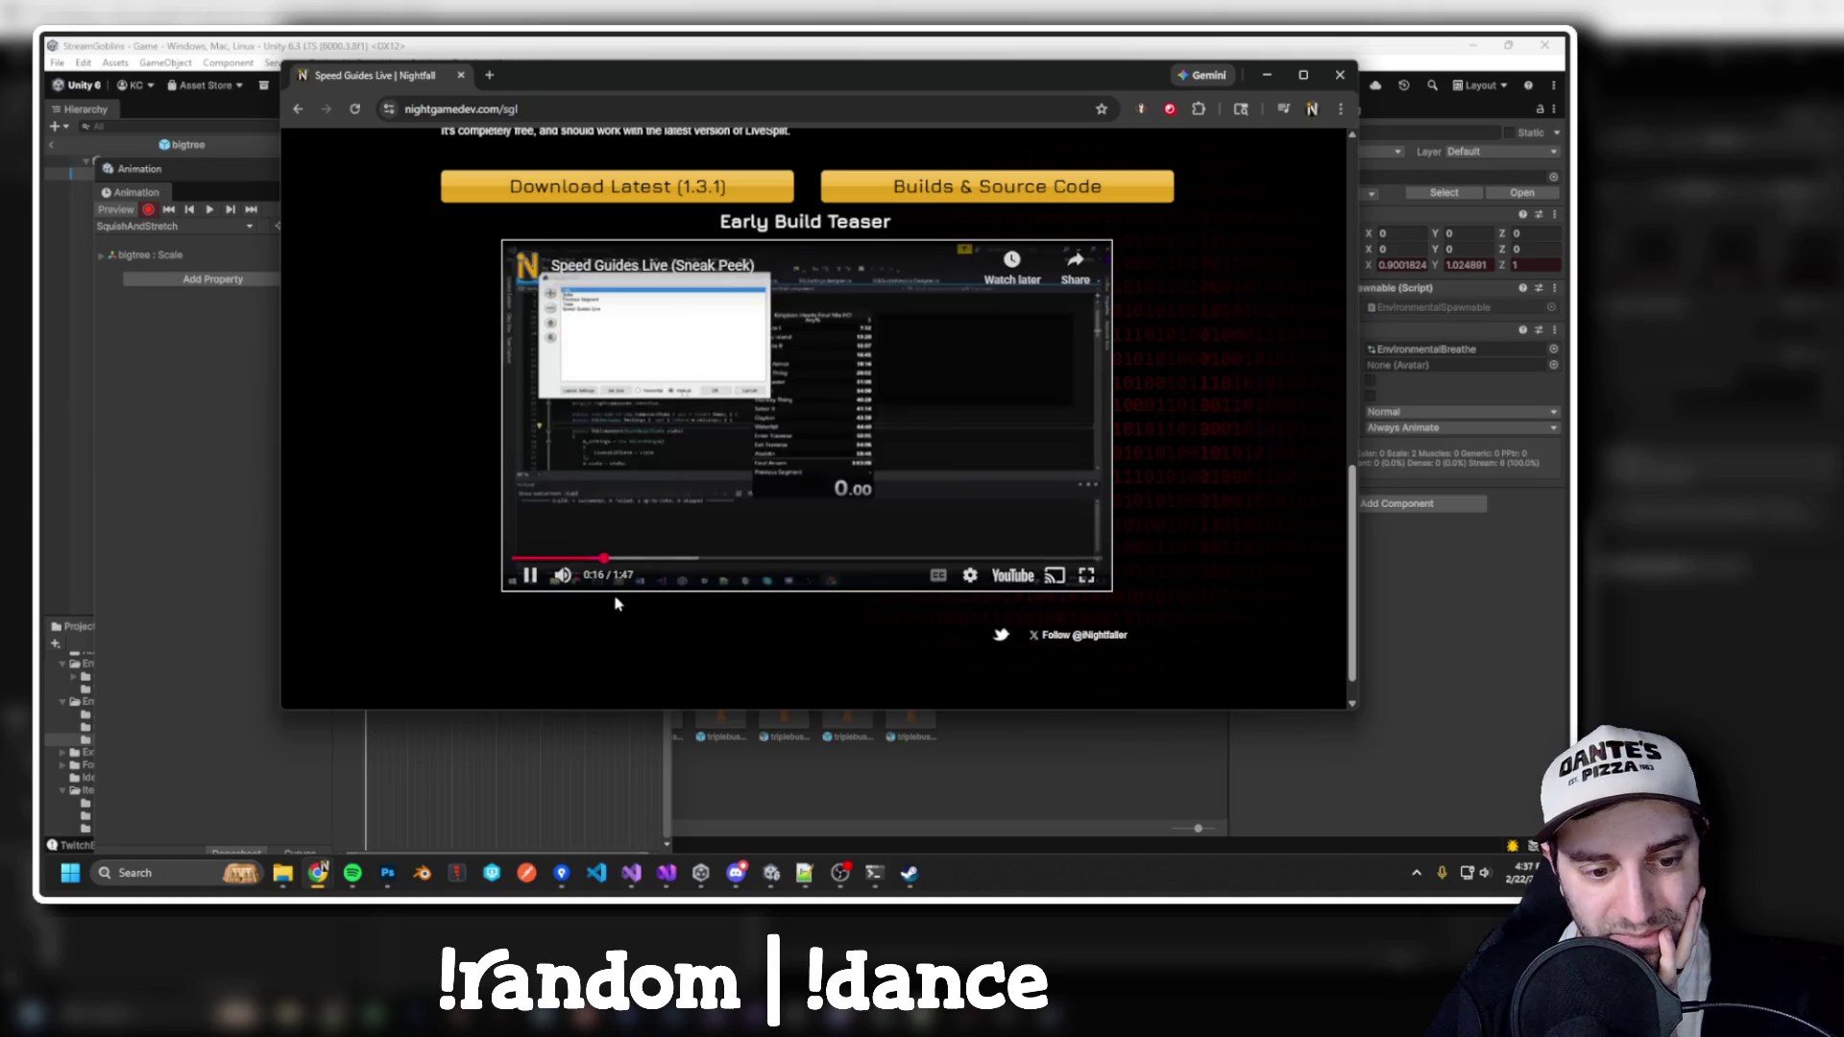
left_click(691, 558)
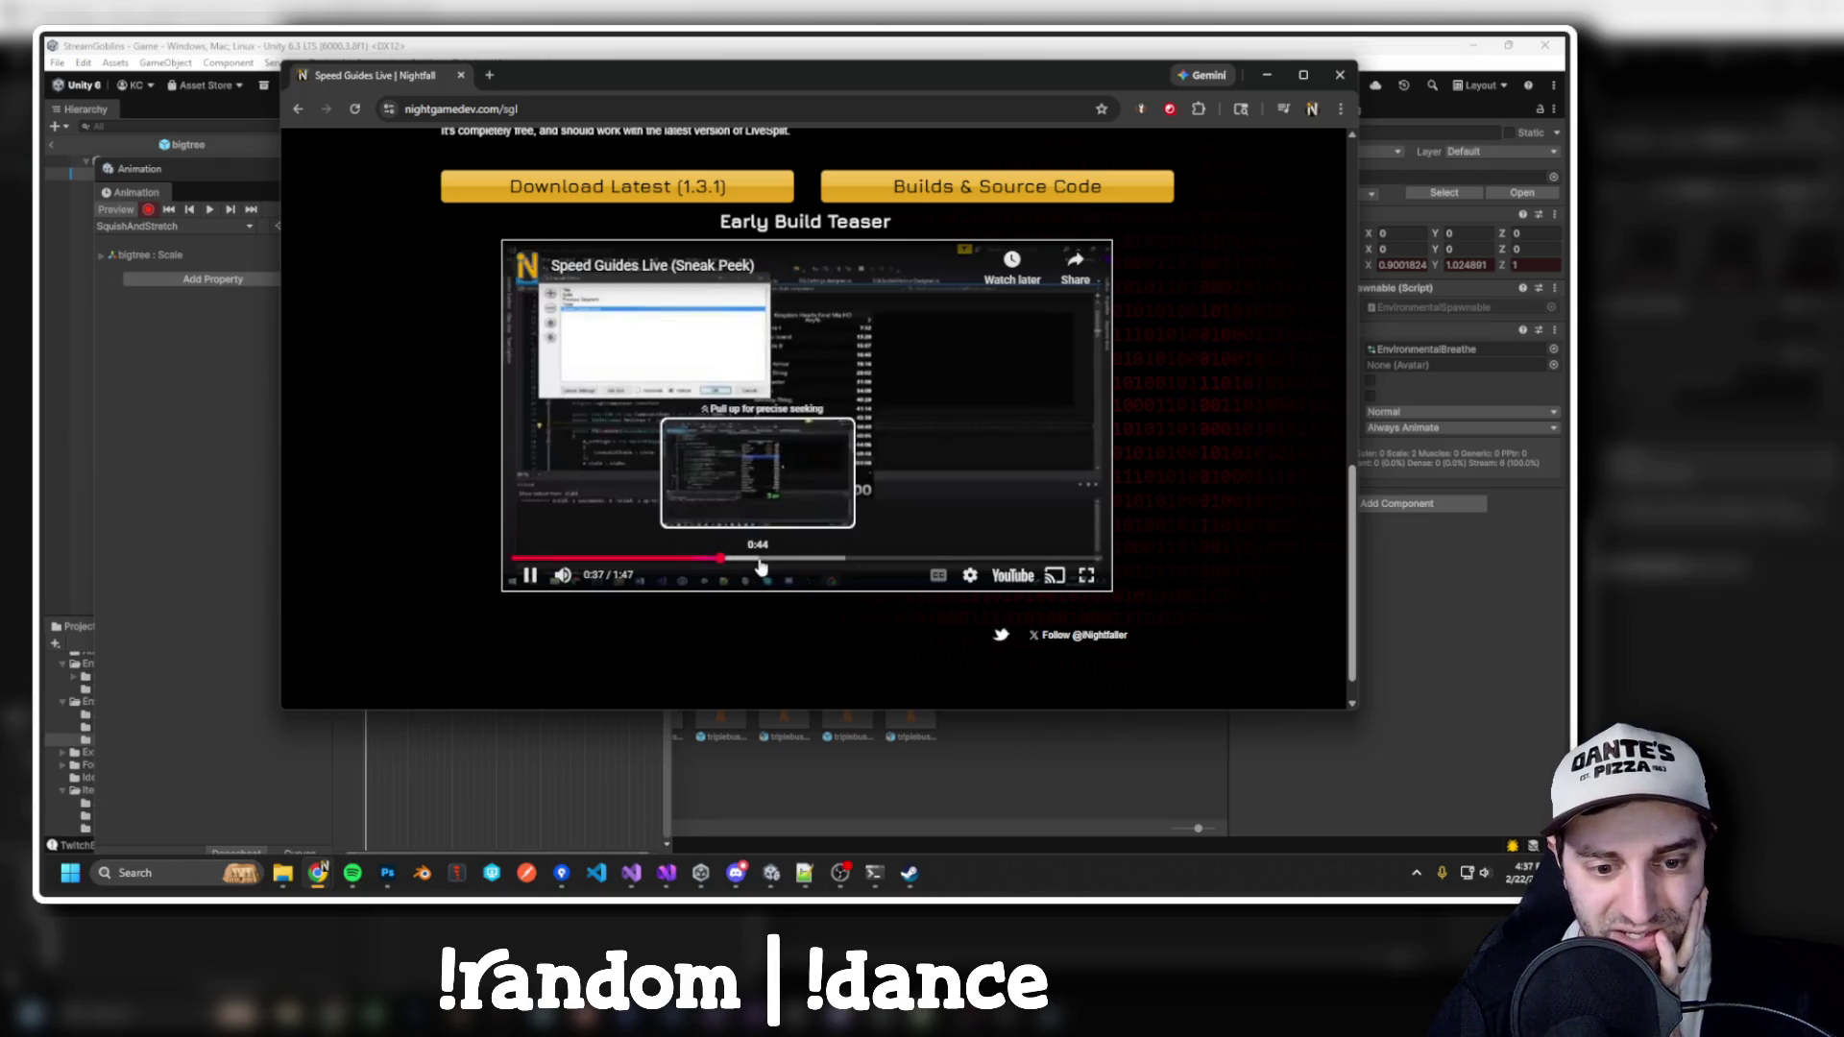
left_click(797, 559)
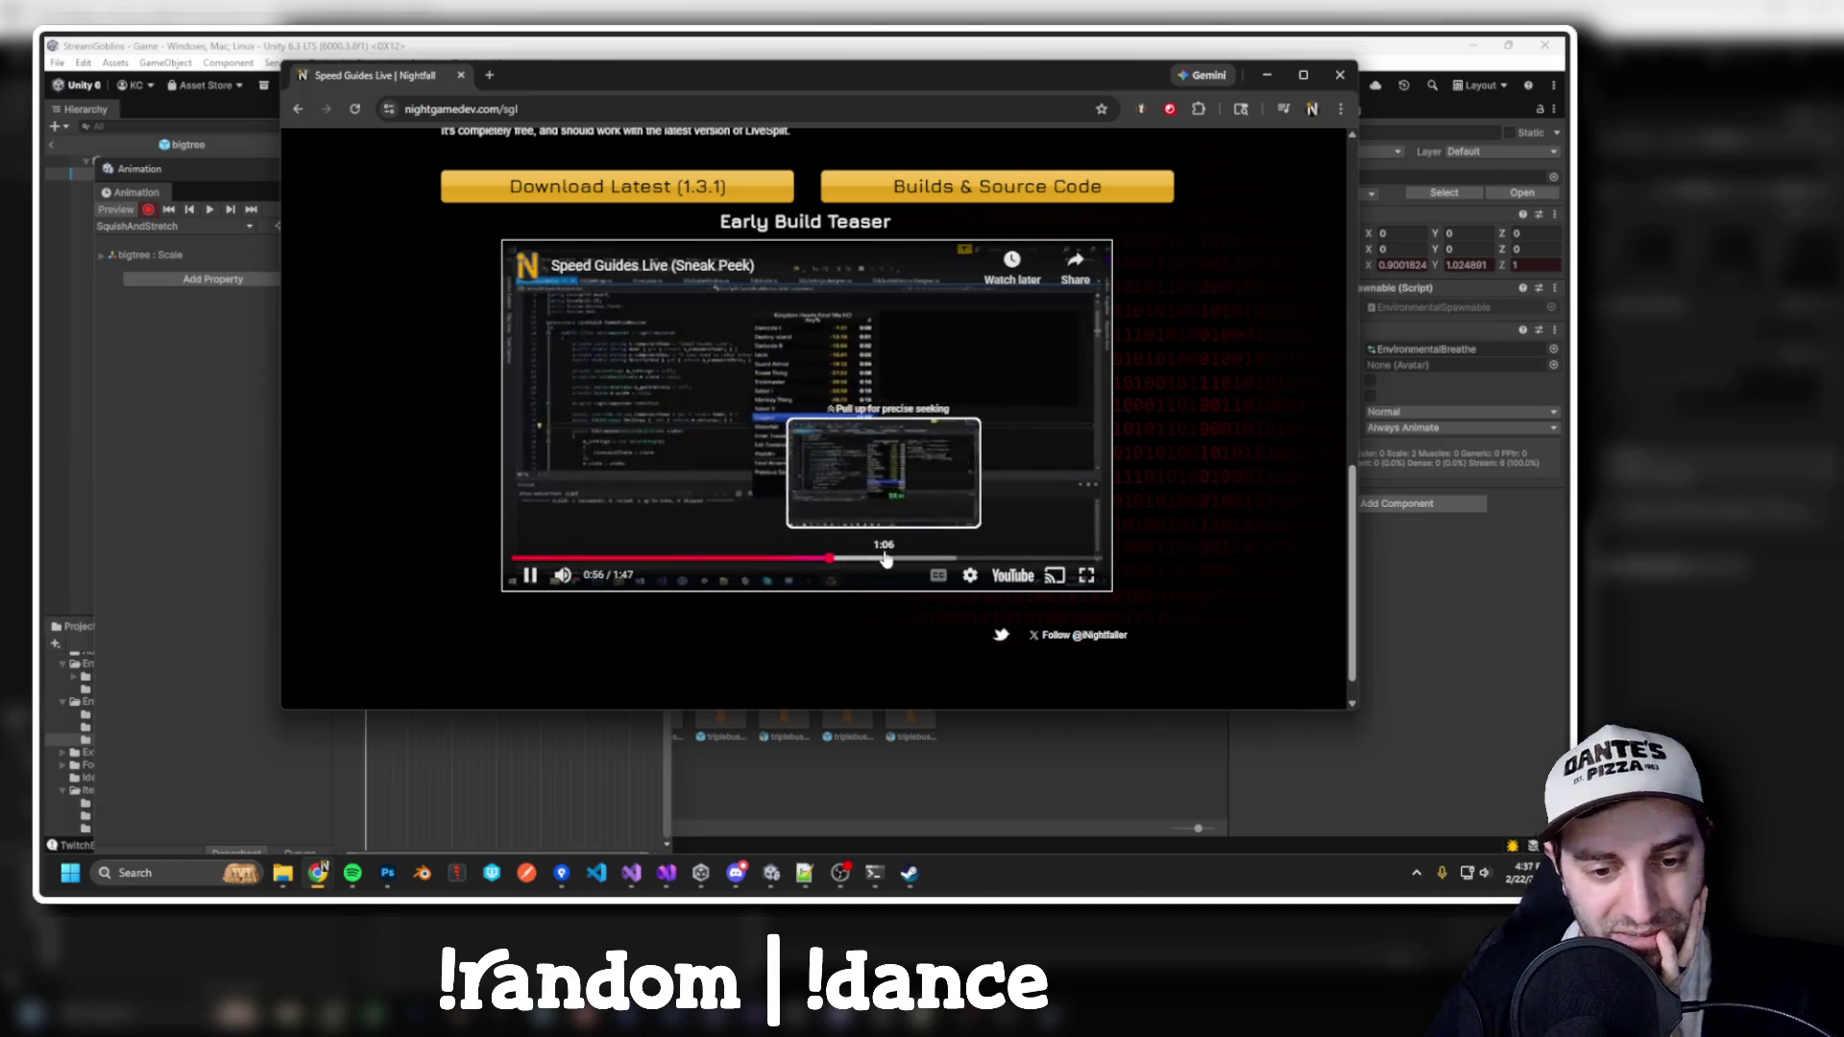
left_click(885, 558)
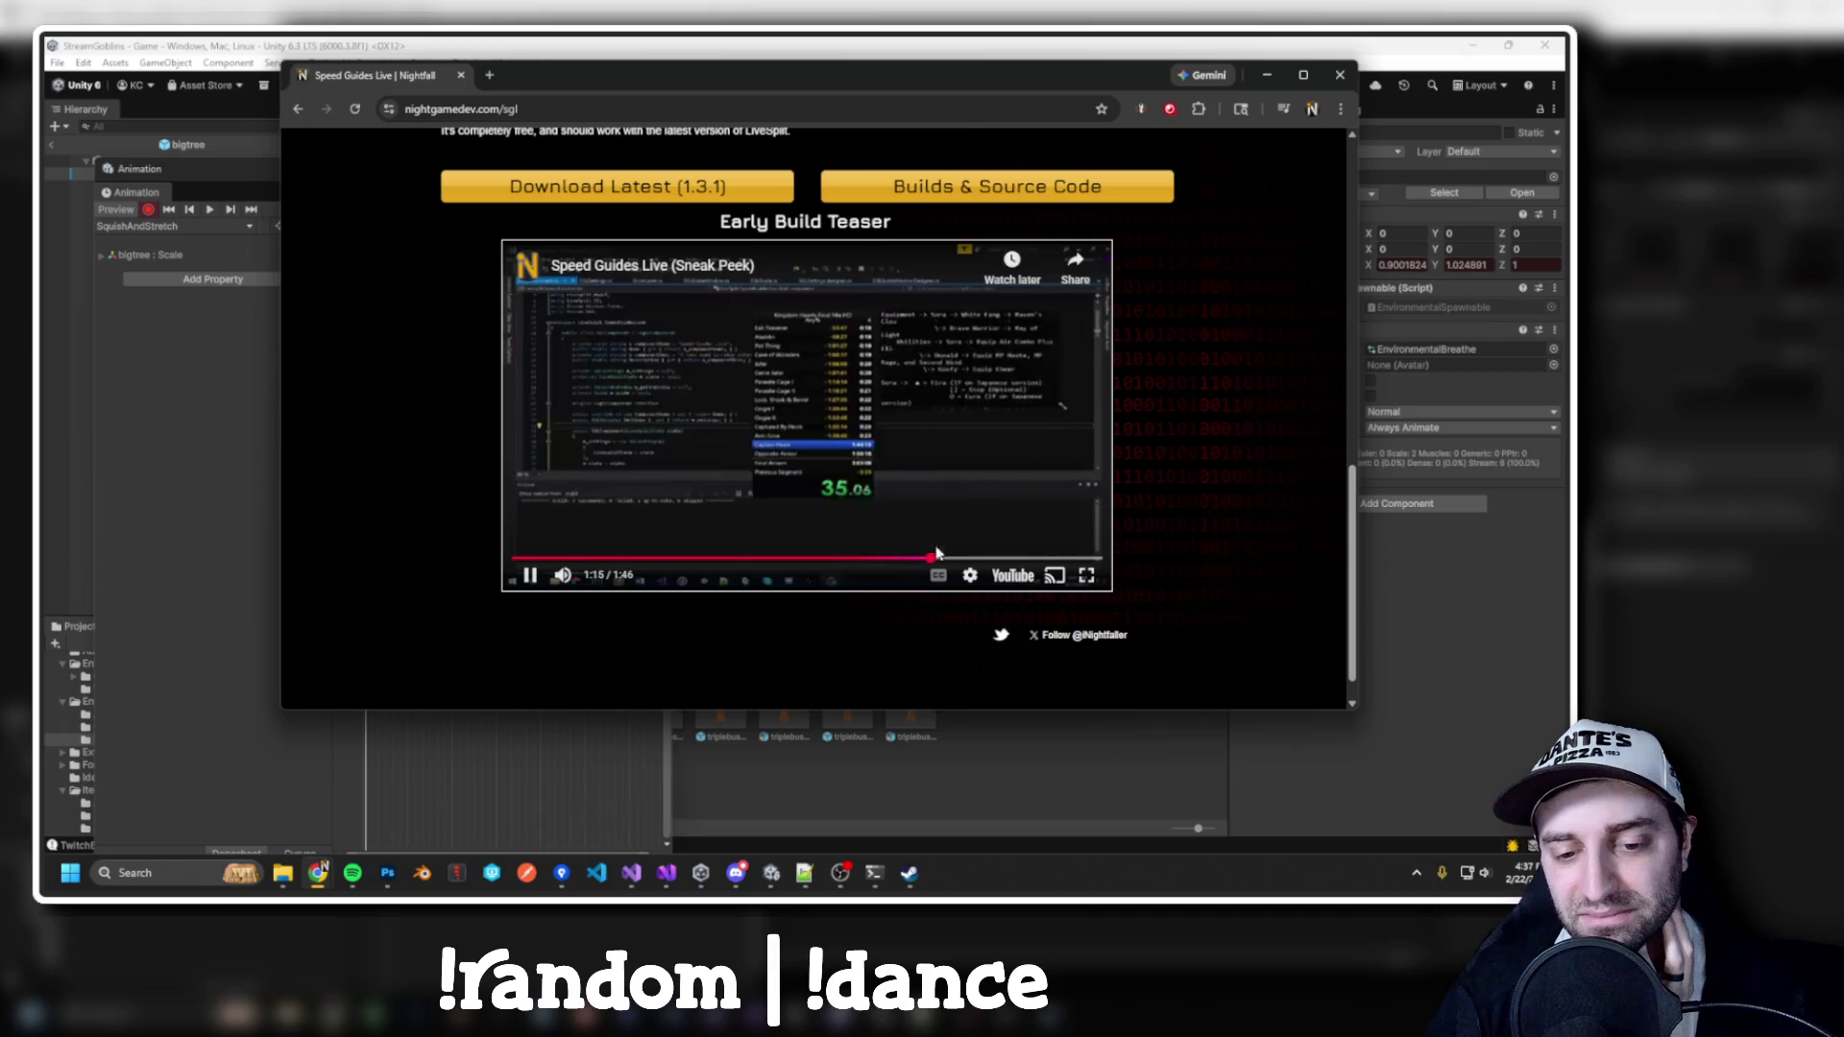
Watch the teaser fullscreen, rewind it to around 0:53, then exit fullscreen
left_click(1086, 576)
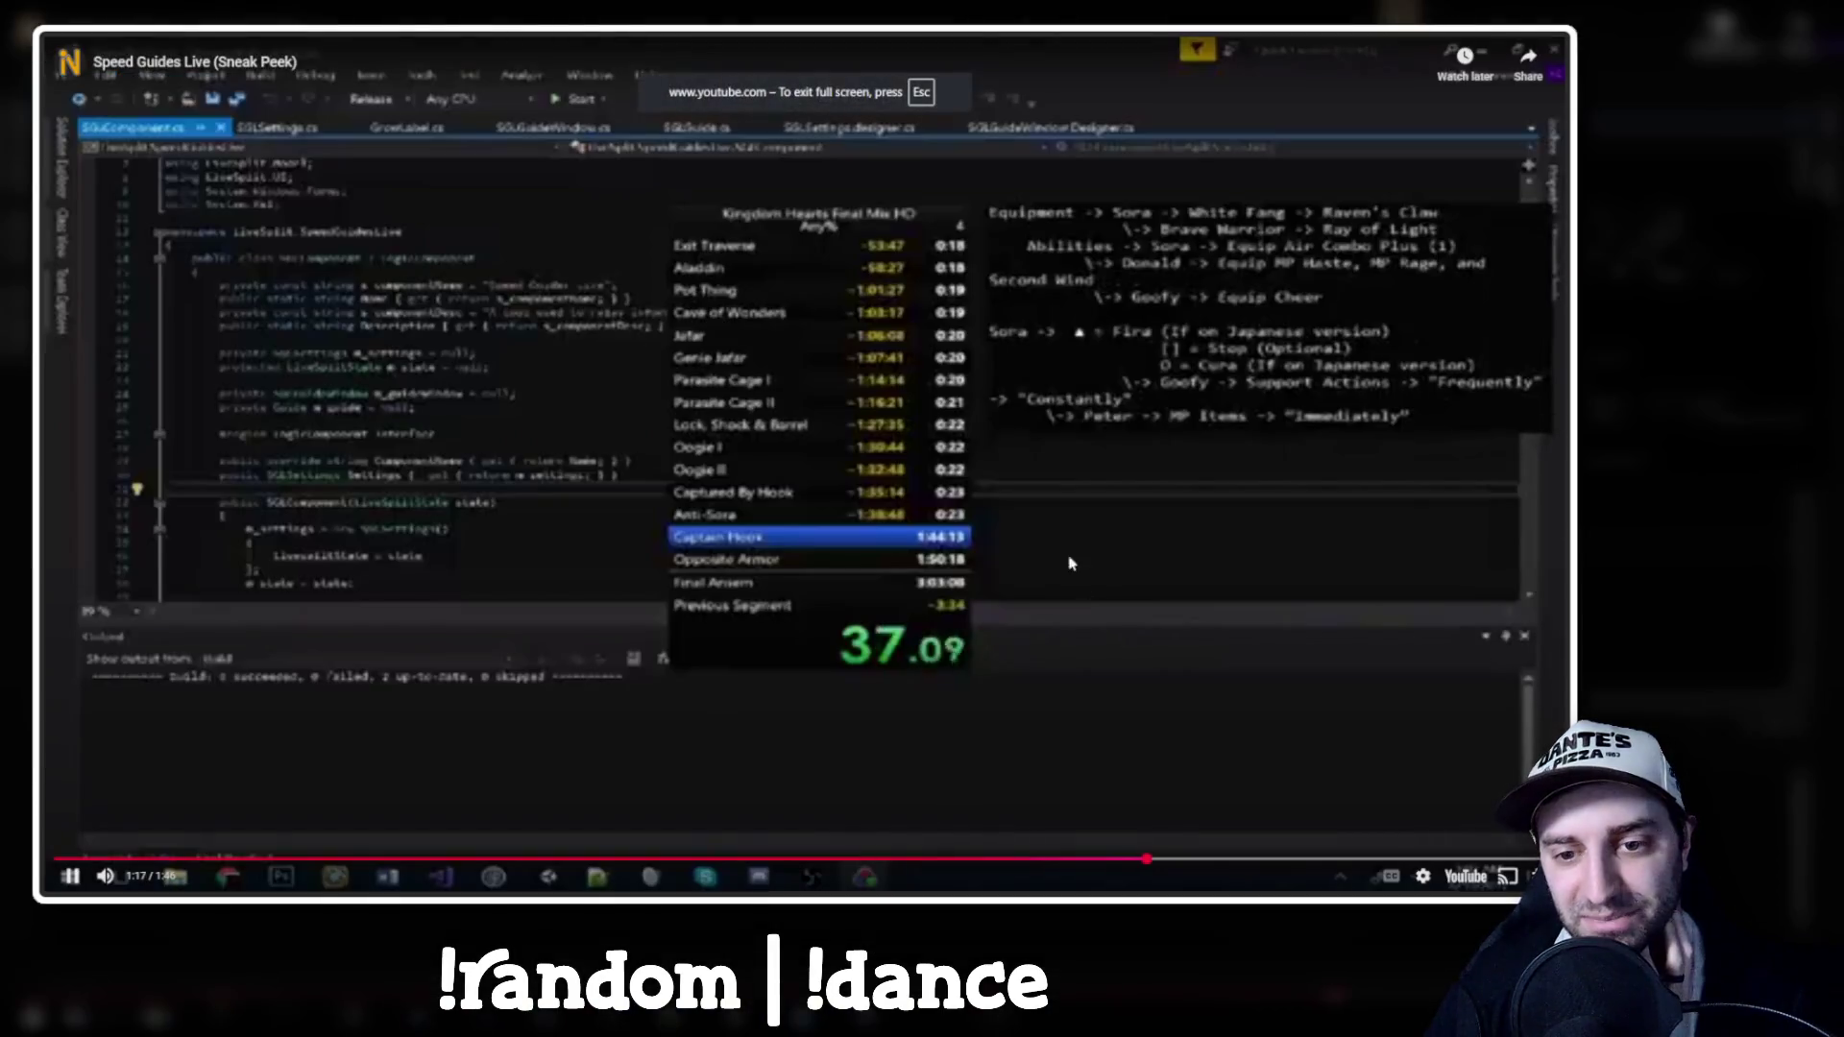
left_click(1419, 878)
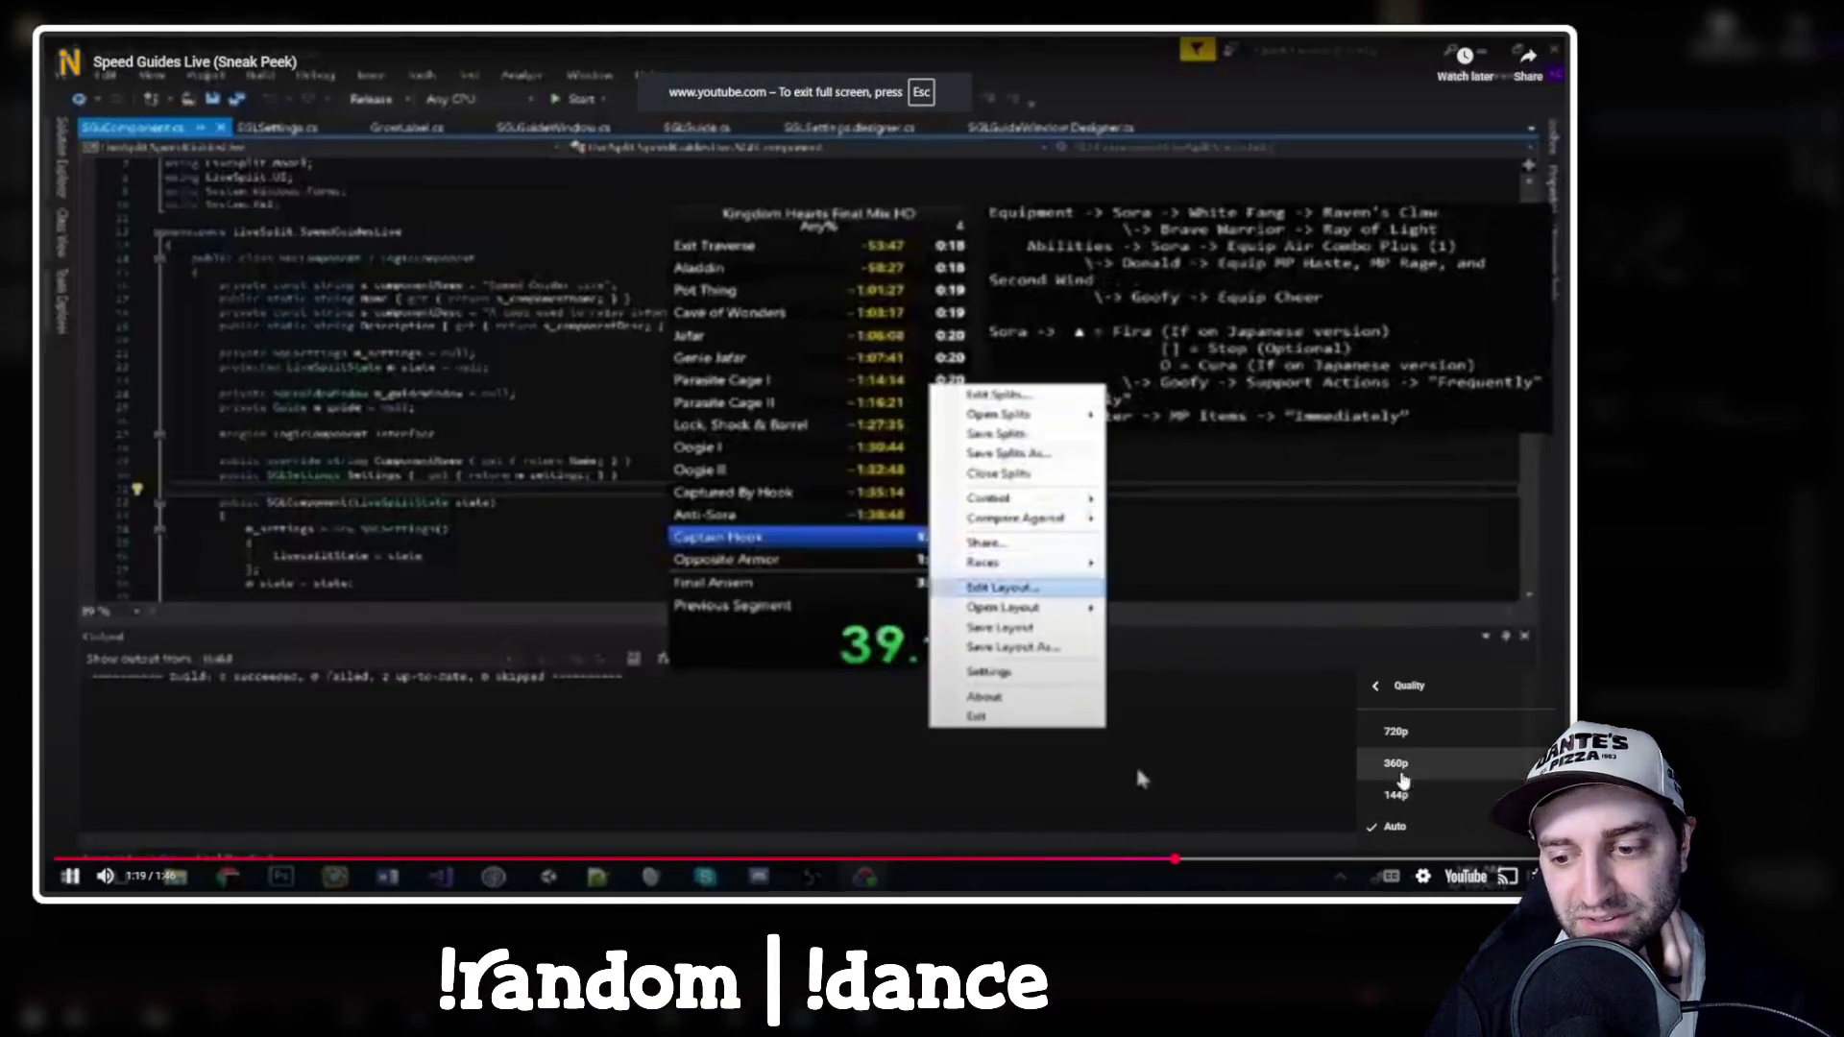
left_click(1402, 763)
left_click(1417, 735)
left_click(1076, 860)
left_click(928, 860)
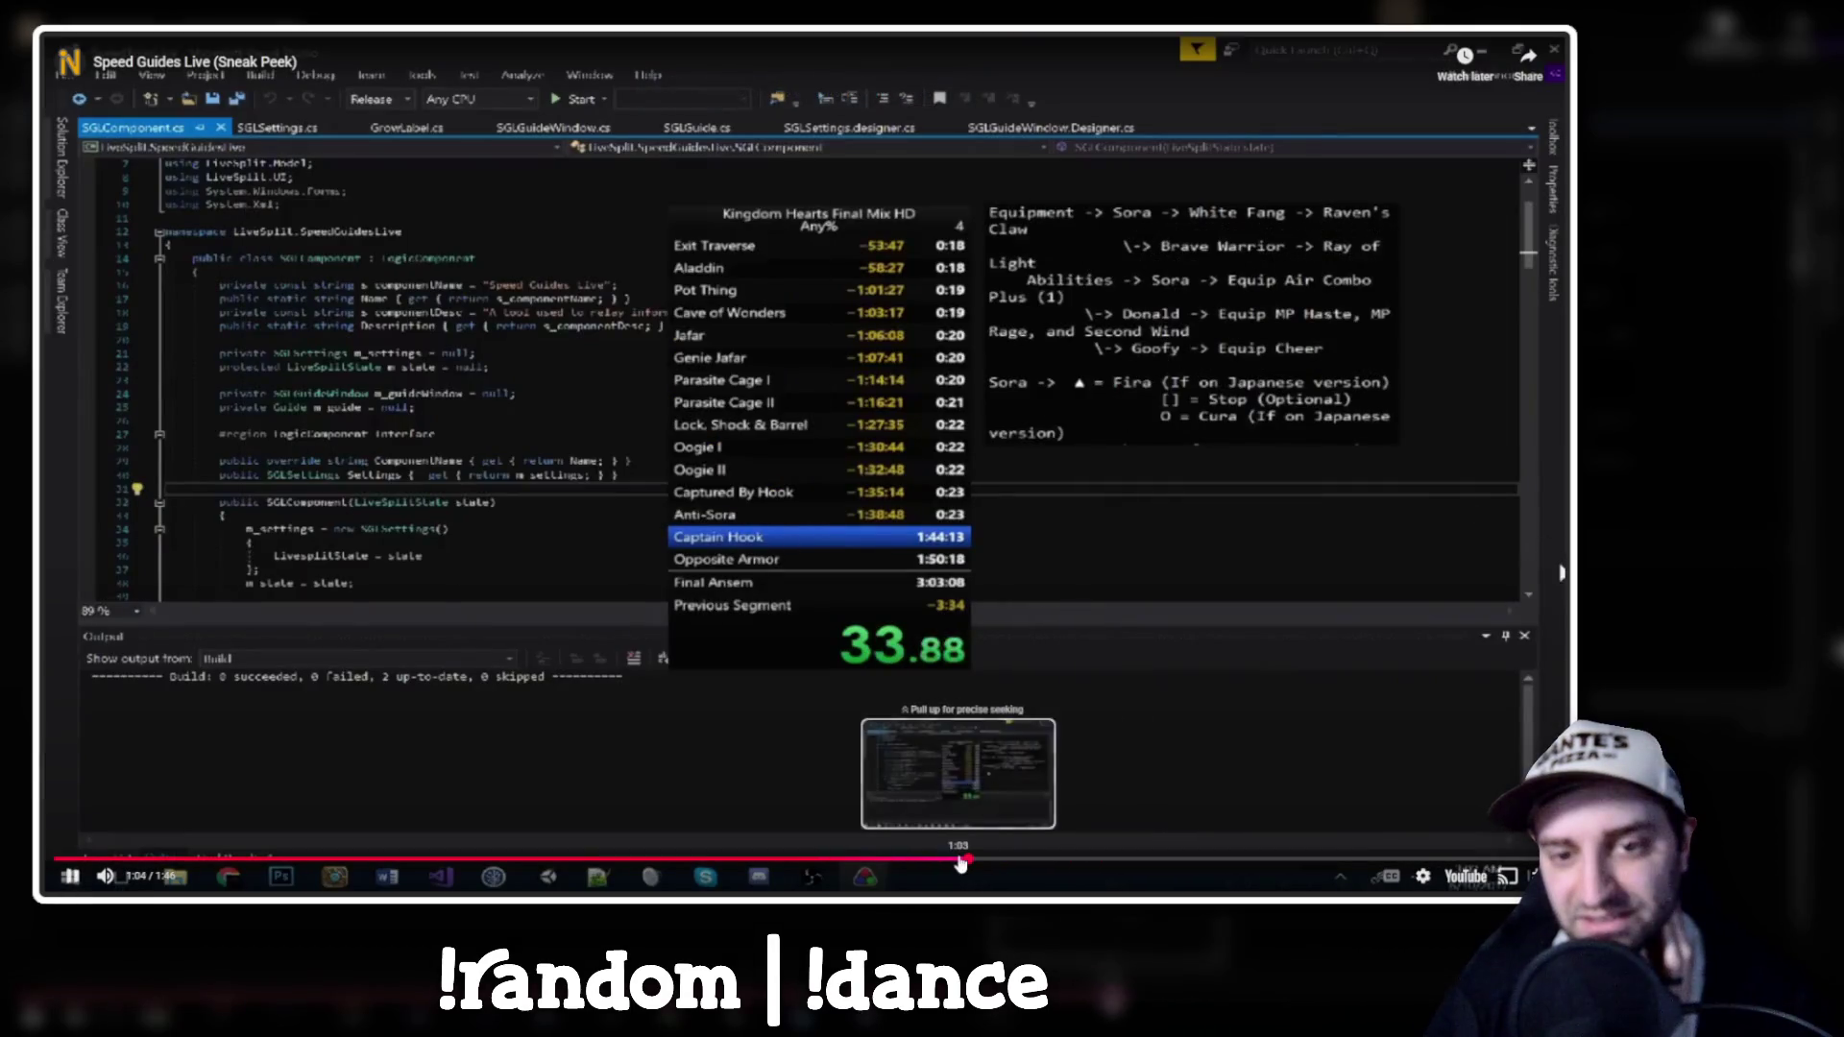
left_click_drag(904, 865, 815, 863)
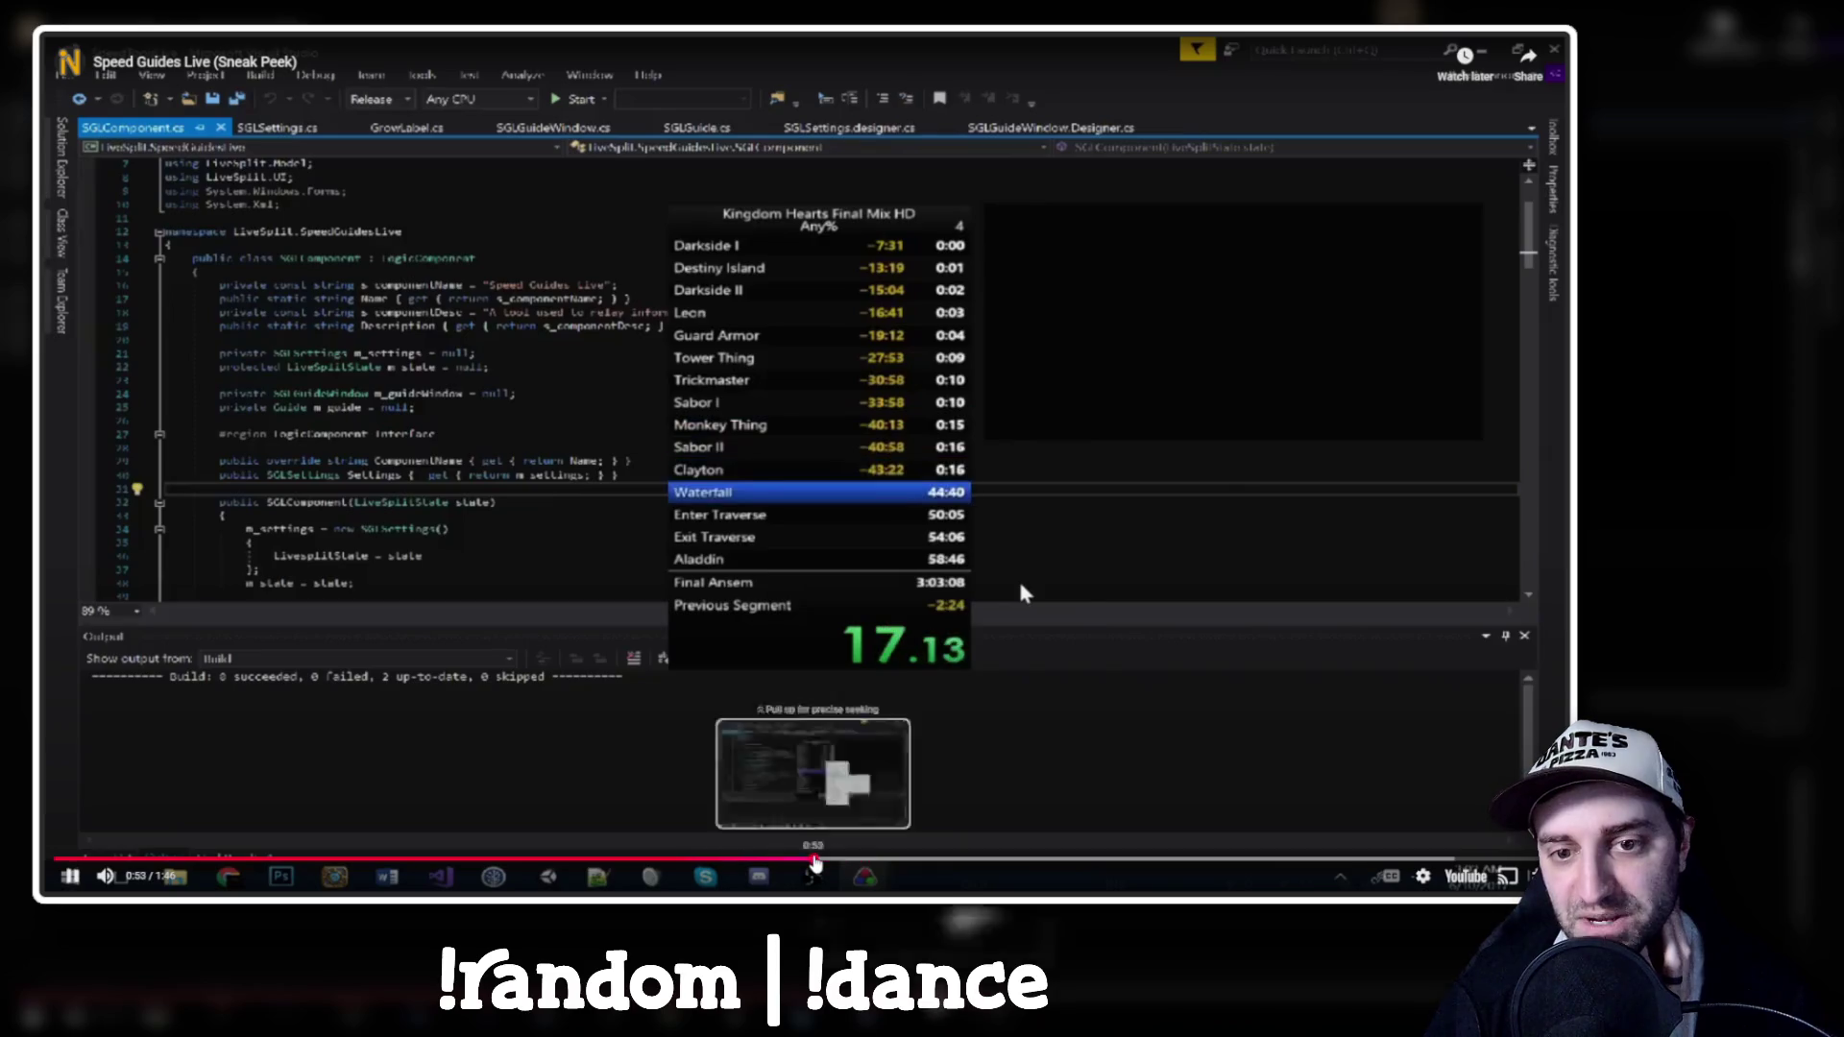
left_click(720, 863)
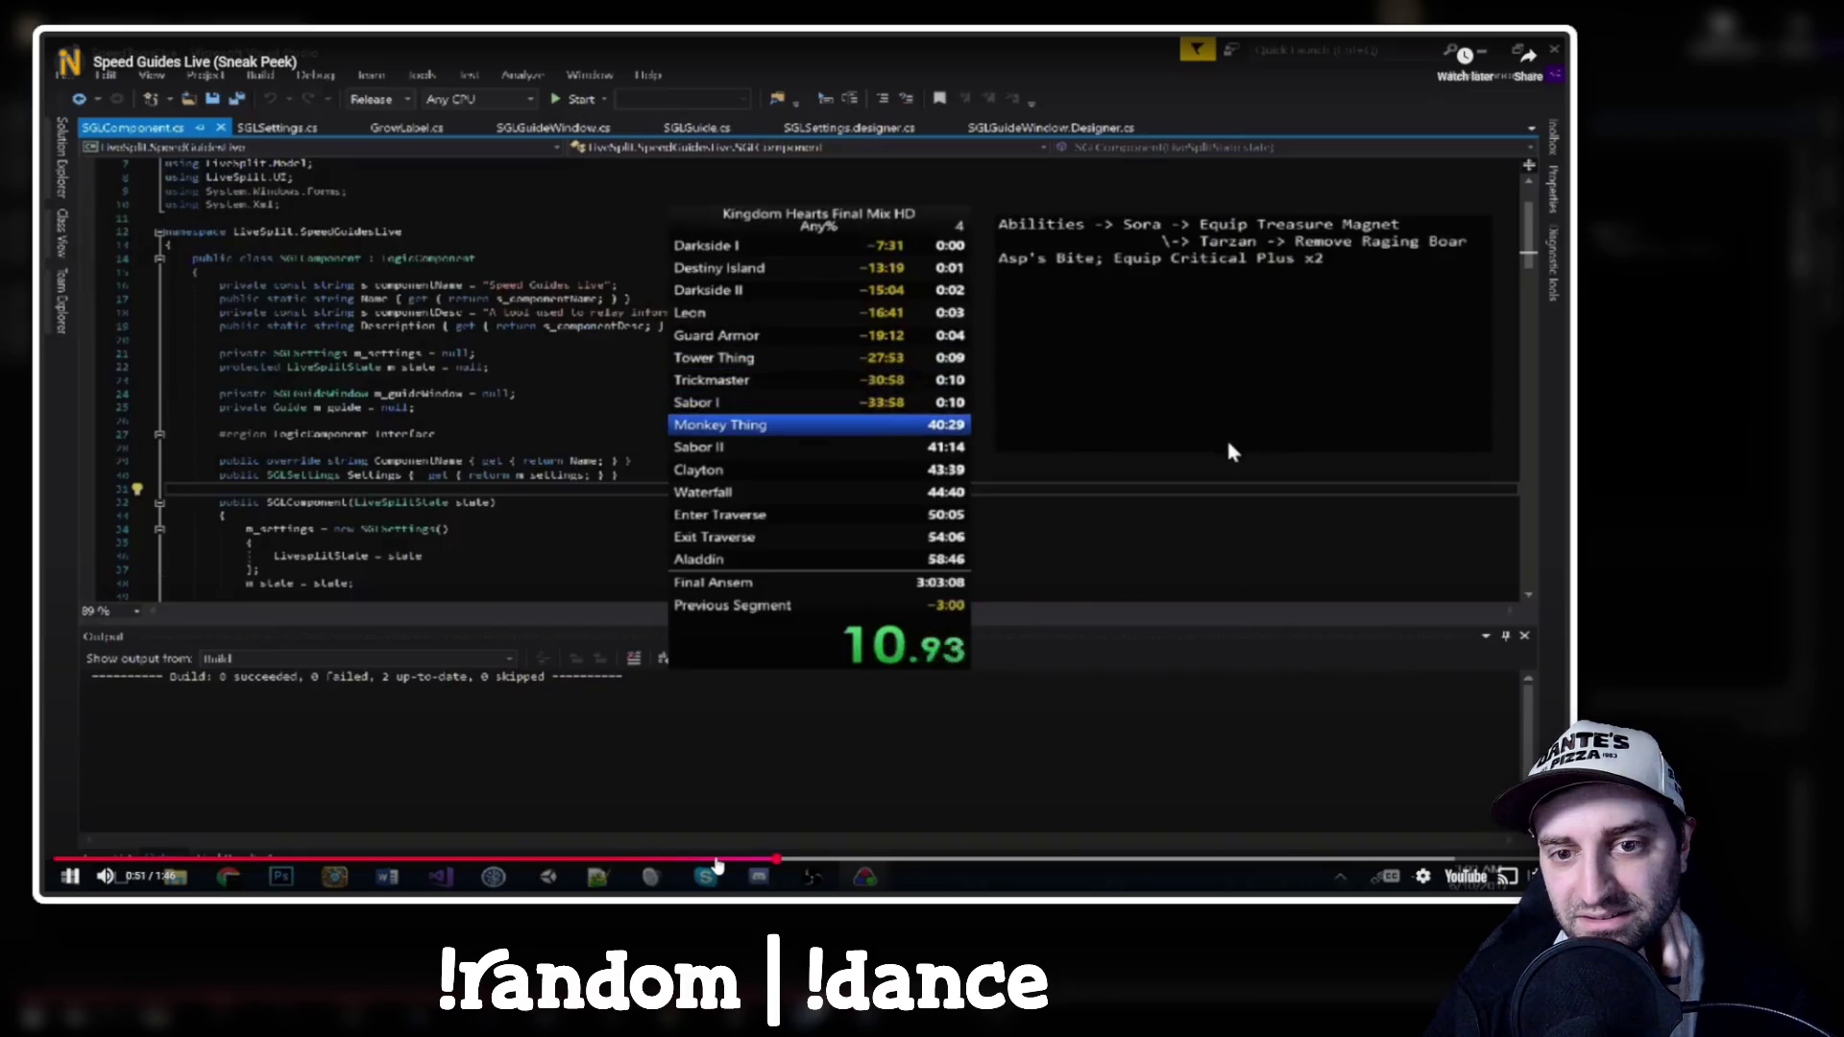
key("Escape")
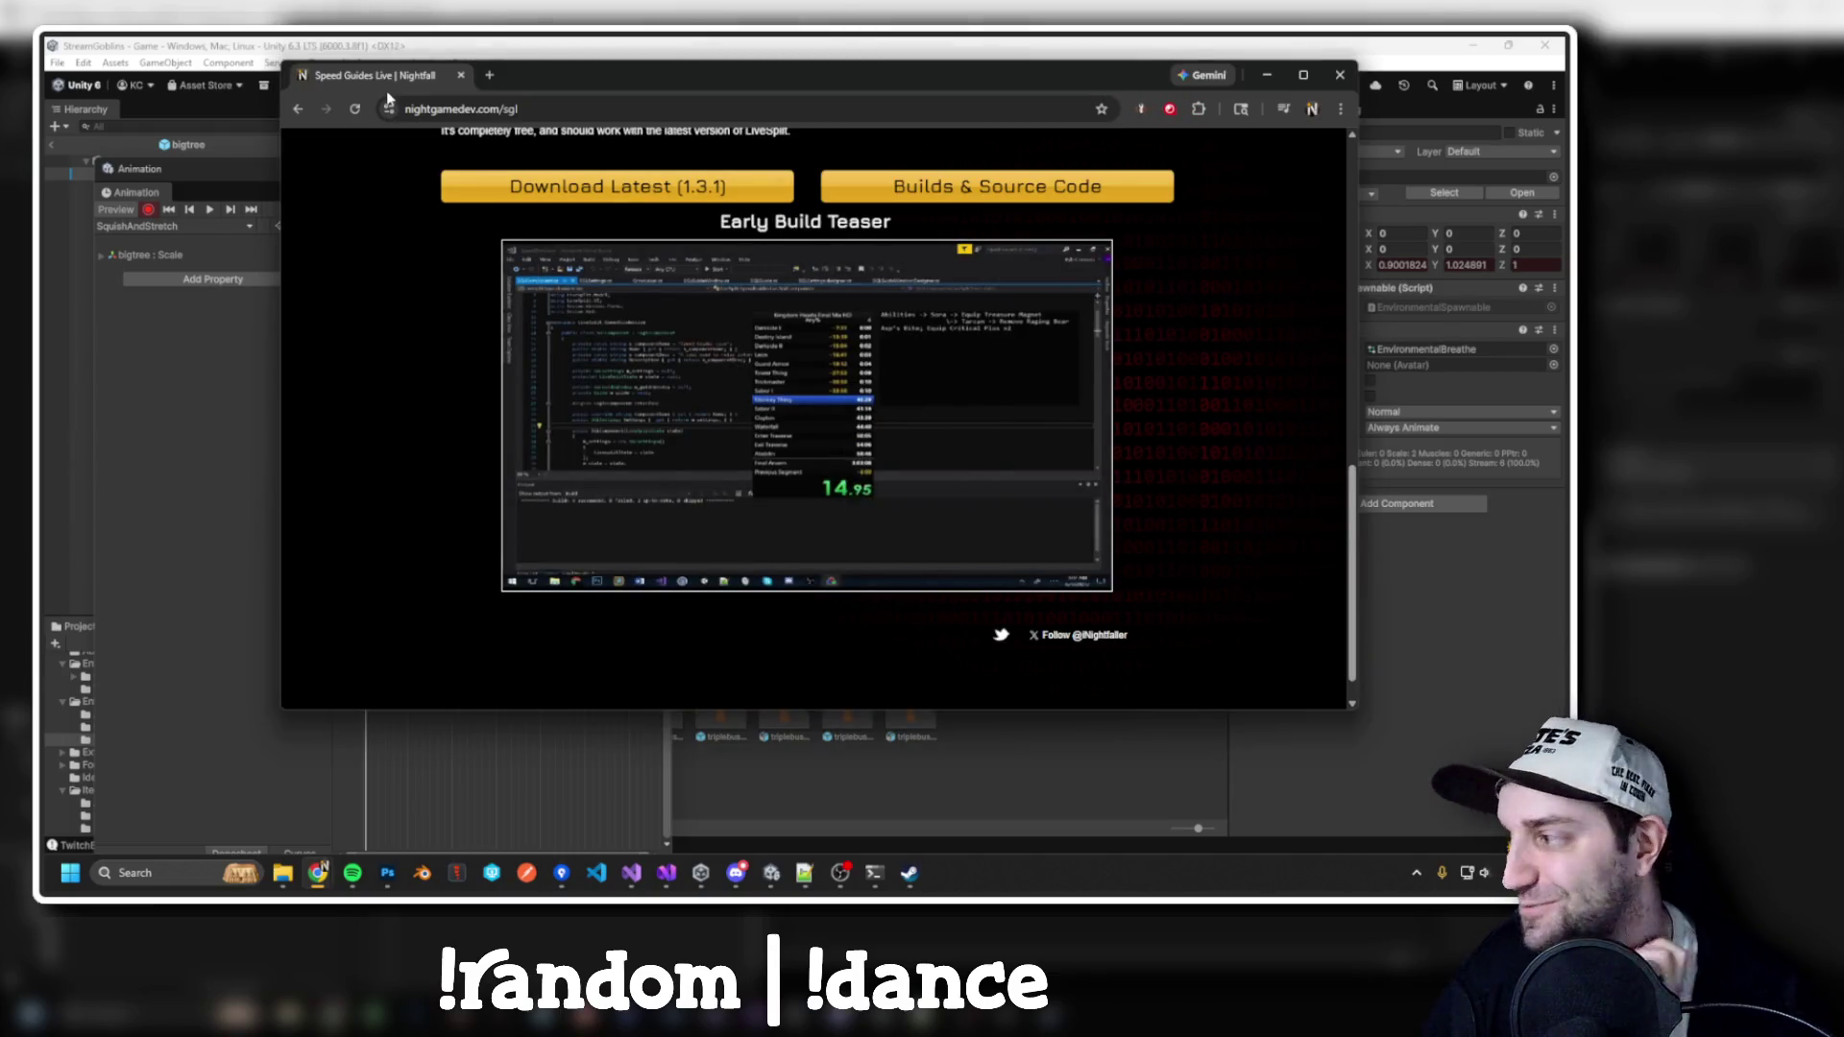
Back in Unity, preview SquishAndStretch and stretch its keyframes so the clip runs longer
key("alt+Tab")
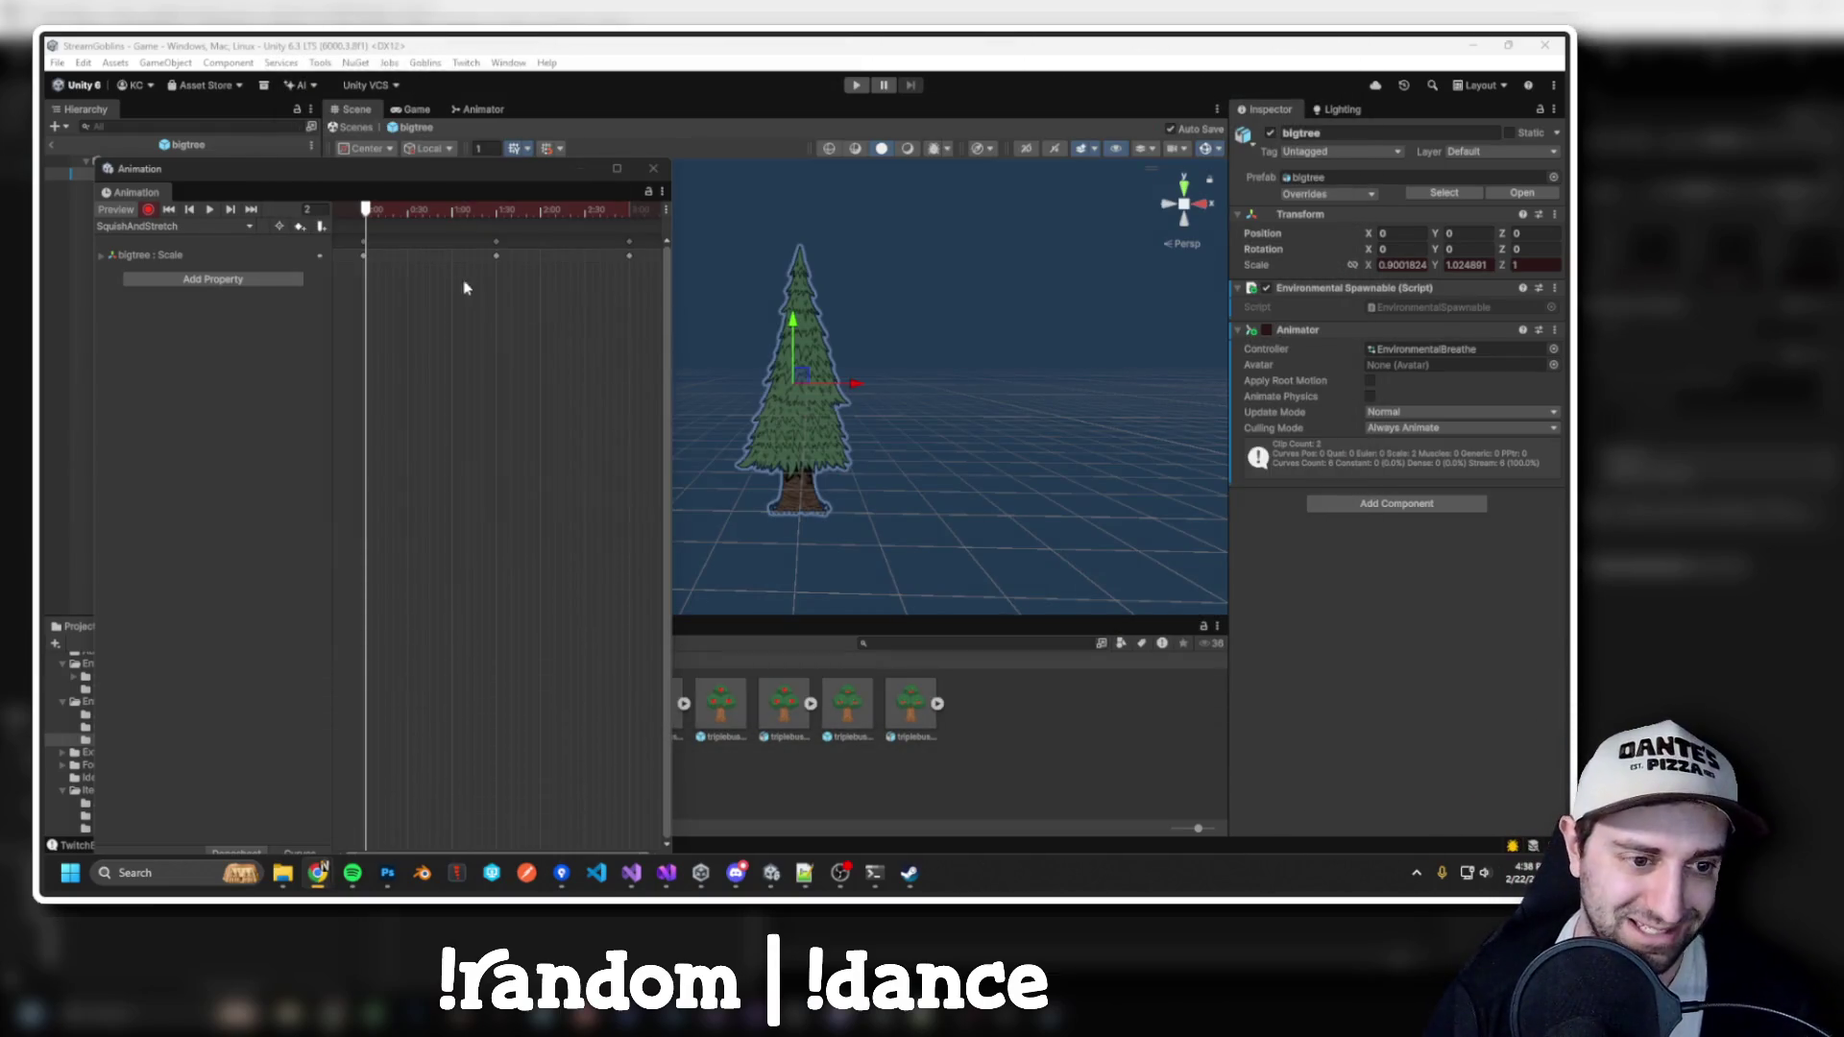
left_click(212, 210)
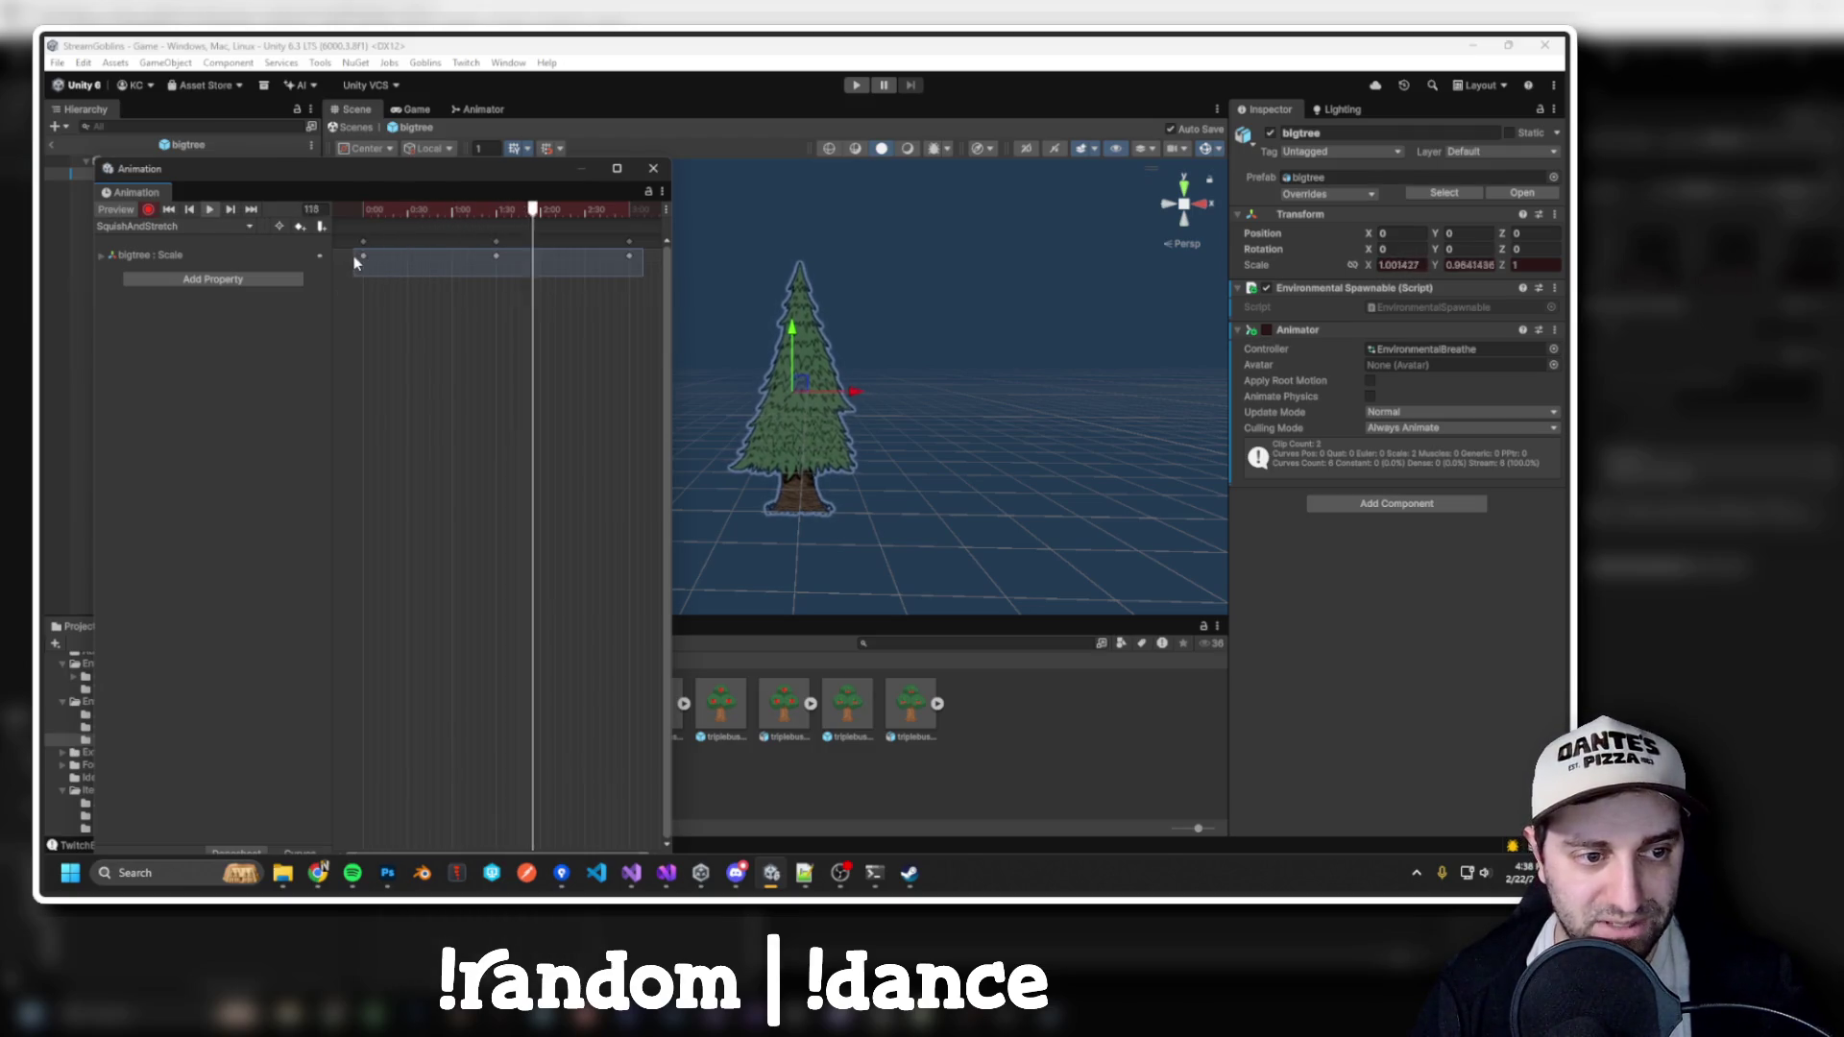
scroll(506, 302, "down", 5)
left_click_drag(471, 252, 530, 254)
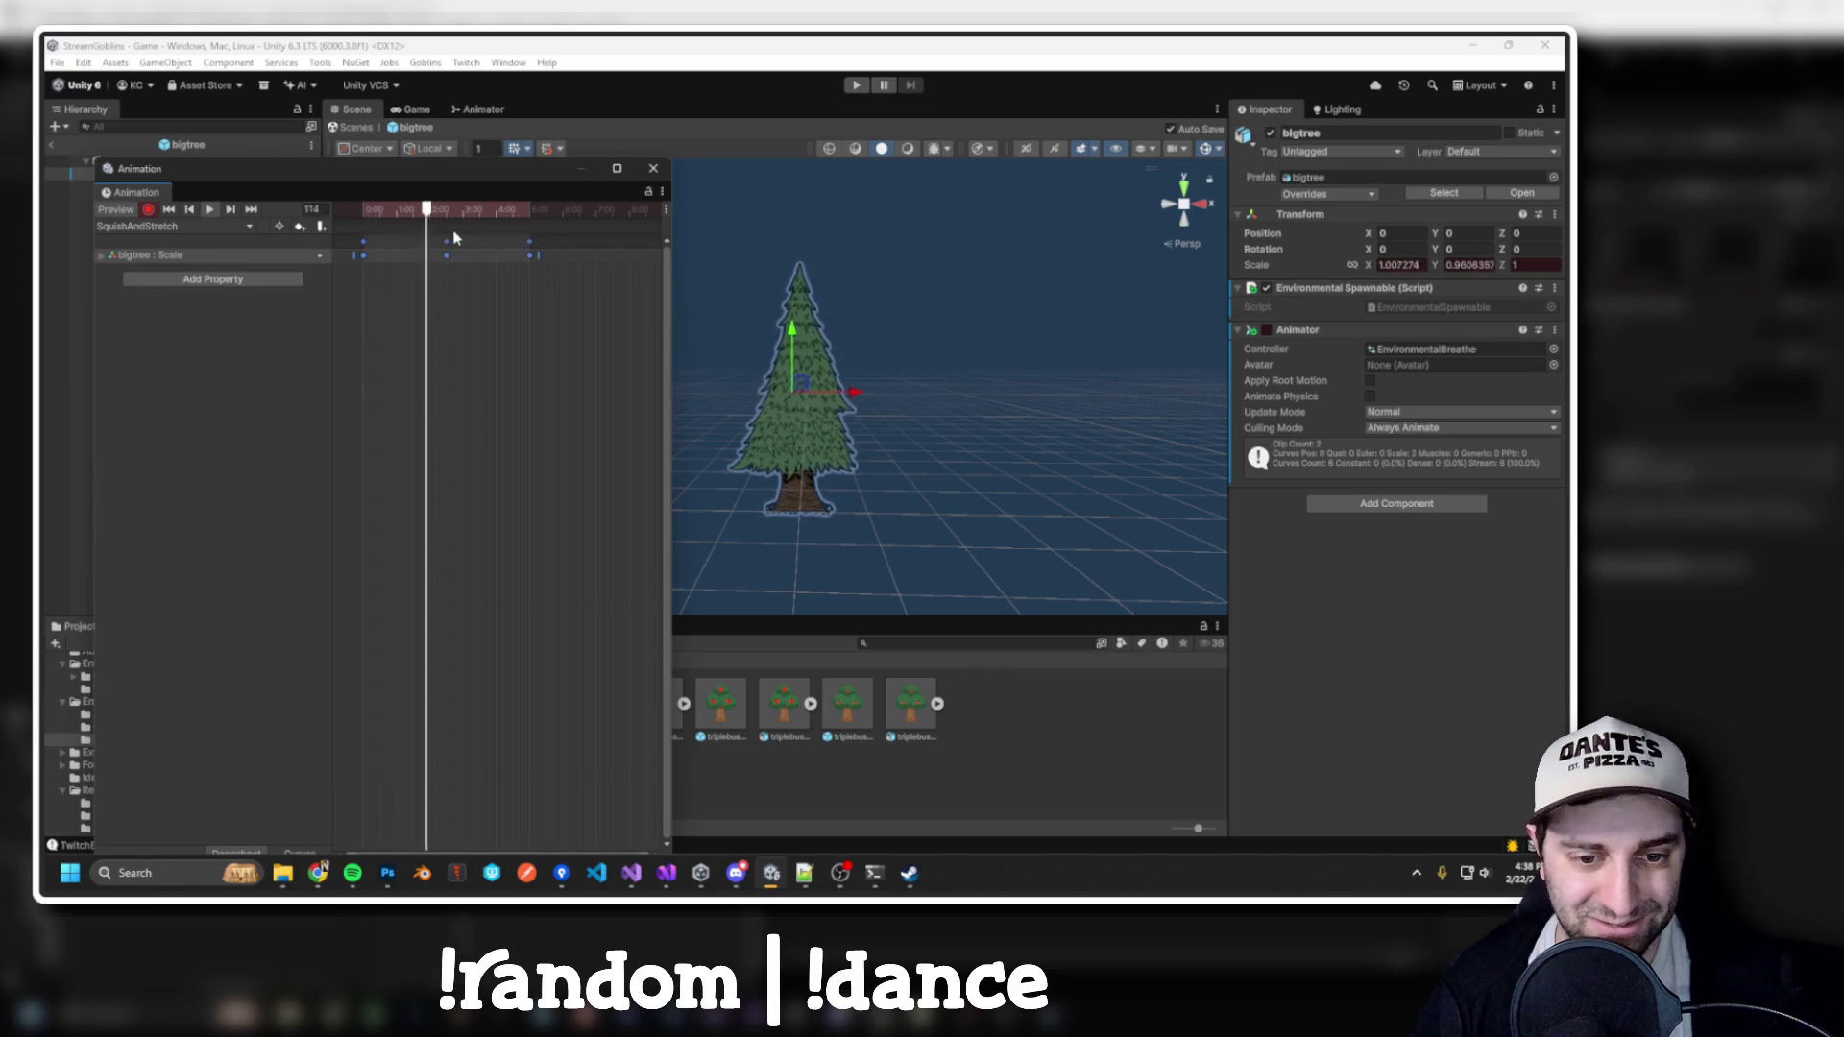
left_click_drag(377, 210, 365, 216)
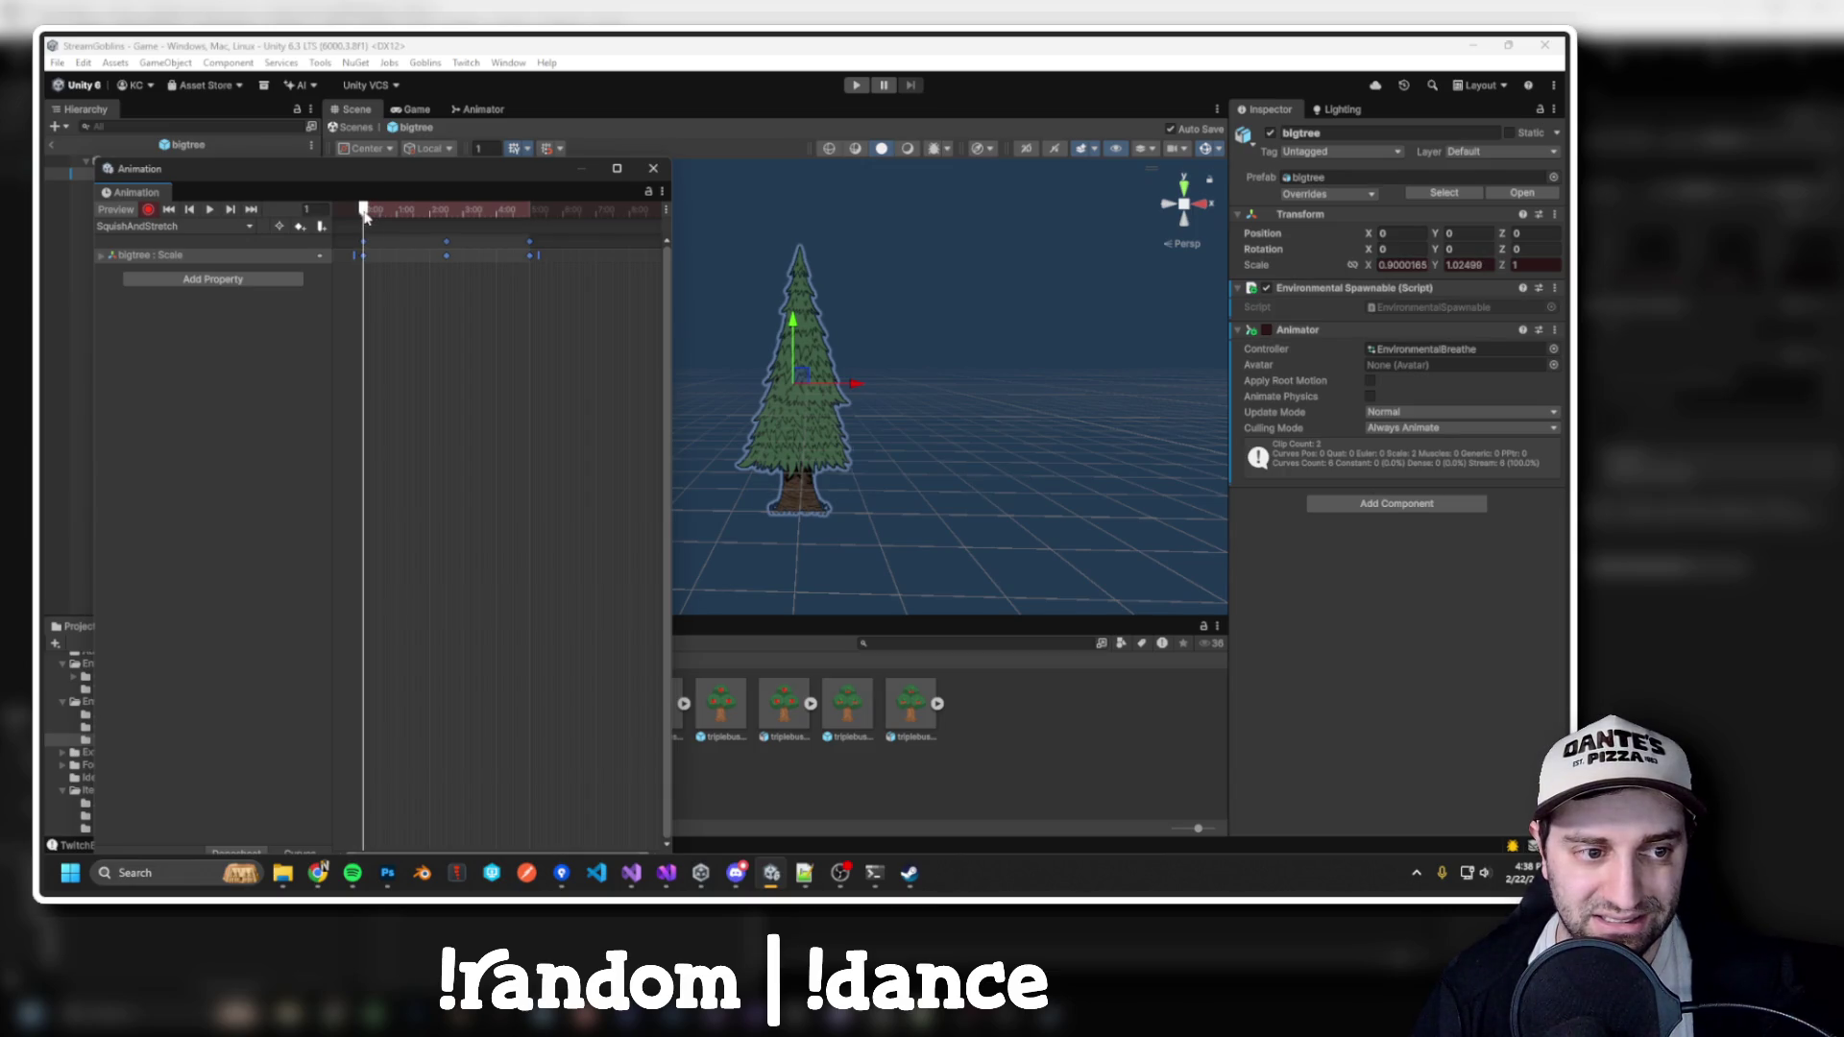
Set this key's Y scale to 1.015, adjust its X scale, and replay to check
left_click(1460, 265)
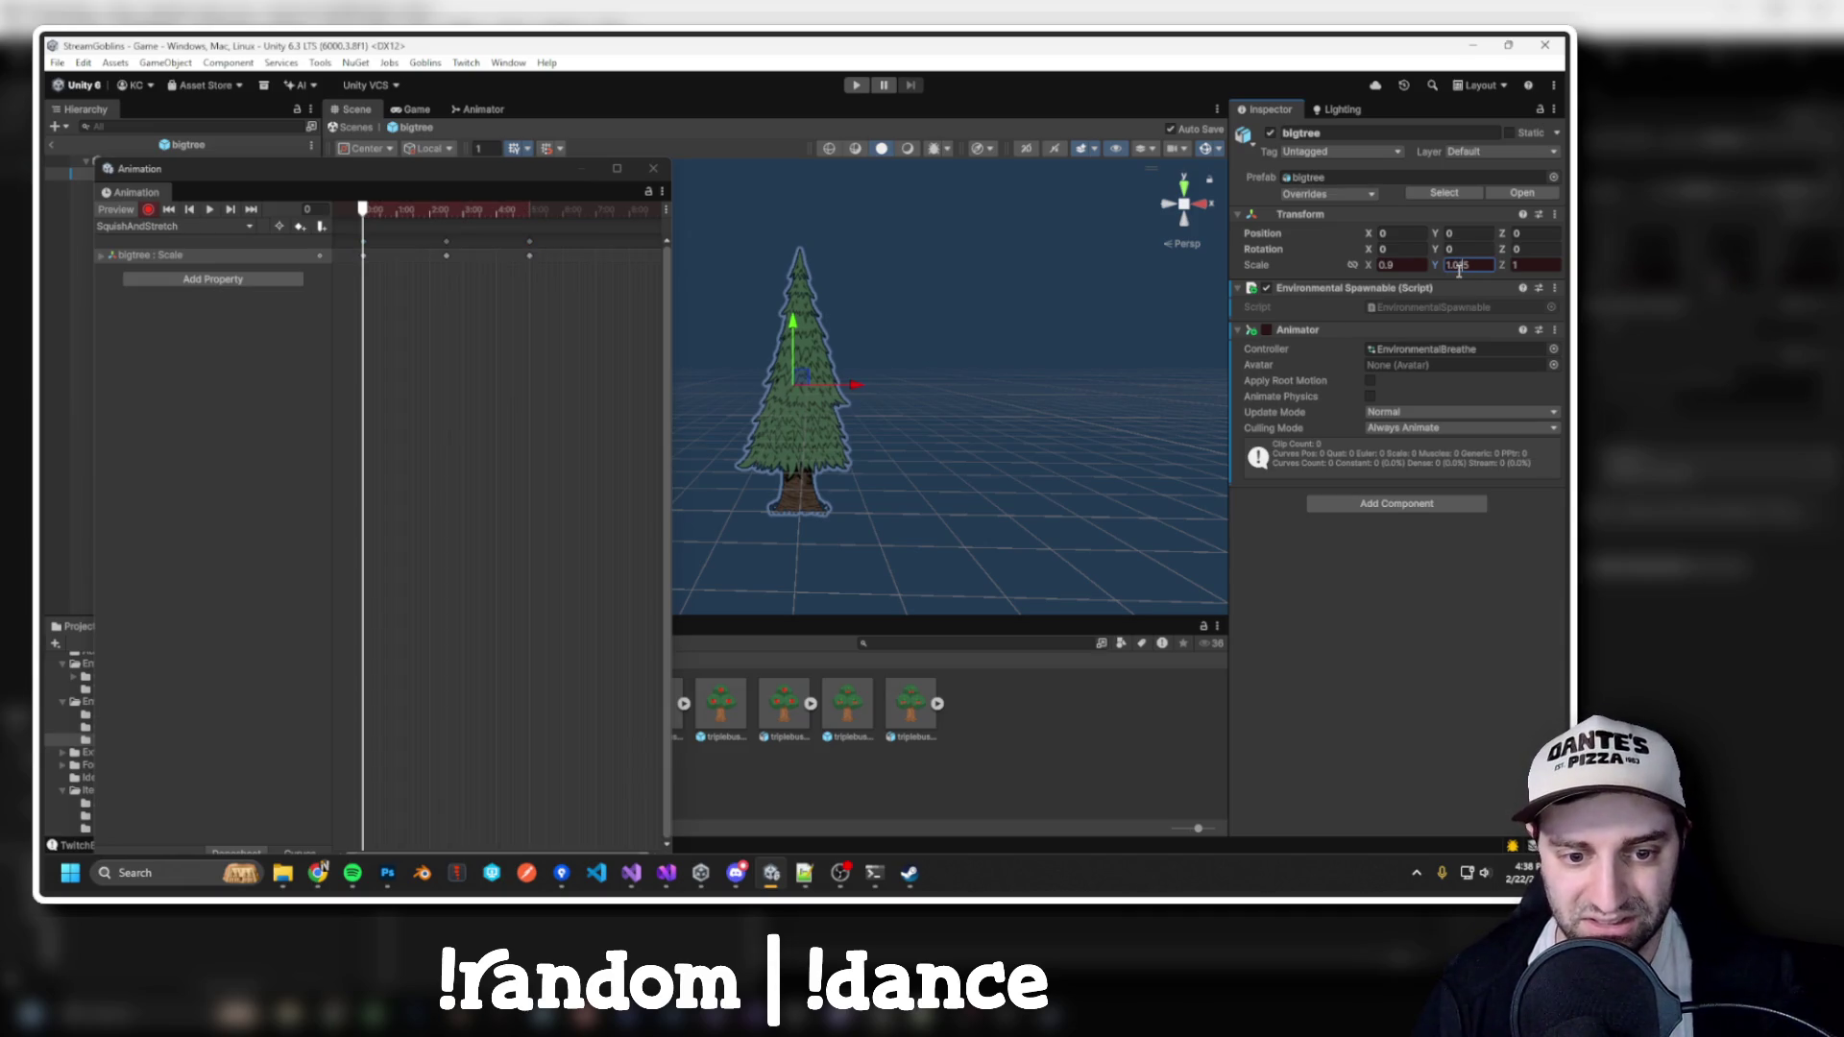
left_click(1405, 267)
type("5")
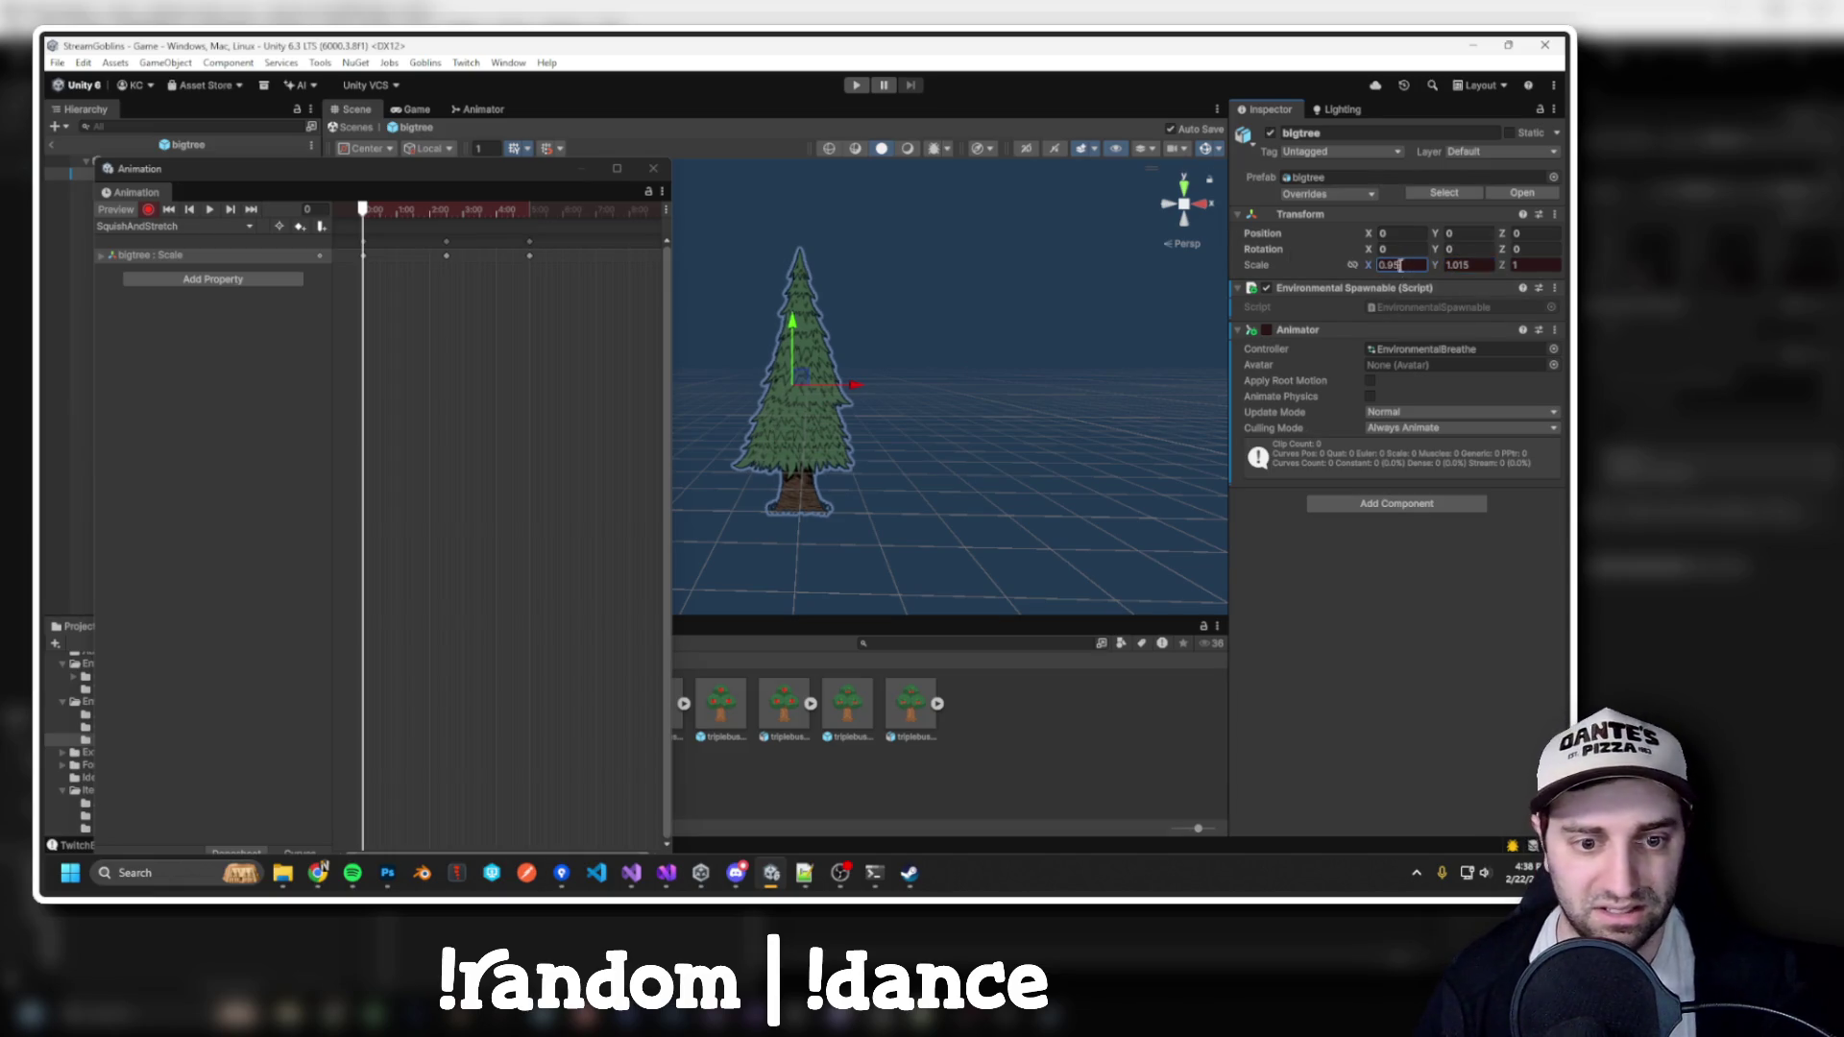
left_click(209, 209)
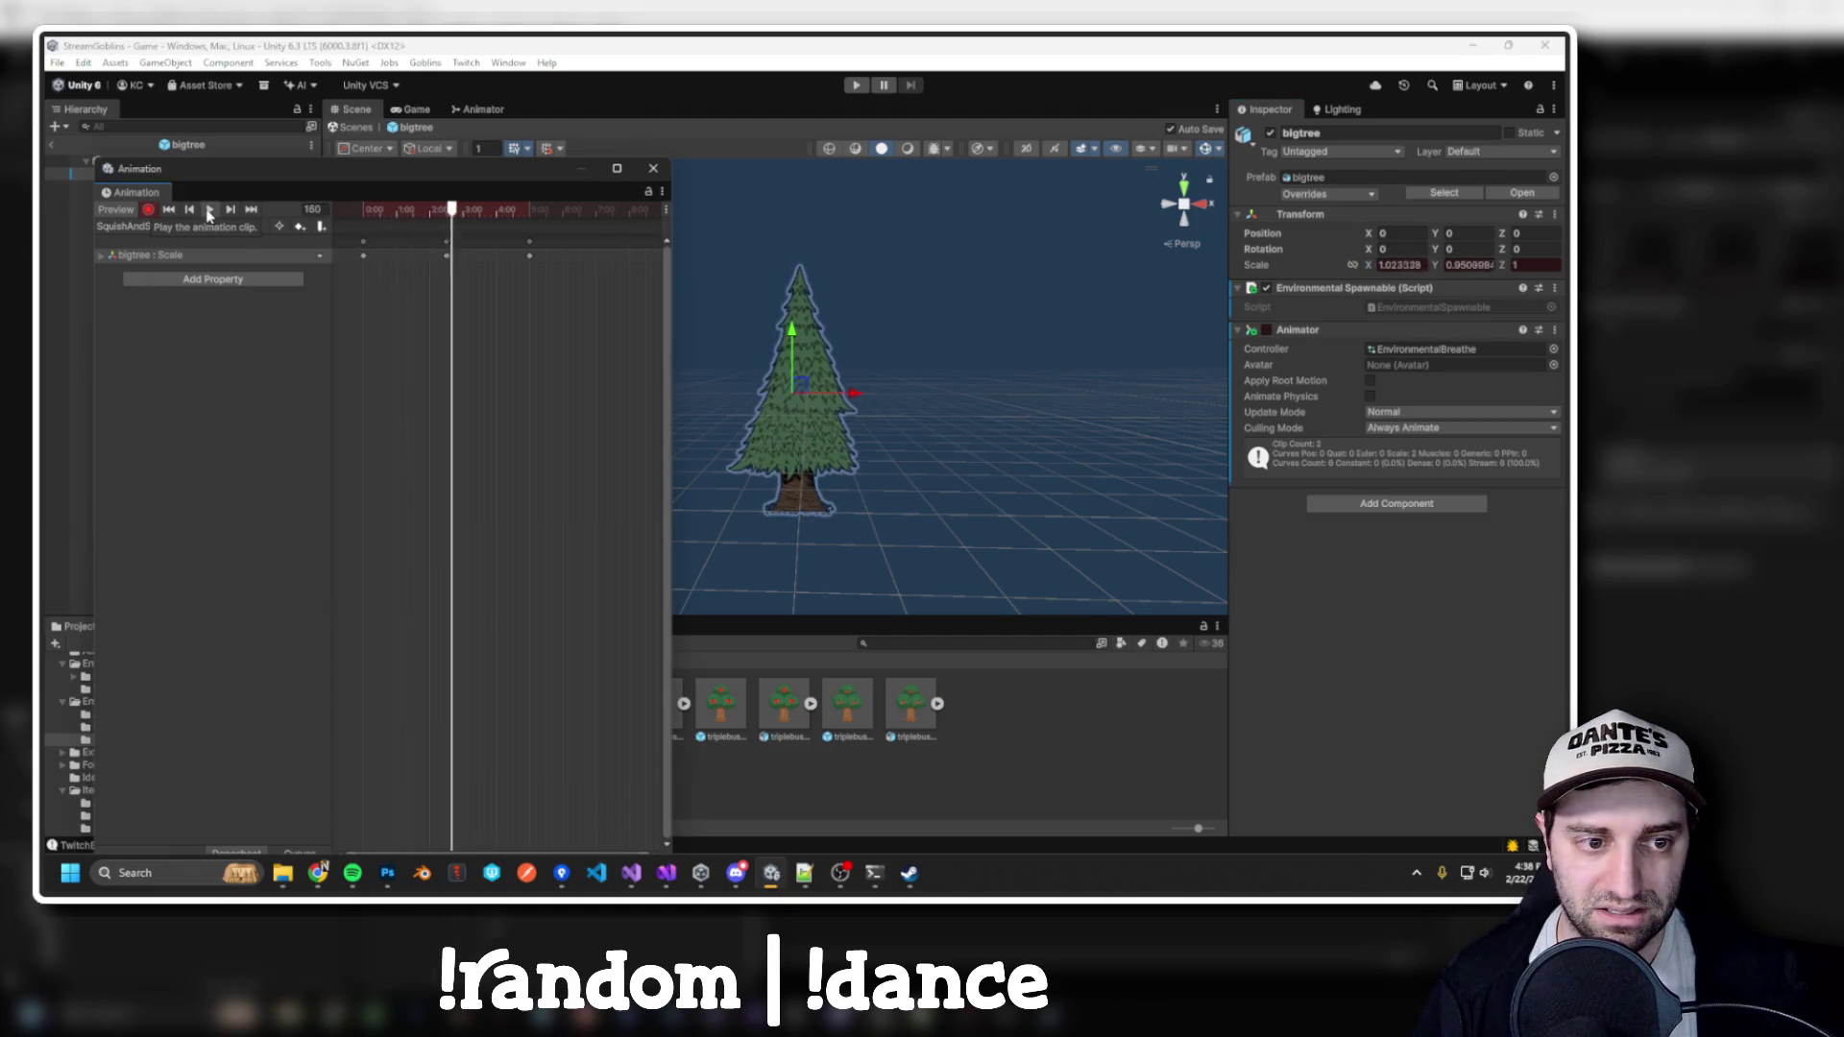
left_click_drag(441, 217, 364, 217)
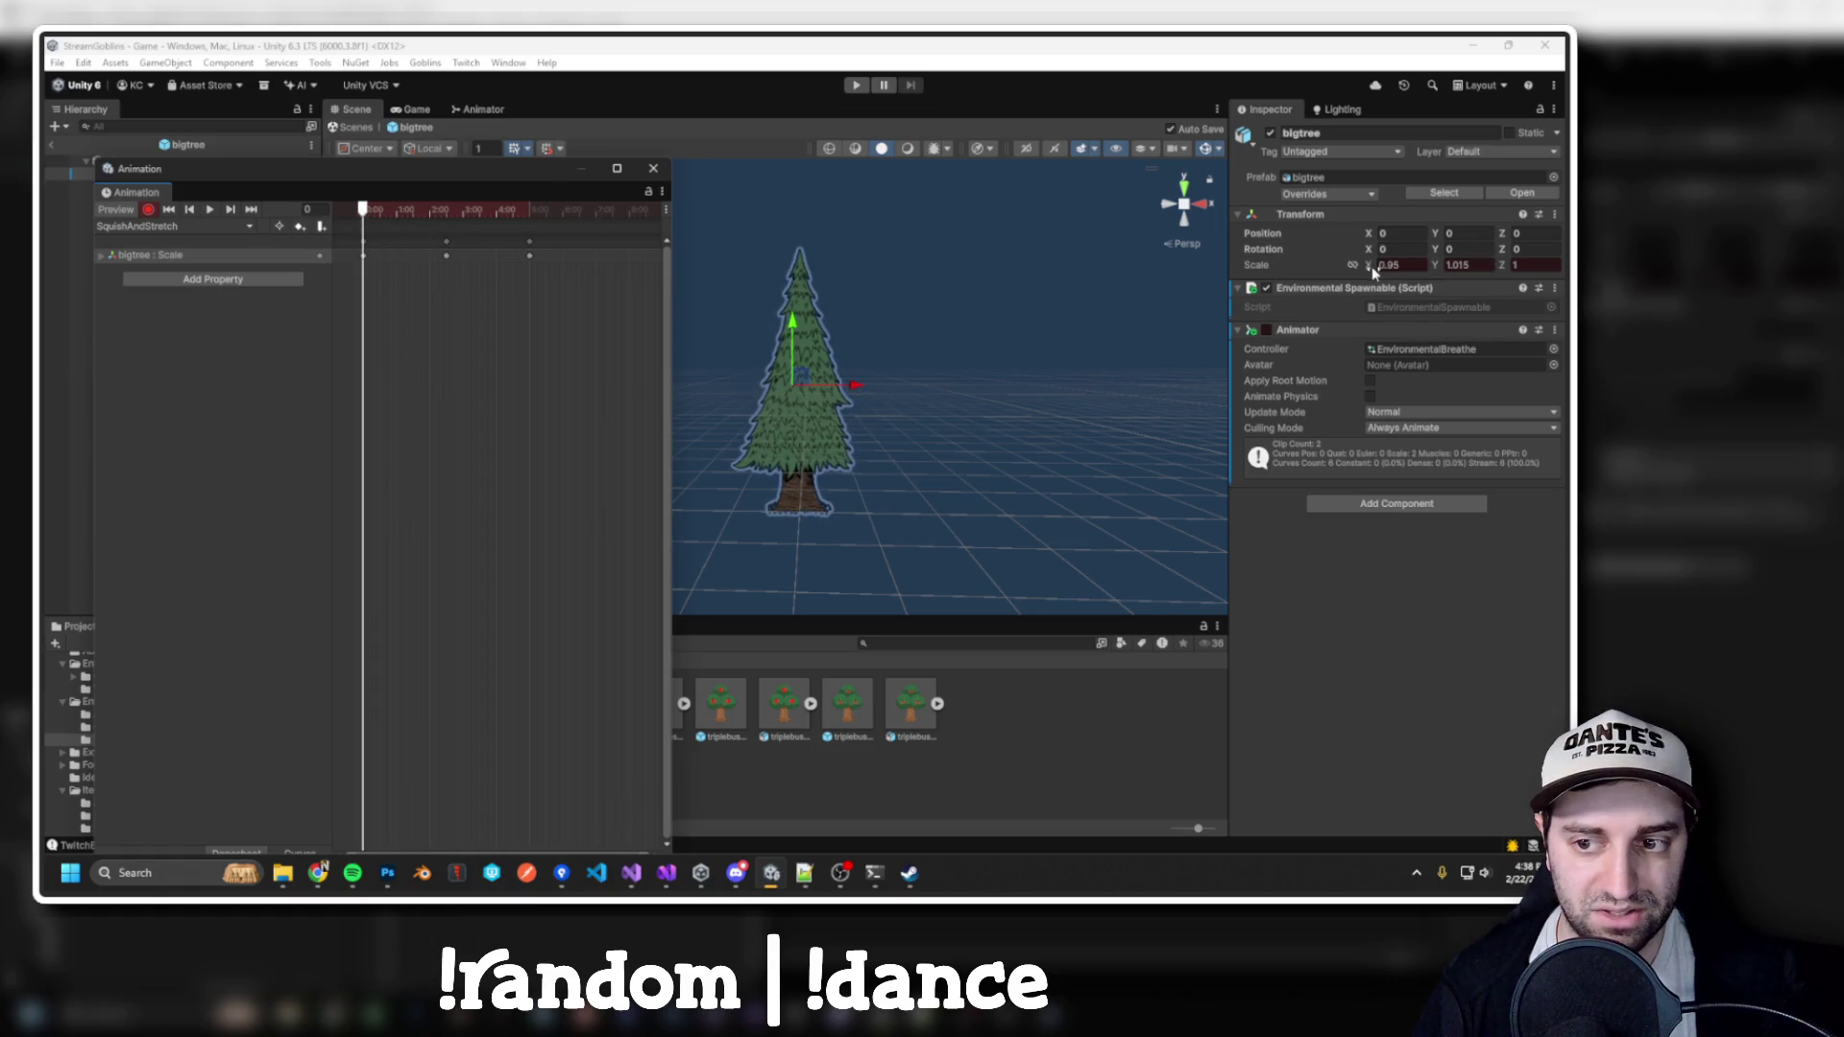
Adjust the Y scale at the first and last keyframes, then close the animation timeline
left_click(1446, 268)
left_click(530, 210)
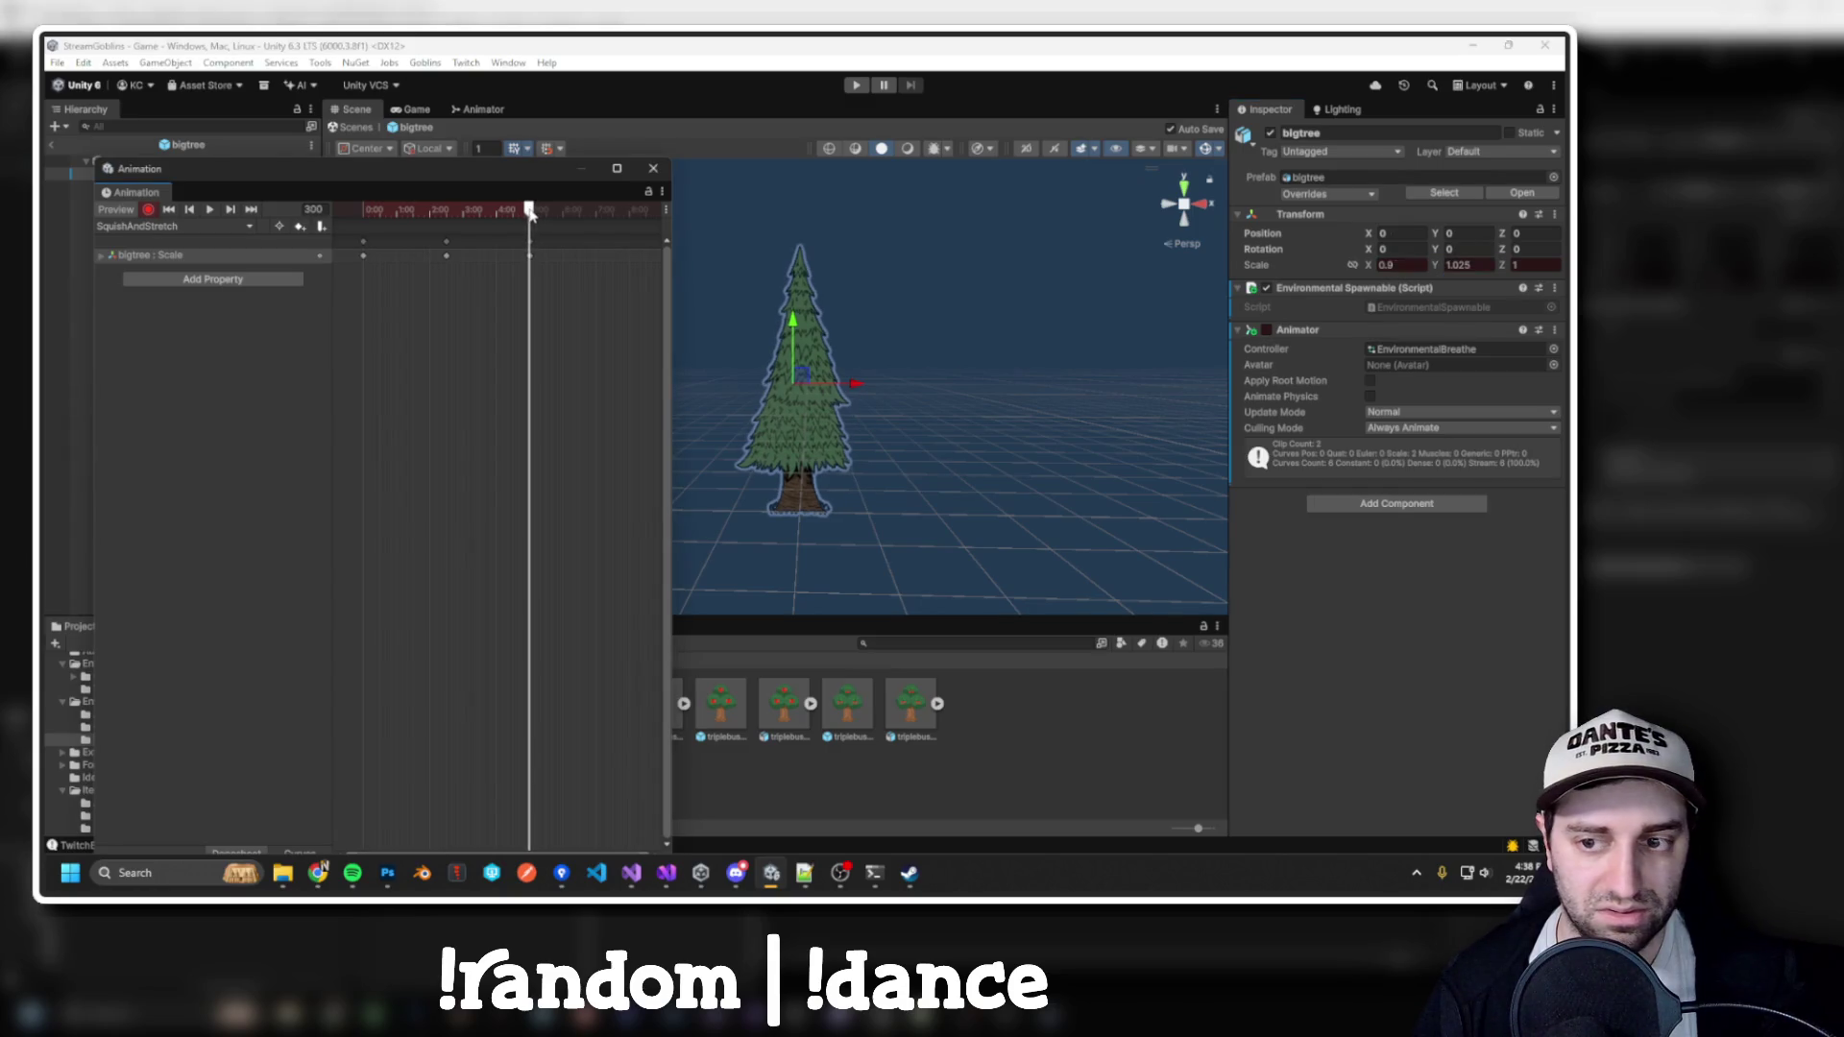
left_click(1462, 268)
type("1.015")
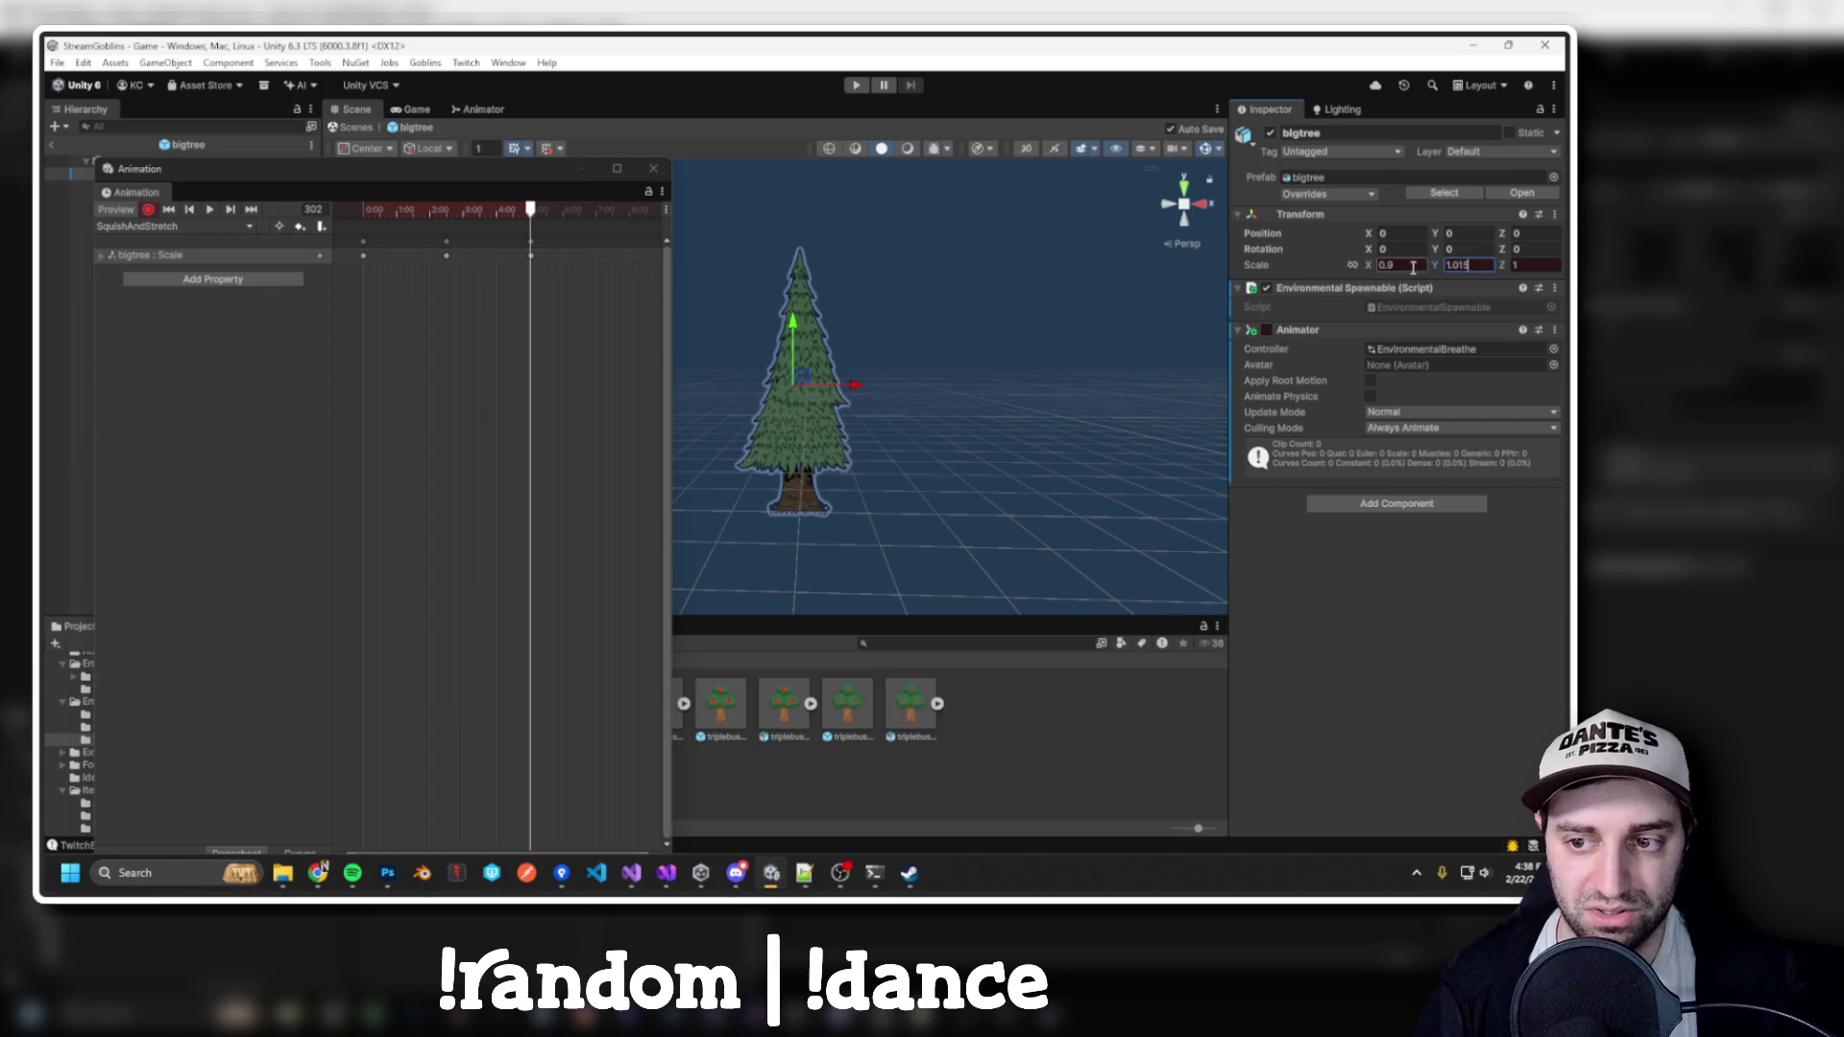
key("Return")
left_click_drag(461, 209, 446, 211)
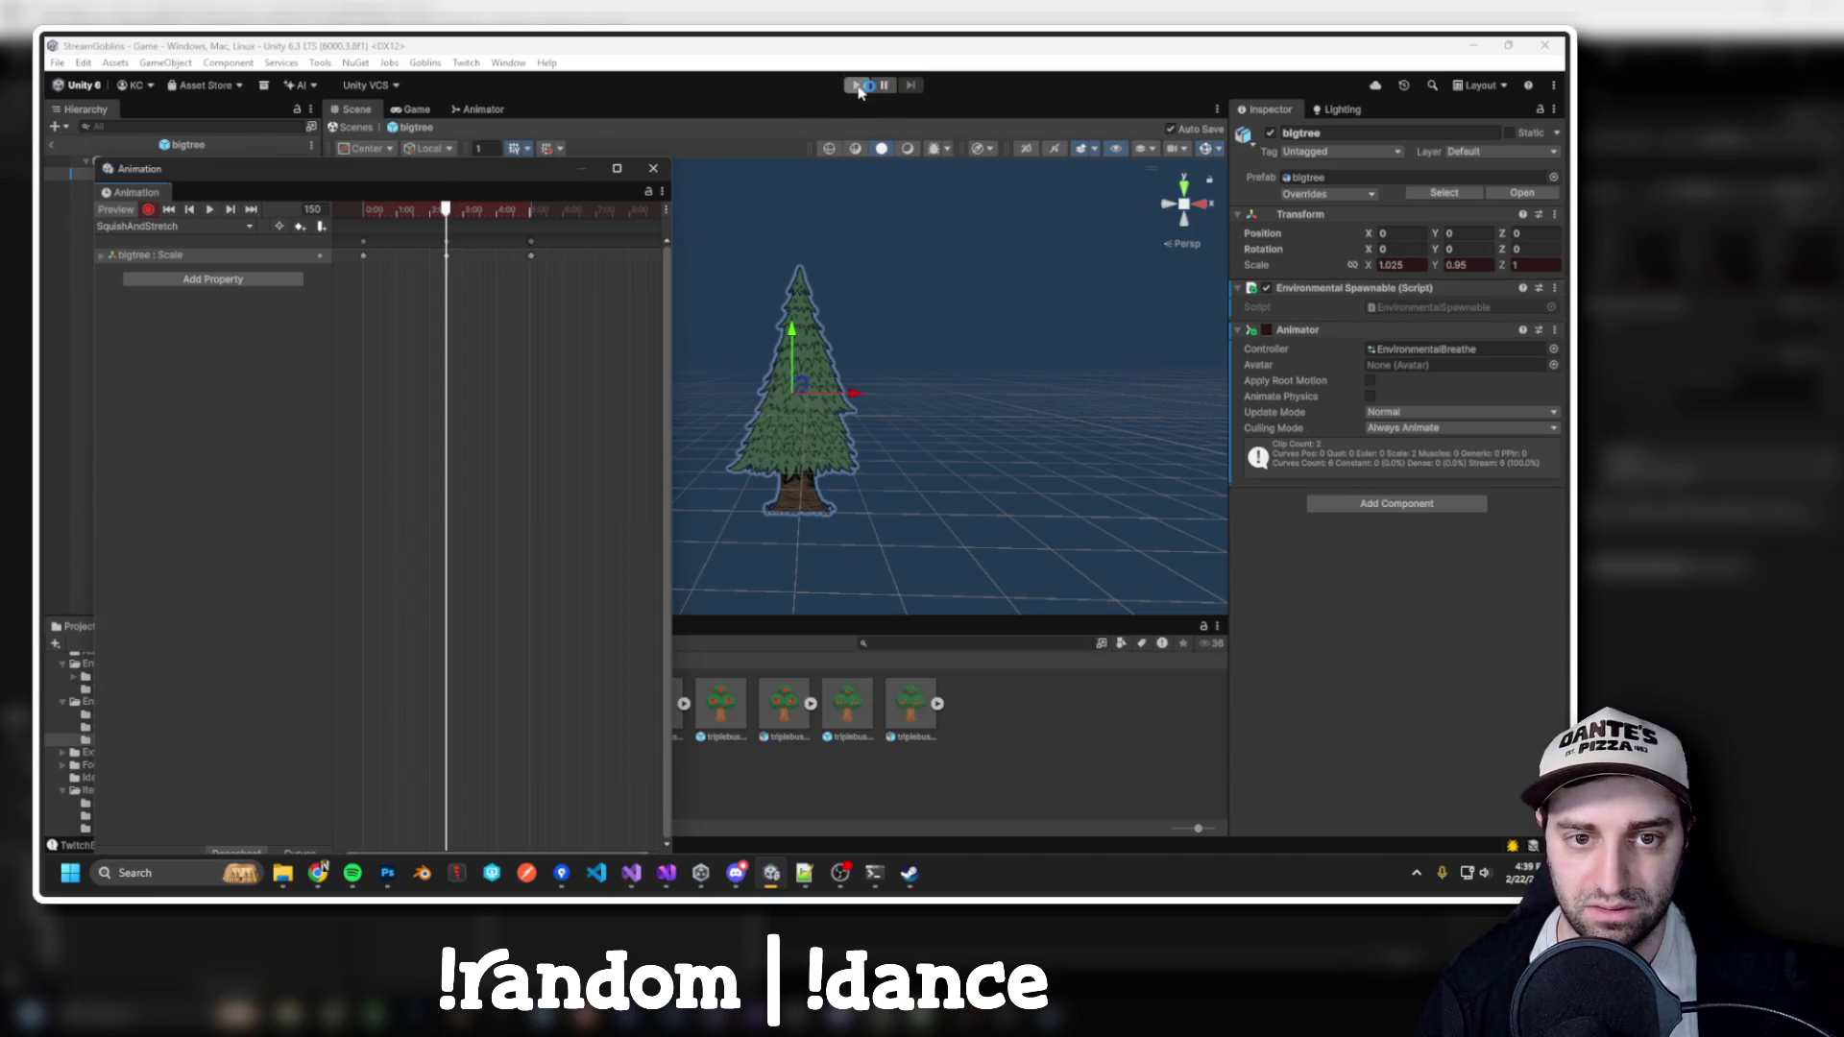
left_click(653, 168)
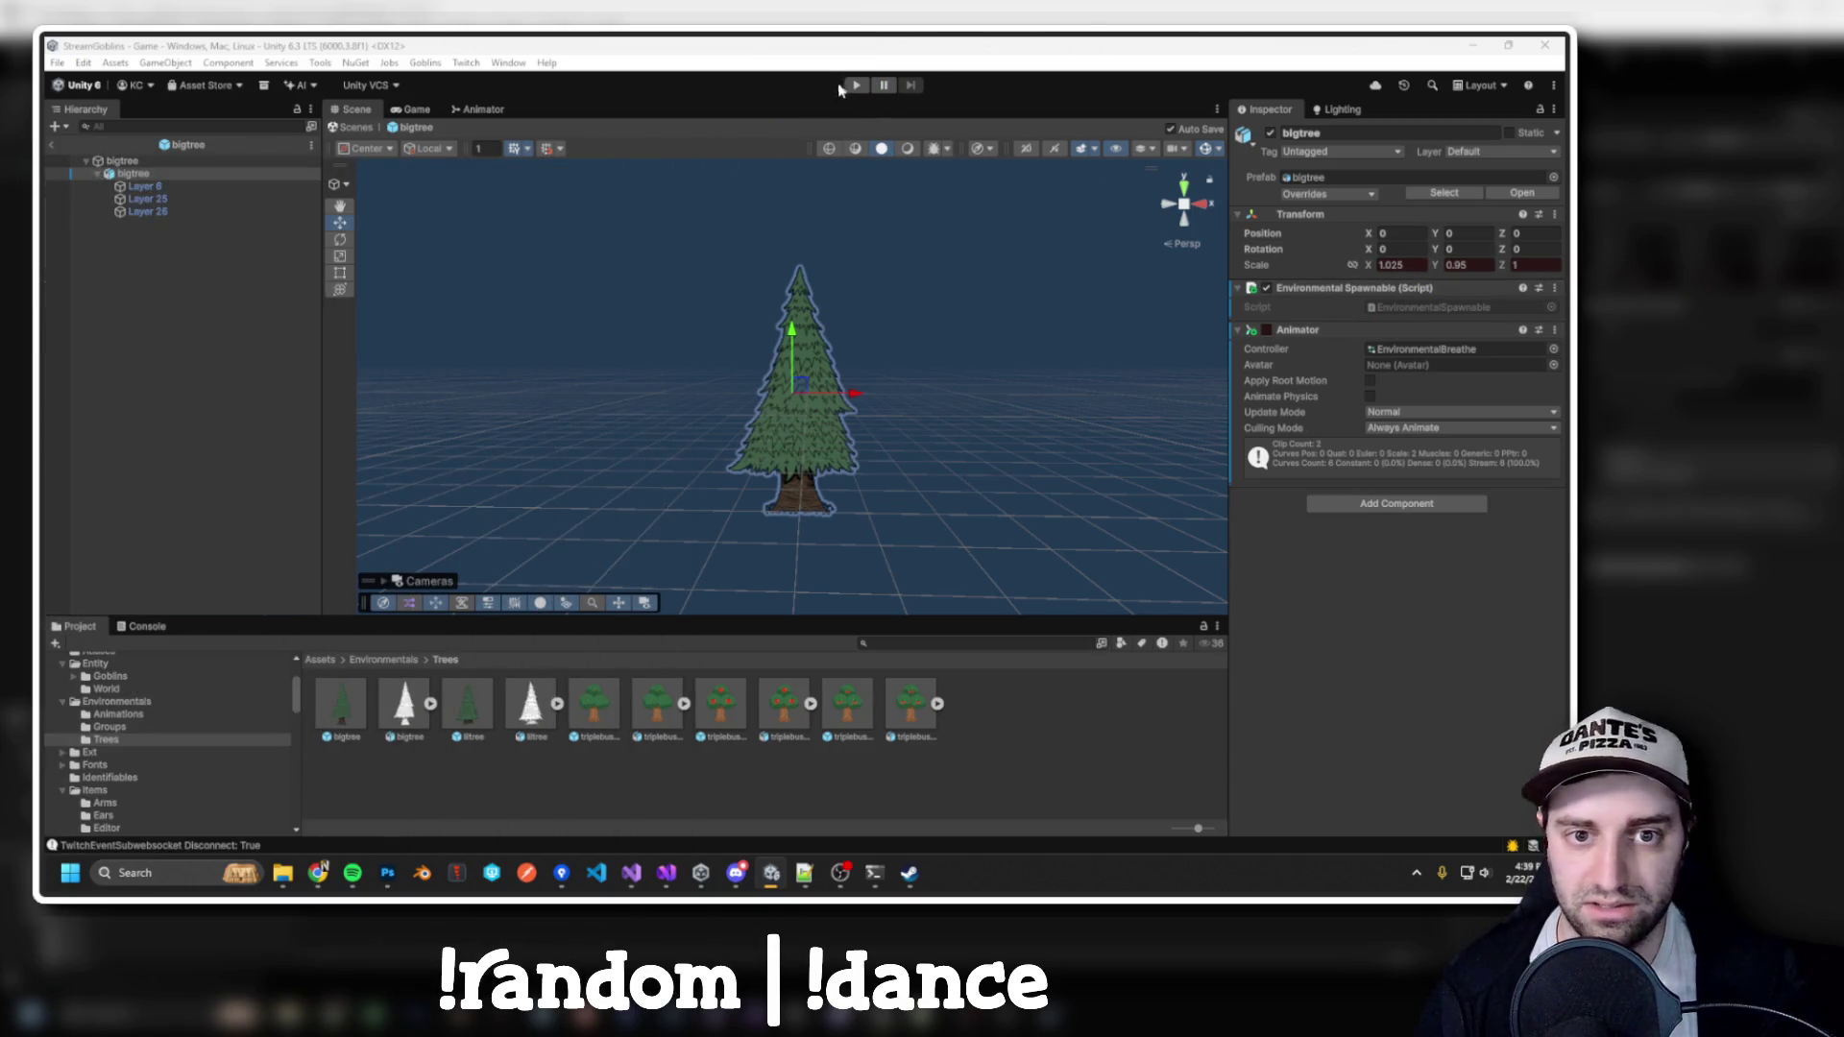
Play-test the game twice with the animated tree
left_click(856, 84)
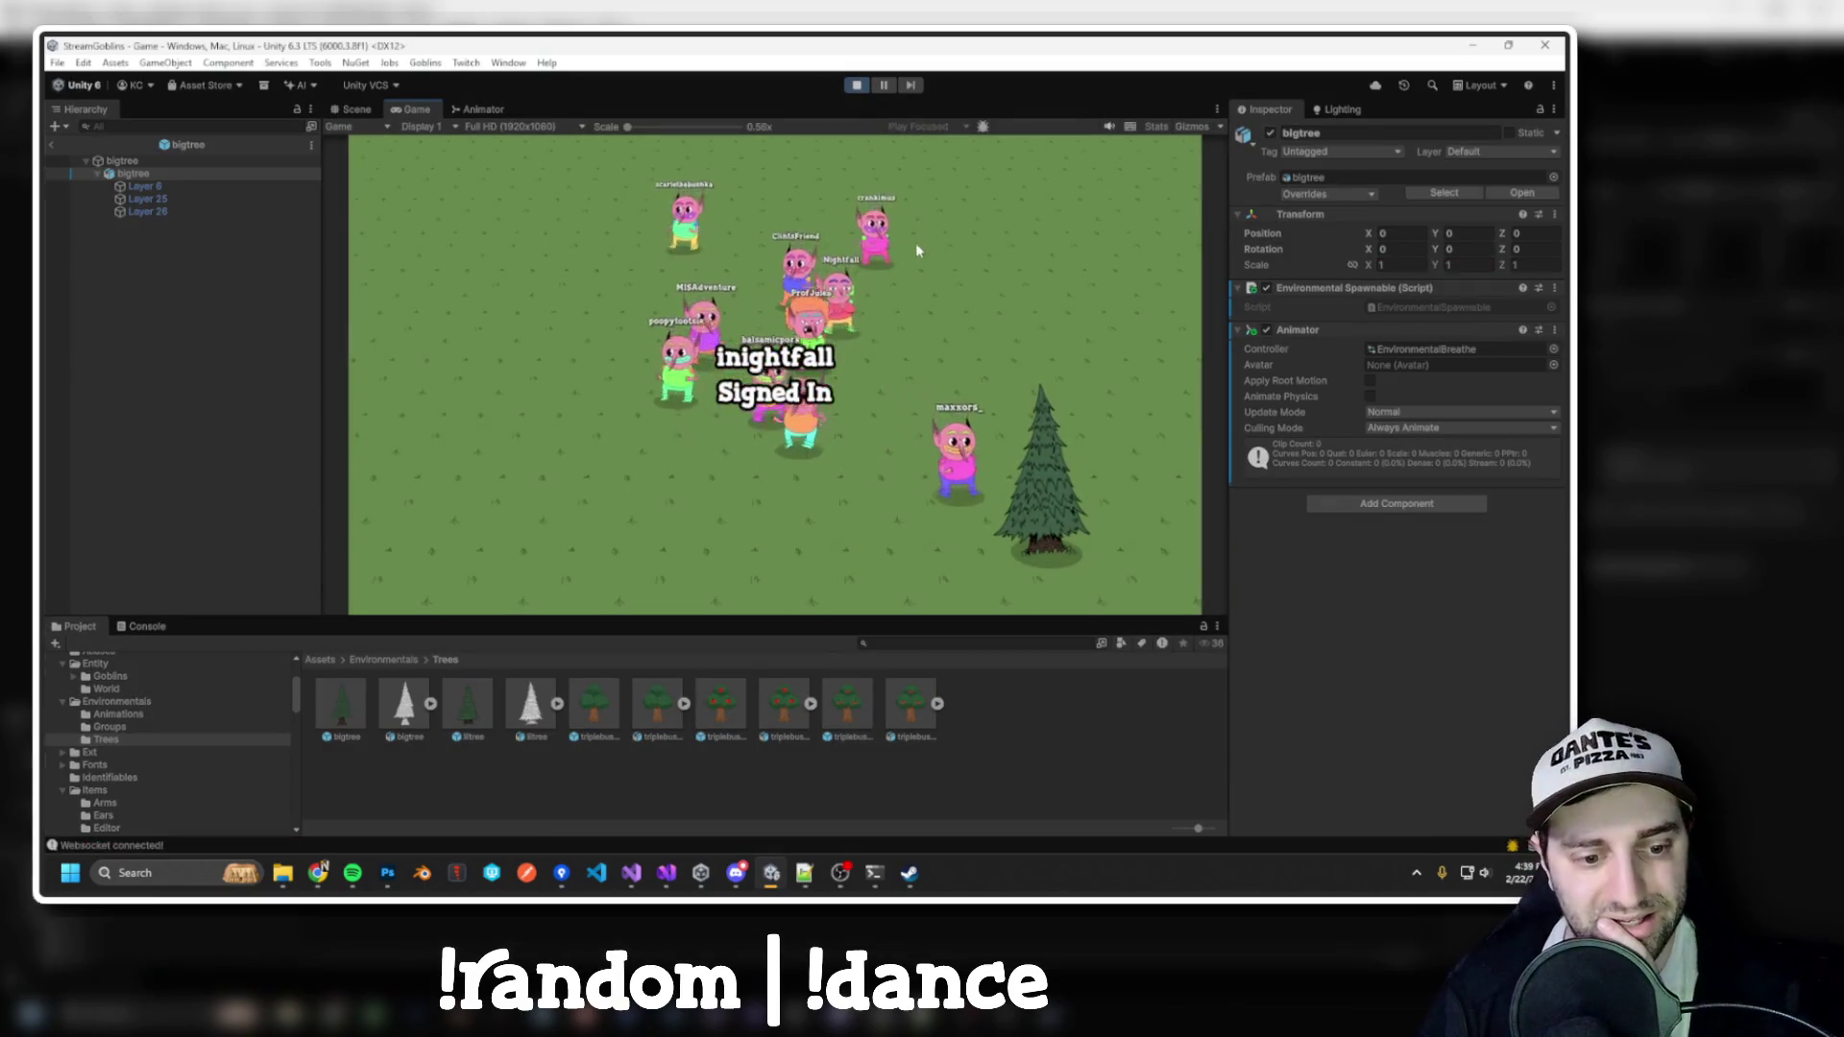
scroll(894, 288, "down", 5)
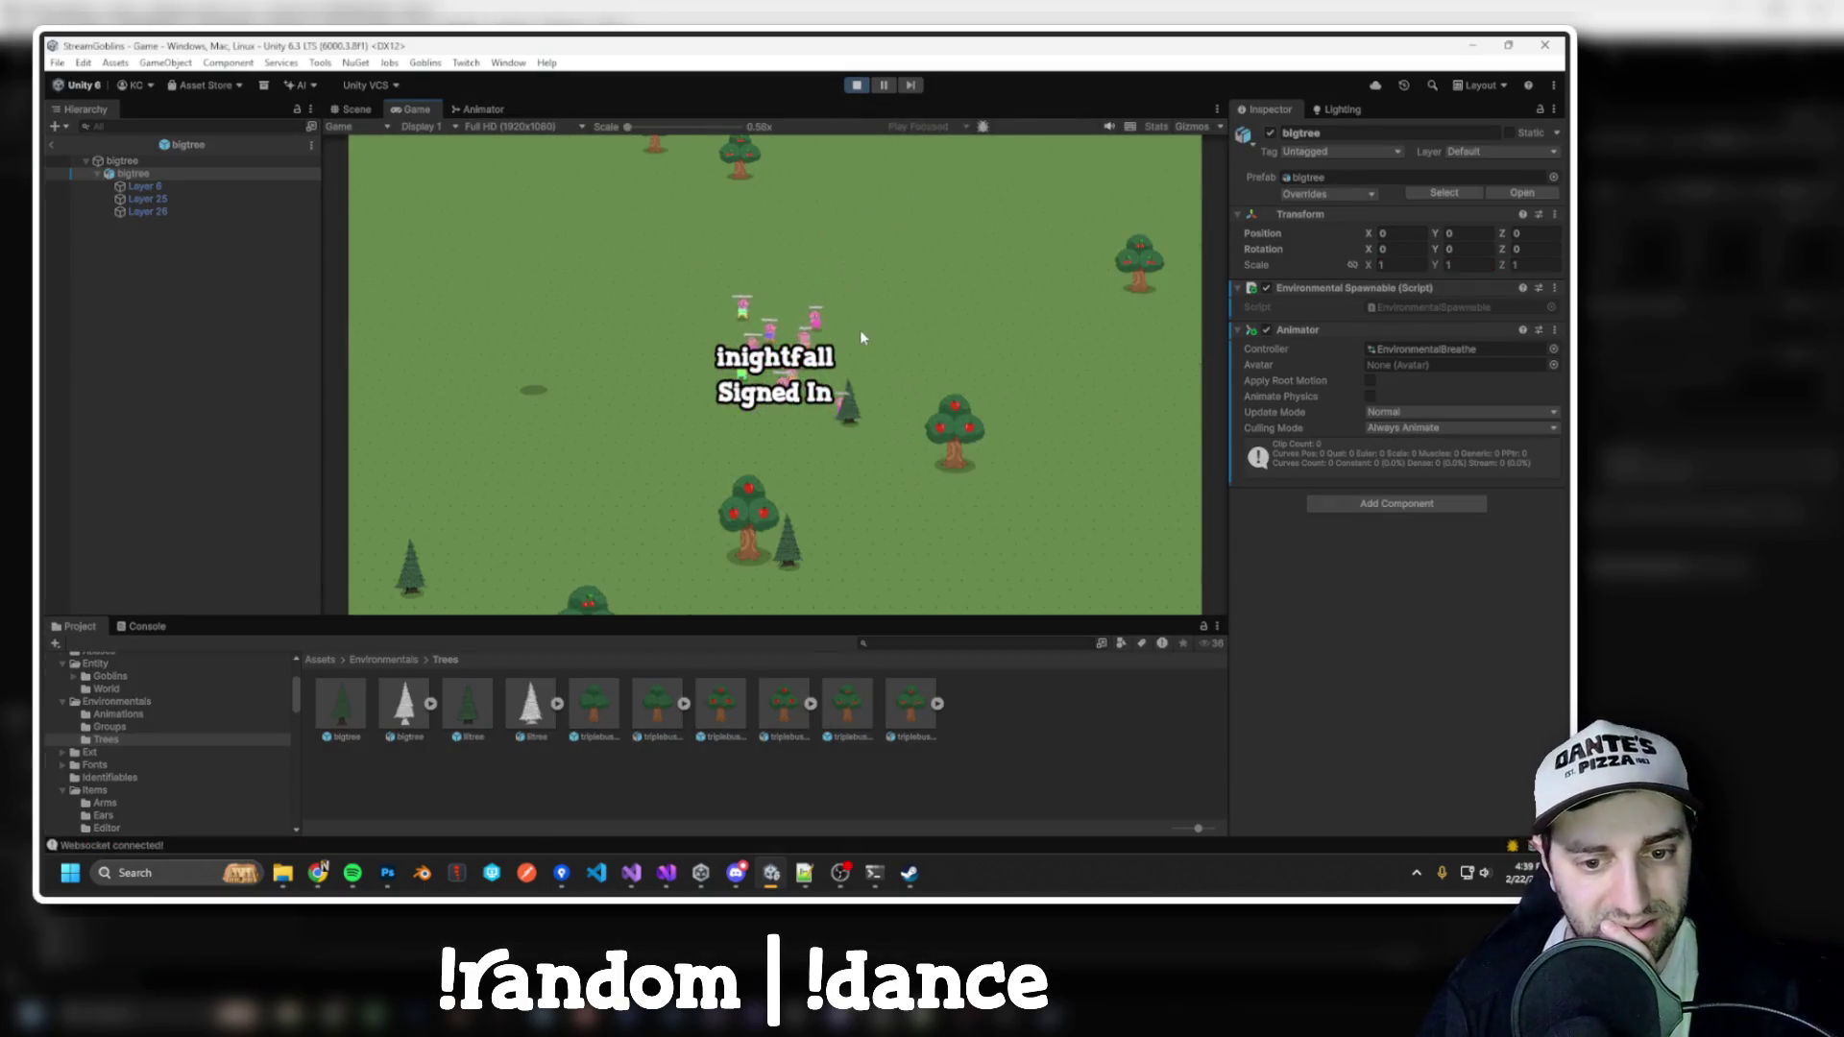
left_click(856, 84)
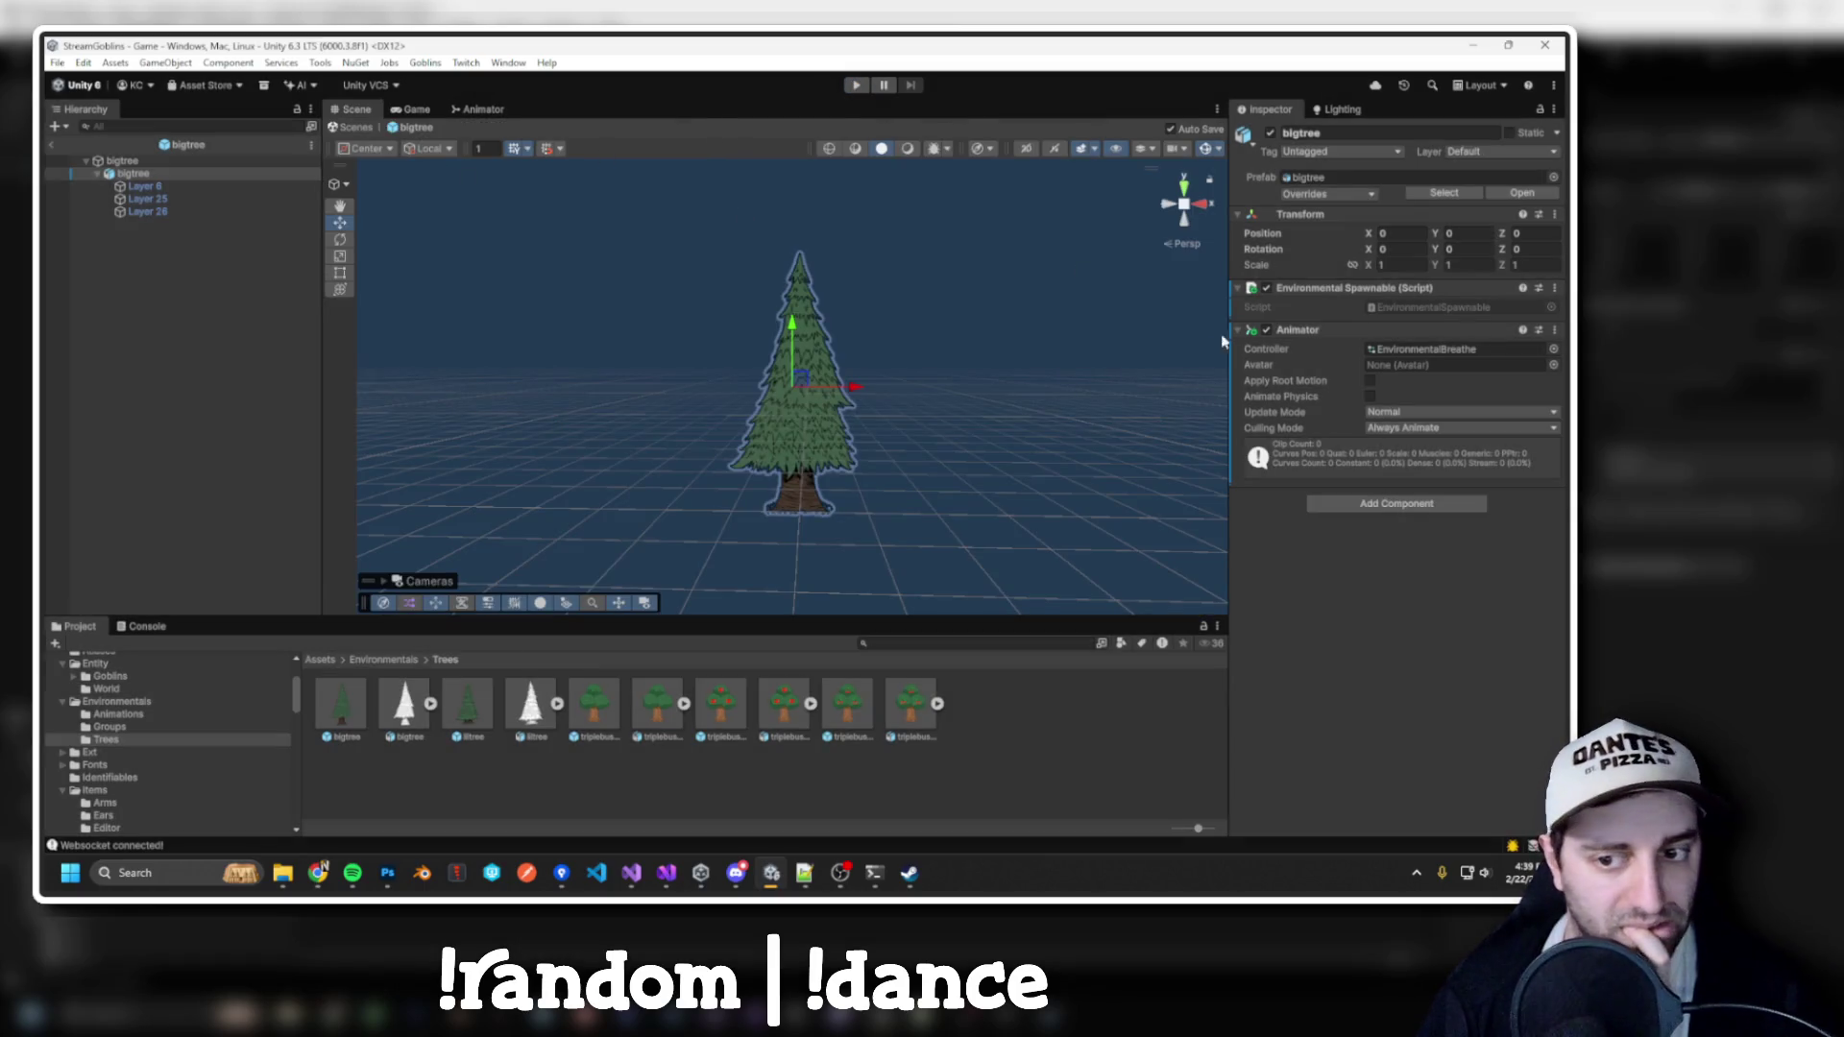
left_click(854, 85)
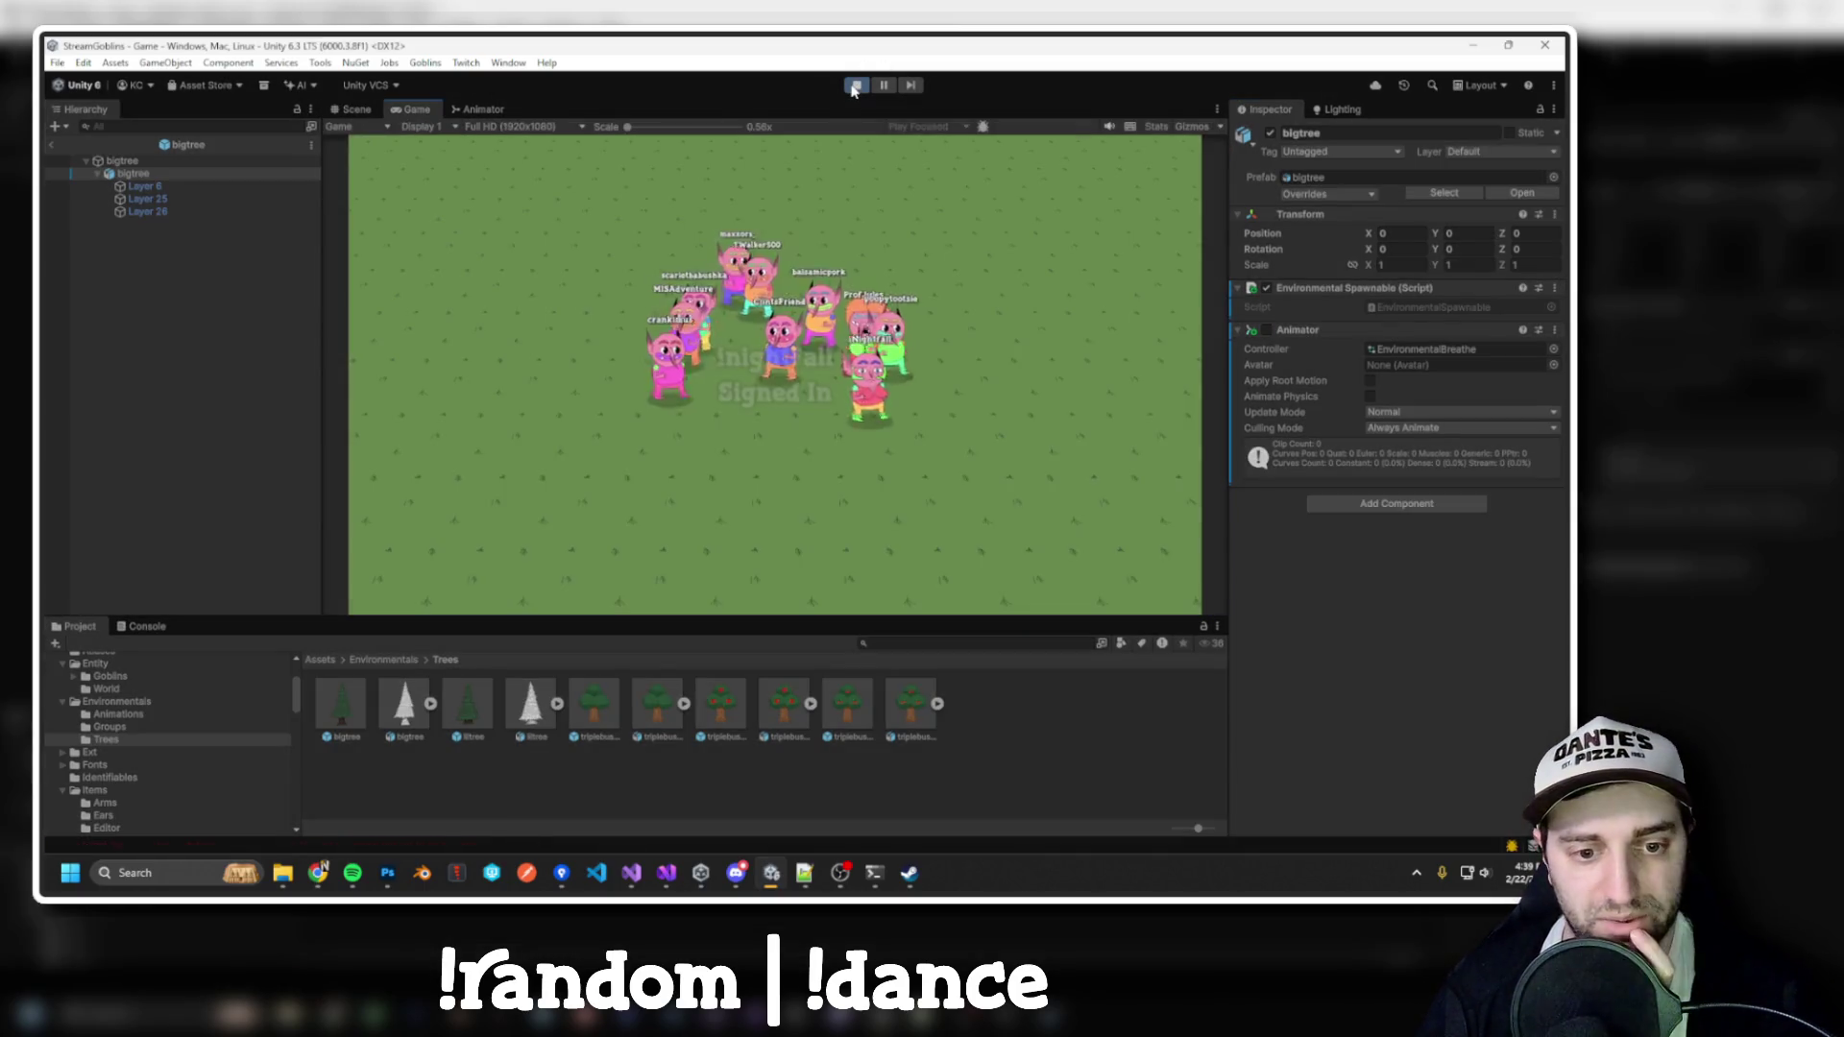
scroll(886, 380, "down", 5)
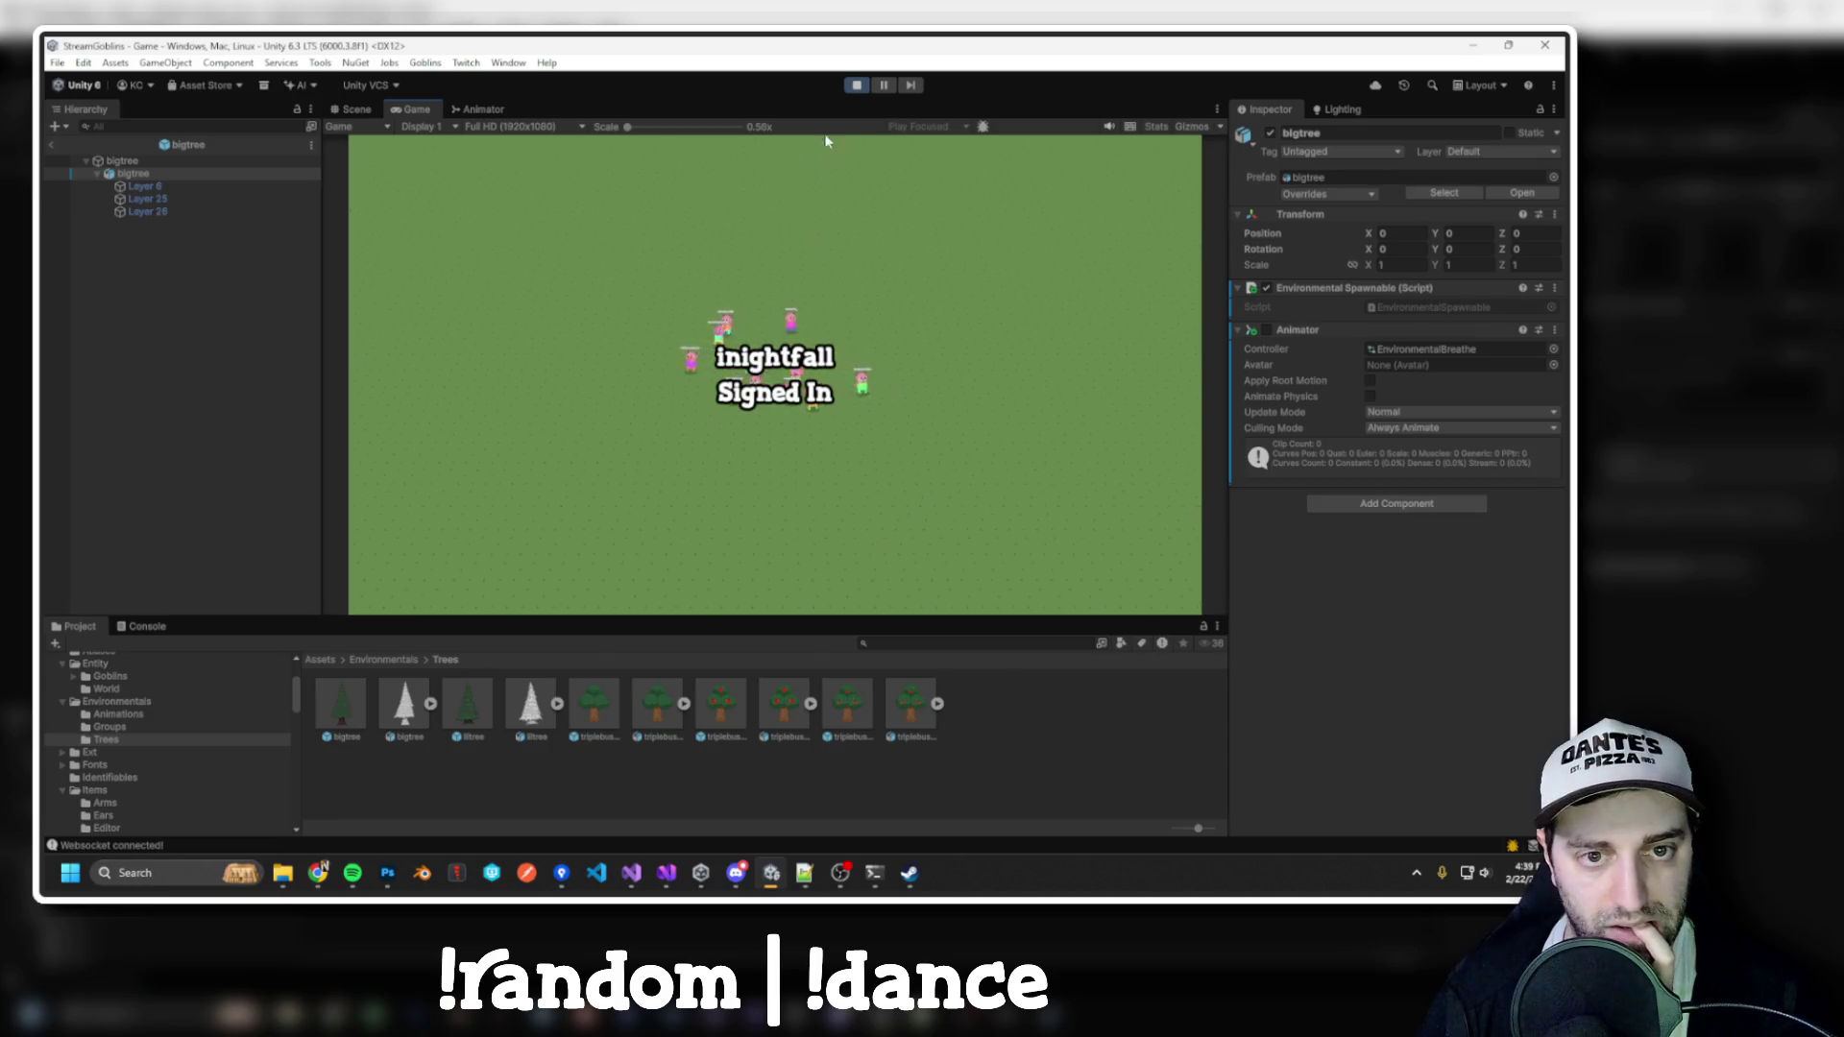
left_click(856, 84)
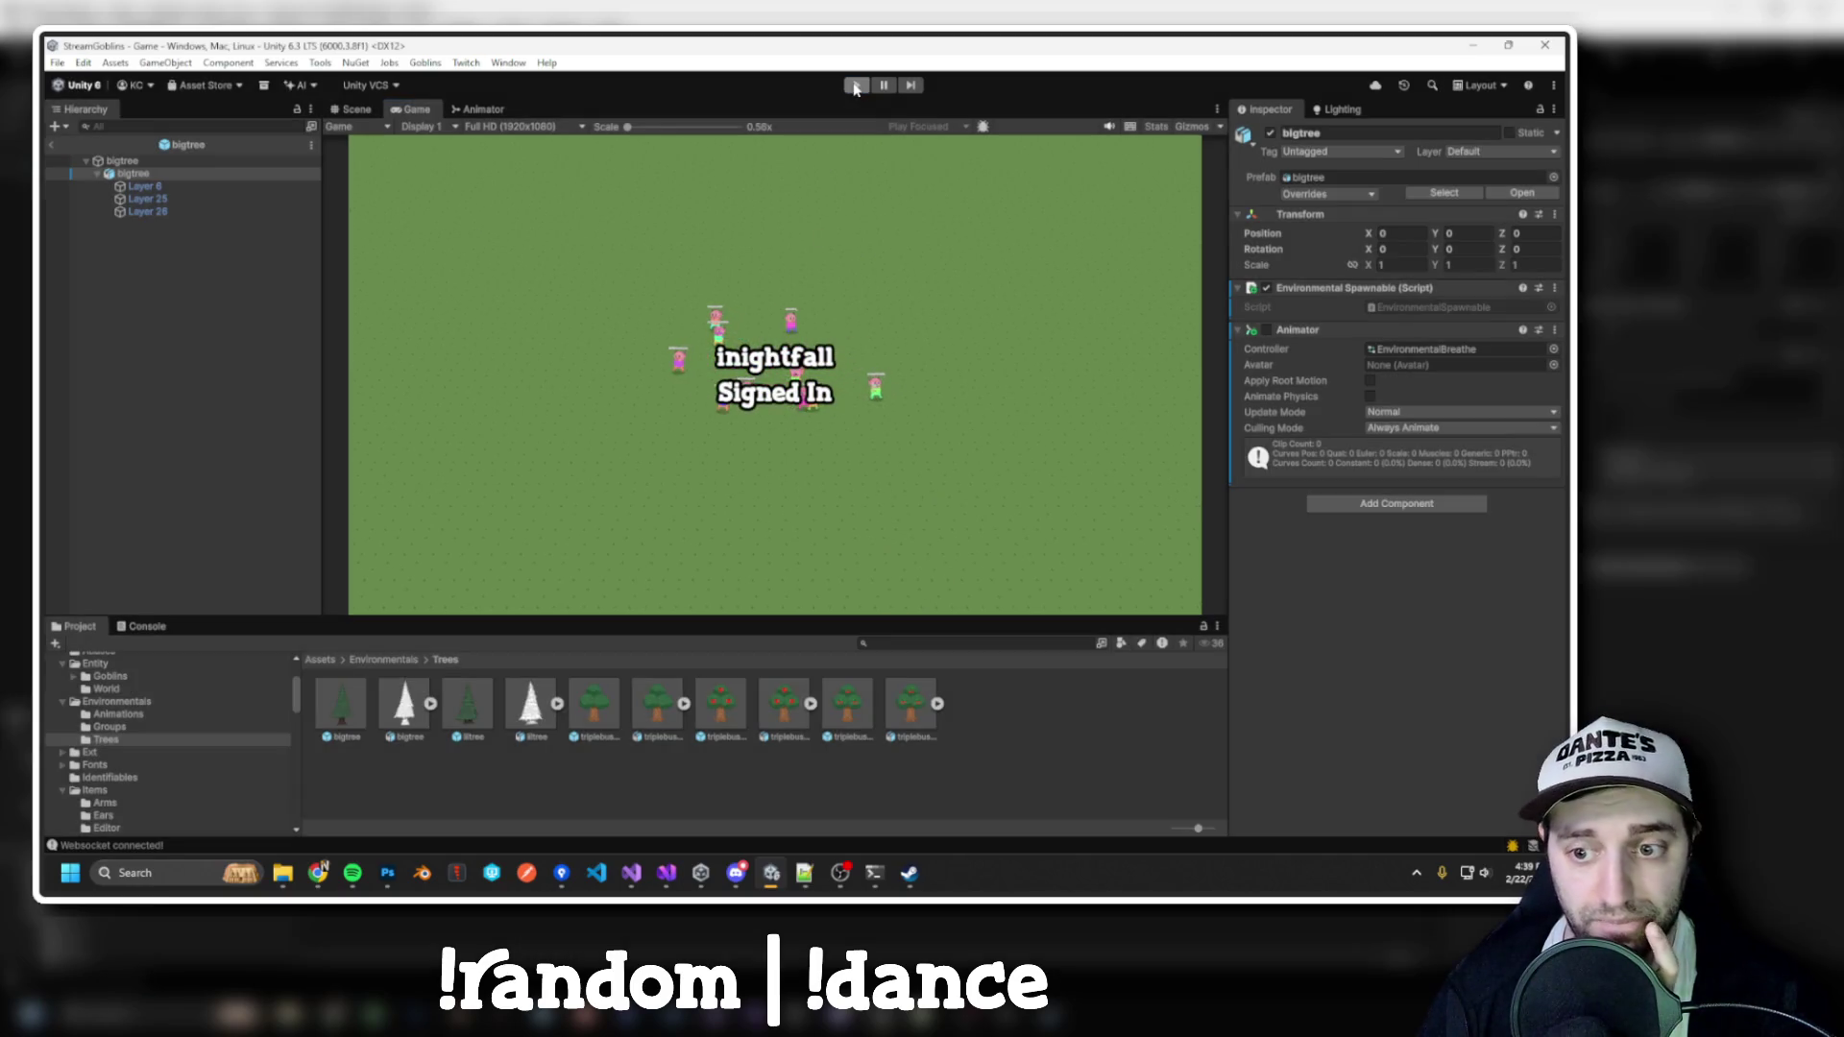
Remove the tree's Animator component and play-test without it
right_click(1330, 329)
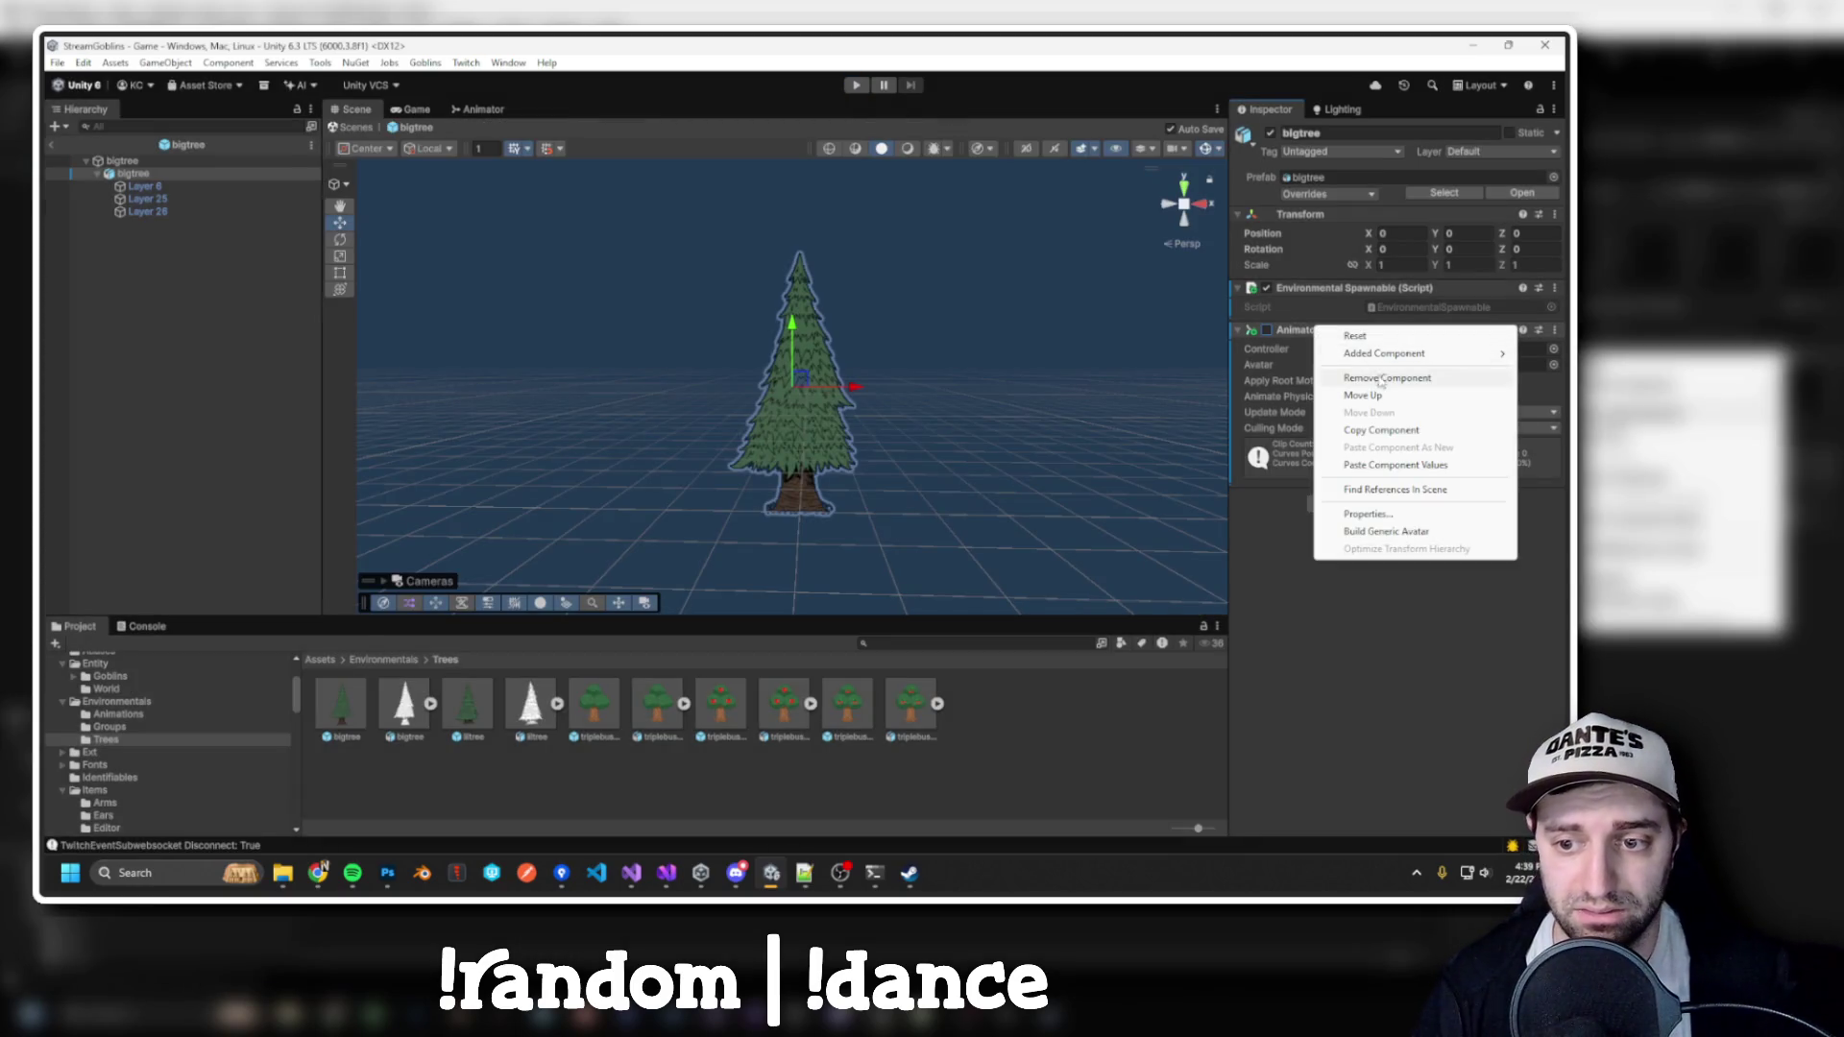
left_click(1383, 380)
left_click(856, 85)
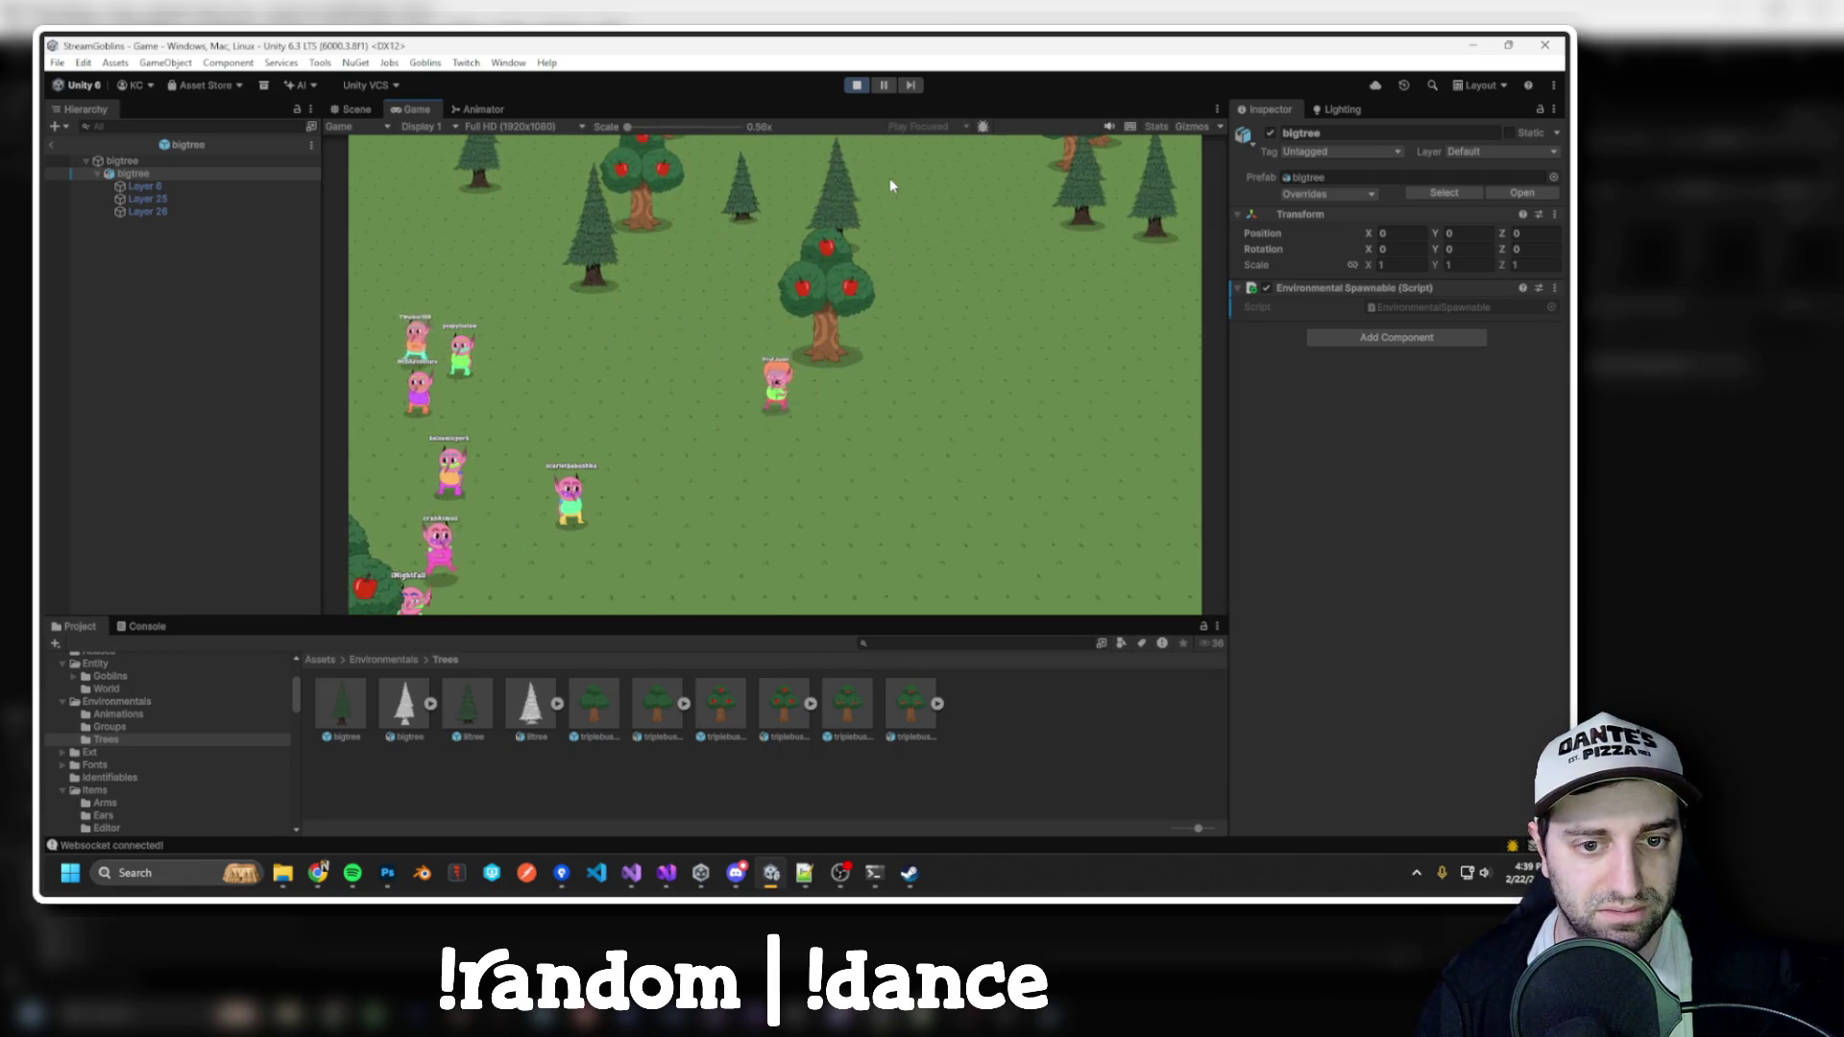
key("ctrl+p")
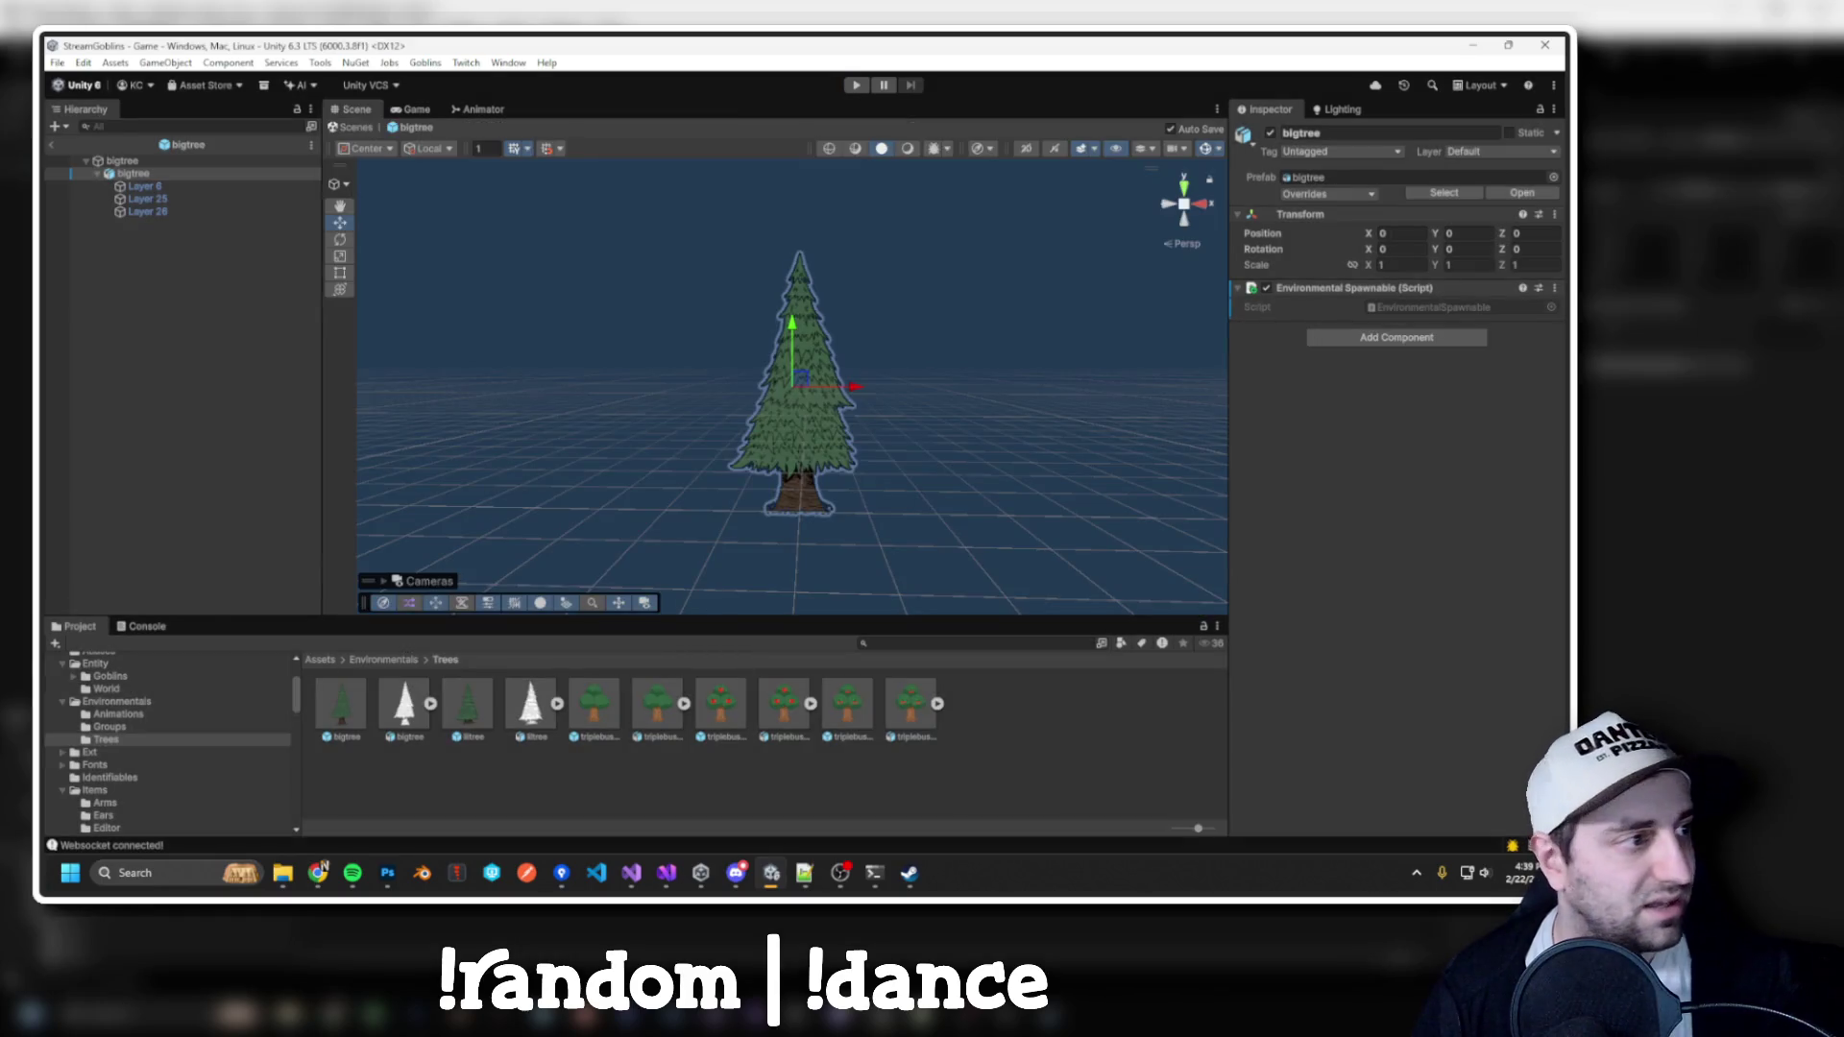
Open the bigtree prefab and add a new Animator component
left_click(358, 730)
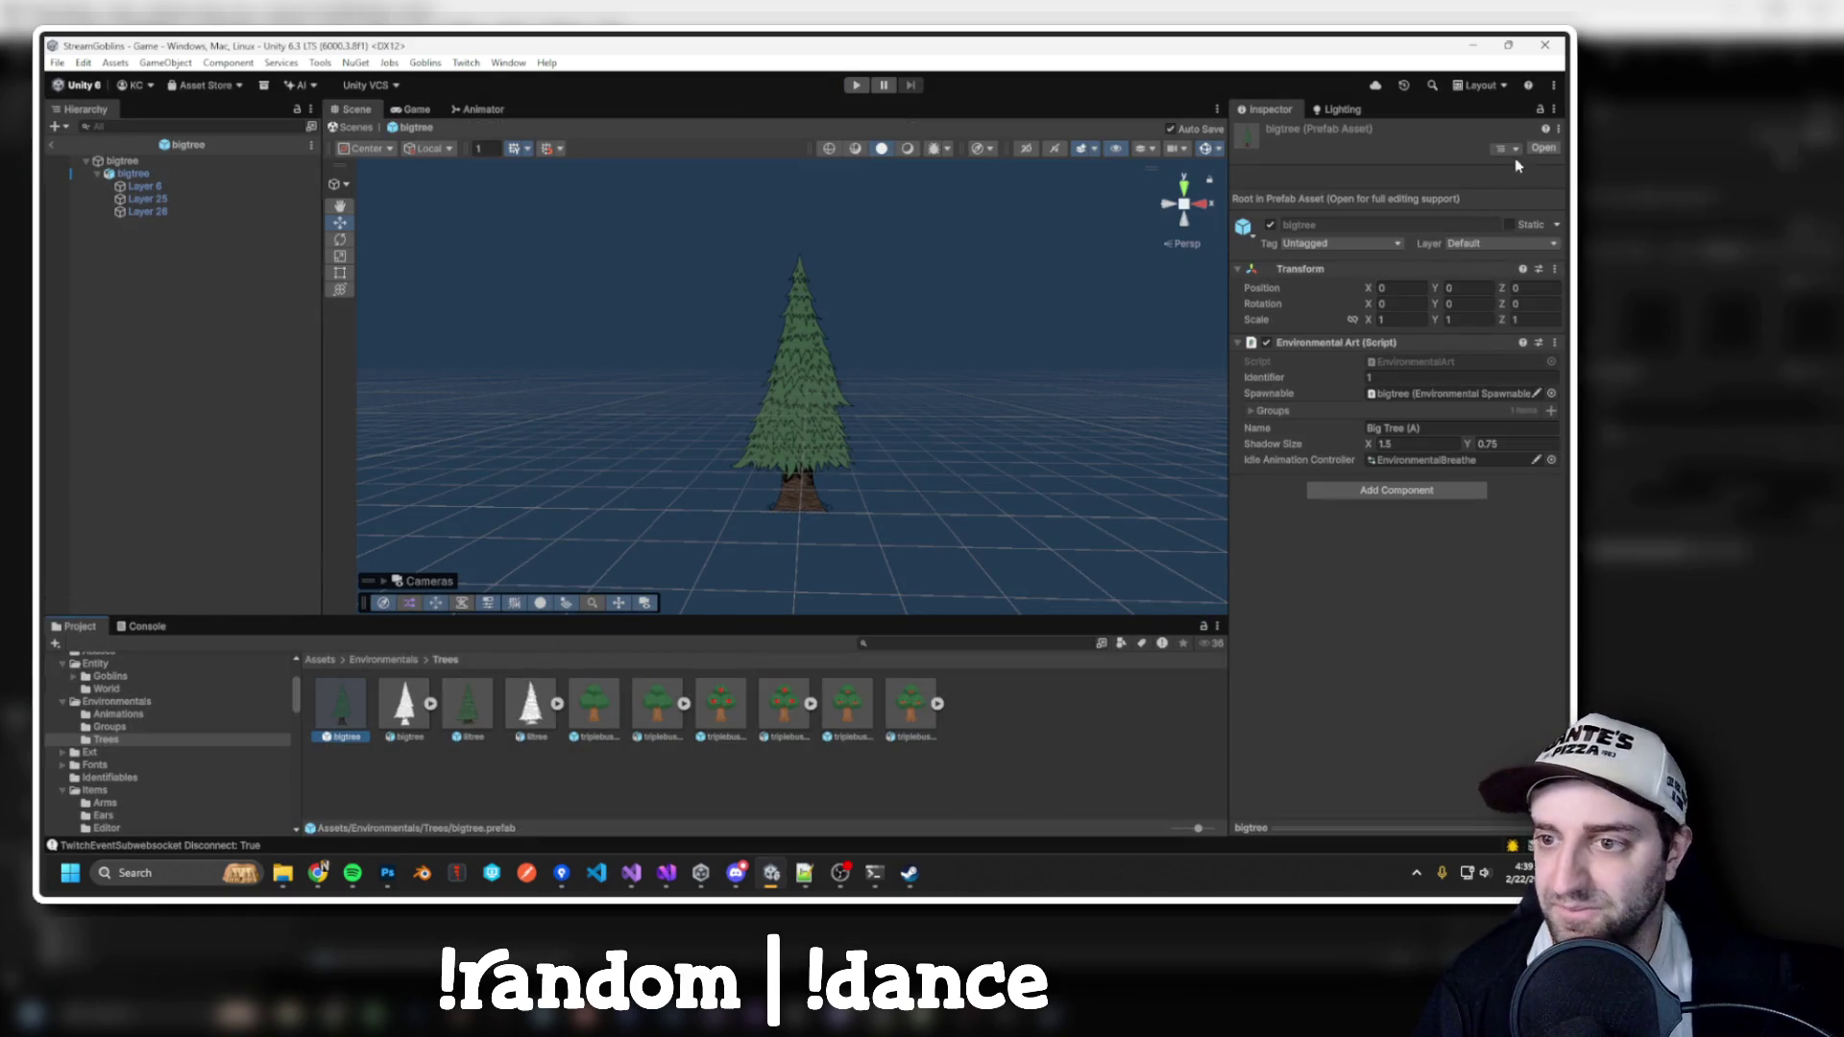
left_click(1543, 149)
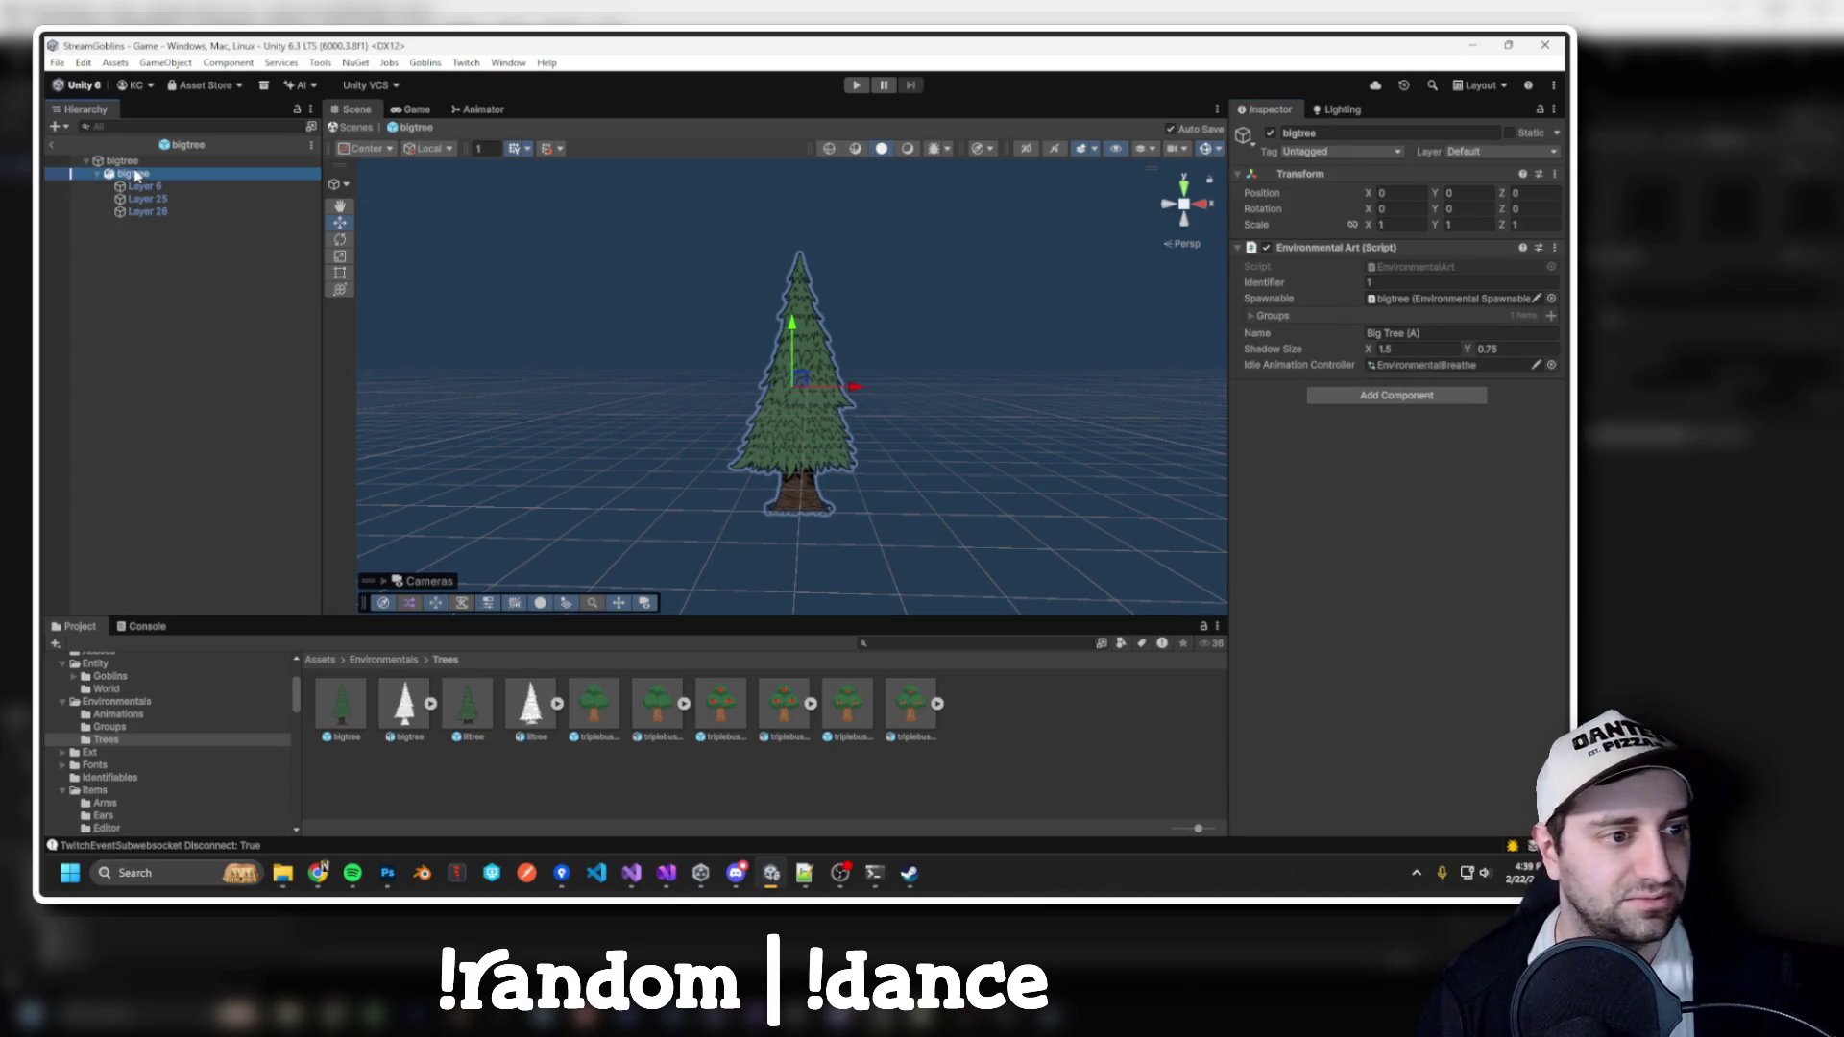
left_click(508, 64)
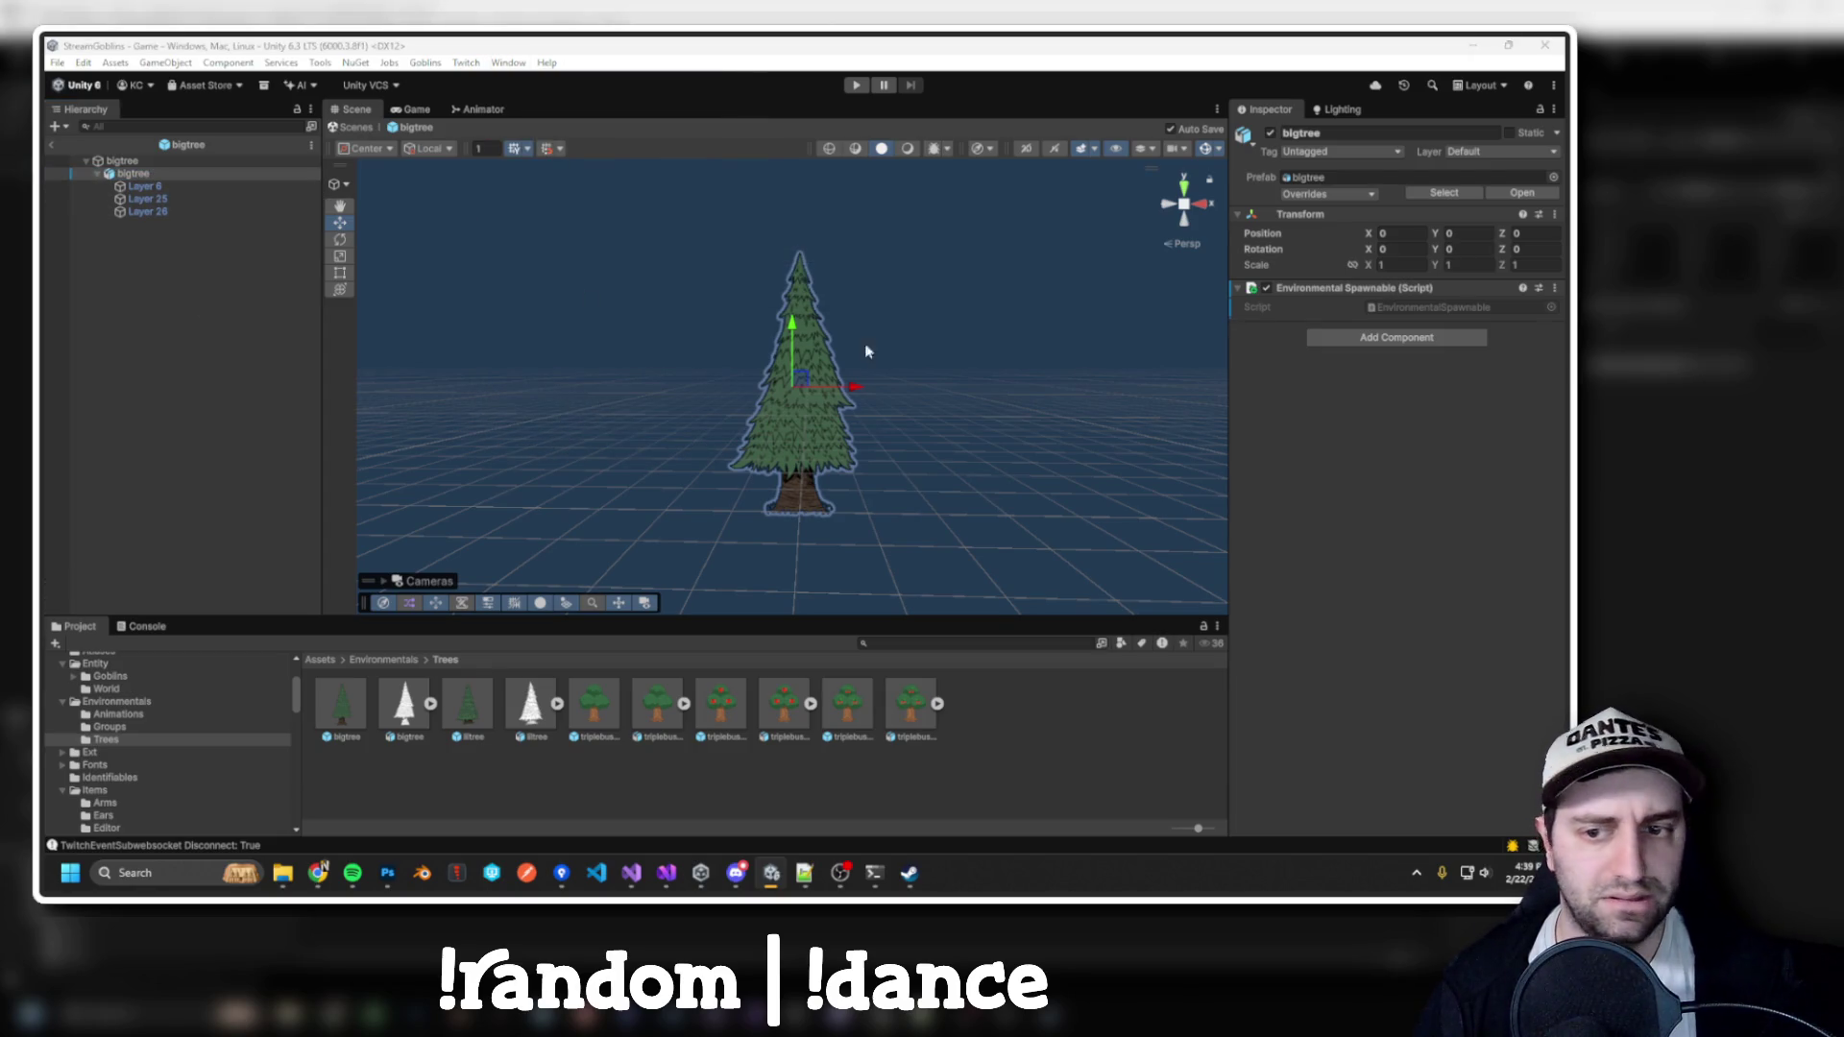
left_click(1380, 338)
key("Return")
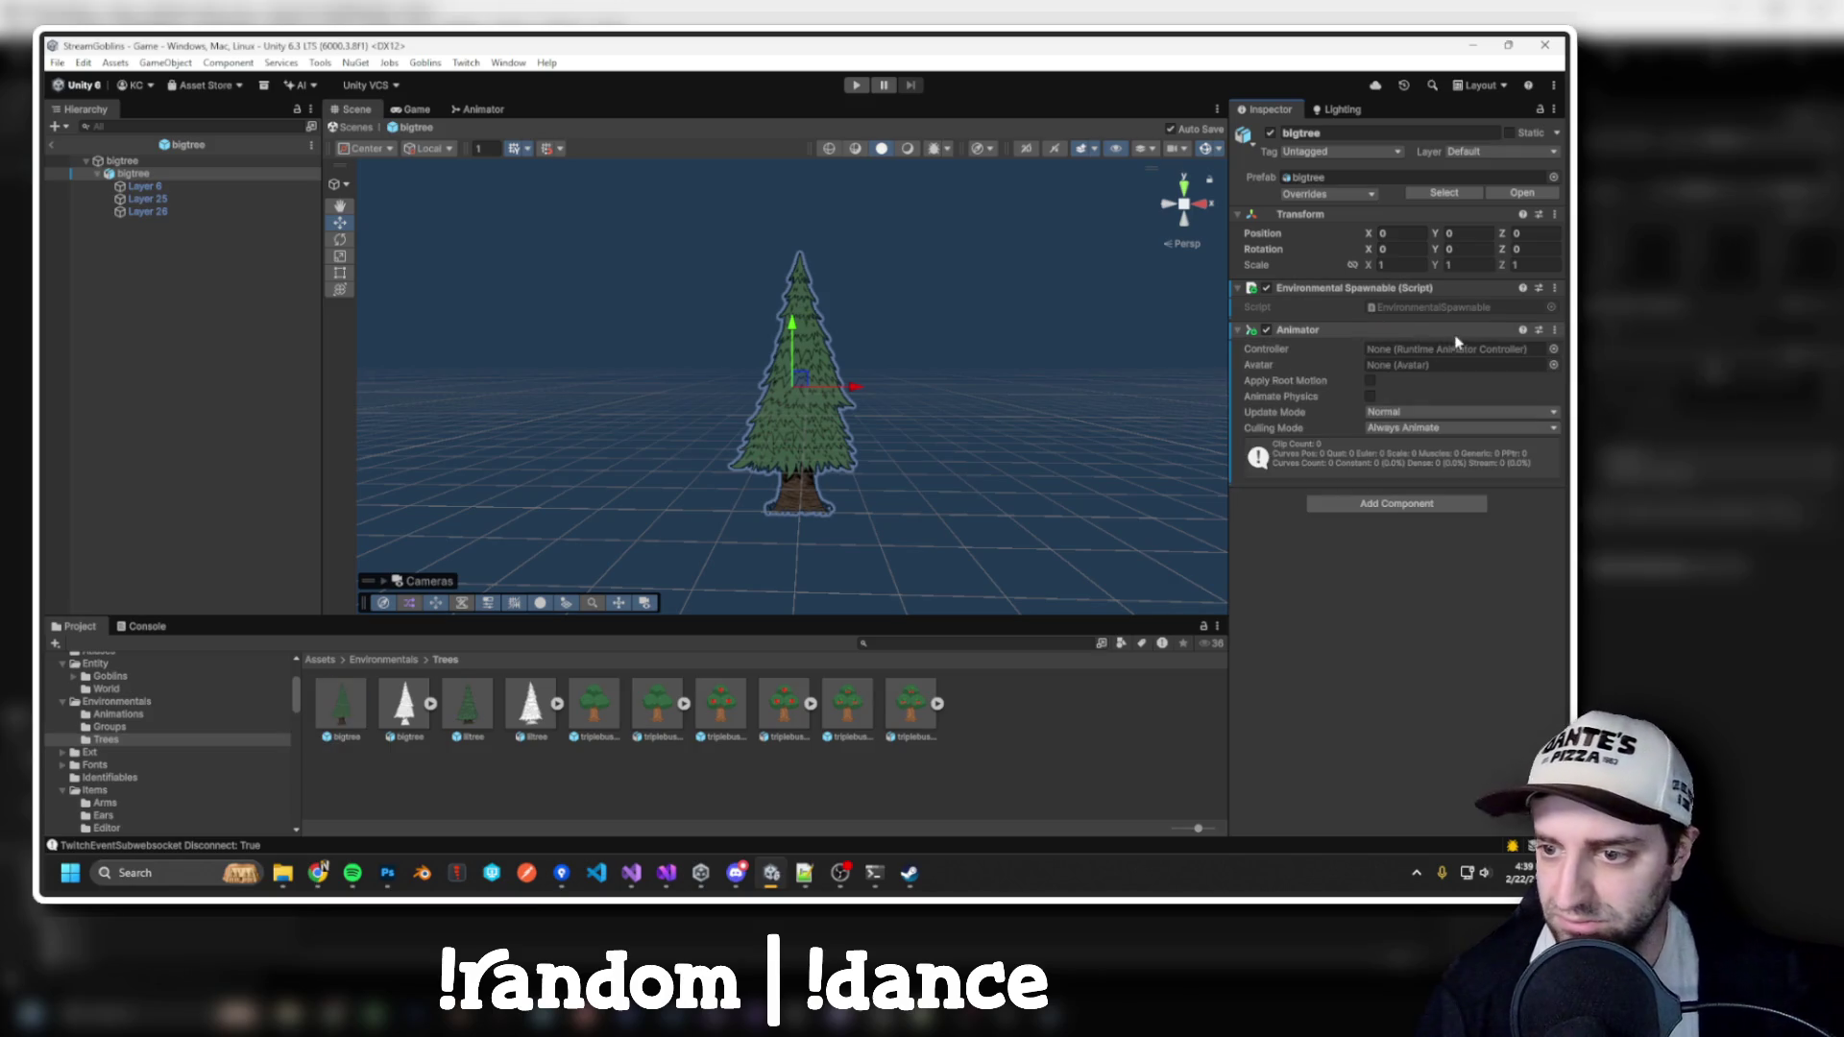
Assign EnvironmentalBreathe as the Animator controller and move the clip preview to frame 300
left_click(1552, 347)
double_click(1248, 430)
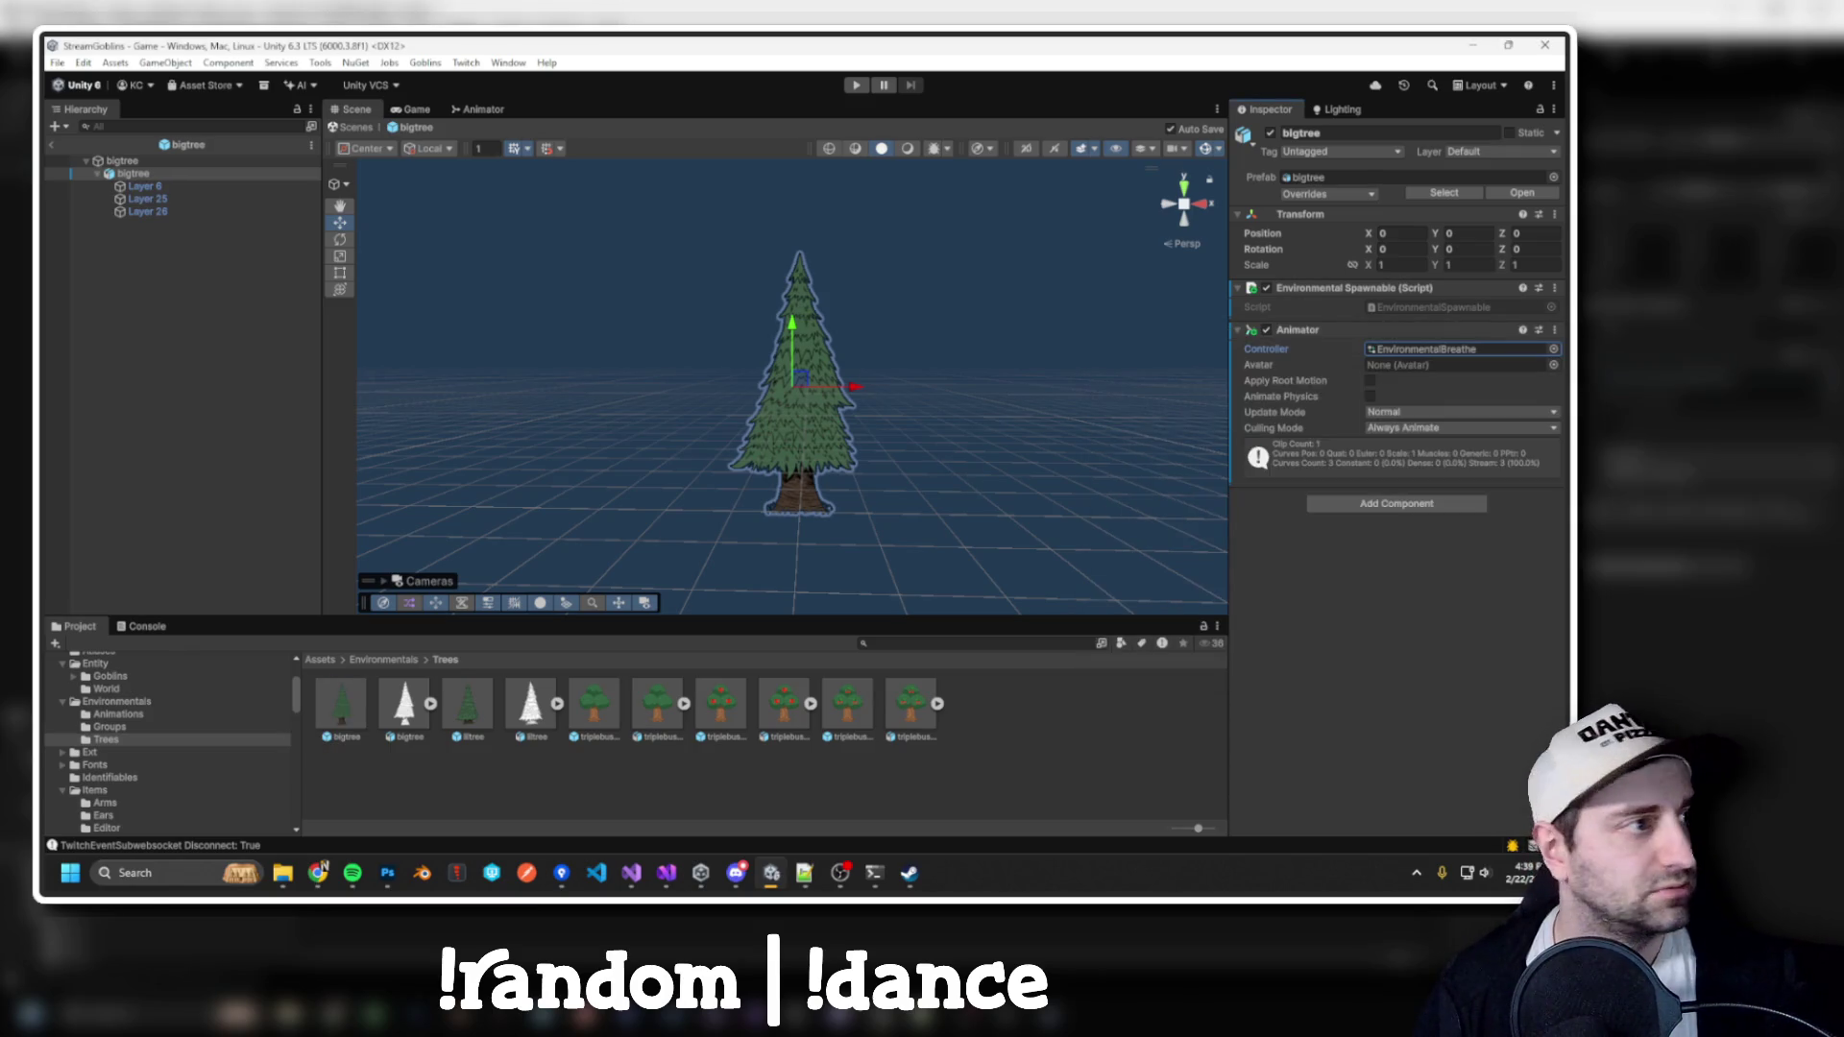
key("ctrl+6")
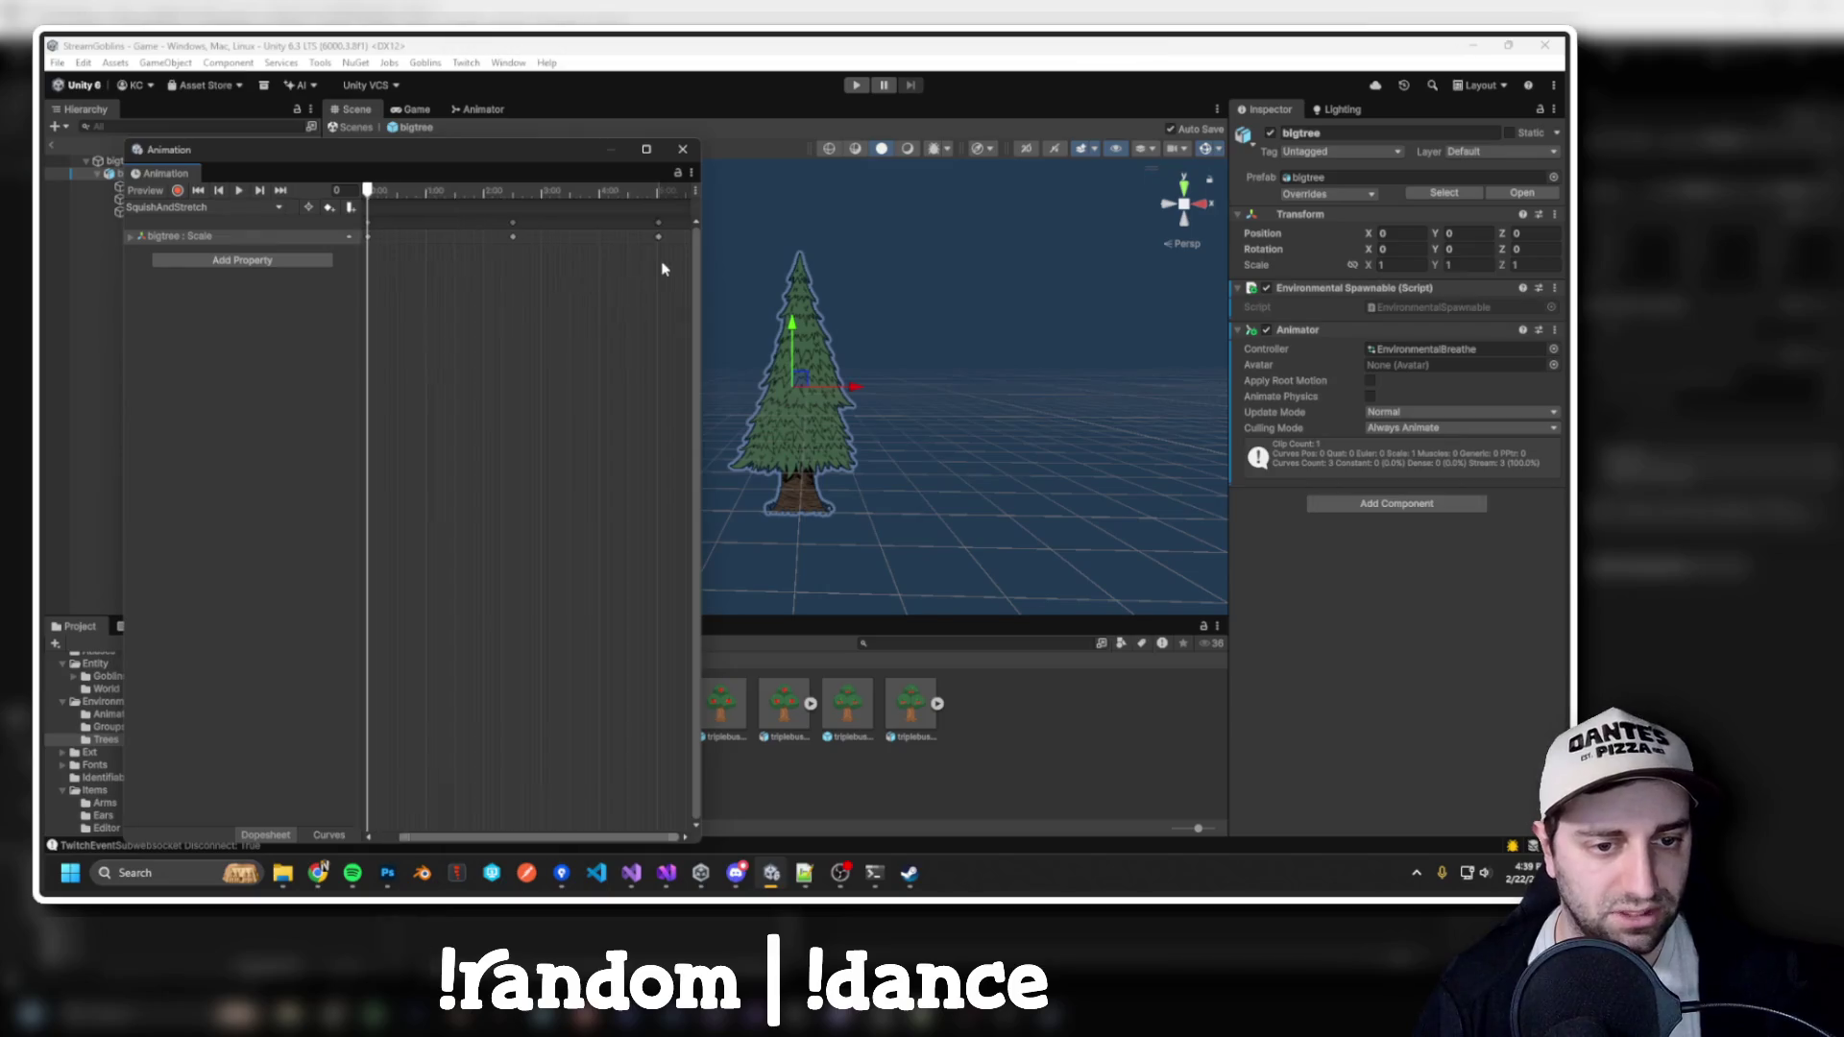
scroll(663, 240, "up", 6)
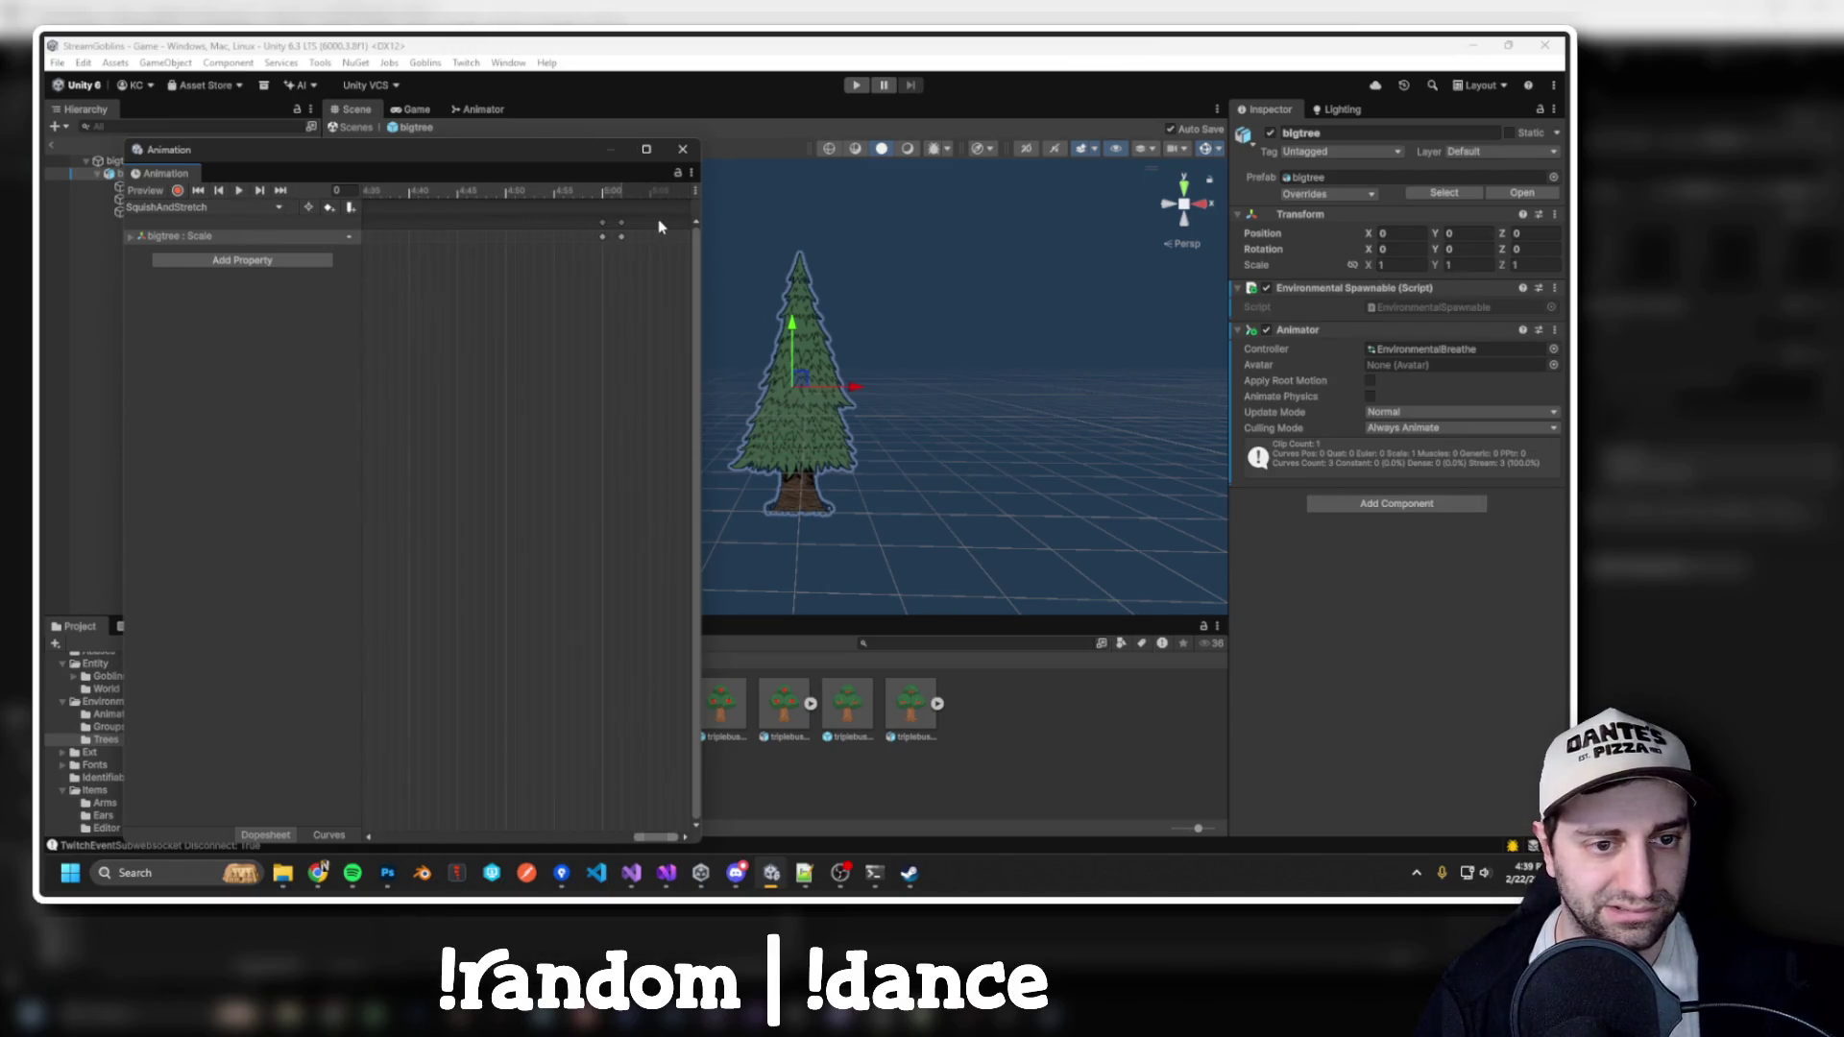
left_click(621, 191)
left_click_drag(621, 191, 605, 193)
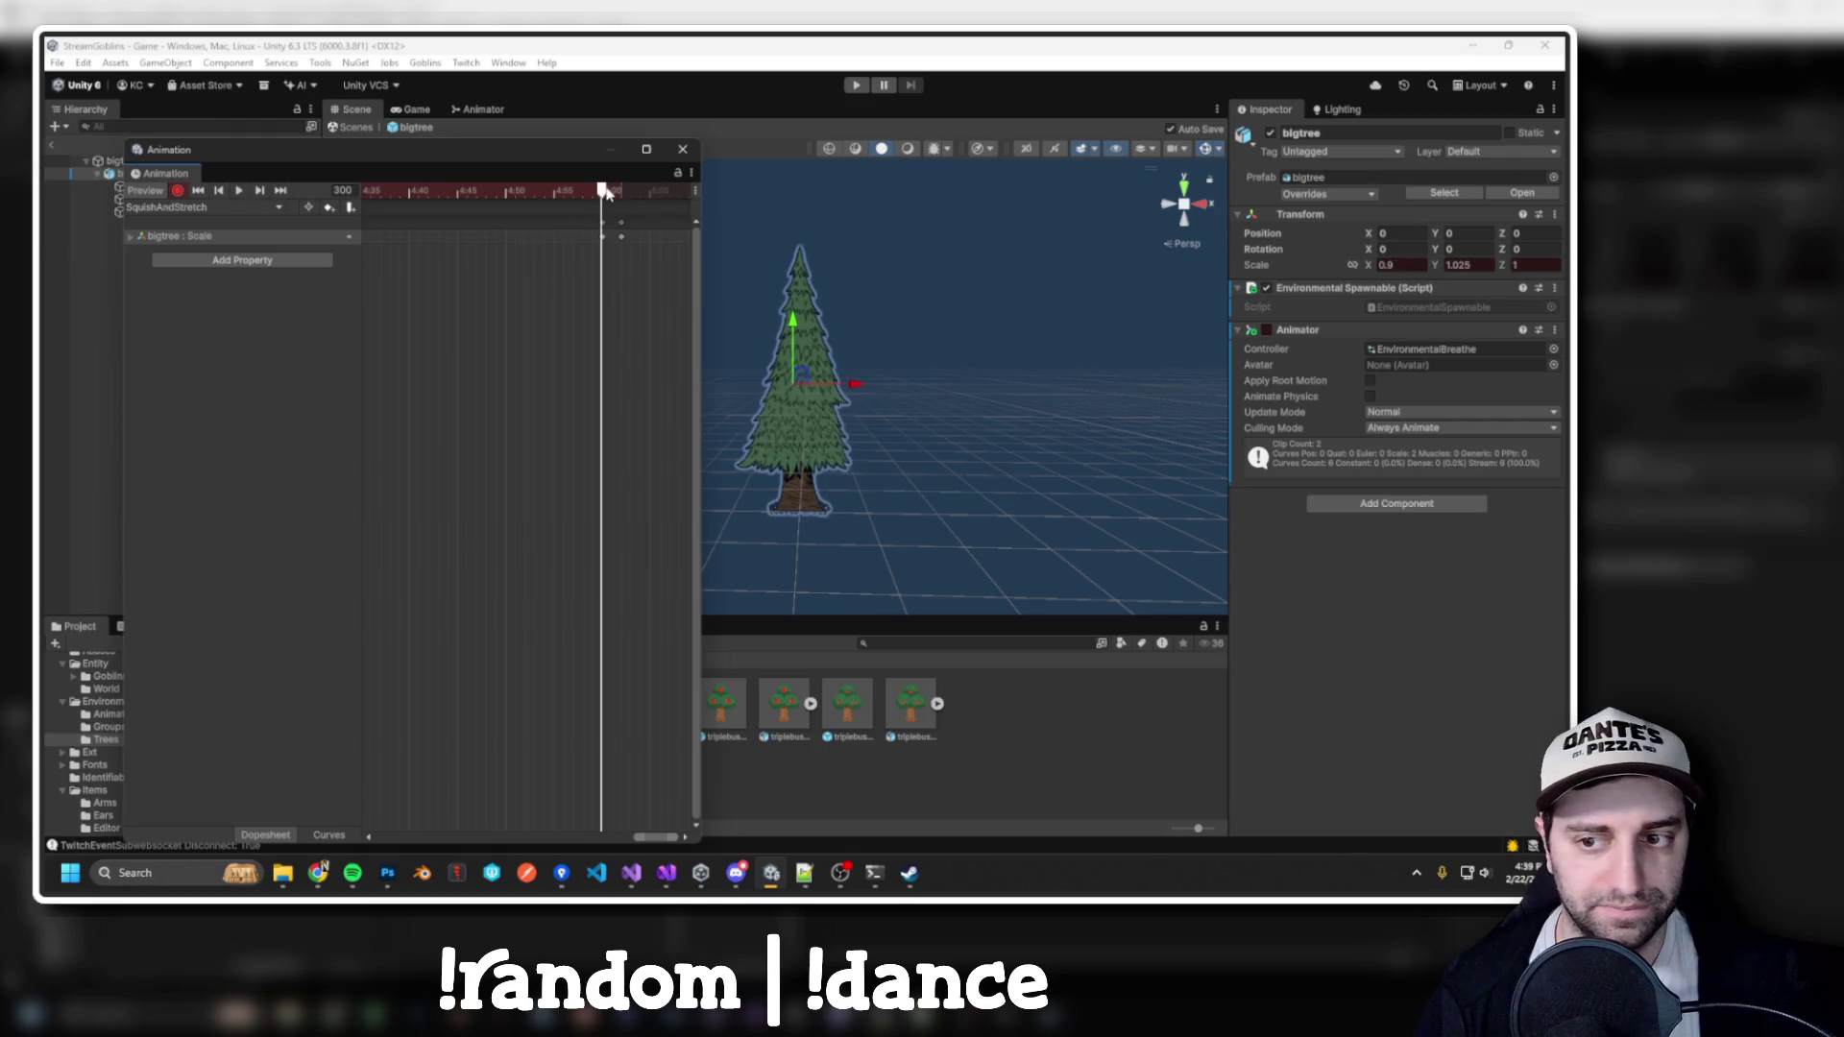
Set Y scale 1.015 on the frame-300 keyframe, then play-test the tree
left_click(1465, 265)
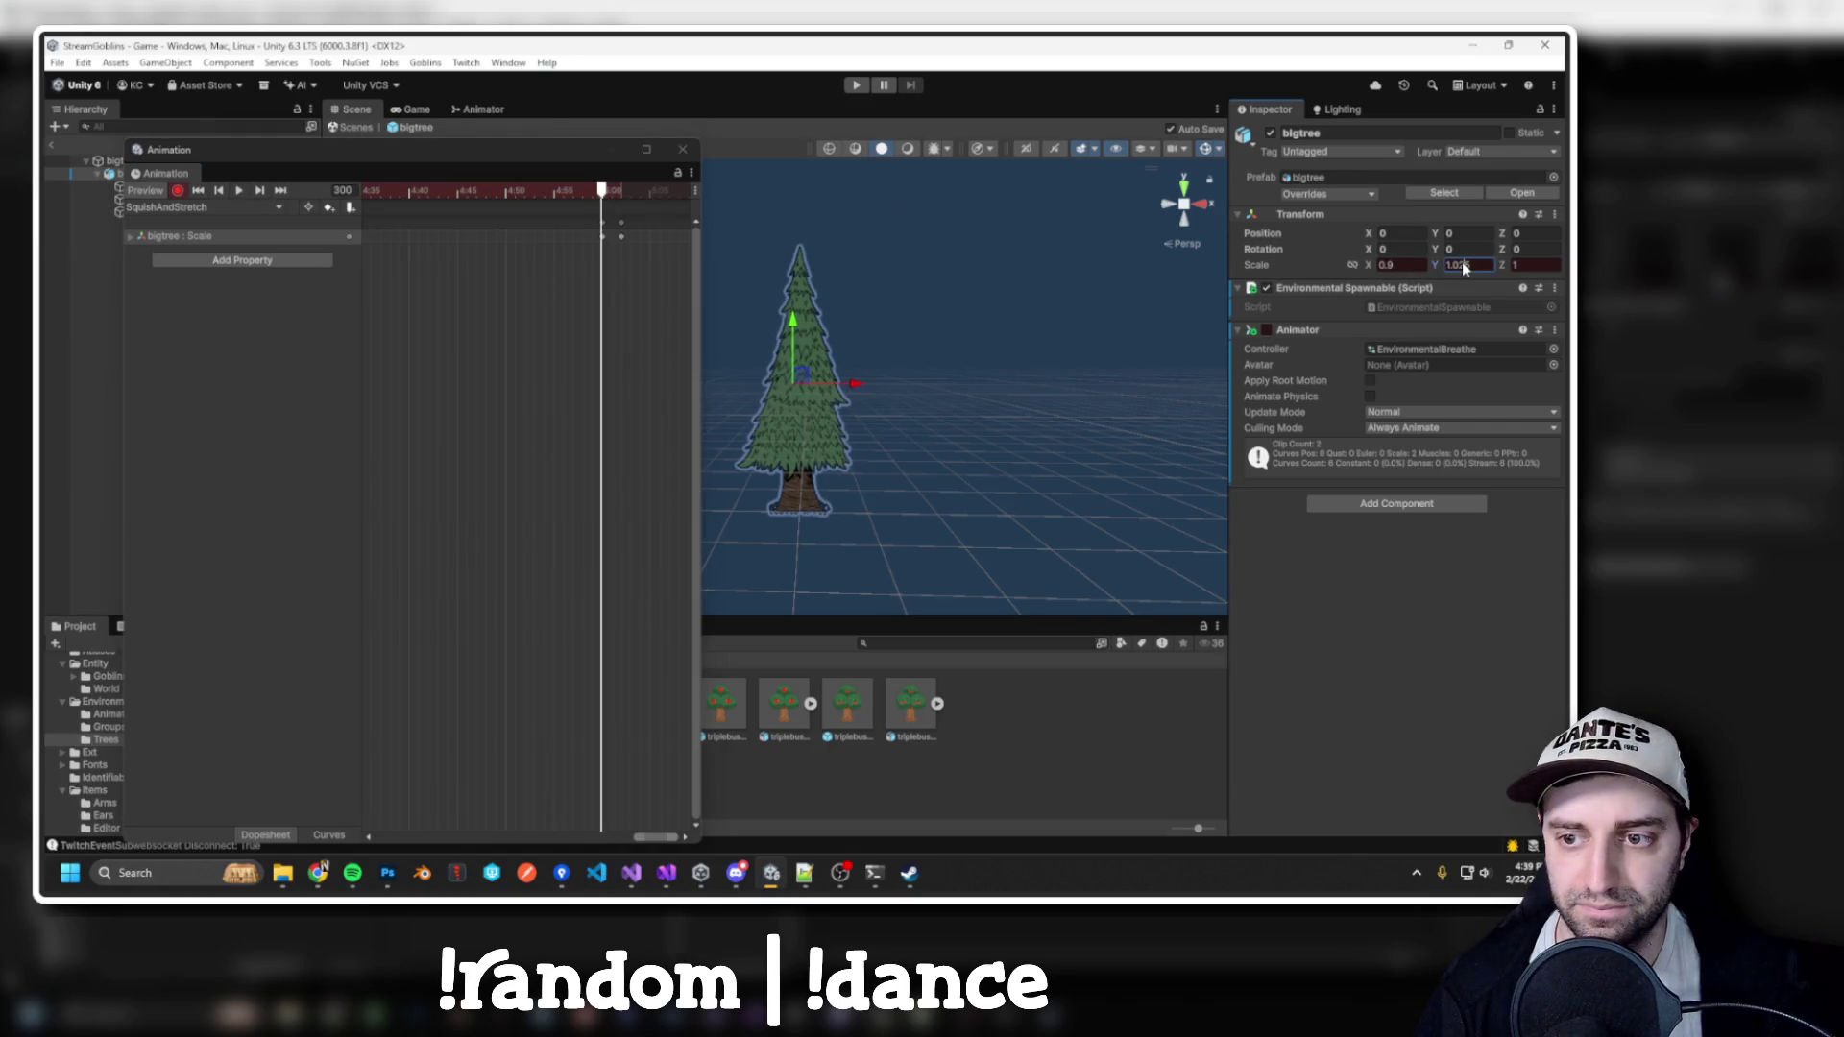
type("1.015")
left_click(621, 238)
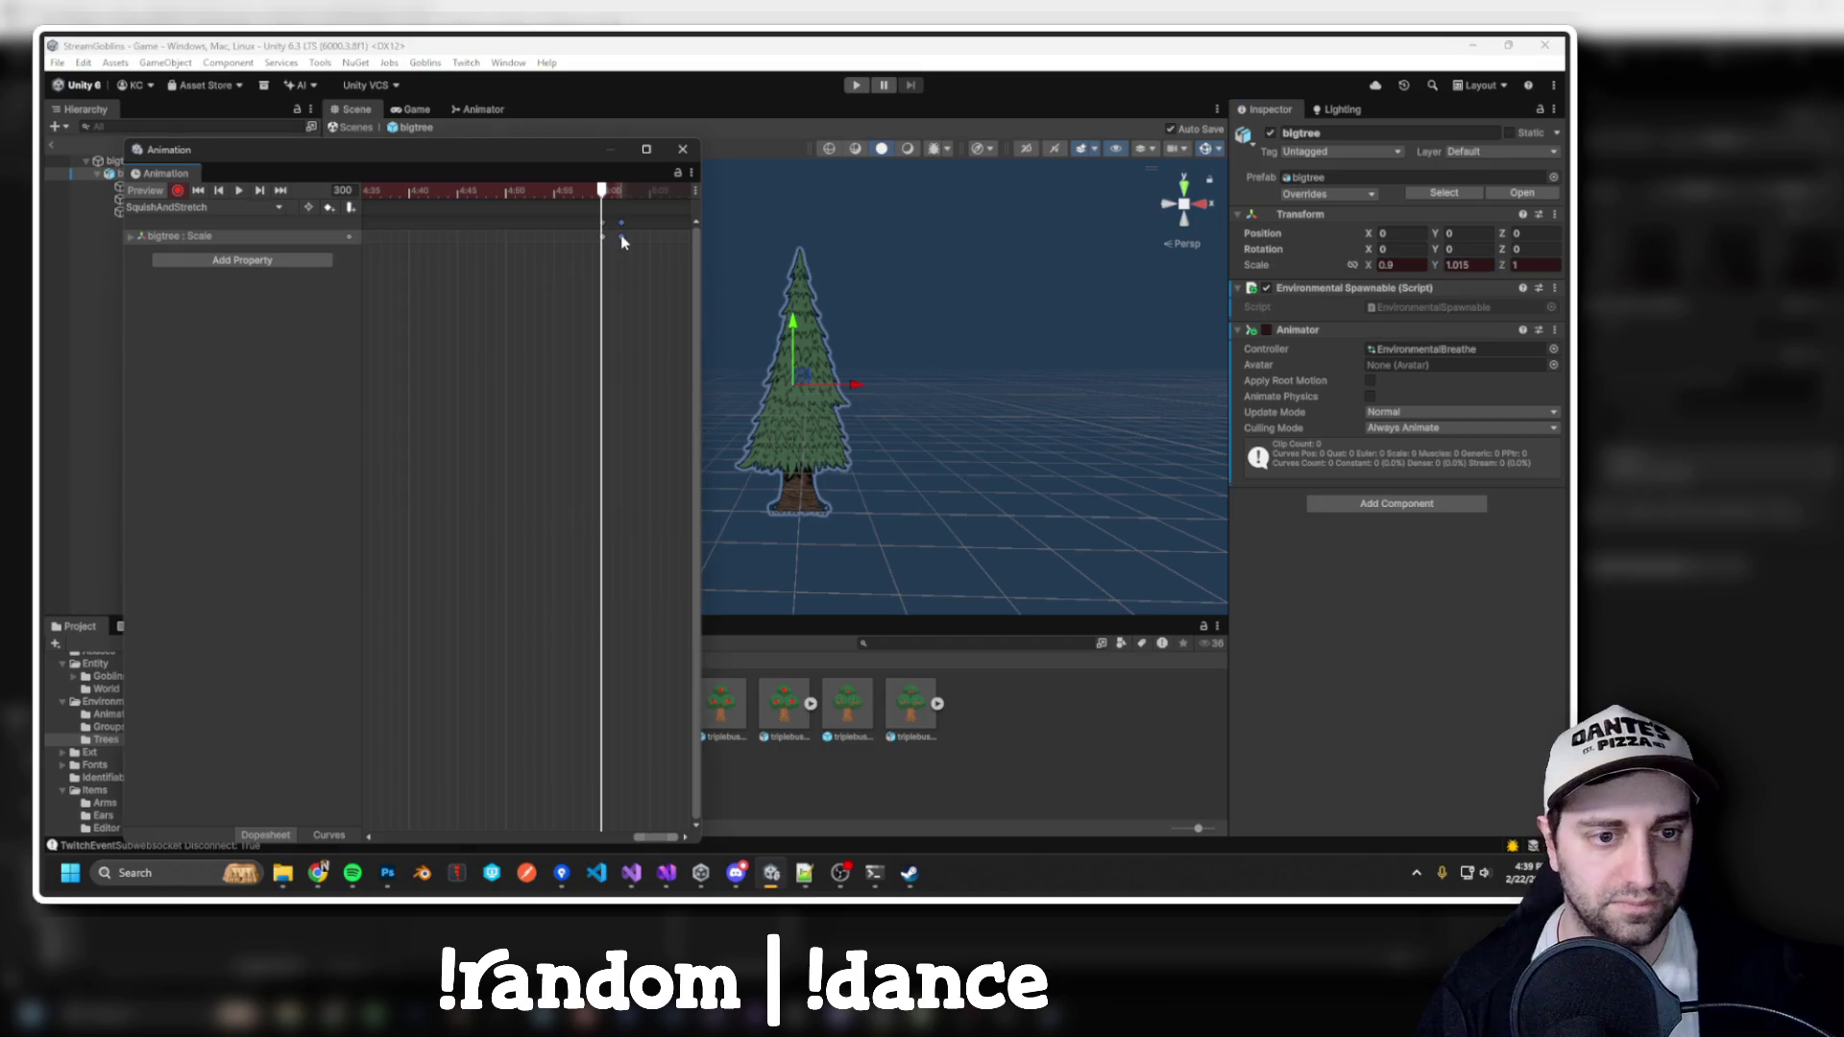
left_click(683, 148)
left_click(856, 84)
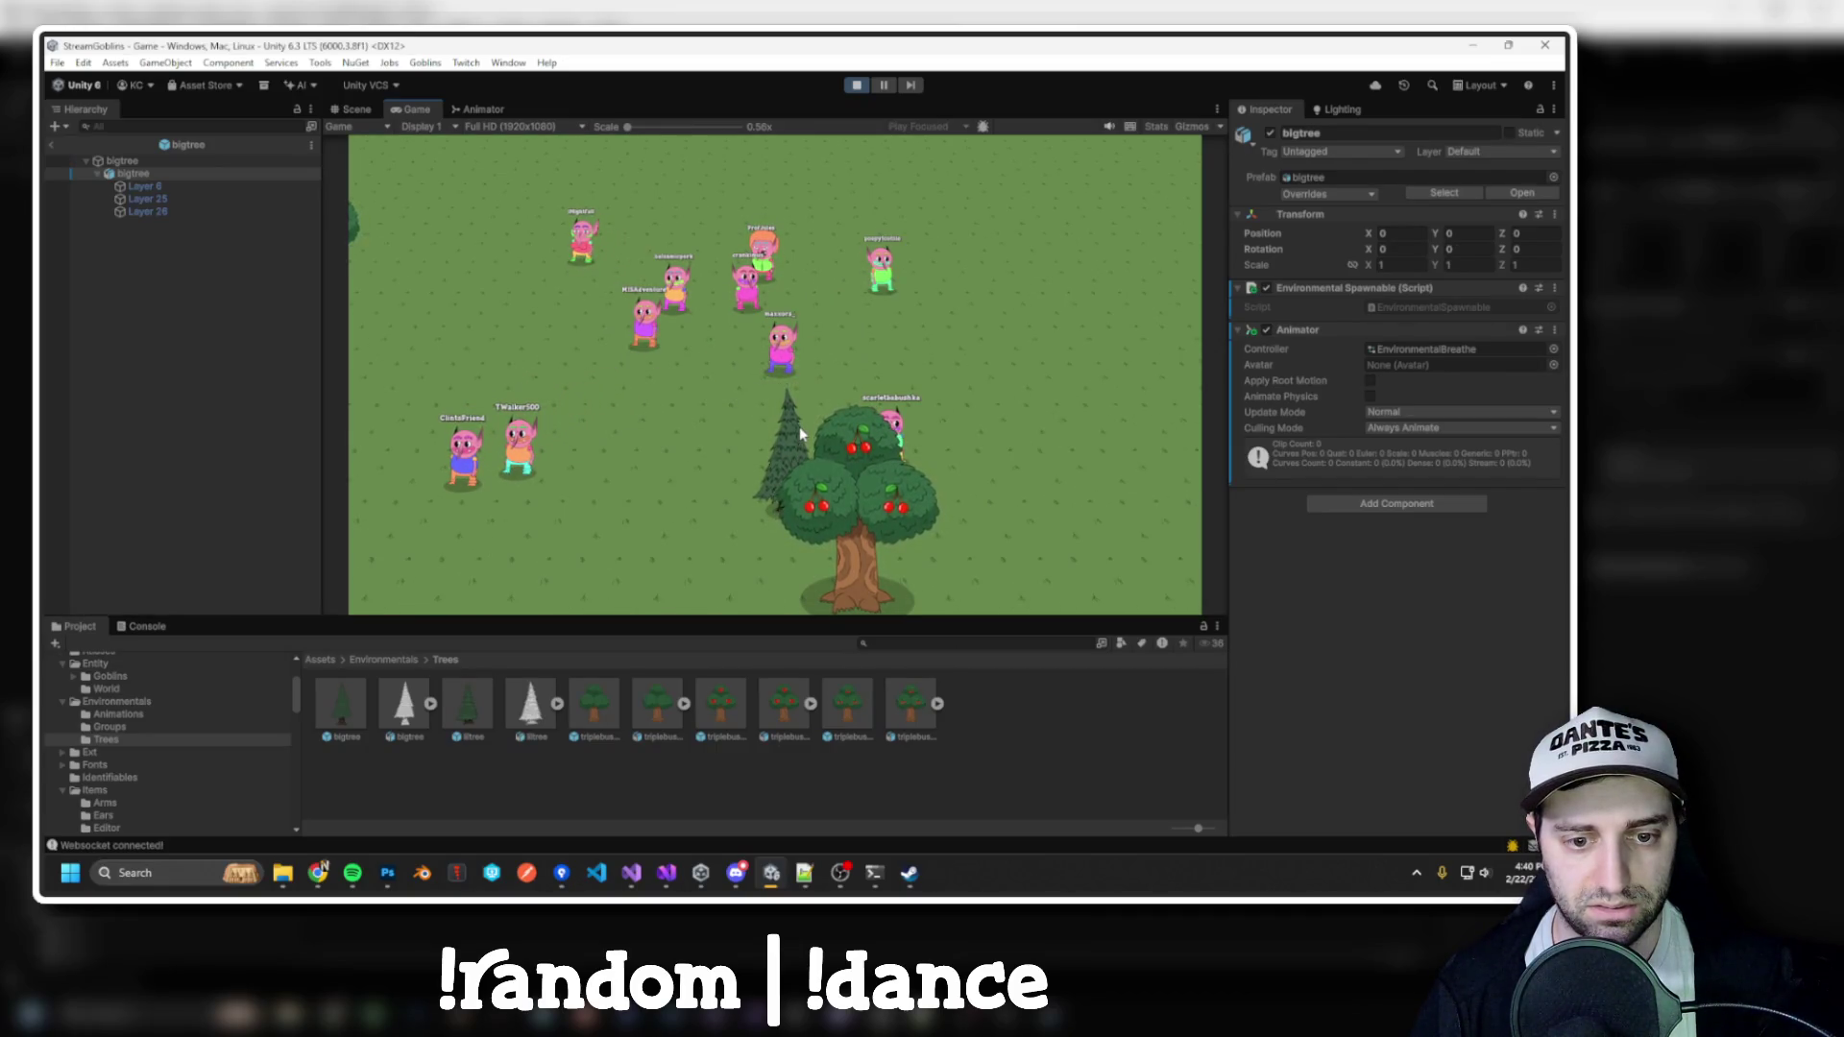
left_click(856, 86)
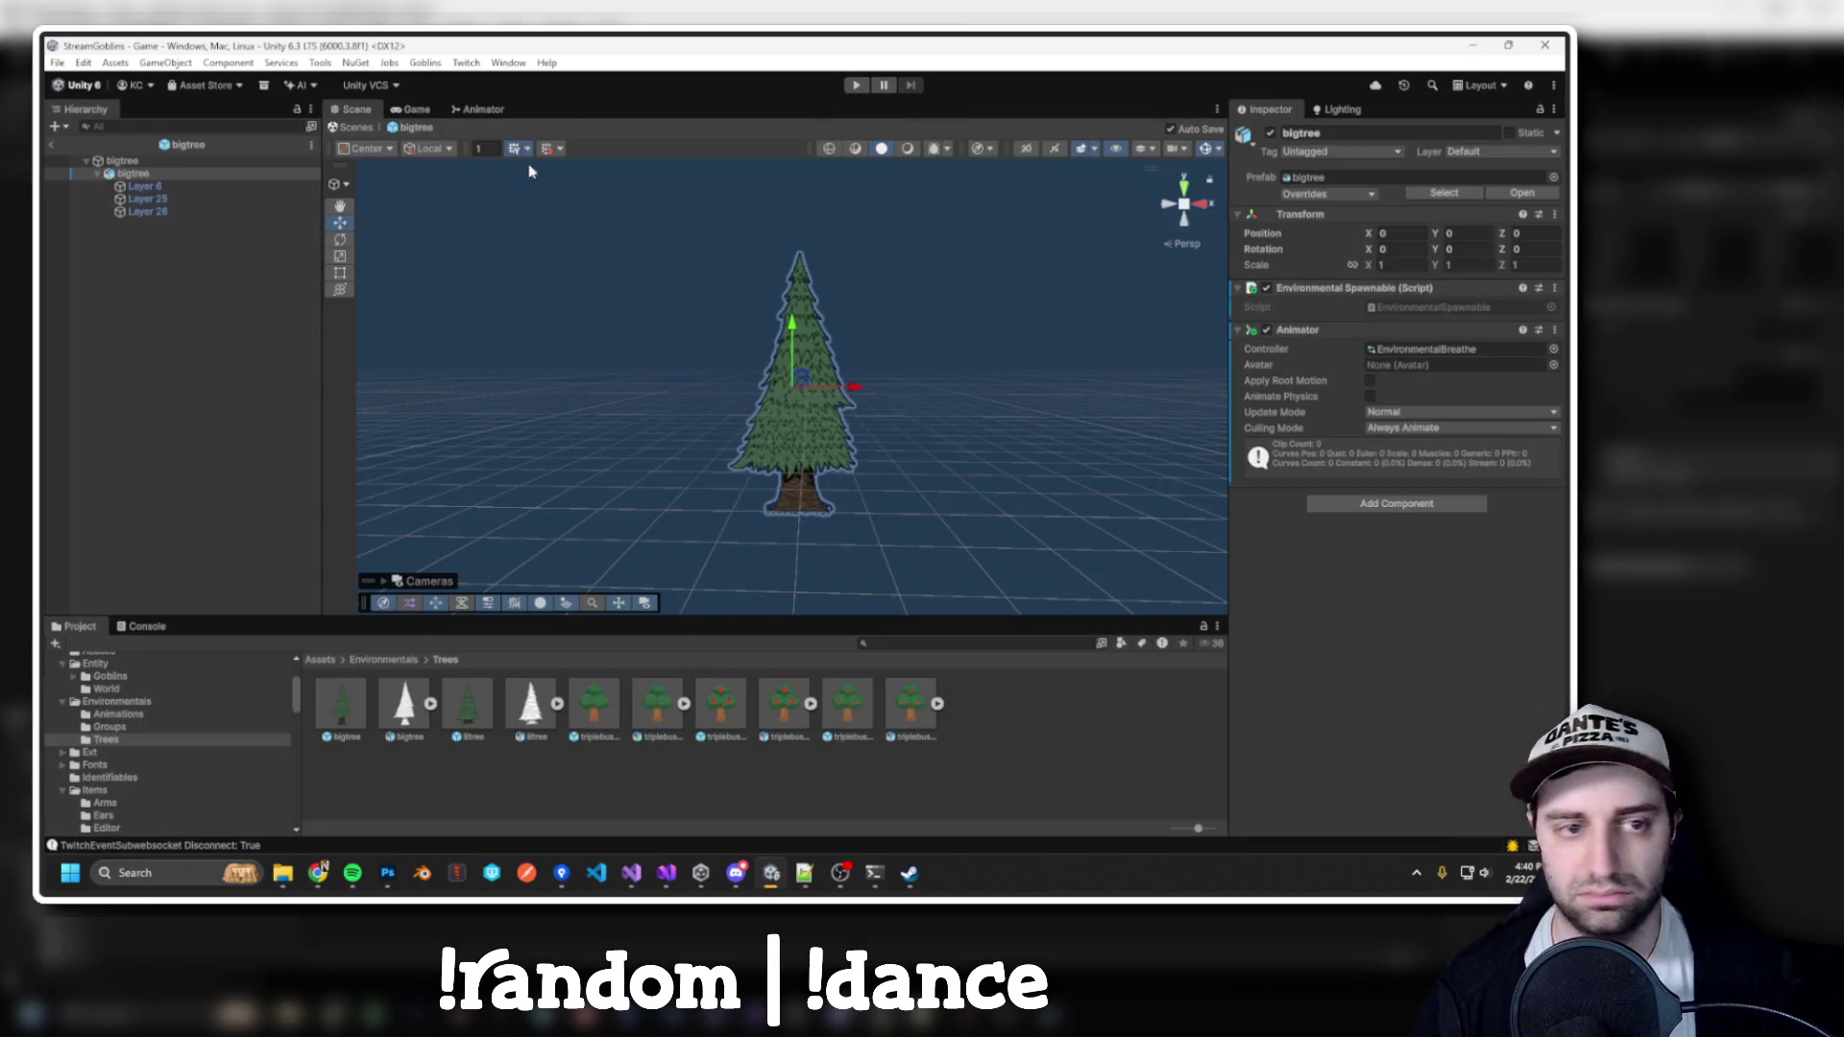
left_click(508, 62)
Set X scale to 0.95 on SquishAndStretch's frame-300 keyframe
mouse_move(577, 240)
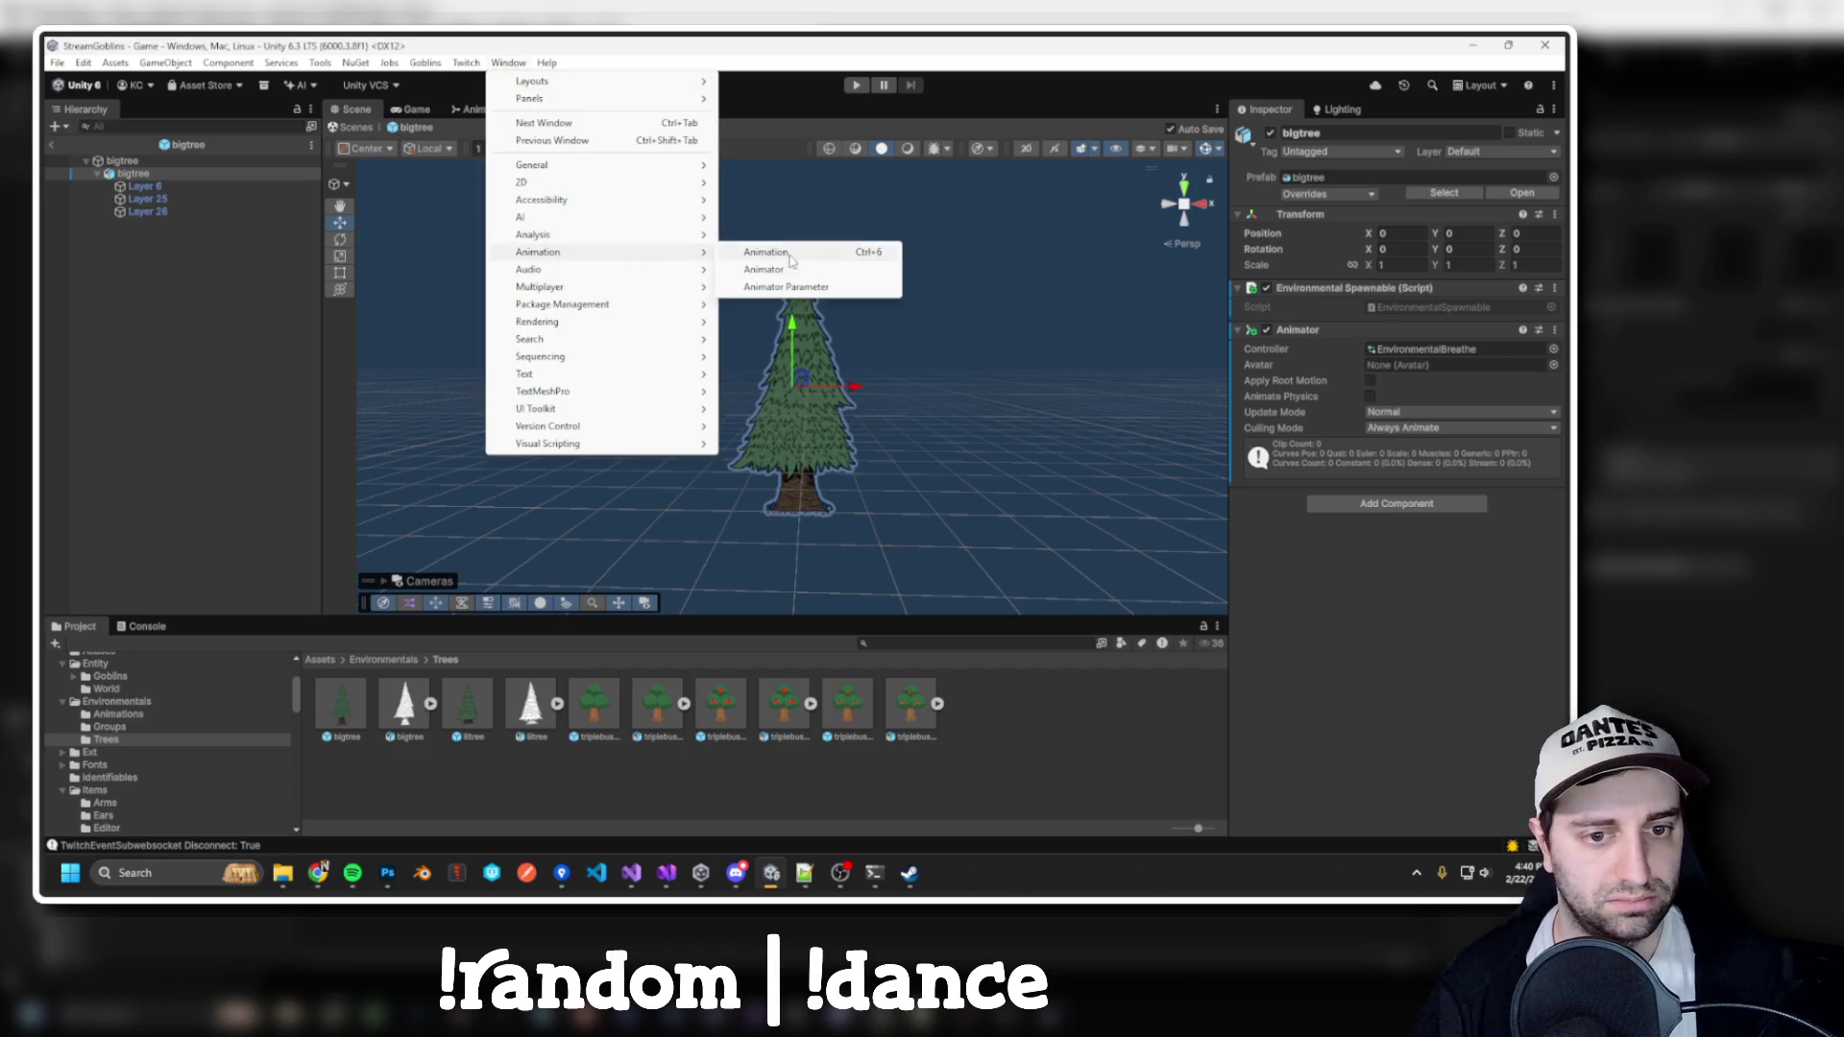
left_click(769, 252)
left_click(238, 191)
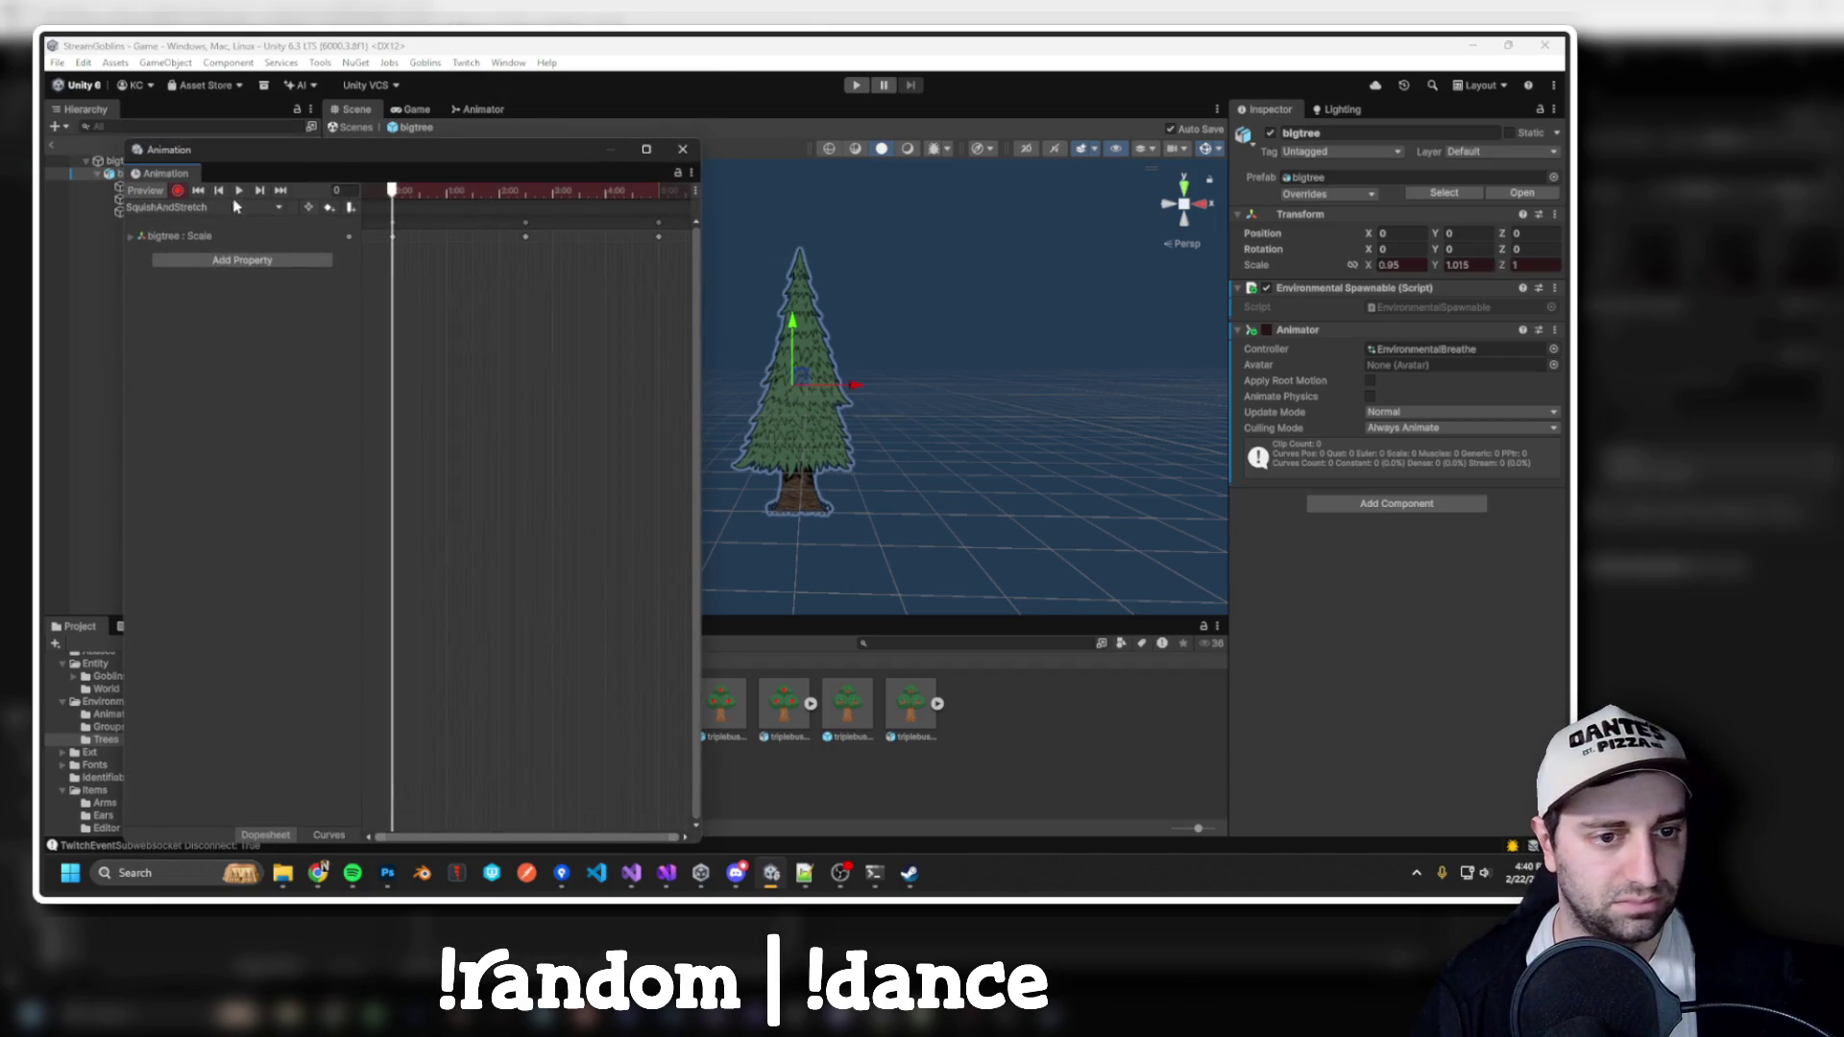
left_click(658, 192)
left_click_drag(659, 195, 661, 196)
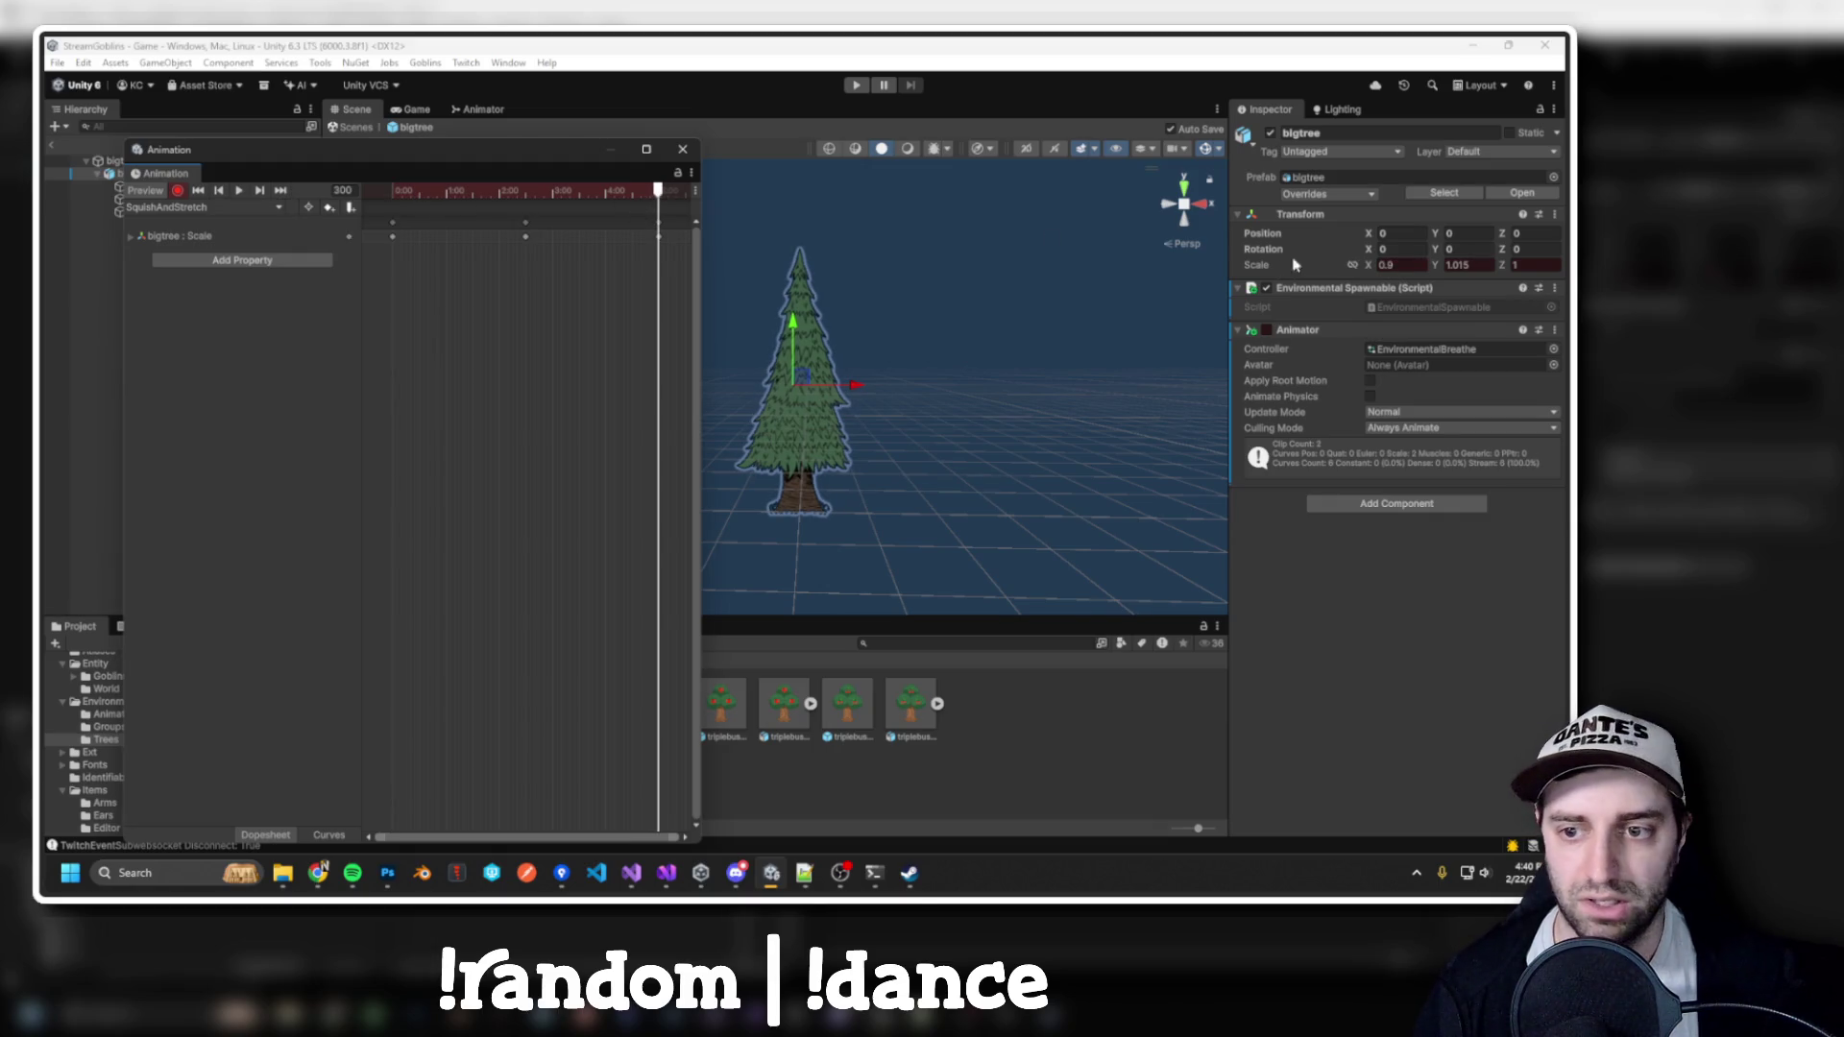
left_click(1404, 264)
type("0.95")
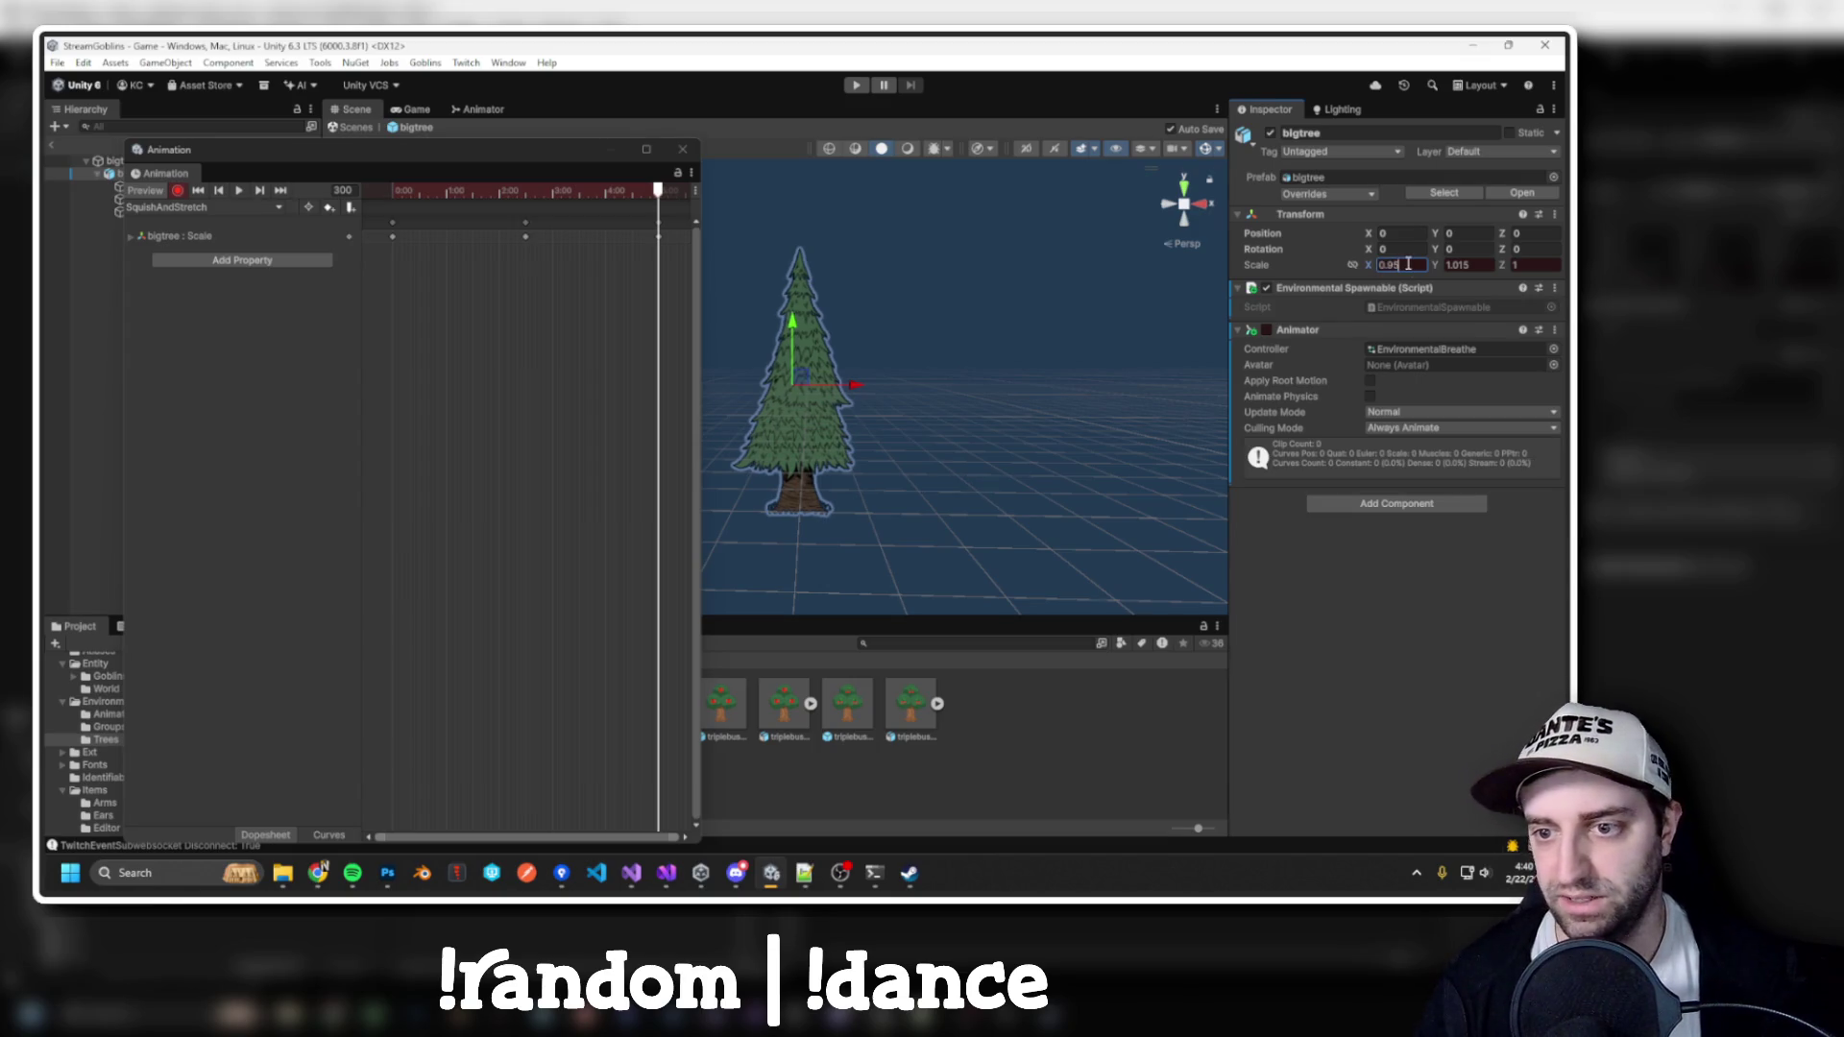
left_click(683, 148)
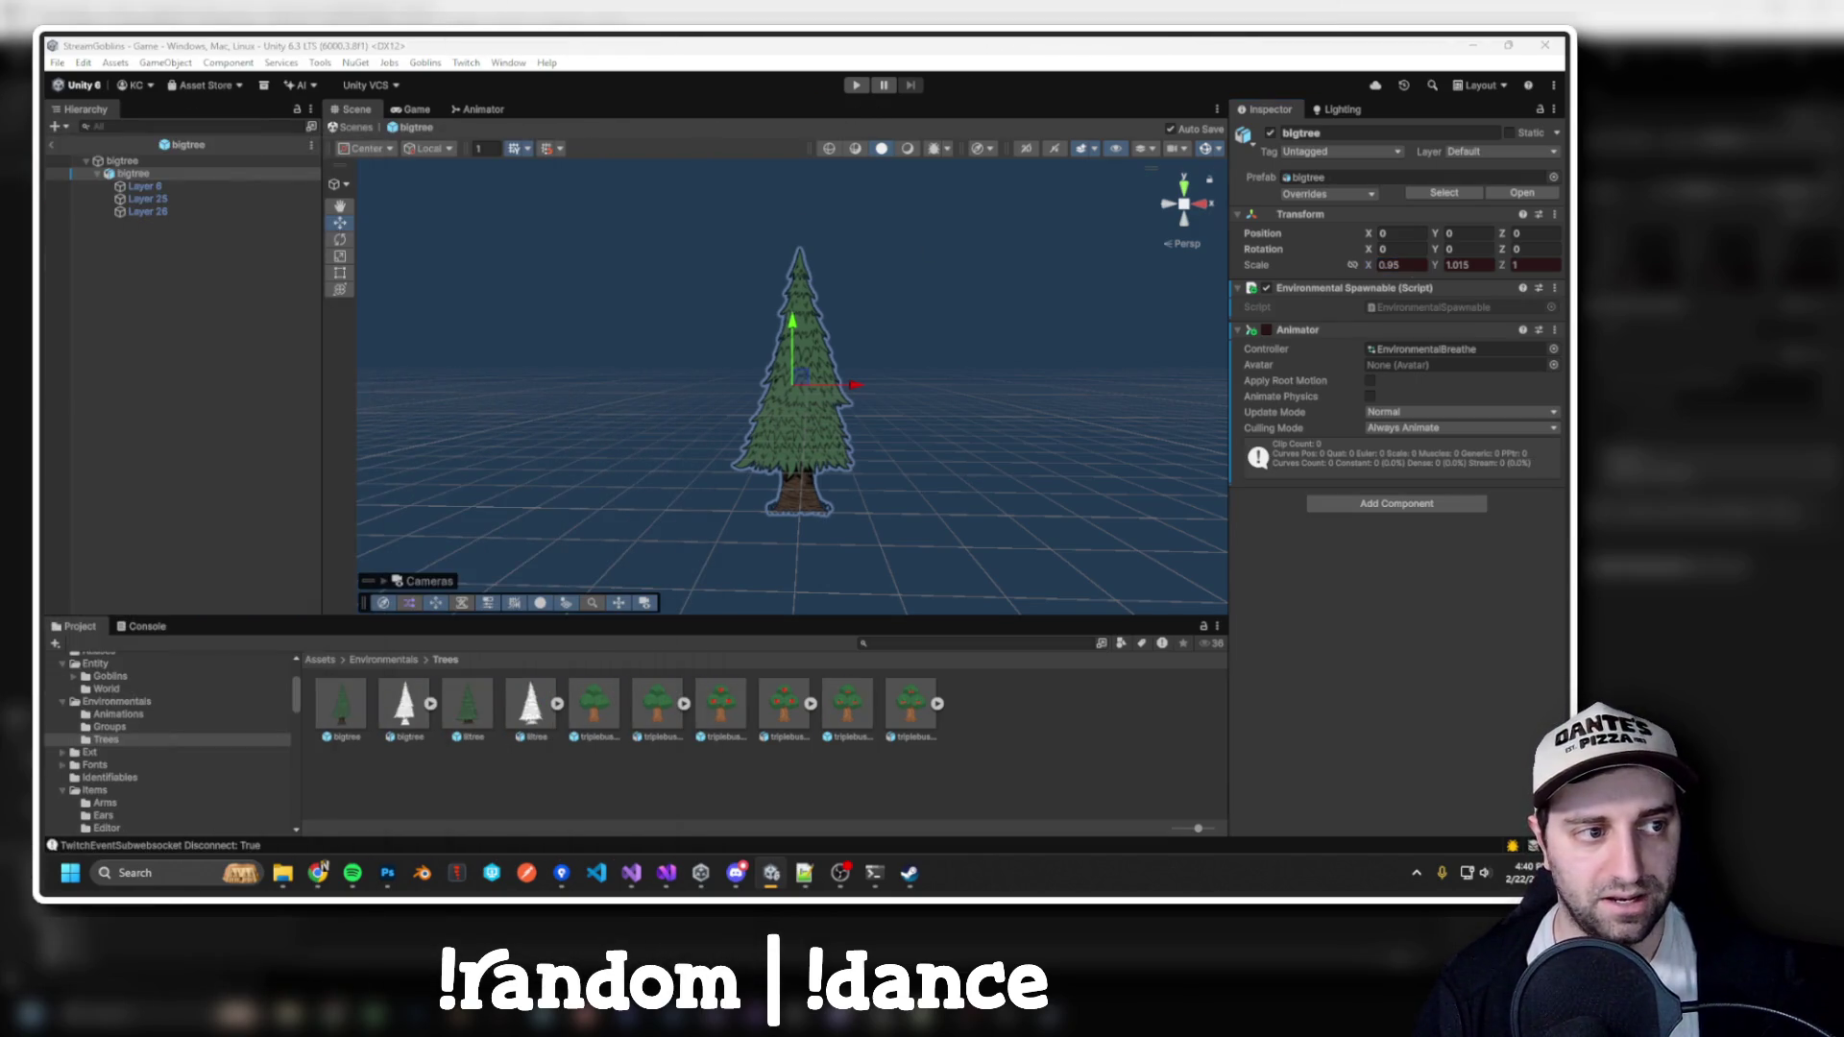
Play-test the game with the widened tree animation, then stop it
left_click(854, 86)
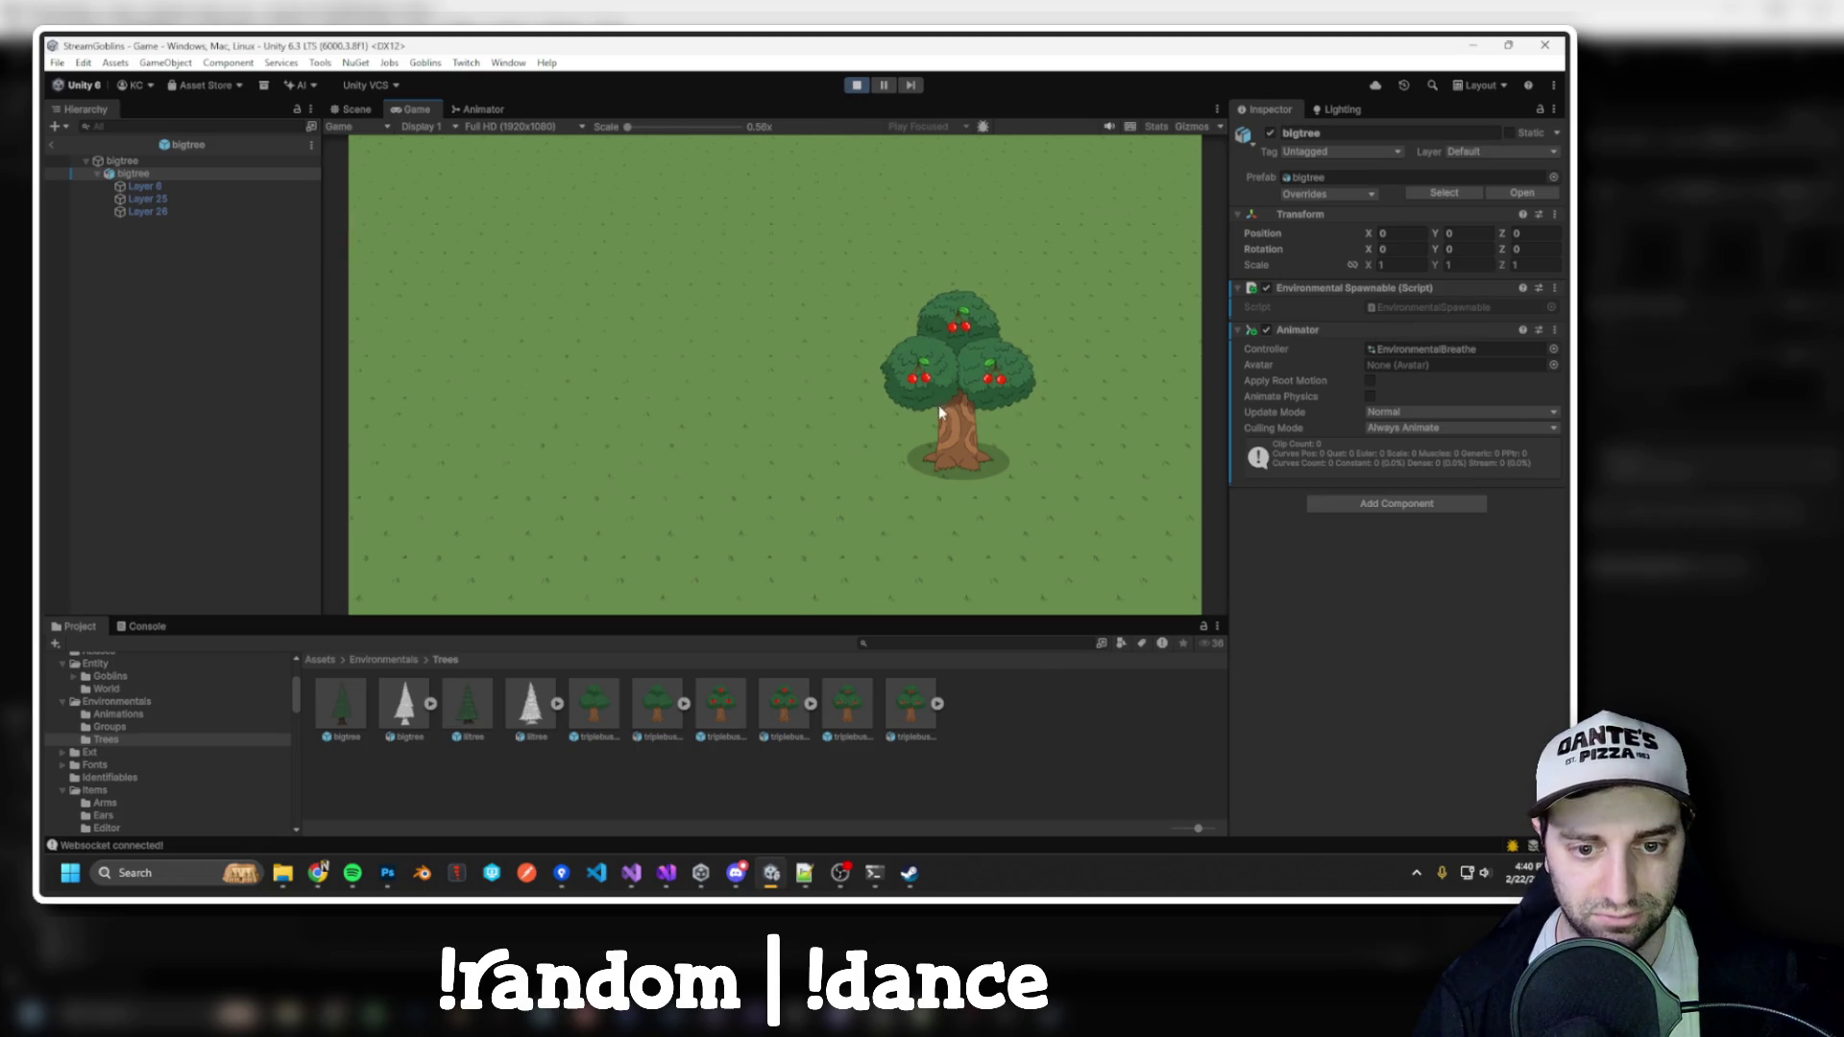
scroll(938, 405, "up", 3)
scroll(970, 398, "down", 5)
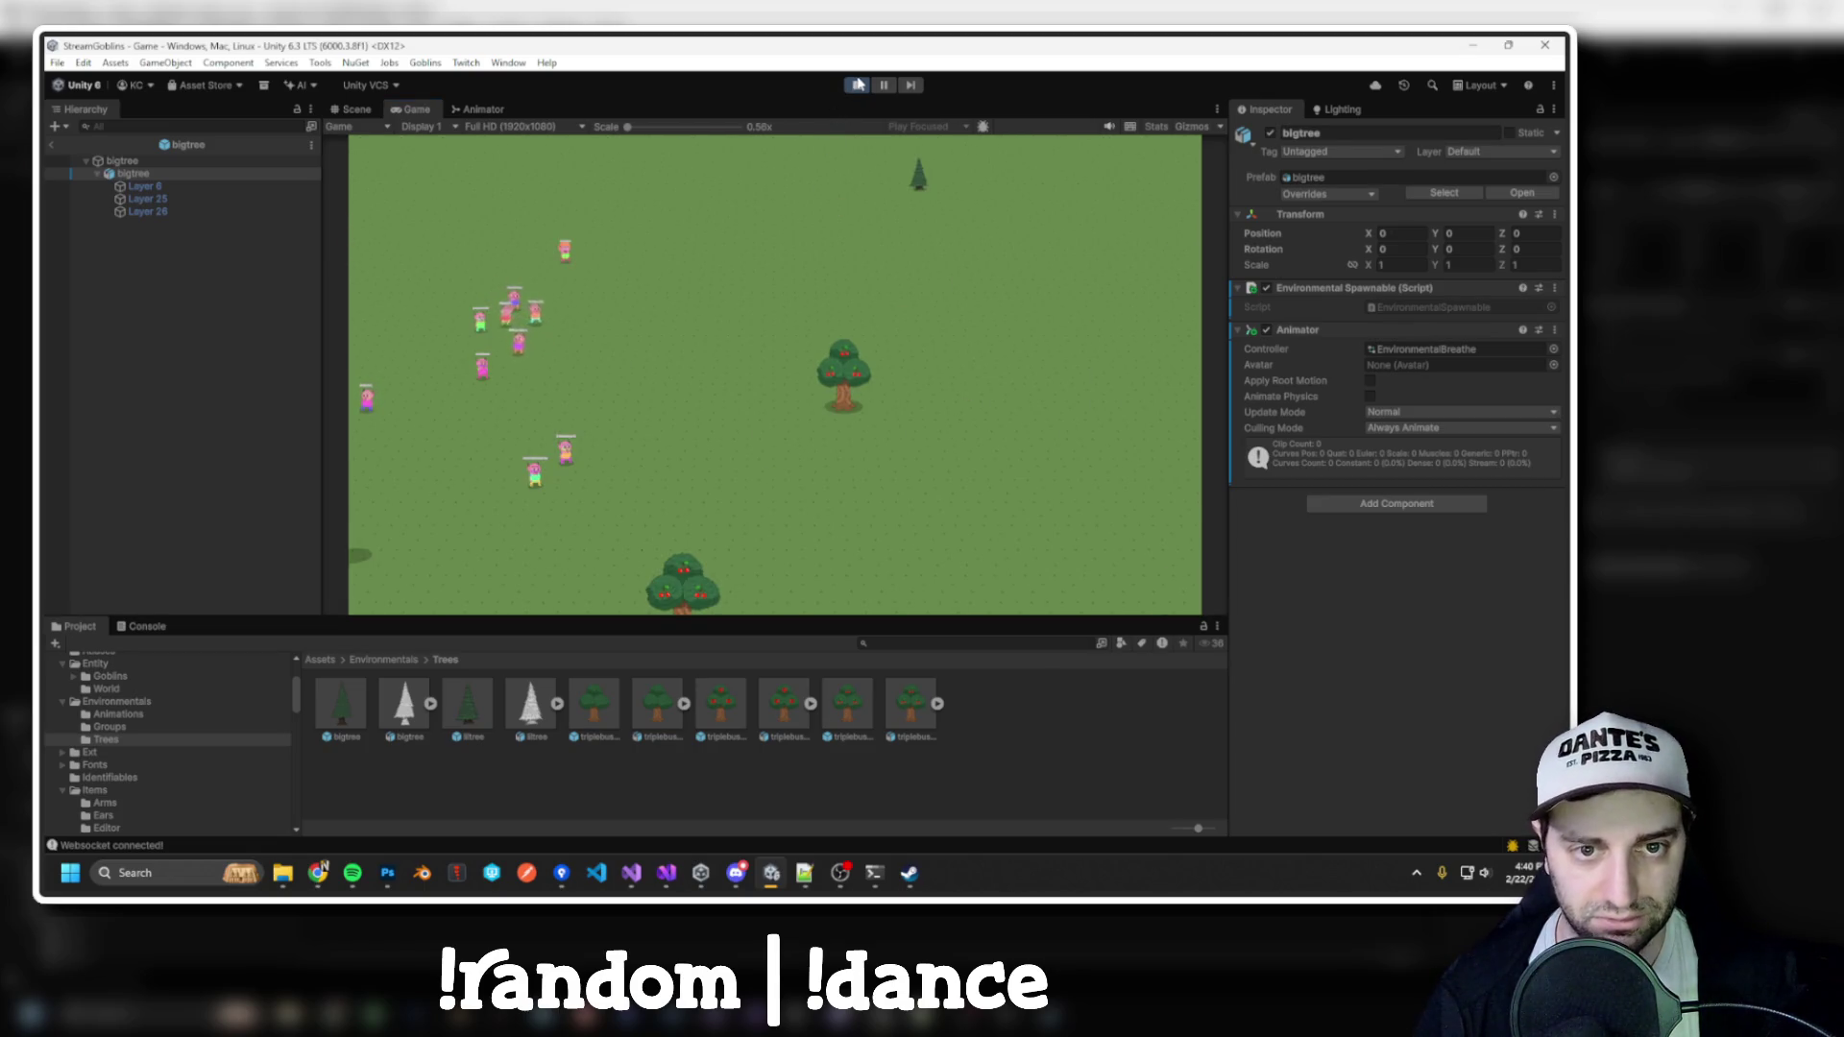
left_click(858, 84)
right_click(1297, 329)
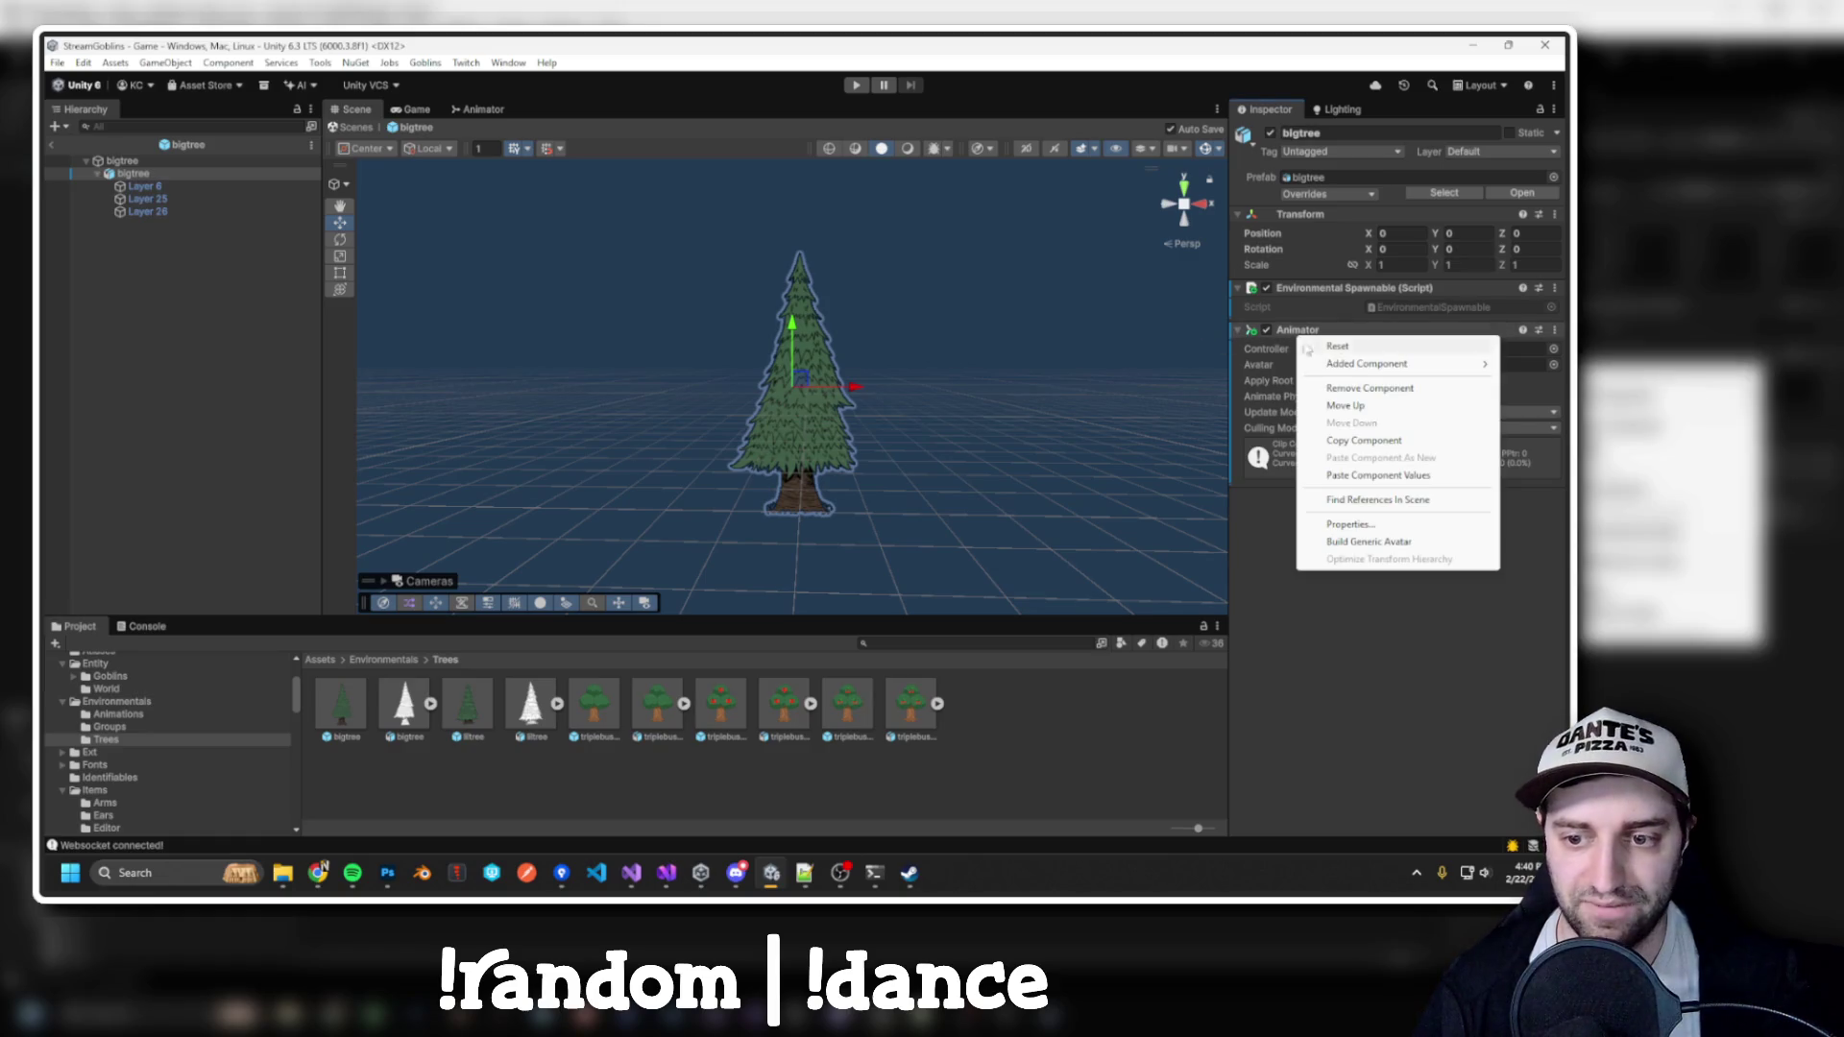
Remove bigtree's Animator, run and stop a play-test, then open the Animation window
left_click(1344, 363)
left_click(857, 85)
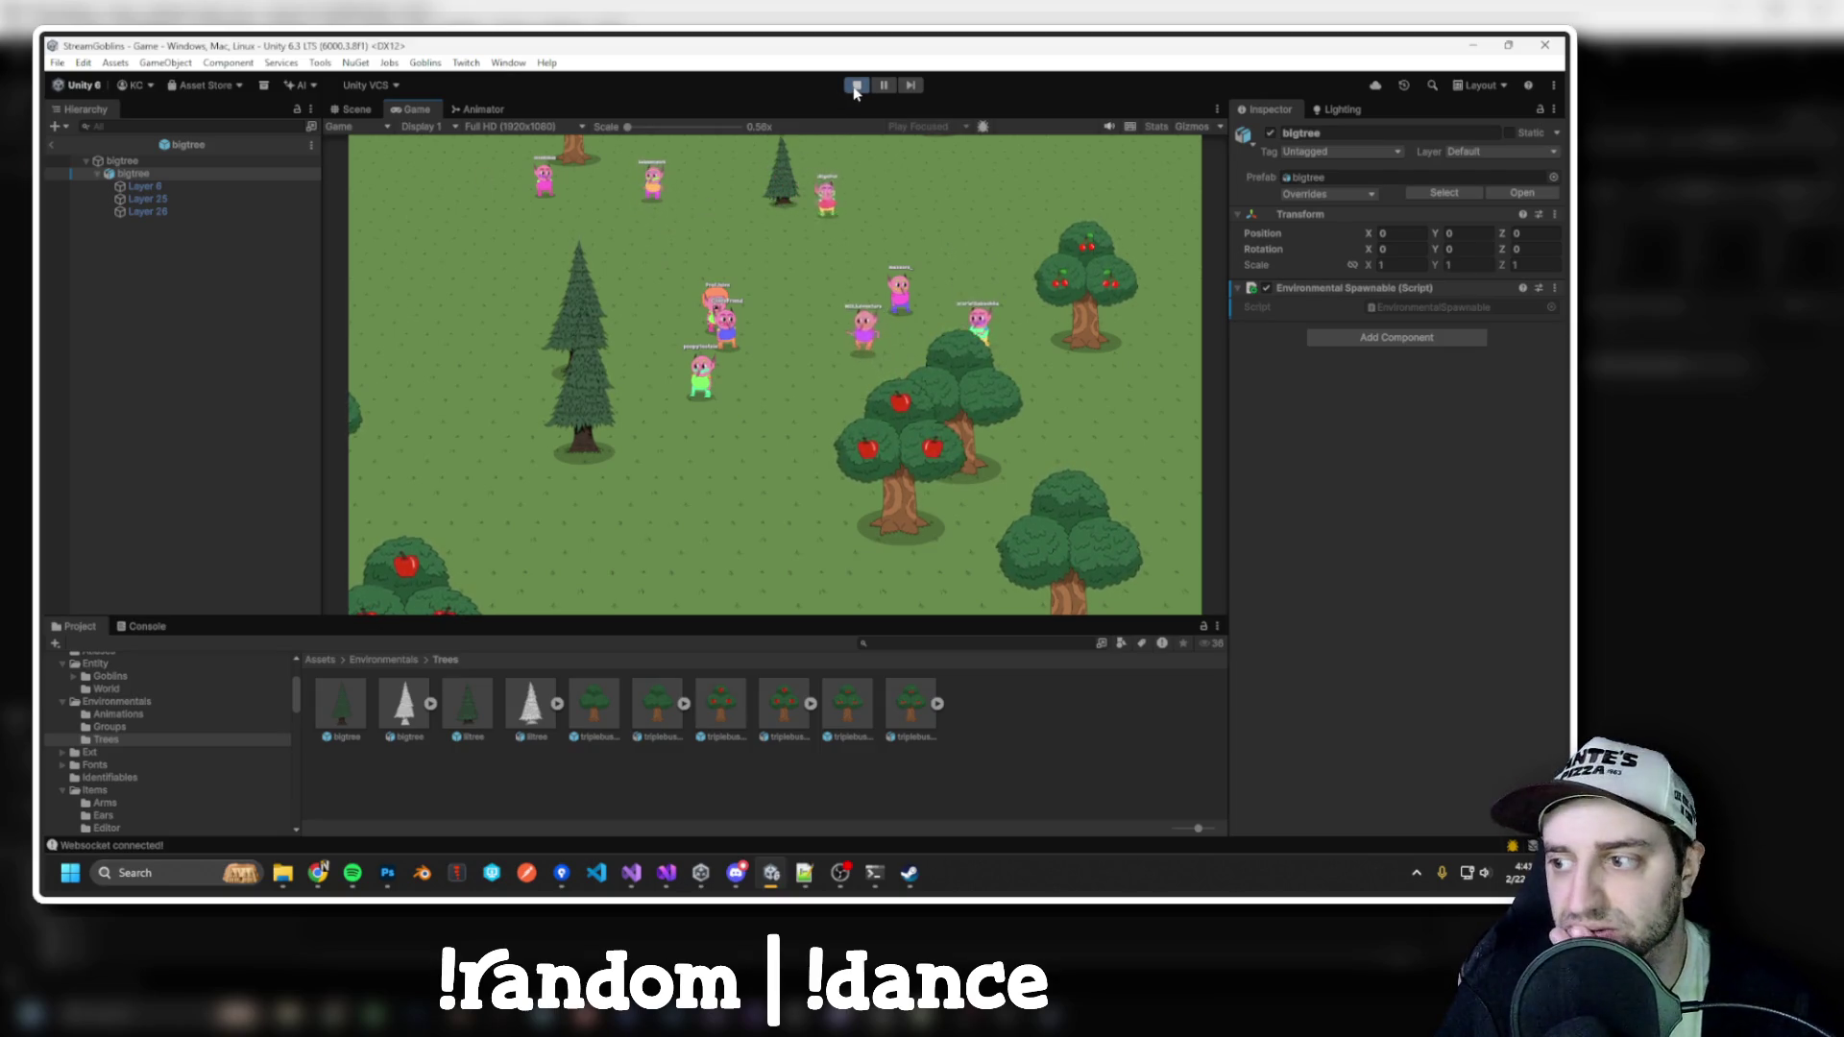
left_click(855, 86)
key("ctrl+6")
left_click_drag(1090, 144, 932, 124)
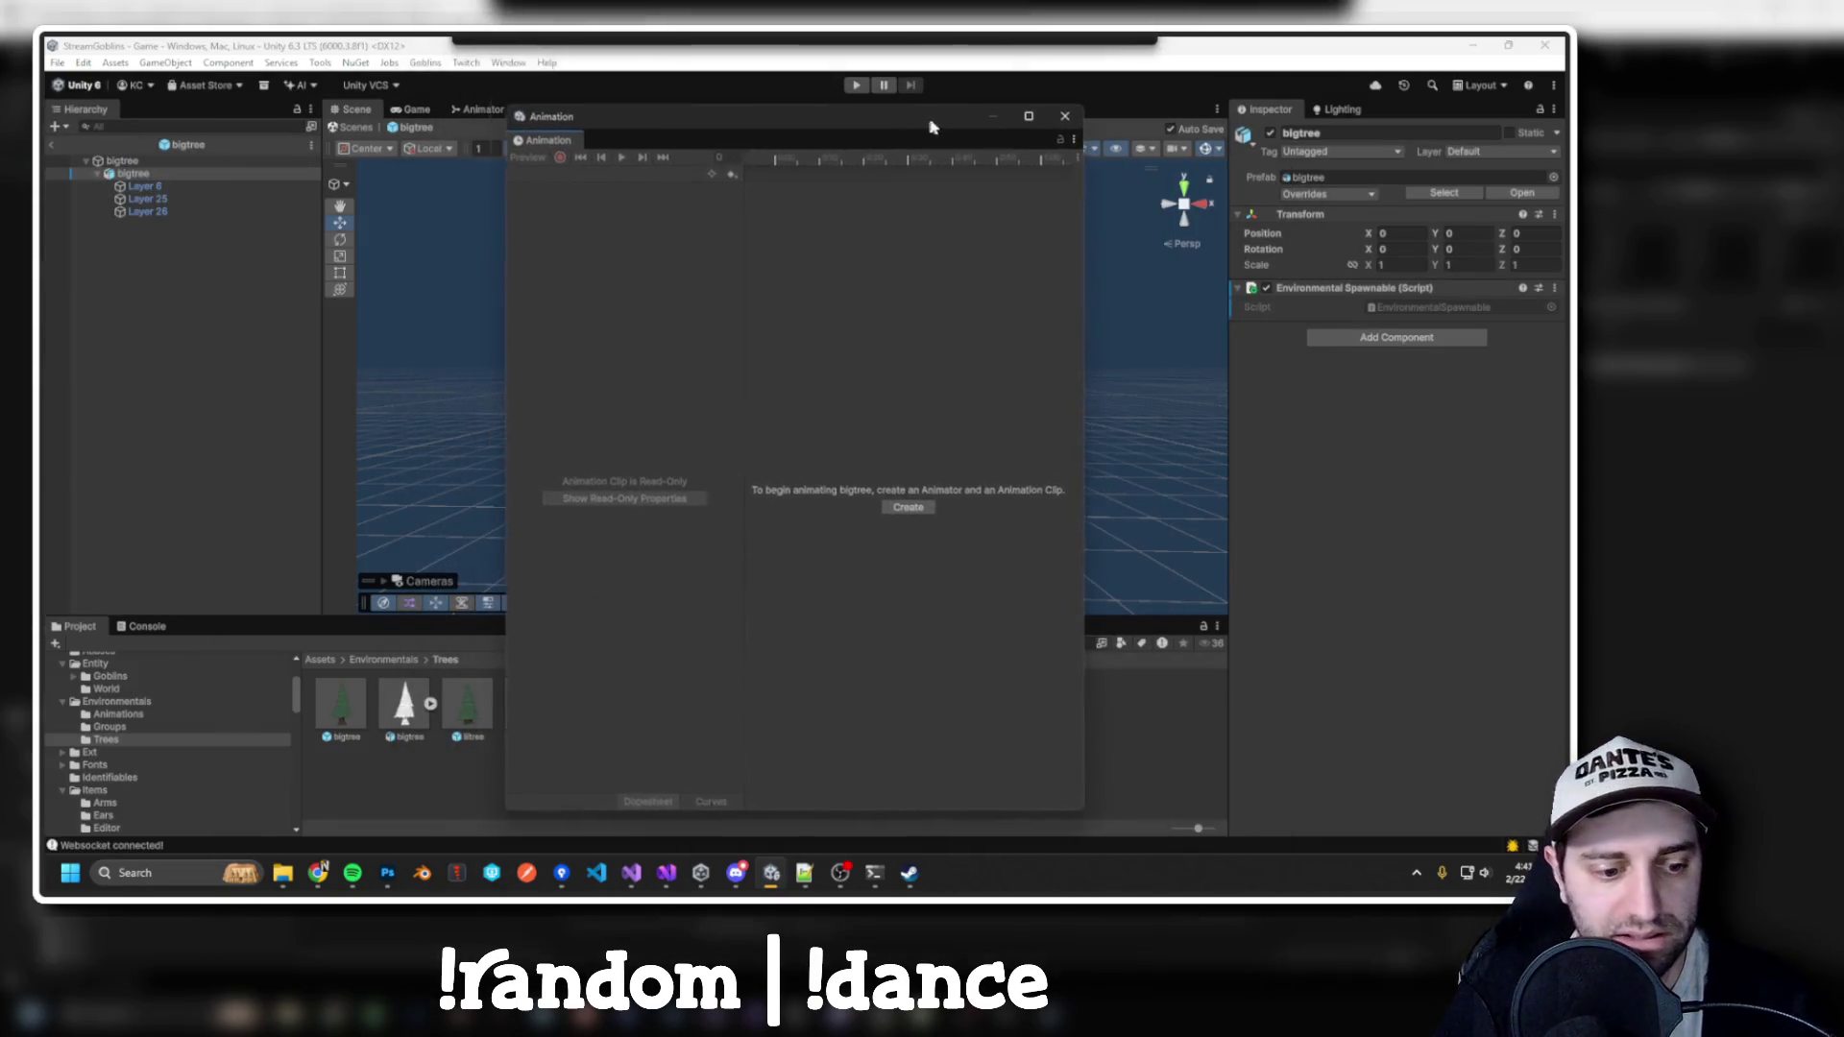
Stretch all SquishAndStretch Scale keyframes to about 8.03 seconds and start a play-test
left_click(118, 715)
left_click(404, 704)
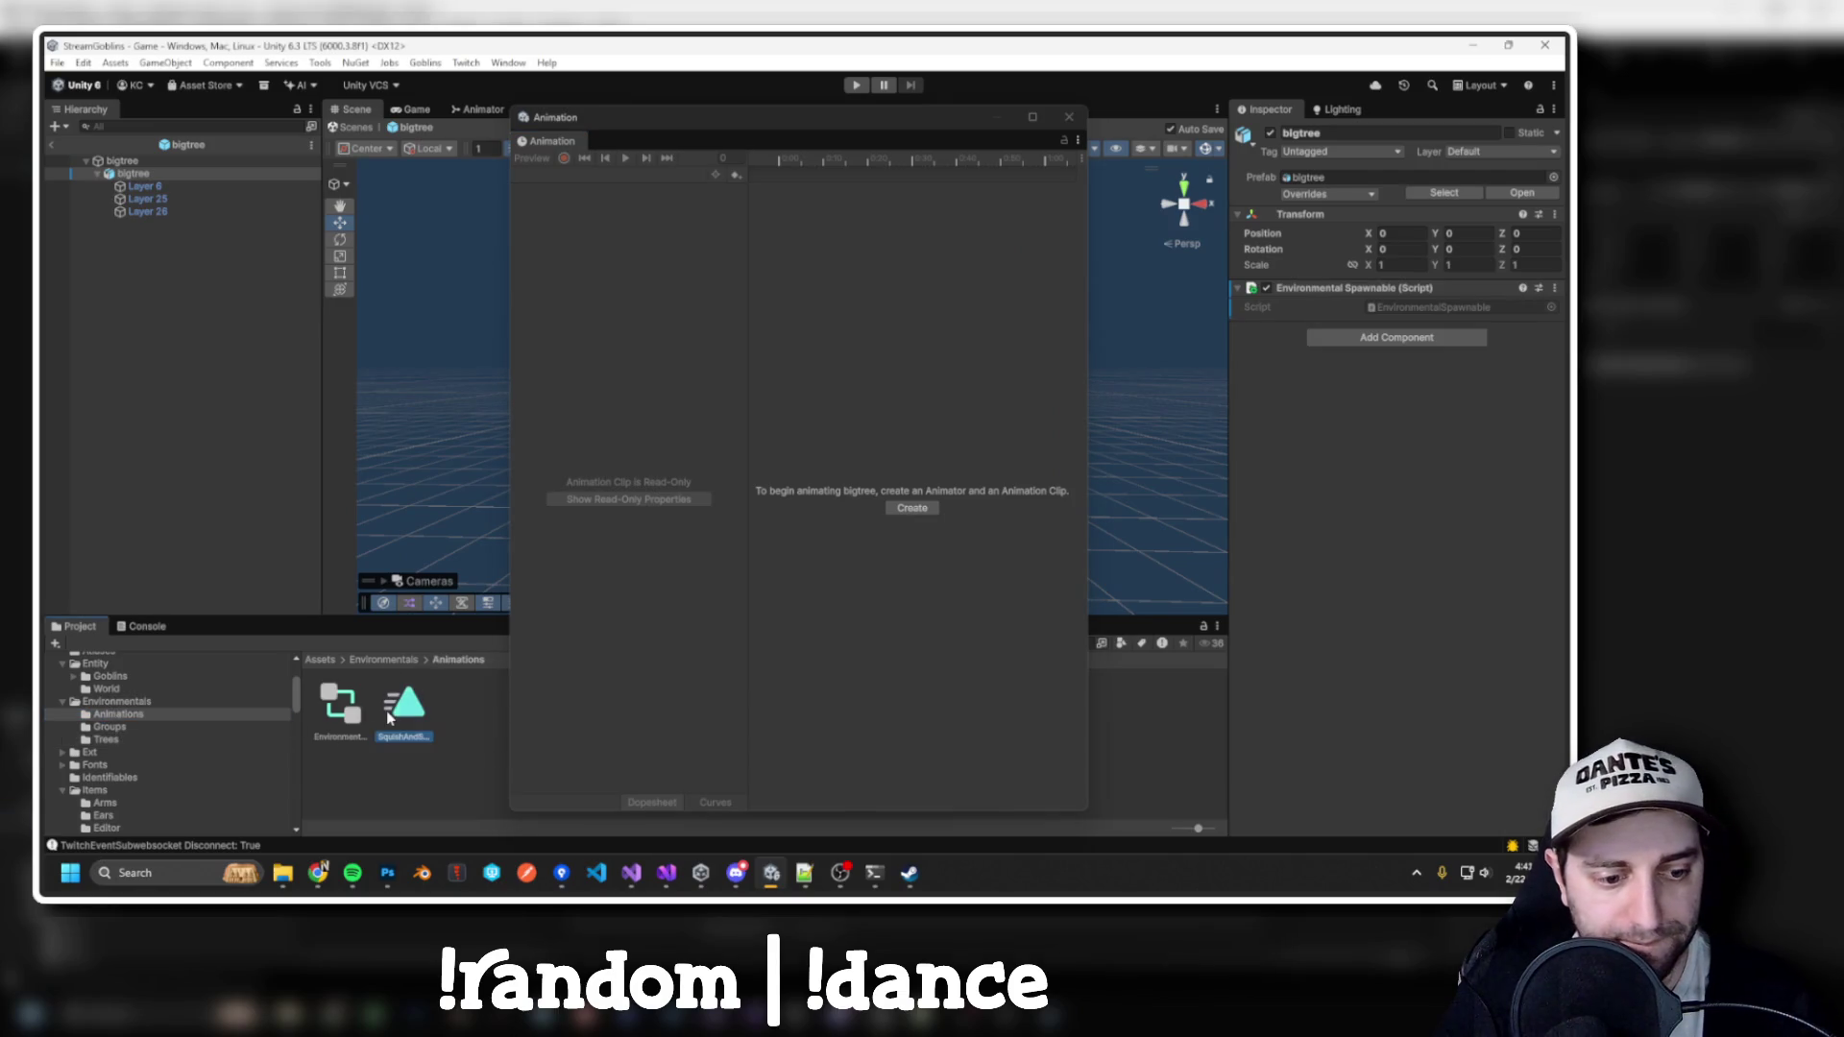
scroll(986, 221, "down", 3)
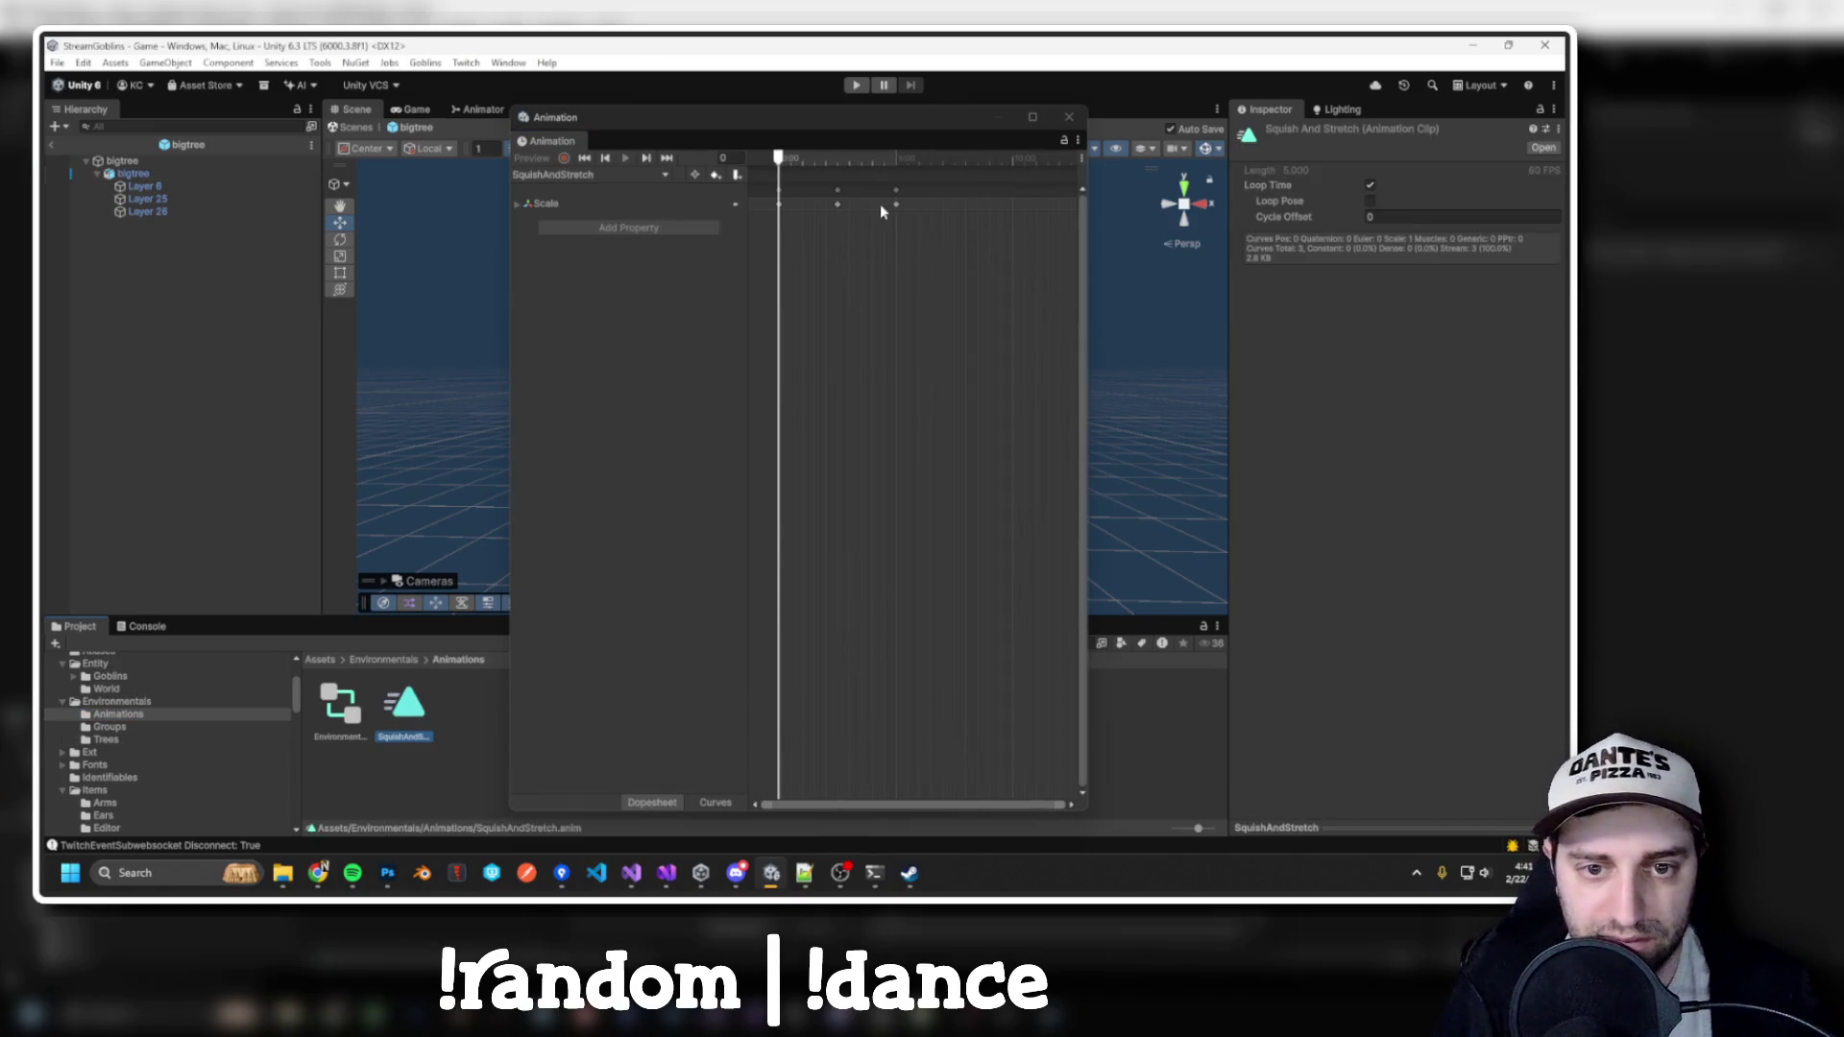
left_click_drag(908, 183, 744, 230)
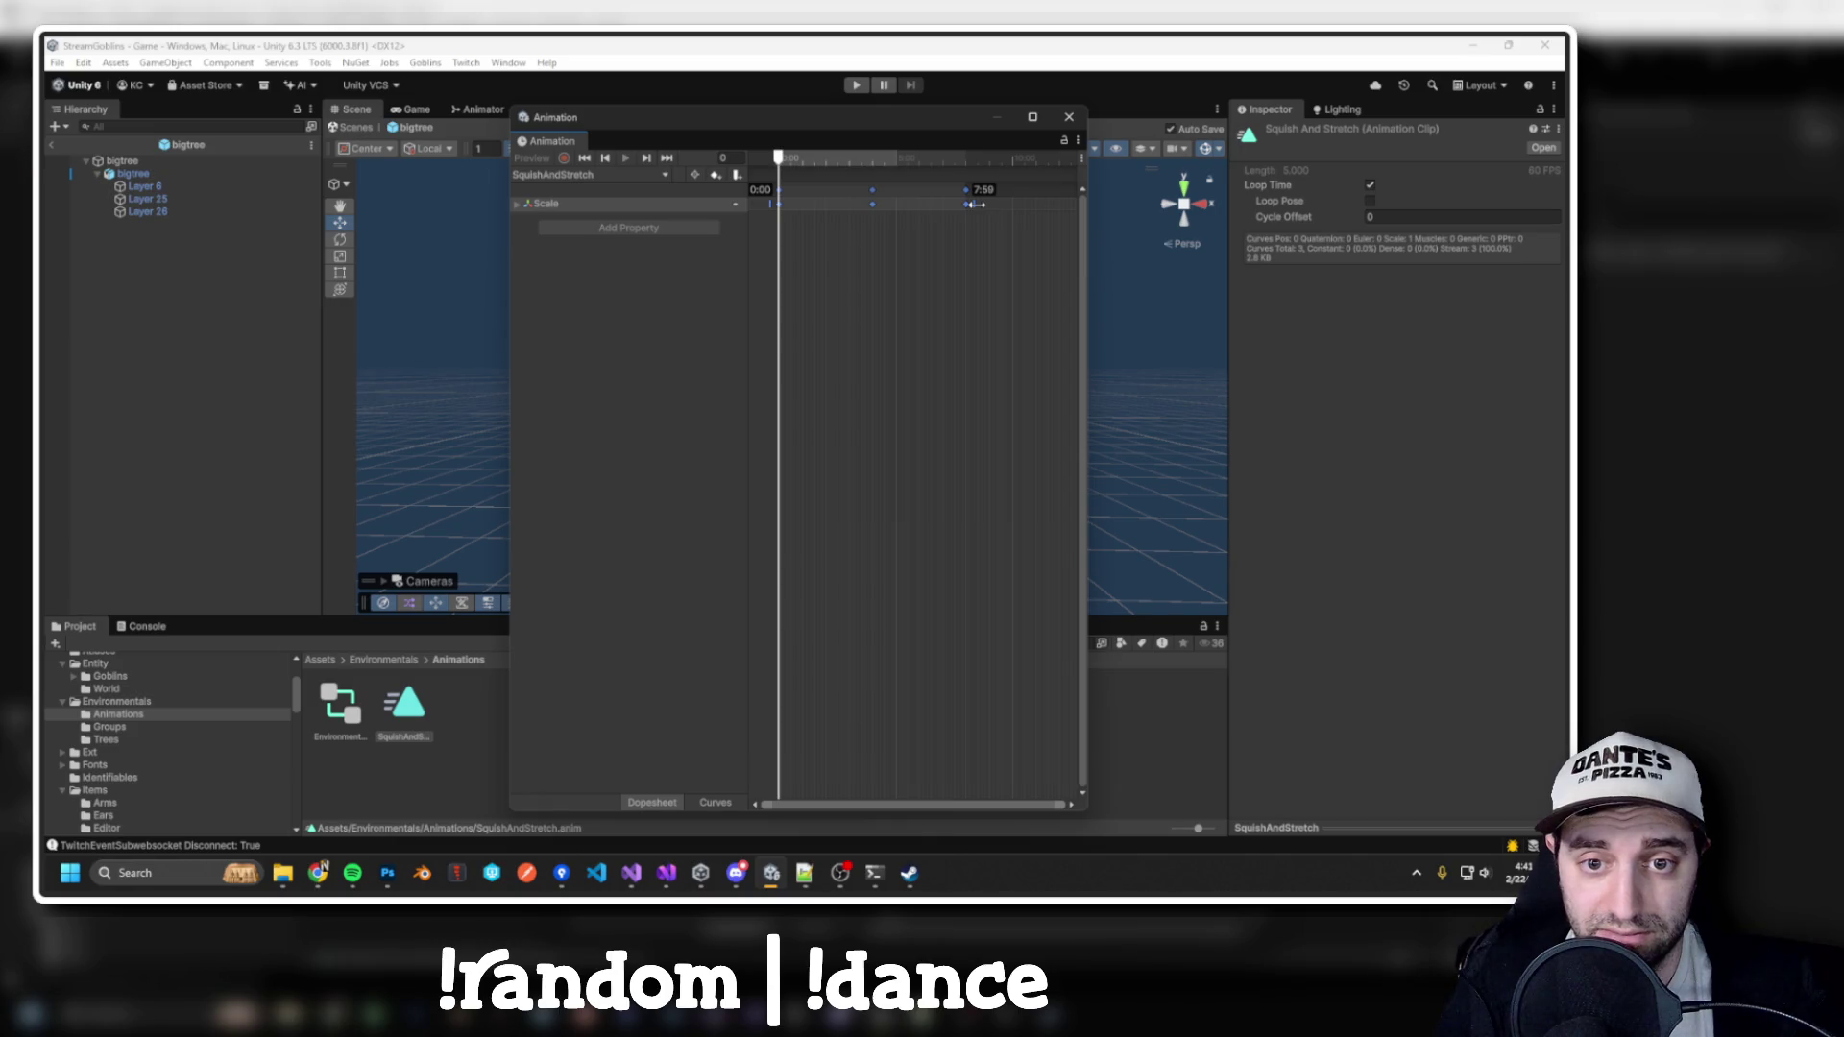
left_click_drag(976, 204, 977, 205)
scroll(959, 193, "up", 4)
scroll(956, 206, "up", 3)
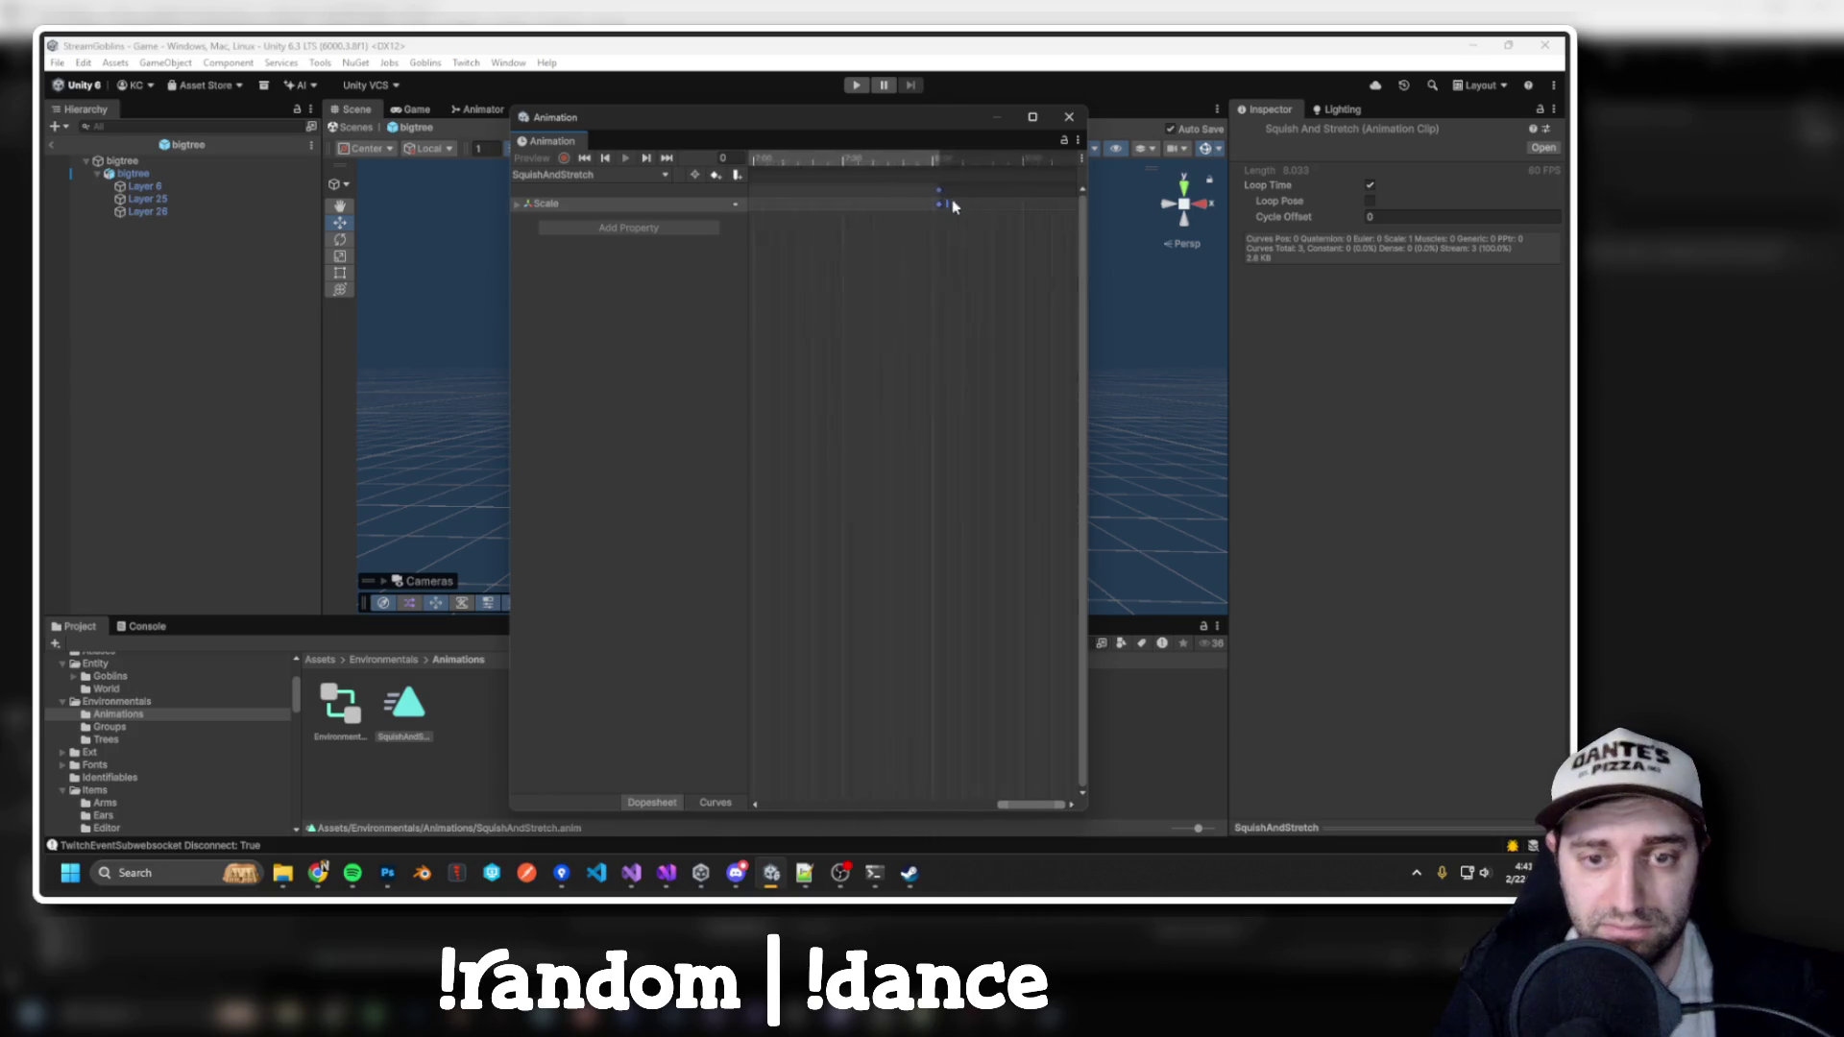
scroll(908, 312, "down", 3)
left_click(1070, 117)
left_click(858, 86)
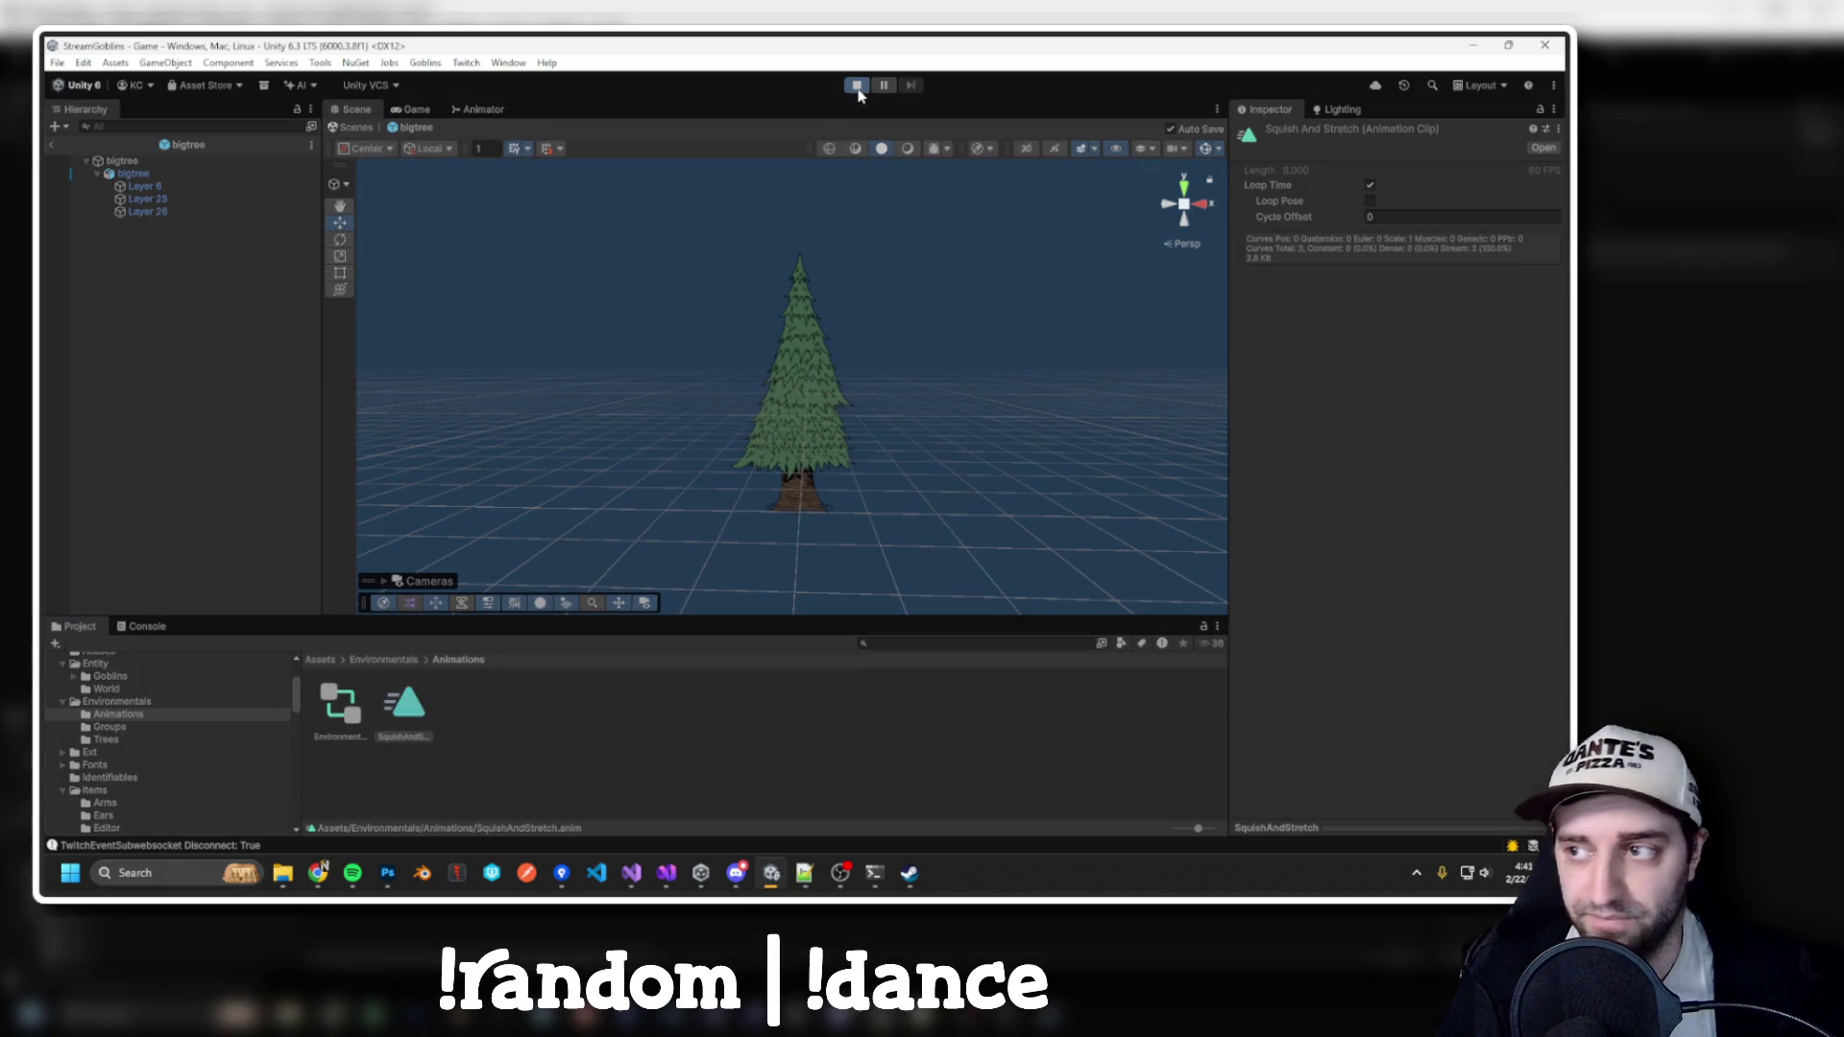
Pan and zoom around the forest, then show Stats: 74 Animators at about 238 FPS
scroll(917, 322, "down", 2)
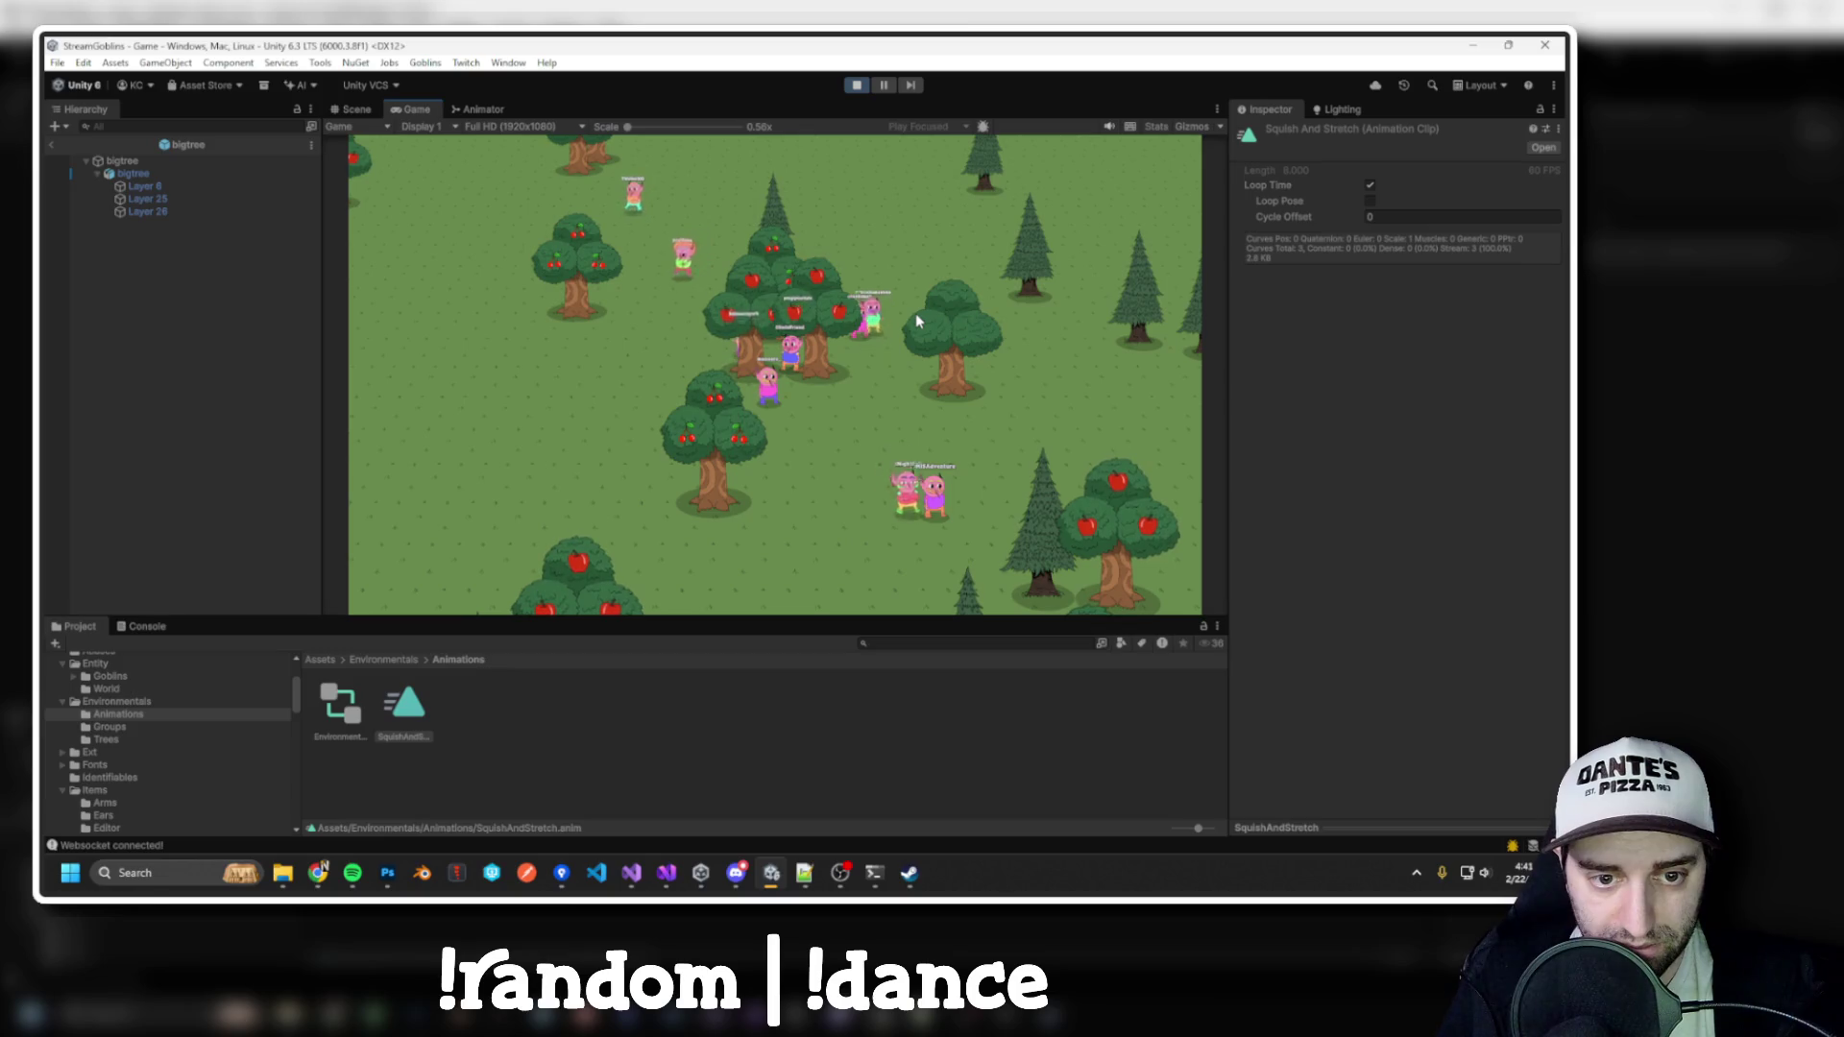
left_click_drag(915, 313, 947, 240)
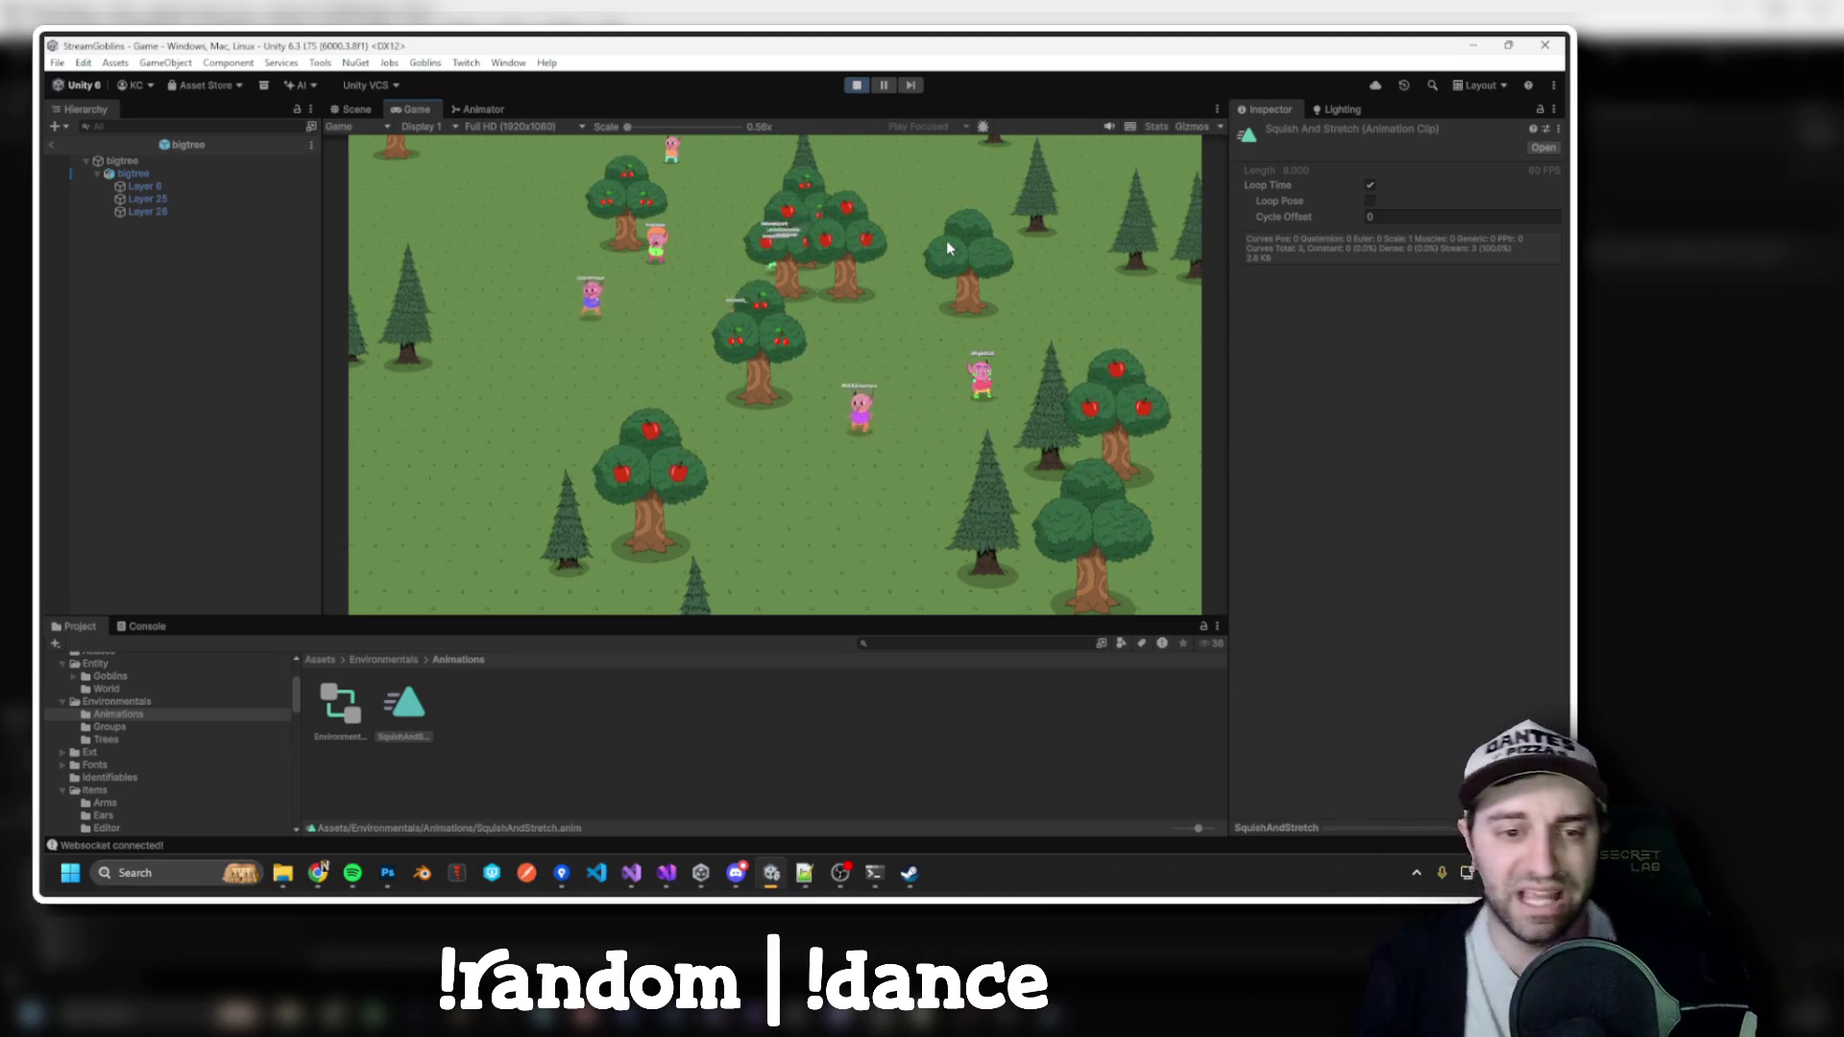
scroll(812, 351, "up", 5)
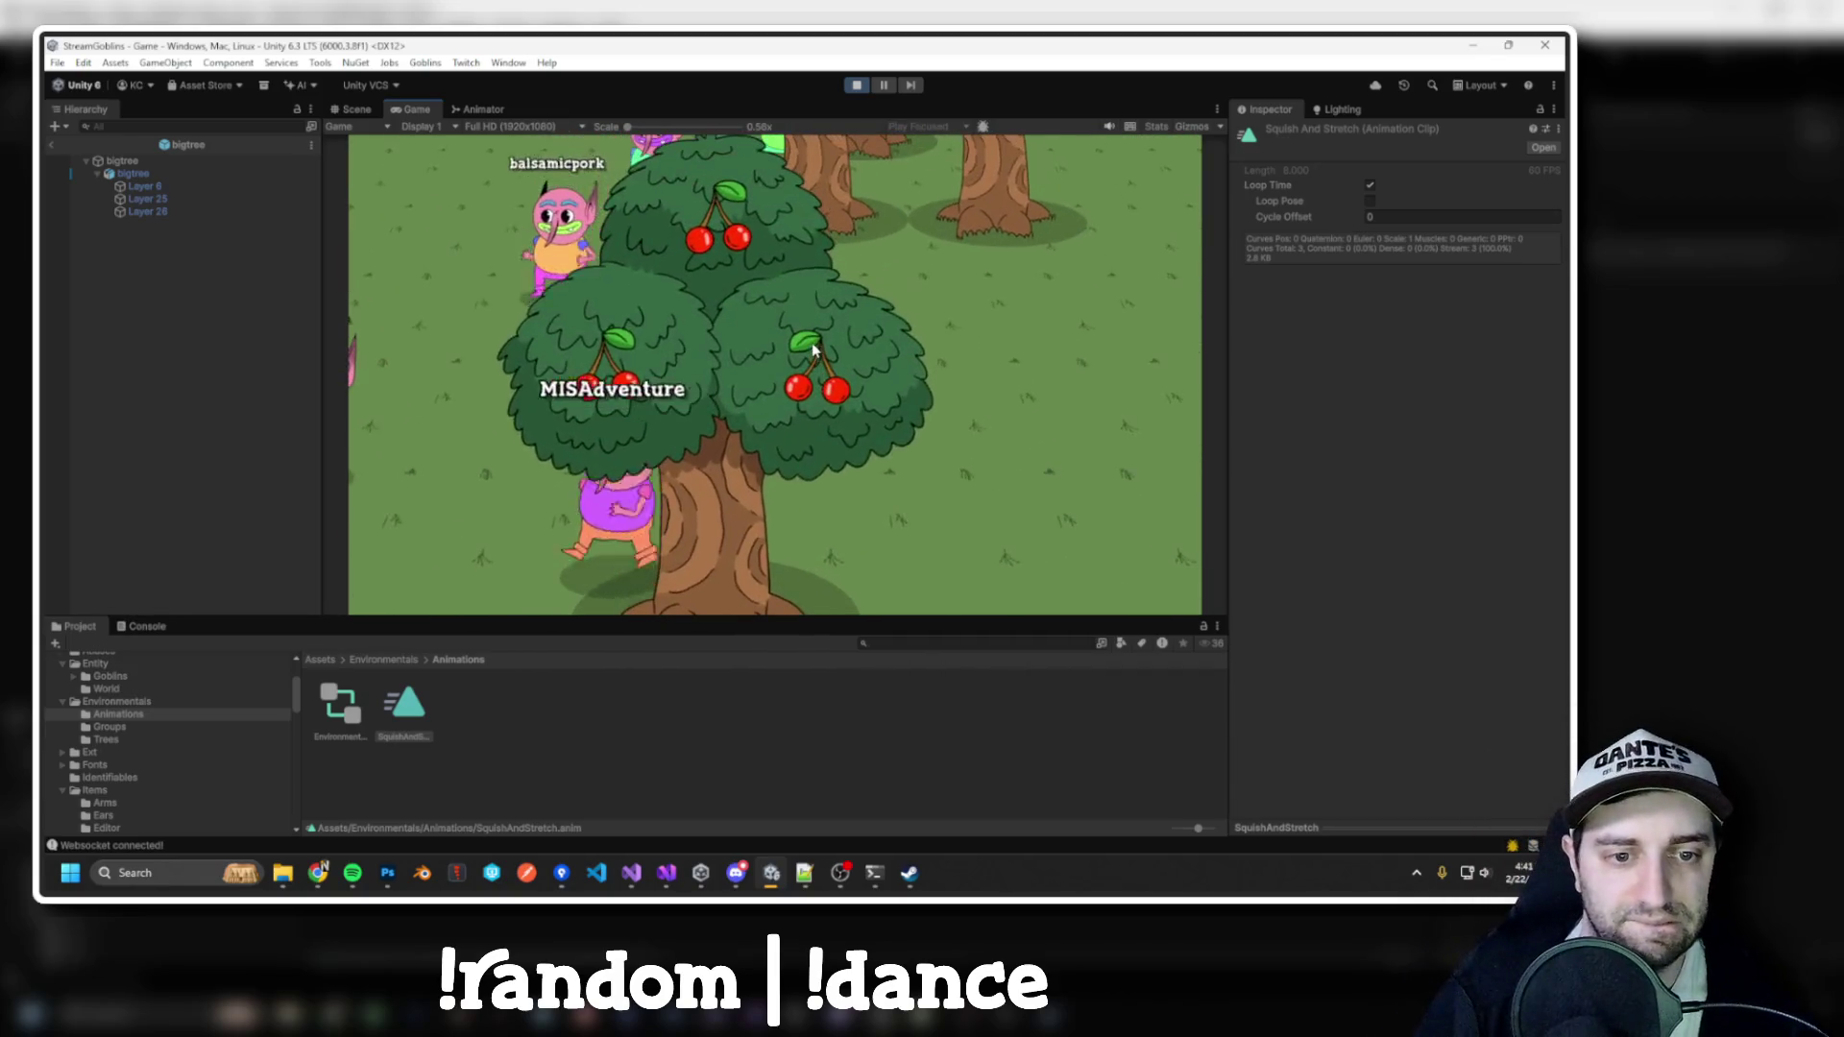
scroll(812, 351, "down", 5)
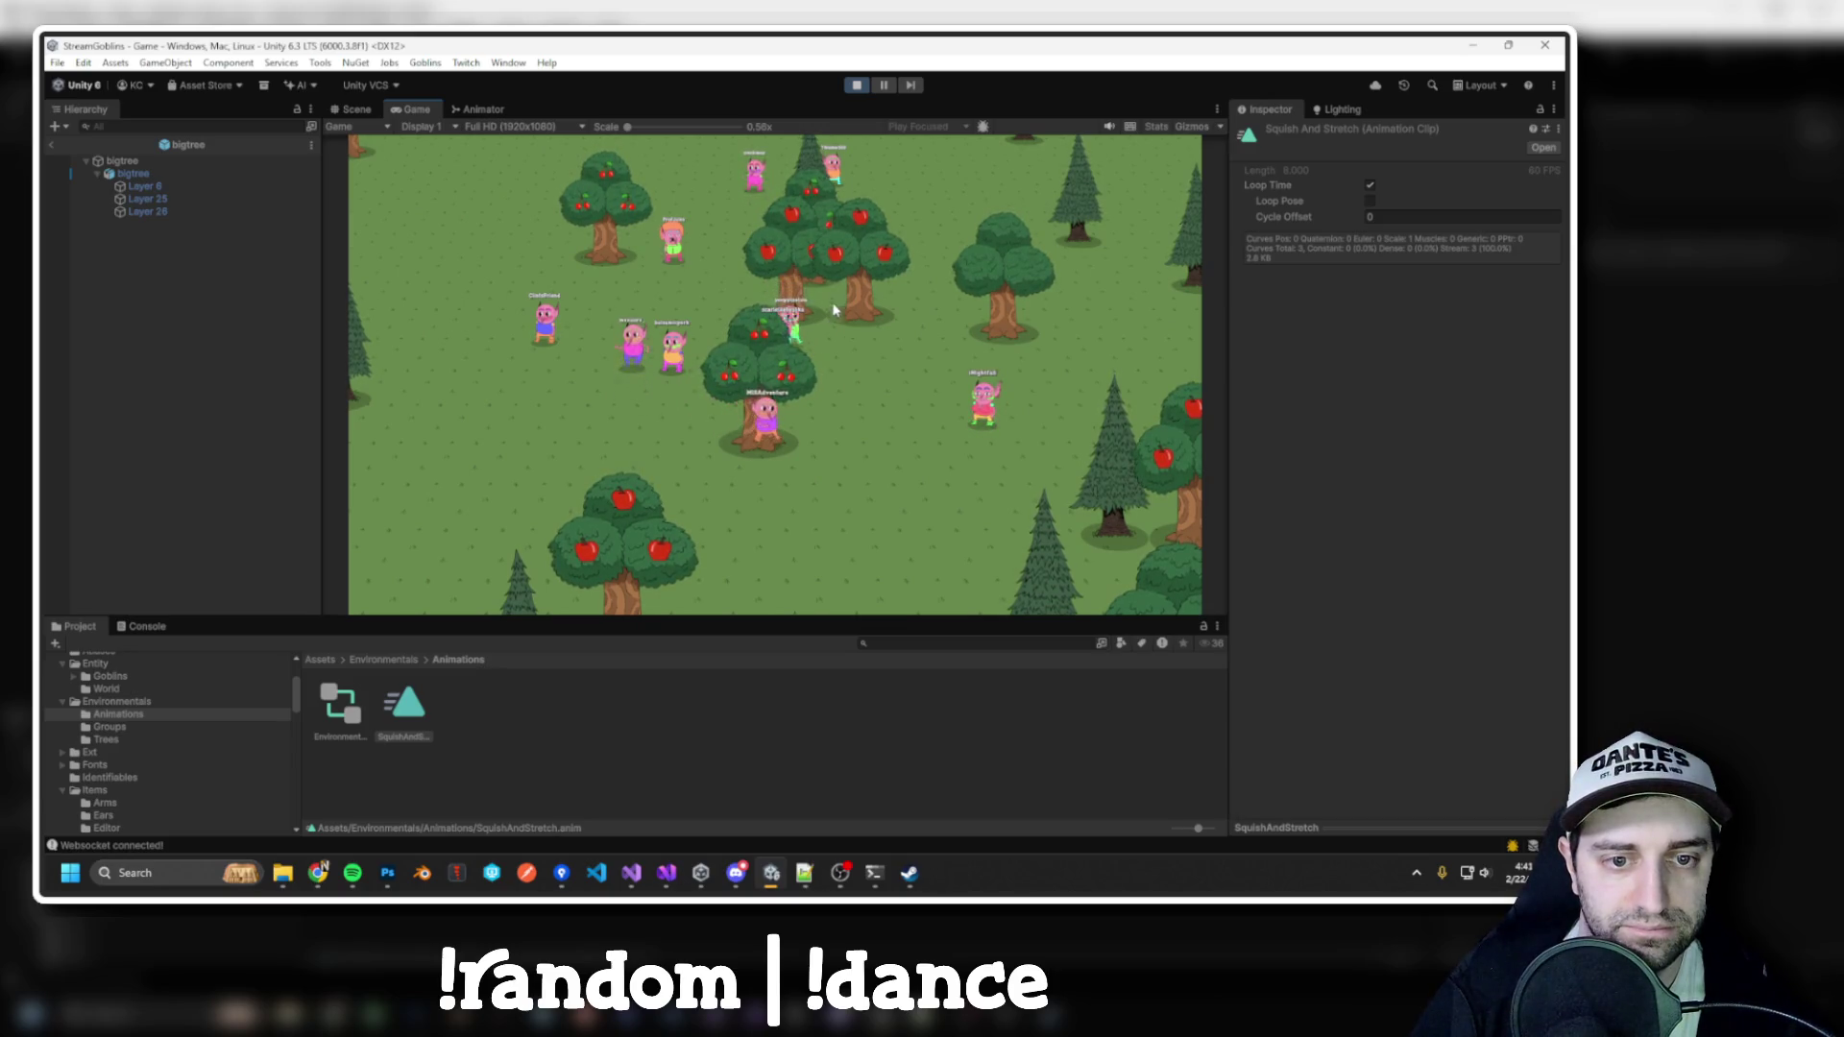
scroll(834, 309, "down", 3)
scroll(1091, 441, "up", 6)
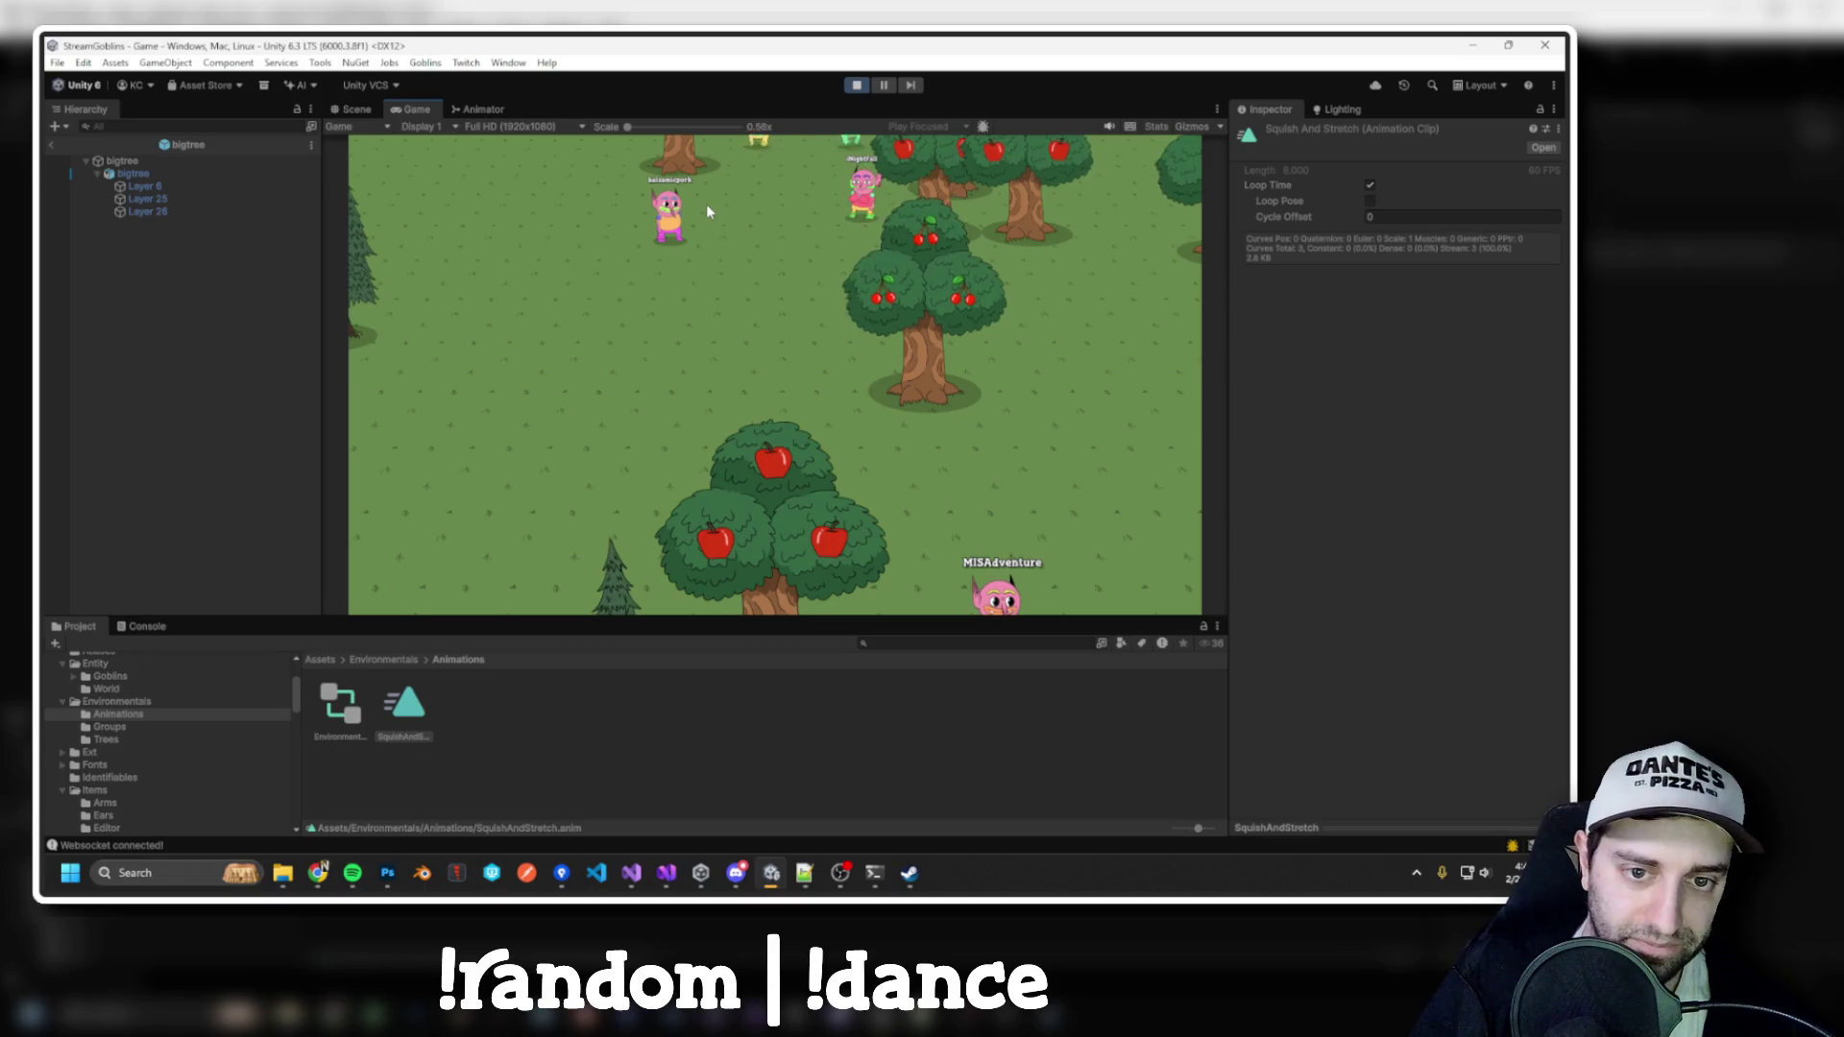
left_click(1148, 129)
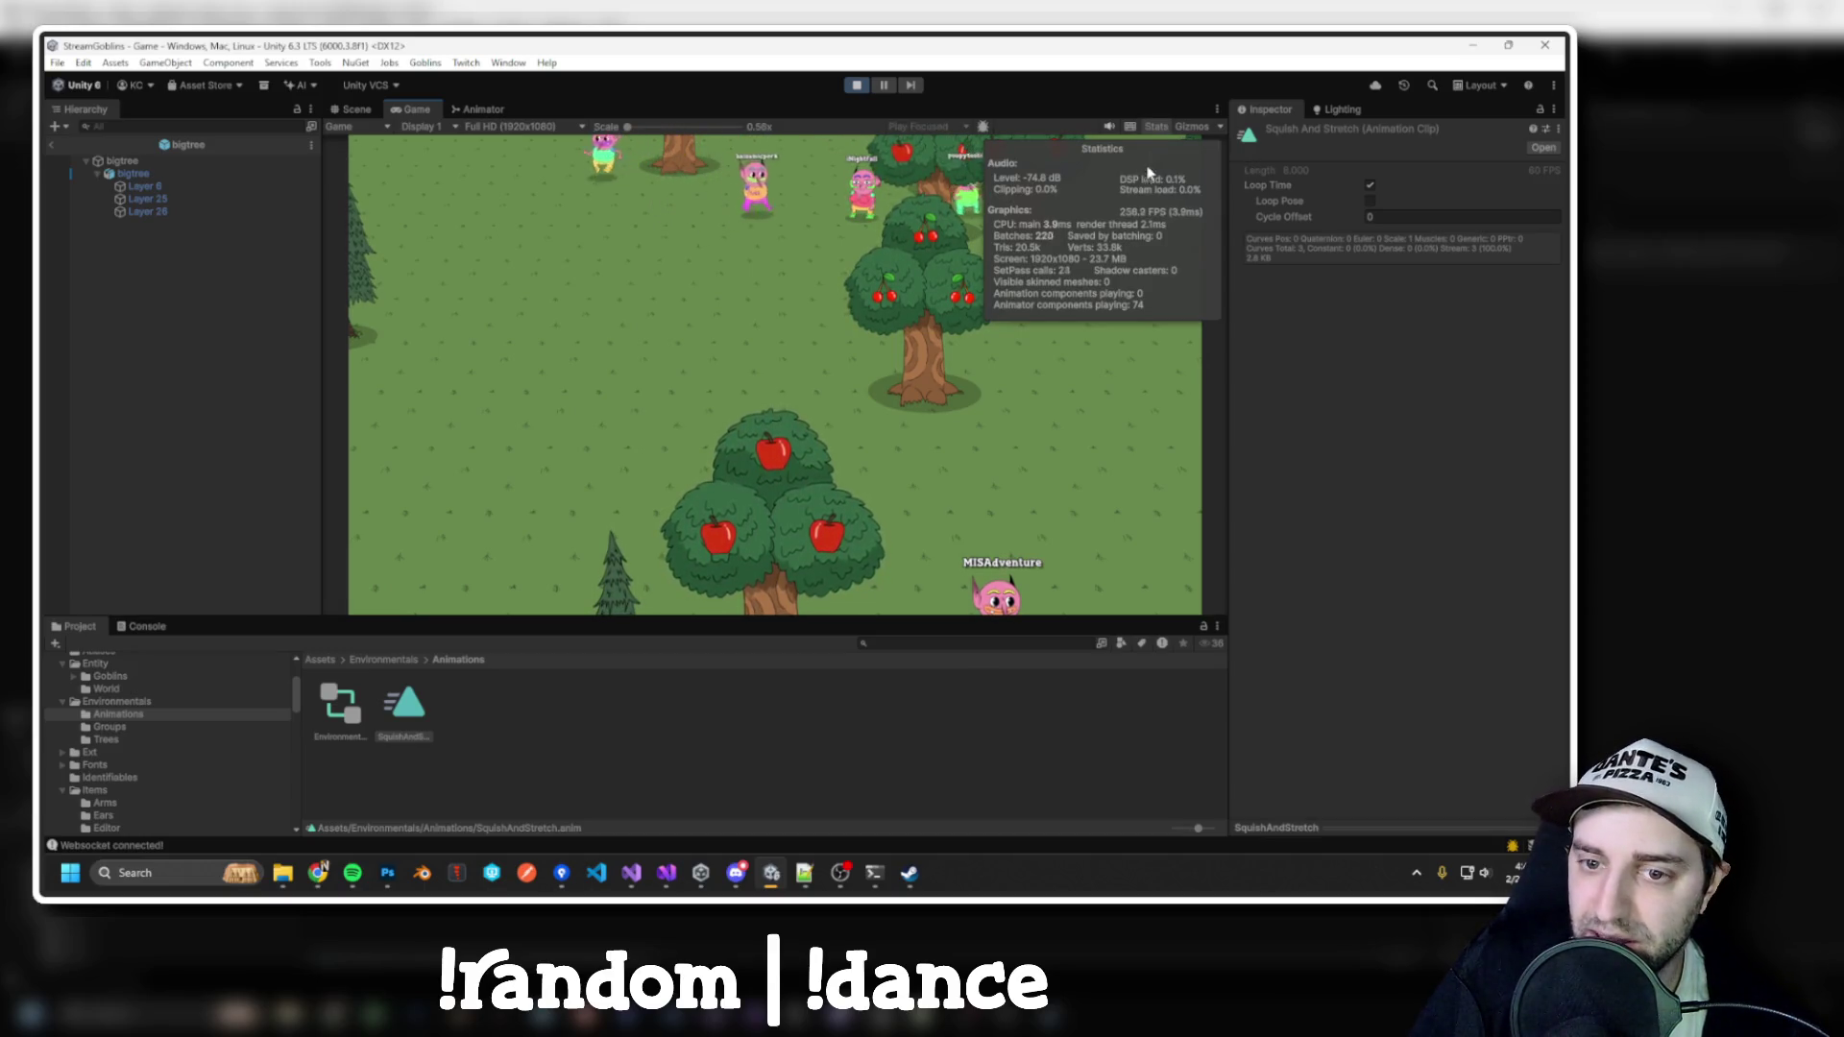
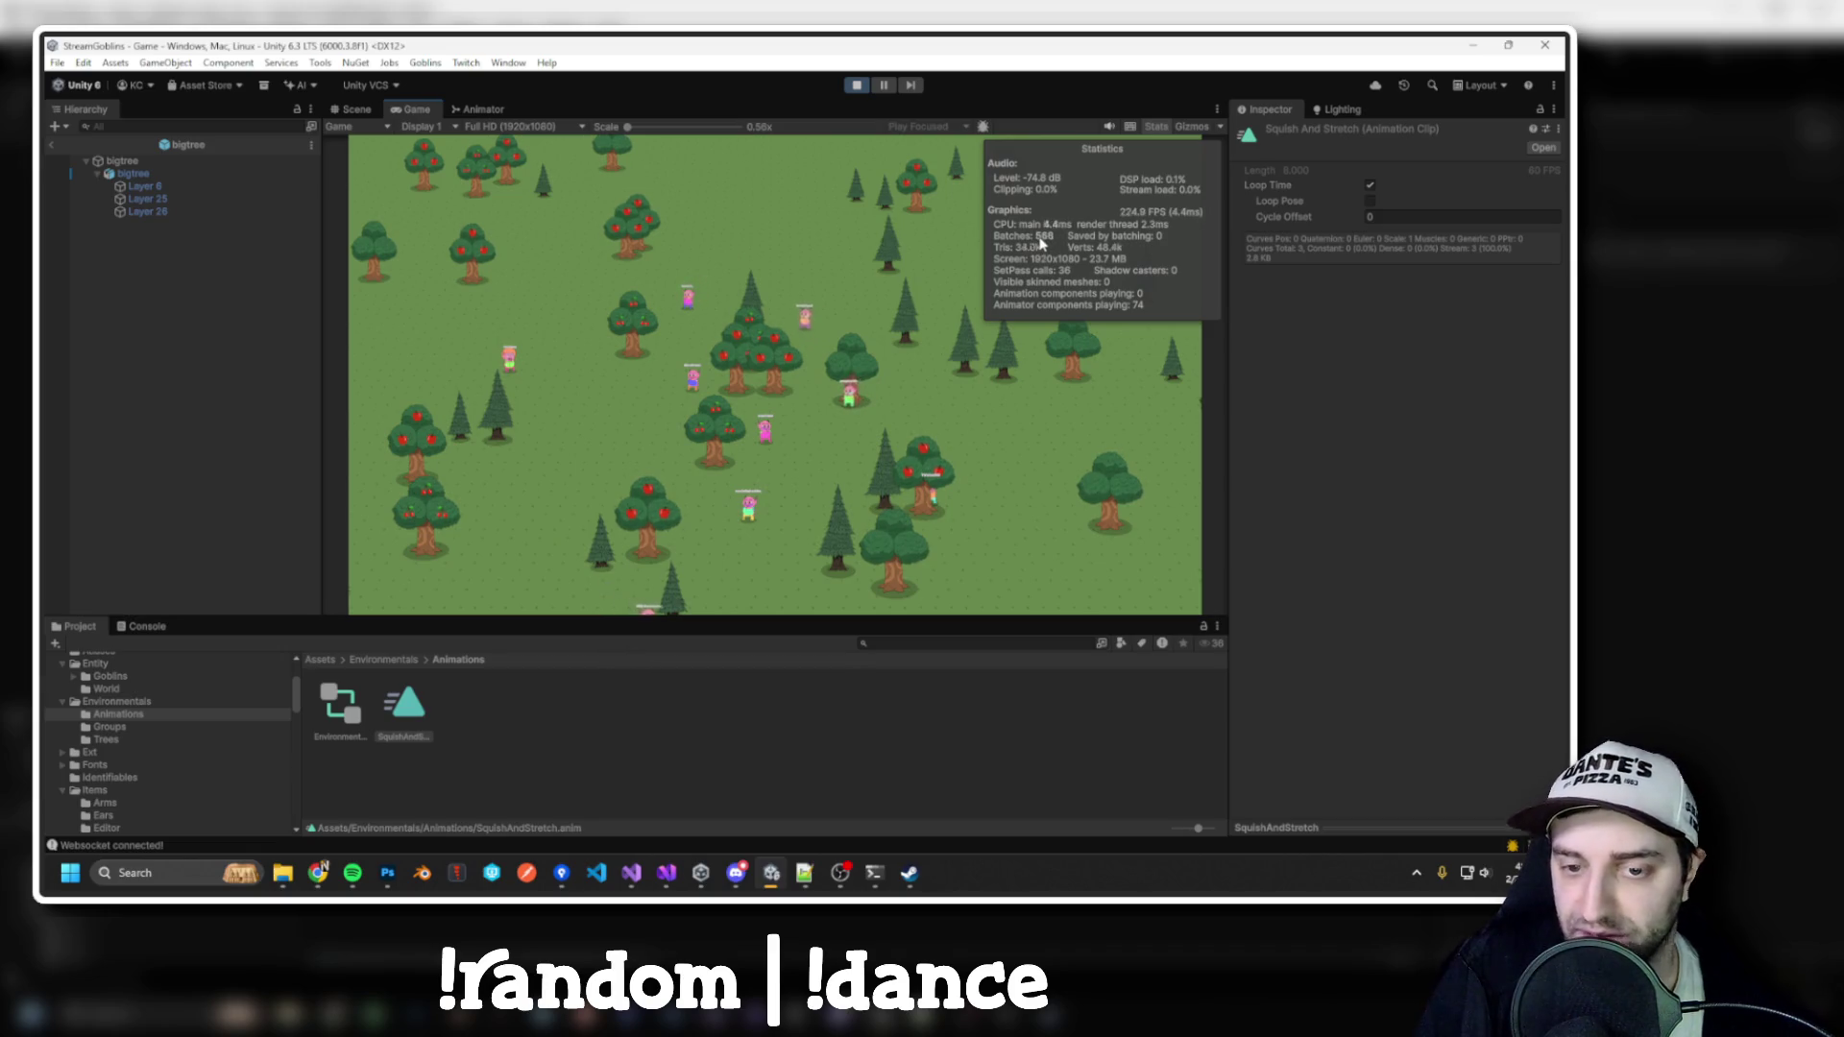
Pan around the forest, then set the World's Num Trees to 500 and play-test it
left_click_drag(704, 371, 630, 233)
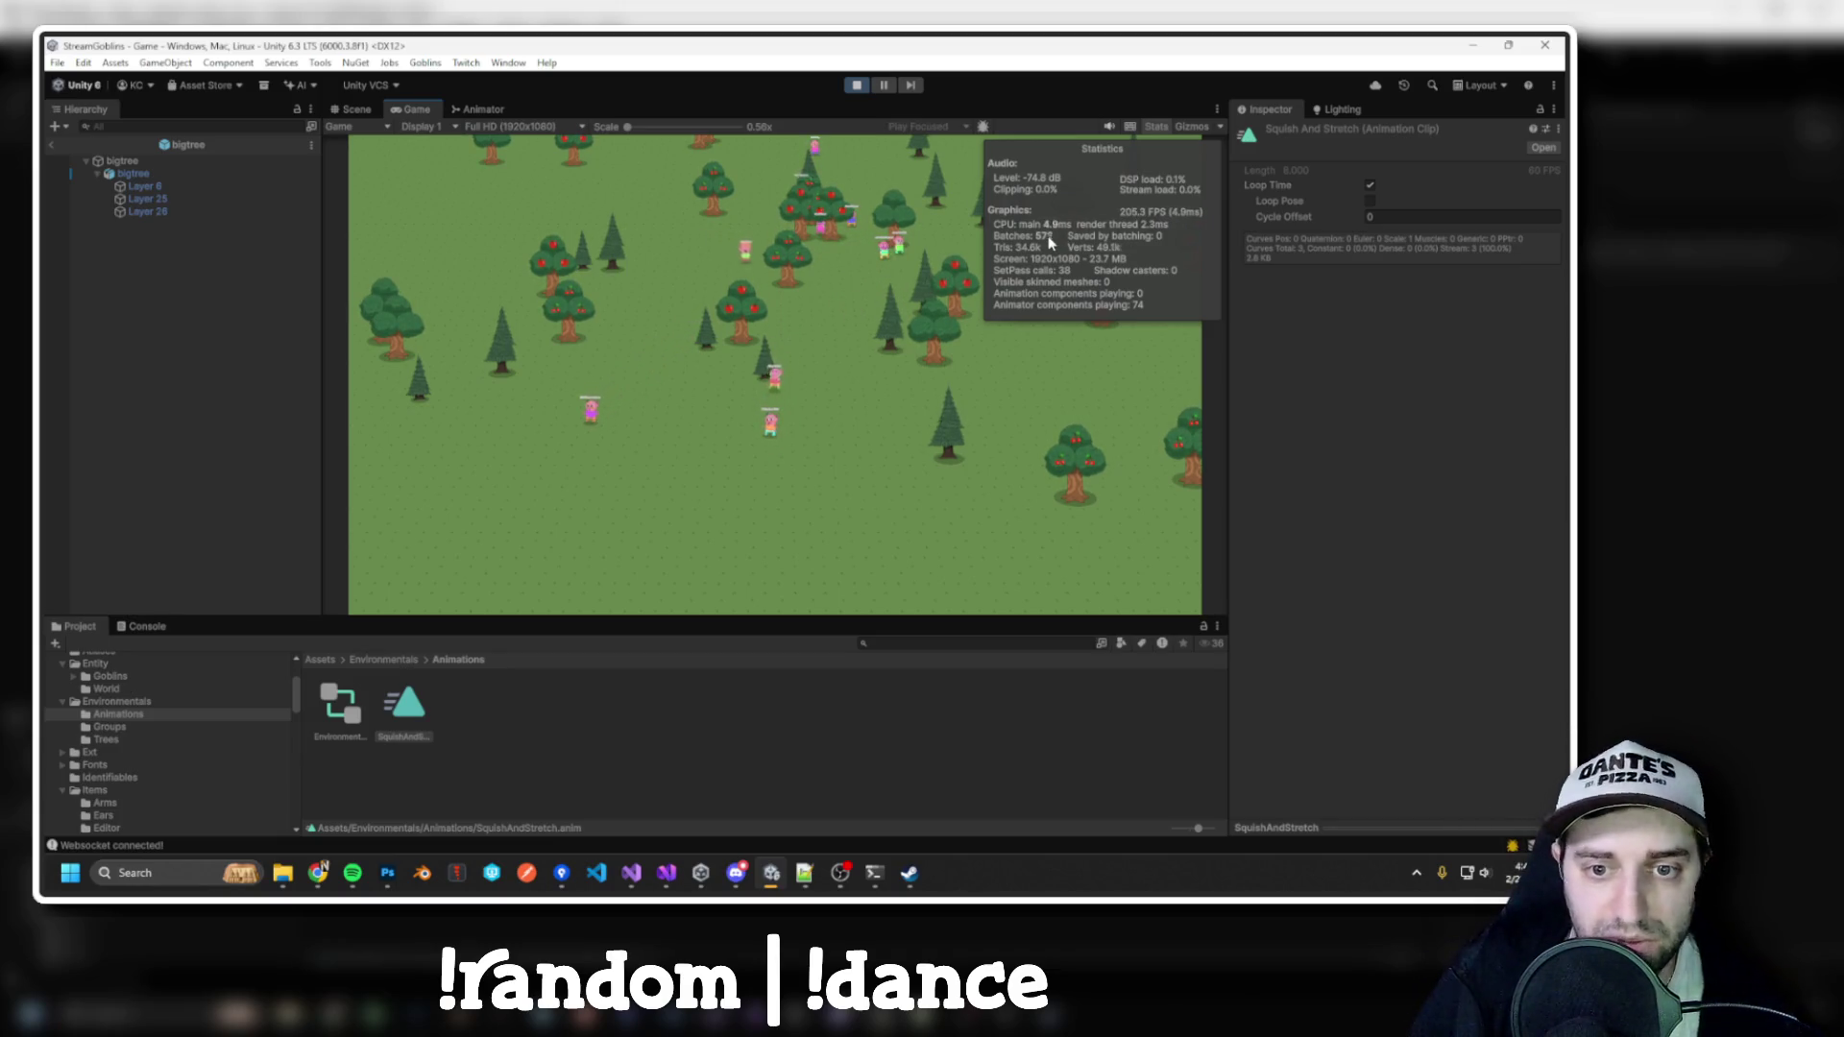
mouse_move(1035, 243)
left_mouse_down()
mouse_move(629, 561)
mouse_move(359, 365)
mouse_move(713, 309)
mouse_move(597, 298)
mouse_move(435, 352)
mouse_move(899, 374)
mouse_move(747, 286)
left_mouse_up()
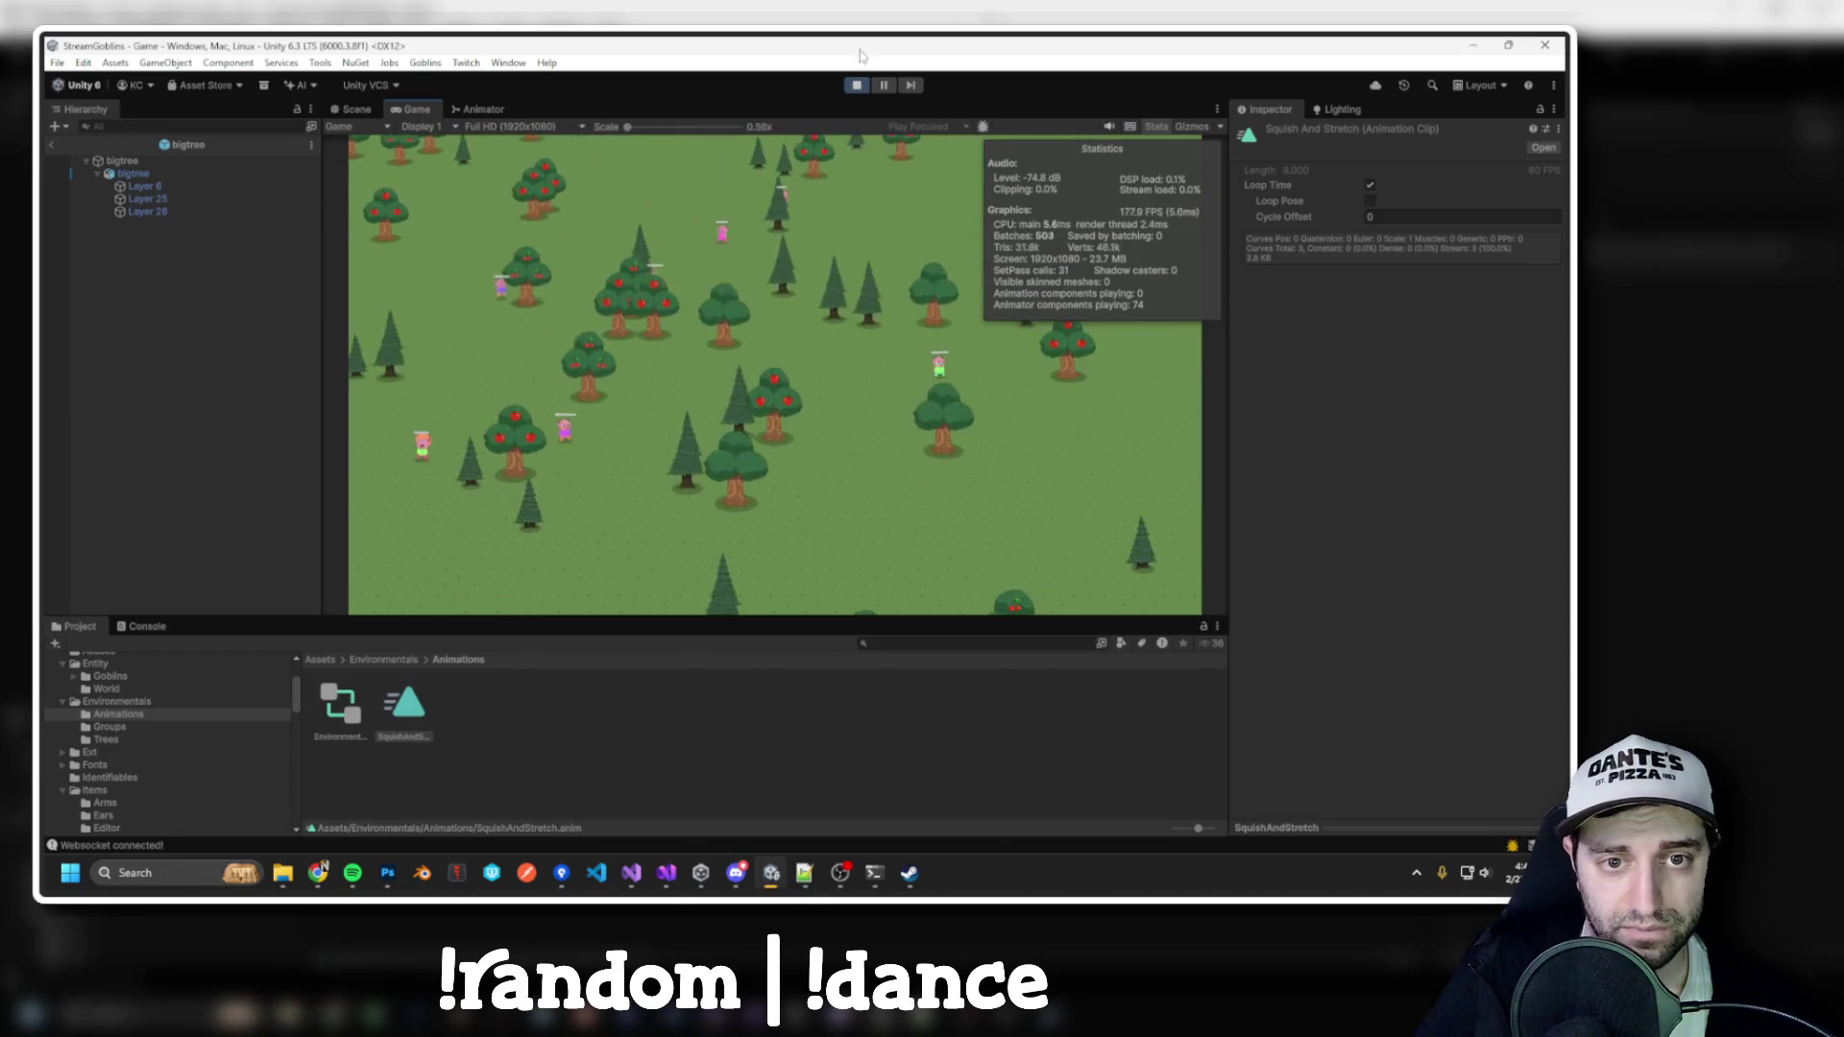
left_click(858, 85)
left_click(52, 144)
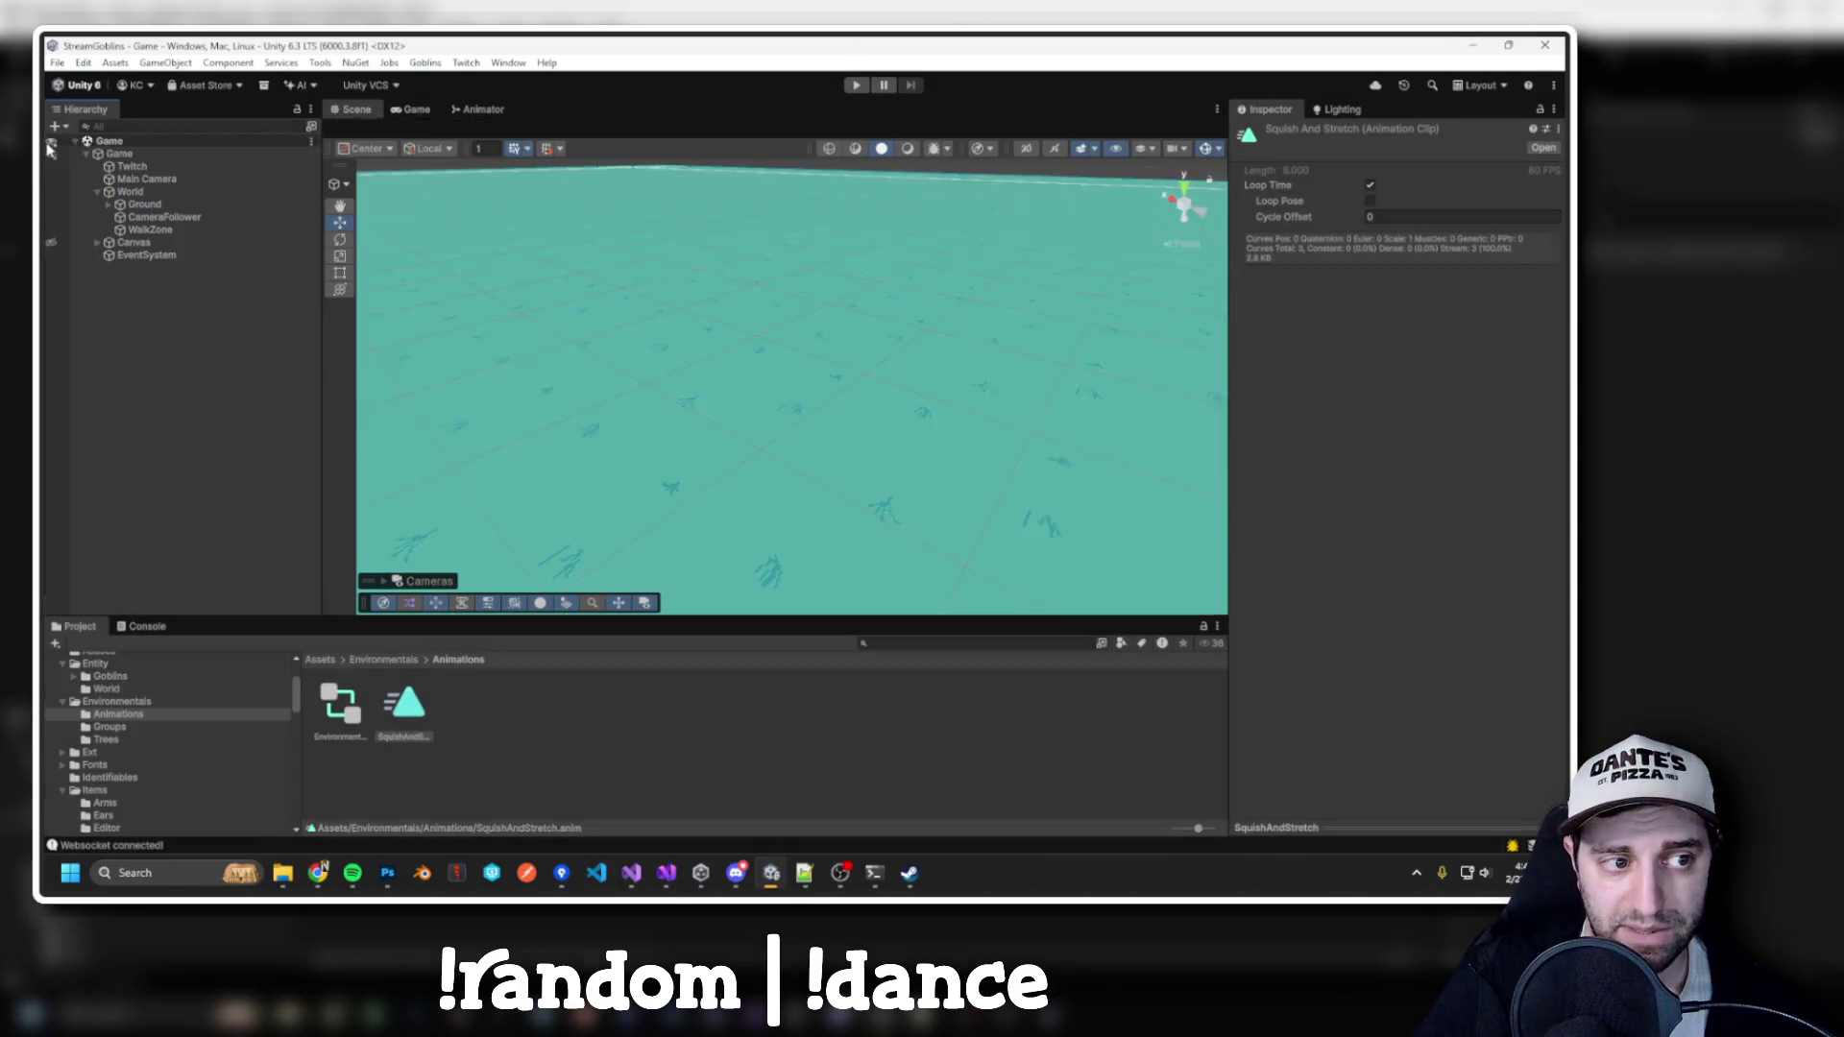
left_click(139, 193)
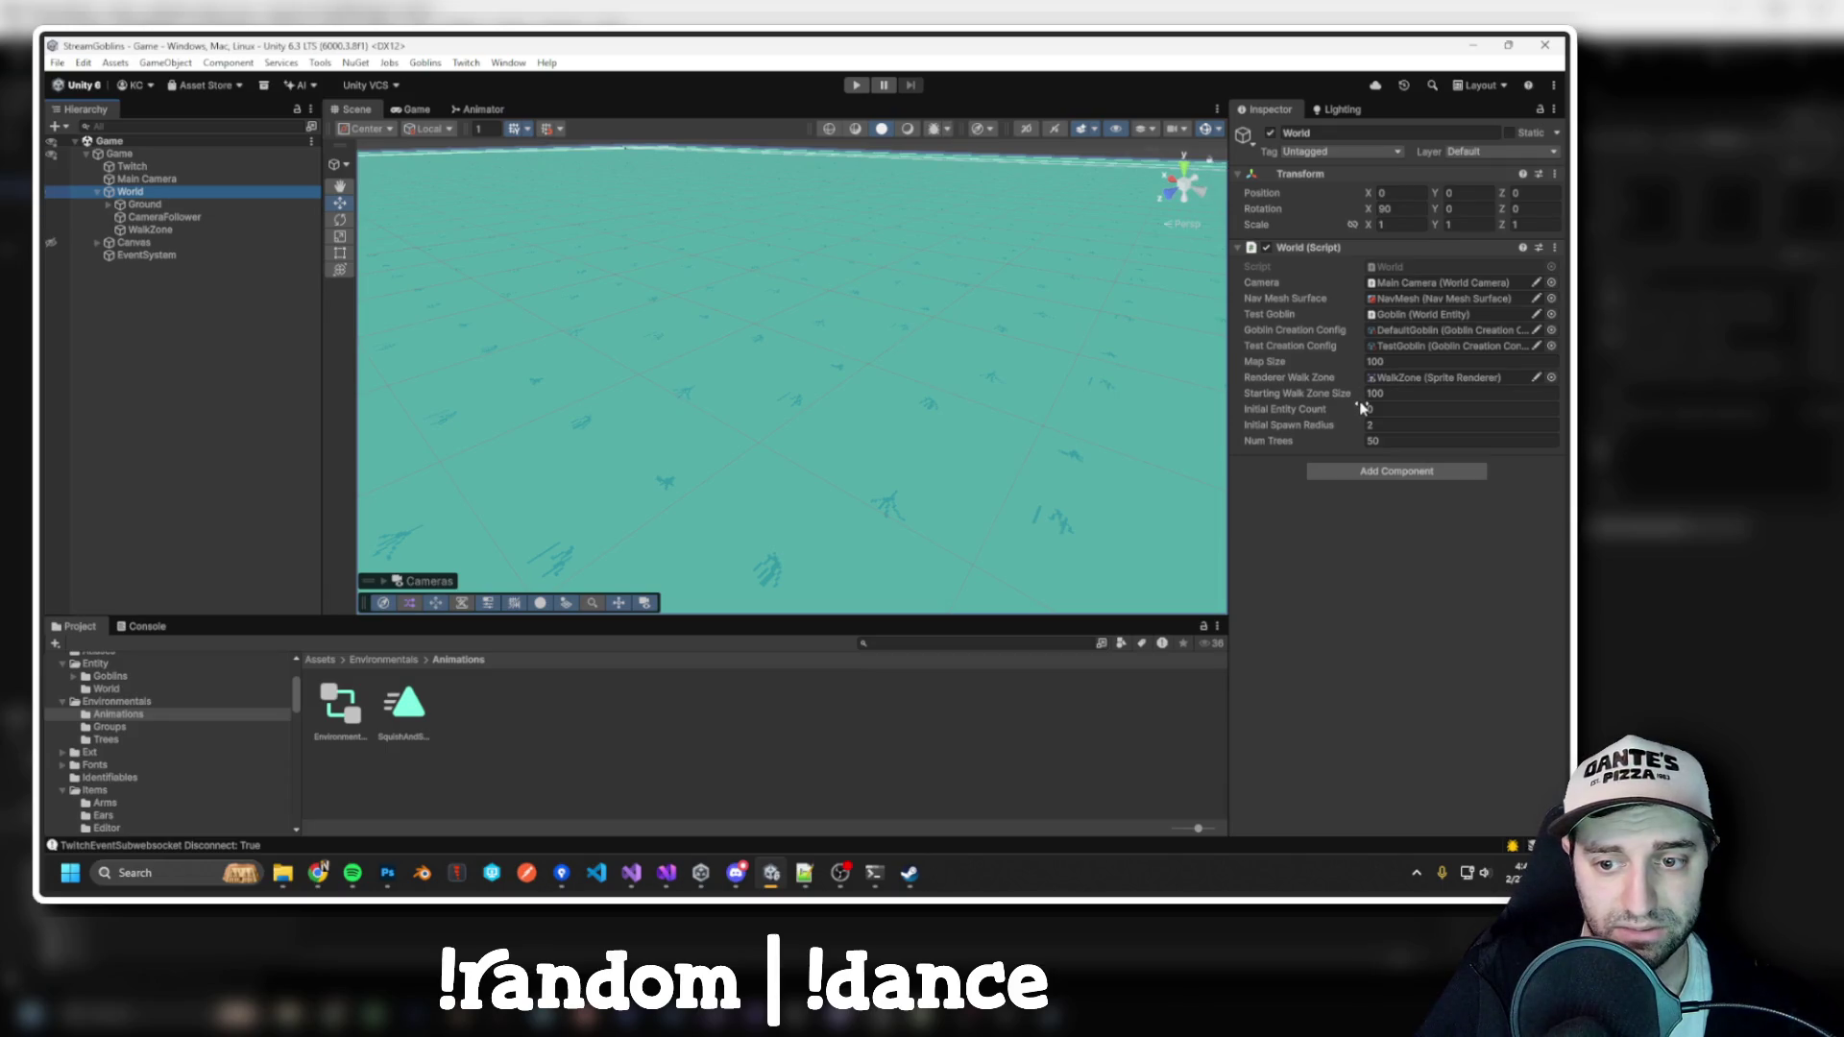
left_click(1388, 442)
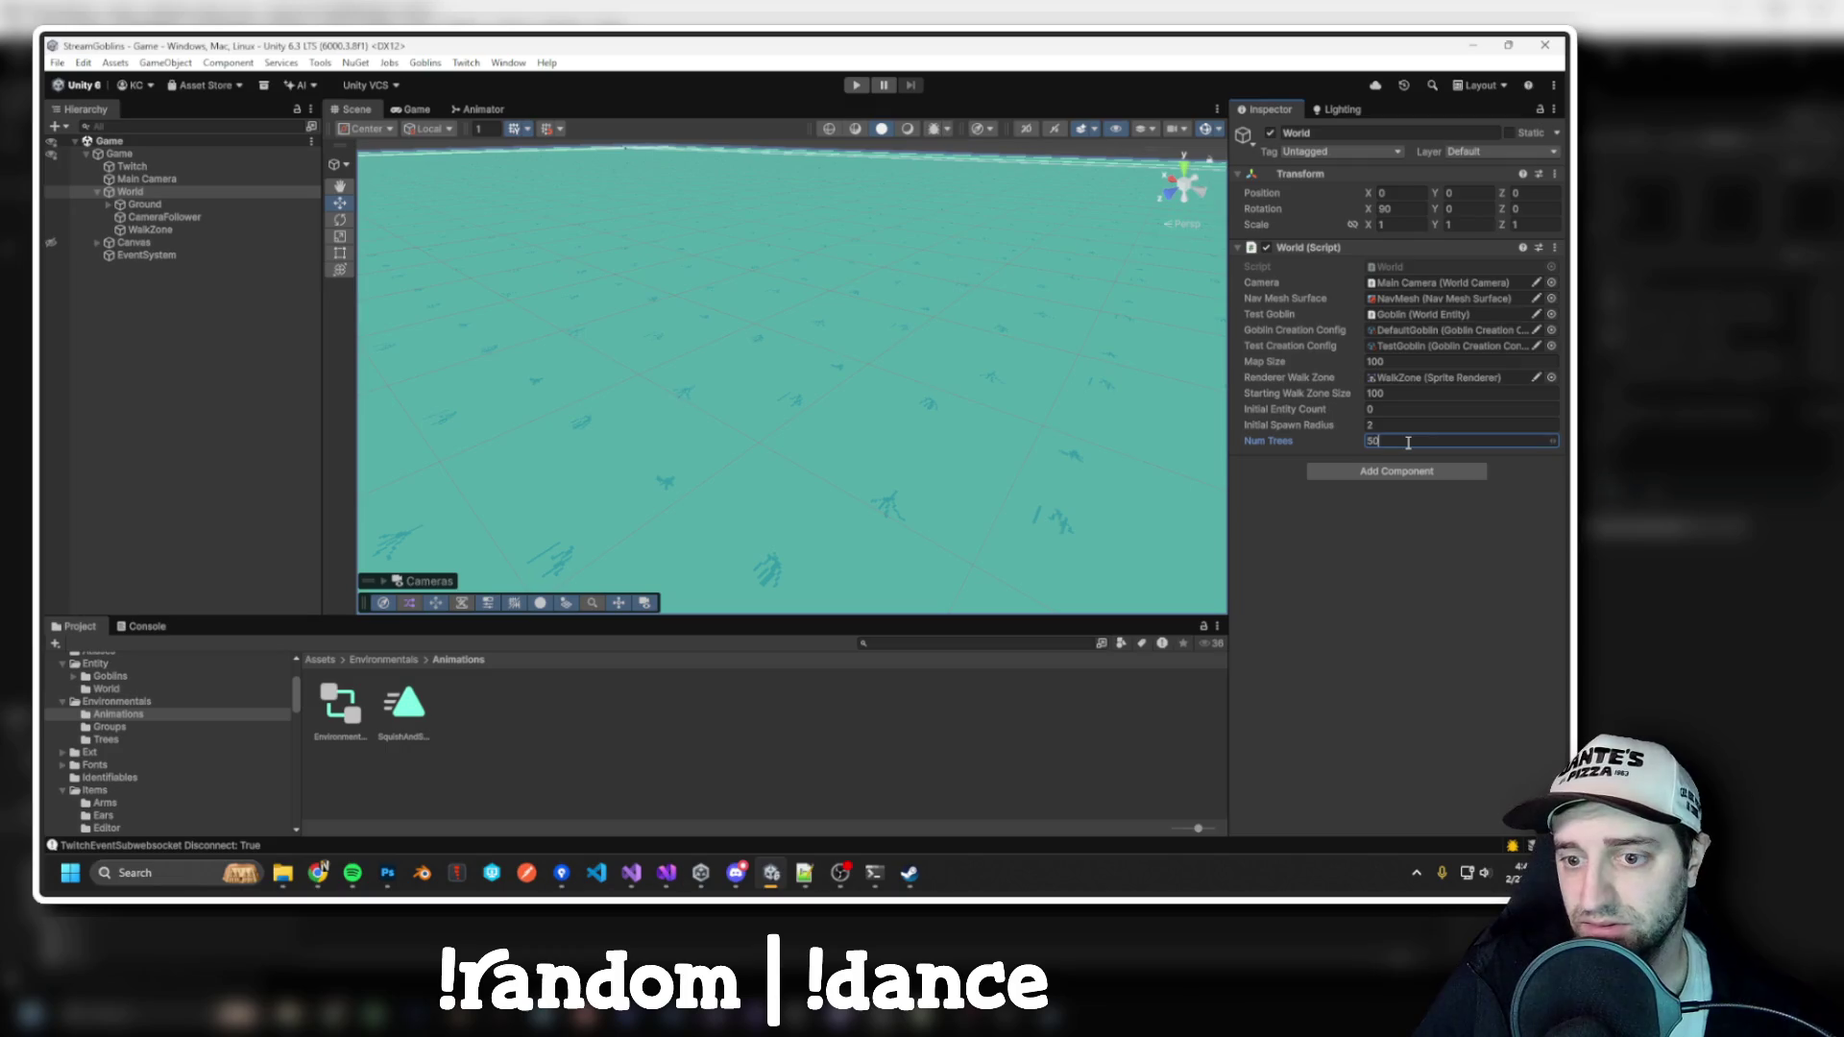
left_click(858, 84)
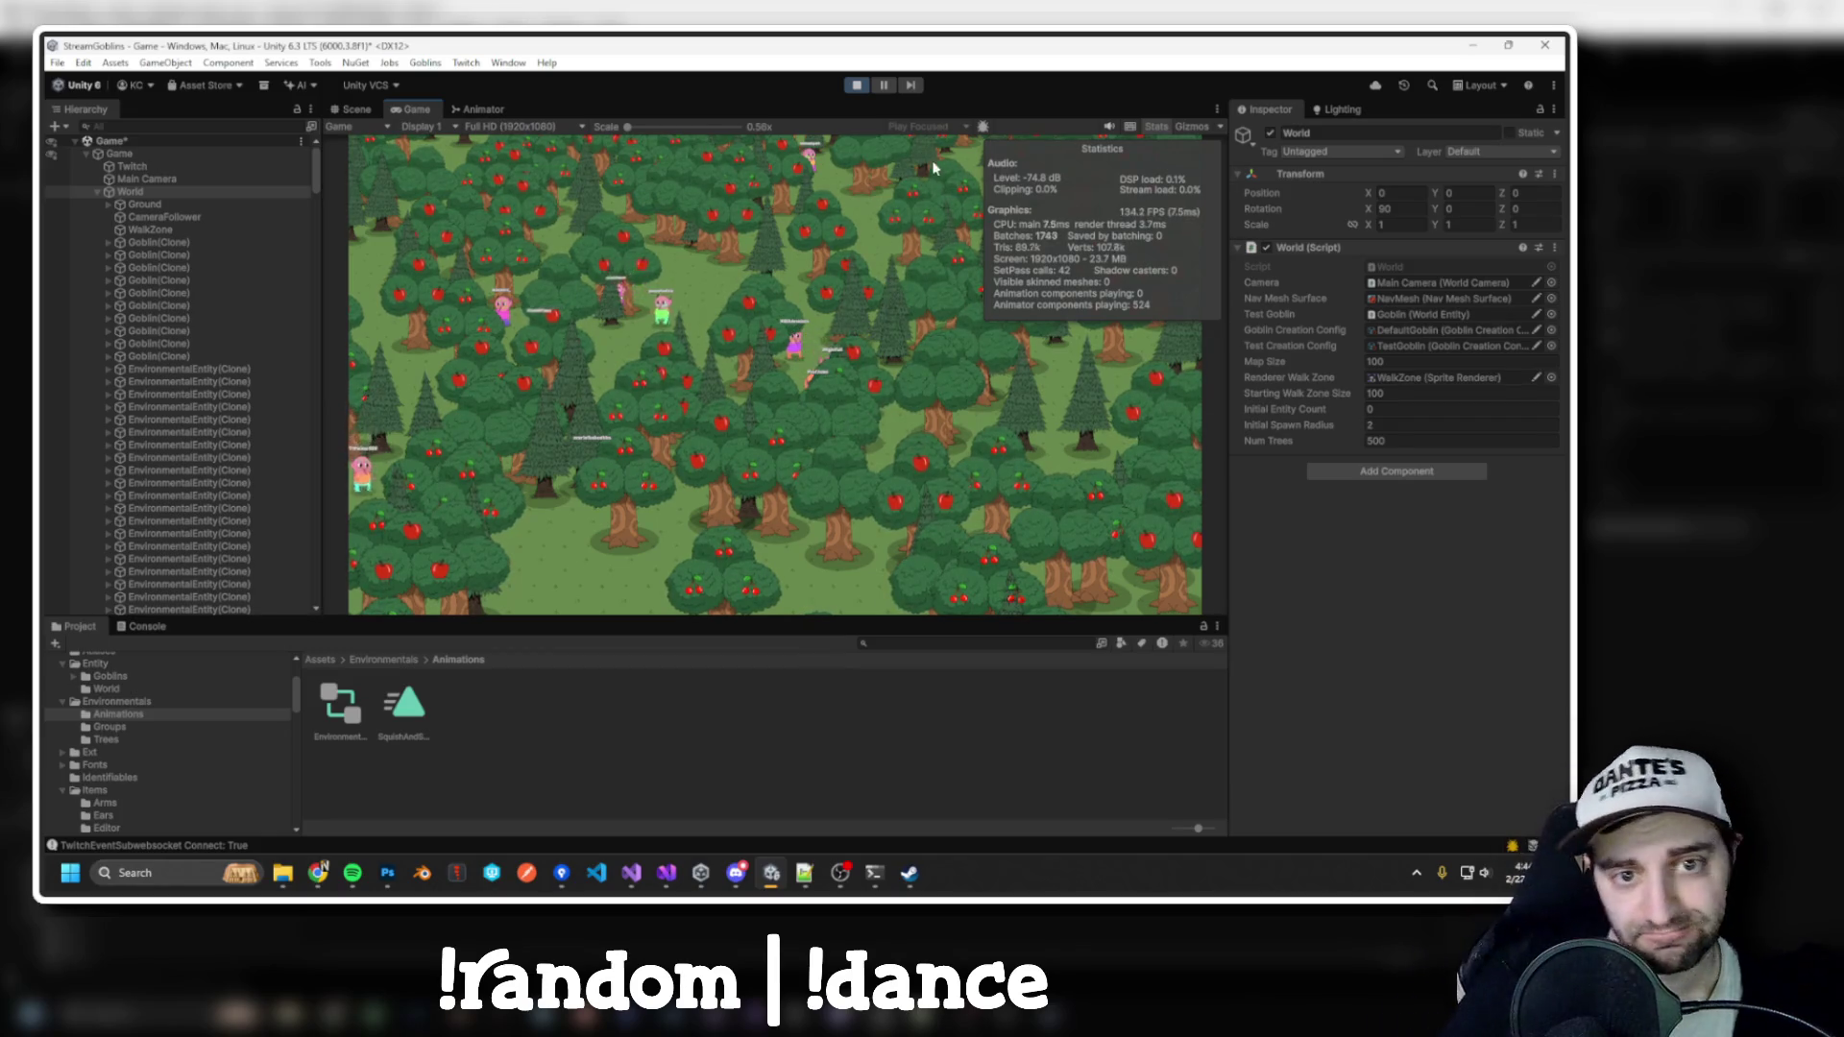
key("ctrl+p")
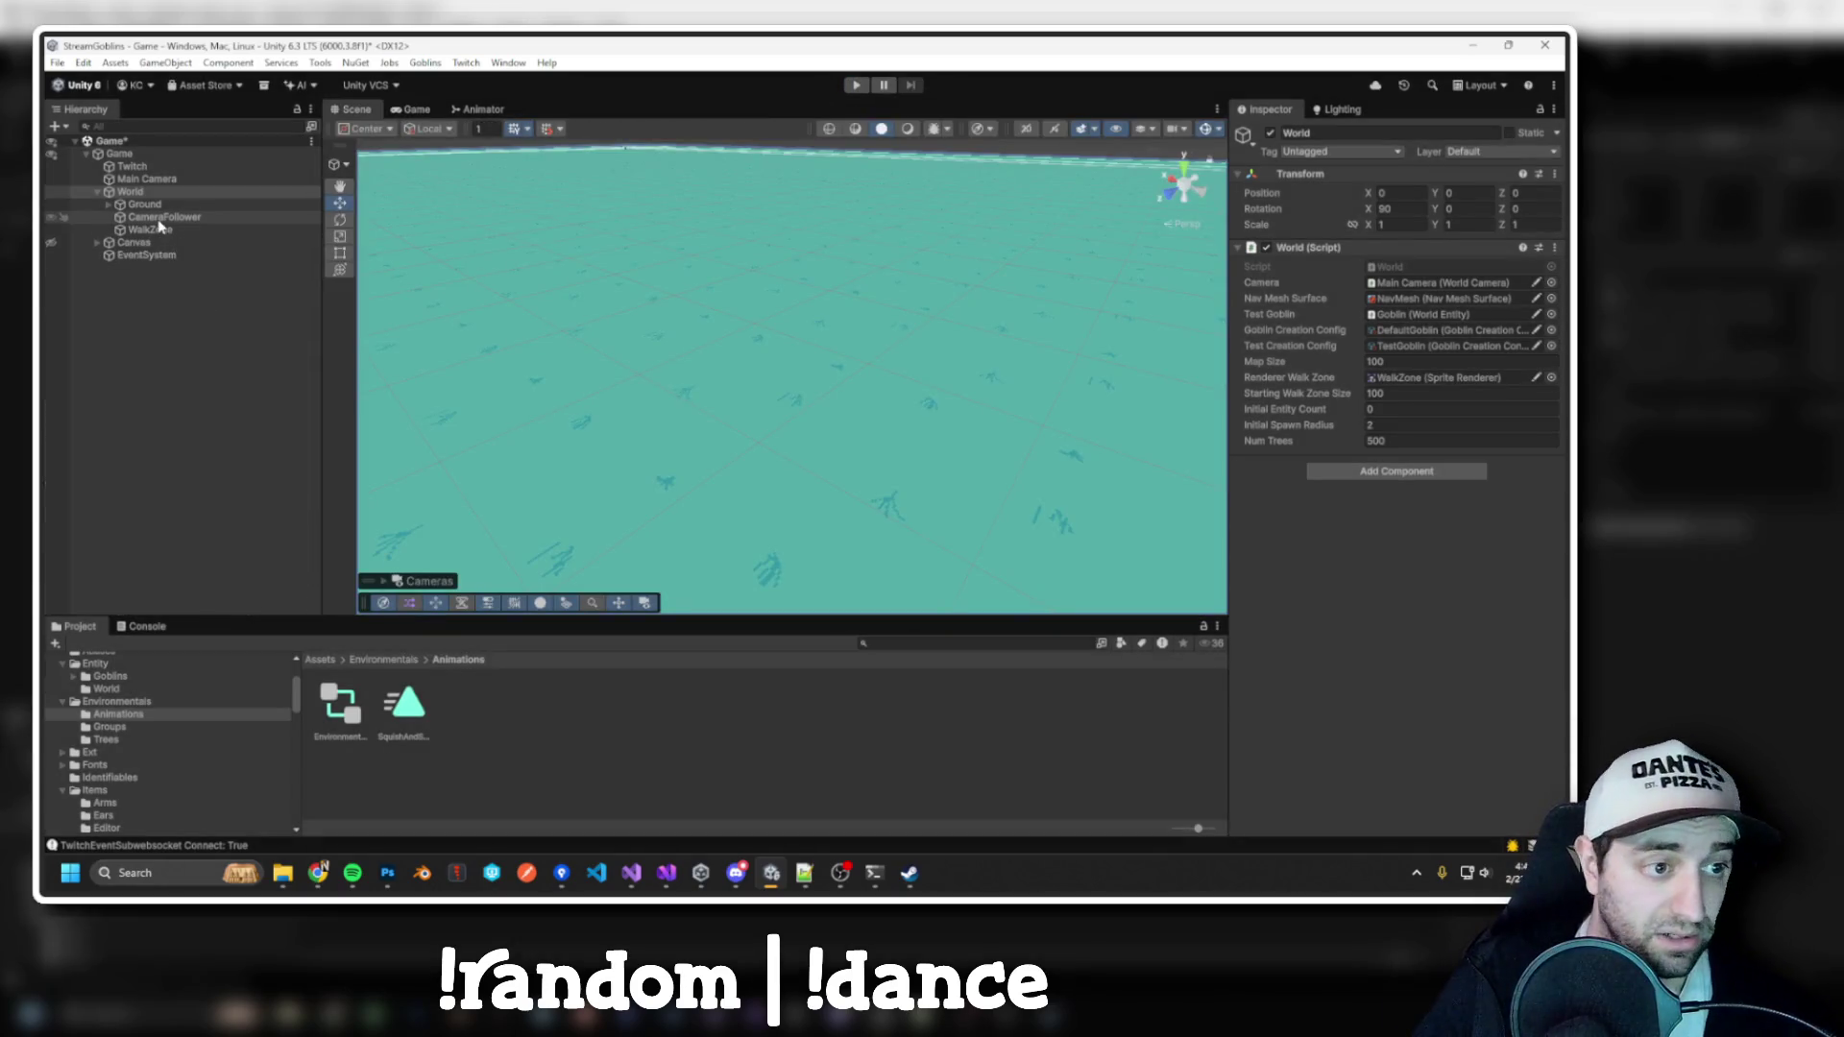
Check the Environment controller and SquishAndStretch clip, then set Num Trees back to 50
left_click(352, 730)
left_click(405, 729)
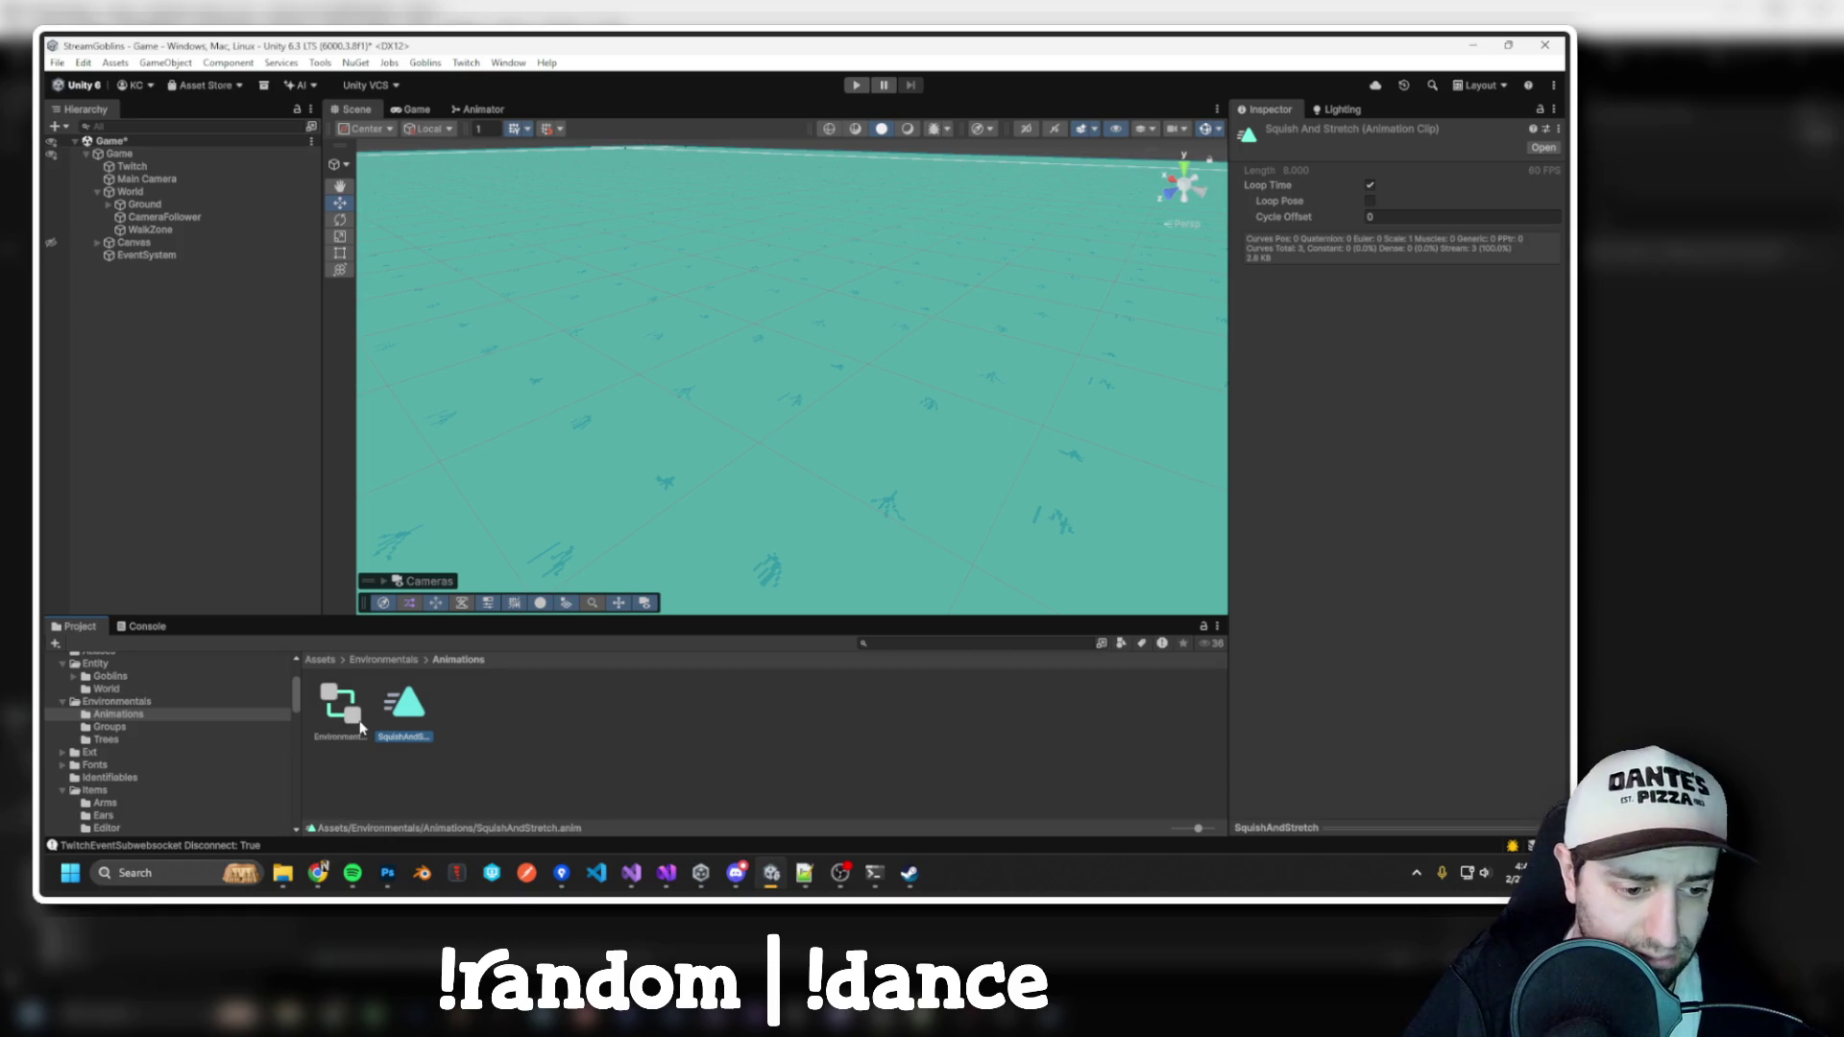
left_click(144, 194)
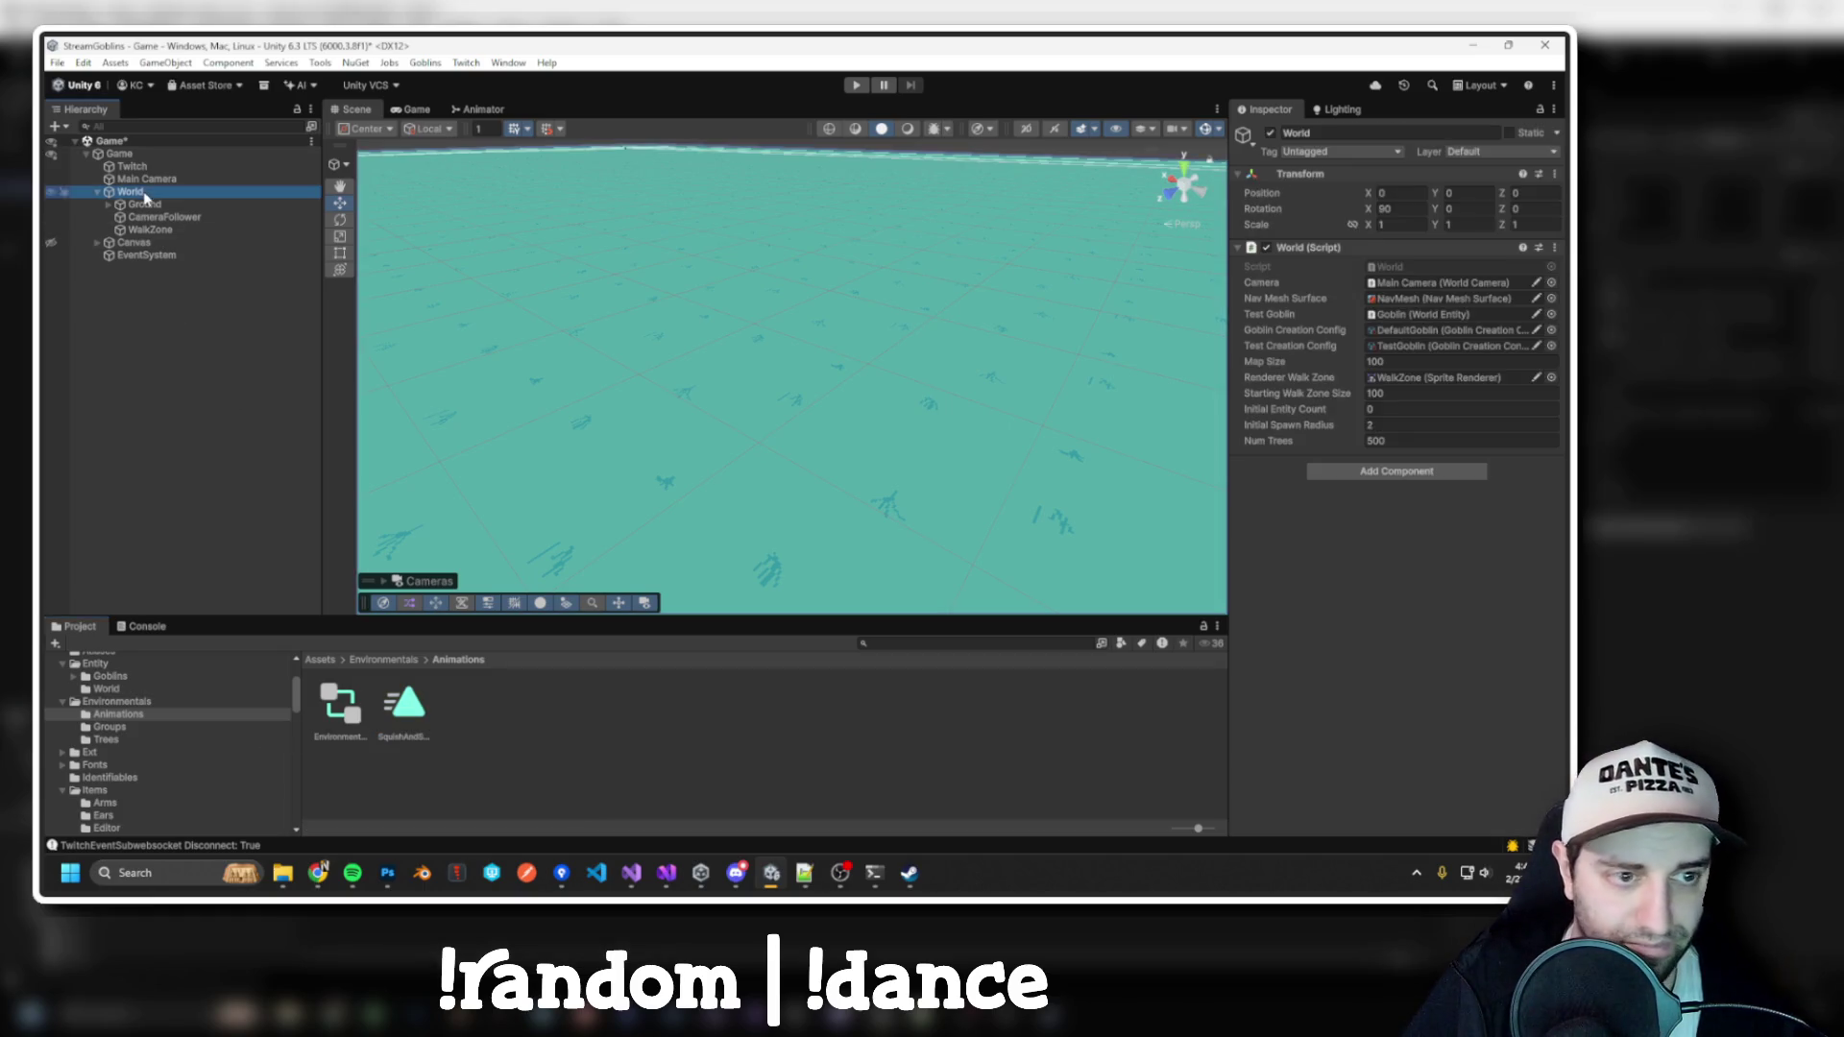
left_click(1388, 441)
type("50")
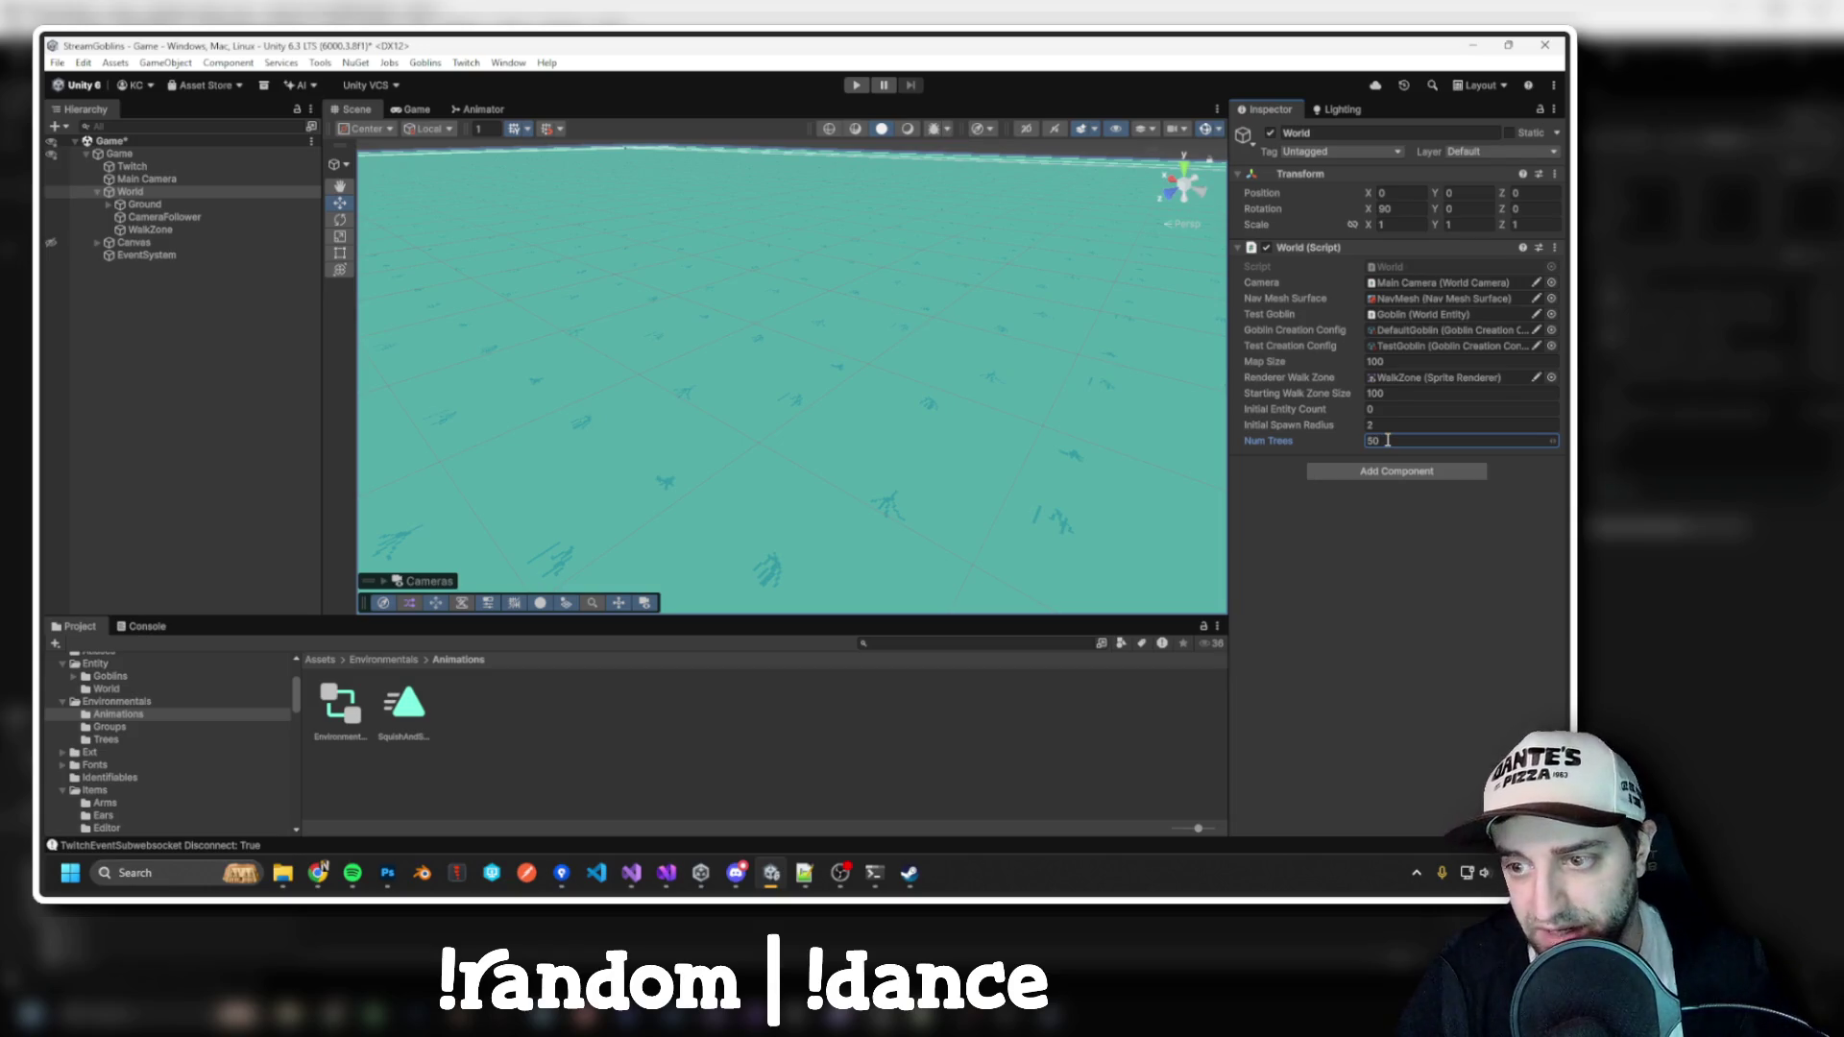
key("alt+Tab")
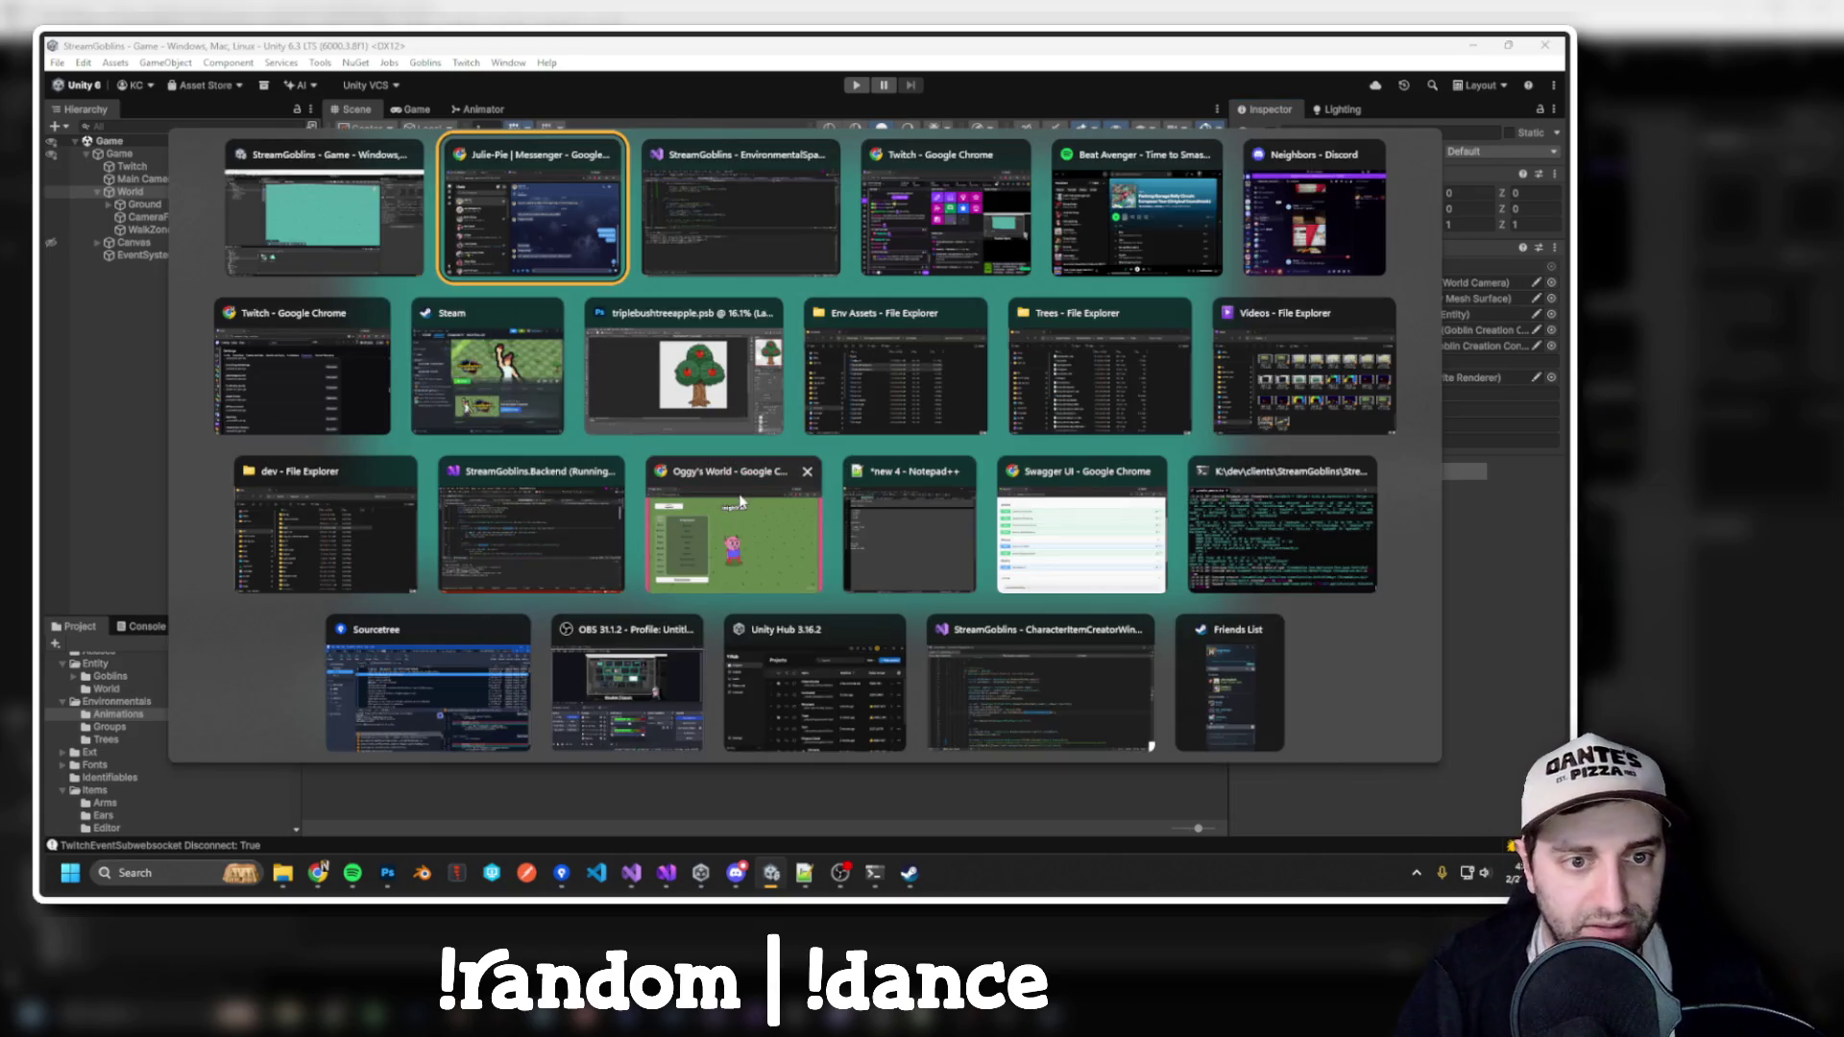
In Init, add a line after the animator AddComponent that assigns an AnimatorCullingMode
key("alt+Tab")
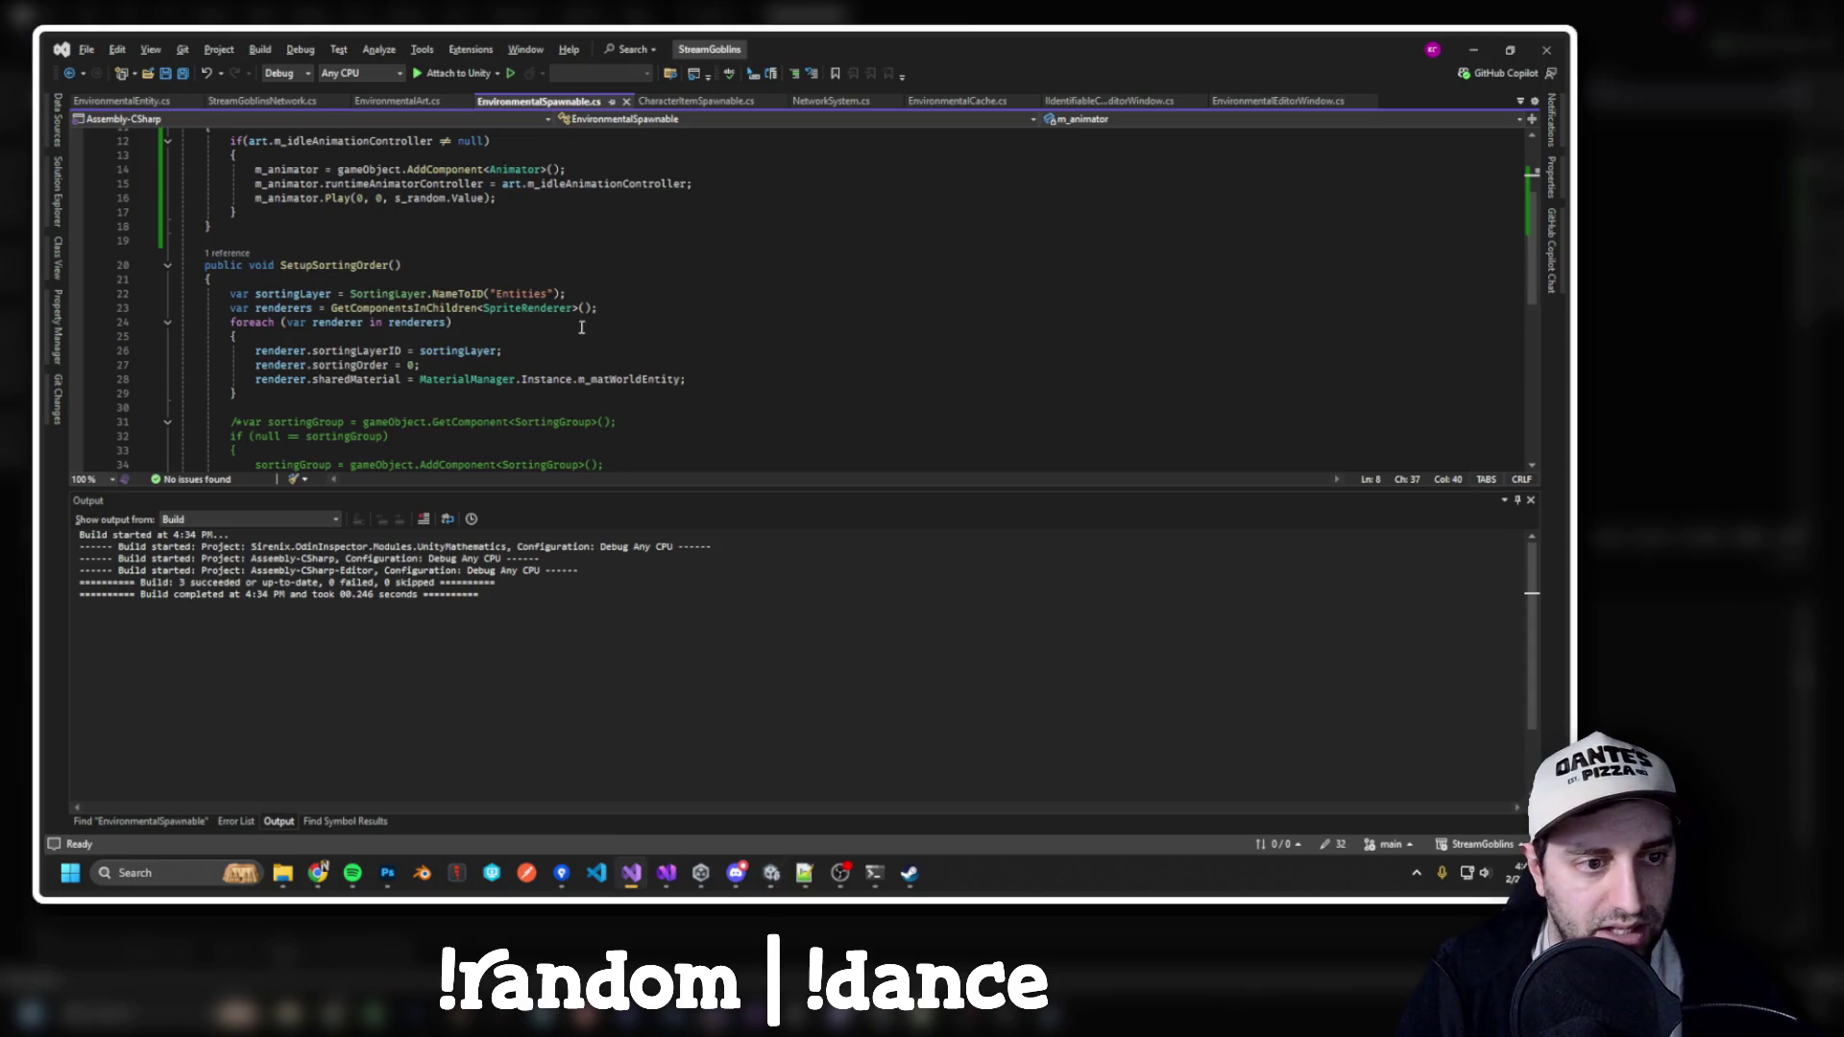
scroll(577, 326, "up", 2)
left_click(301, 270)
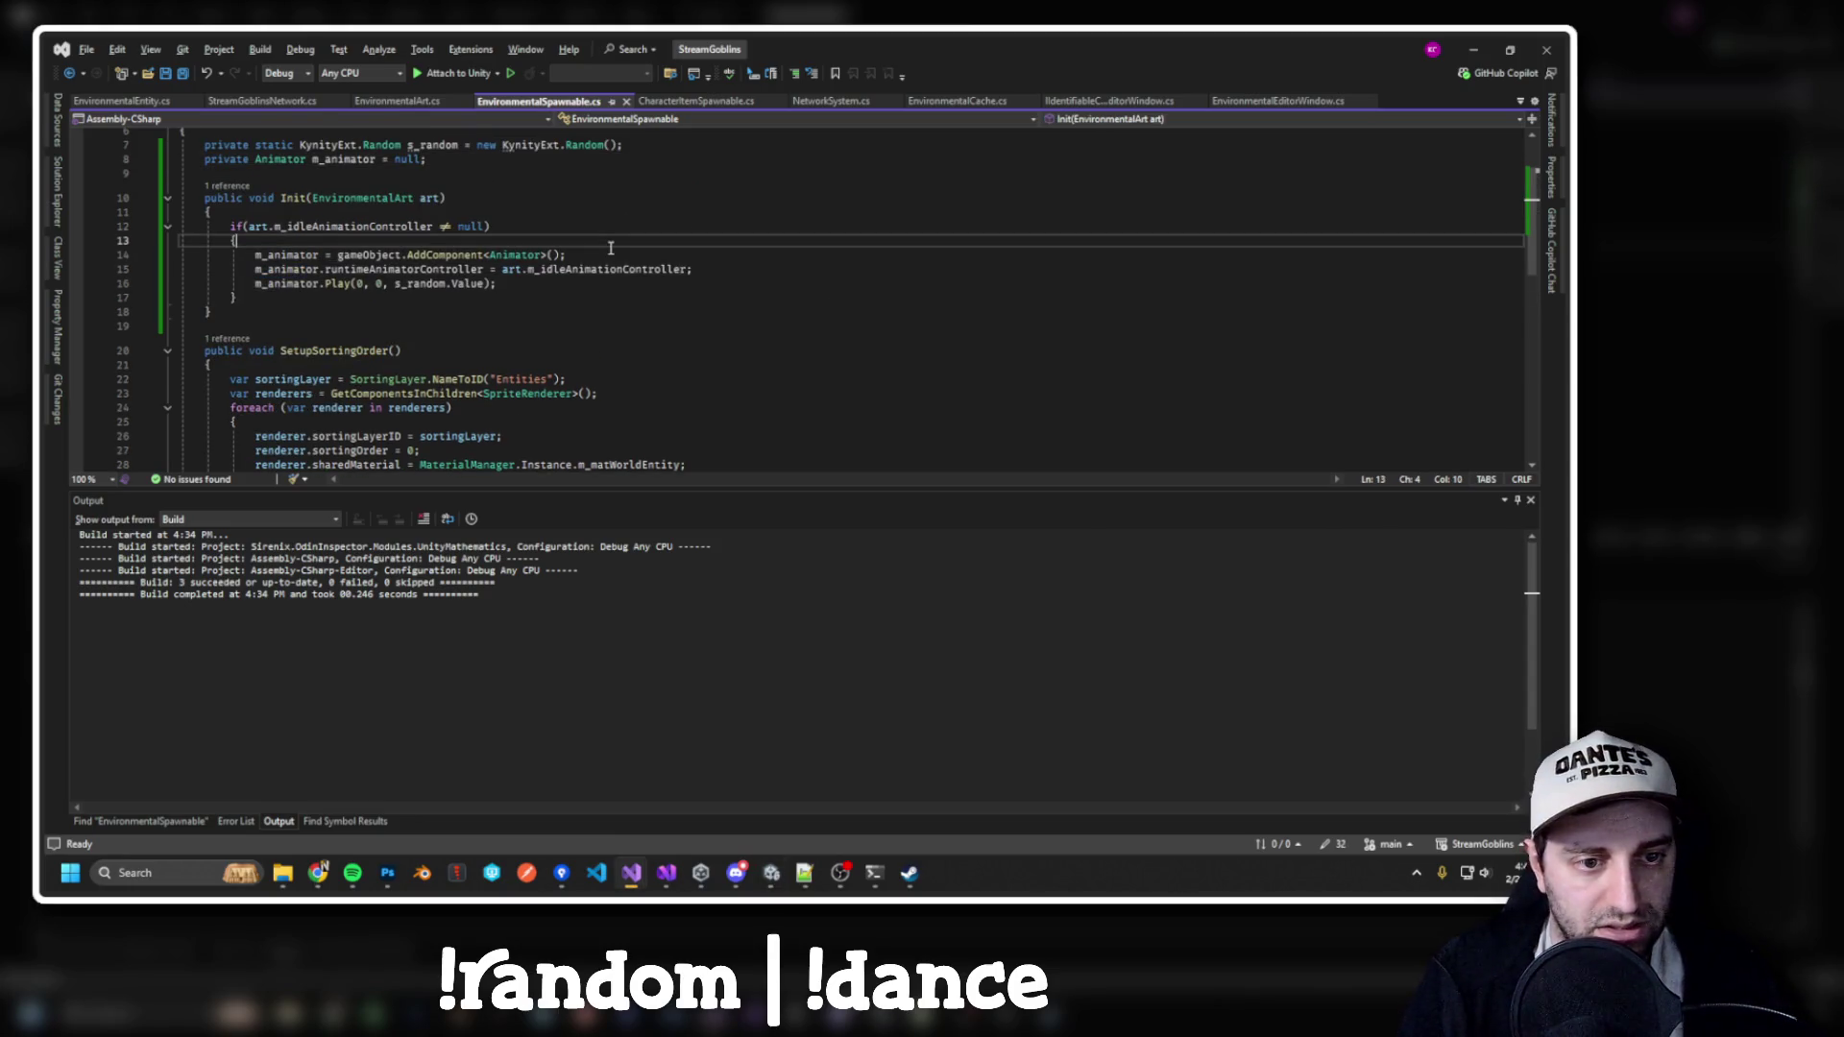
left_click(618, 258)
key("Return")
type("m_animator.upda")
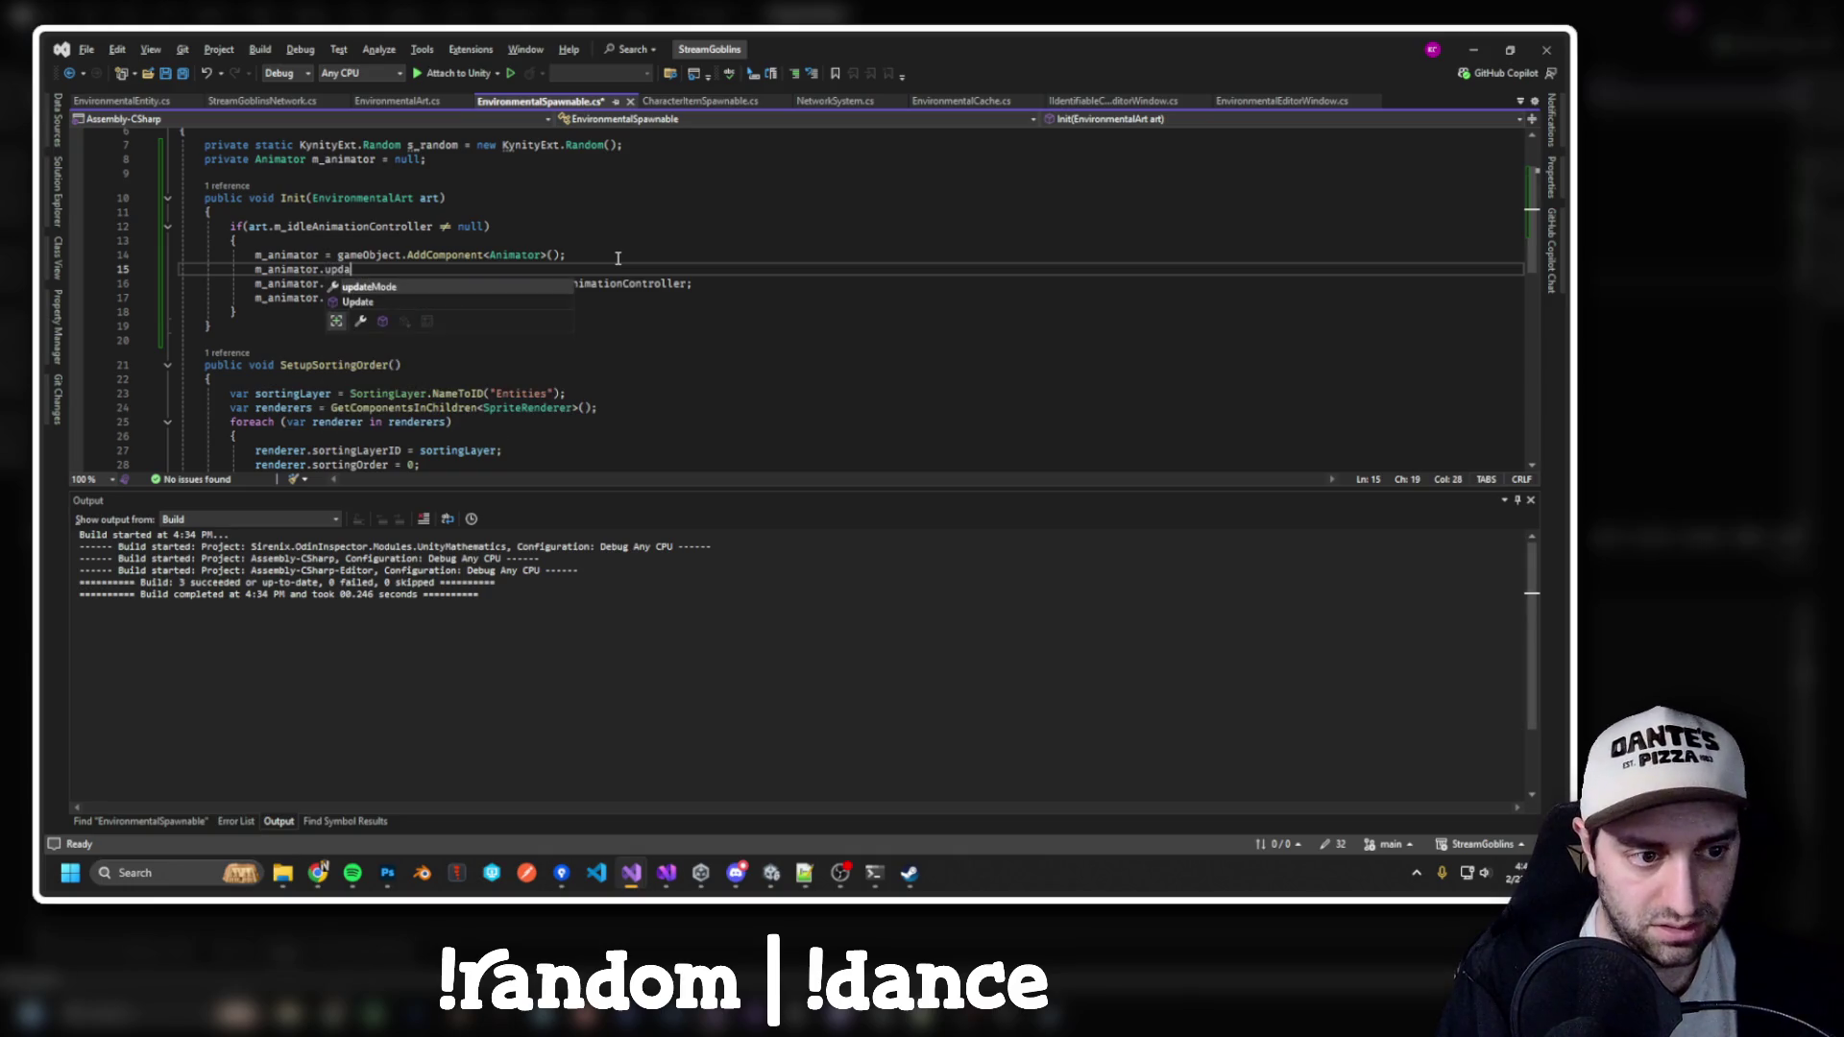
type("teMode = AnimatorUpdateMode.")
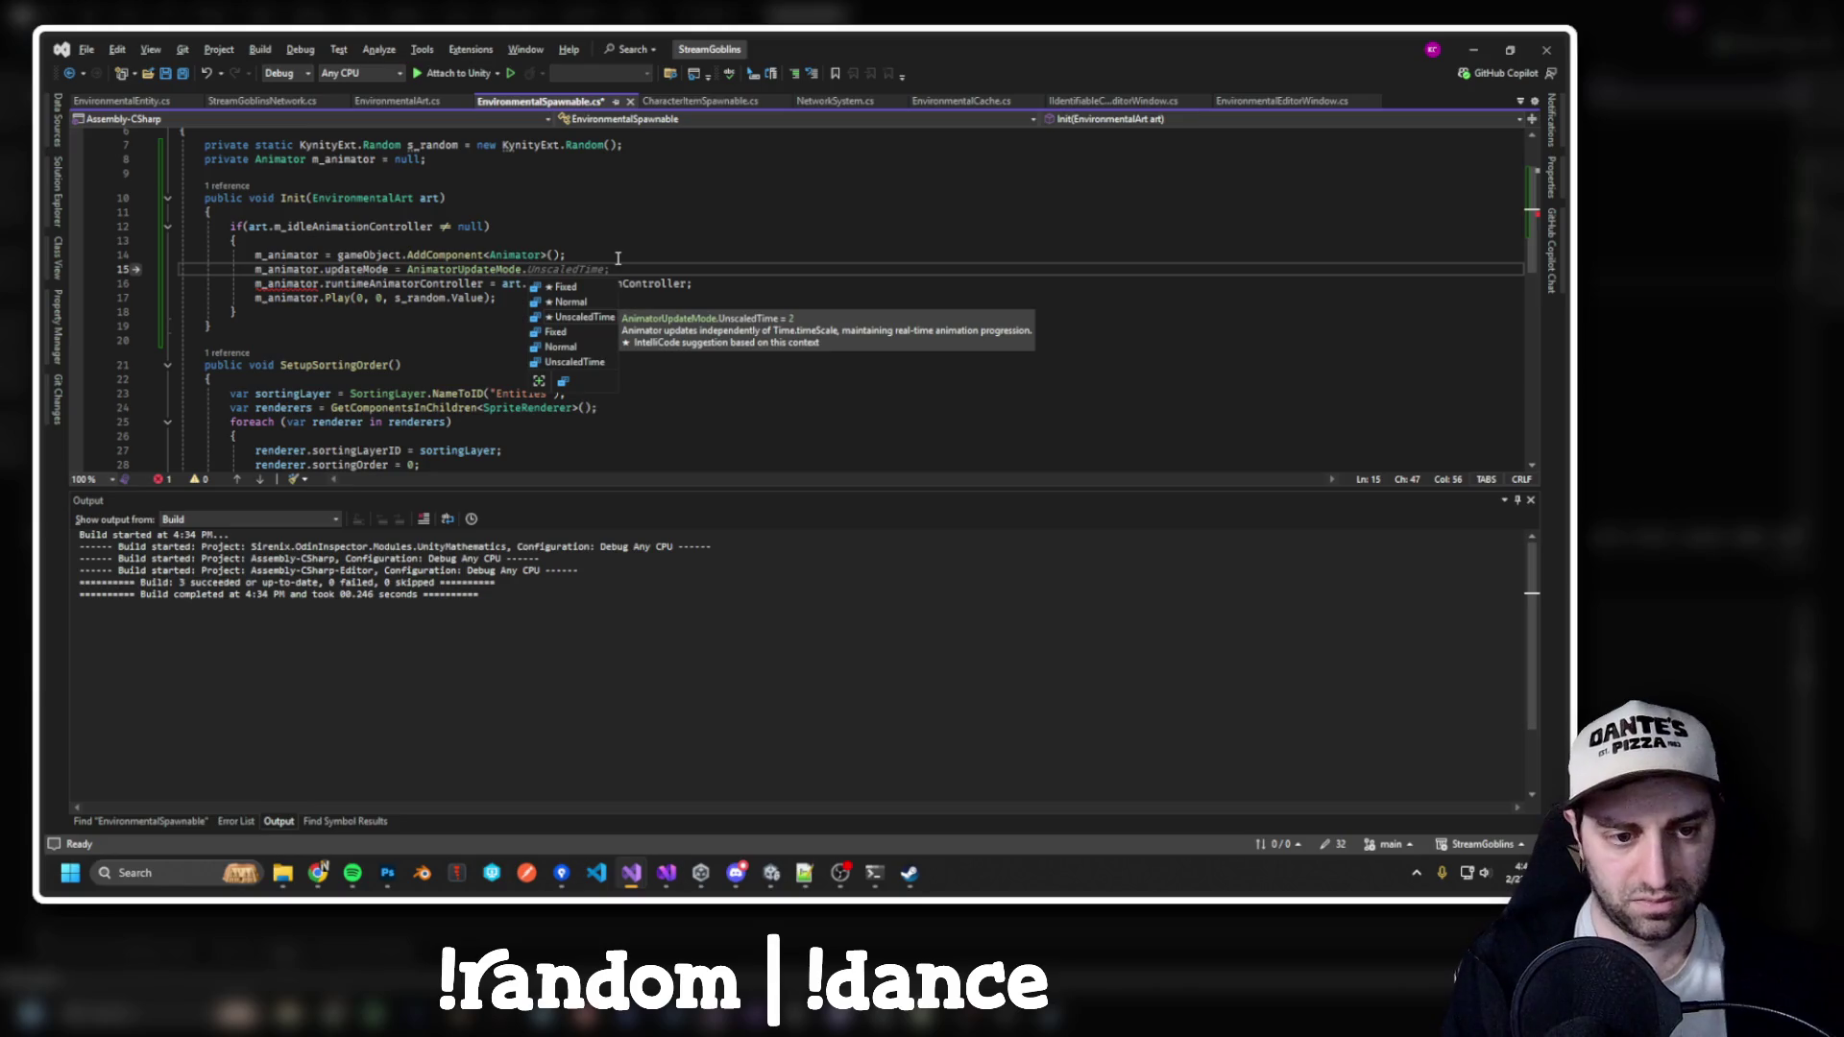
key("BackSpace")
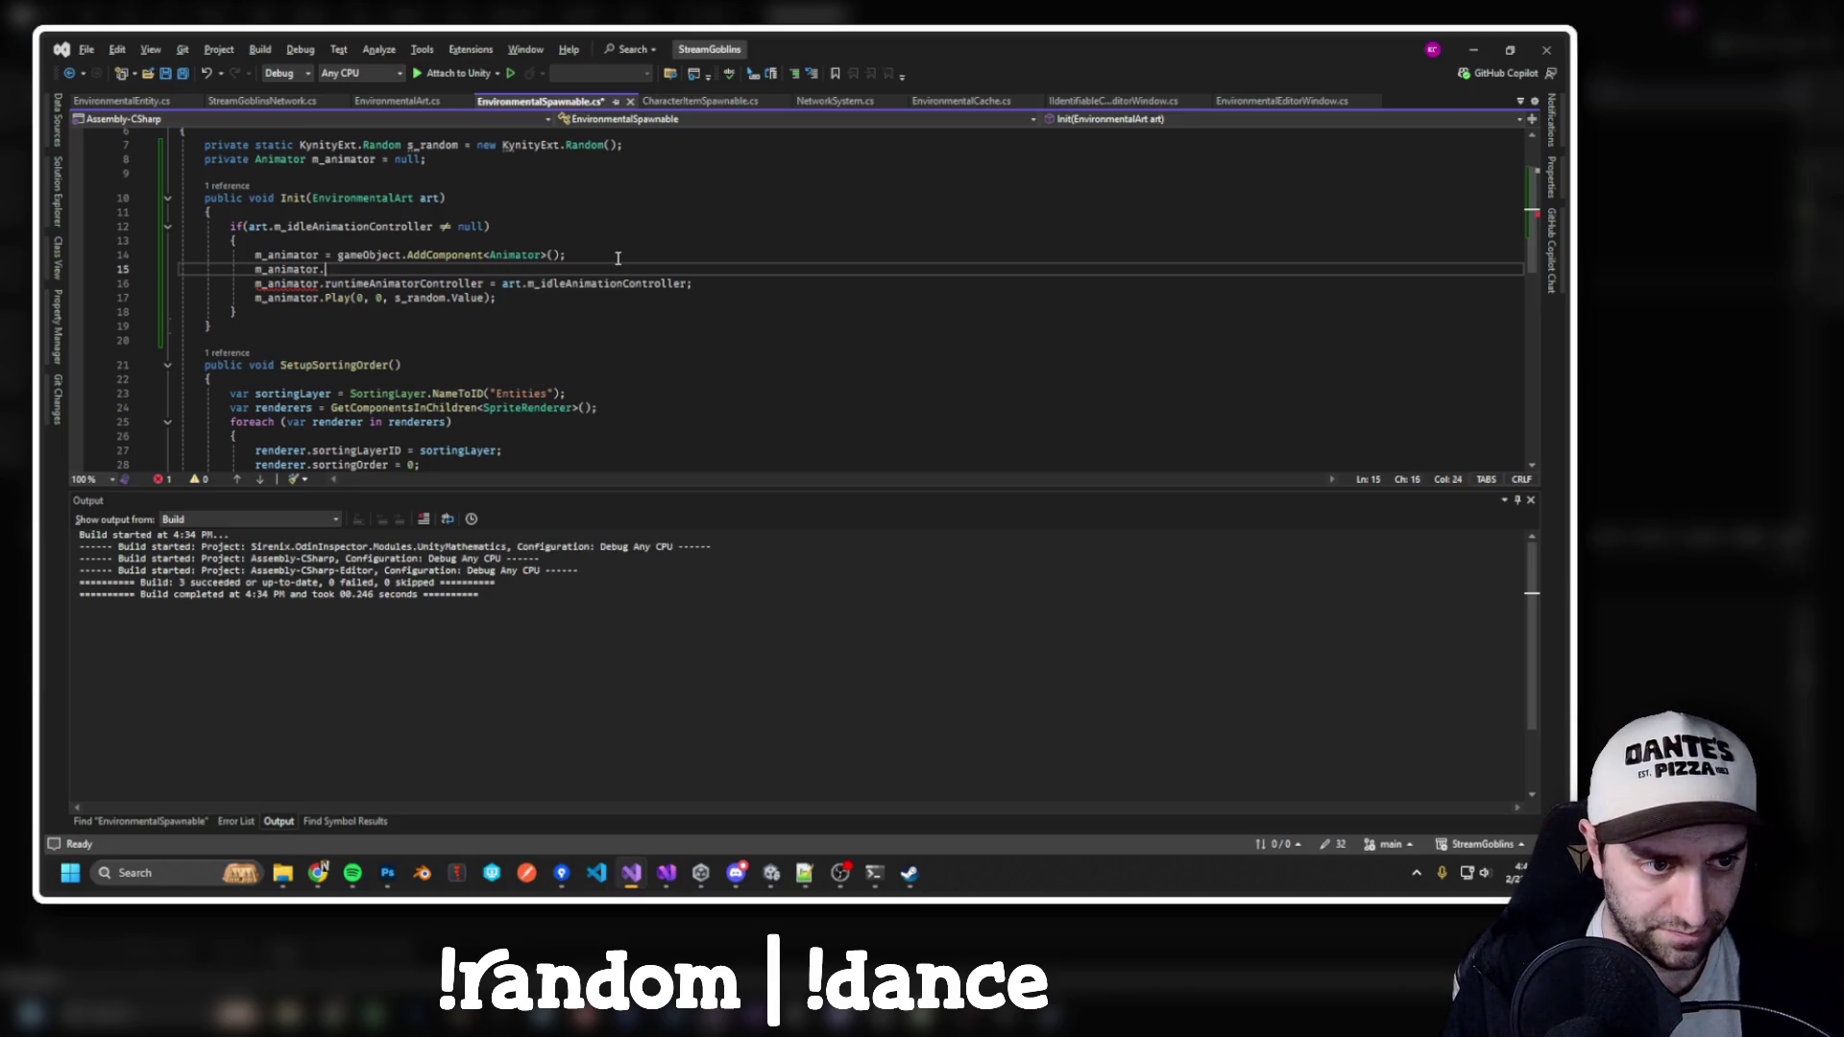
type(".")
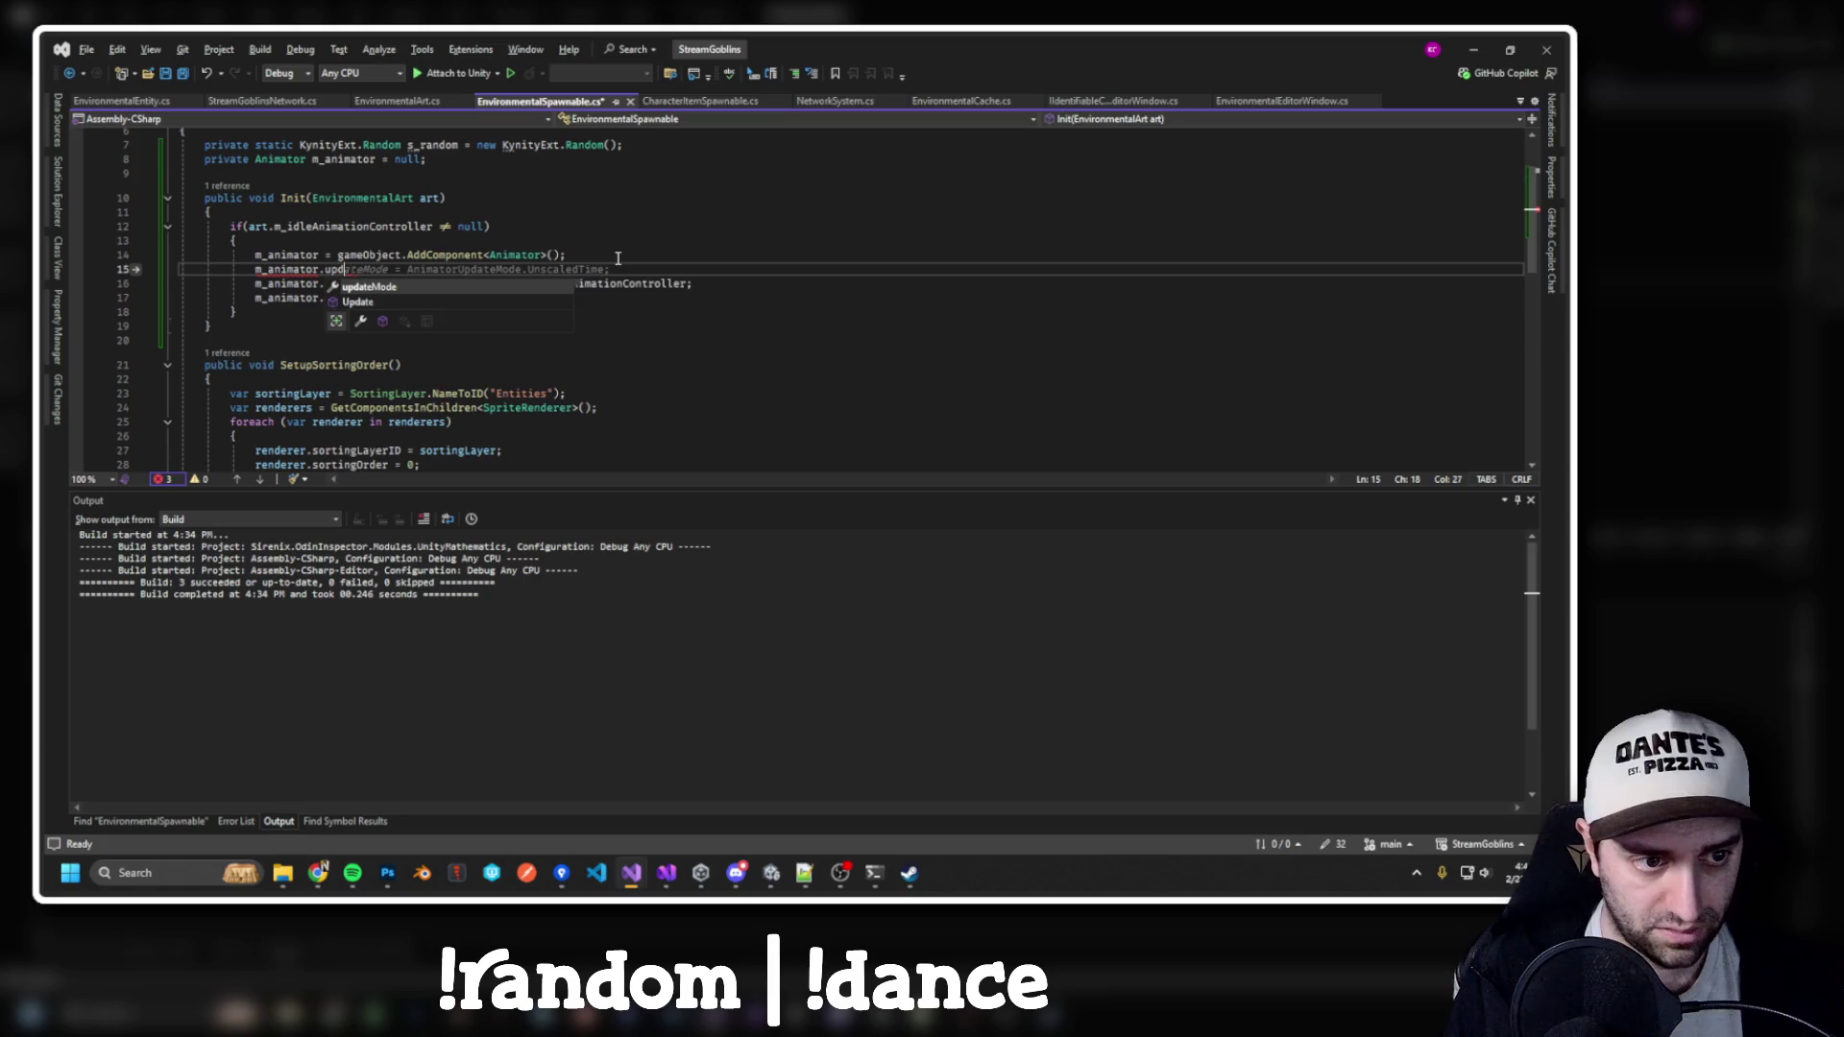
type("mode")
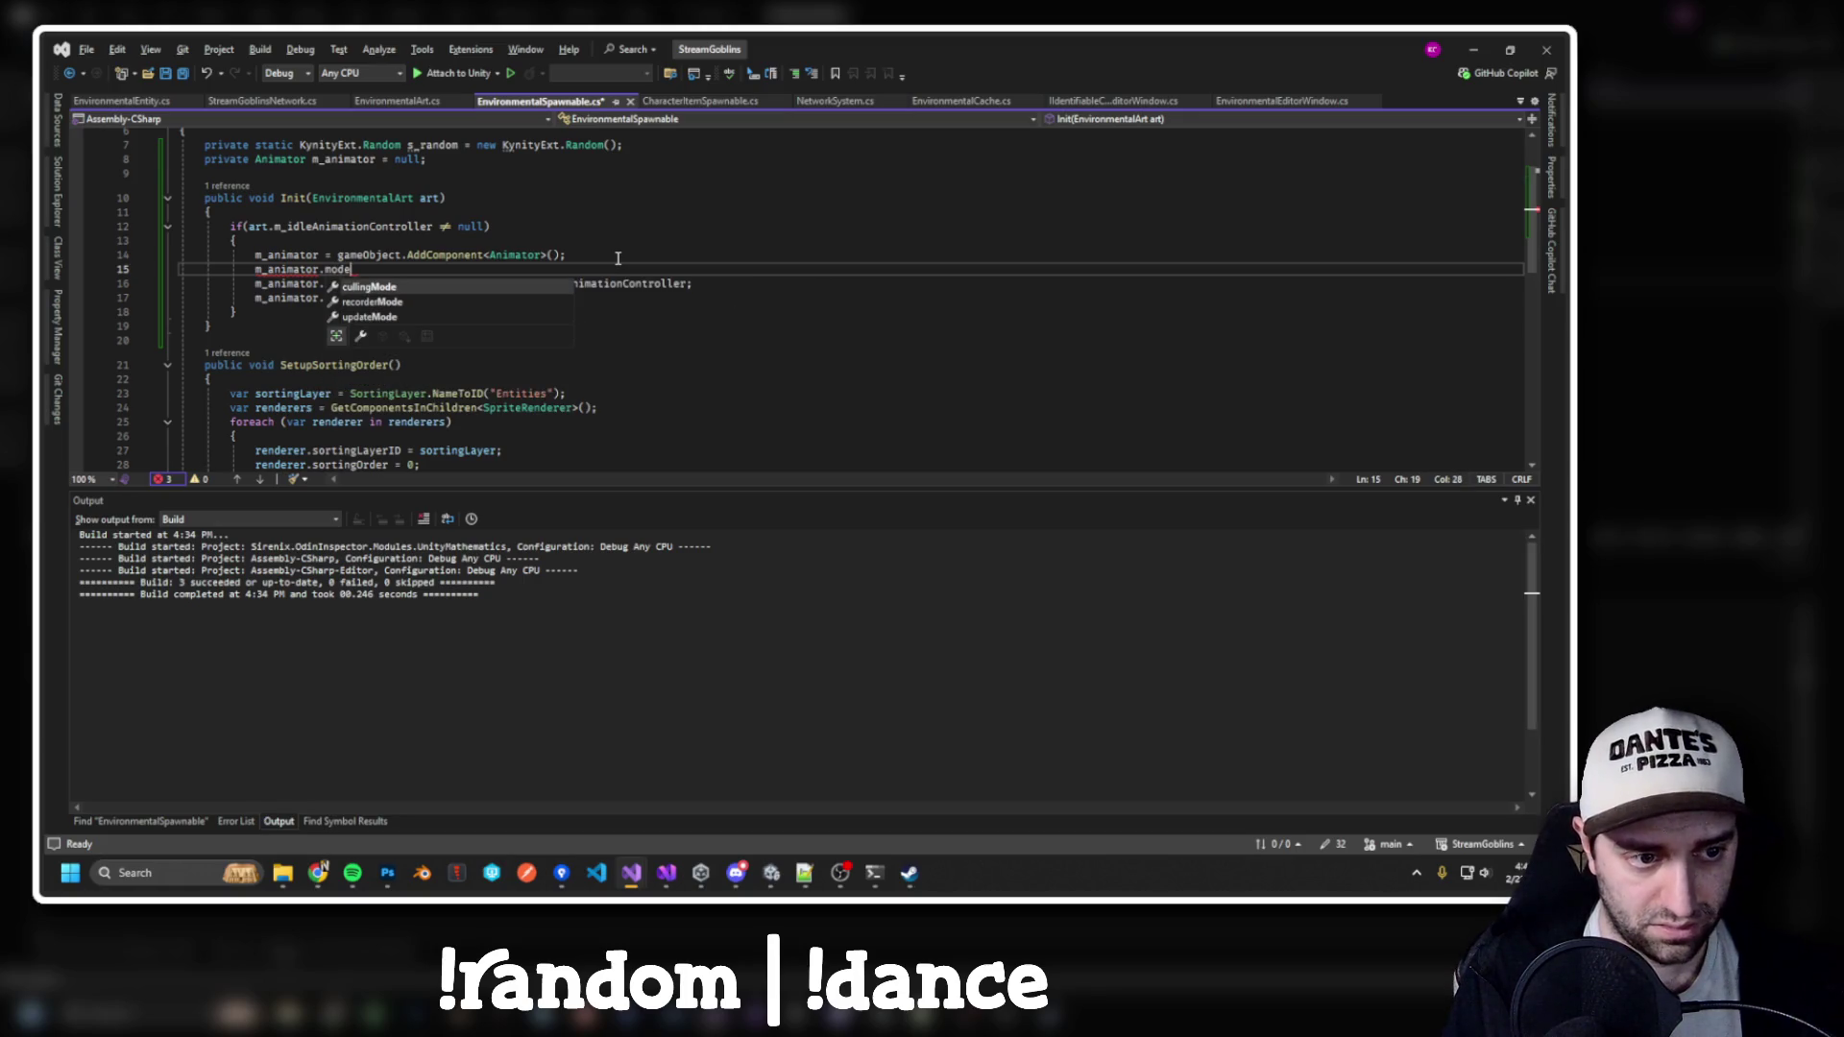
type(" =")
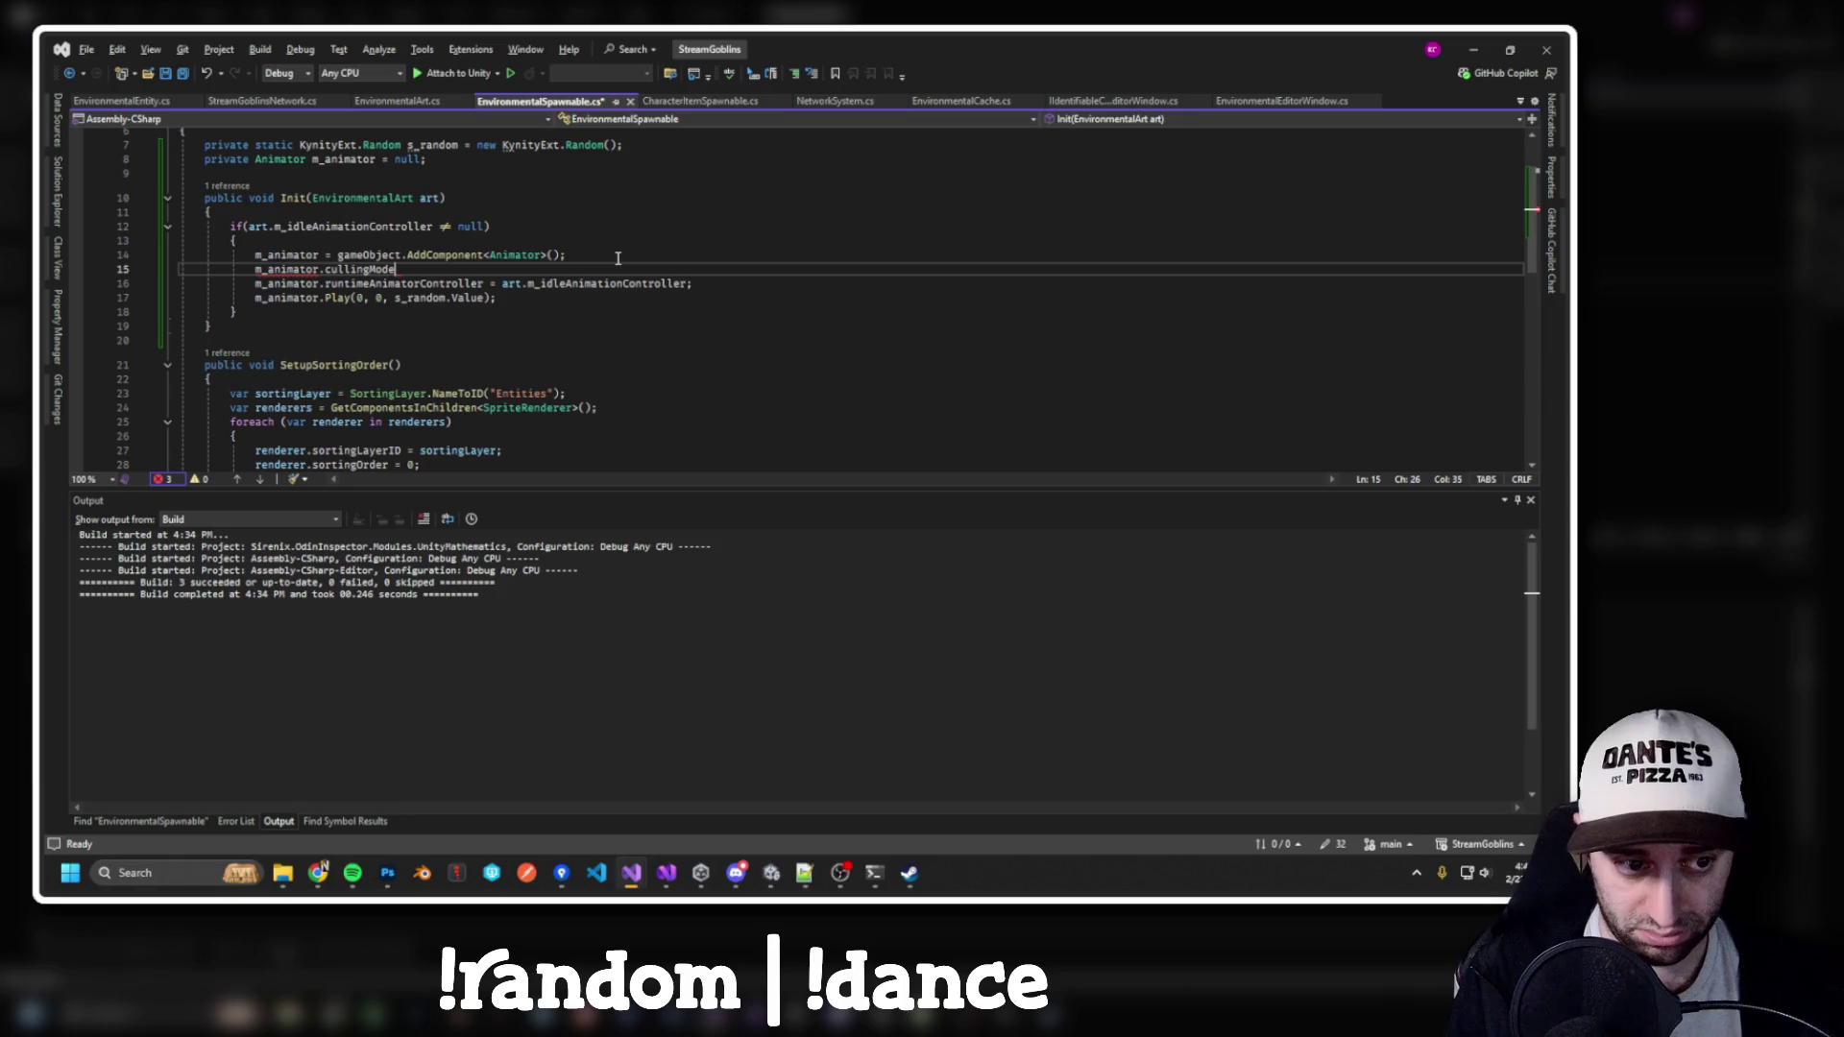
type("Anim")
key("Tab")
Complete it as m_animator.cullingMode = AnimatorCullingMode.CullCompletely; and rebuild the scripts
type(".")
key("Up")
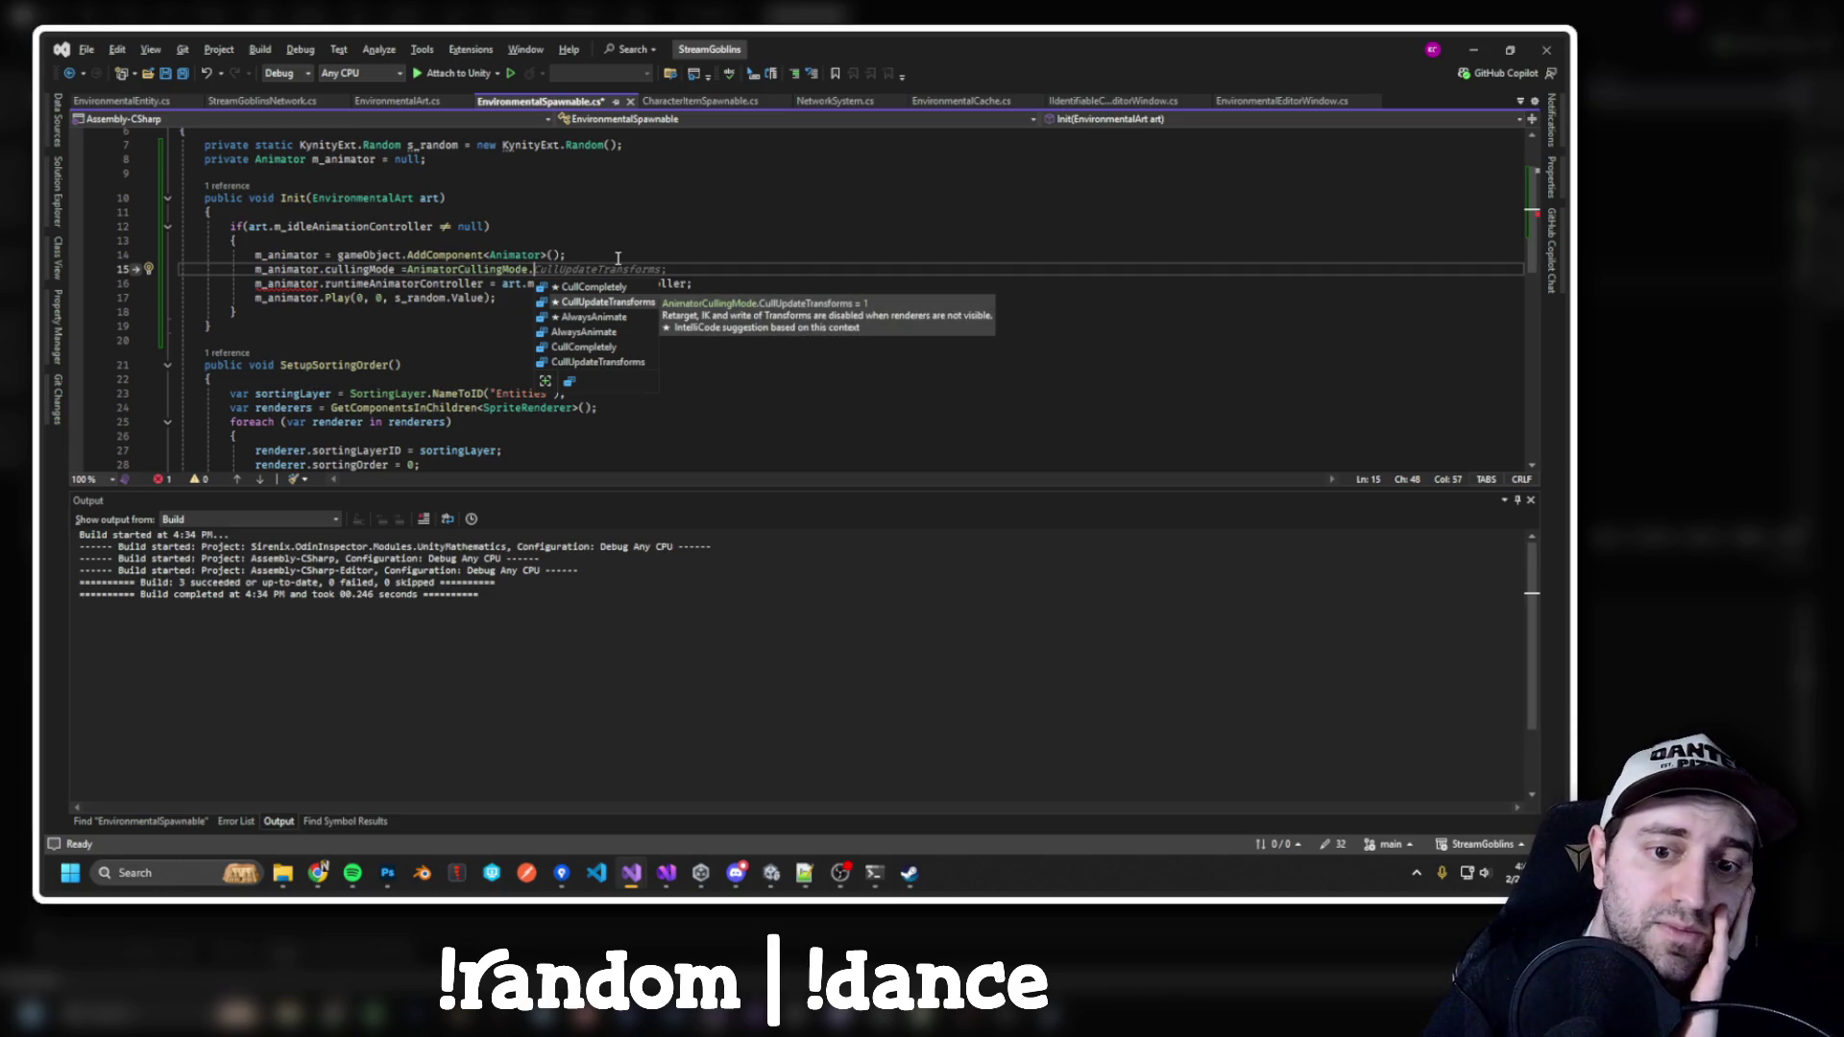
key("Up")
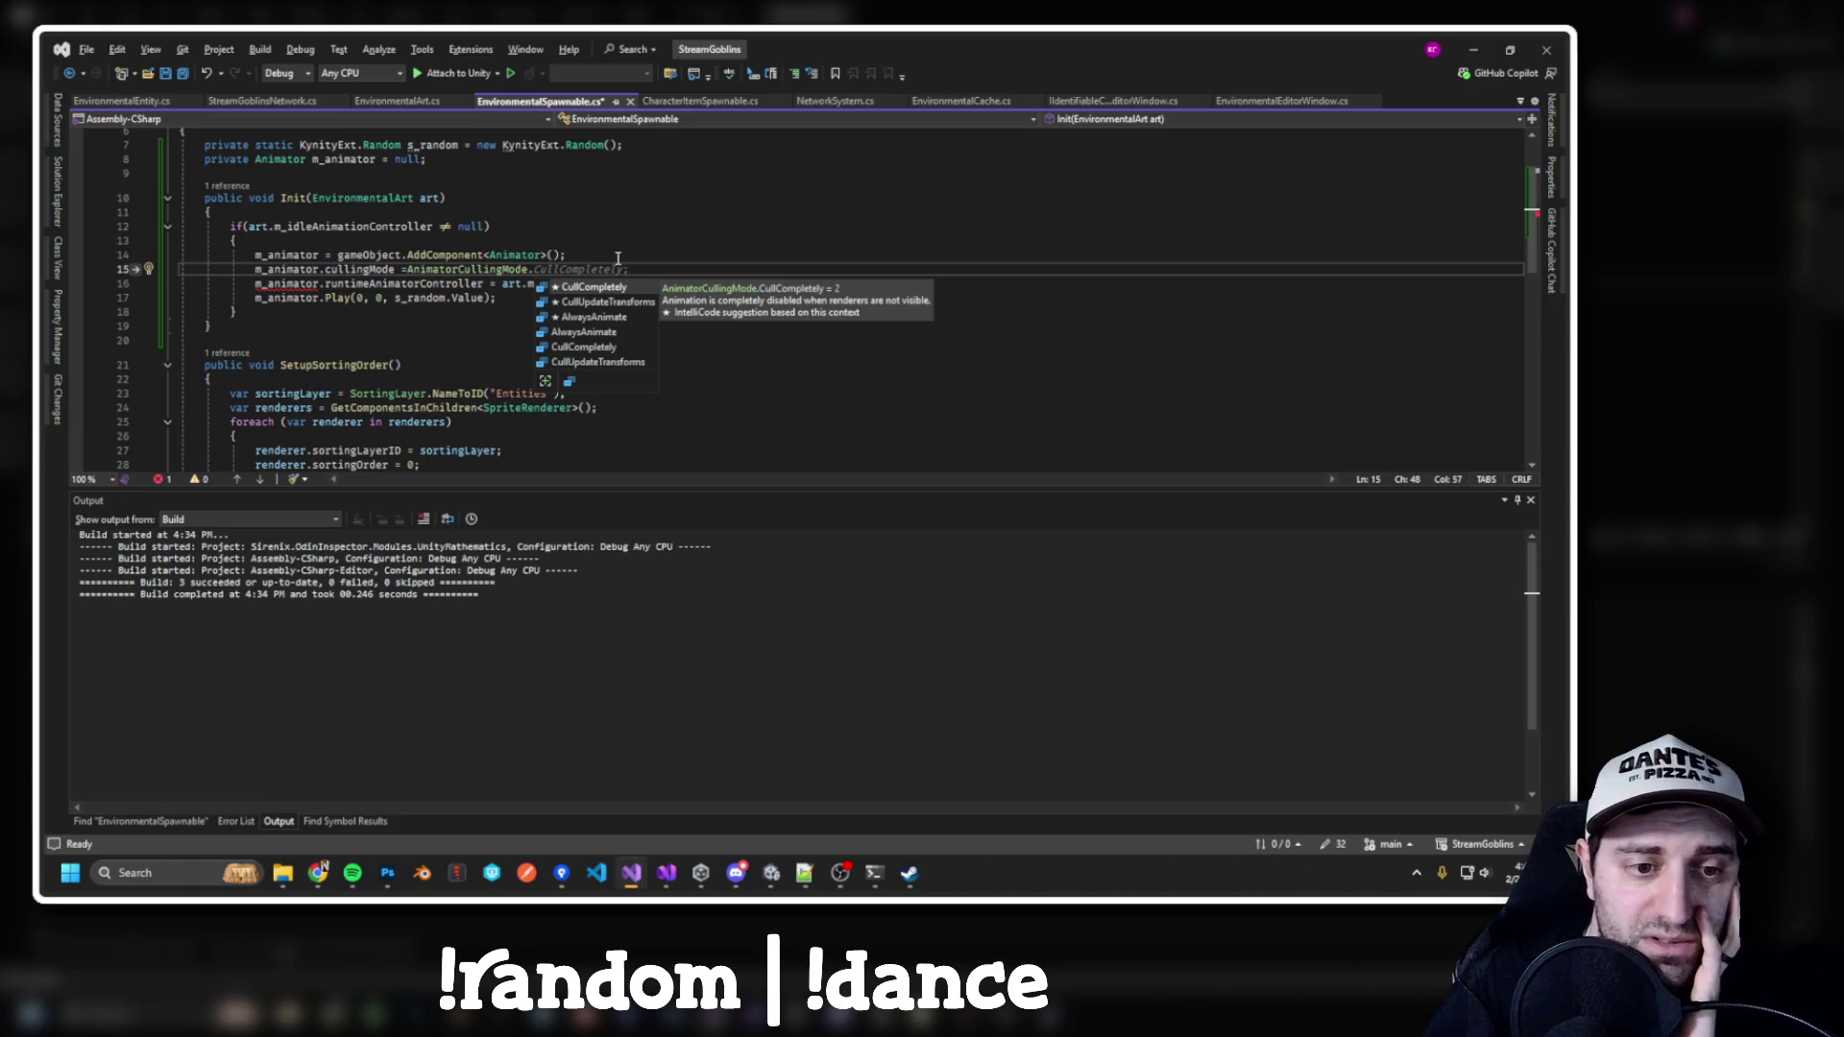
key("Down")
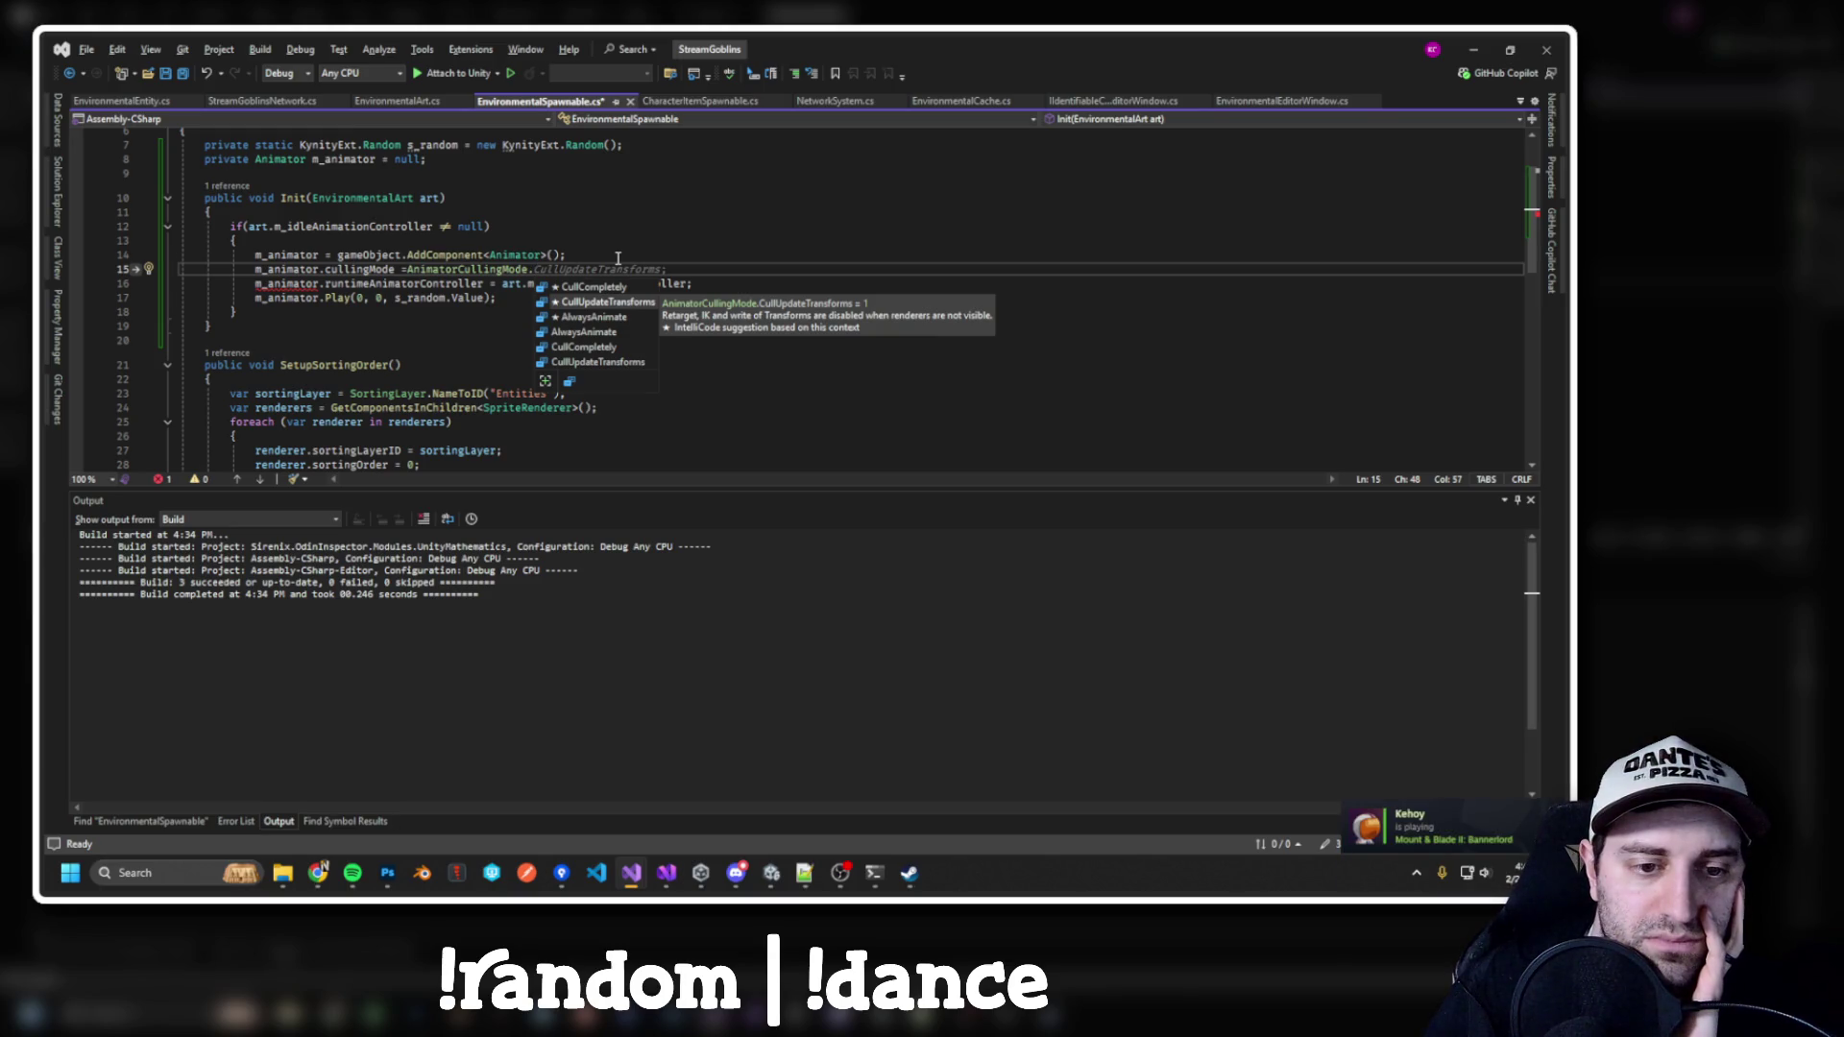
key("Up")
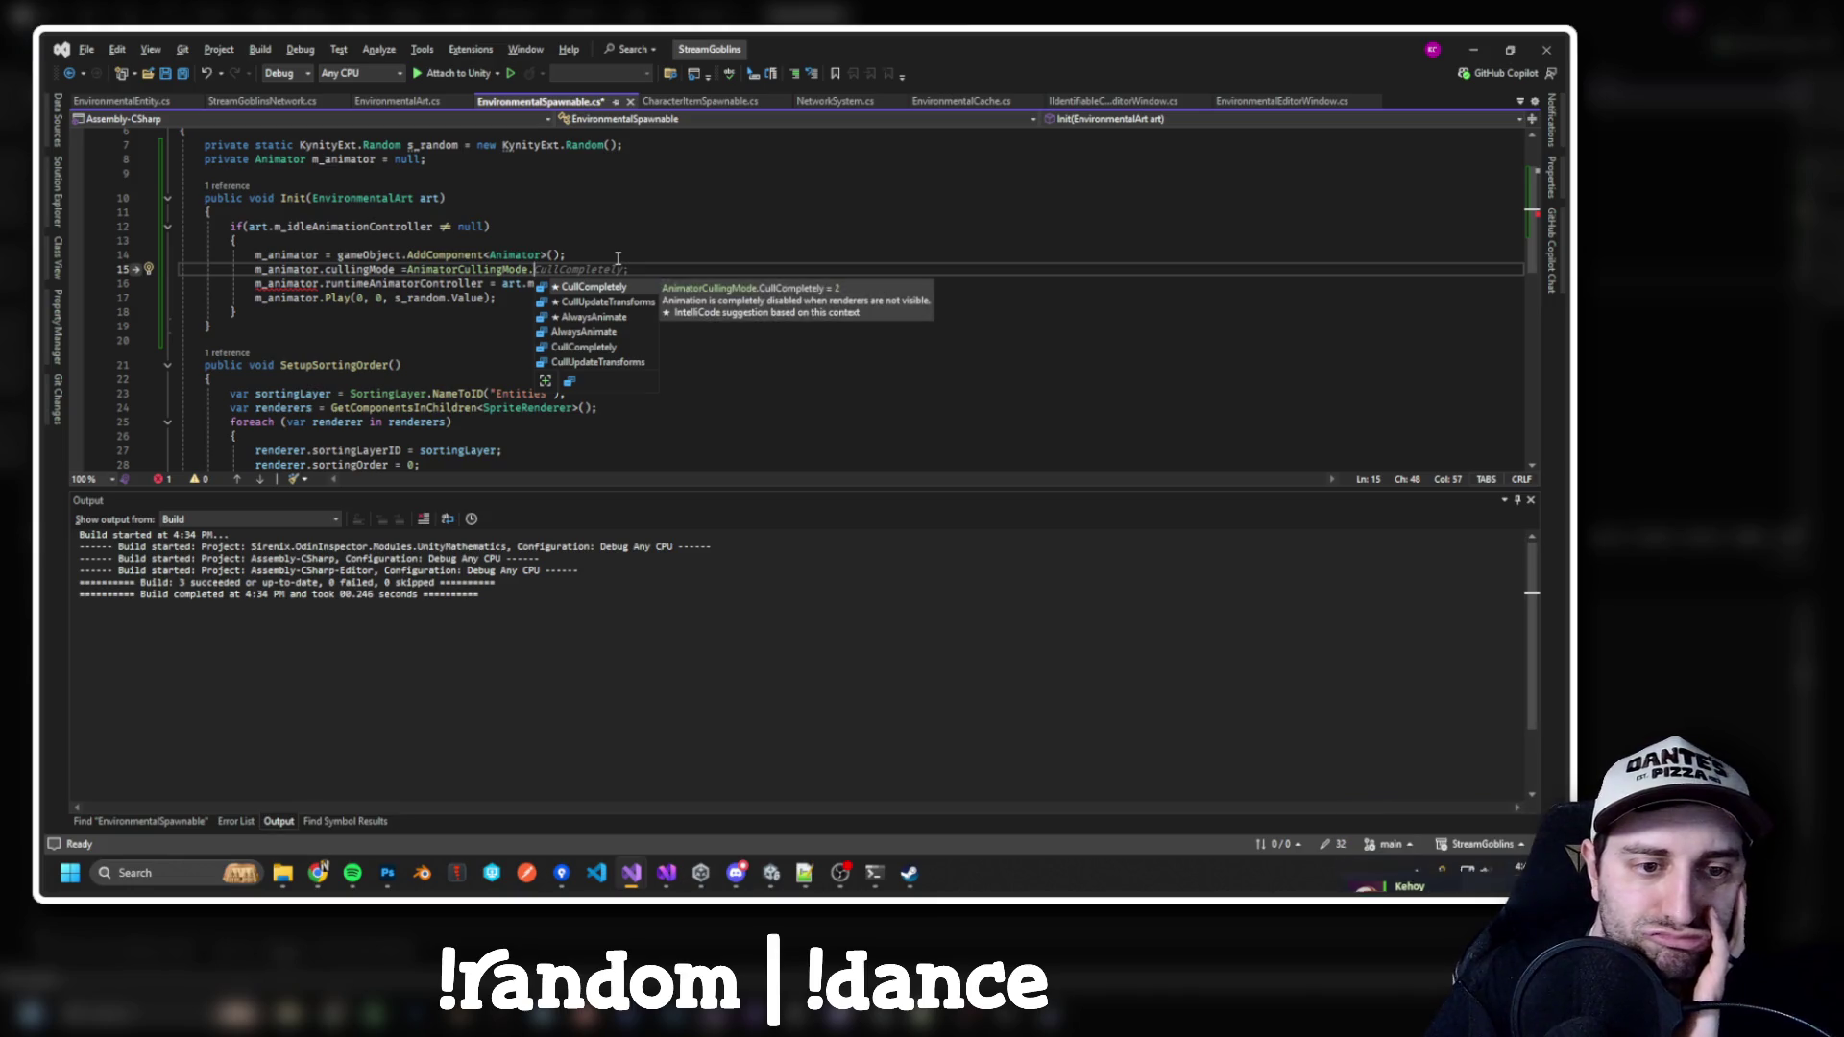
key("Tab")
type(";")
key("ctrl+shift+b")
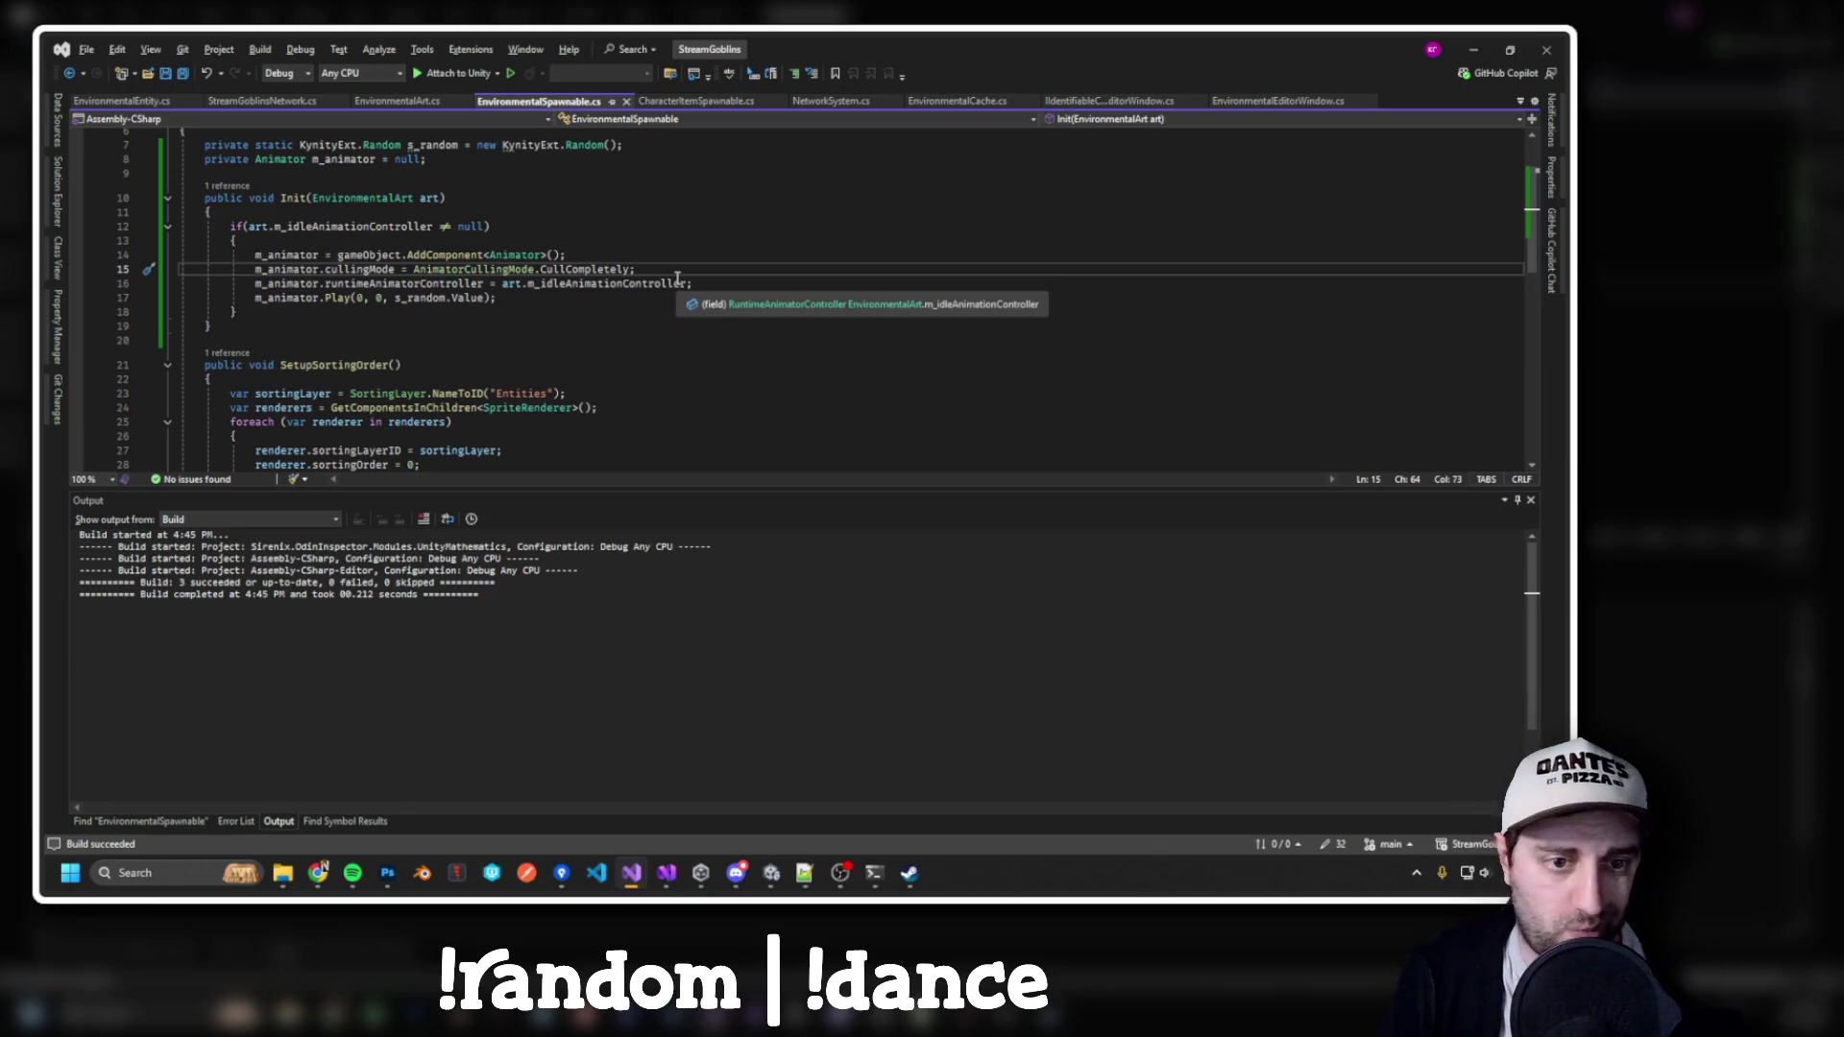
key("alt+Tab")
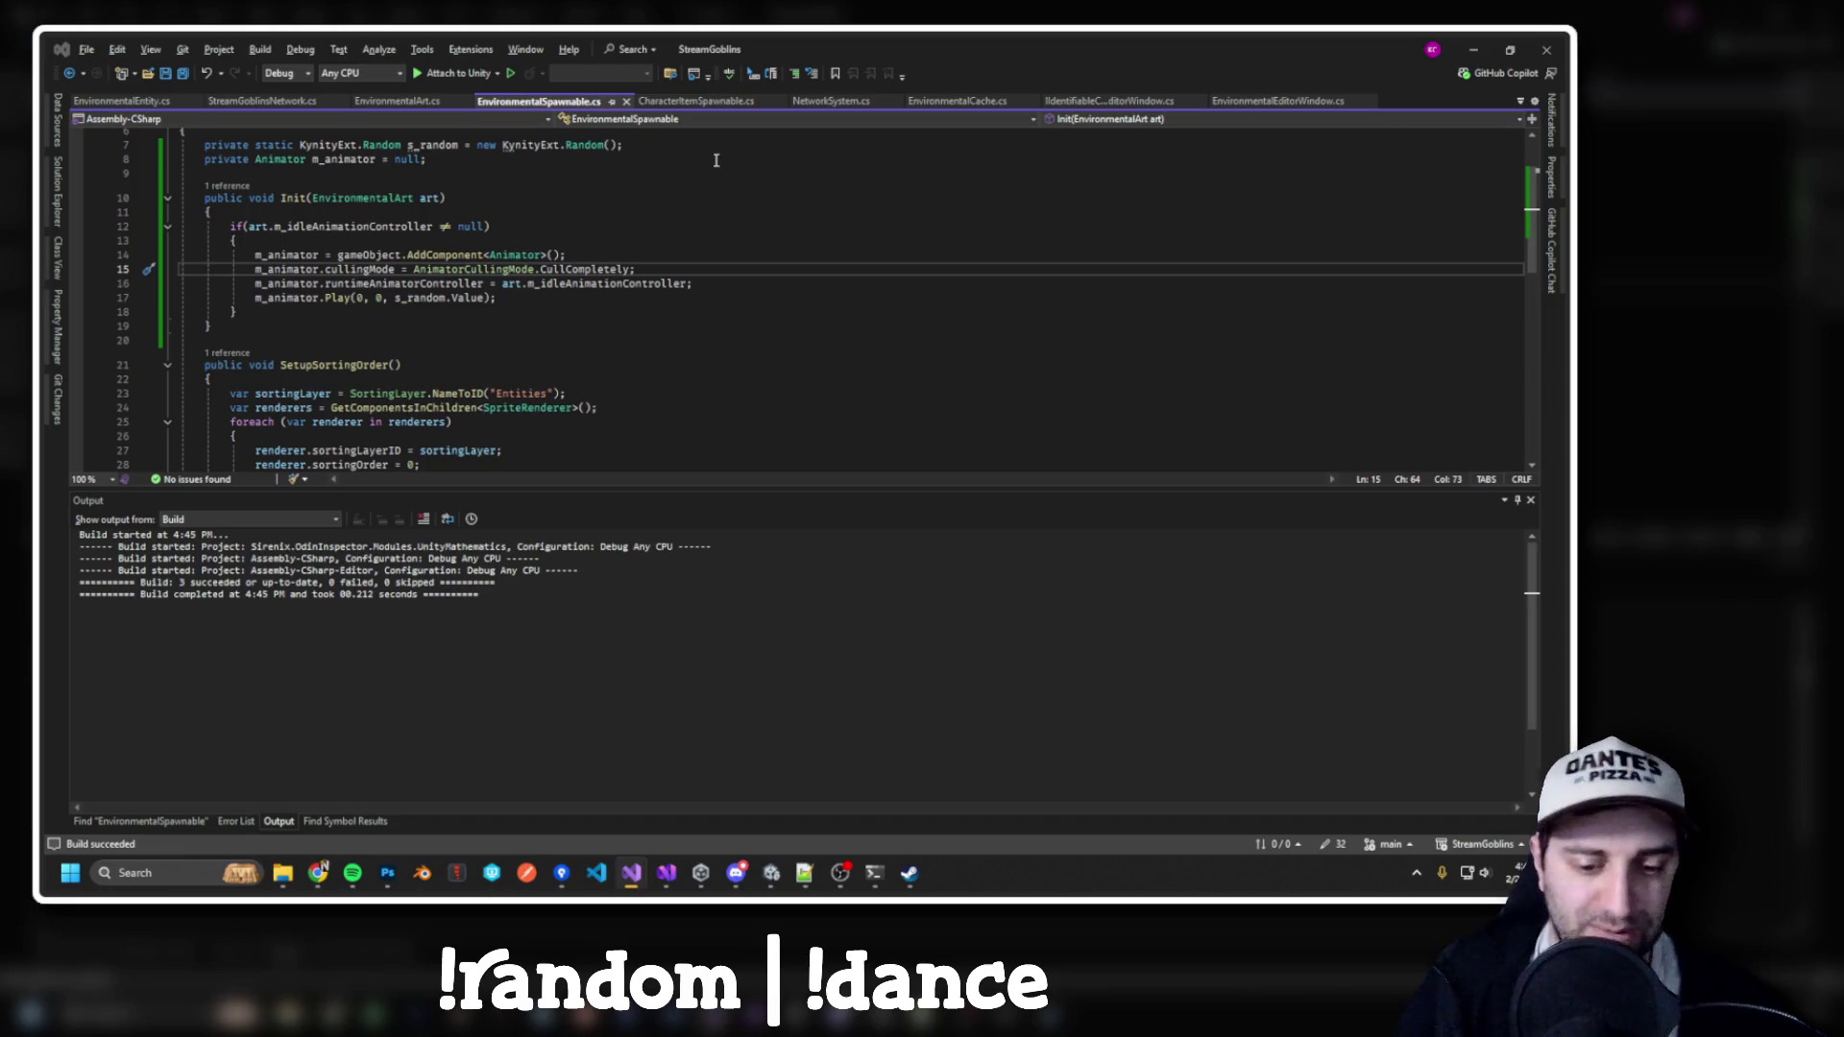
key("alt+Tab")
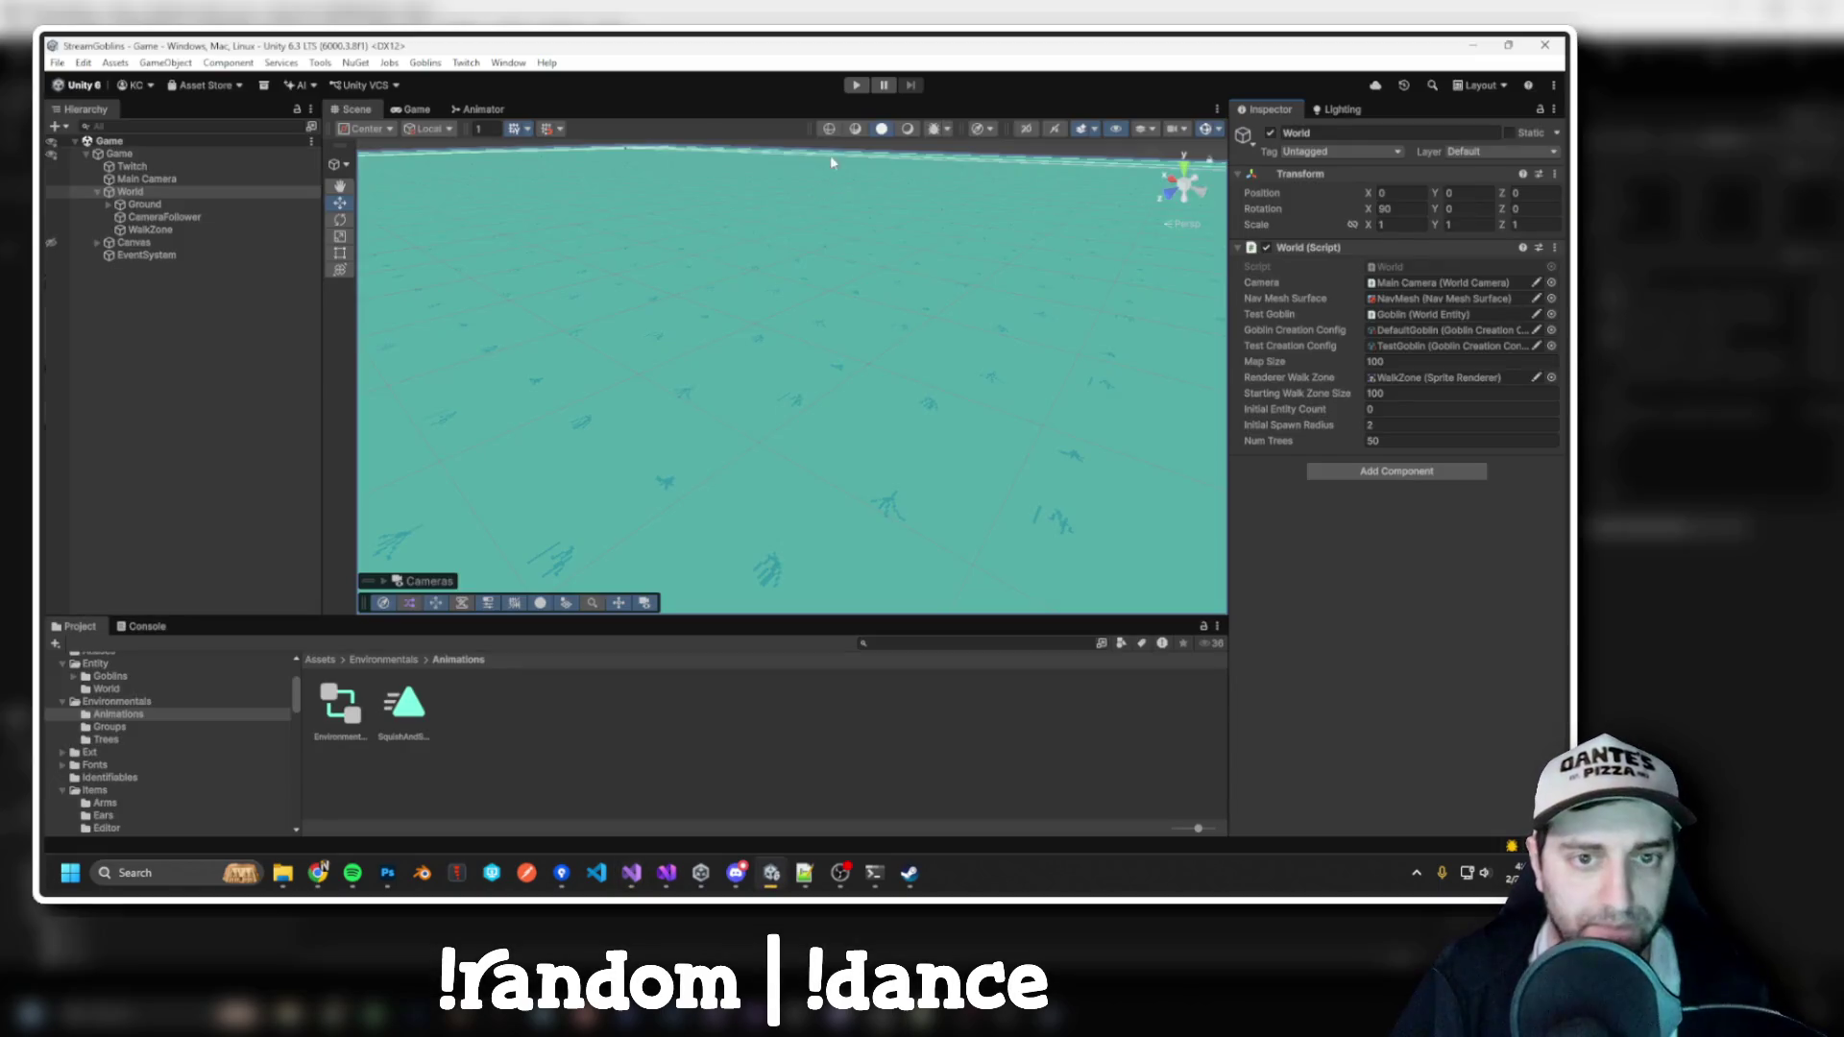
Play-test the culling change, raise the World's Num Trees to 500, and run the game again
key("ctrl+p")
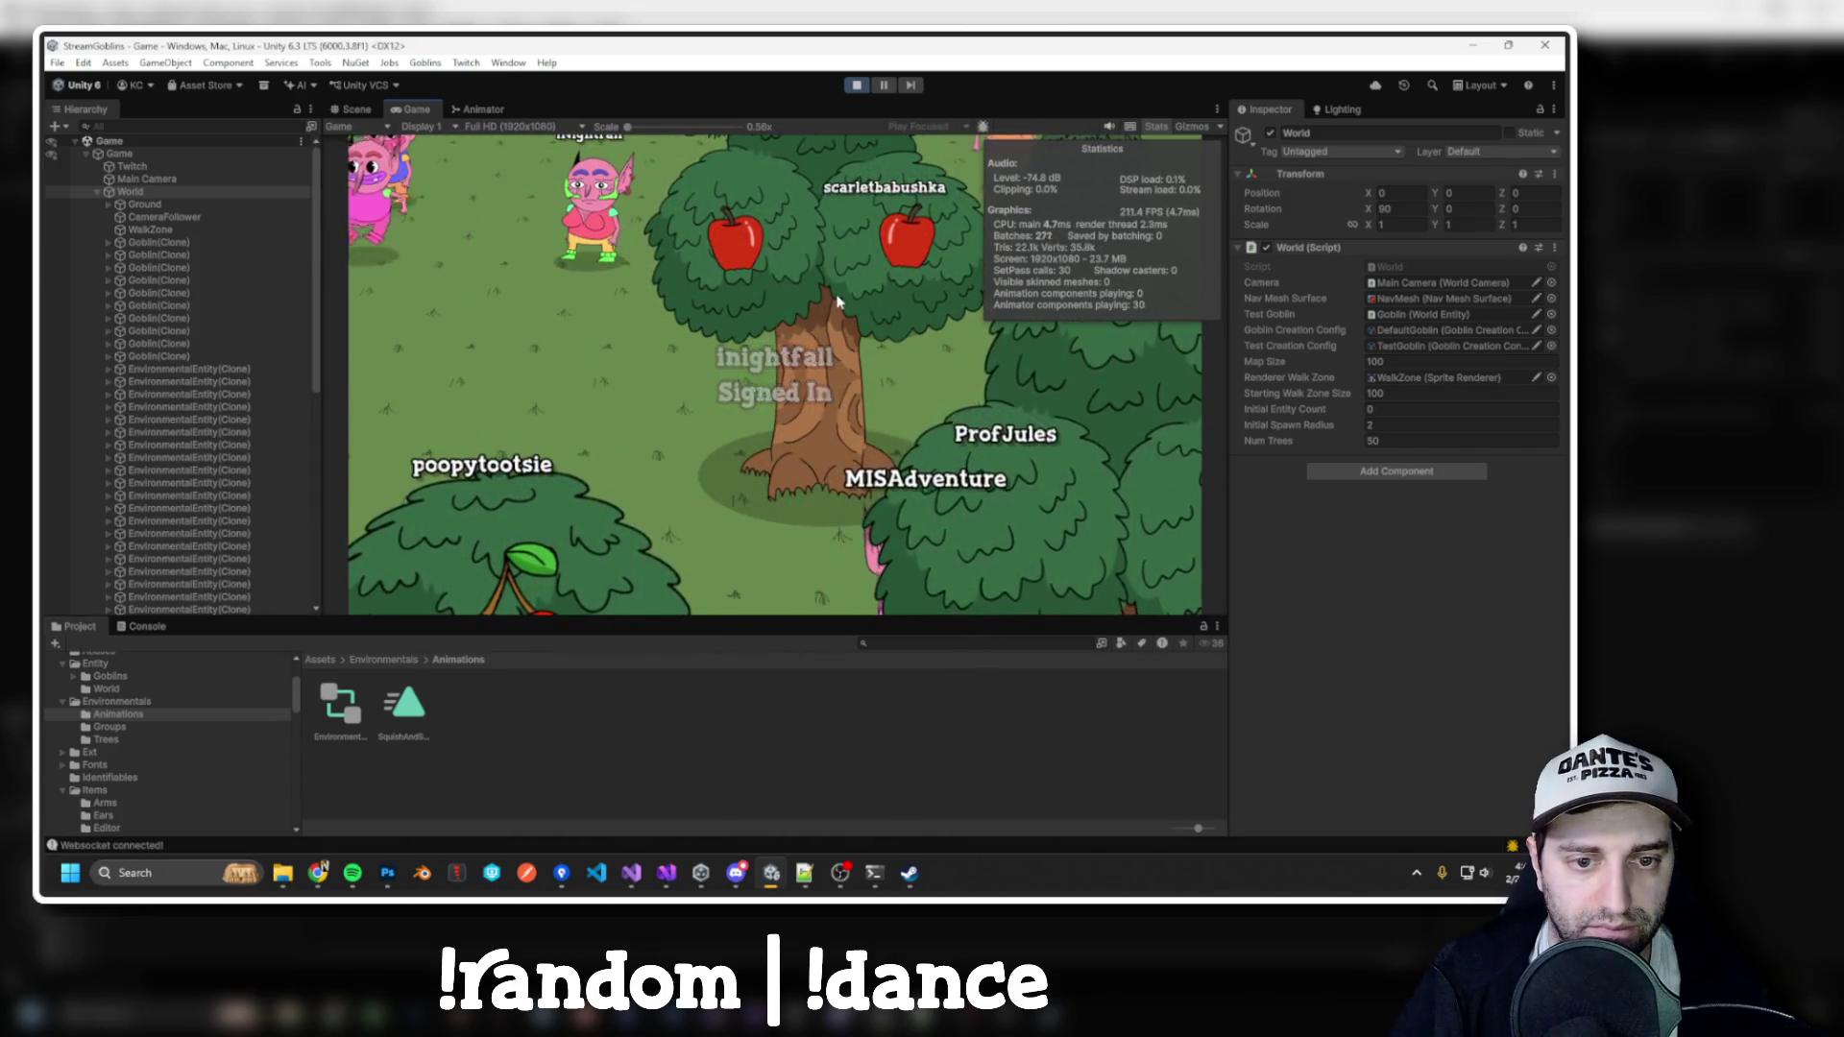
left_click(863, 86)
left_click(1386, 442)
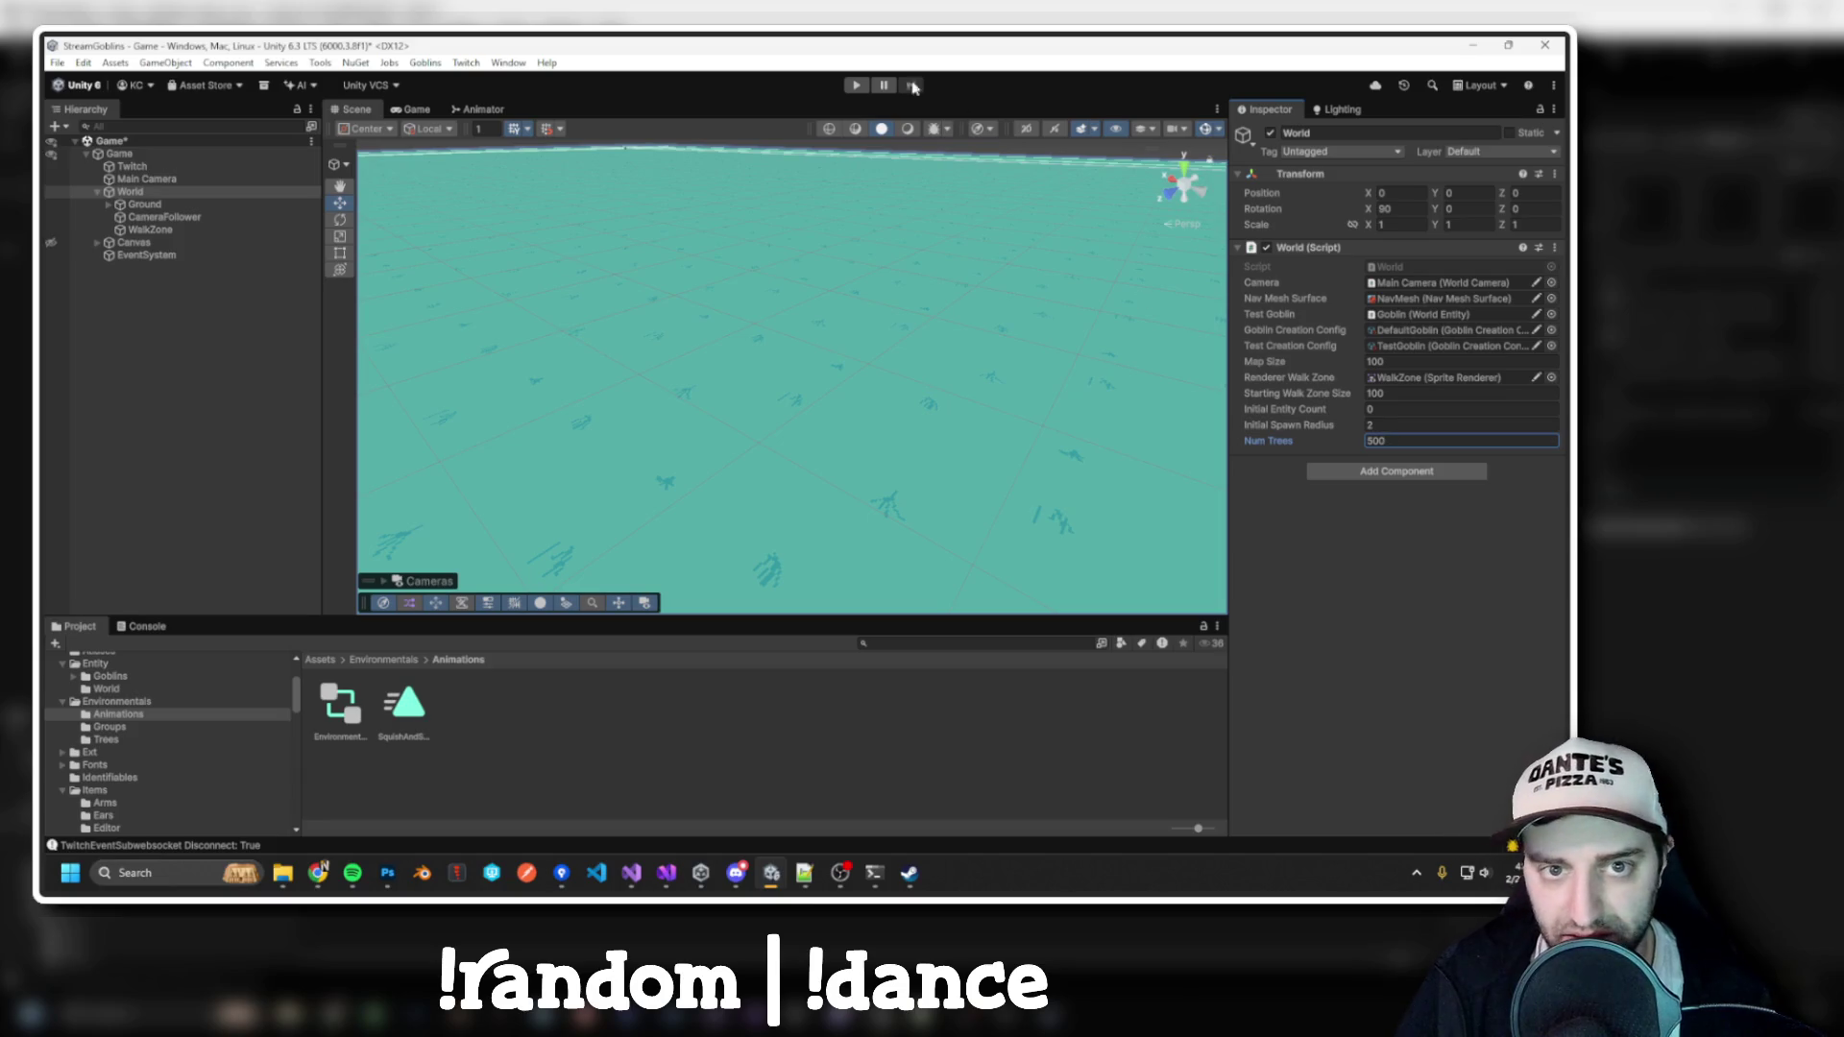
left_click(855, 85)
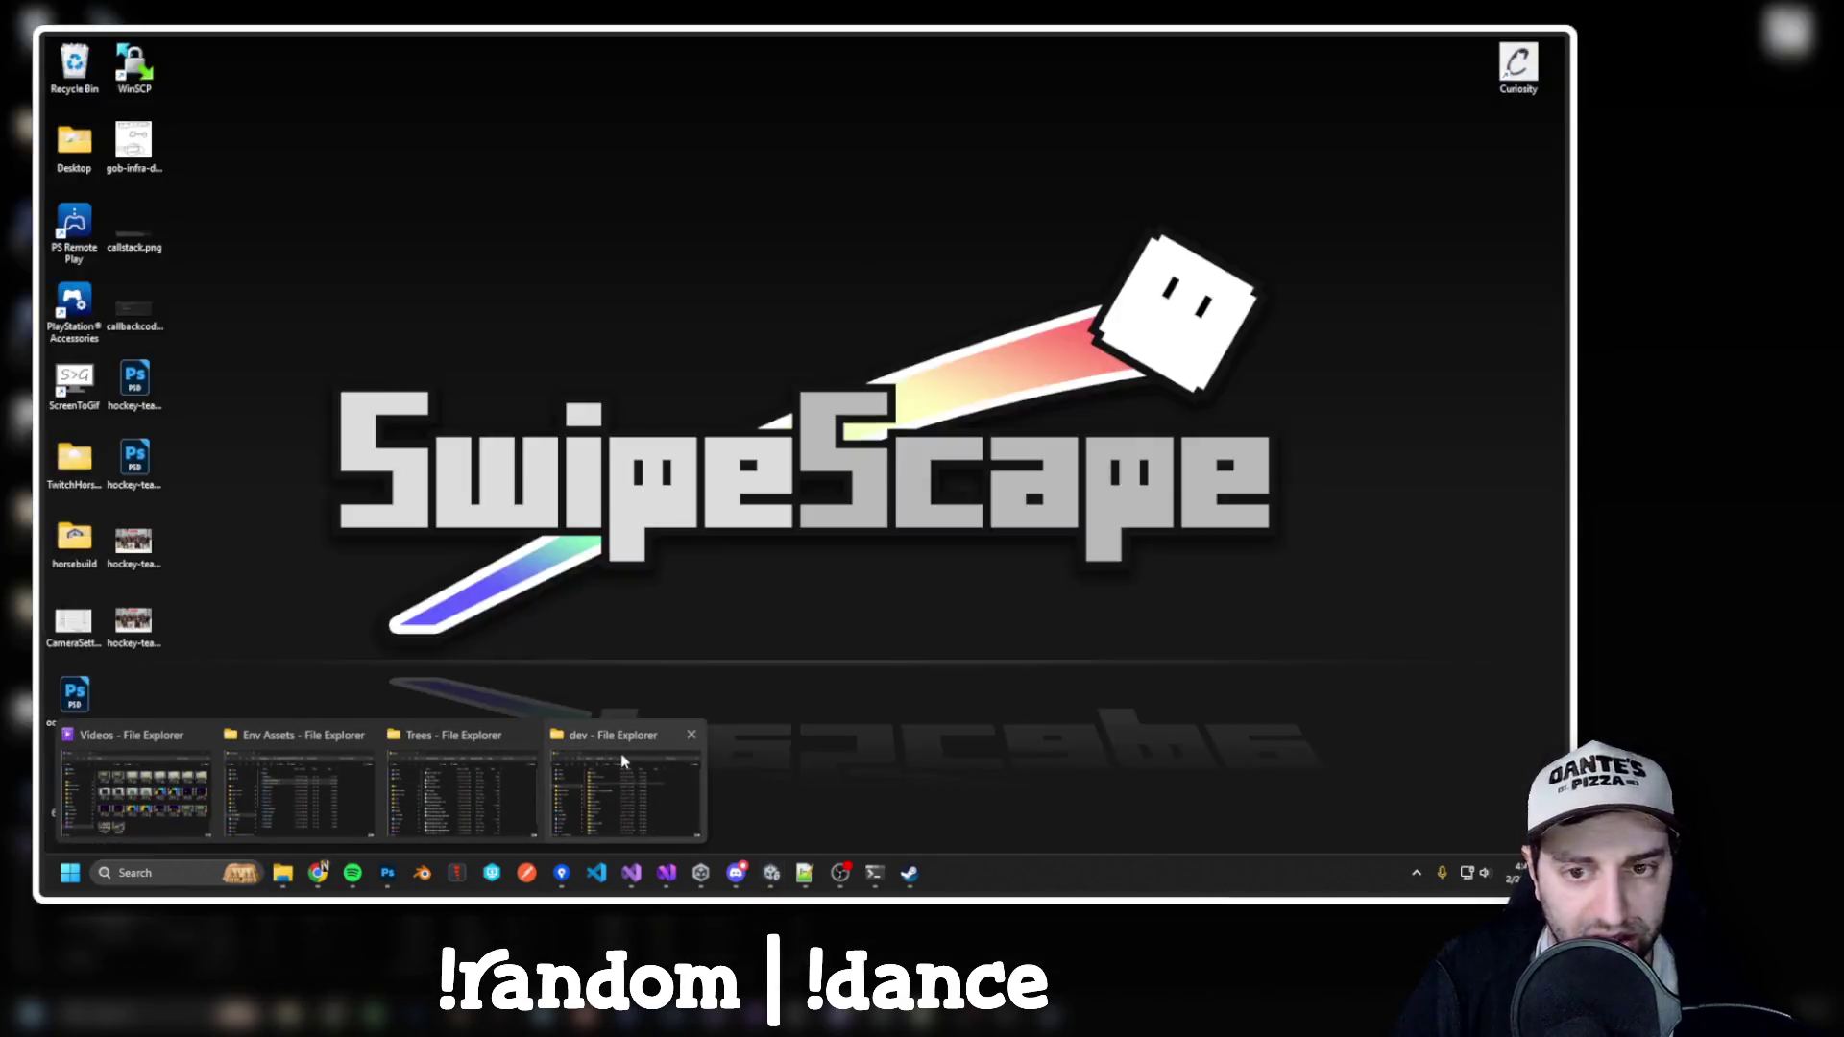
left_click(425, 63)
In Goblins > Environmental > Environmental Group Creator, create an EnvironmentalGroup named Grass
mouse_move(471, 115)
left_click(596, 132)
left_click(646, 149)
type("Grass")
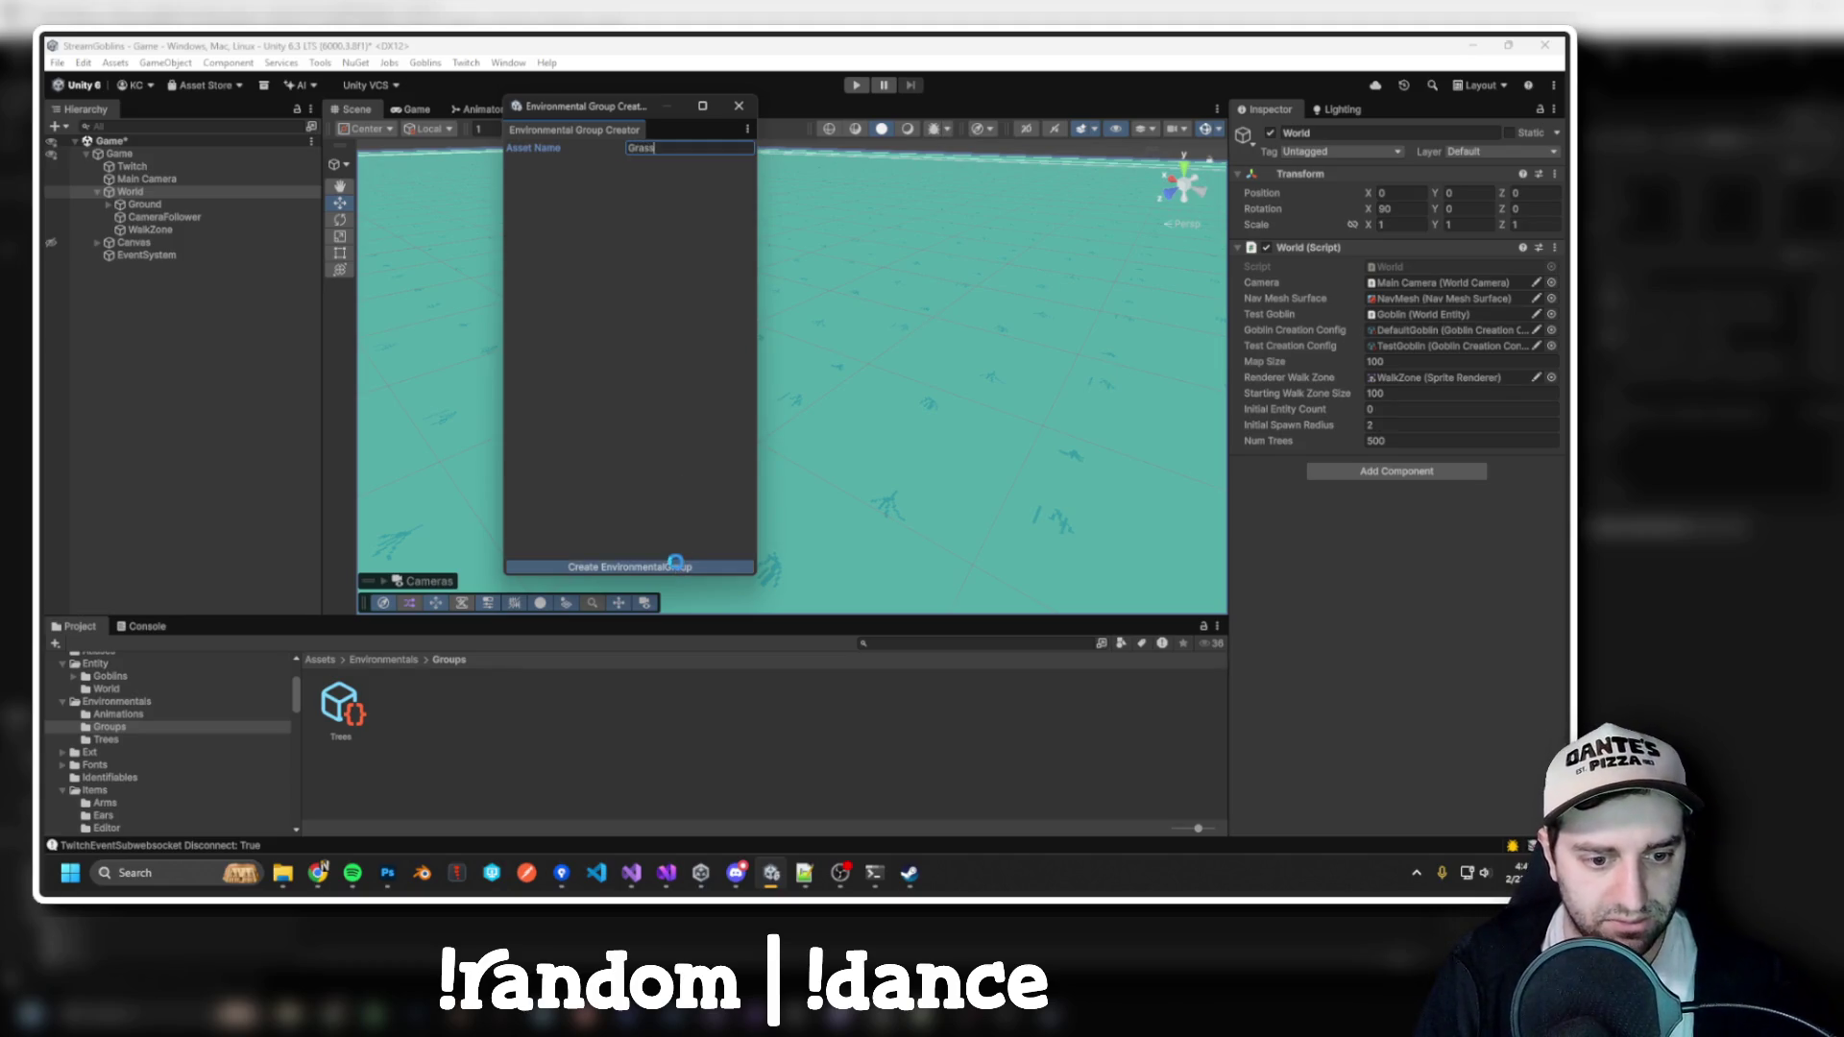
left_click(675, 563)
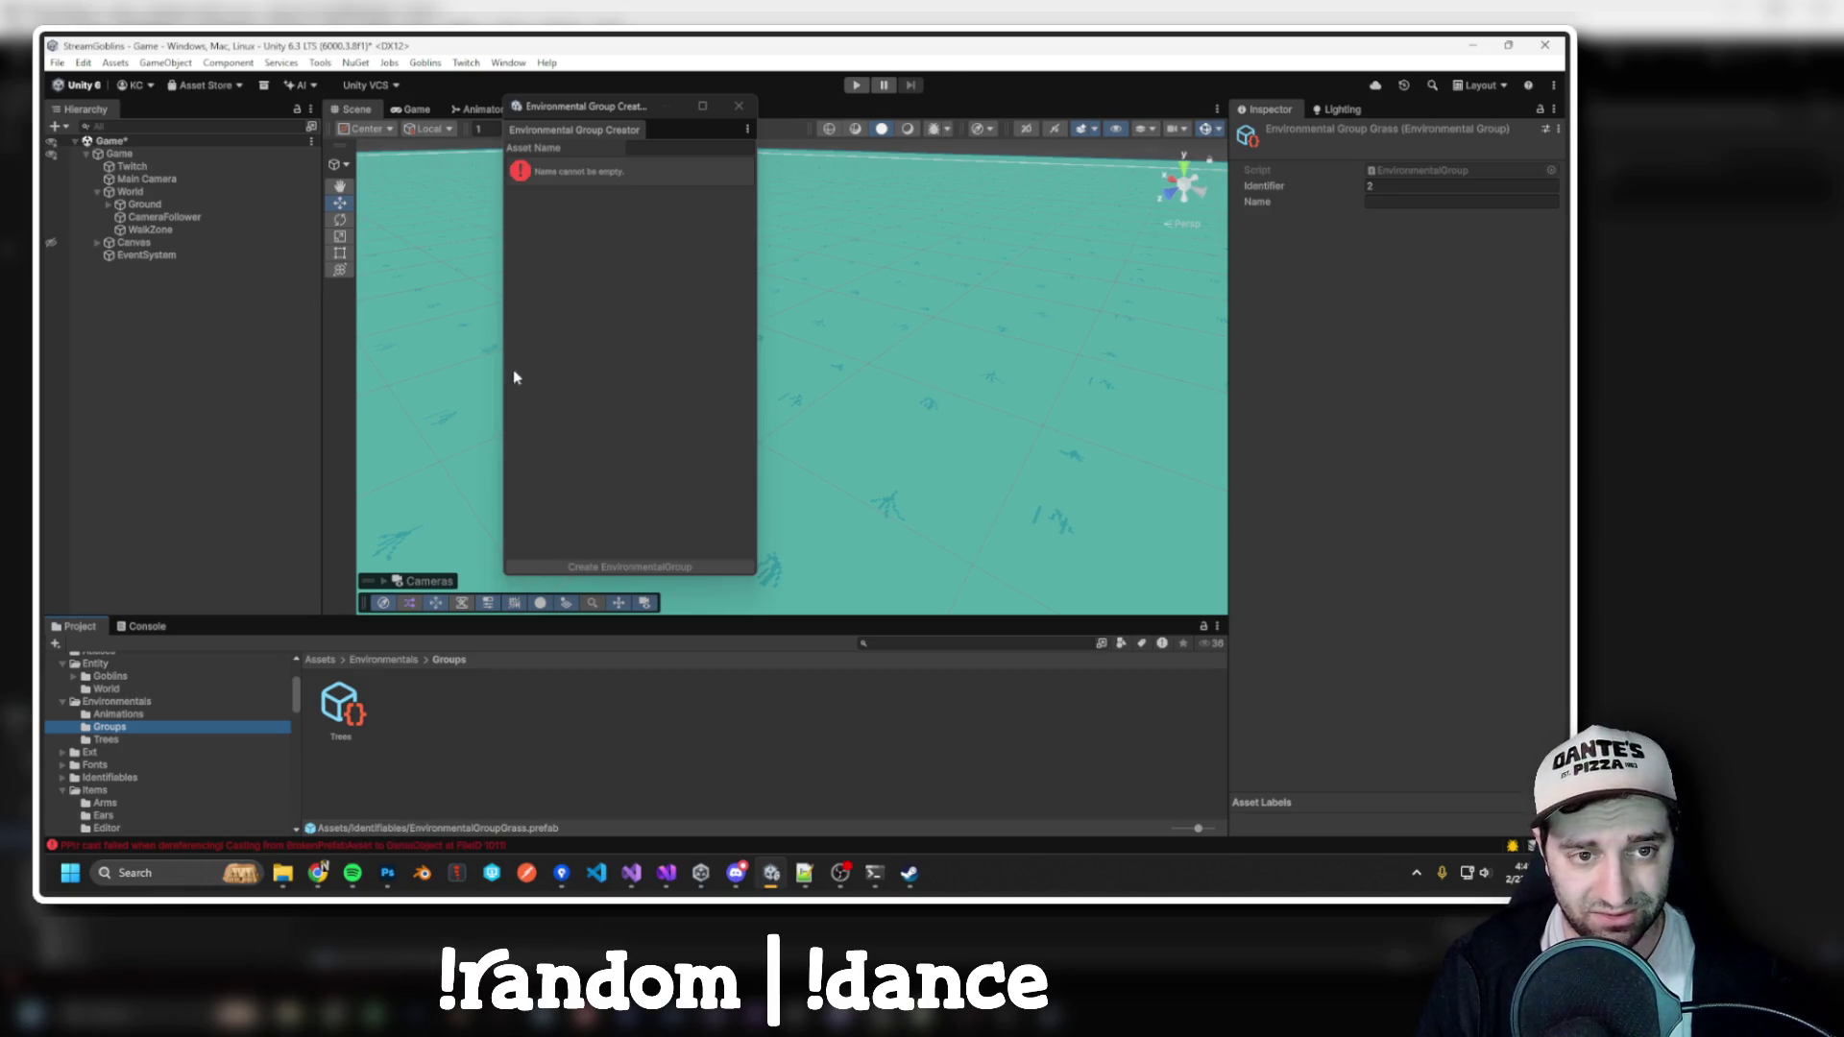
key("alt+Tab")
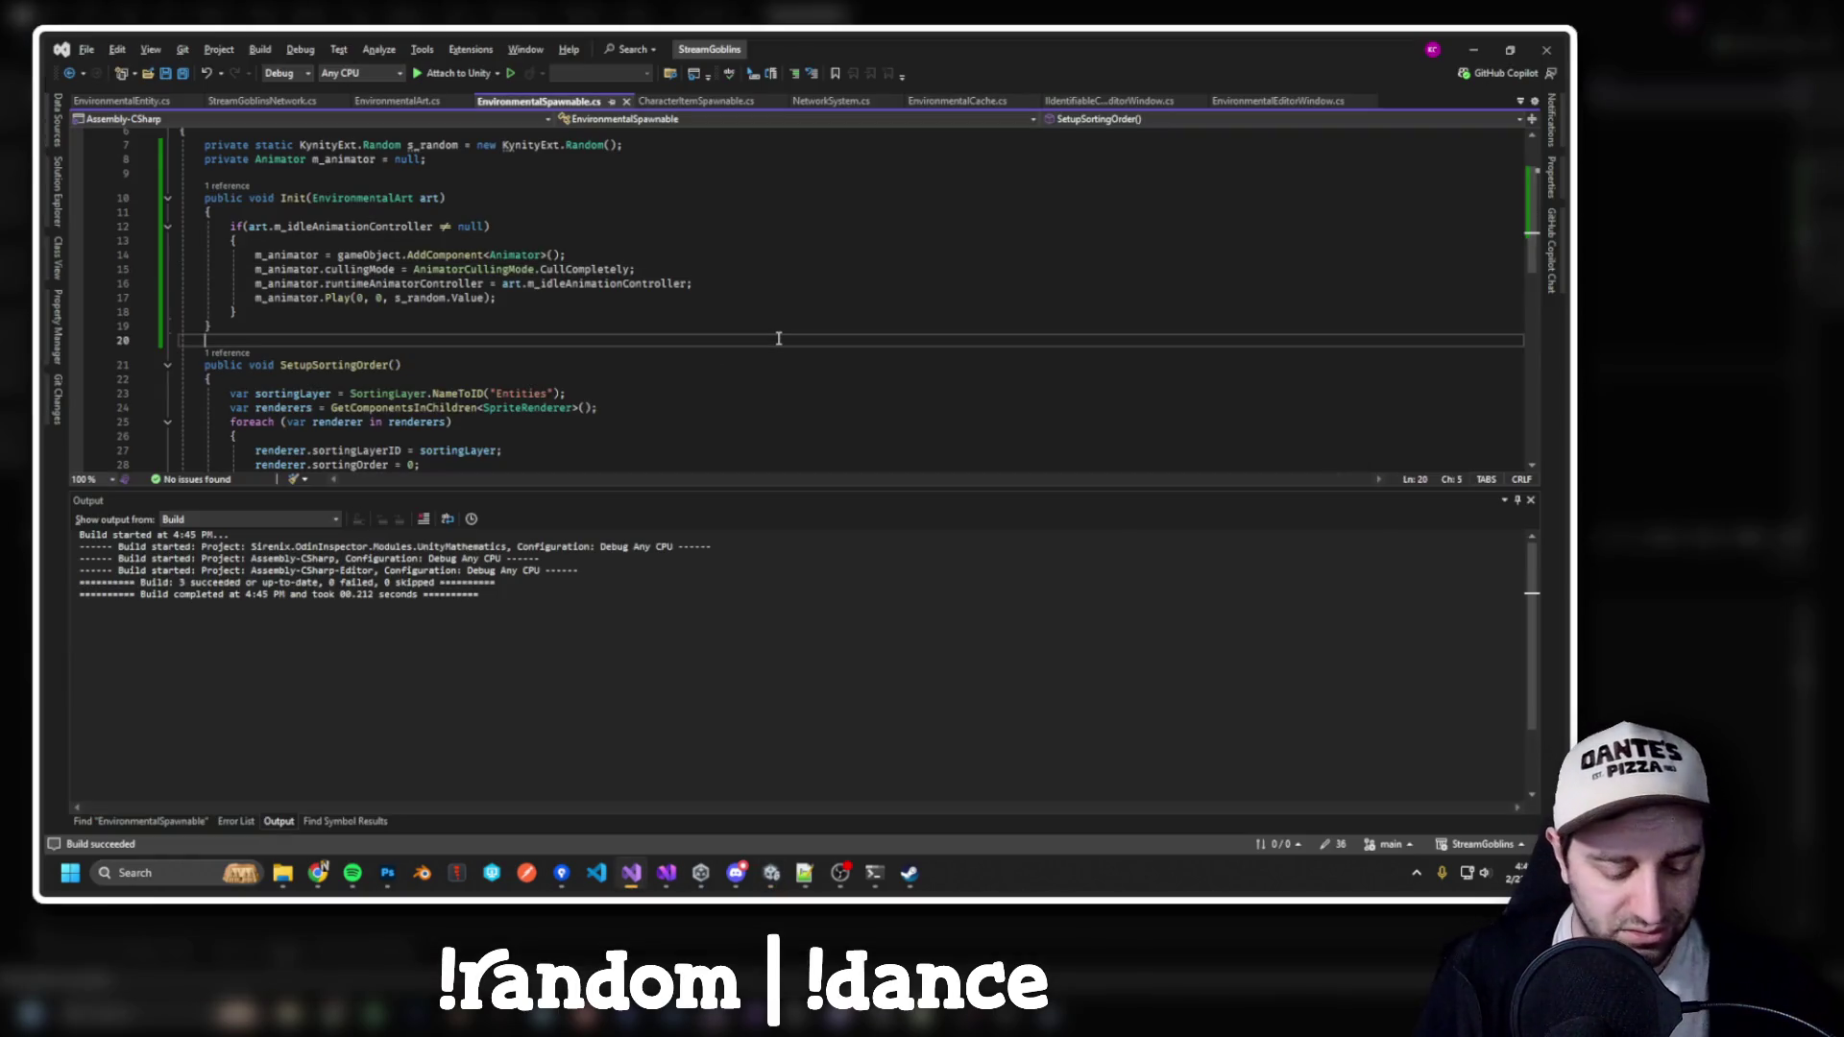
Search the entire solution for 'environmentalgroup' and review the match in EnvironmentalEditorWindow.cs
key("ctrl+shift+f")
type("environmentalgroup")
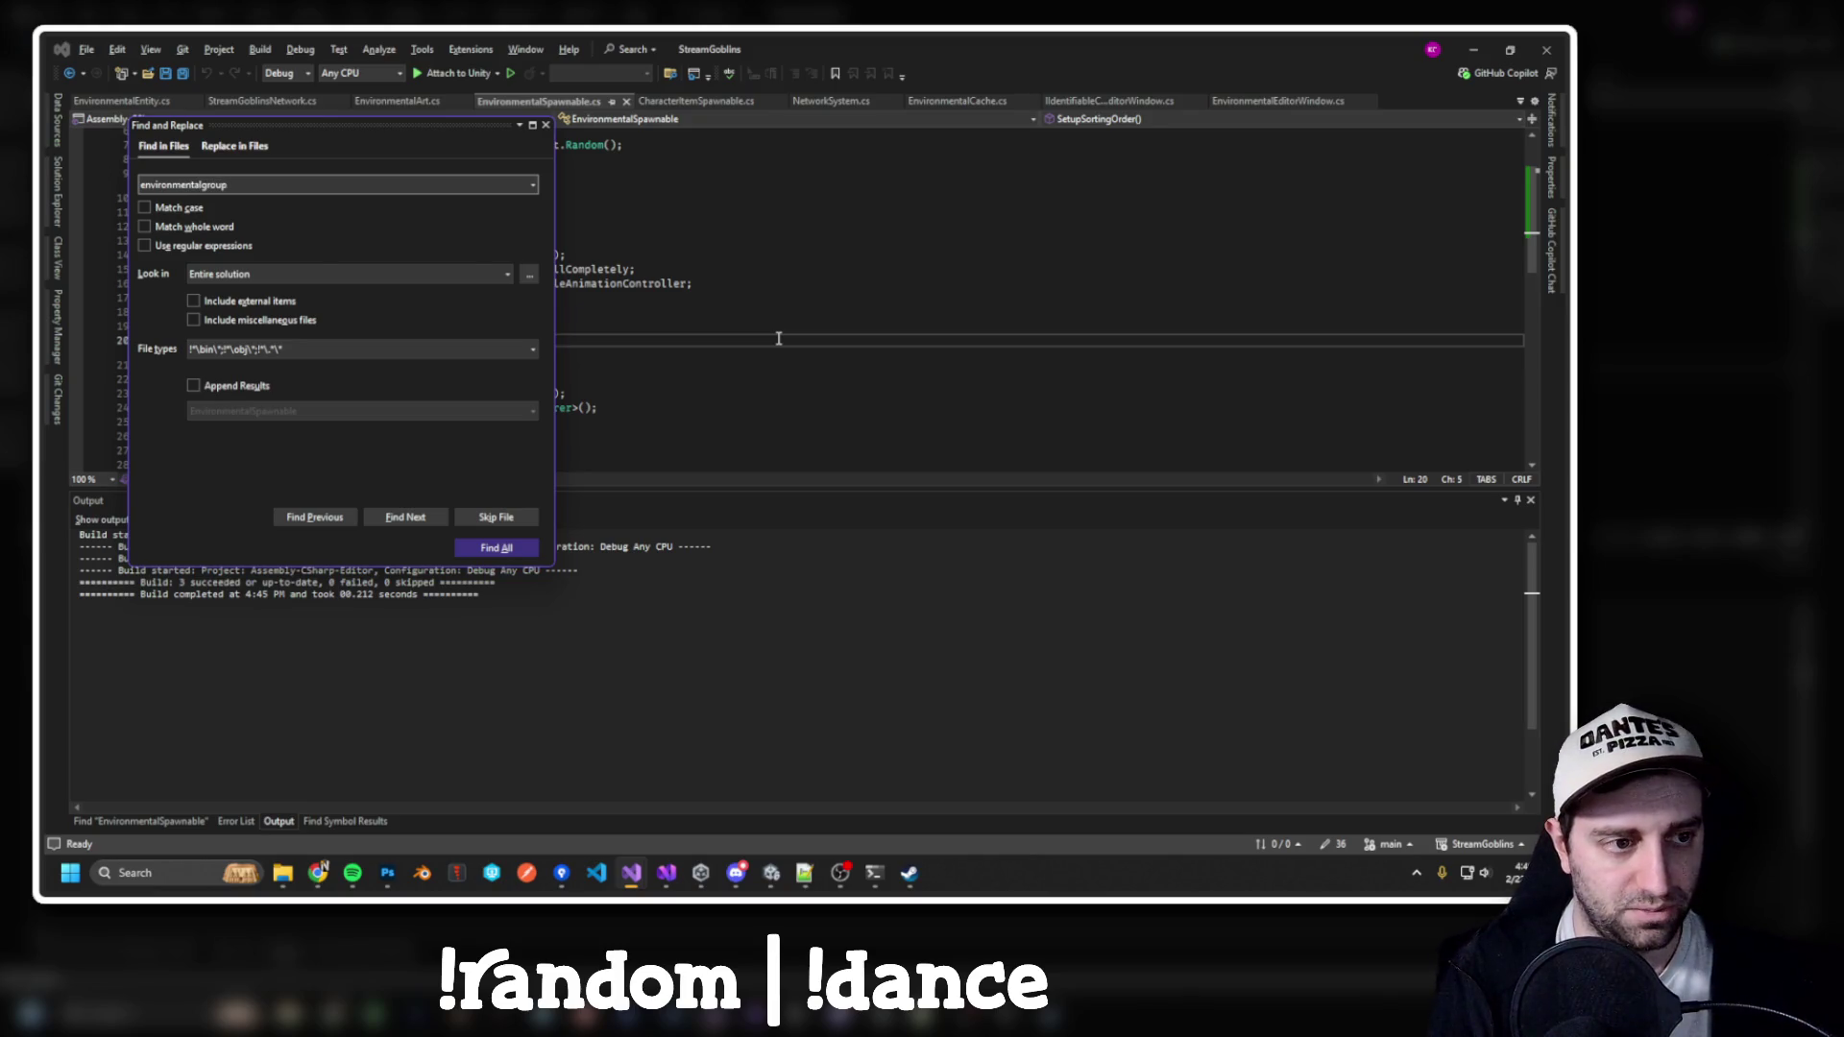
key("Return")
double_click(333, 631)
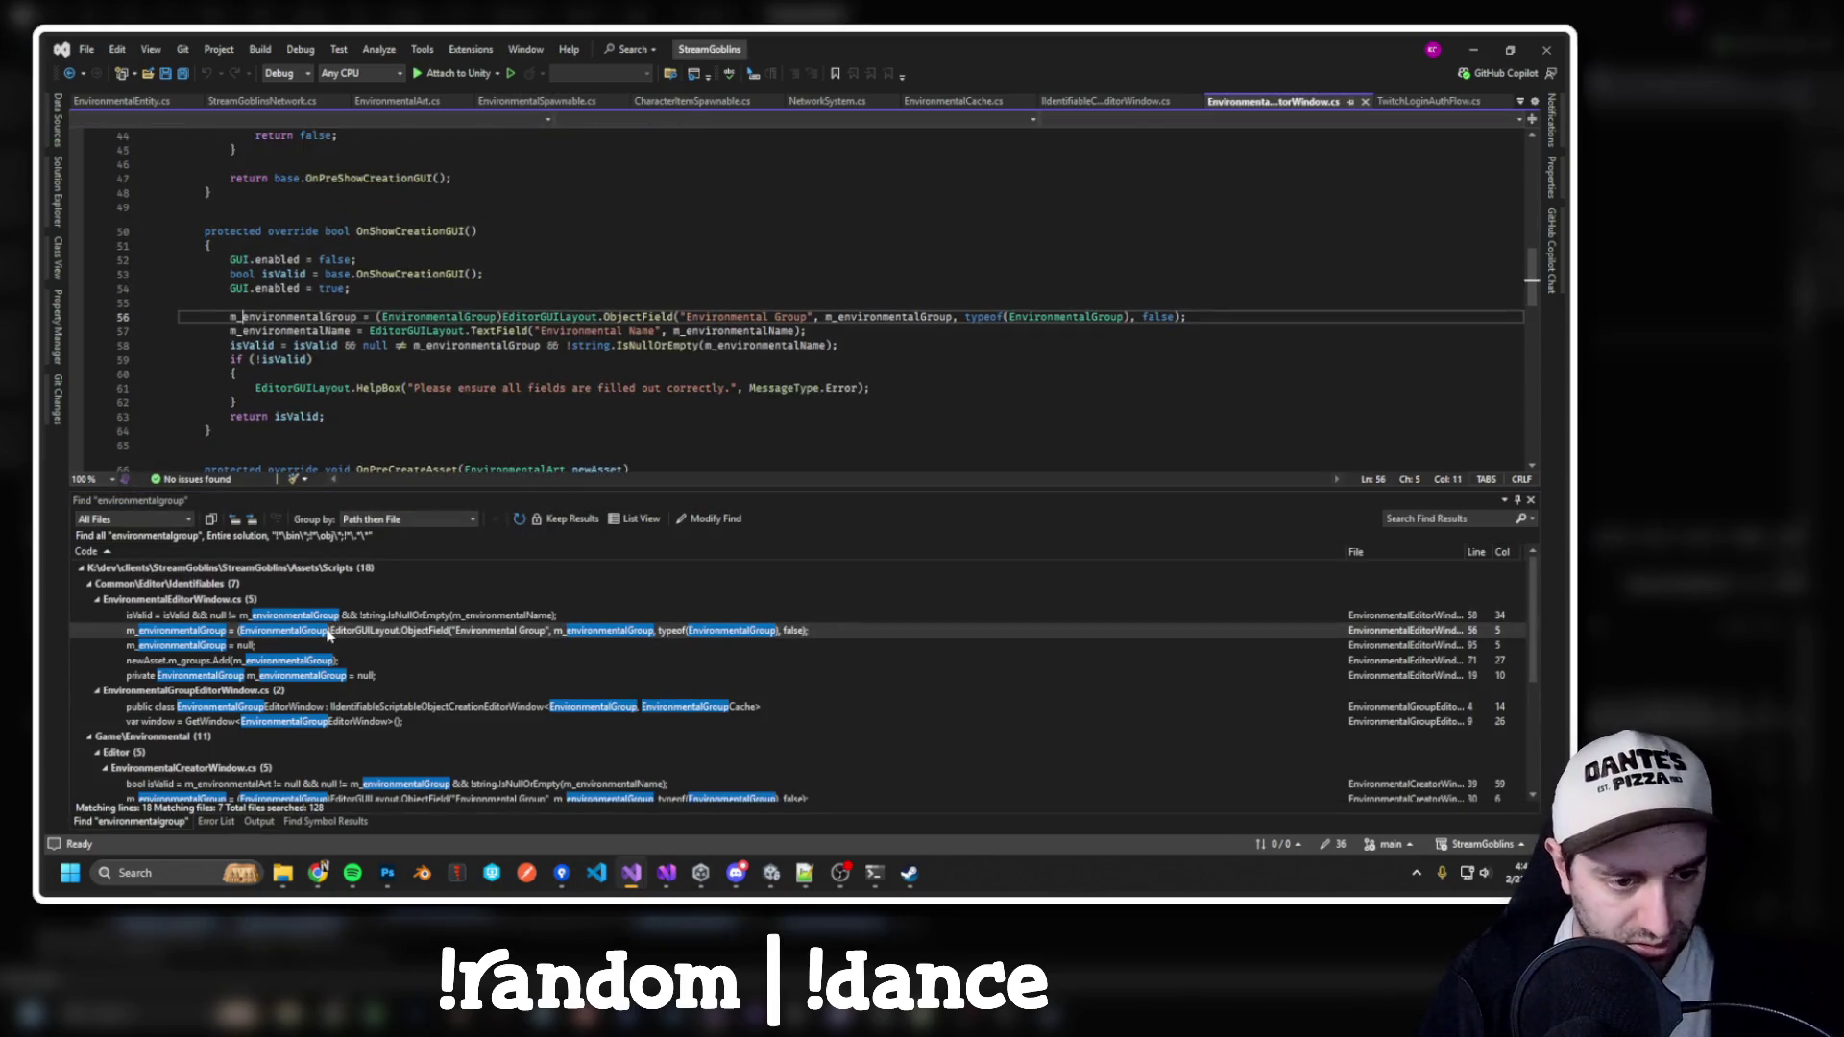
left_click(605, 357)
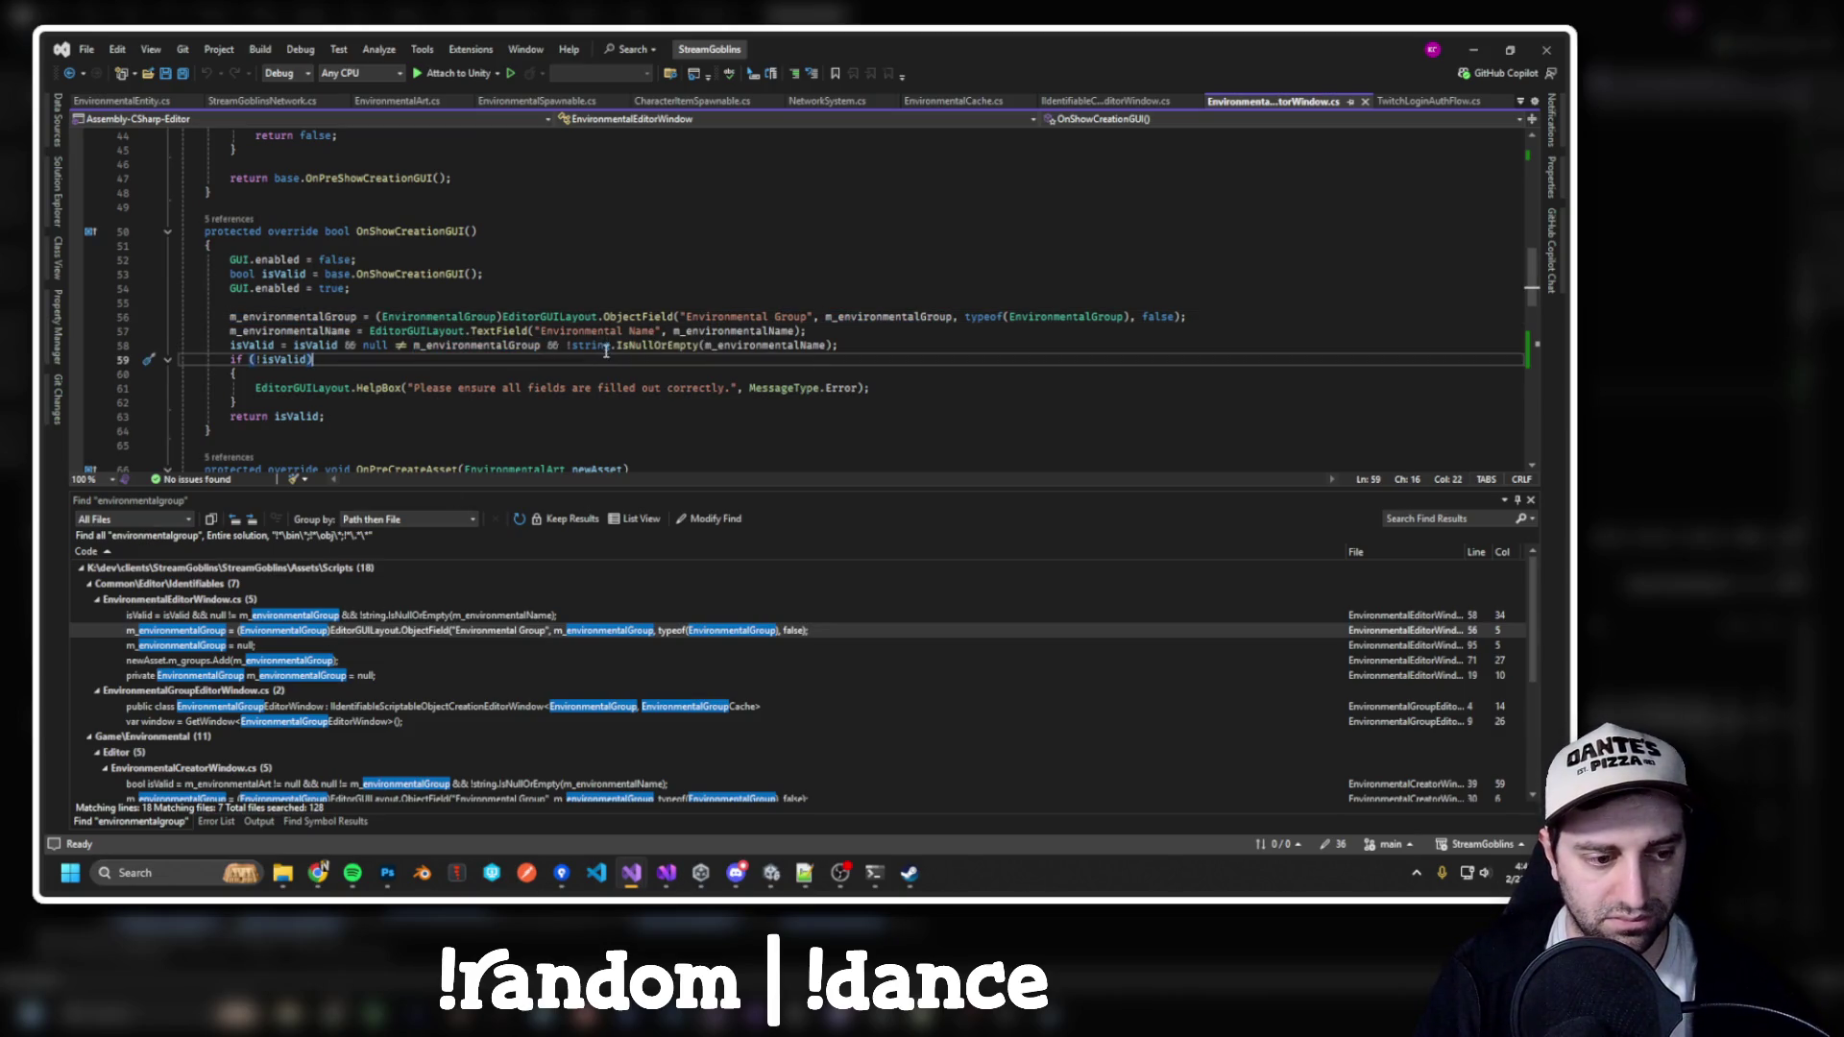
scroll(616, 337, "up", 2)
scroll(621, 349, "up", 12)
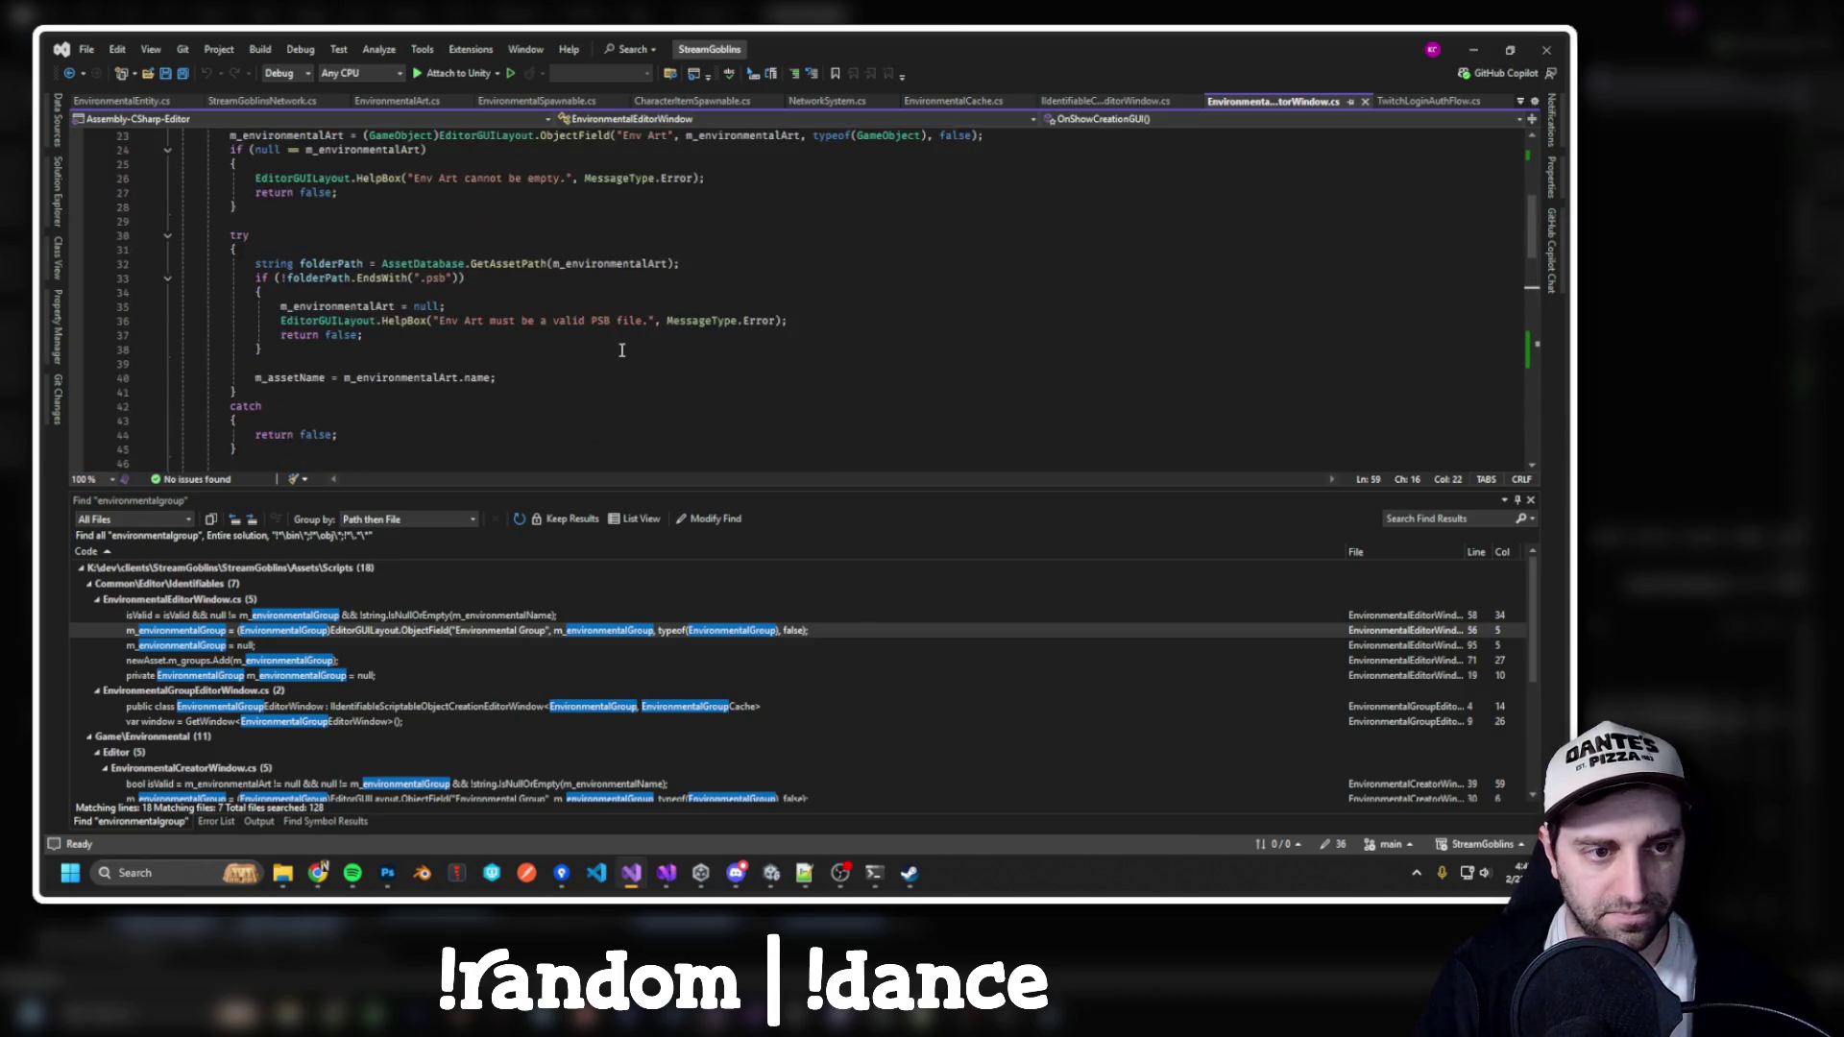
scroll(621, 353, "down", 15)
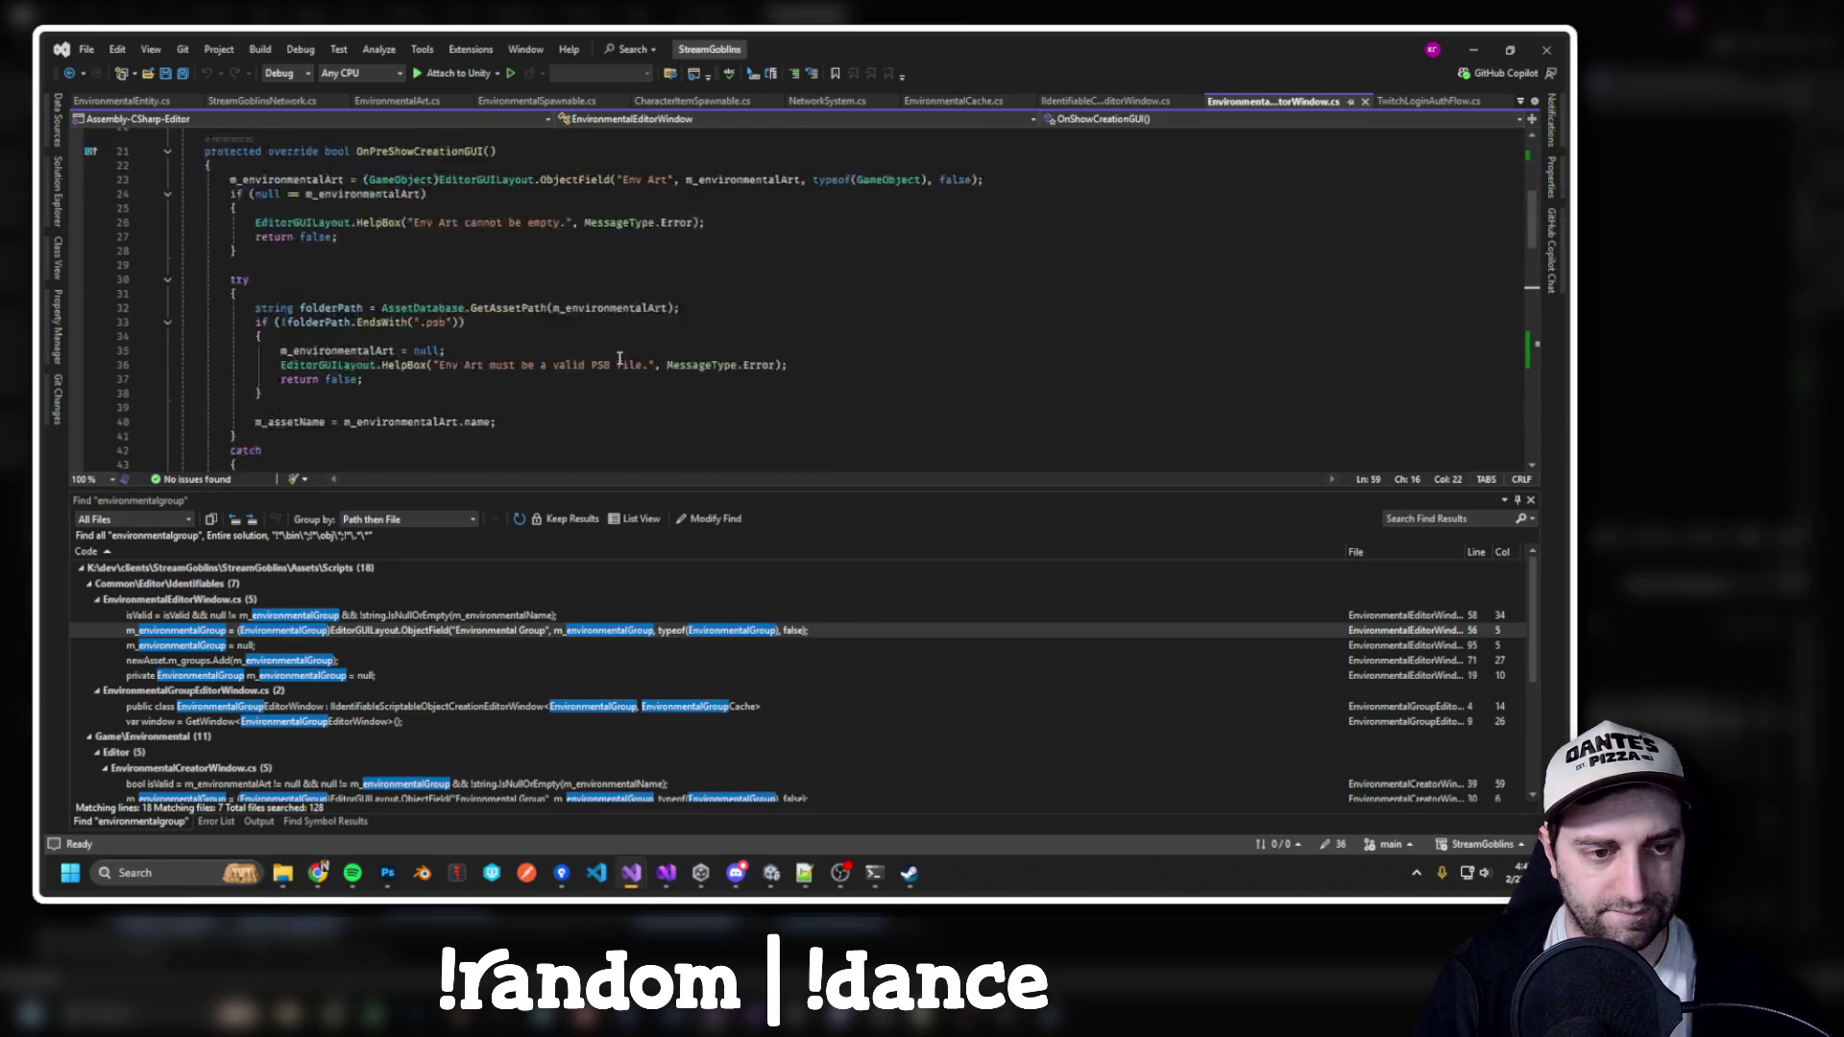
scroll(620, 358, "up", 10)
left_click(619, 354)
Rebuild the scripts and open EnvironmentalGroupEditorWindow.cs from the search results
key("ctrl+shift+b")
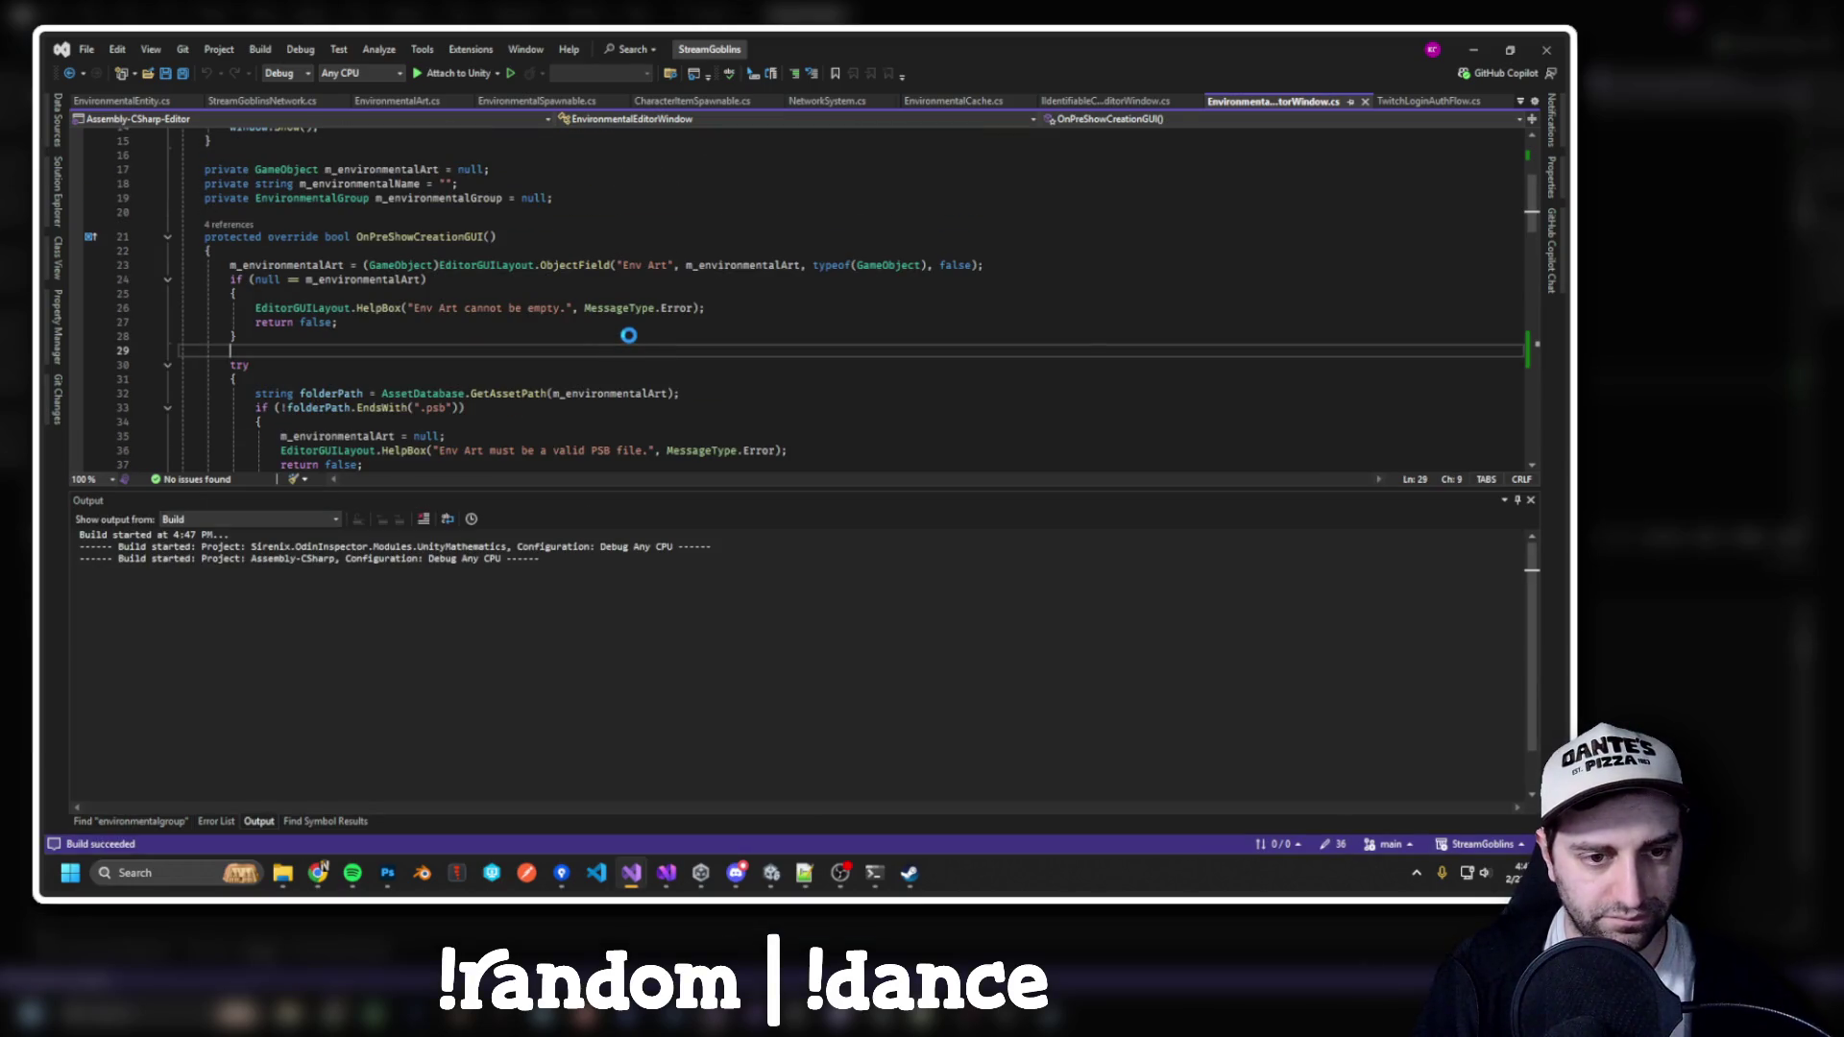
left_click(625, 338)
right_click(625, 338)
left_click(500, 300)
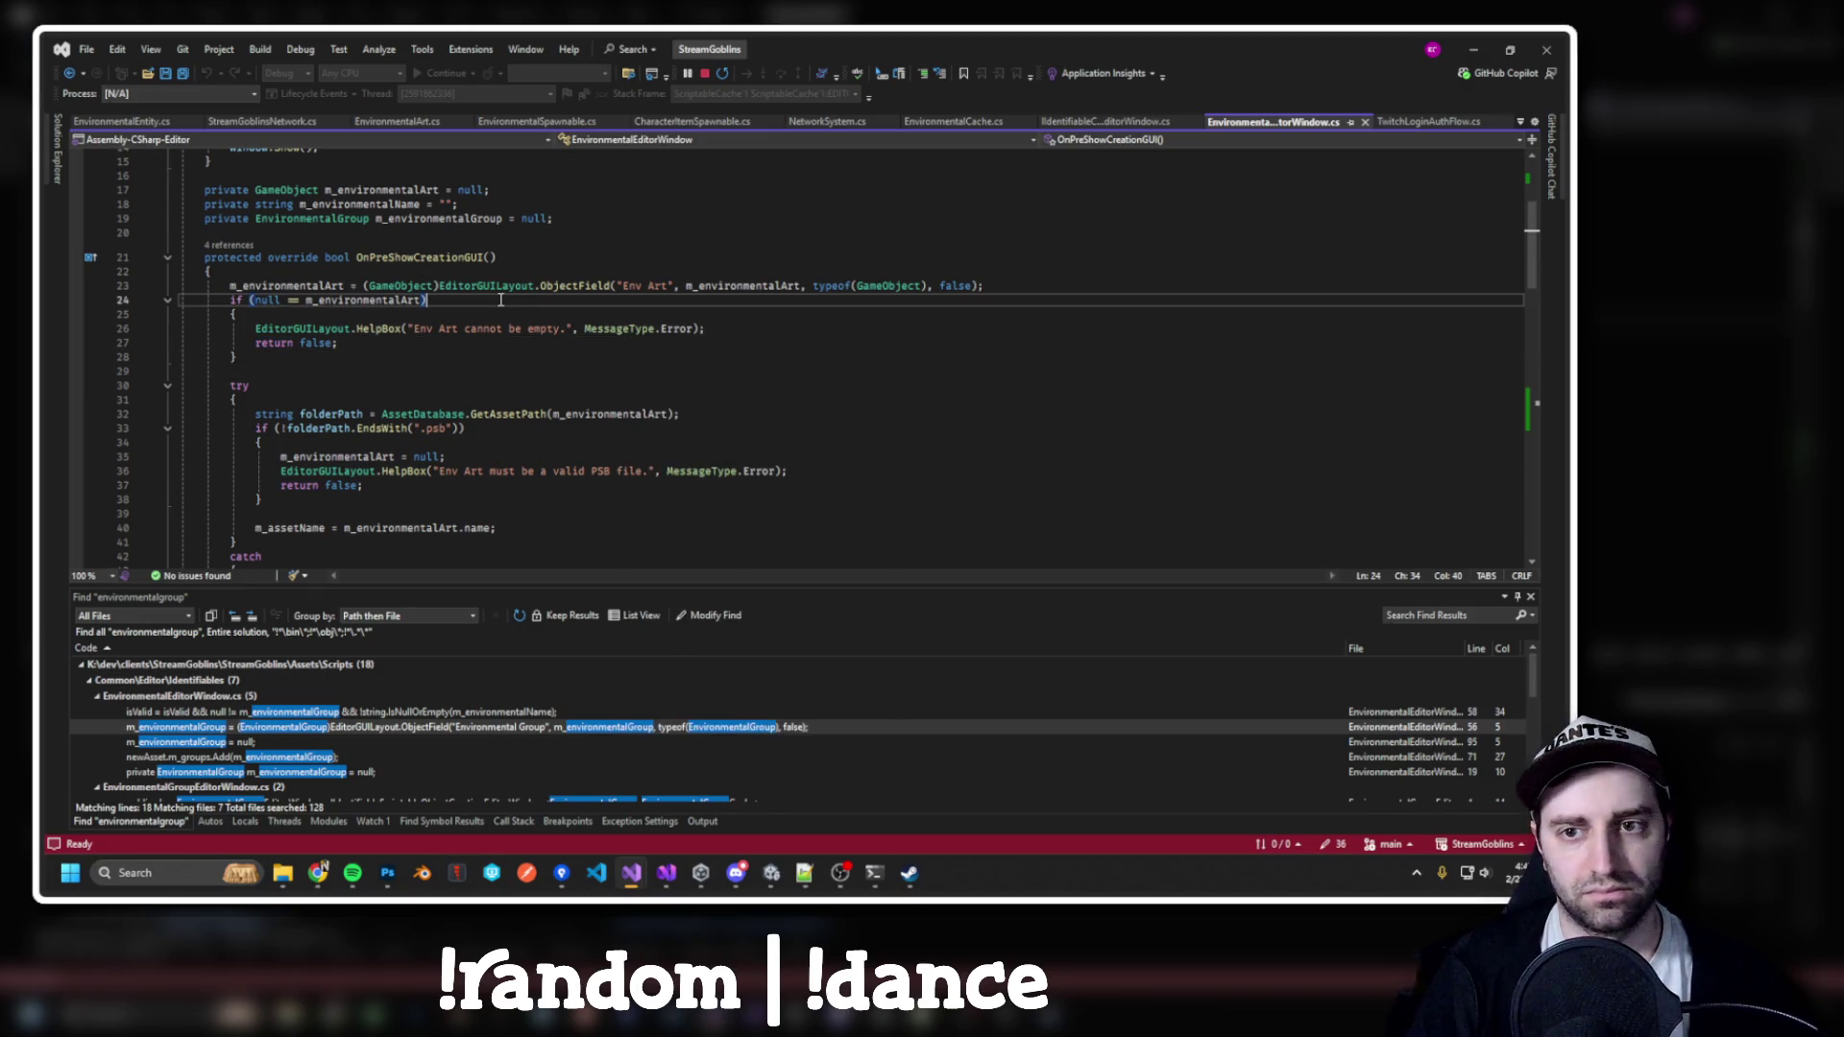
scroll(314, 722, "down", 2)
double_click(314, 727)
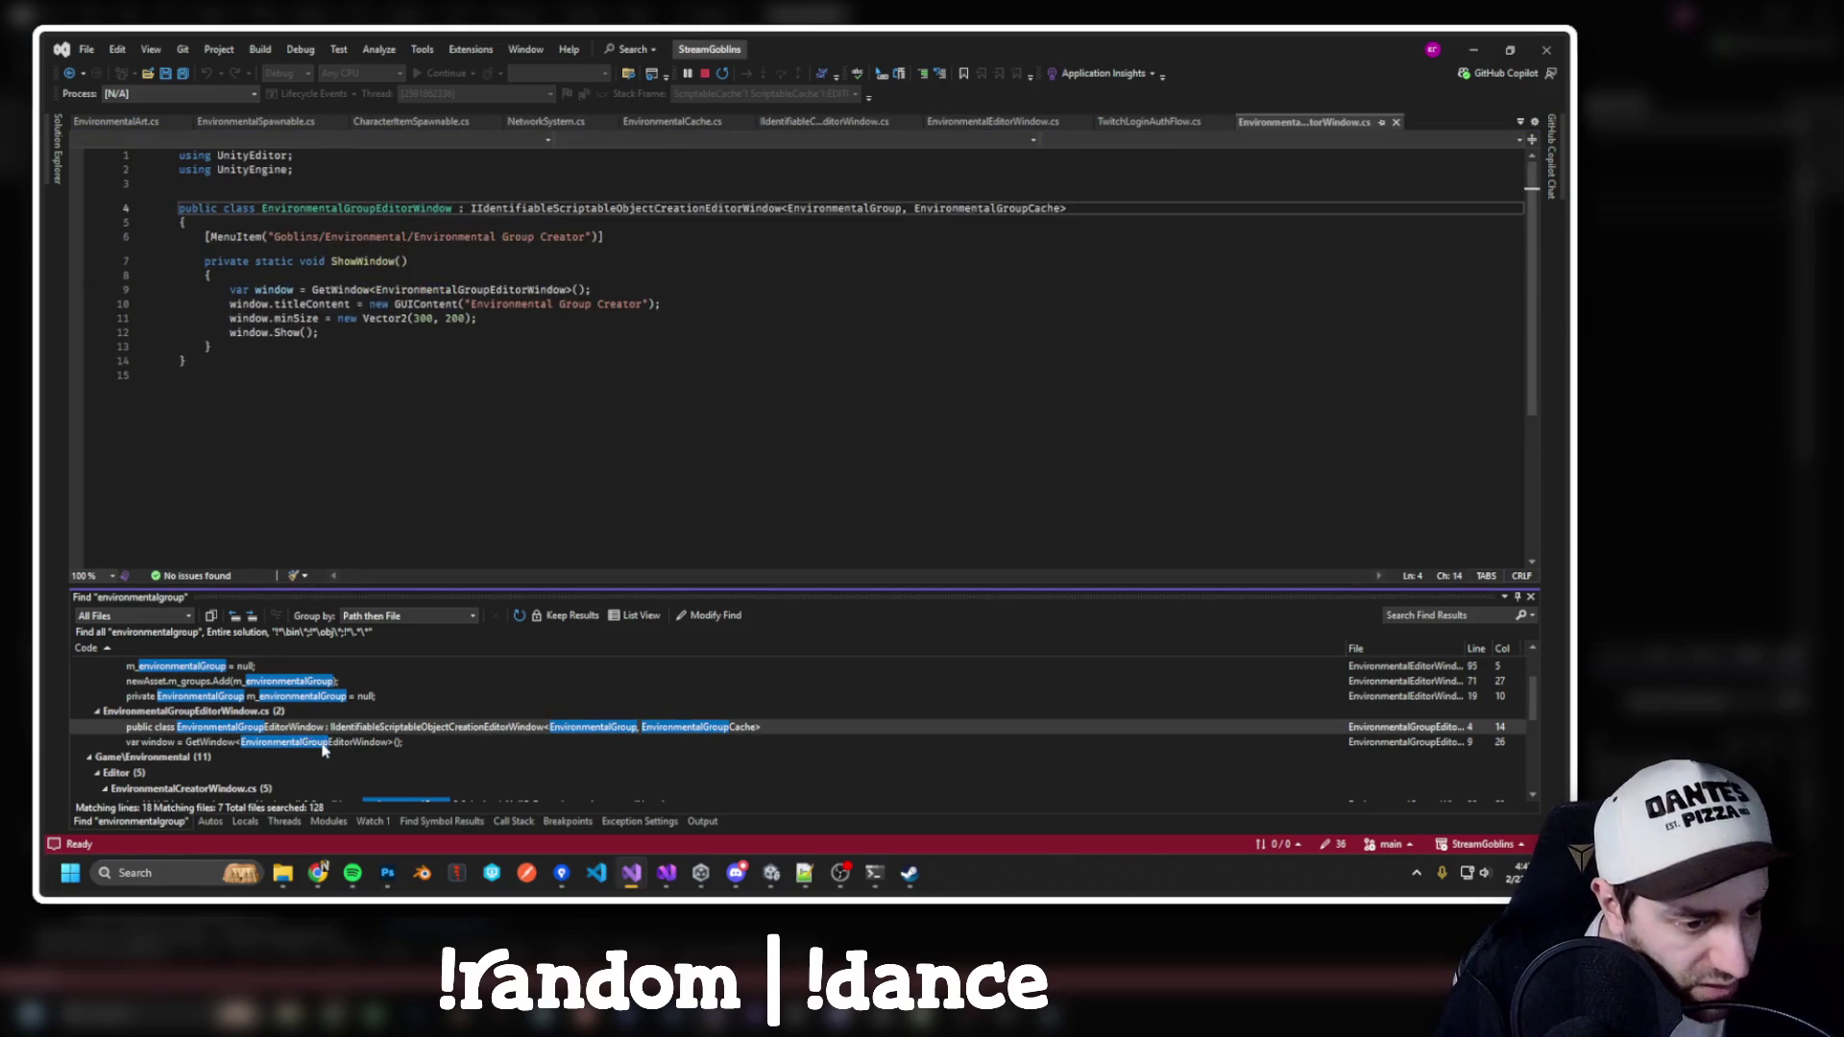
double_click(316, 745)
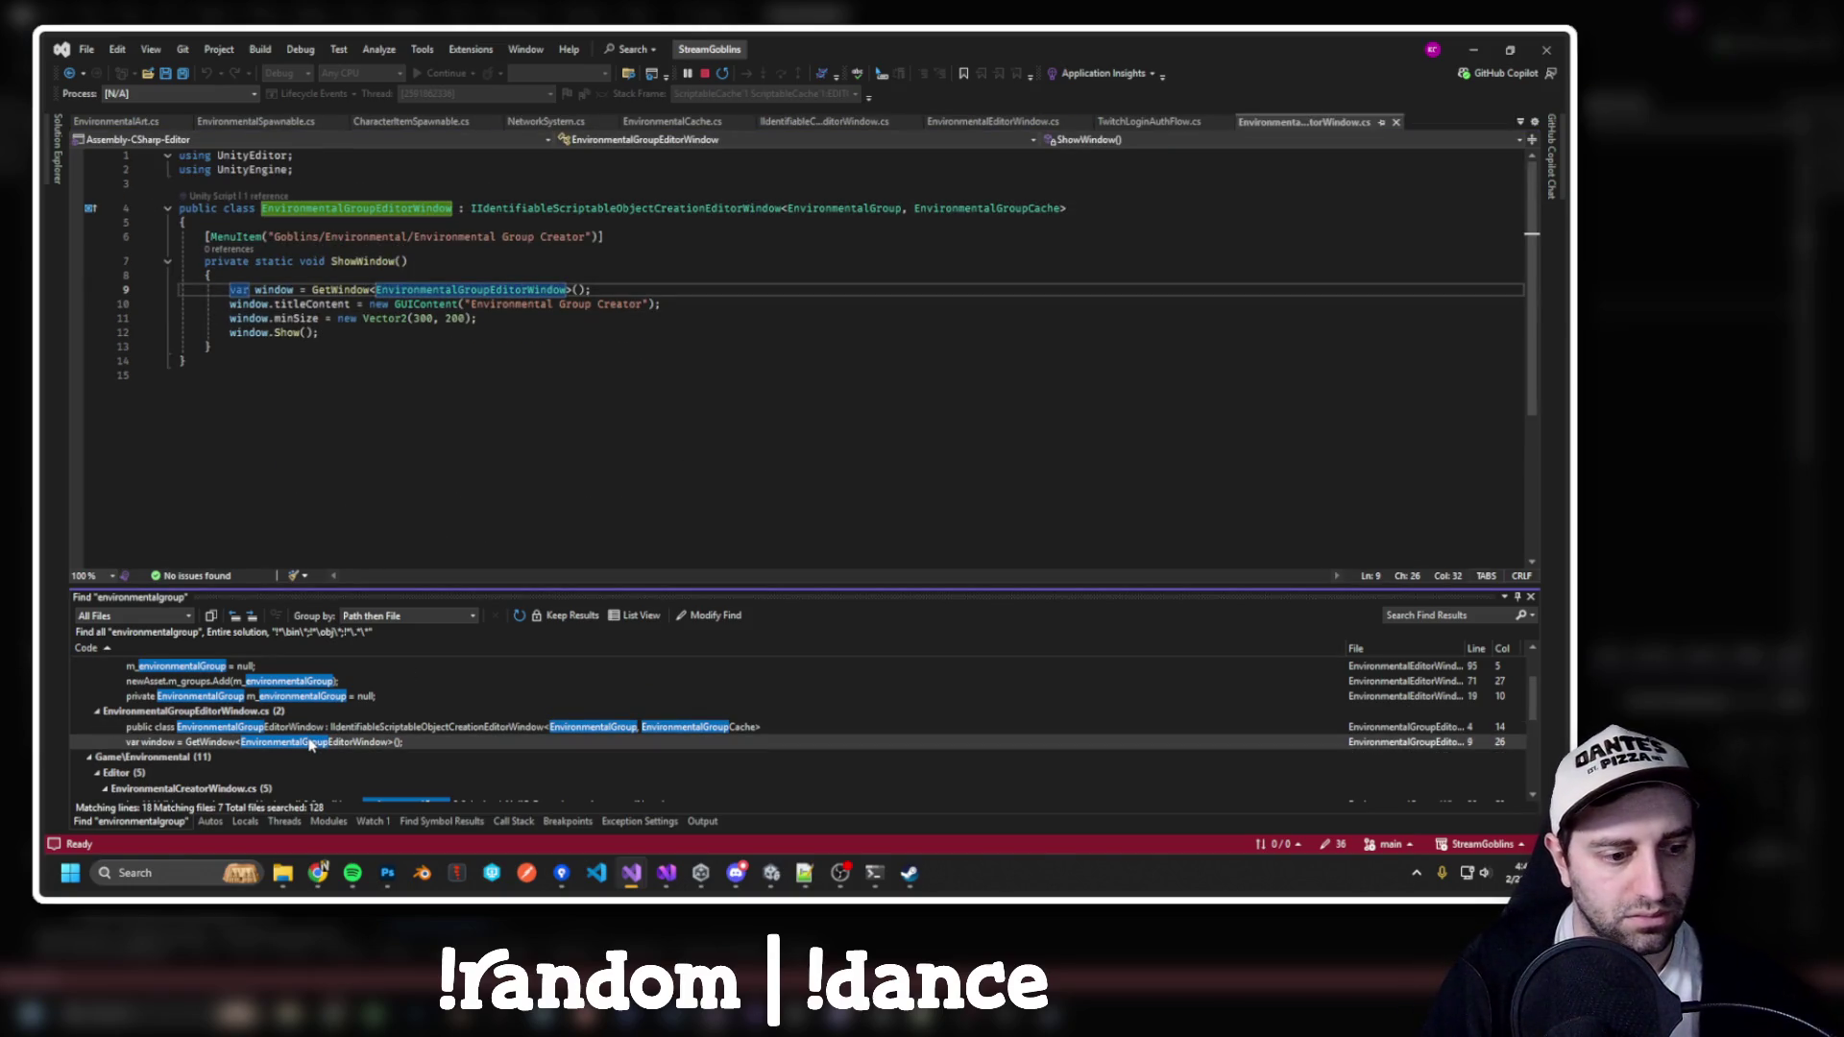
left_click(779, 221)
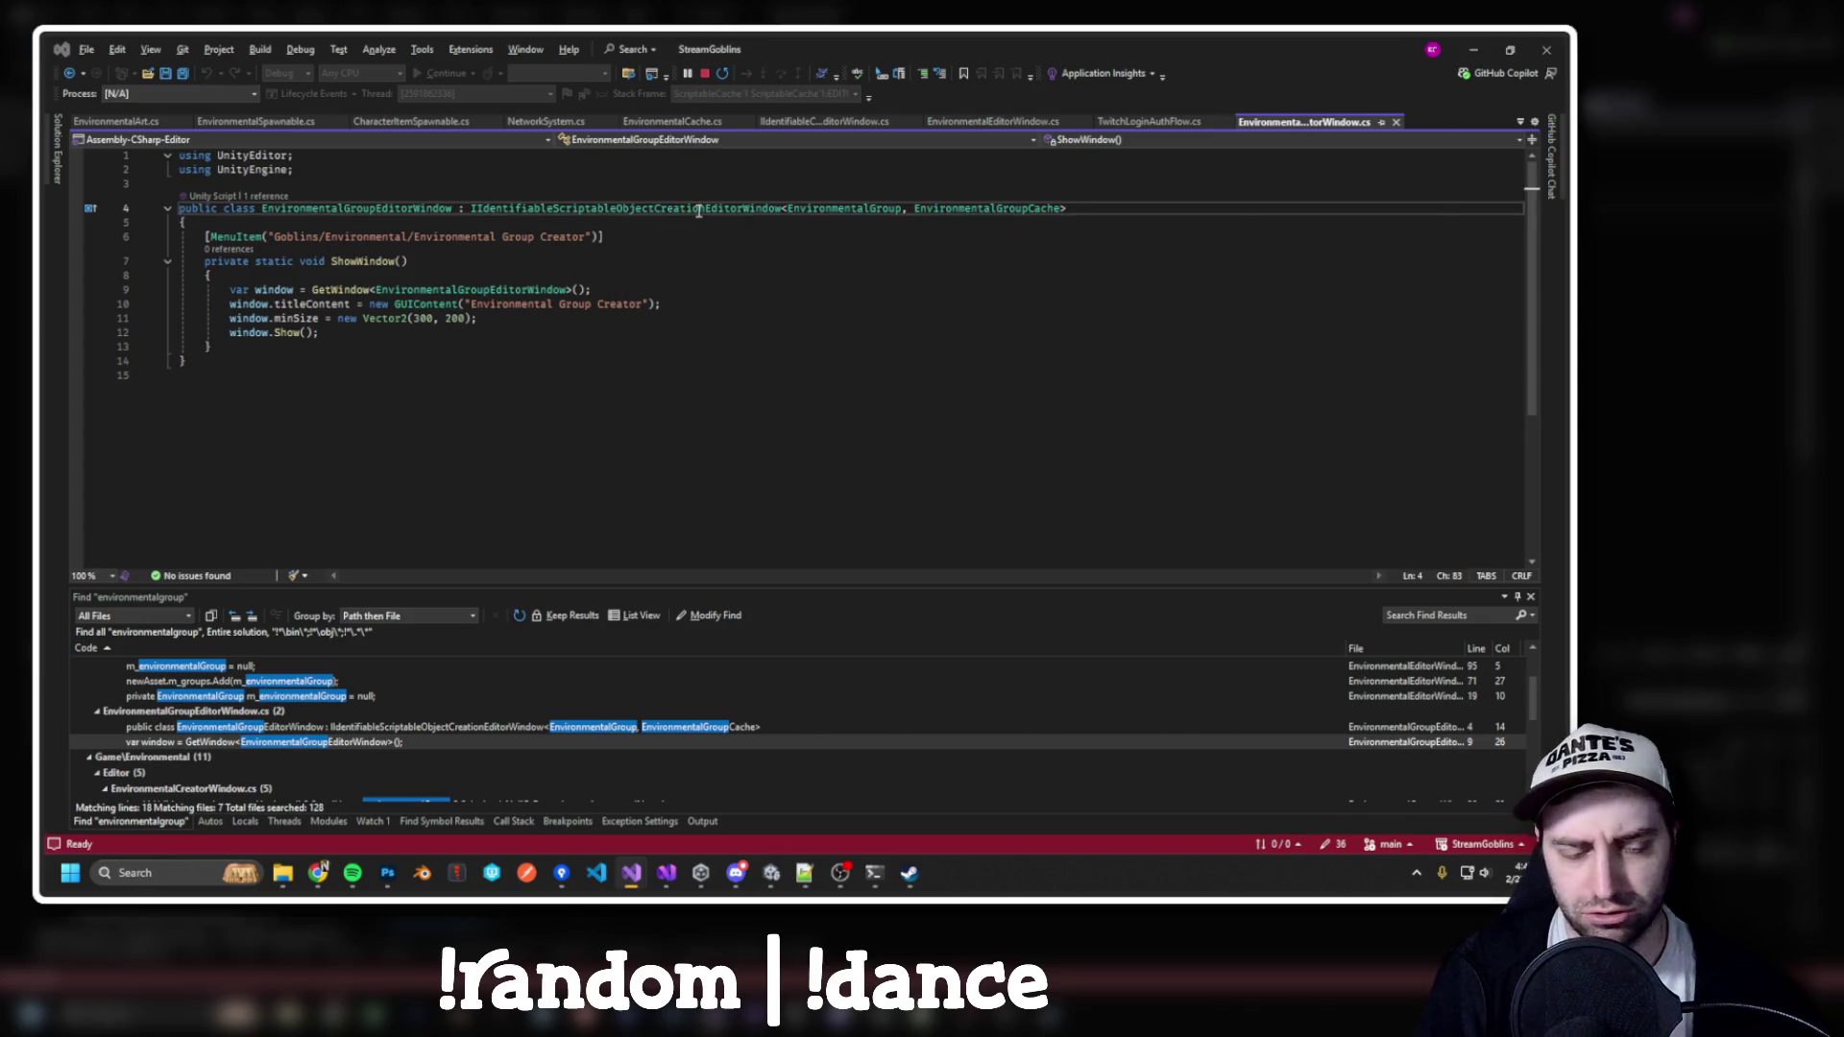
key("alt+Tab")
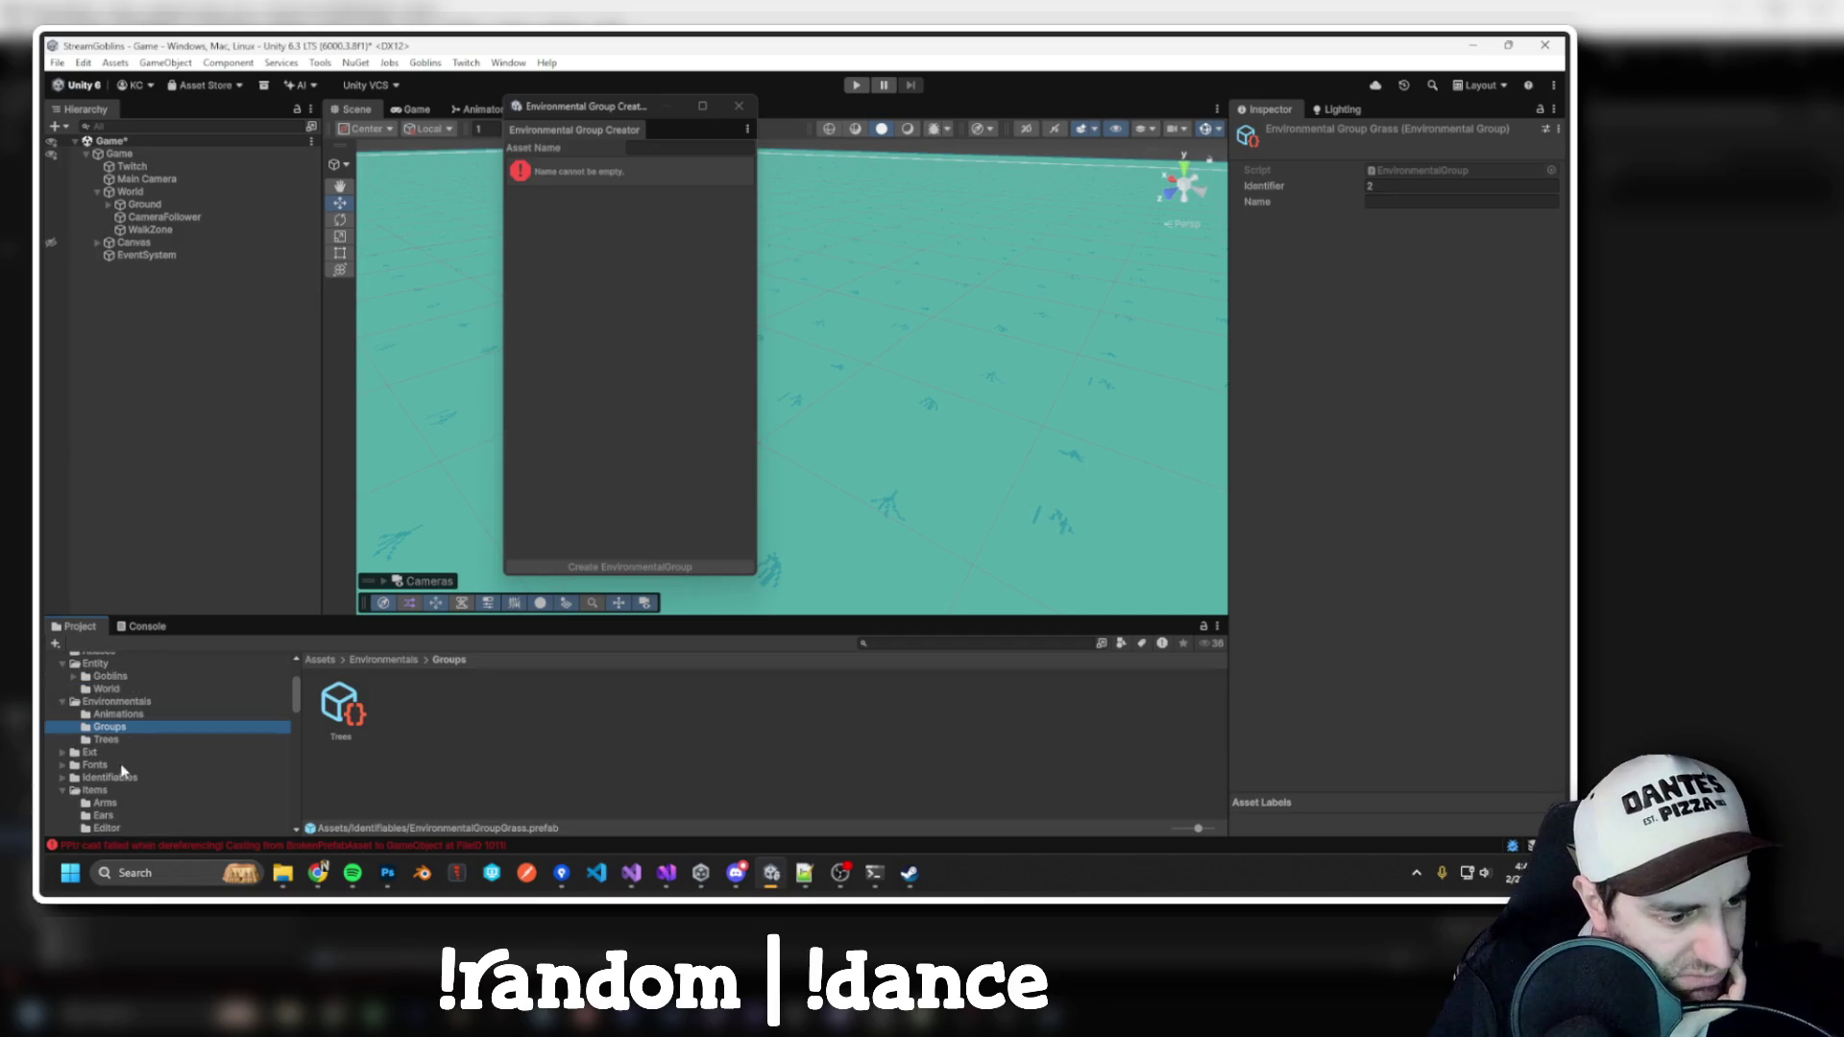
In Assets/Identifiables, inspect the cache assets and the EnvironmentalGroupGrass prefab
left_click(196, 761)
left_click(108, 777)
left_click(455, 713)
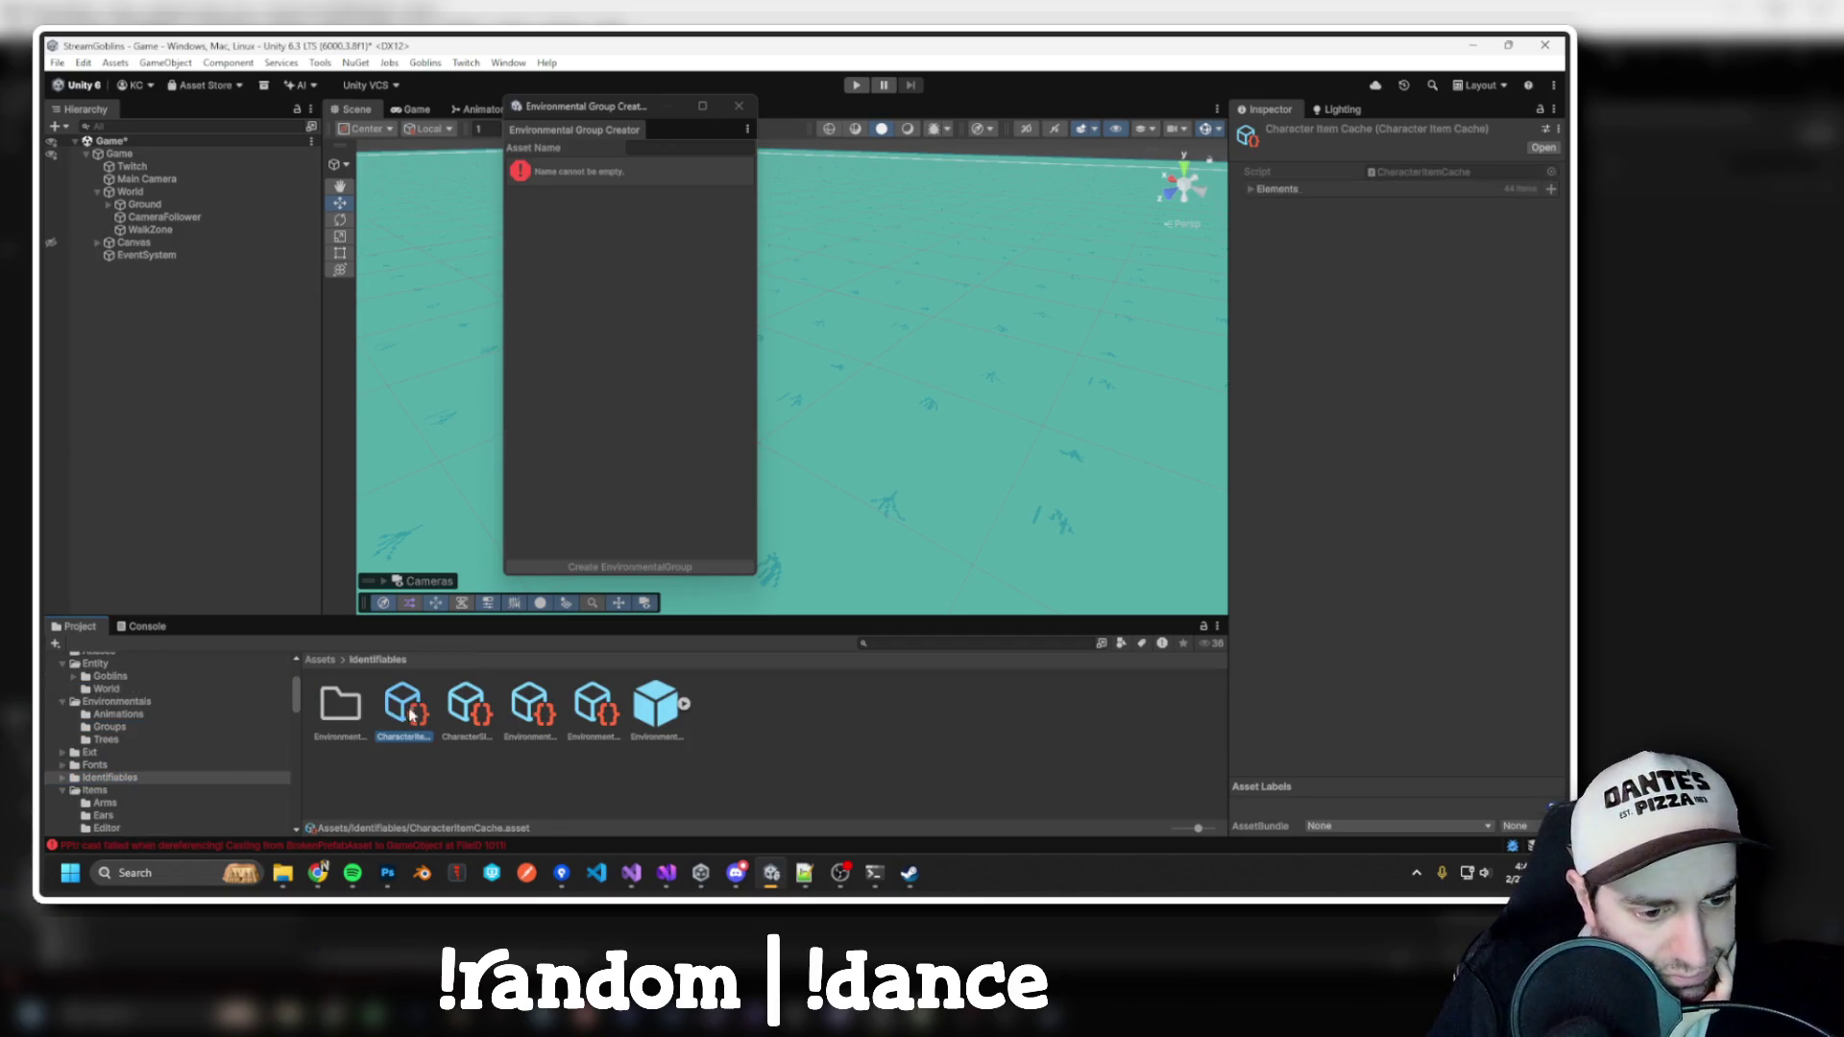
left_click(337, 711)
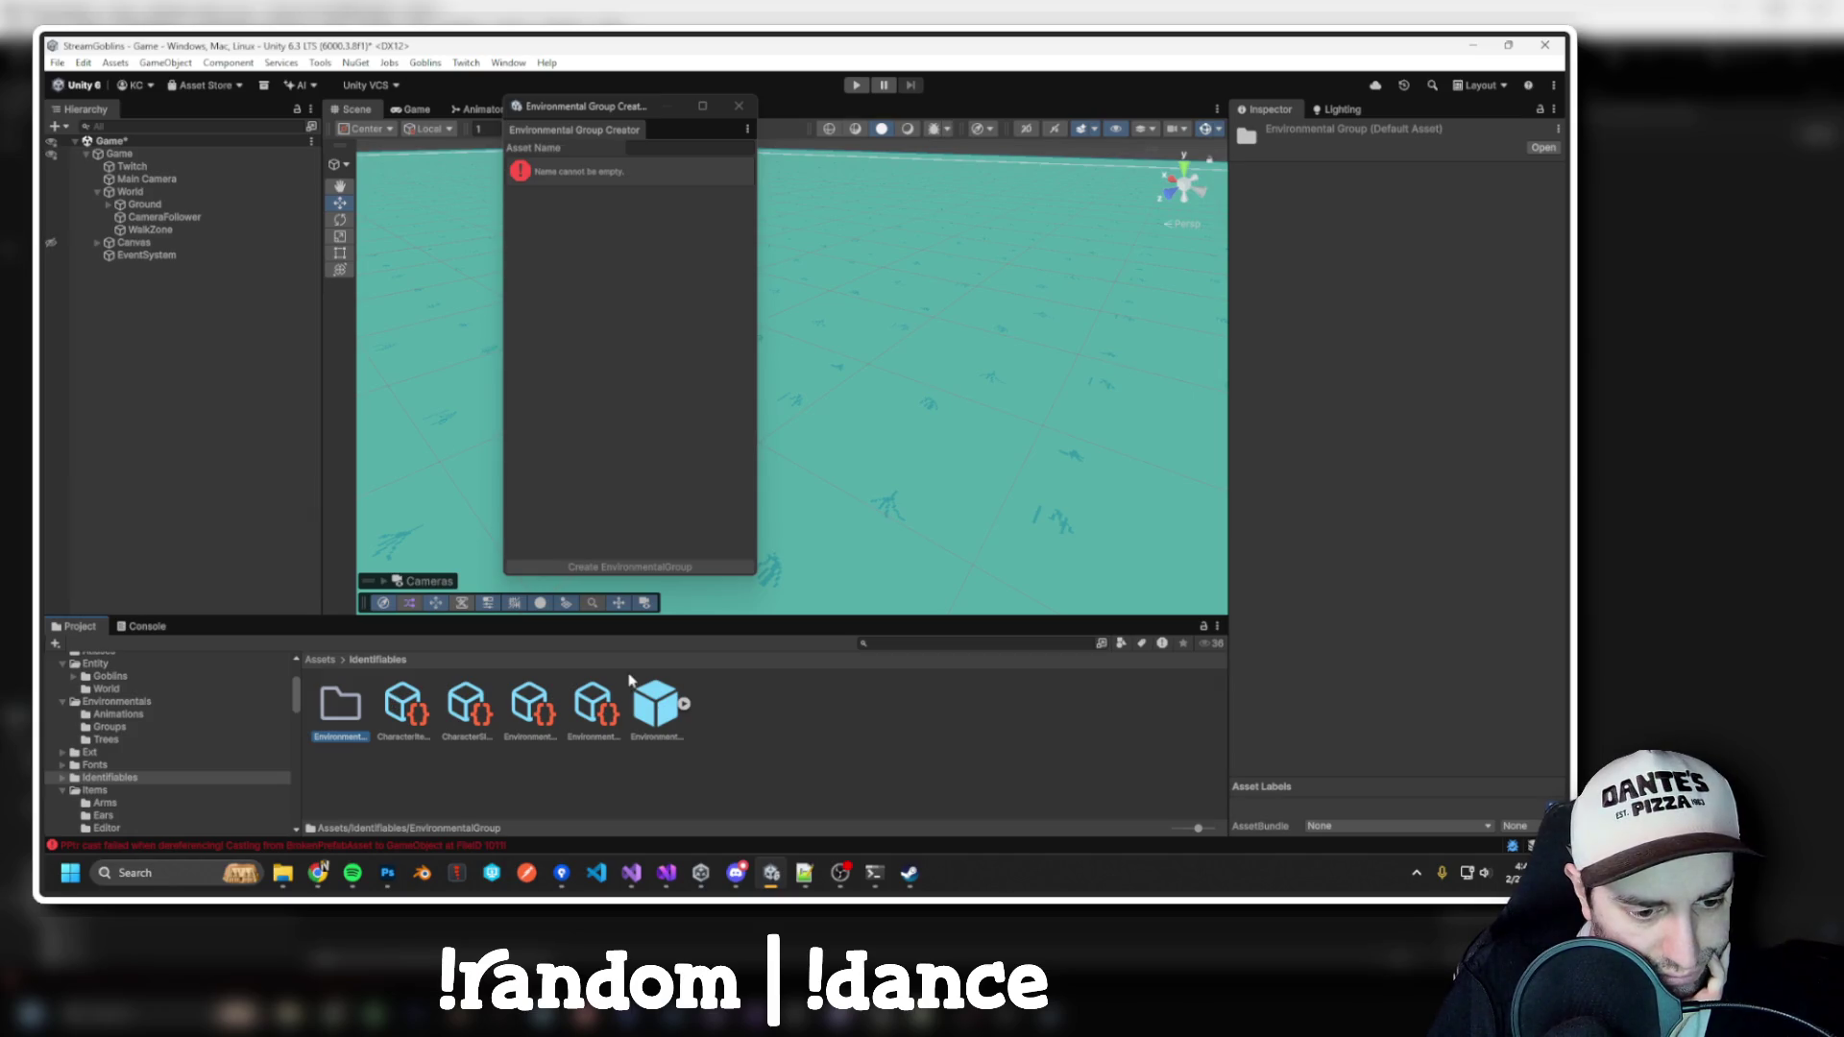
left_click(655, 706)
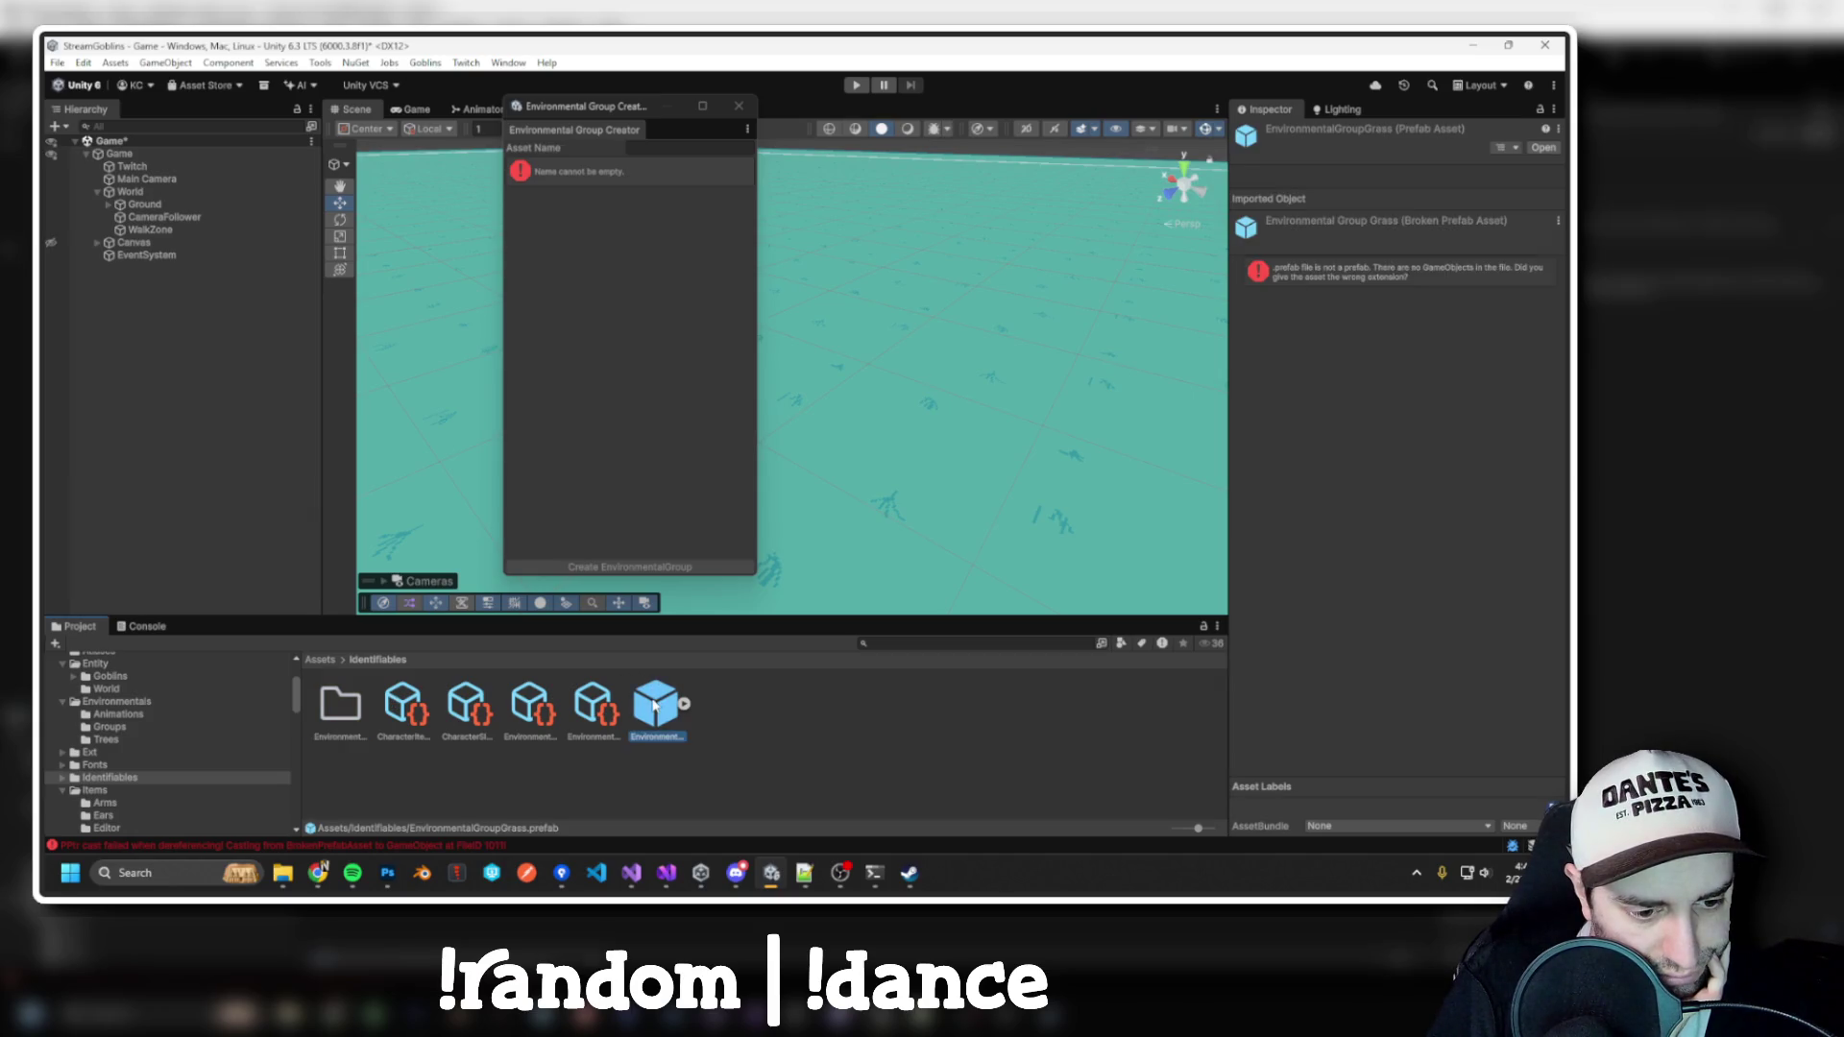
left_click(597, 706)
left_click(534, 706)
left_click(469, 706)
left_click(398, 706)
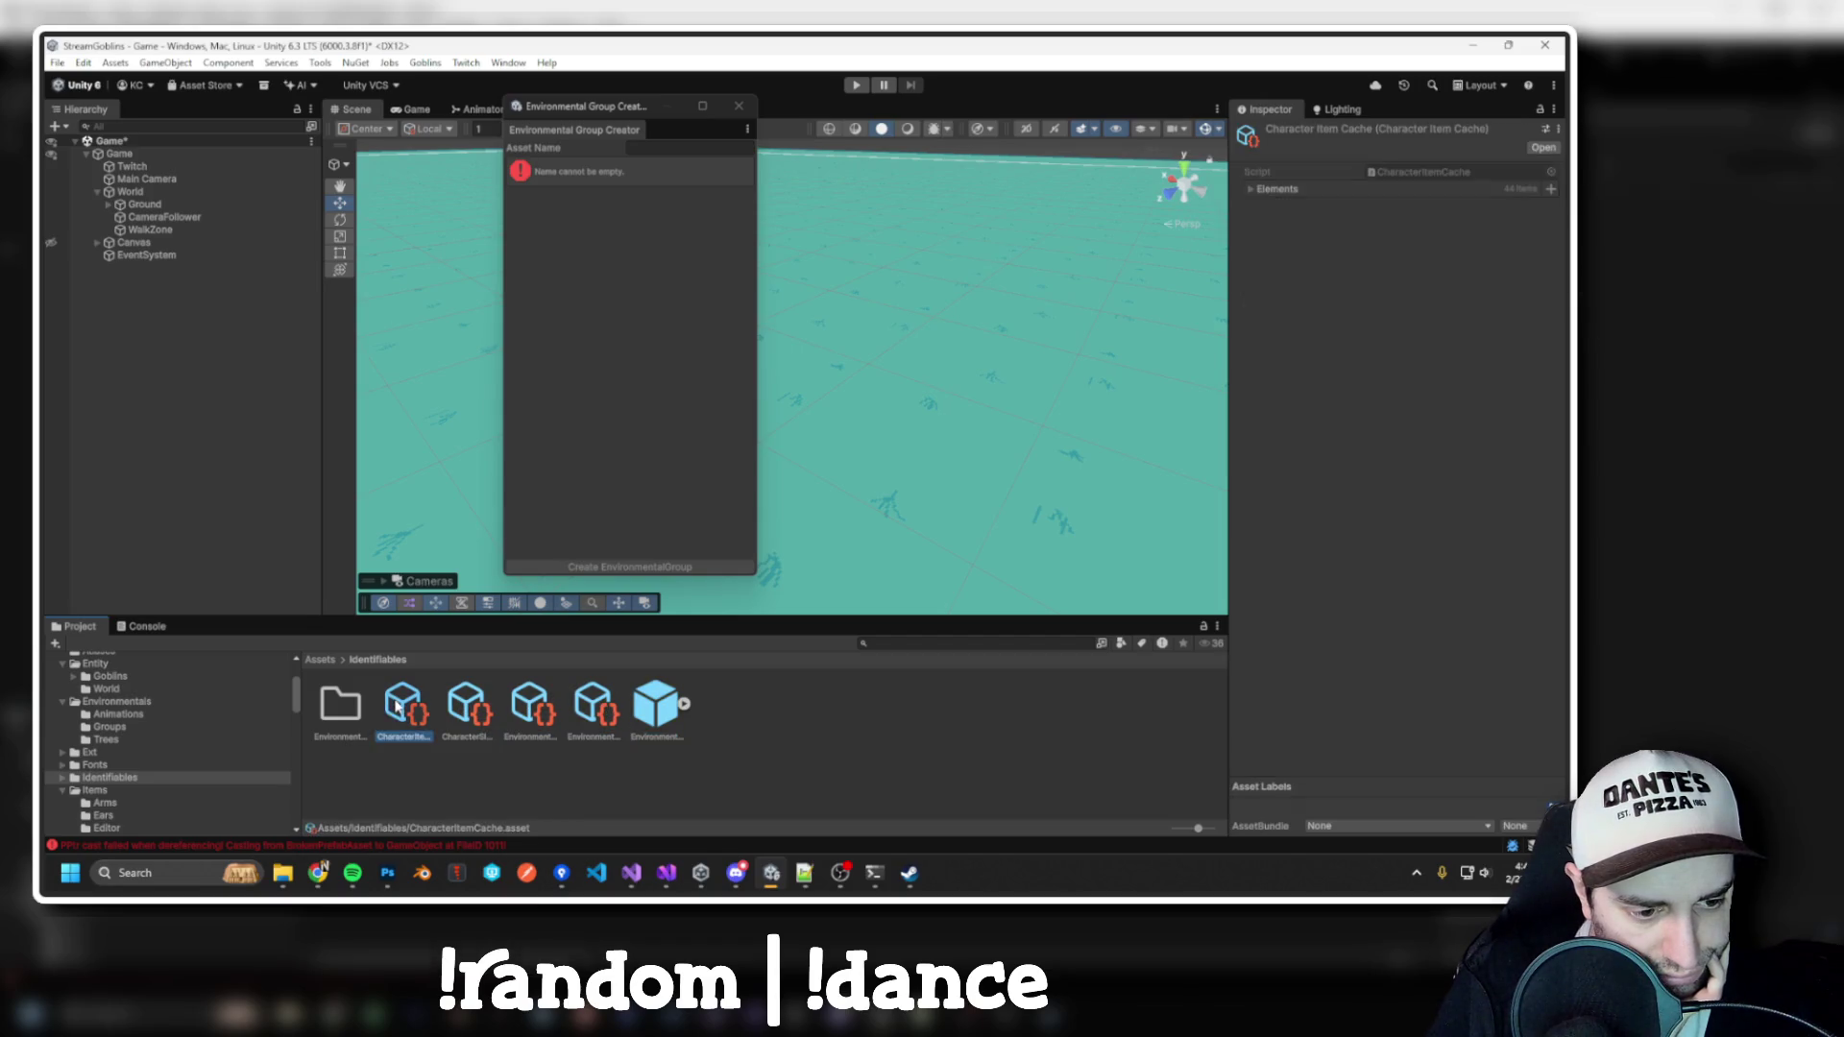
Review the Env Art validation code in EnvironmentalEditorWindow.cs
key("alt+Tab")
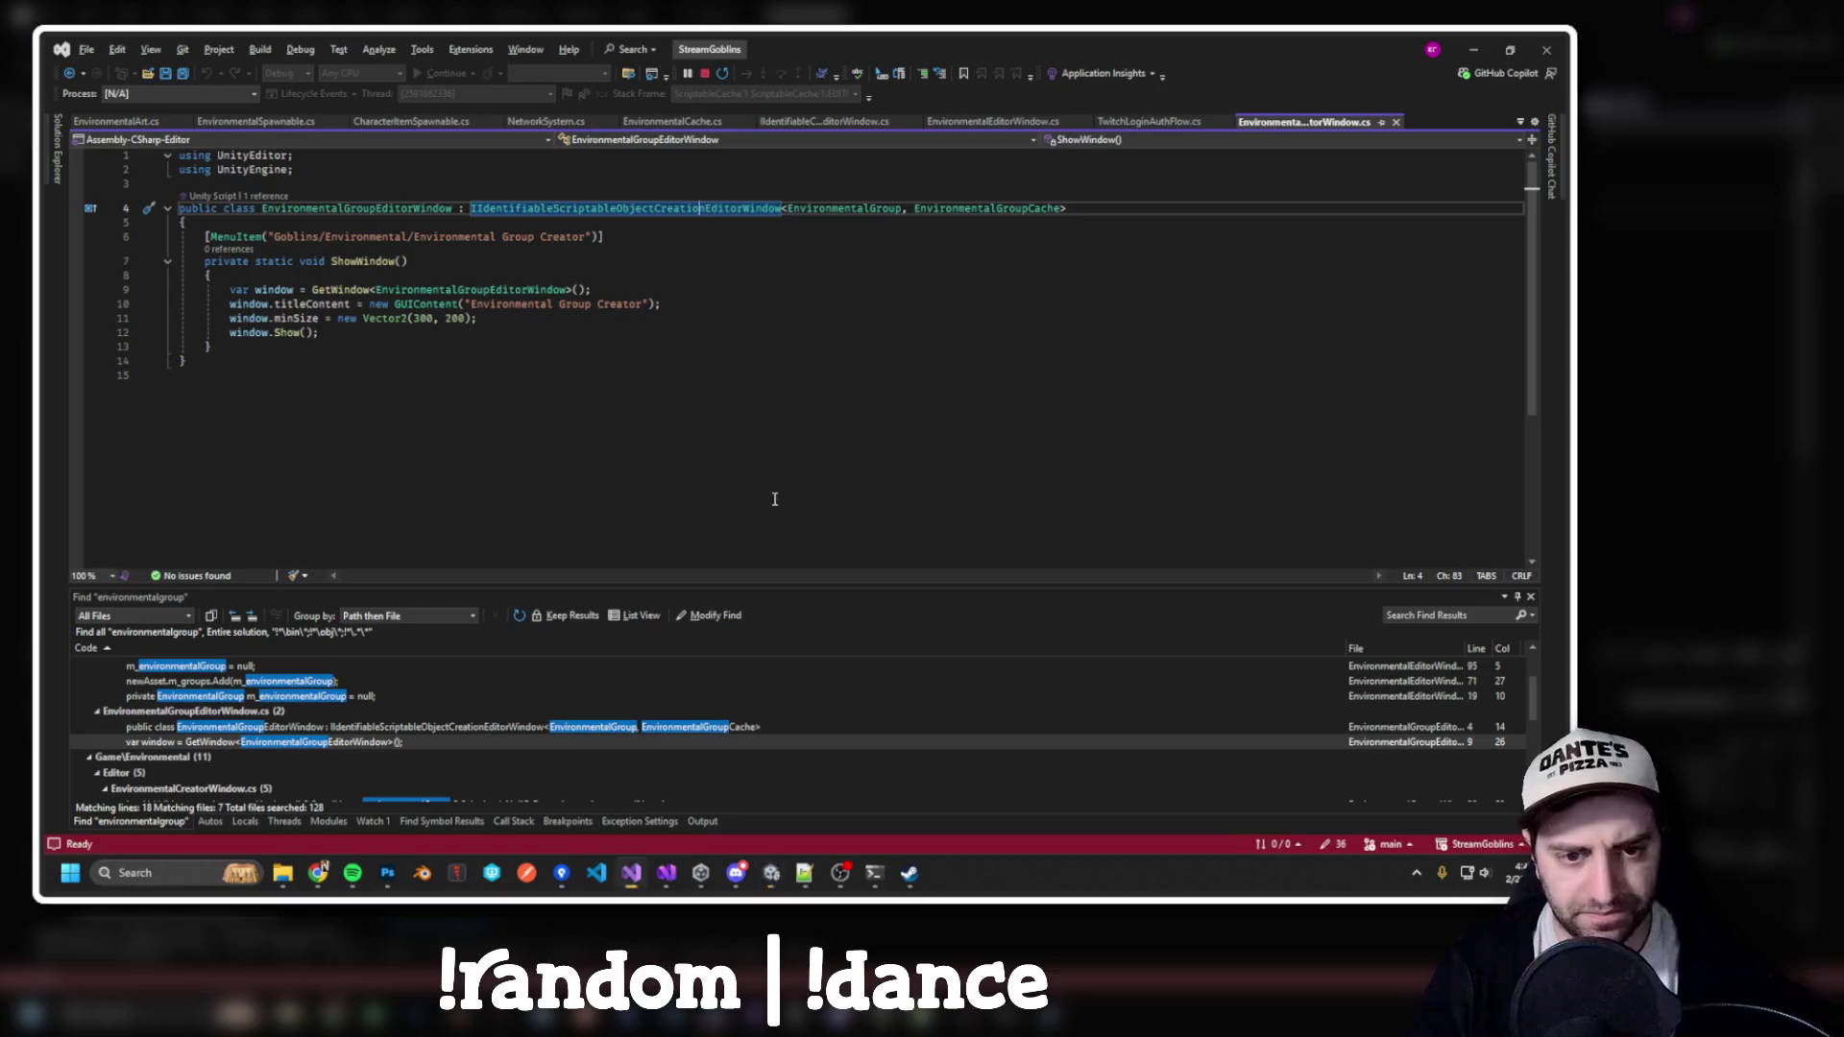
key("ctrl+Tab")
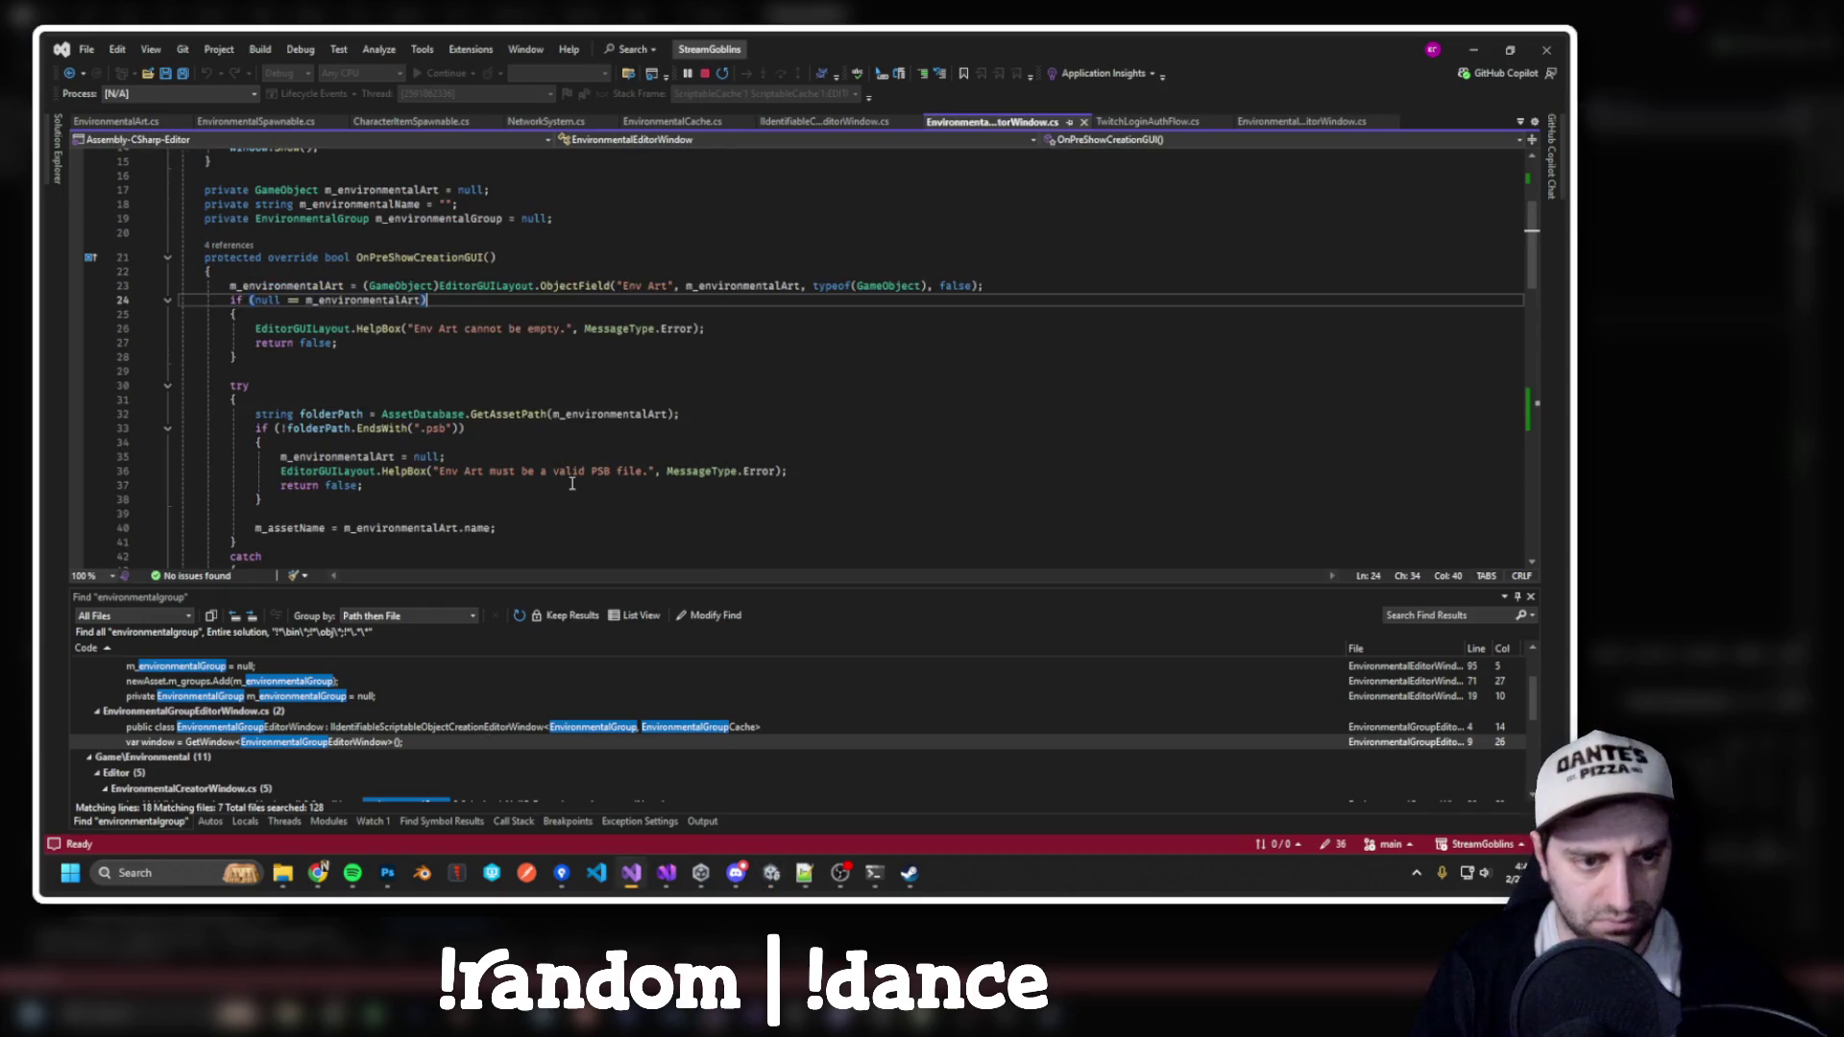
scroll(567, 471, "down", 14)
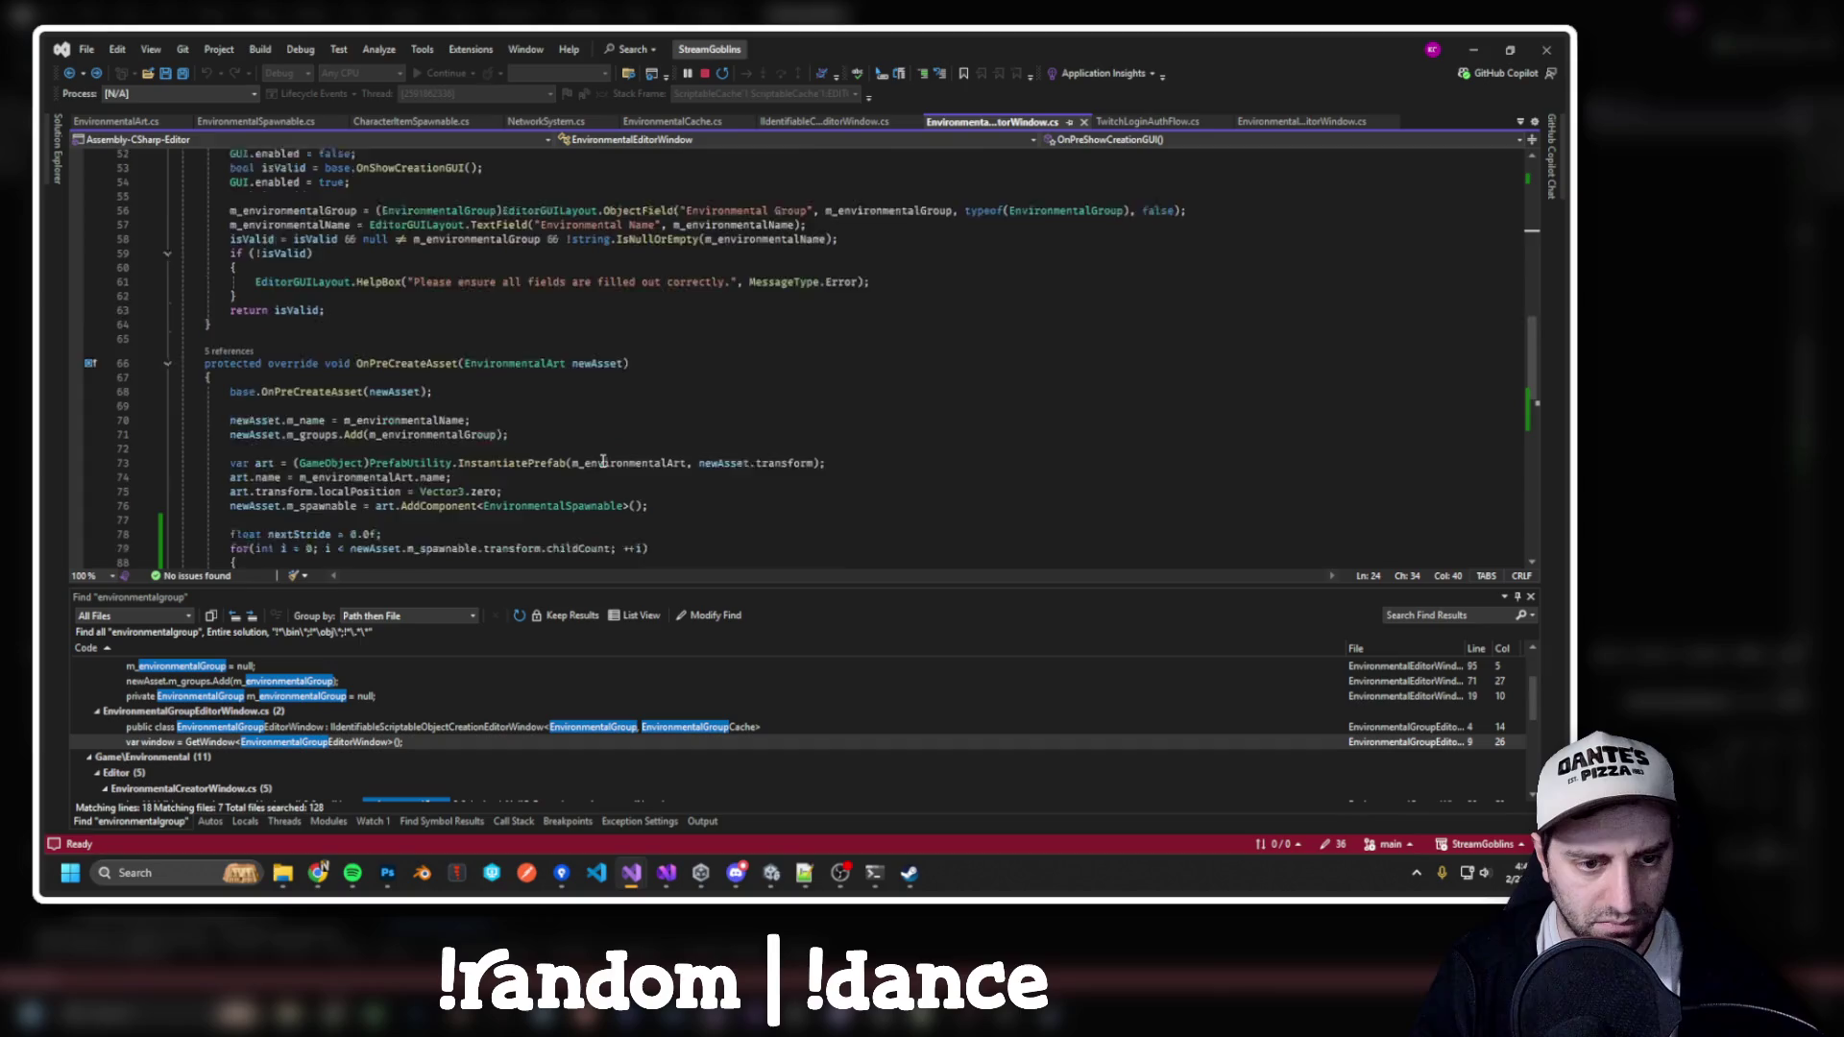
scroll(604, 461, "up", 10)
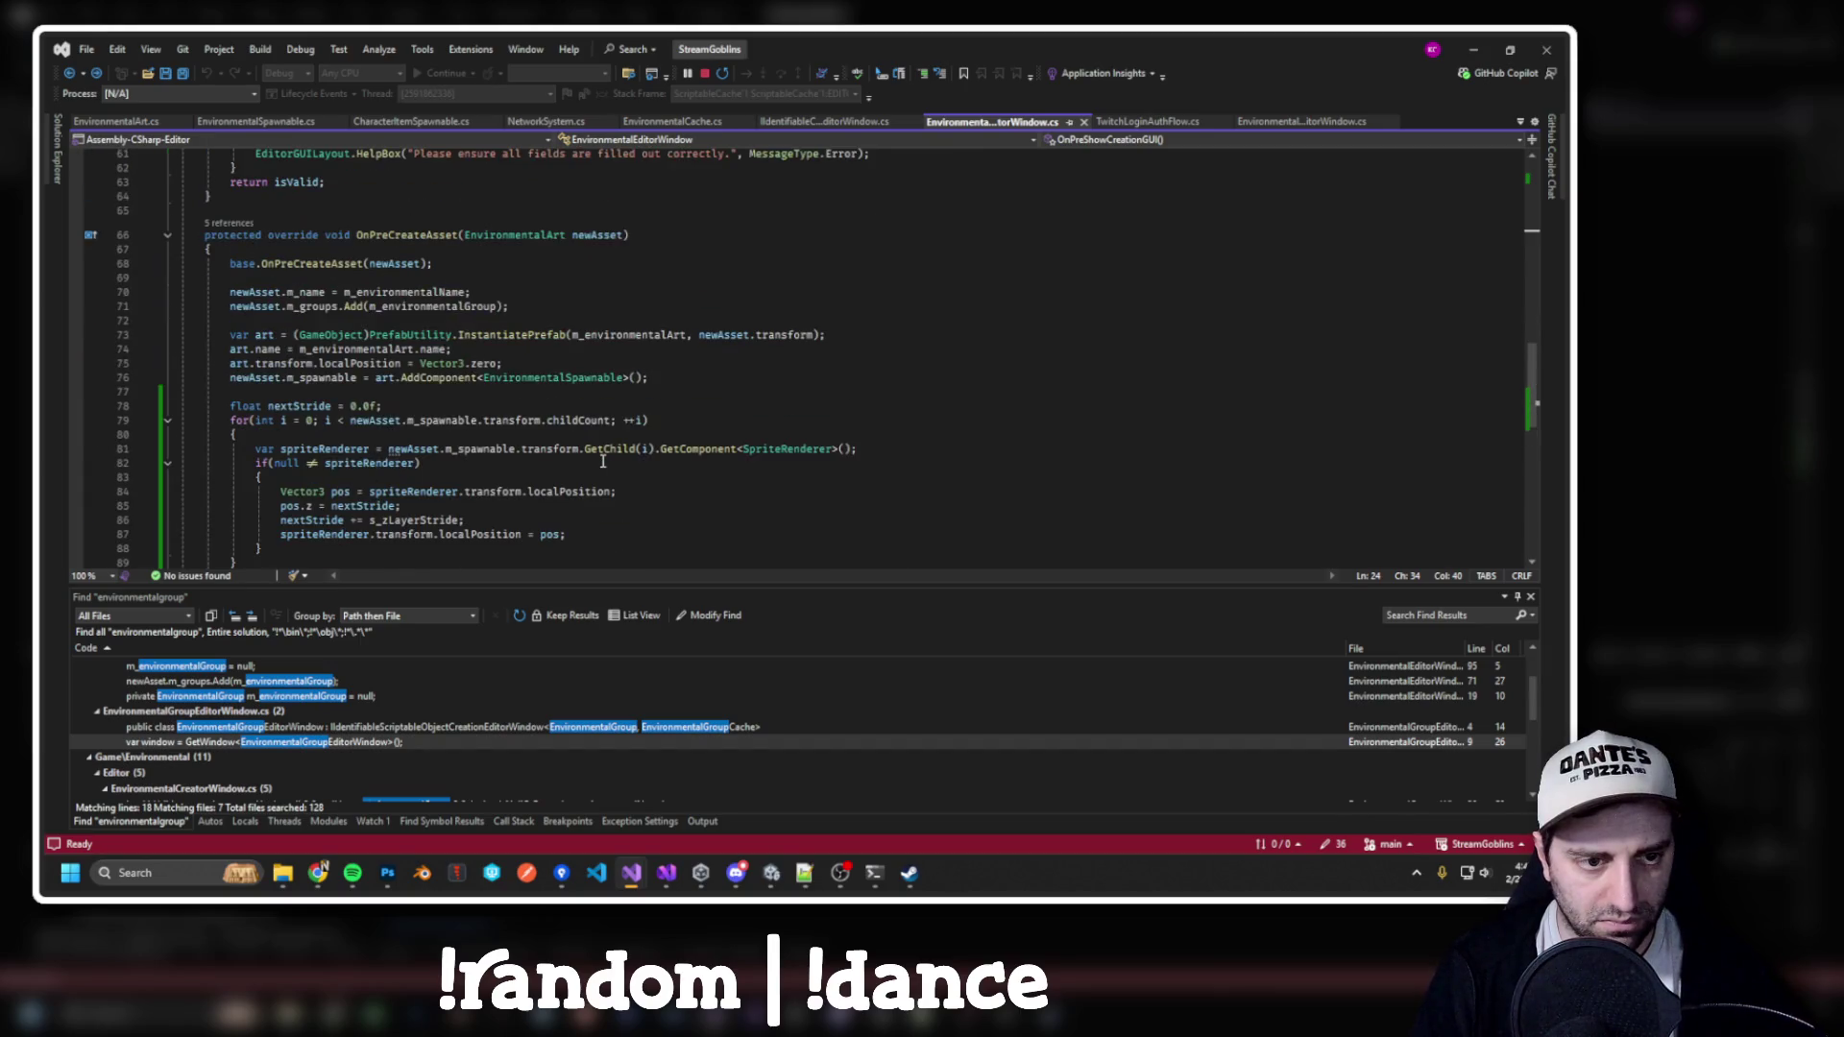
key("alt+Tab")
Expand EnvironmentalGroupCache's Elements to confirm Trees and EnvironmentalGroupGrass are listed
left_click(596, 715)
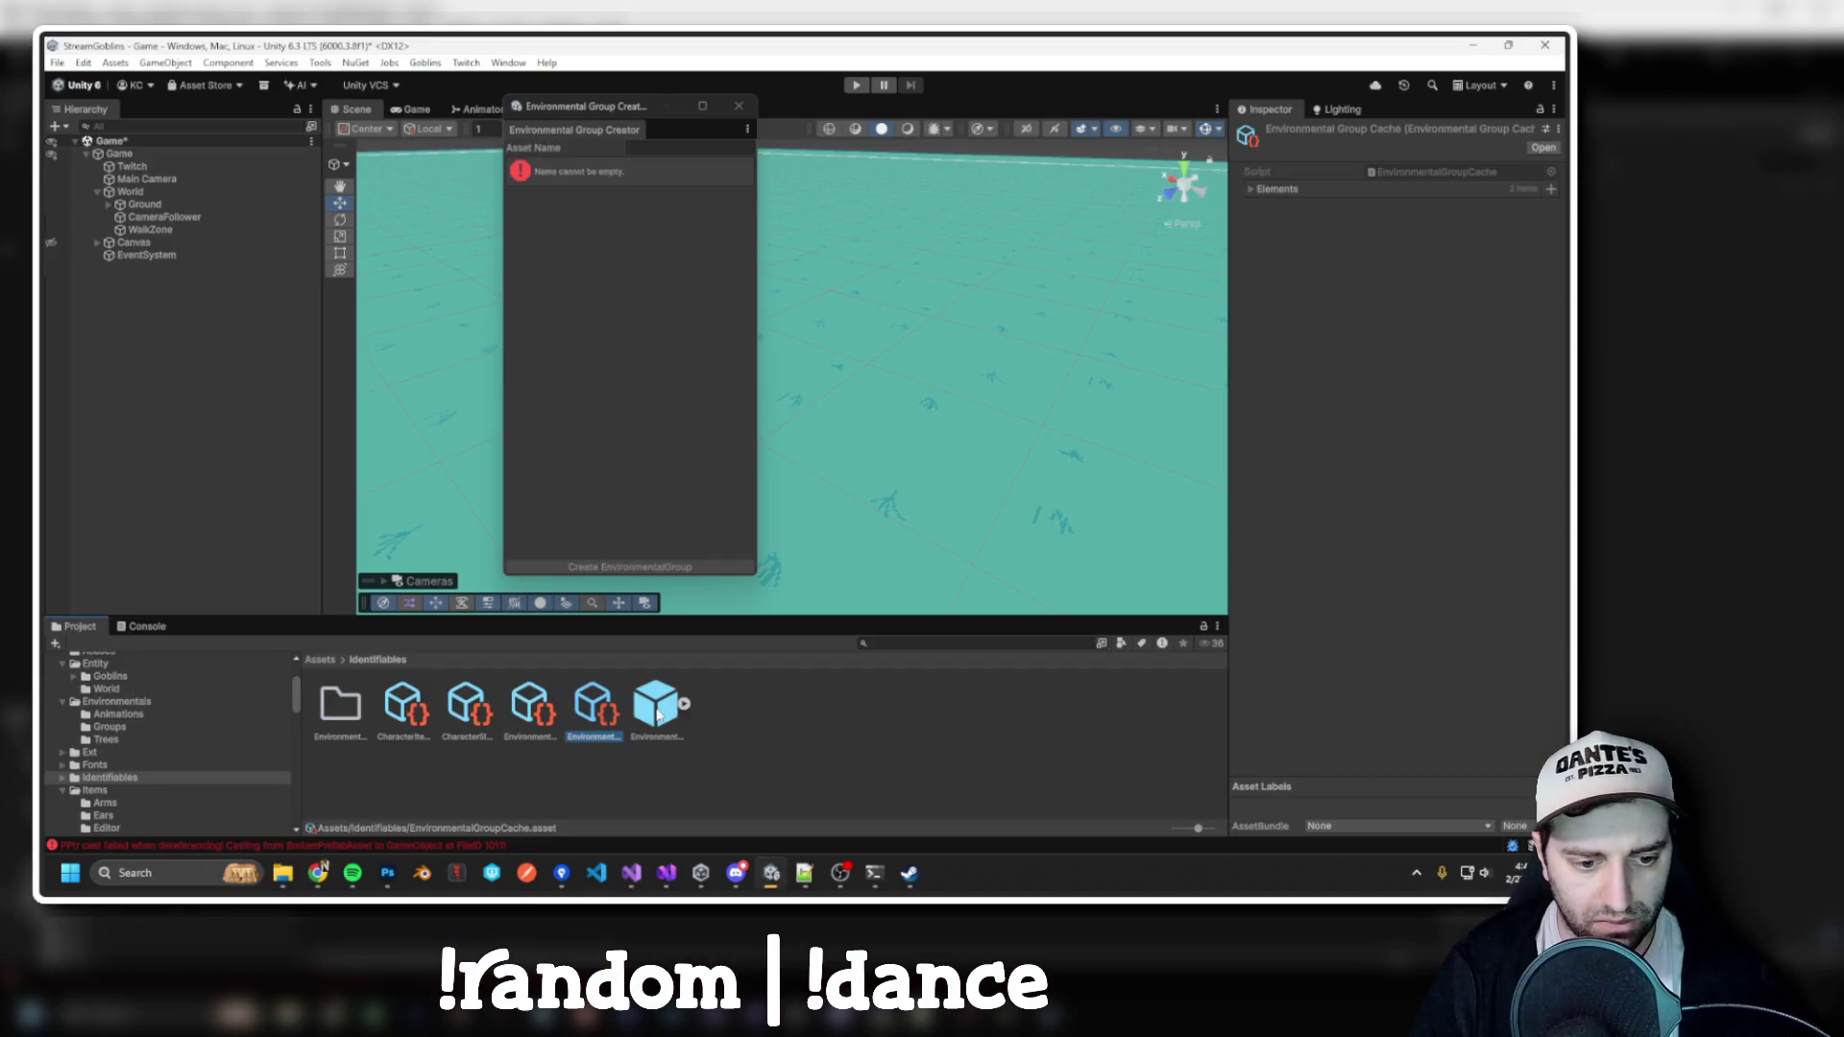
left_click(659, 715)
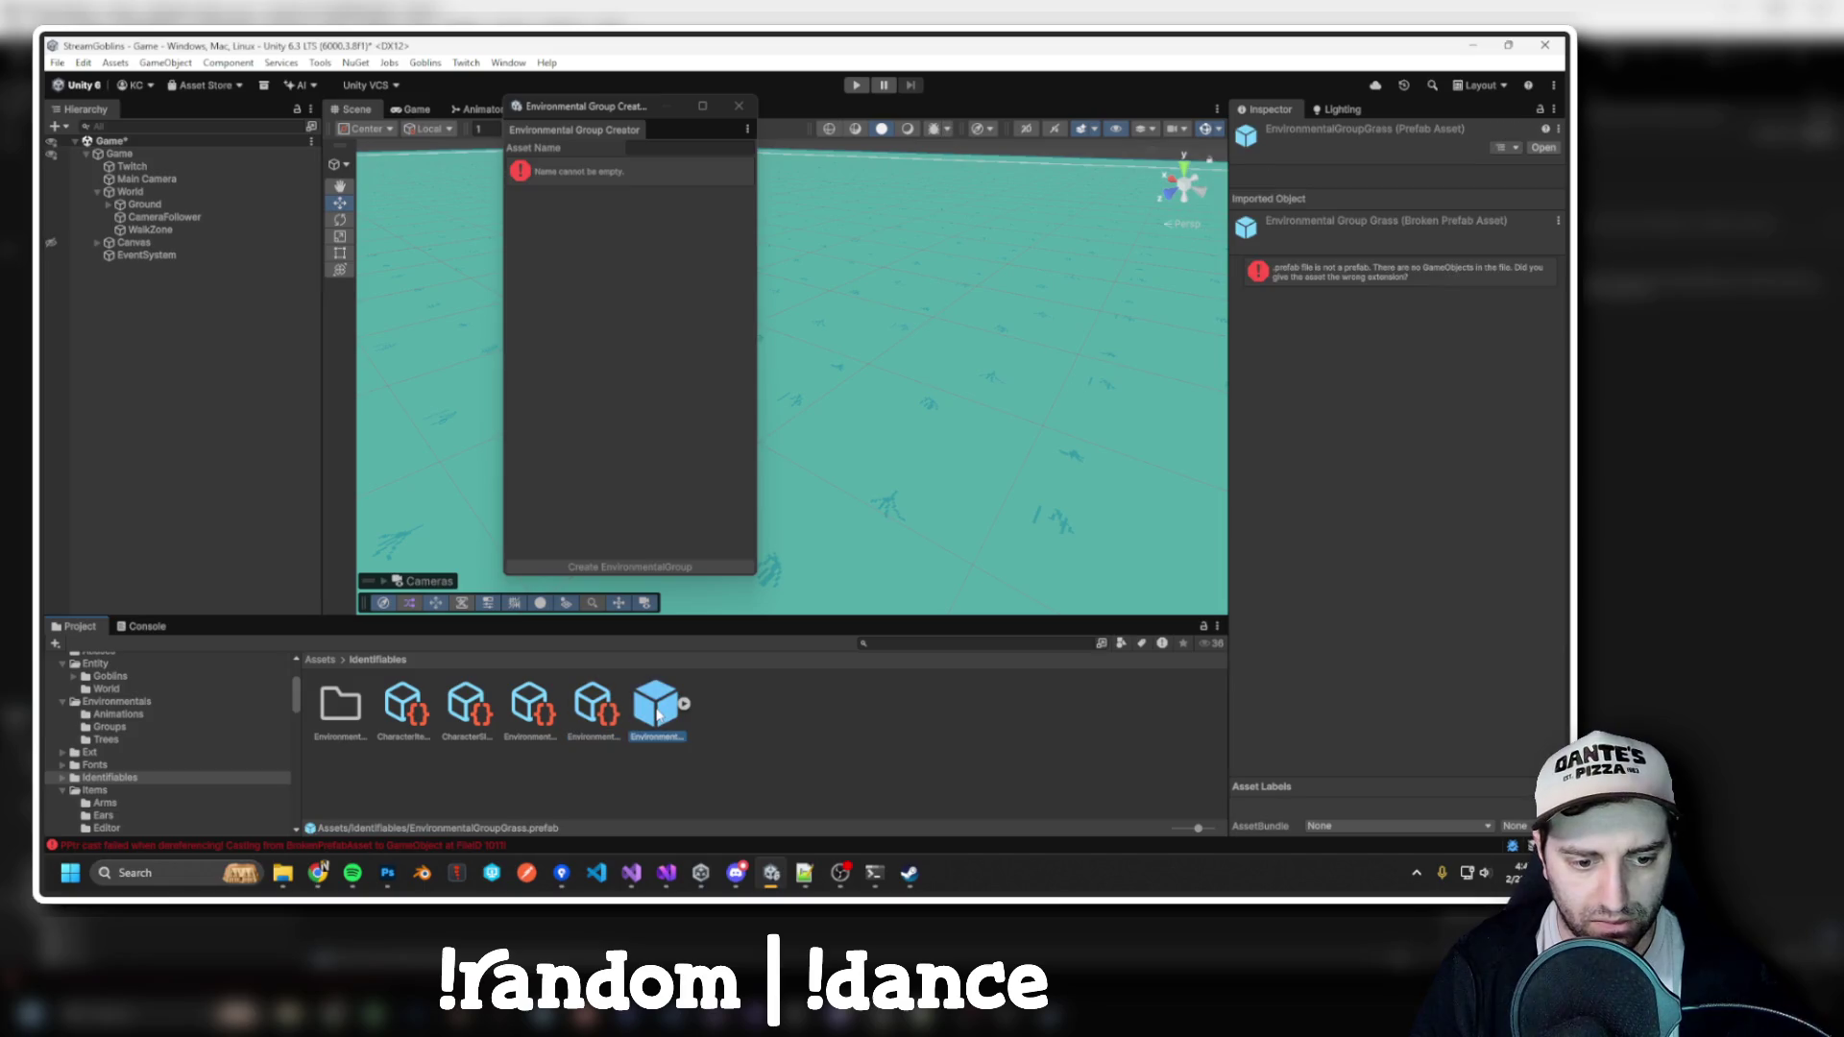
left_click(605, 709)
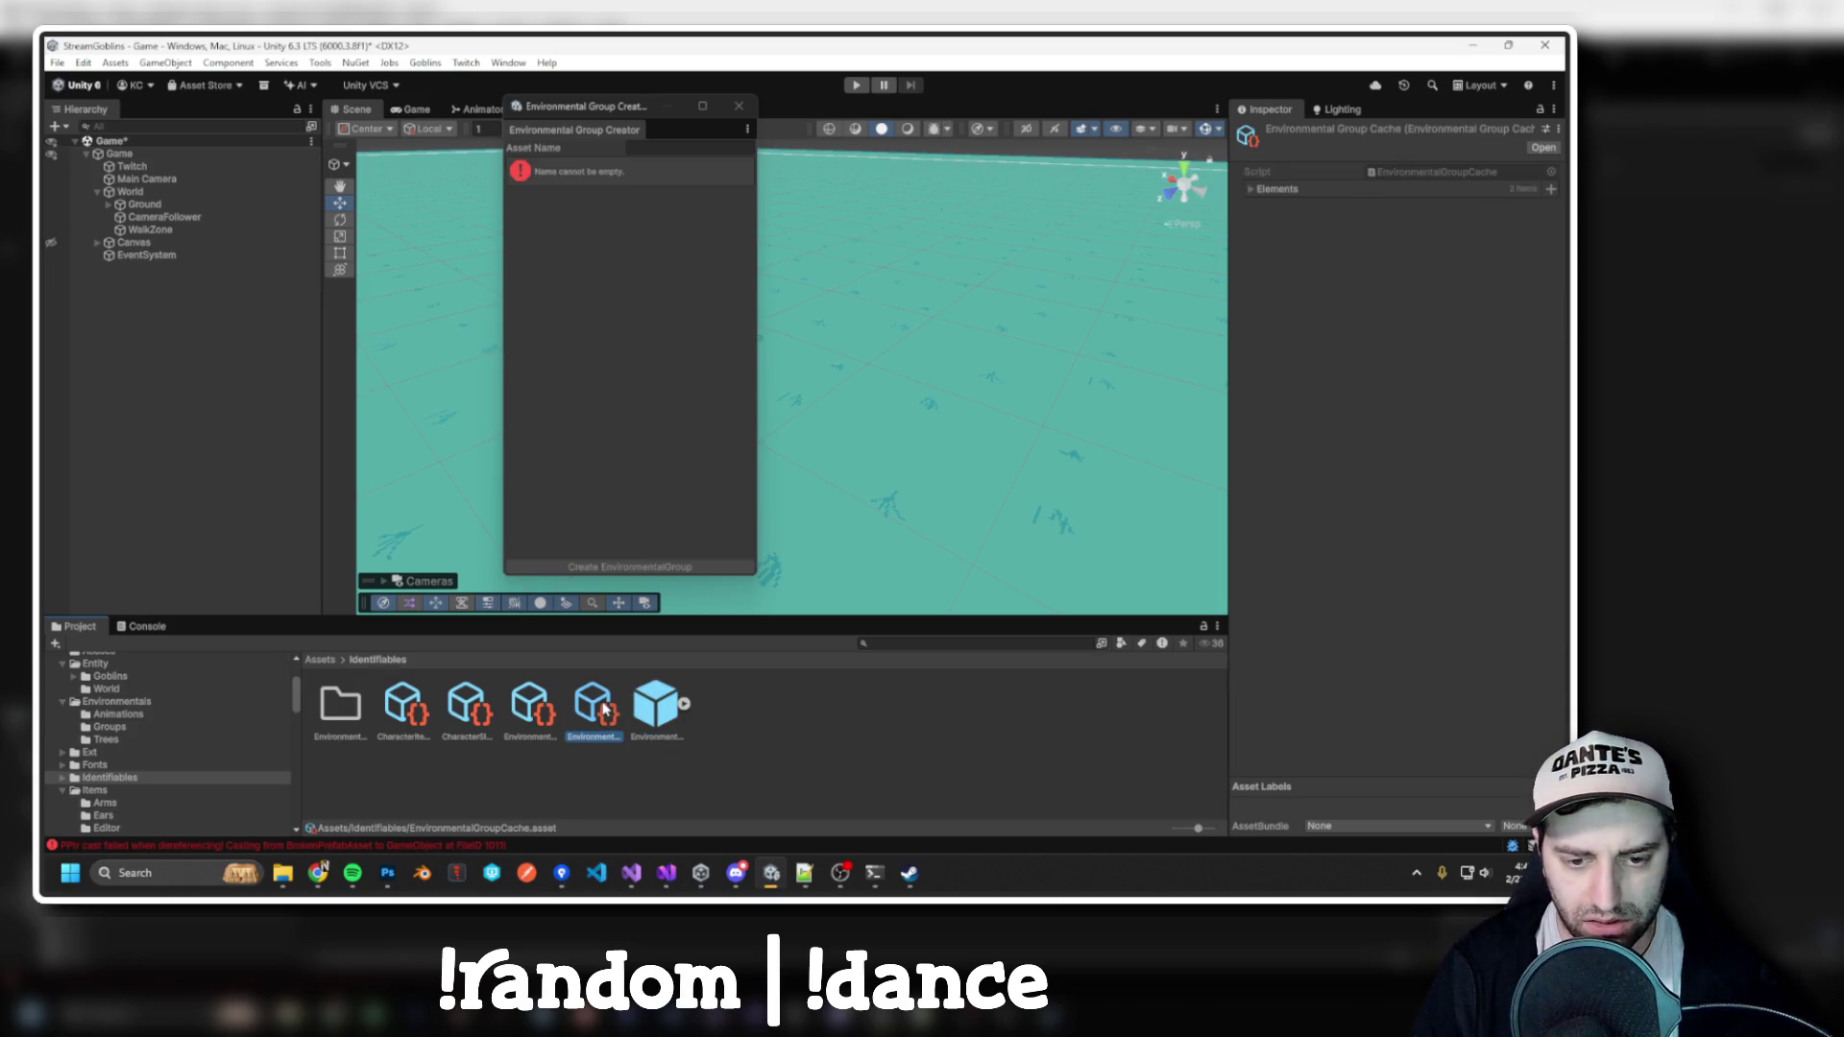
left_click(1252, 189)
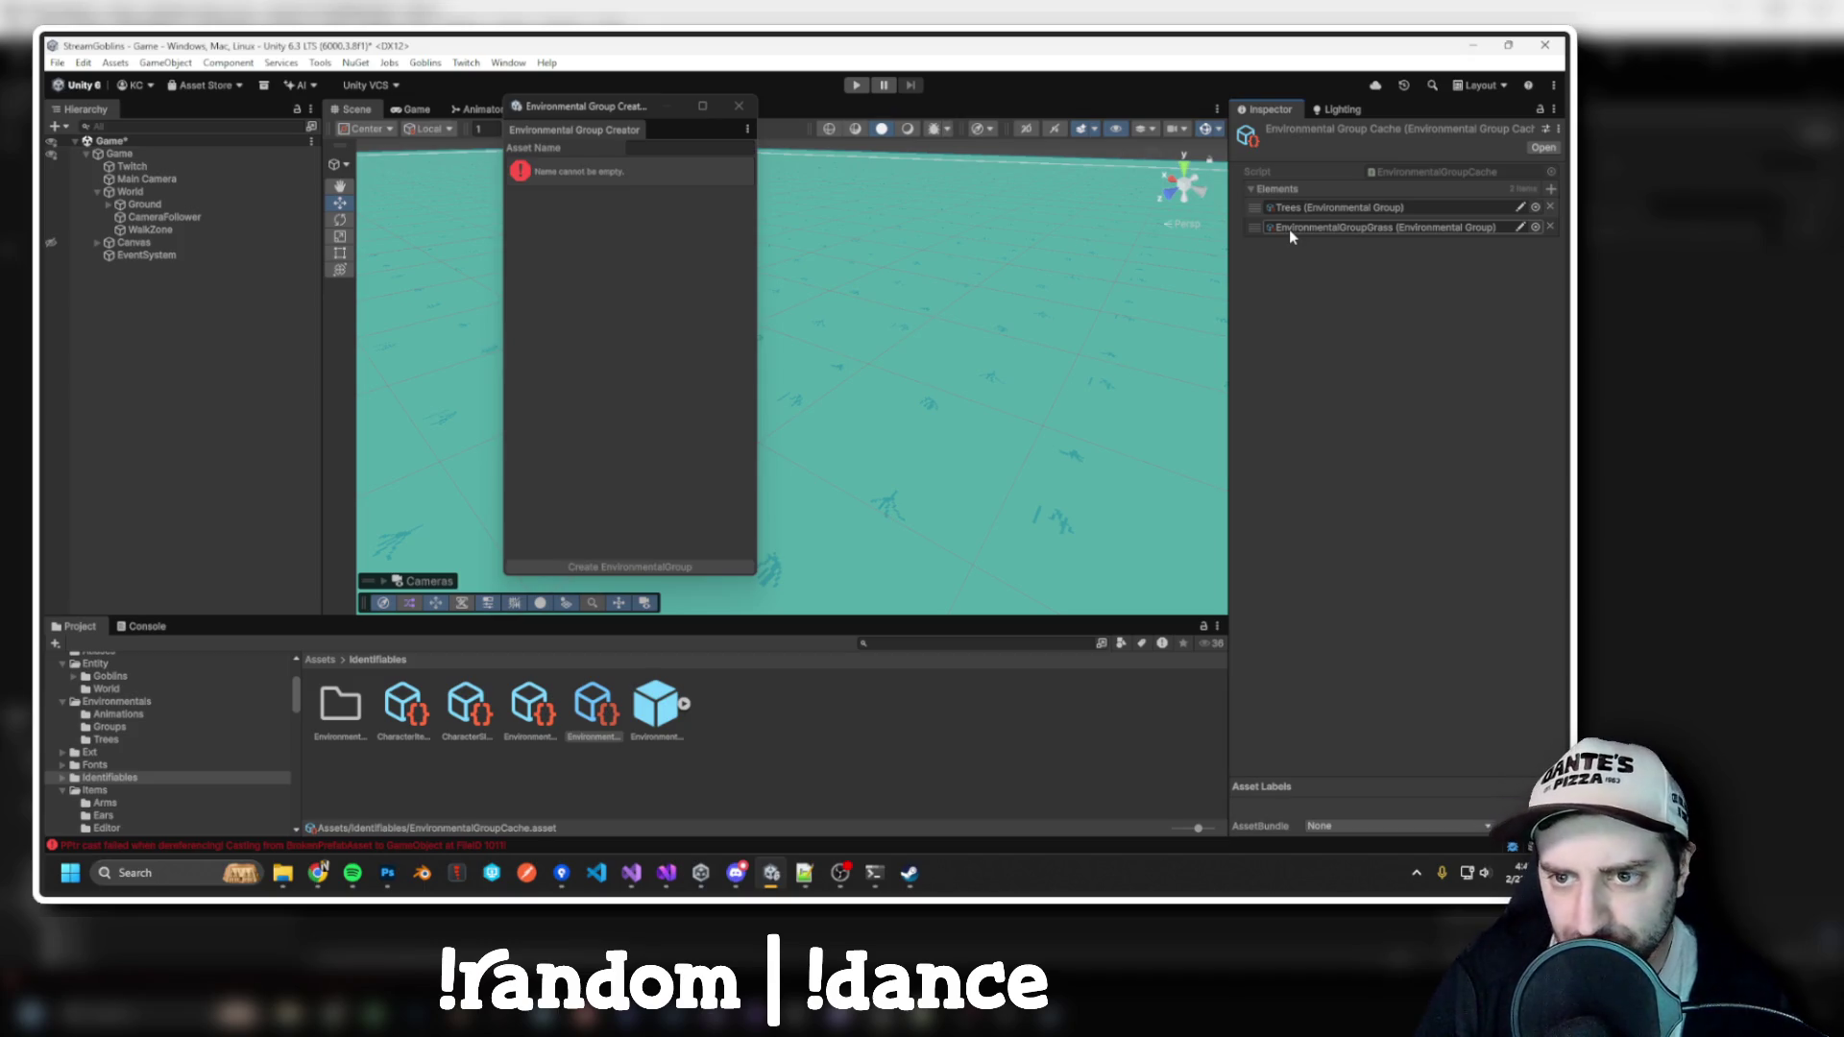
left_click(326, 723)
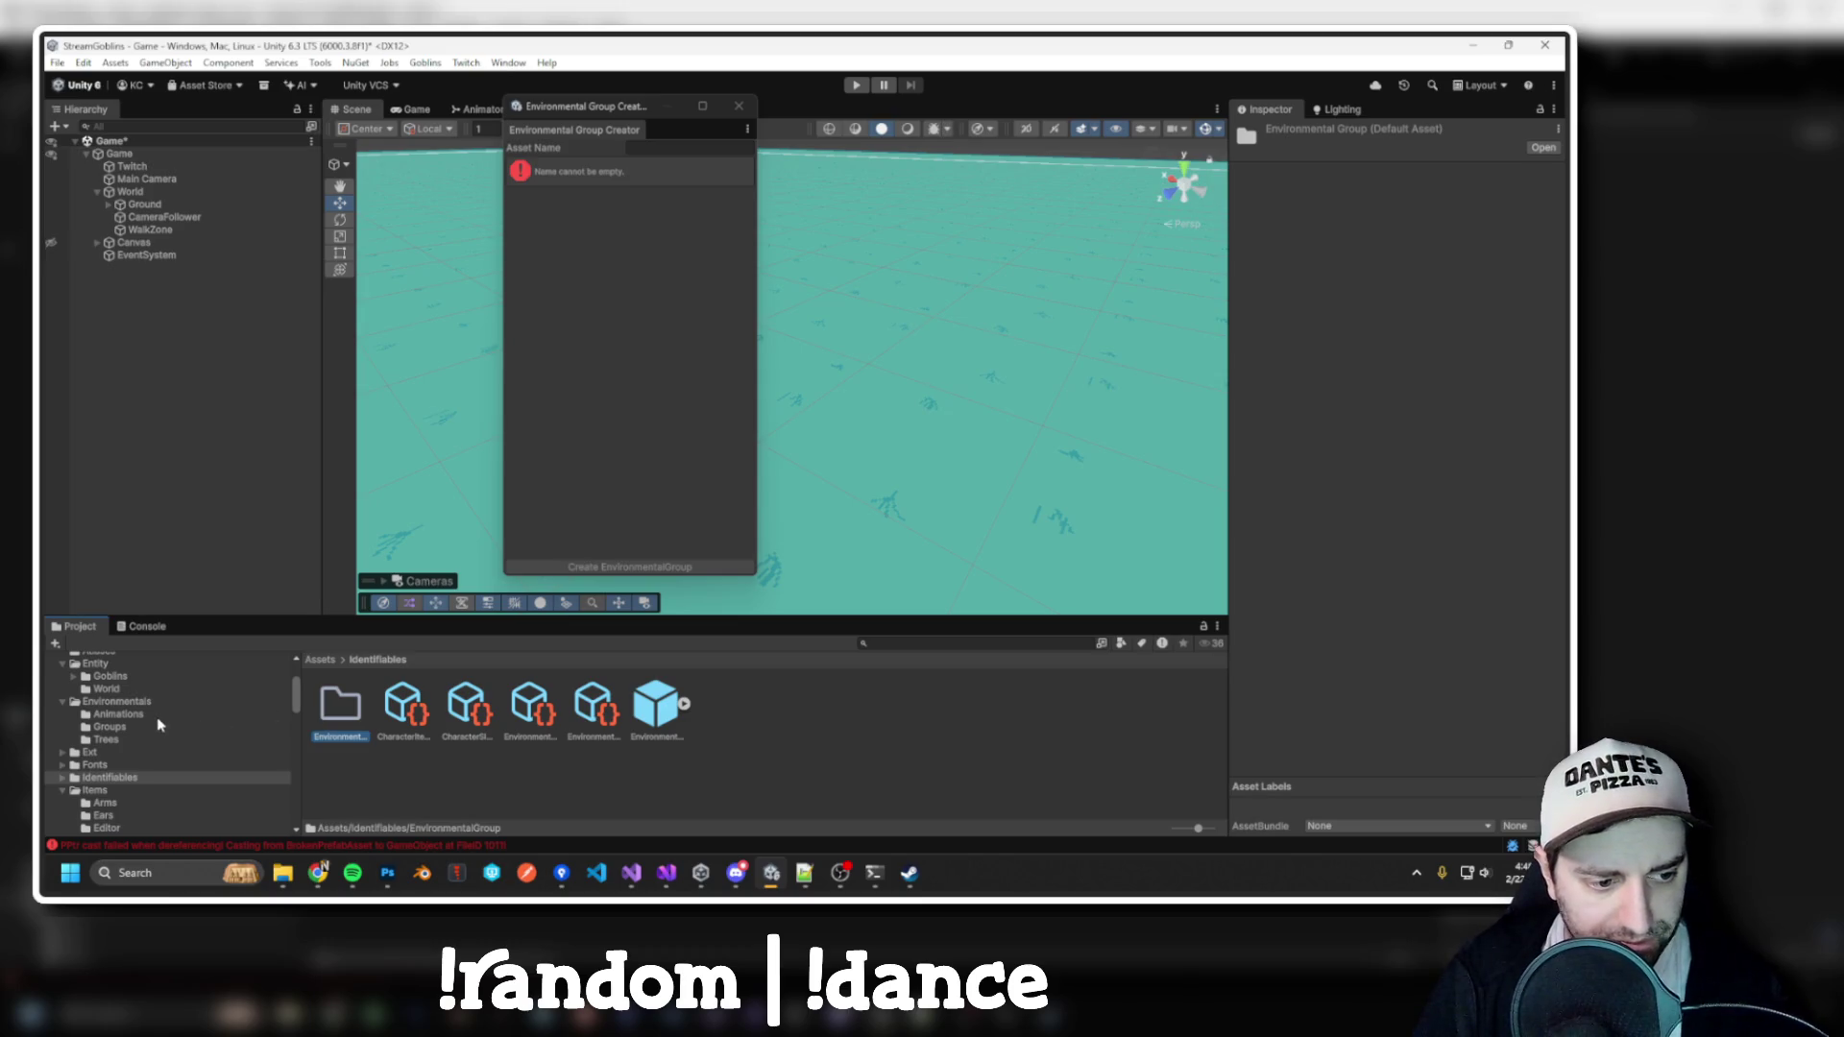
key("alt+Tab")
Jump from EnvironmentalGroupEditorWindow.cs to the IIdentifiableScriptableObjectCreationEditorWindow definition and read it
scroll(743, 459, "up", 5)
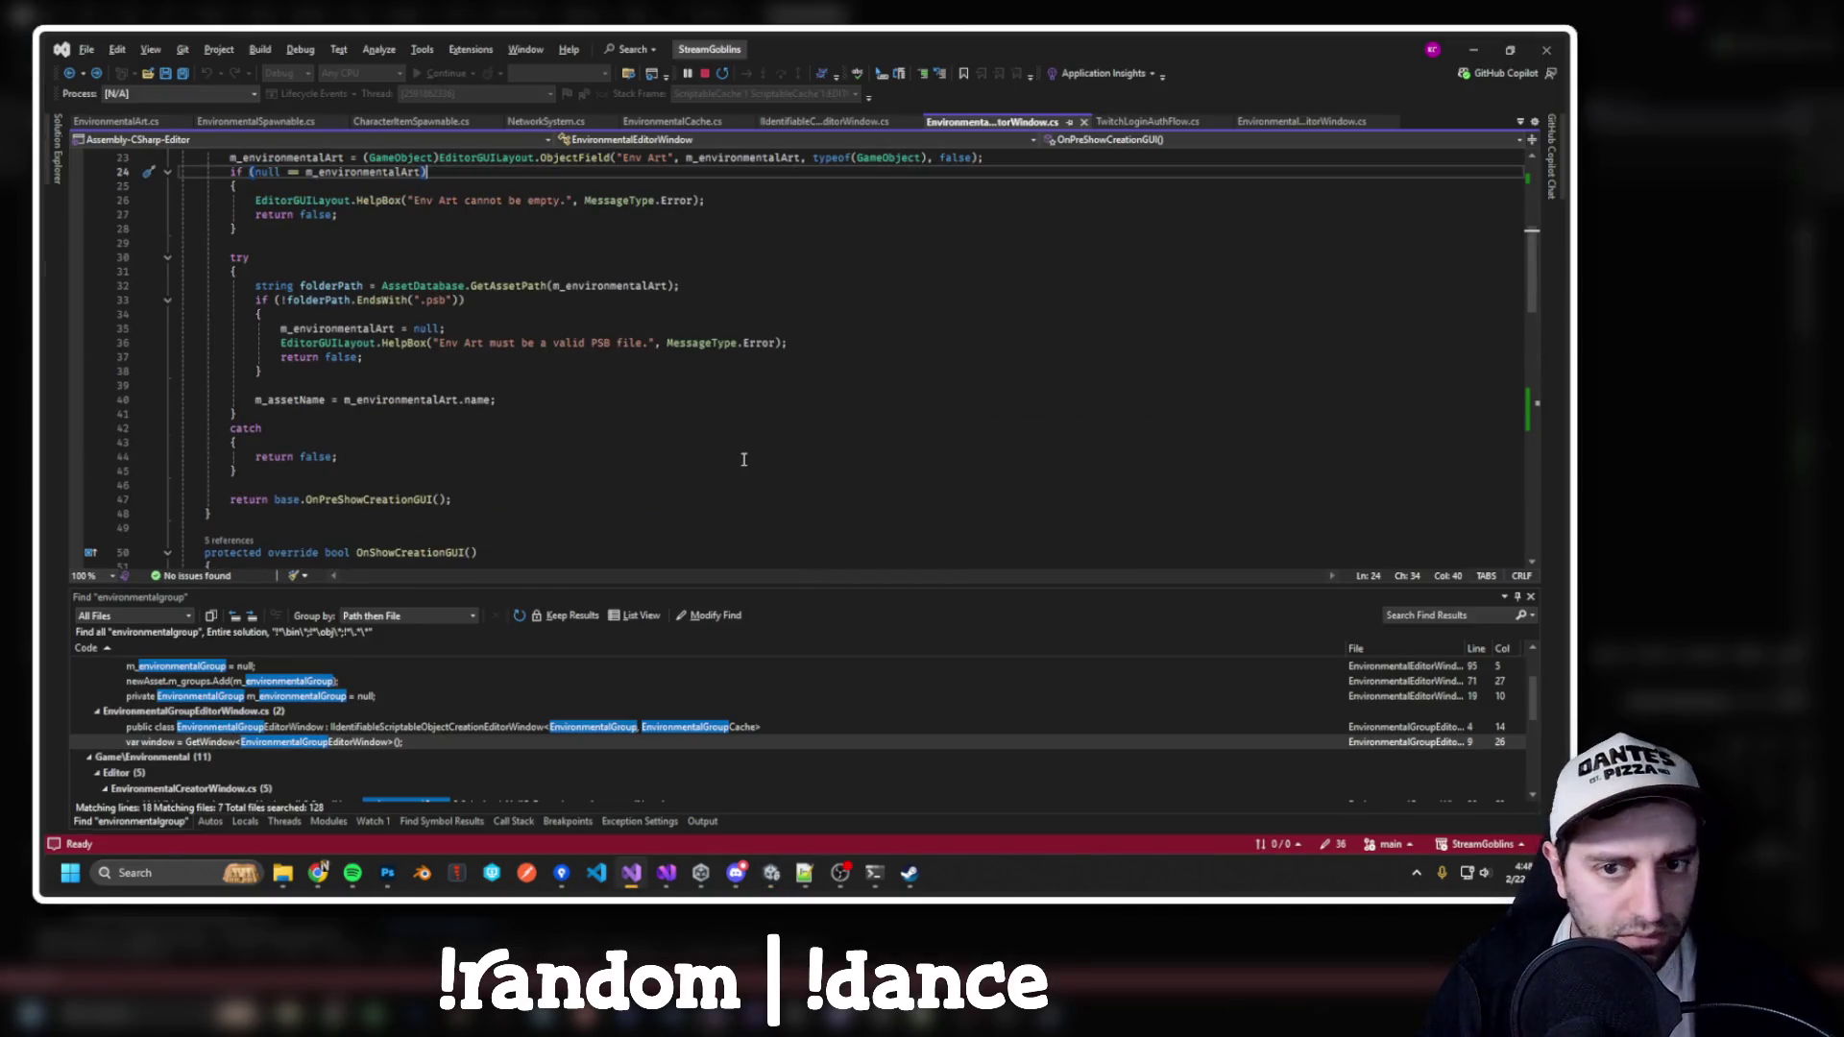
scroll(708, 439, "up", 7)
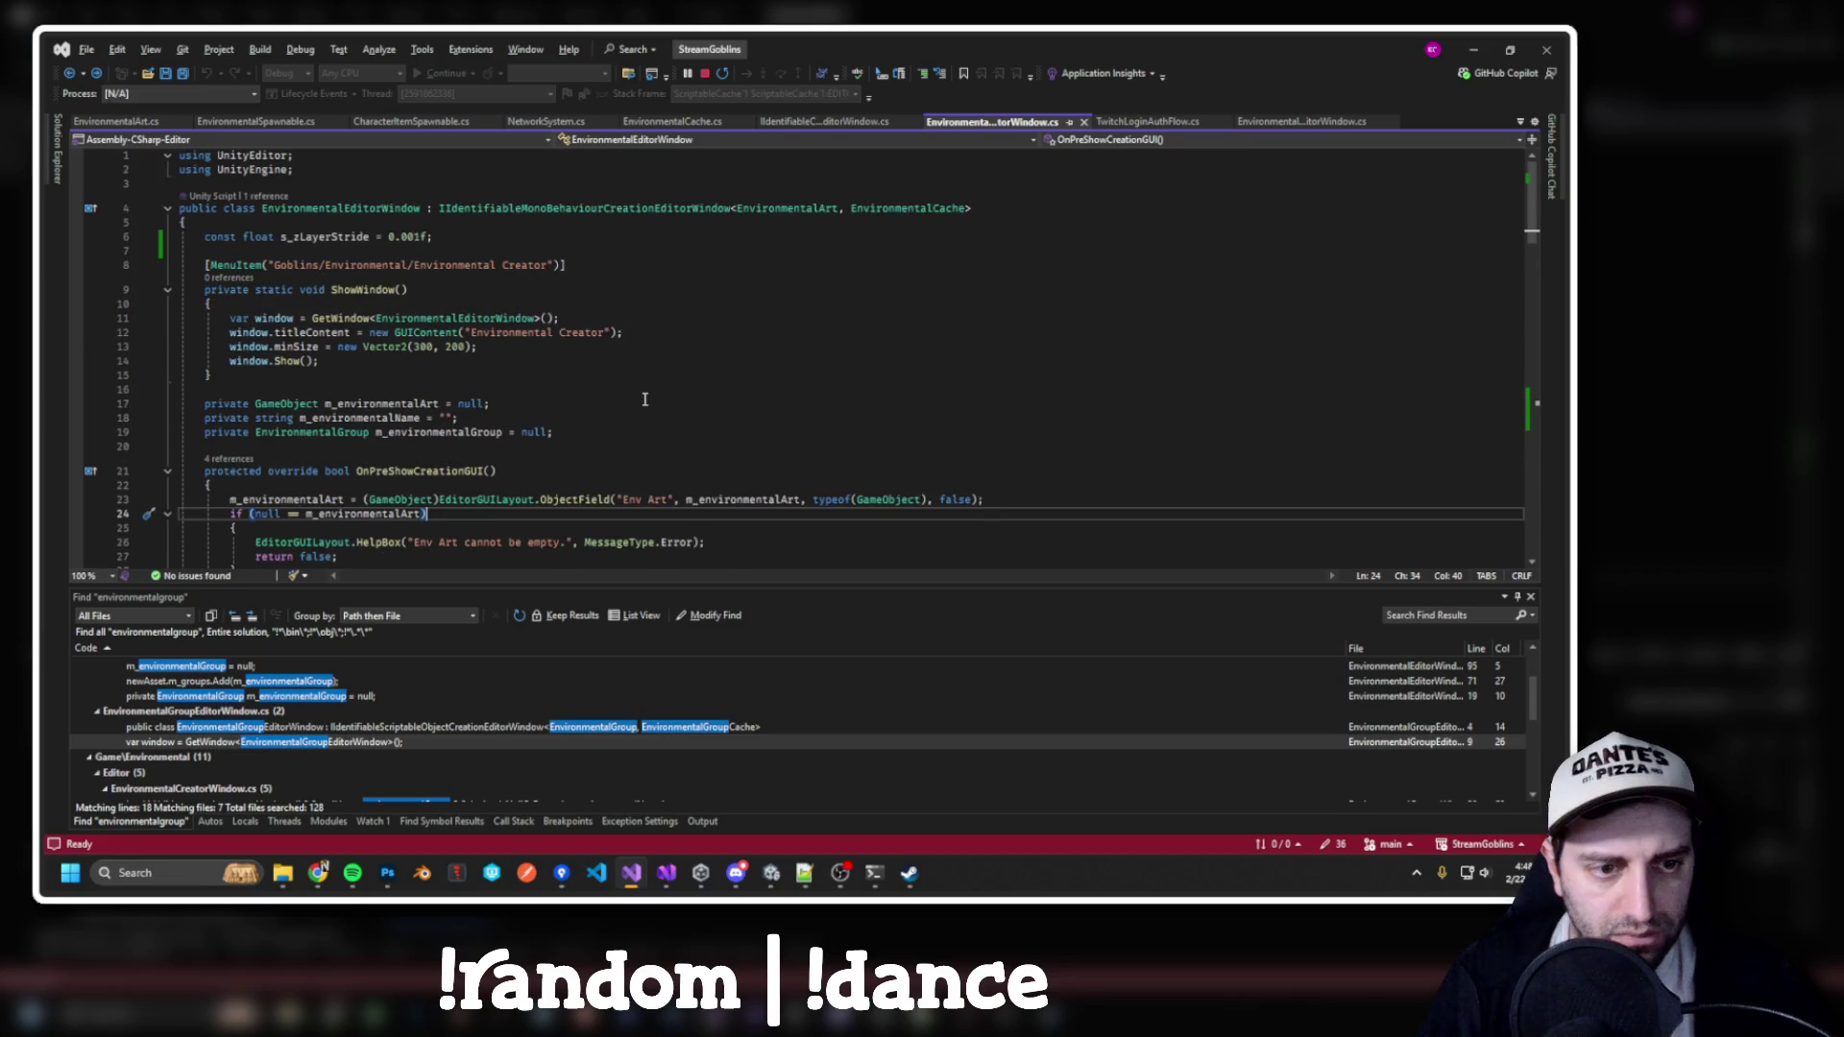
key("ctrl+minus")
key("ctrl+minus")
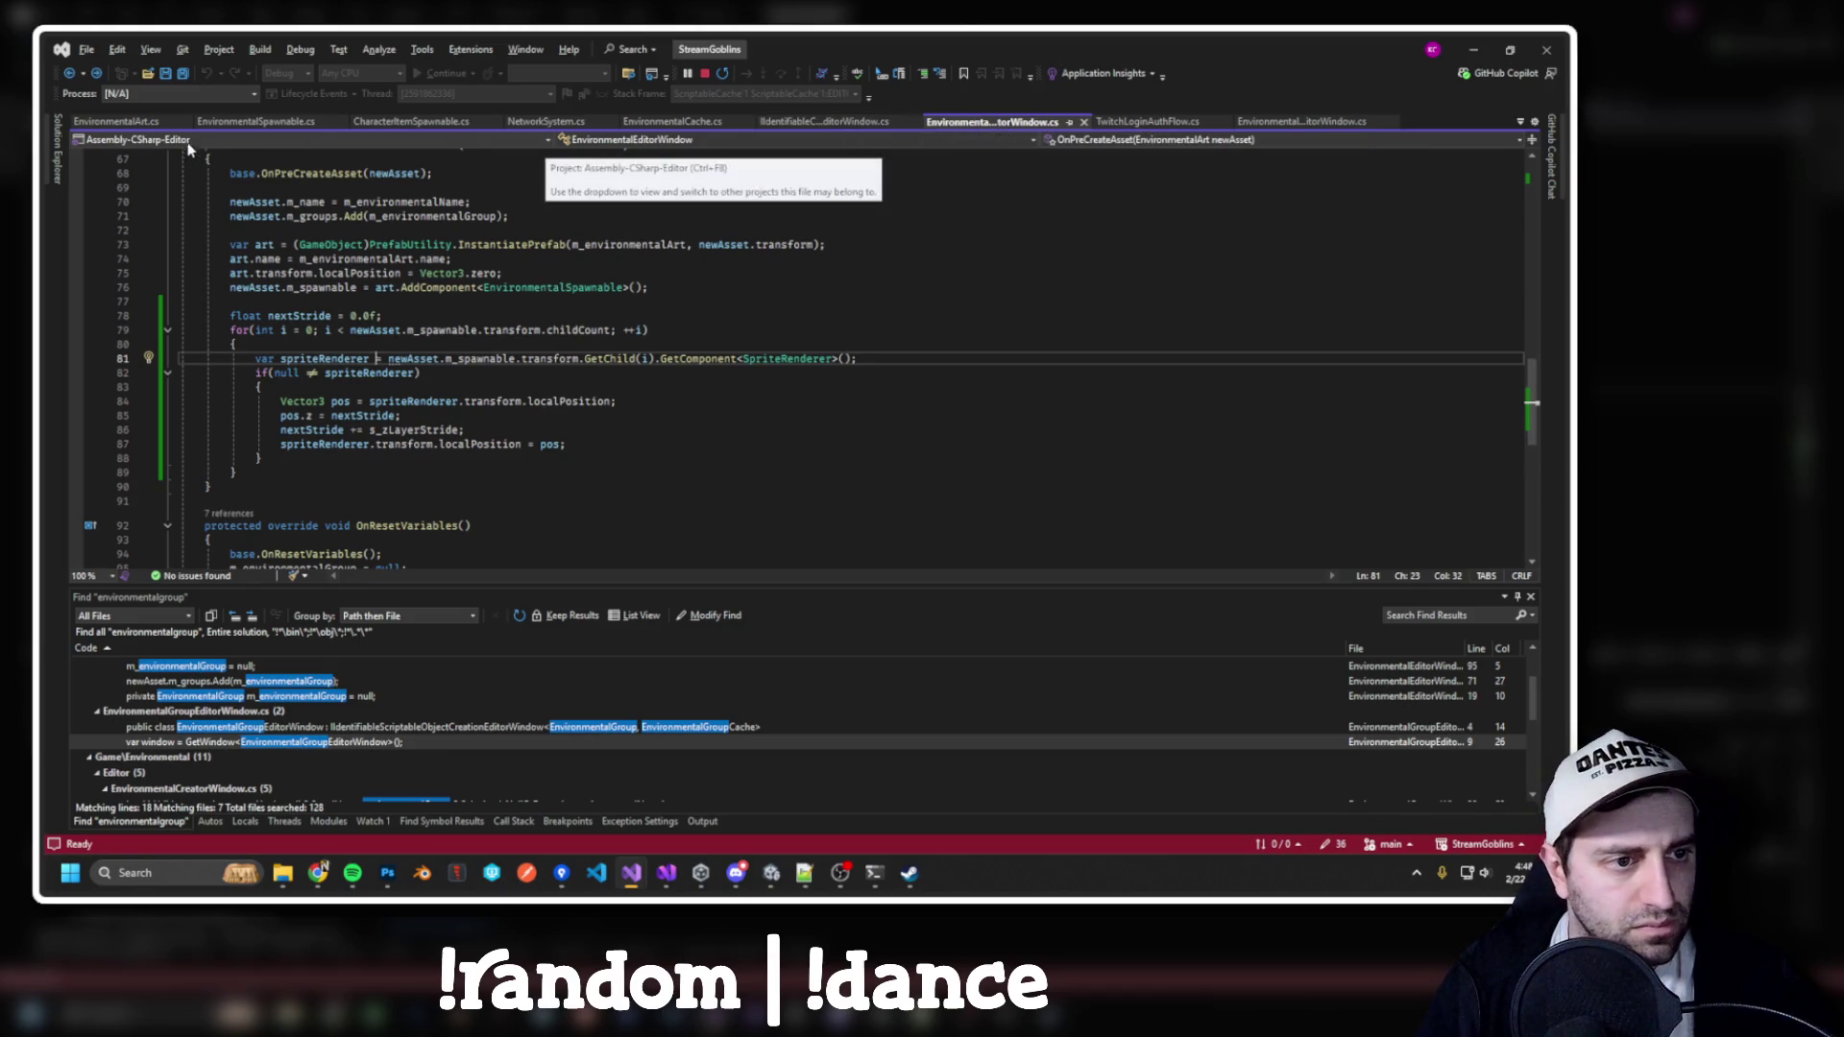
double_click(236, 744)
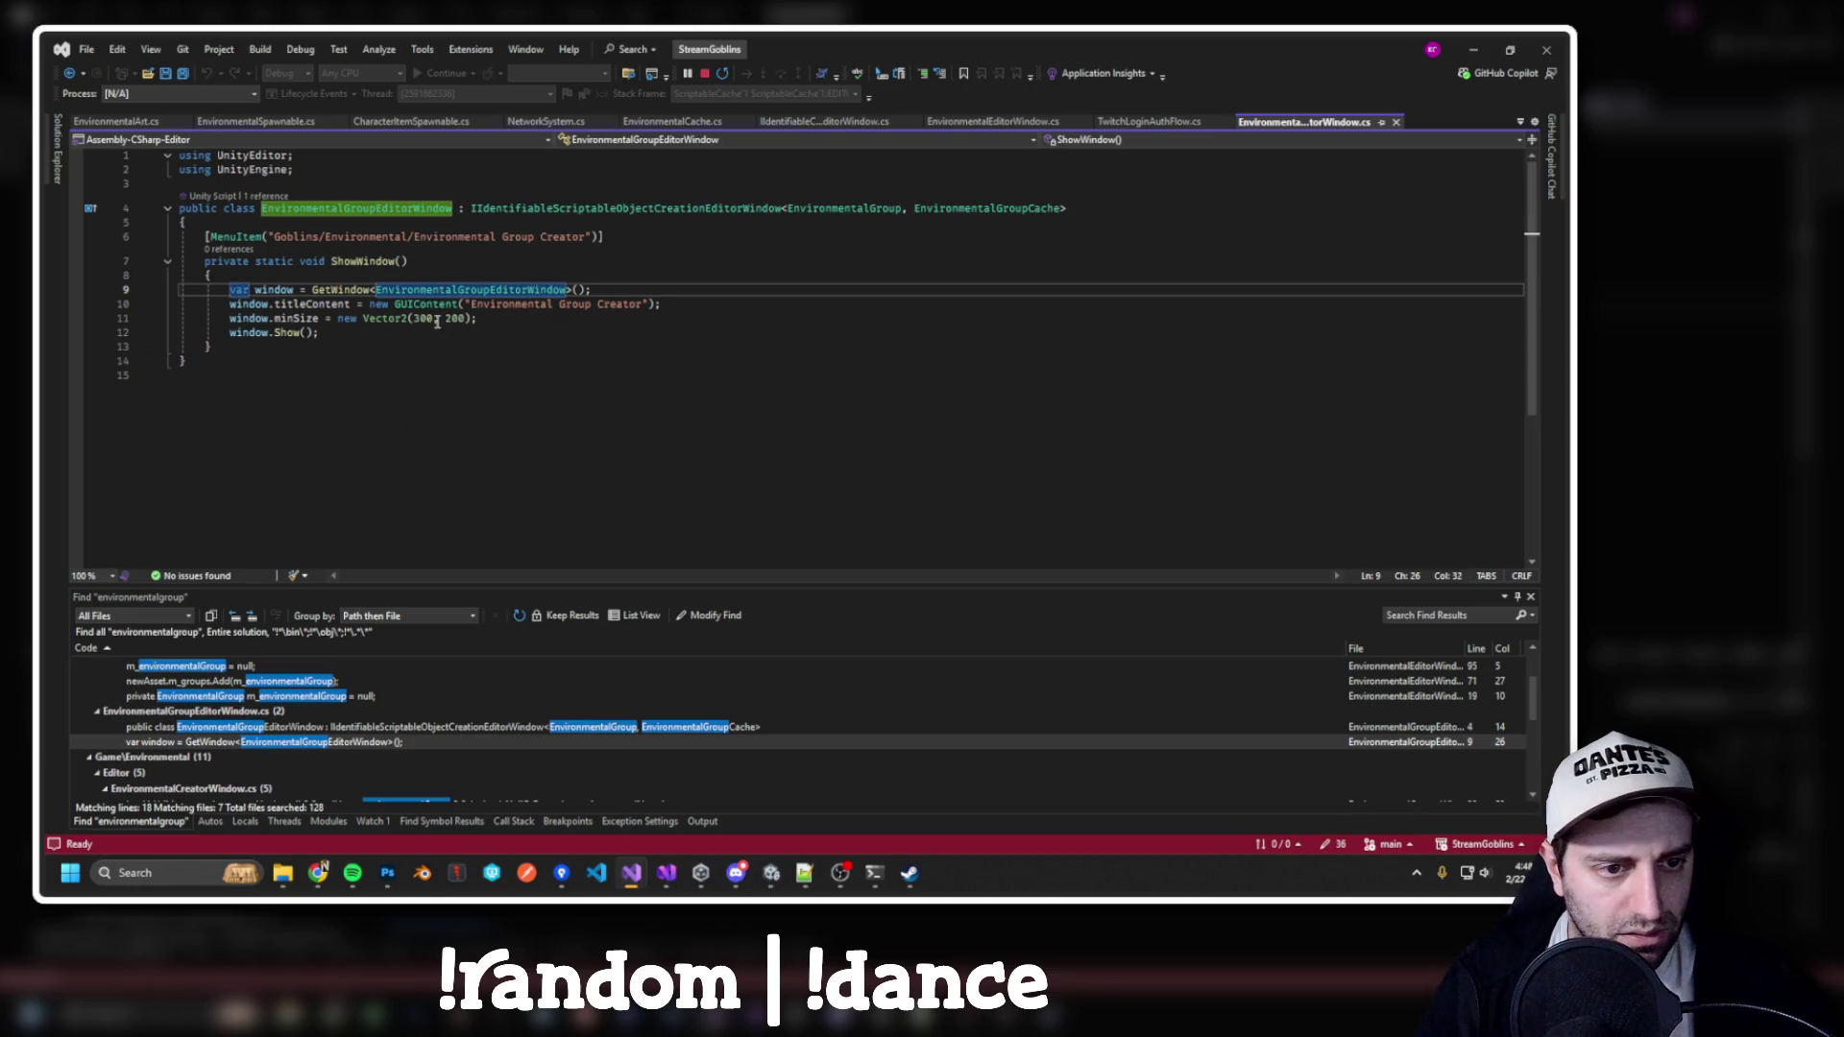
left_click(611, 208, "ctrl")
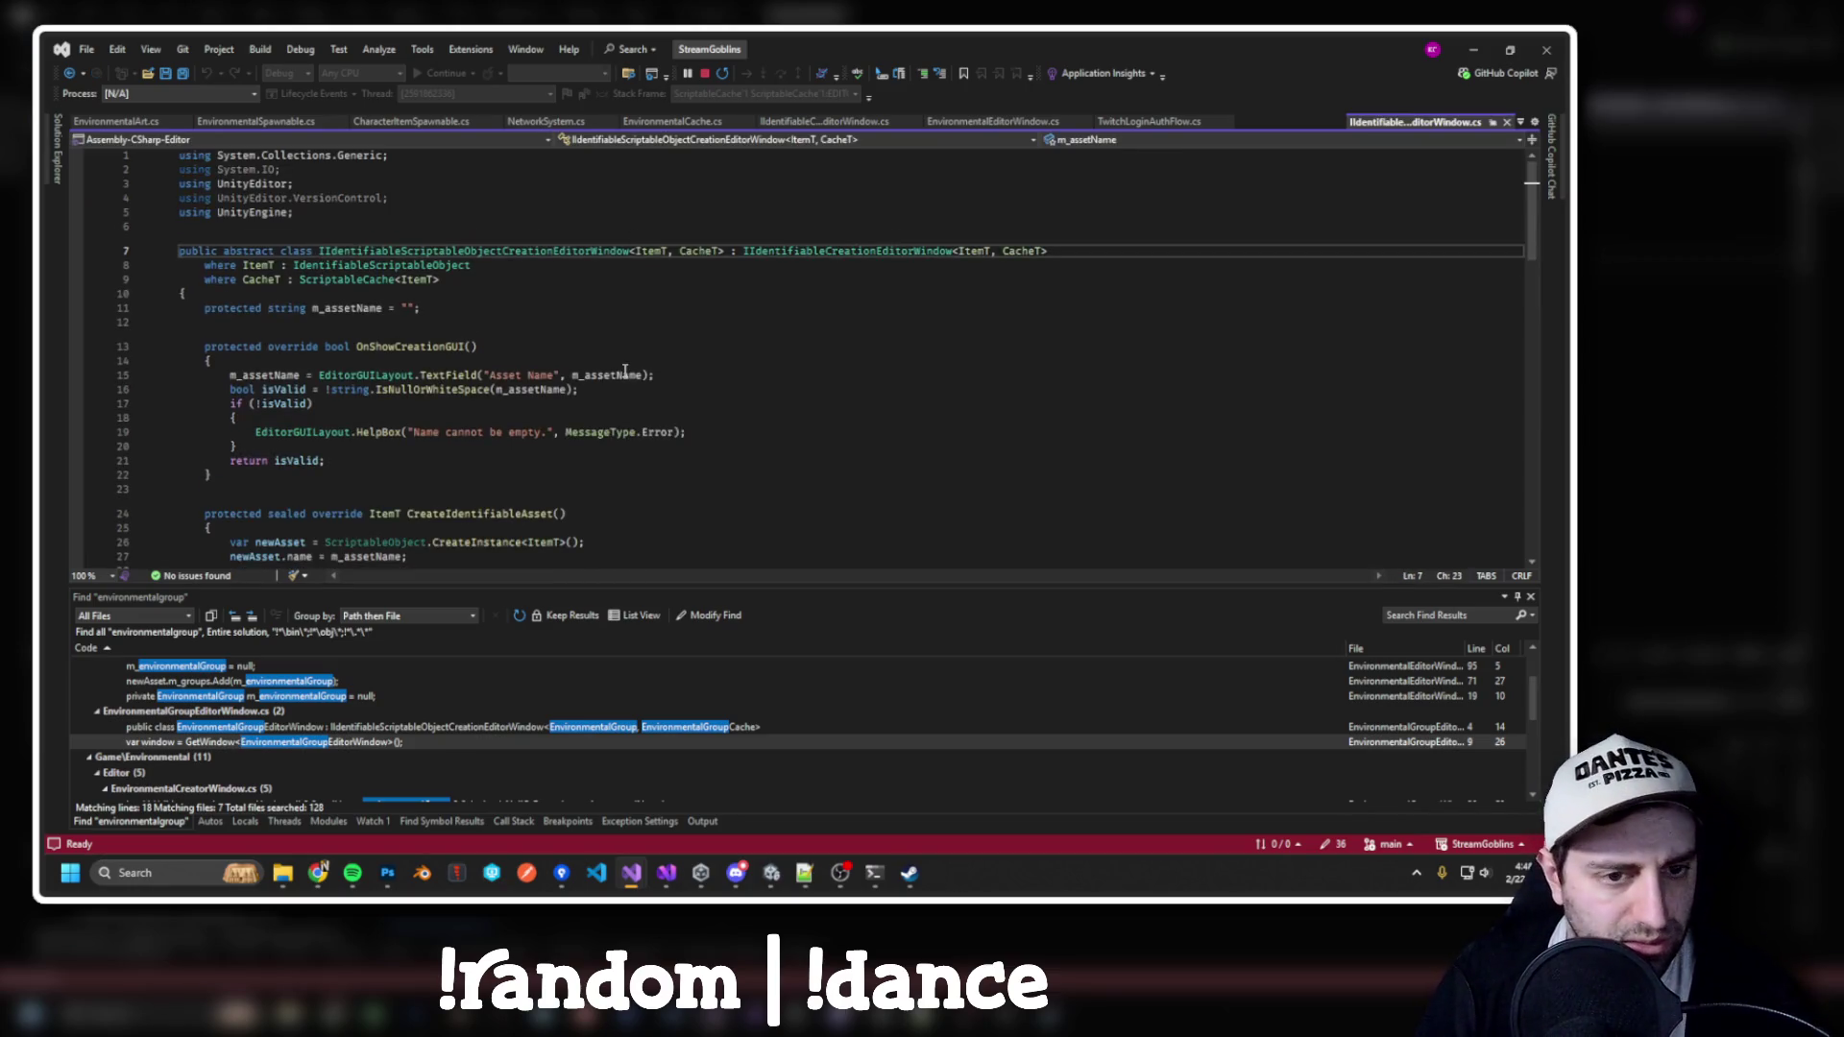
key("ctrl+minus")
key("F12")
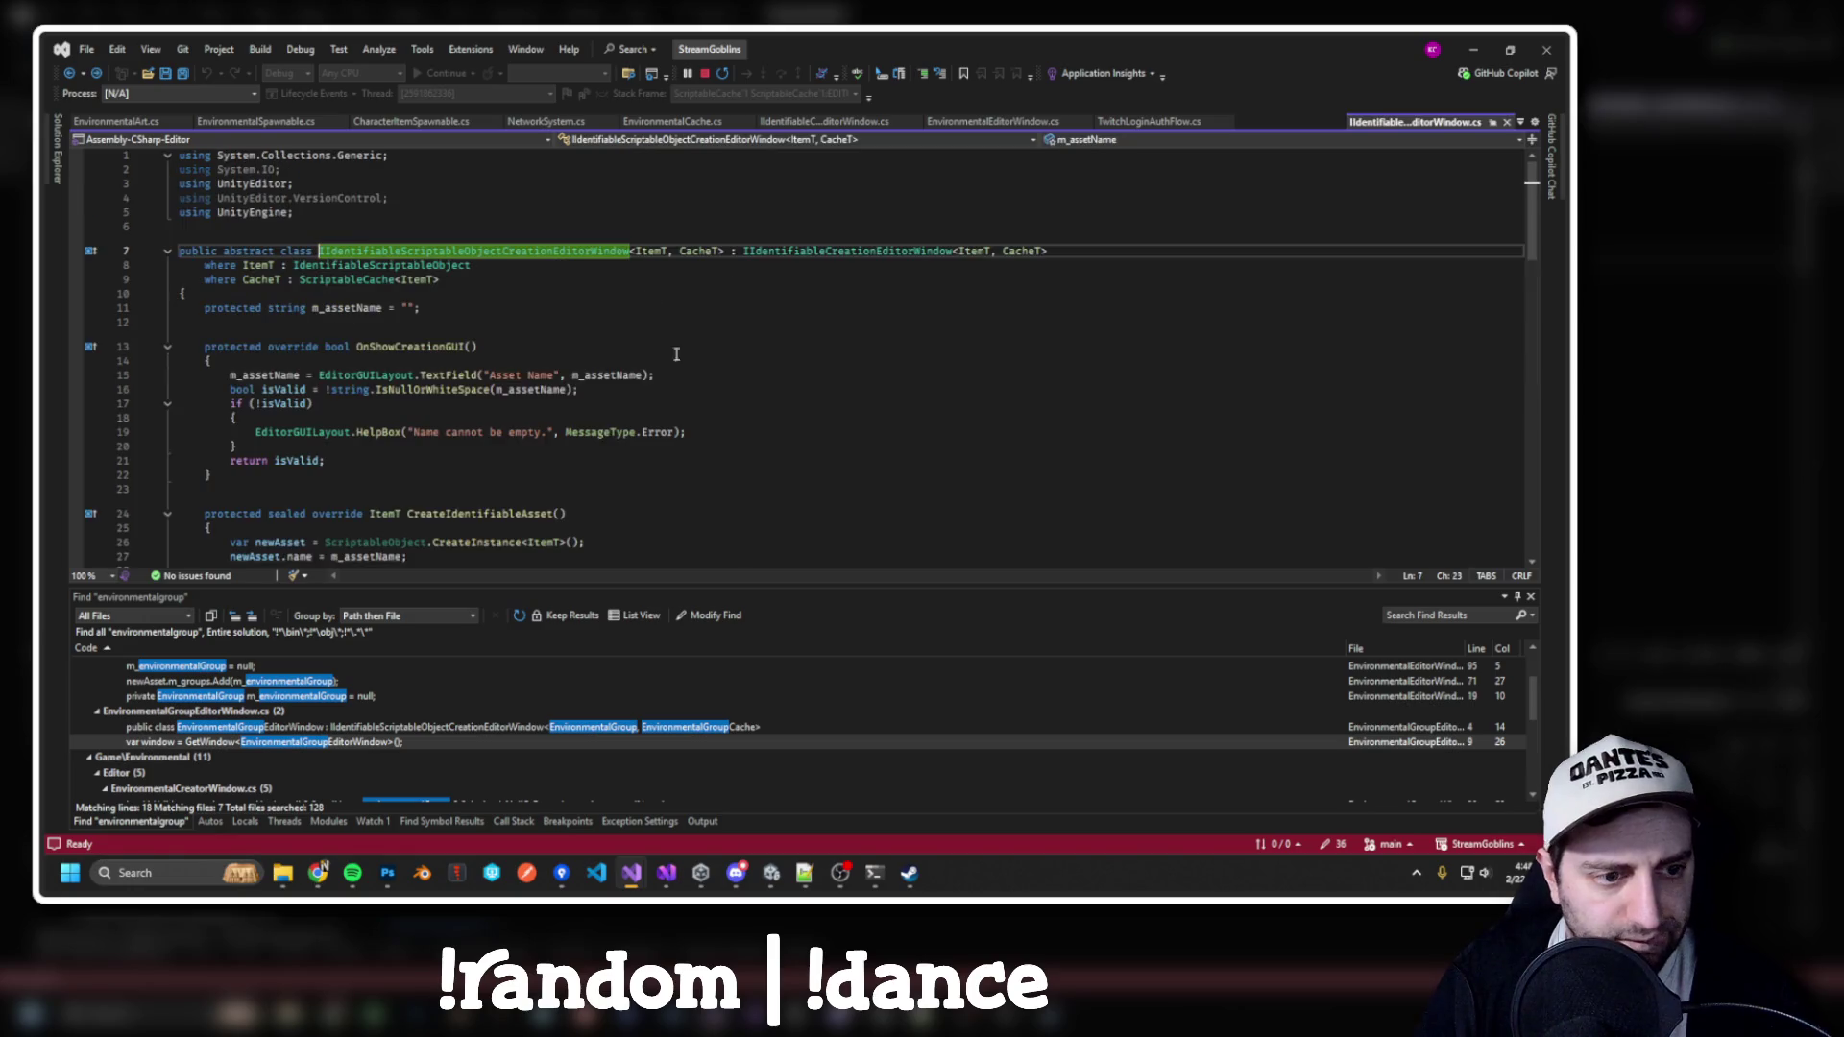
key("ctrl+minus")
key("F12")
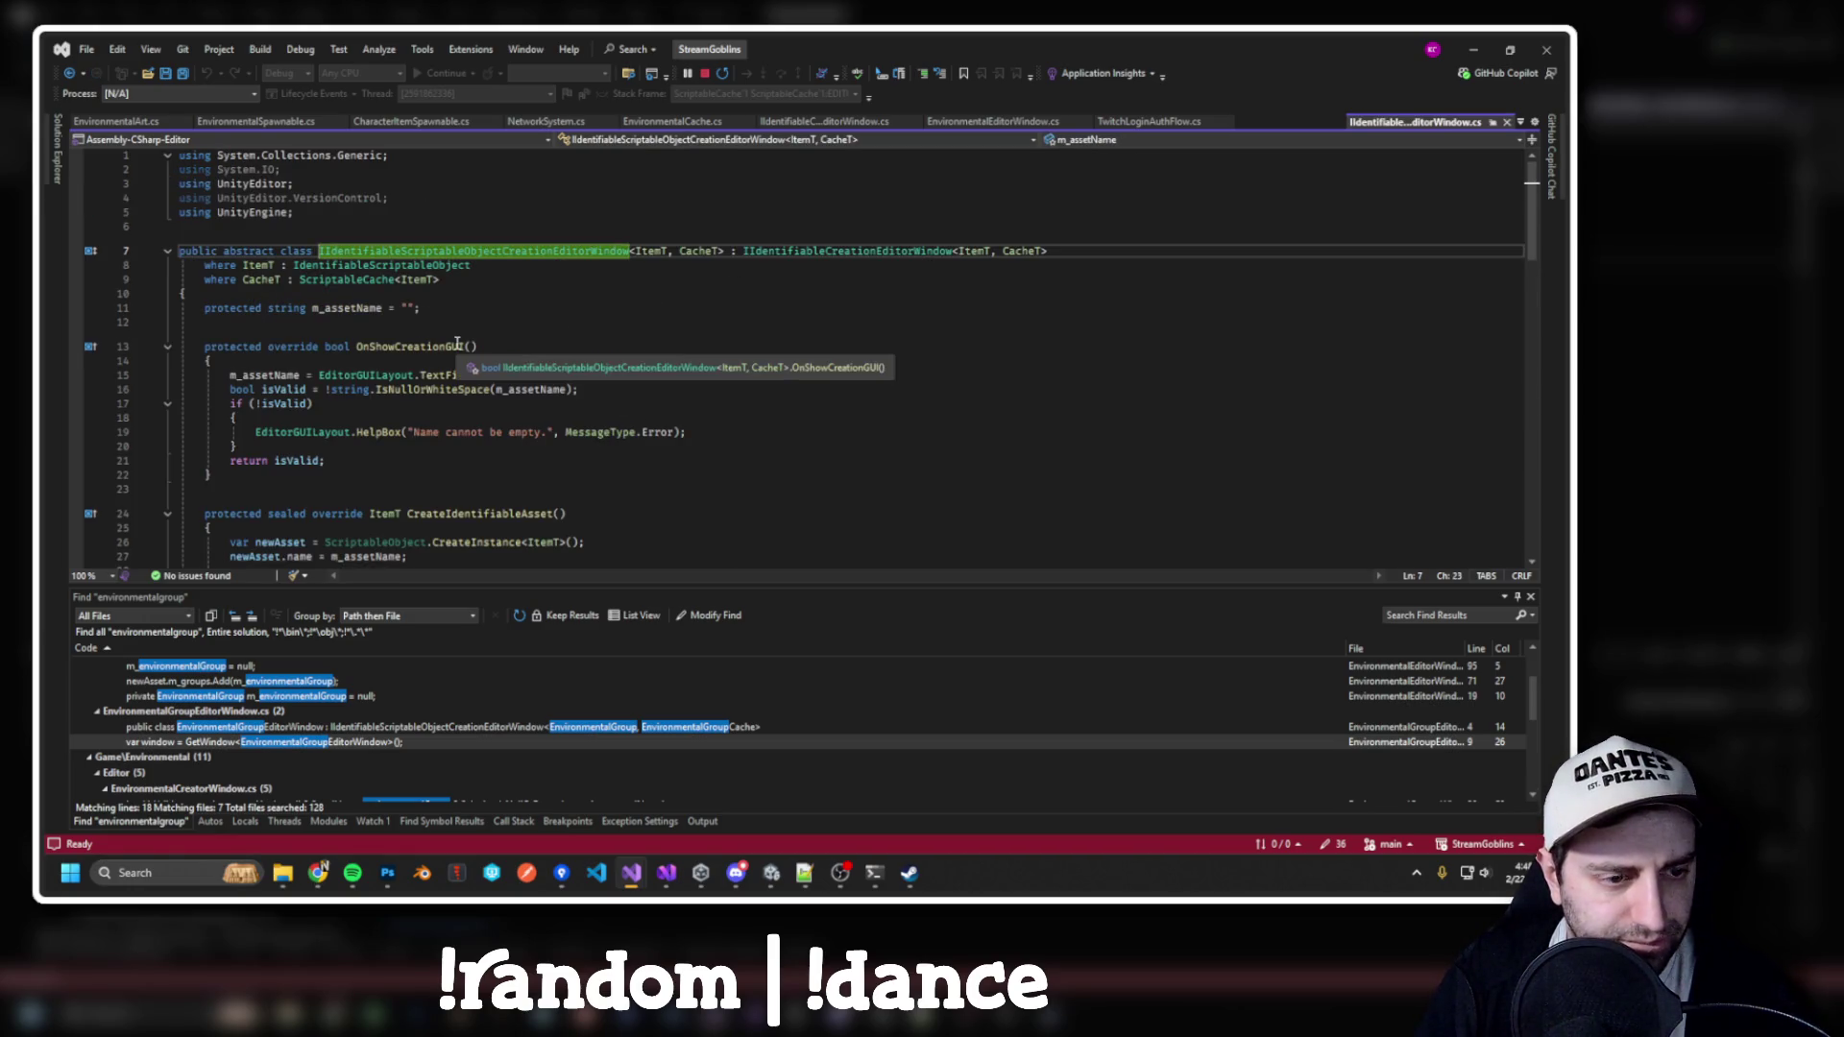
scroll(538, 327, "down", 2)
scroll(553, 324, "down", 10)
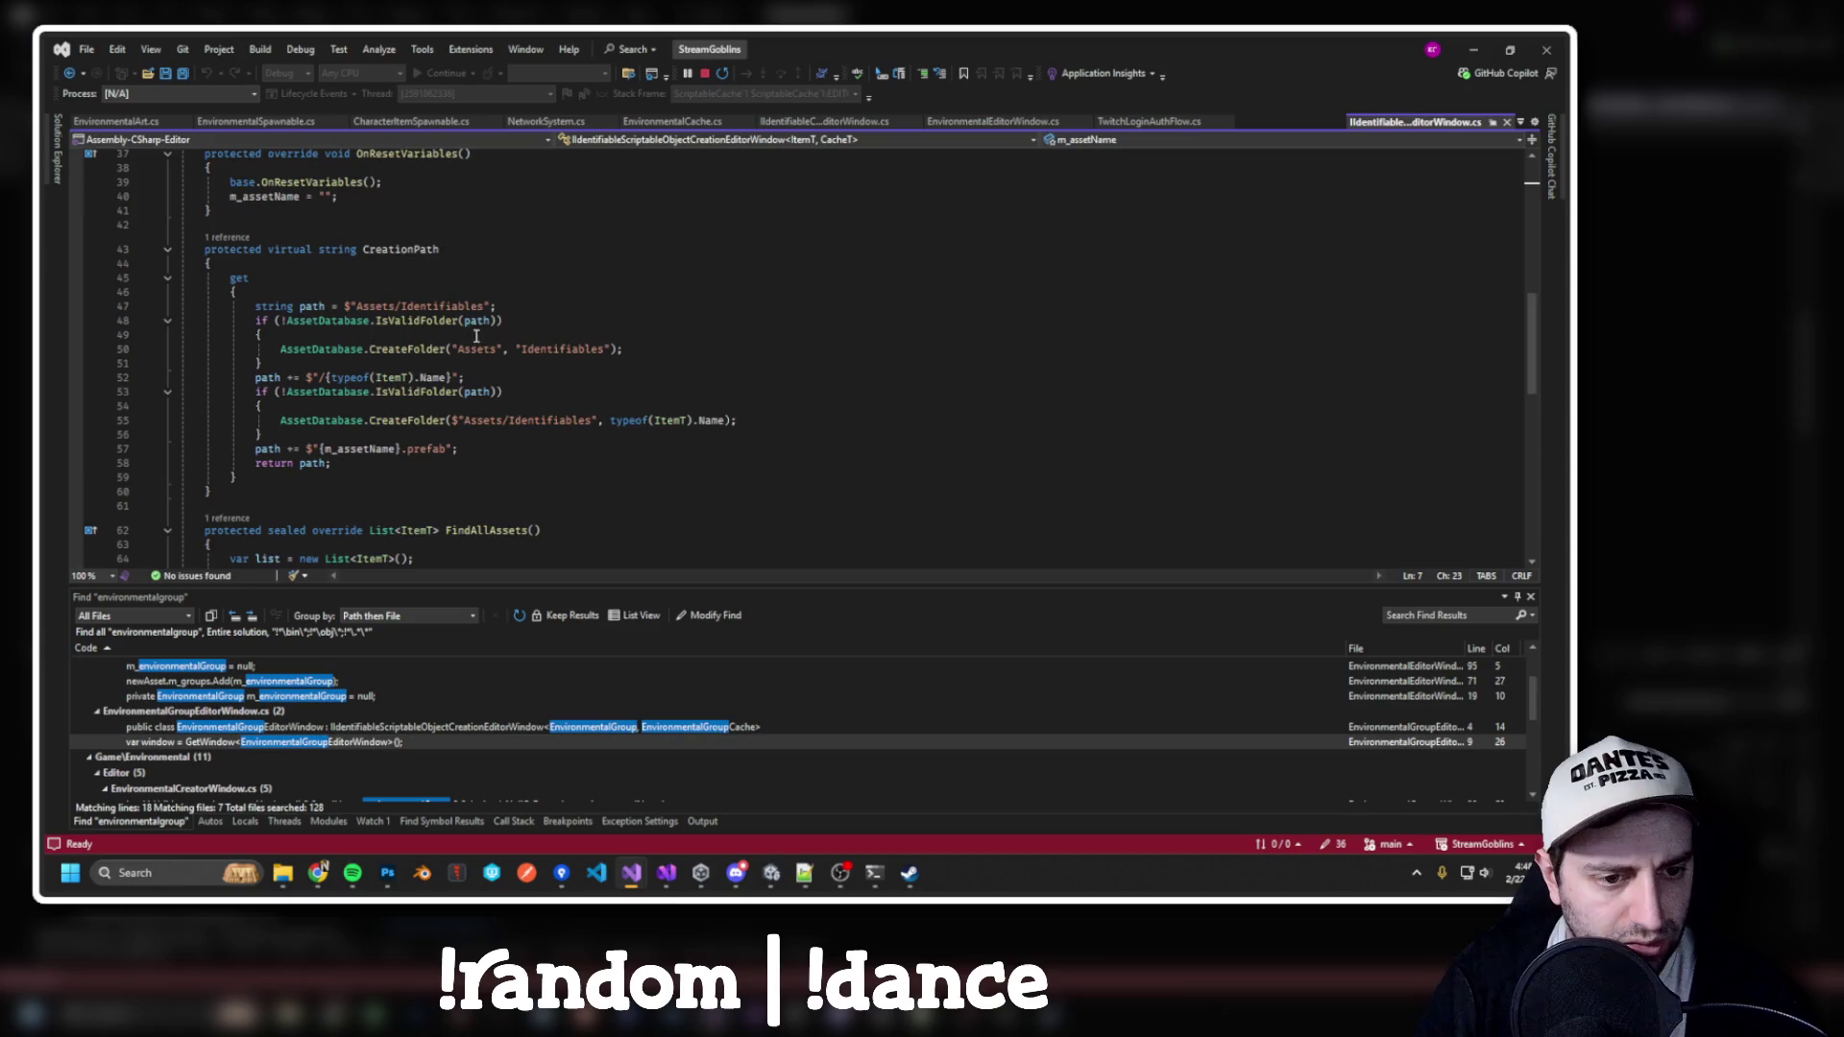
scroll(476, 335, "down", 1)
scroll(480, 345, "up", 1)
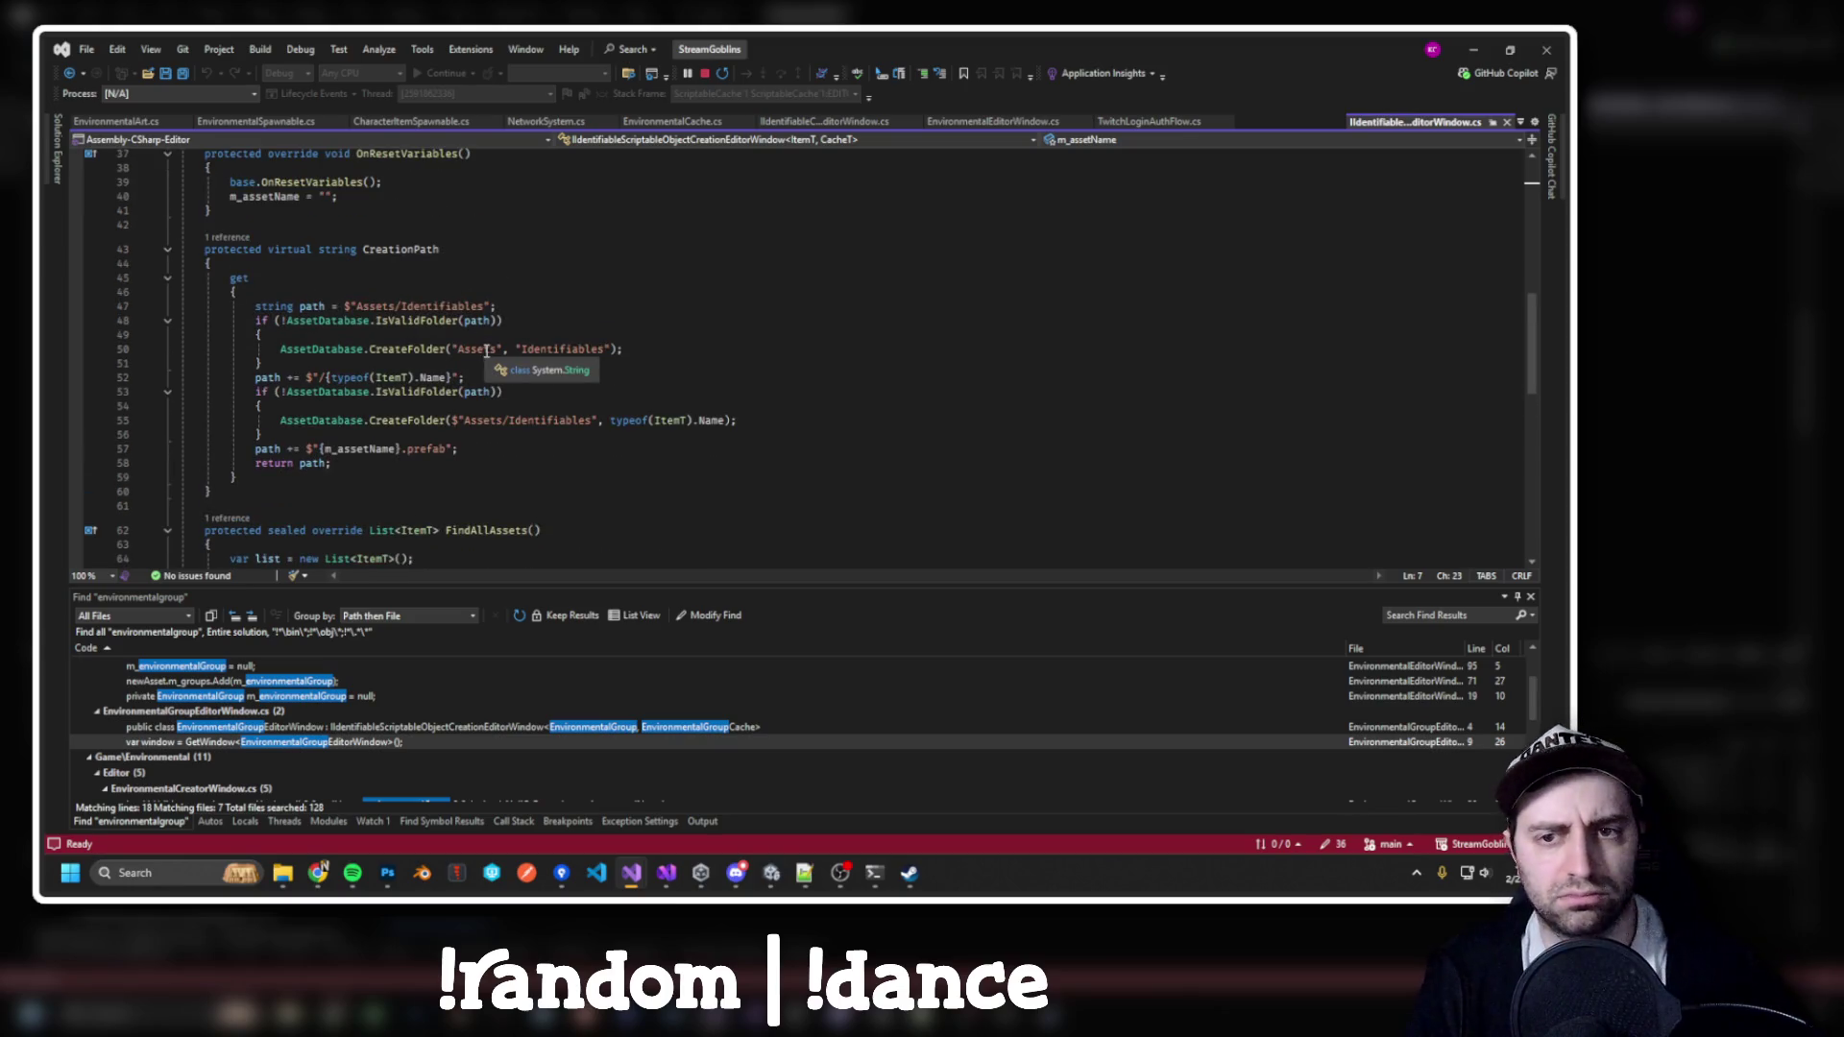
Close EnvironmentalEditorWindow.cs and search the solution for the selected base class name
key("ctrl+Tab")
scroll(601, 350, "up", 15)
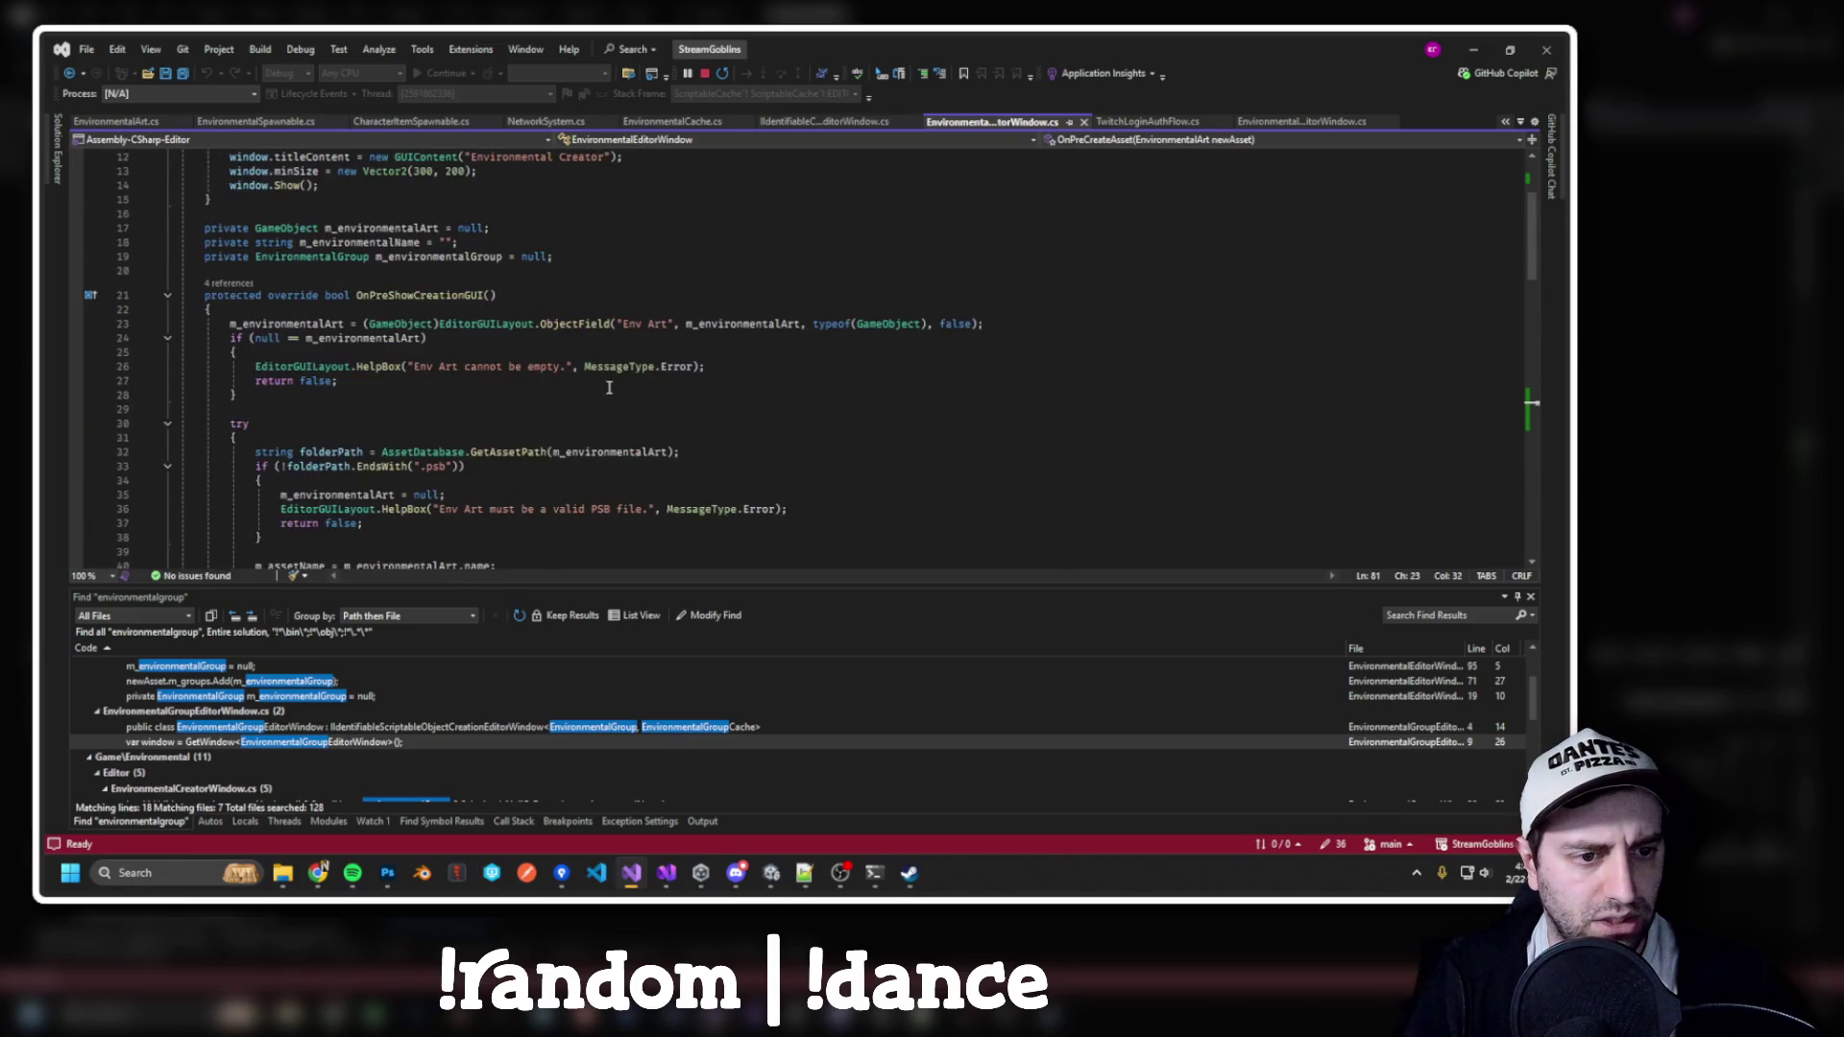
scroll(609, 387, "up", 3)
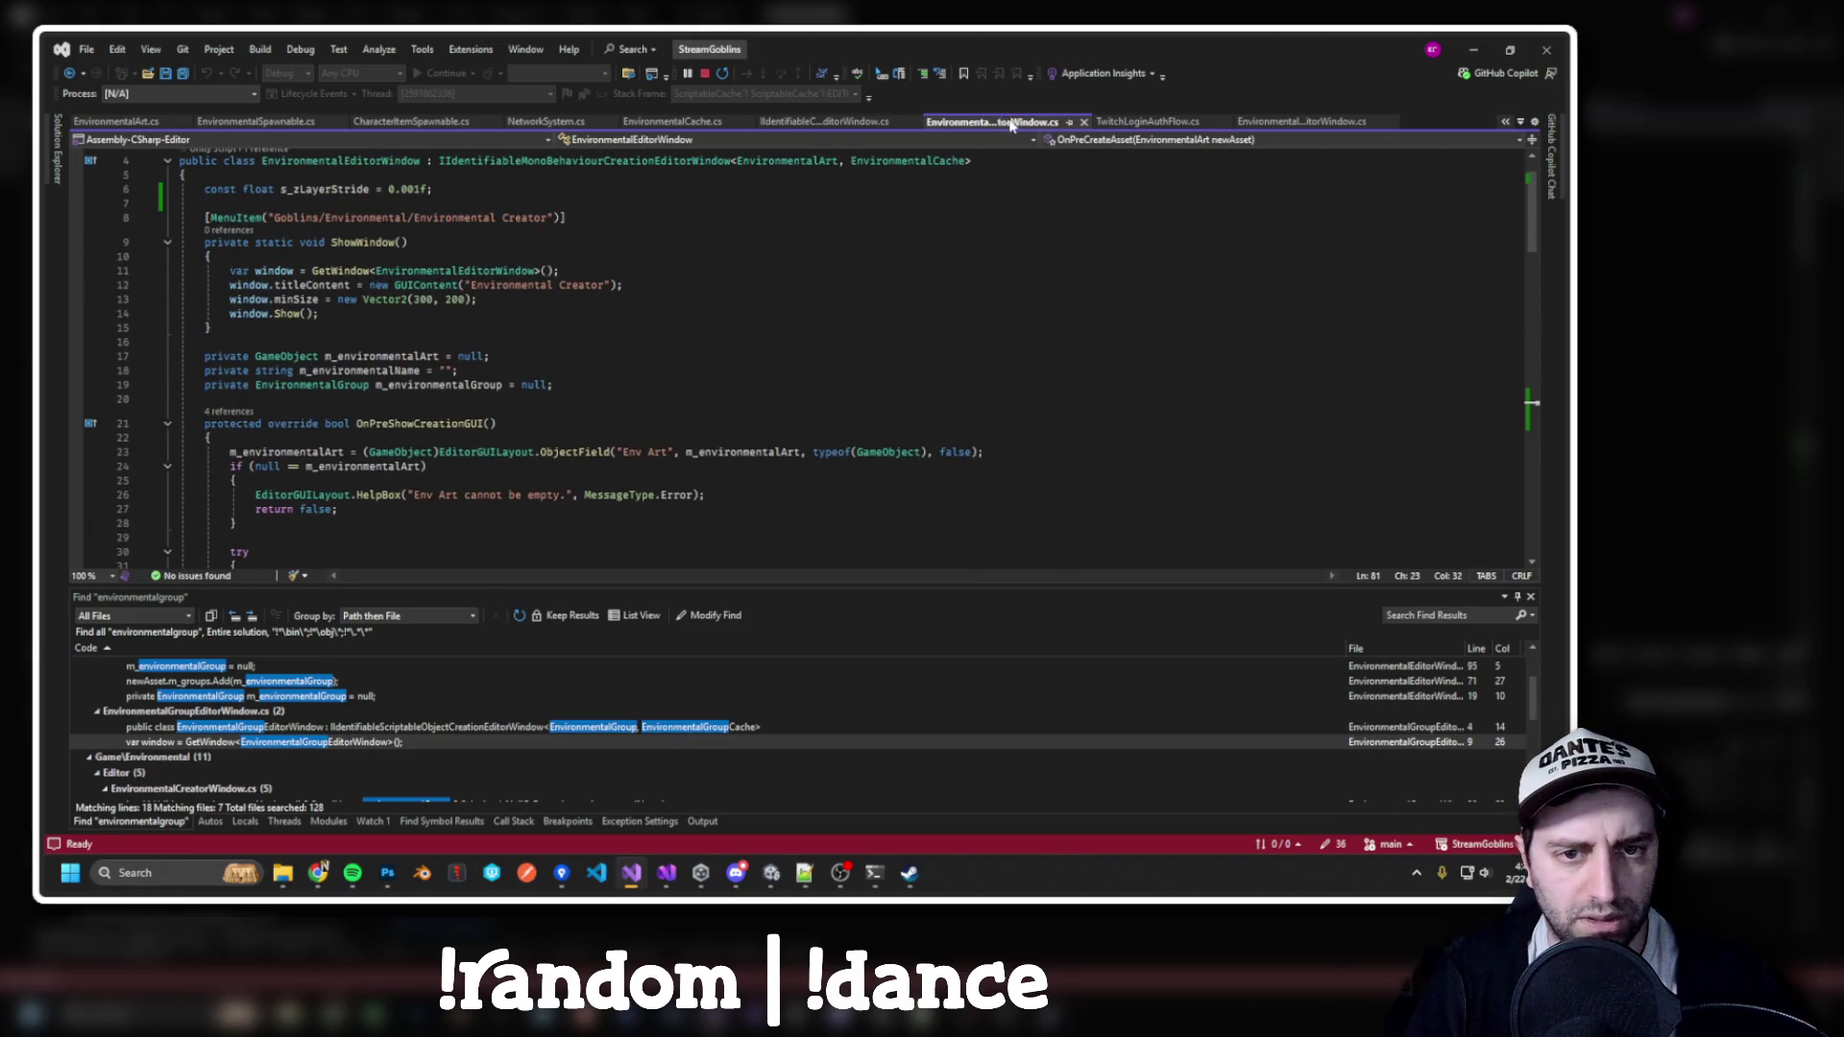
left_click(1083, 121)
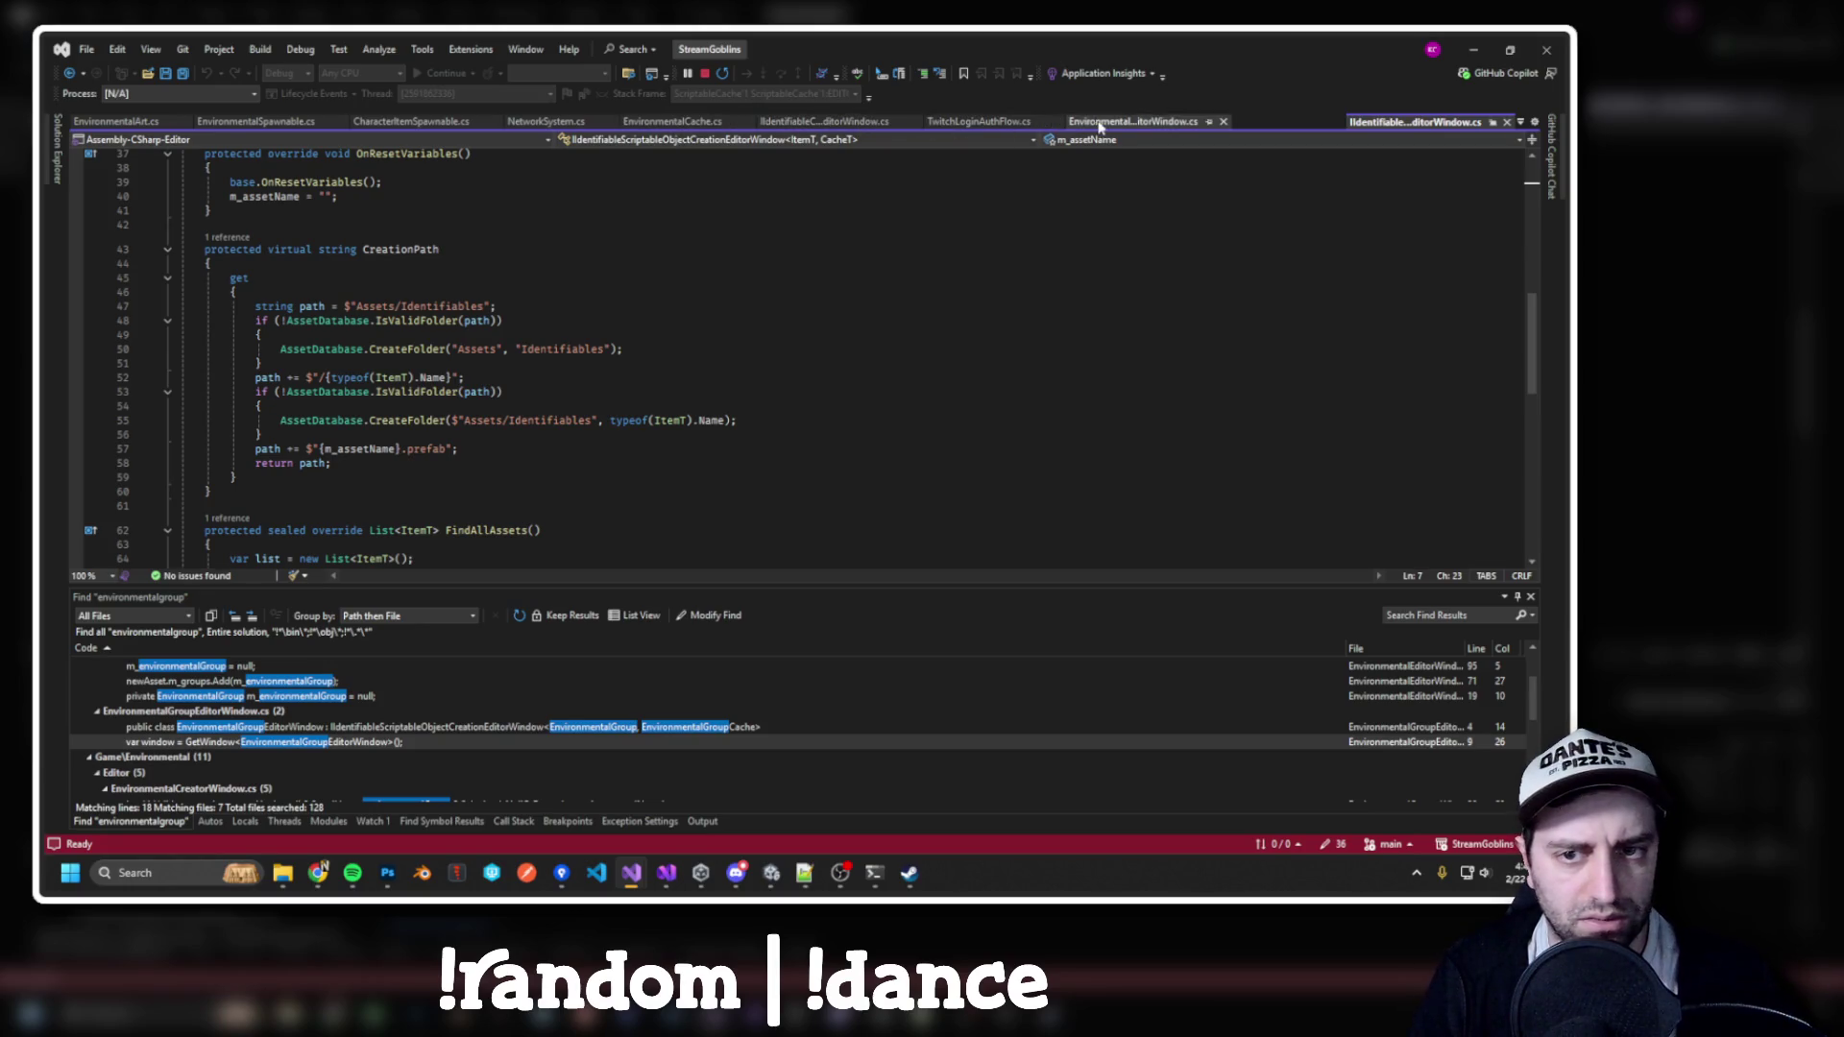
left_click(1133, 122)
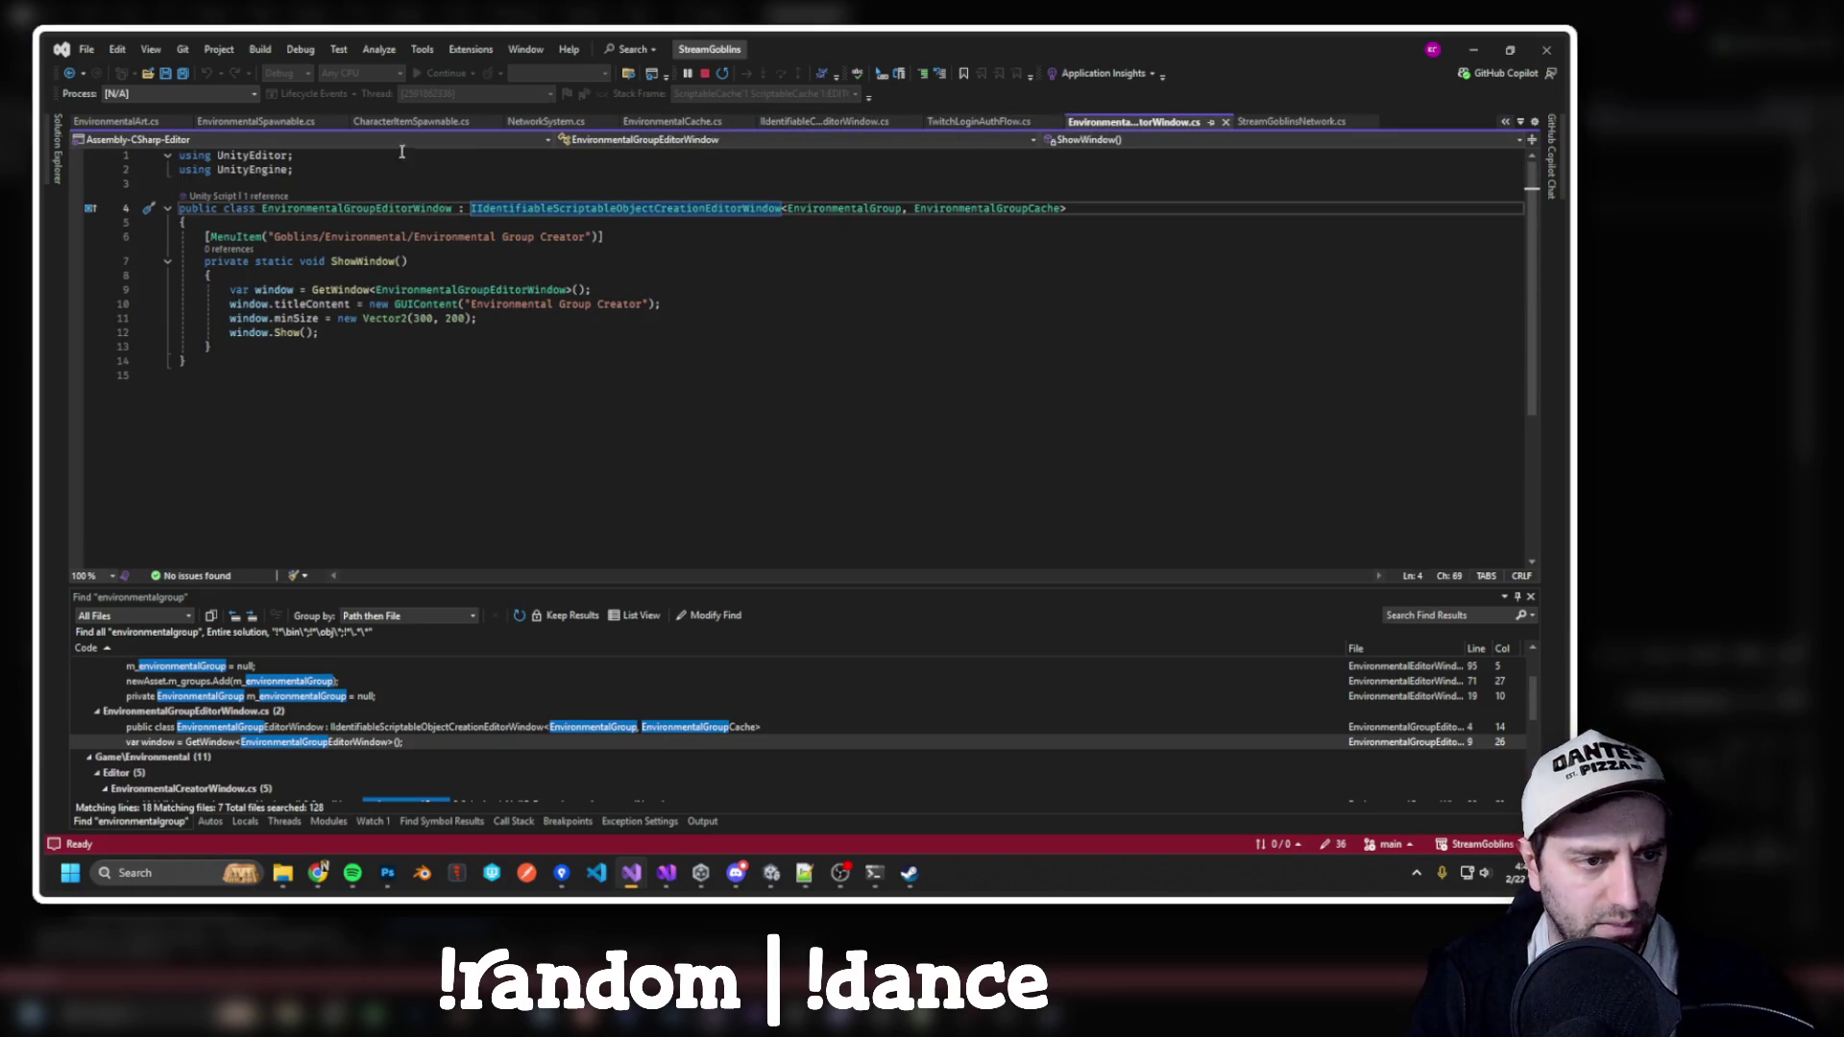
left_click(721, 377)
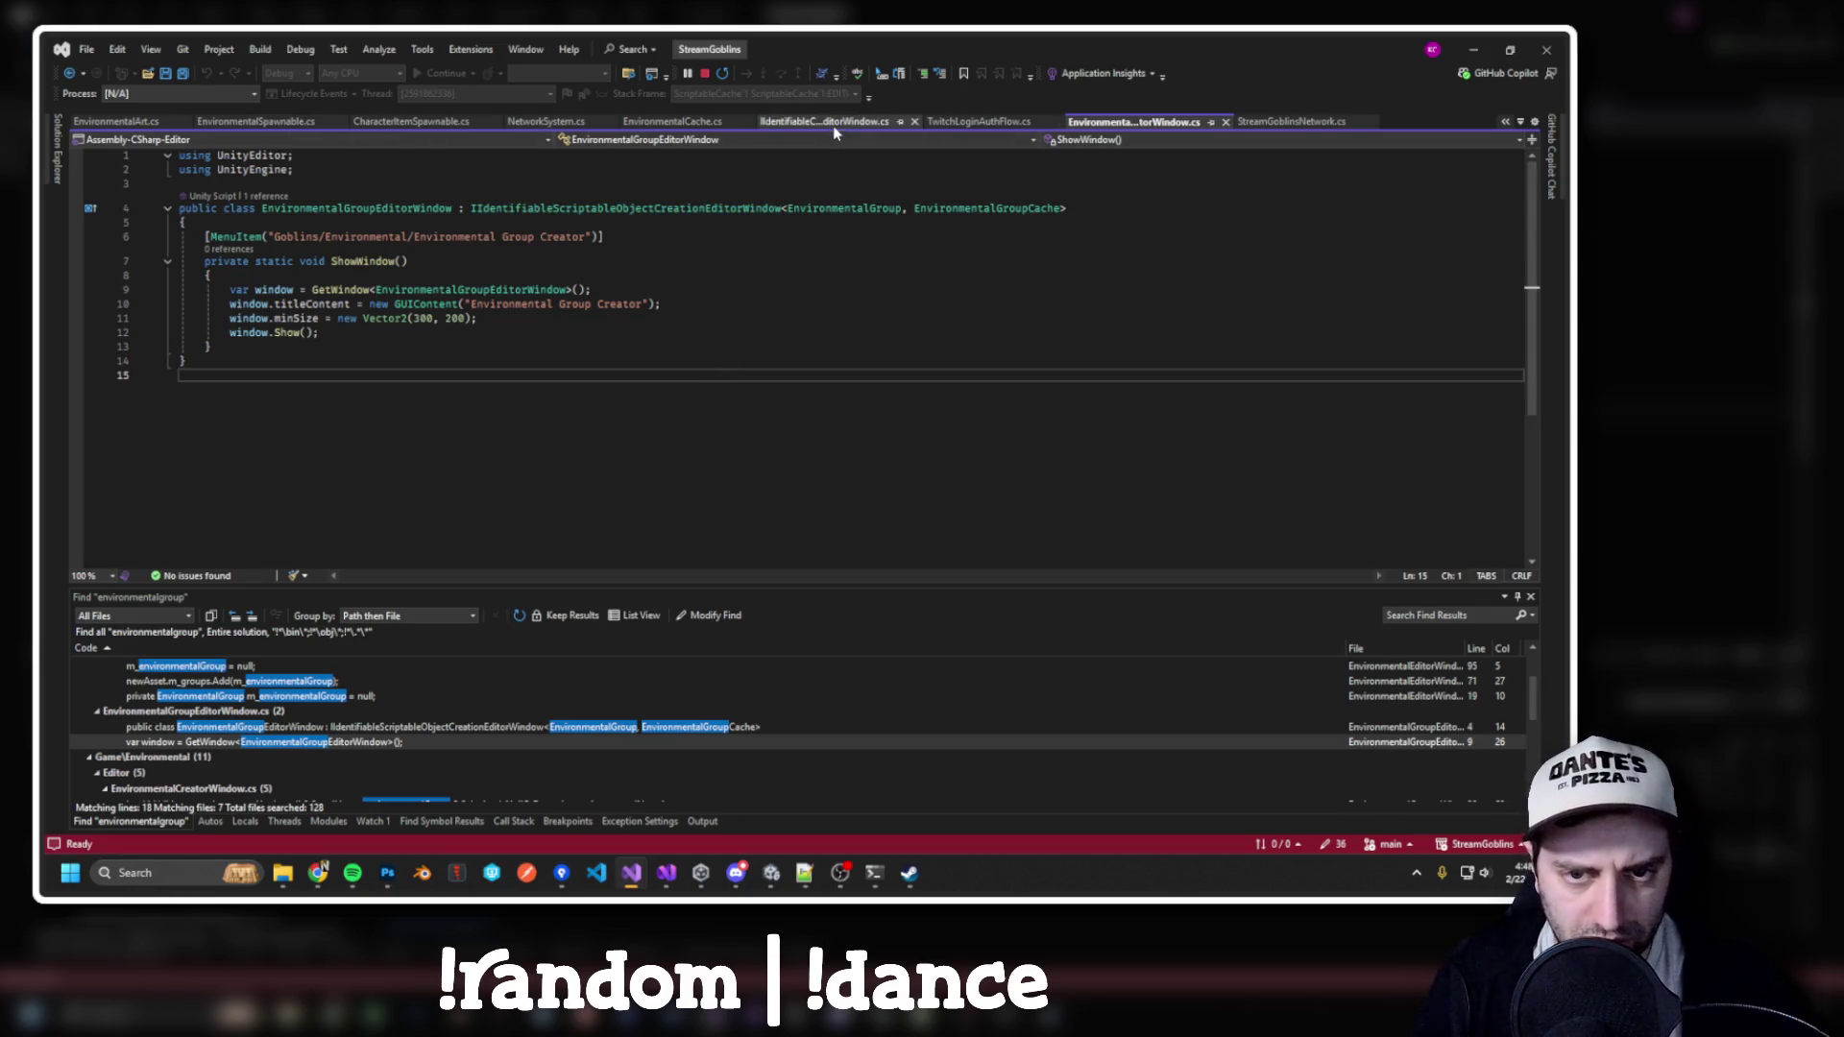
double_click(616, 209)
key("ctrl+shift+f")
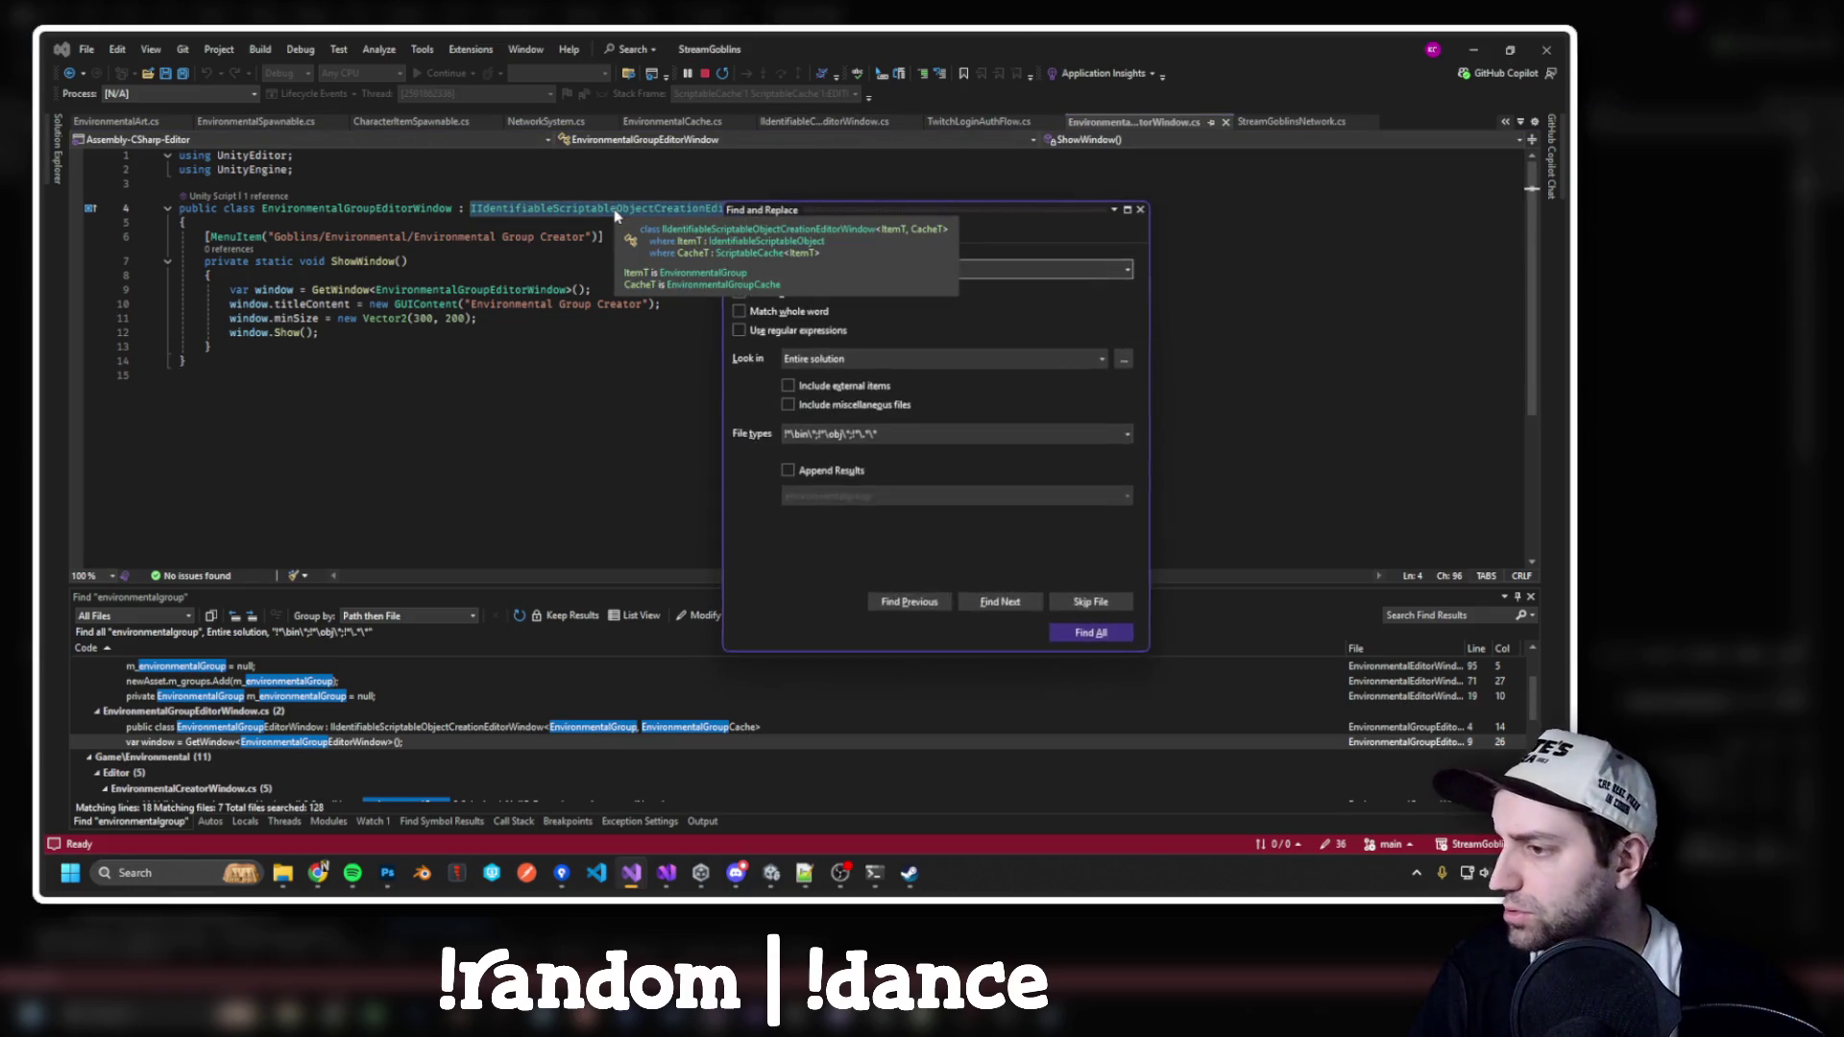
Find all 3 files using IIdentifiableScriptableObjectCreationEditorWindow, including SlotsEditorWindow.cs
key("Return")
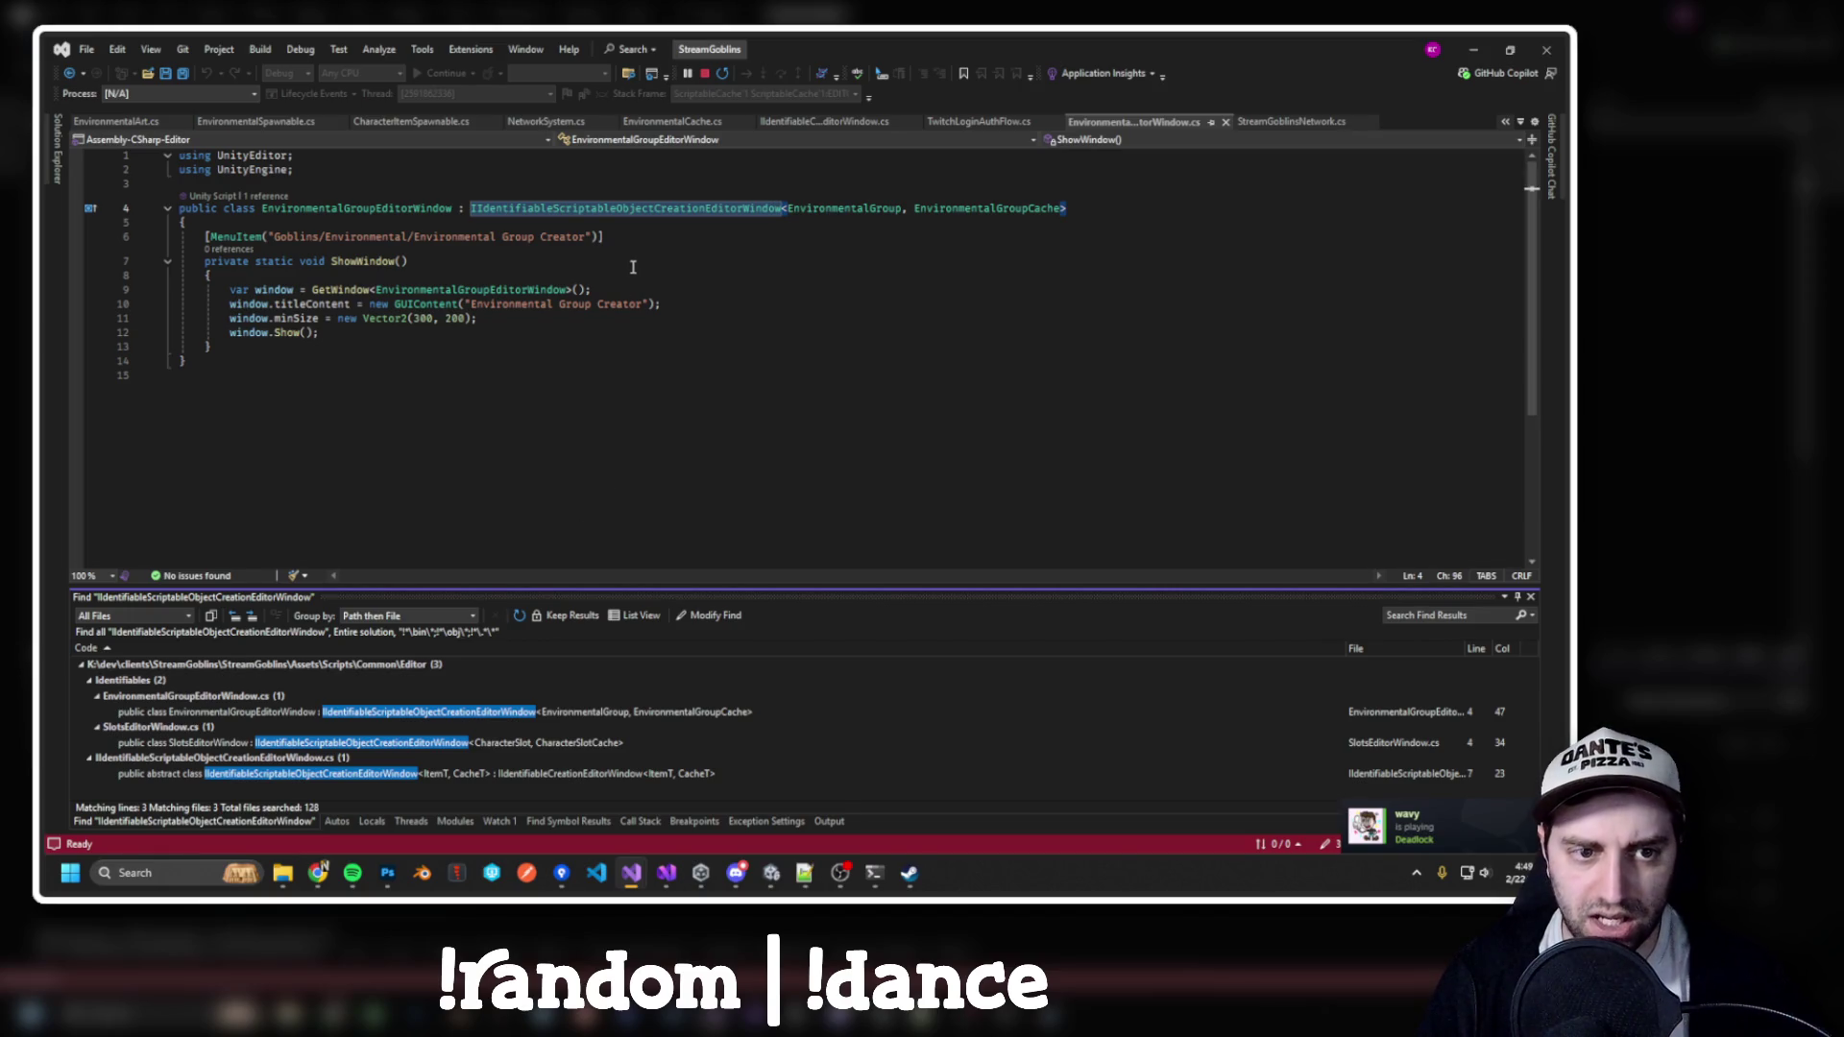
left_click(646, 208)
key("super")
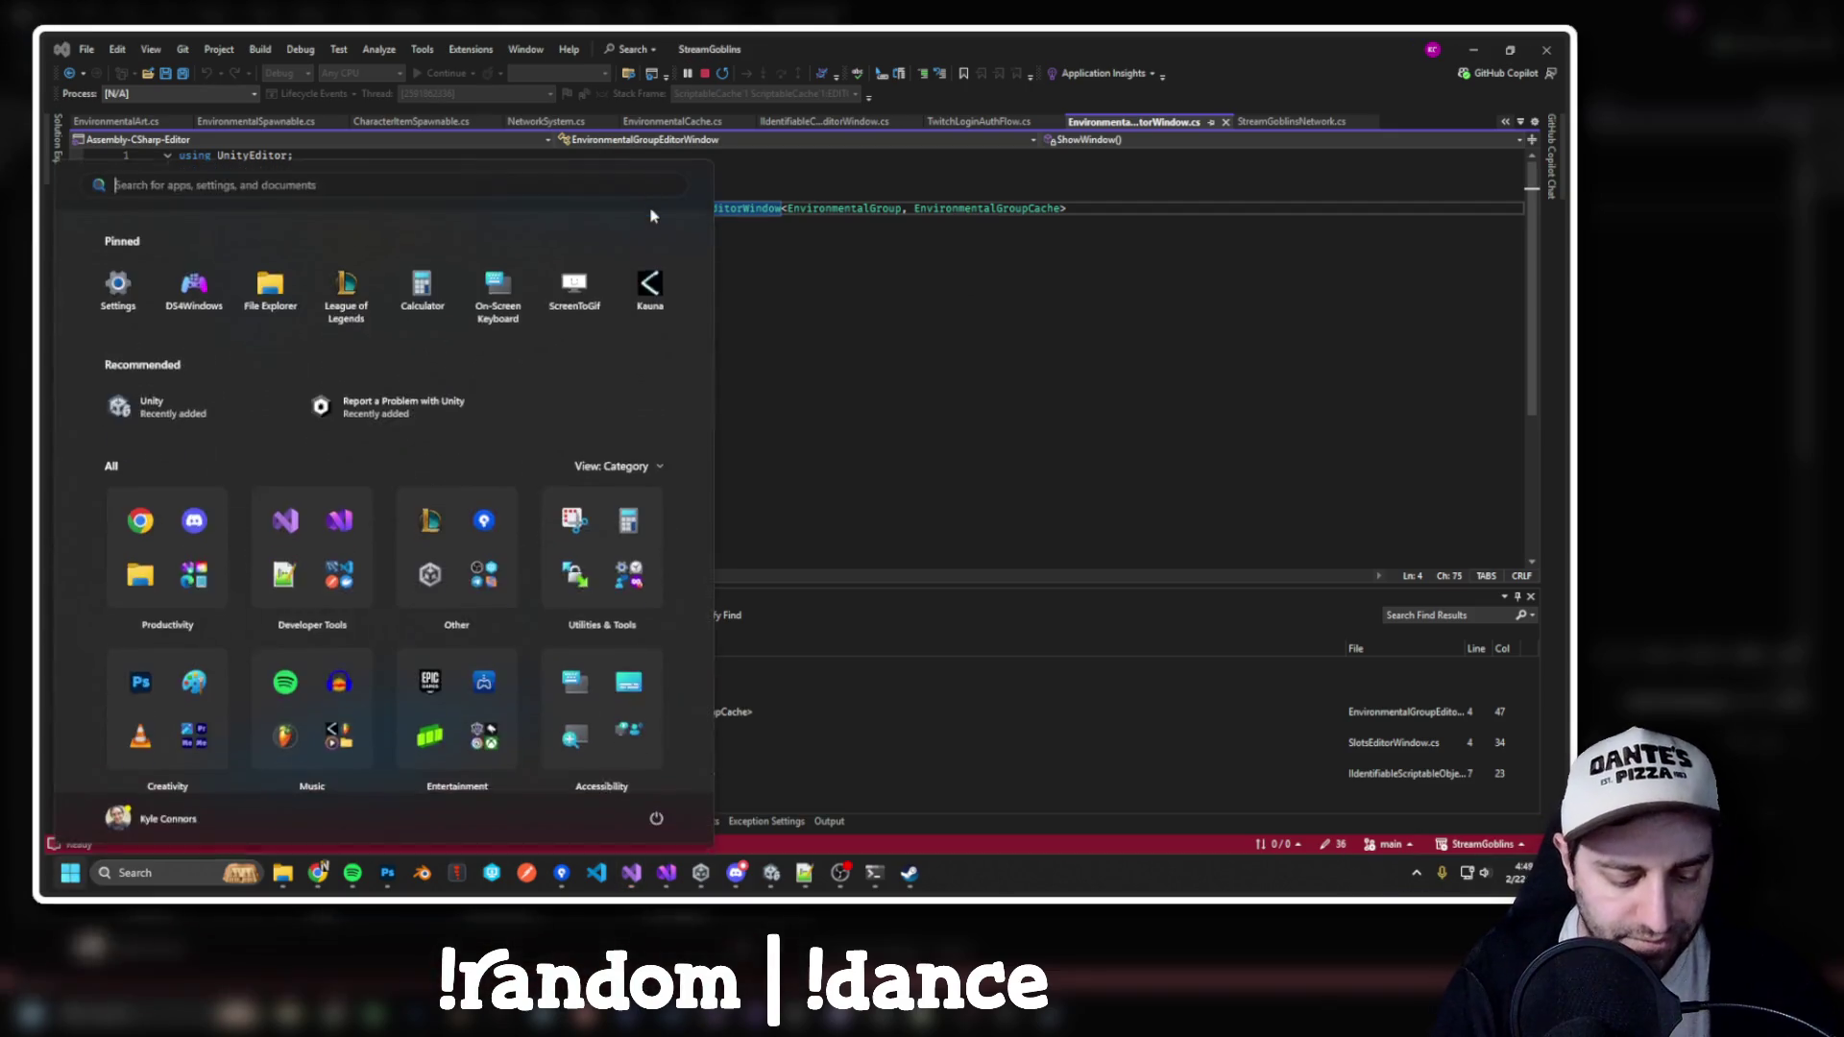
Dismiss the Start menu search and view the IIdentifiableScriptableObjectCreationEditorWindow definition via F12
type("vlc")
key("BackSpace")
key("BackSpace")
key("BackSpace")
type("paint")
key("Escape")
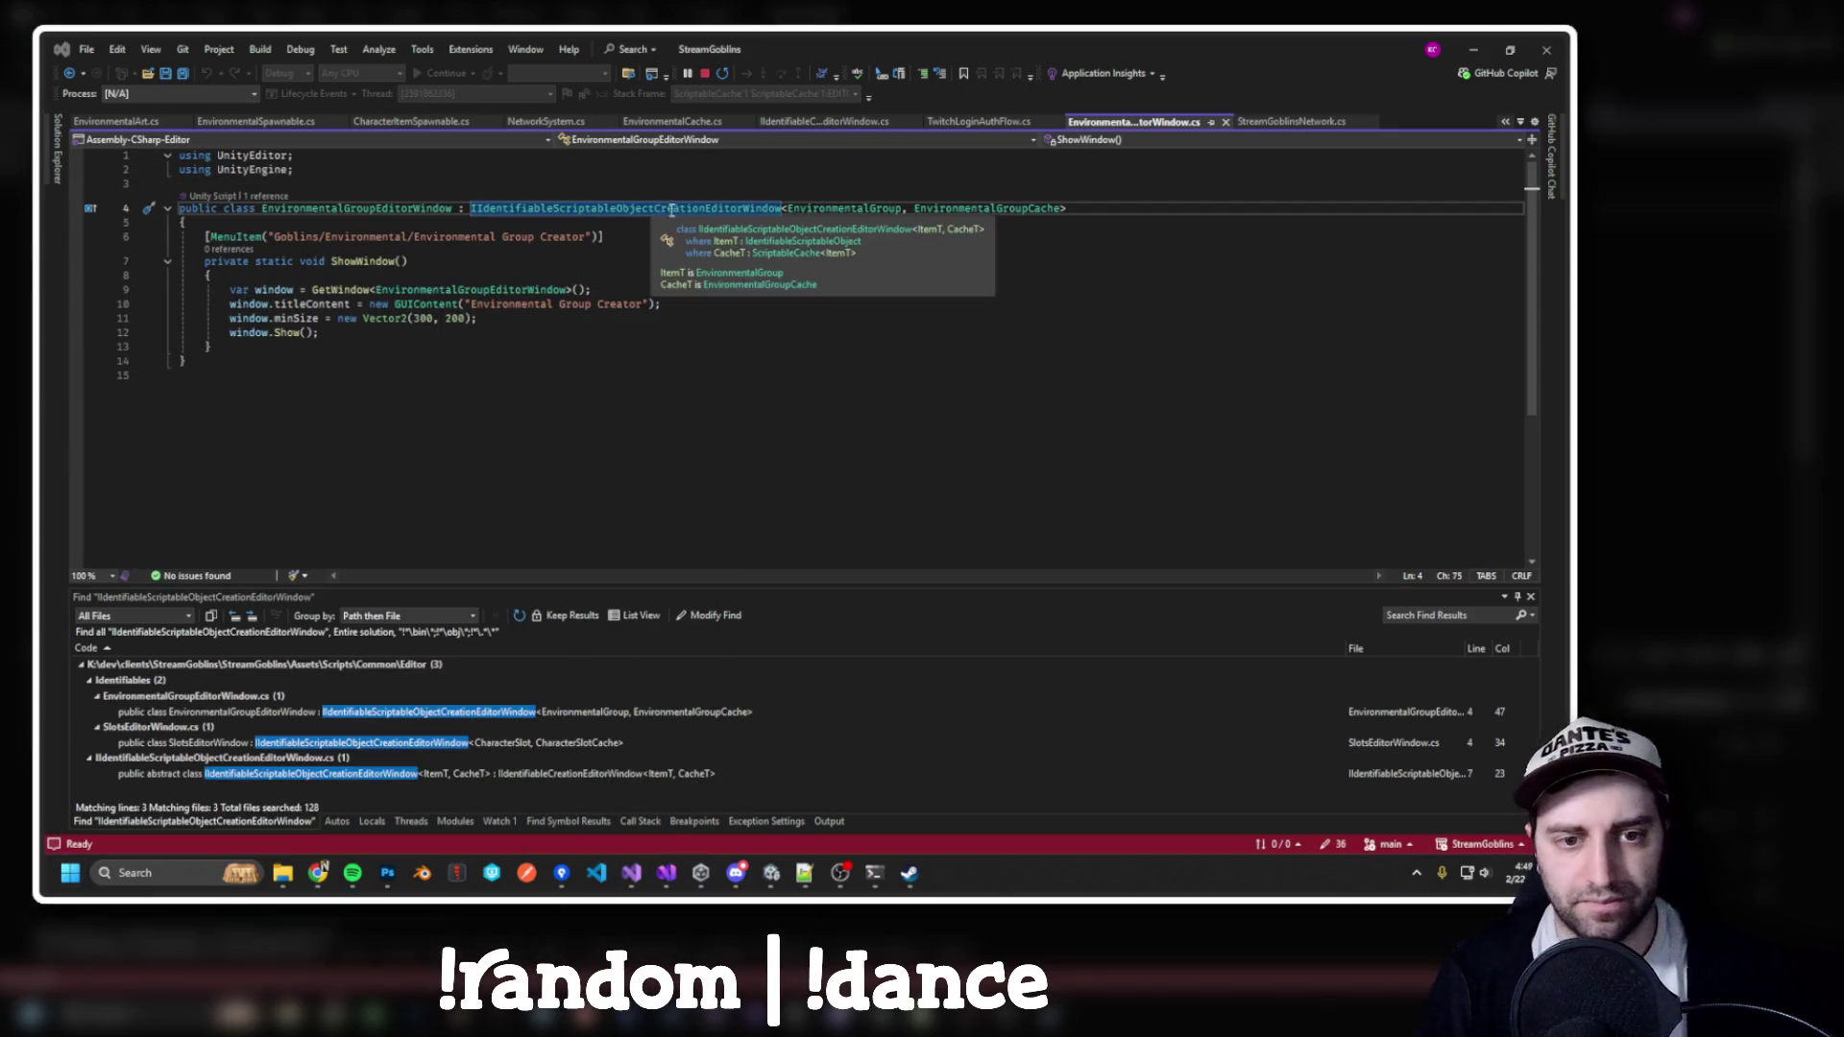
left_click(680, 207)
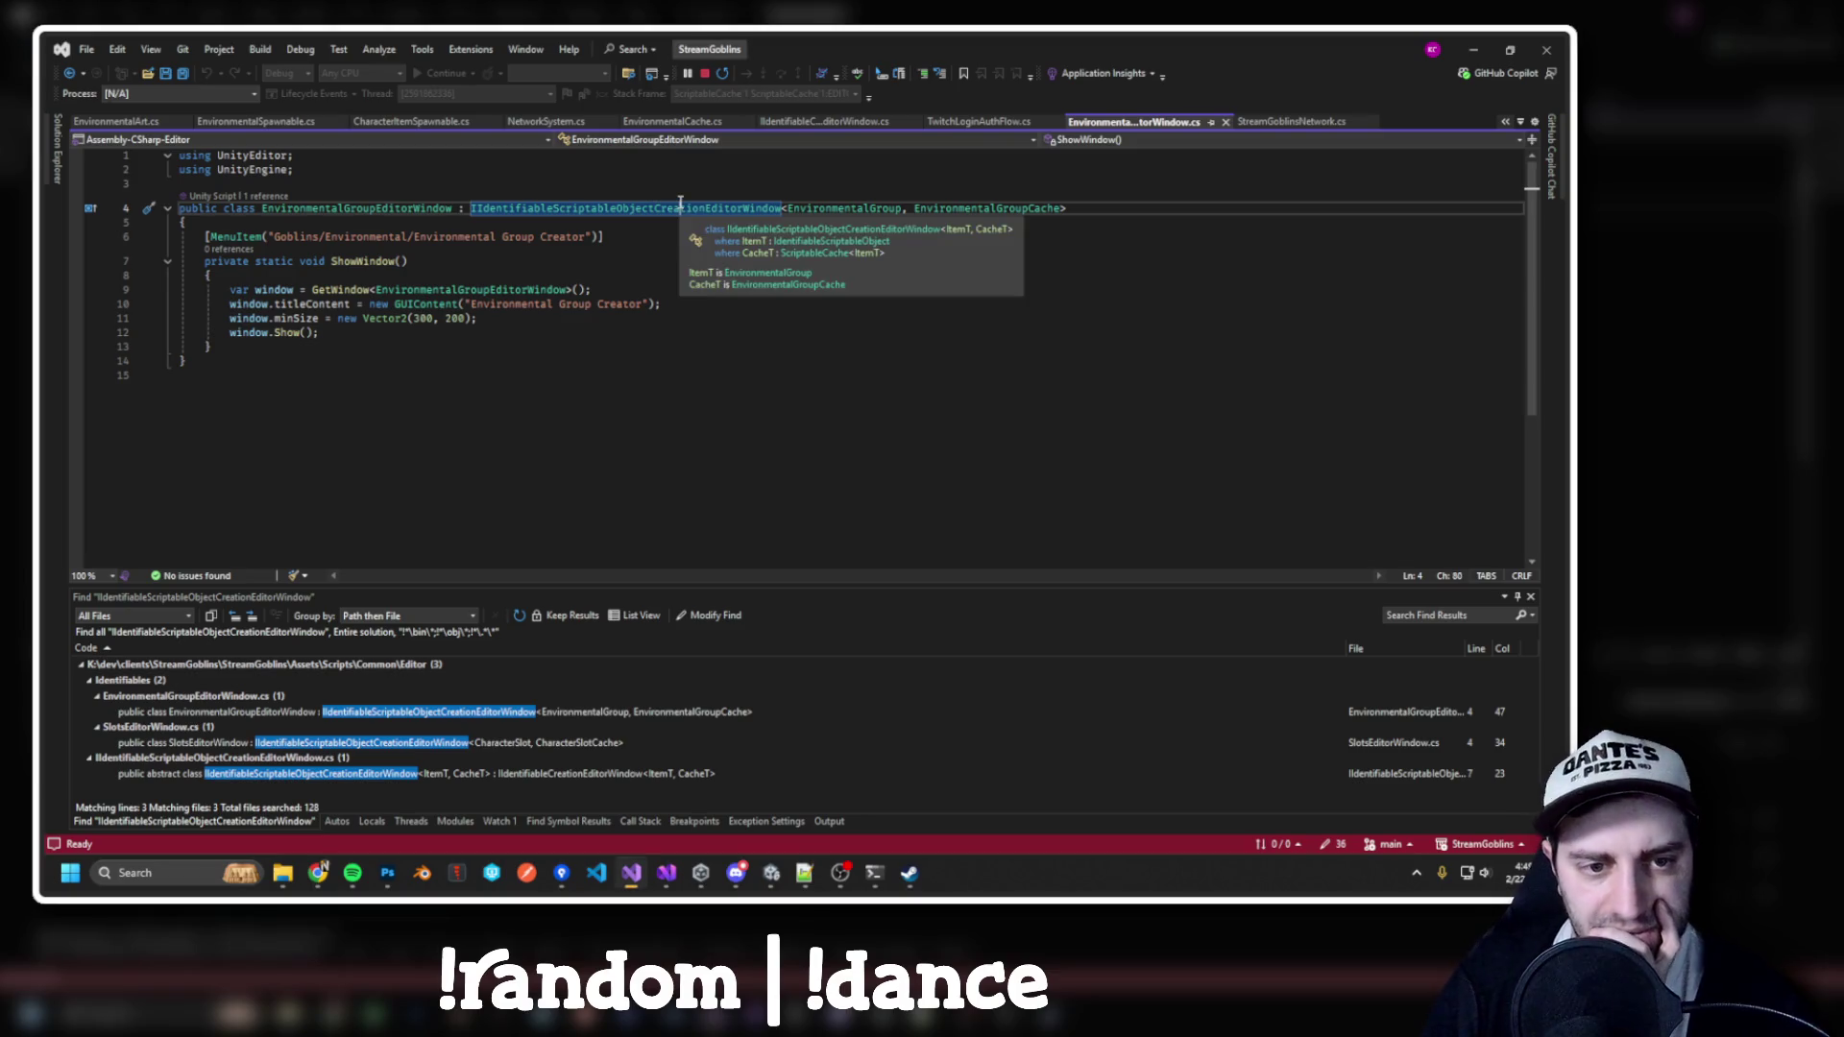
key("F12")
scroll(747, 323, "down", 13)
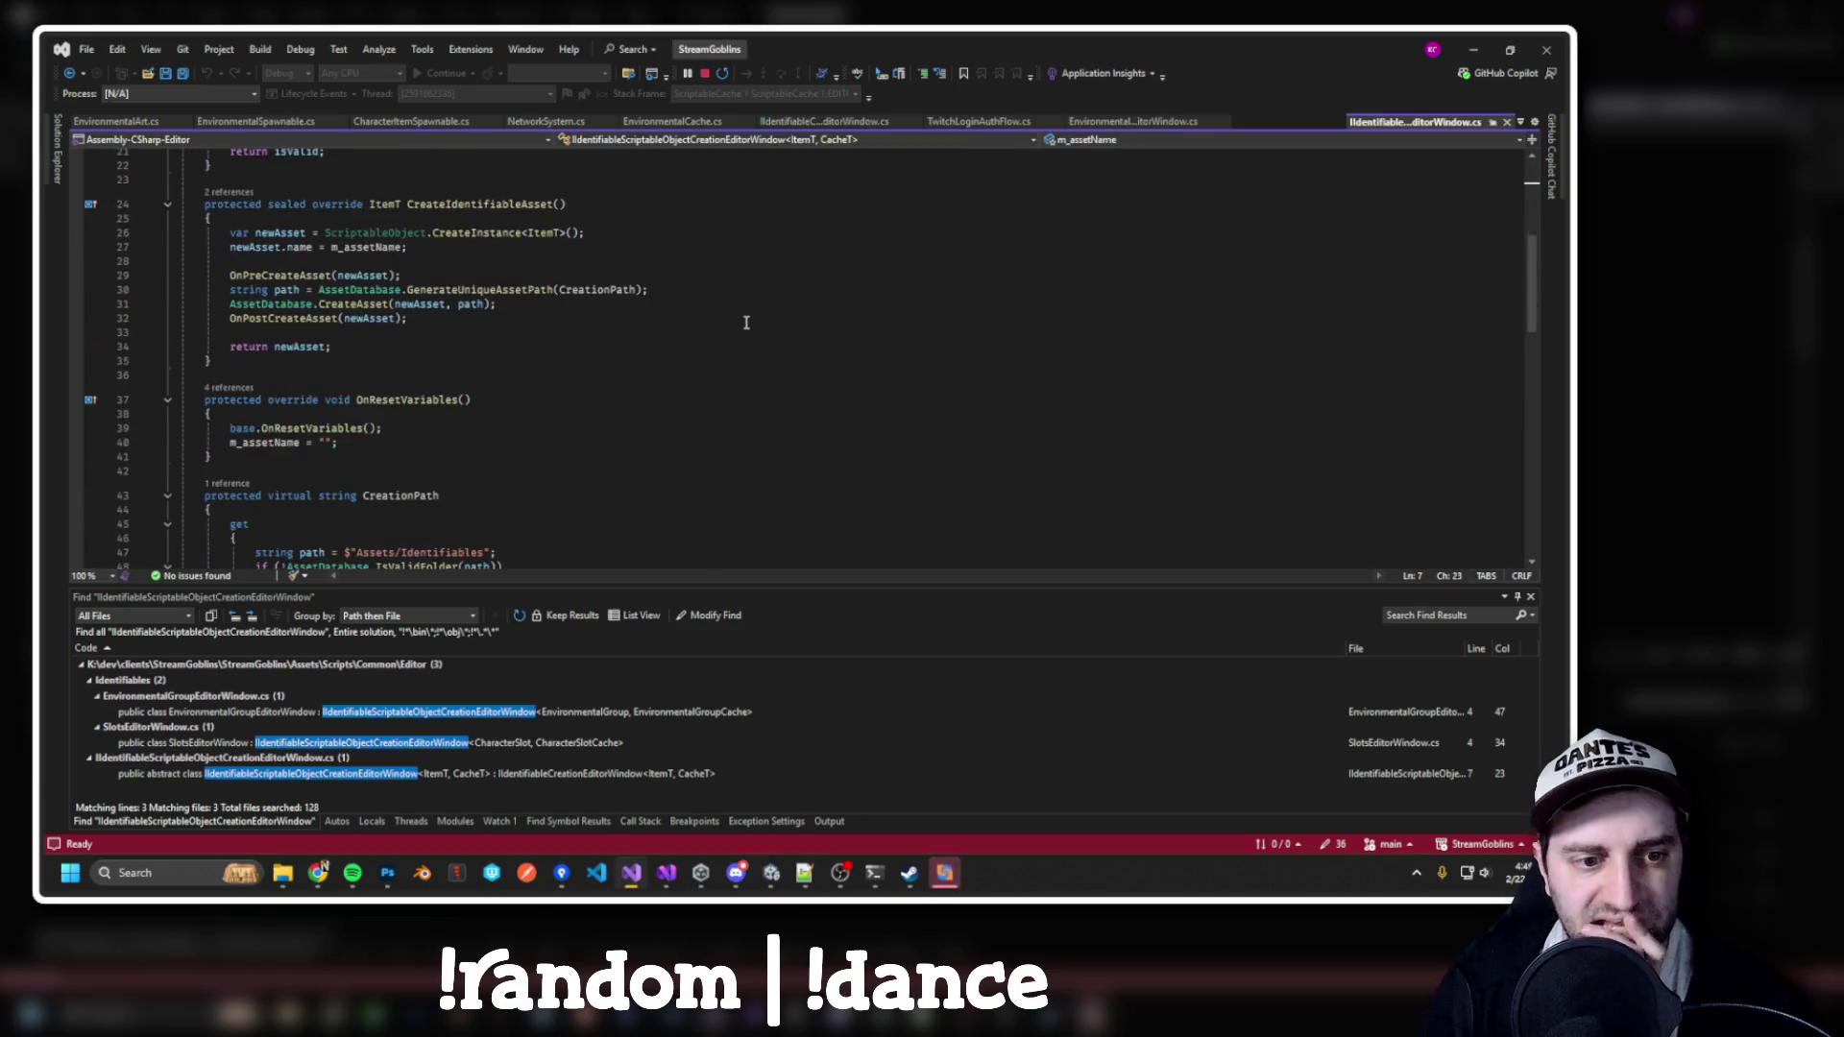
scroll(663, 296, "down", 4)
scroll(663, 296, "up", 15)
scroll(663, 295, "up", 4)
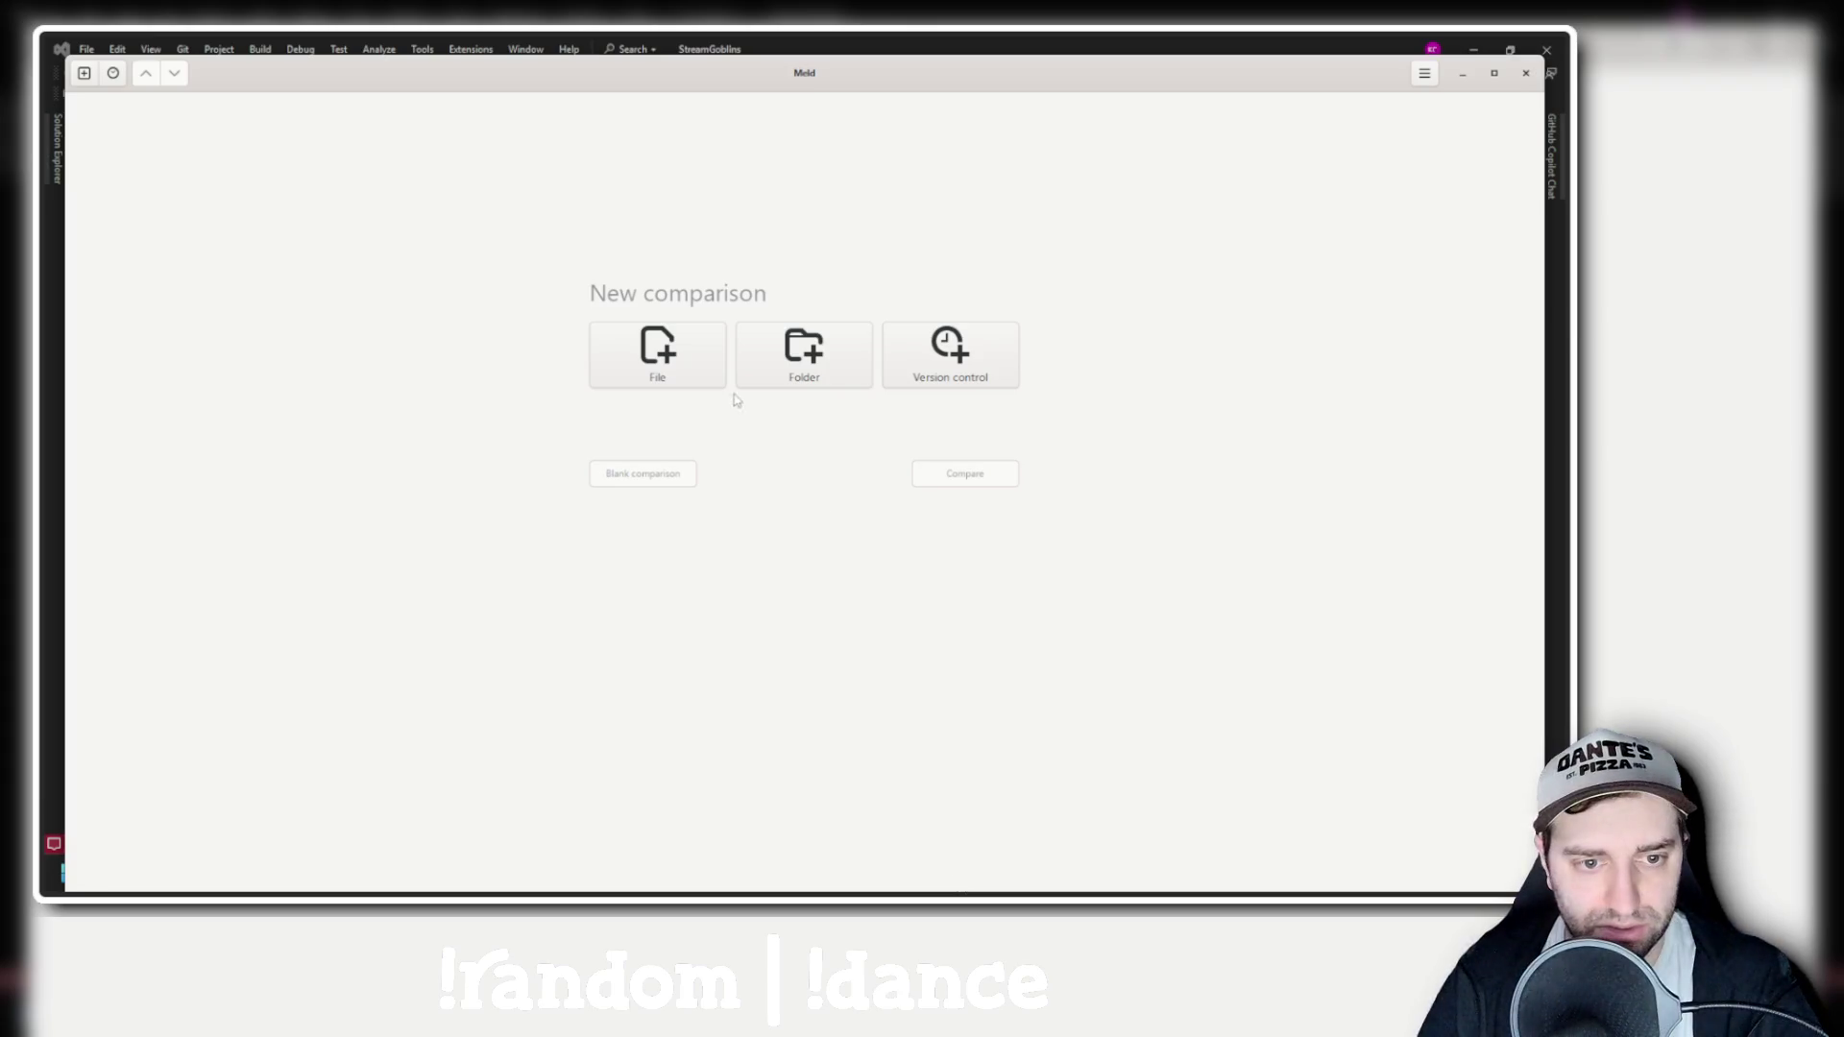
Start a blank two-file comparison in Meld, then return to Visual Studio
left_click(657, 355)
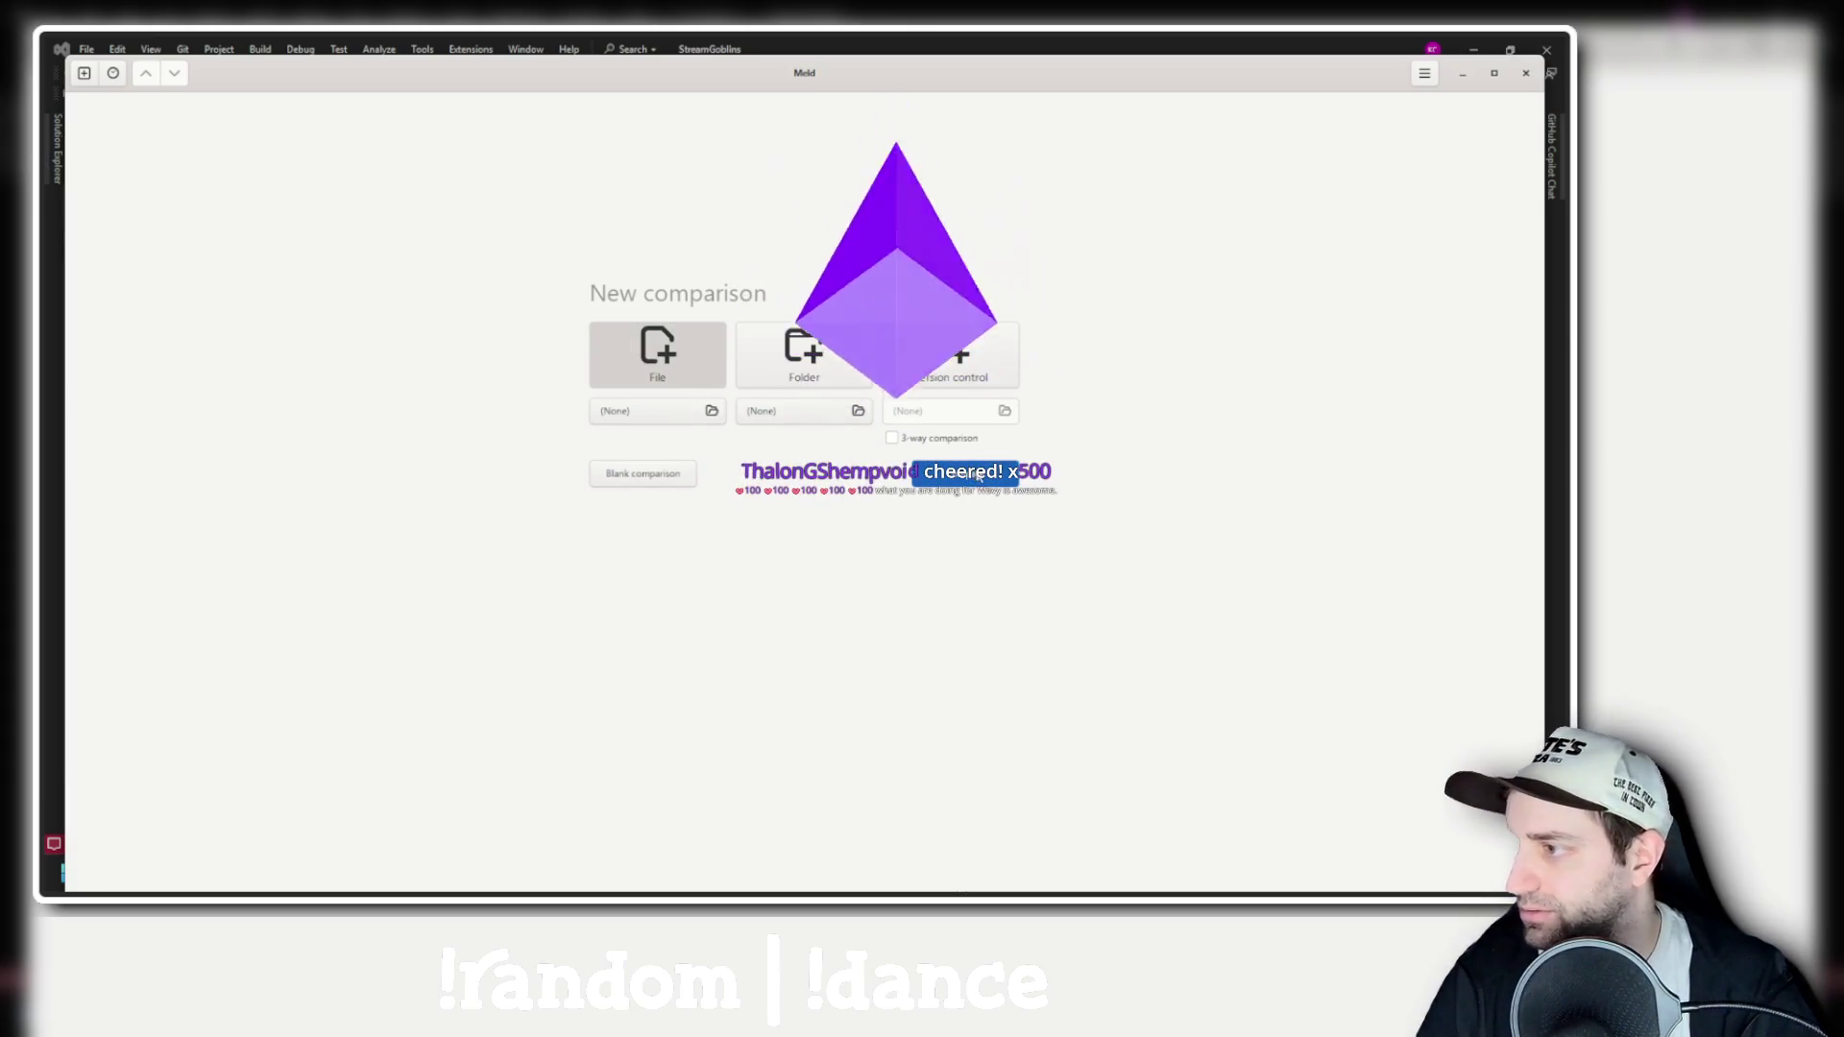
left_click(972, 473)
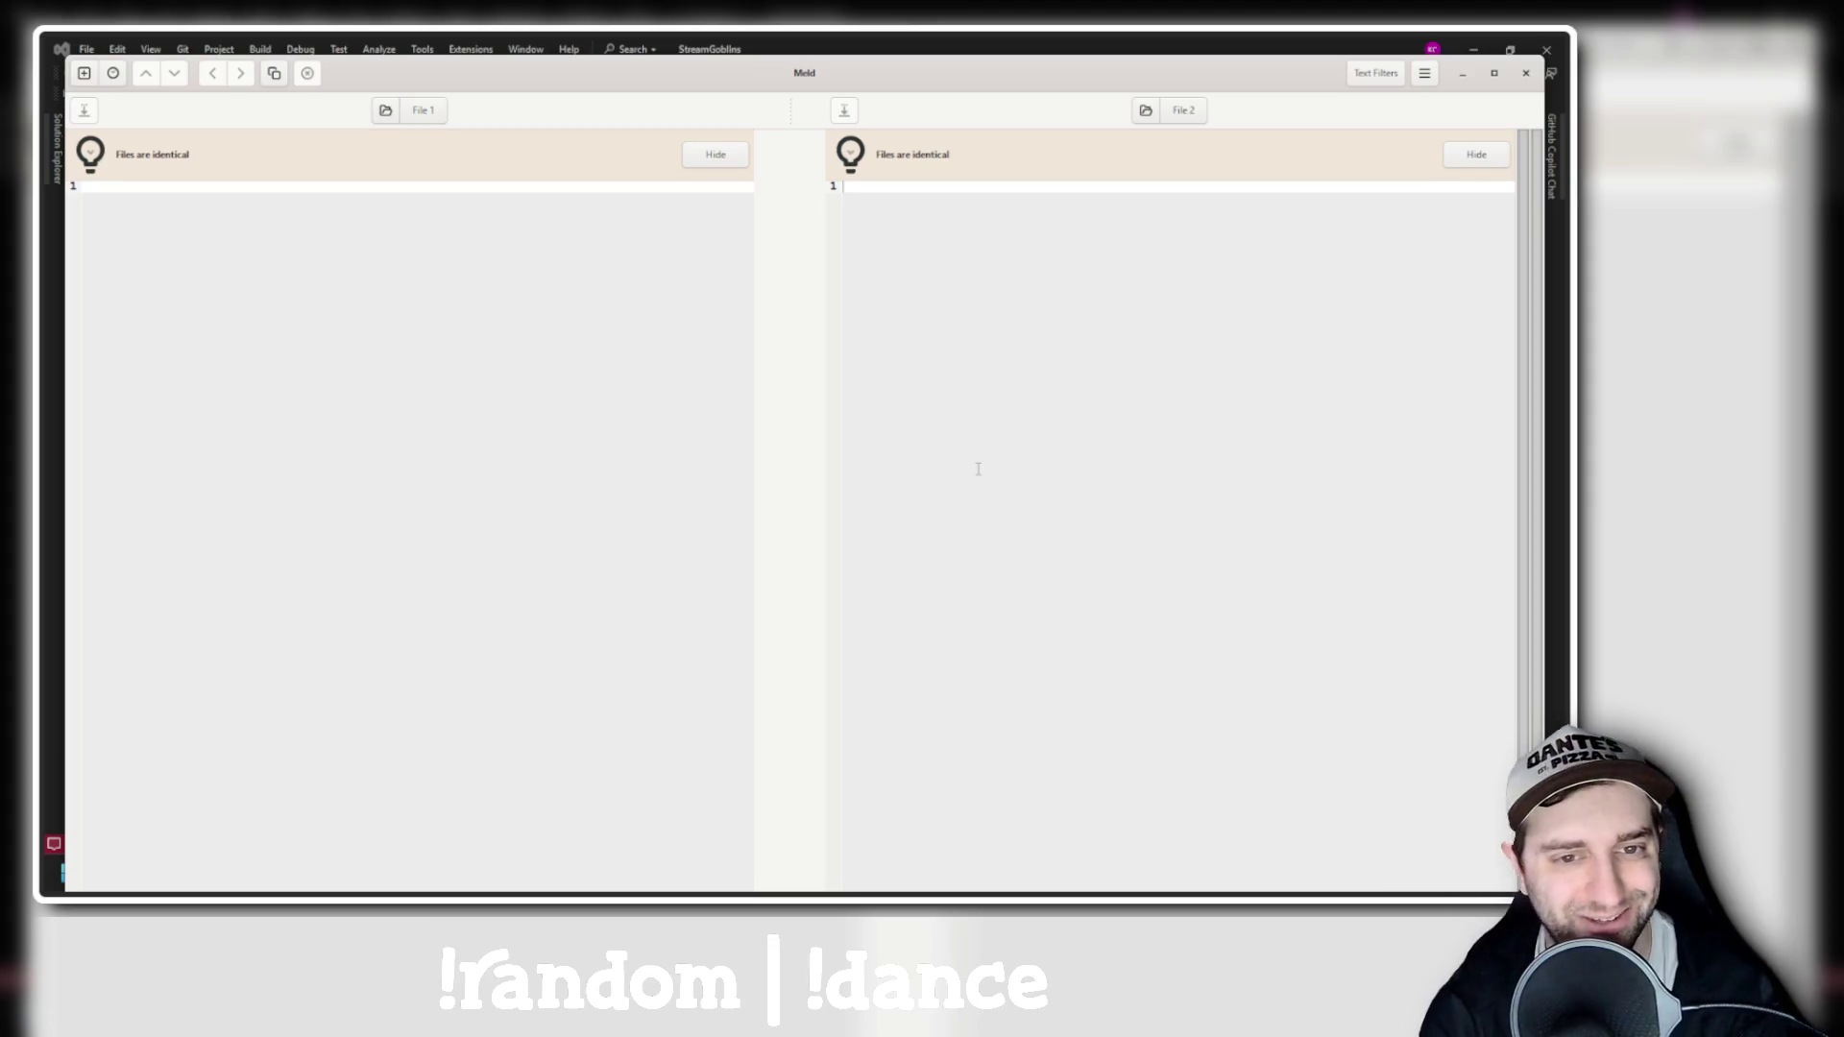
key("alt+Tab")
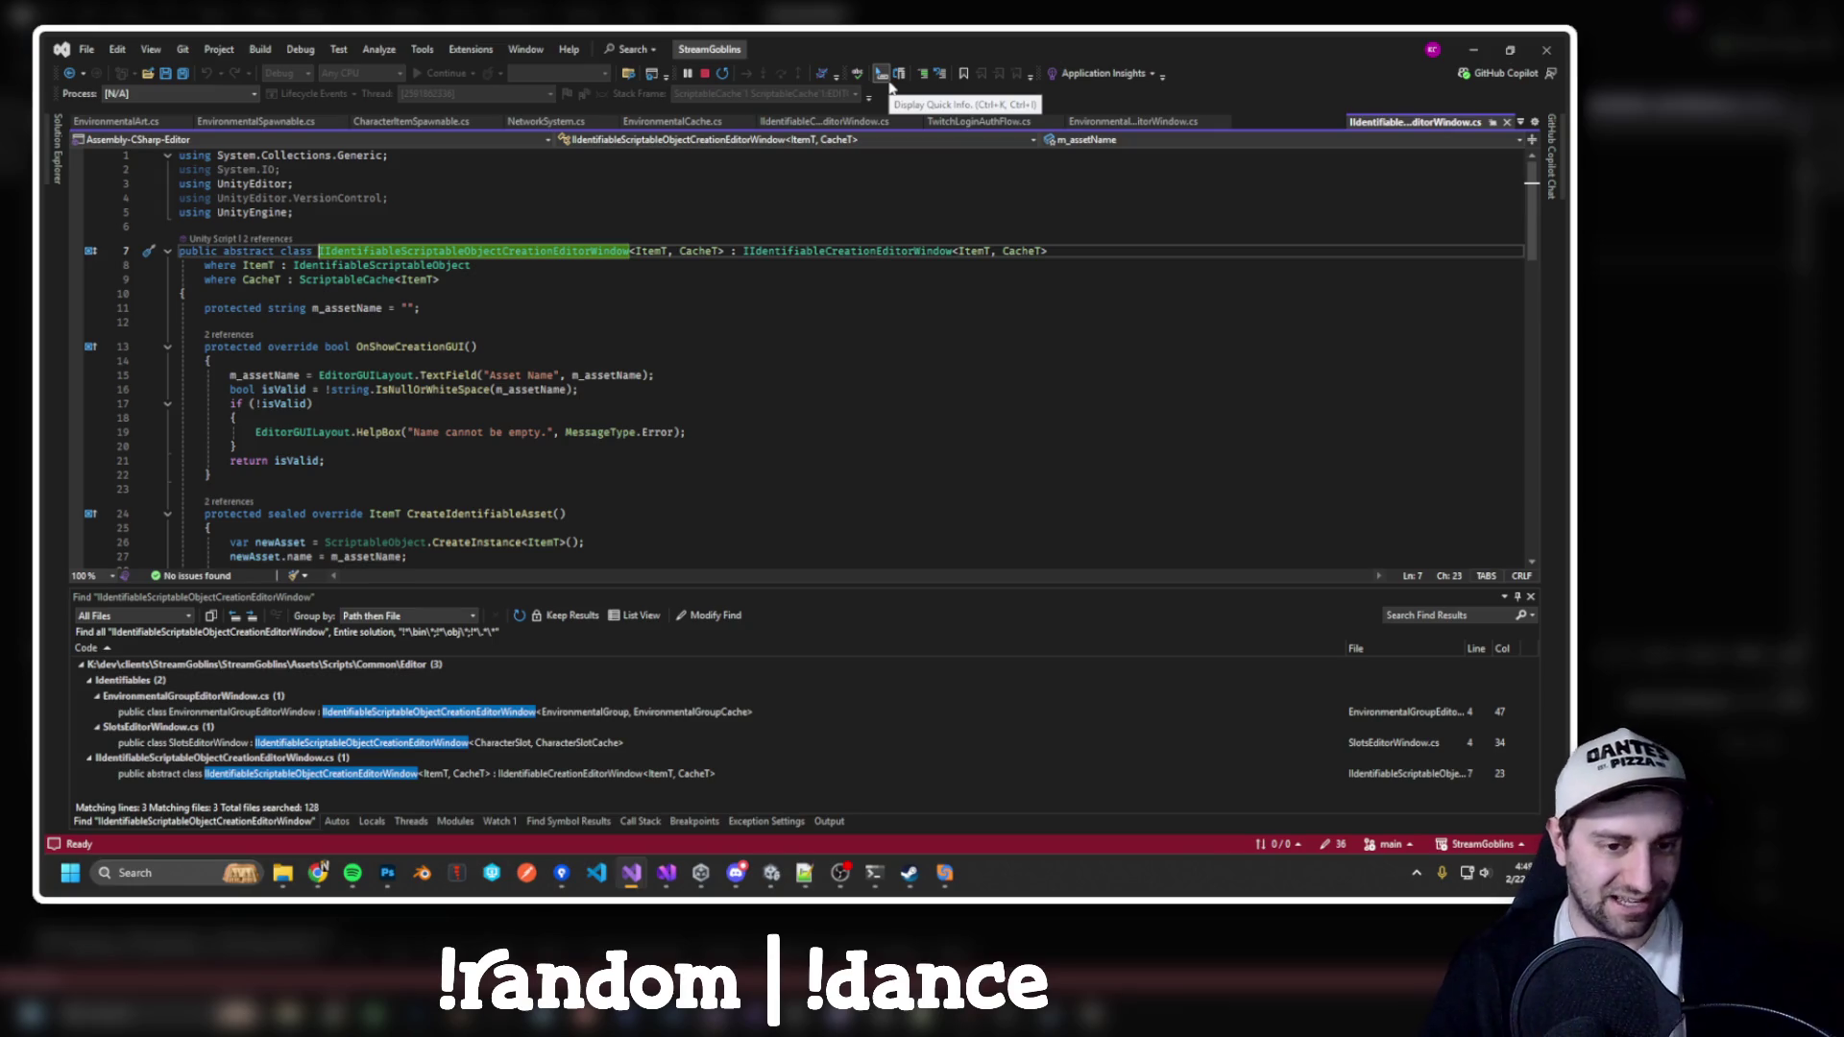
Copy the IIdentifiableScriptableObjectCreationEditorWindow class code into Meld's first comparison pane
key("alt+Tab")
key("alt+Tab")
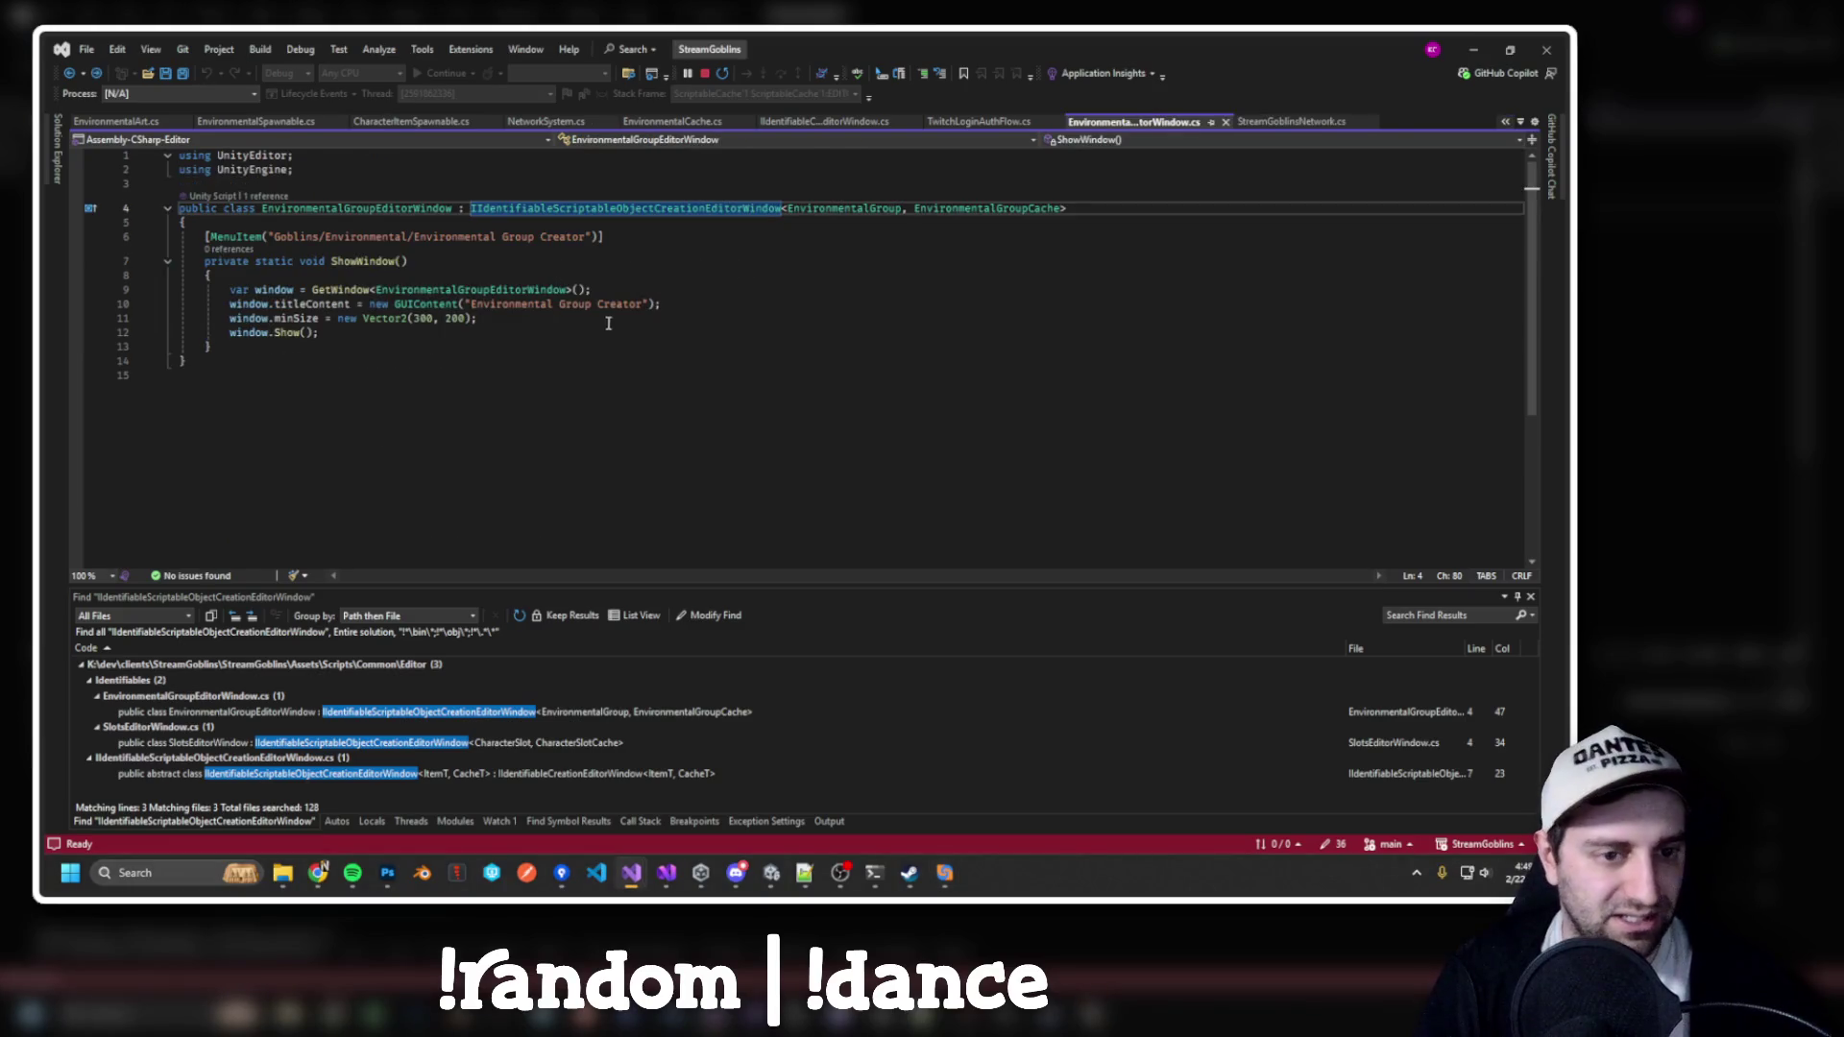
key("F12")
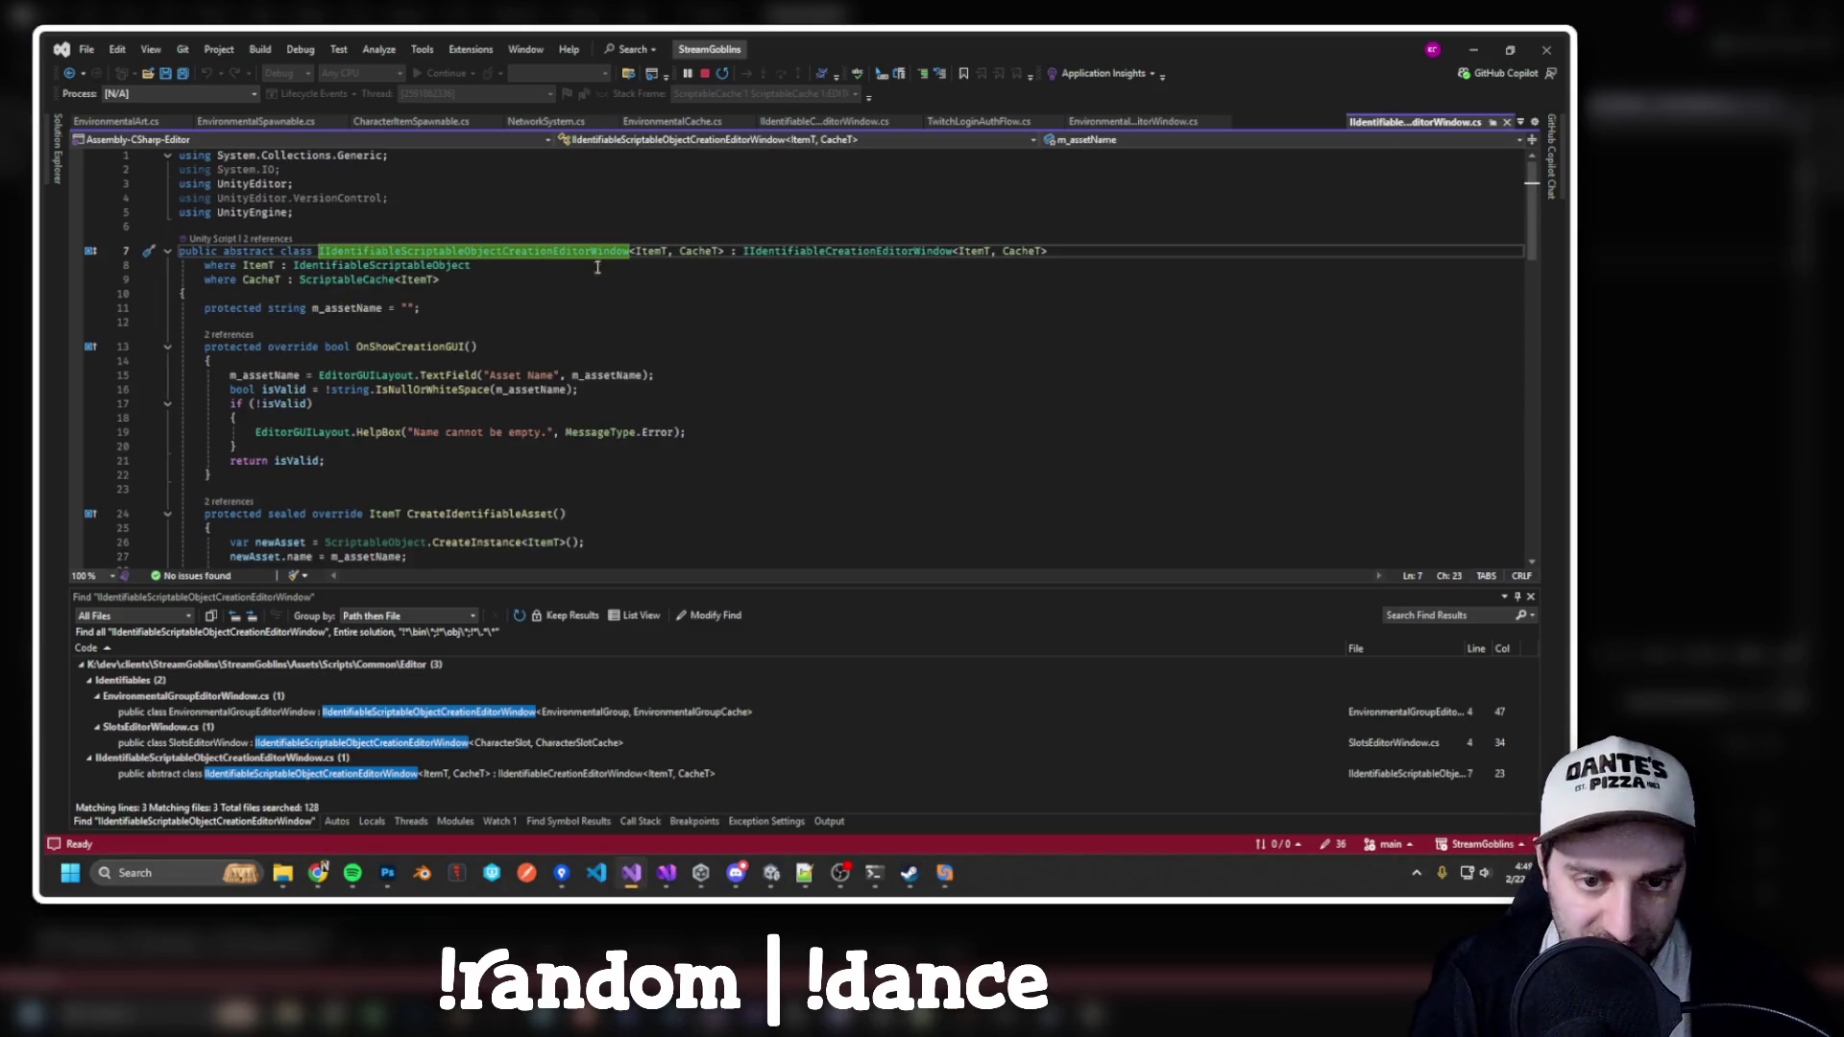
left_click(207, 321)
scroll(278, 404, "down", 20)
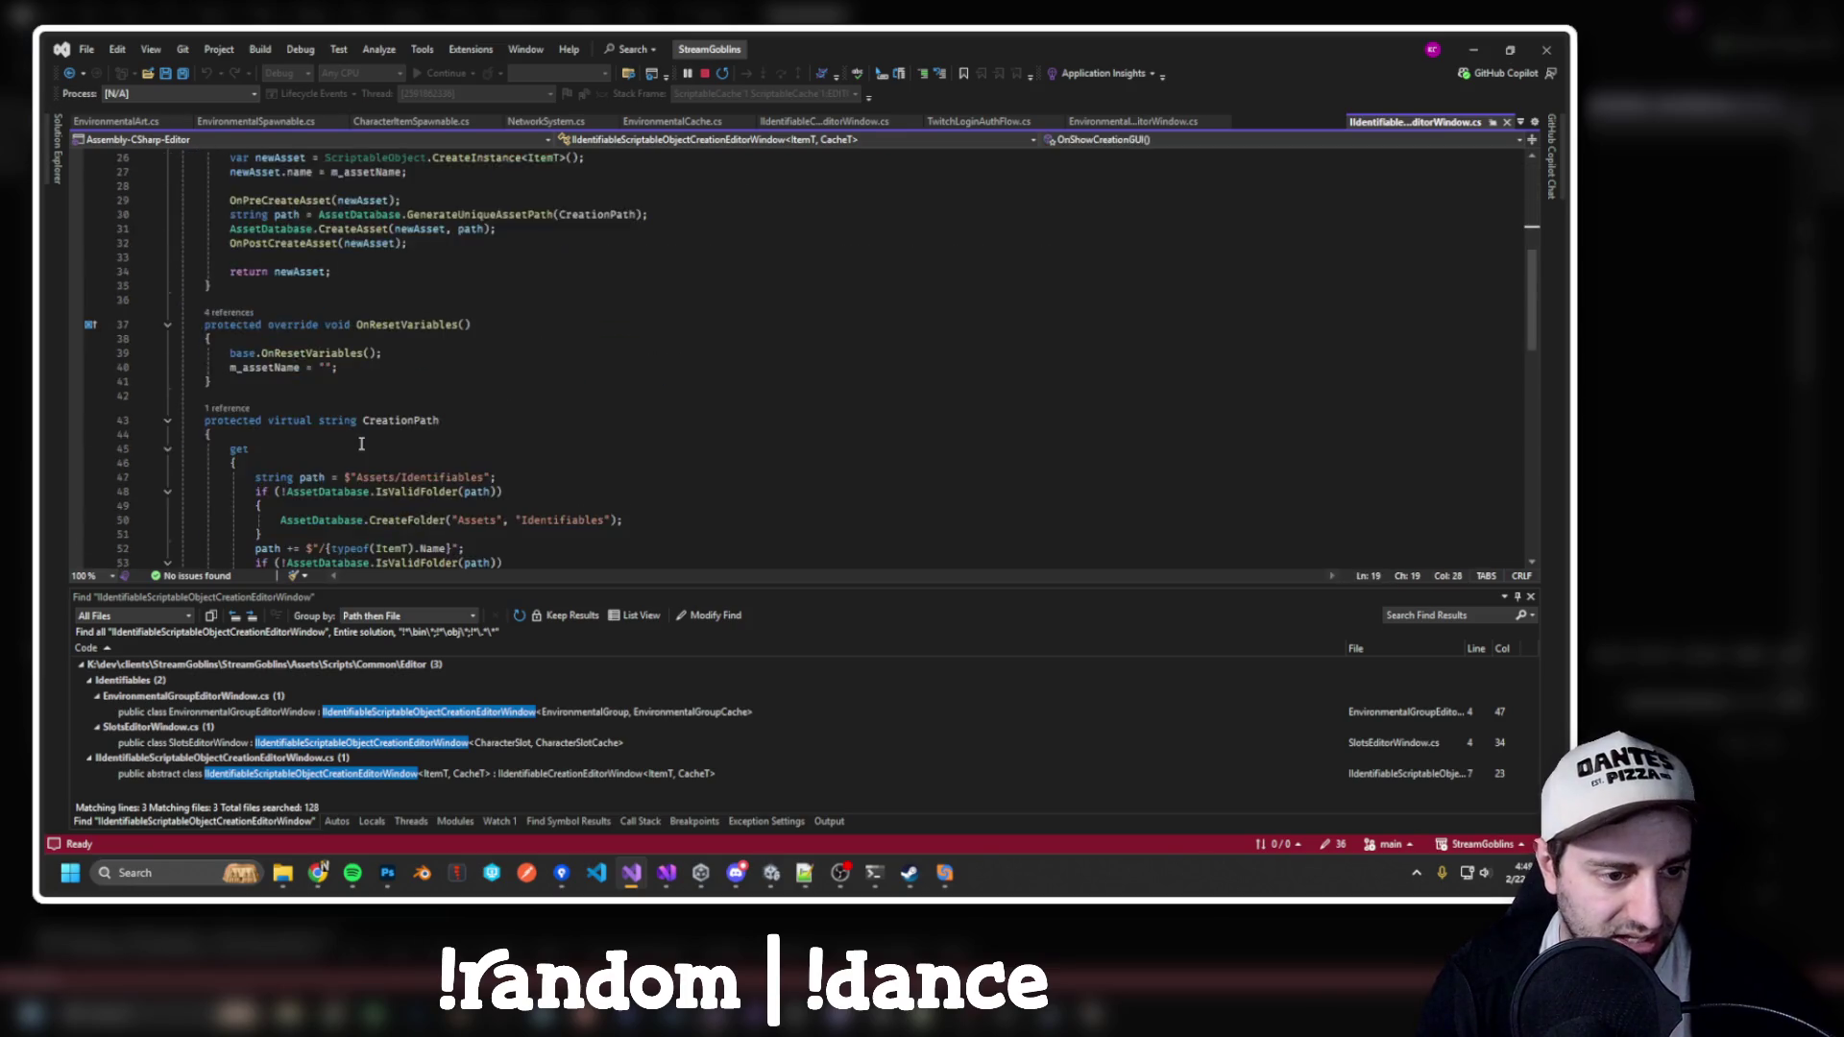
left_click(235, 370, "shift")
key("ctrl+c")
key("alt+Tab")
key("ctrl+v")
Search the solution for IIdentifiableCreationEditorWindow and open the MonoBehaviour creation window match
key("alt+Tab")
scroll(957, 323, "up", 20)
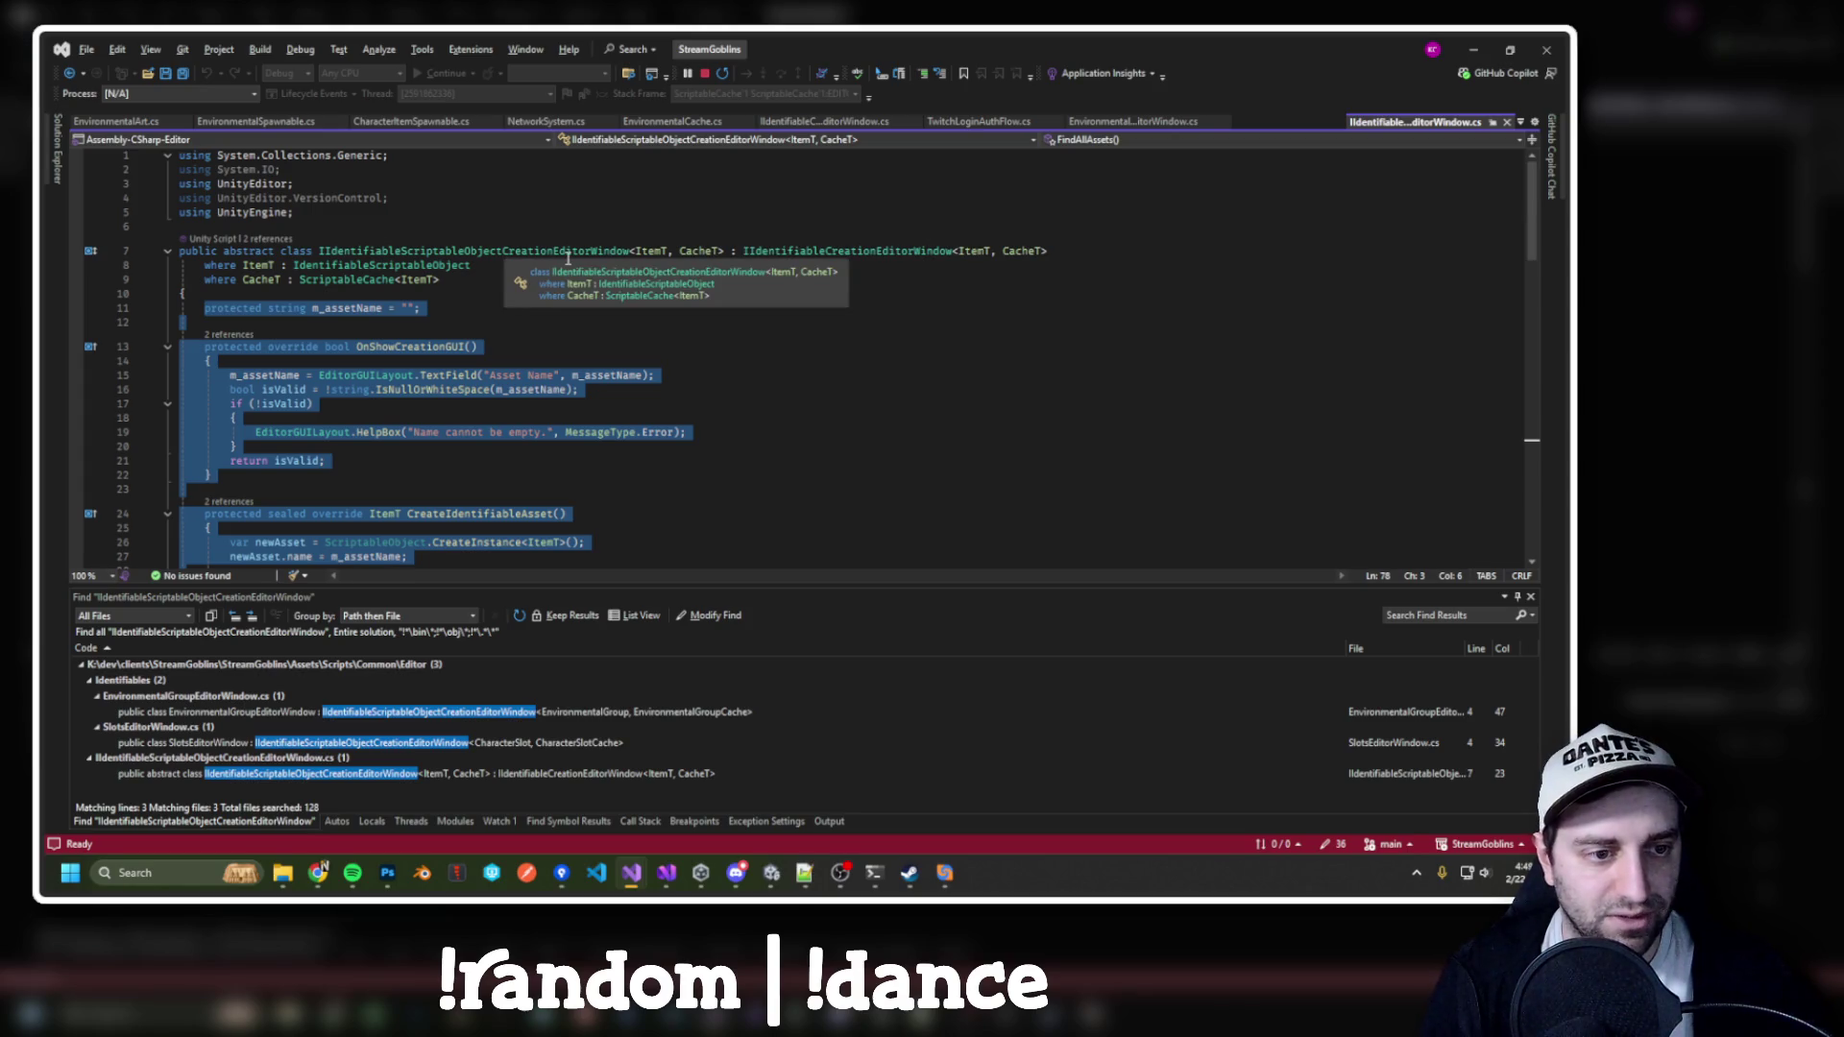
double_click(839, 251)
key("ctrl+shift+f")
key("Return")
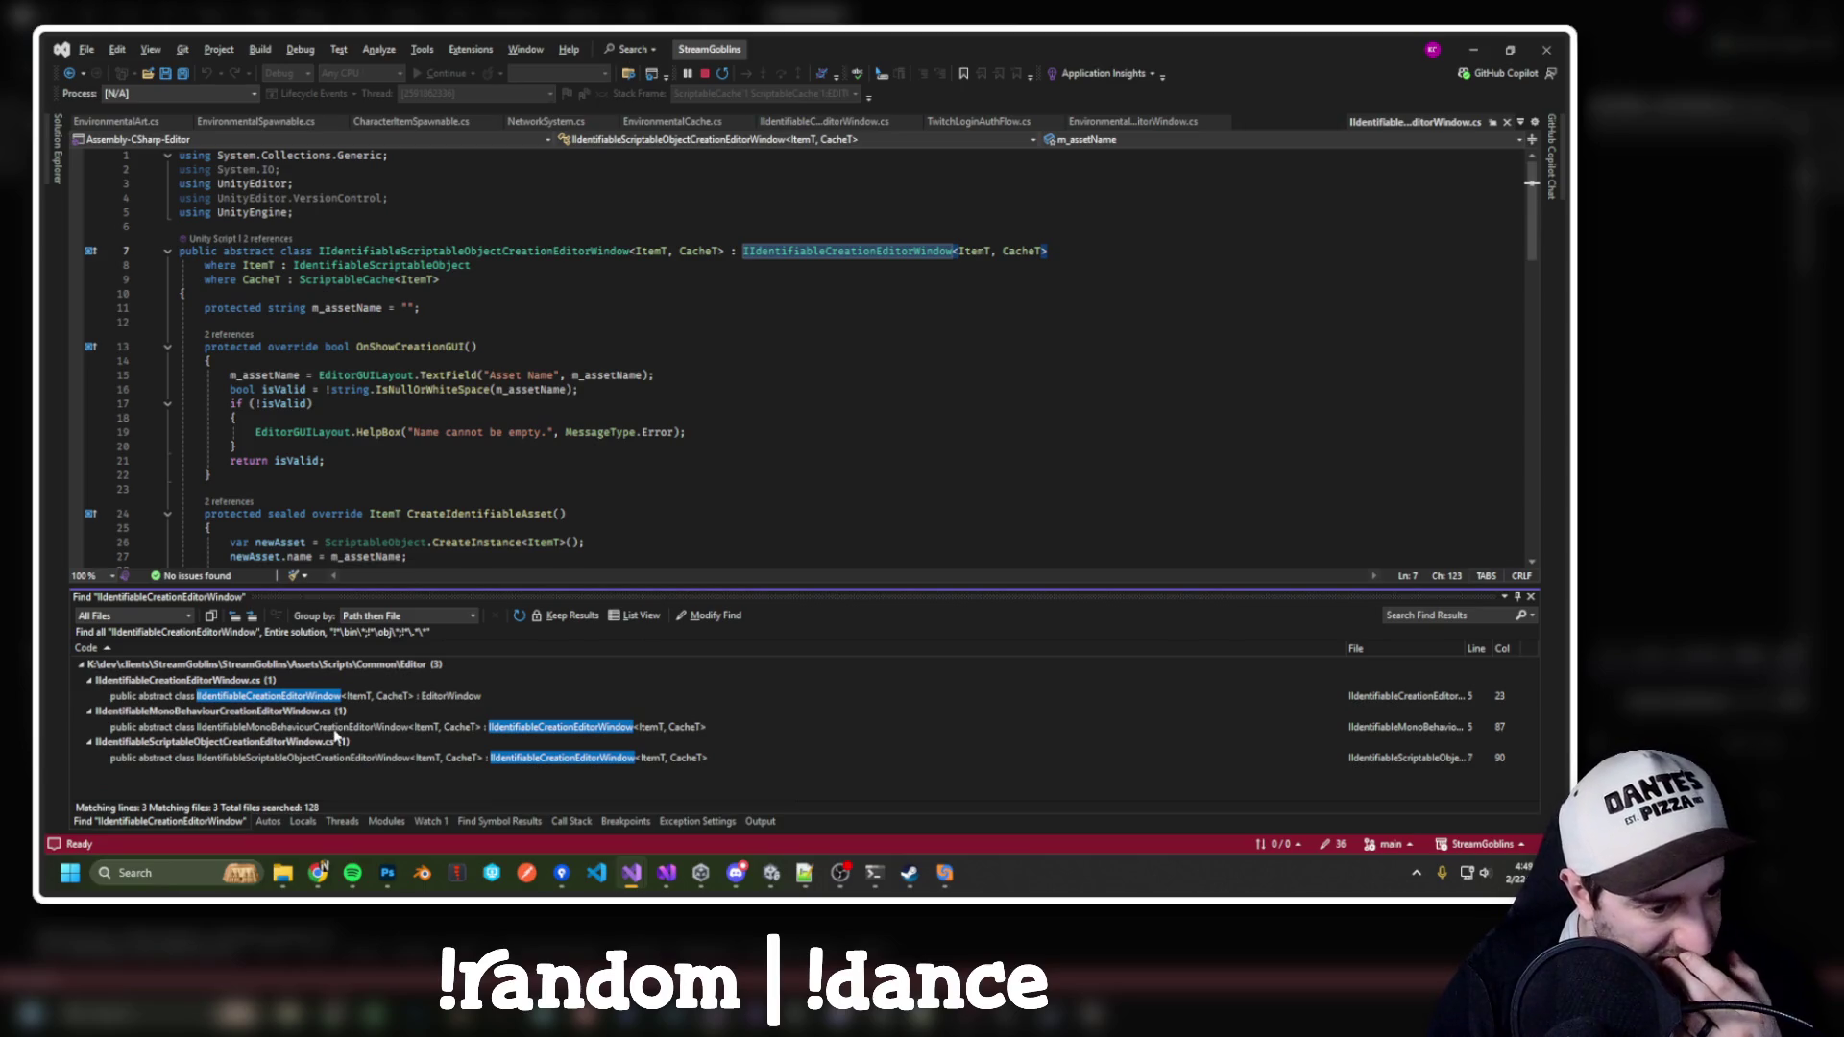
double_click(338, 729)
Paste the whole IIdentifiableMonoBehaviourCreationEditorWindow file into Meld's second pane
left_click(519, 462)
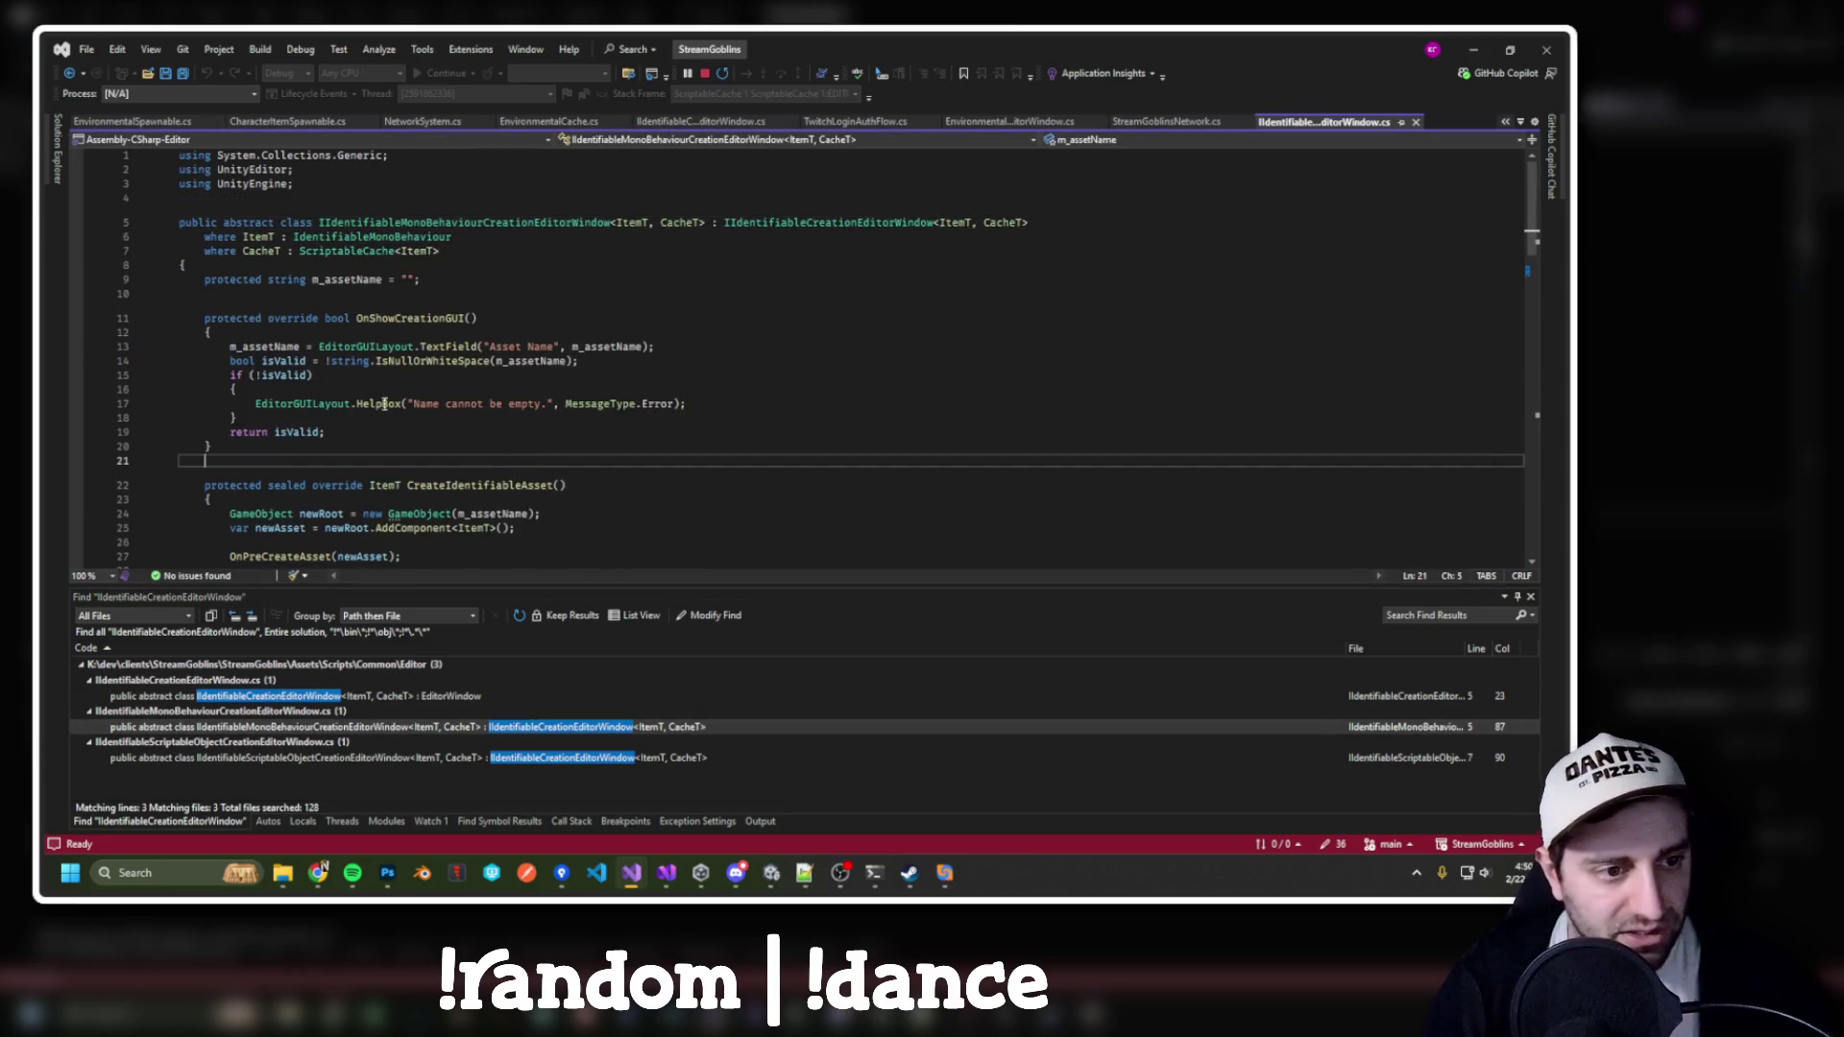
left_click_drag(204, 318, 327, 404)
scroll(333, 453, "down", 7)
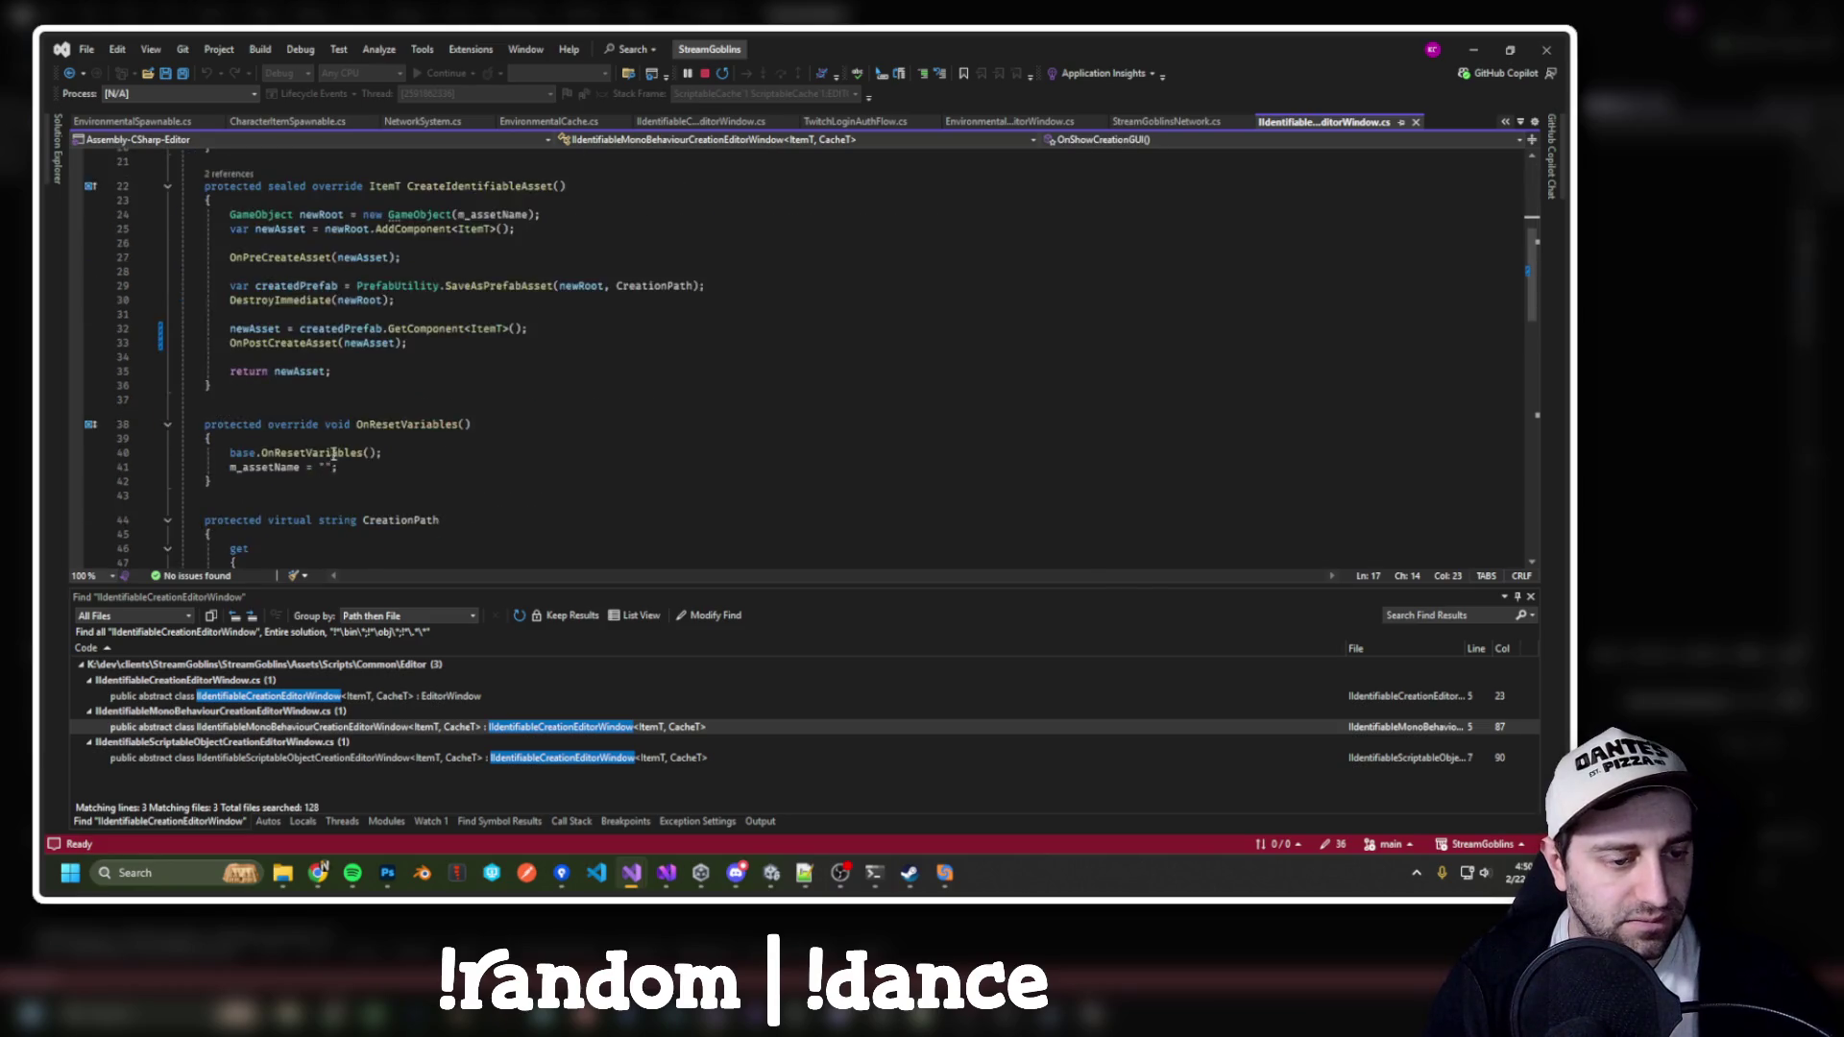
scroll(333, 453, "up", 7)
left_click(365, 437)
key("ctrl+a")
key("alt+Tab")
left_click(890, 355)
key("ctrl+v")
key("alt+Tab")
Copy the entire ScriptableObject creation window file and select Meld's first pane to replace it
scroll(816, 283, "down", 5)
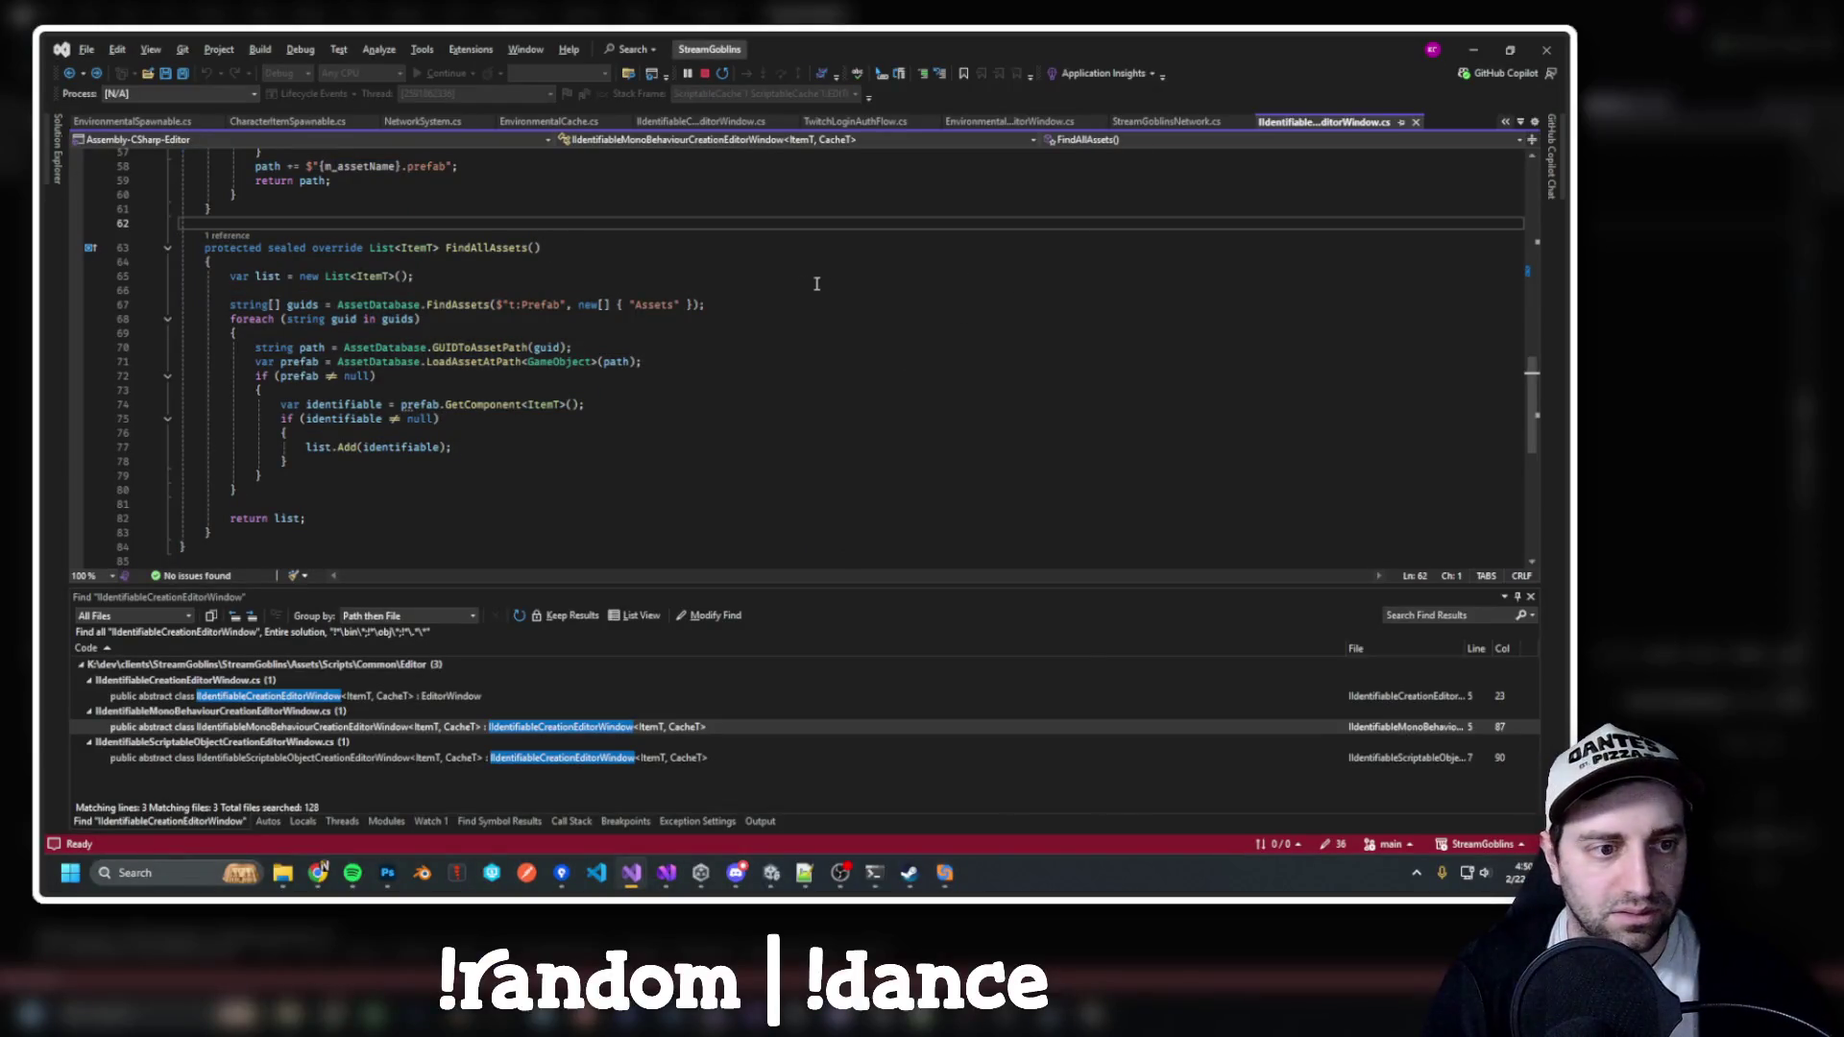
scroll(816, 283, "up", 10)
key("ctrl+minus")
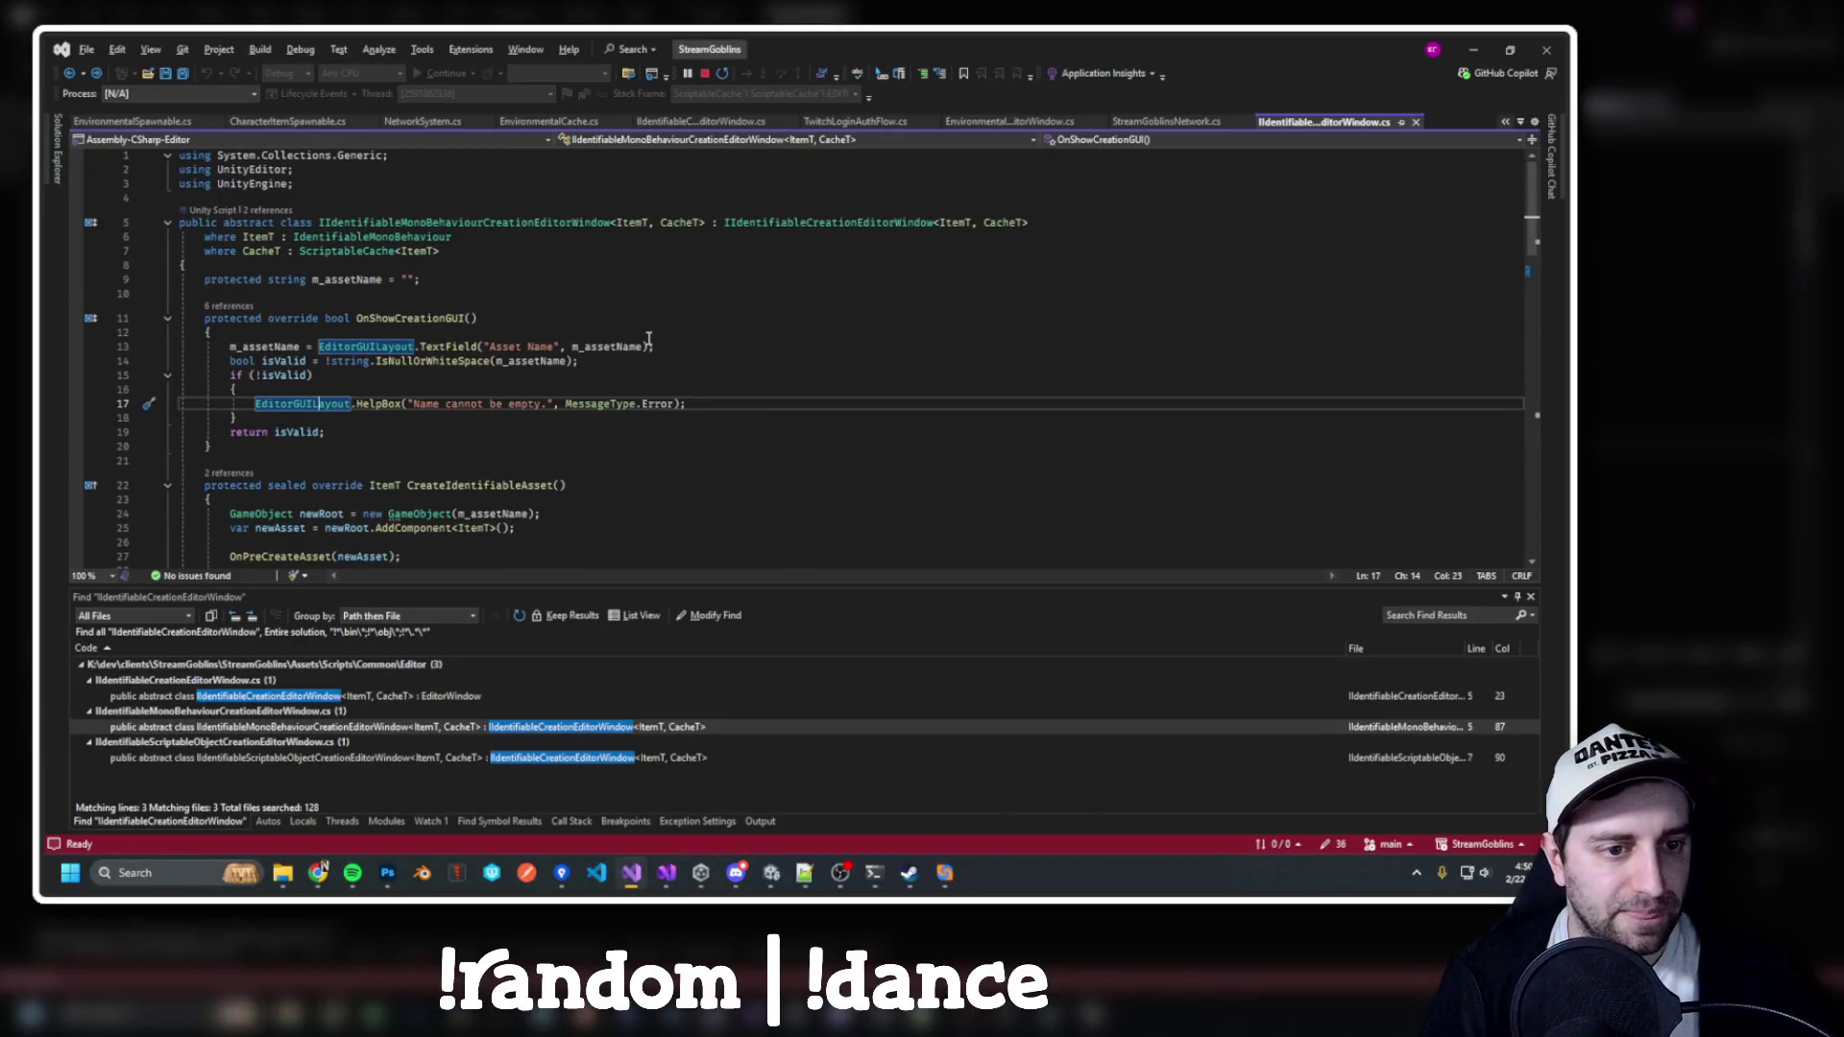
key("ctrl+Tab")
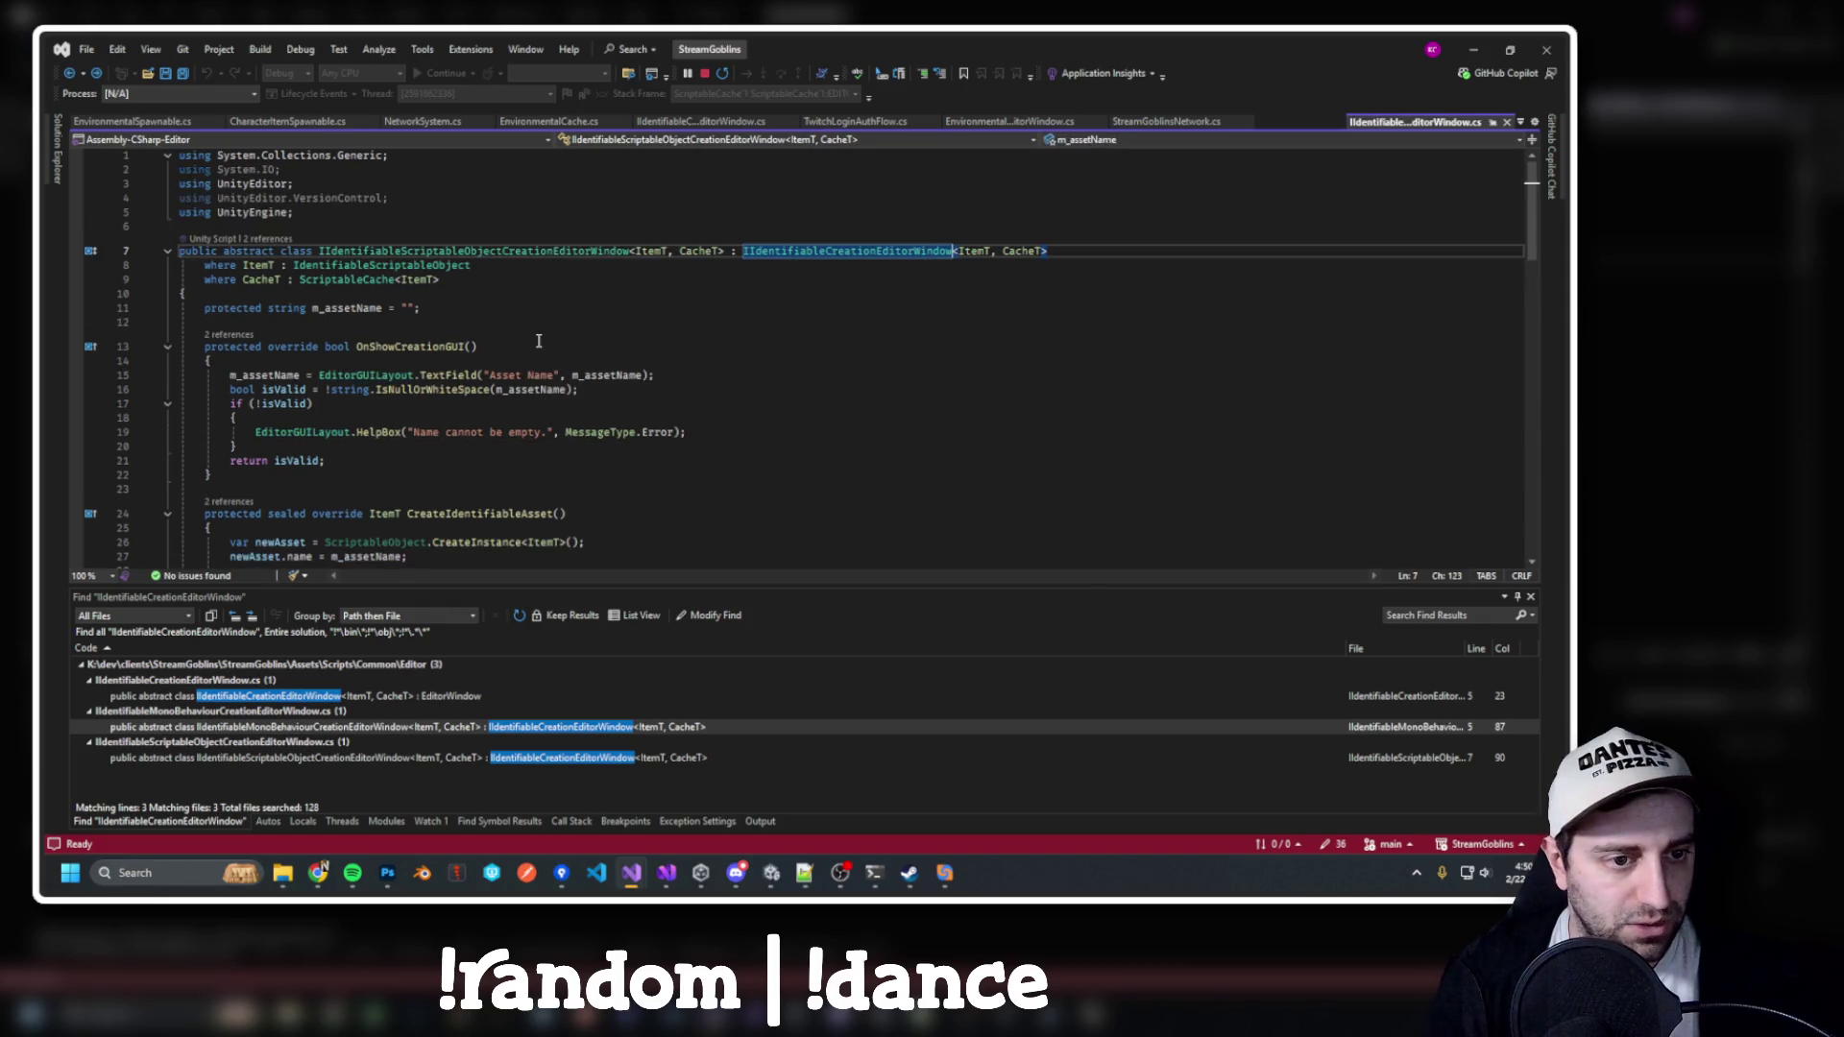
key("ctrl+a")
key("ctrl+c")
key("alt+Tab")
left_click(487, 365)
key("ctrl+a")
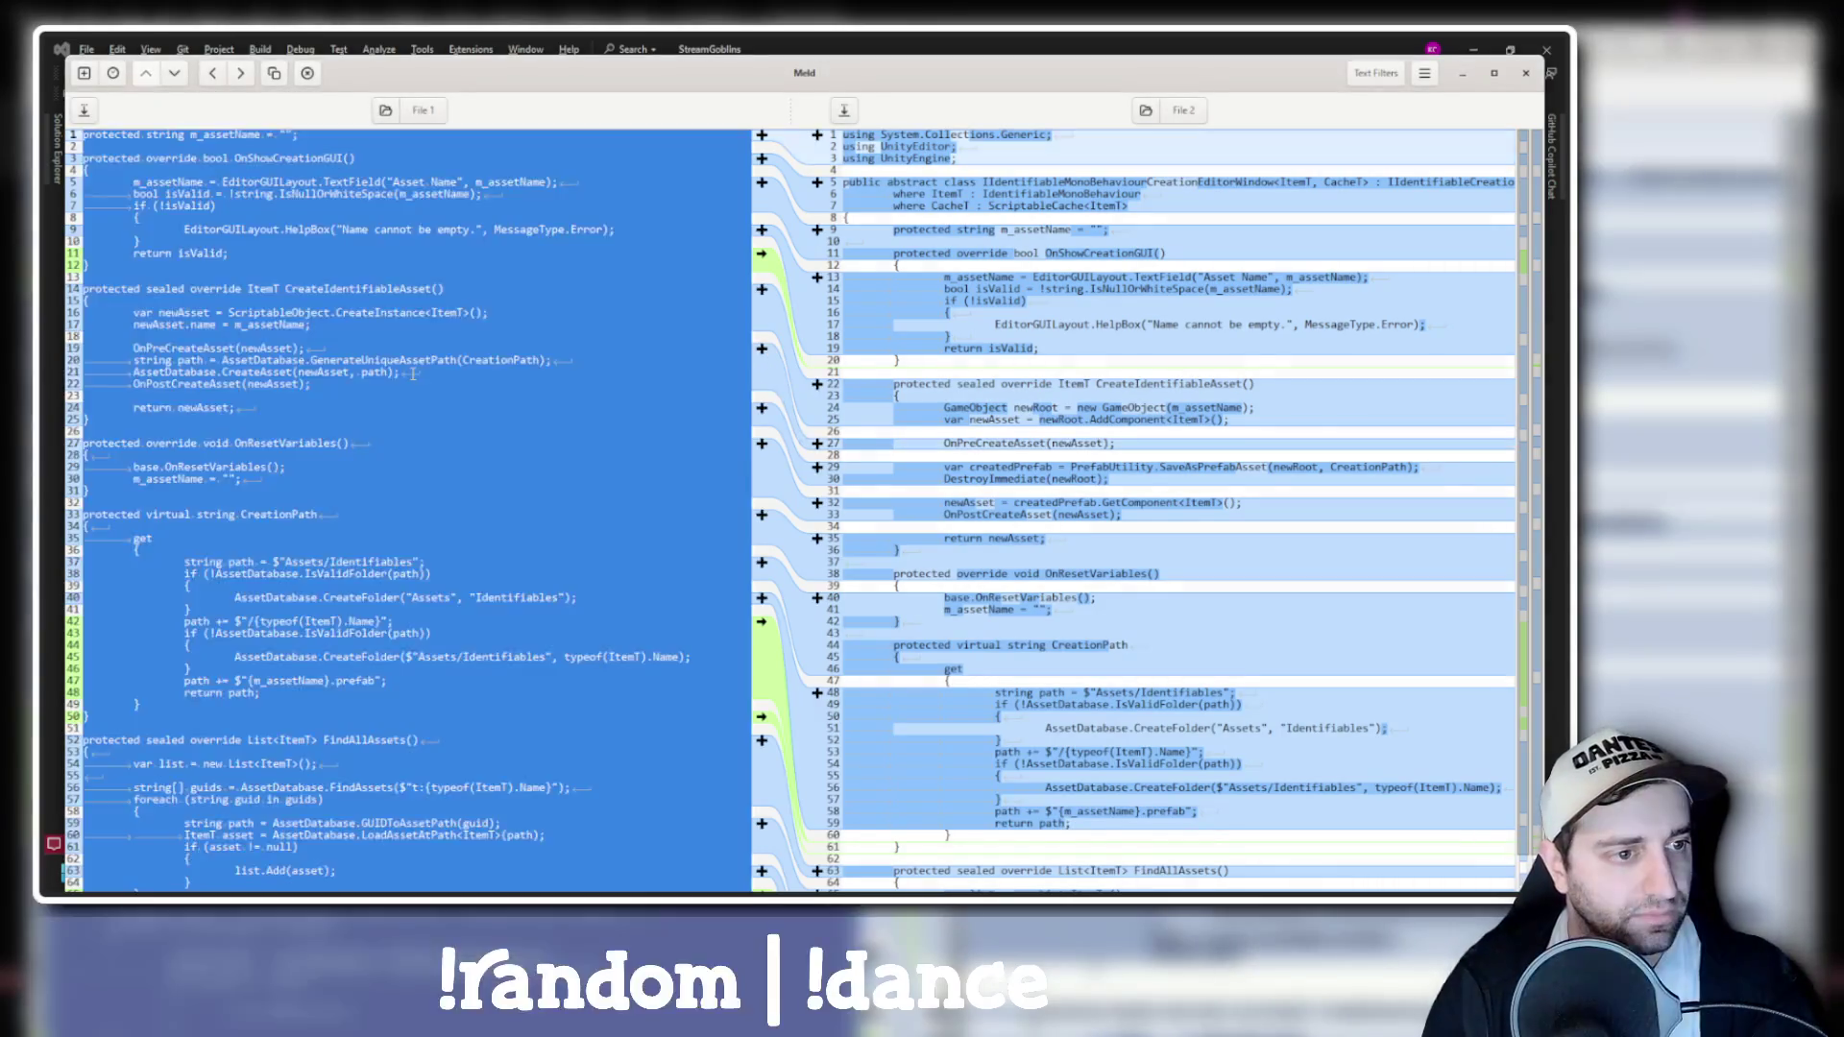
Paste the full ScriptableObject window file and delete its extra System.IO and VersionControl using lines
key("ctrl+v")
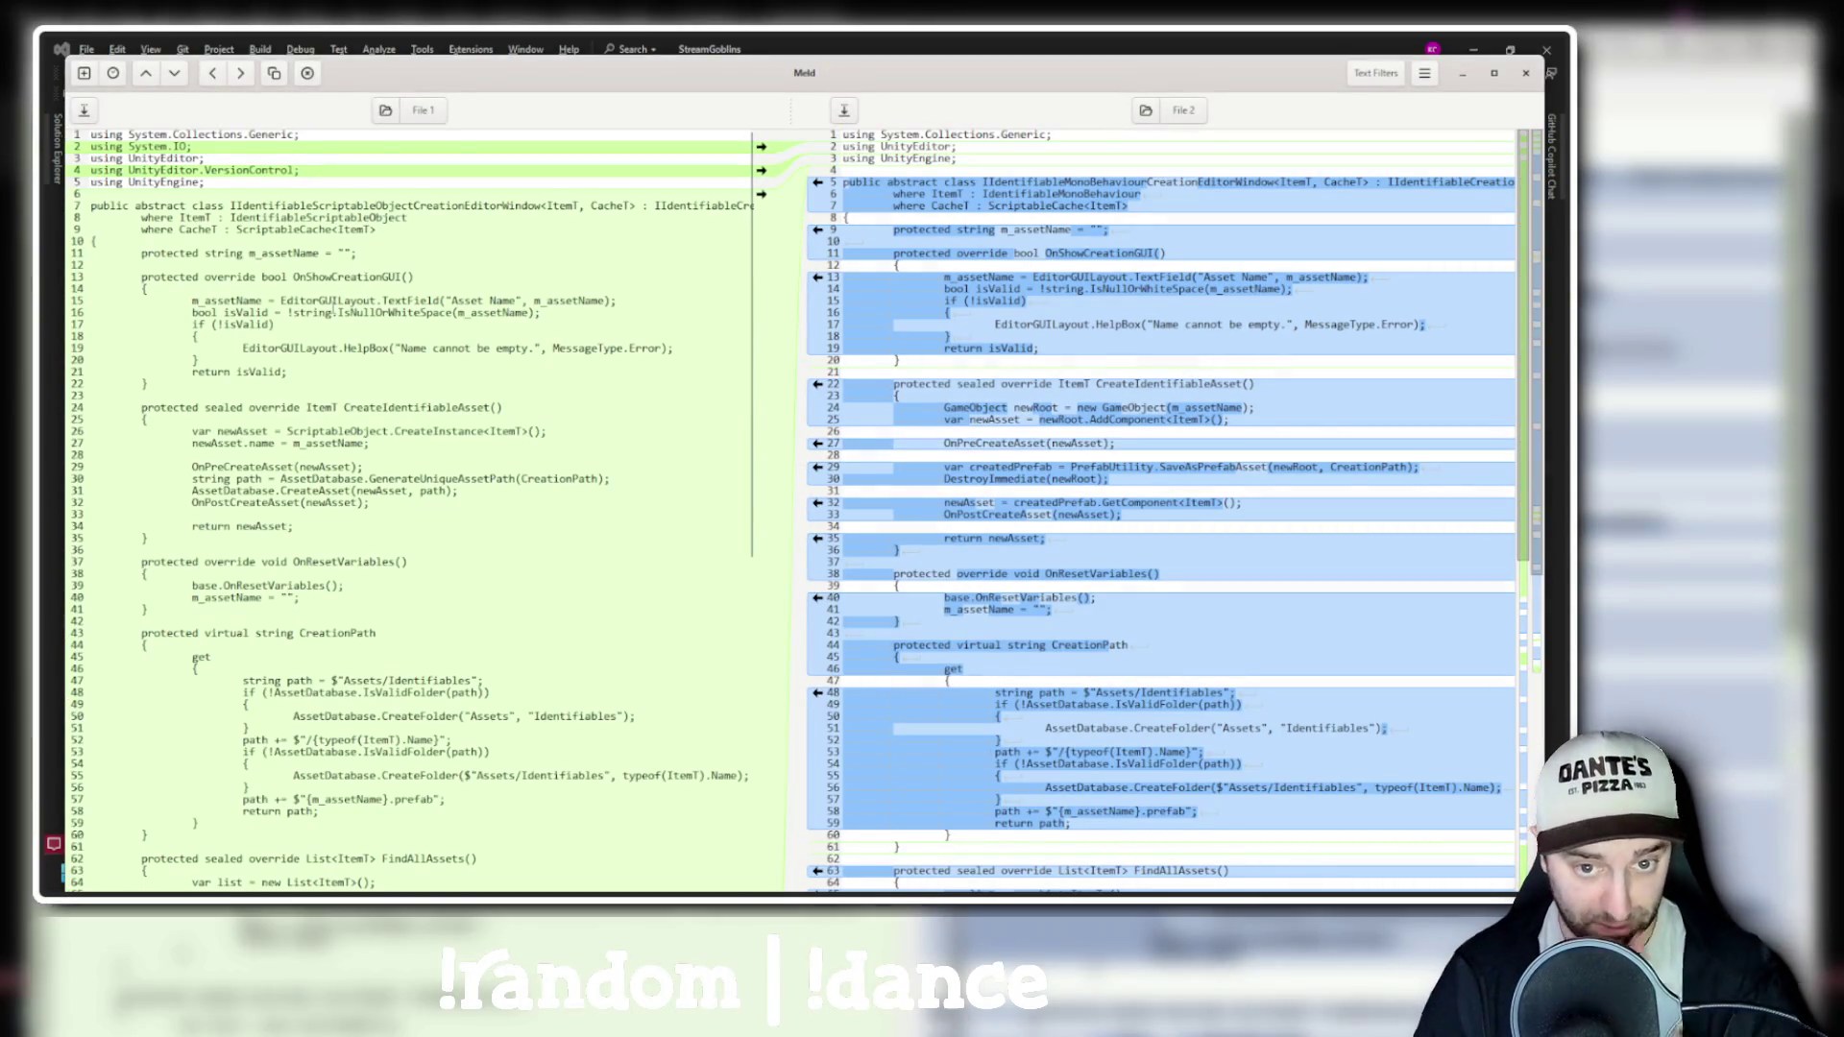
scroll(482, 241, "down", 5)
scroll(614, 240, "up", 5)
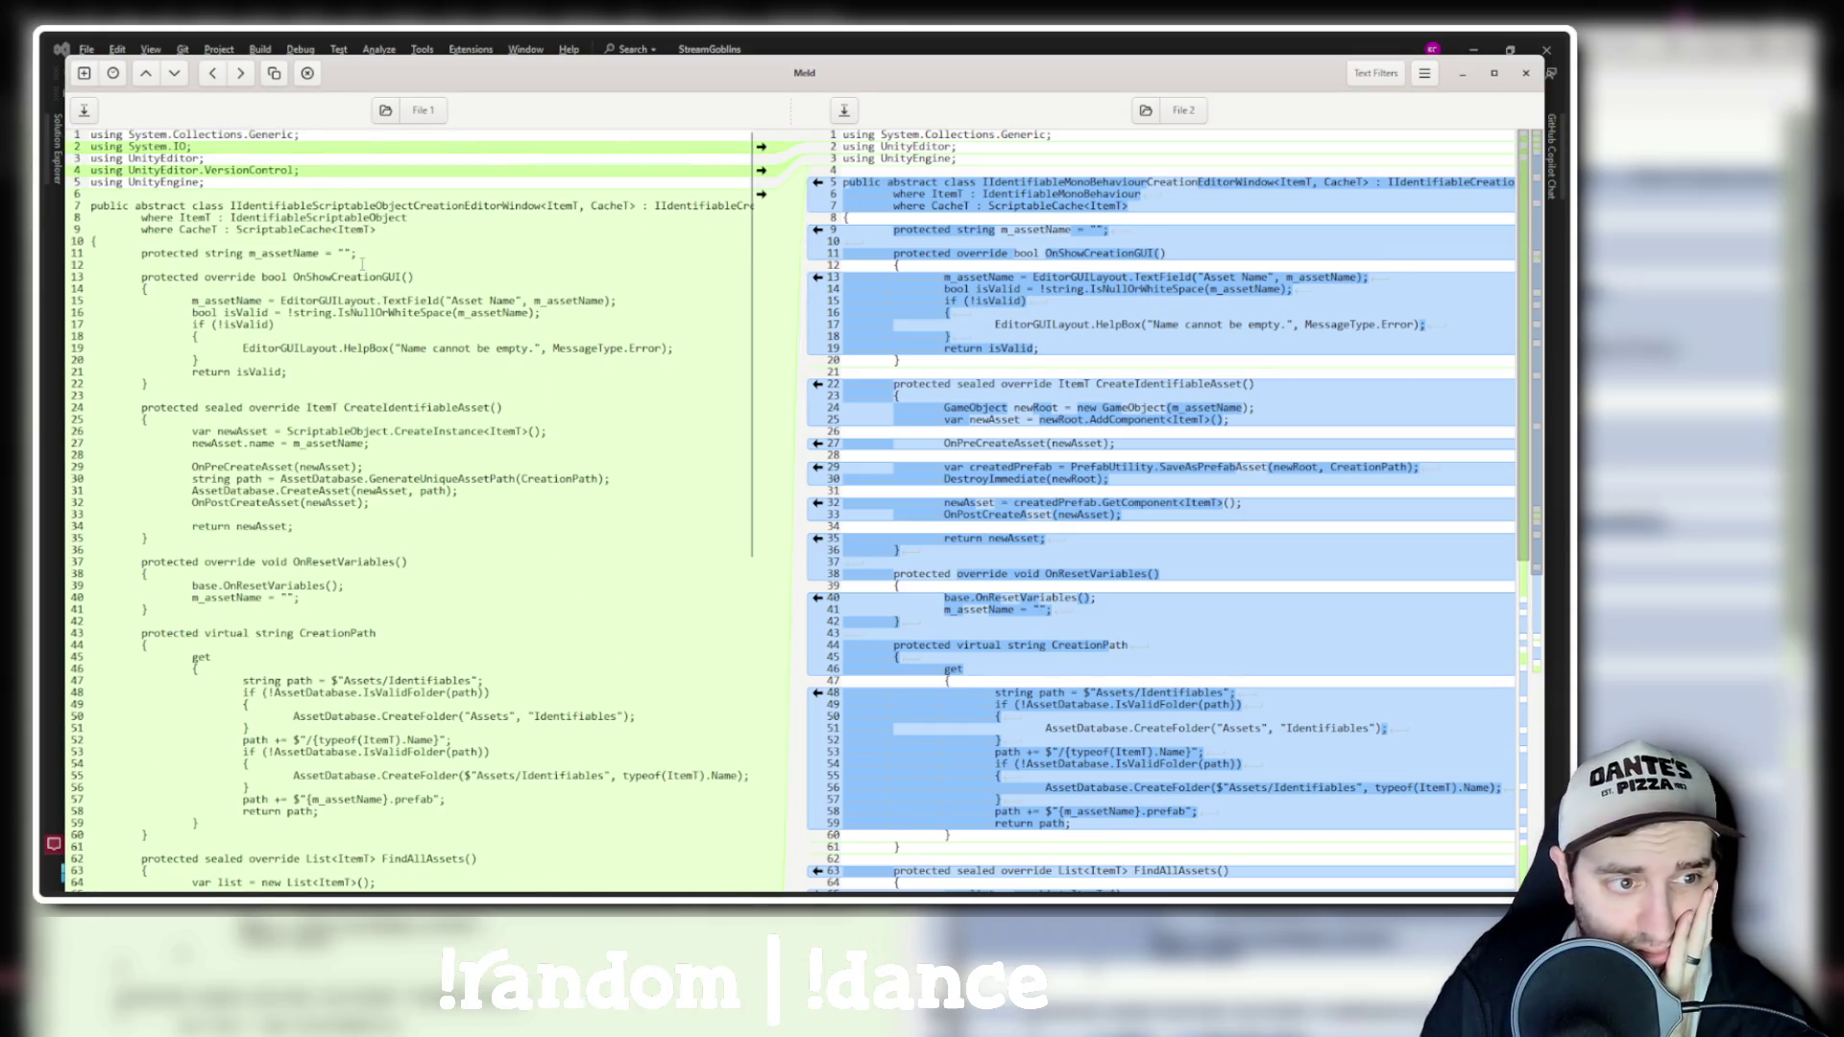
scroll(362, 263, "down", 3)
scroll(482, 233, "up", 3)
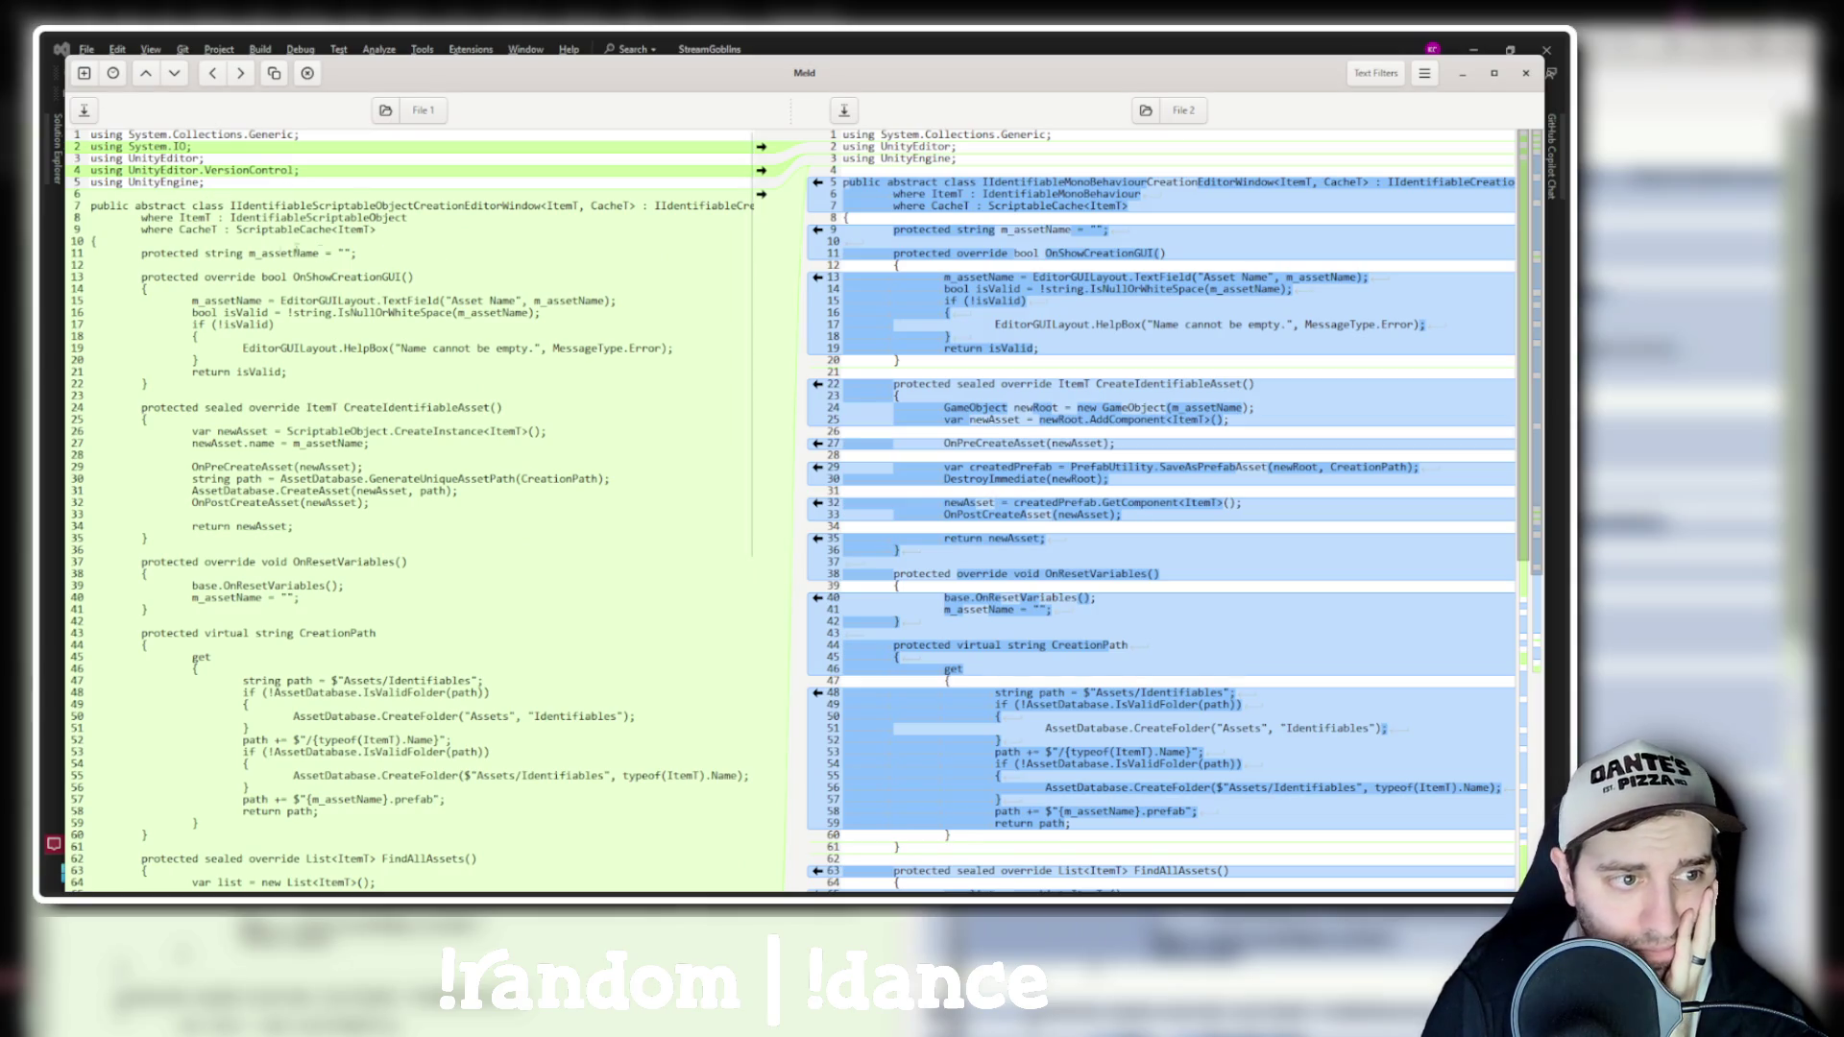
mouse_move(328, 171)
left_mouse_down()
mouse_move(206, 159)
mouse_move(301, 135)
left_mouse_up()
key("BackSpace")
key("BackSpace")
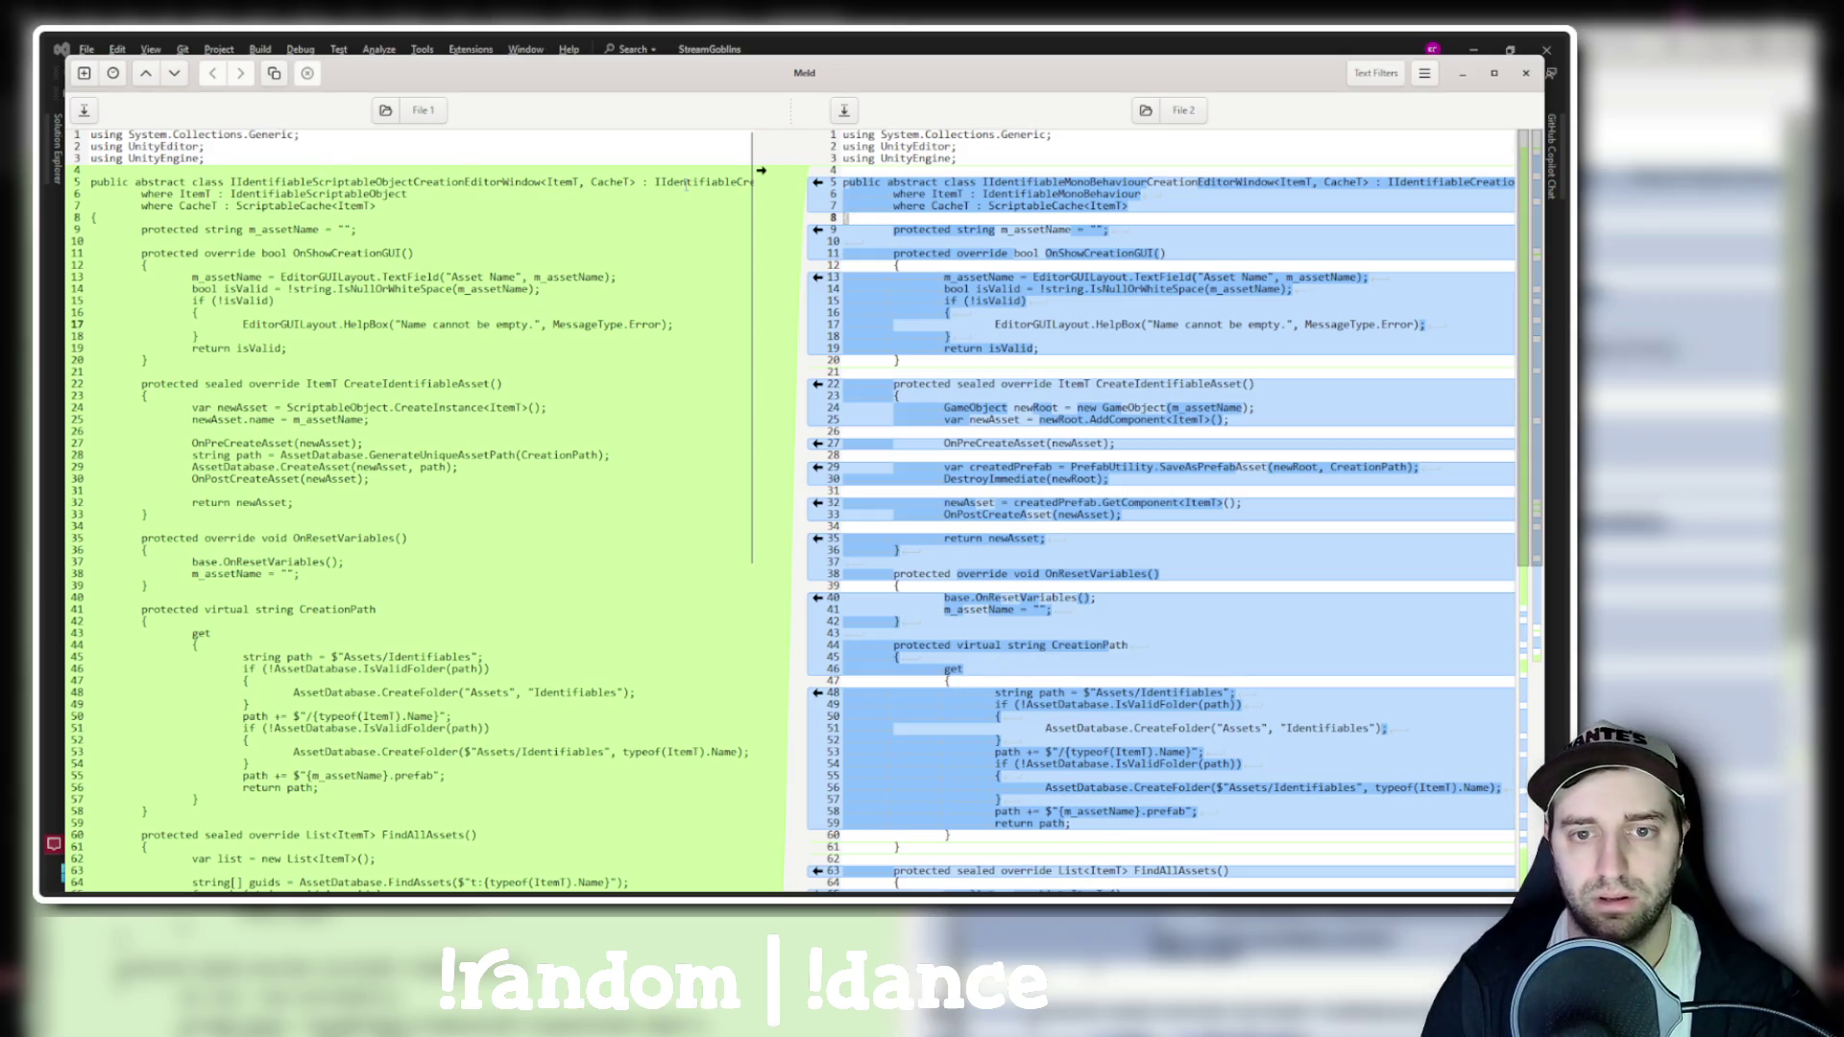
Step through the remaining differences, then close Meld without saving the comparison
key("alt+Down")
key("alt+Down")
key("alt+Down")
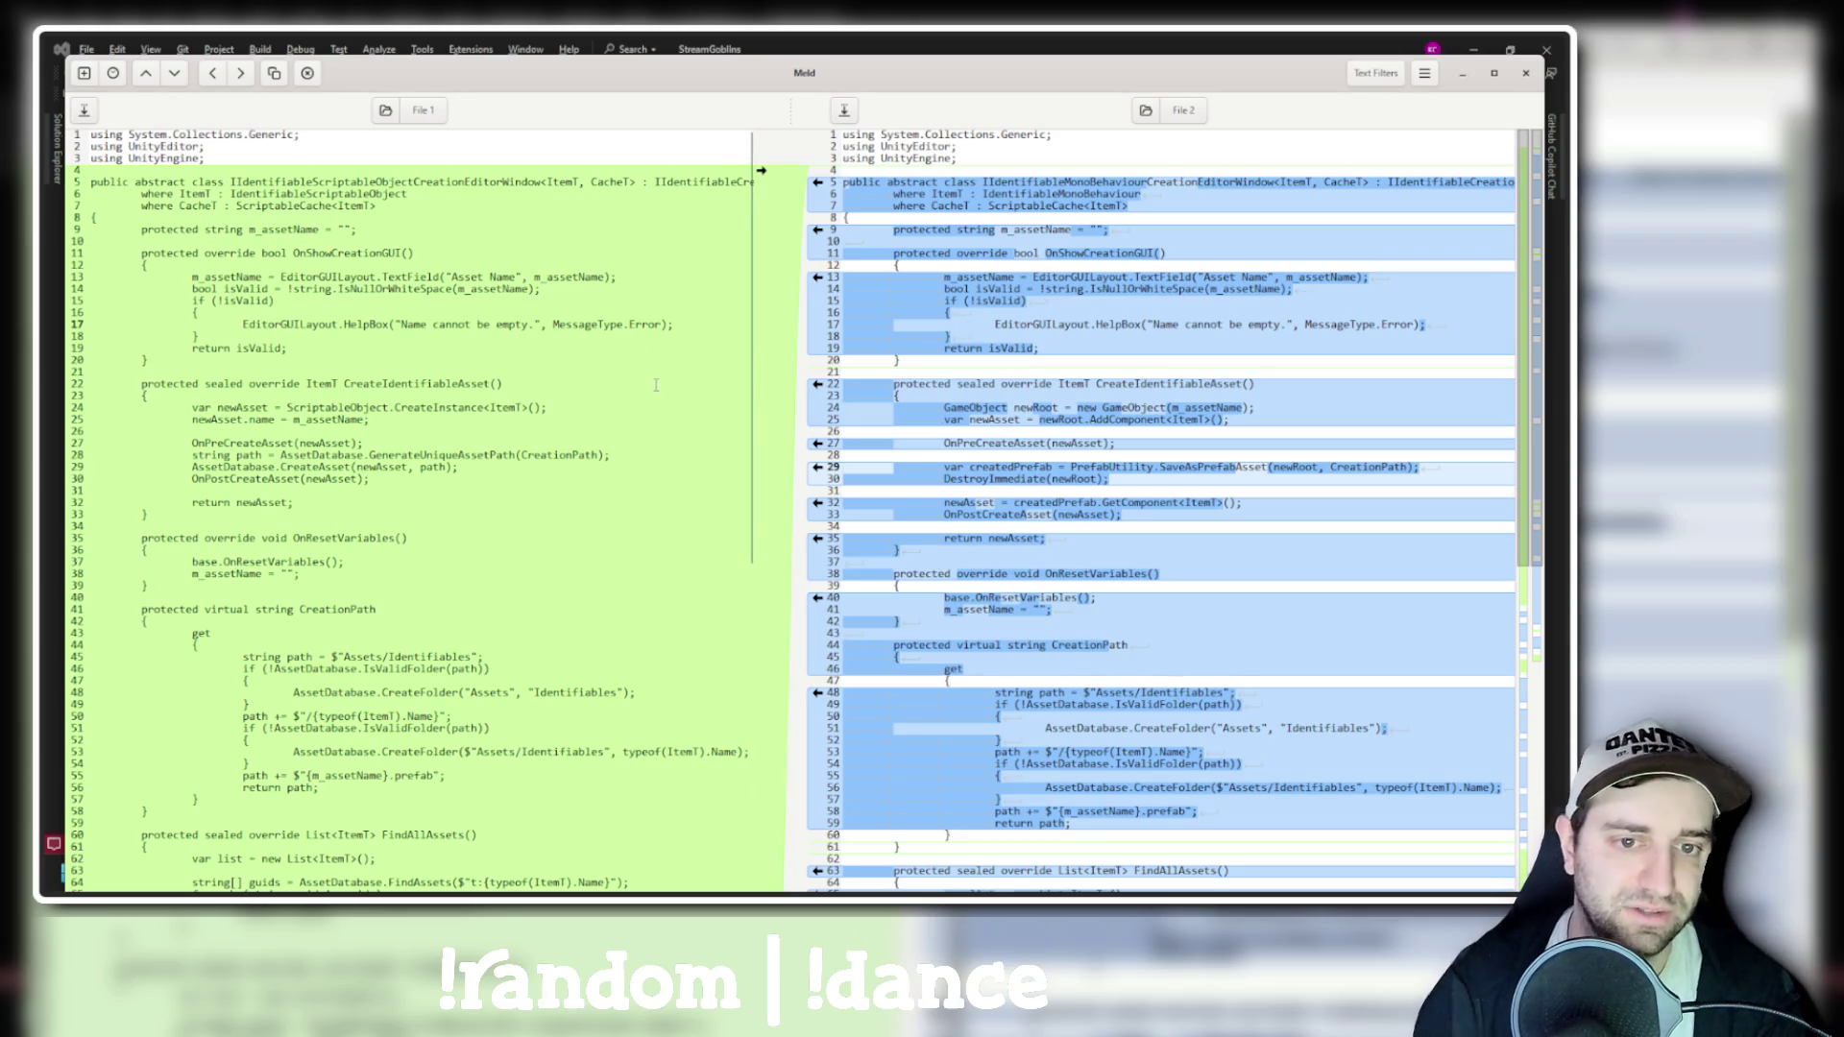
scroll(672, 404, "down", 15)
scroll(701, 443, "up", 15)
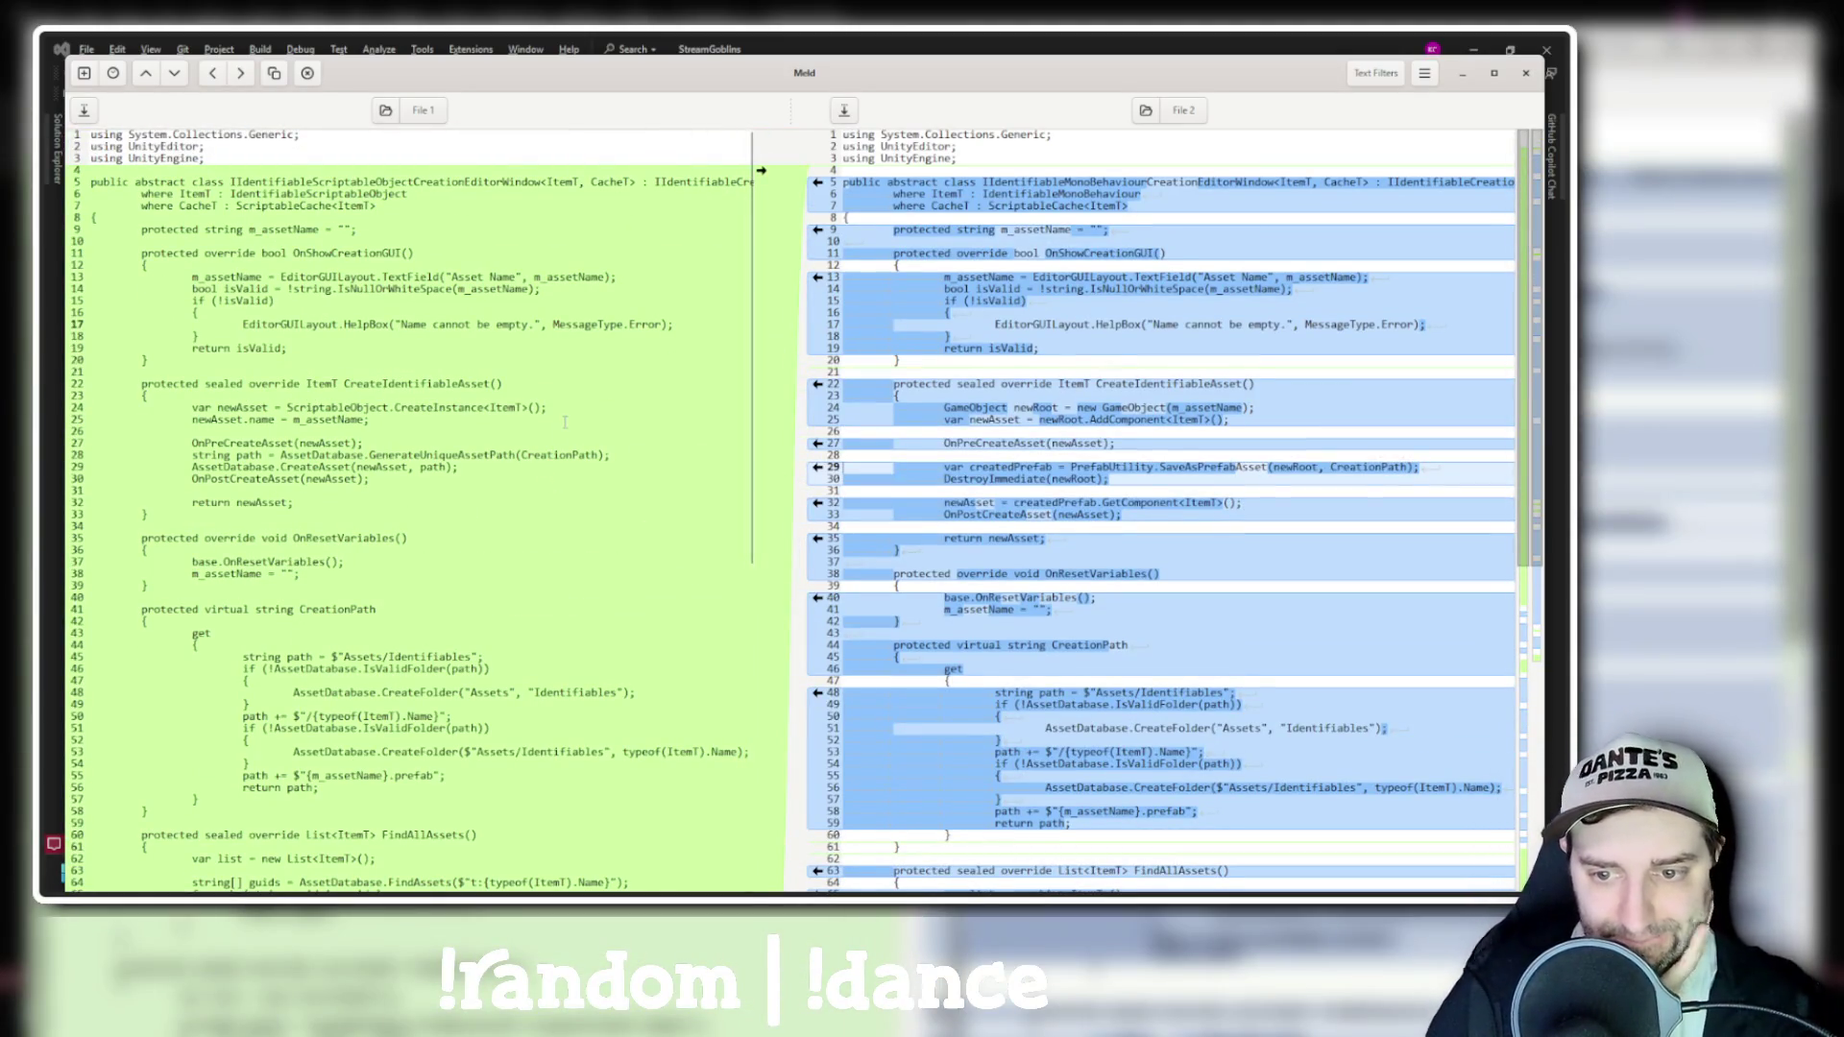
scroll(1035, 514, "down", 5)
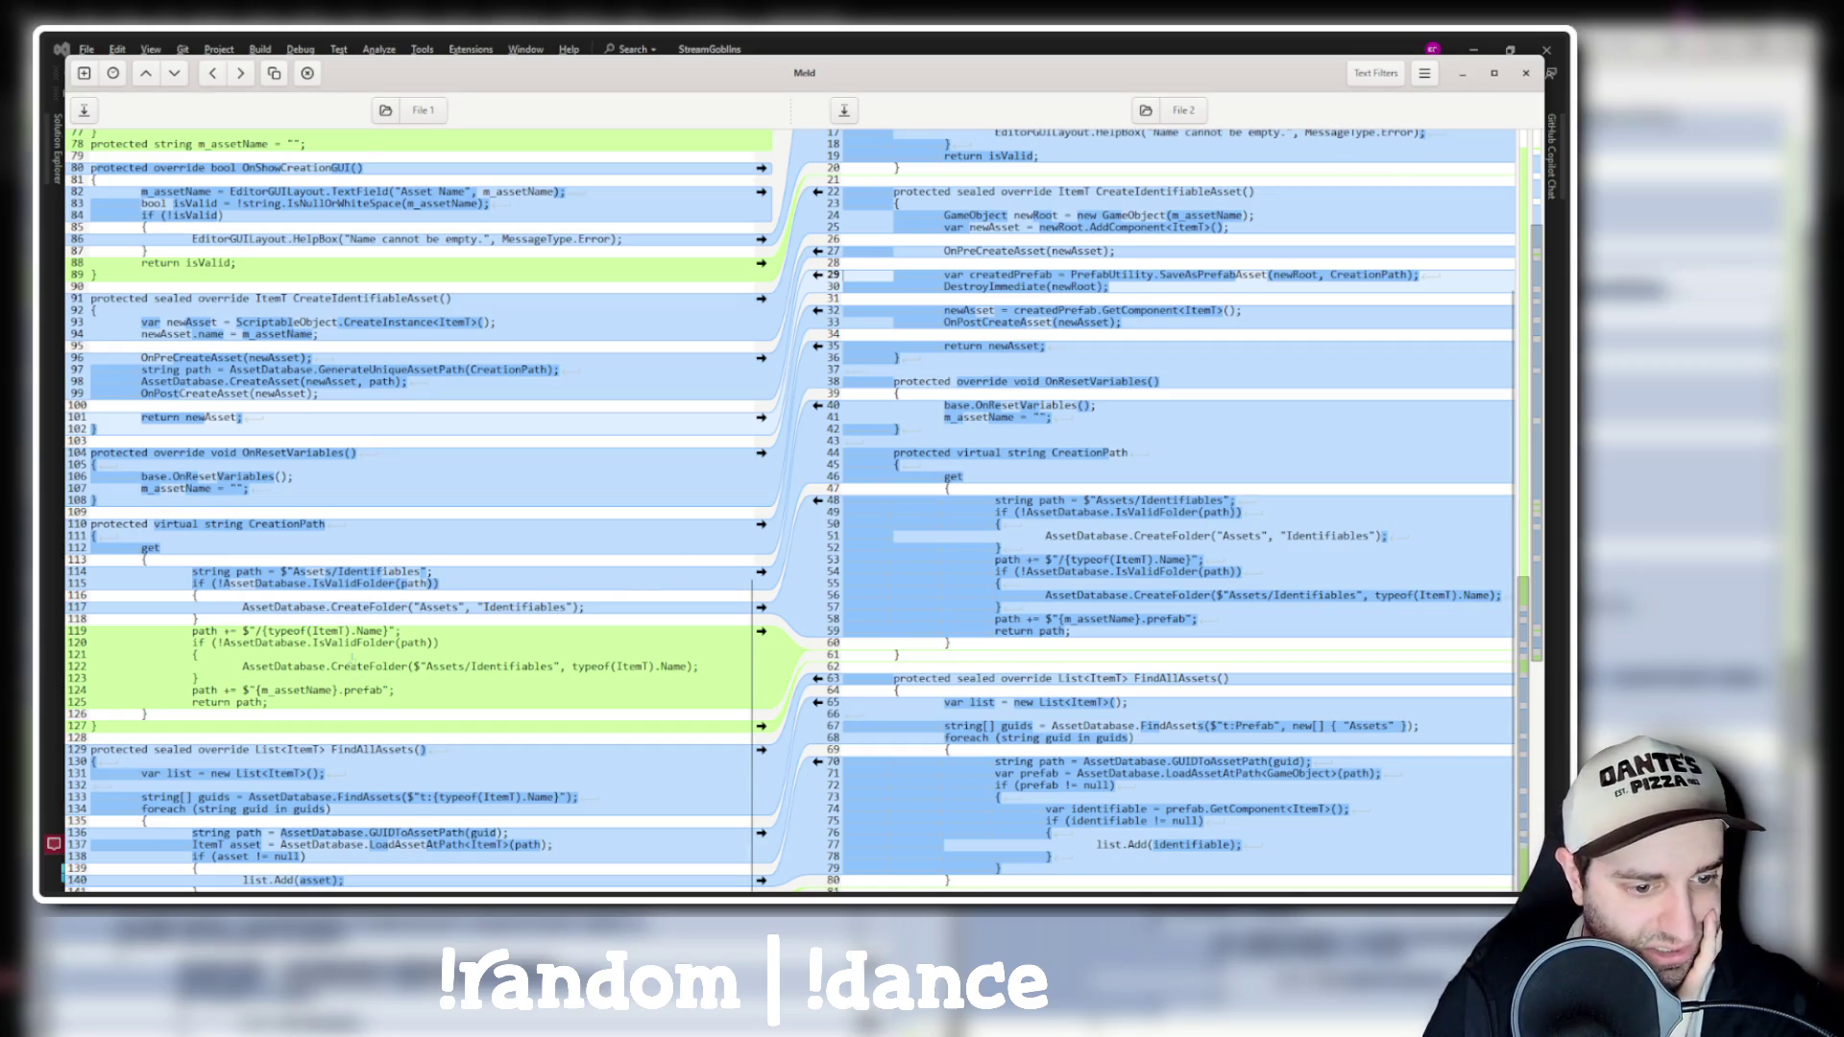
scroll(413, 669, "up", 10)
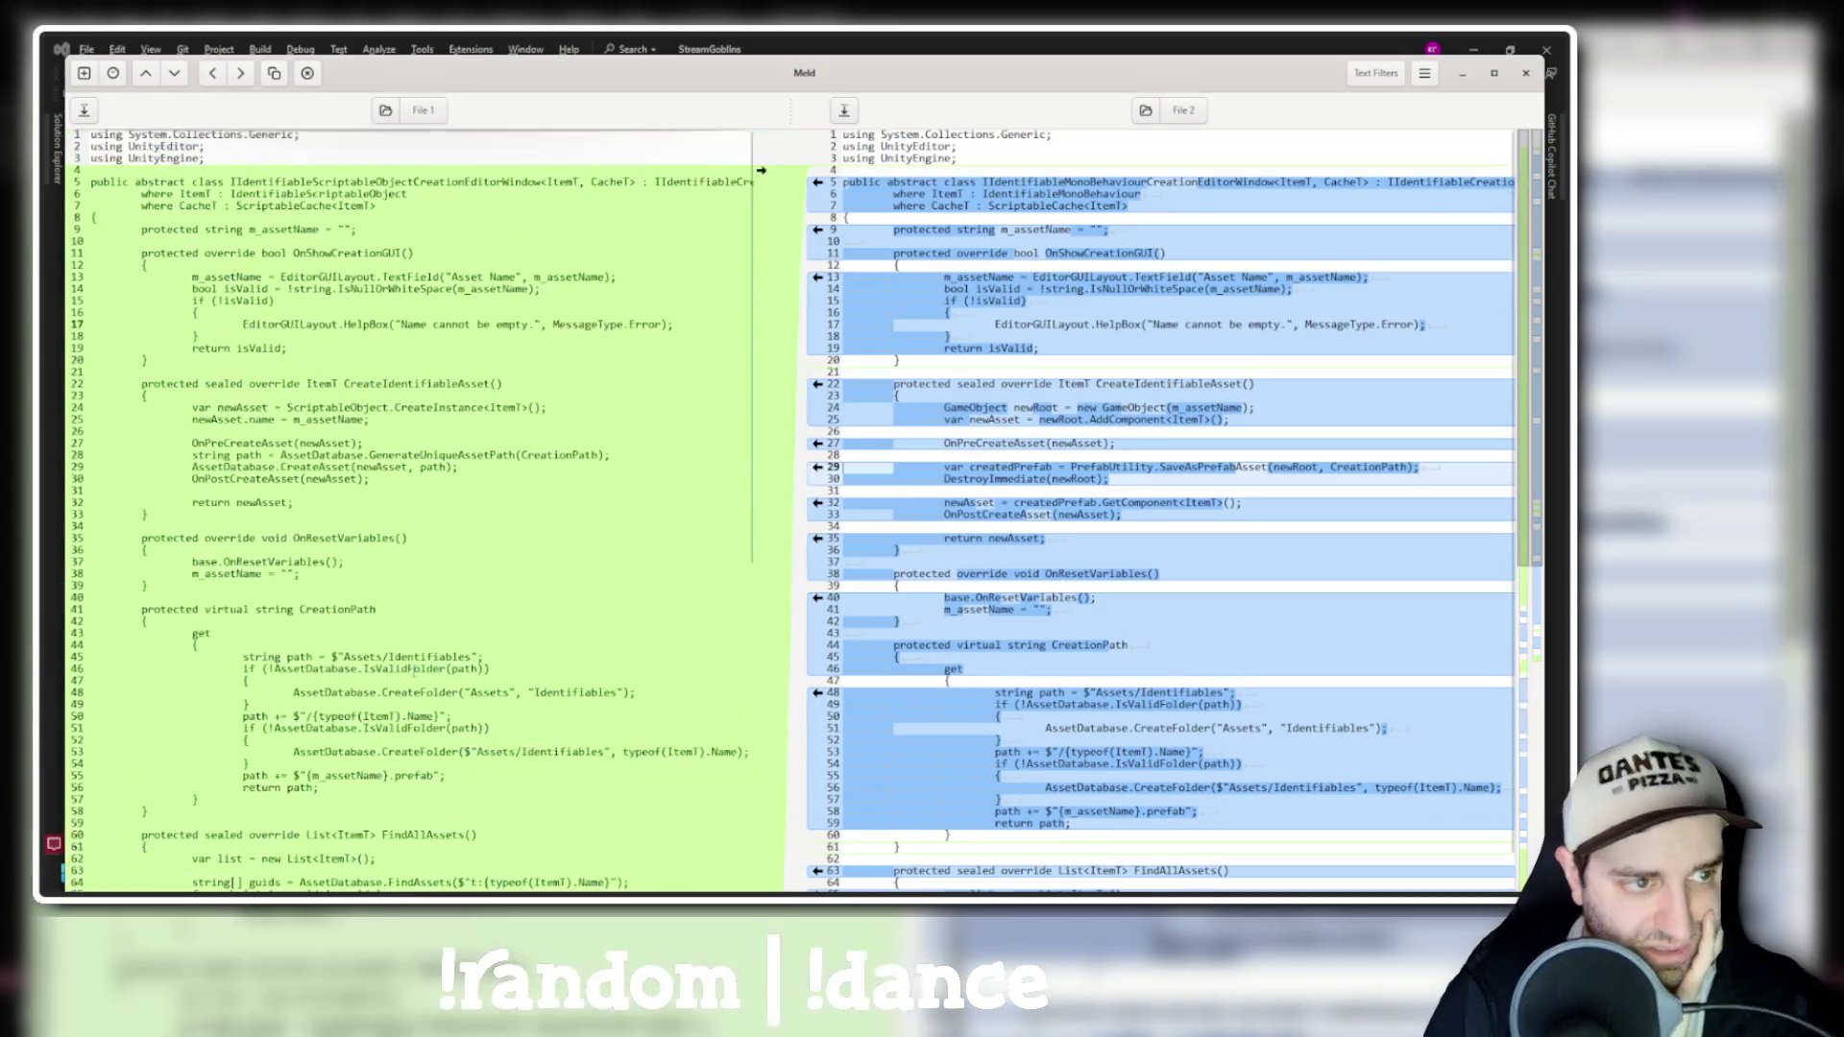
scroll(415, 670, "down", 10)
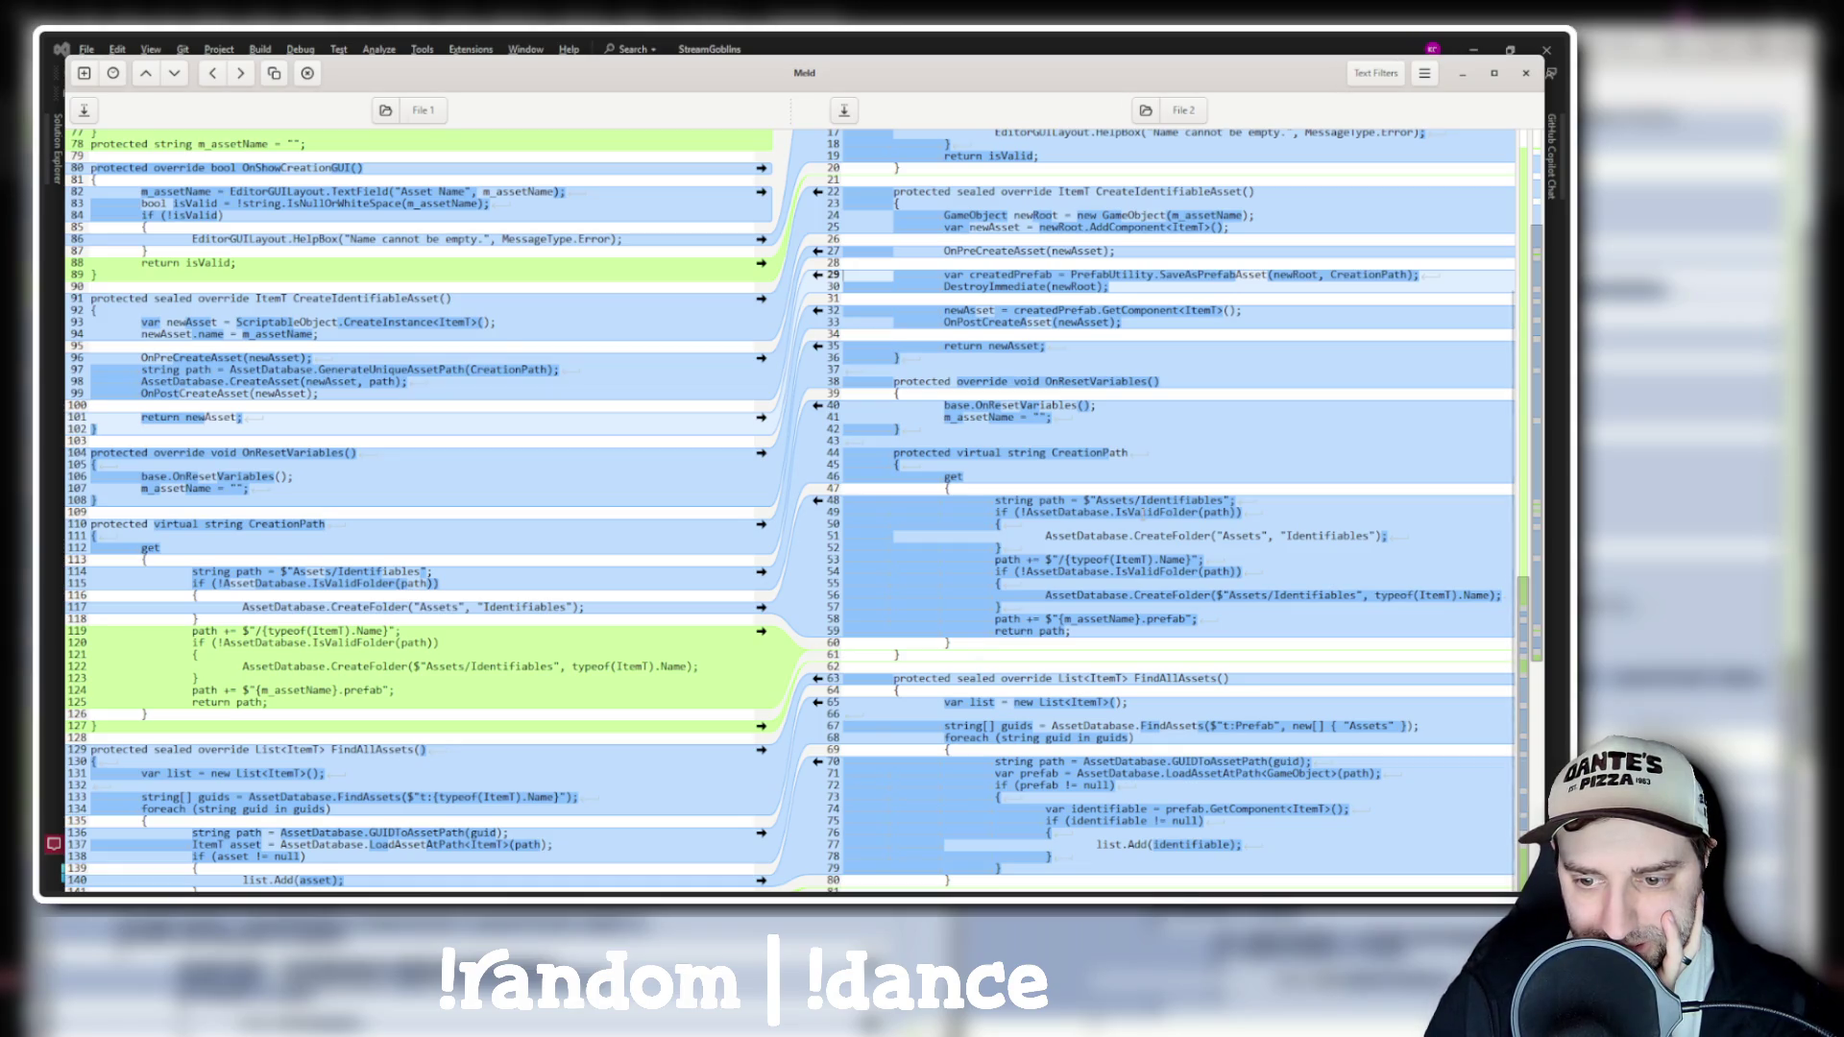
scroll(1144, 516, "up", 5)
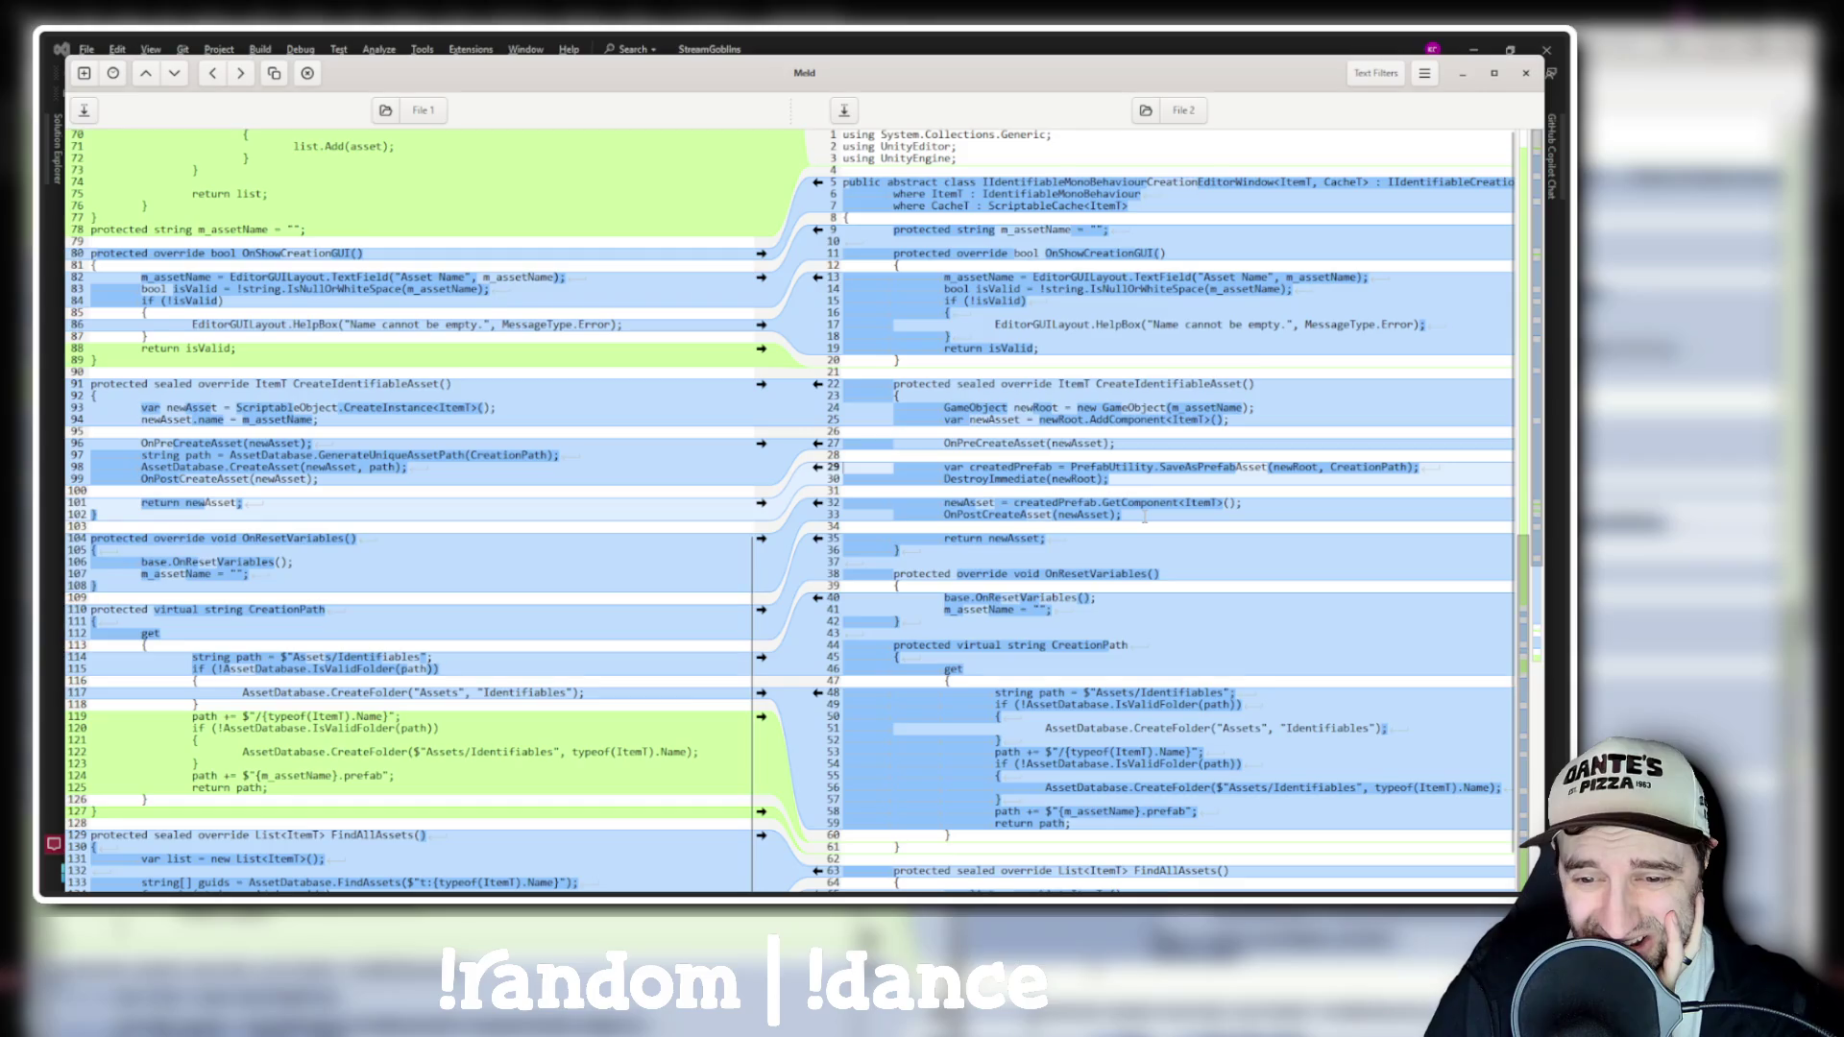
left_click(1526, 74)
left_click(710, 622)
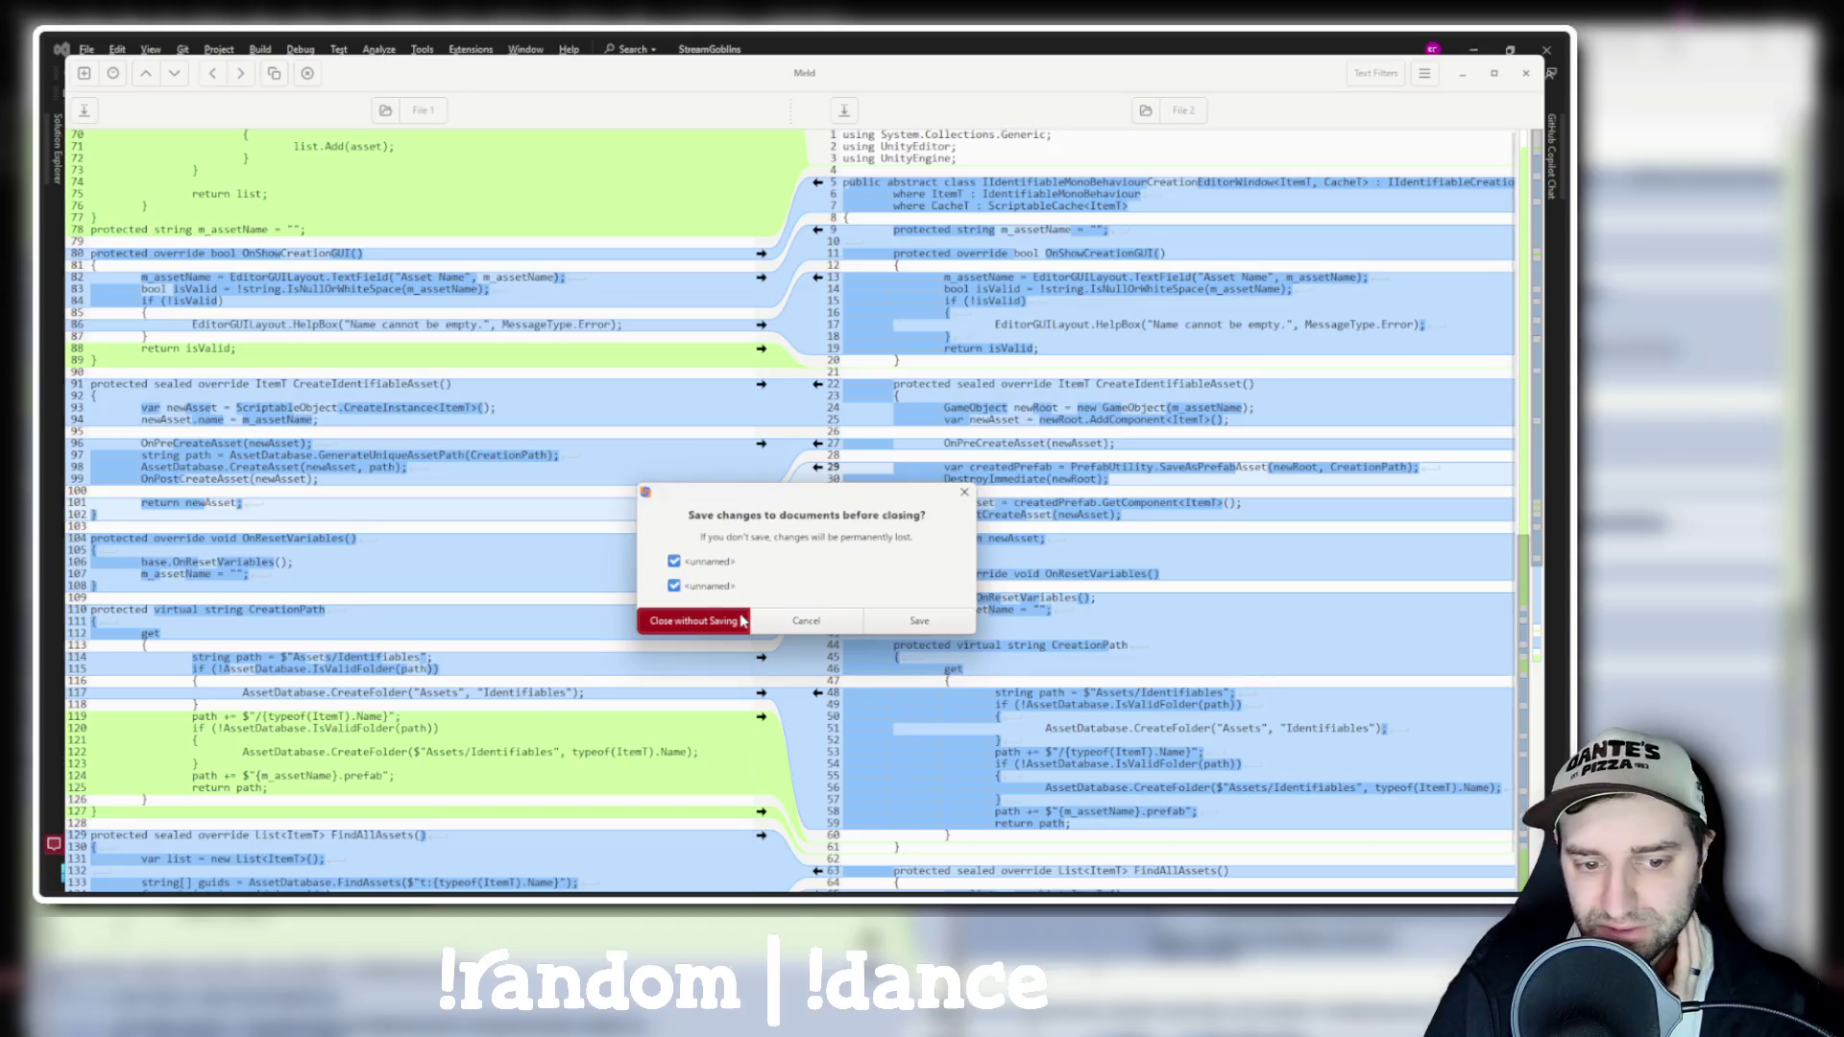
left_click(562, 873)
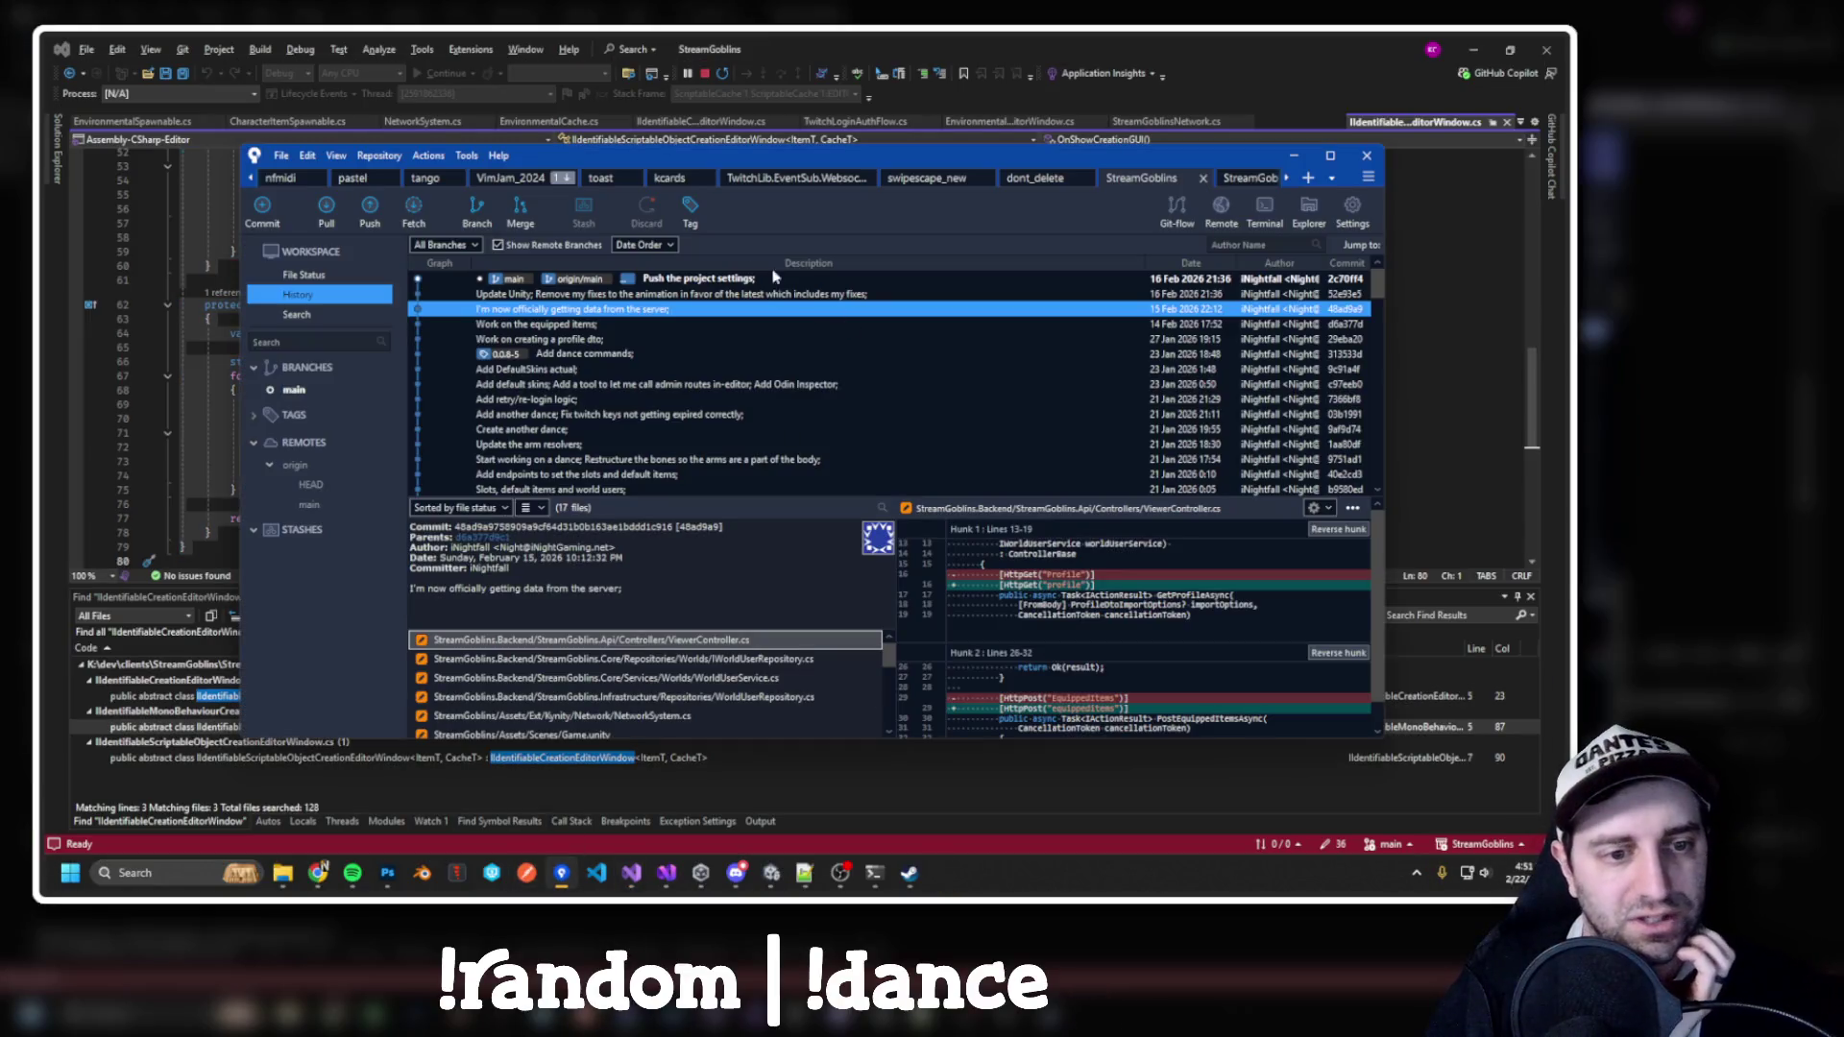
left_click(713, 294)
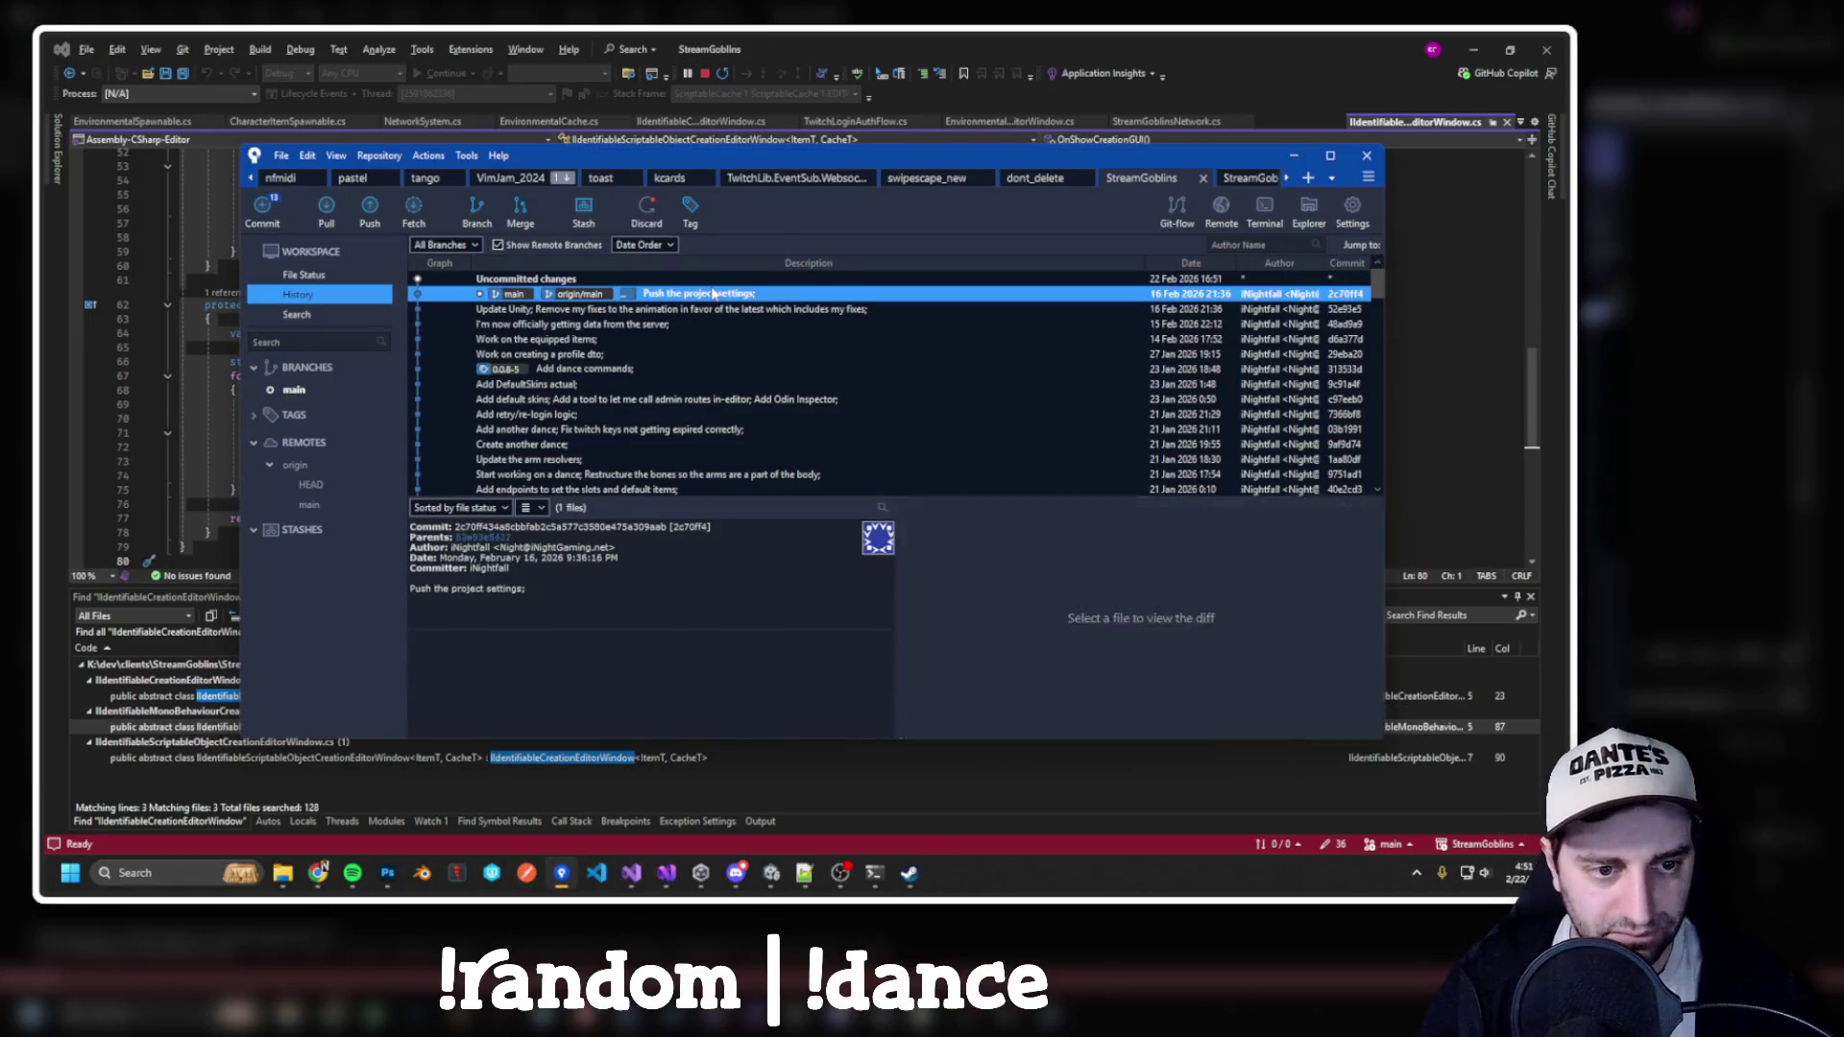
left_click(701, 279)
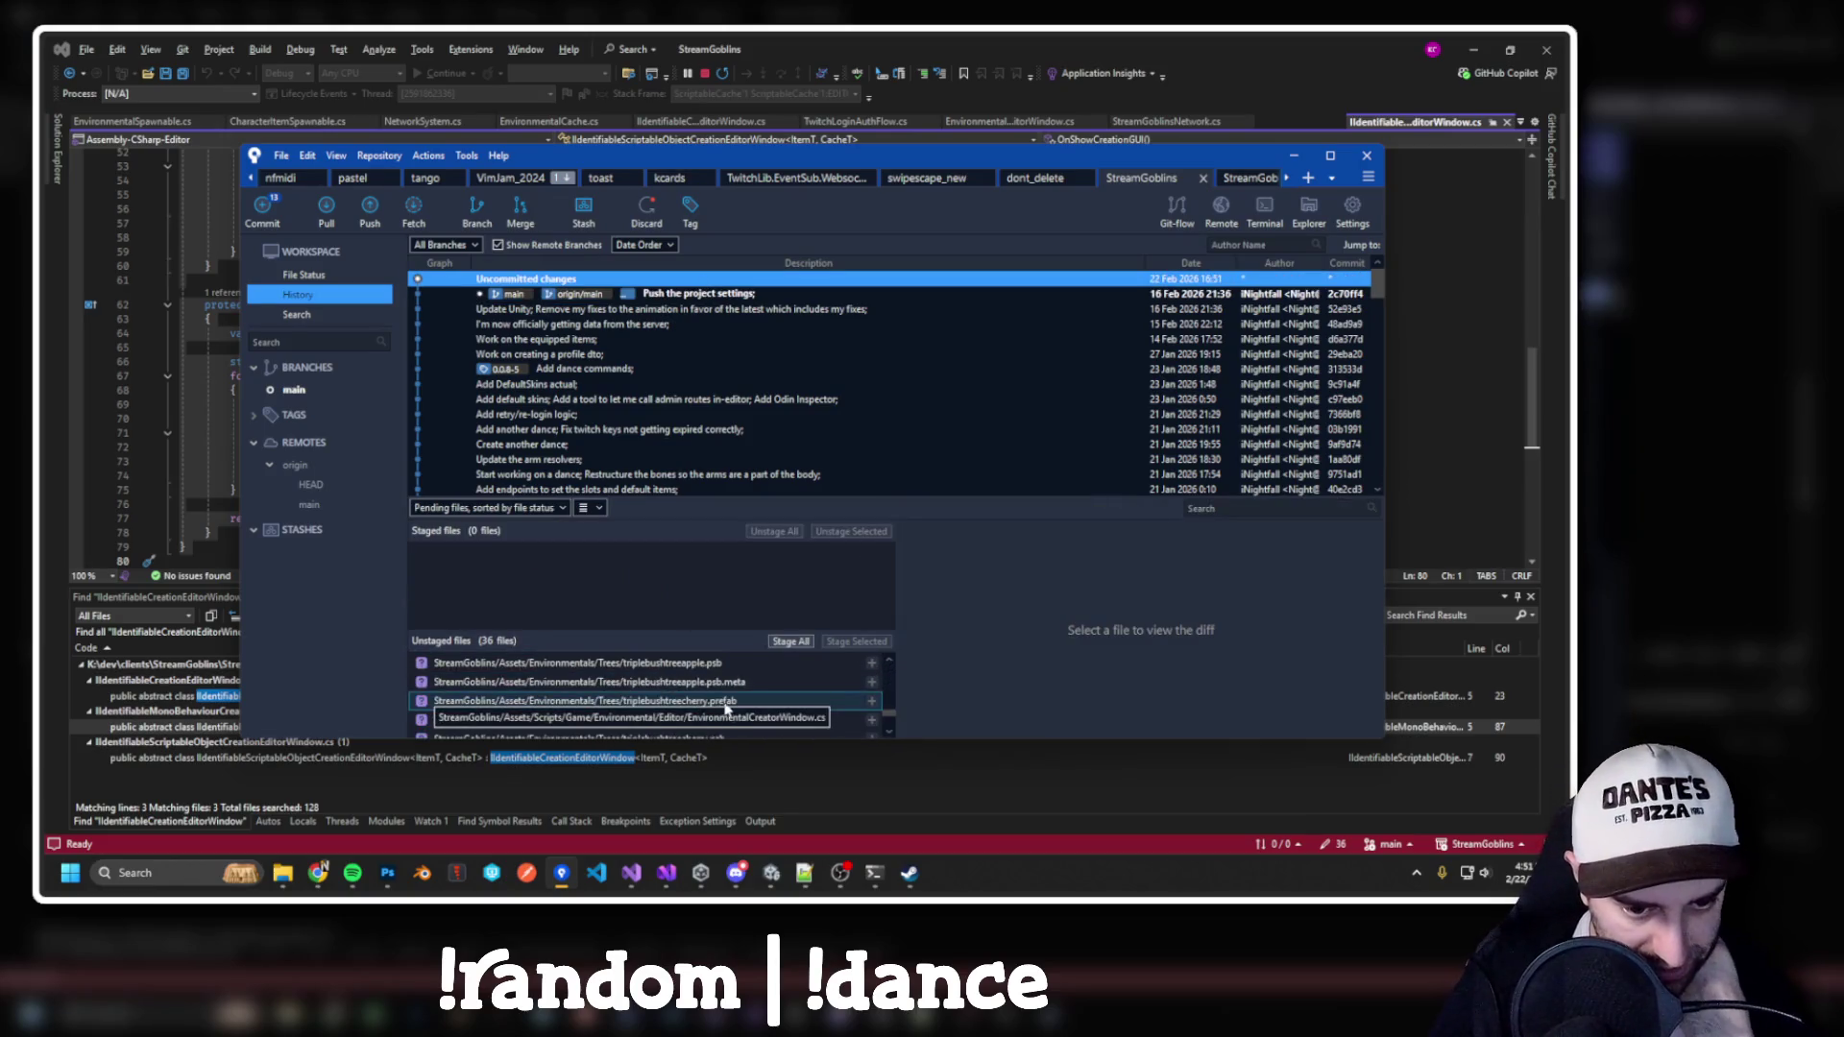
scroll(736, 719, "down", 3)
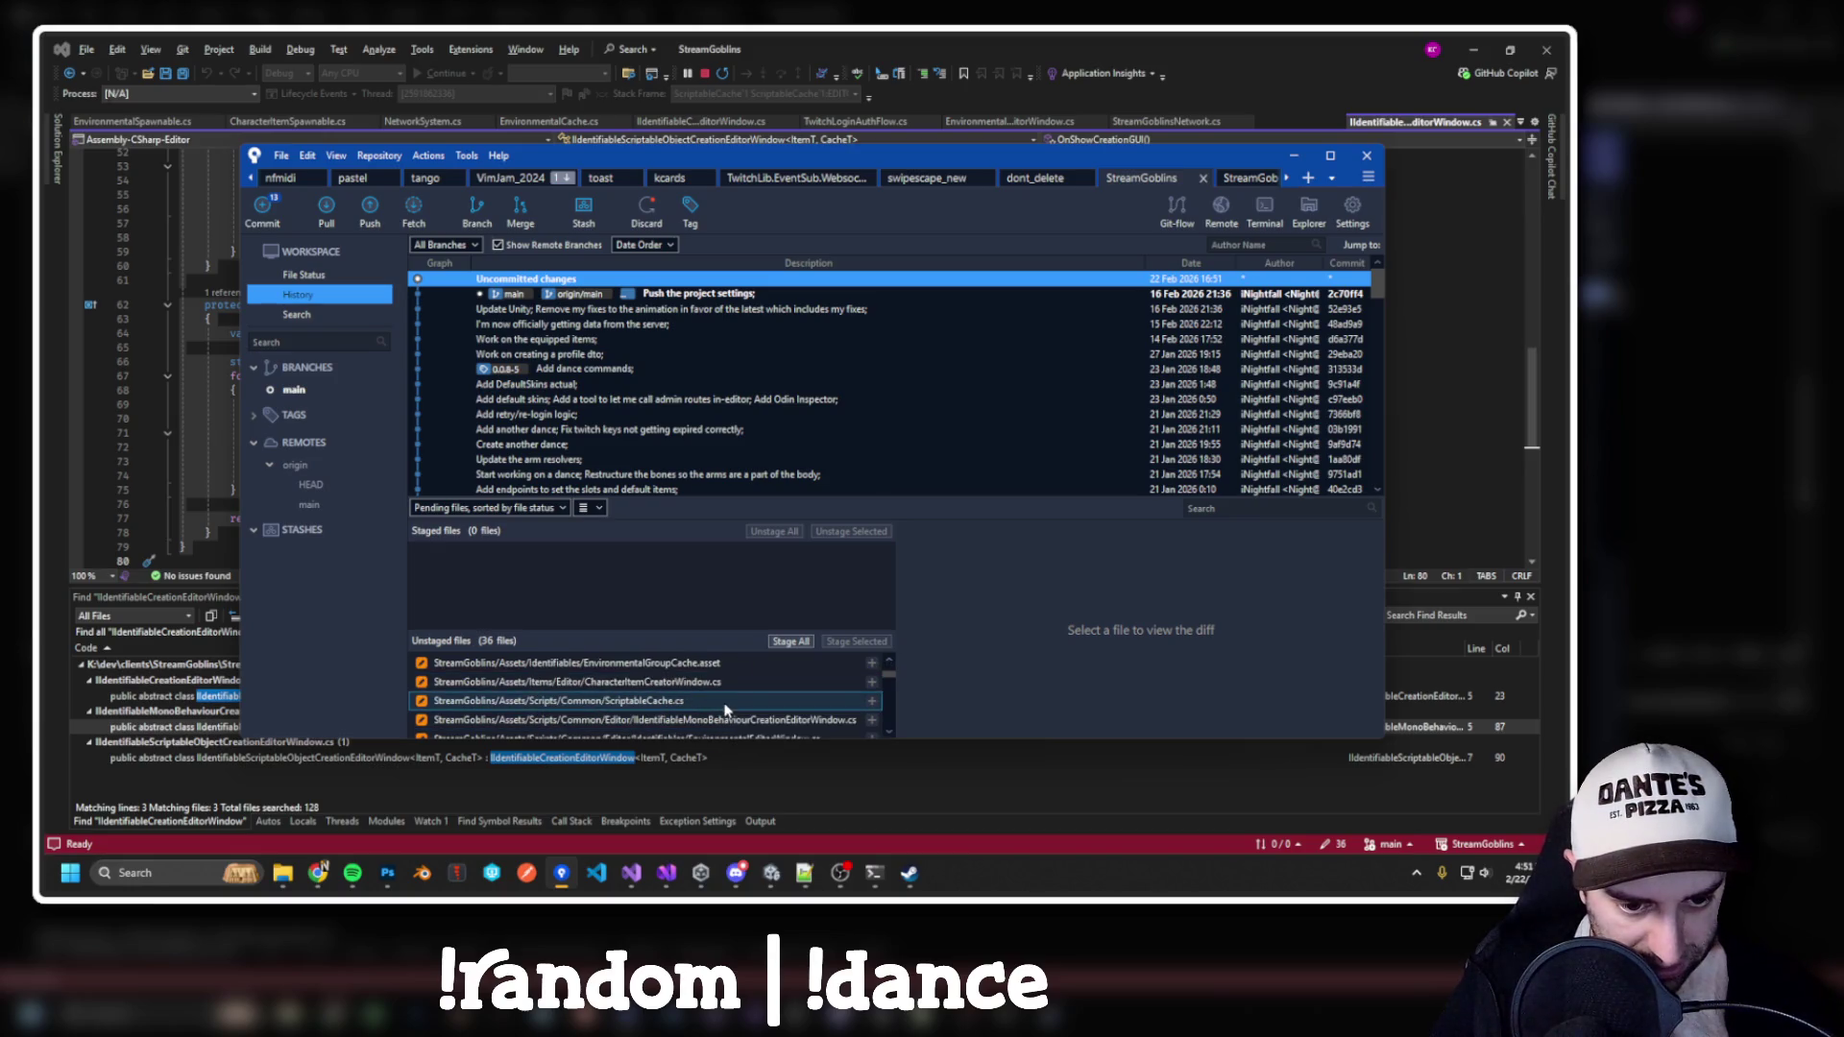
left_click(711, 700)
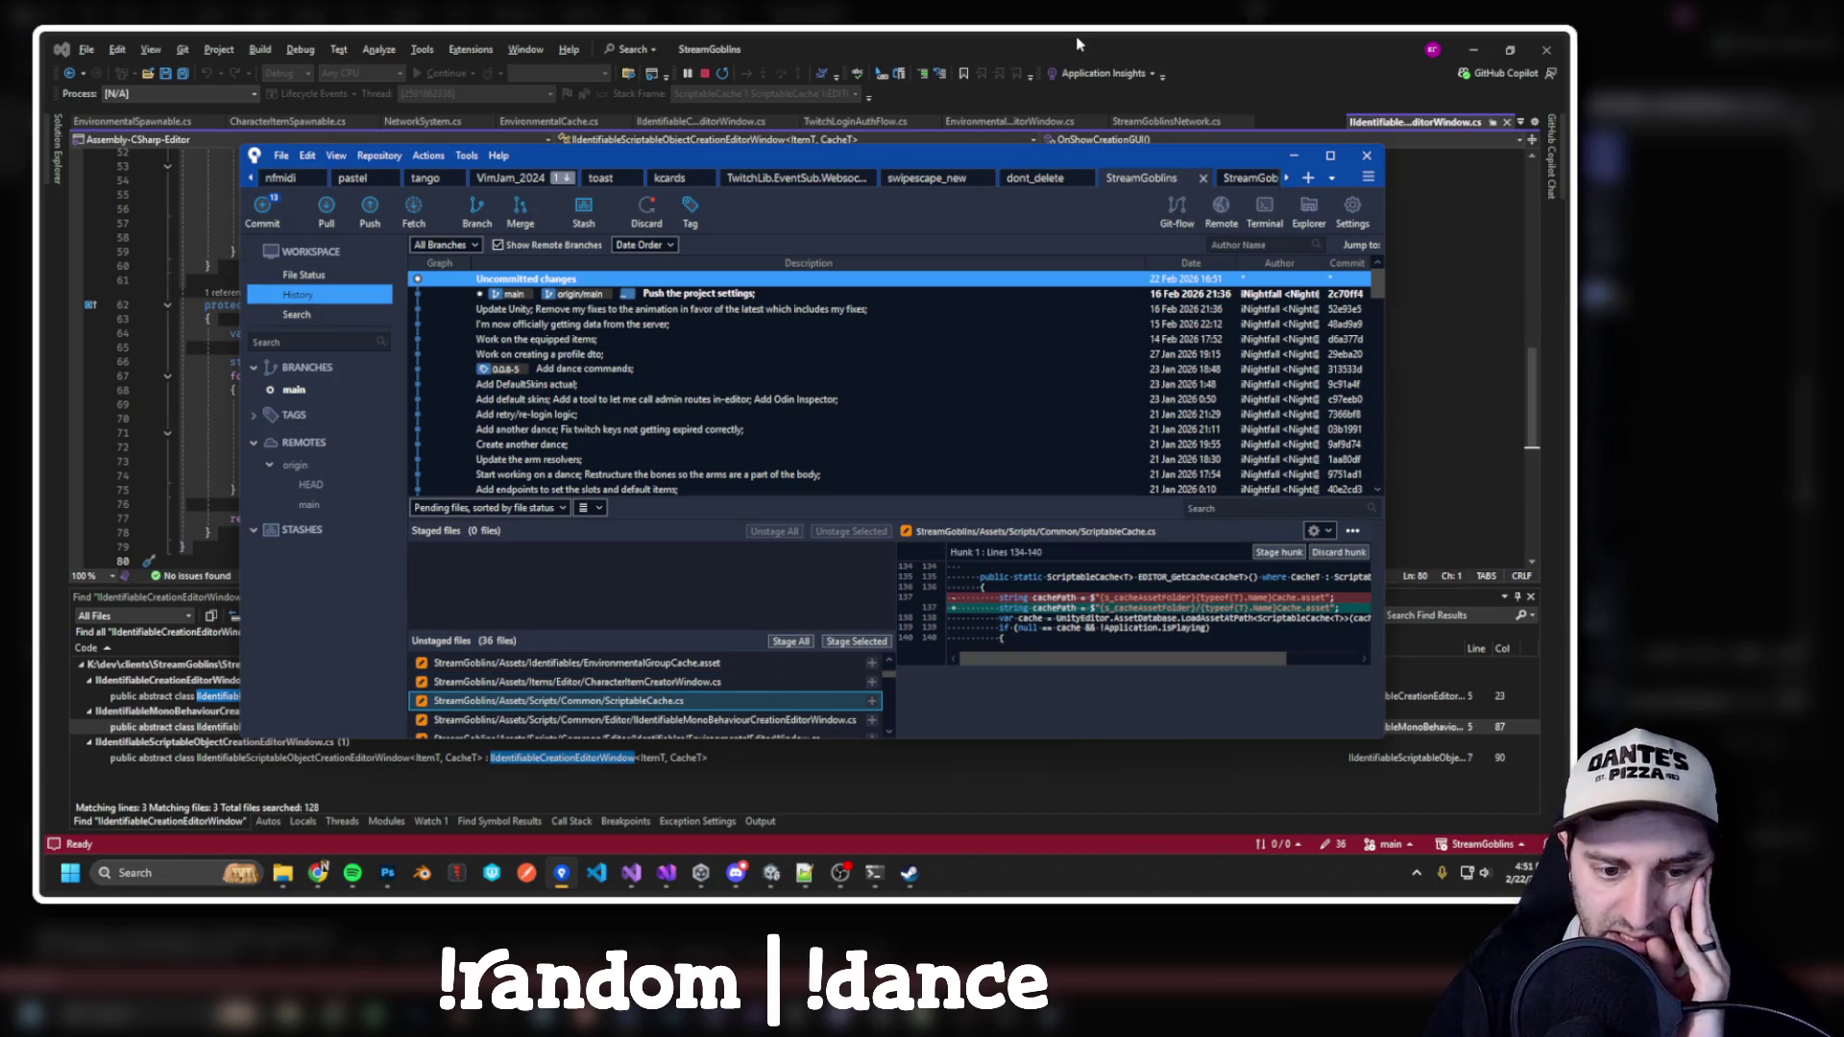
key("alt+Tab")
scroll(634, 359, "up", 4)
scroll(634, 358, "up", 4)
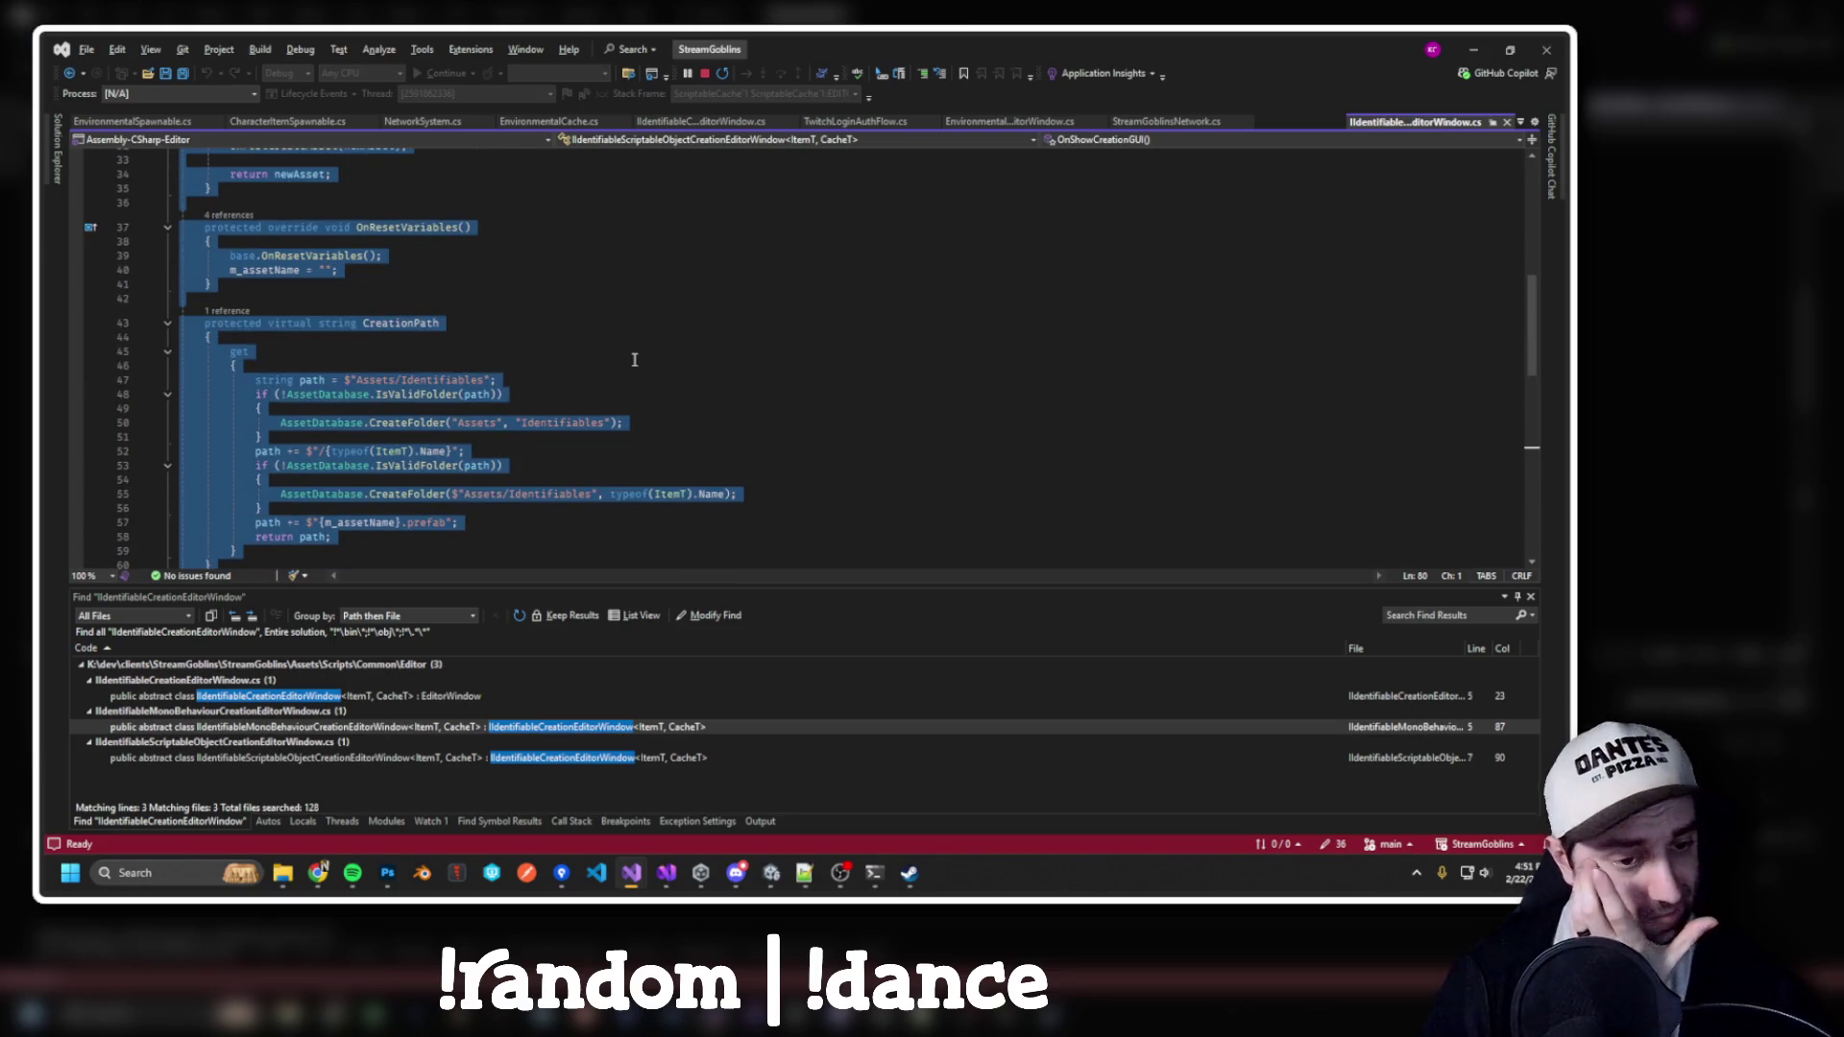
Dock the ScriptableObject creation editor window in a side-by-side split next to the MonoBehaviour one
scroll(606, 358, "up", 3)
scroll(600, 358, "down", 4)
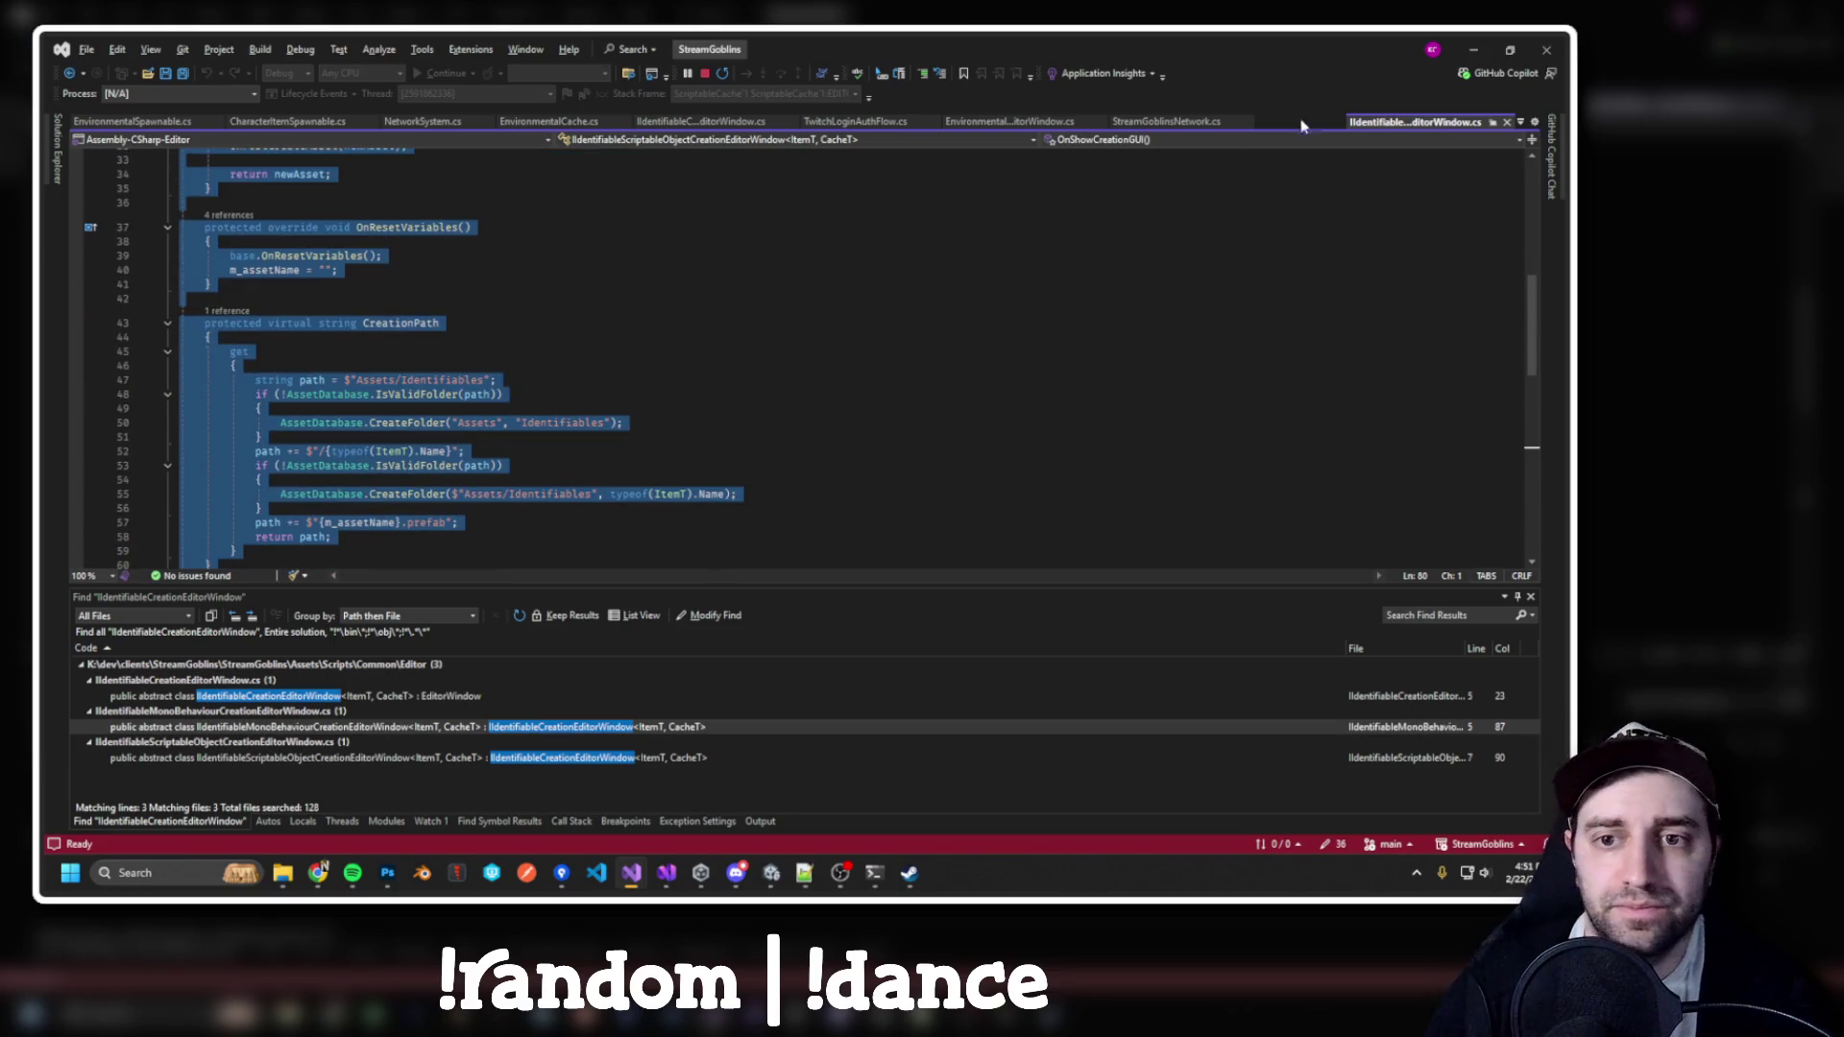
mouse_move(1395, 122)
left_mouse_down()
mouse_move(761, 295)
mouse_move(833, 347)
left_mouse_up()
scroll(1052, 288, "up", 10)
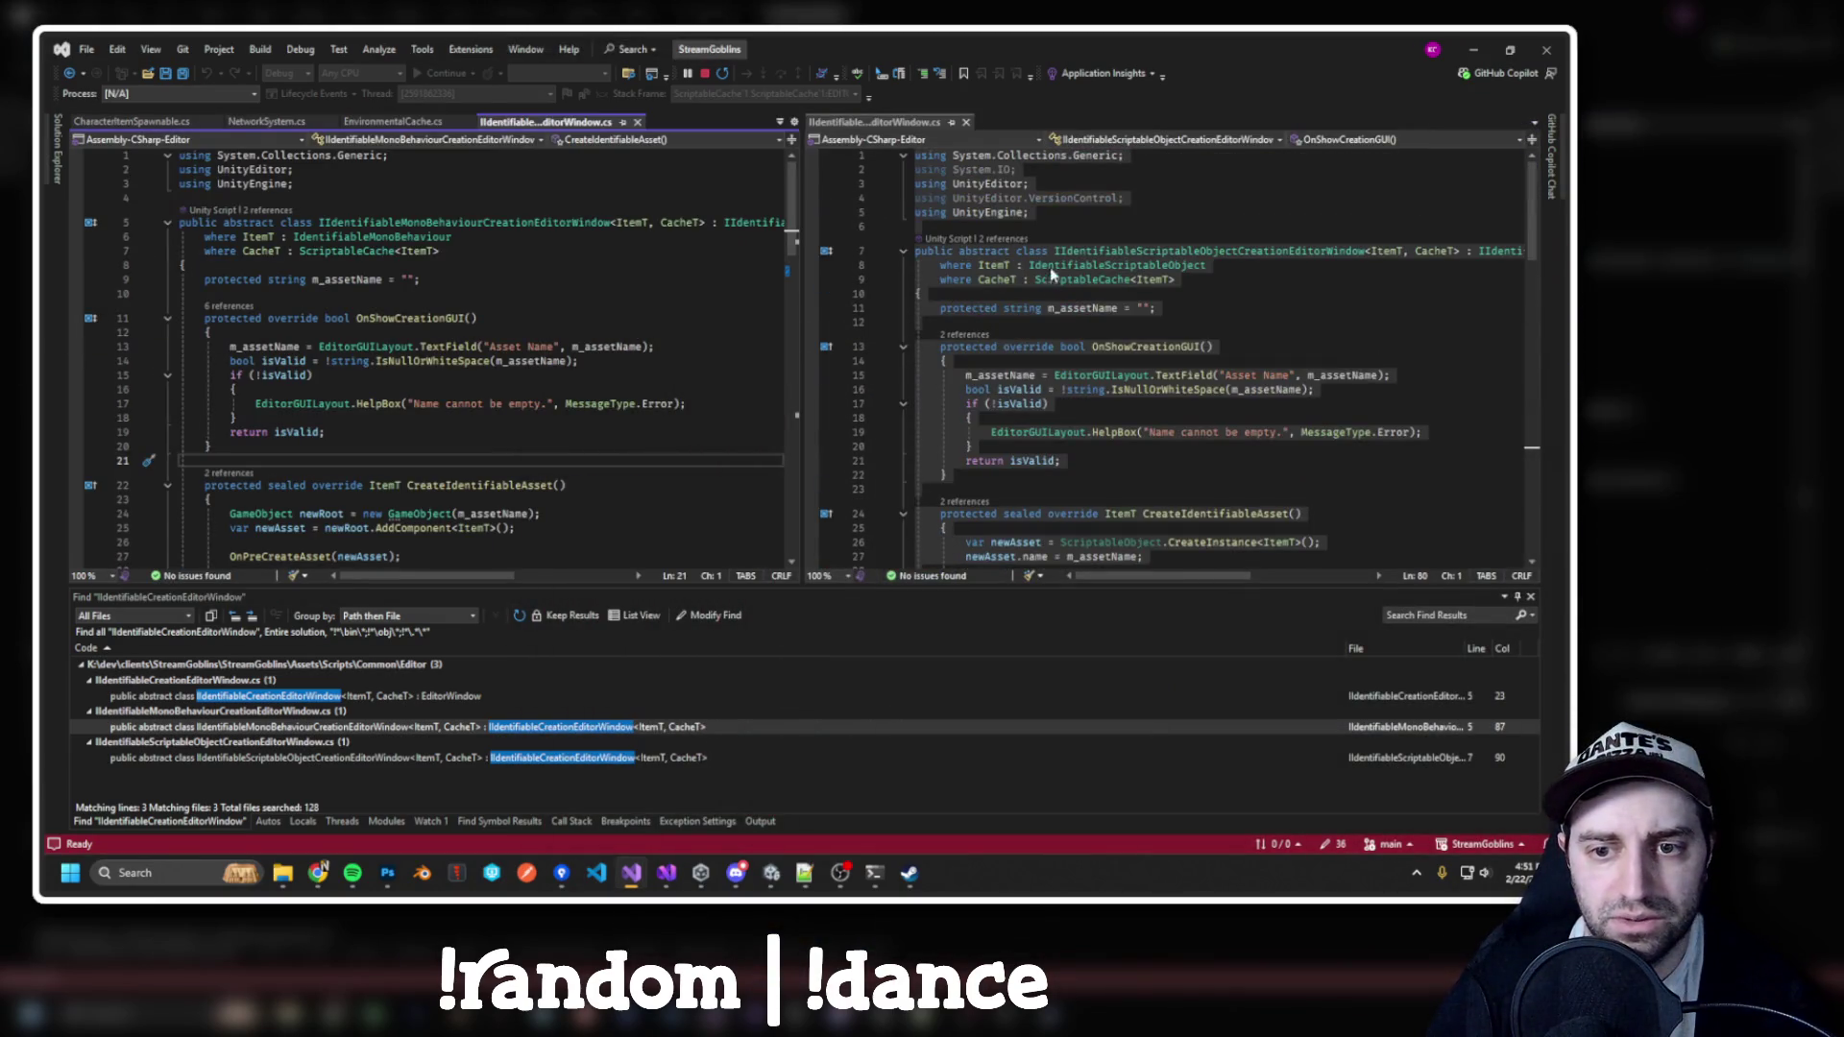
left_click(1050, 269)
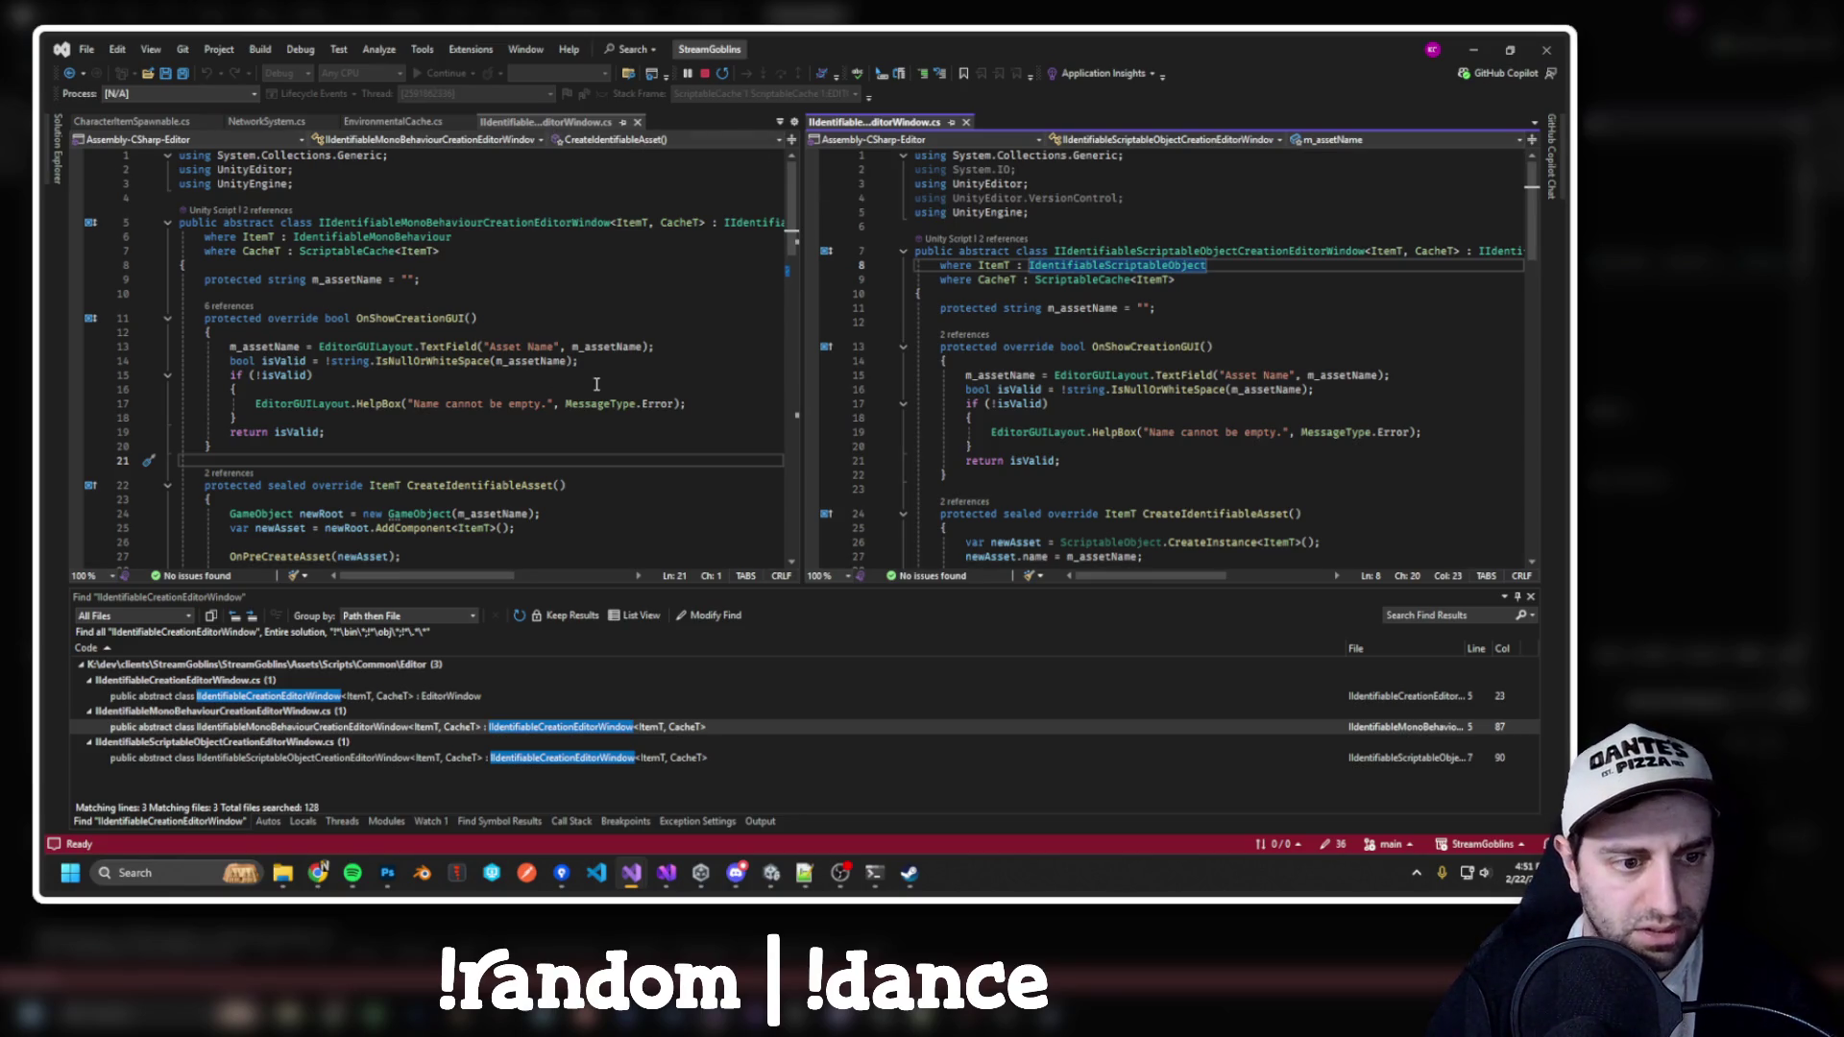
Add blank lines after the OnPreCreateAsset and CreateAsset calls, then stop debugging
scroll(676, 409, "down", 1)
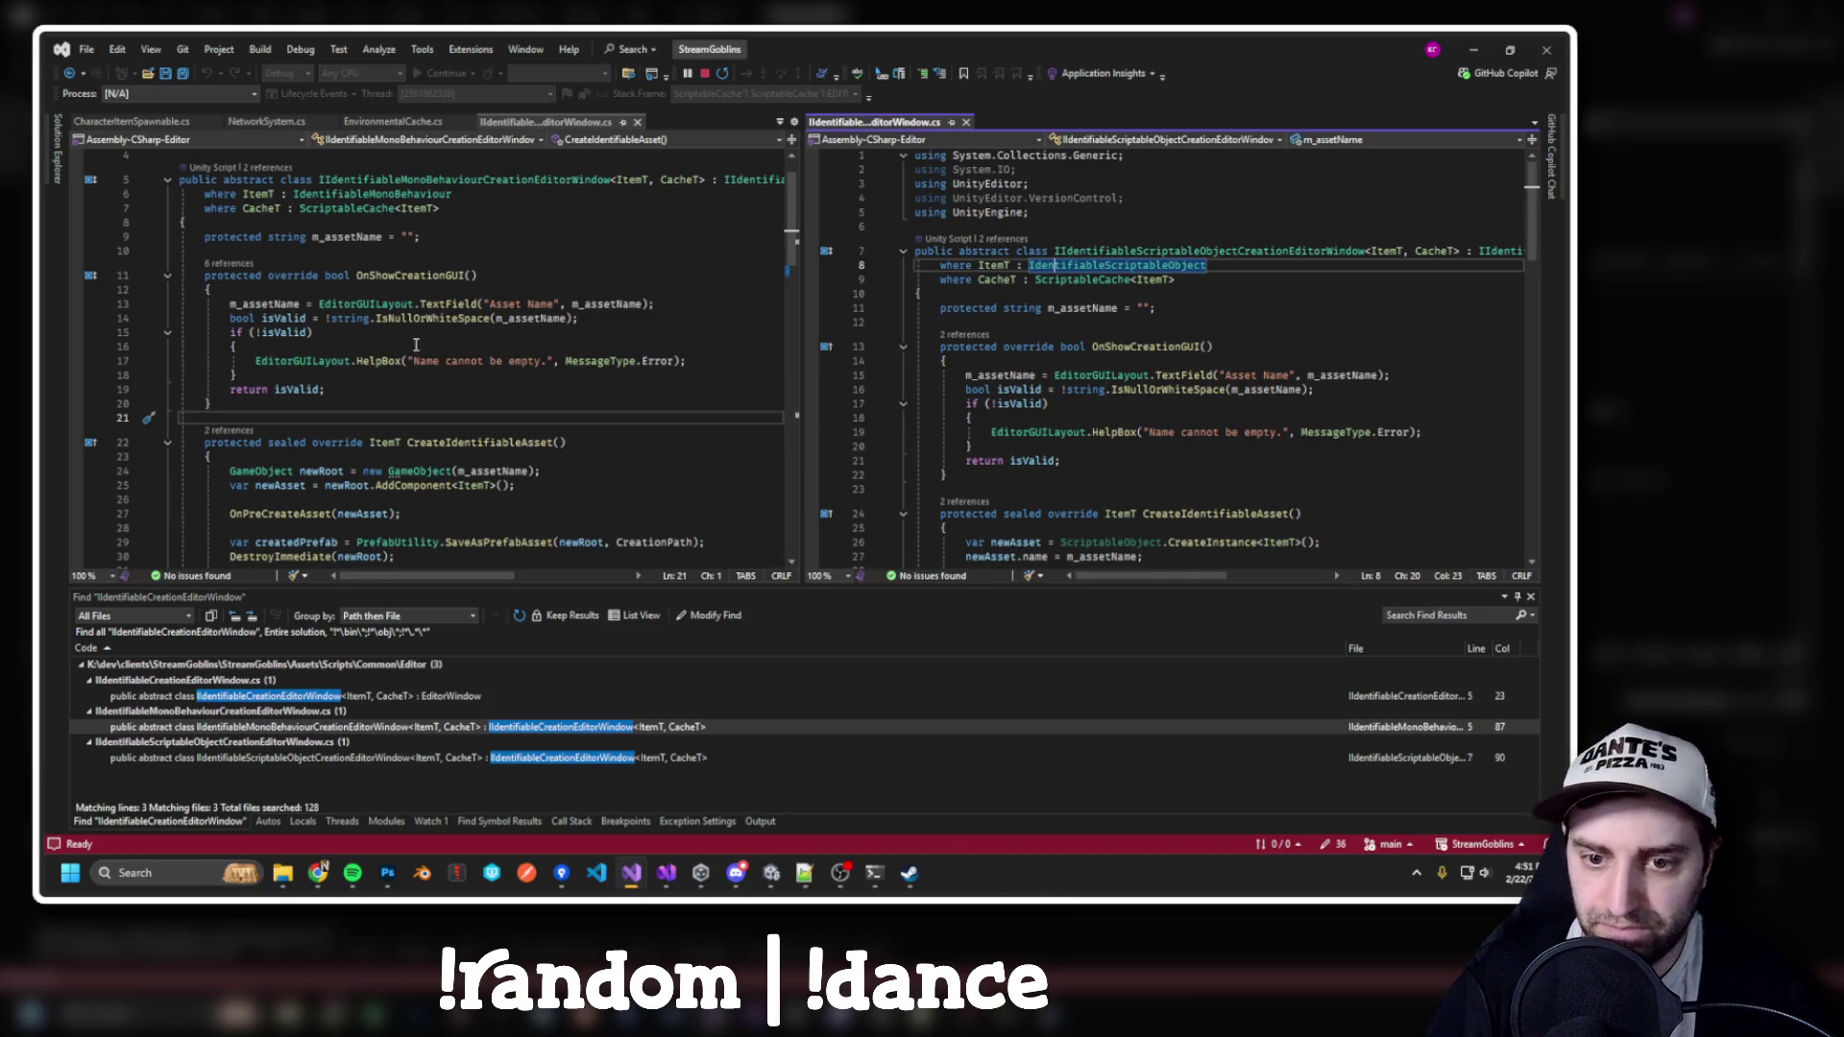
scroll(432, 352, "down", 3)
scroll(1185, 370, "down", 4)
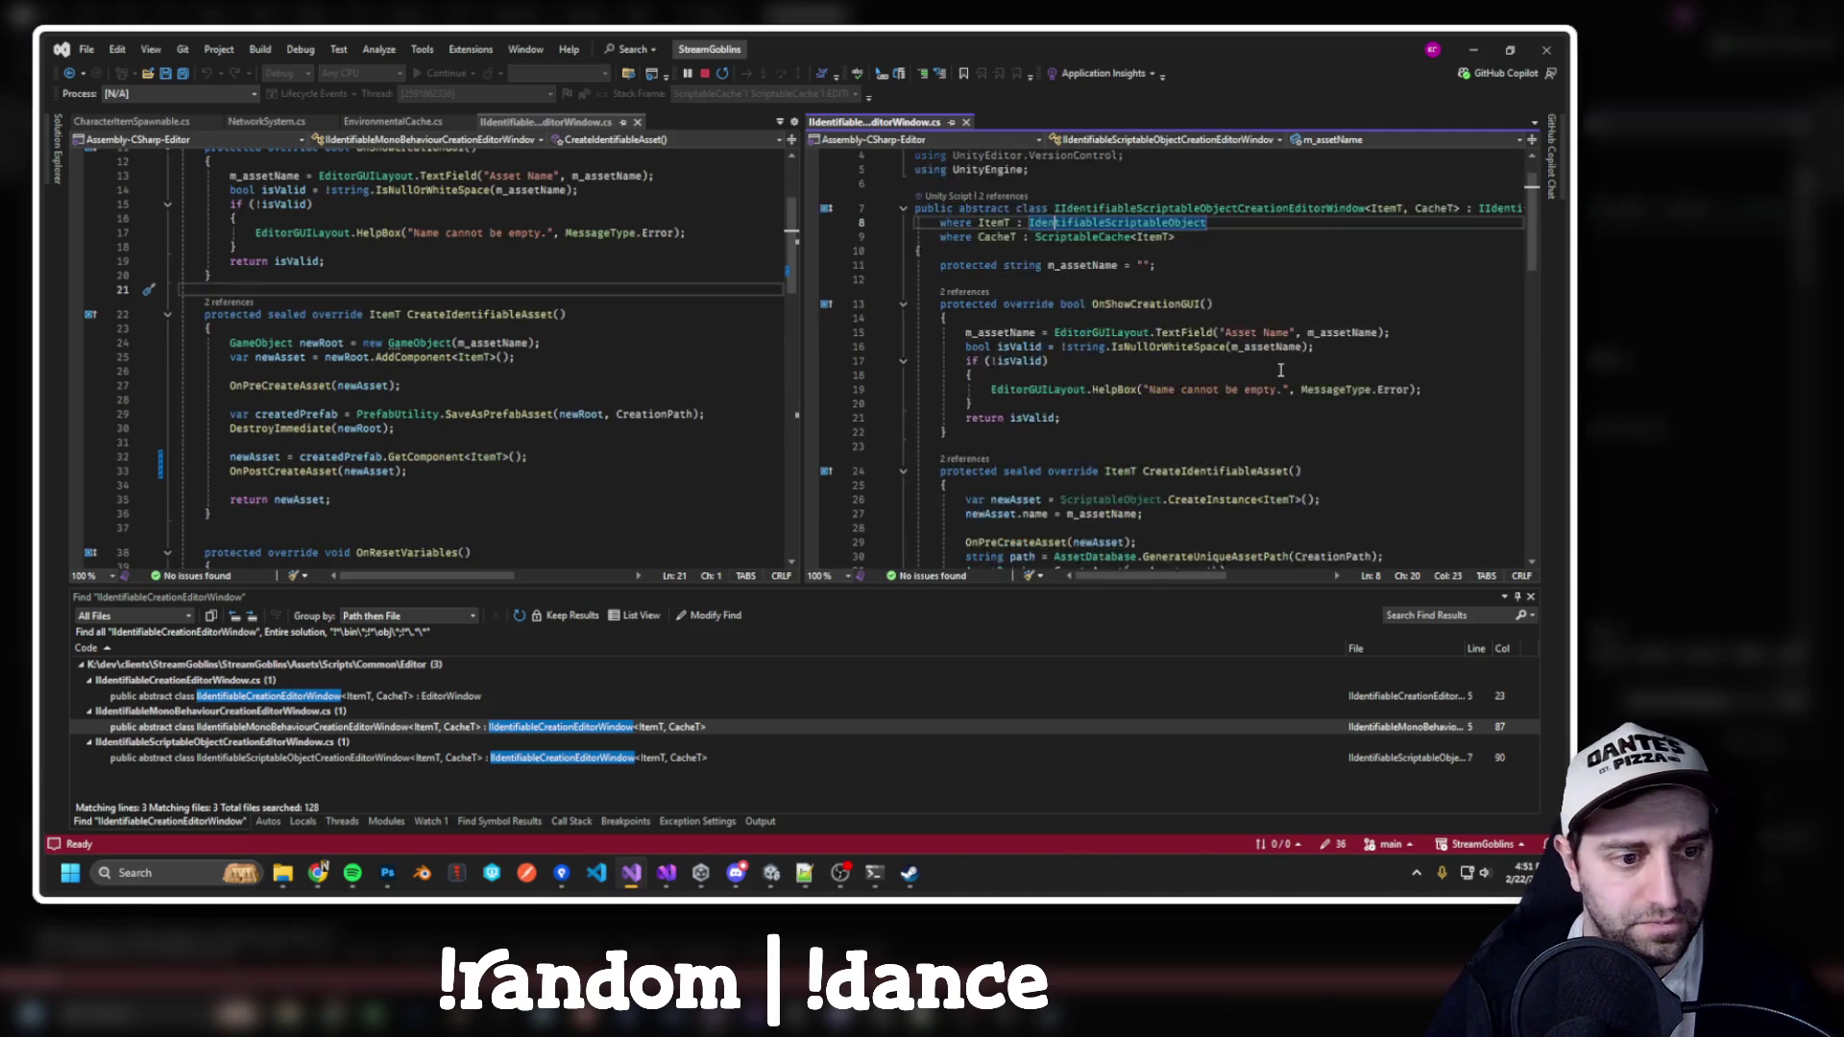
scroll(1184, 370, "down", 1)
scroll(975, 372, "down", 1)
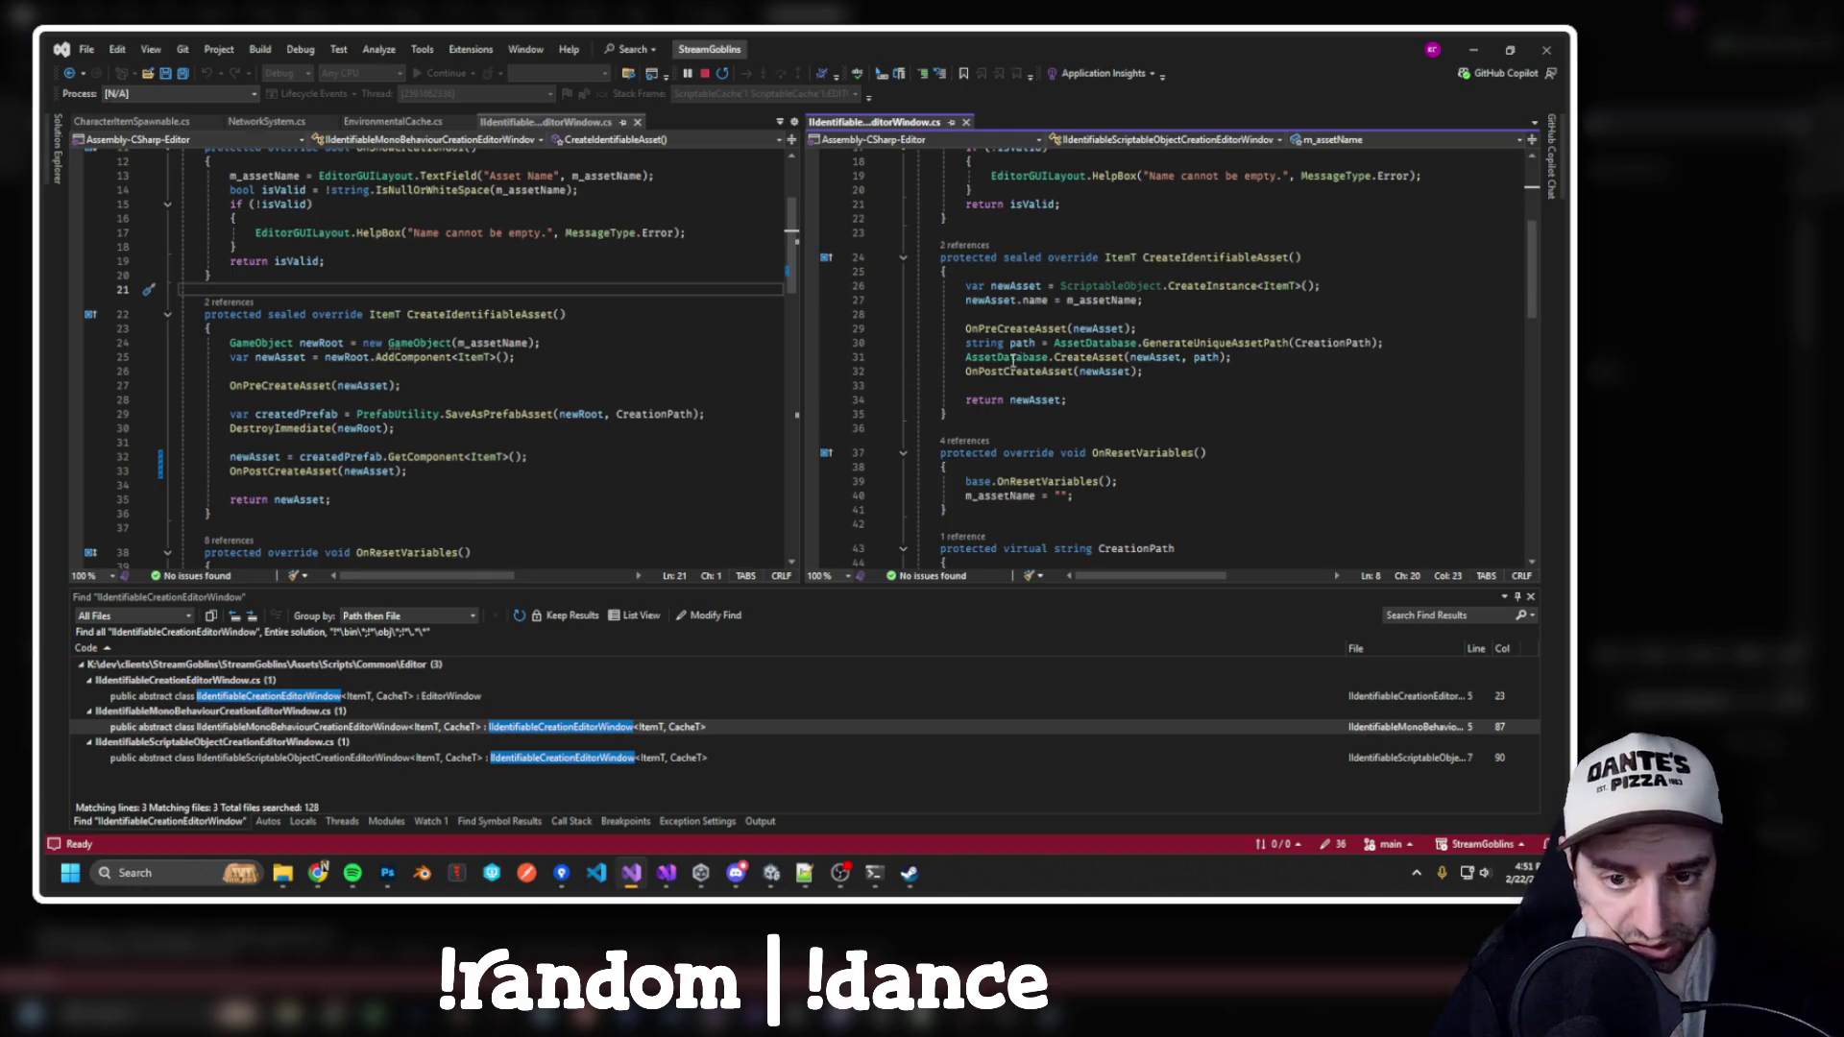
left_click(1140, 327)
key("Return")
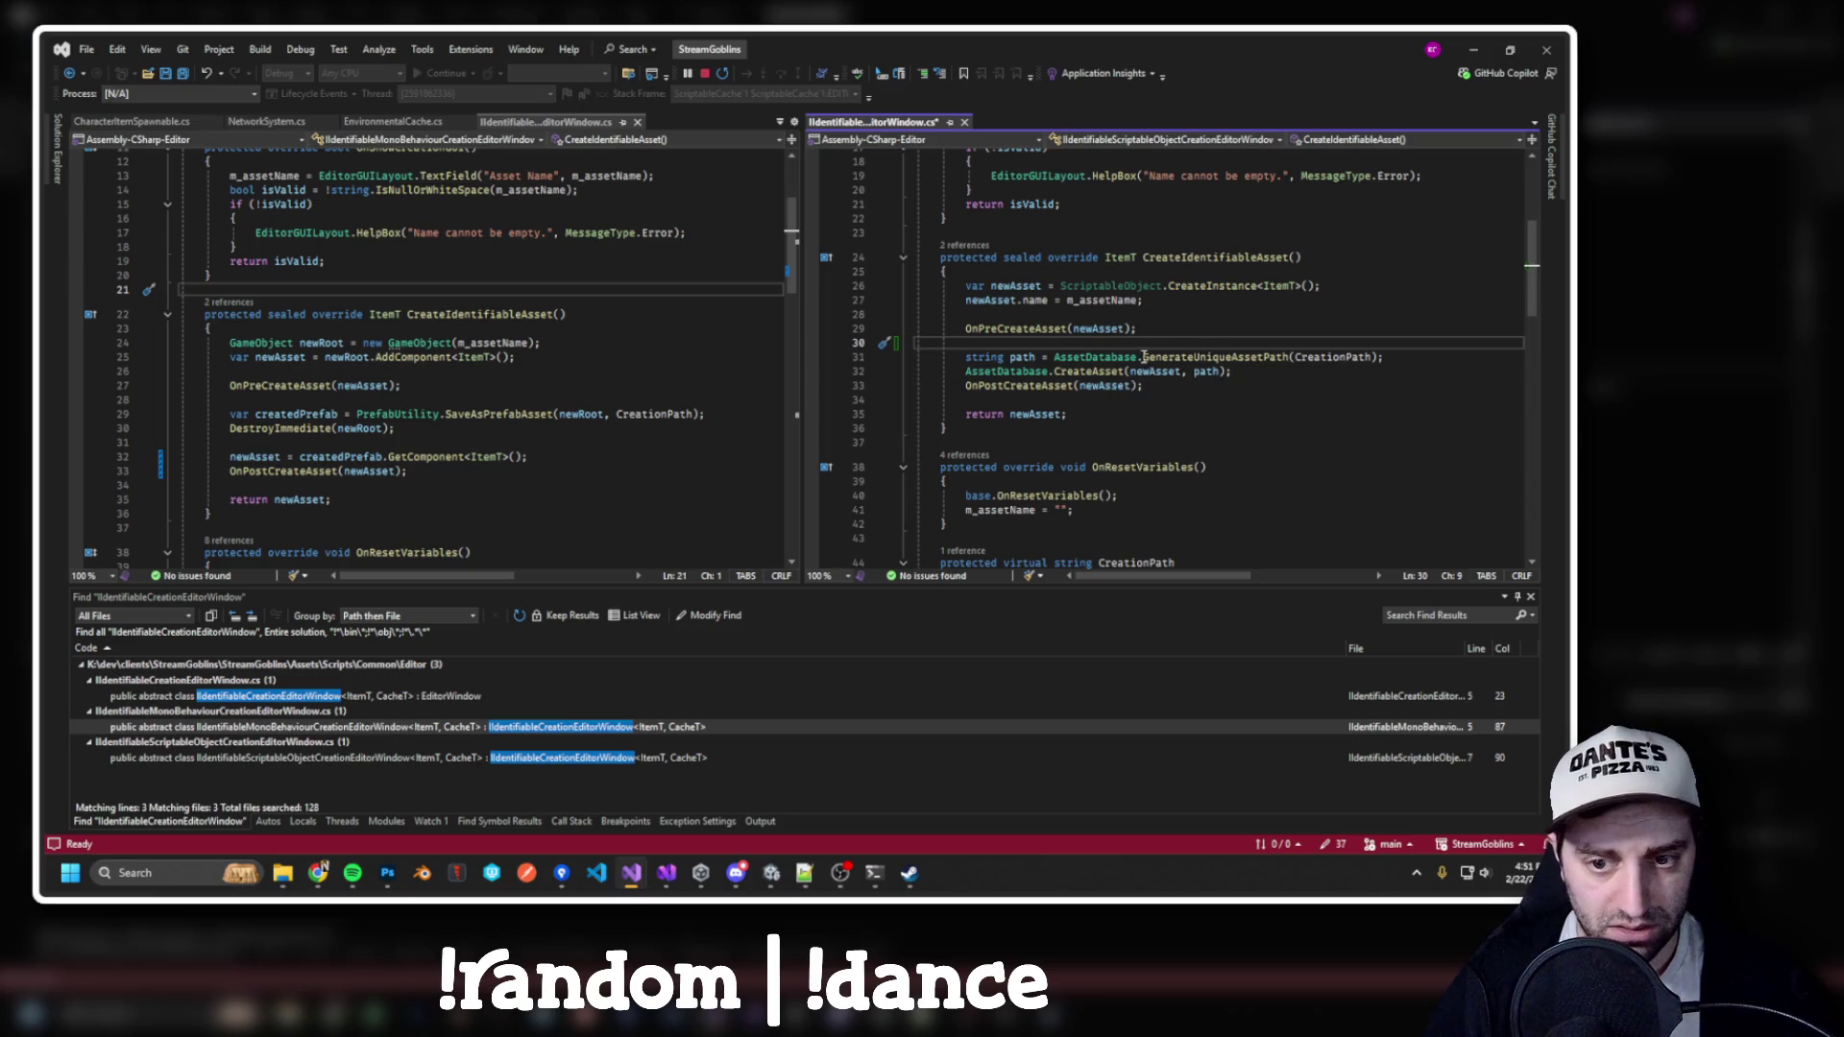
mouse_move(1059, 377)
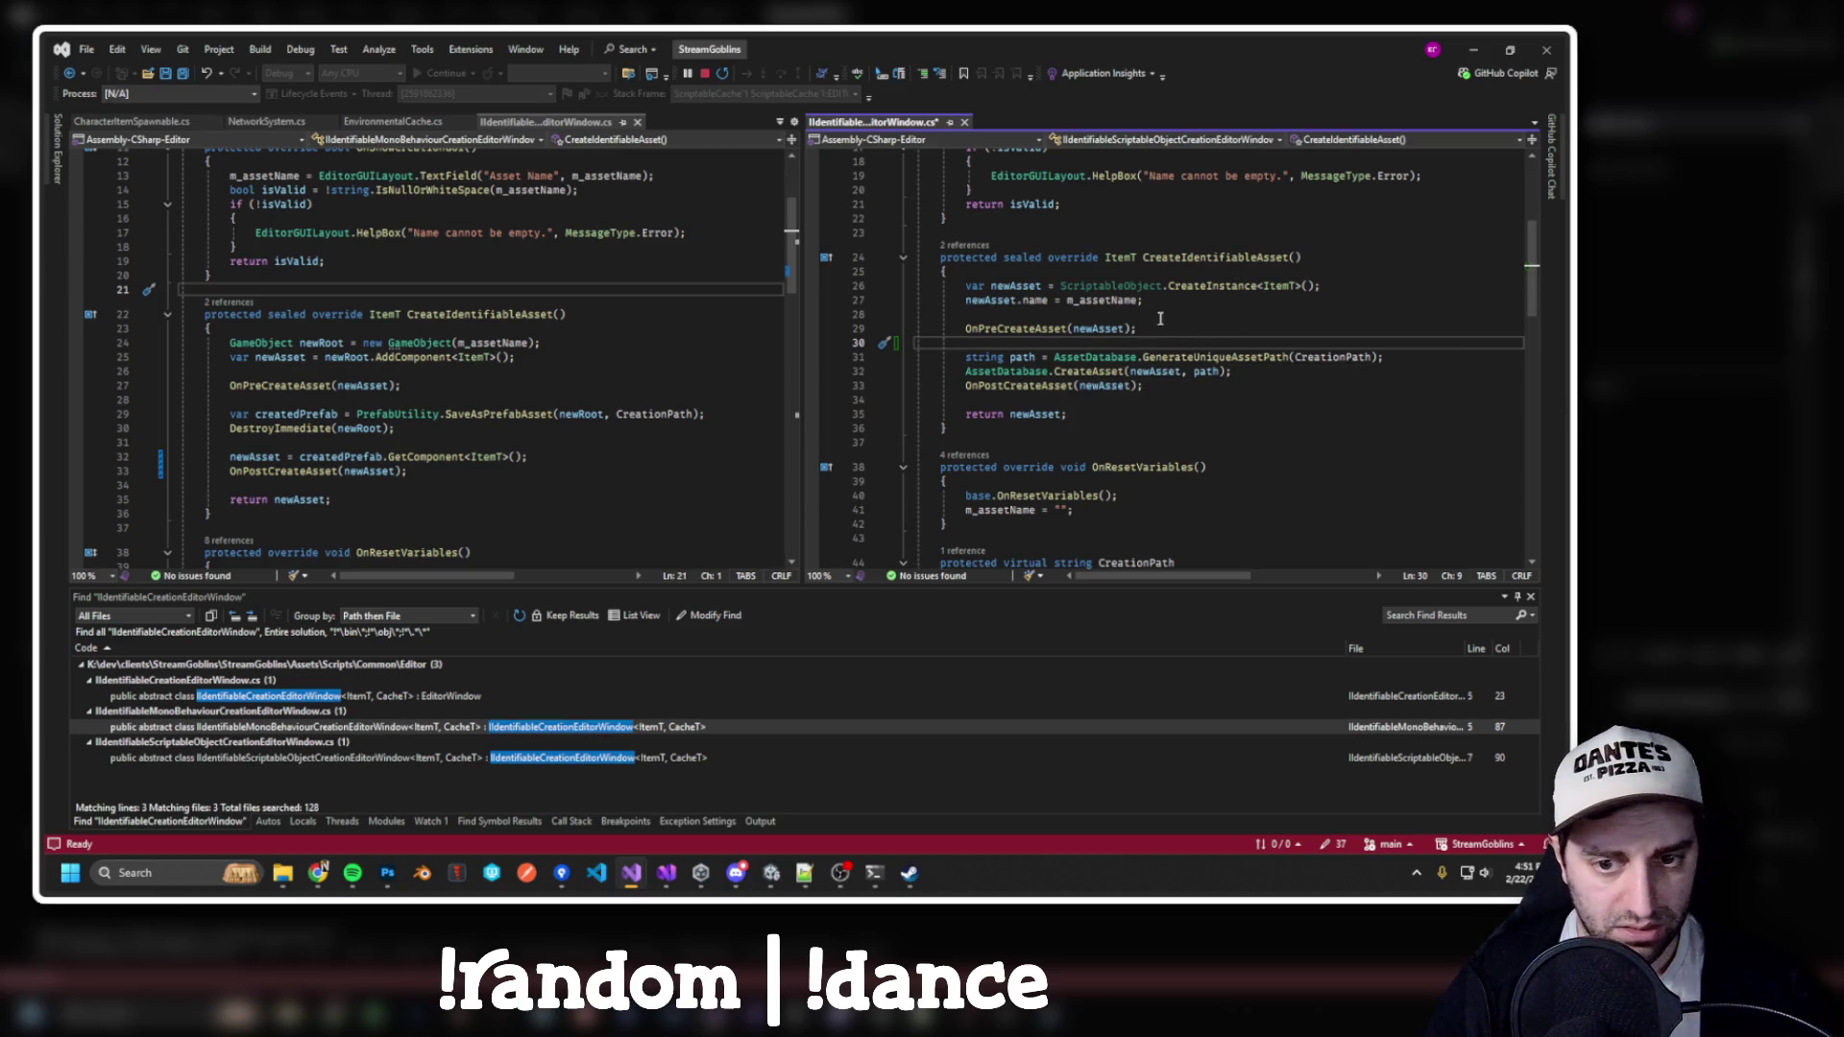
left_click(1255, 372)
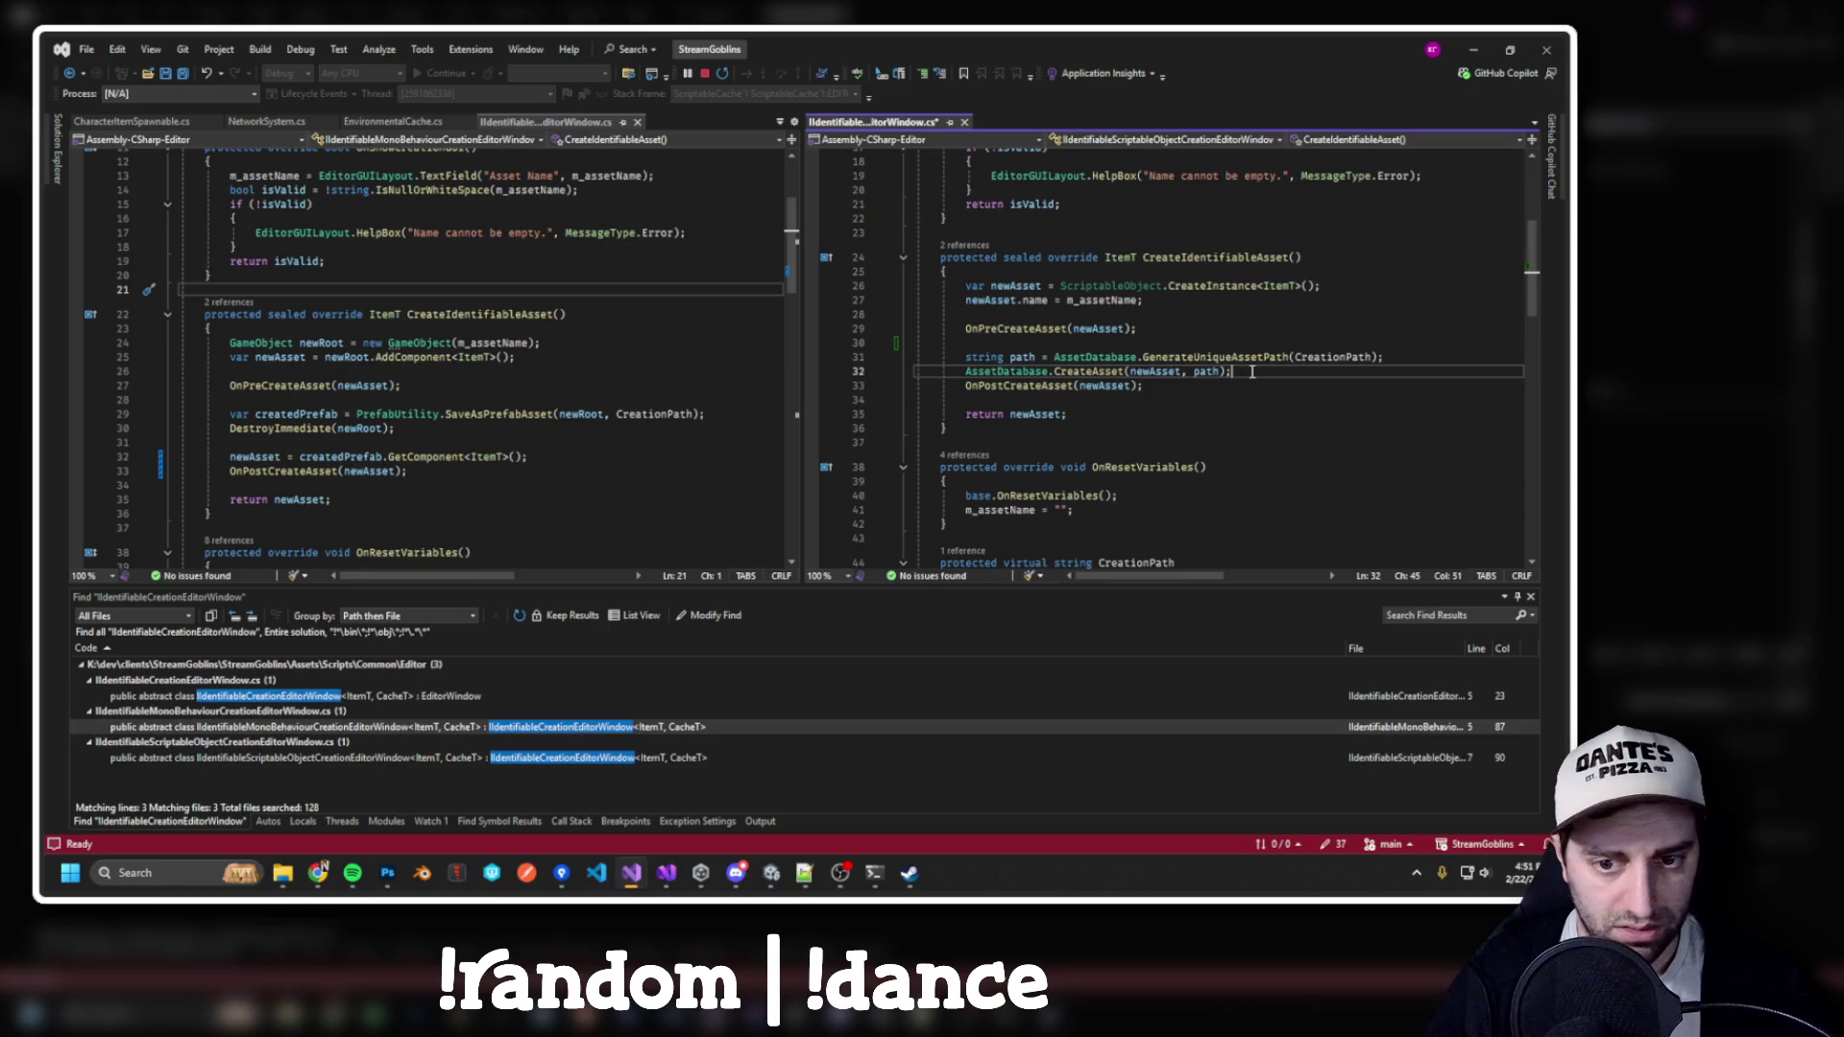
key("Return")
scroll(1074, 385, "down", 3)
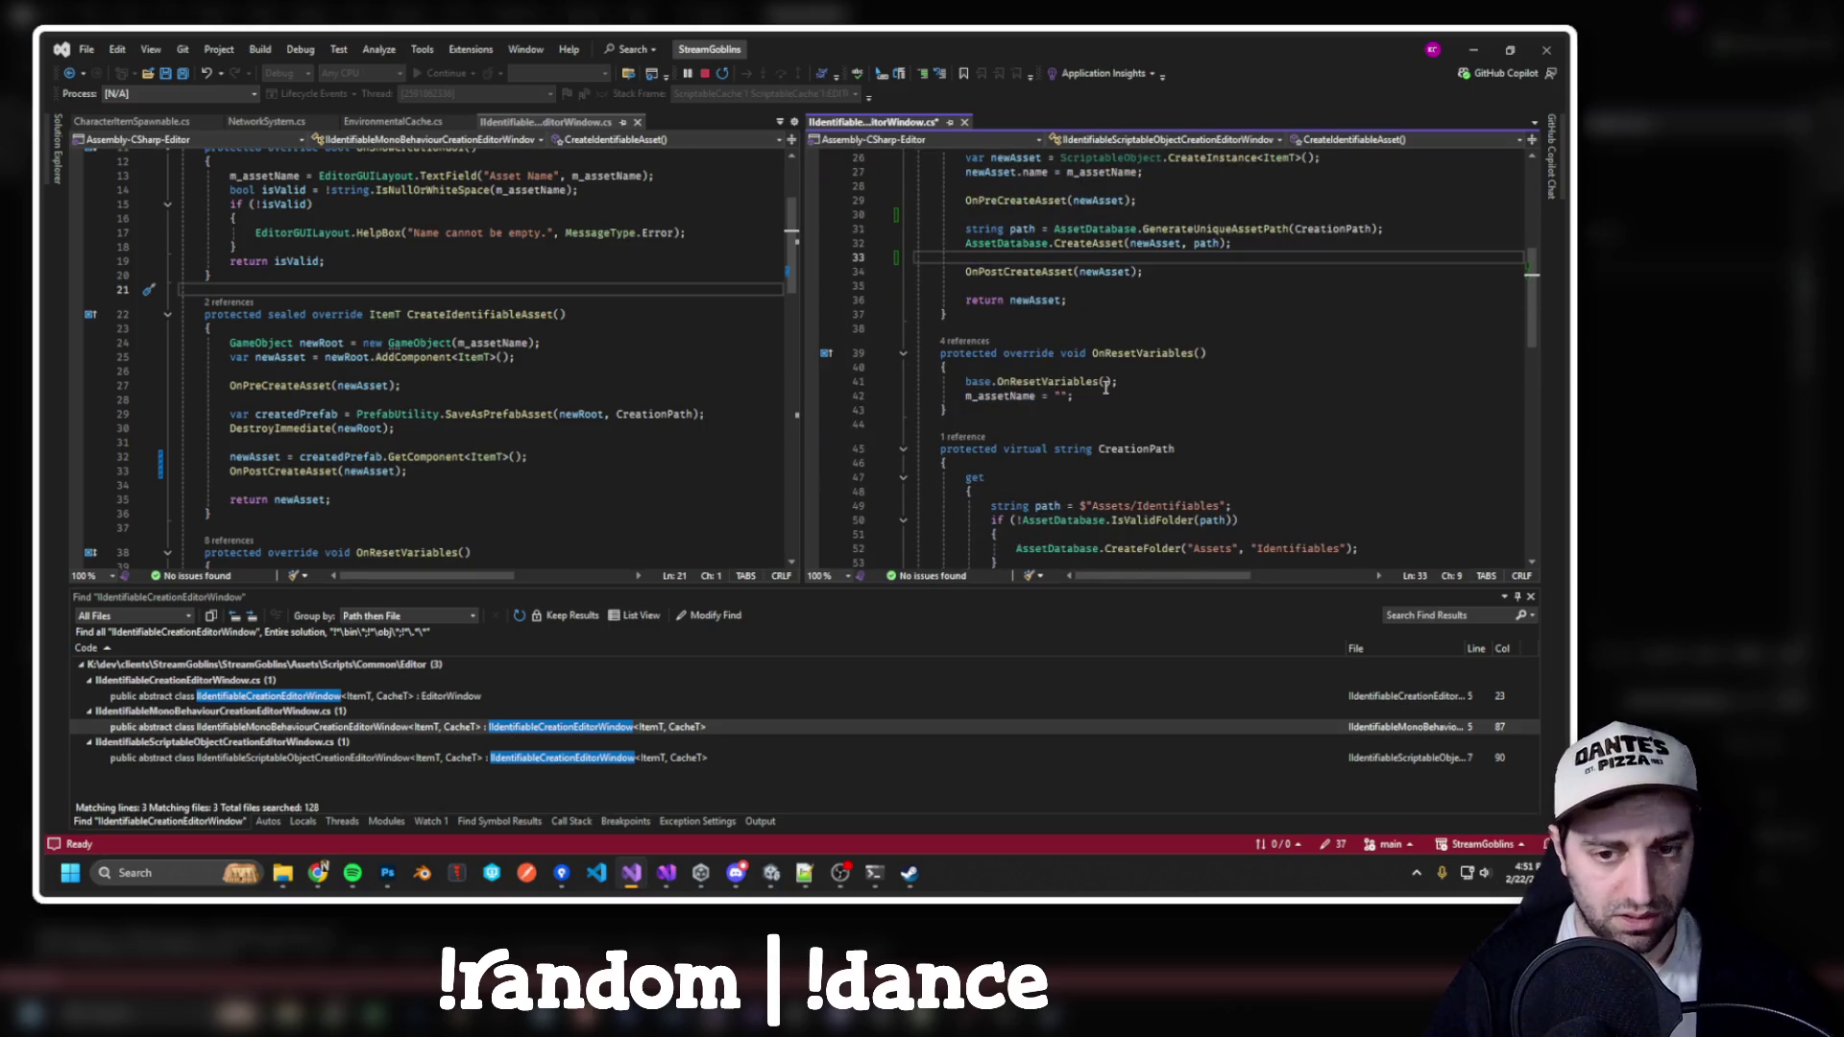
key("ctrl+shift+b")
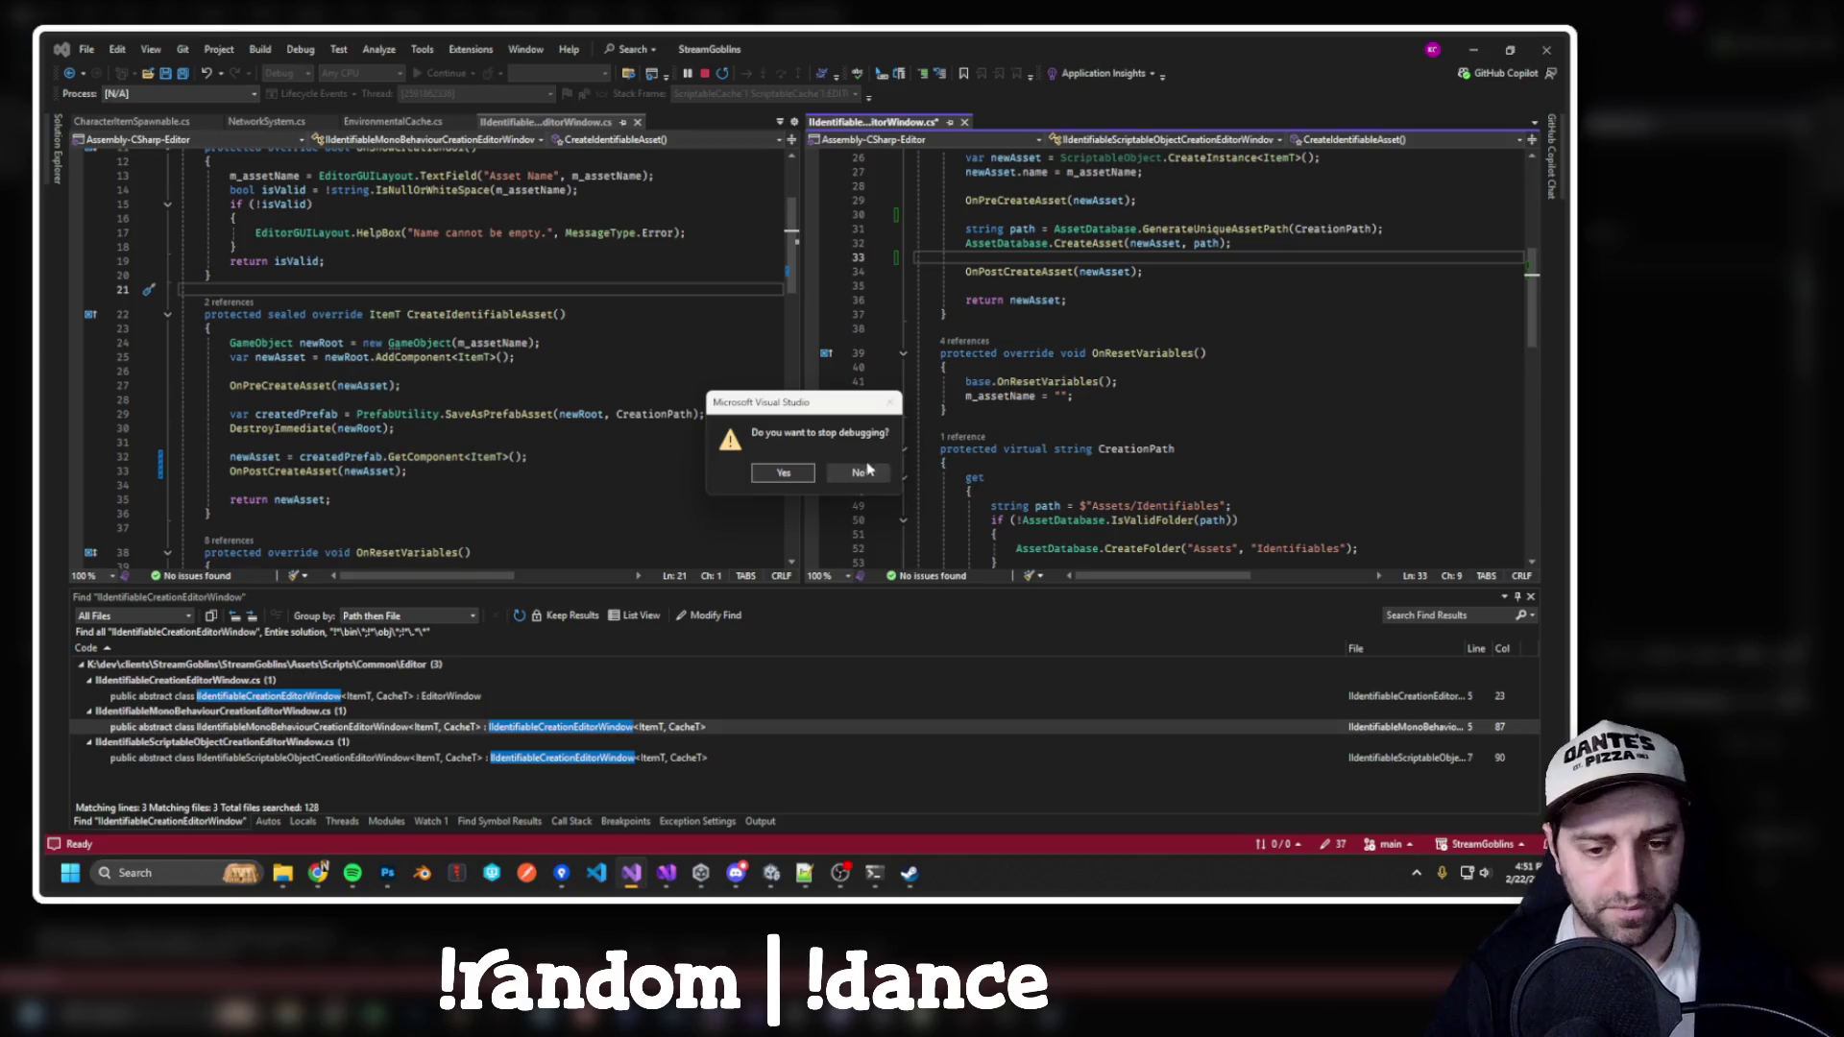
left_click(783, 472)
Review the creation window code and check where CreationPath is referenced
scroll(606, 368, "down", 2)
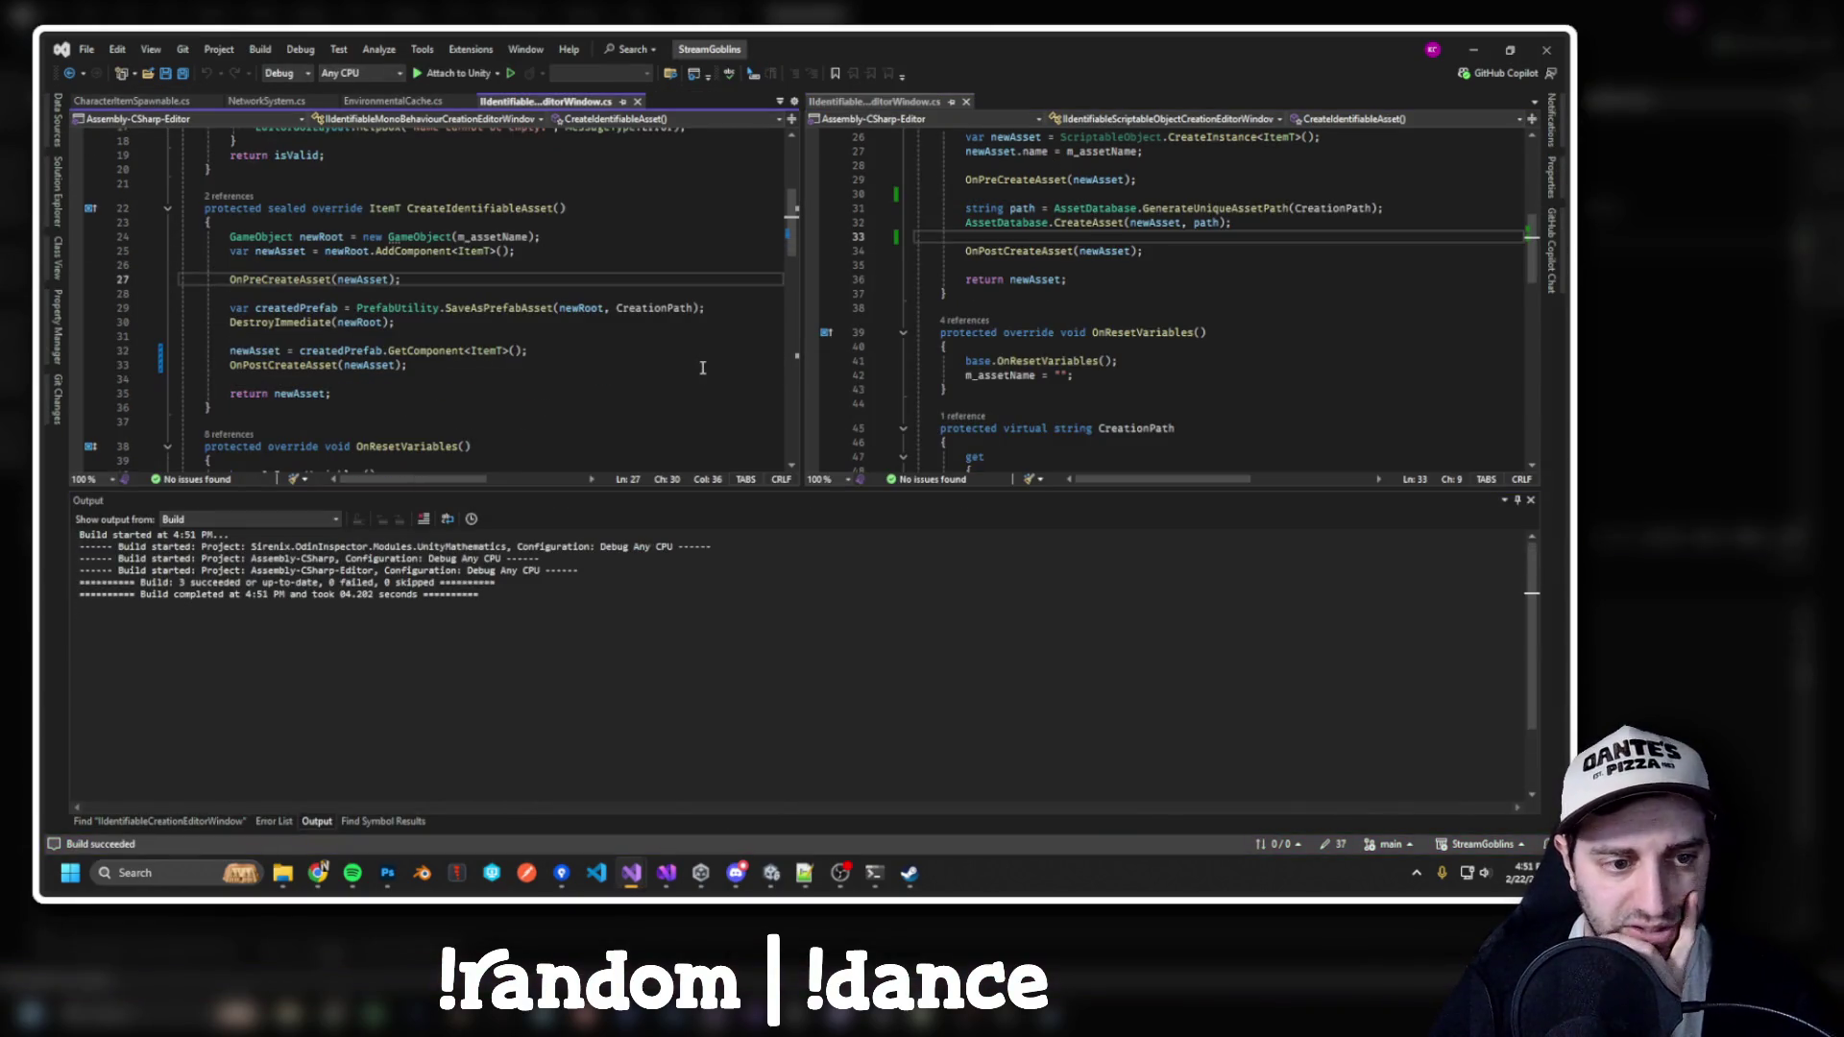
left_click_drag(684, 490, 702, 565)
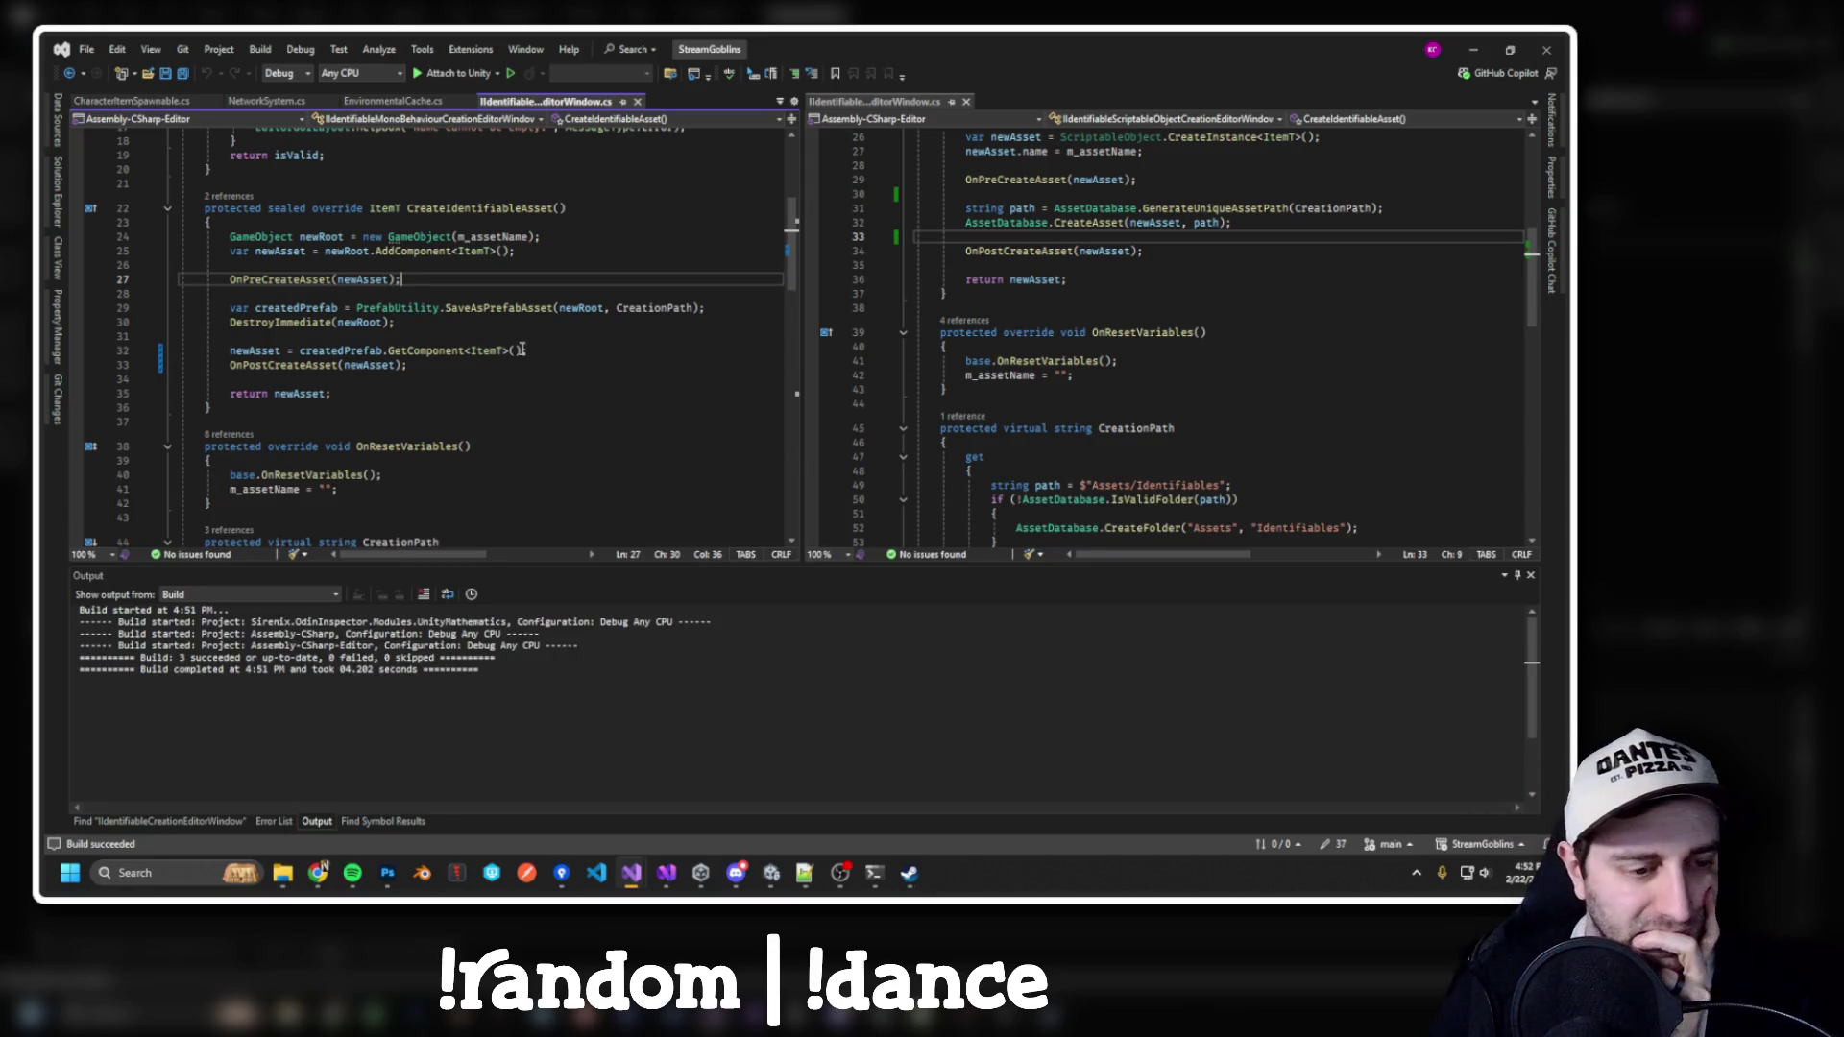
scroll(528, 346, "down", 2)
scroll(596, 329, "down", 5)
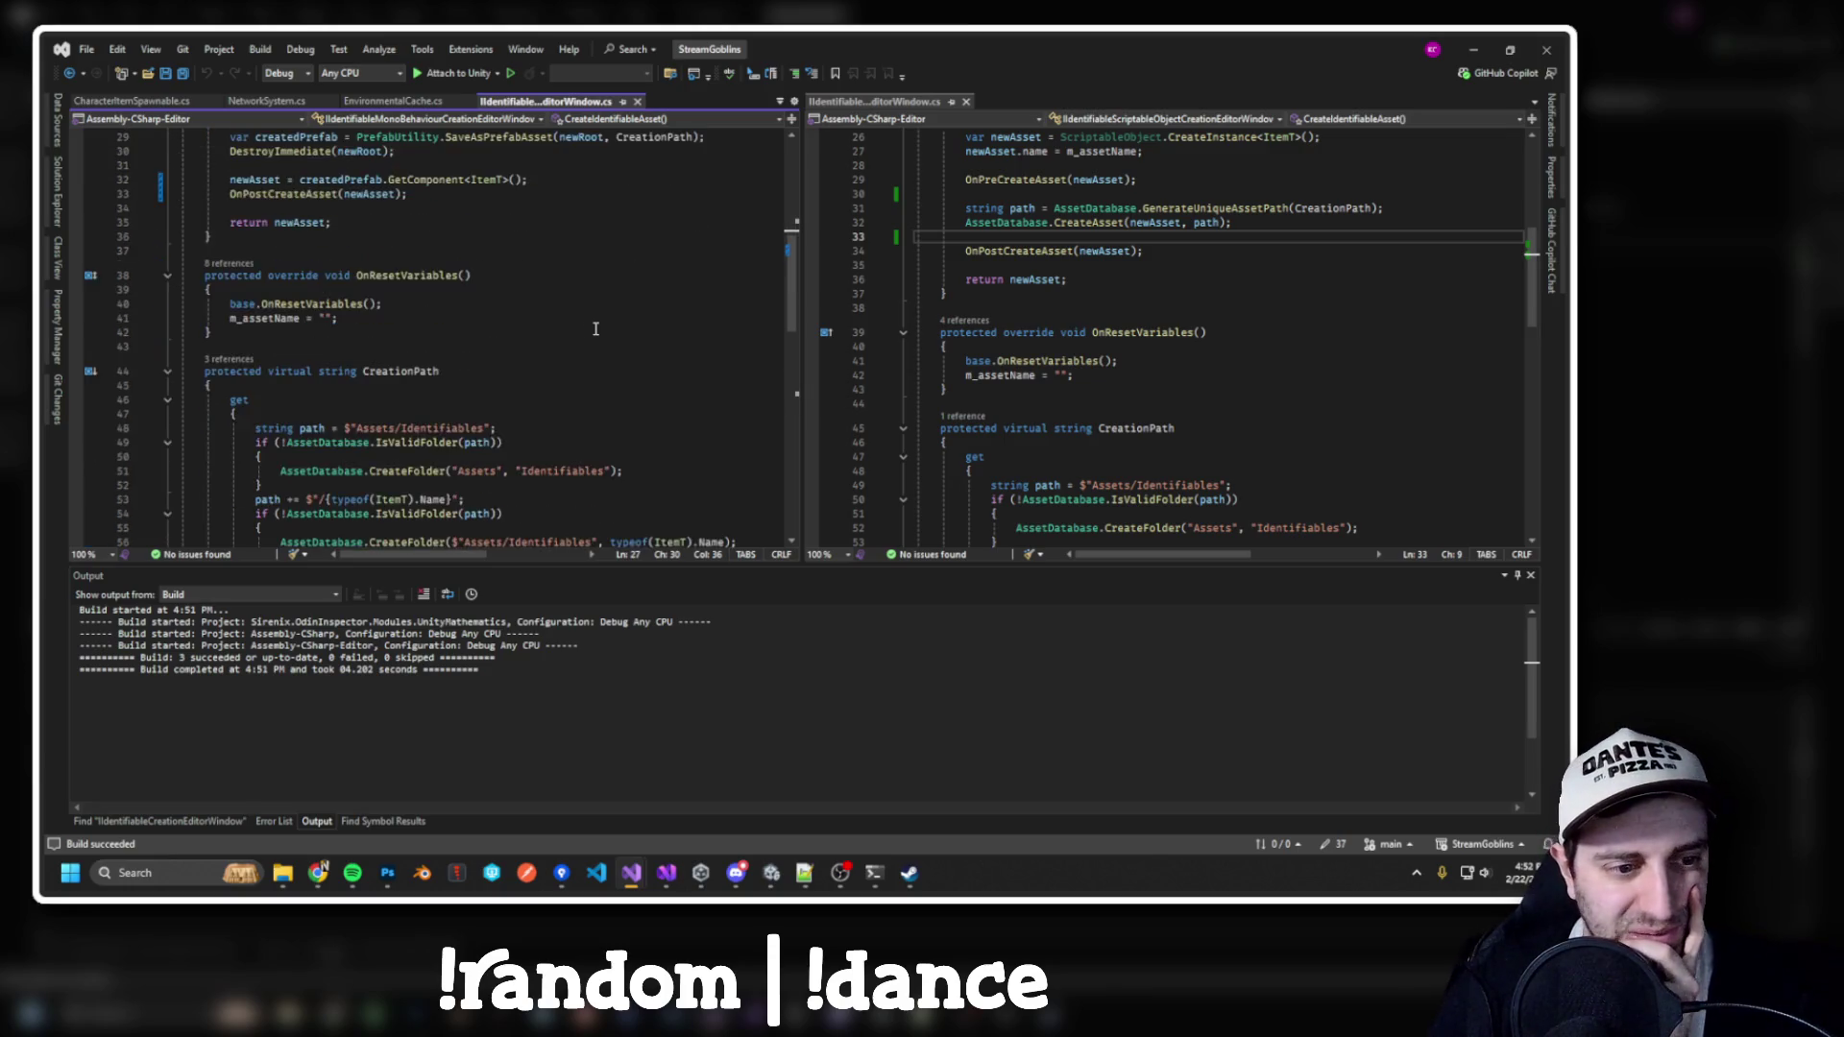
scroll(1149, 323, "down", 4)
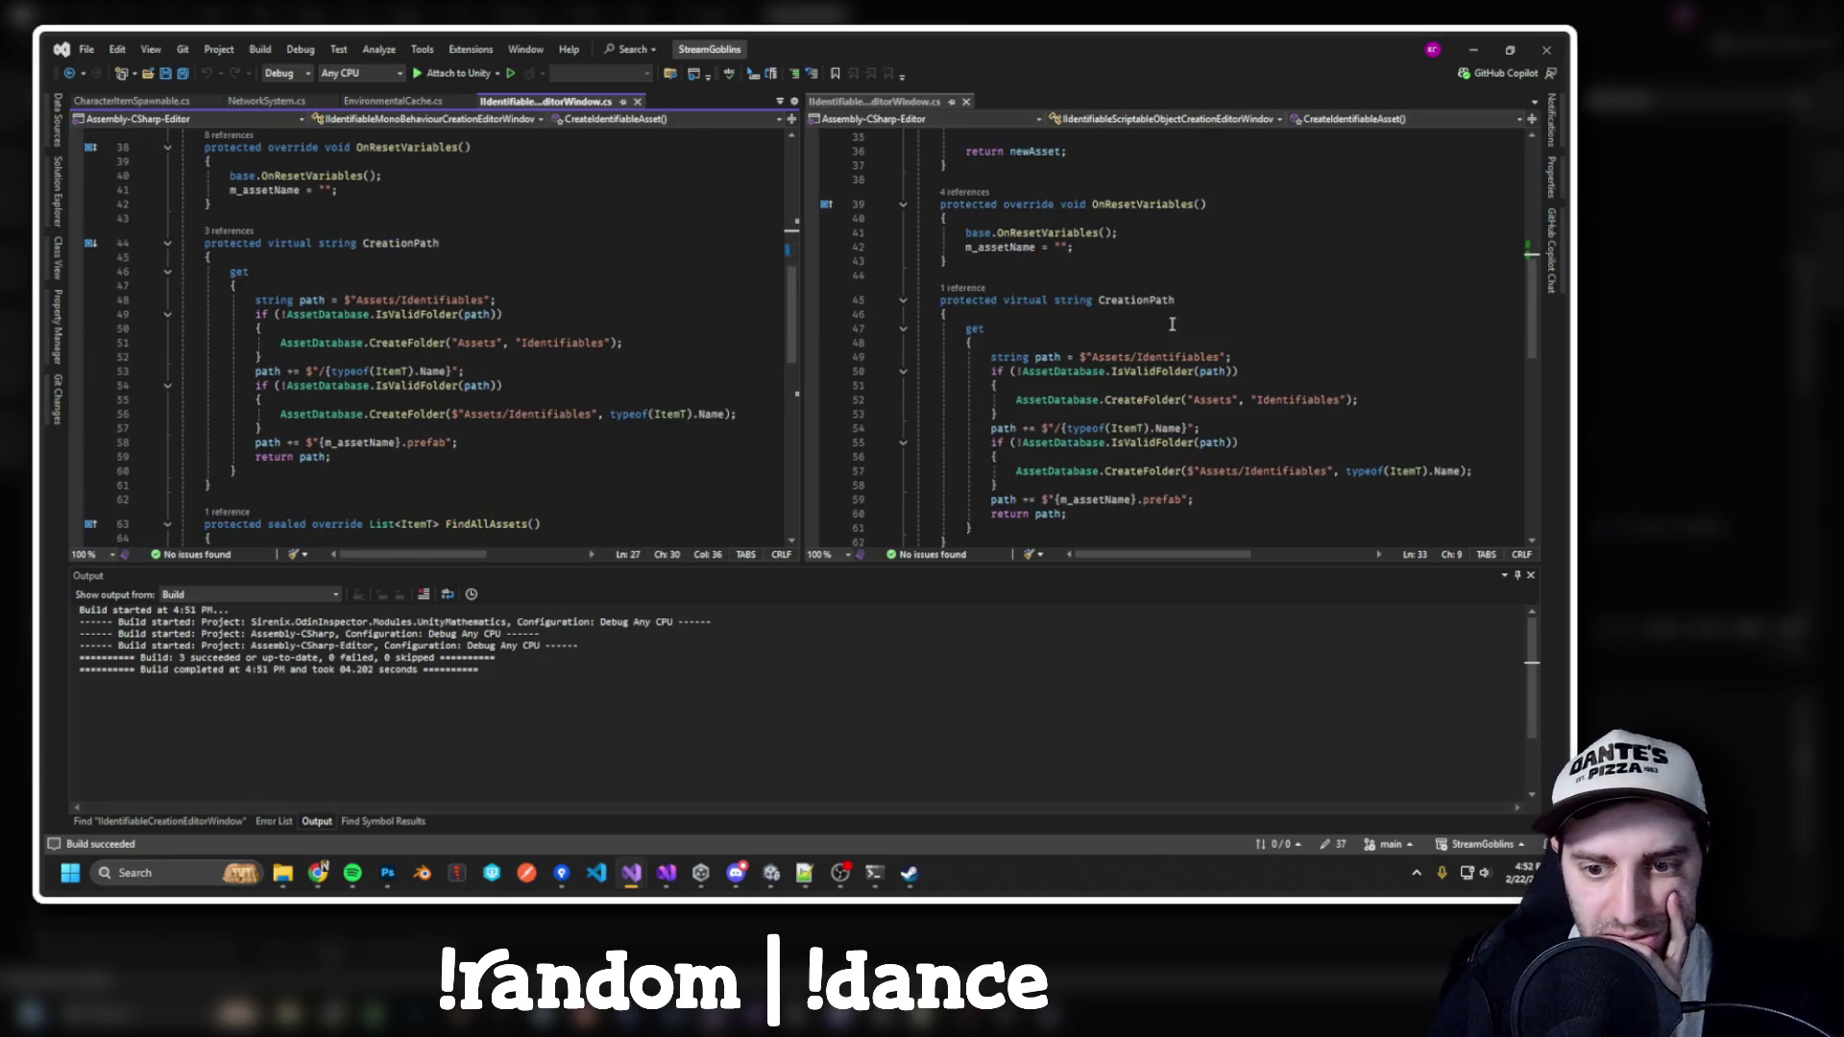
scroll(1085, 296, "down", 1)
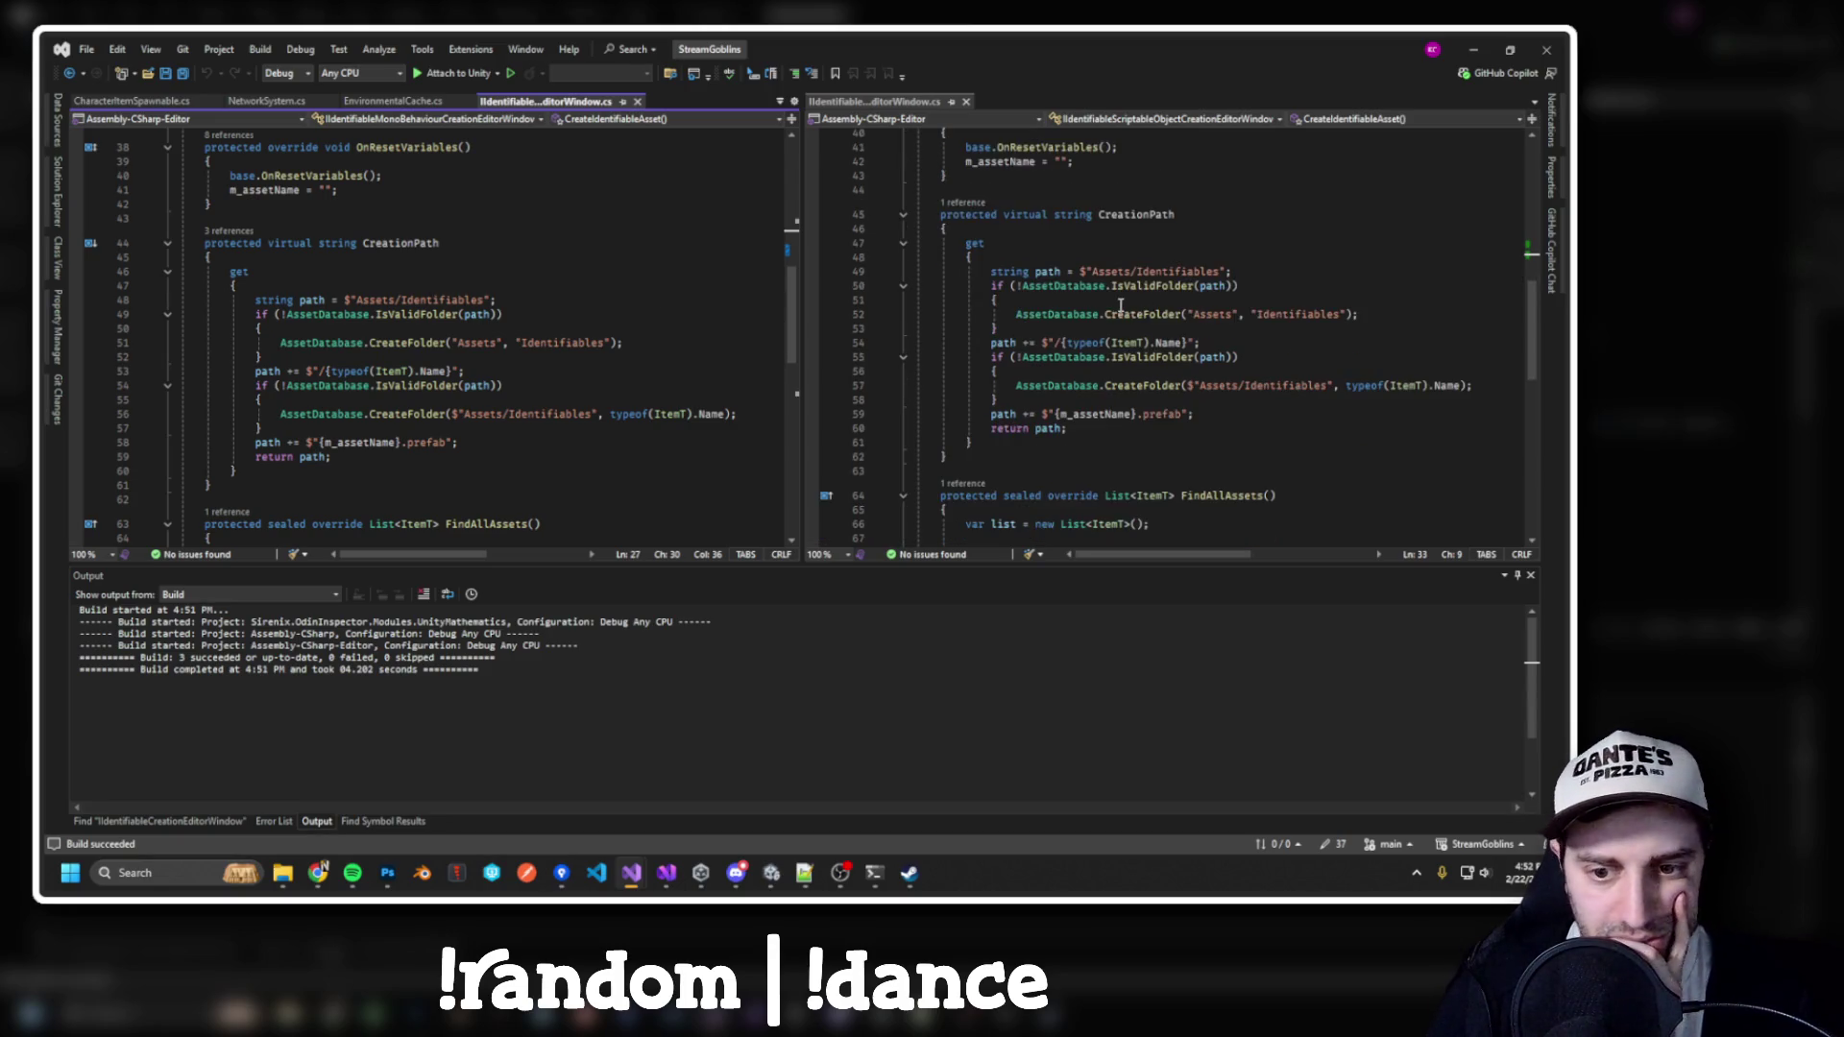
scroll(642, 319, "down", 4)
scroll(628, 319, "down", 3)
scroll(1236, 284, "down", 8)
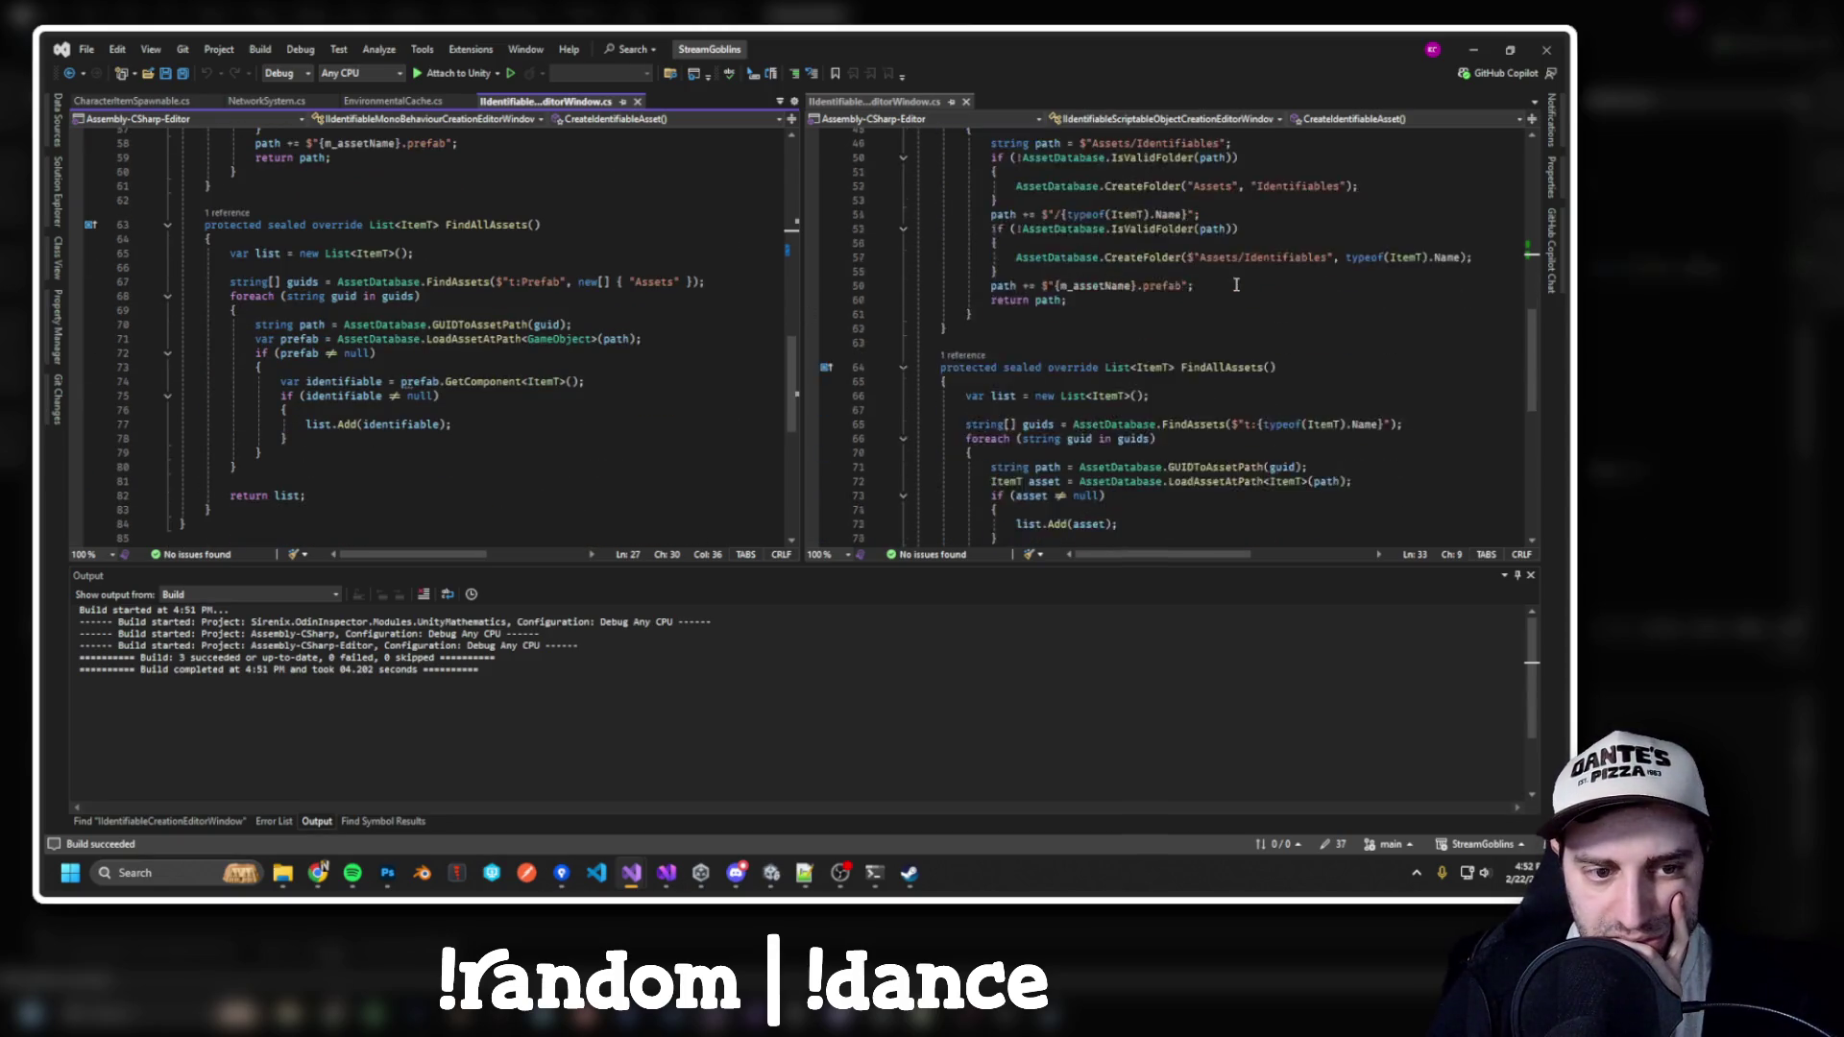
scroll(714, 358, "down", 2)
scroll(673, 367, "up", 7)
scroll(661, 373, "up", 2)
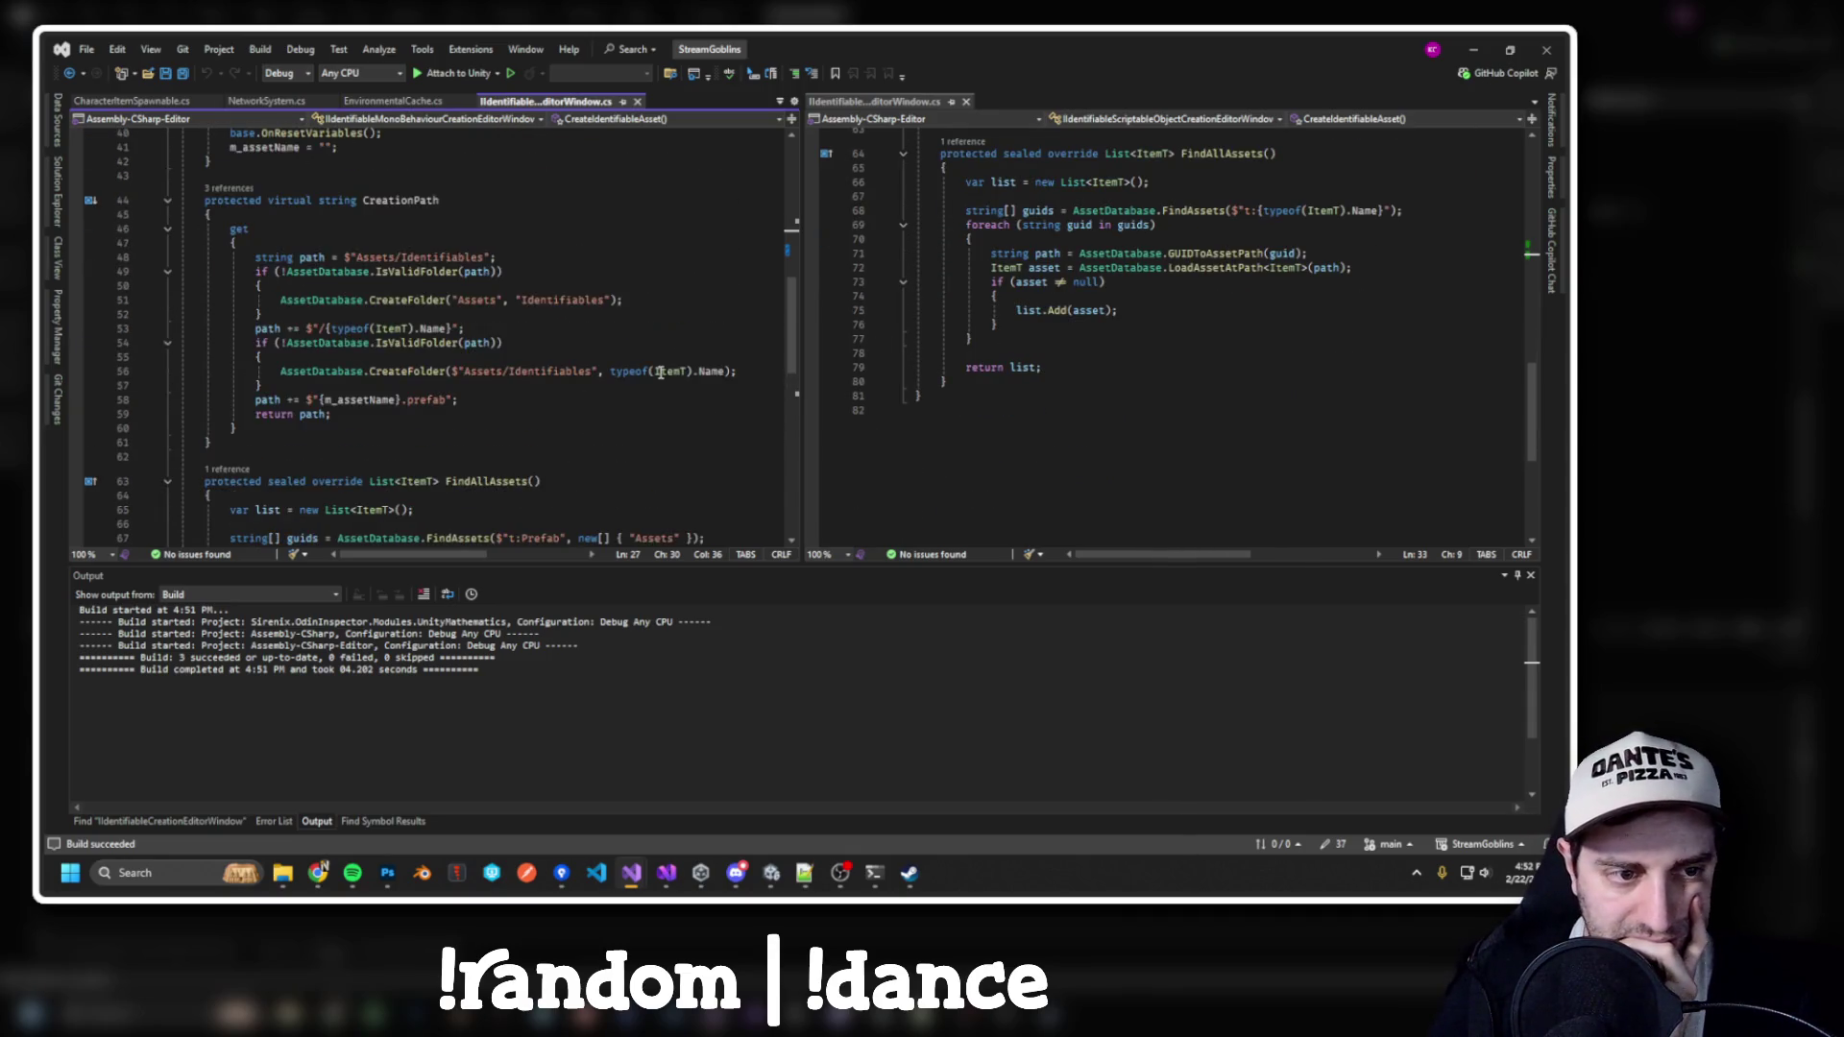
scroll(1014, 398, "up", 7)
scroll(1014, 398, "up", 2)
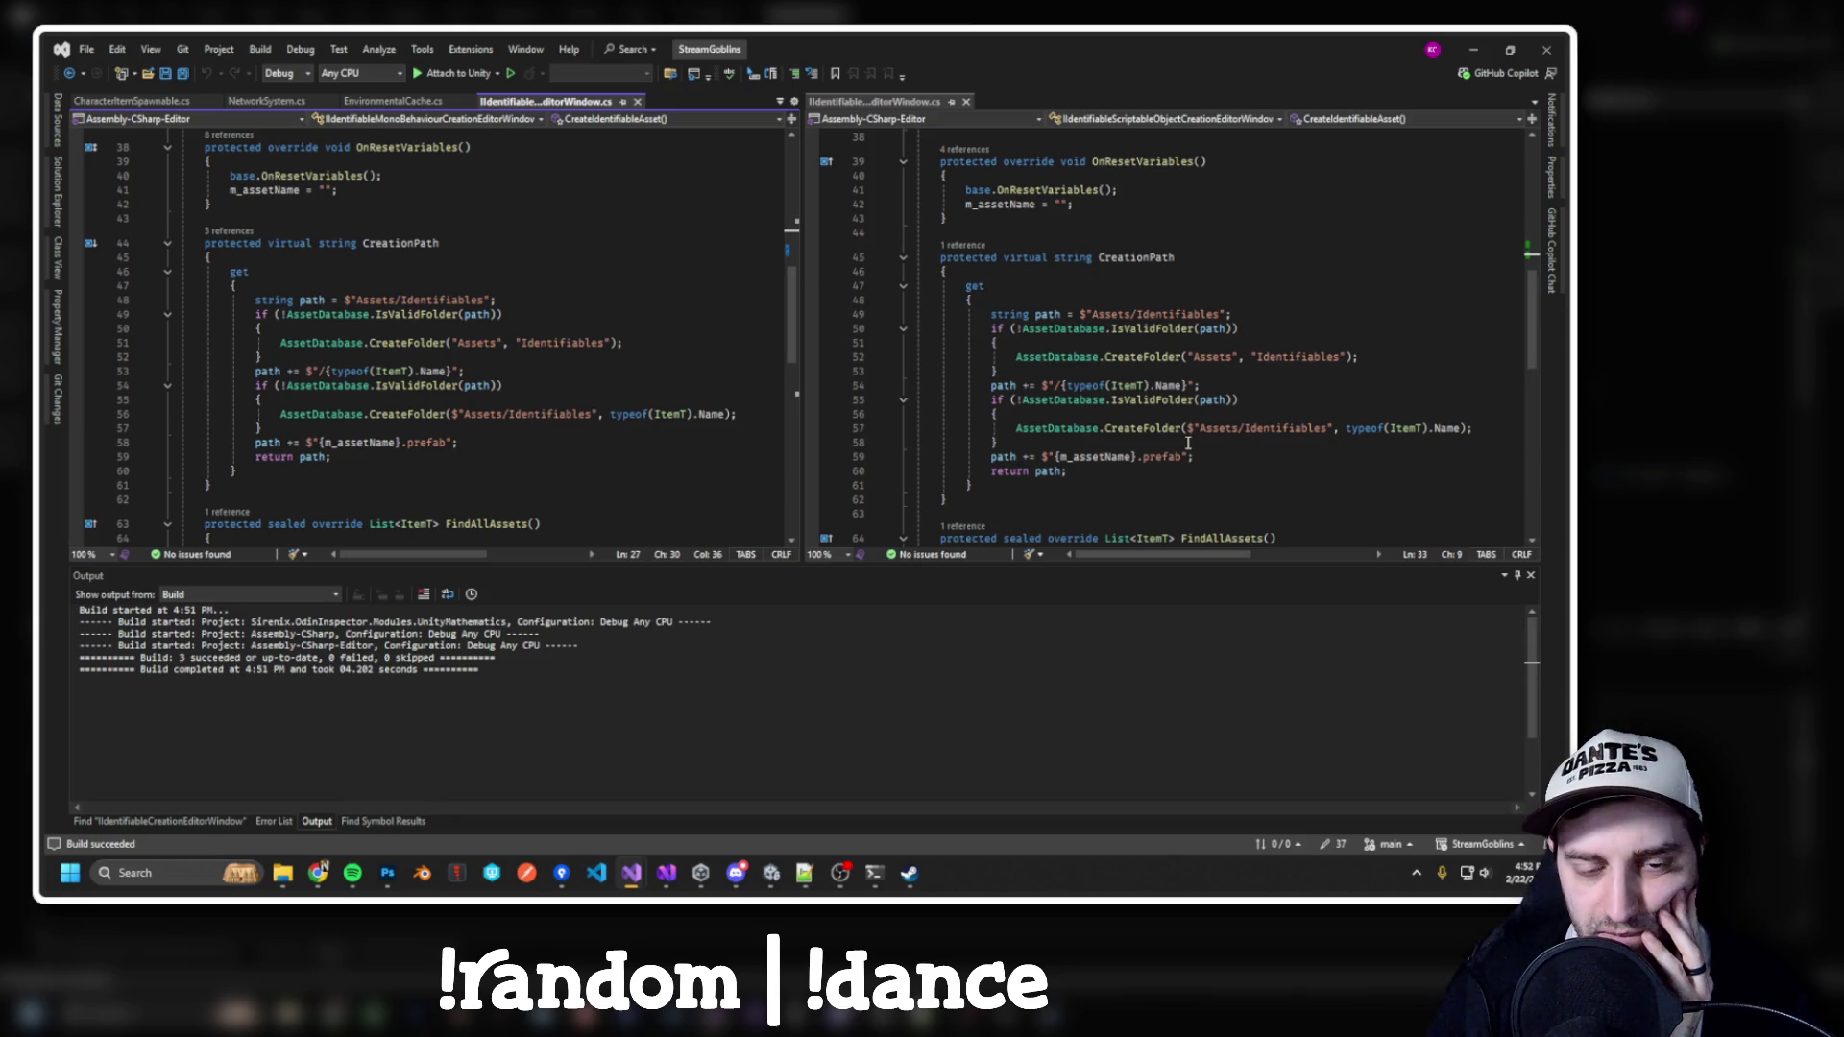
scroll(1152, 441, "up", 1)
left_click(964, 289)
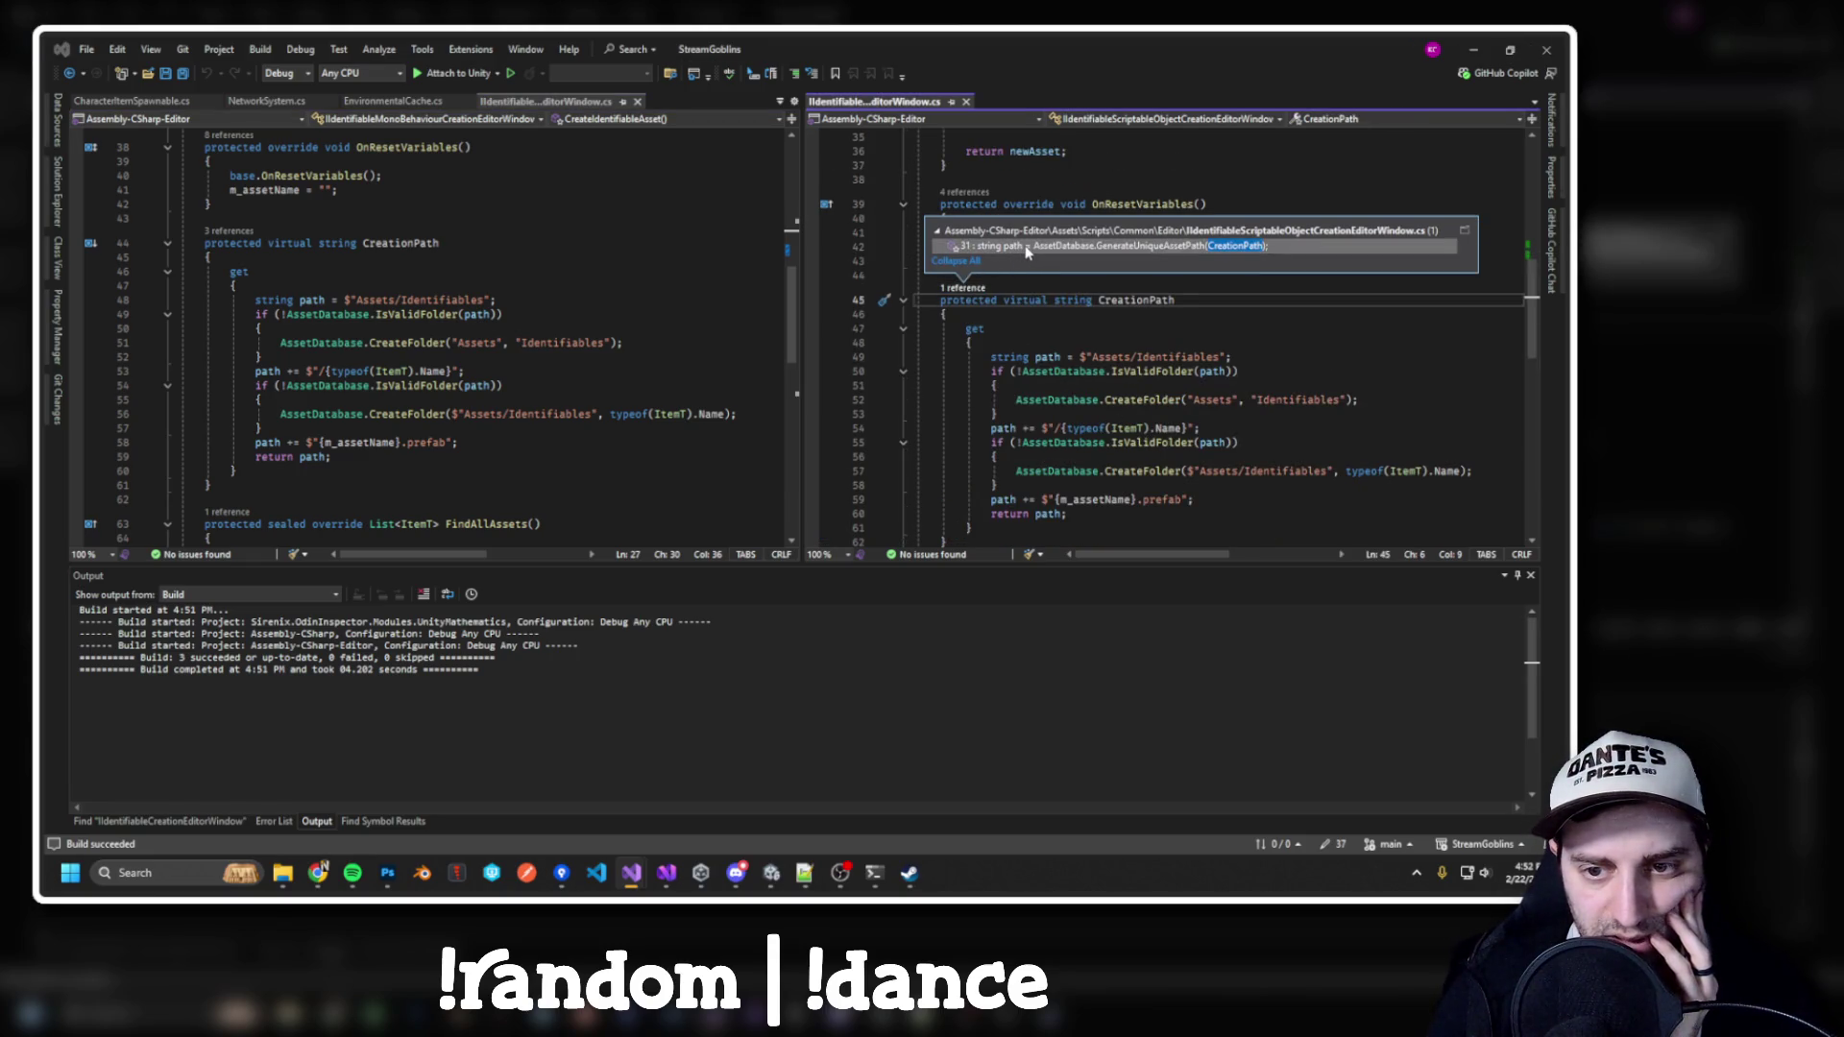
mouse_move(1026, 251)
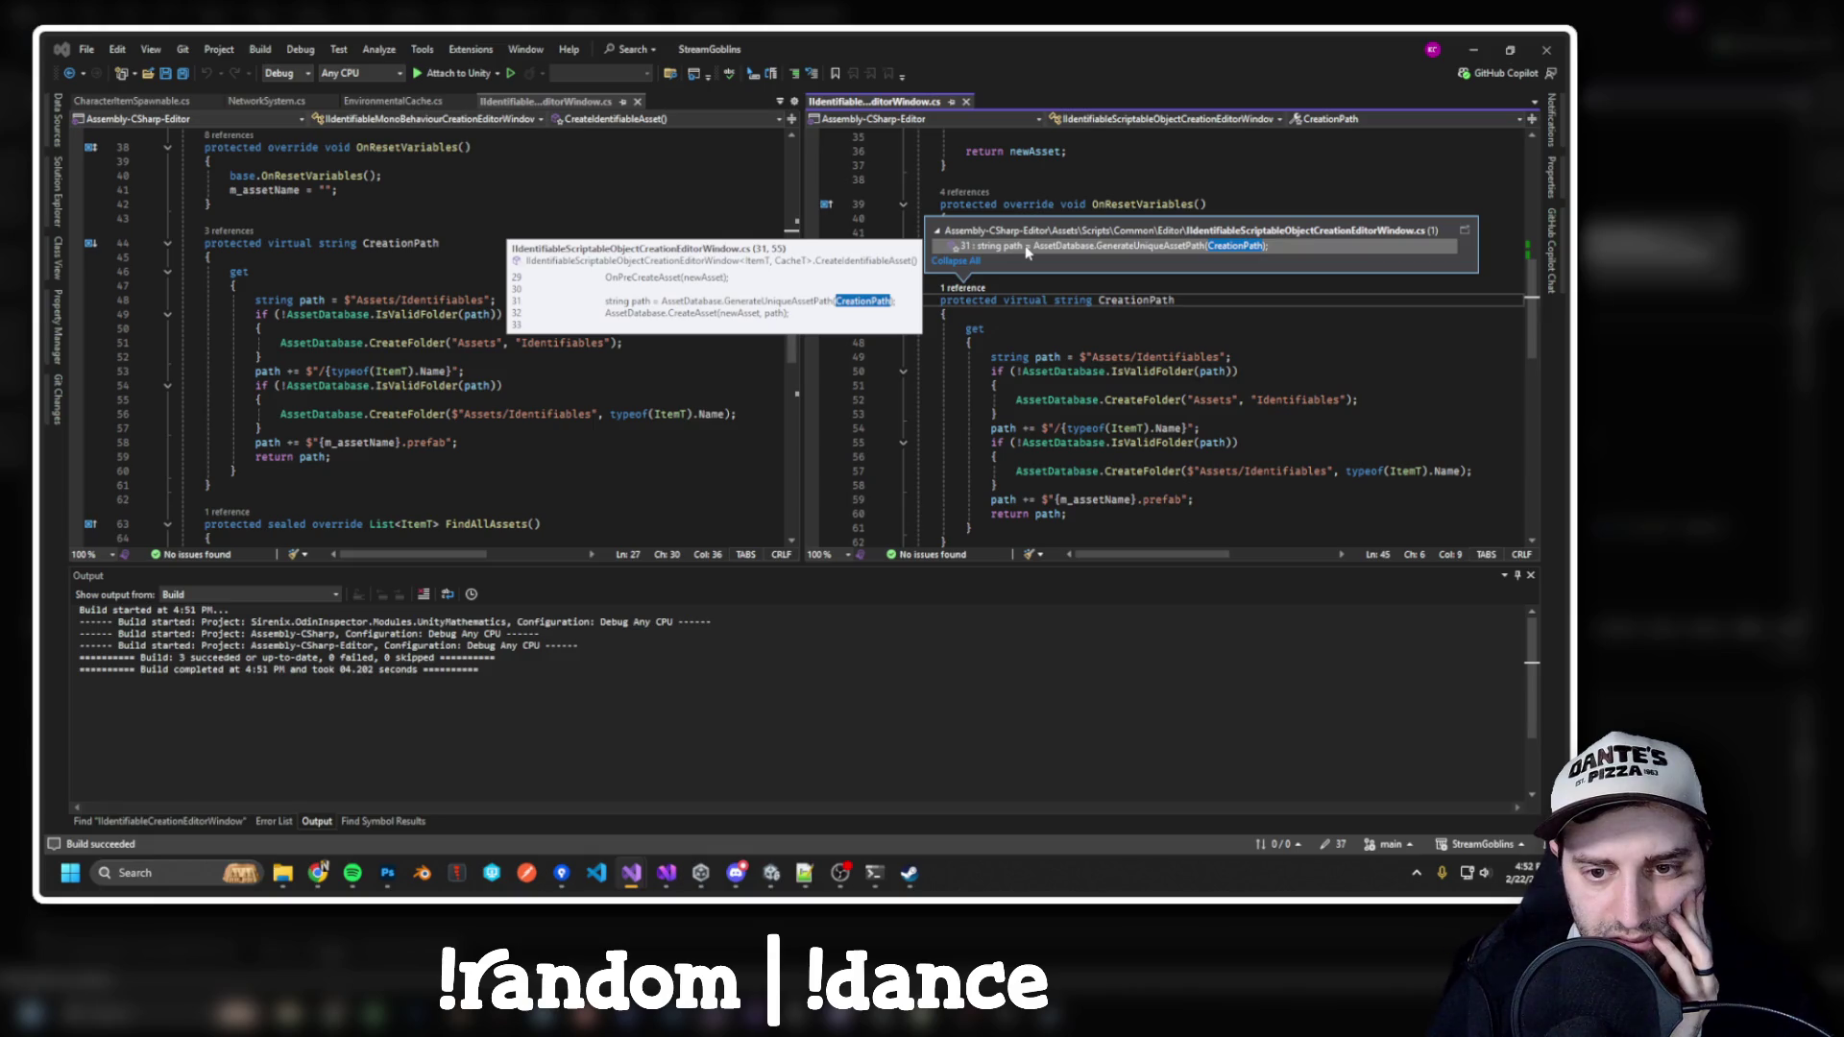
left_click(961, 299)
scroll(1060, 356, "up", 10)
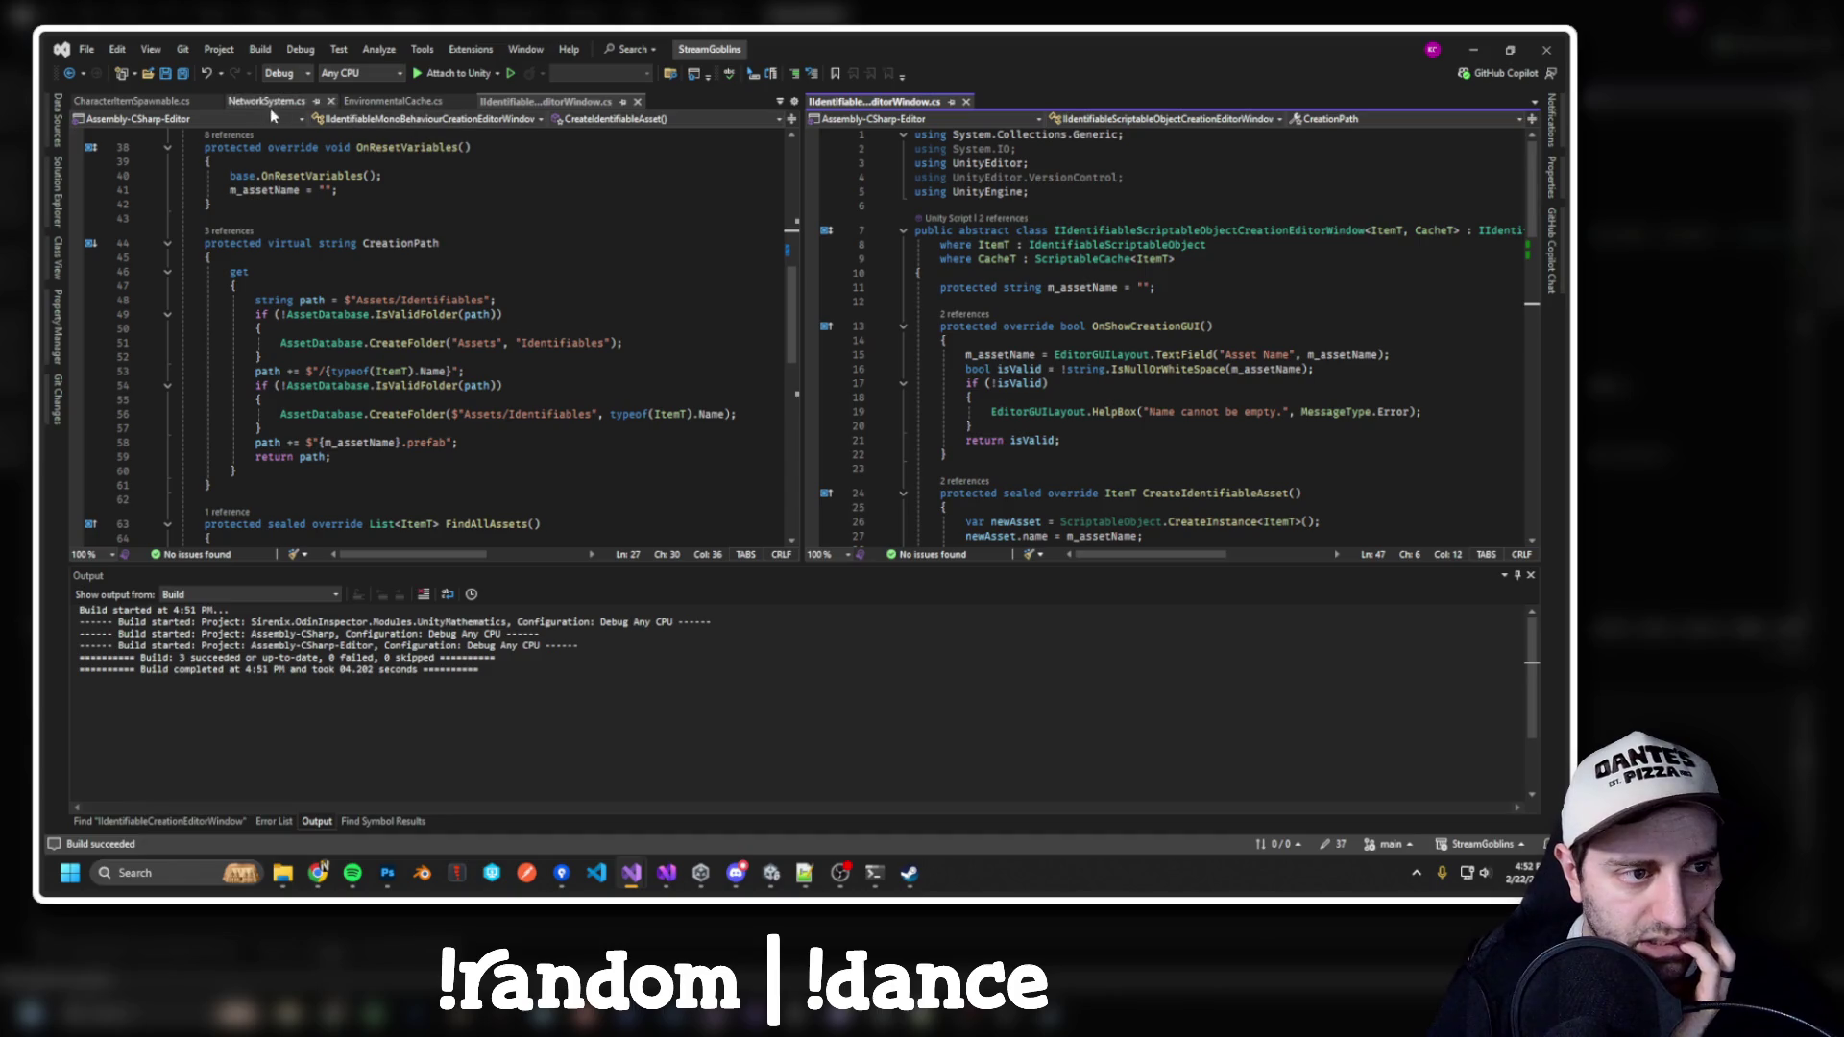
Merge the split pane back into the main tab group and close the unneeded files, including ItemModel.cs
left_click_drag(872, 108, 817, 102)
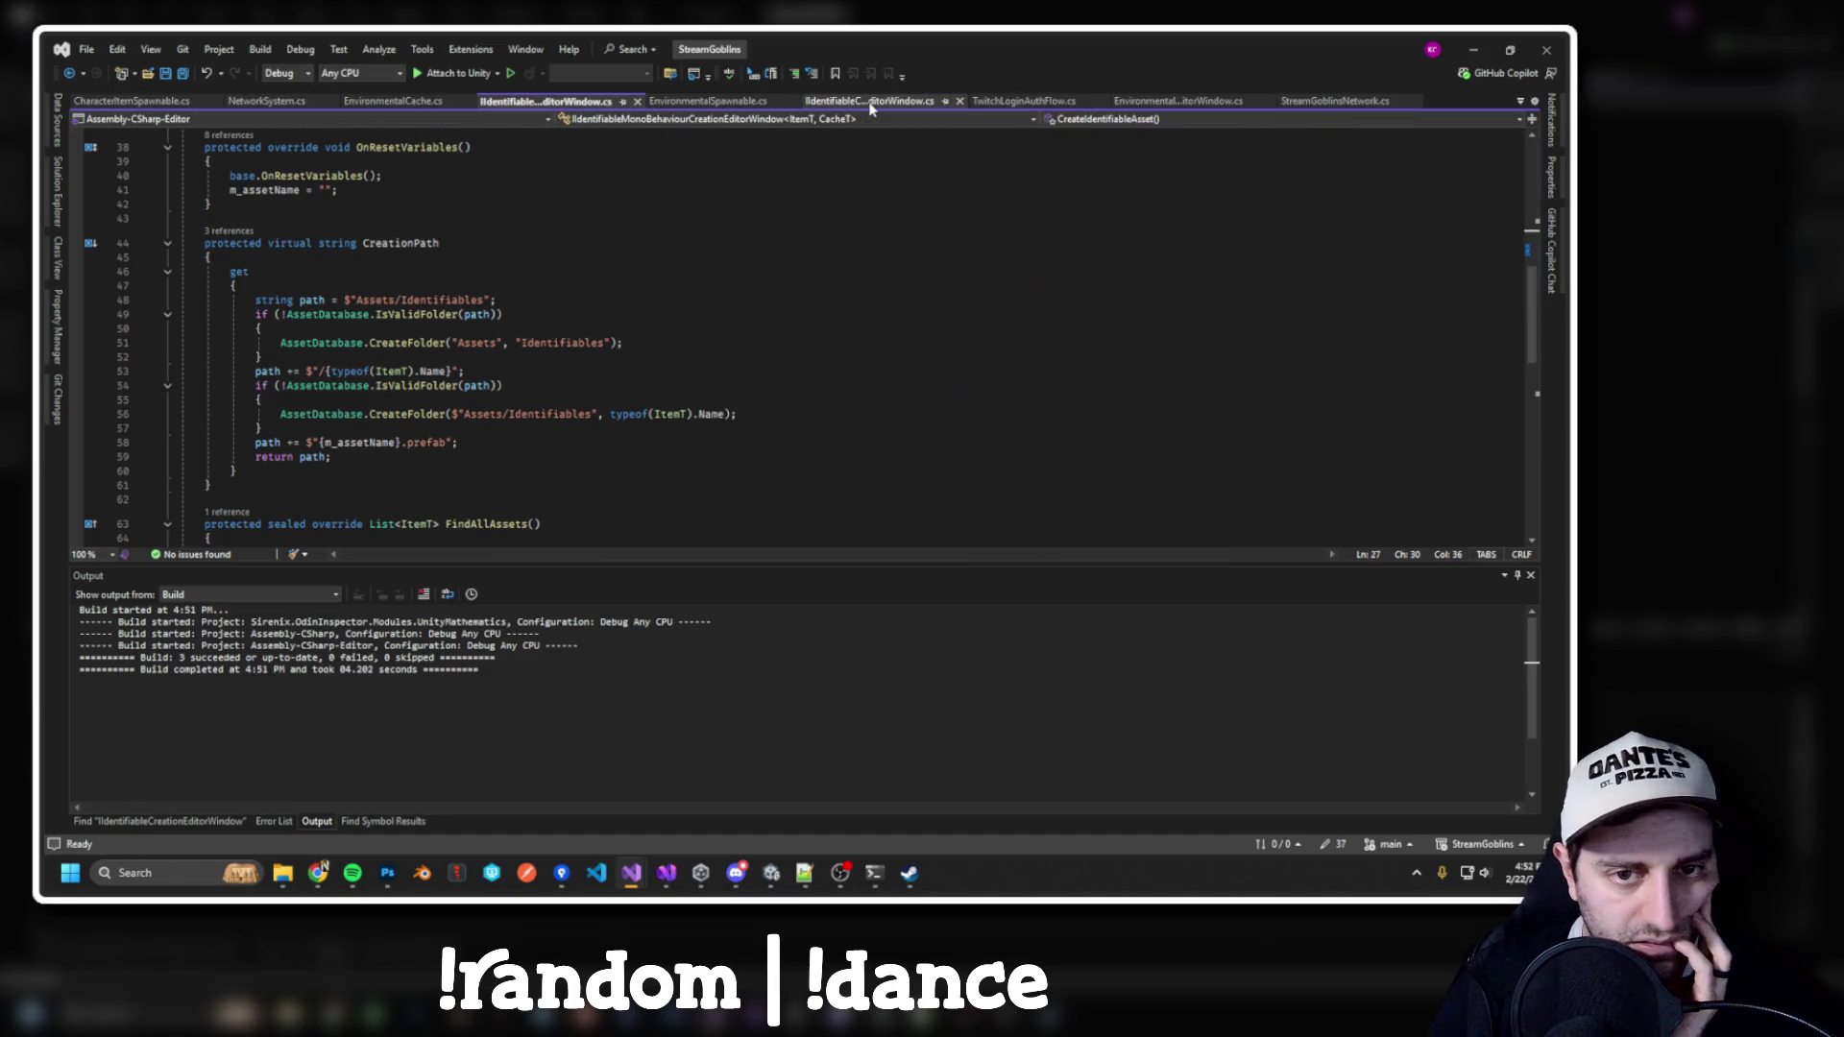
left_click(739, 102)
left_click(869, 102)
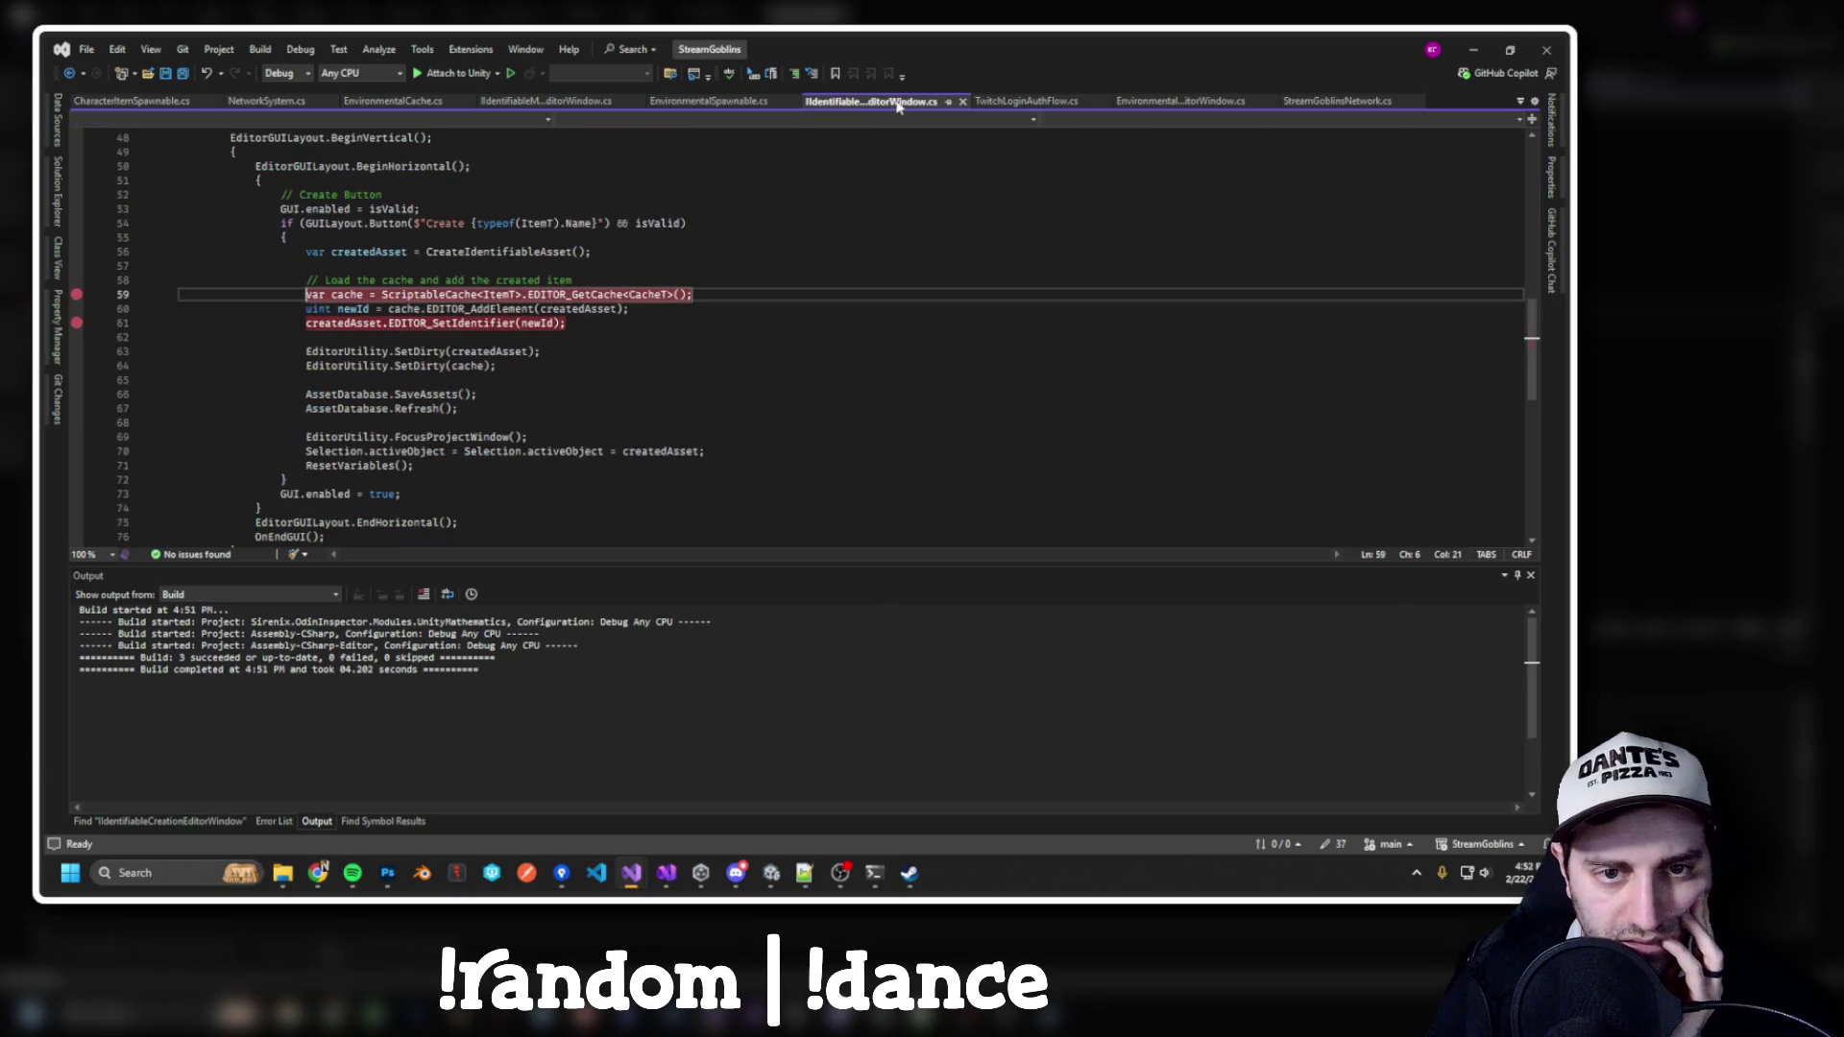
left_click(1168, 102)
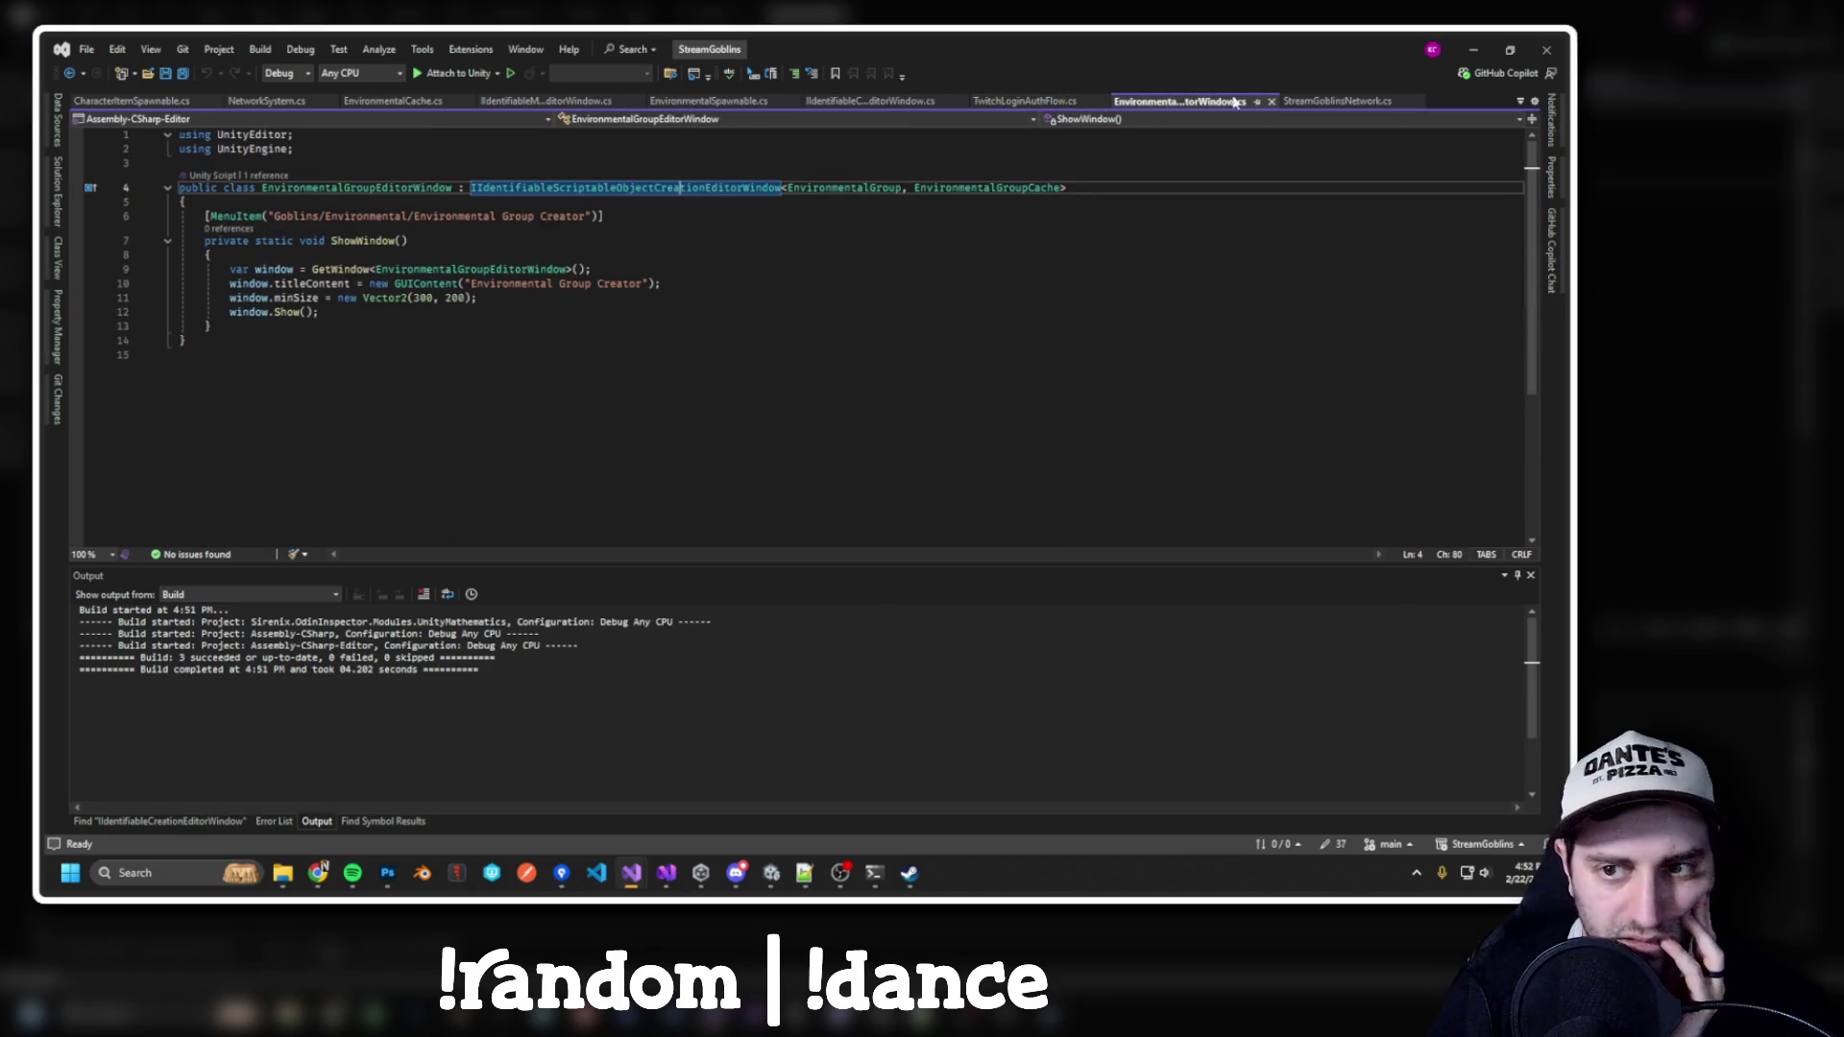
middle_click(1311, 101)
middle_click(1318, 106)
middle_click(1318, 105)
middle_click(1318, 106)
middle_click(1317, 106)
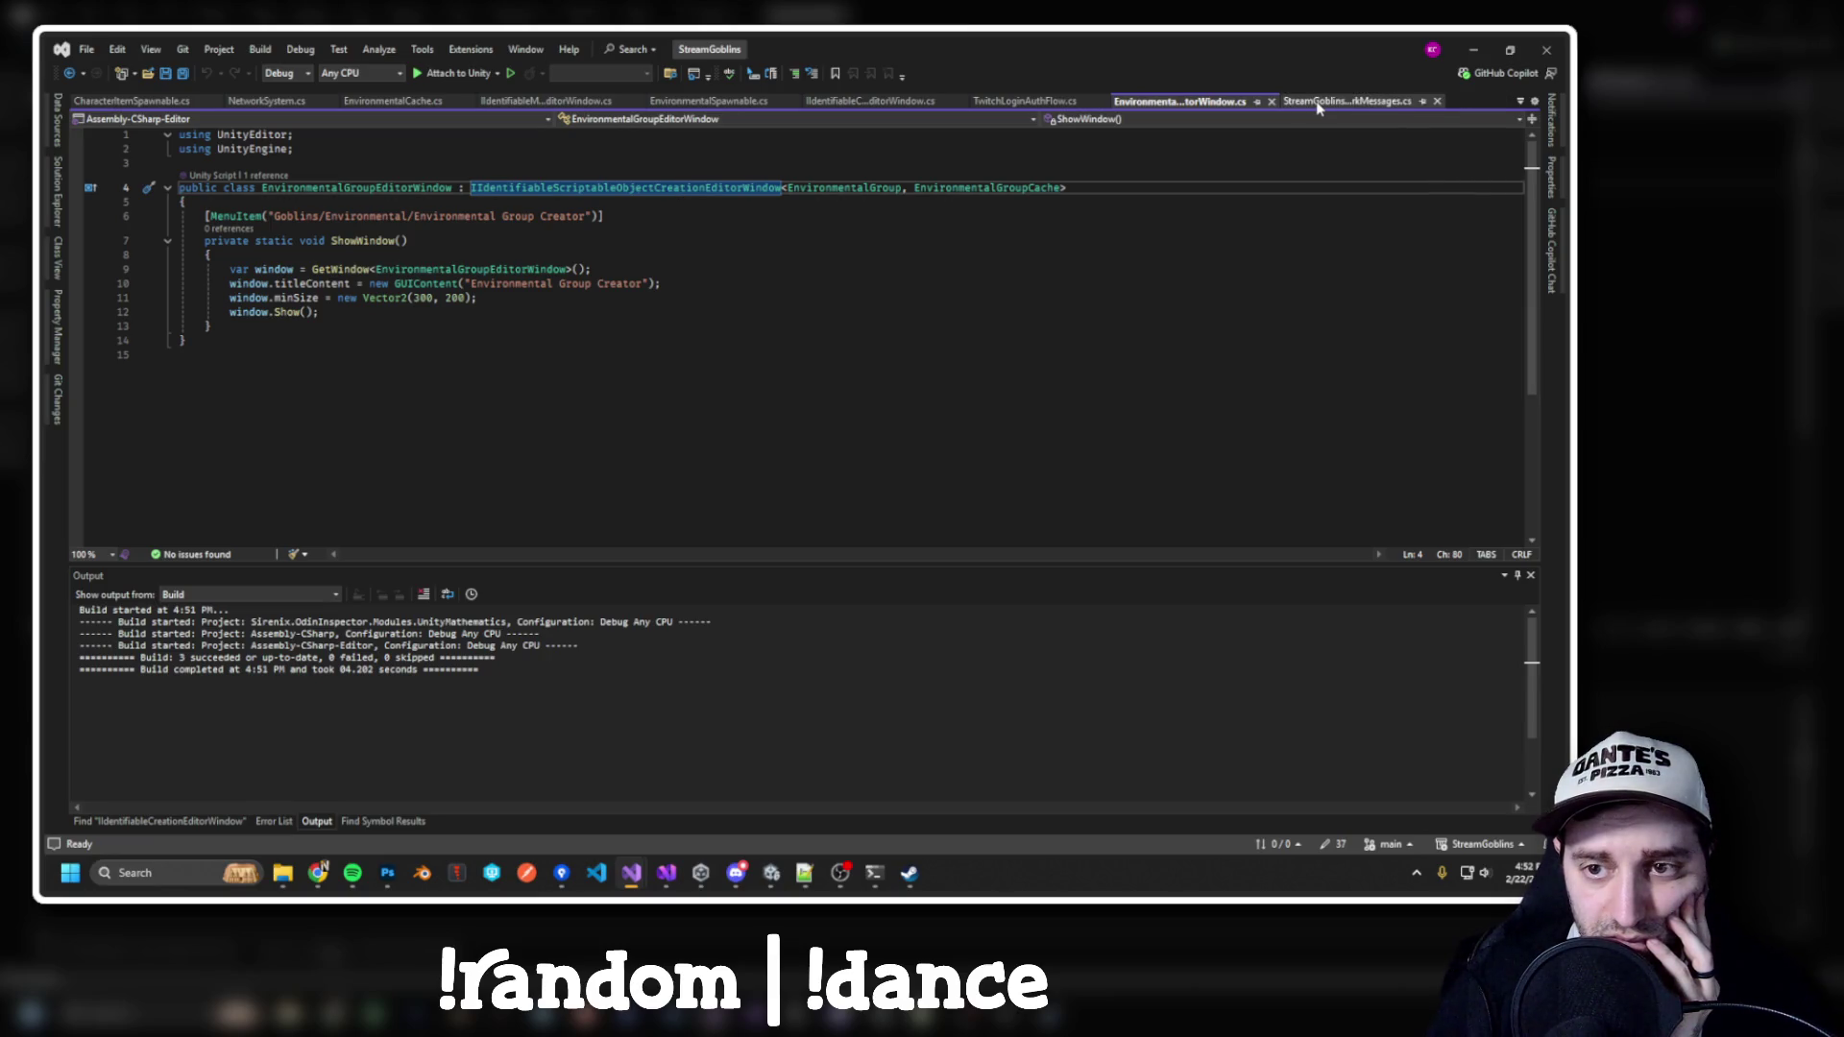
middle_click(1318, 103)
middle_click(1318, 104)
middle_click(1318, 103)
middle_click(1318, 103)
middle_click(1318, 104)
middle_click(1317, 104)
middle_click(1318, 104)
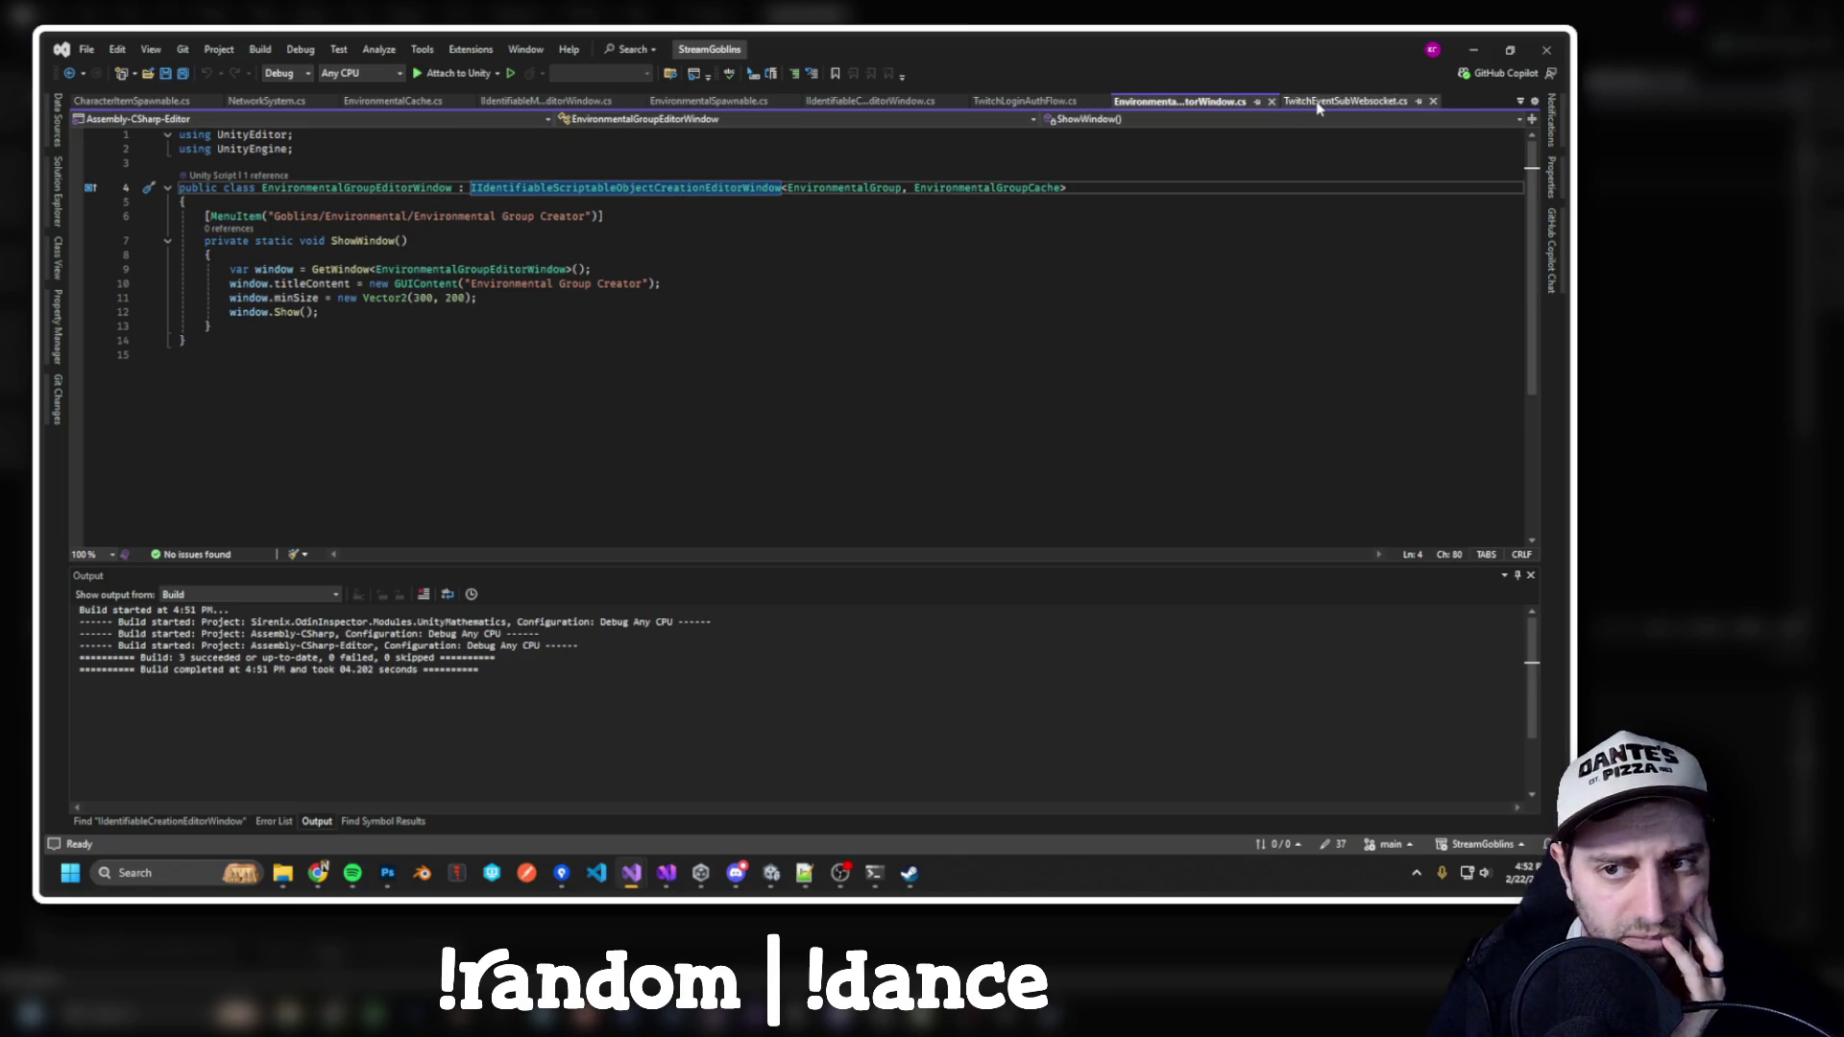
Search all uses of IIdentifiableMonoBehaviourCreationEditorWindow and open ItemsEditorWindow.cs from the results
left_click(522, 102)
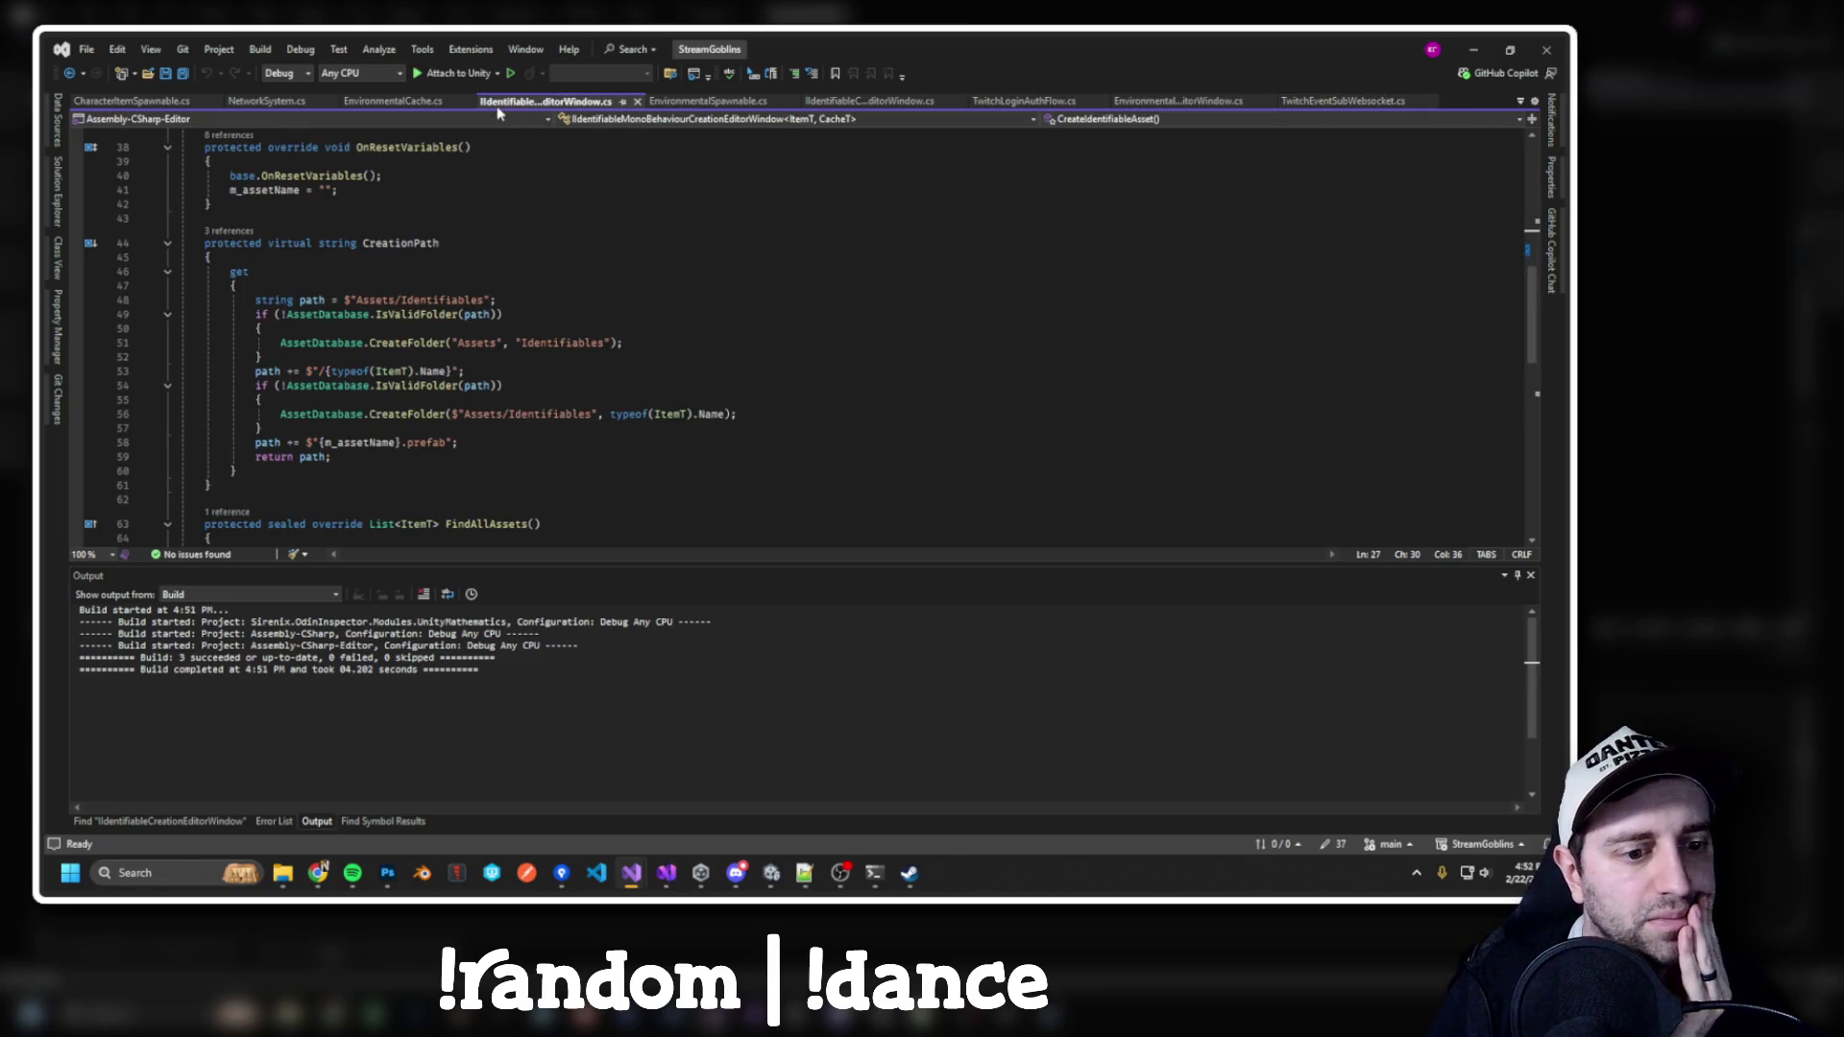
scroll(495, 314, "up", 7)
double_click(490, 203)
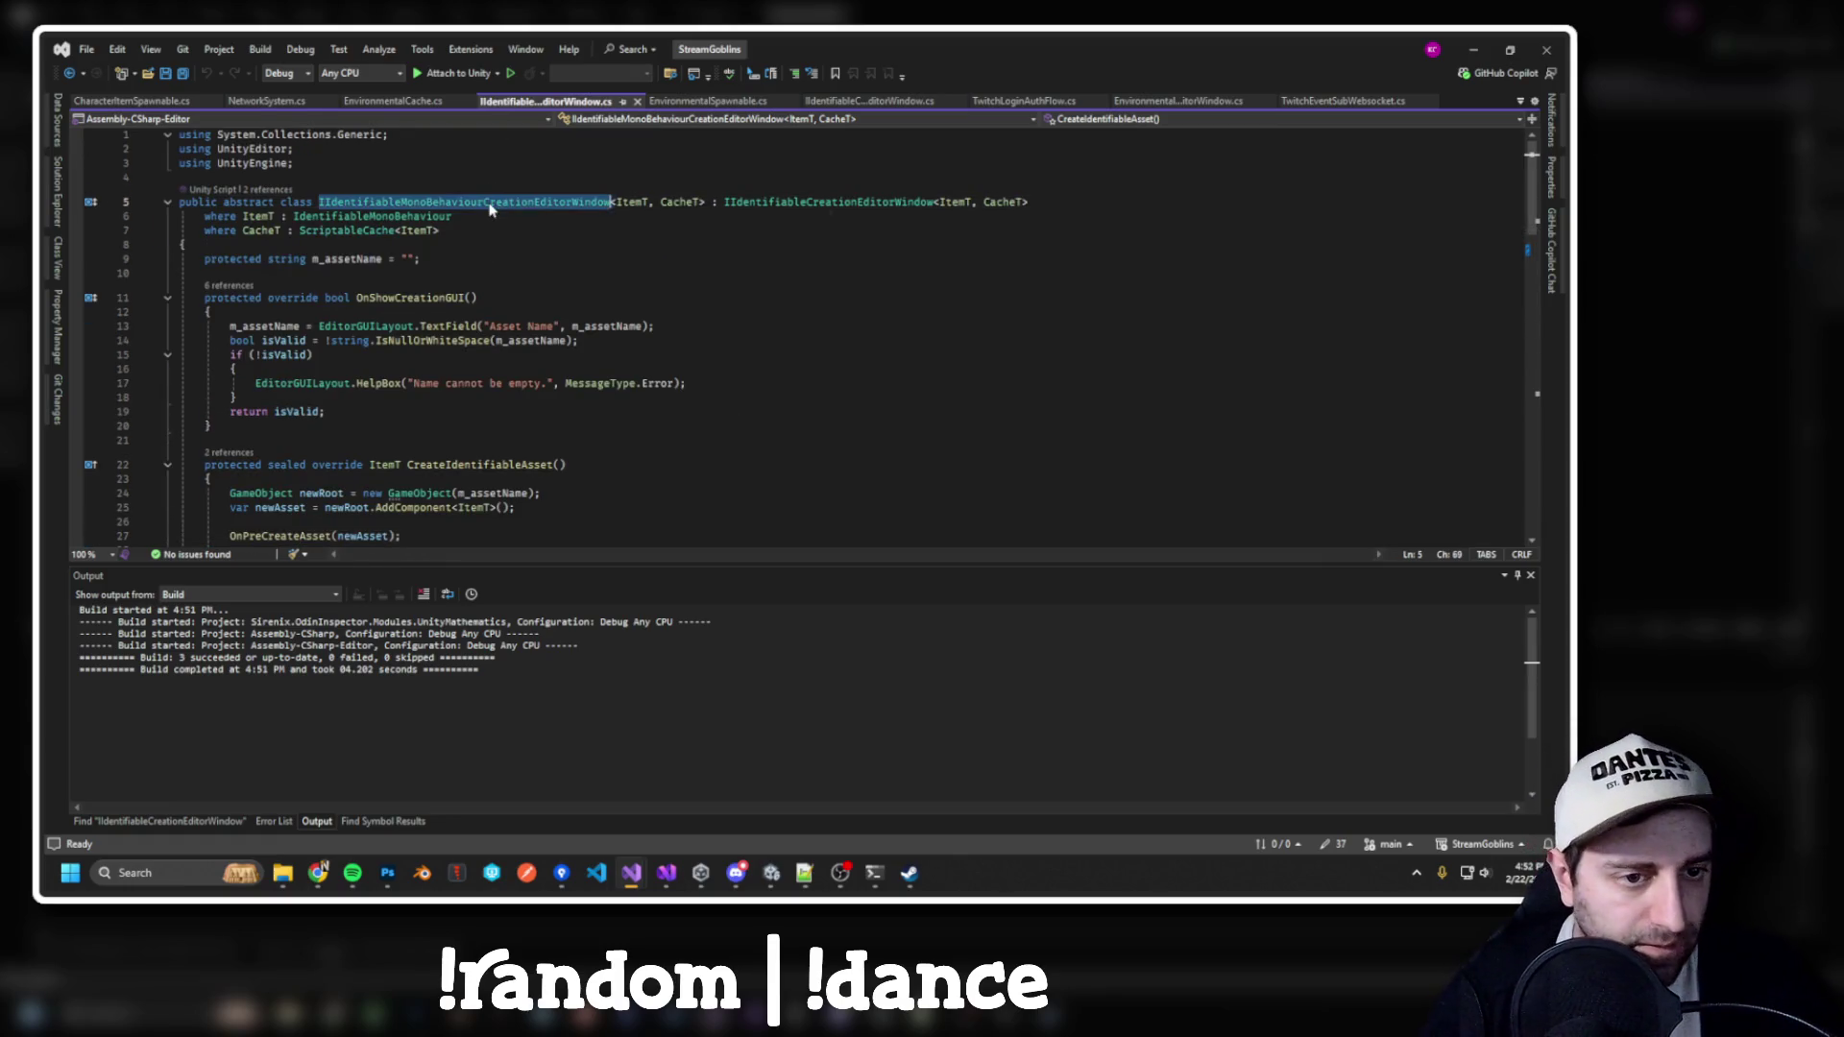
key("ctrl+shift+f")
key("Return")
double_click(328, 721)
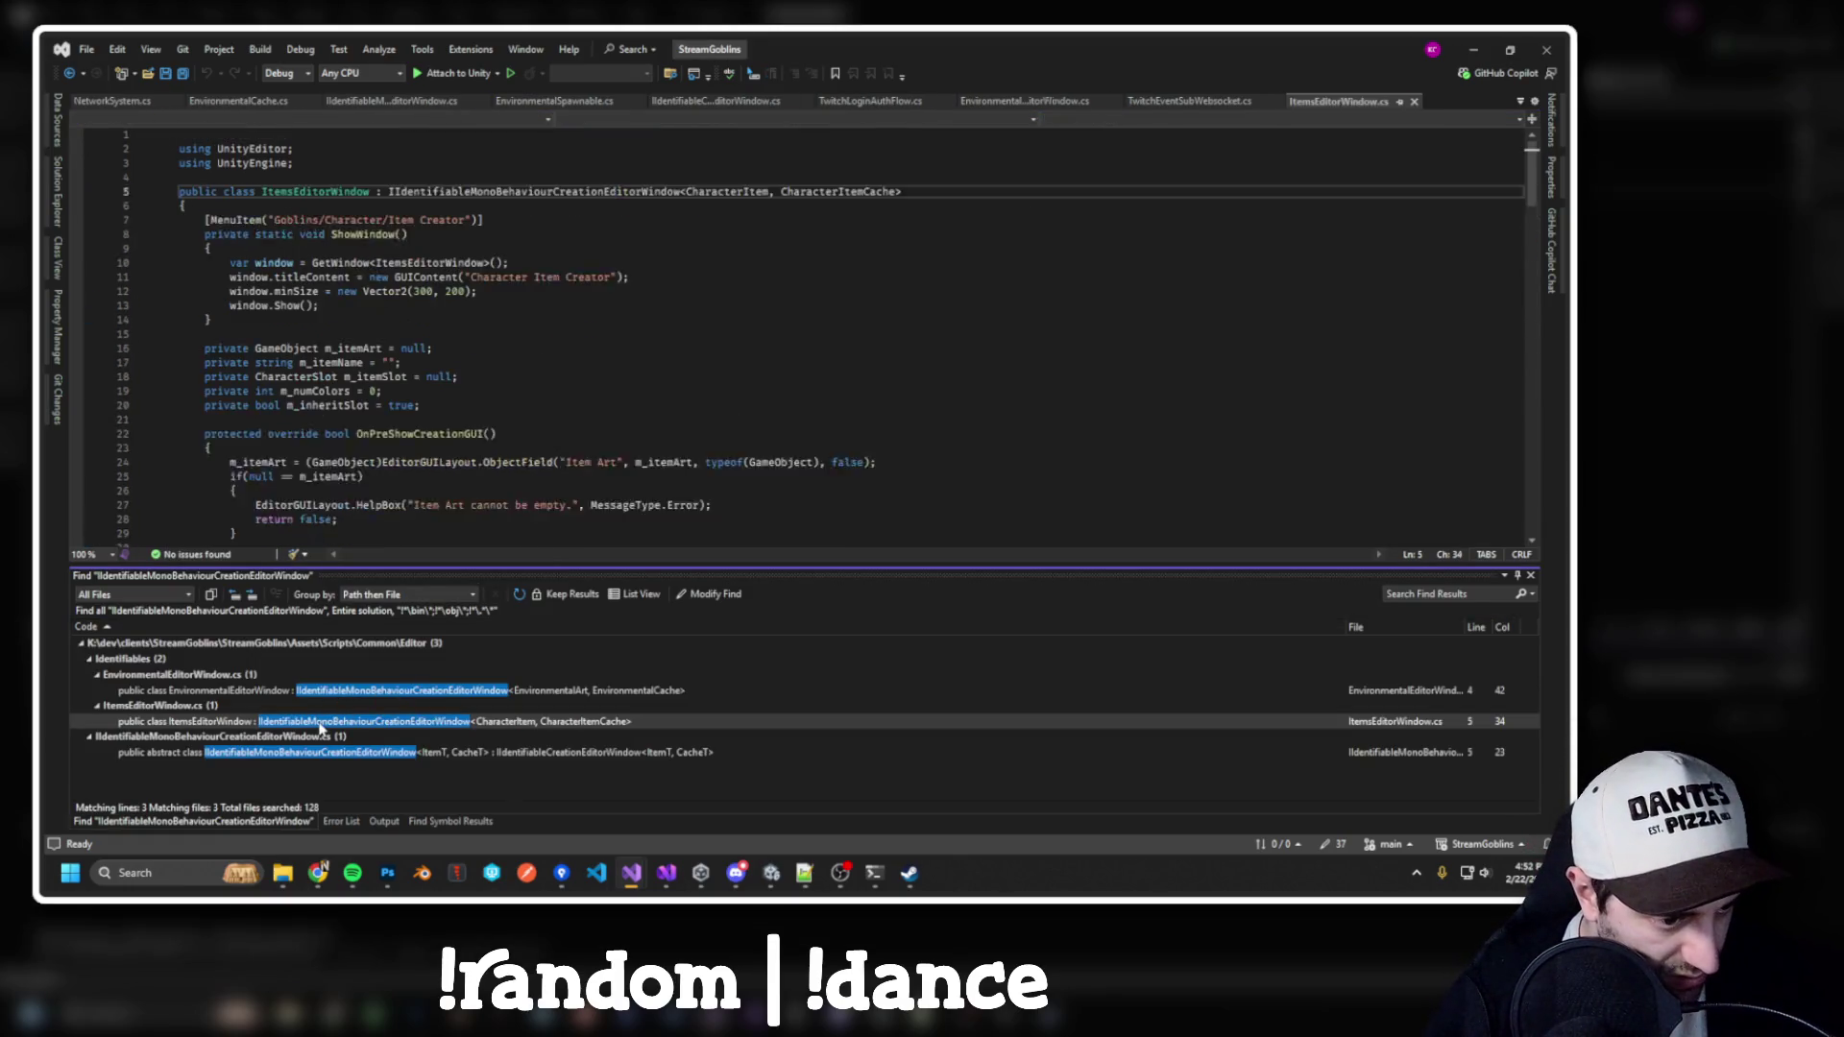
Read through ItemsEditorWindow's OnPreShowCreationGUI and inspect m_itemArt on line 77
left_click(453, 420)
key("Up")
key("Up")
key("Up")
left_click(389, 381)
scroll(389, 381, "down", 10)
scroll(389, 381, "down", 20)
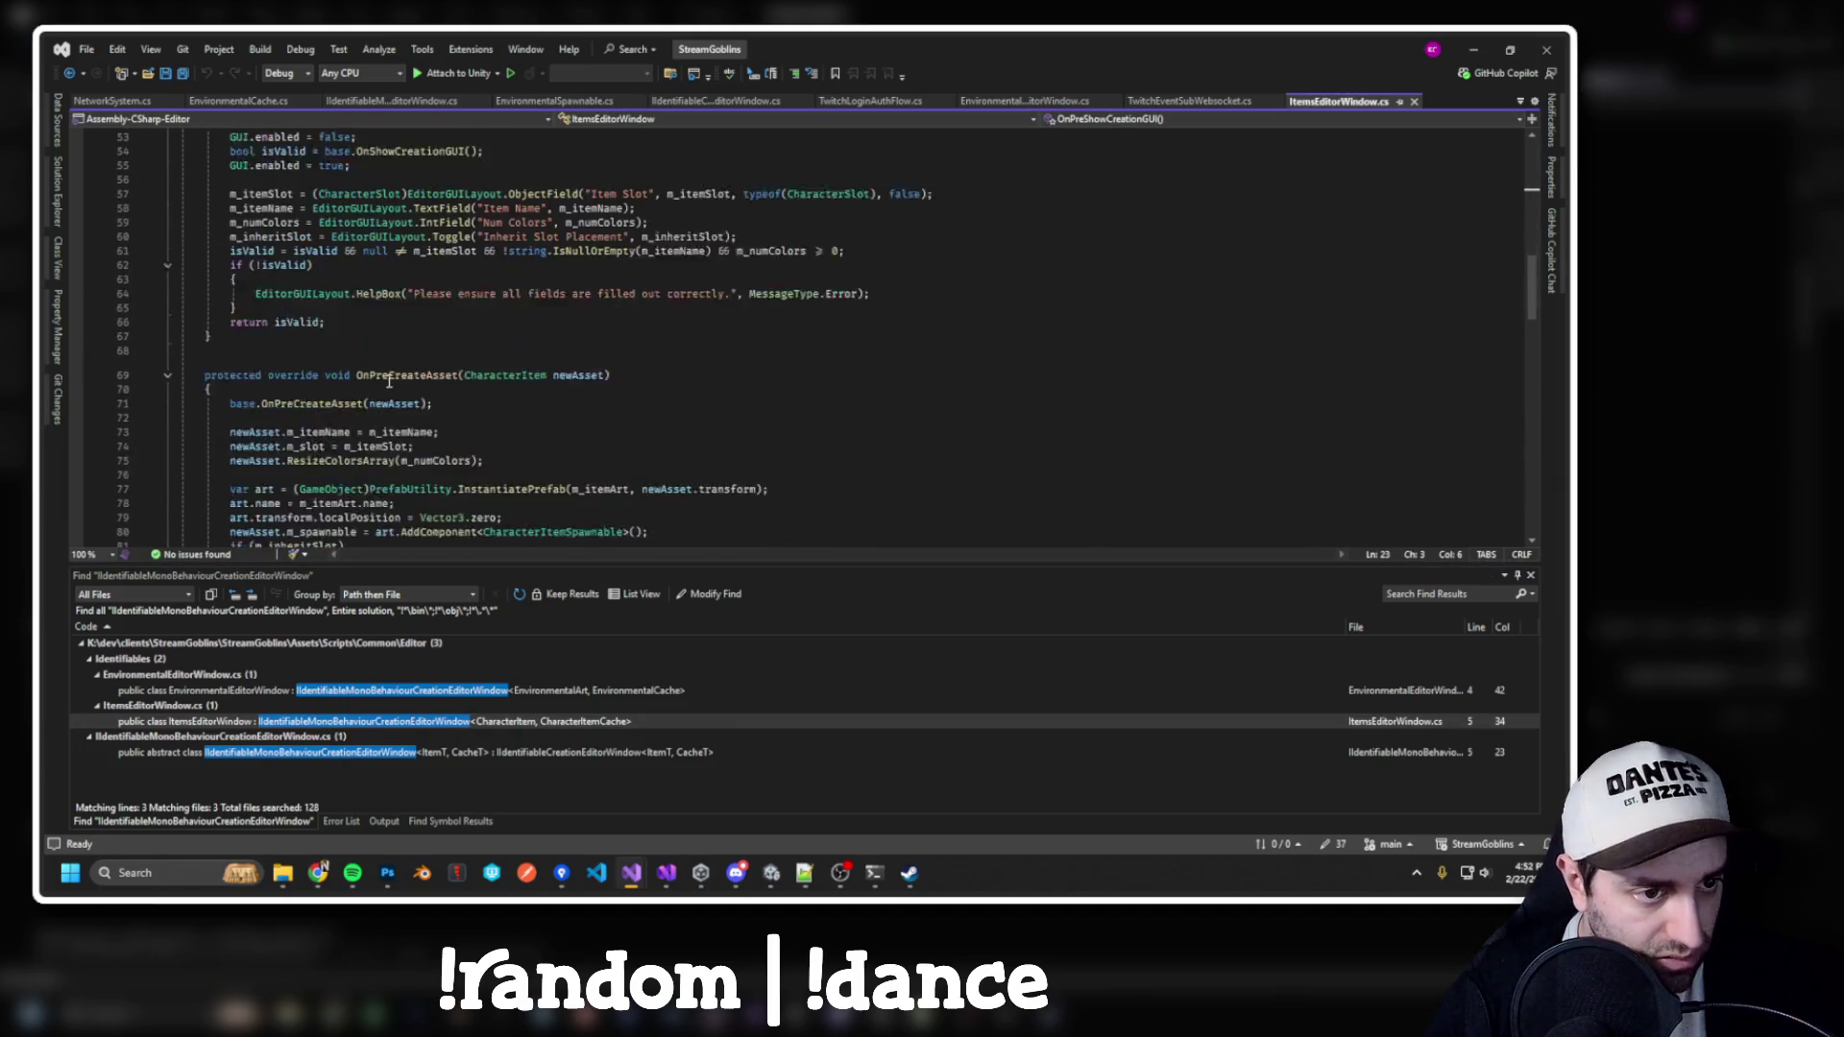
scroll(389, 381, "down", 10)
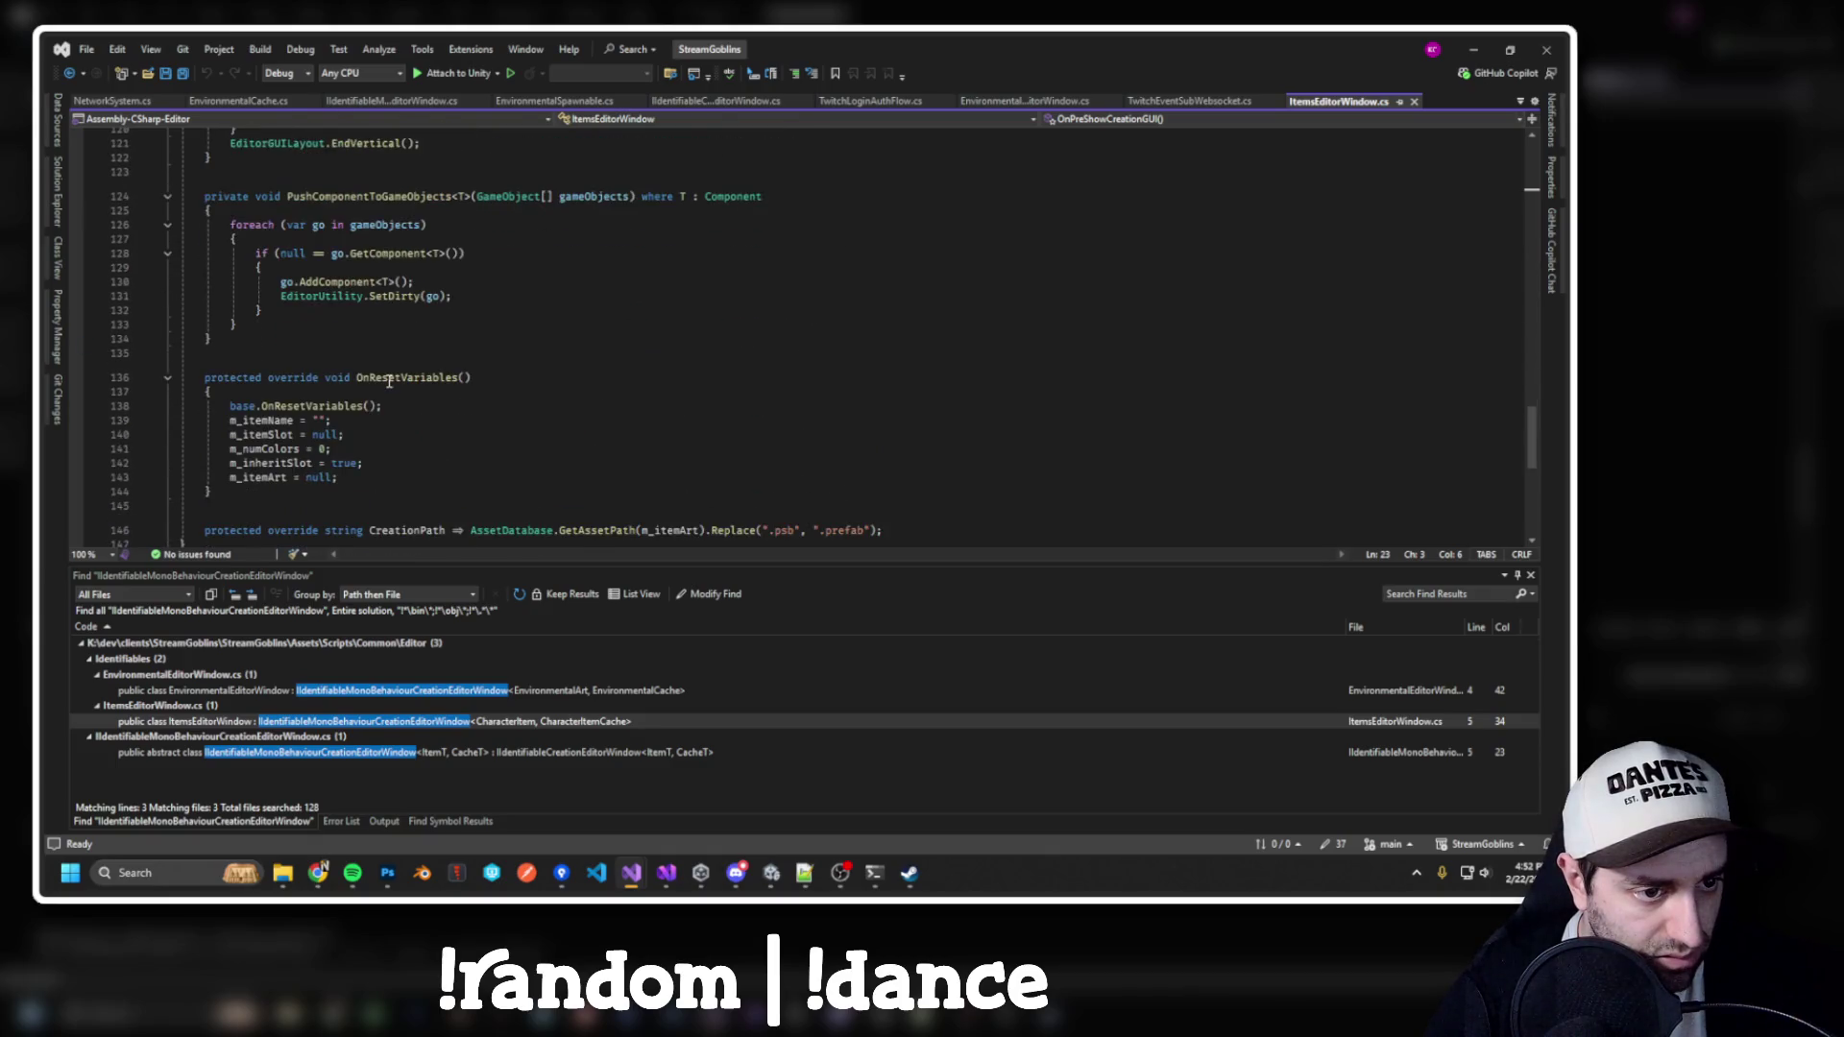
scroll(389, 382, "up", 20)
scroll(435, 403, "up", 5)
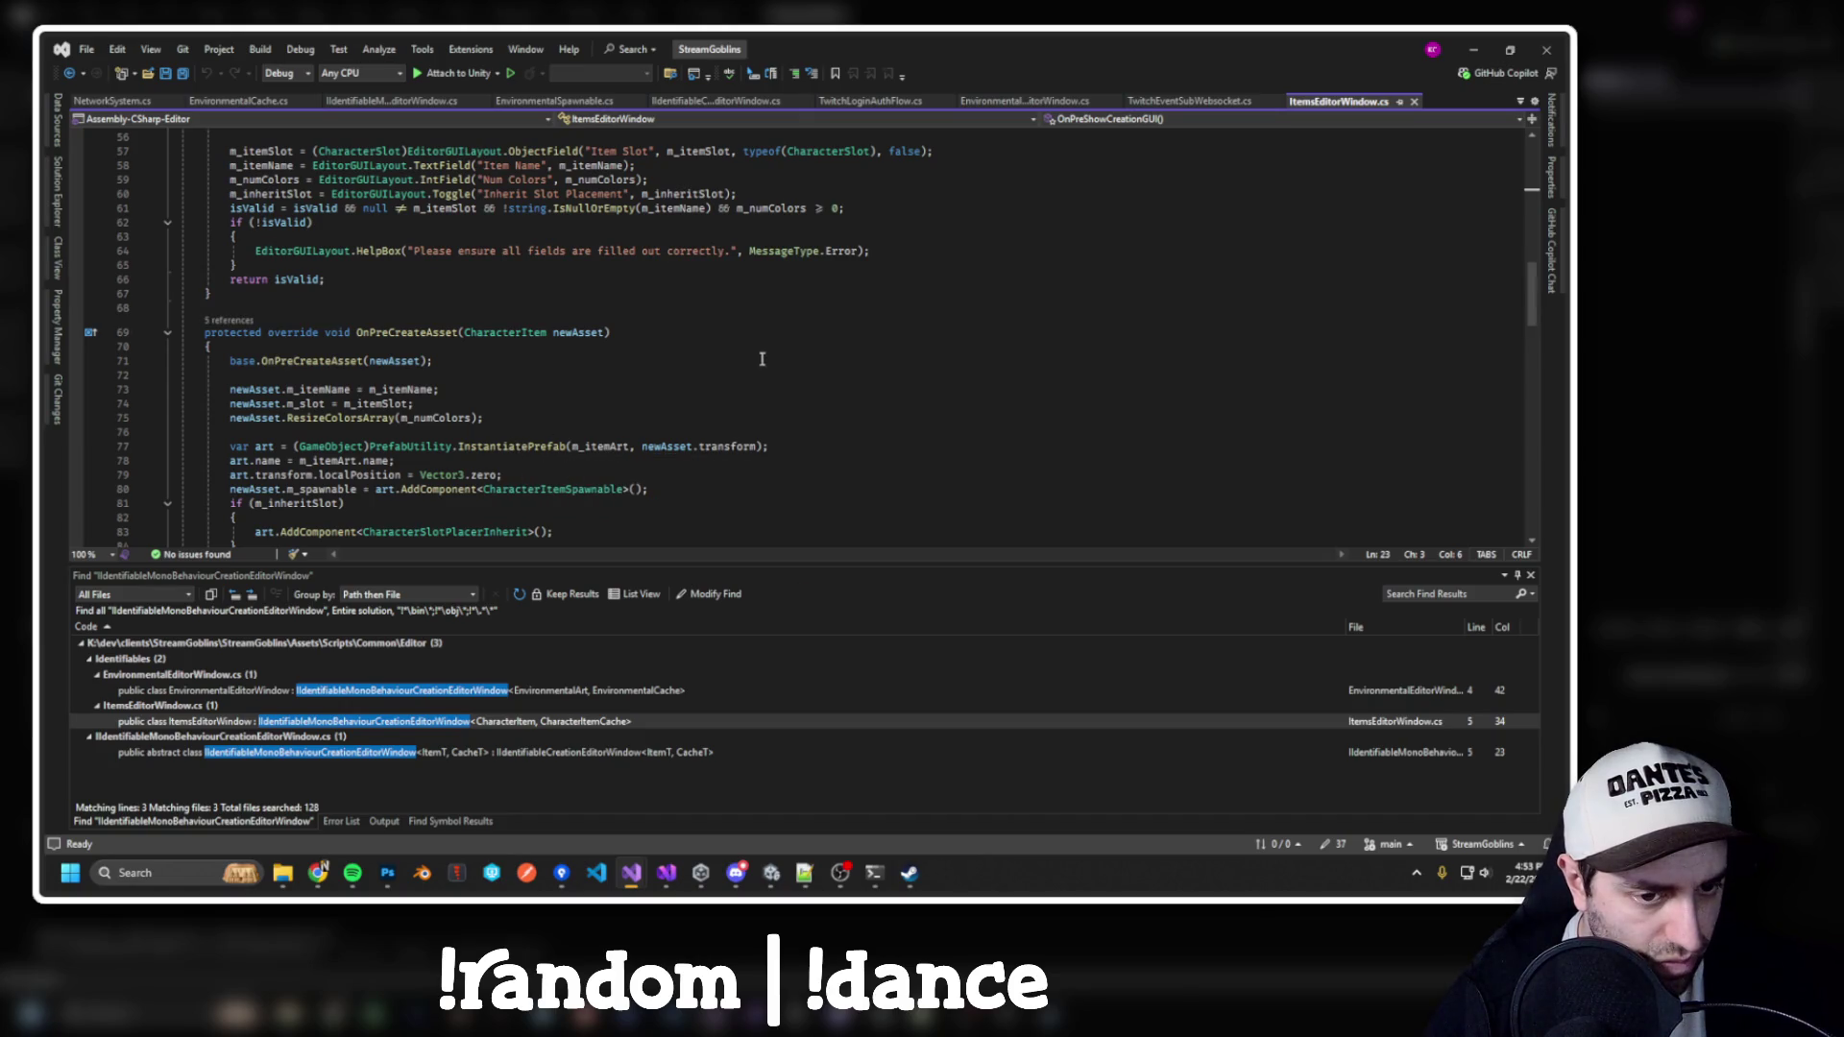
scroll(732, 411, "down", 1)
scroll(732, 411, "down", 1)
double_click(600, 360)
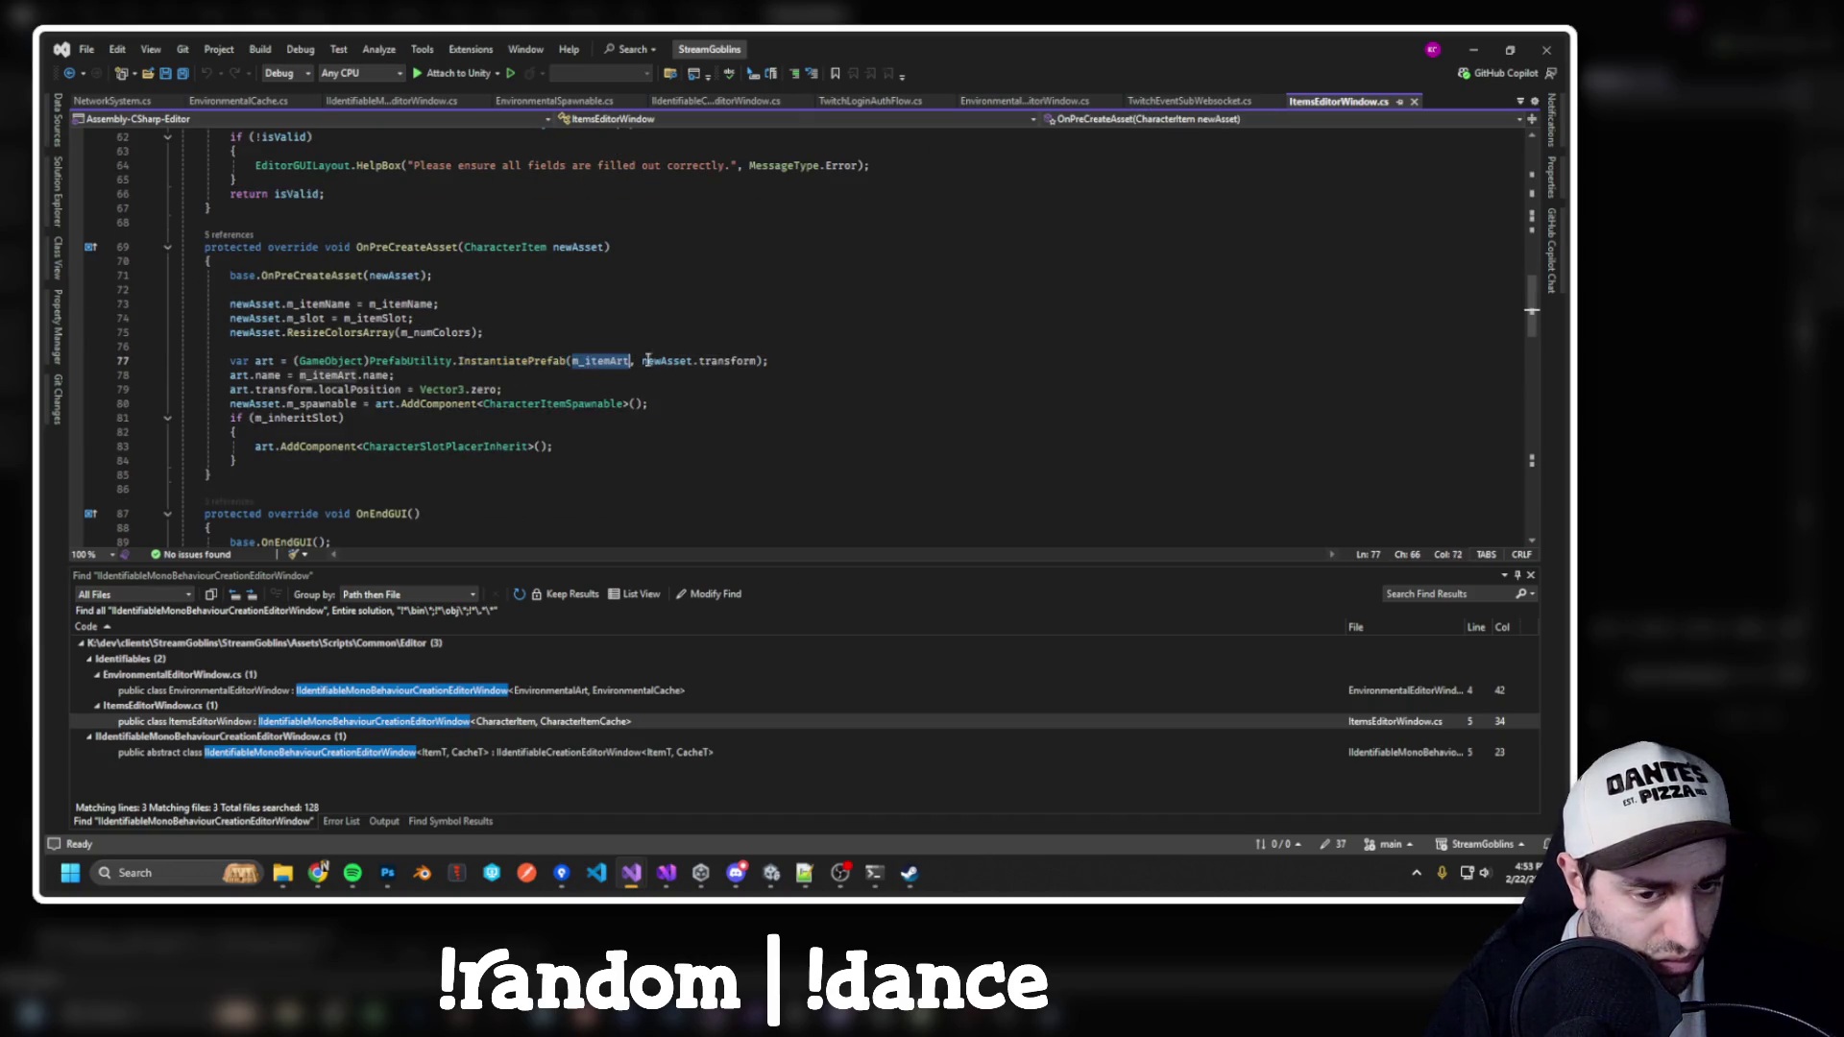
left_click(610, 361)
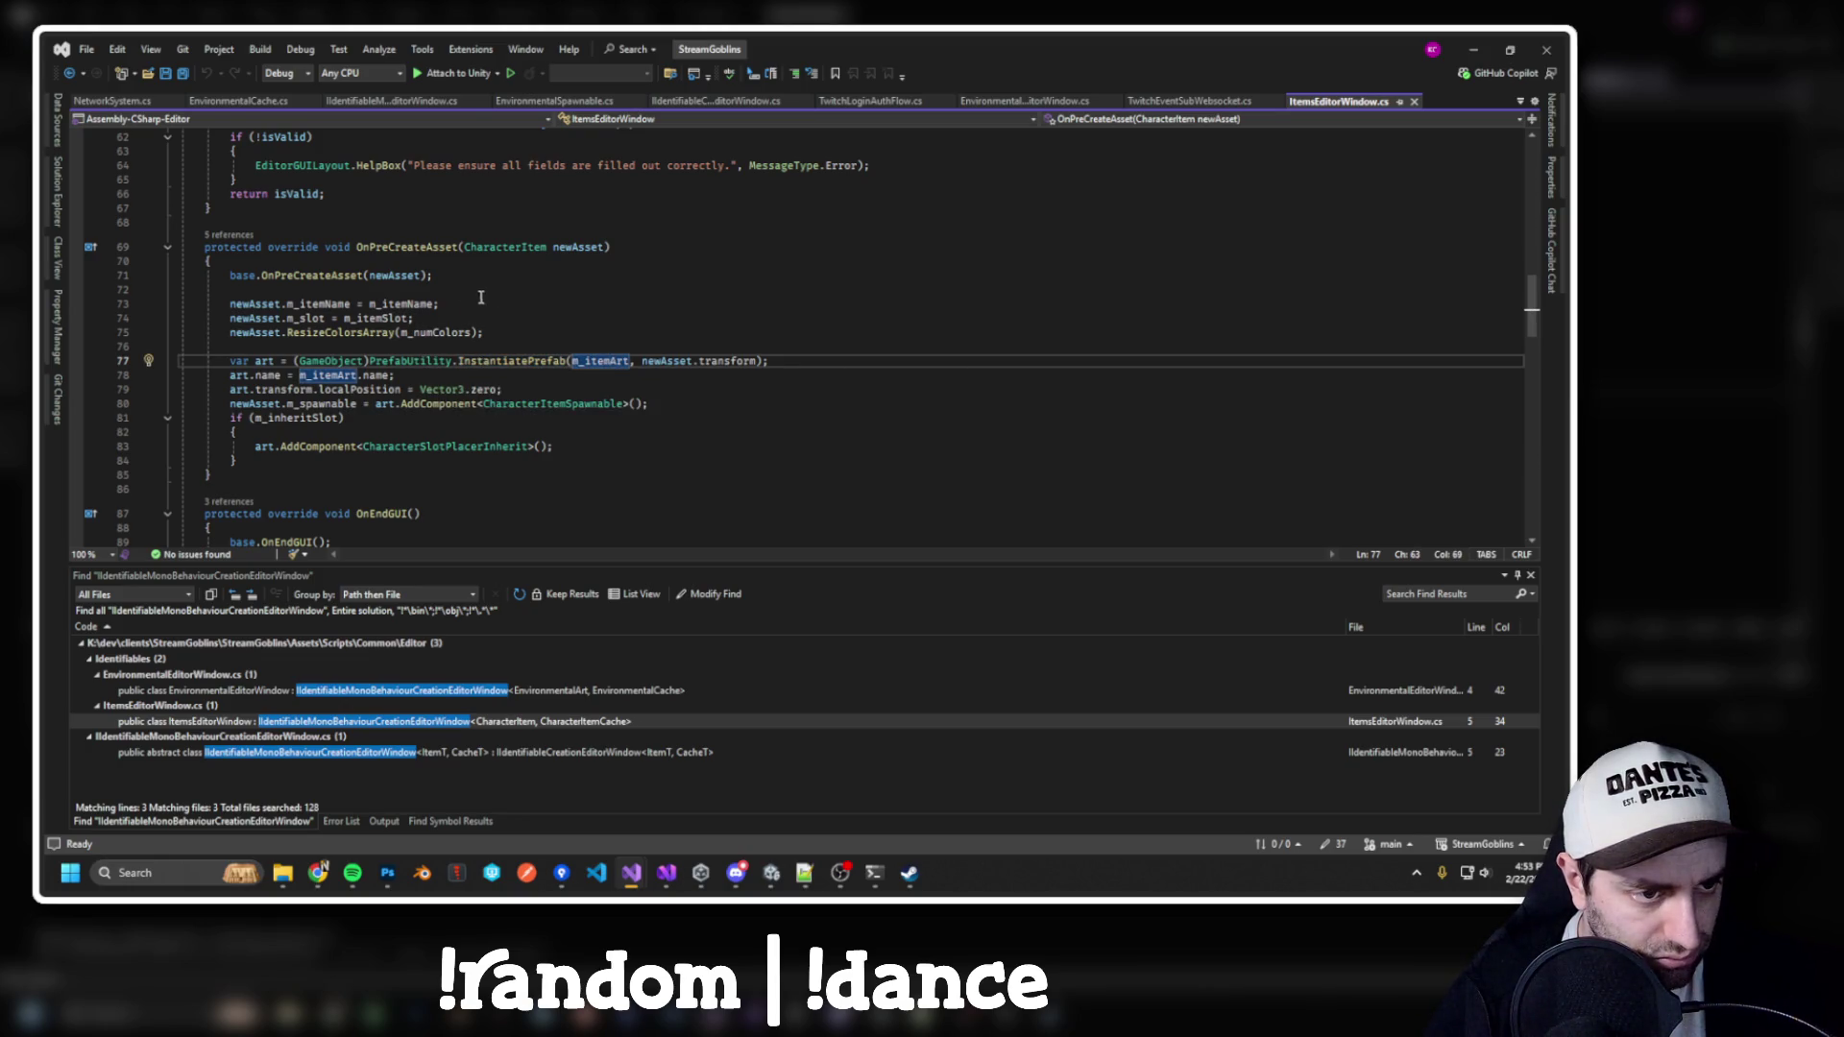
Trace folderPath and m_assetName usages, then return to the IIdentifiableMonoBehaviourCreationEditorWindow code
scroll(437, 307, "down", 1)
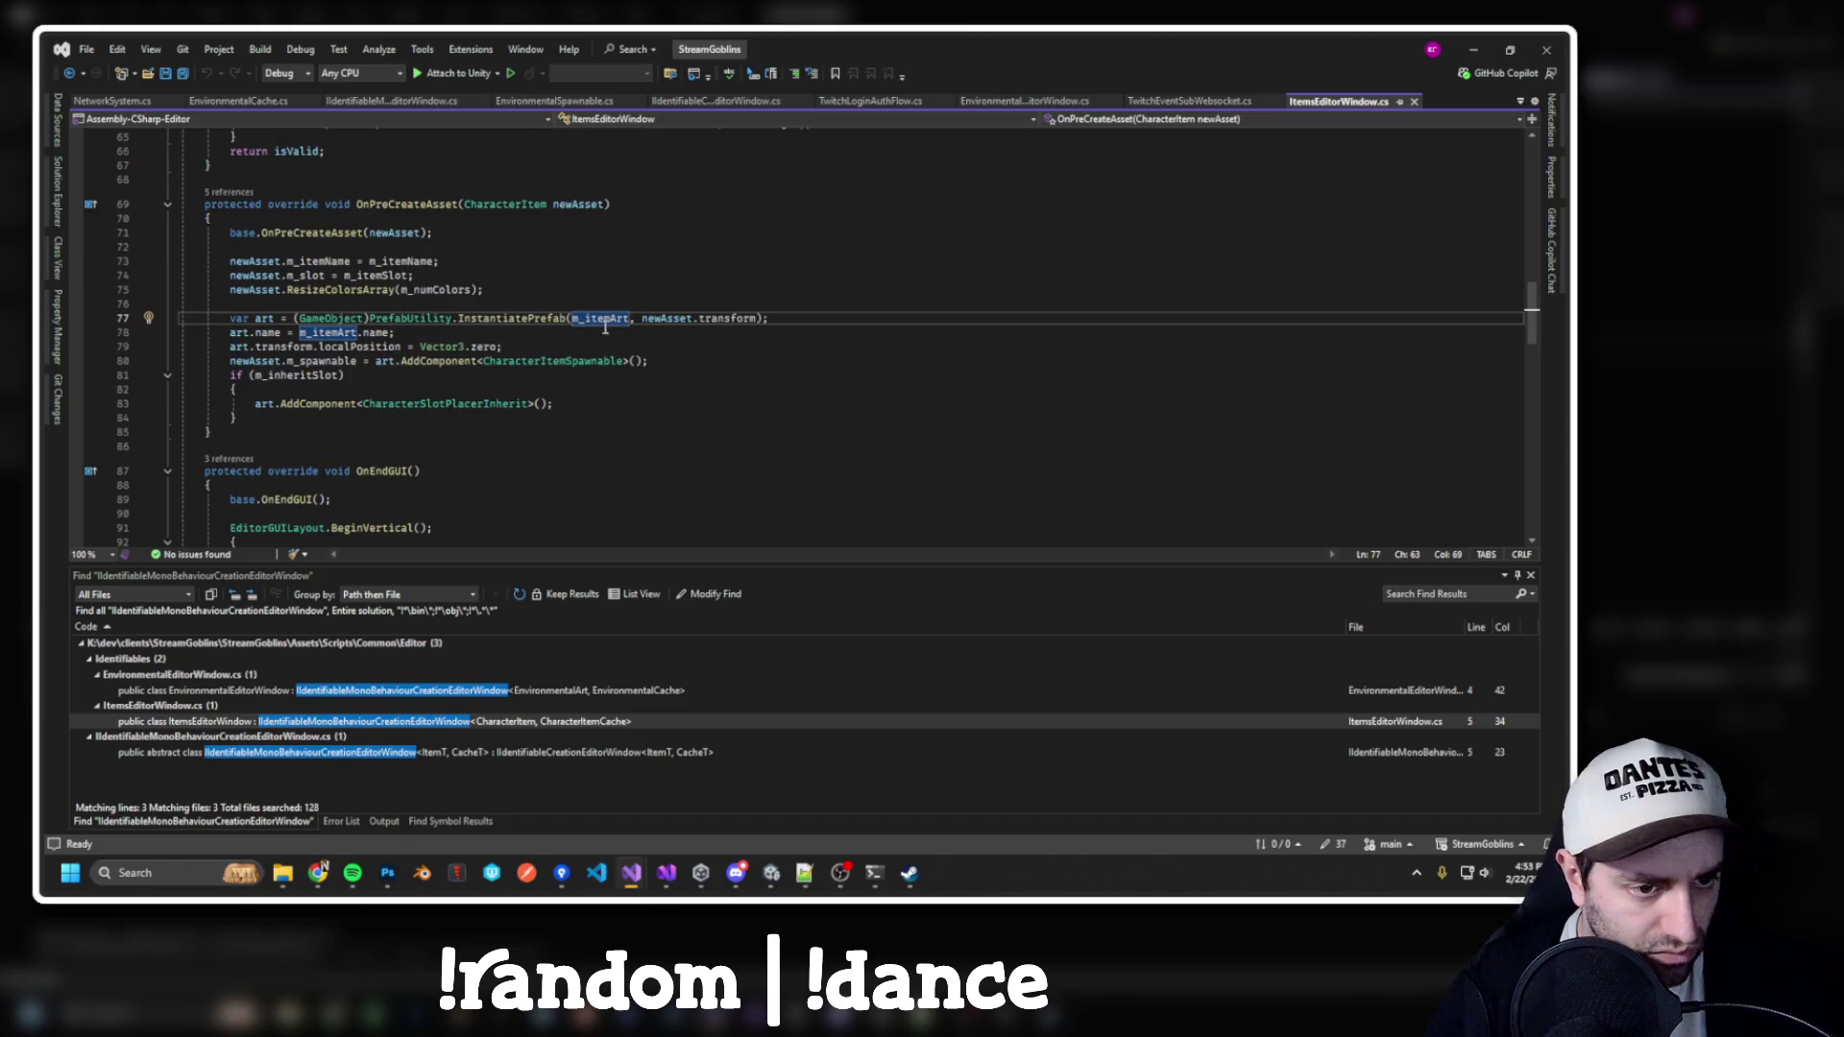
scroll(473, 354, "up", 9)
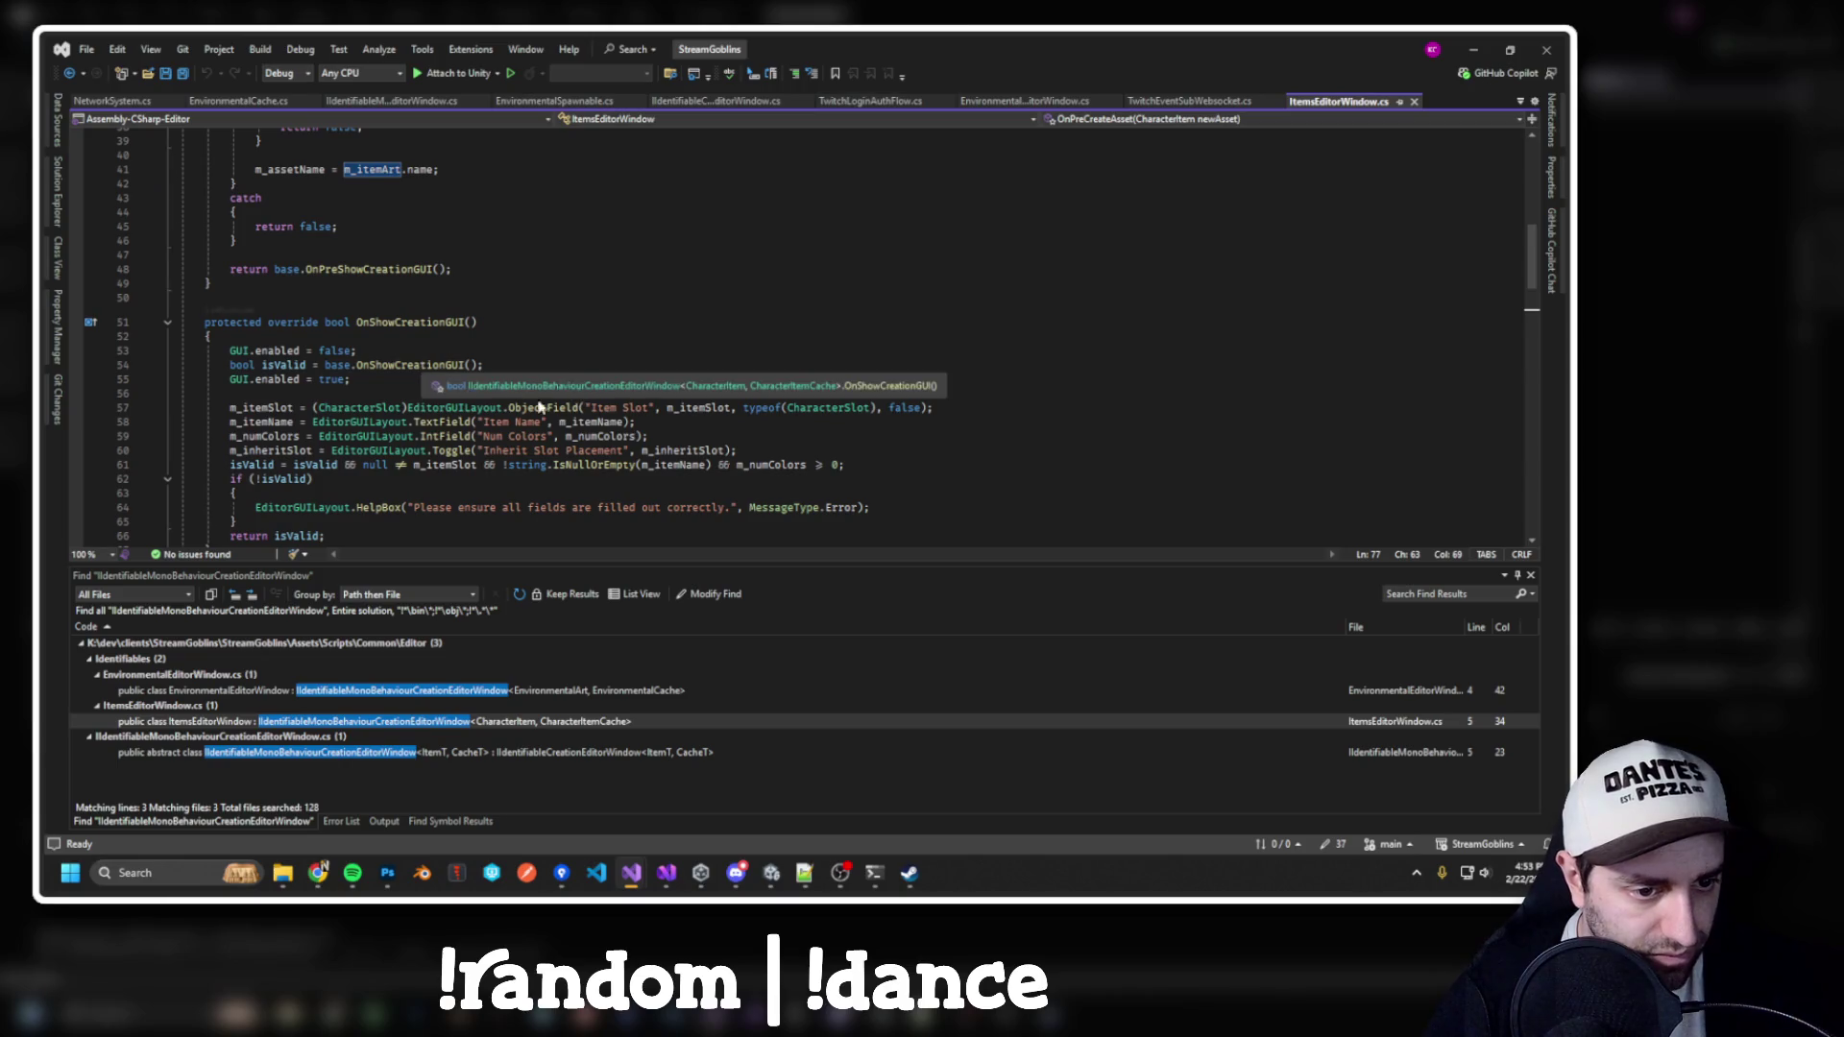
scroll(541, 408, "up", 9)
scroll(466, 422, "down", 2)
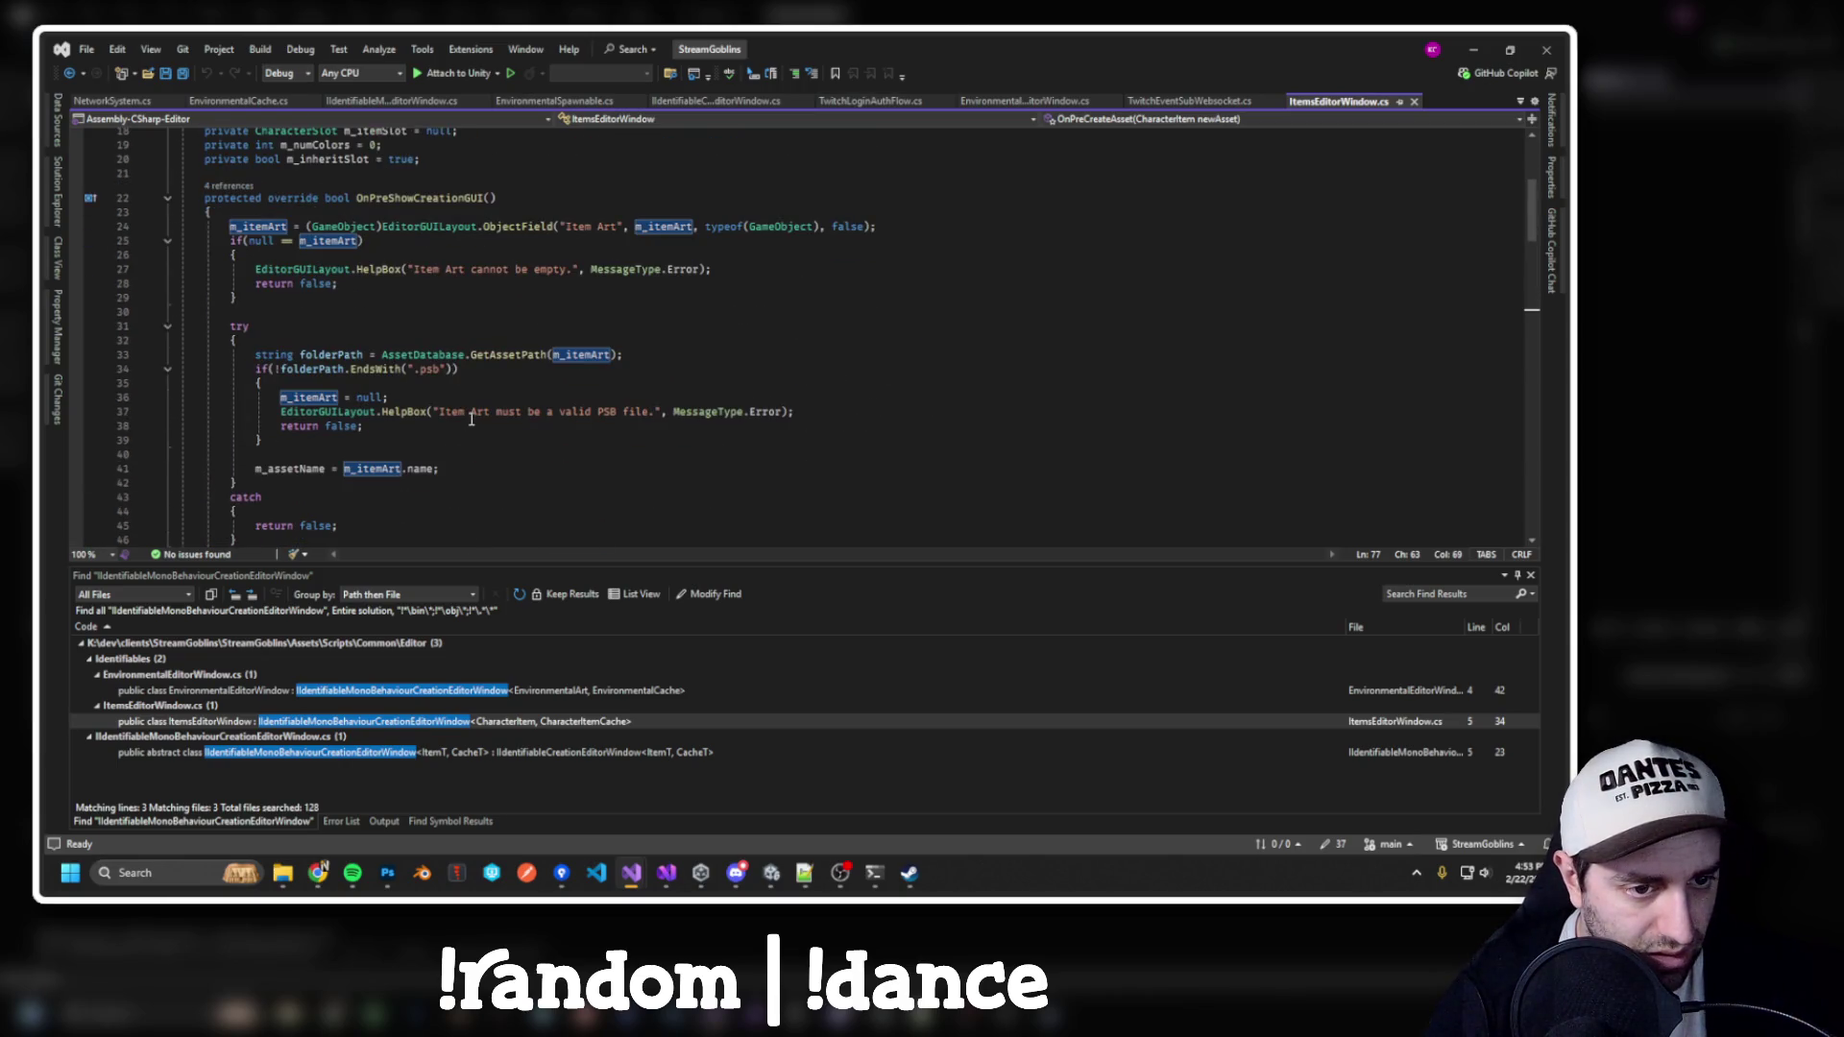
left_click(580, 356)
left_click(320, 355)
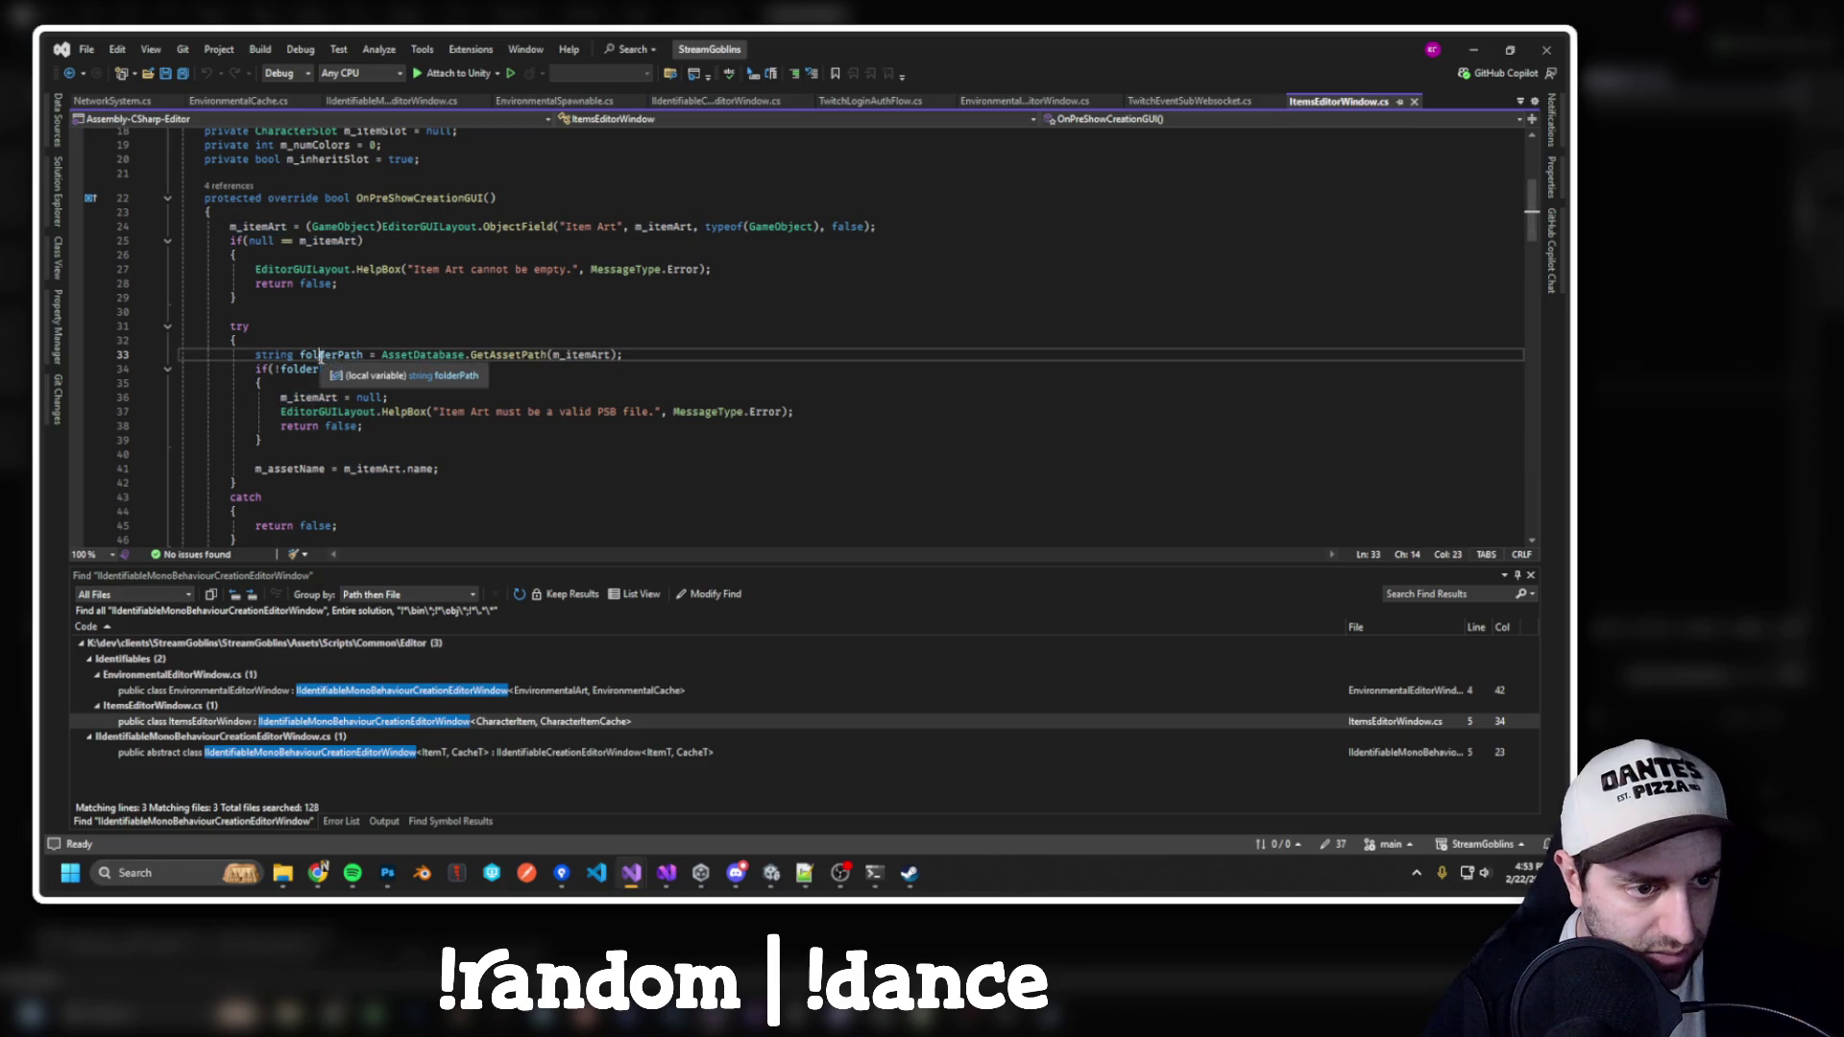
scroll(536, 367, "down", 2)
scroll(325, 301, "down", 2)
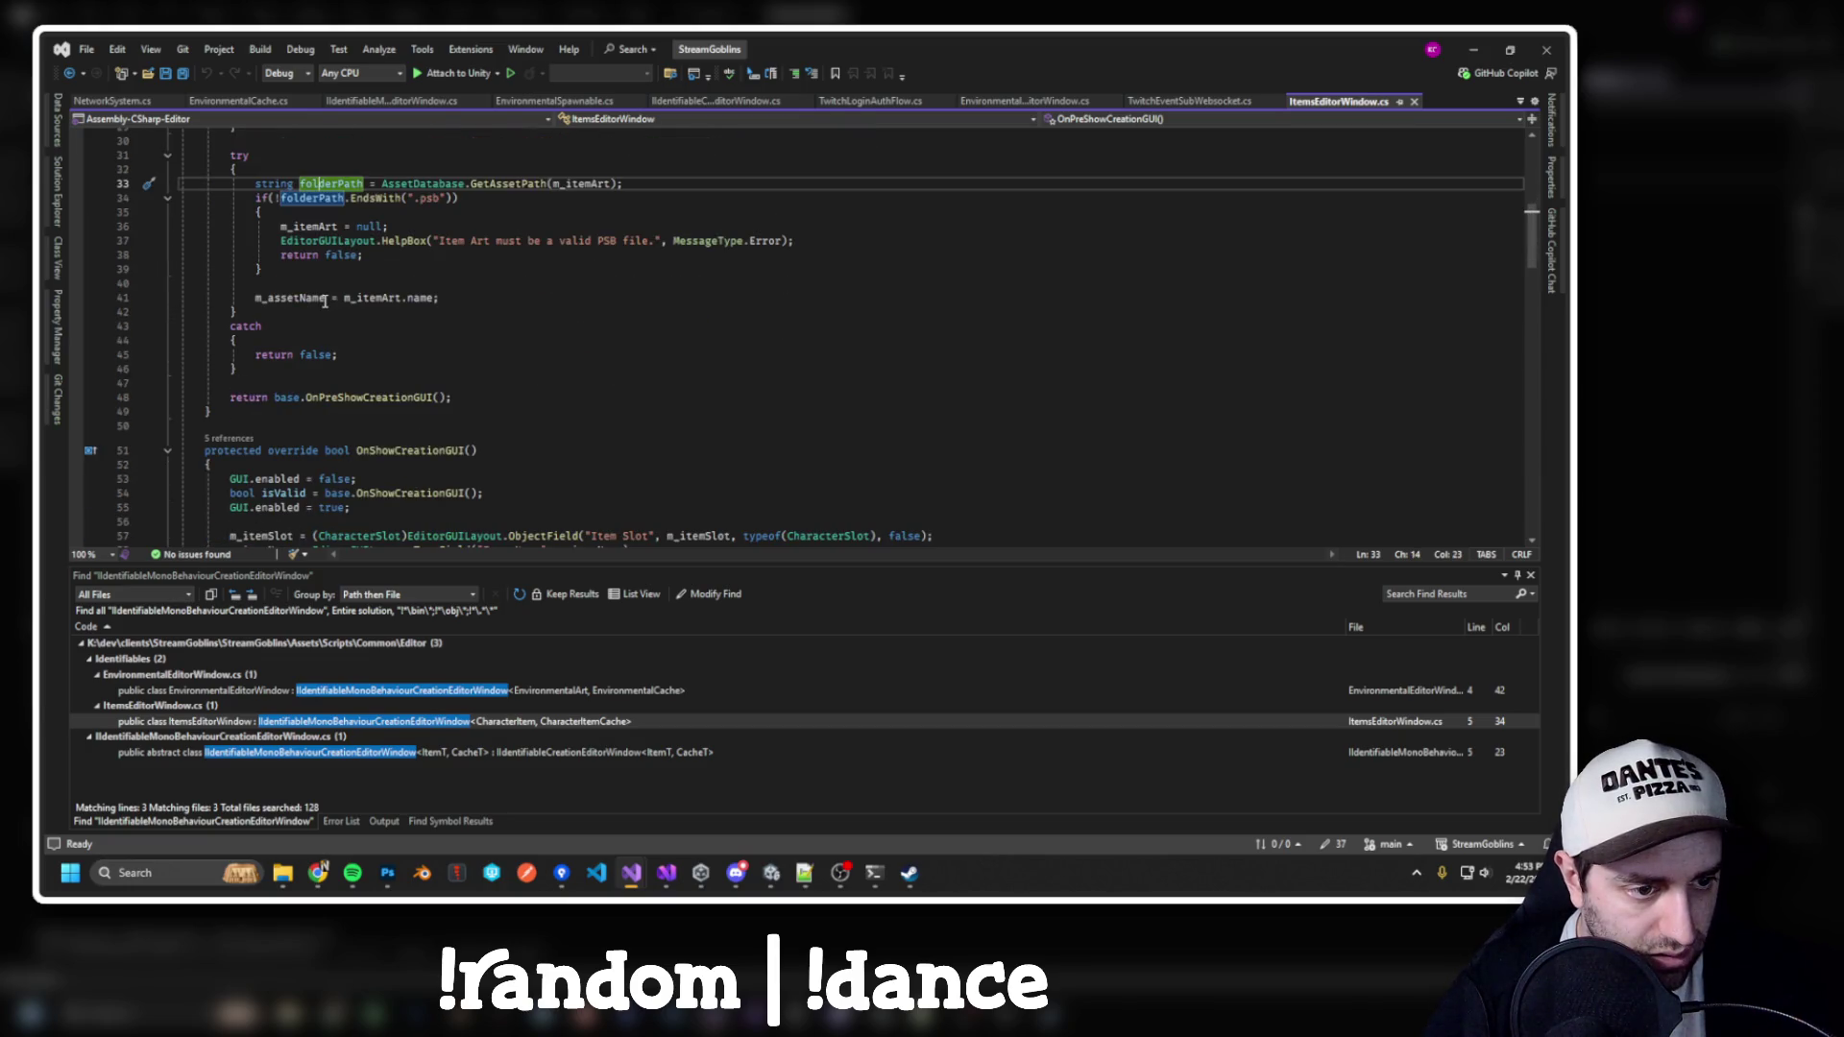
left_click(299, 301)
scroll(464, 411, "down", 6)
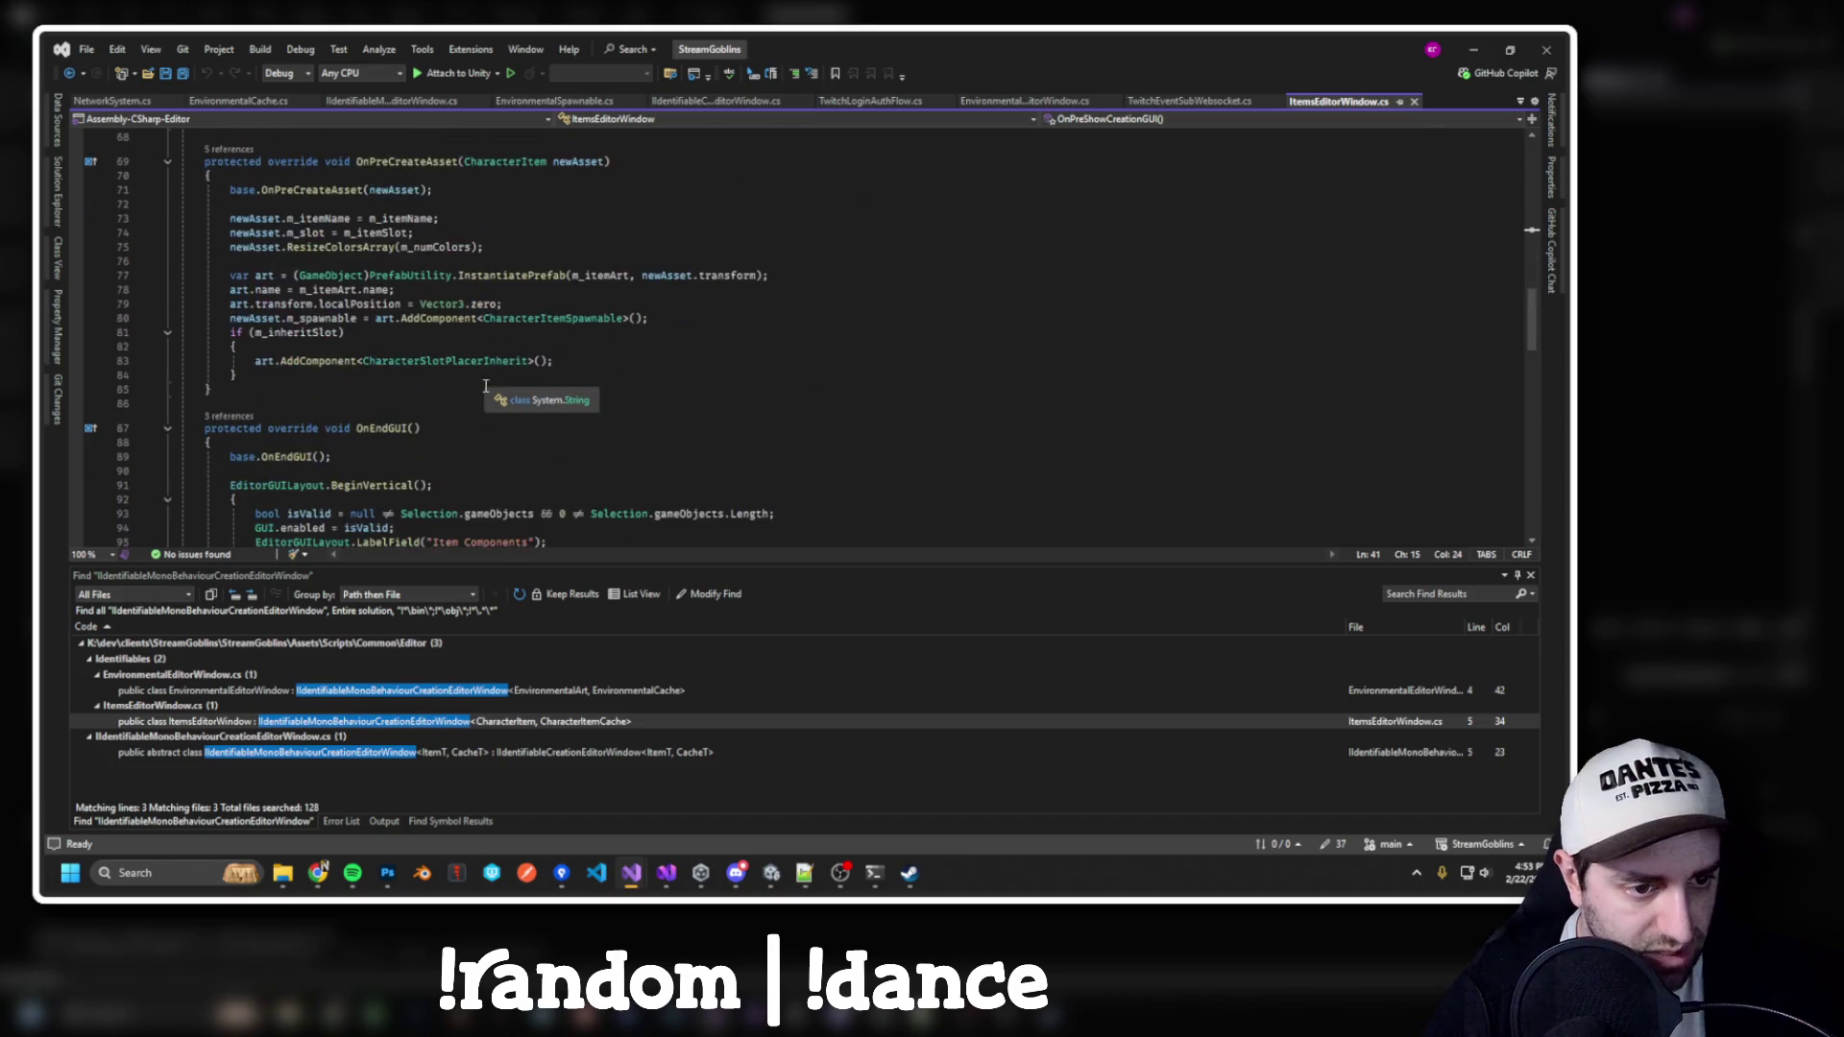
scroll(464, 412, "up", 5)
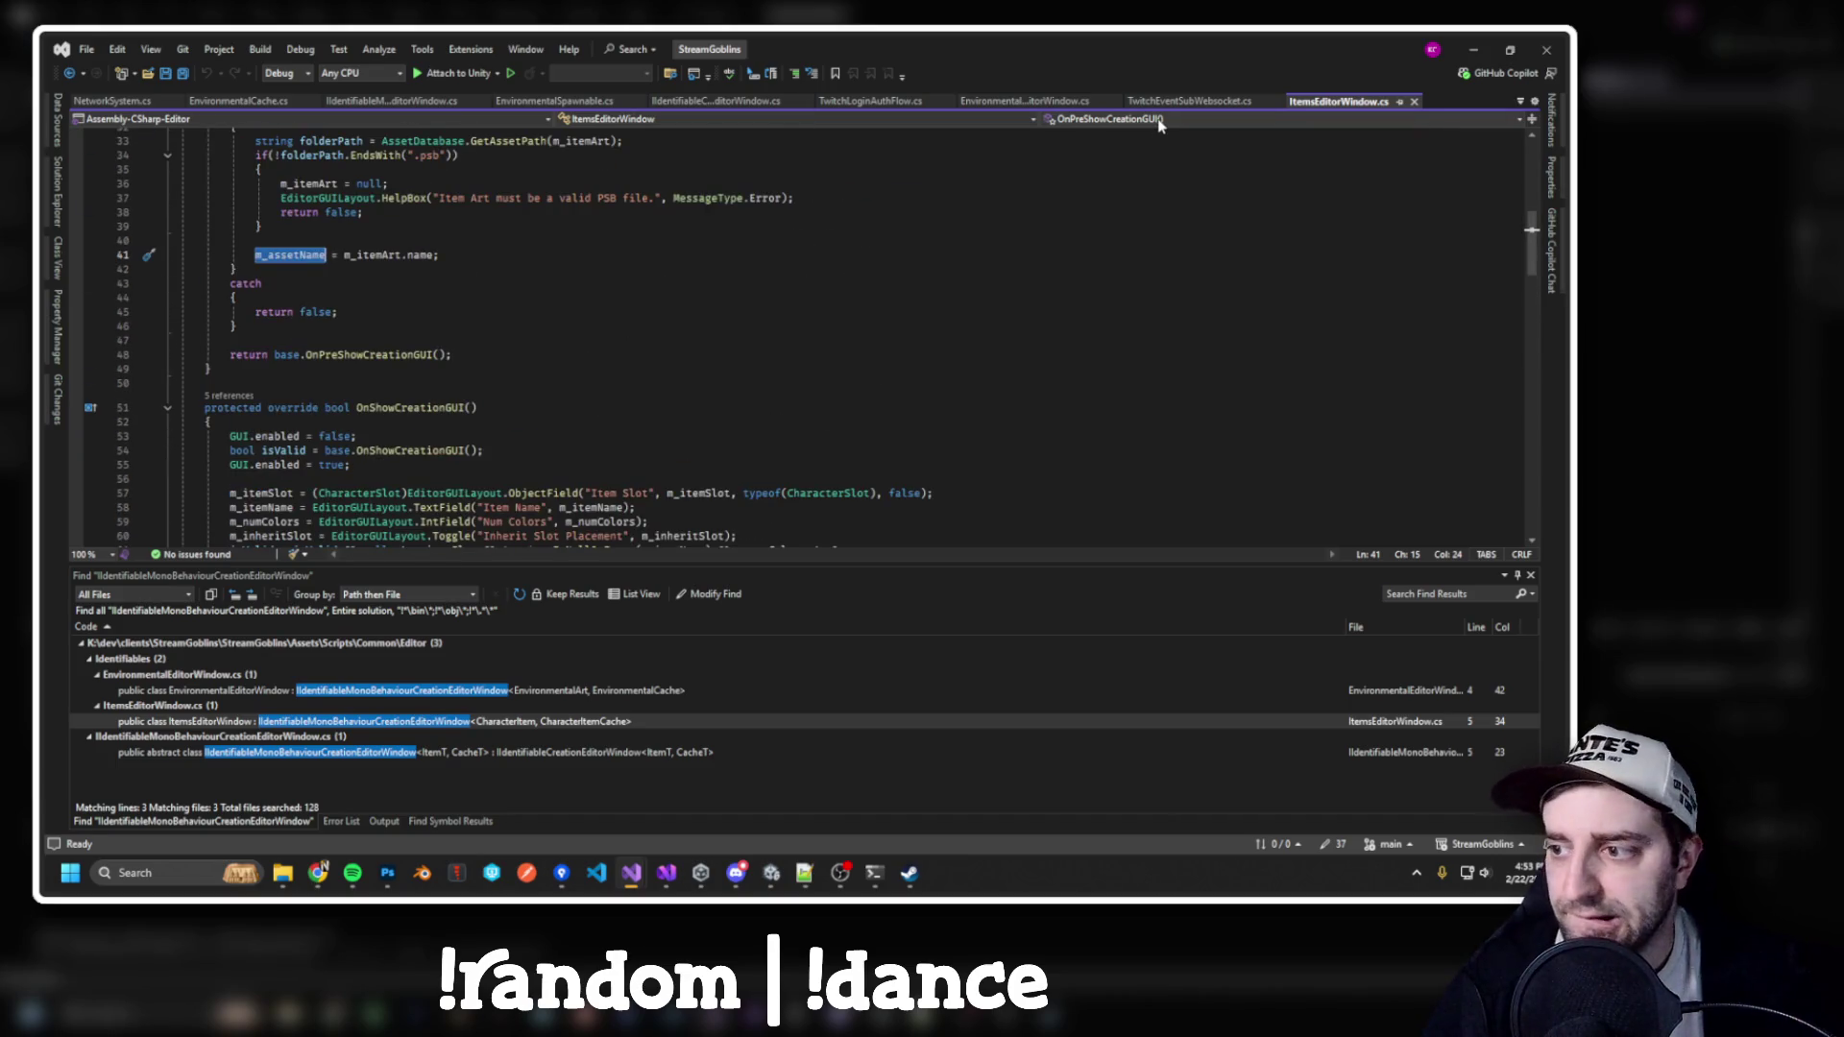
scroll(1057, 288, "up", 10)
left_click(1025, 101)
key("ctrl+minus")
key("ctrl+minus")
In Unity, delete the leftover EnvironmentalGroup folder from Identifiables
key("alt+Tab")
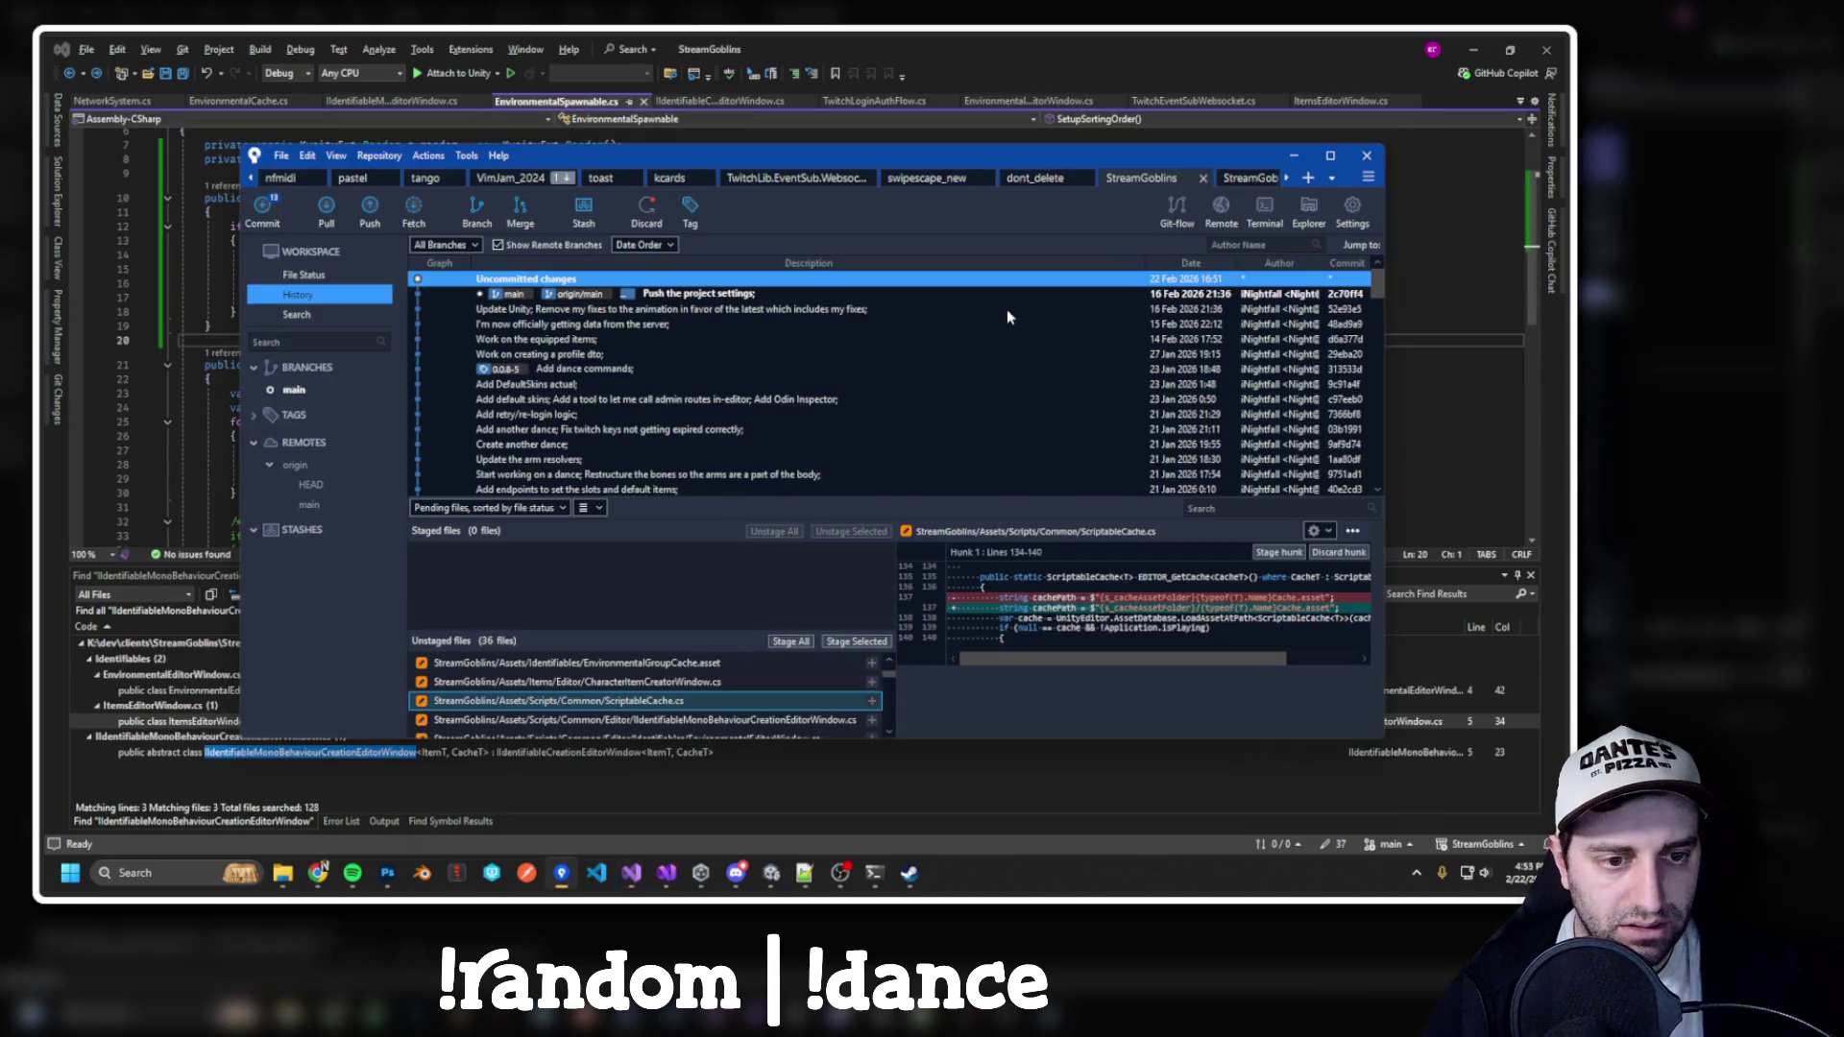
key("alt+Tab")
left_click(672, 710)
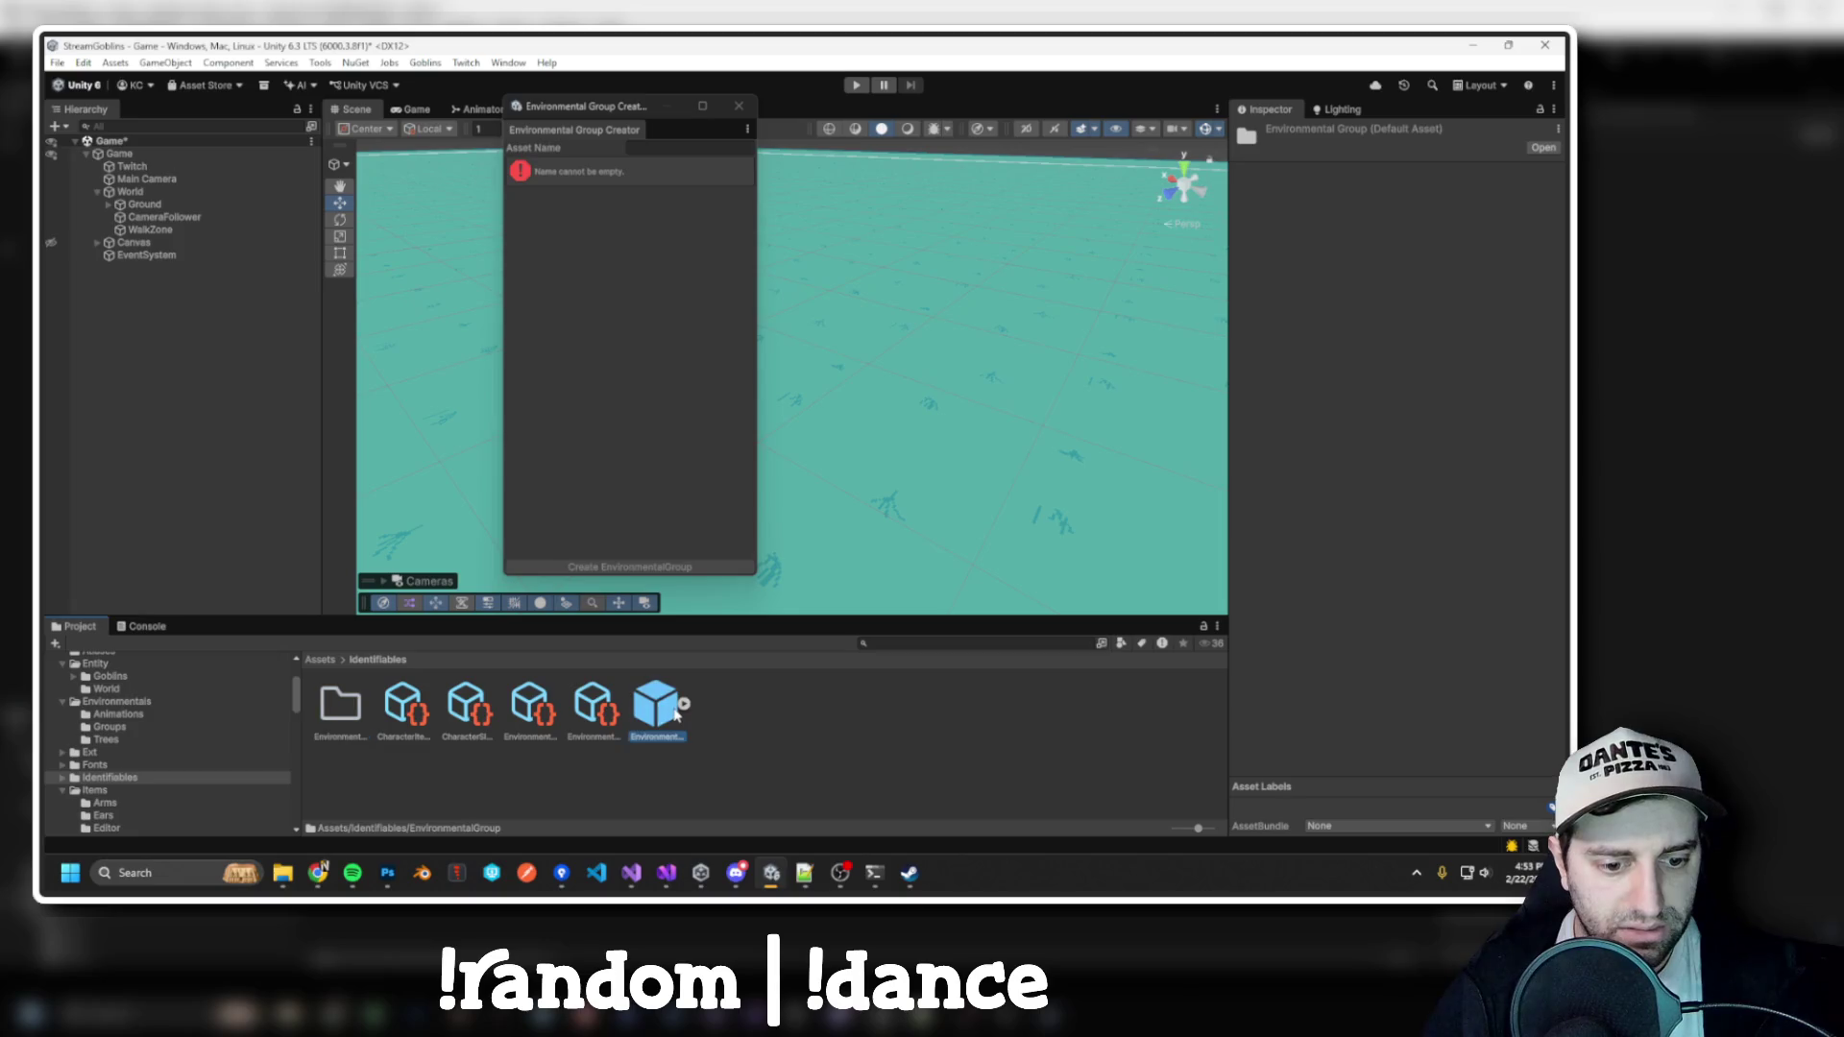
left_click(332, 713)
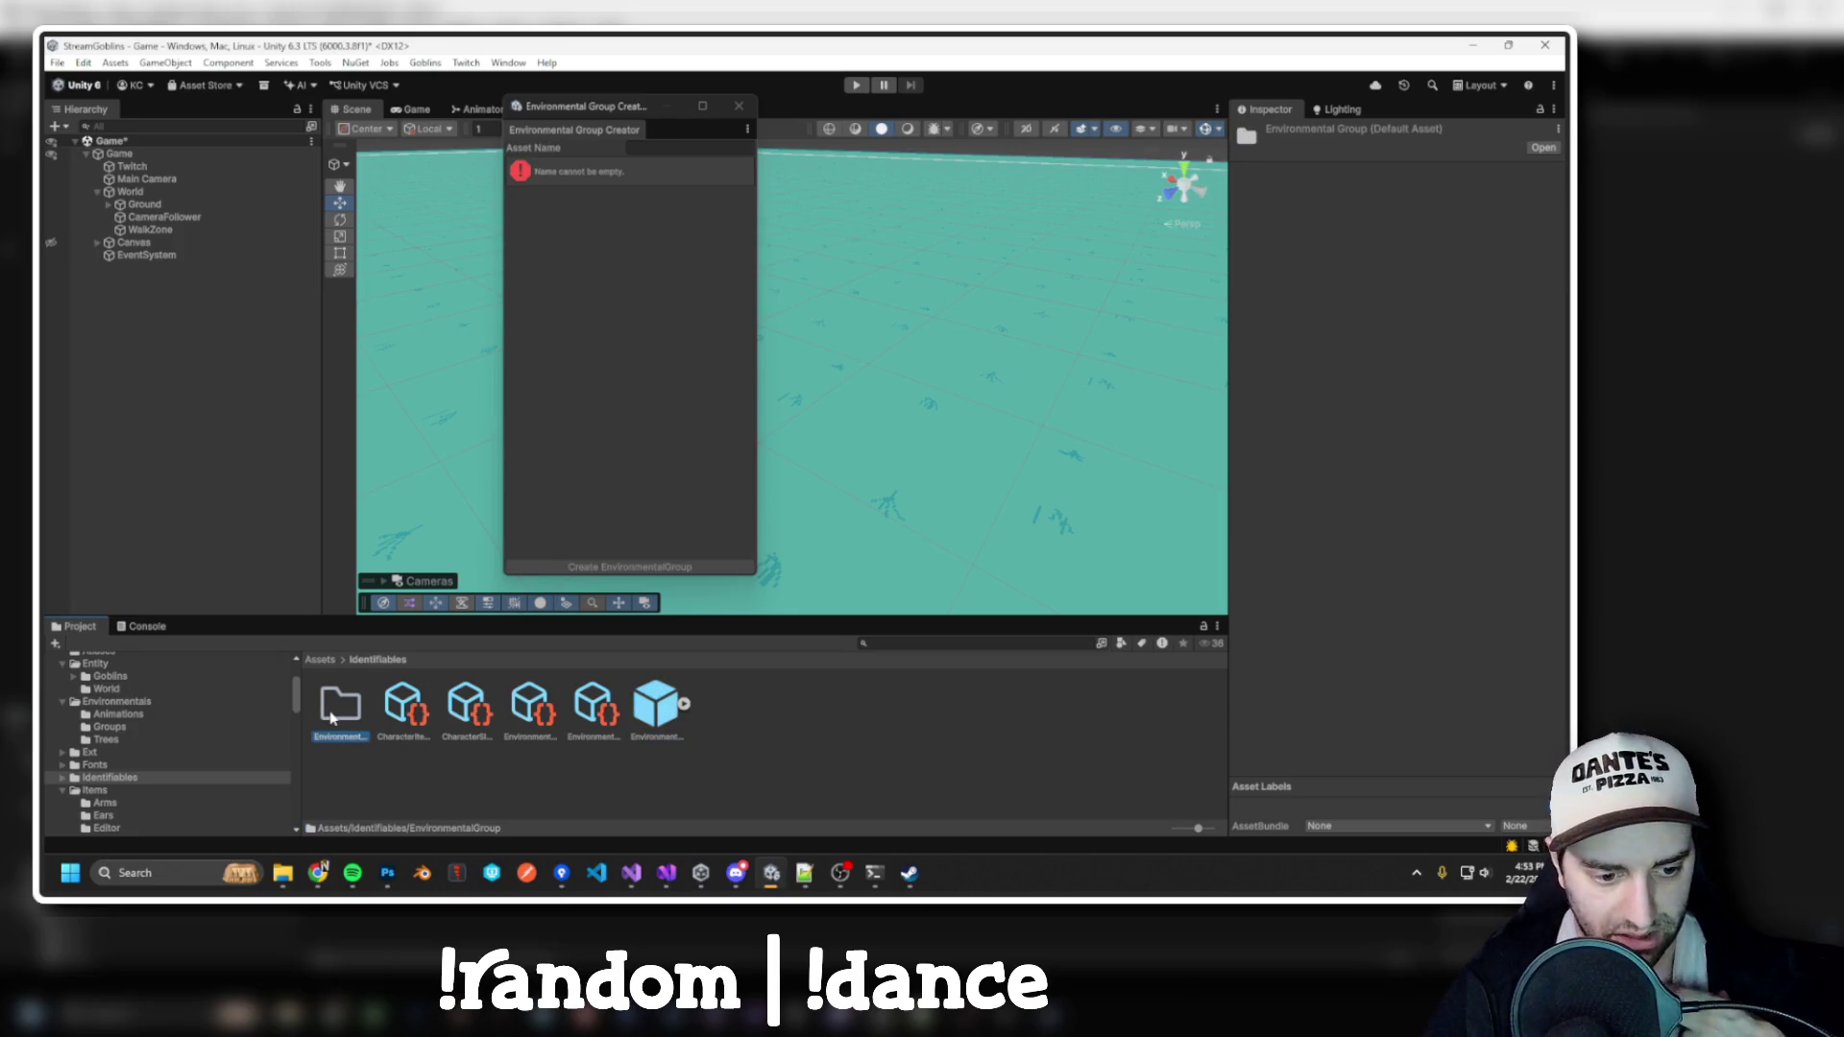
key("Delete")
key("Return")
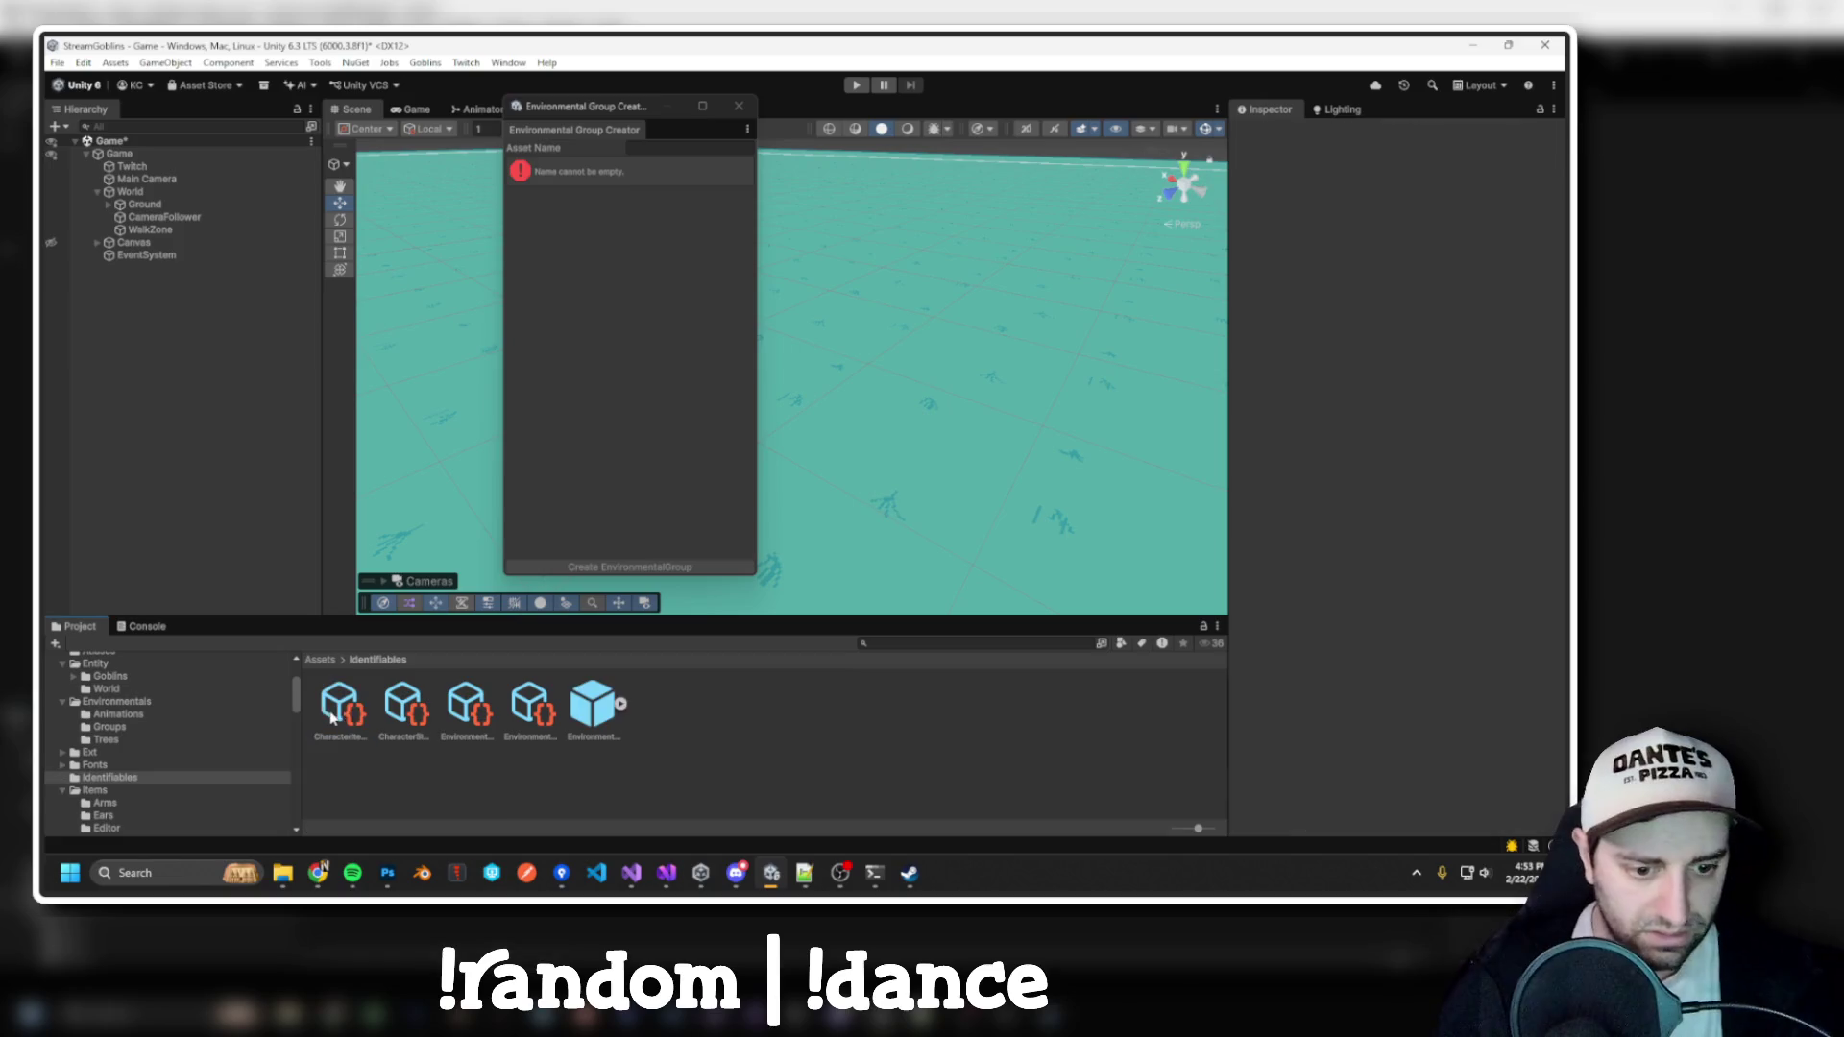
Delete the broken EnvironmentalGroupGrass.prefab and return to Visual Studio
left_click(586, 711)
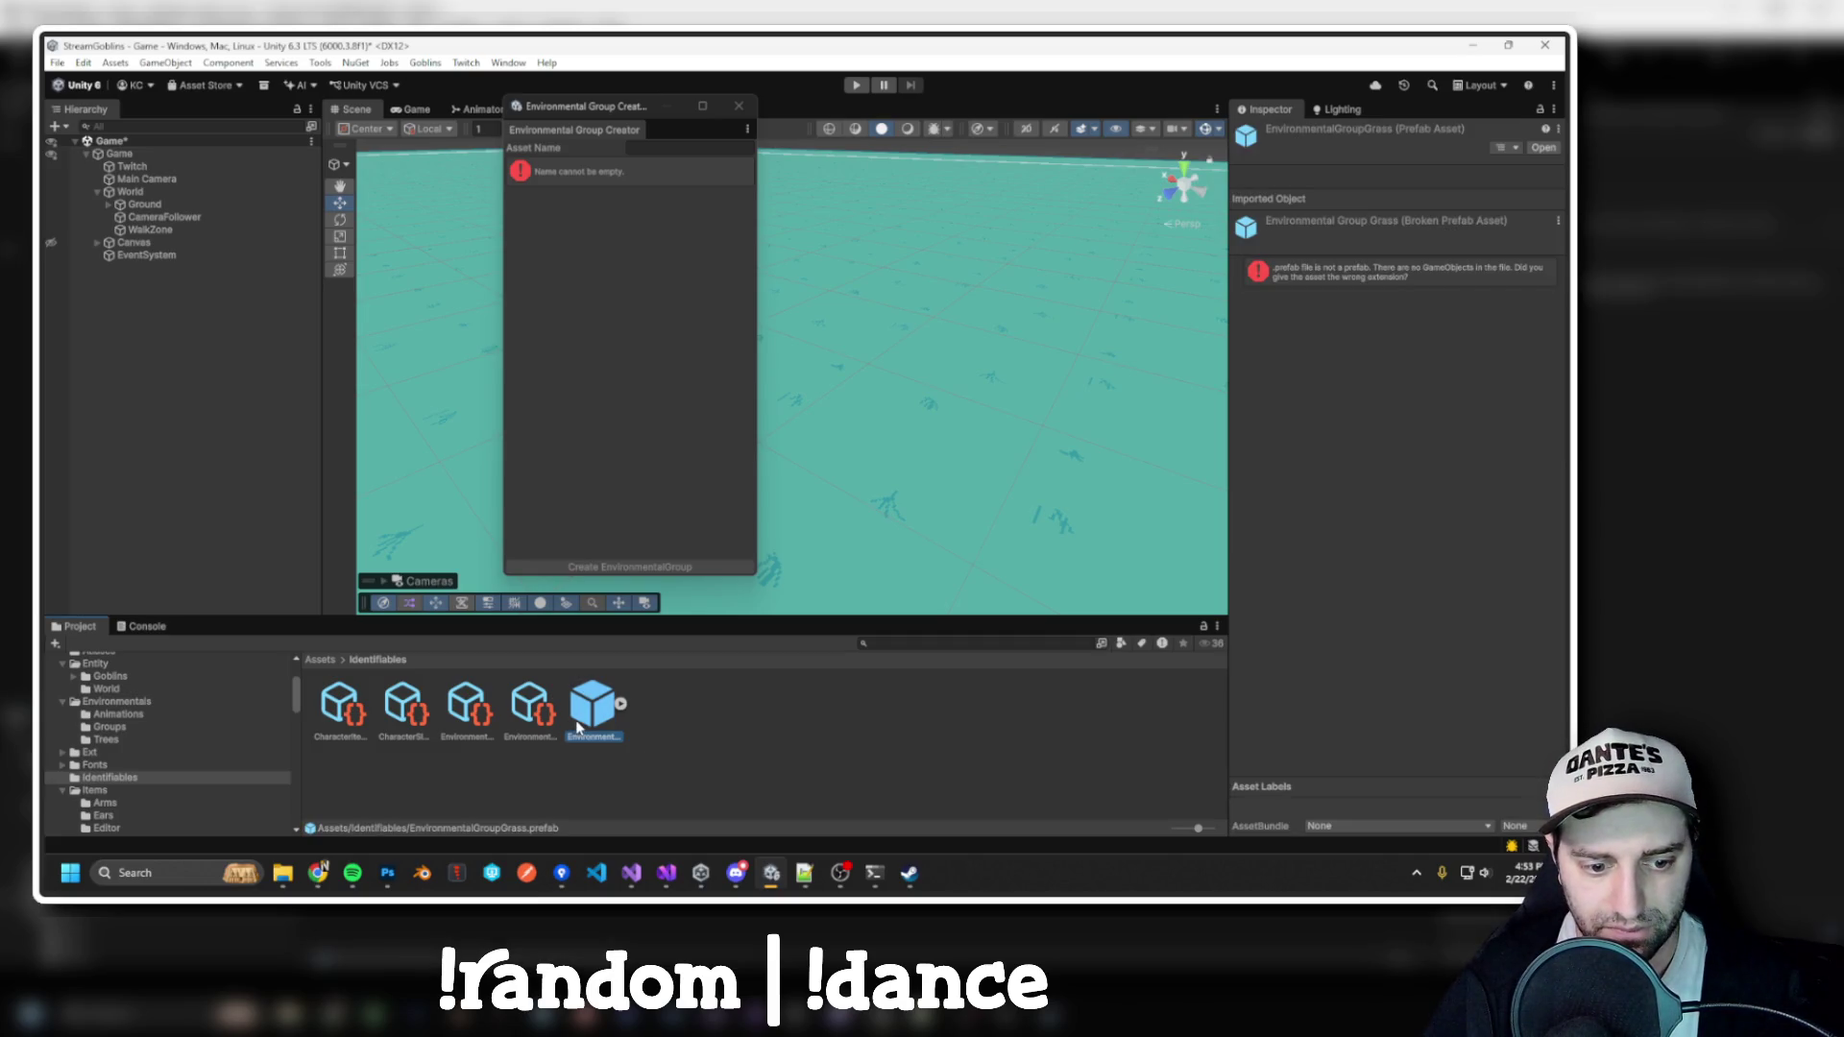
key("Delete")
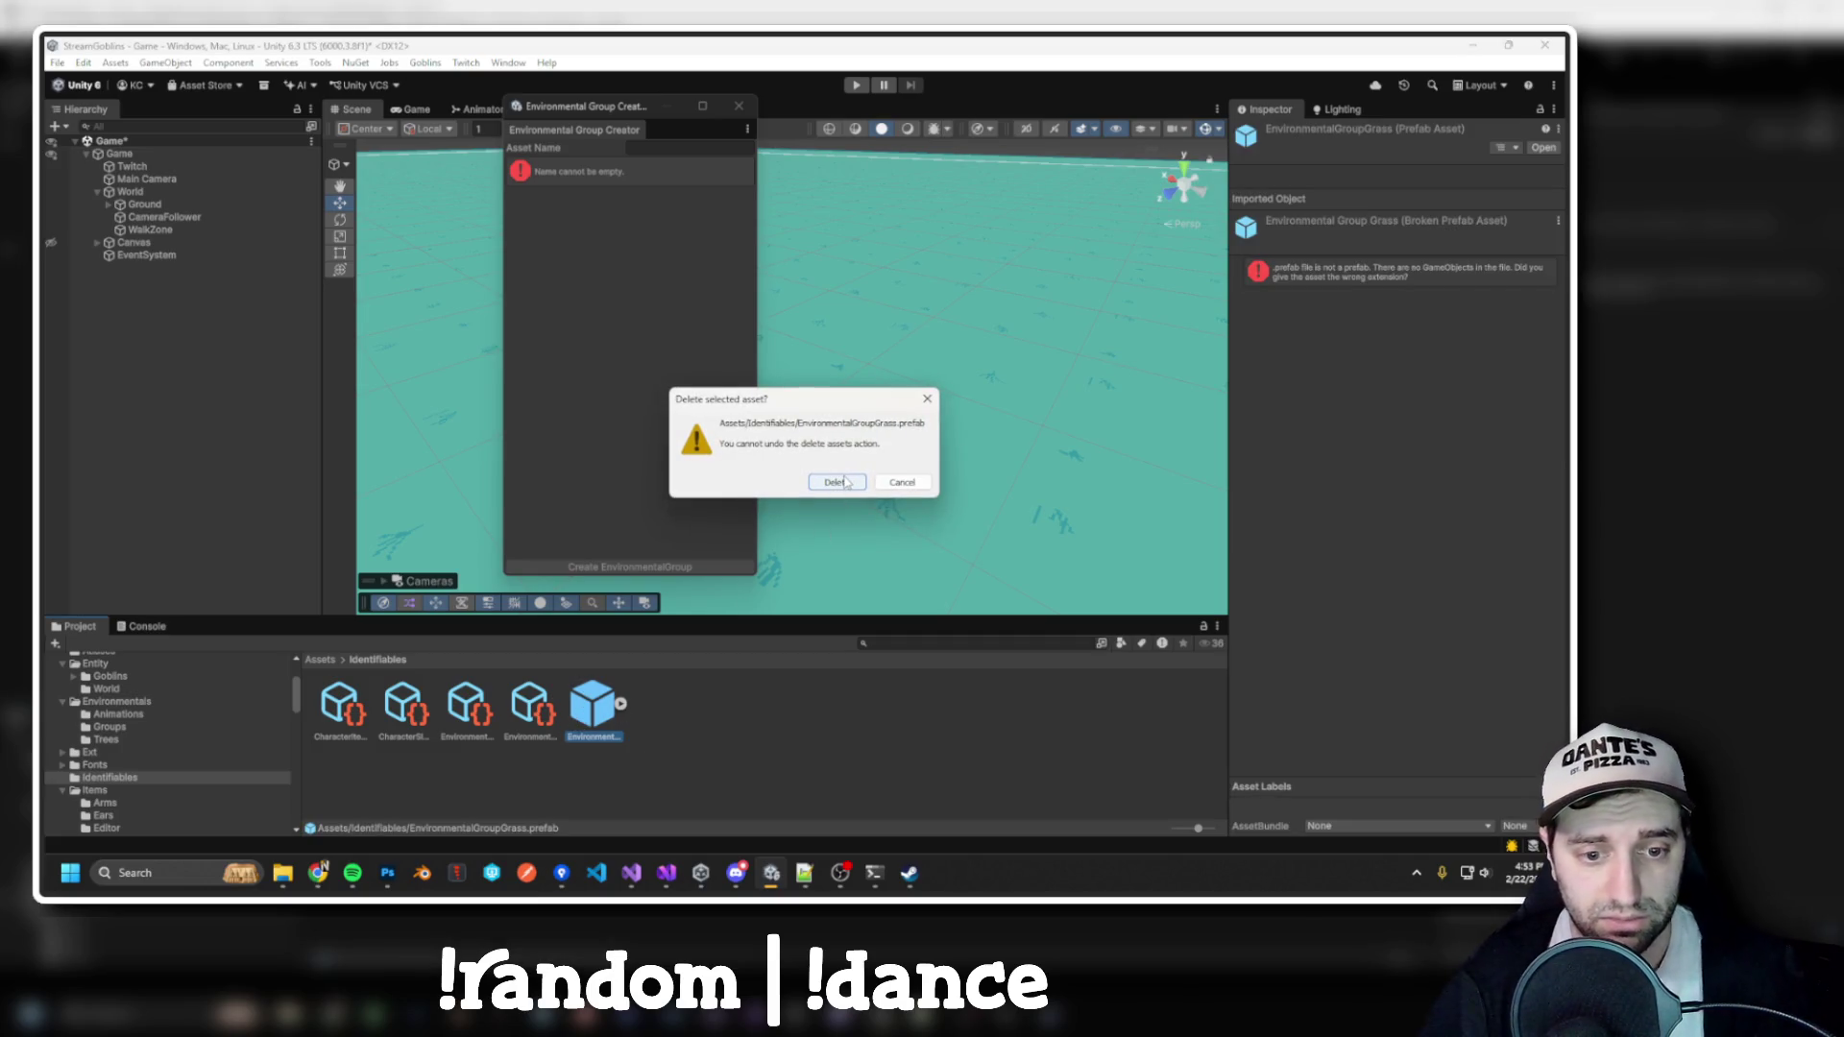
left_click(846, 482)
key("alt+Tab")
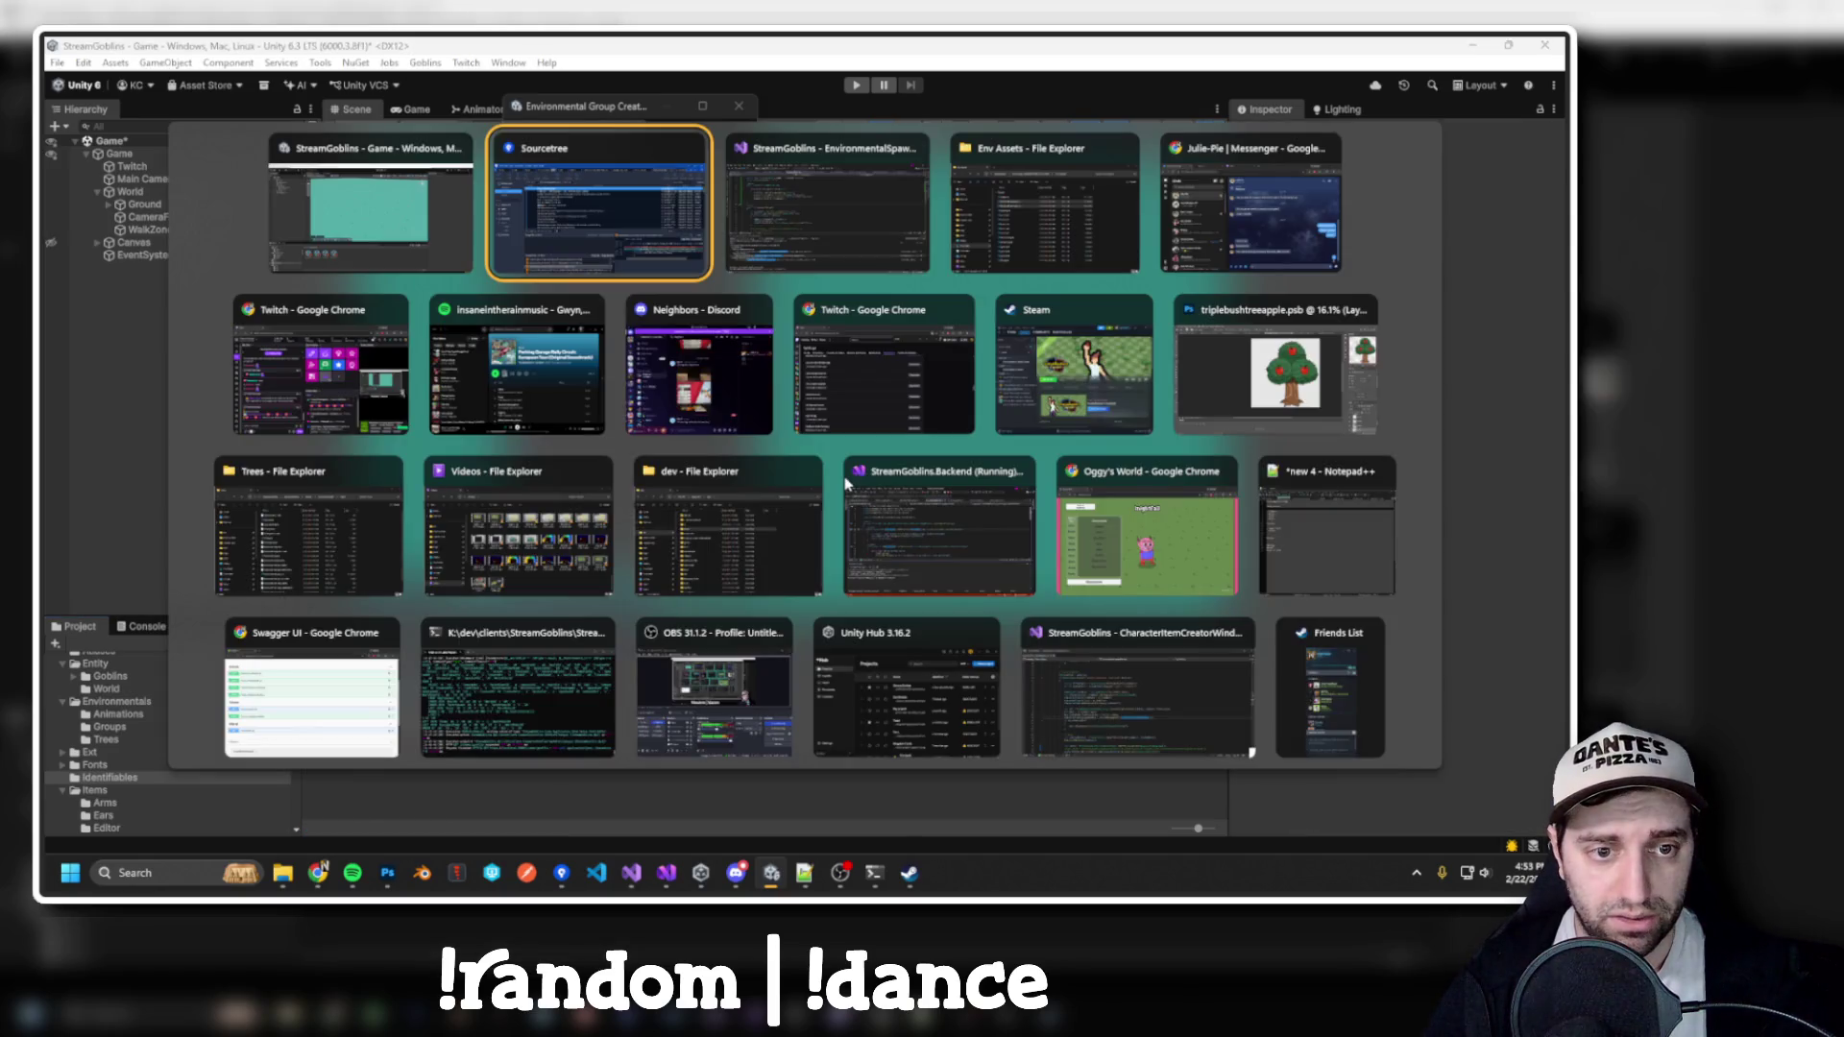
scroll(616, 362, "up", 2)
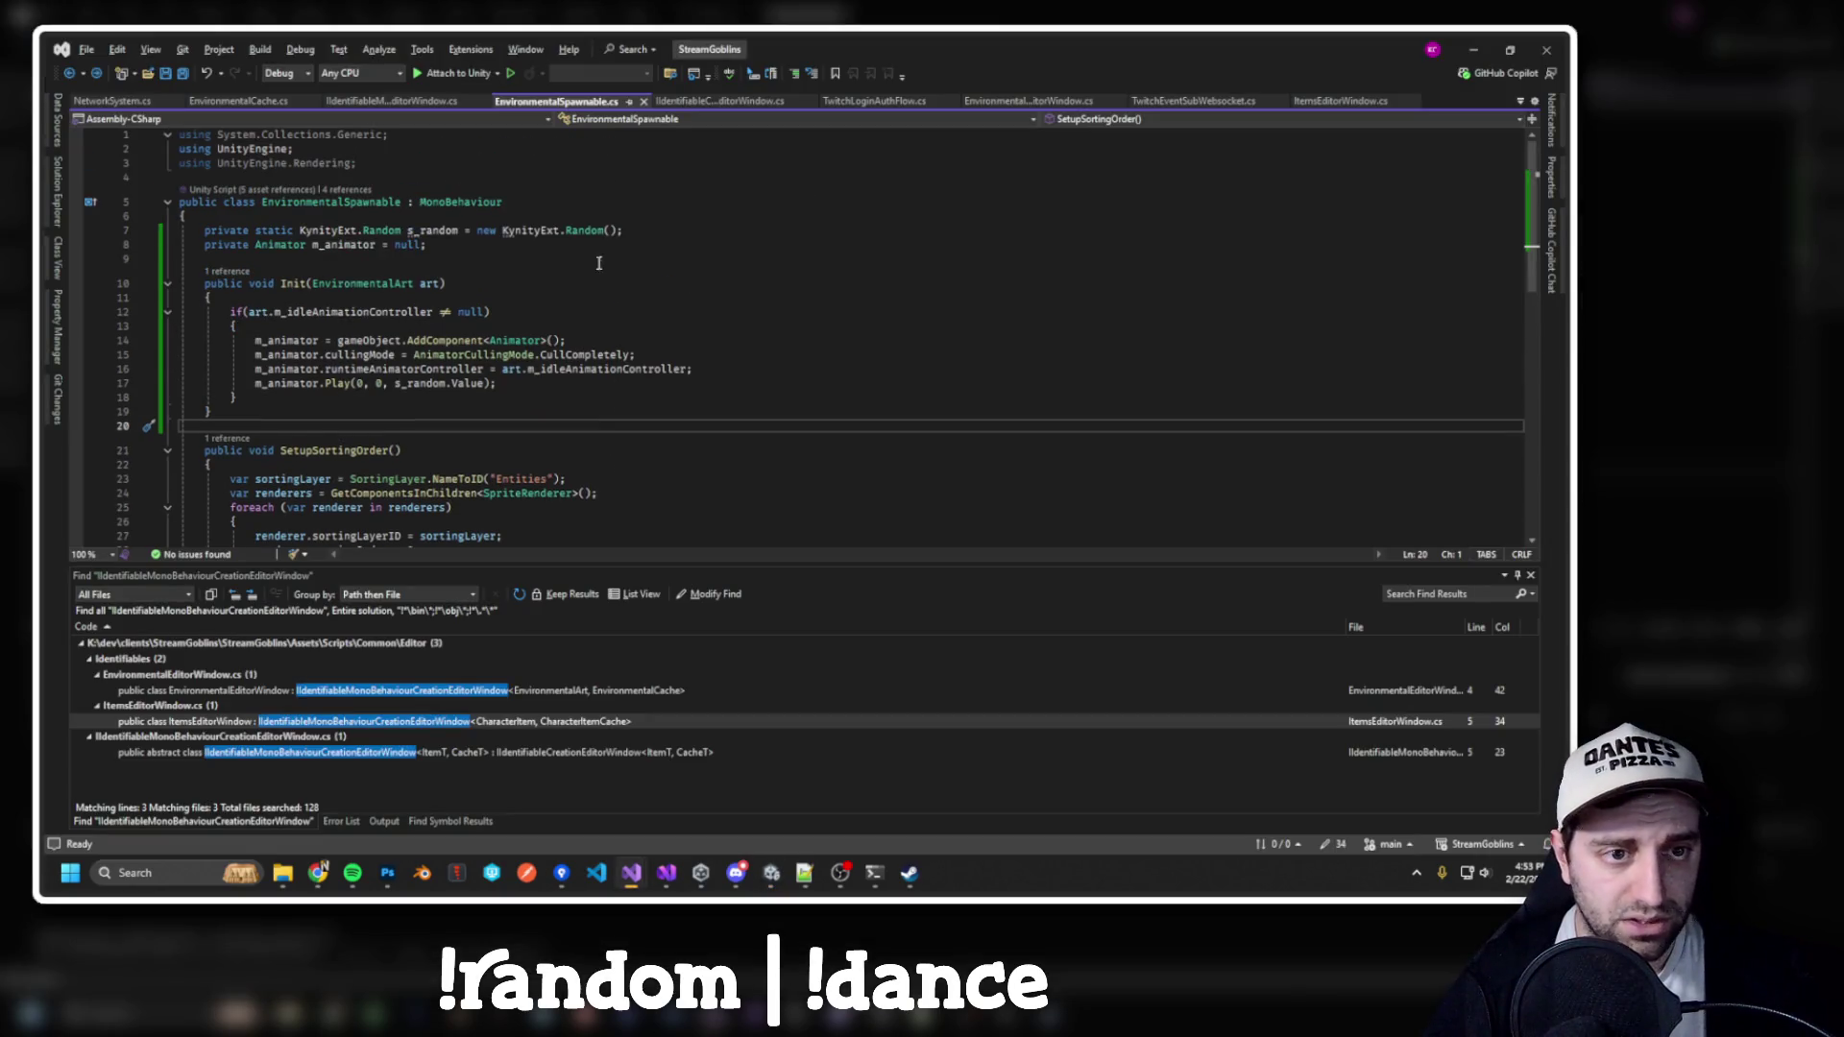
From EnvironmentalGroupEditorWindow, go to the IIdentifiableScriptableObjectCreationEditorWindow base class definition
left_click(1028, 101)
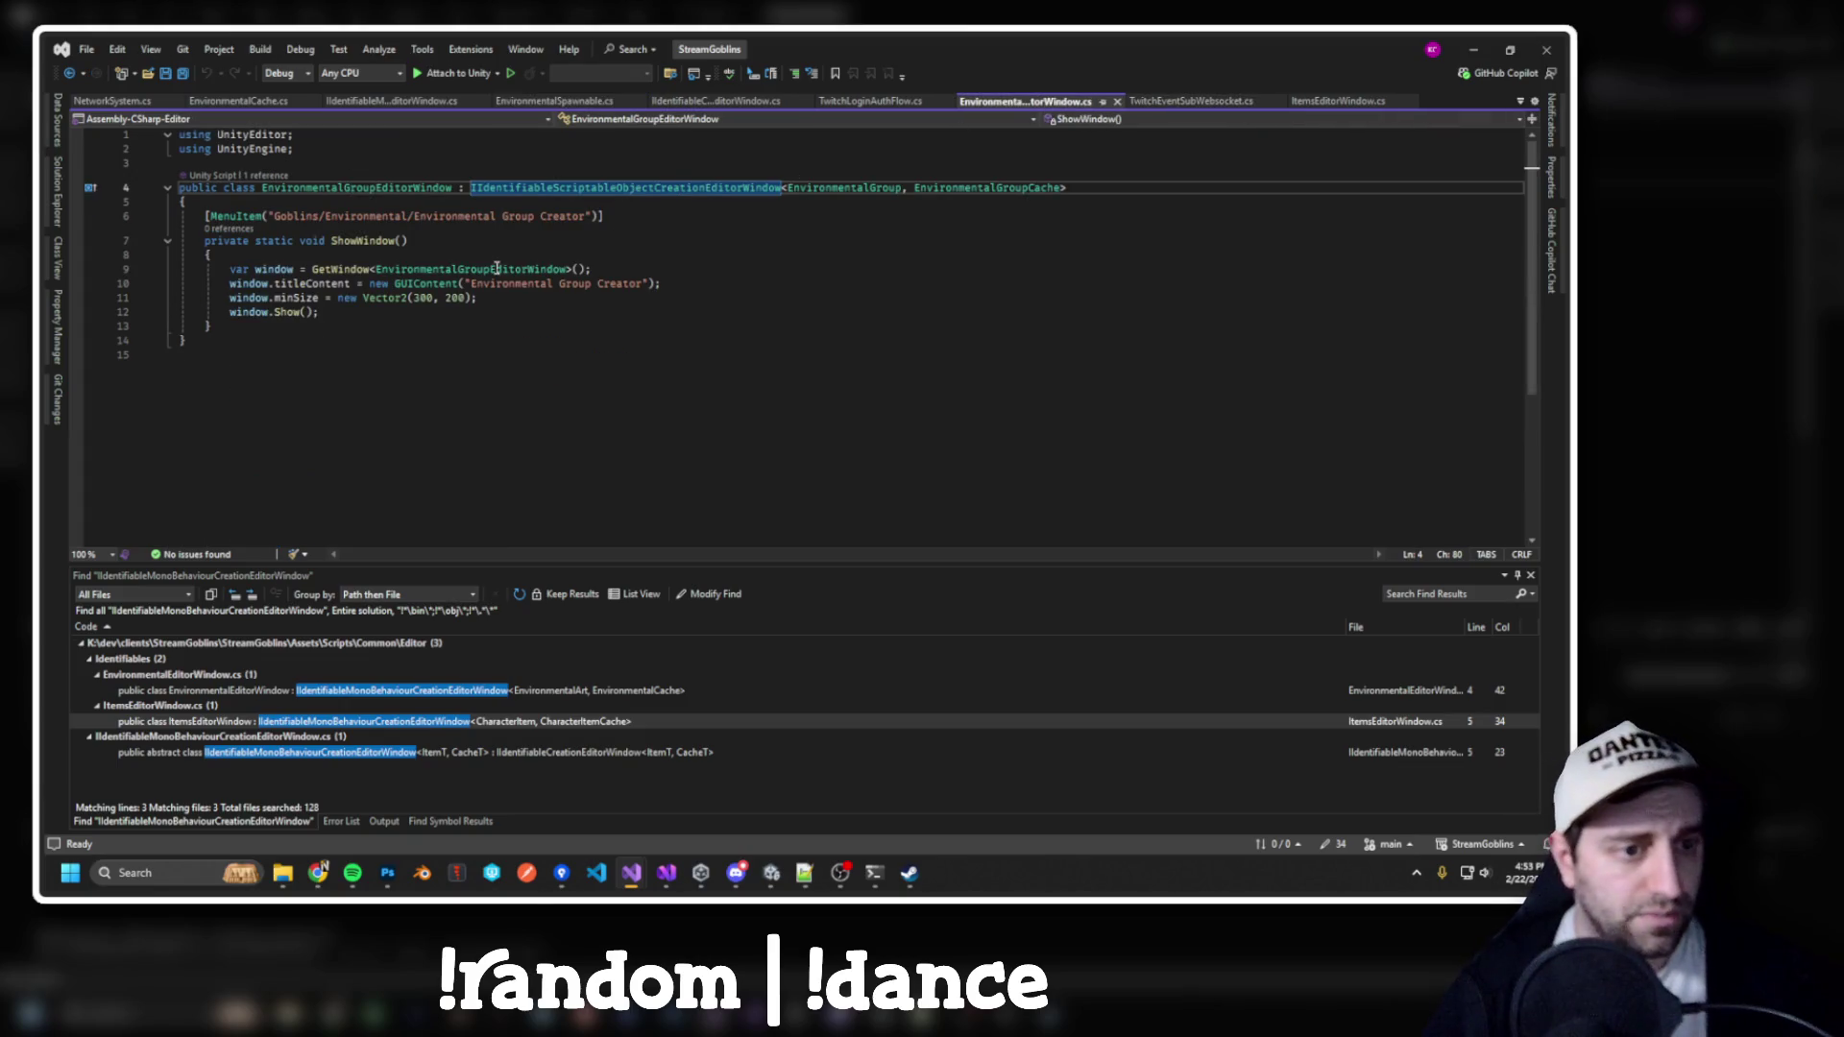
left_click(544, 338)
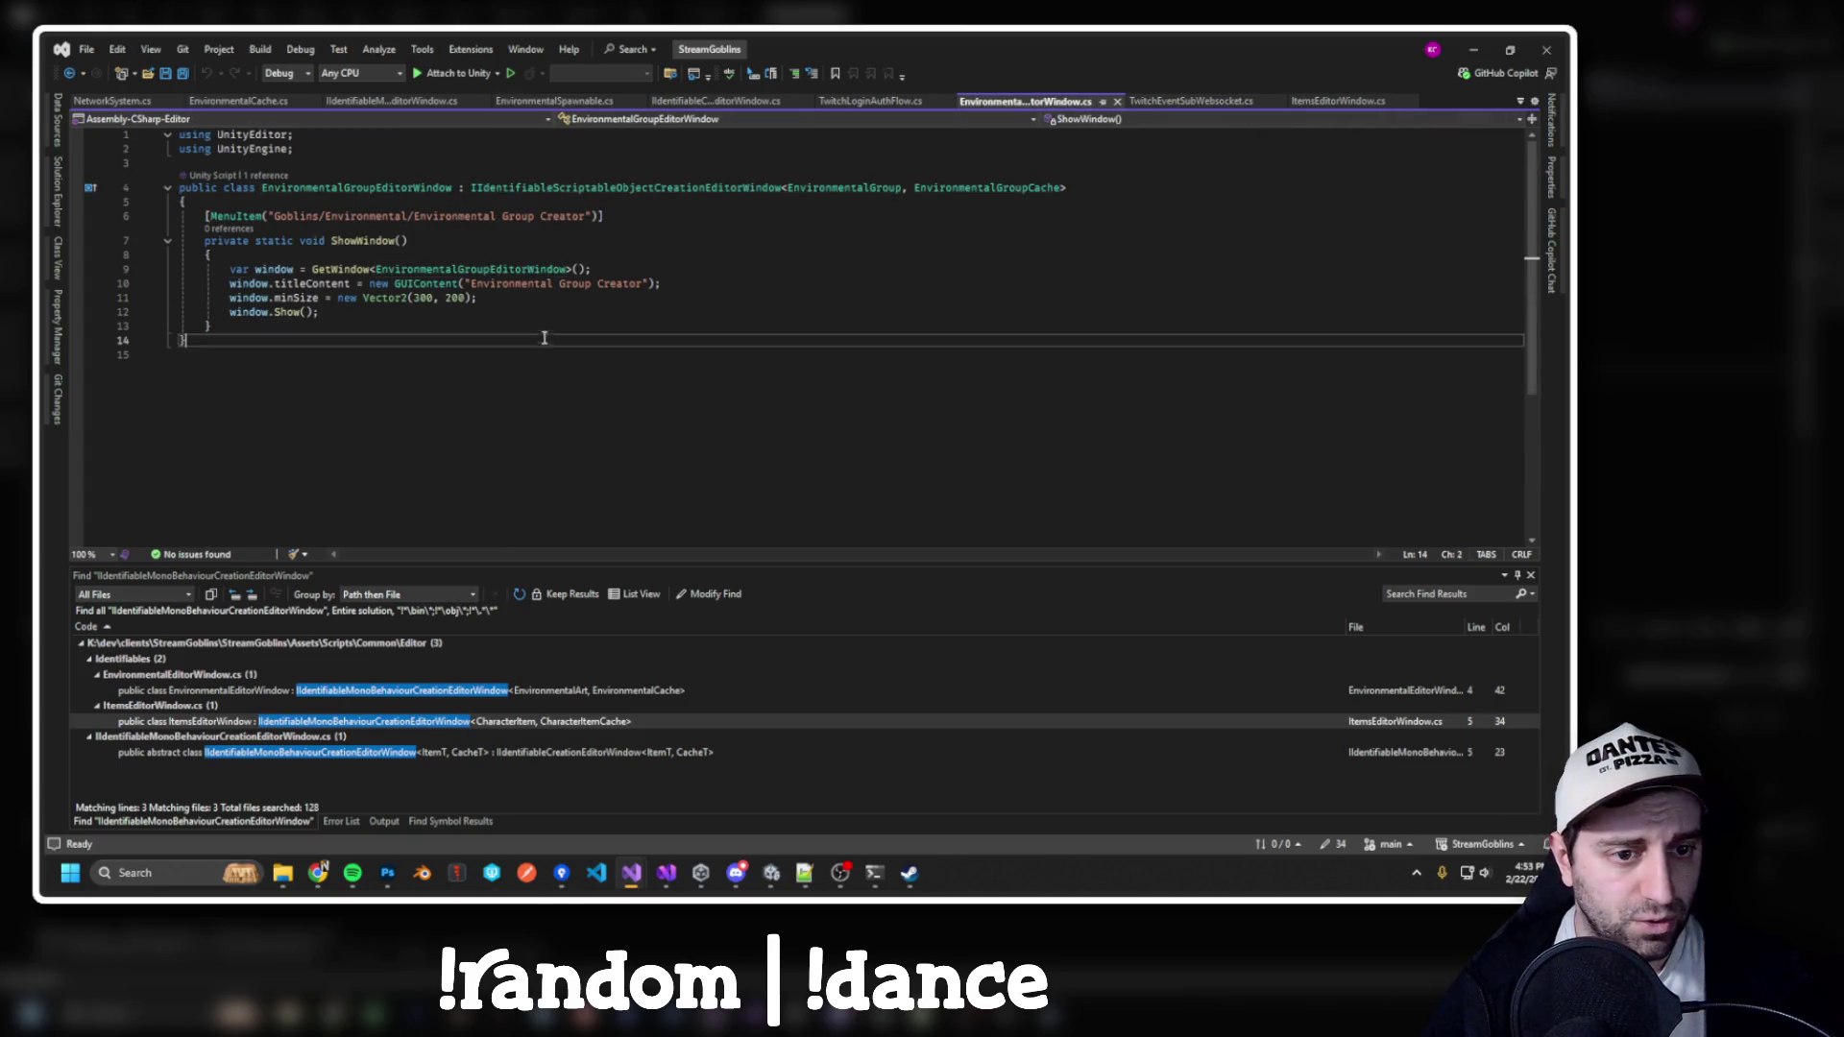
left_click(522, 188)
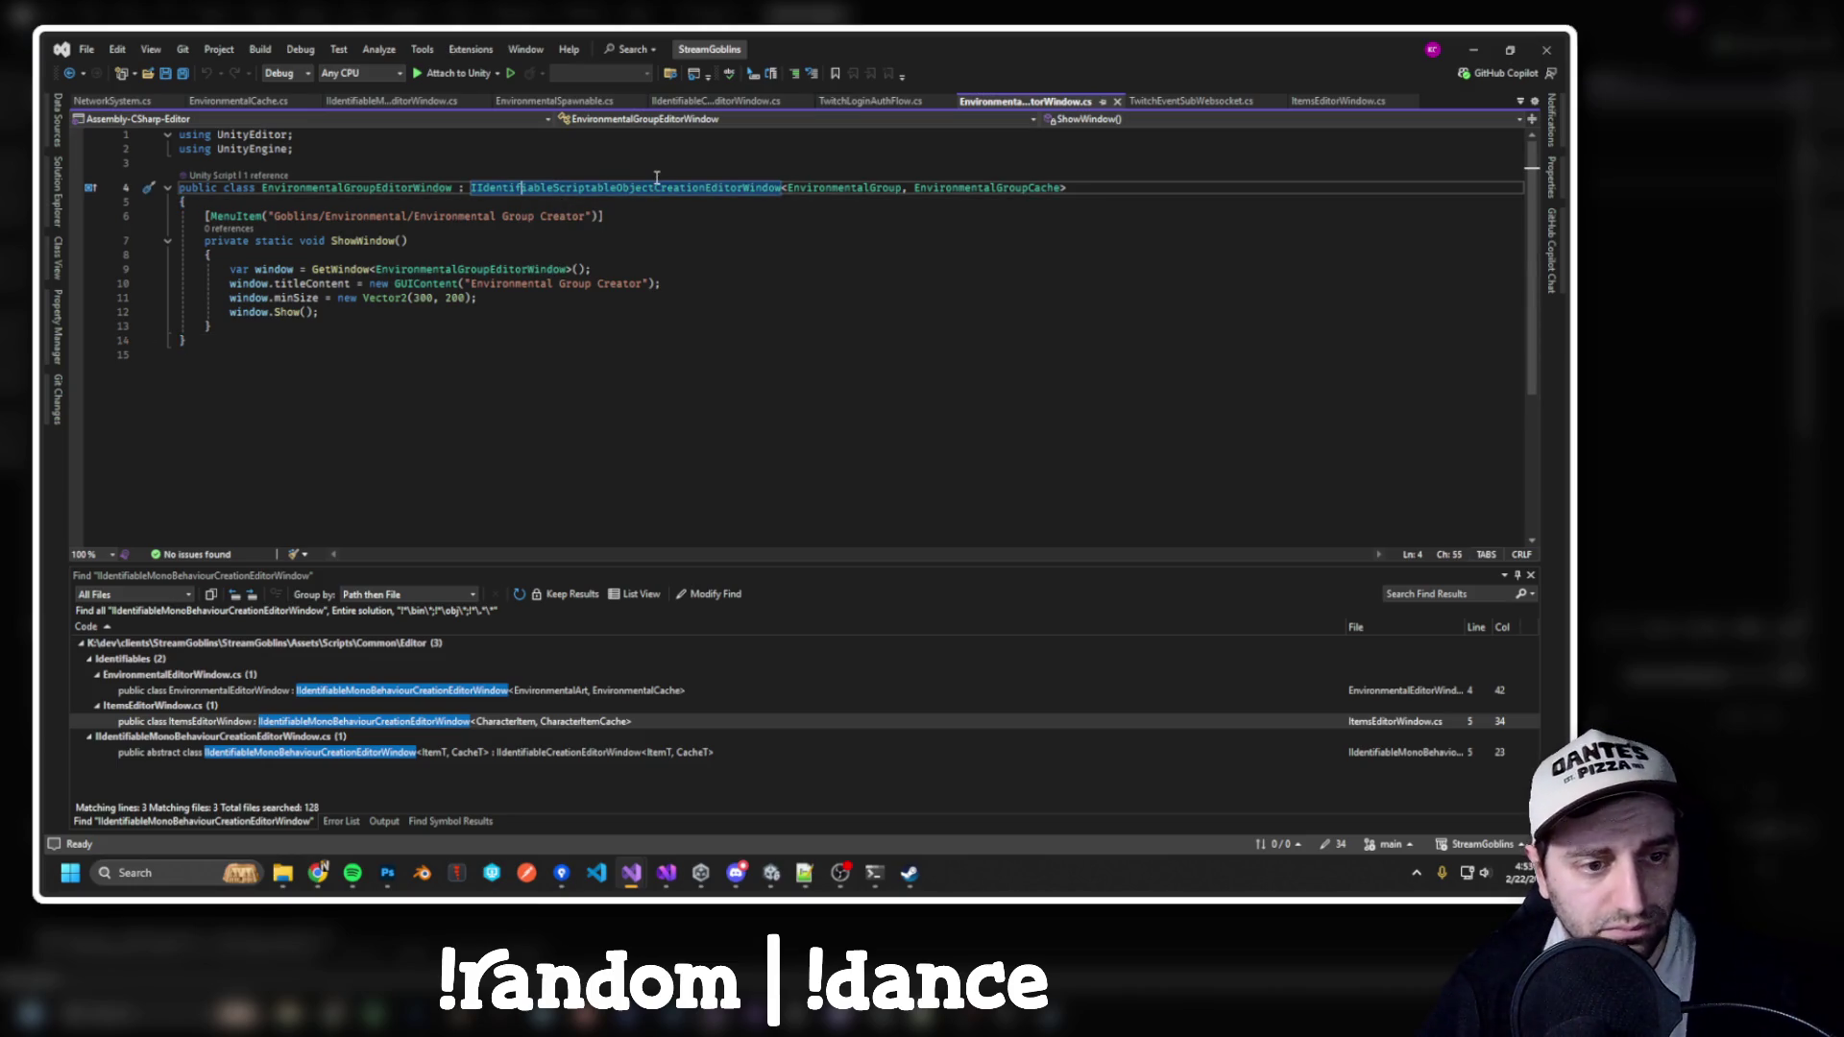
key("F12")
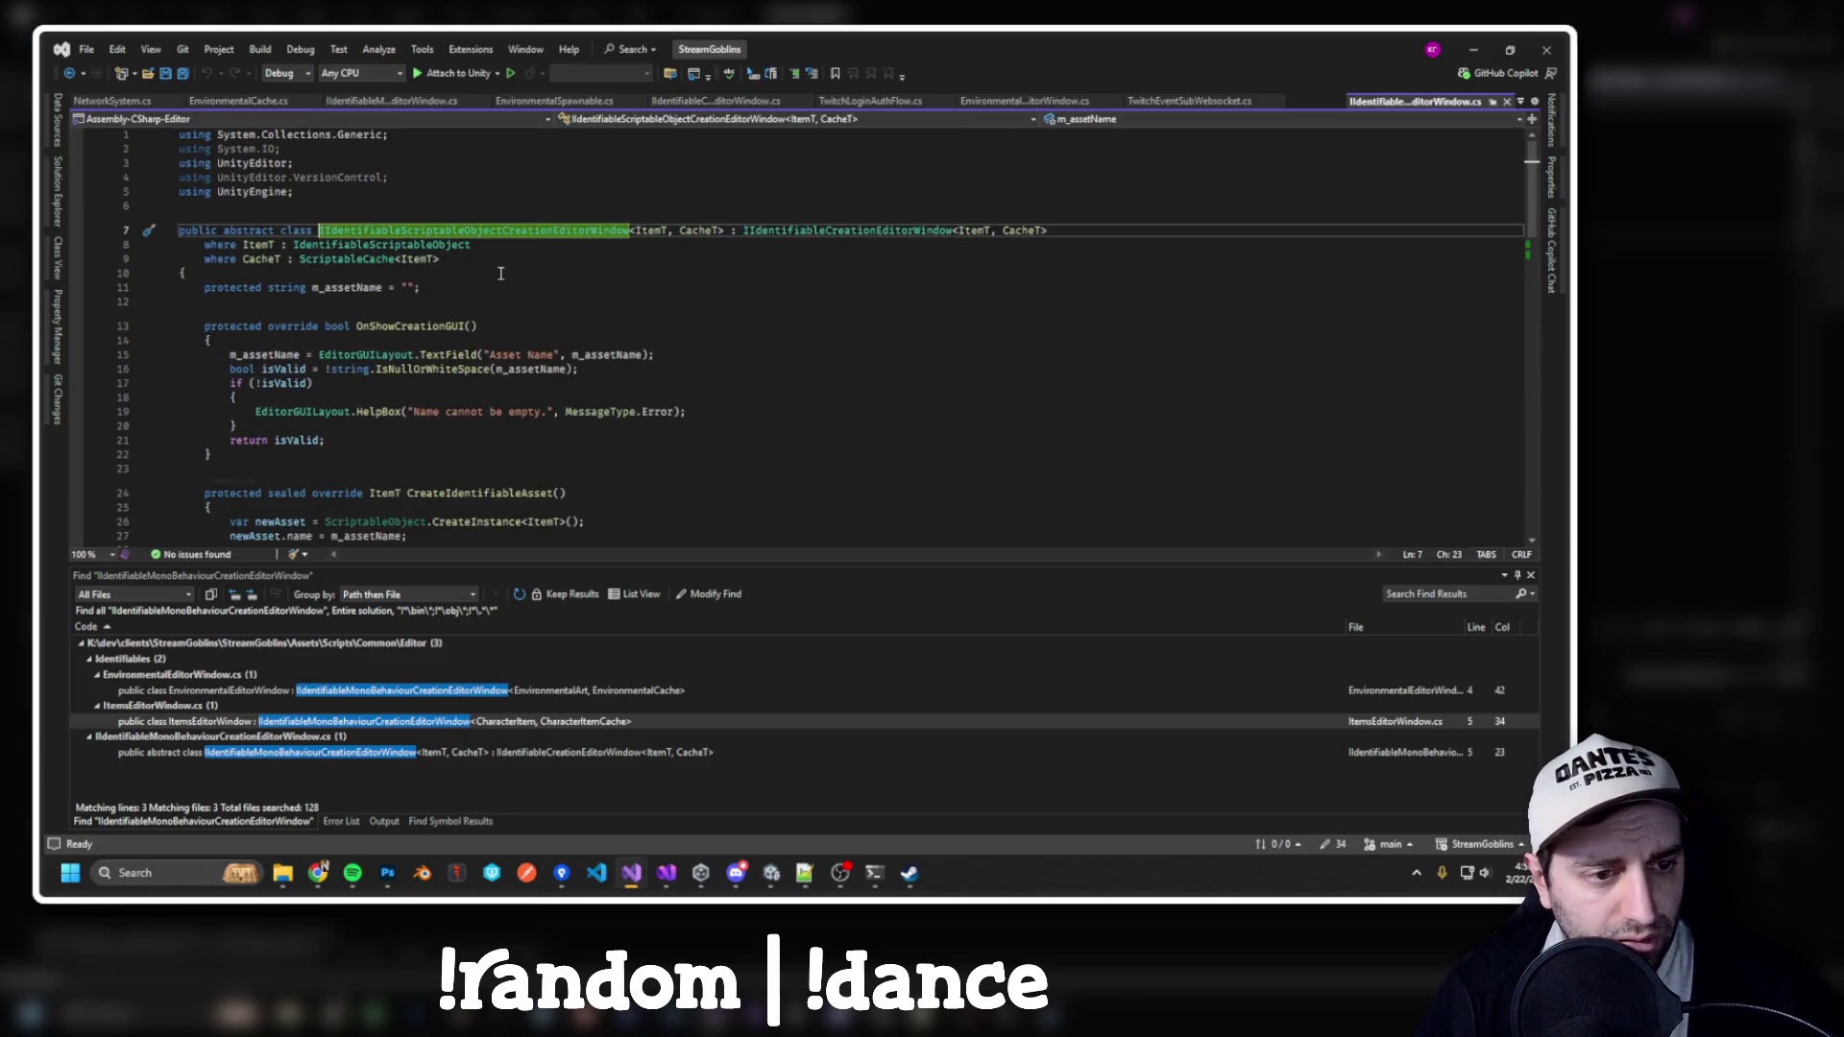
scroll(524, 311, "down", 6)
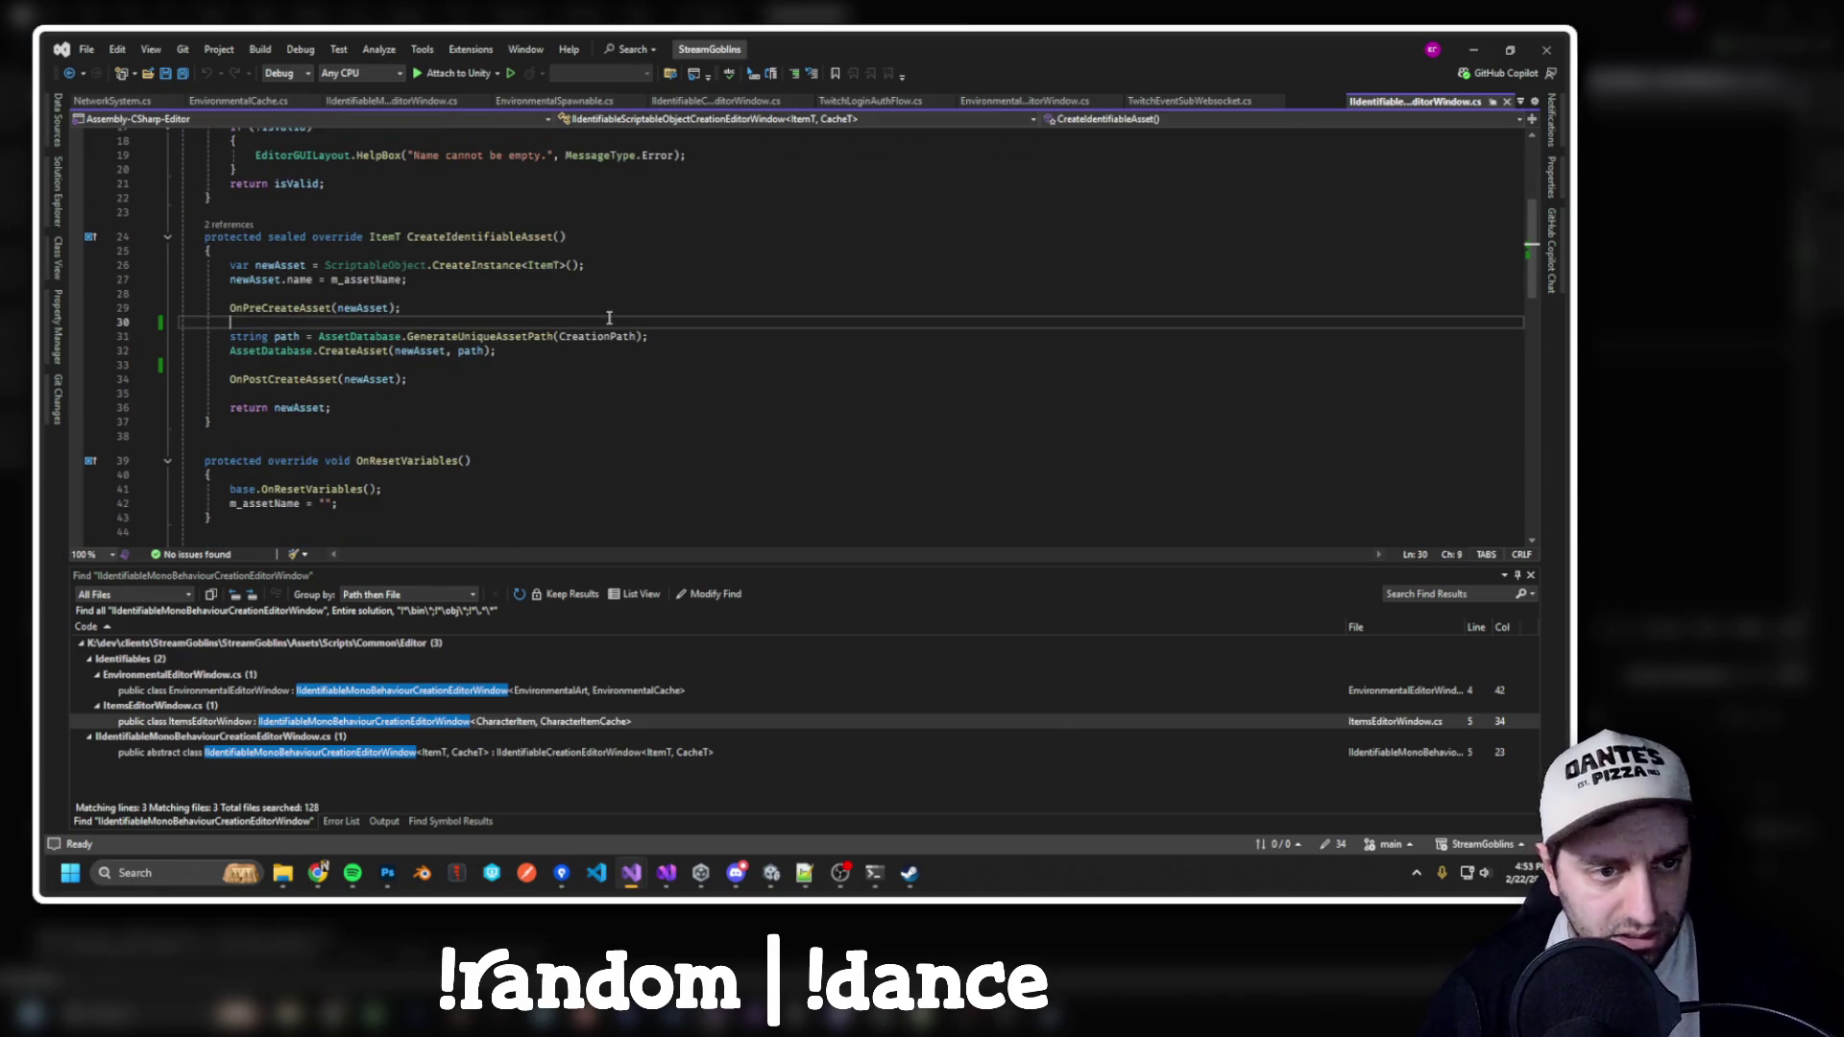
Search the file for 'prefab' to find where CreationPath appends the extension
key("ctrl+f")
type("prefab")
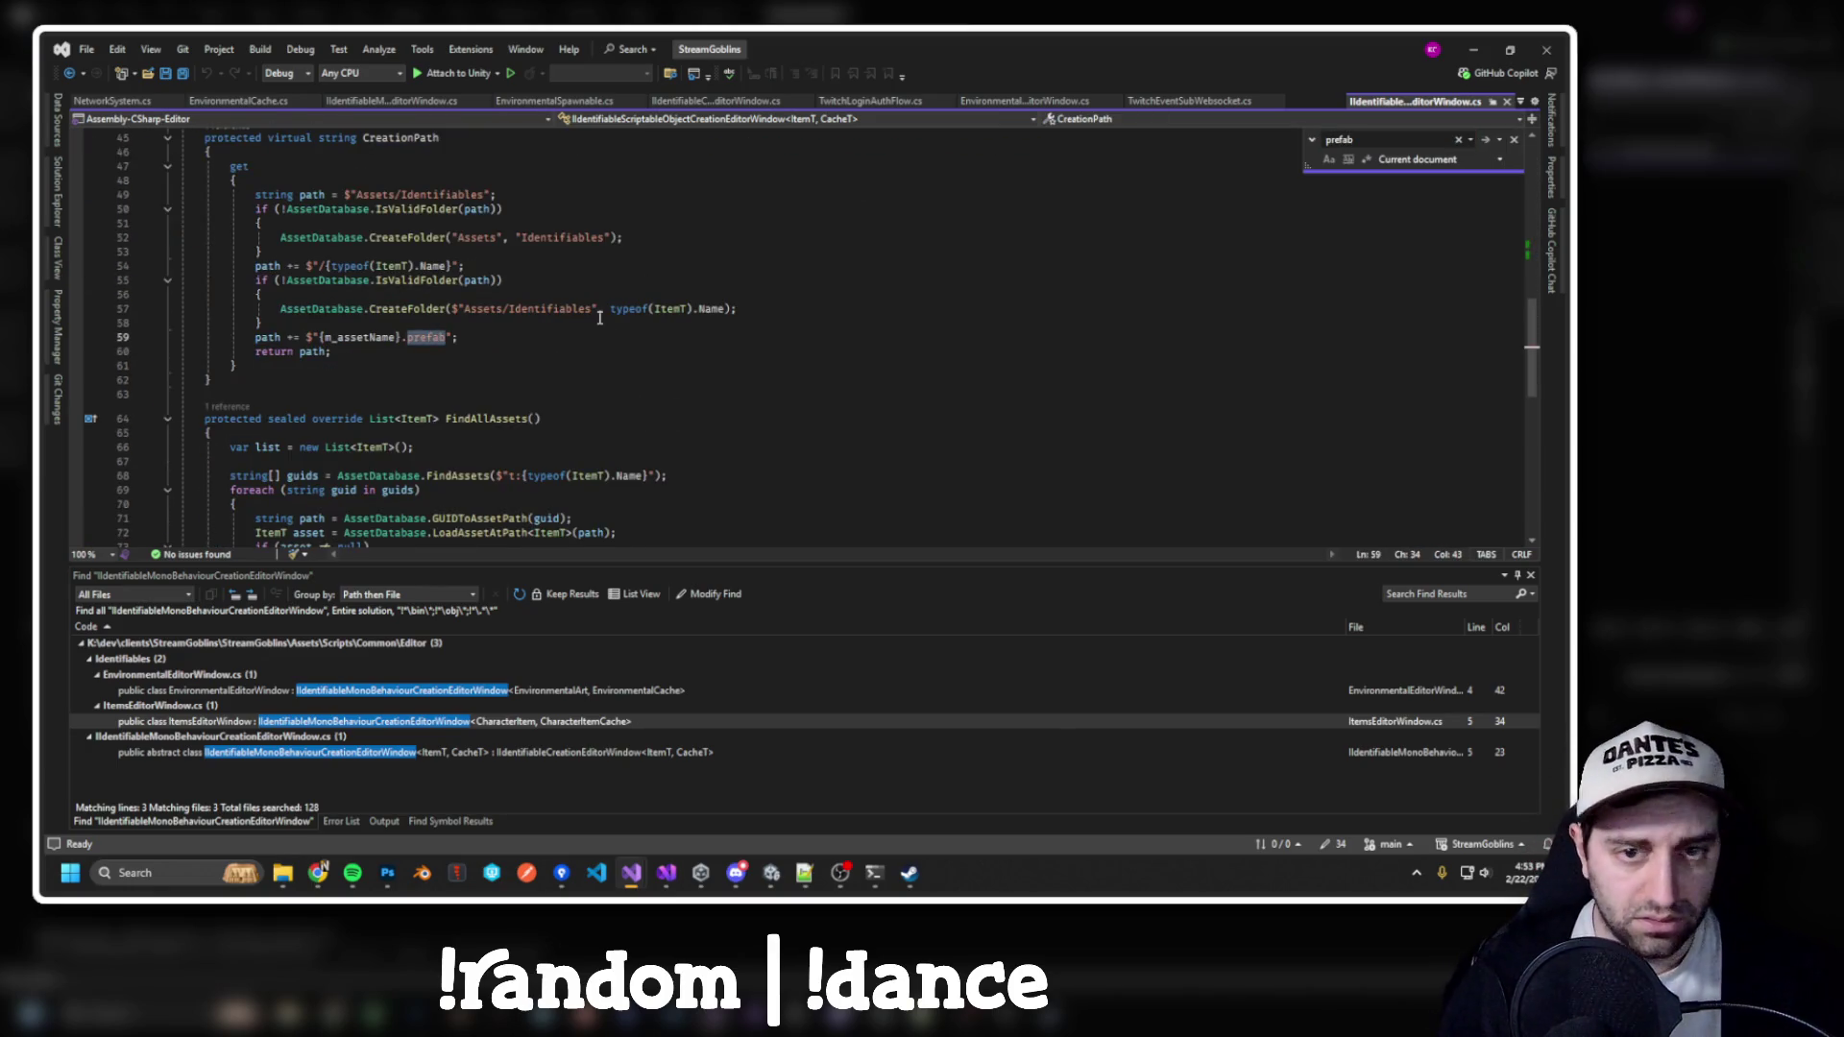
scroll(600, 317, "up", 14)
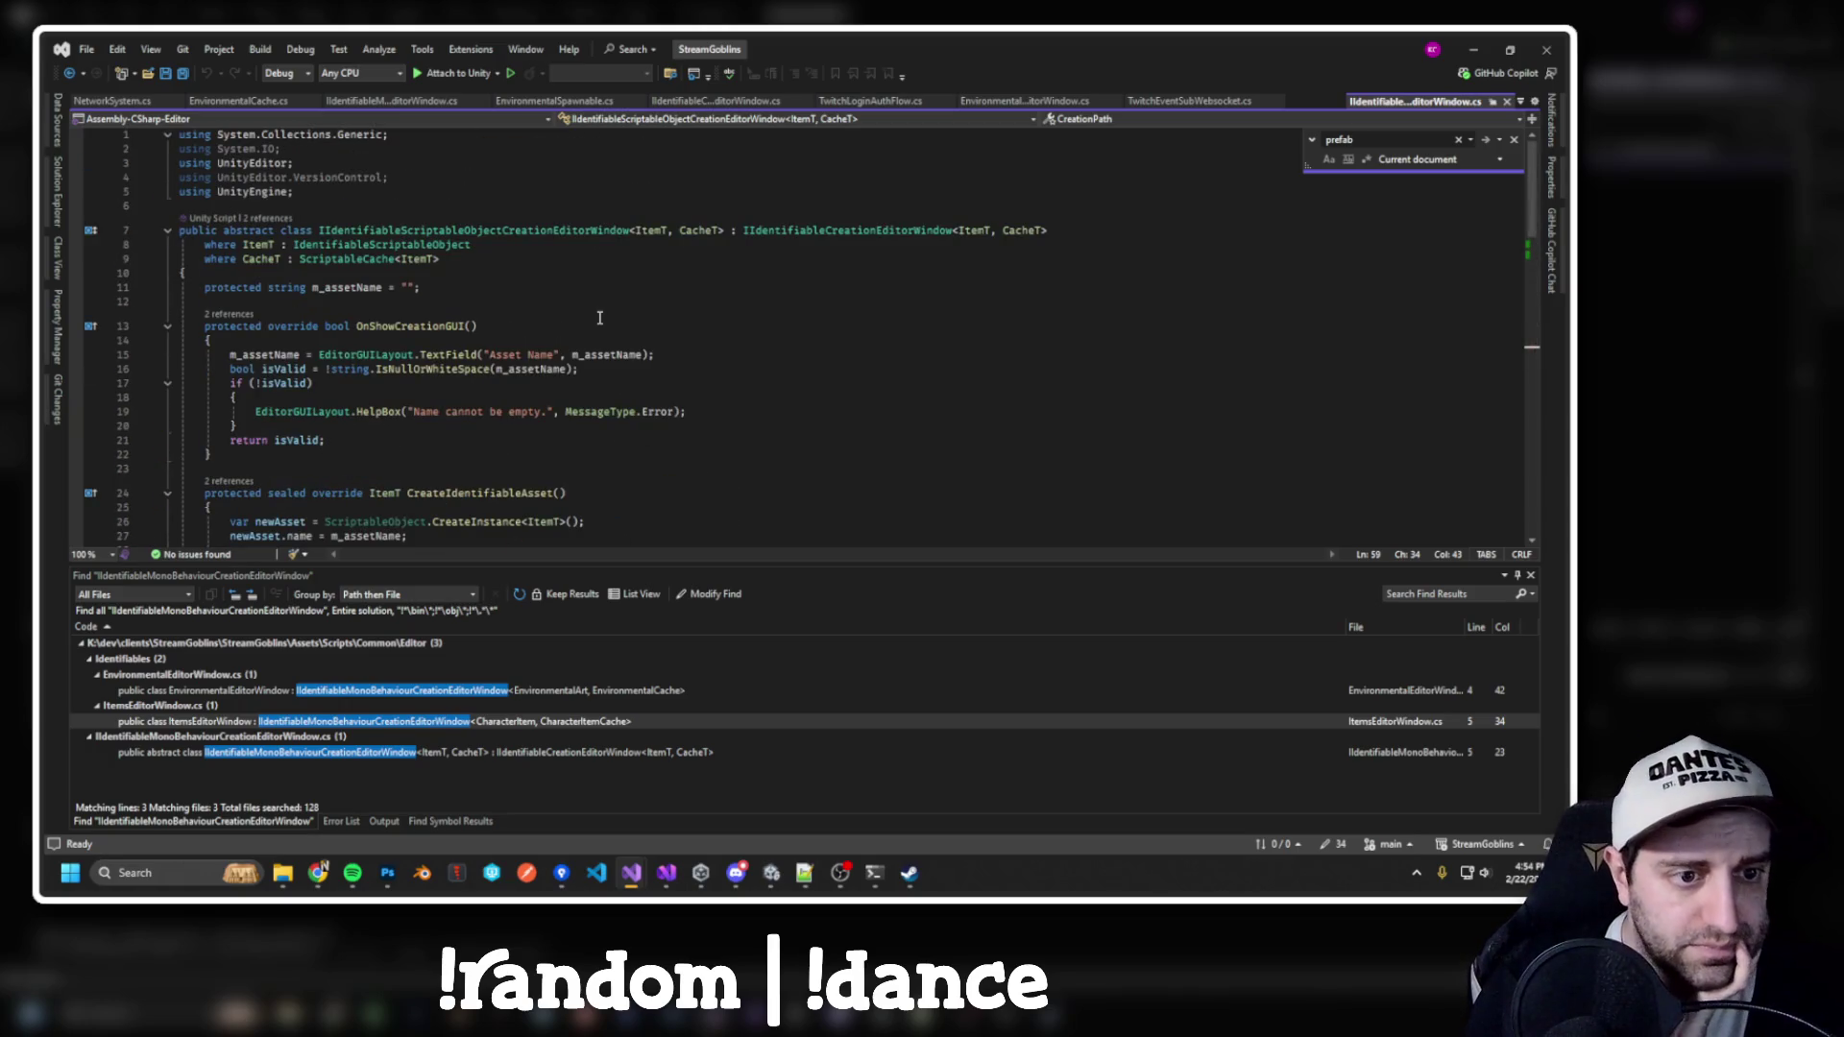
scroll(600, 317, "down", 16)
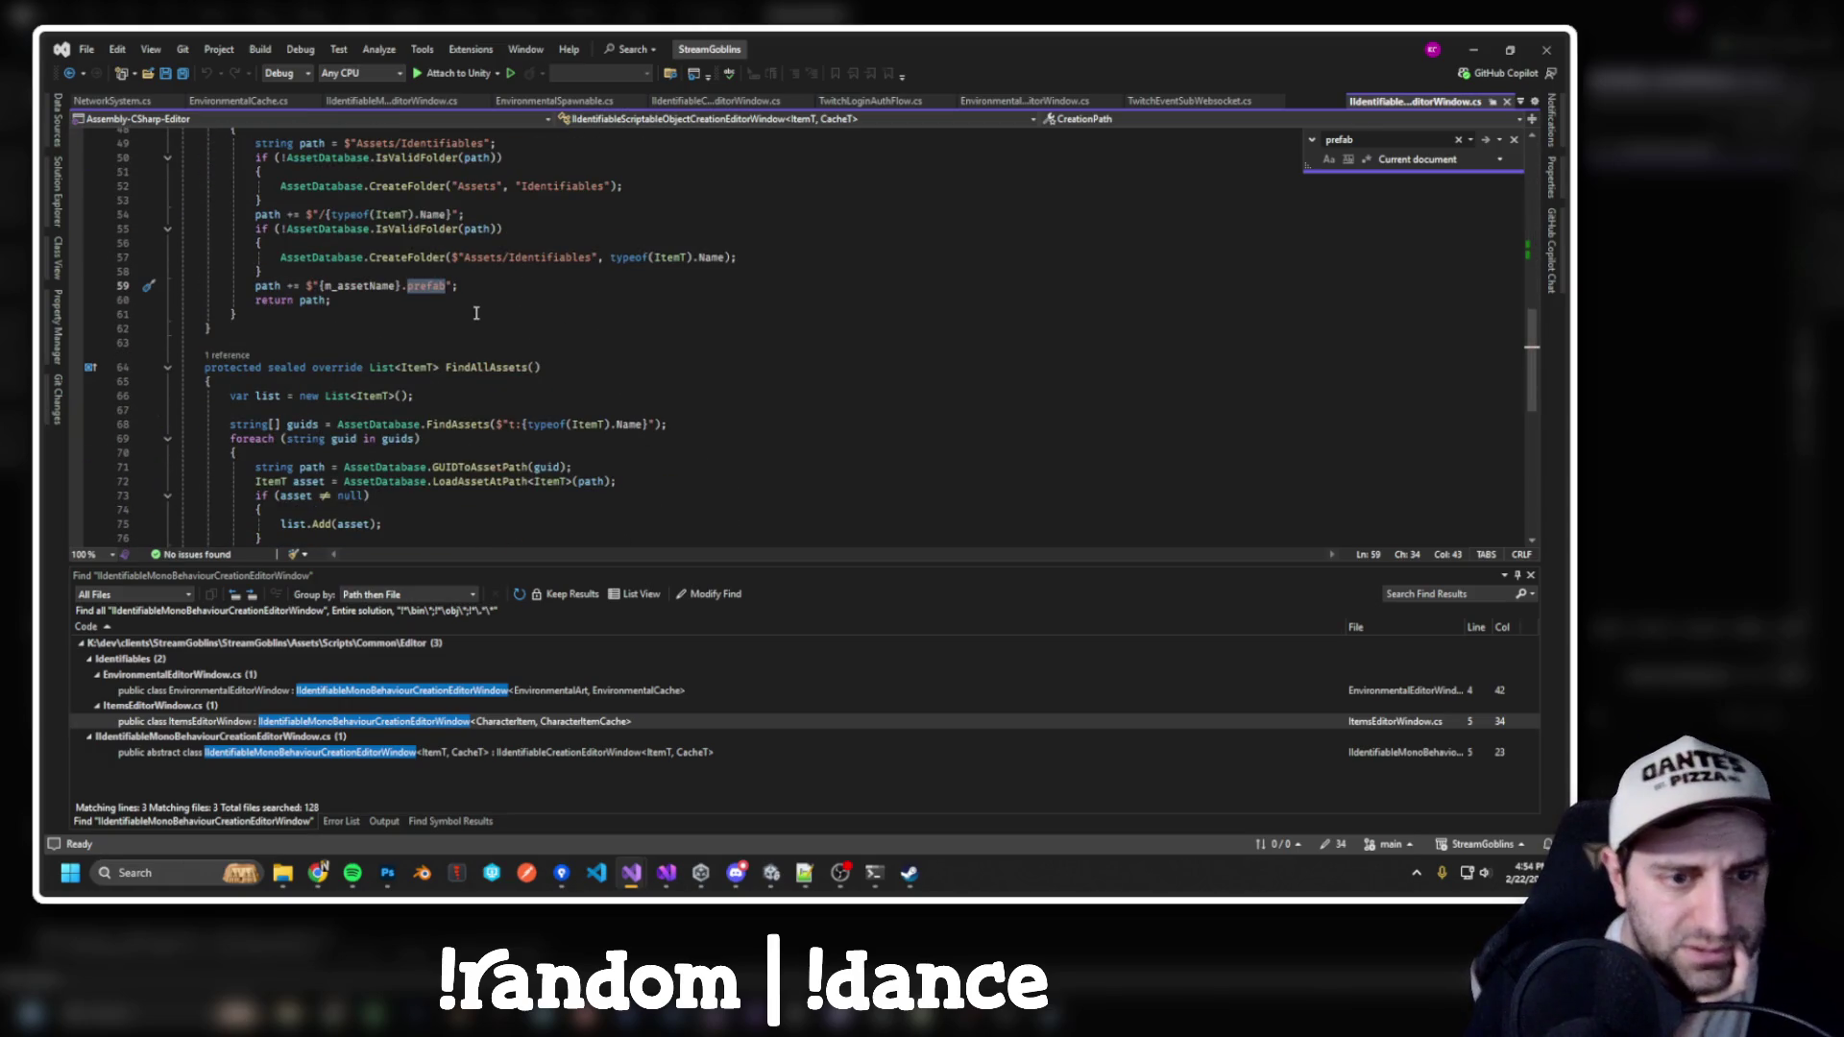
key("alt+Tab")
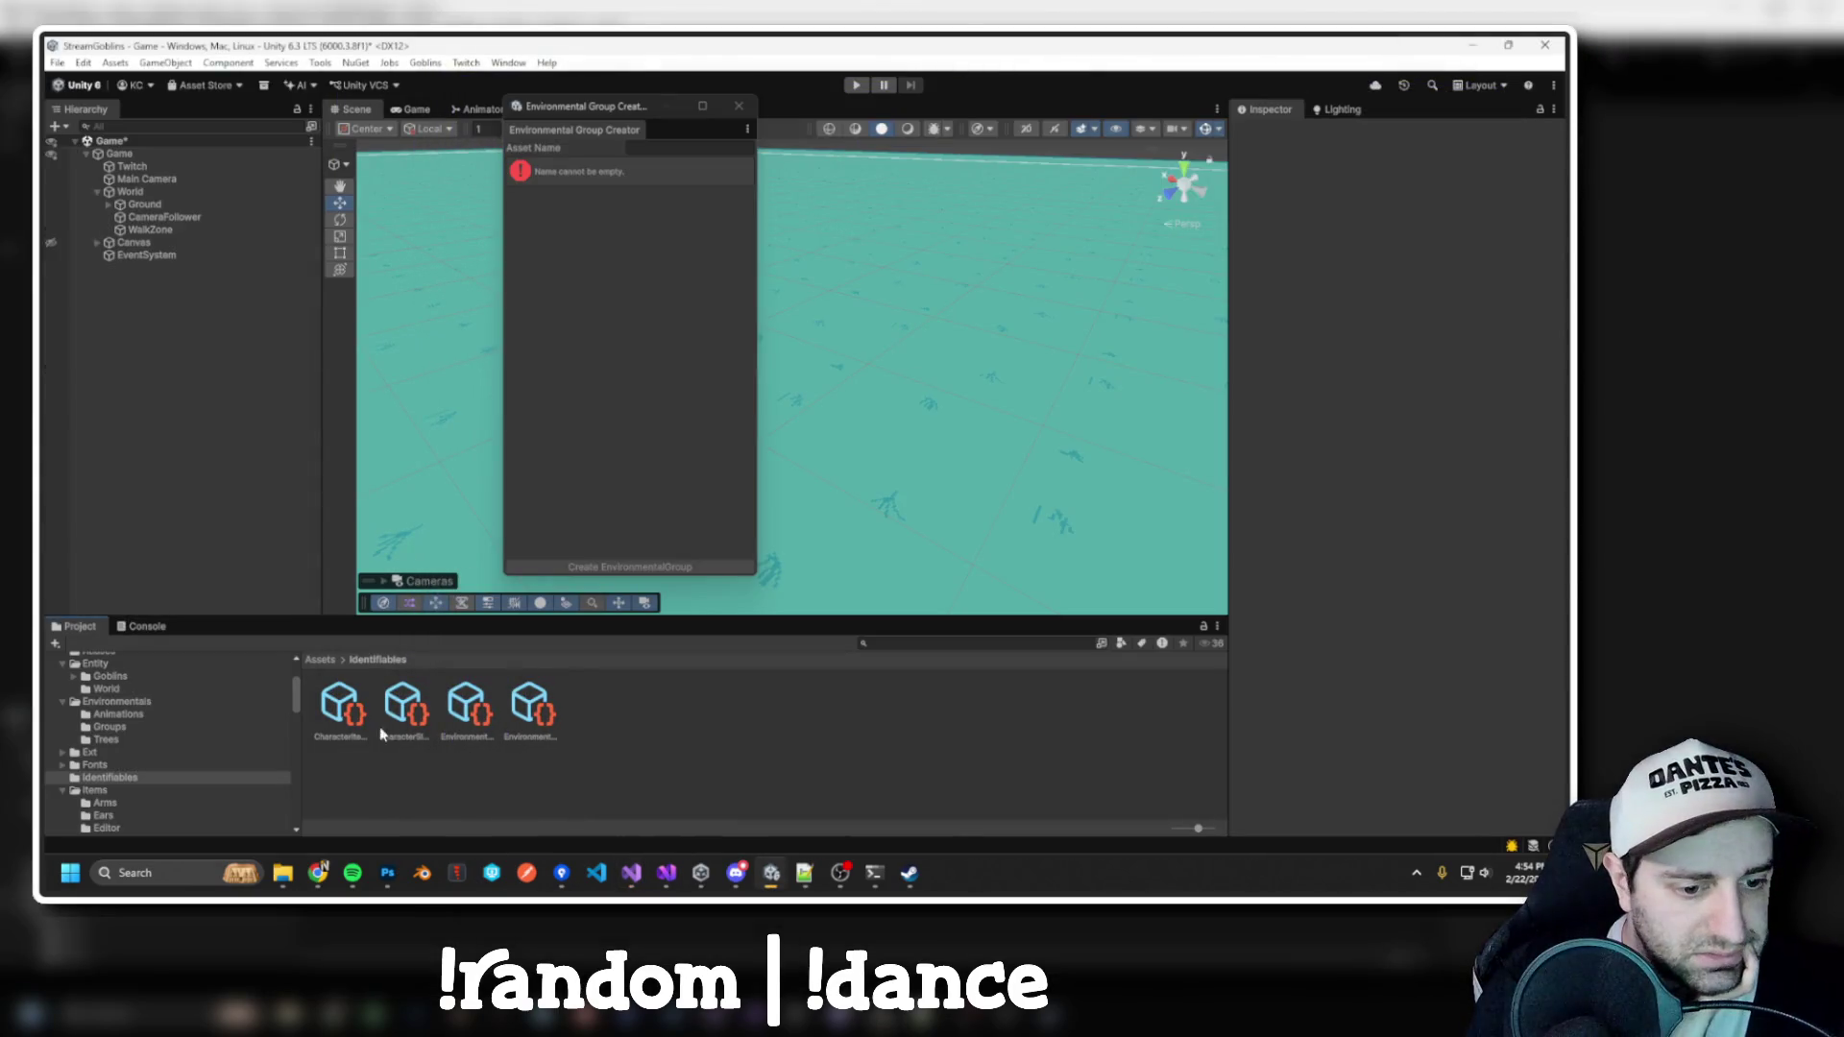
Change CreationPath's .prefab extension to .asset and rebuild so Unity reloads
left_click(394, 725)
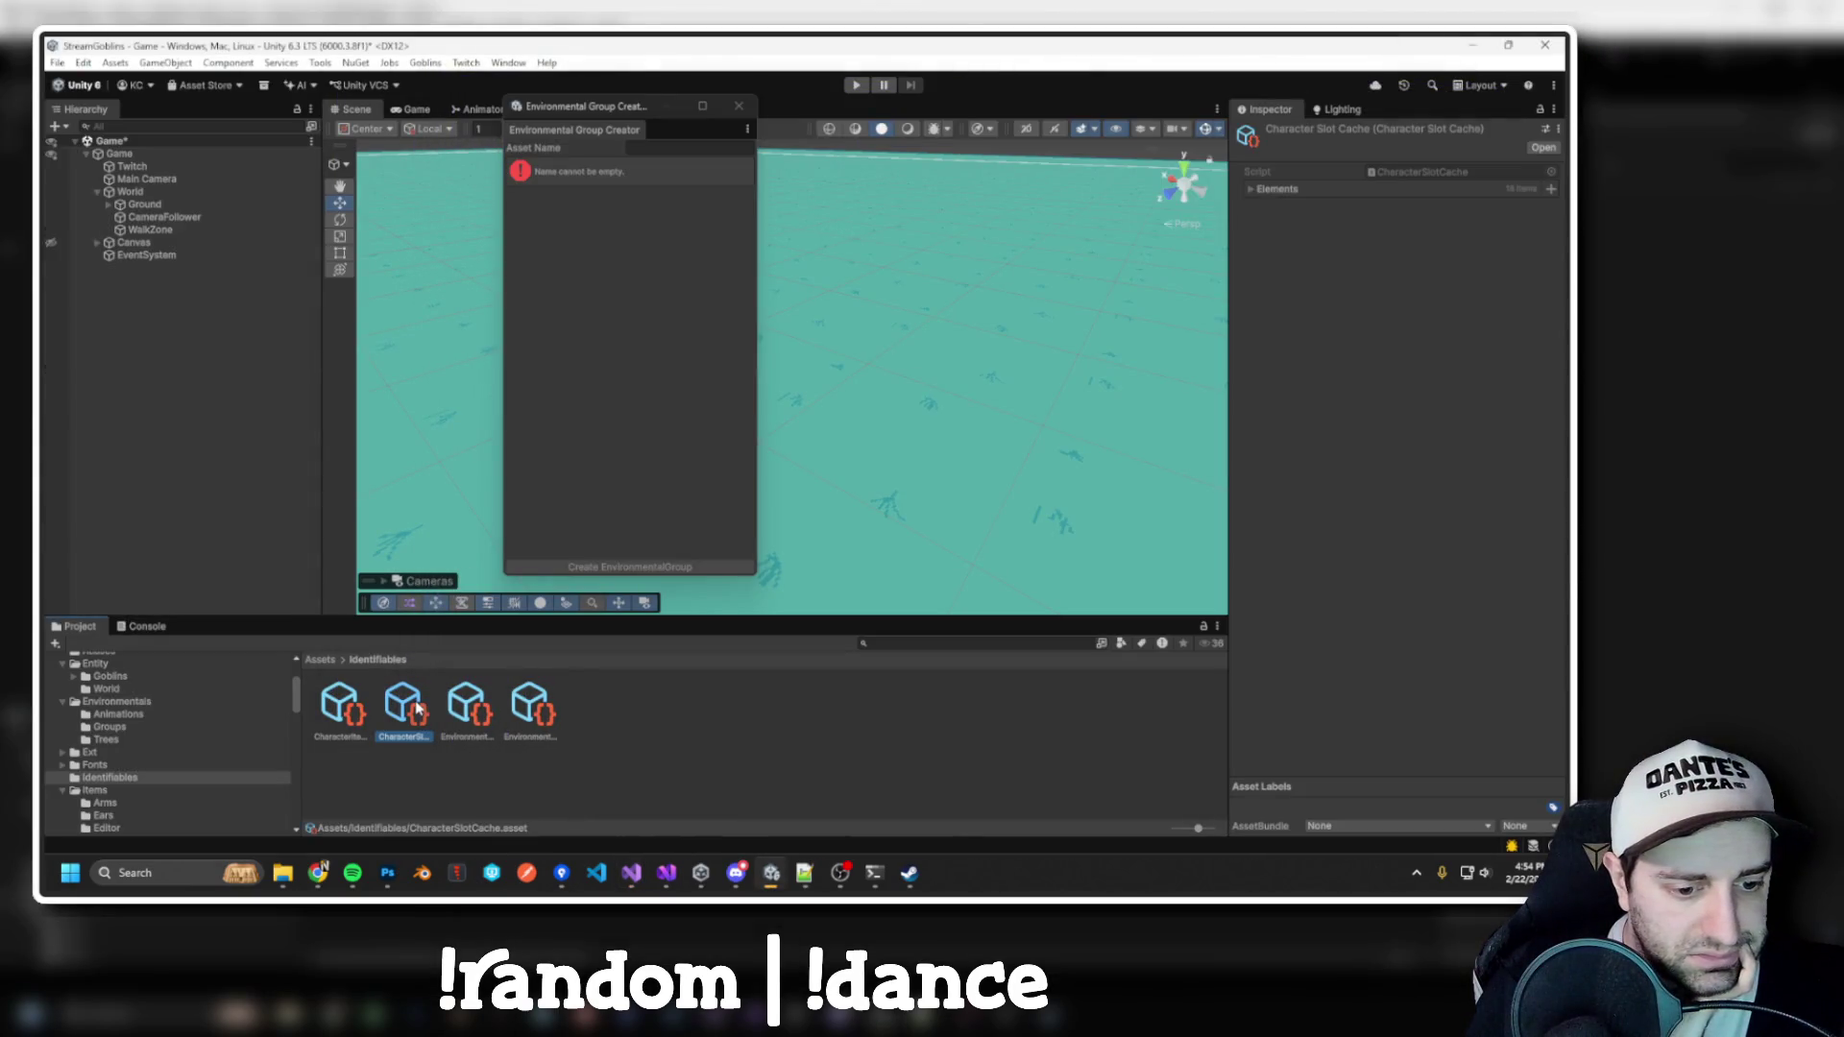
key("alt+Tab")
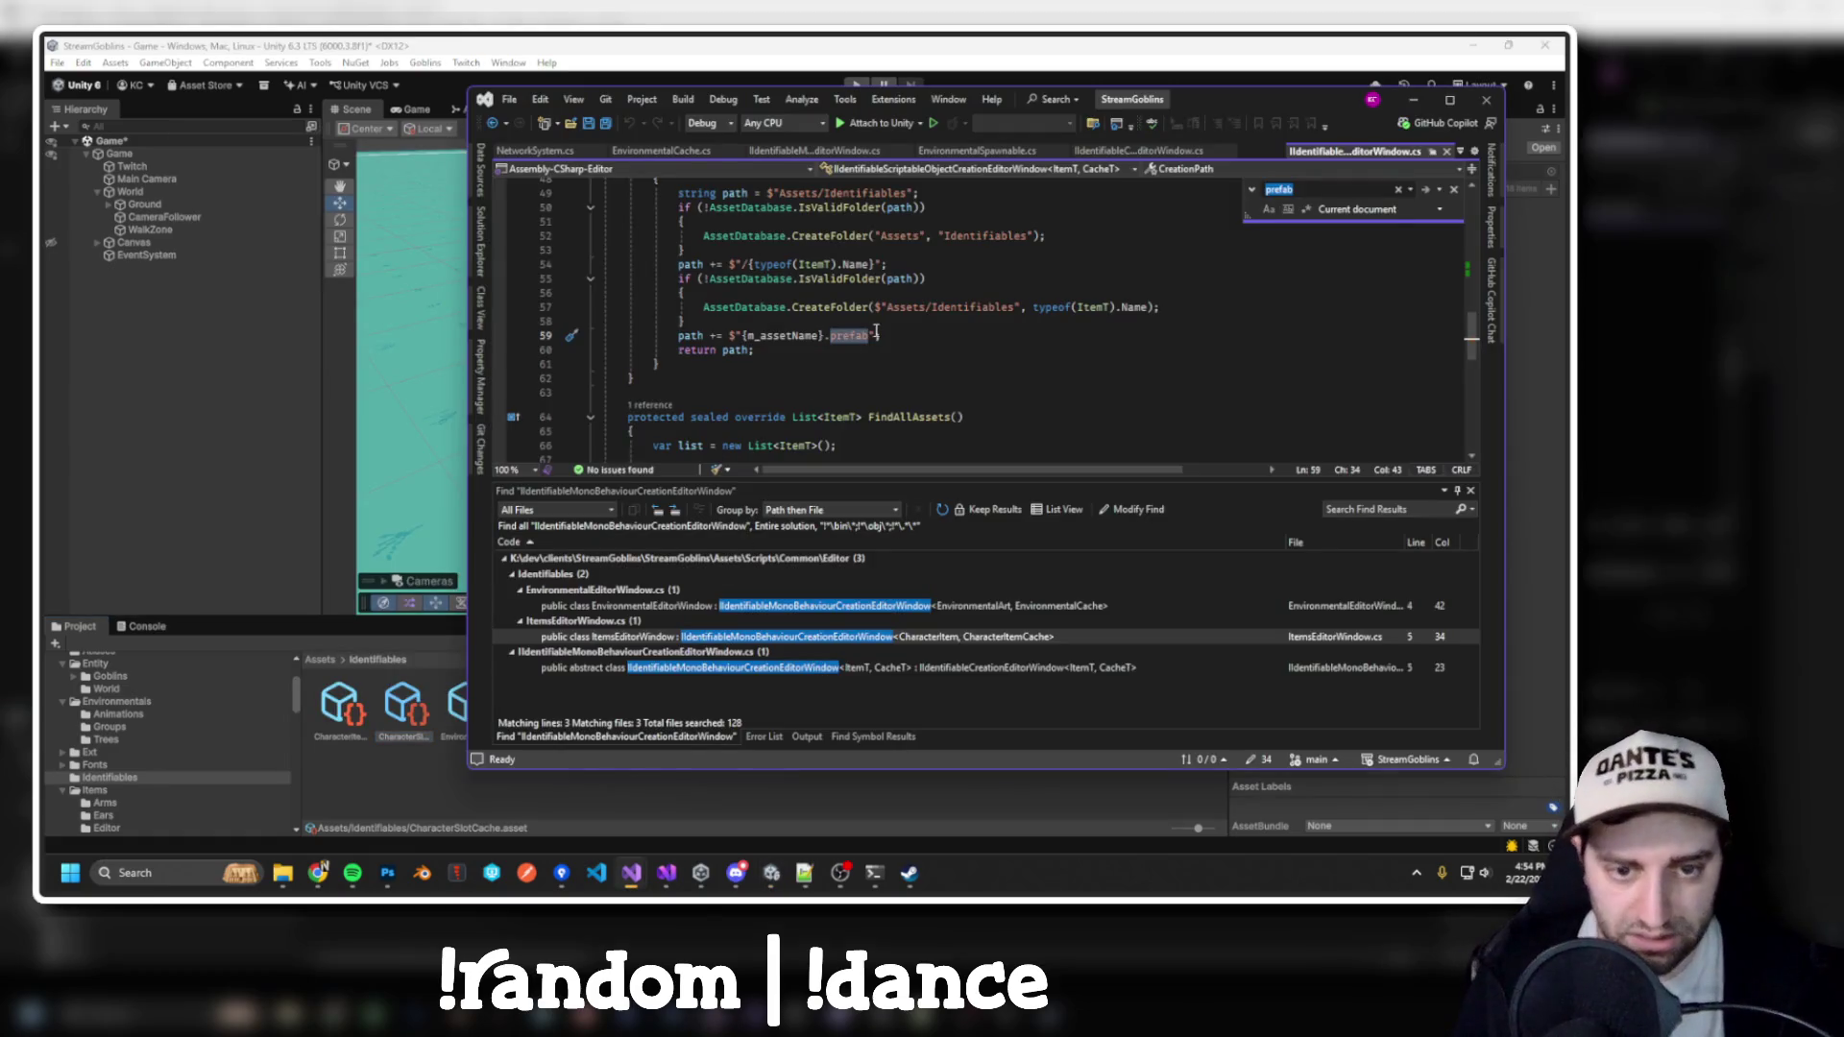
type("asset")
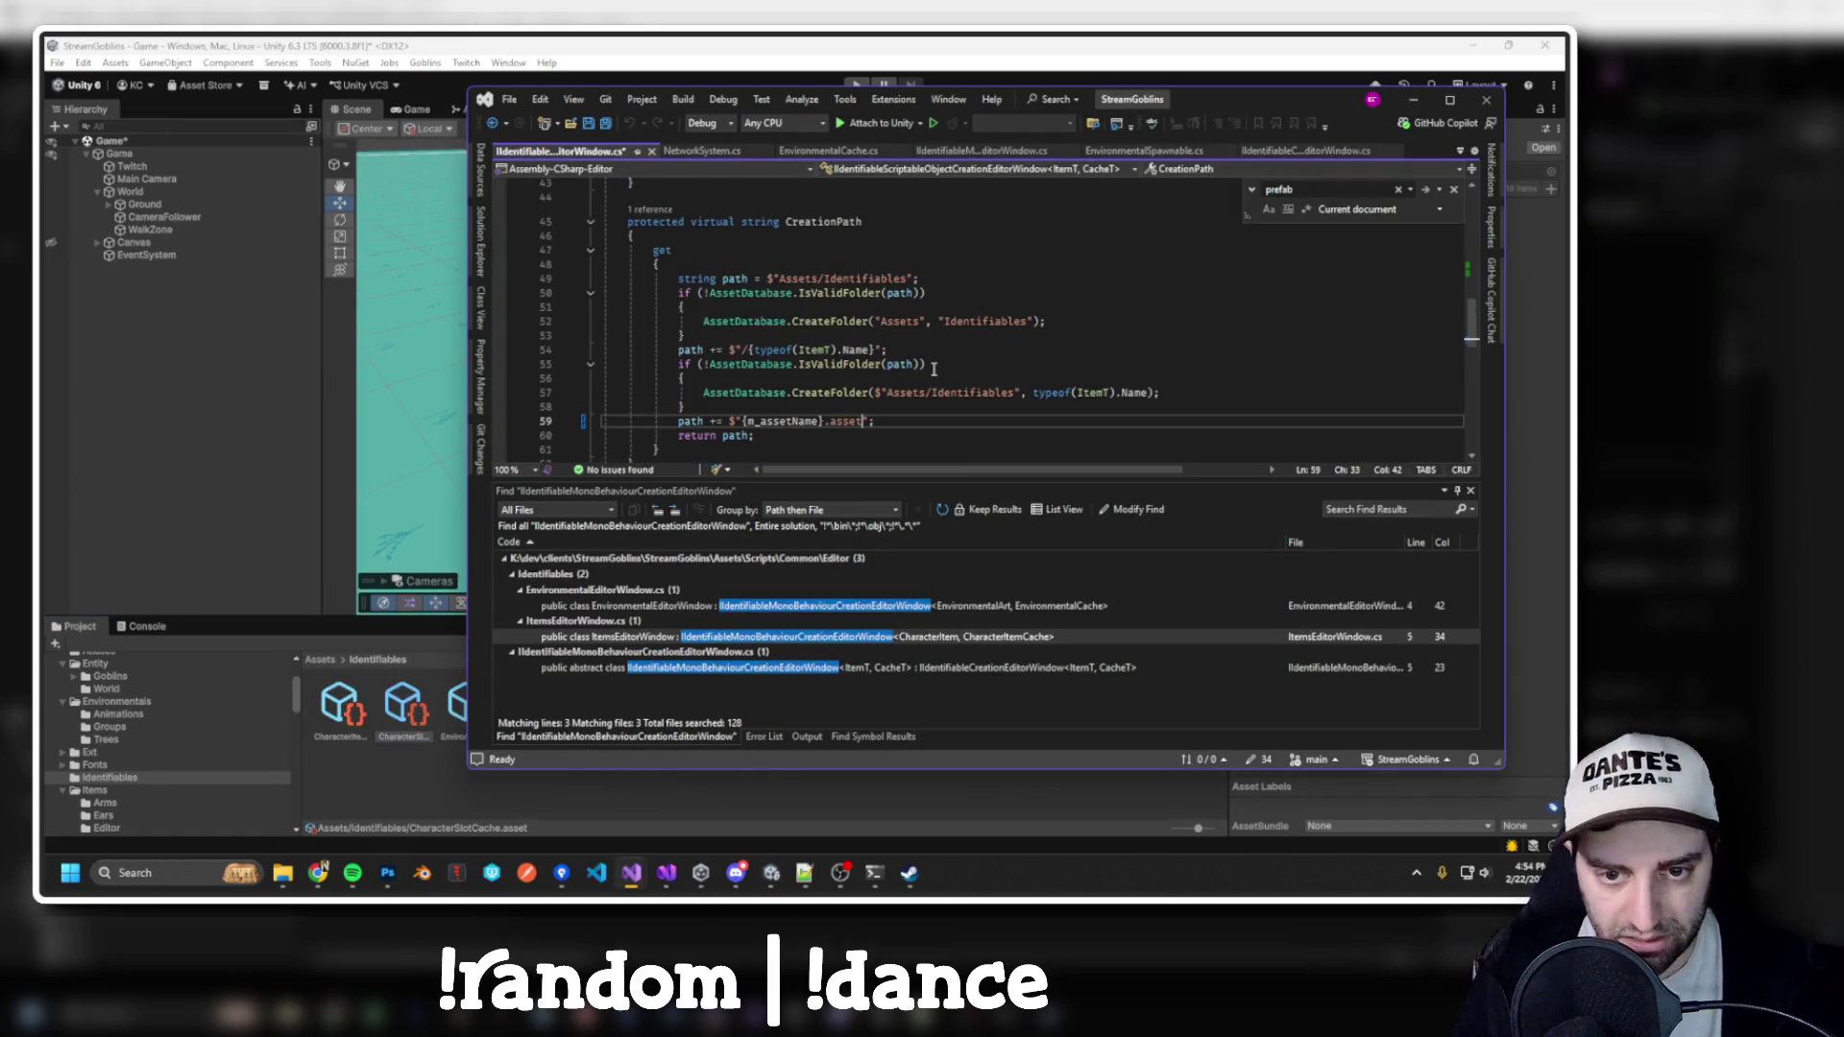
key("ctrl+shift+b")
key("alt+Tab")
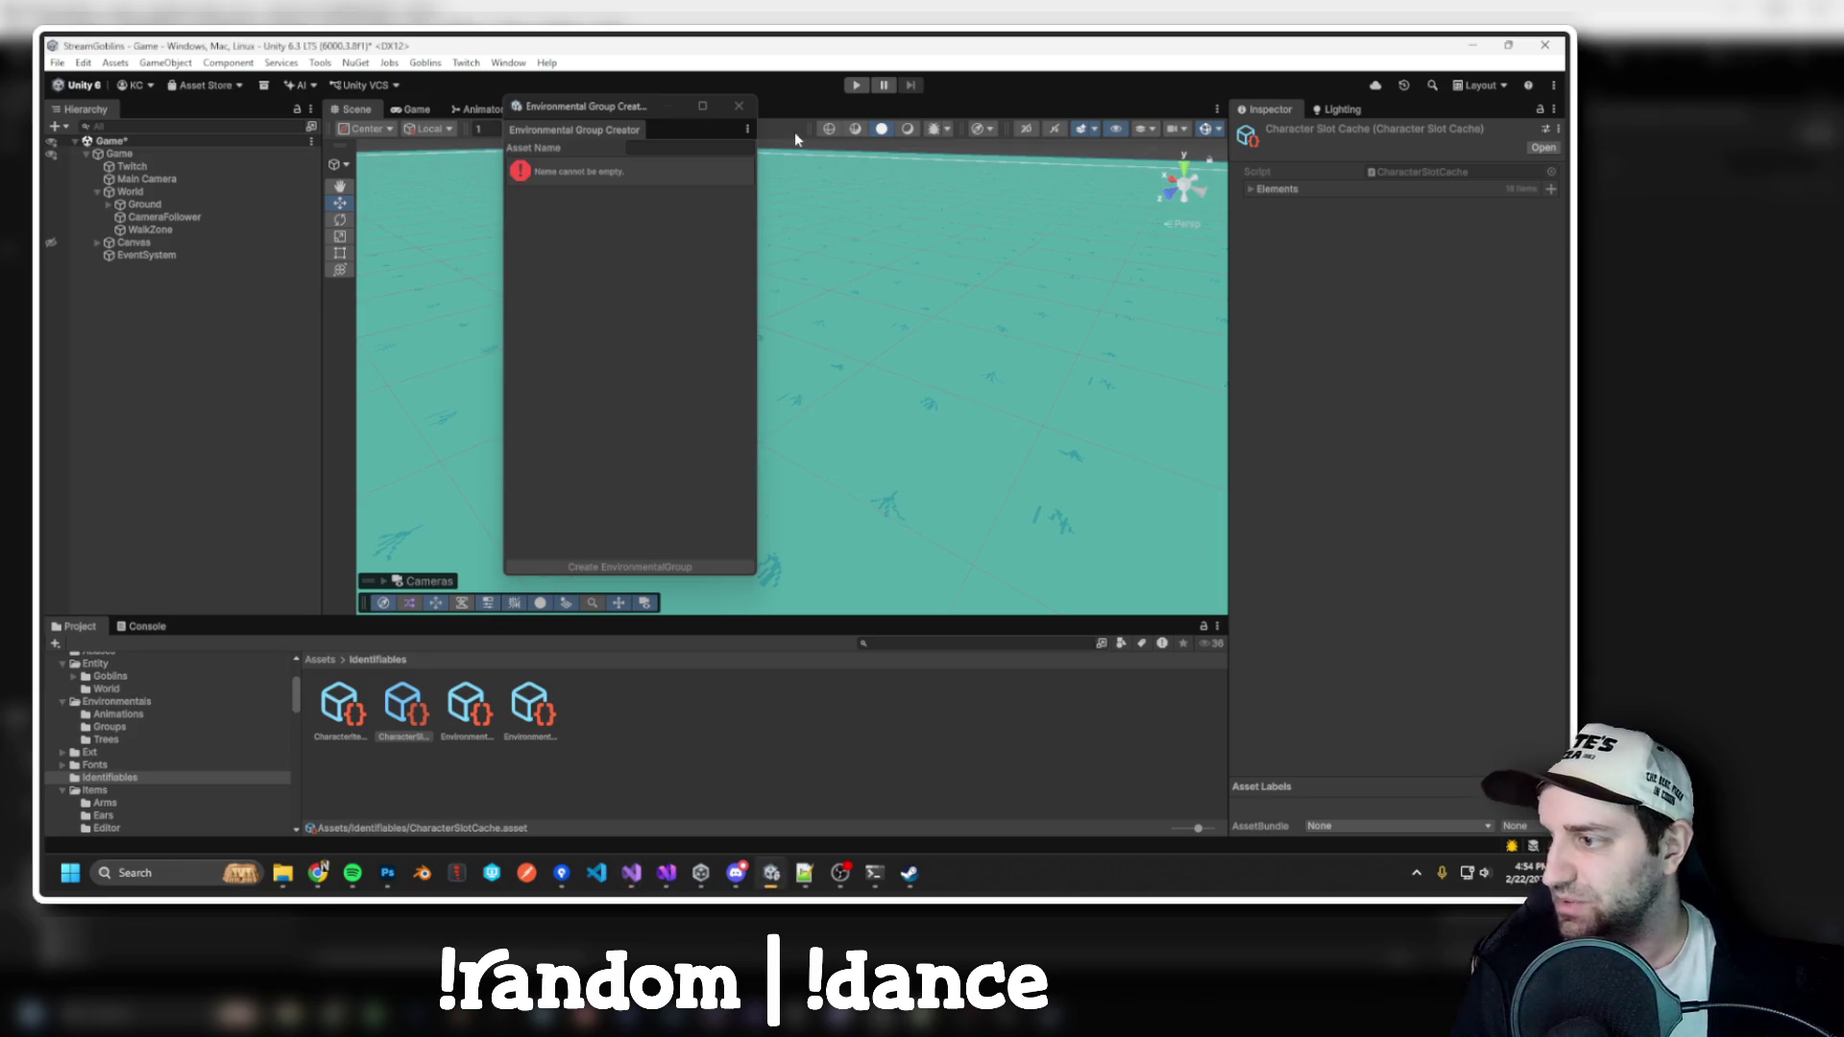
left_click(739, 105)
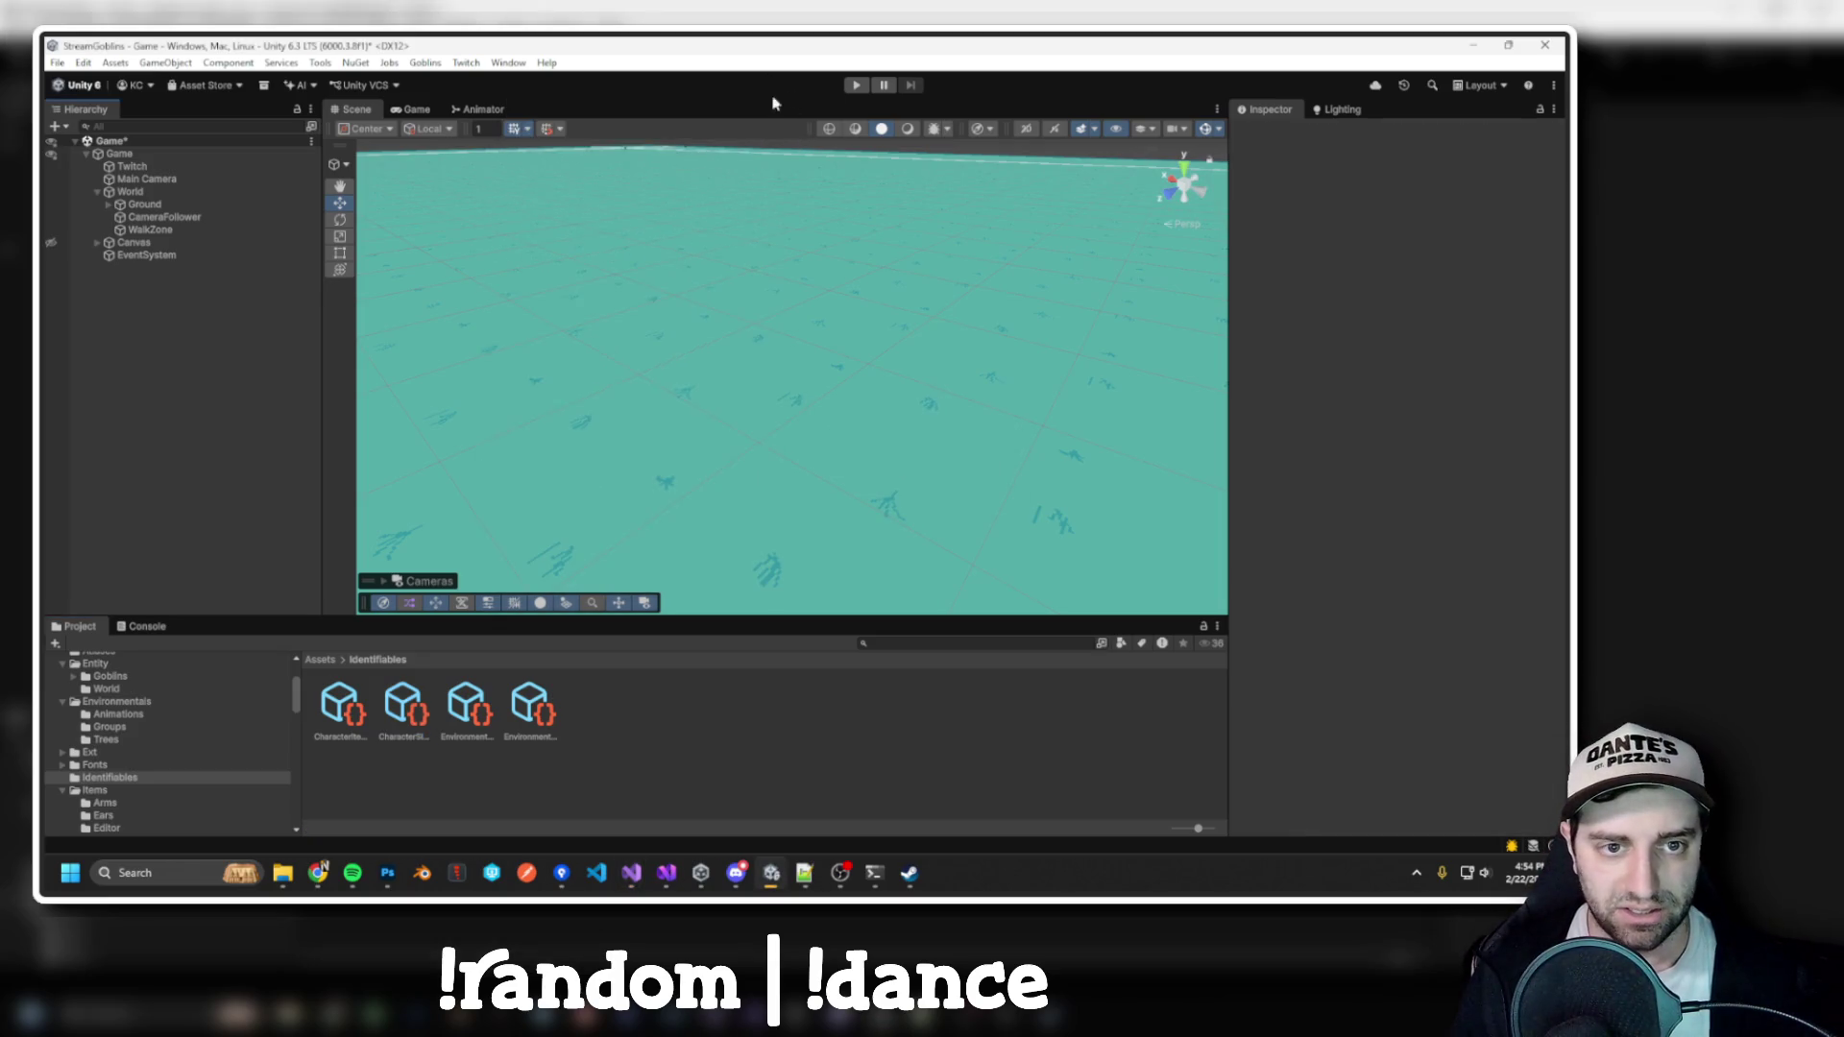
Reopen Goblins > Environmental > Environmental Group Creator and create a group named Grass
left_click(425, 63)
mouse_move(480, 115)
left_click(606, 134)
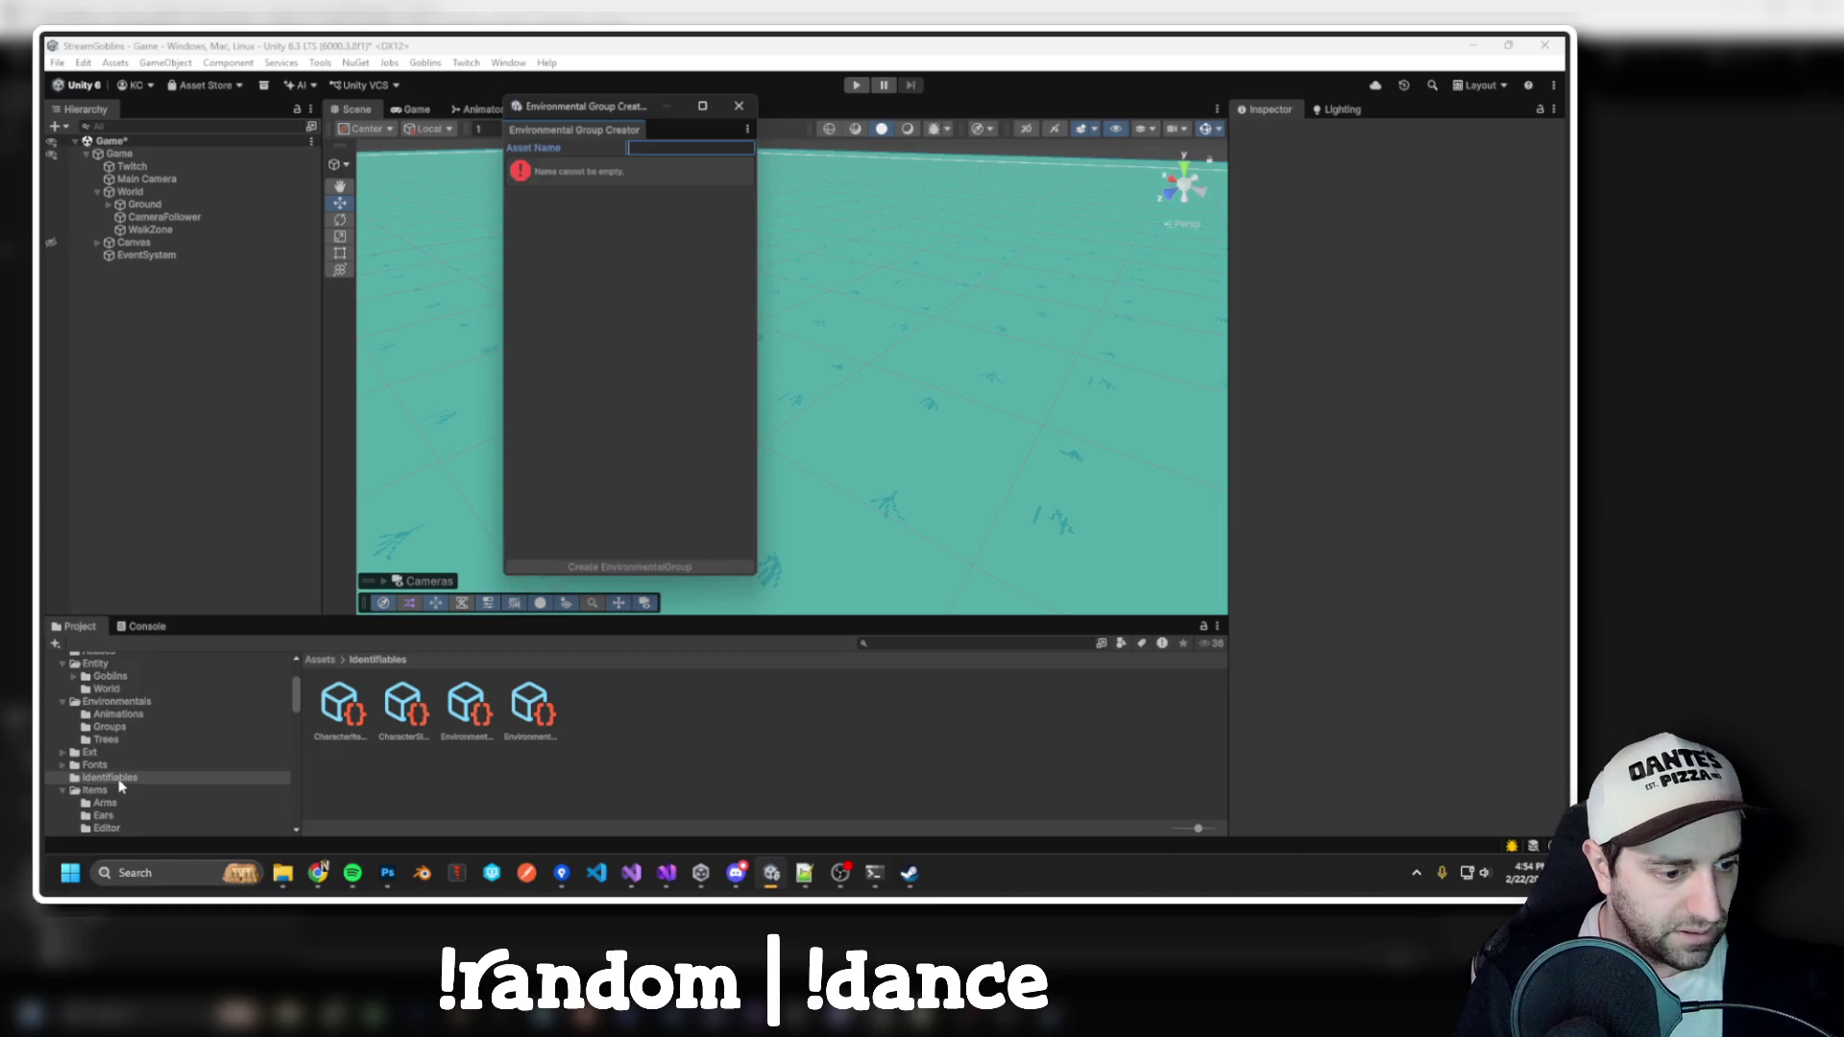
scroll(122, 786, "down", 2)
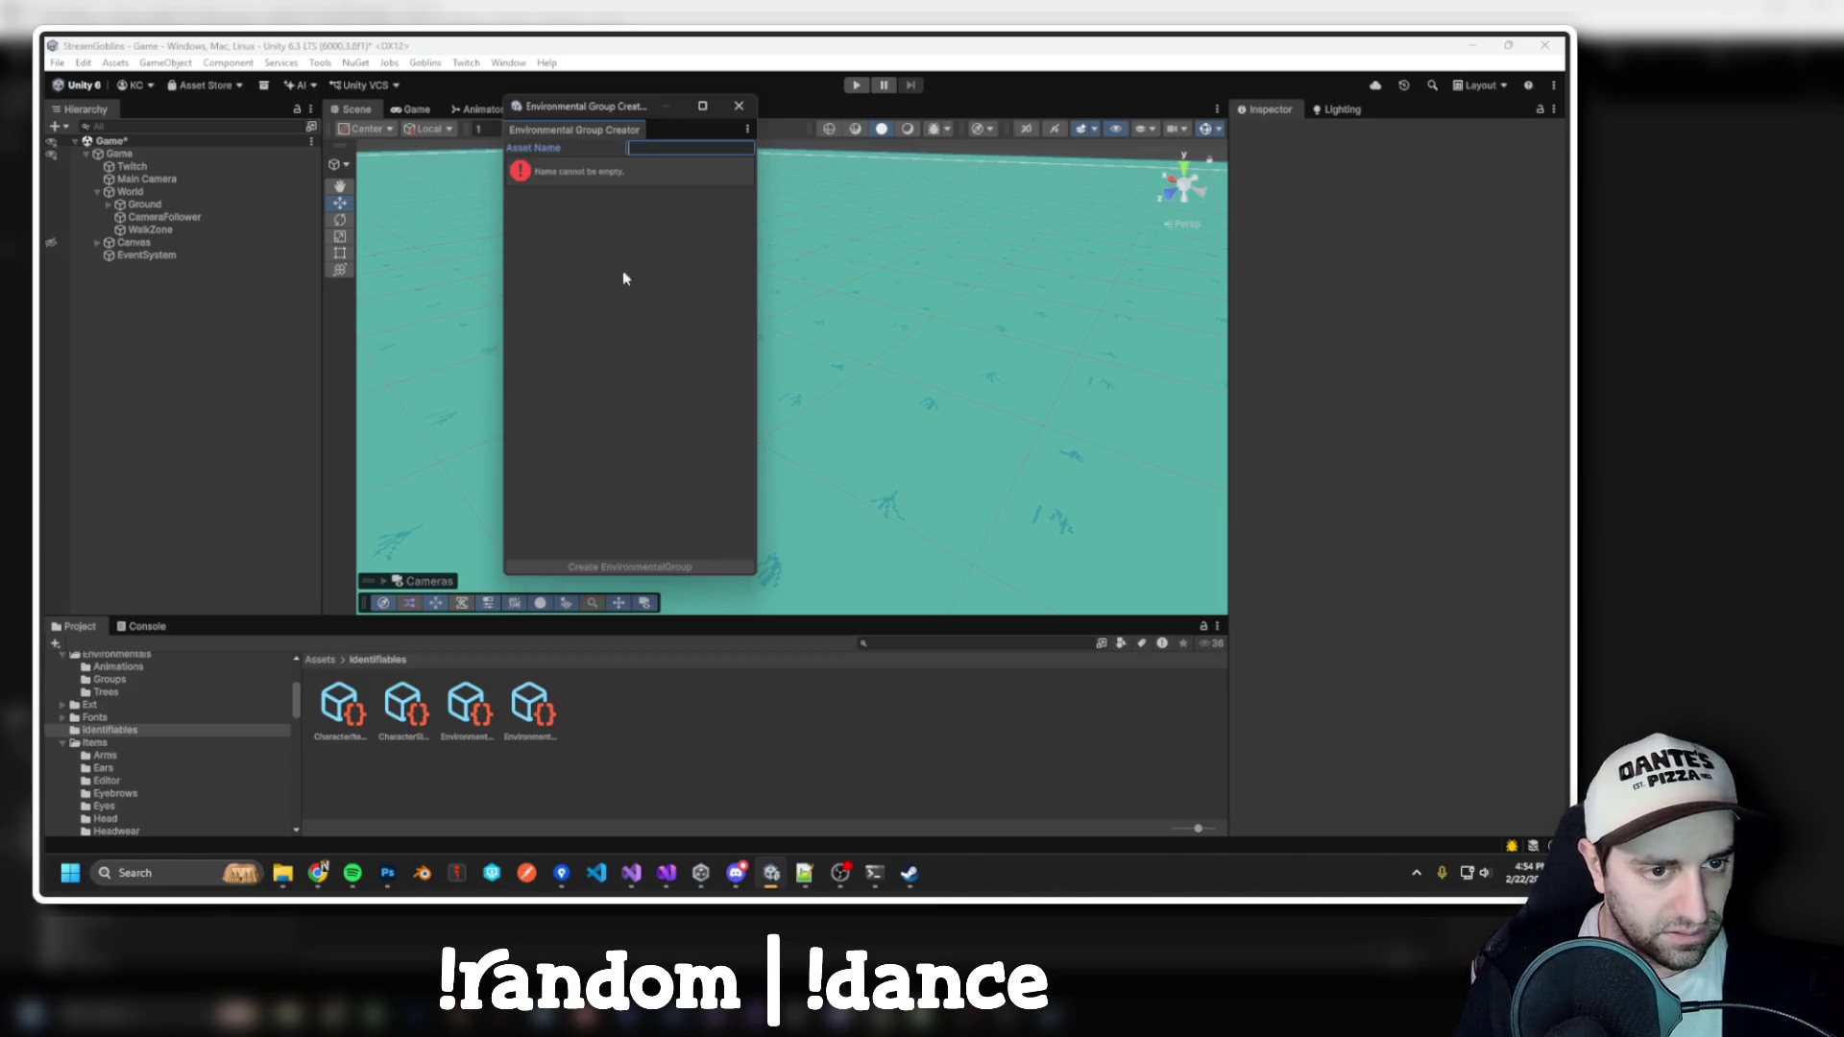
type("Grass")
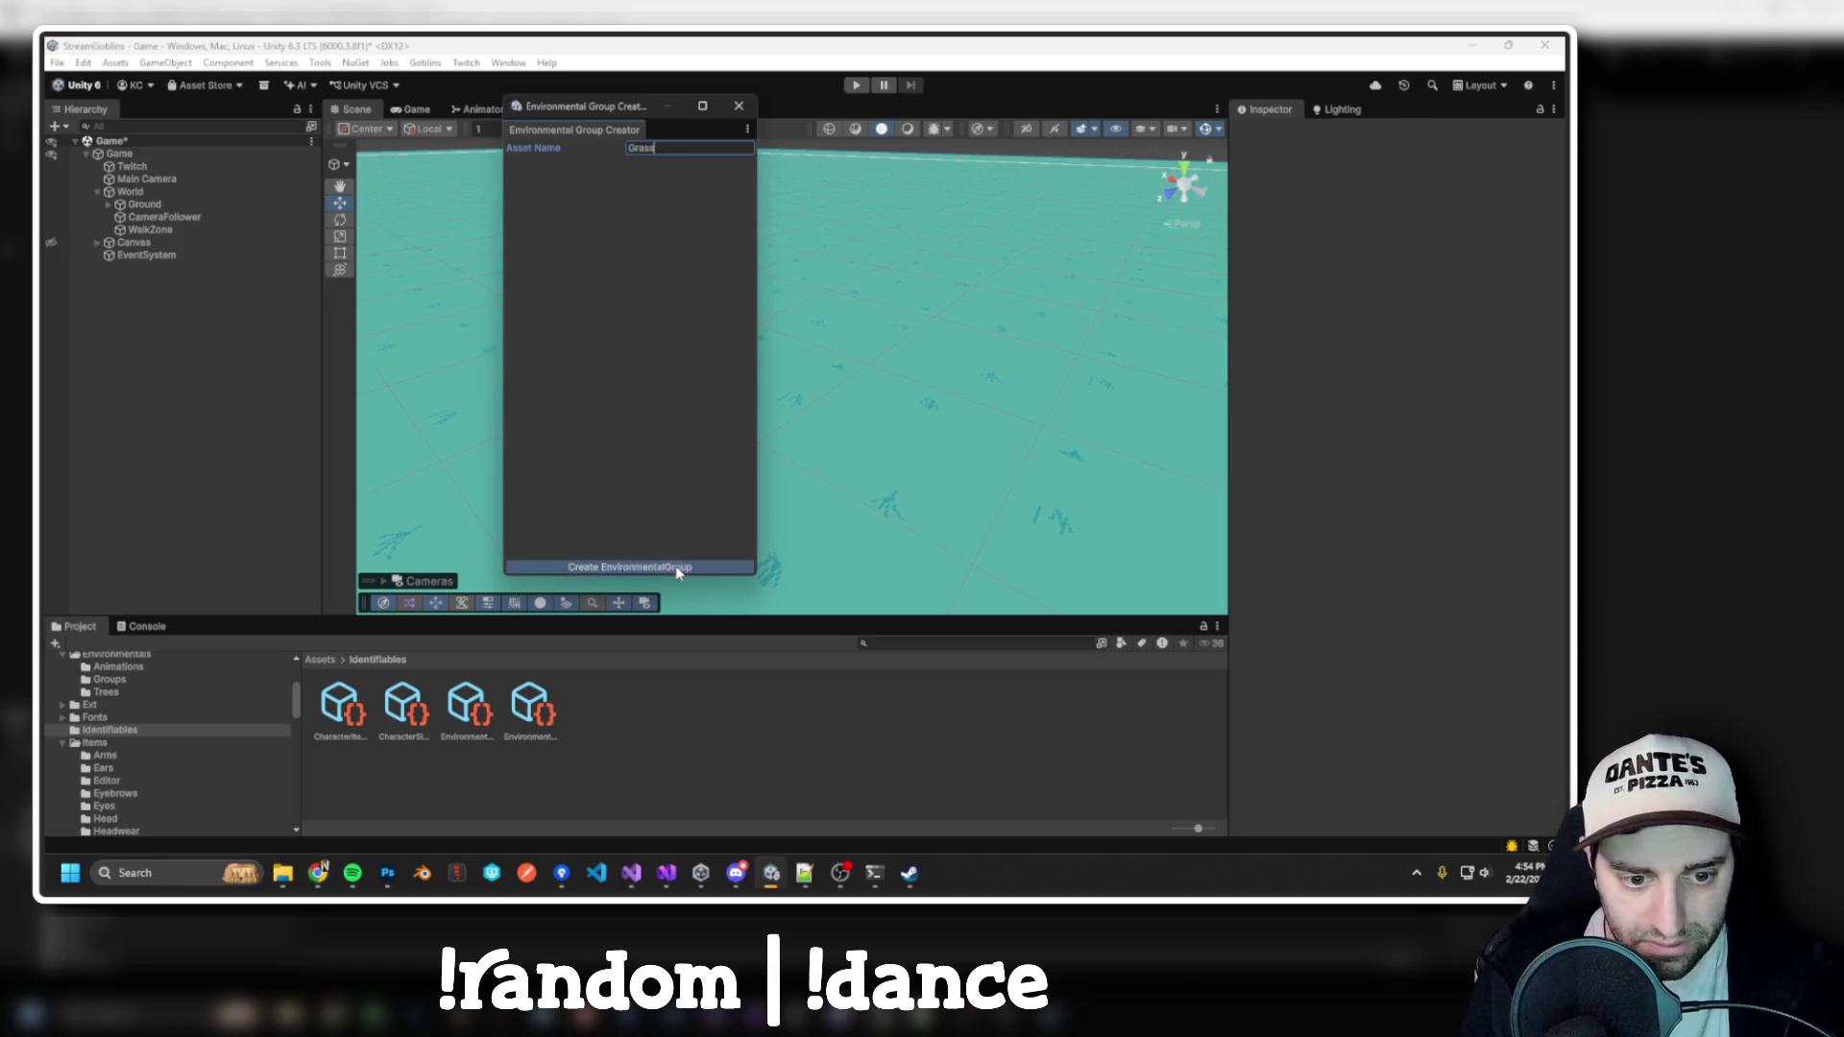
left_click(677, 567)
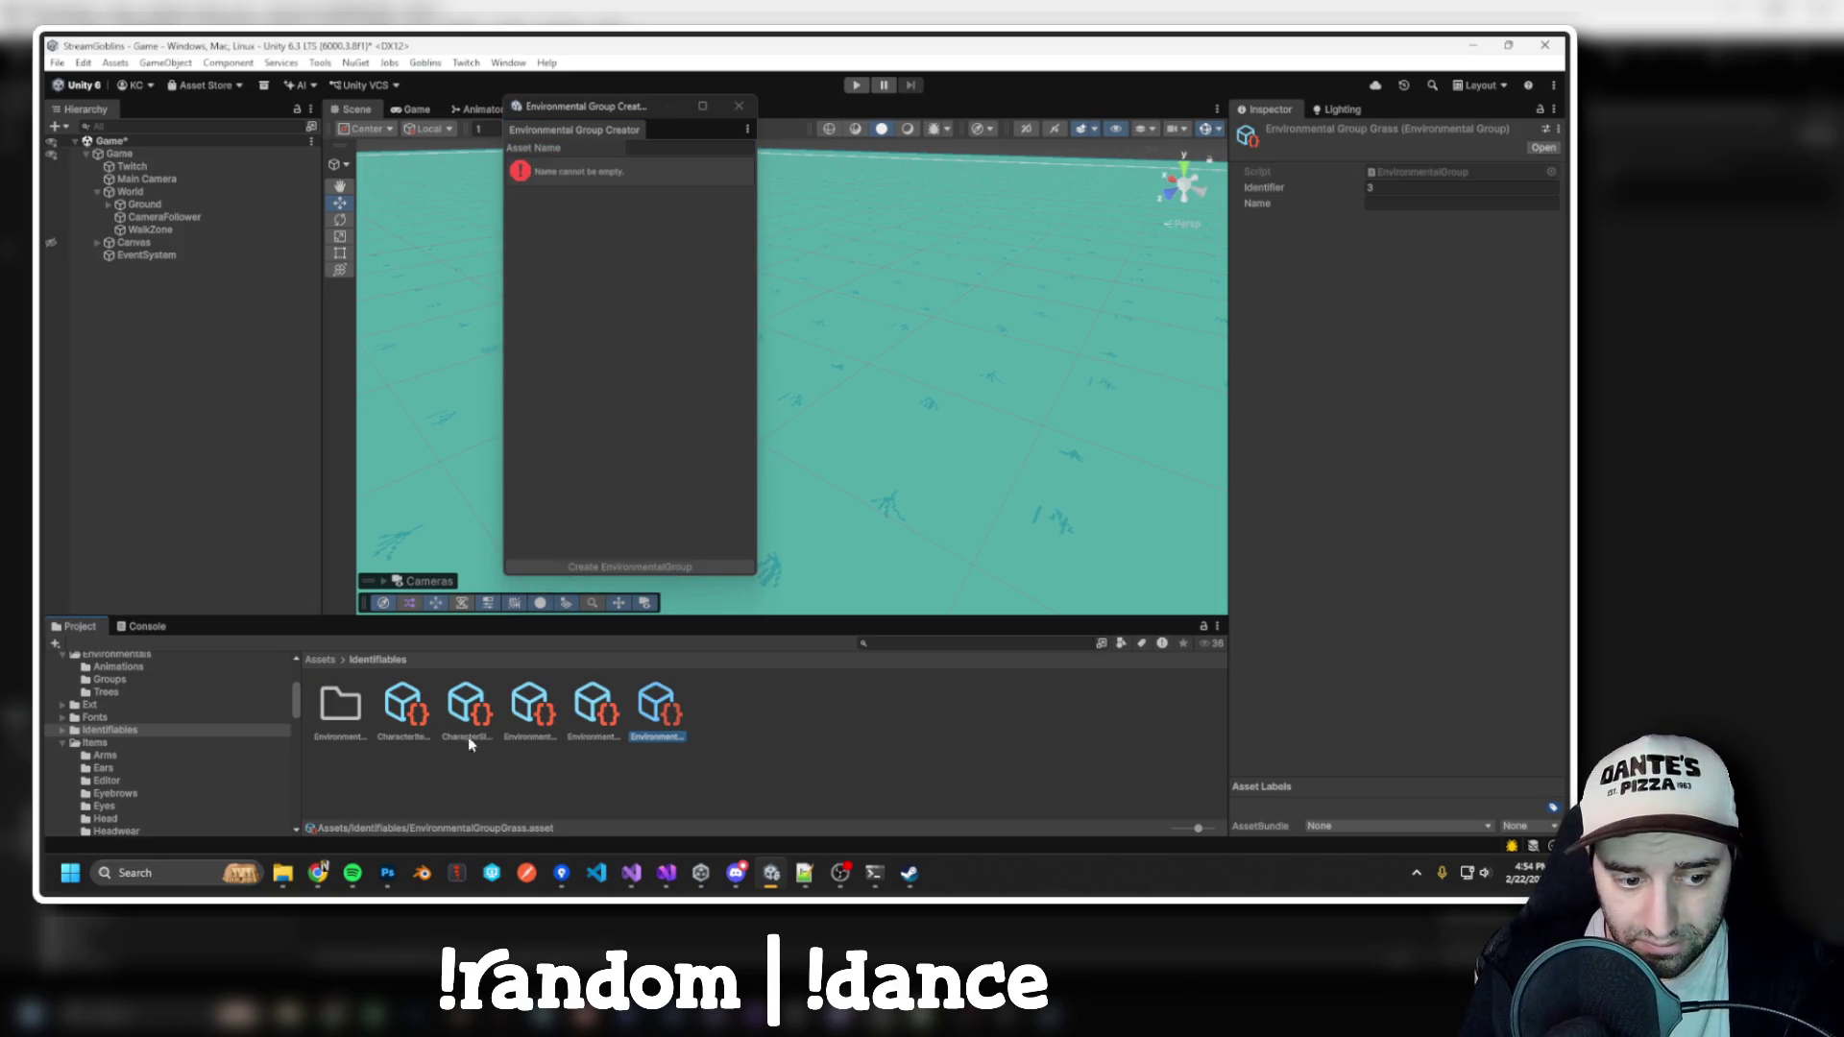
Check that EnvironmentalGroupGrass exists in Identifiables and appears in the group cache
left_click(351, 716)
left_click(594, 709)
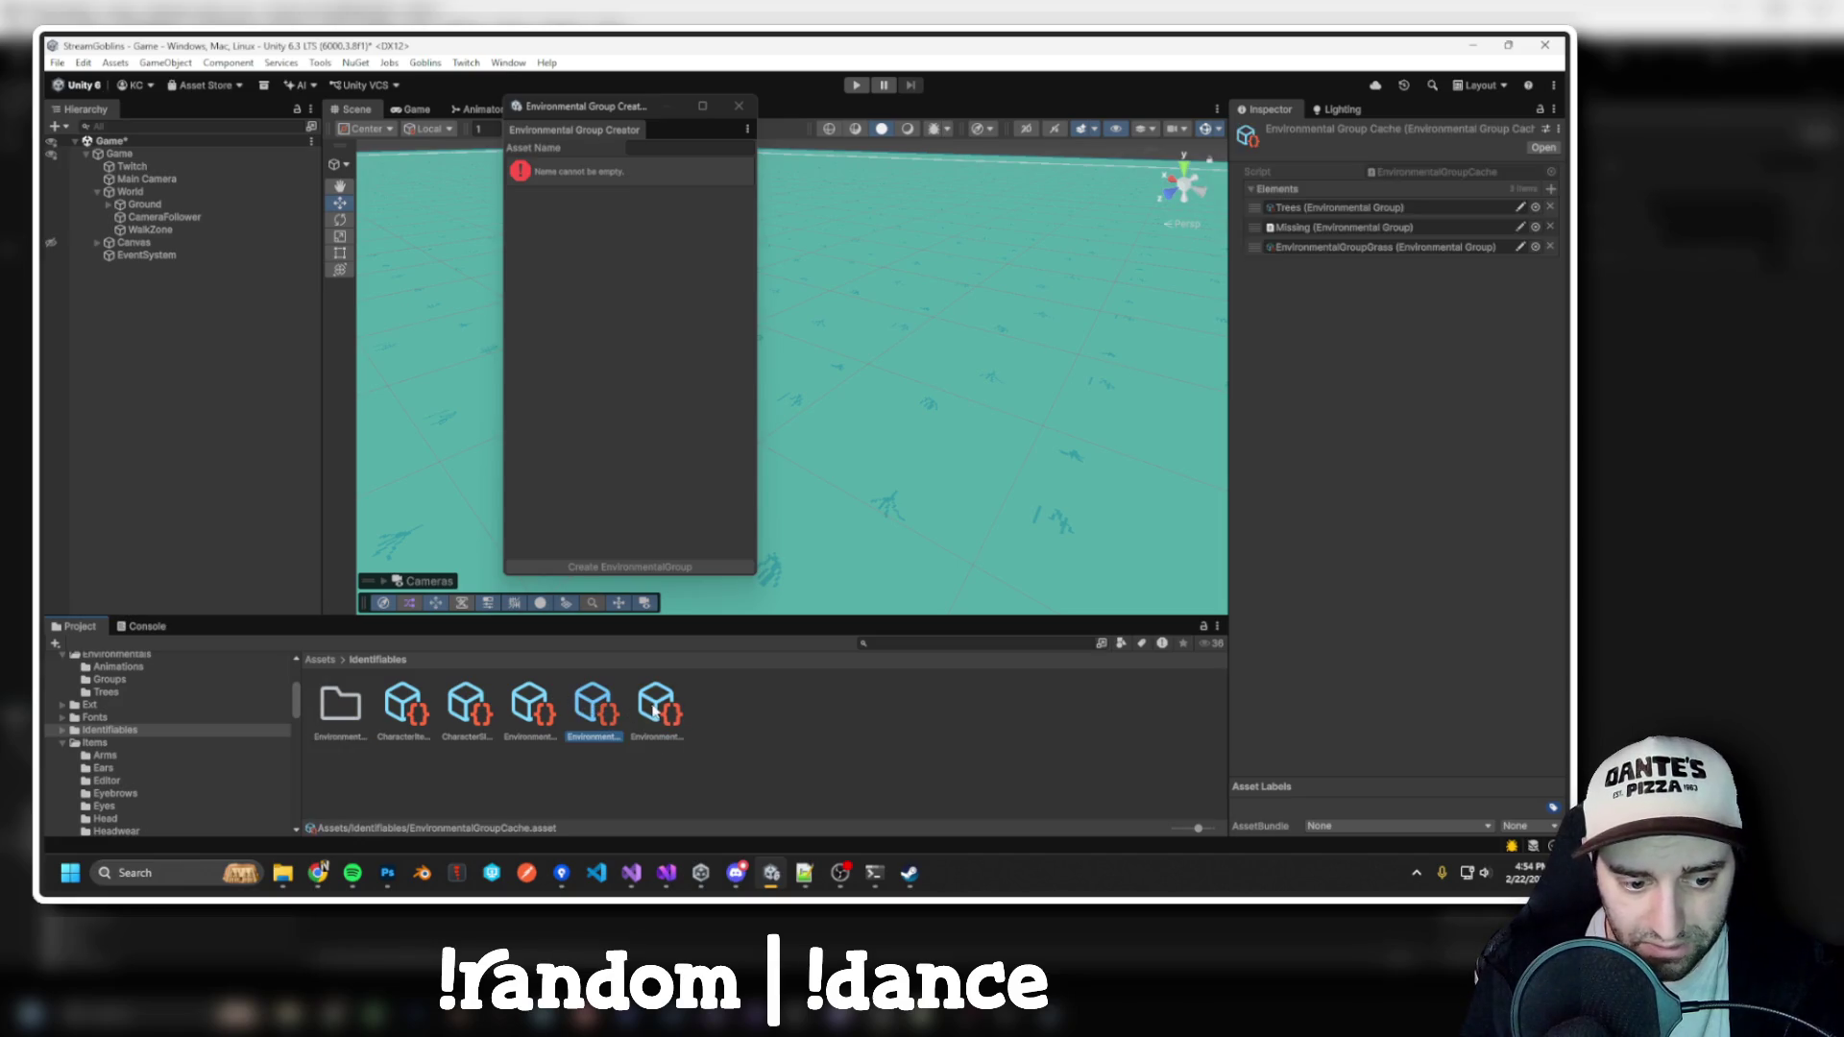
left_click(655, 713)
left_click(593, 709)
left_click(655, 713)
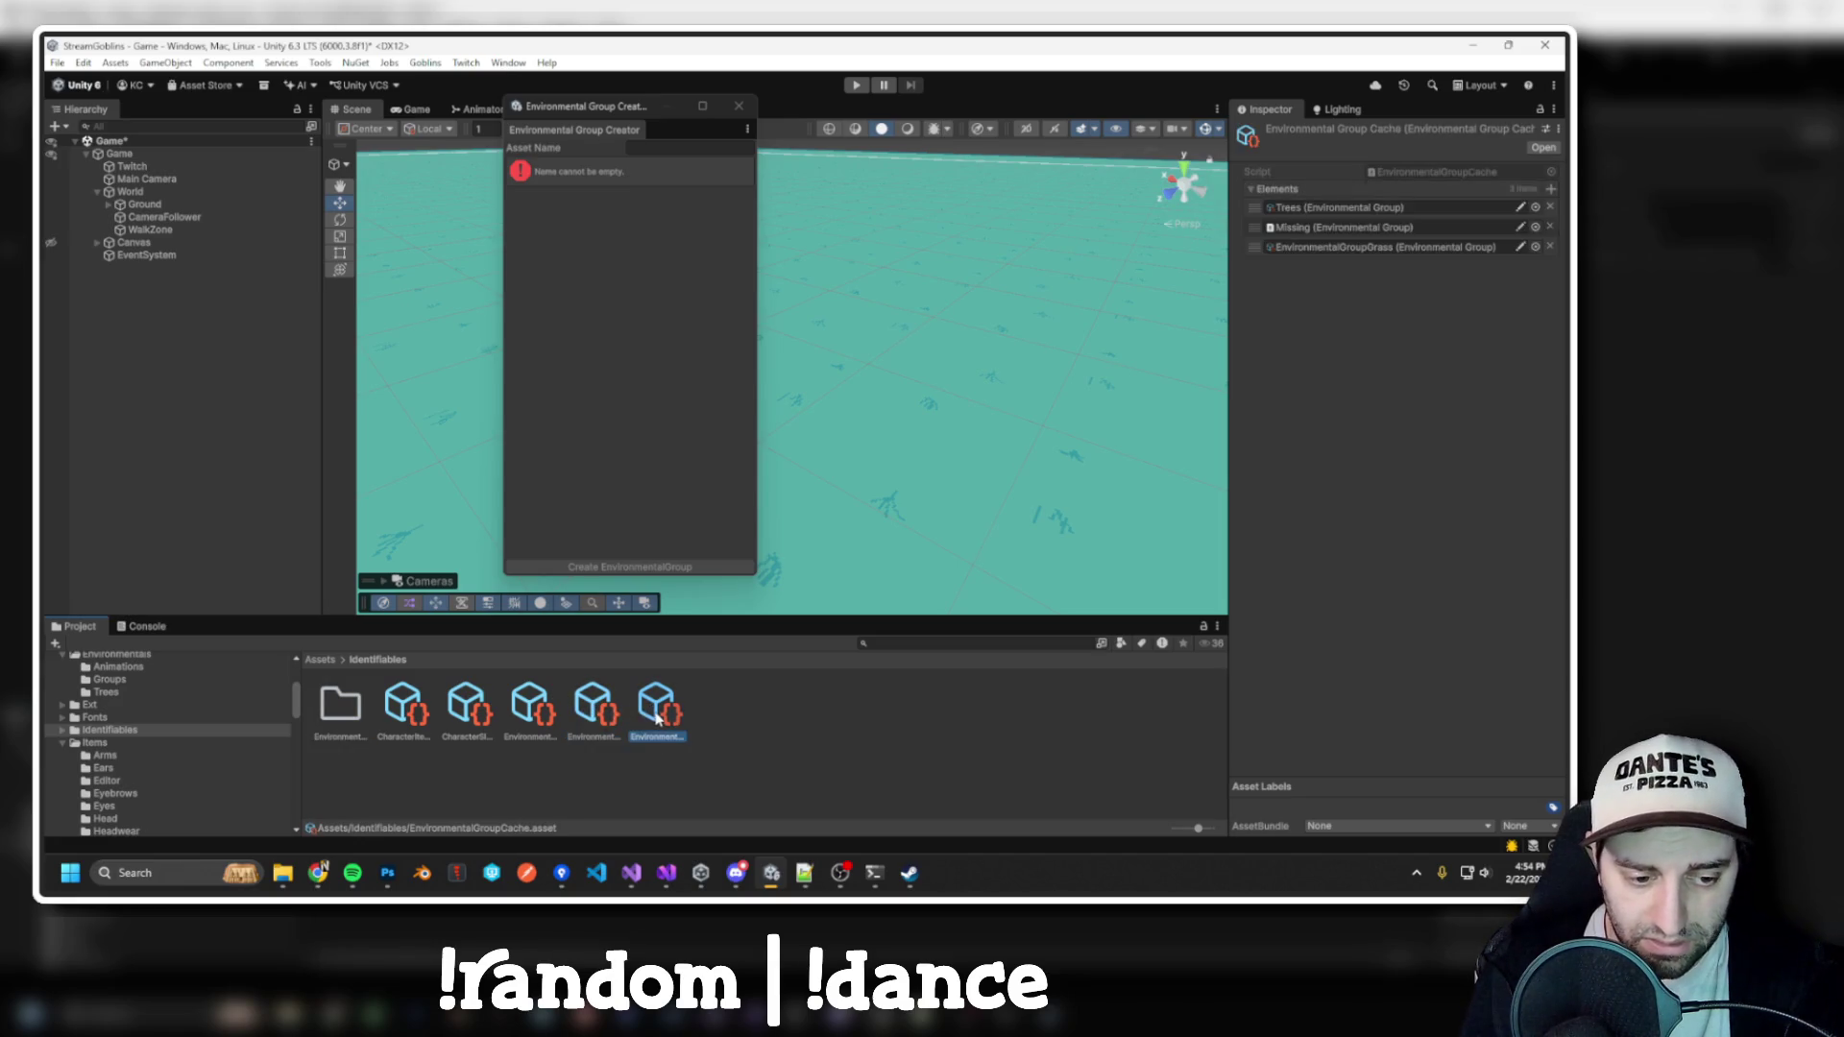
key("alt+Tab")
left_click(1010, 352)
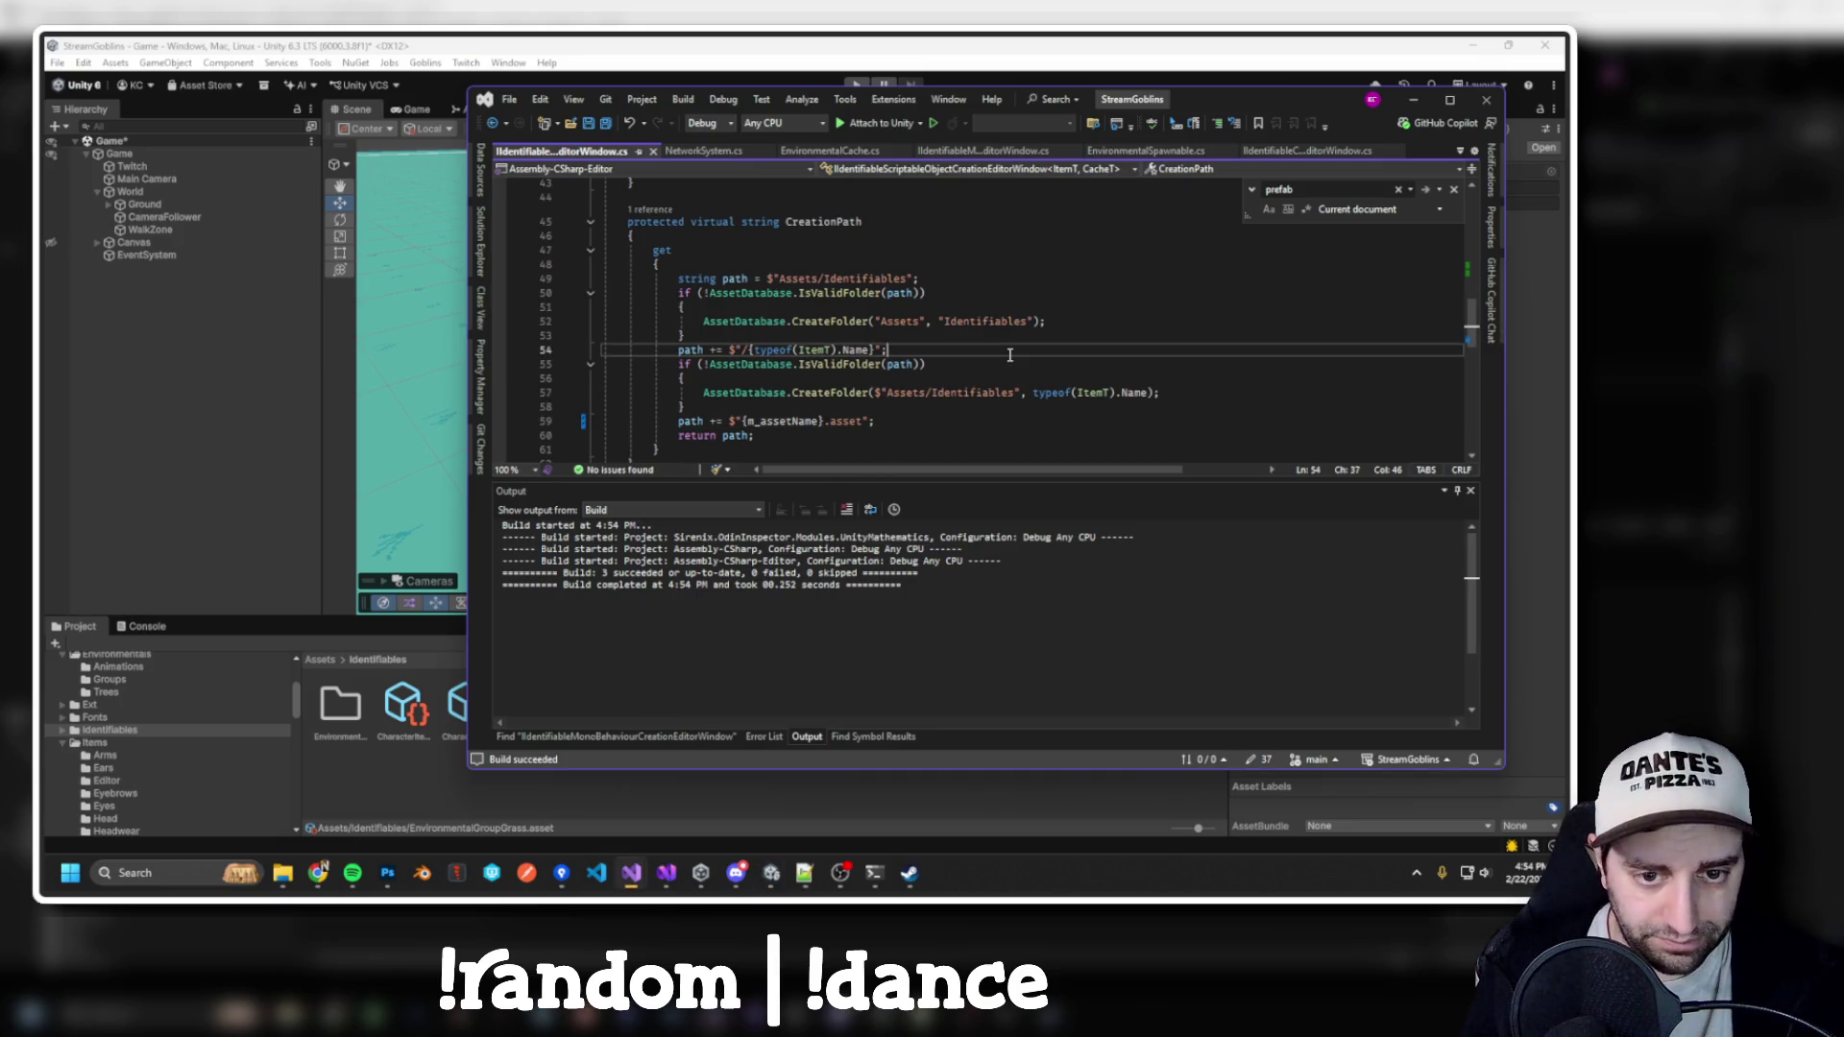
Review the GenerateUniqueAssetPath(CreationPath) call on line 31 and the CreateFolder code
scroll(802, 354, "down", 2)
left_click(705, 335)
left_click(825, 308)
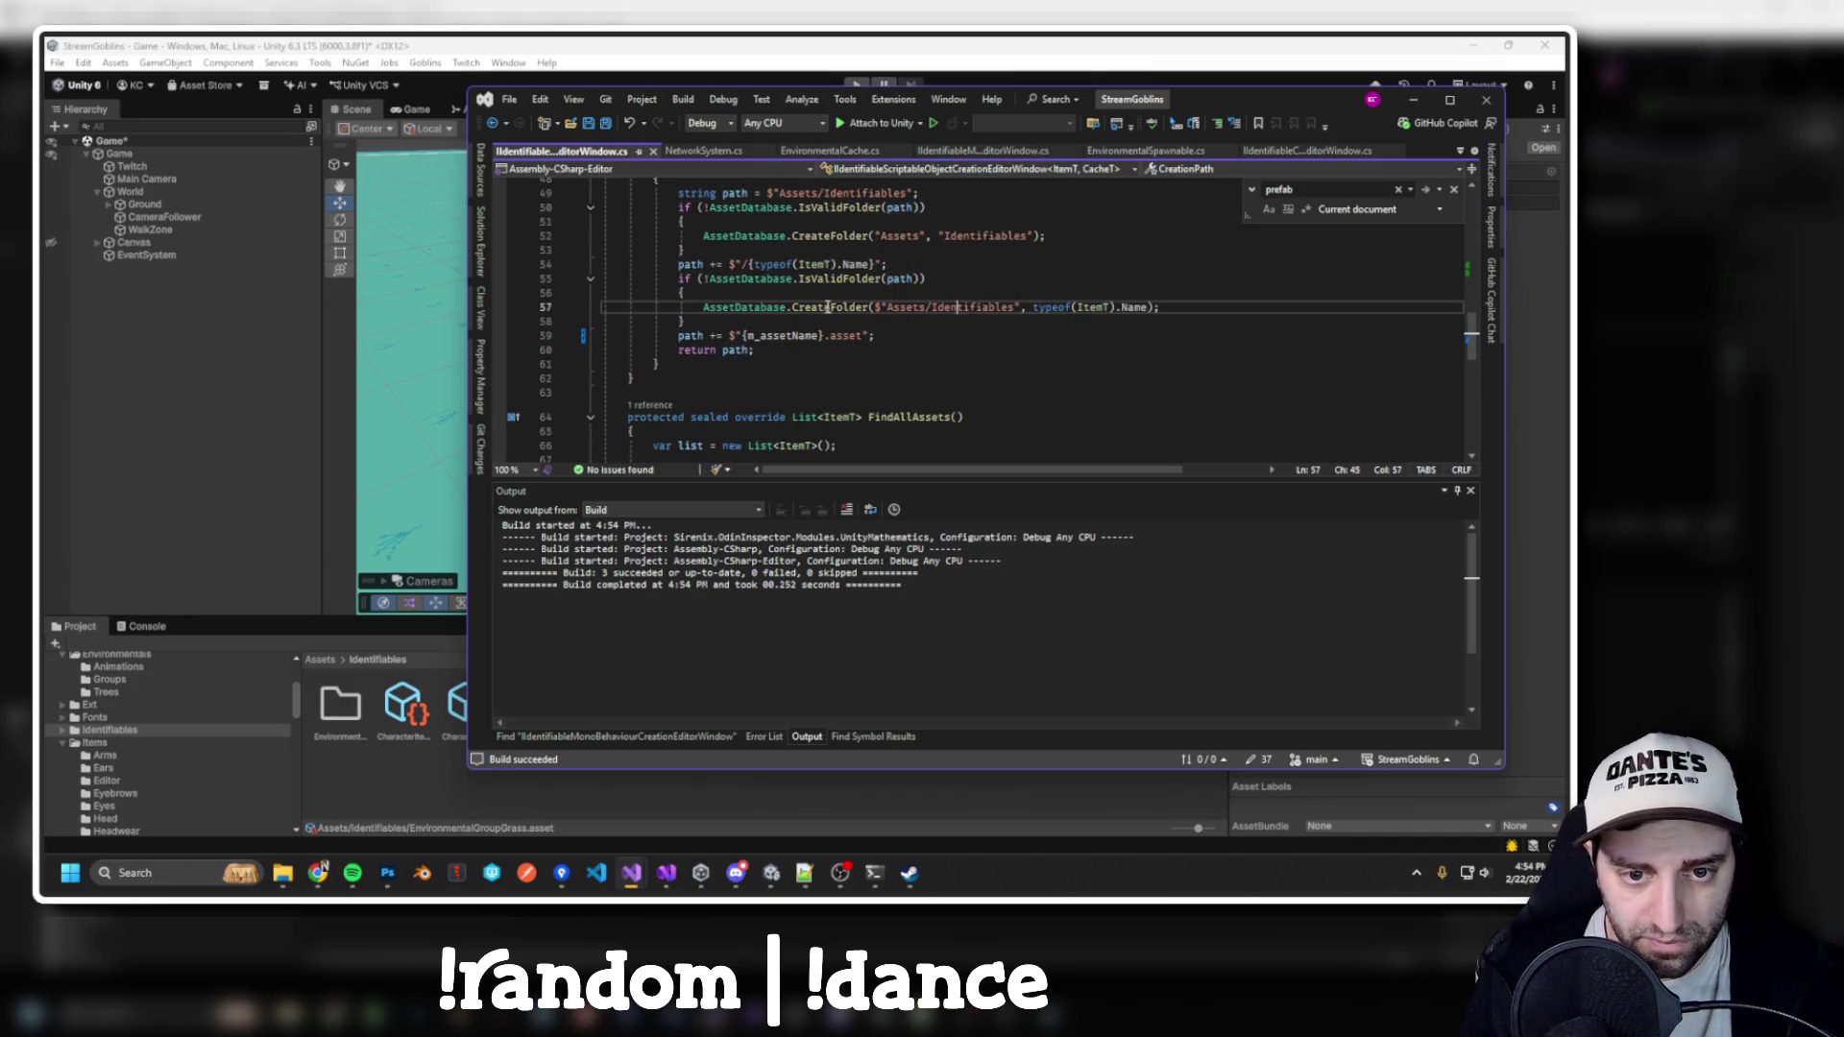
scroll(945, 293, "down", 5)
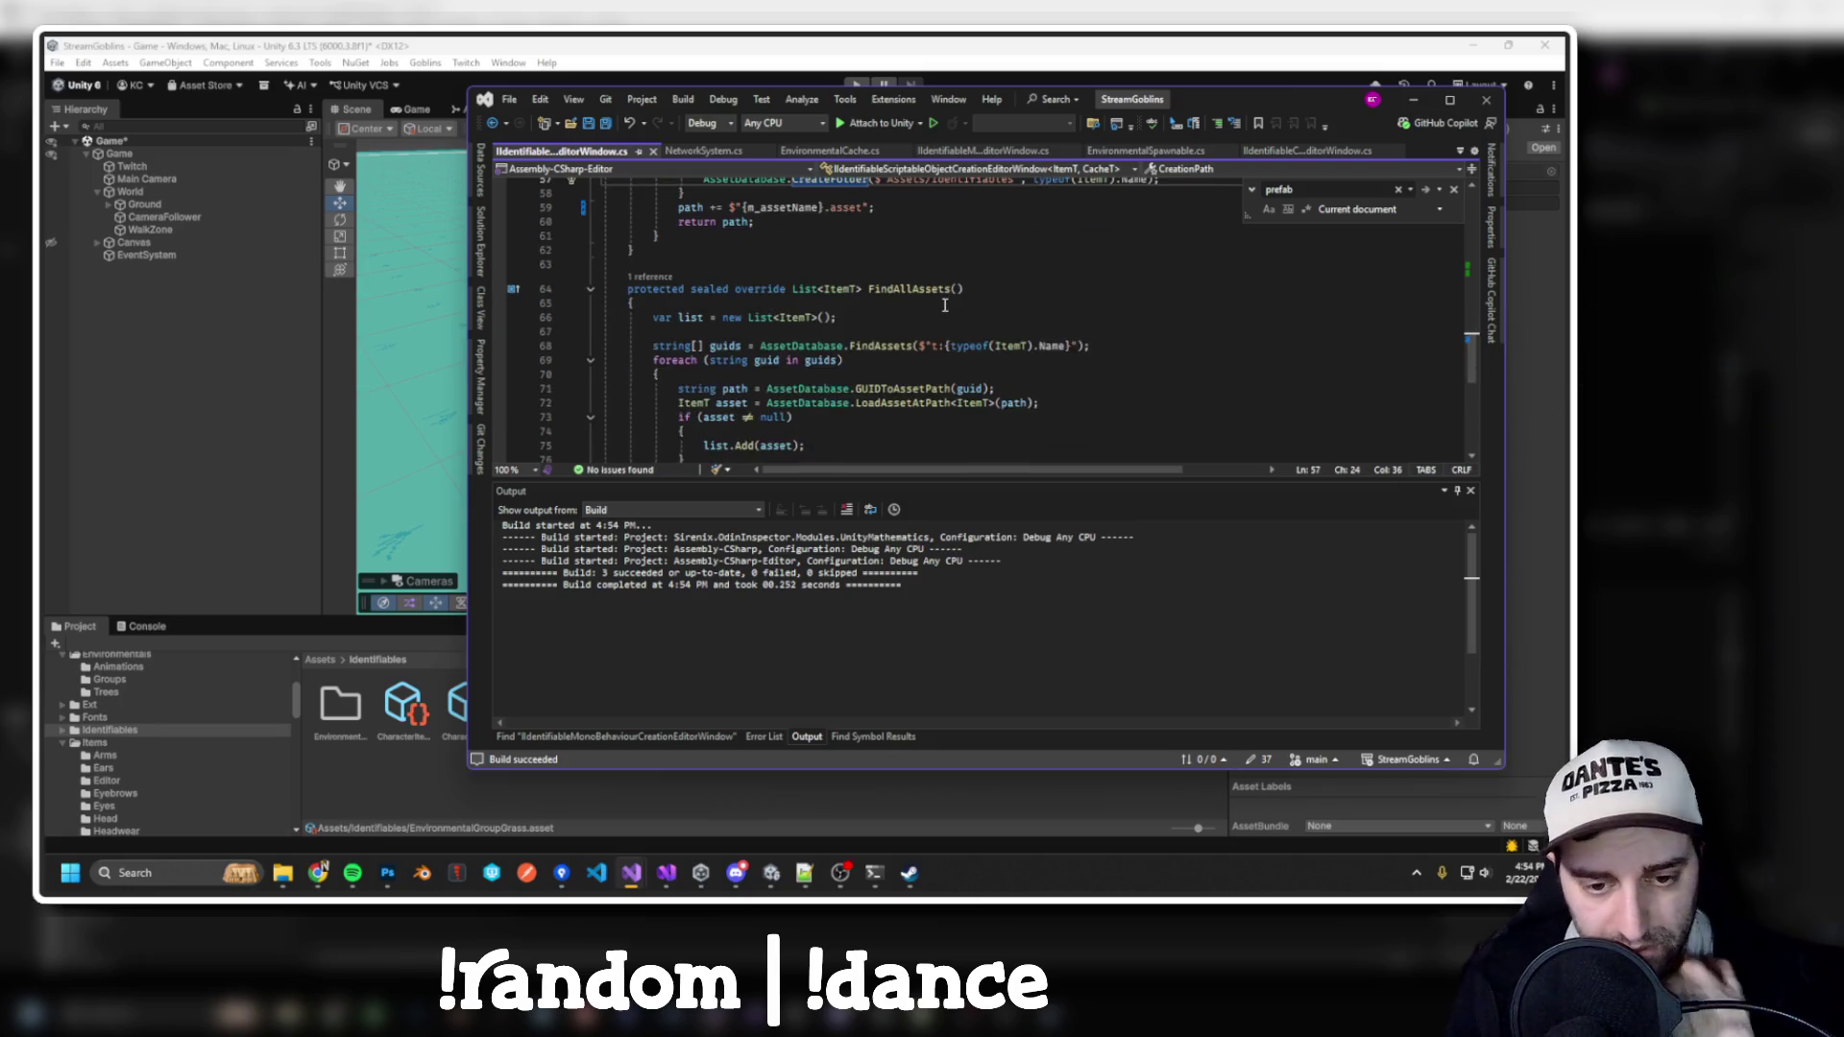
scroll(945, 300, "up", 5)
scroll(945, 303, "up", 10)
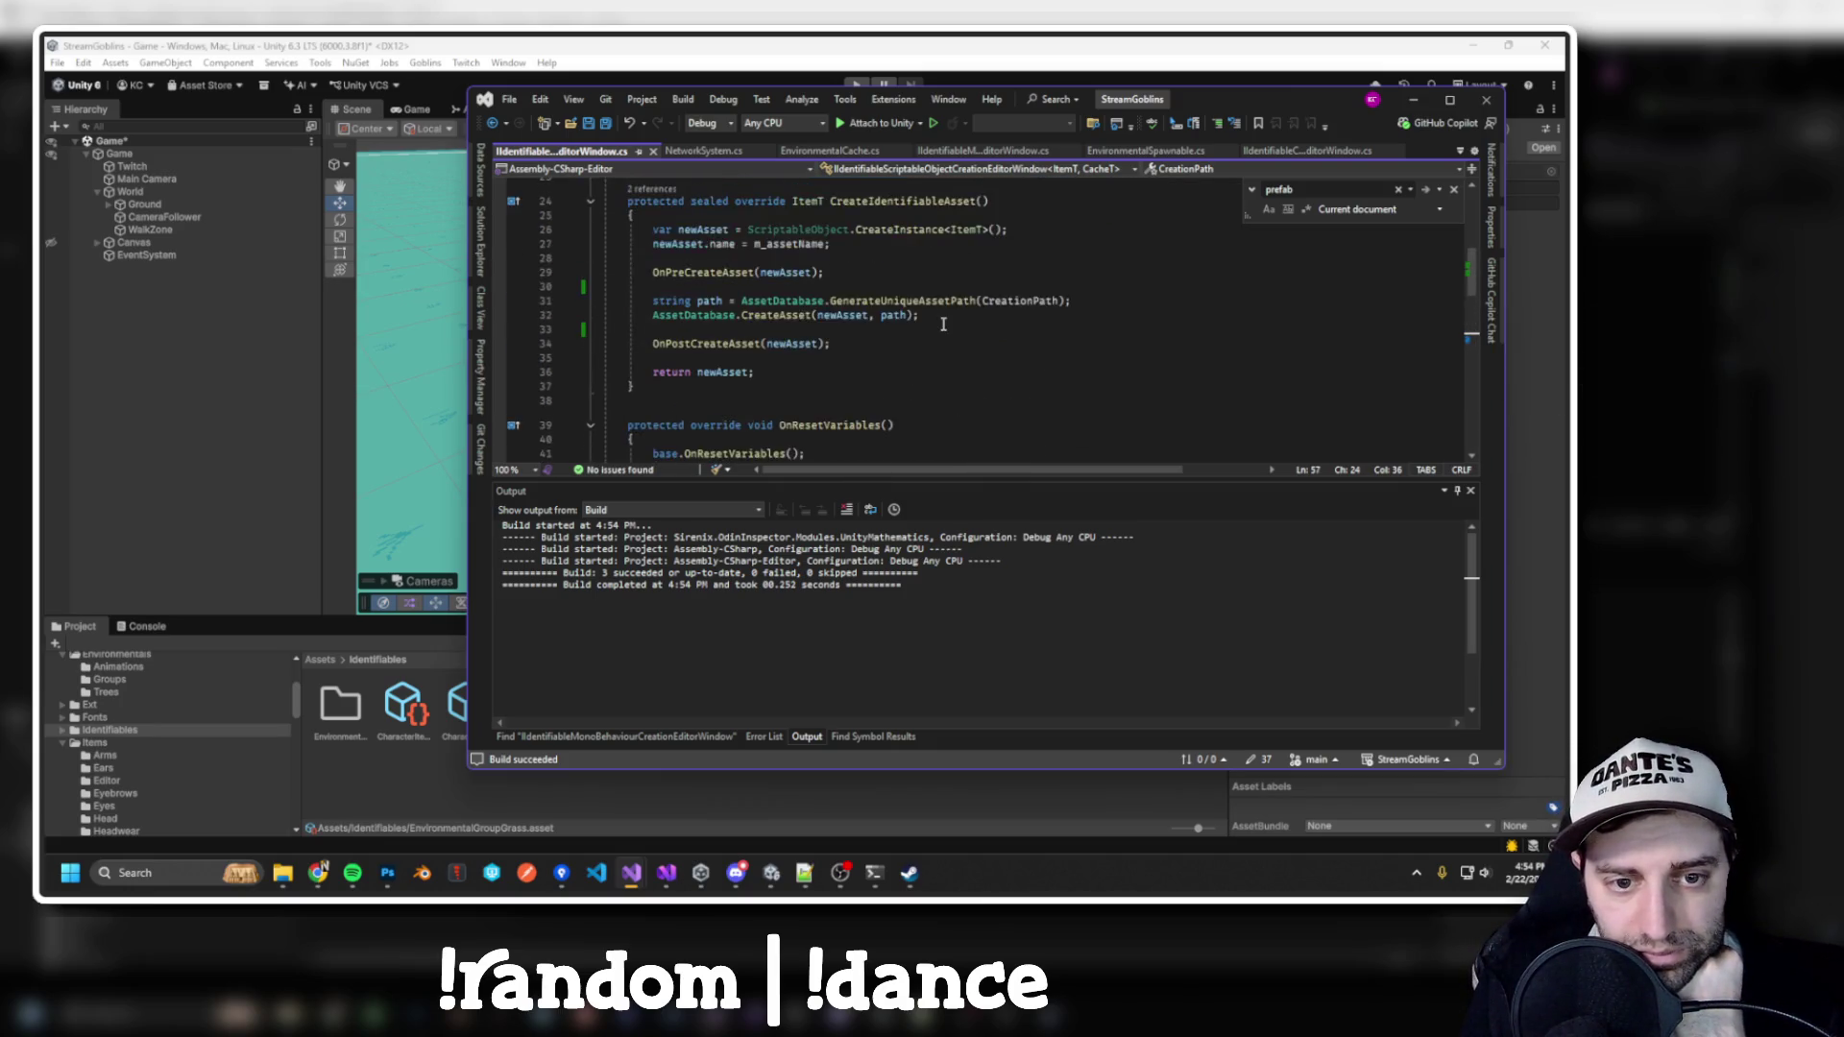
scroll(983, 329, "up", 2)
scroll(987, 336, "down", 3)
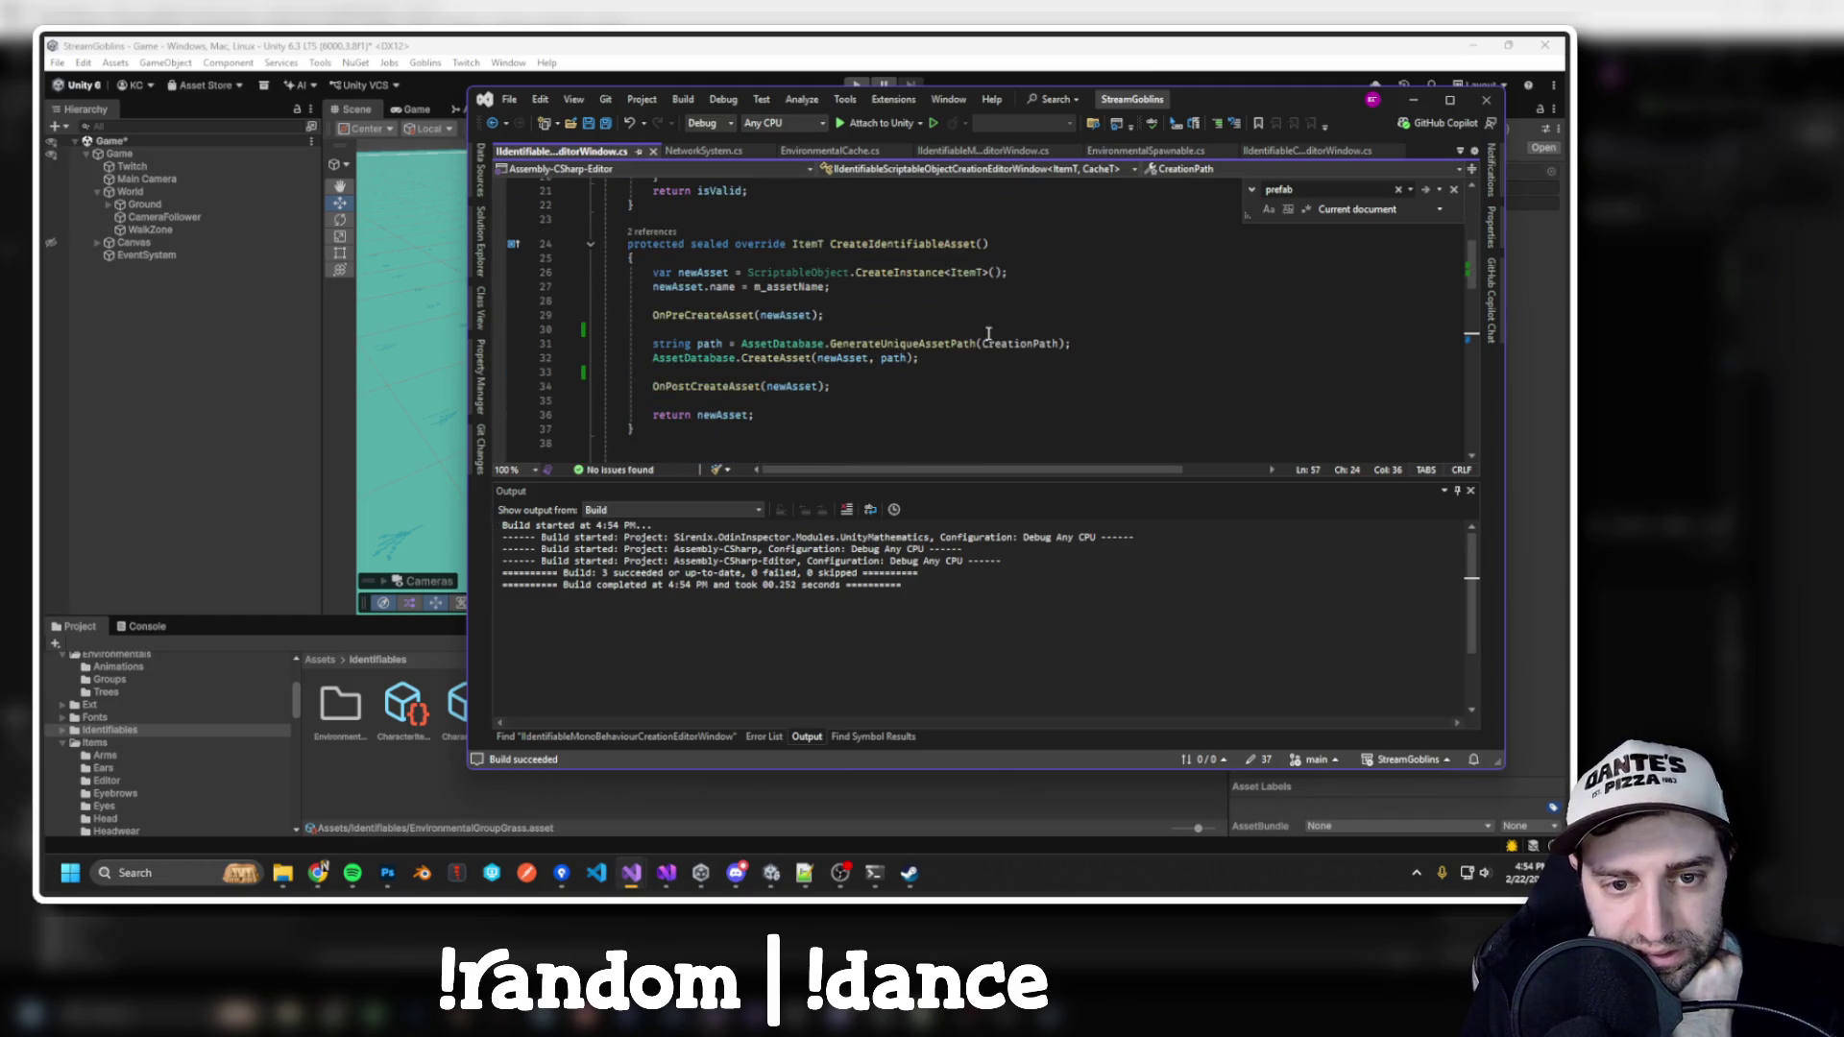
double_click(897, 343)
double_click(1018, 343)
scroll(1020, 350, "up", 3)
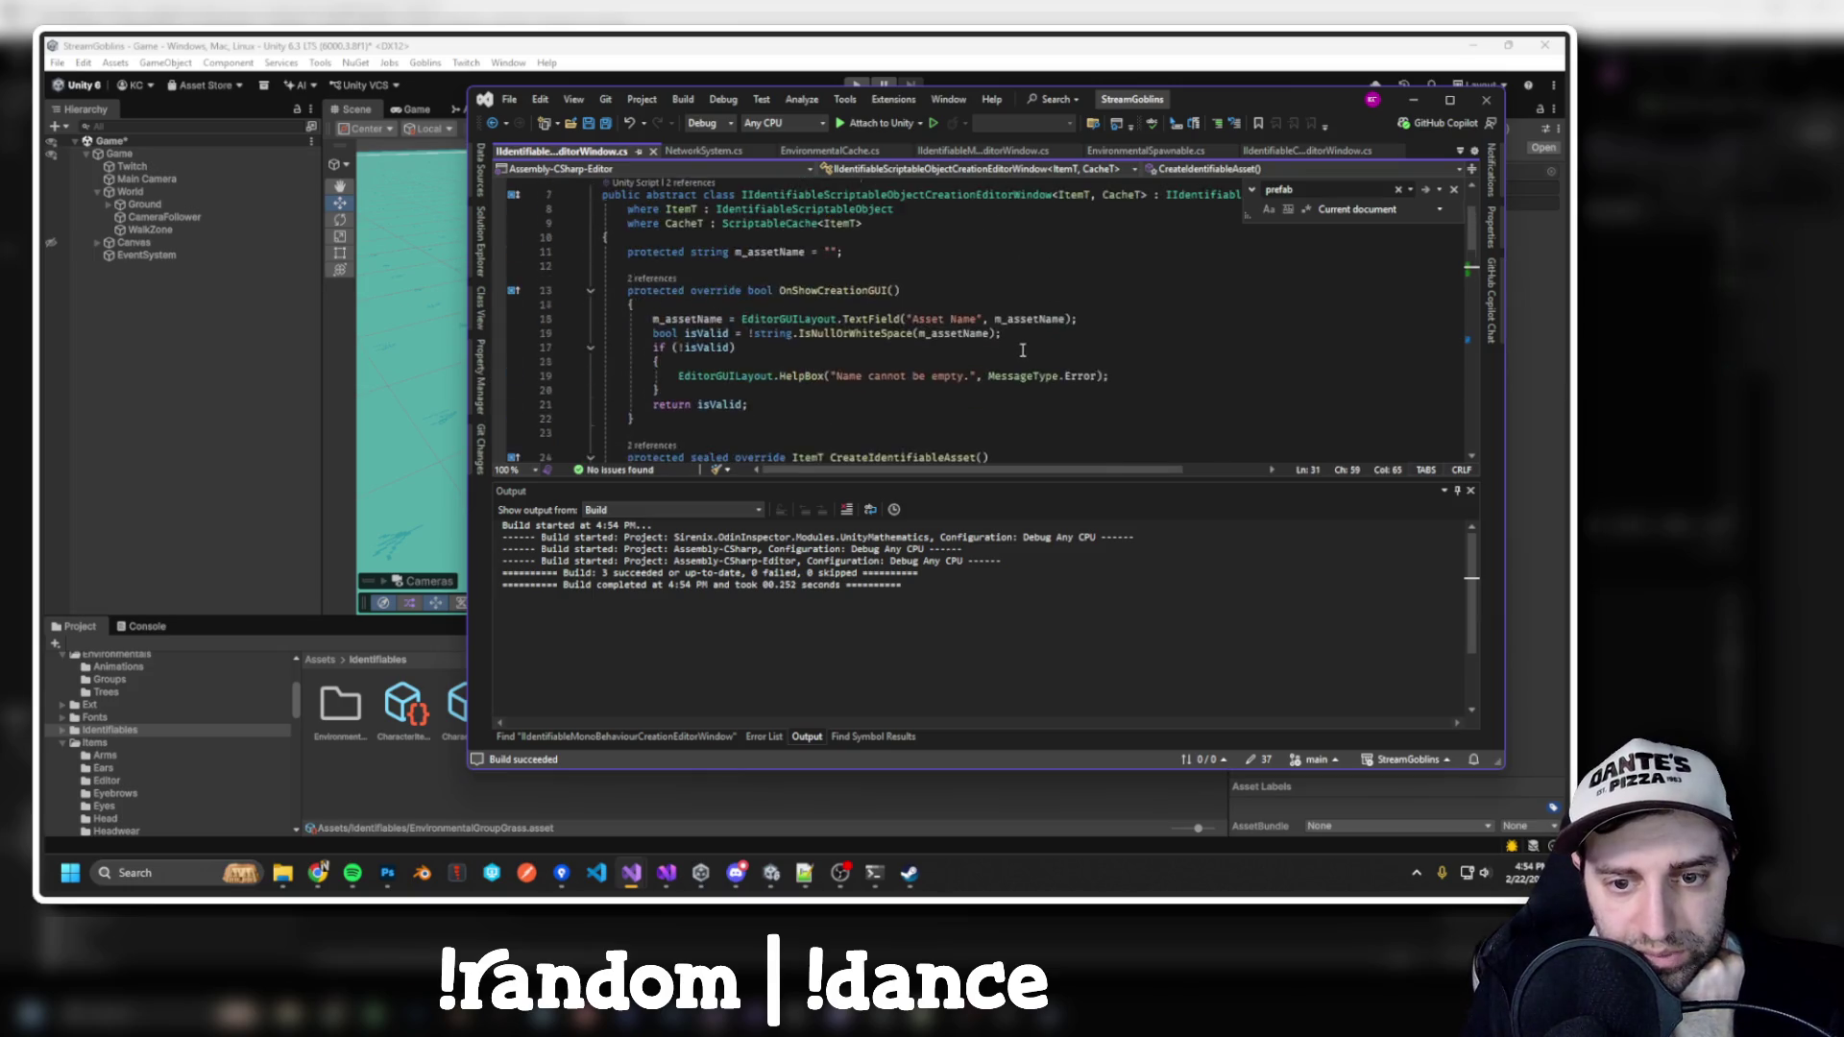
scroll(1026, 354, "down", 3)
Inspect the CreationPath definition and how it builds the path from Name
key("F12")
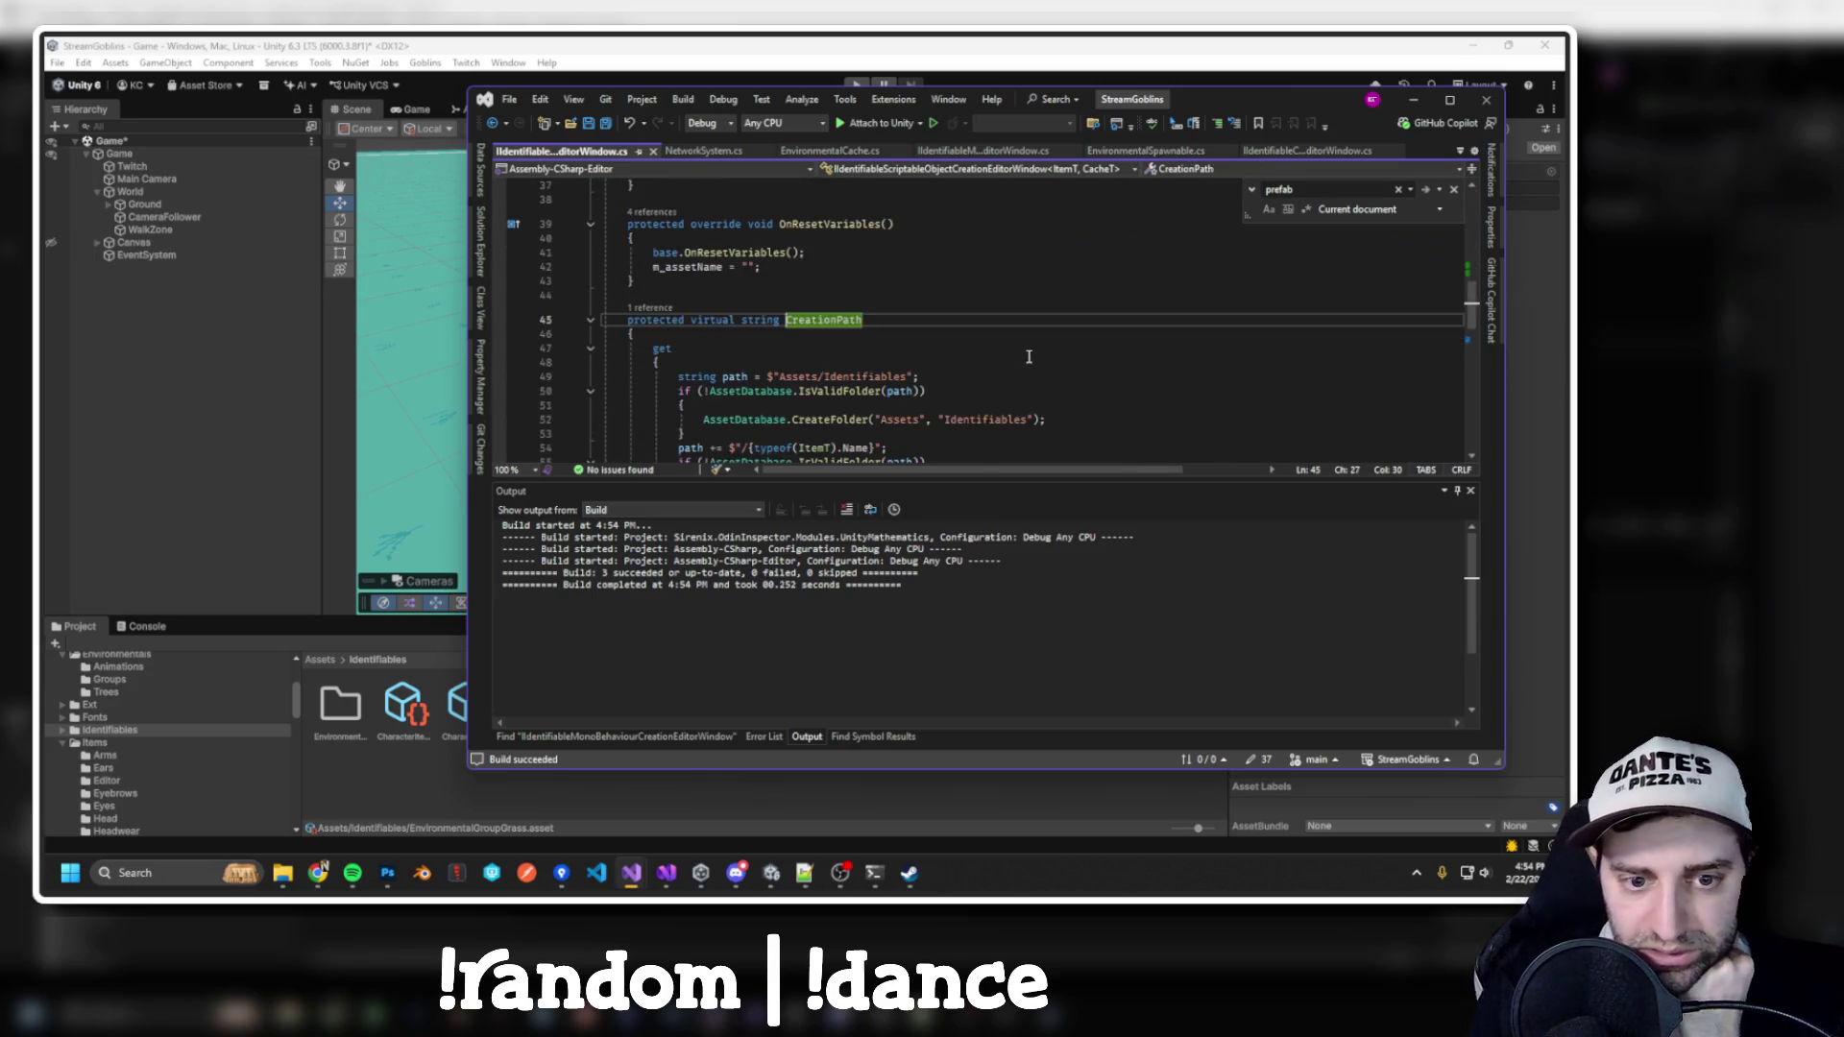
scroll(981, 371, "down", 3)
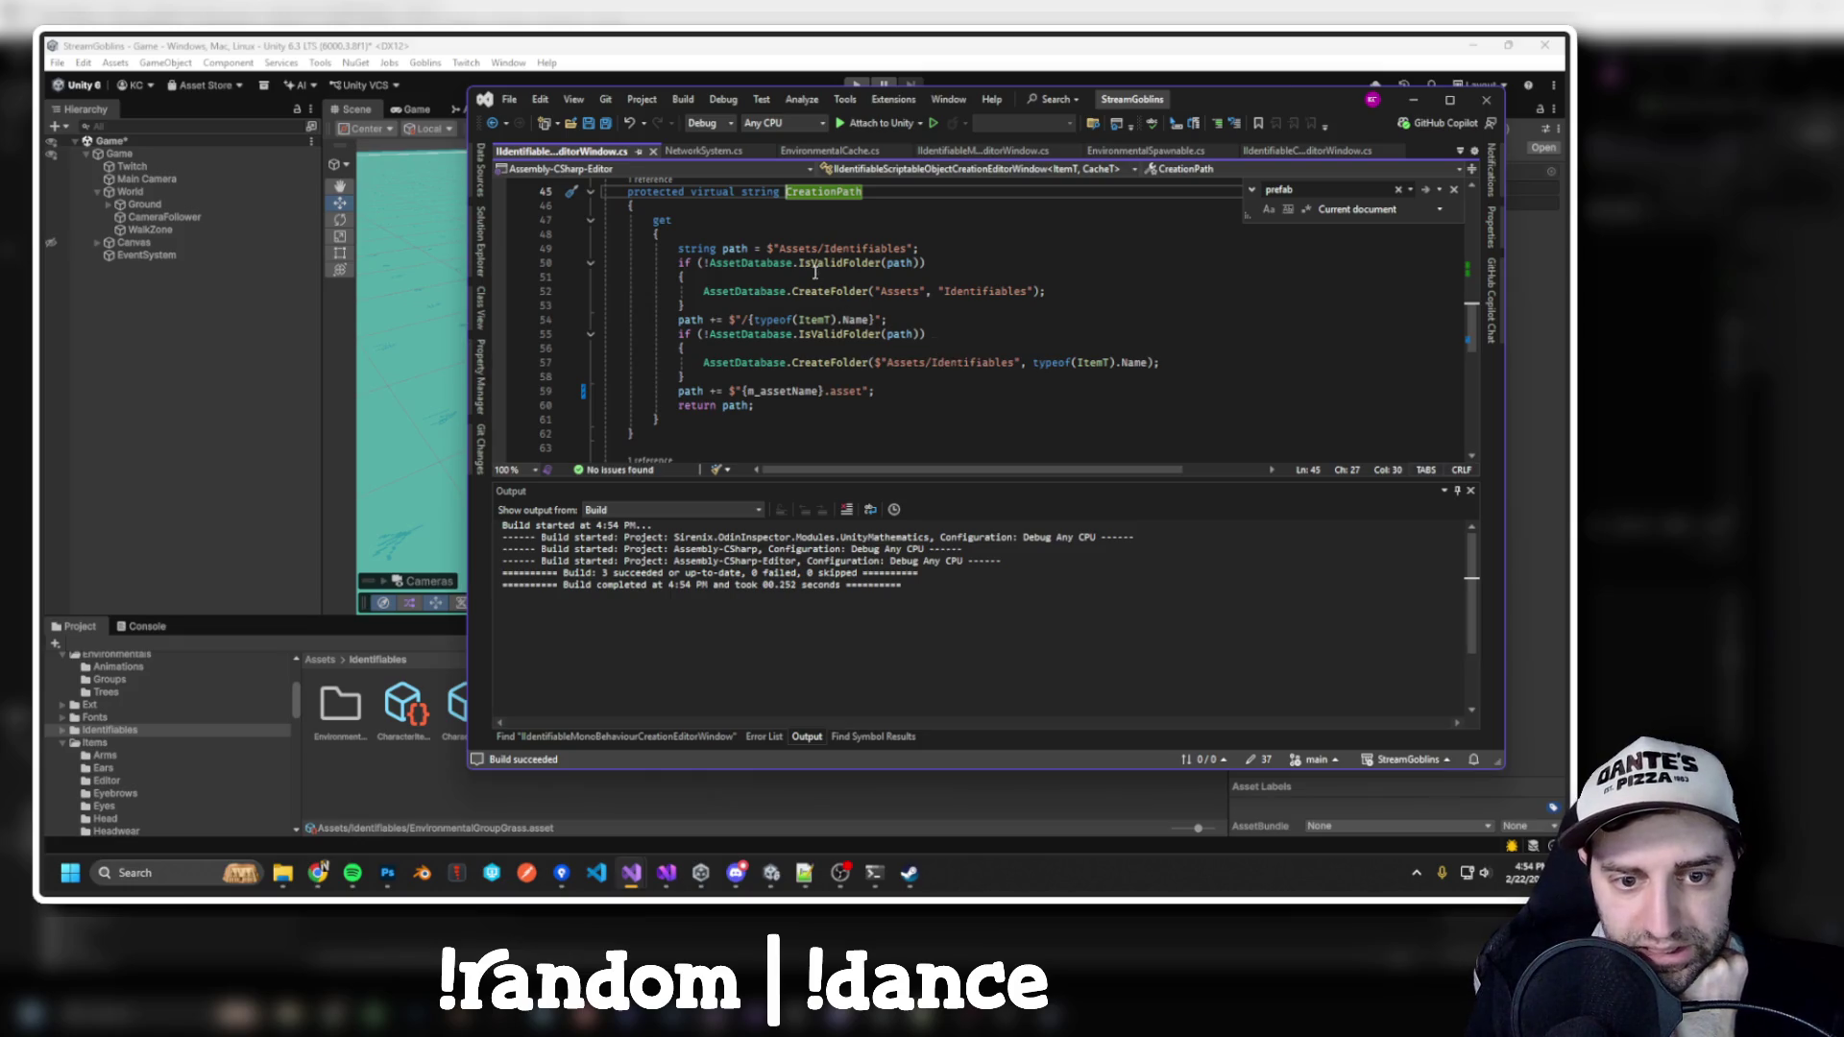
double_click(855, 320)
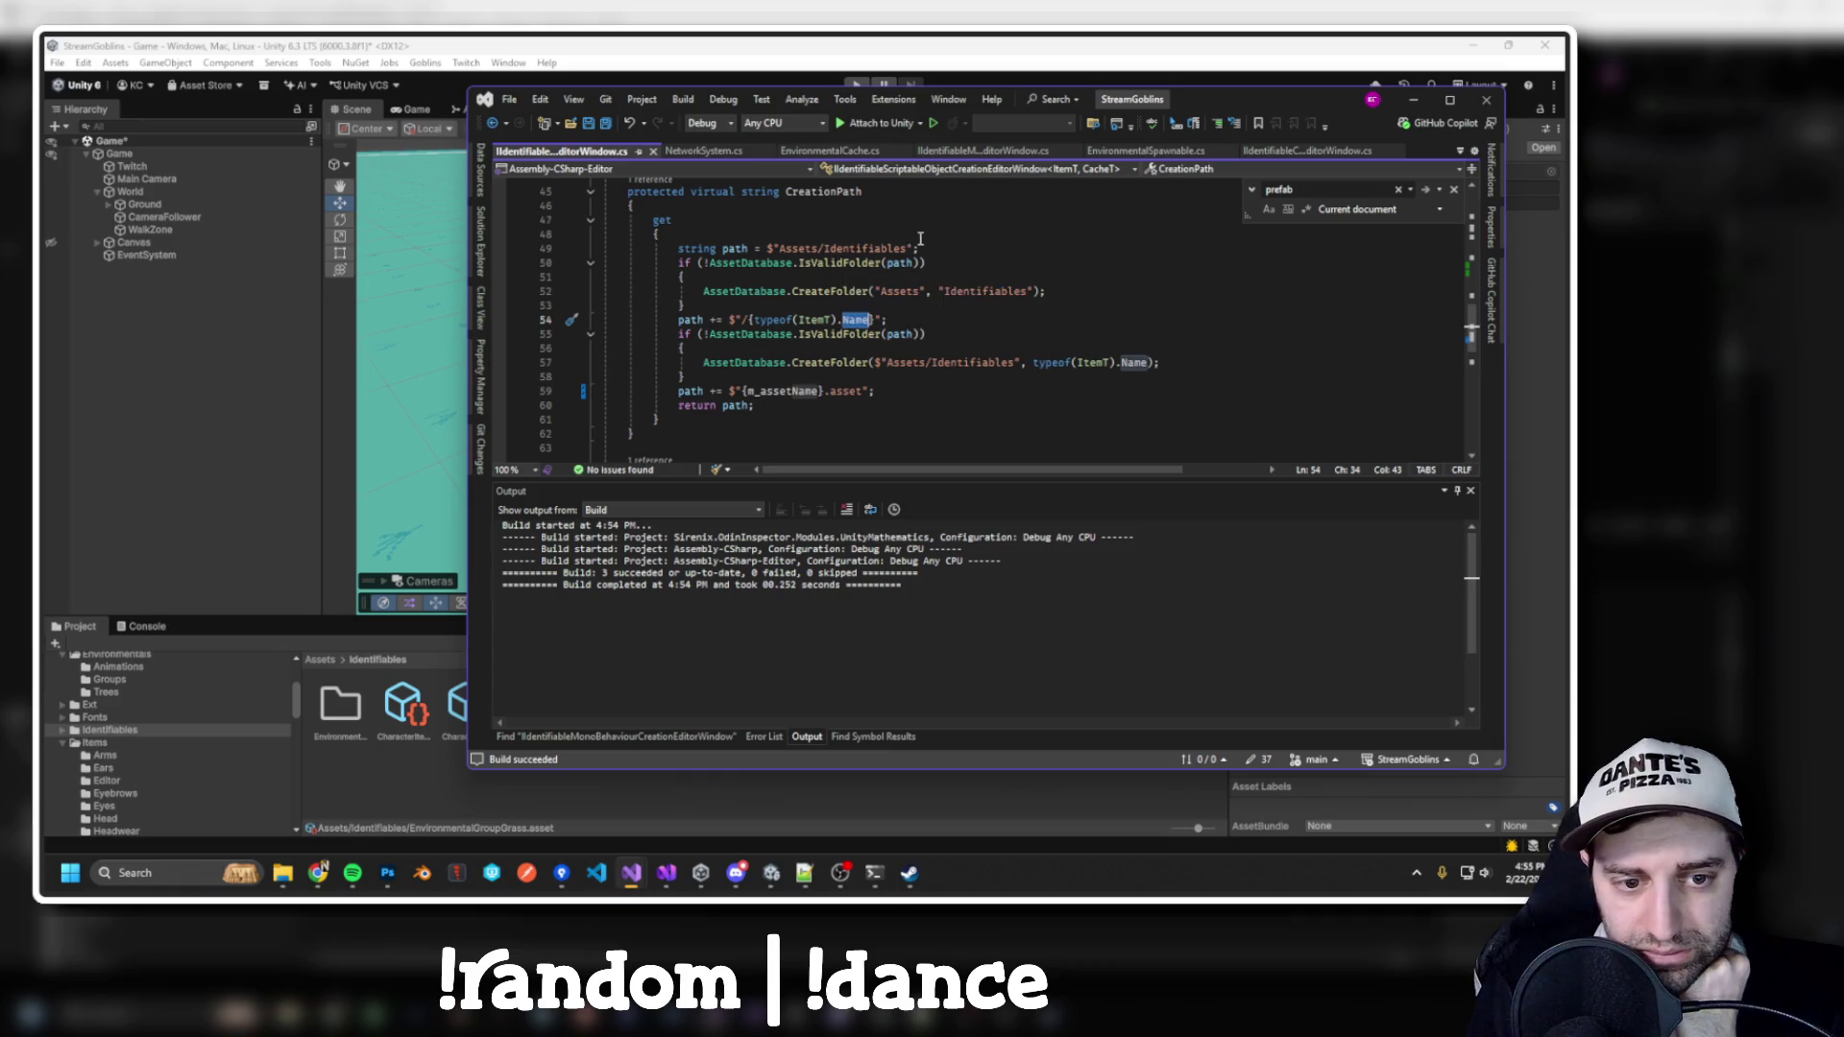
double_click(682, 320)
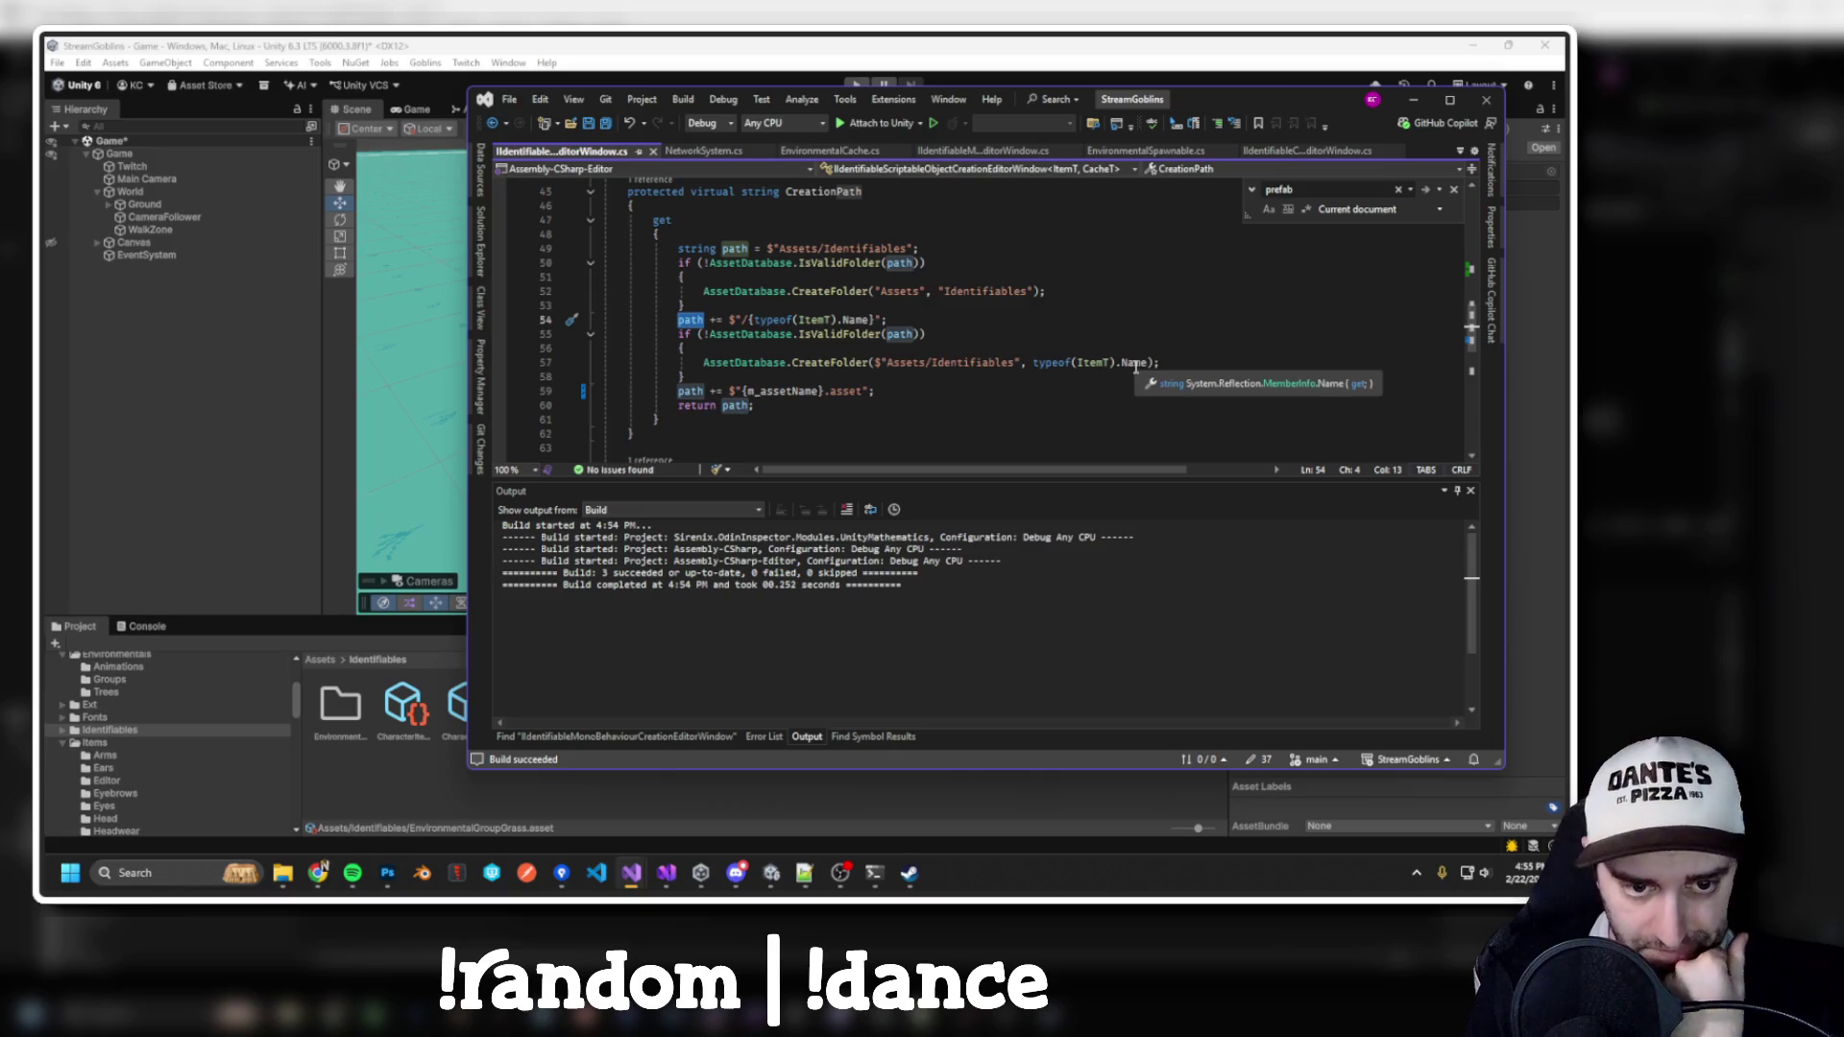
key("ctrl+minus")
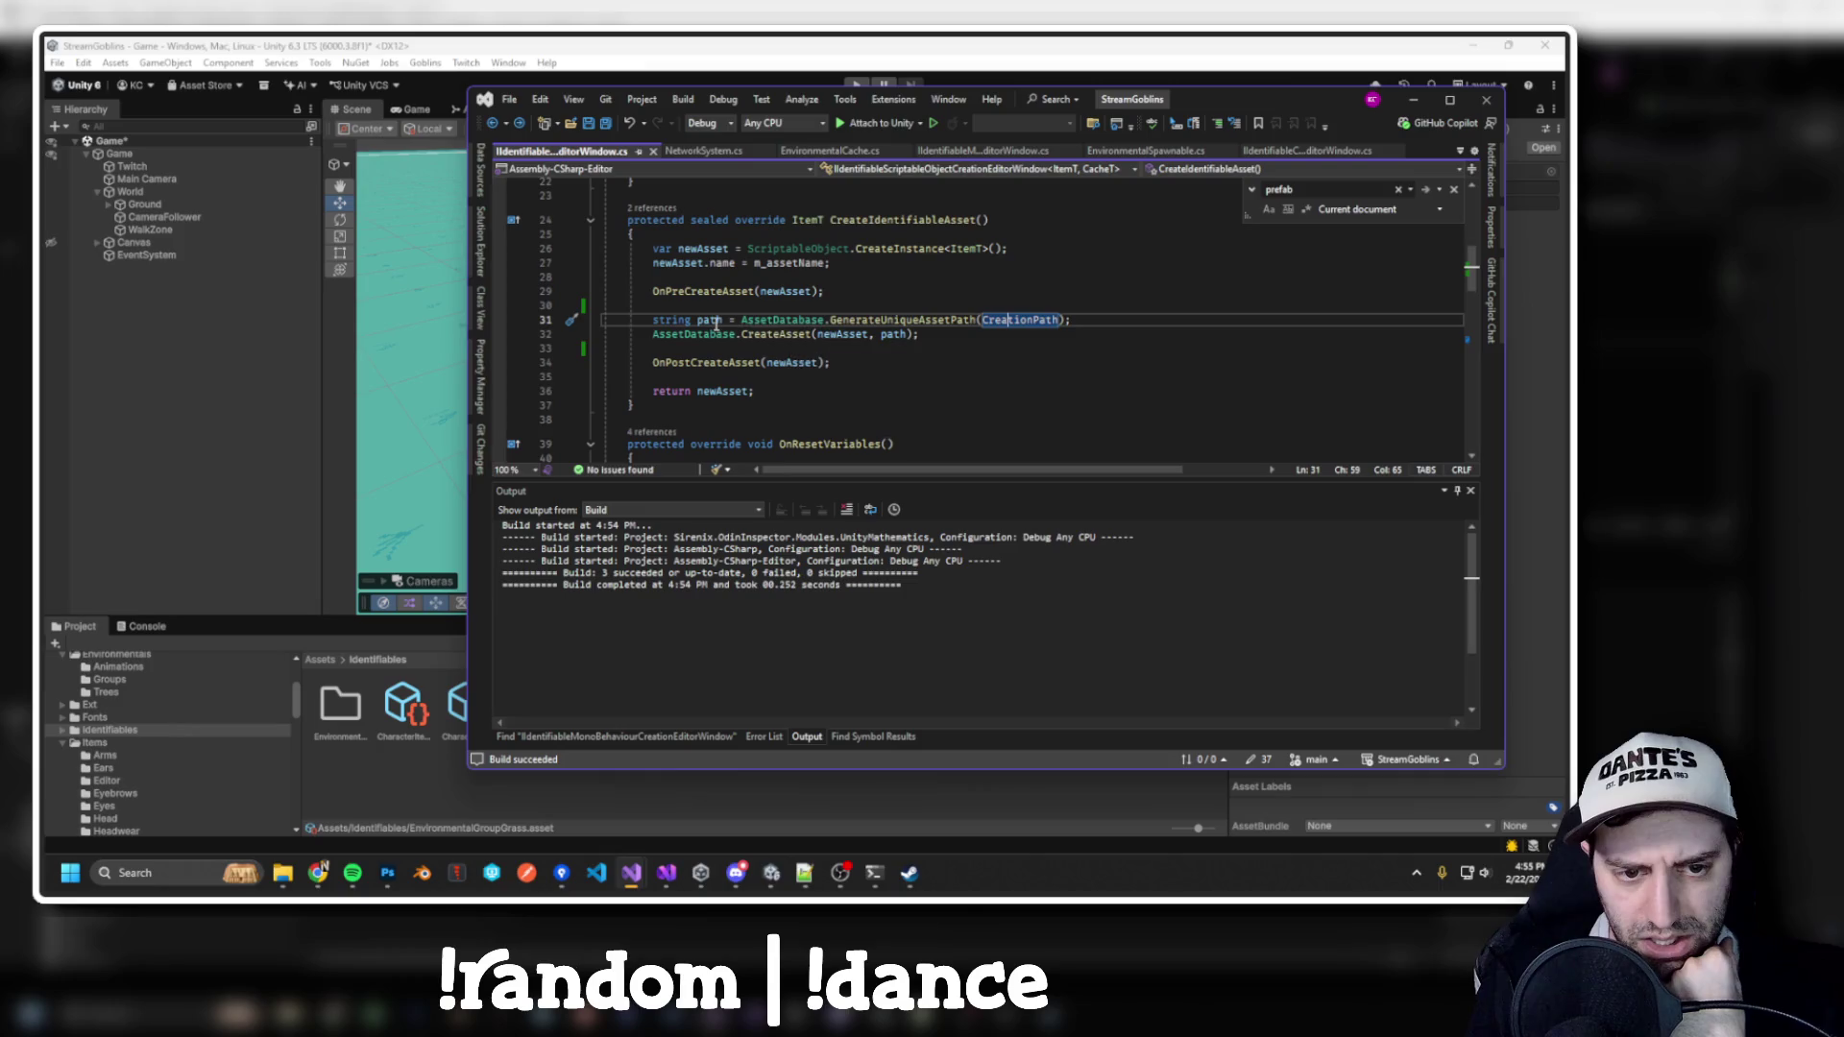
Set a breakpoint on line 31 and start debugging attached to Unity
left_click(500, 319)
key("F5")
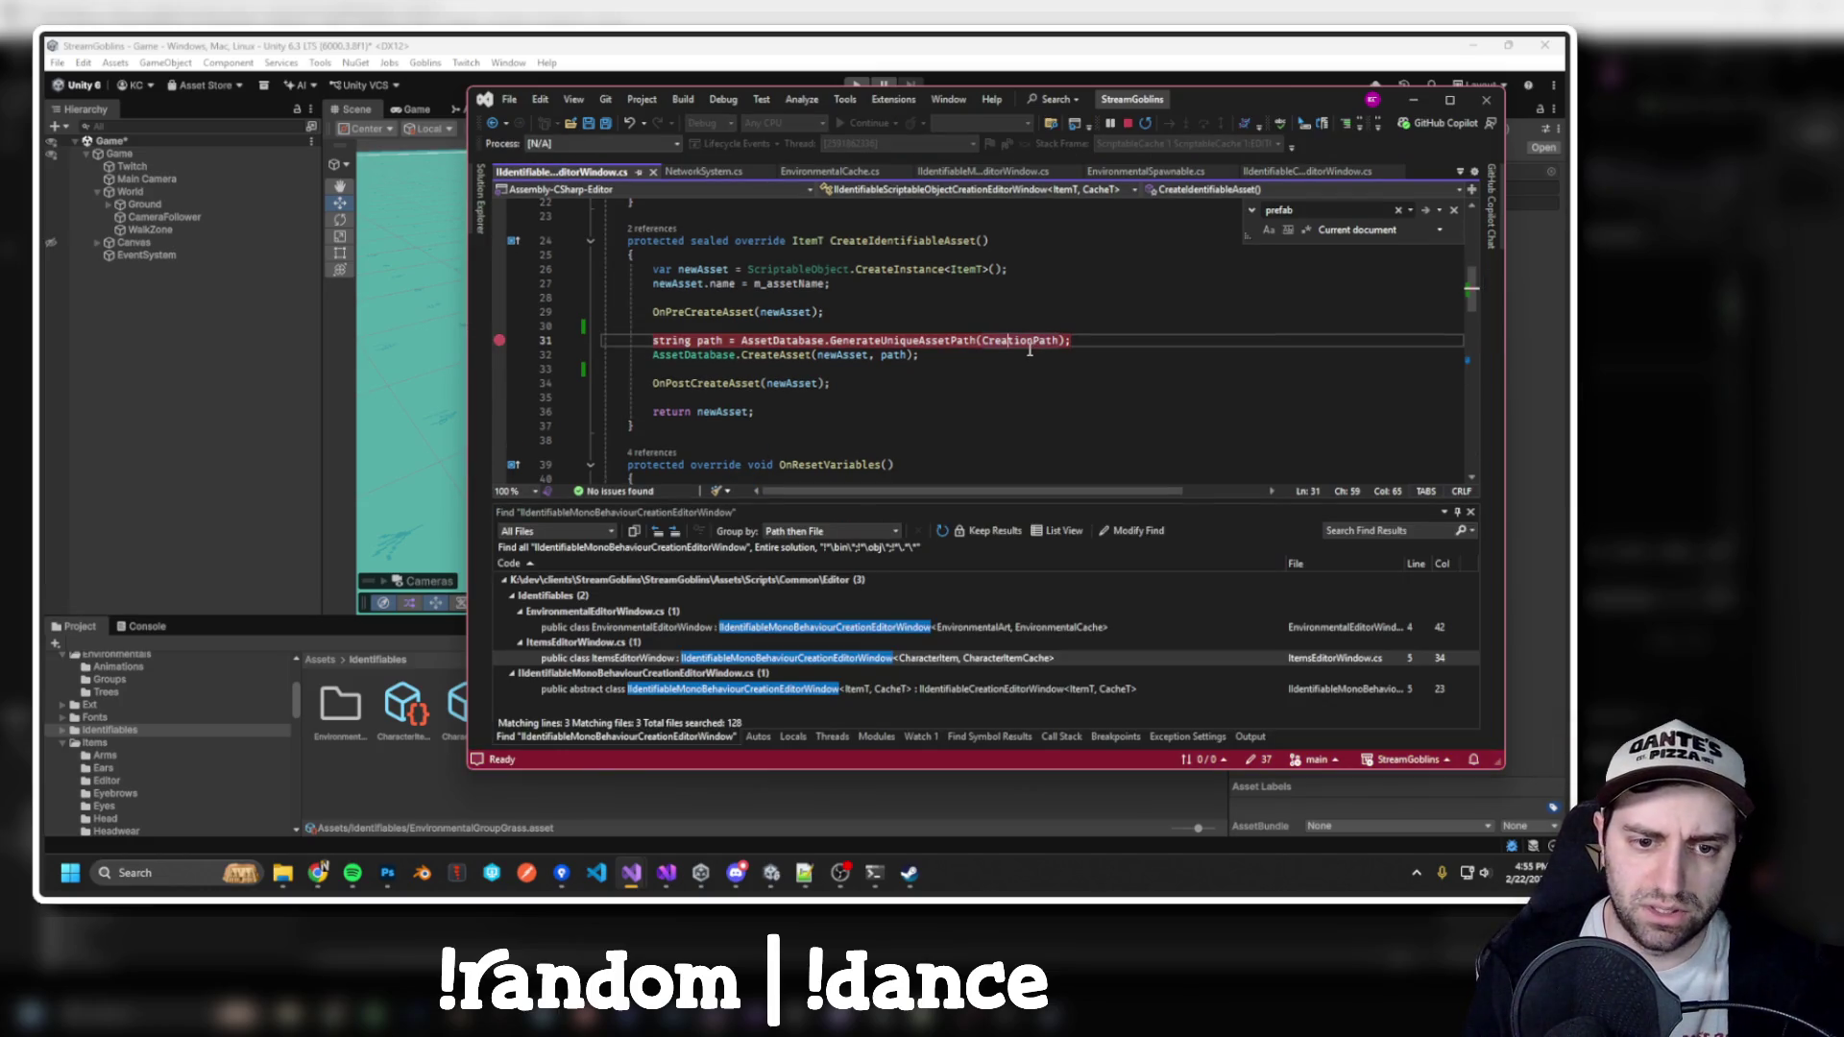
left_click(900, 355)
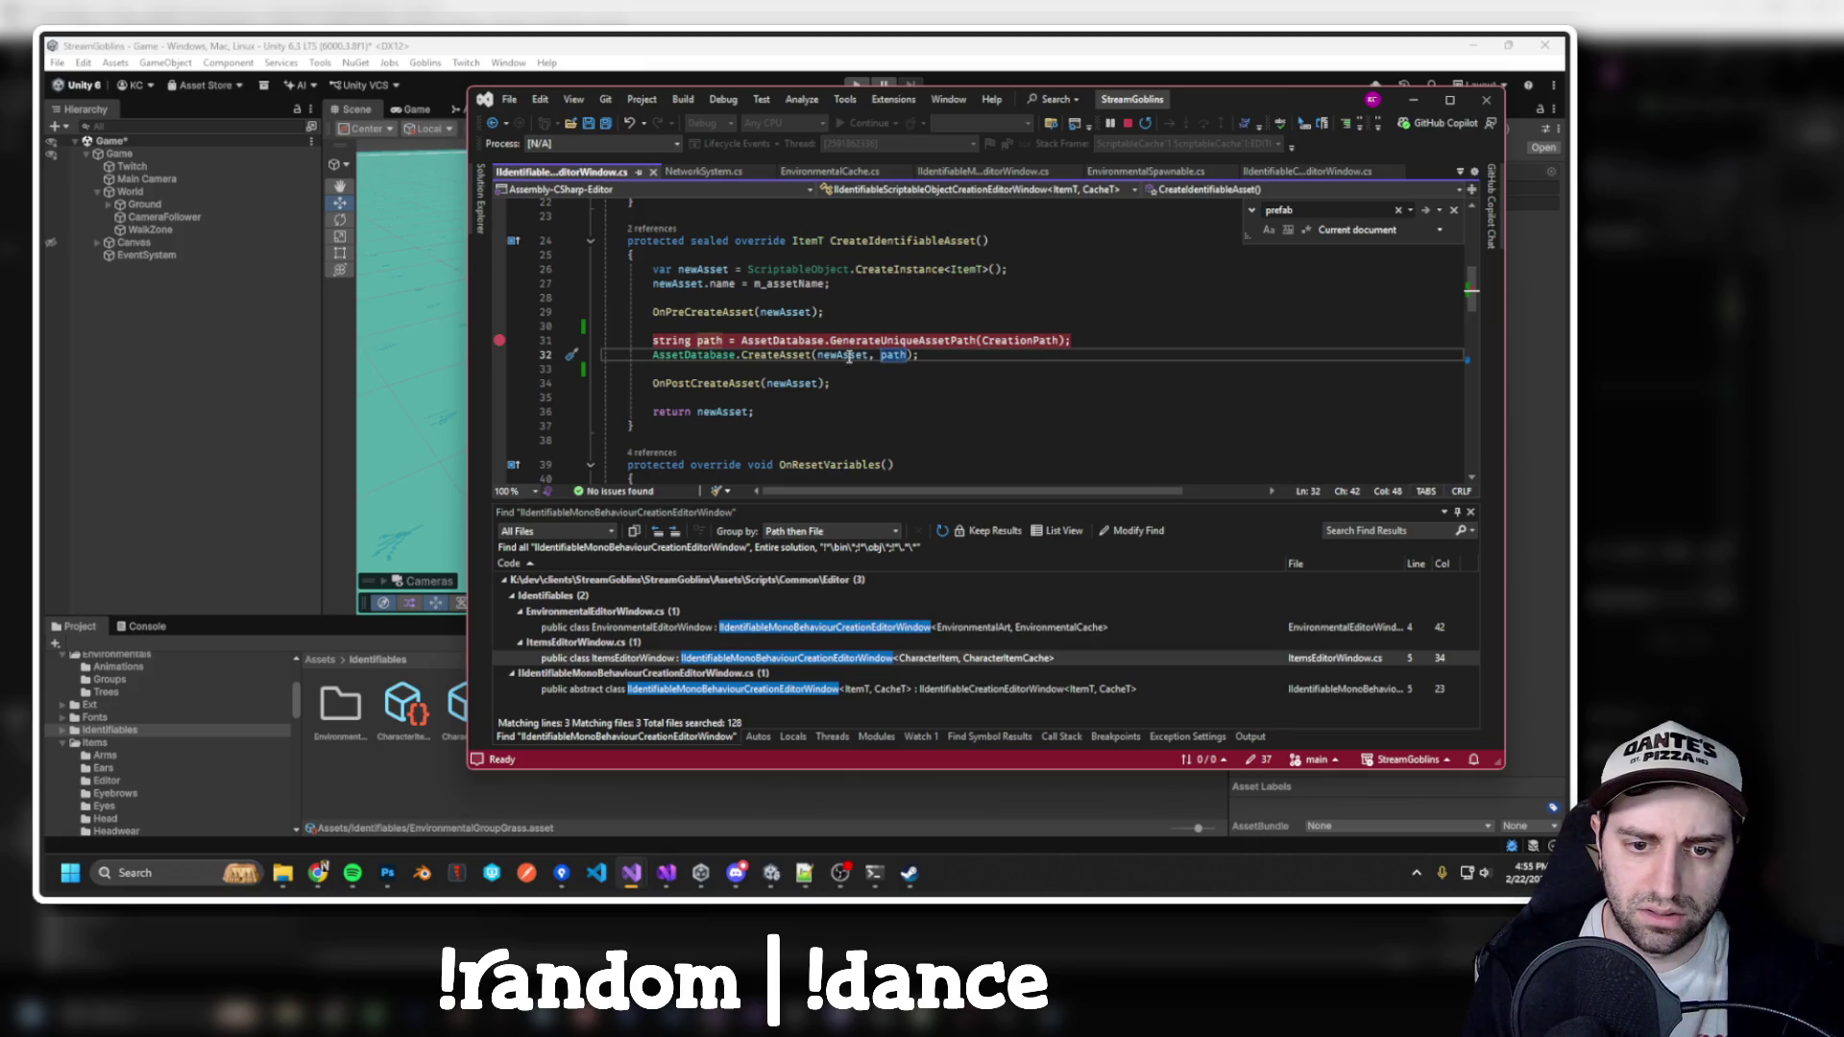
key("alt+Tab")
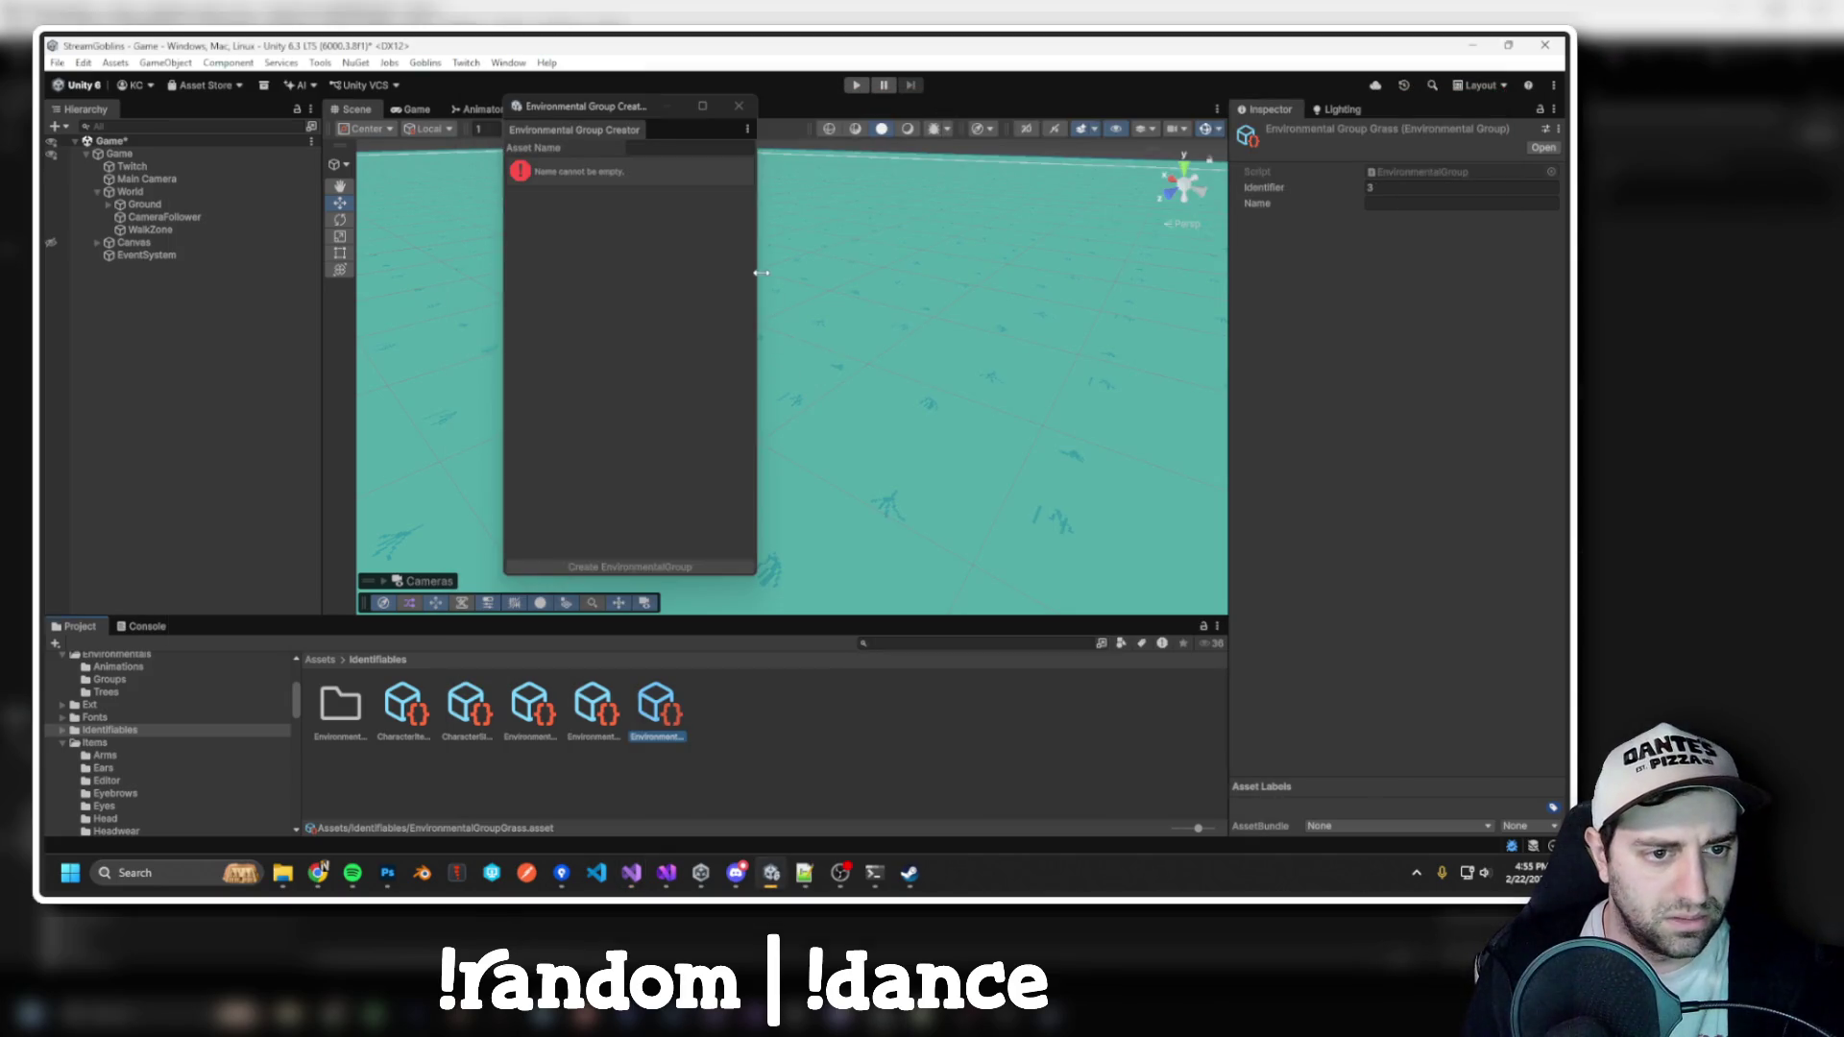
Delete the leftover Environment asset and its folder from Identifiables
left_click(654, 148)
type("Test")
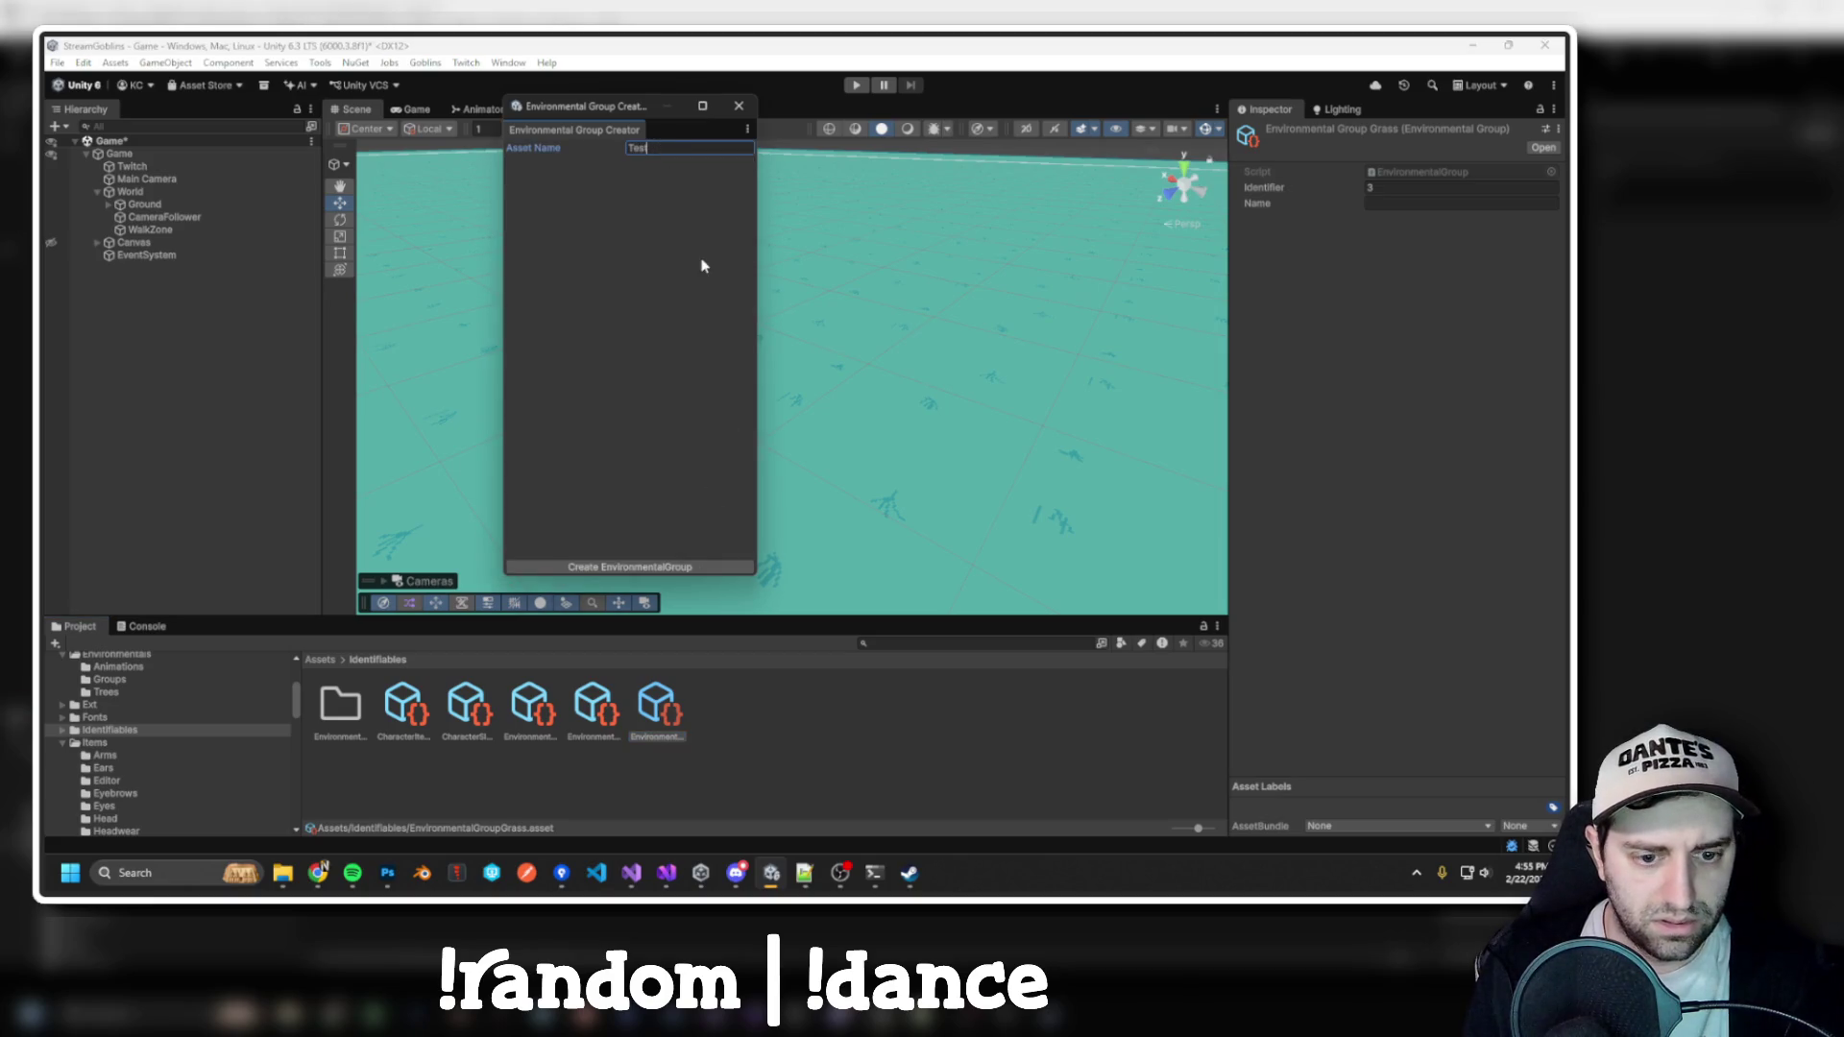
key("Delete")
key("Delete")
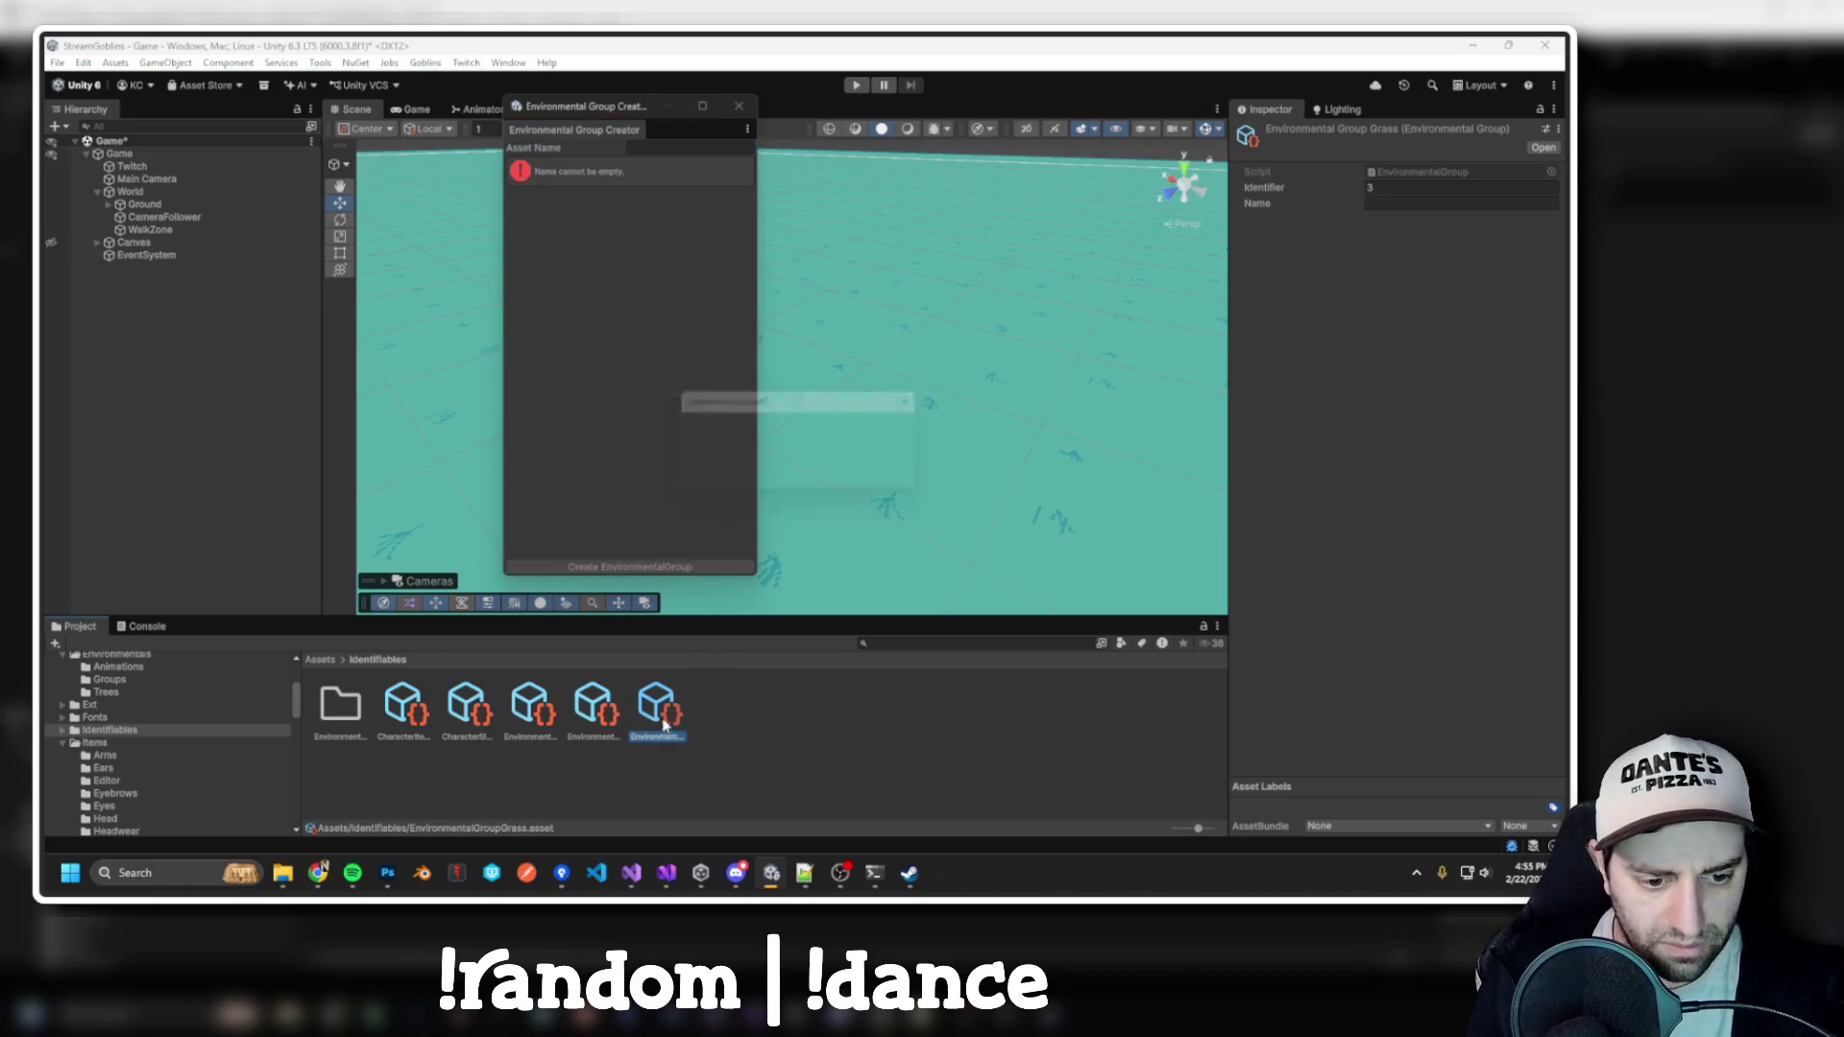
key("Return")
left_click(347, 722)
key("Delete")
key("Return")
key("alt+Tab")
key("alt+Tab")
Enter Grass as the asset name and create the environmental group
left_click(645, 151)
left_click(644, 151)
type("Grass")
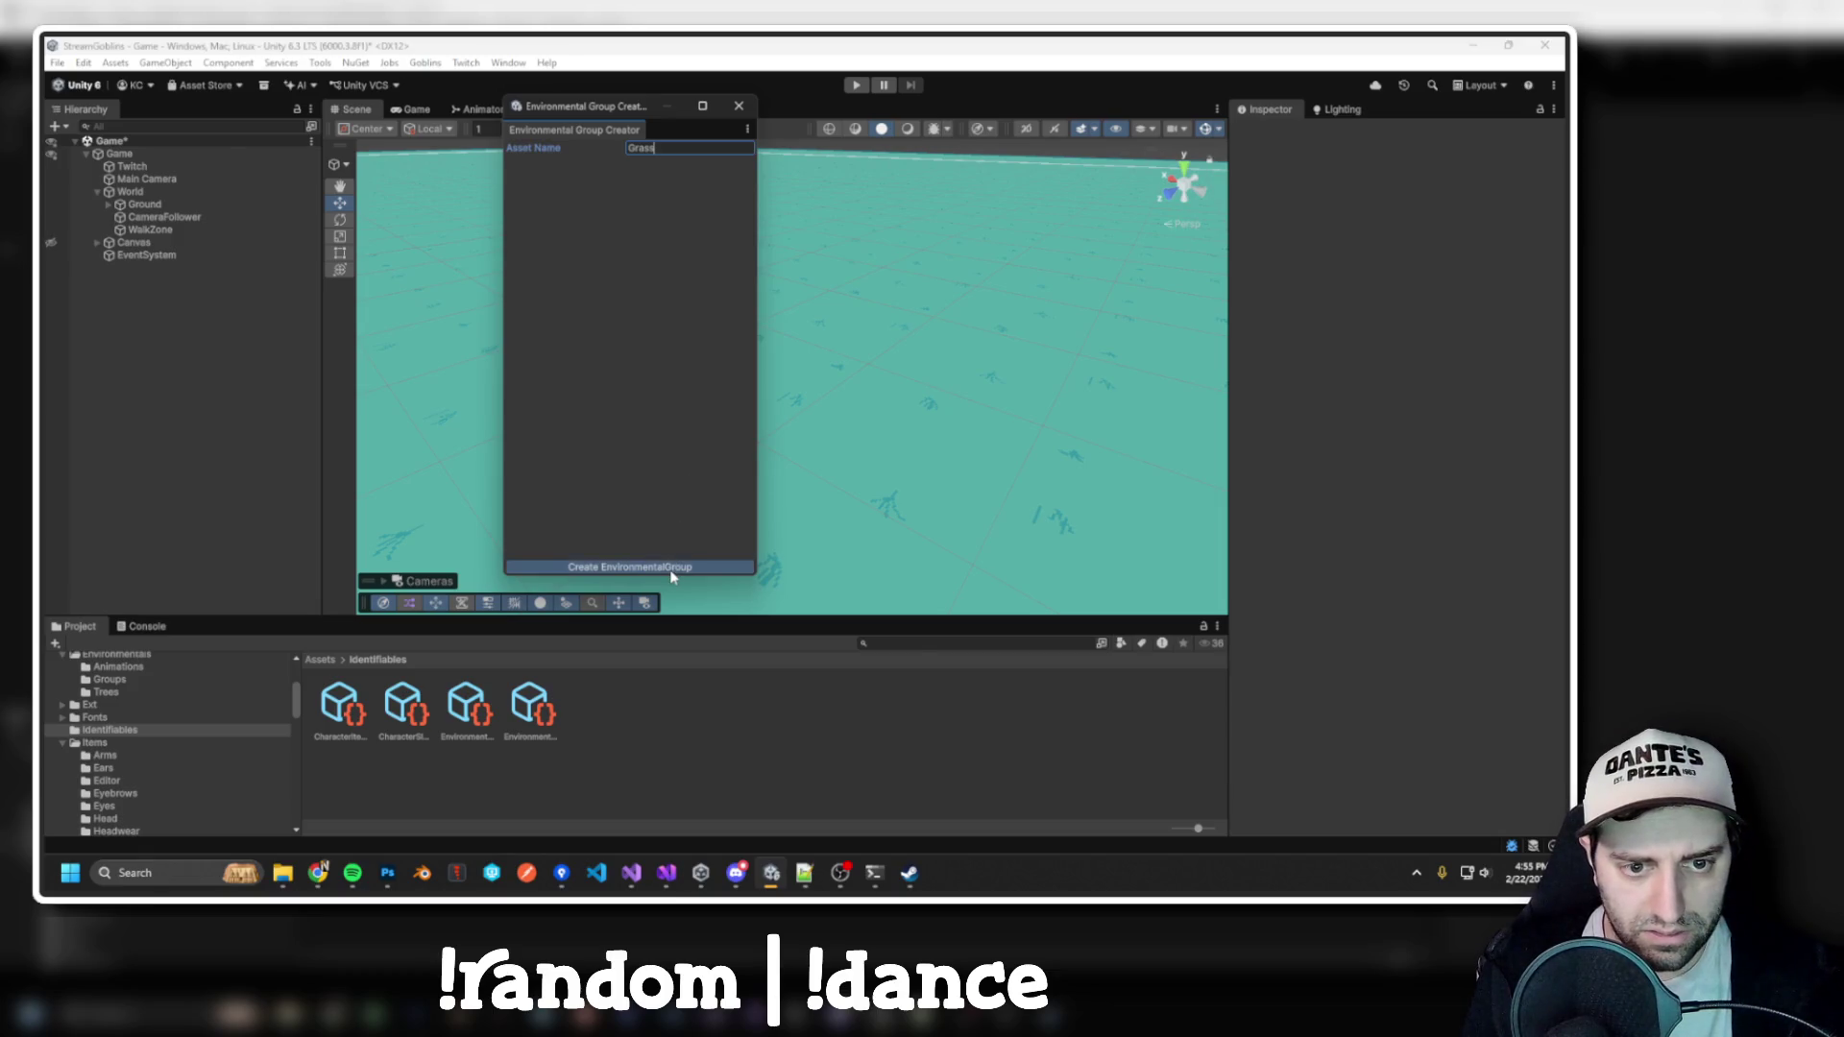
key("alt+Tab")
key("alt+Tab")
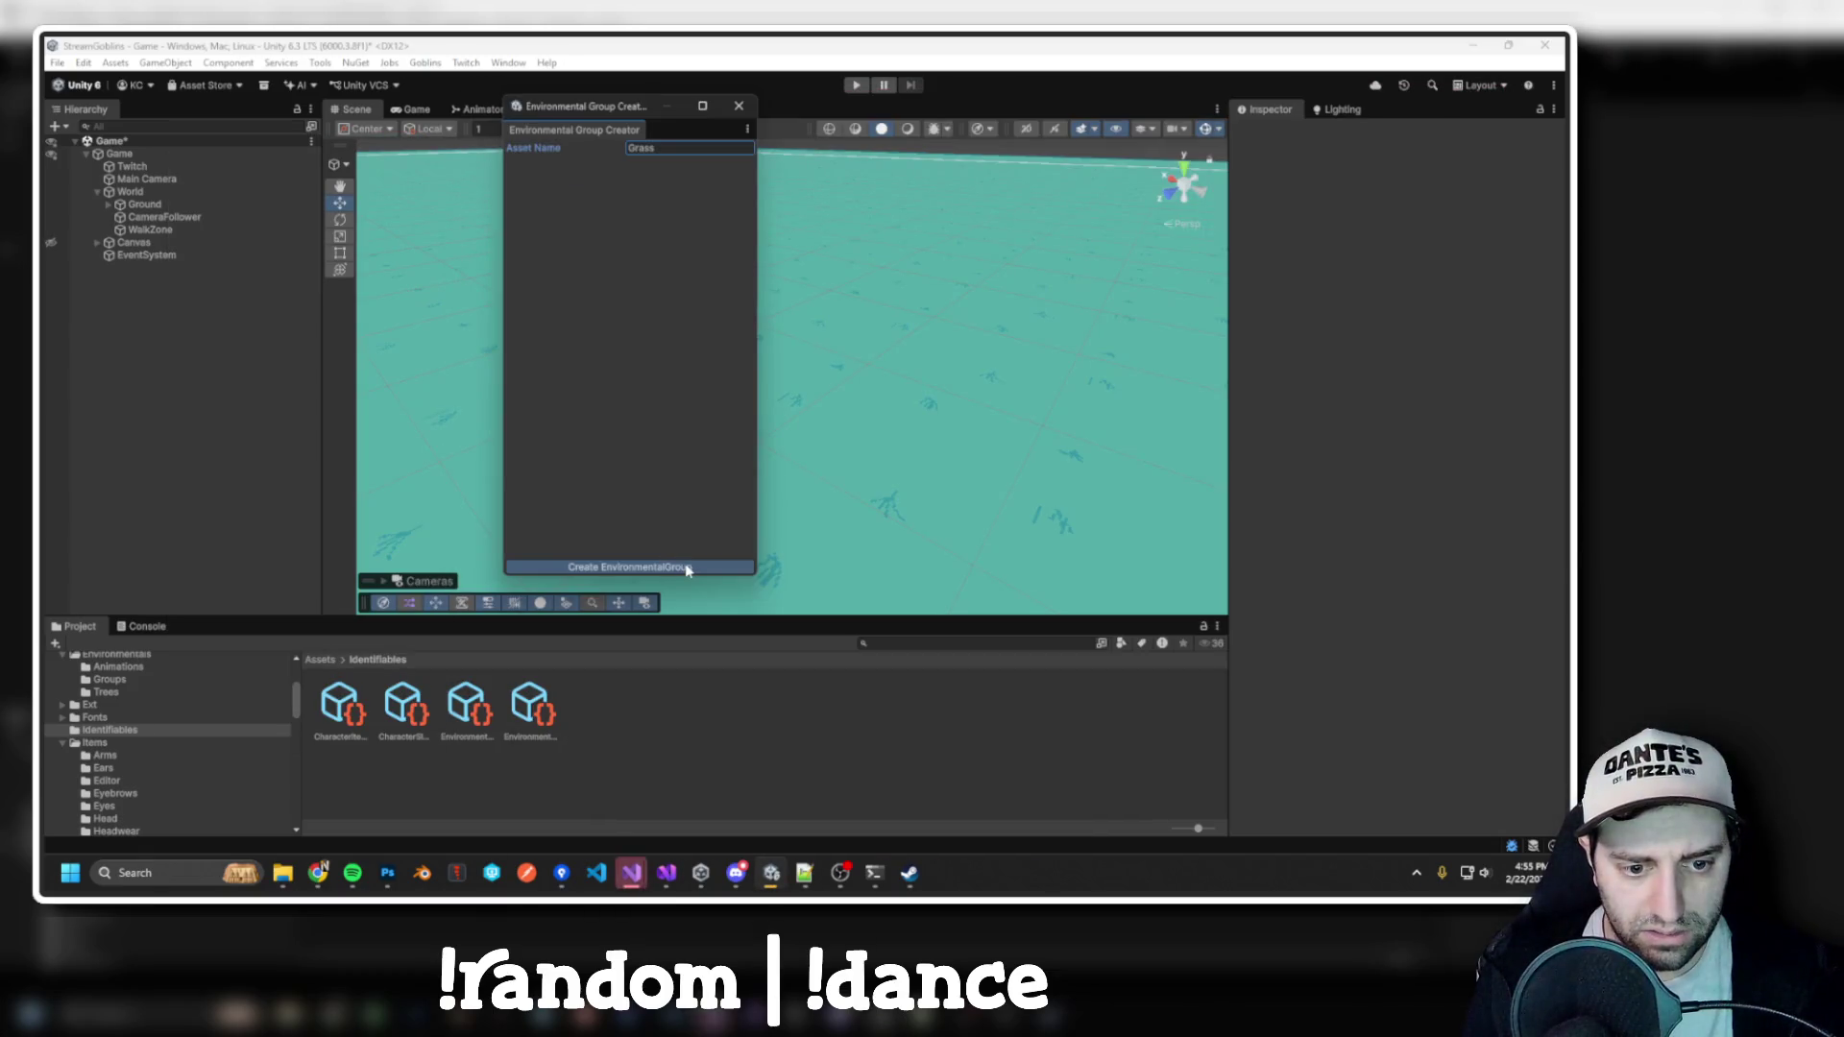
left_click(688, 569)
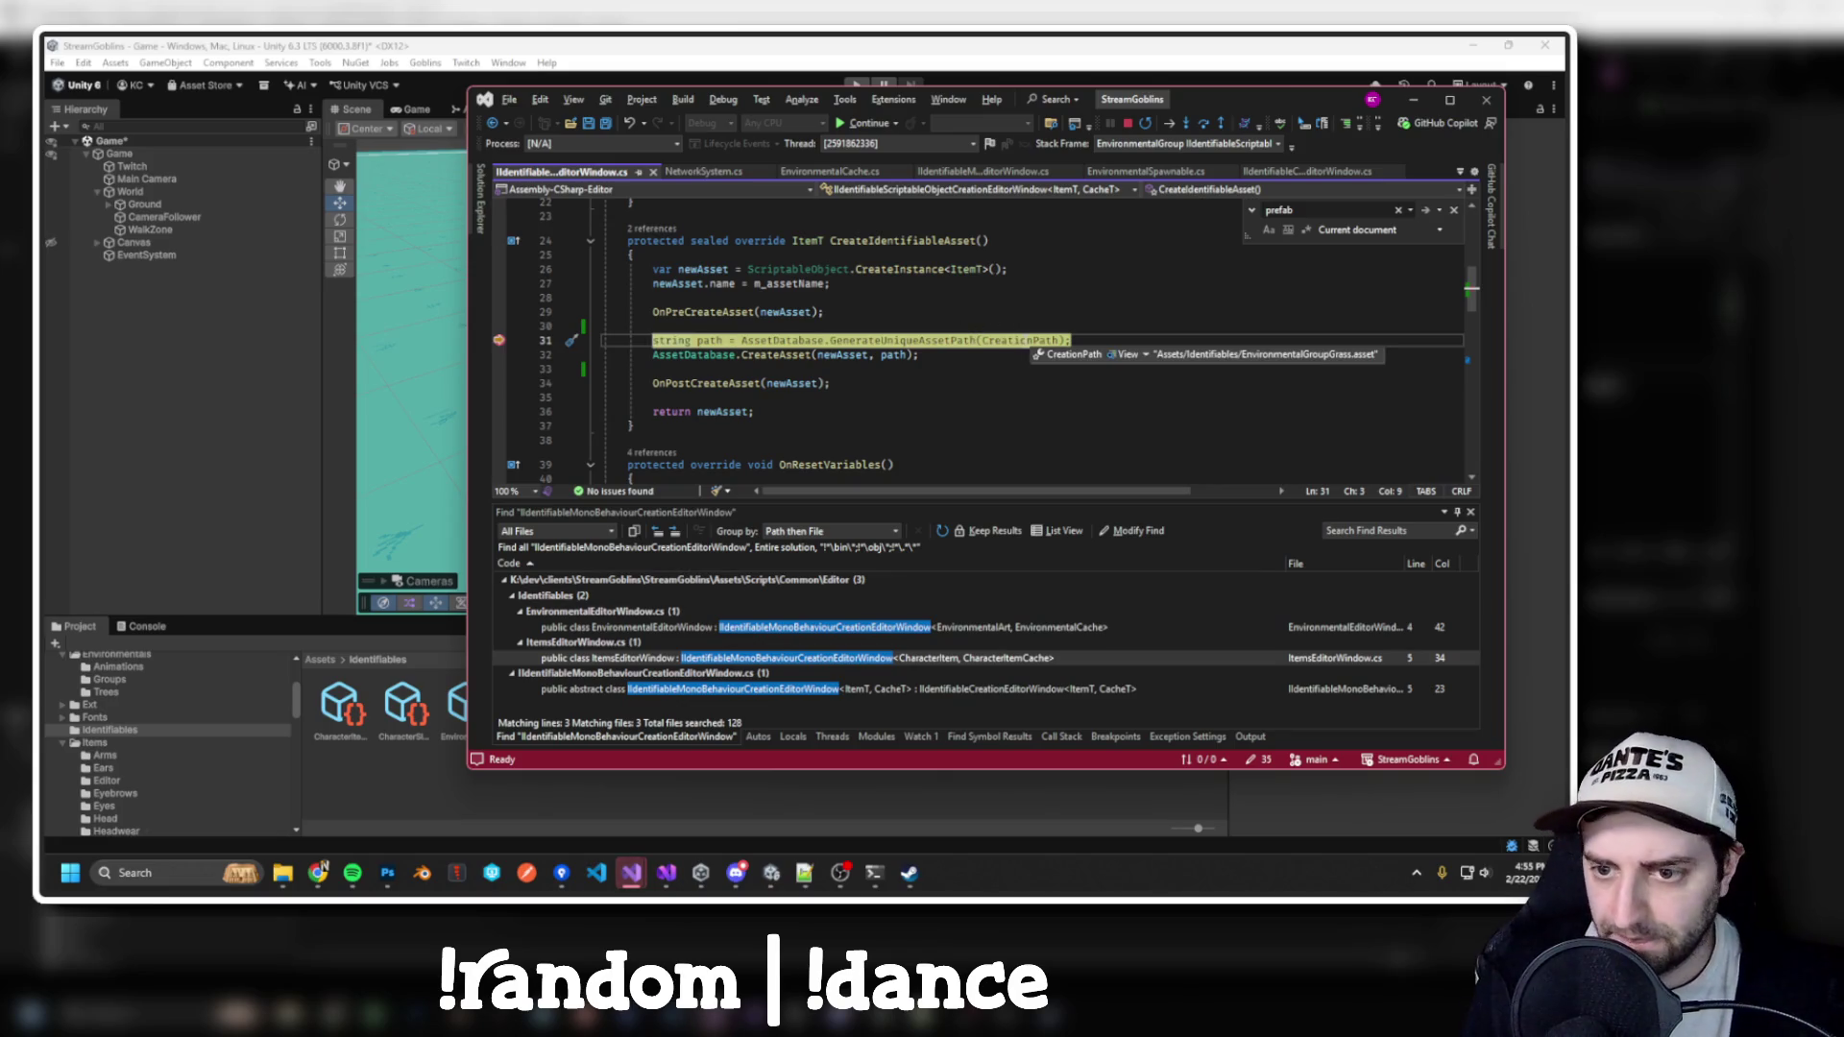
Add a '/' after {typeof(ItemT).Name} in CreationPath on line 54
left_click(1043, 340, "ctrl")
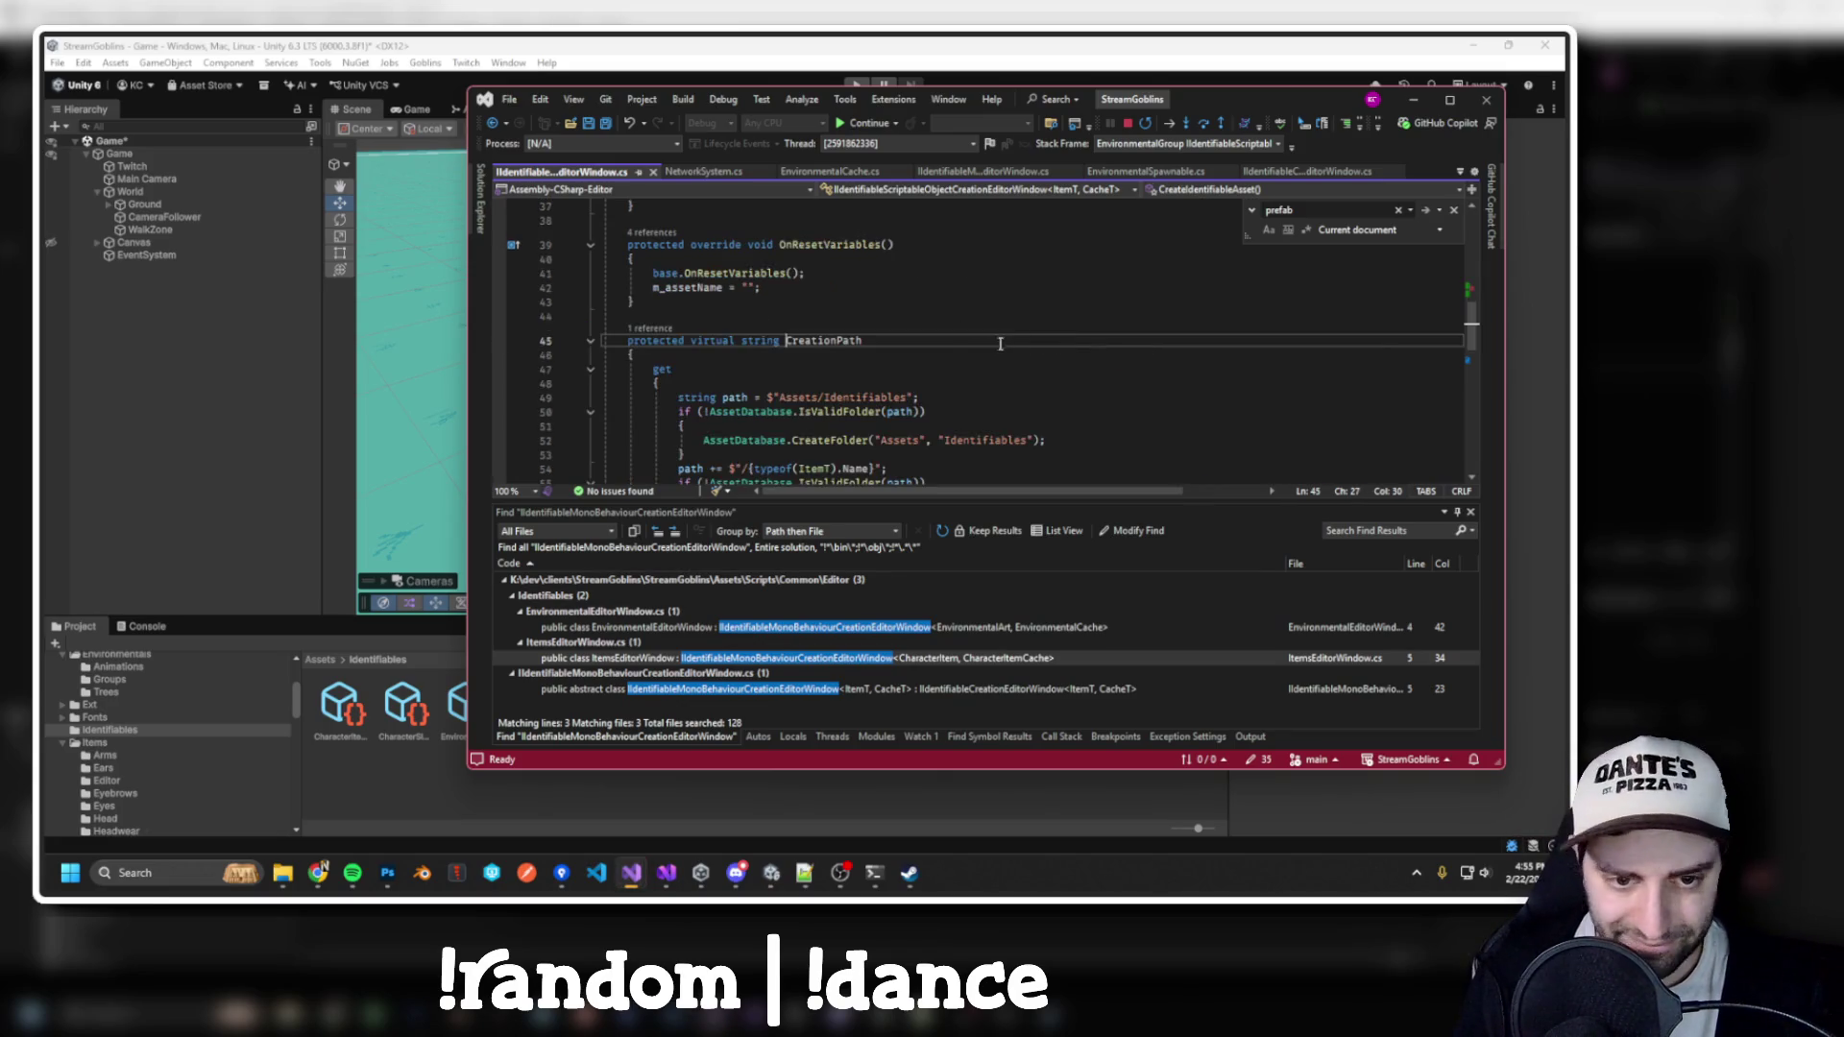
scroll(951, 351, "down", 2)
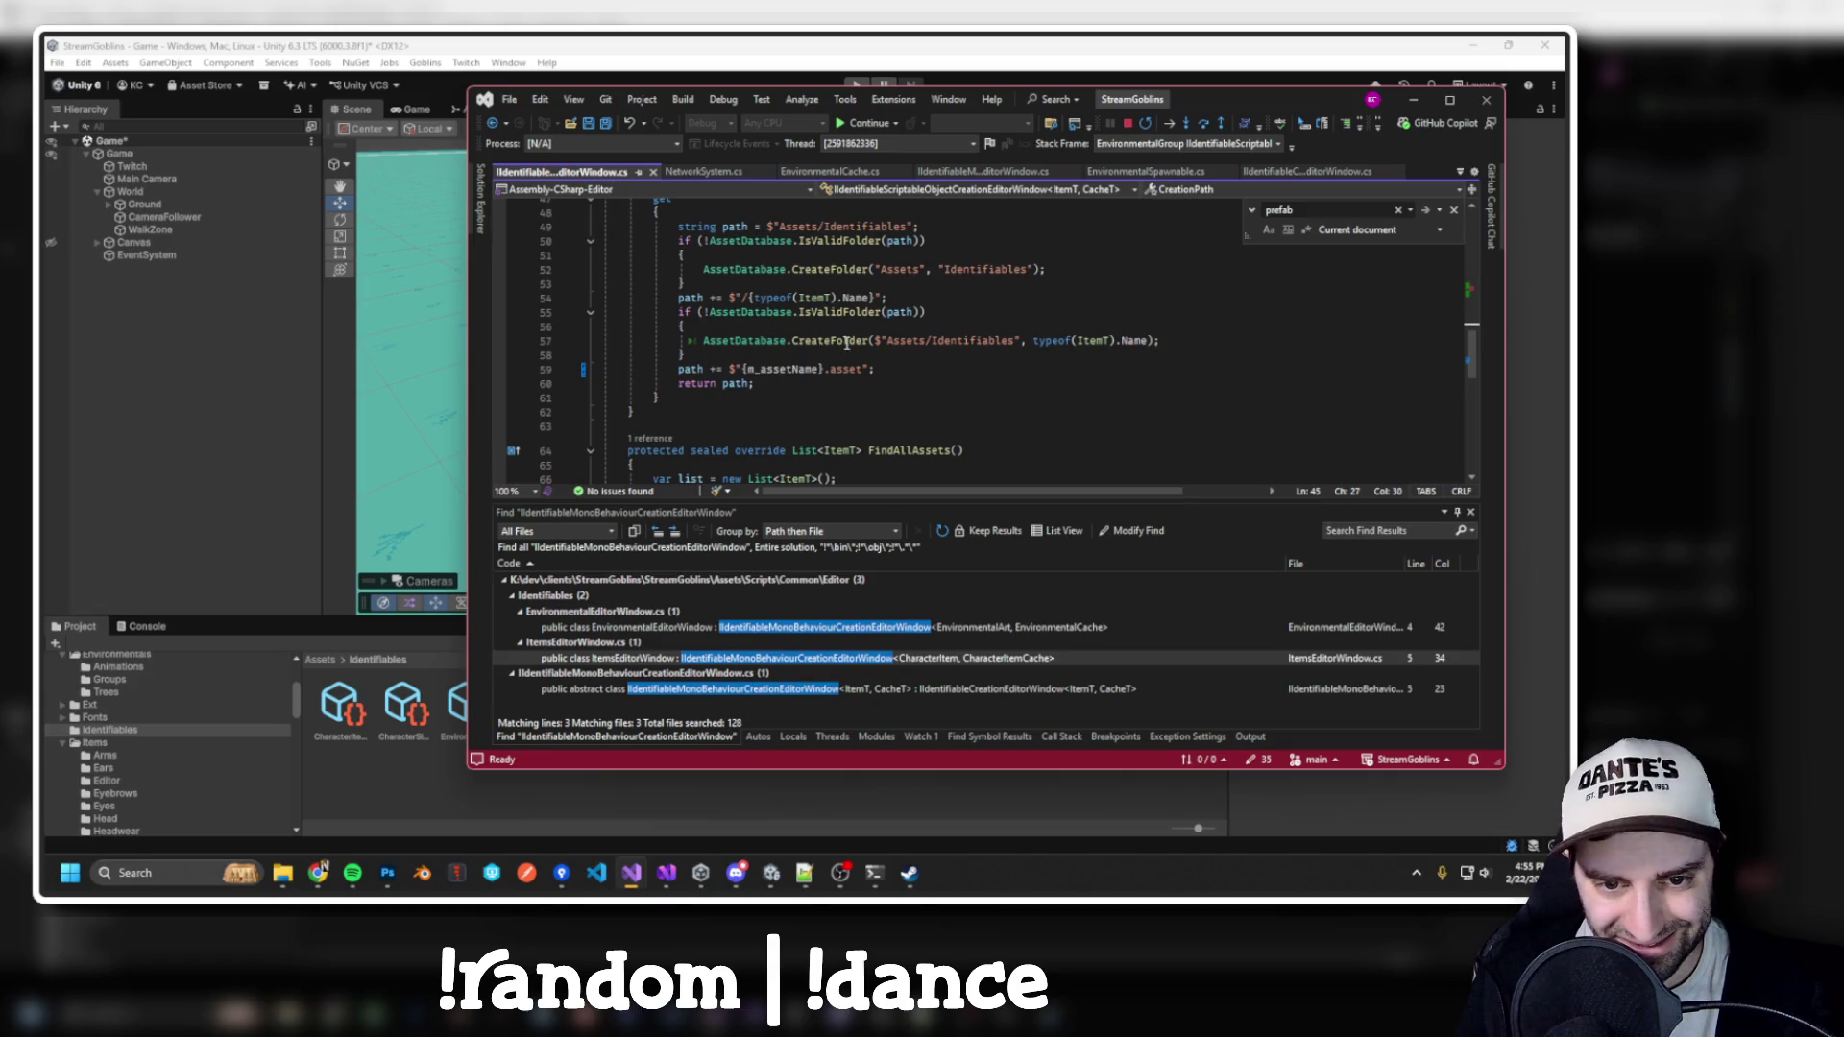
type("/")
scroll(1050, 326, "up", 2)
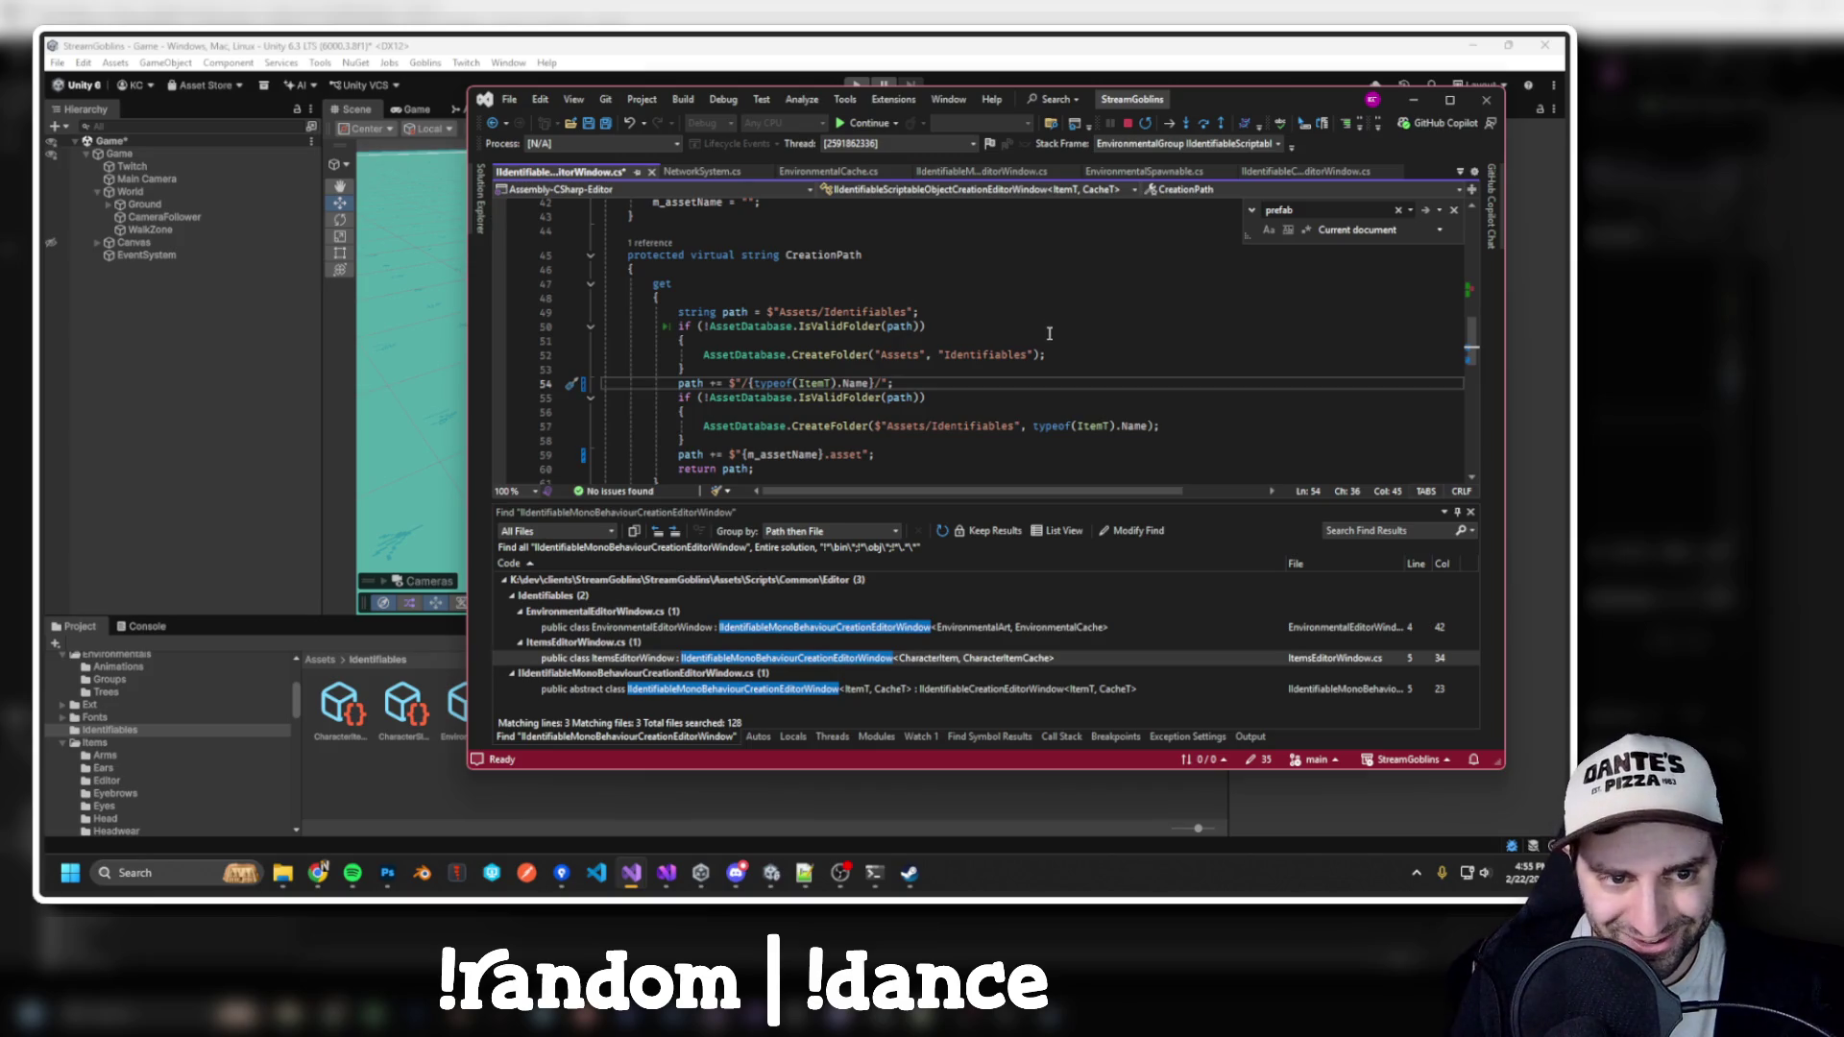
Stop debugging, rebuild, and close the floating CharacterItemCreatorWindow.cs editor
key("ctrl+shift+b")
key("Return")
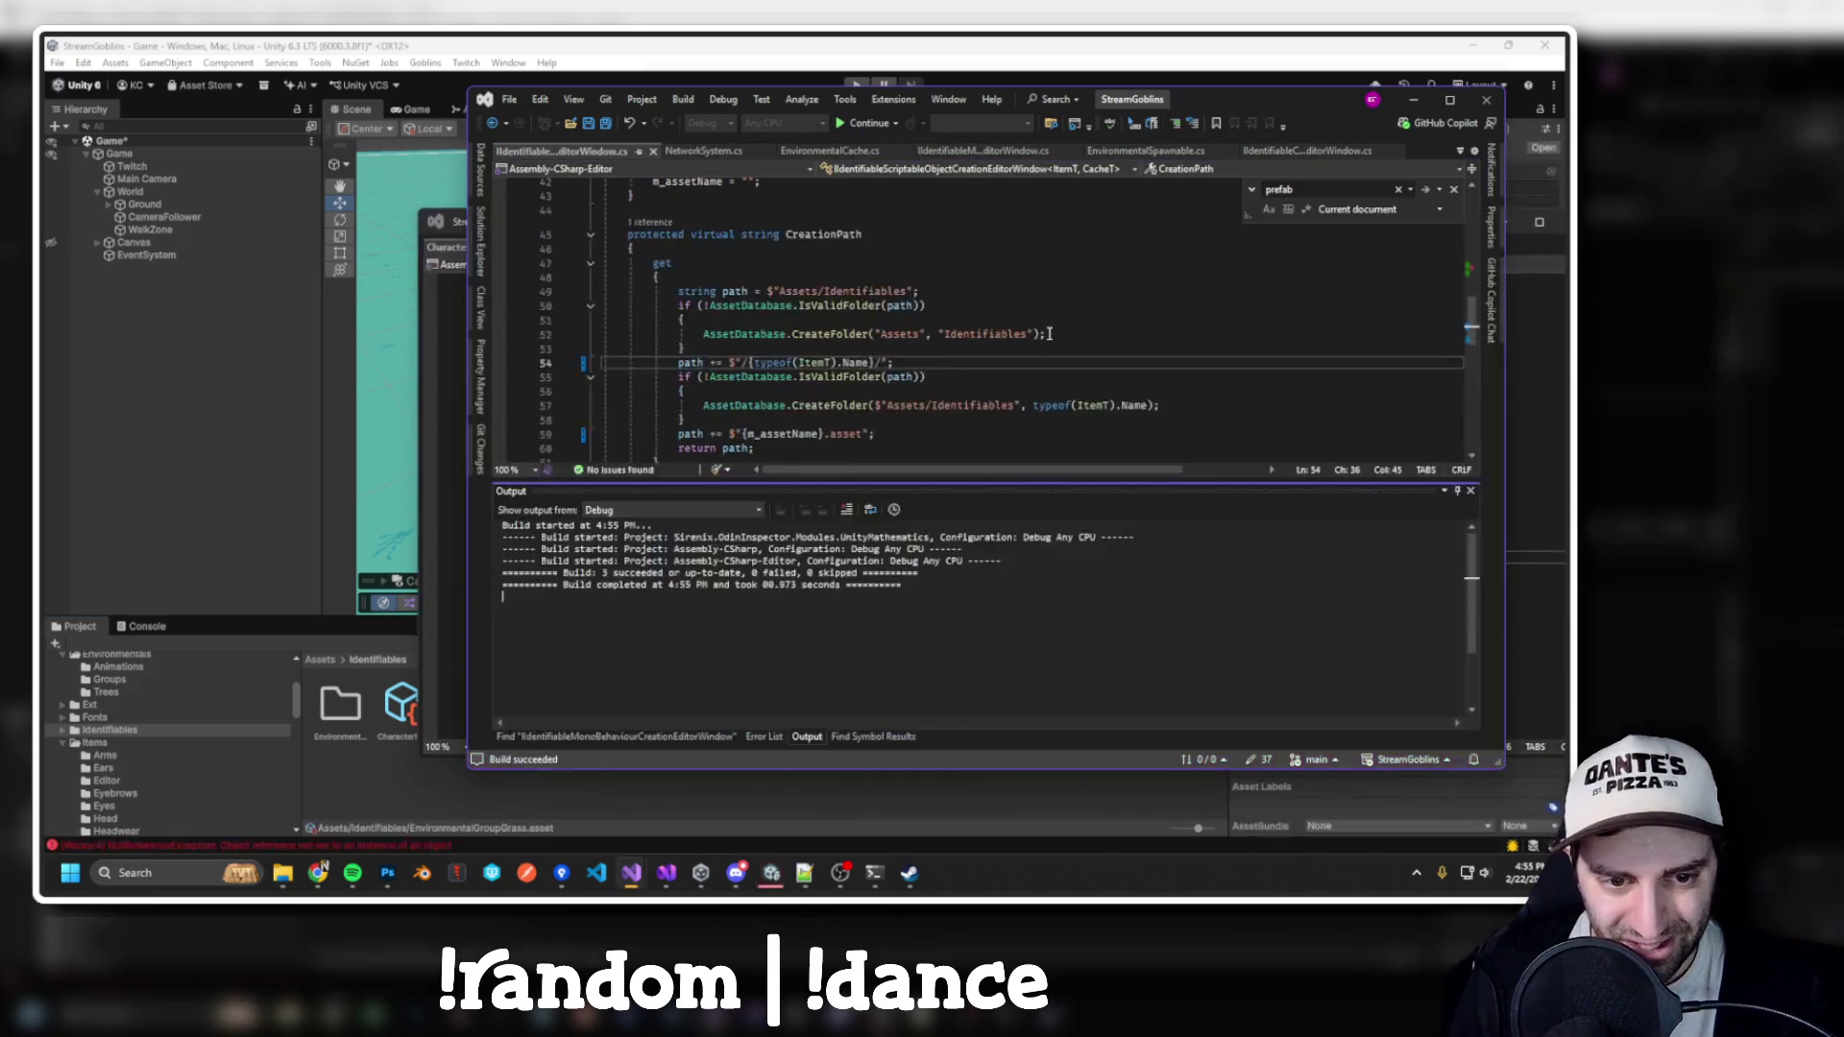
left_click(446, 231)
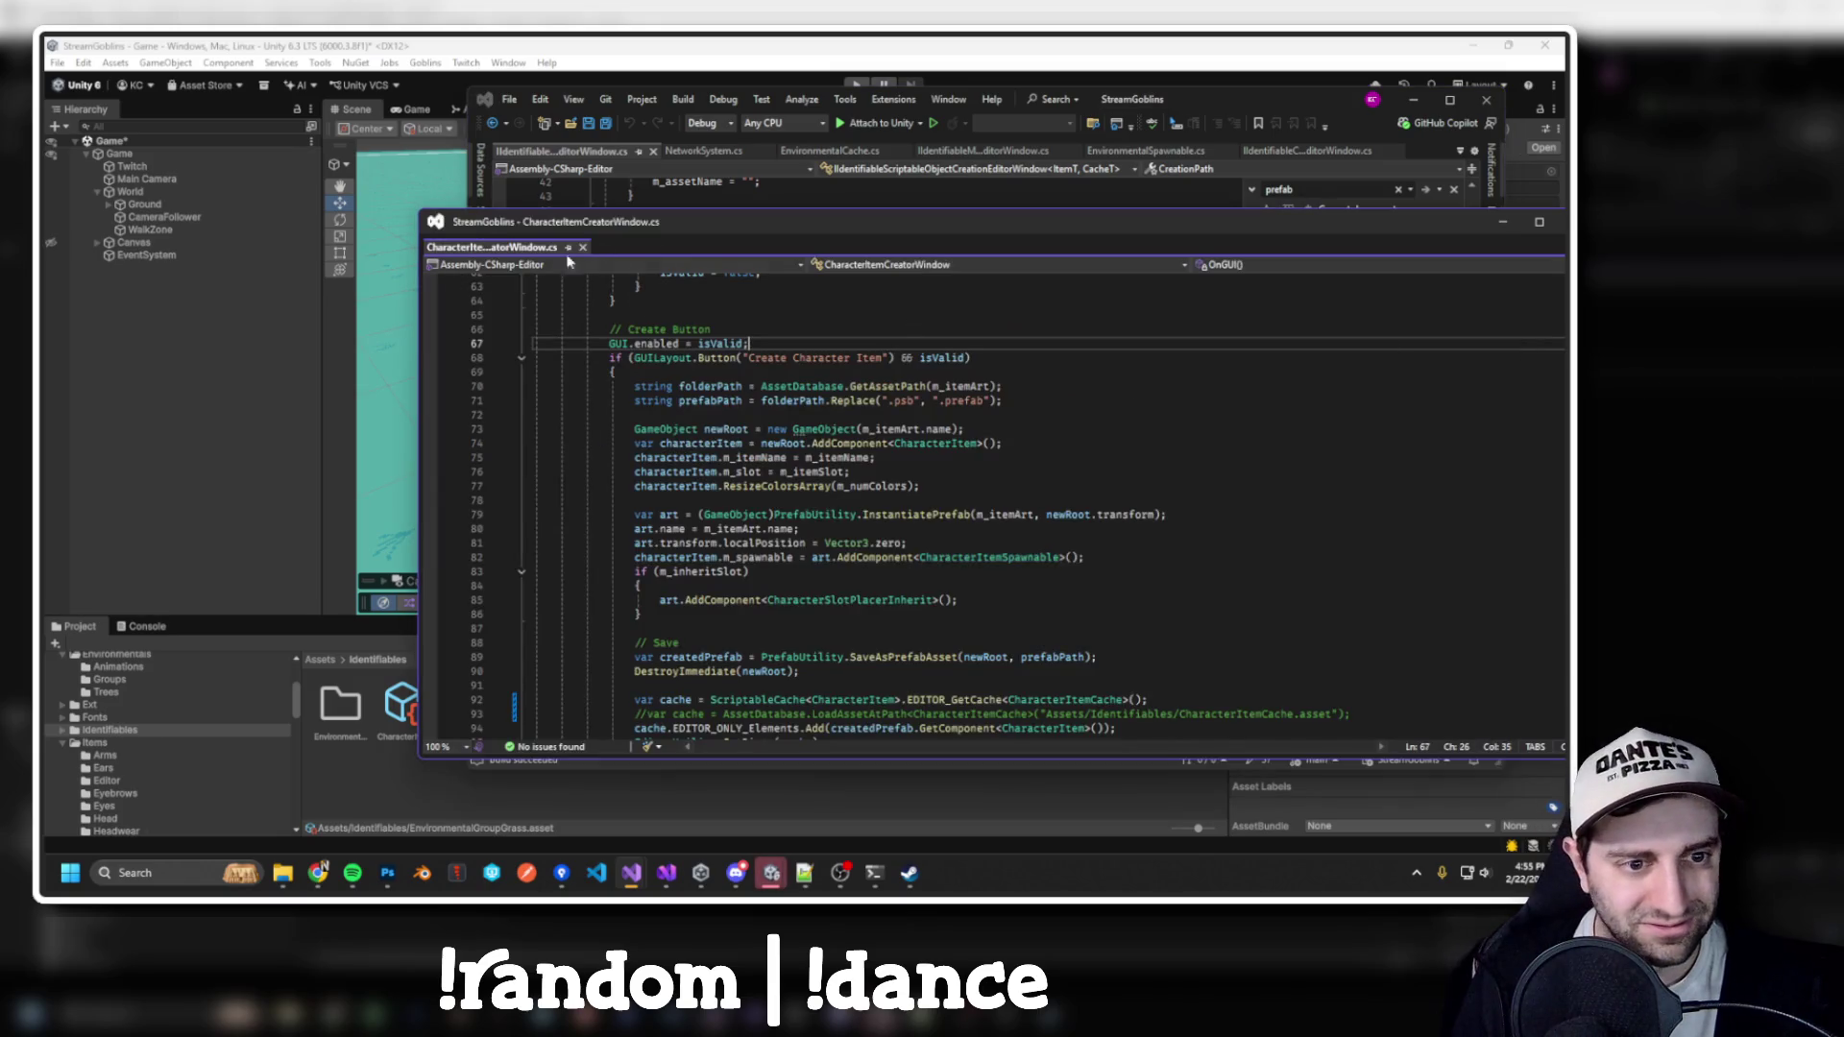
left_click(456, 208)
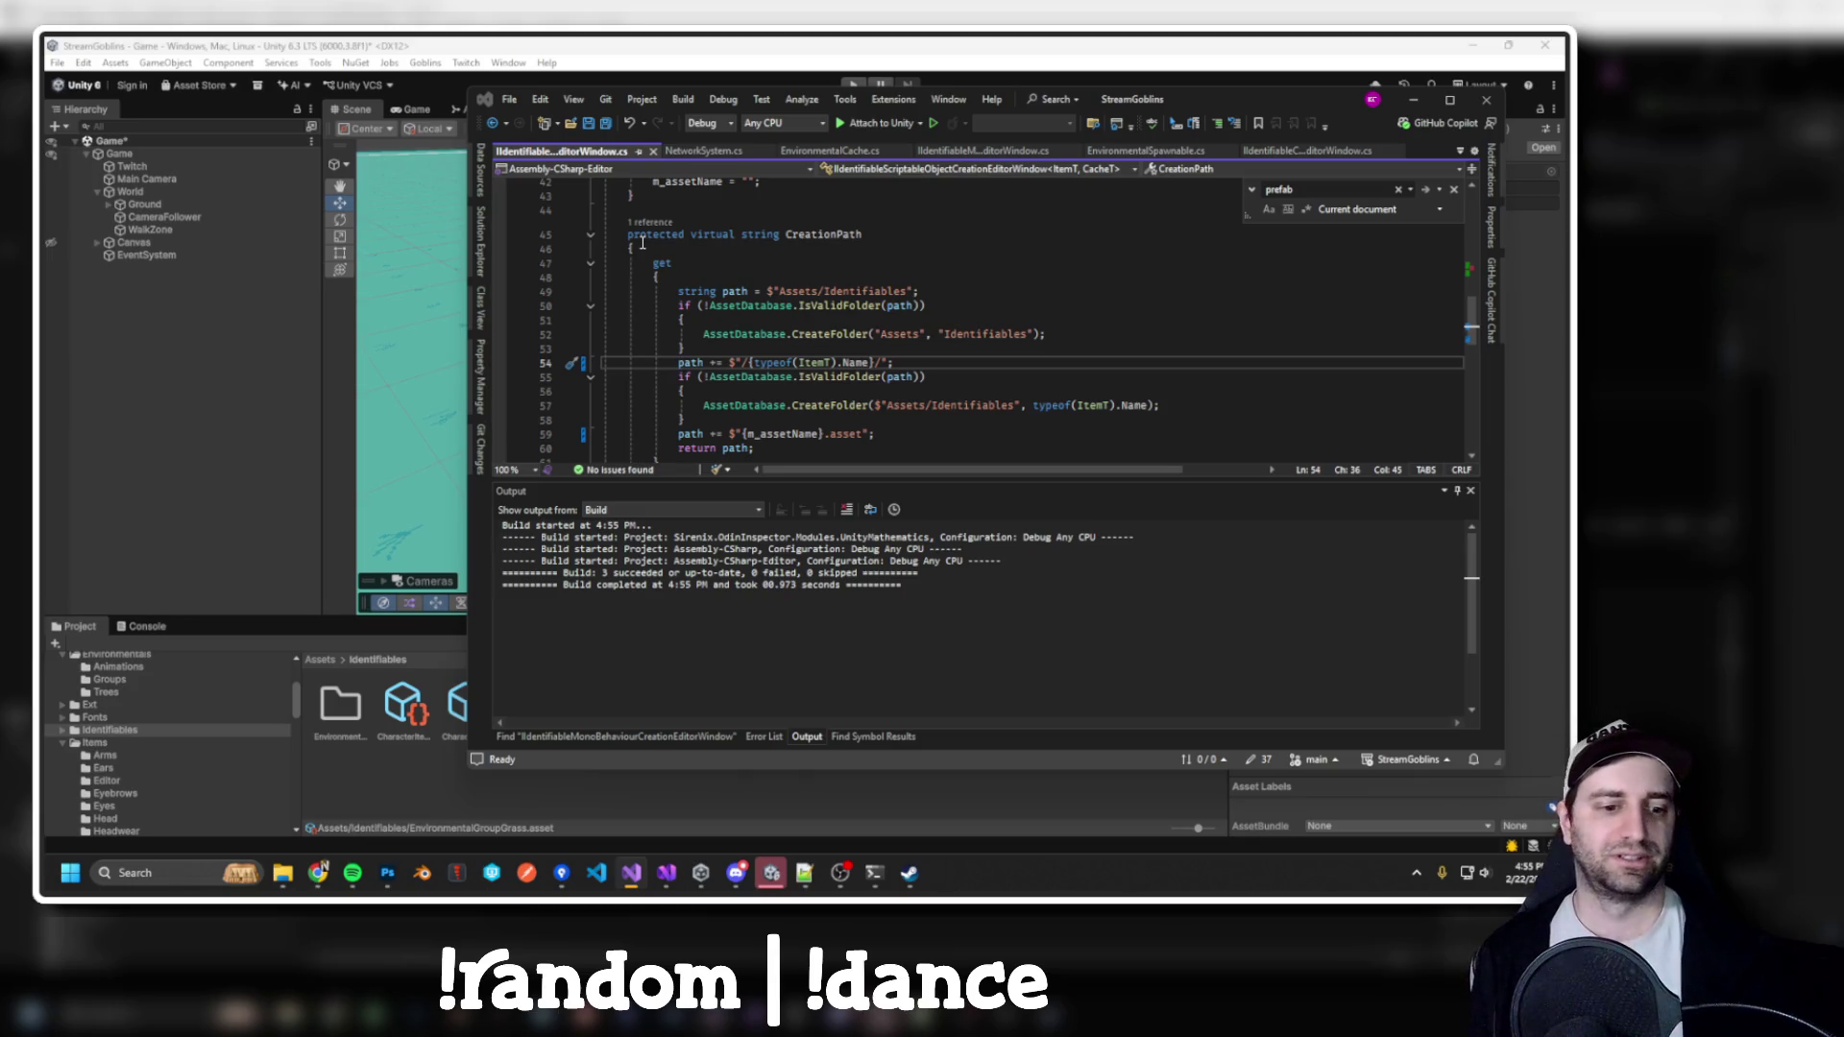
key("alt+Tab")
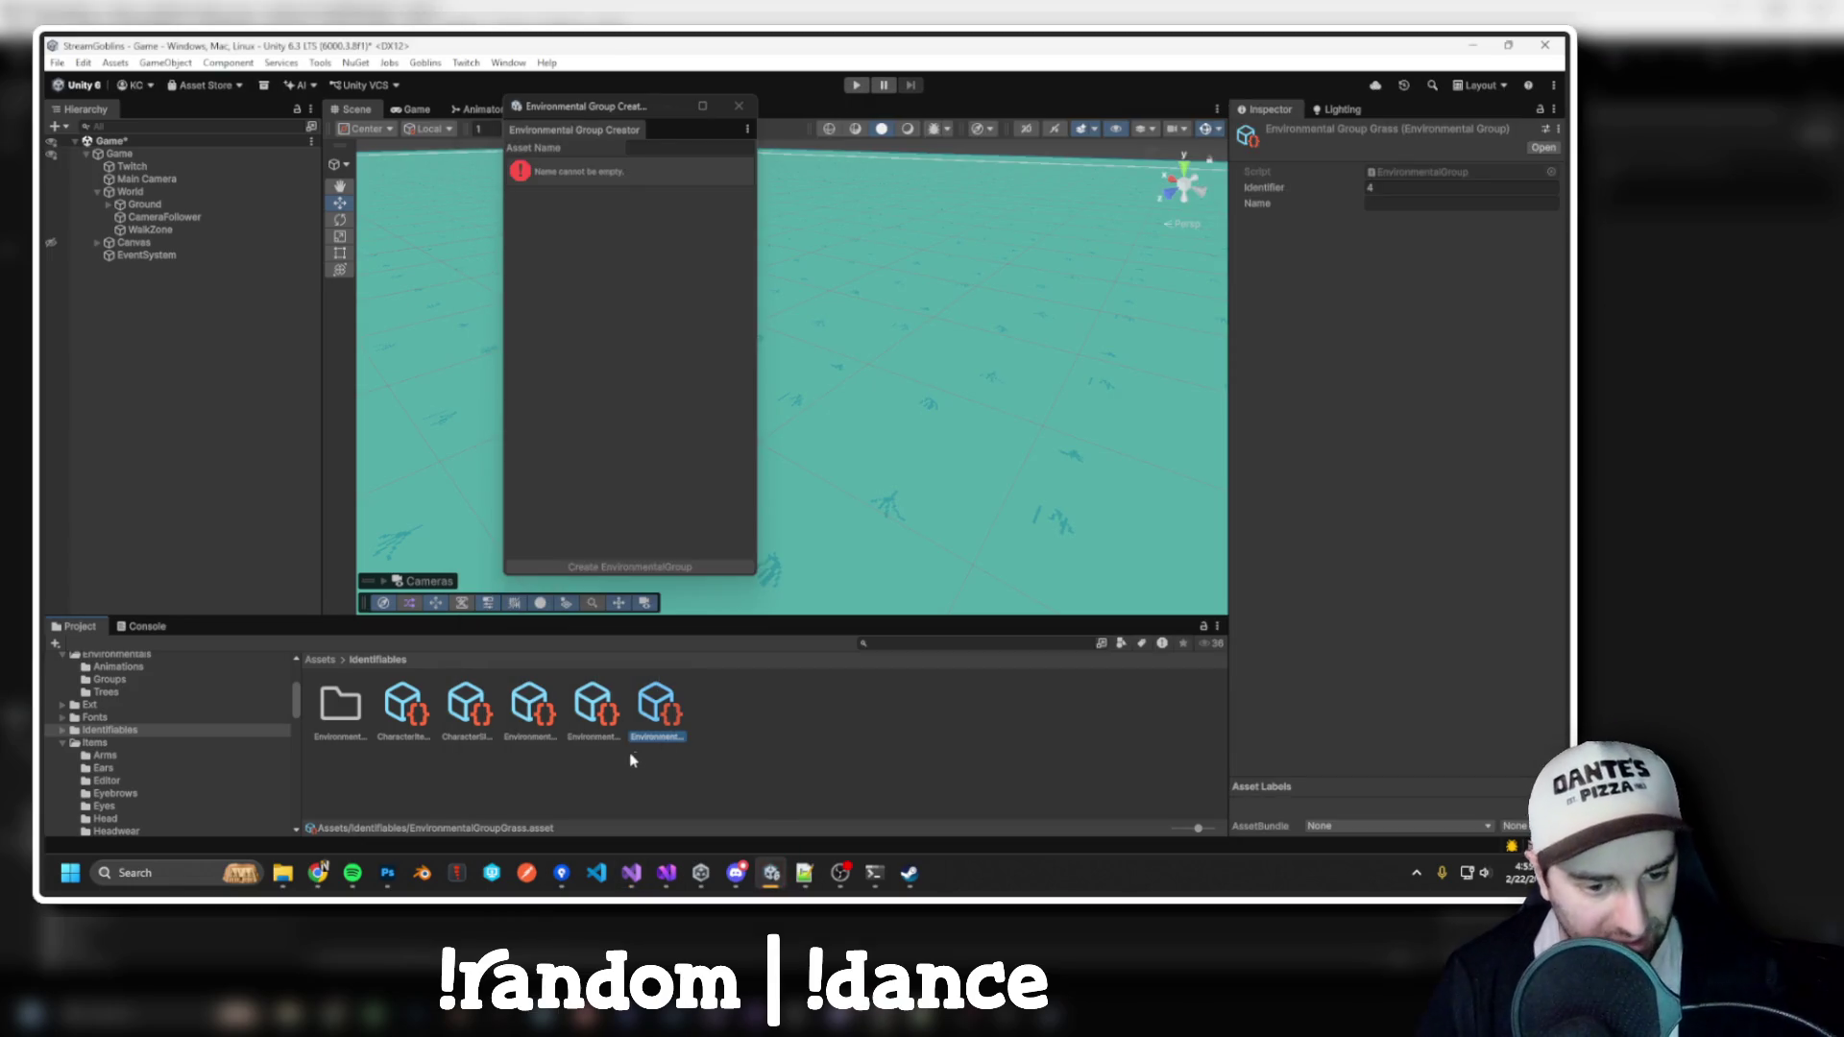
Delete the leftover Environment asset and its folder
key("Delete")
key("Return")
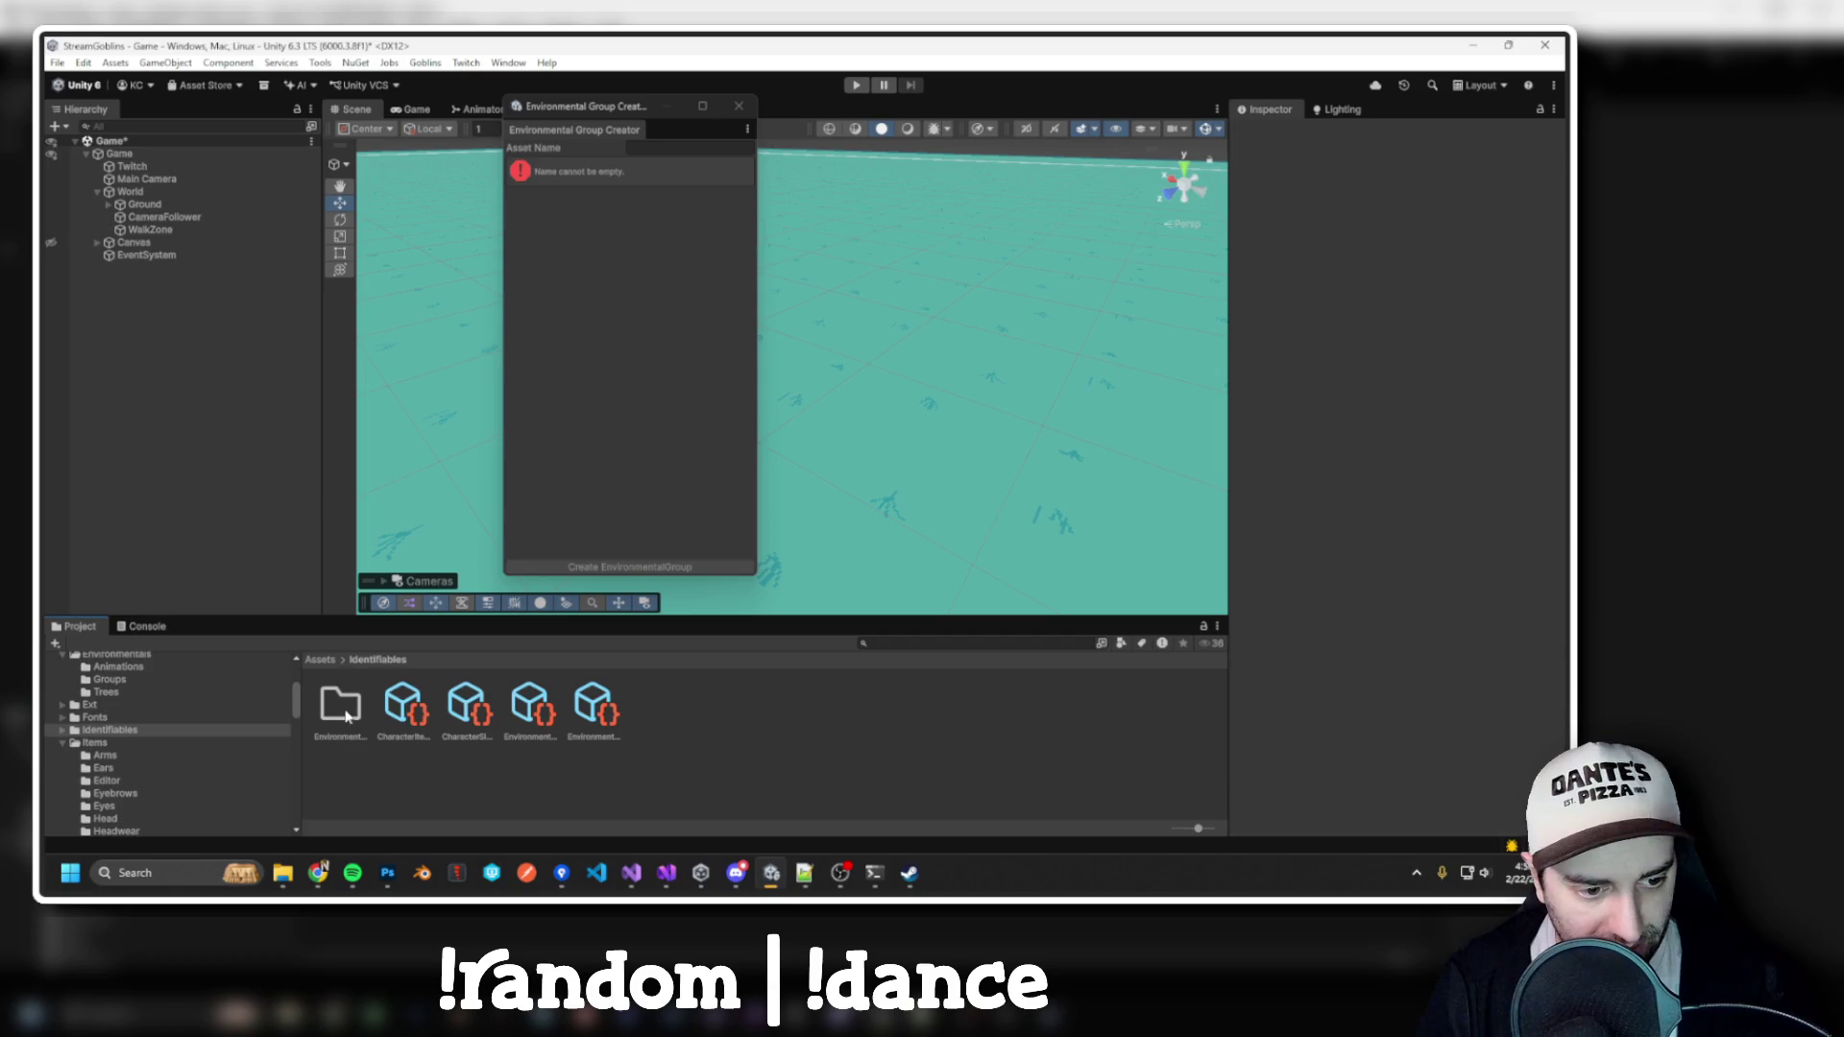
left_click(347, 716)
key("Delete")
key("Return")
Remove the three Missing entries from the environmental group cache, leaving Trees
left_click(528, 713)
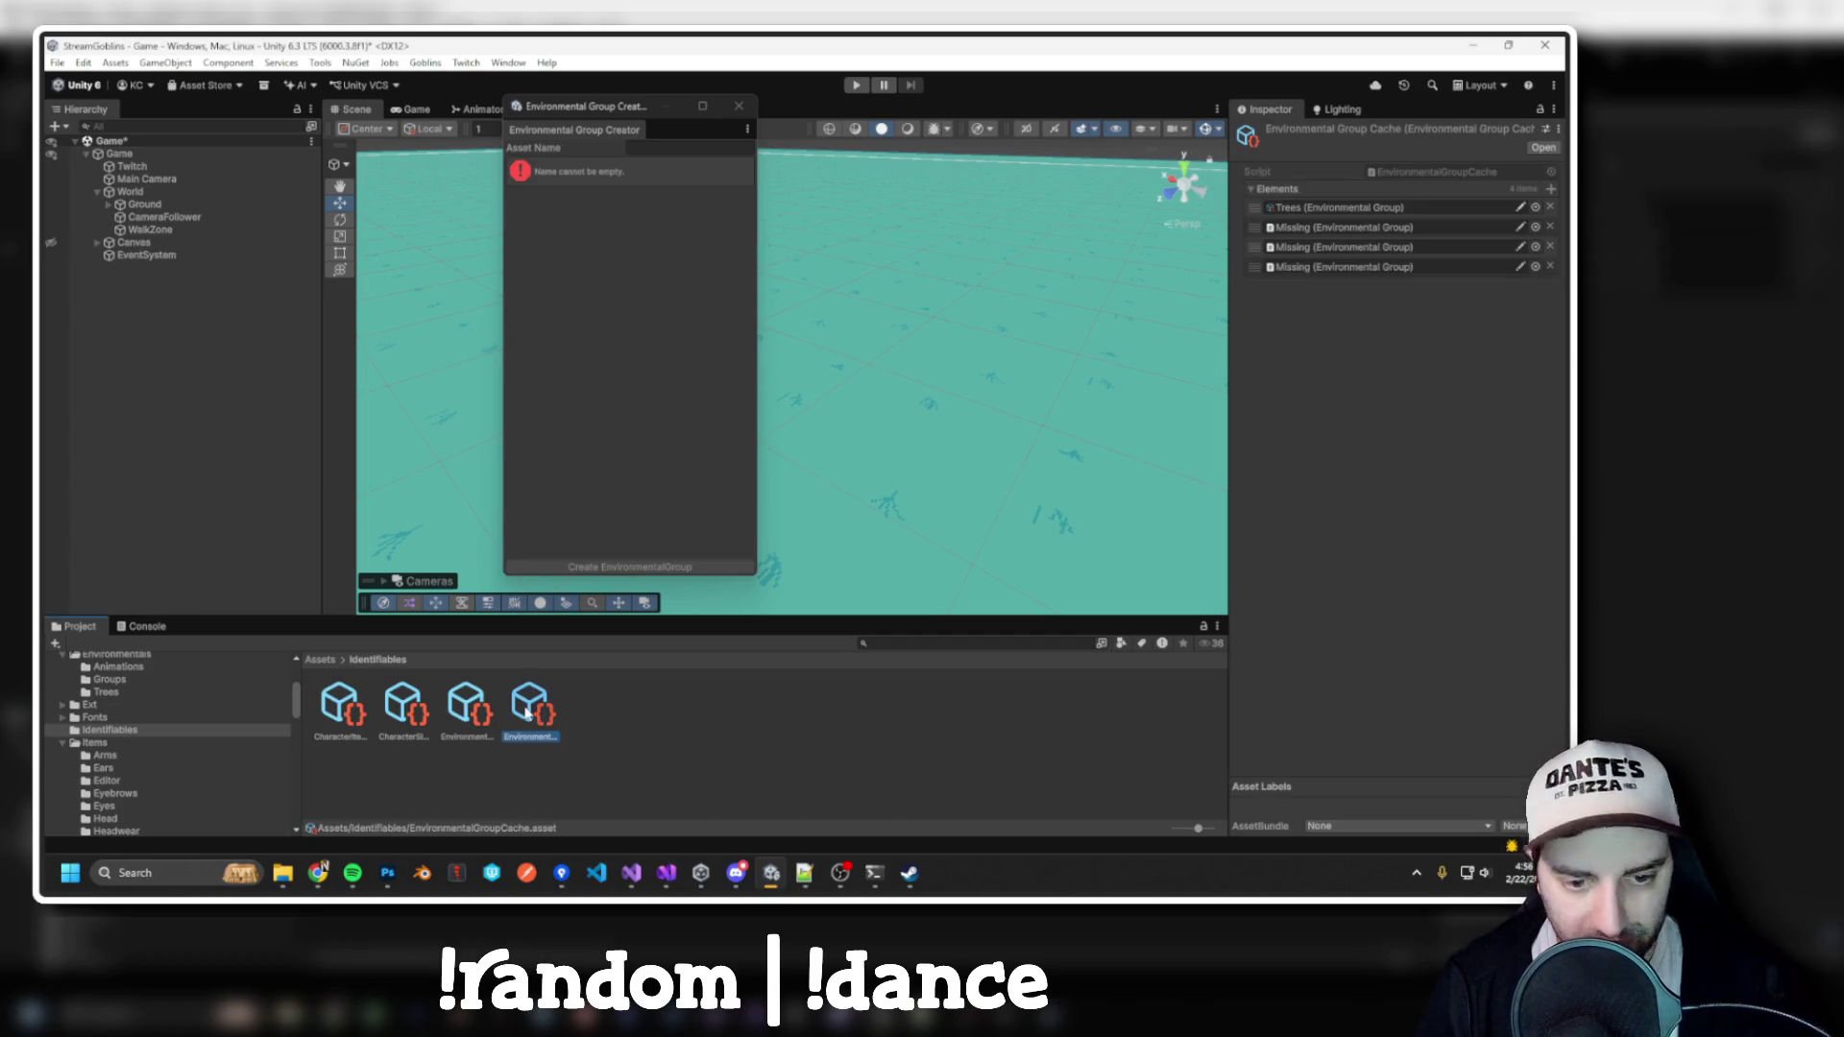
left_click(1550, 227)
left_click(1550, 227)
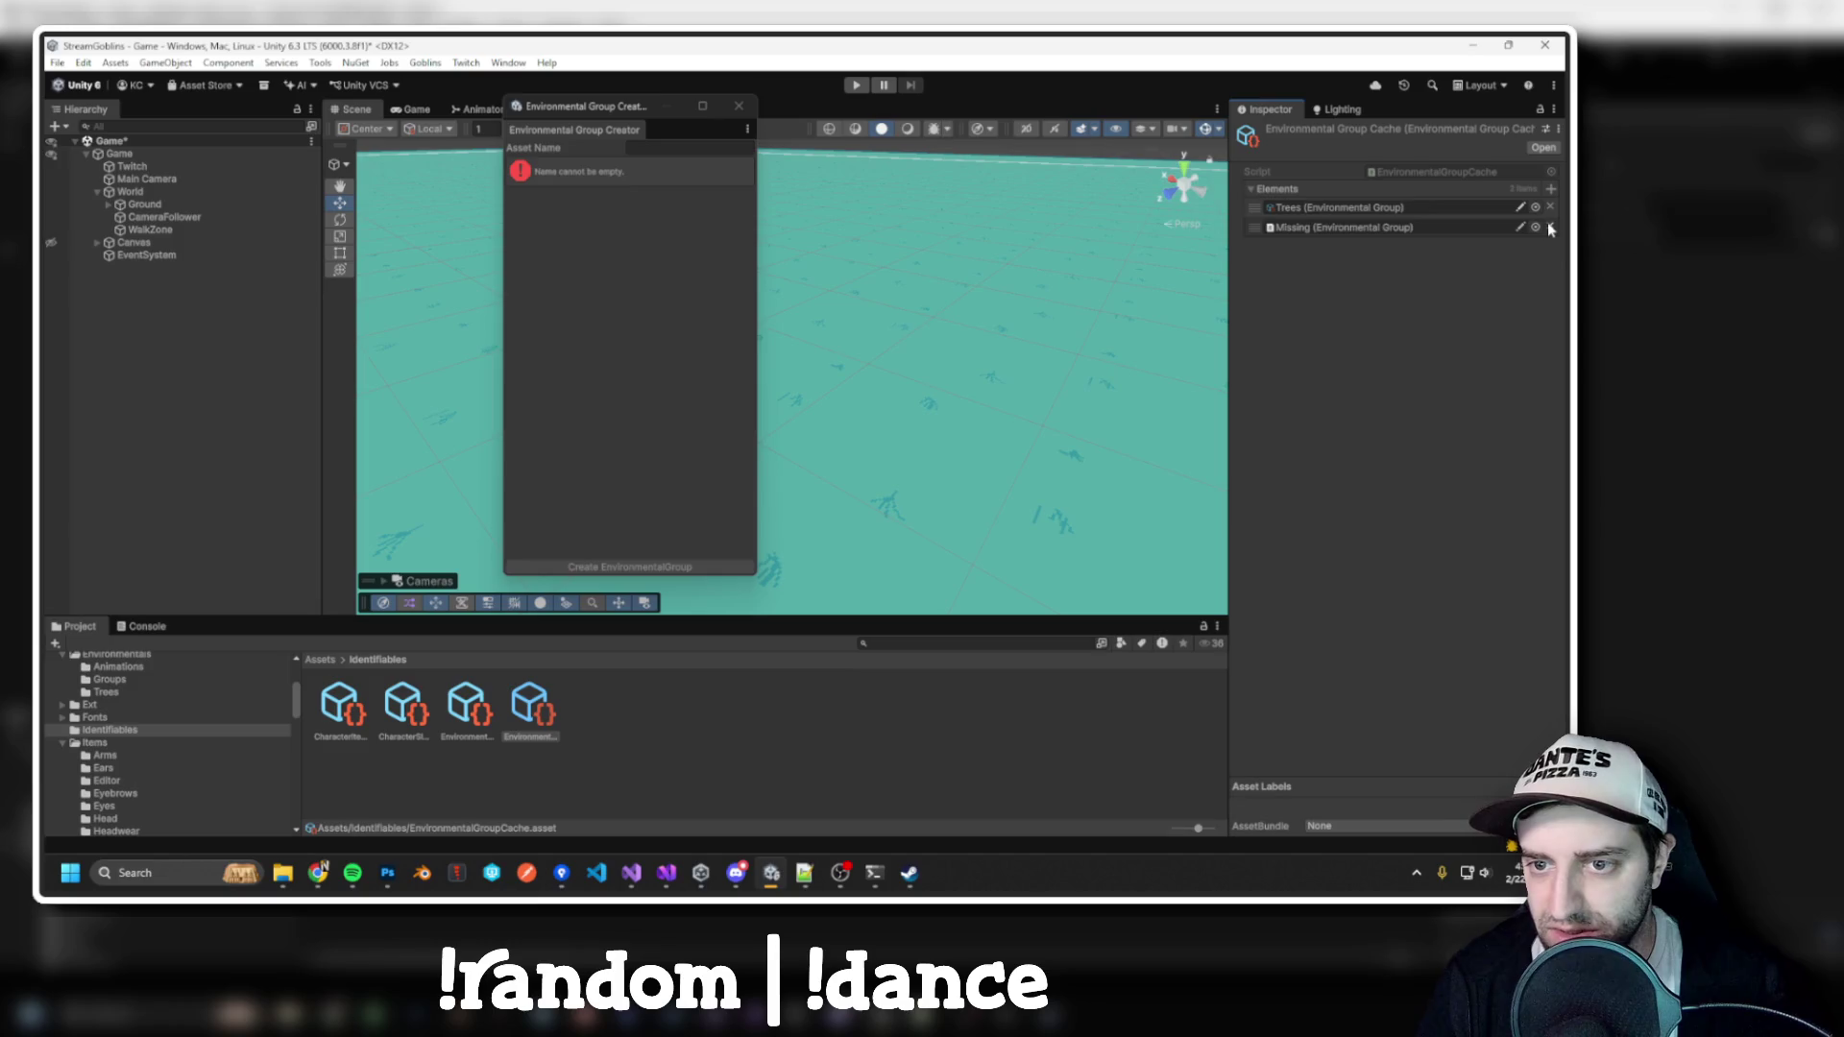
left_click(1549, 227)
scroll(200, 727, "up", 2)
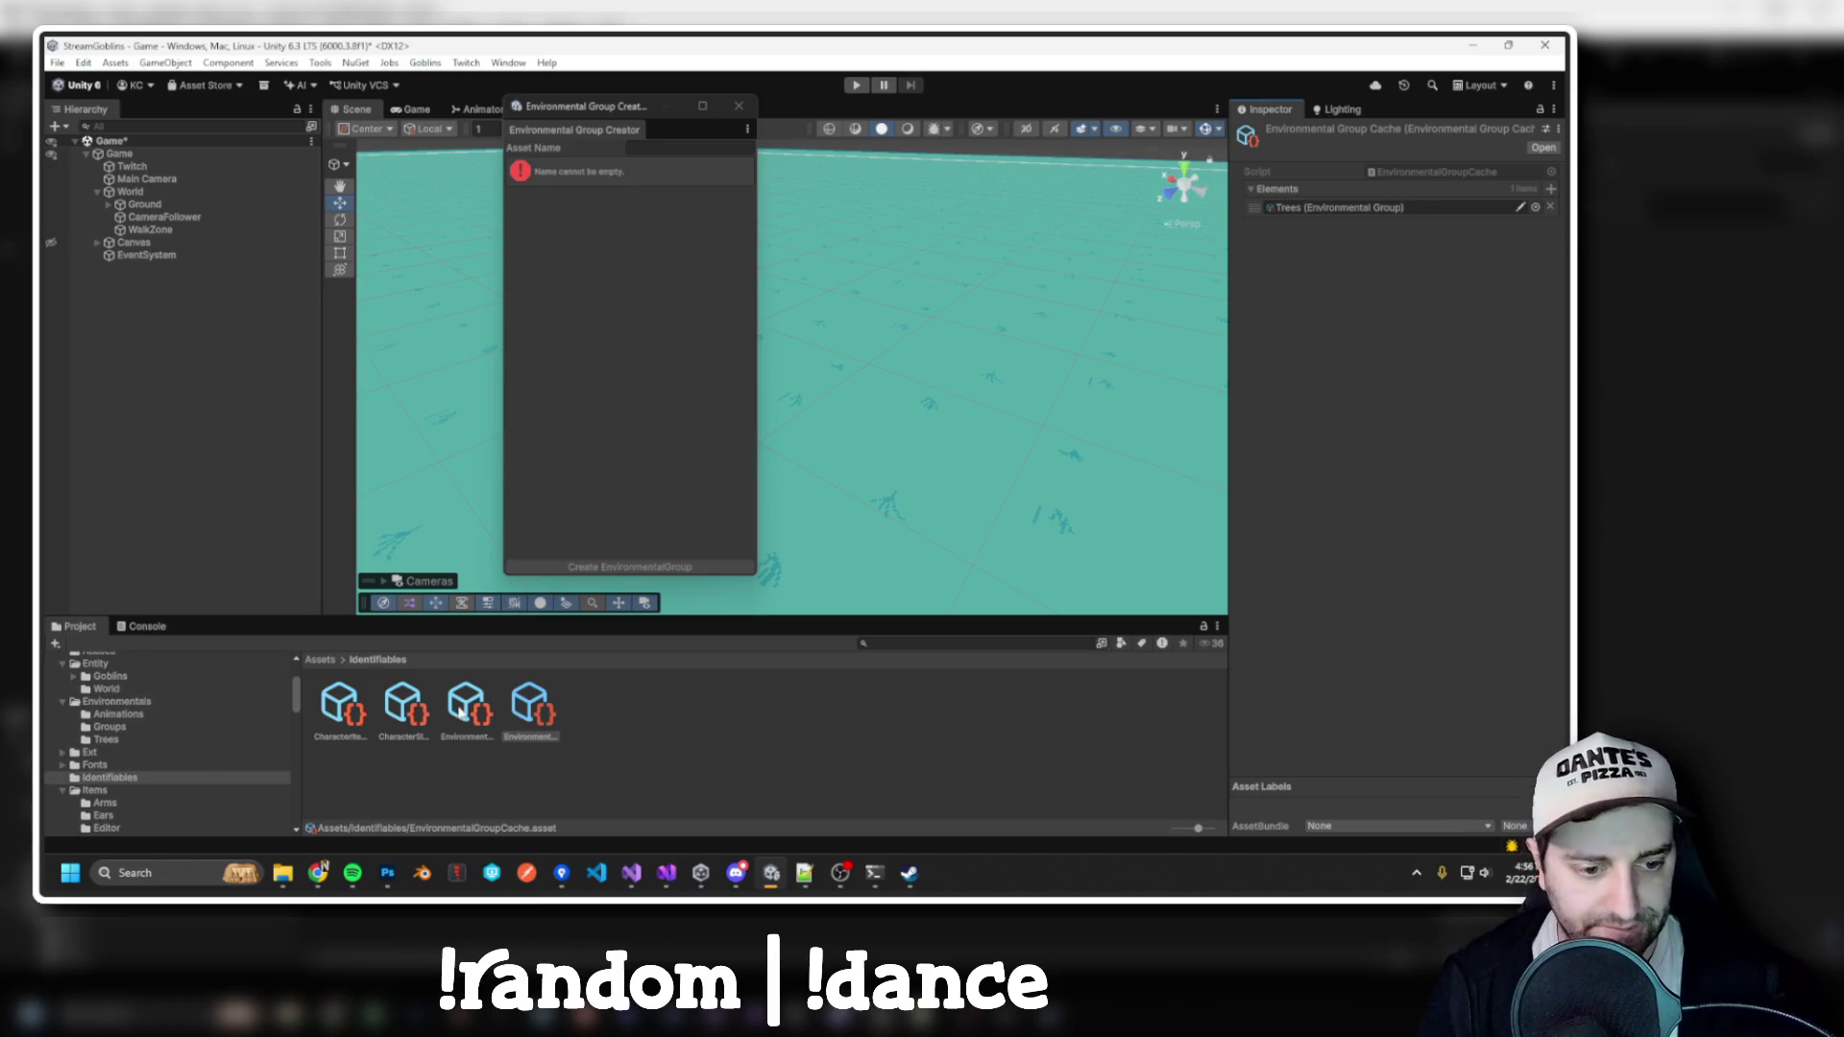
Create the Grass group, move it into Groups, and delete the EnvironmentalGroup folder
left_click(646, 147)
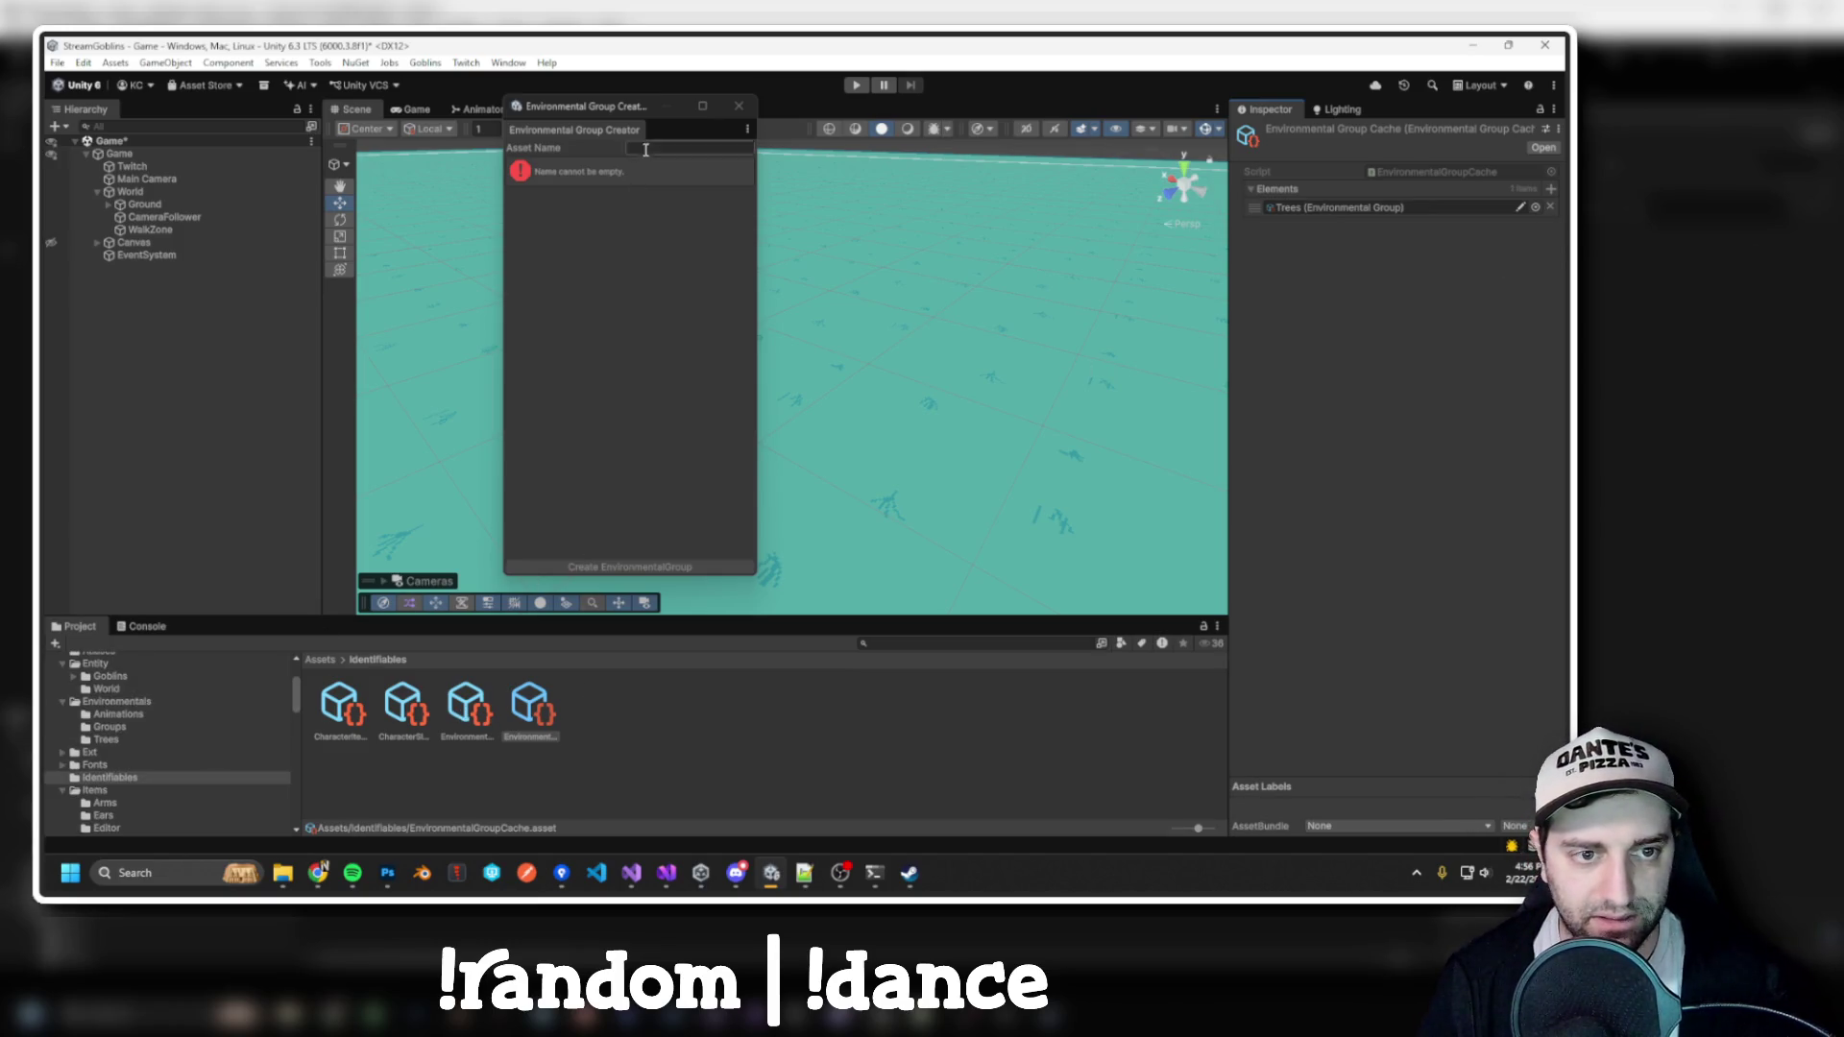
type("Grass")
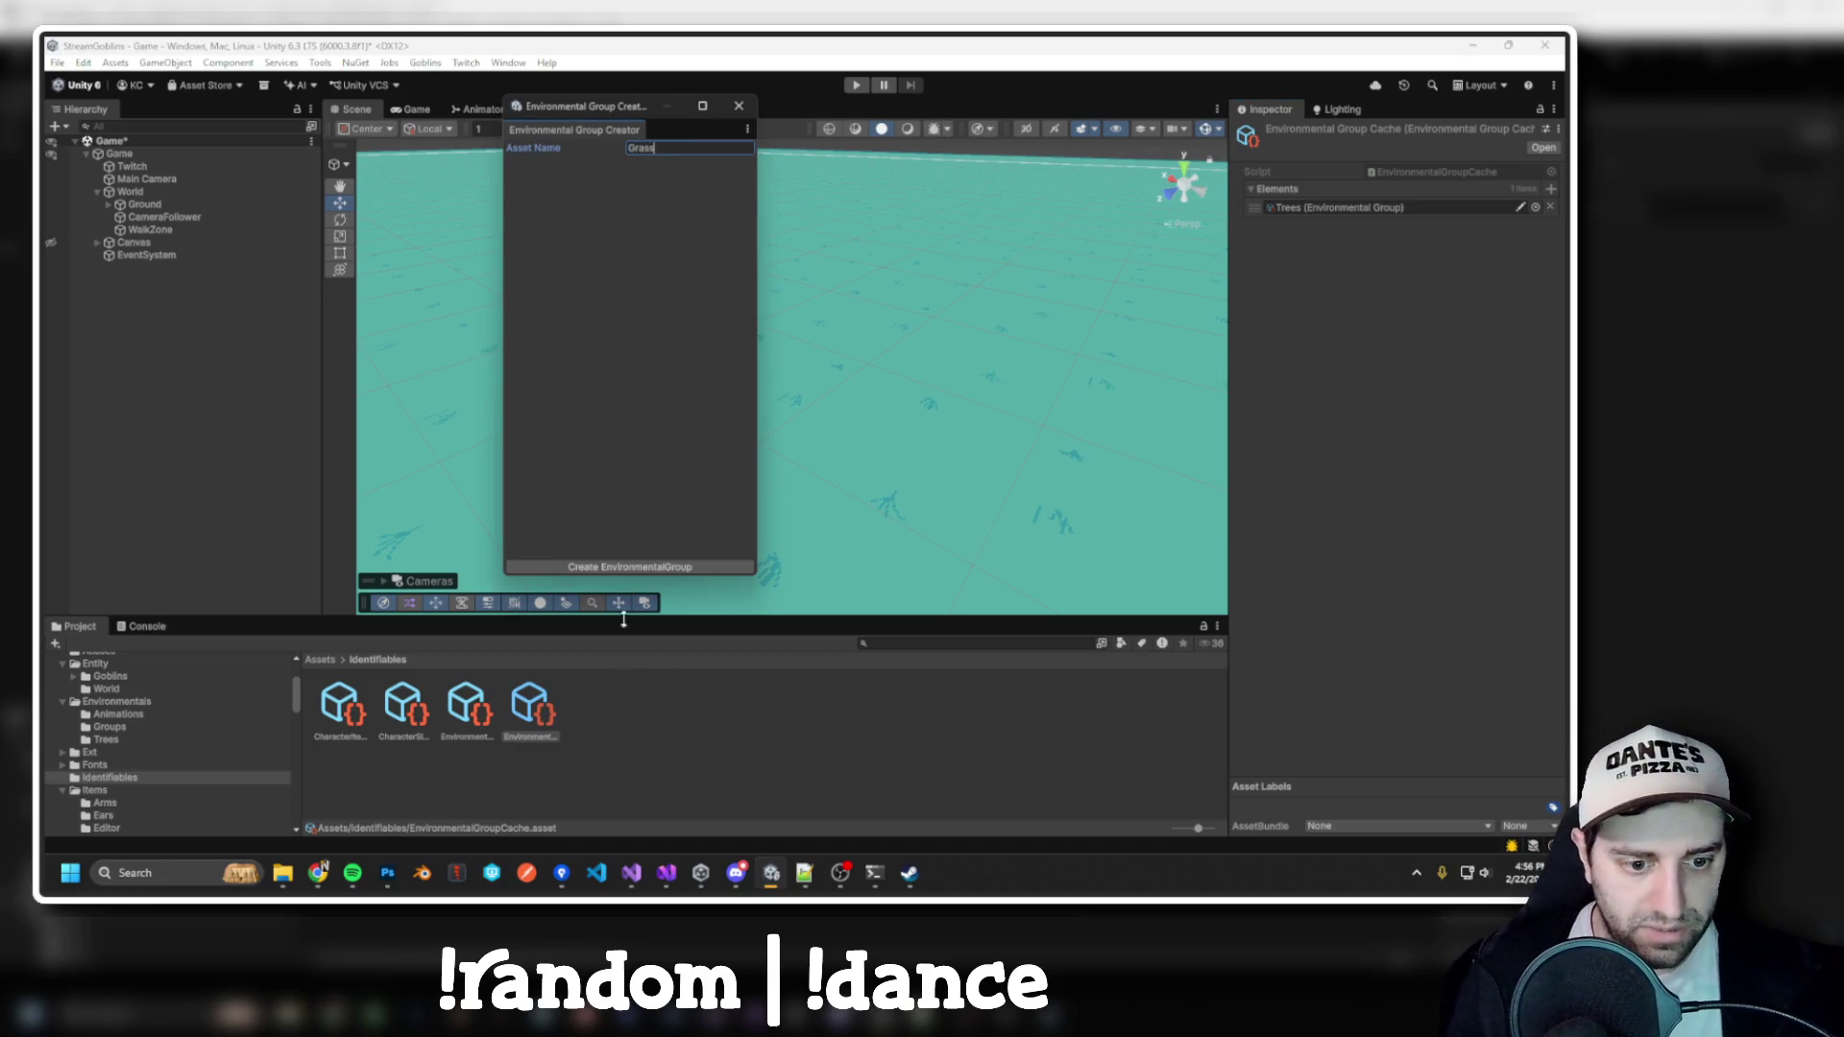
left_click(646, 567)
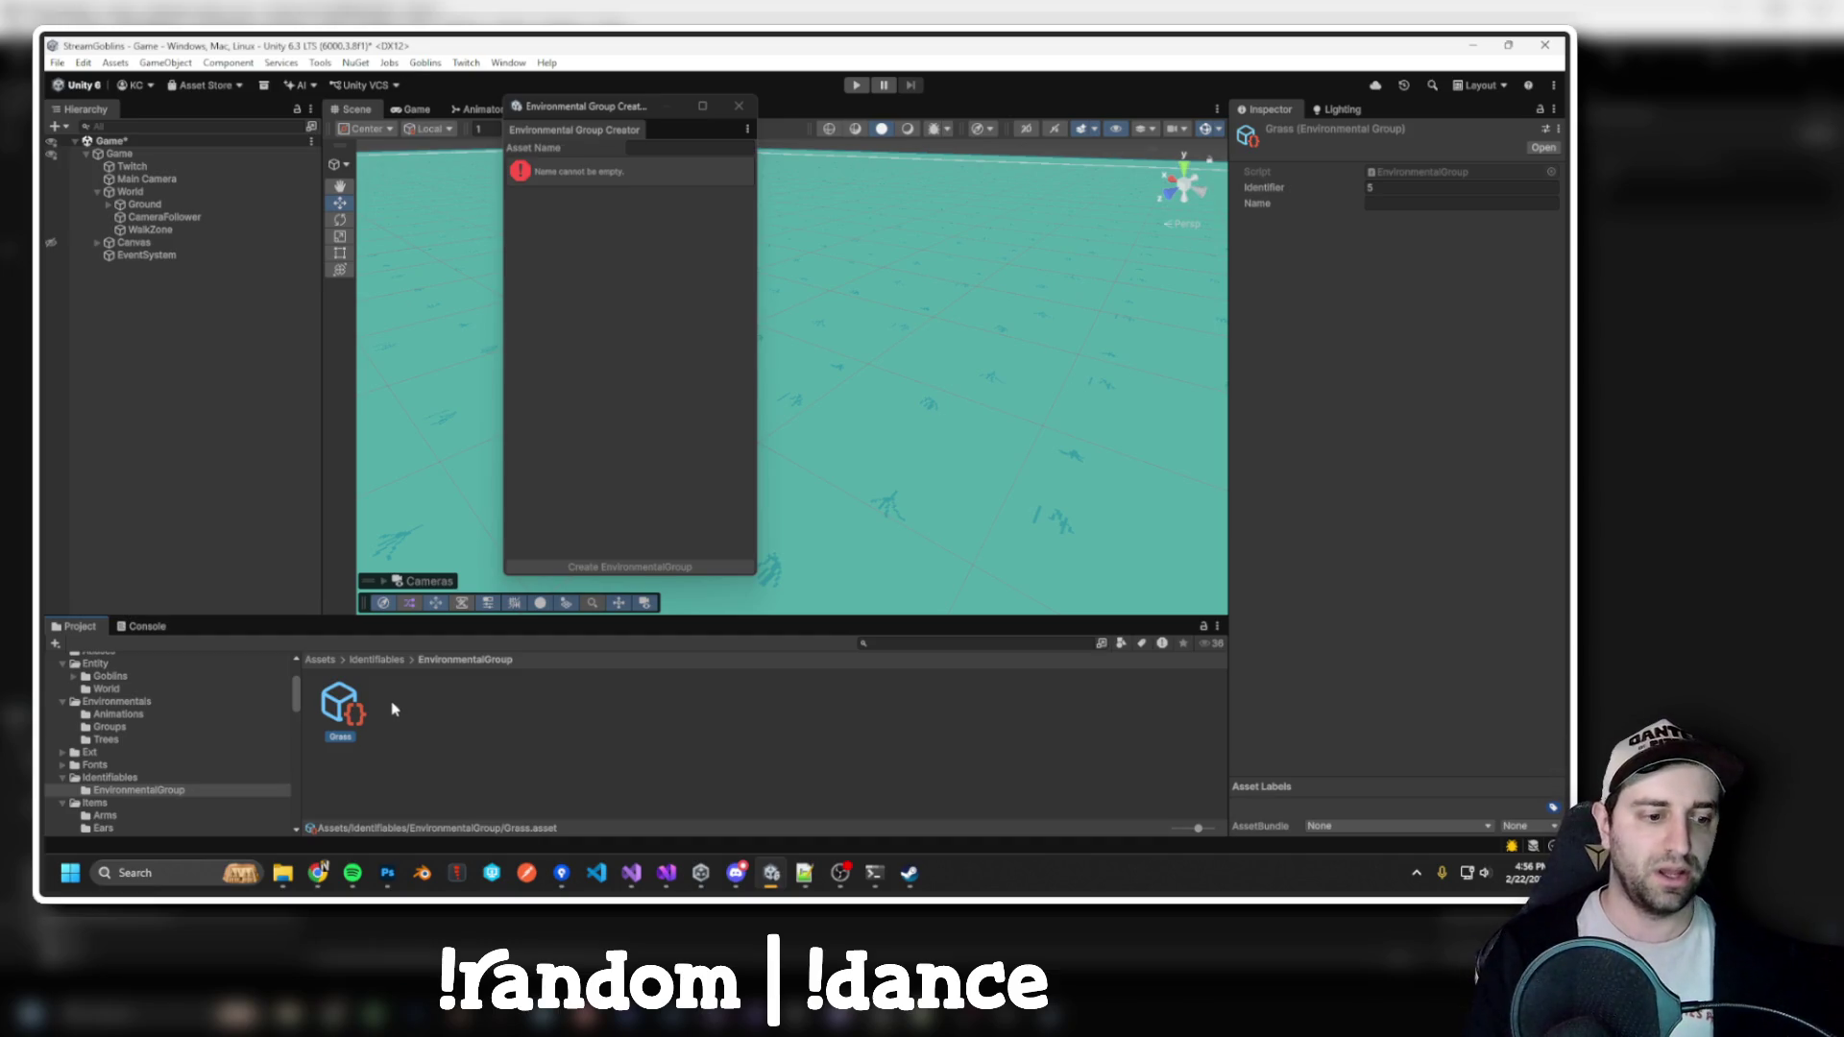
left_click_drag(104, 742, 108, 734)
left_click(139, 790)
key("Delete")
key("Return")
left_click(538, 709)
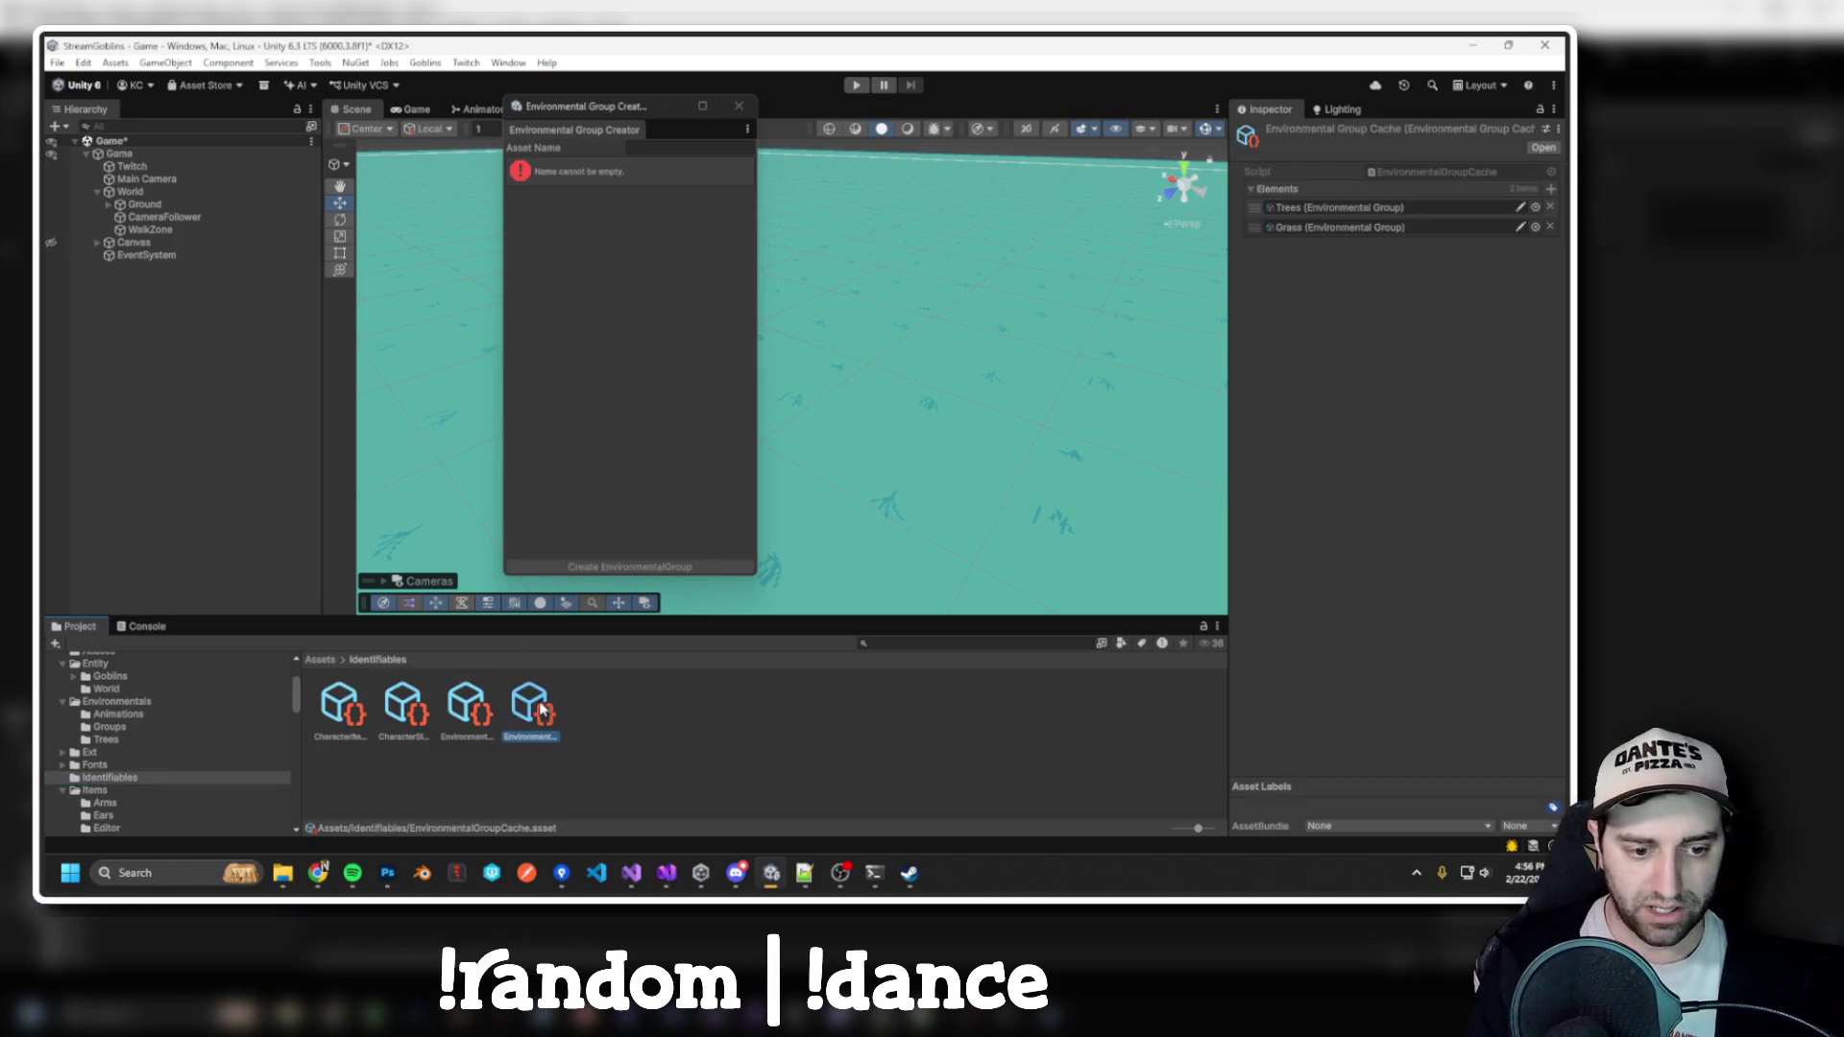
key("alt+Tab")
key("alt+Tab")
key("alt+Tab")
Create Bush and Flower groups, move them into Groups, and delete the empty EnvironmentalGroup folder
left_click(655, 146)
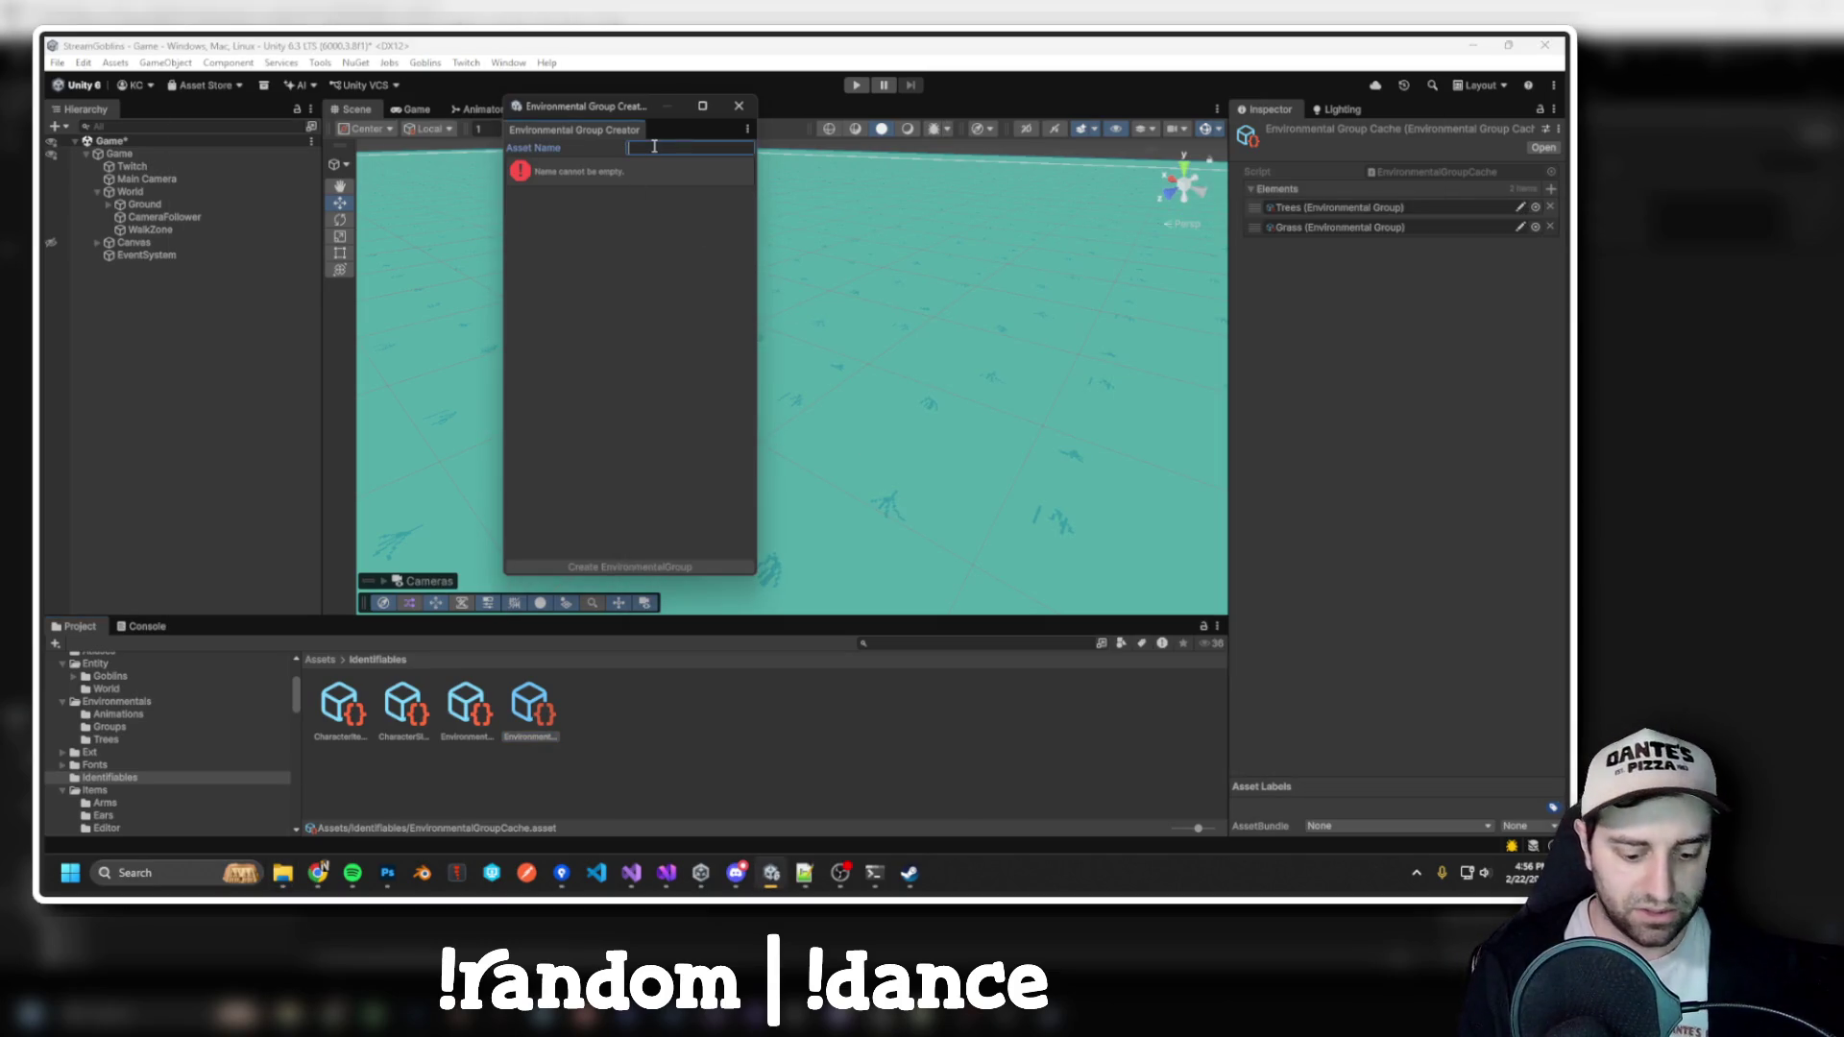
type("Bush")
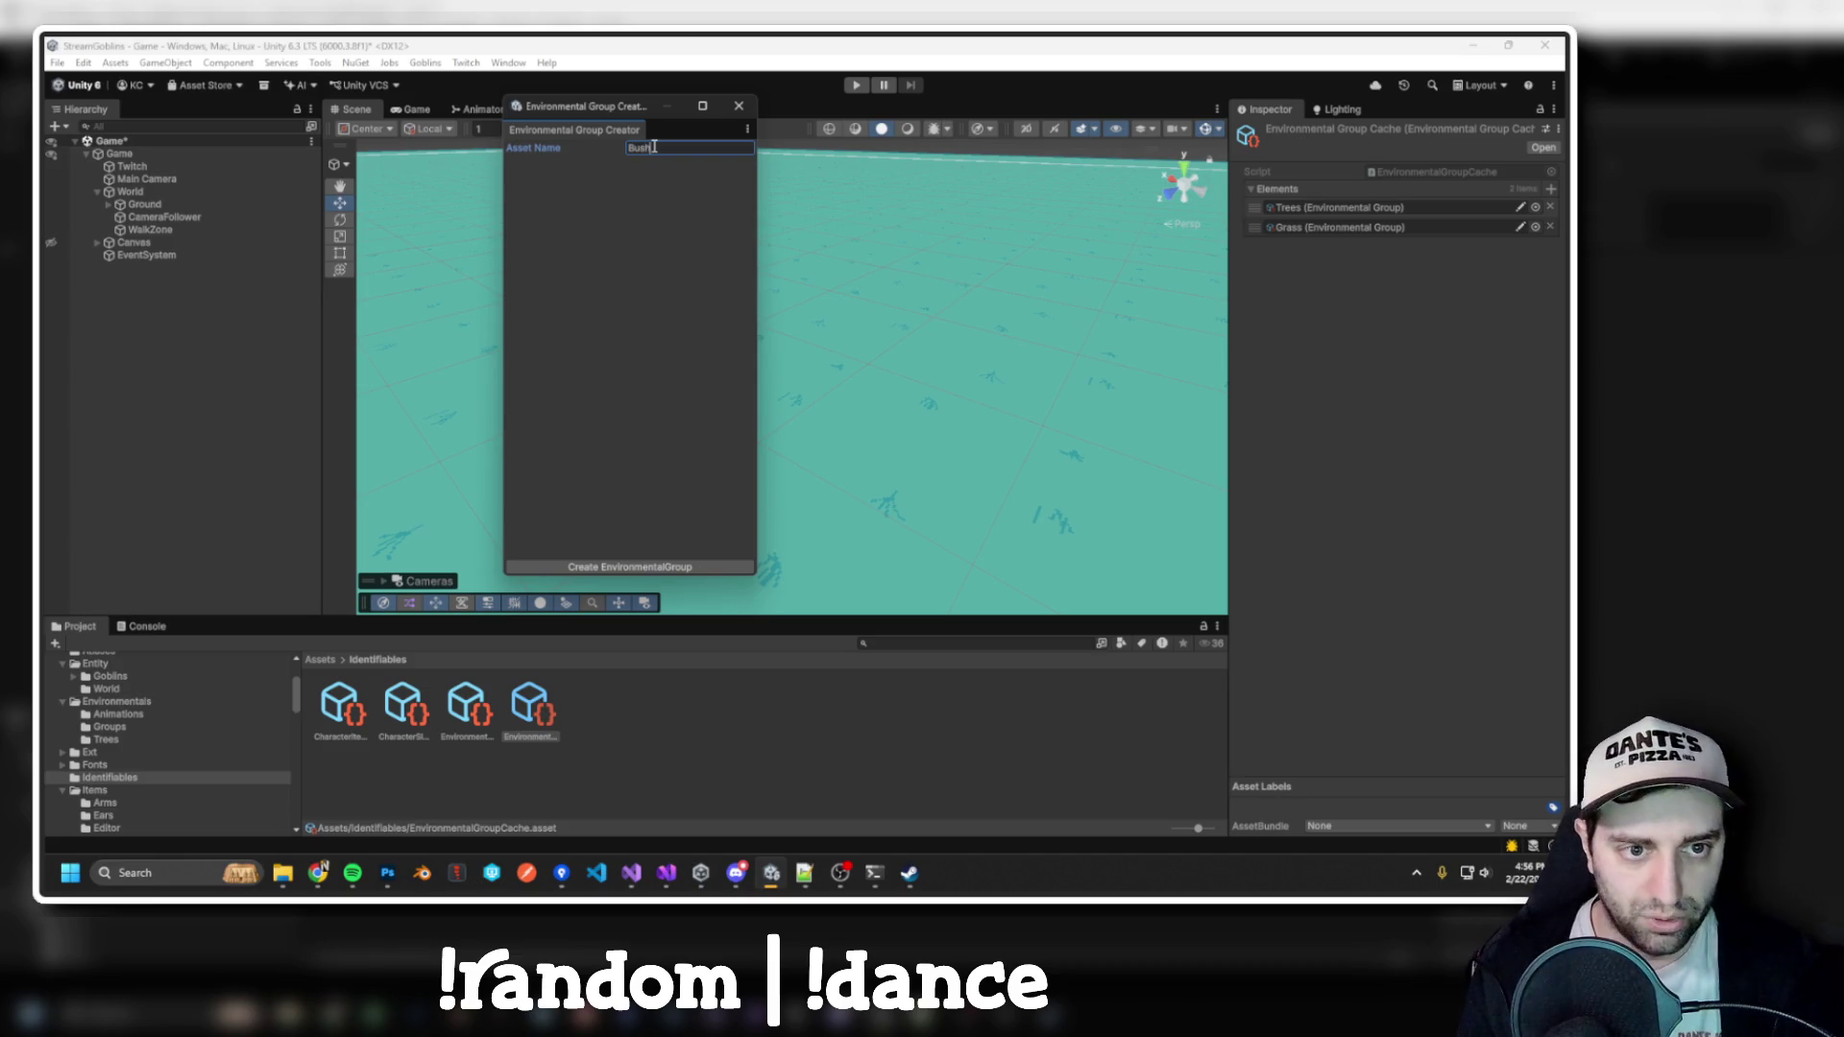
left_click(696, 568)
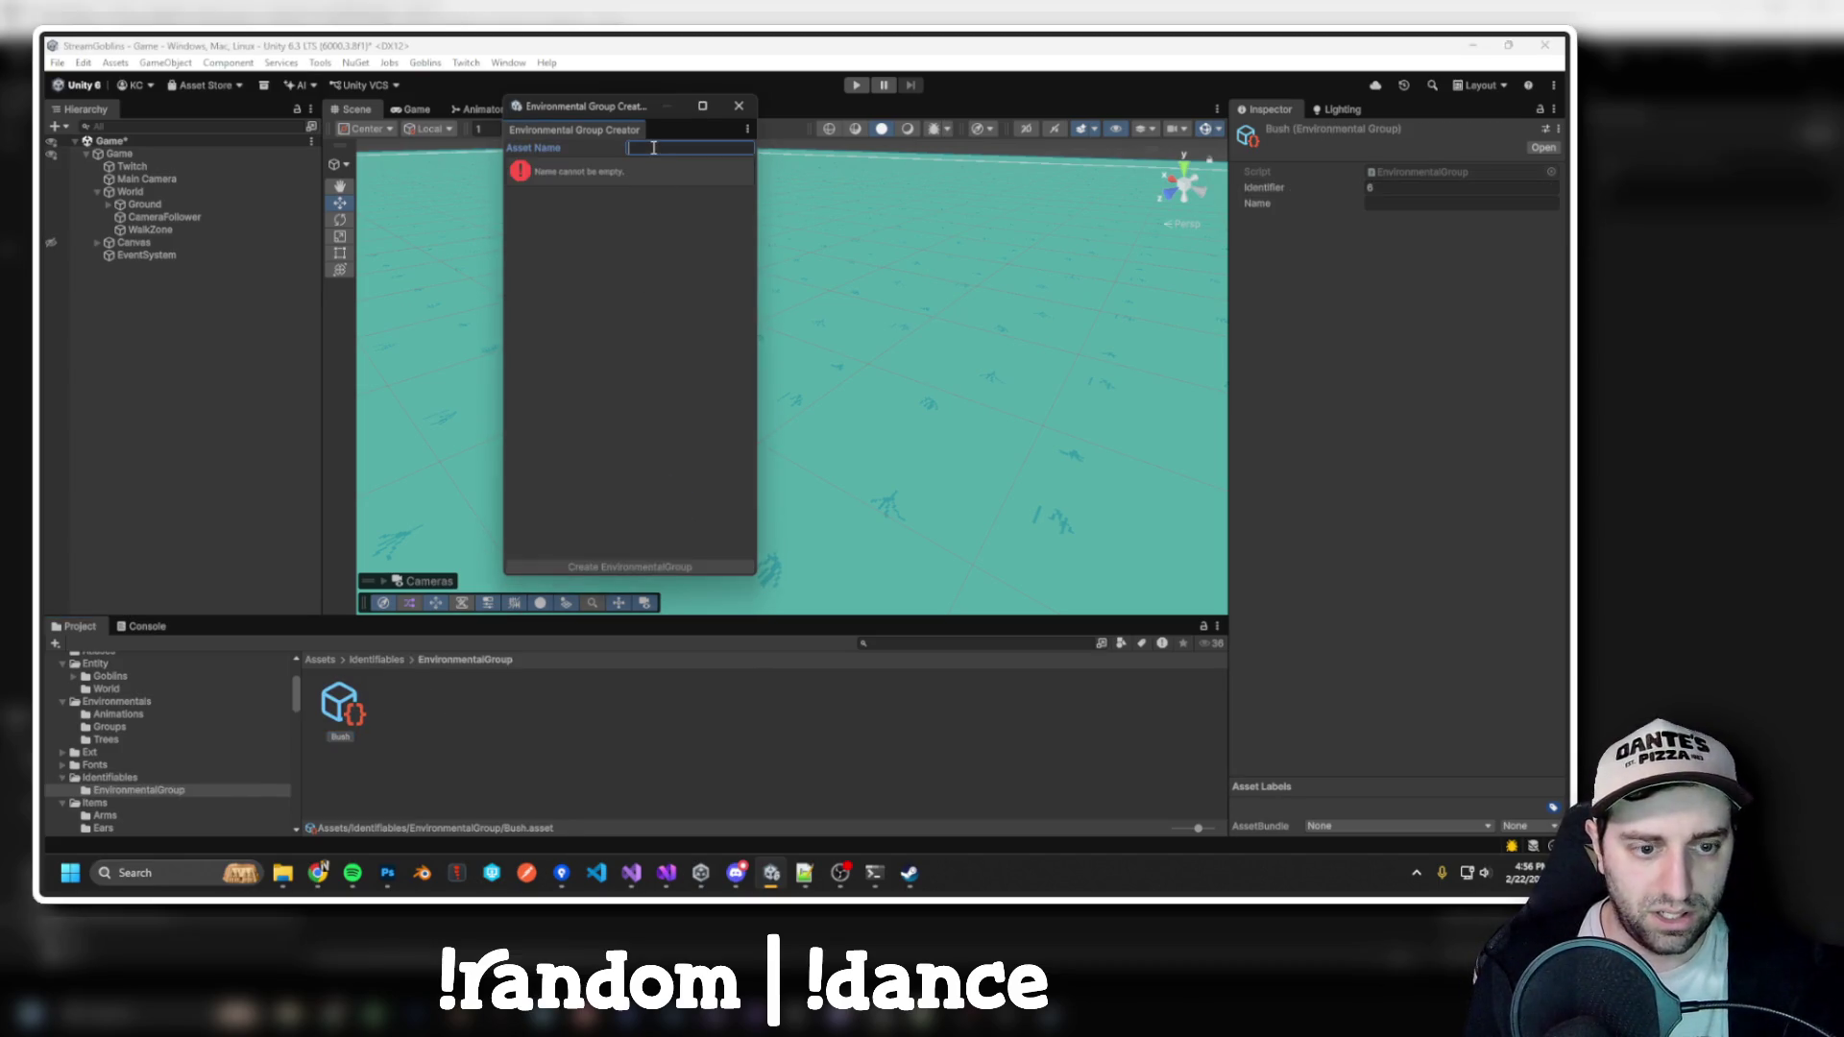
type("Flower")
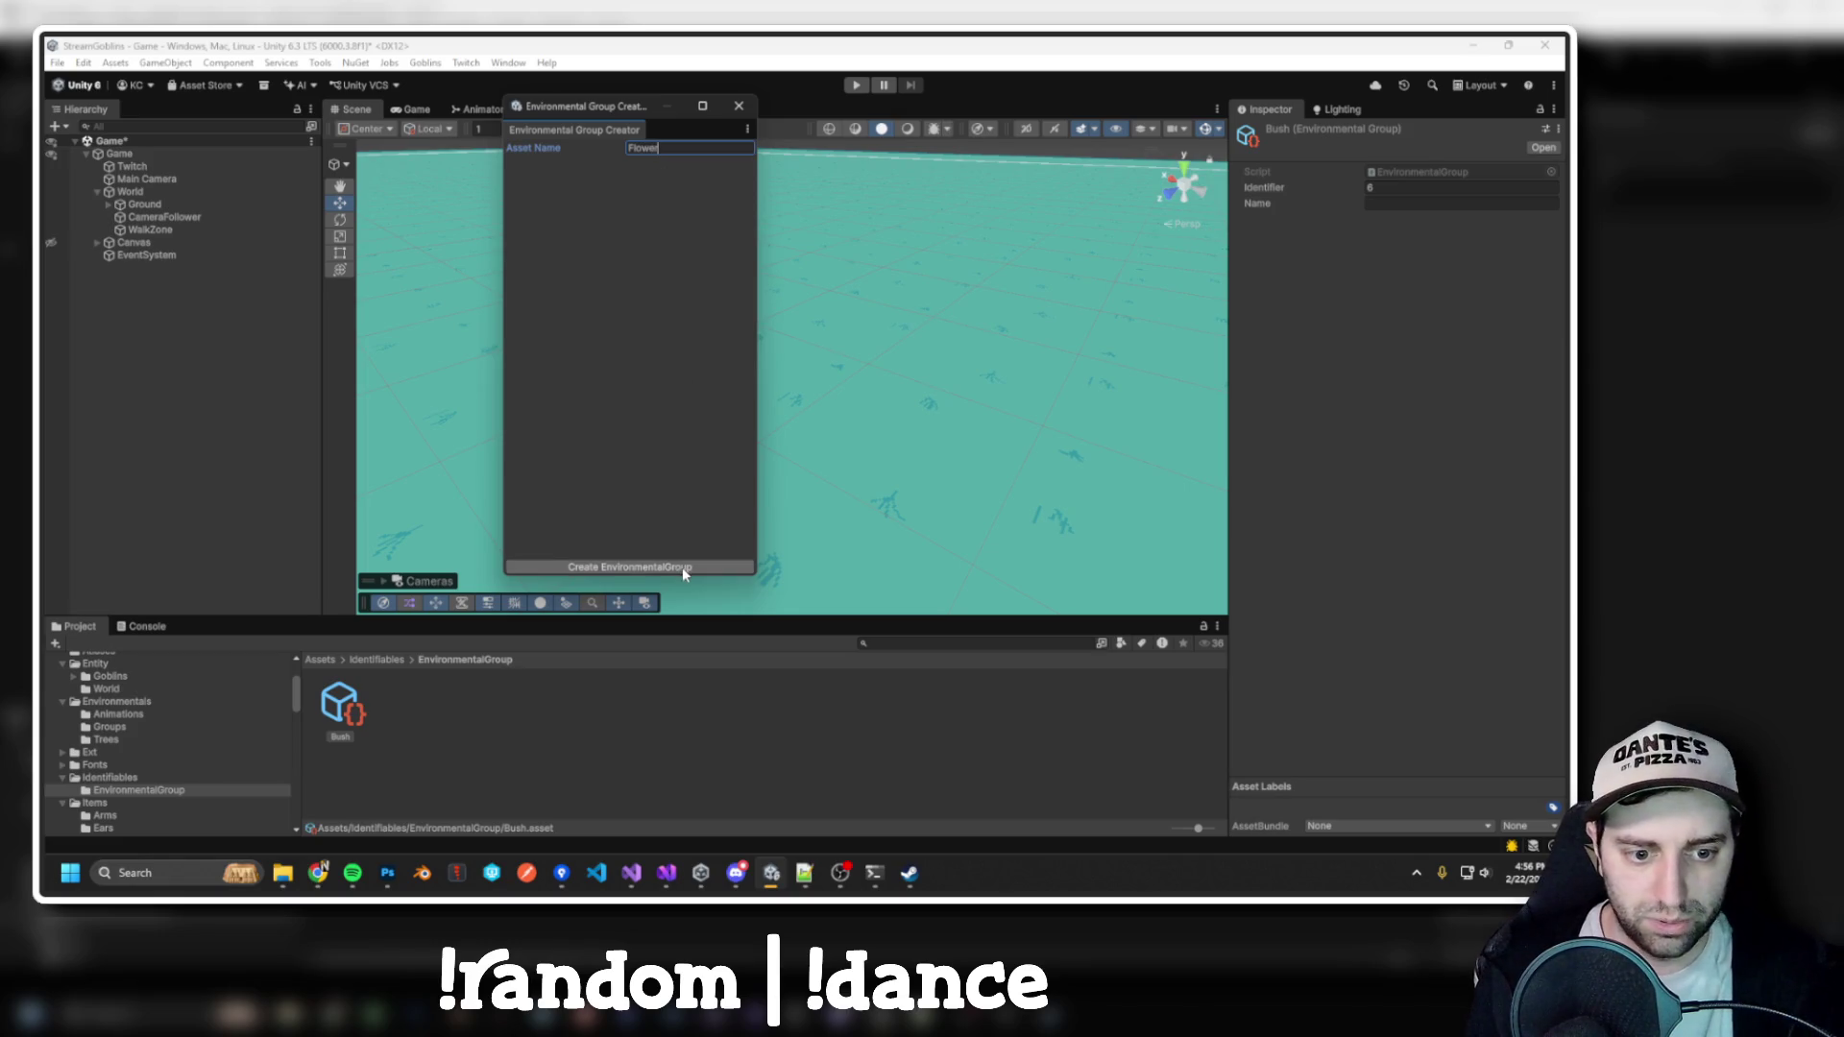
left_click(682, 567)
left_click(348, 711)
left_click_drag(336, 704, 109, 727)
left_click(113, 794)
key("Delete")
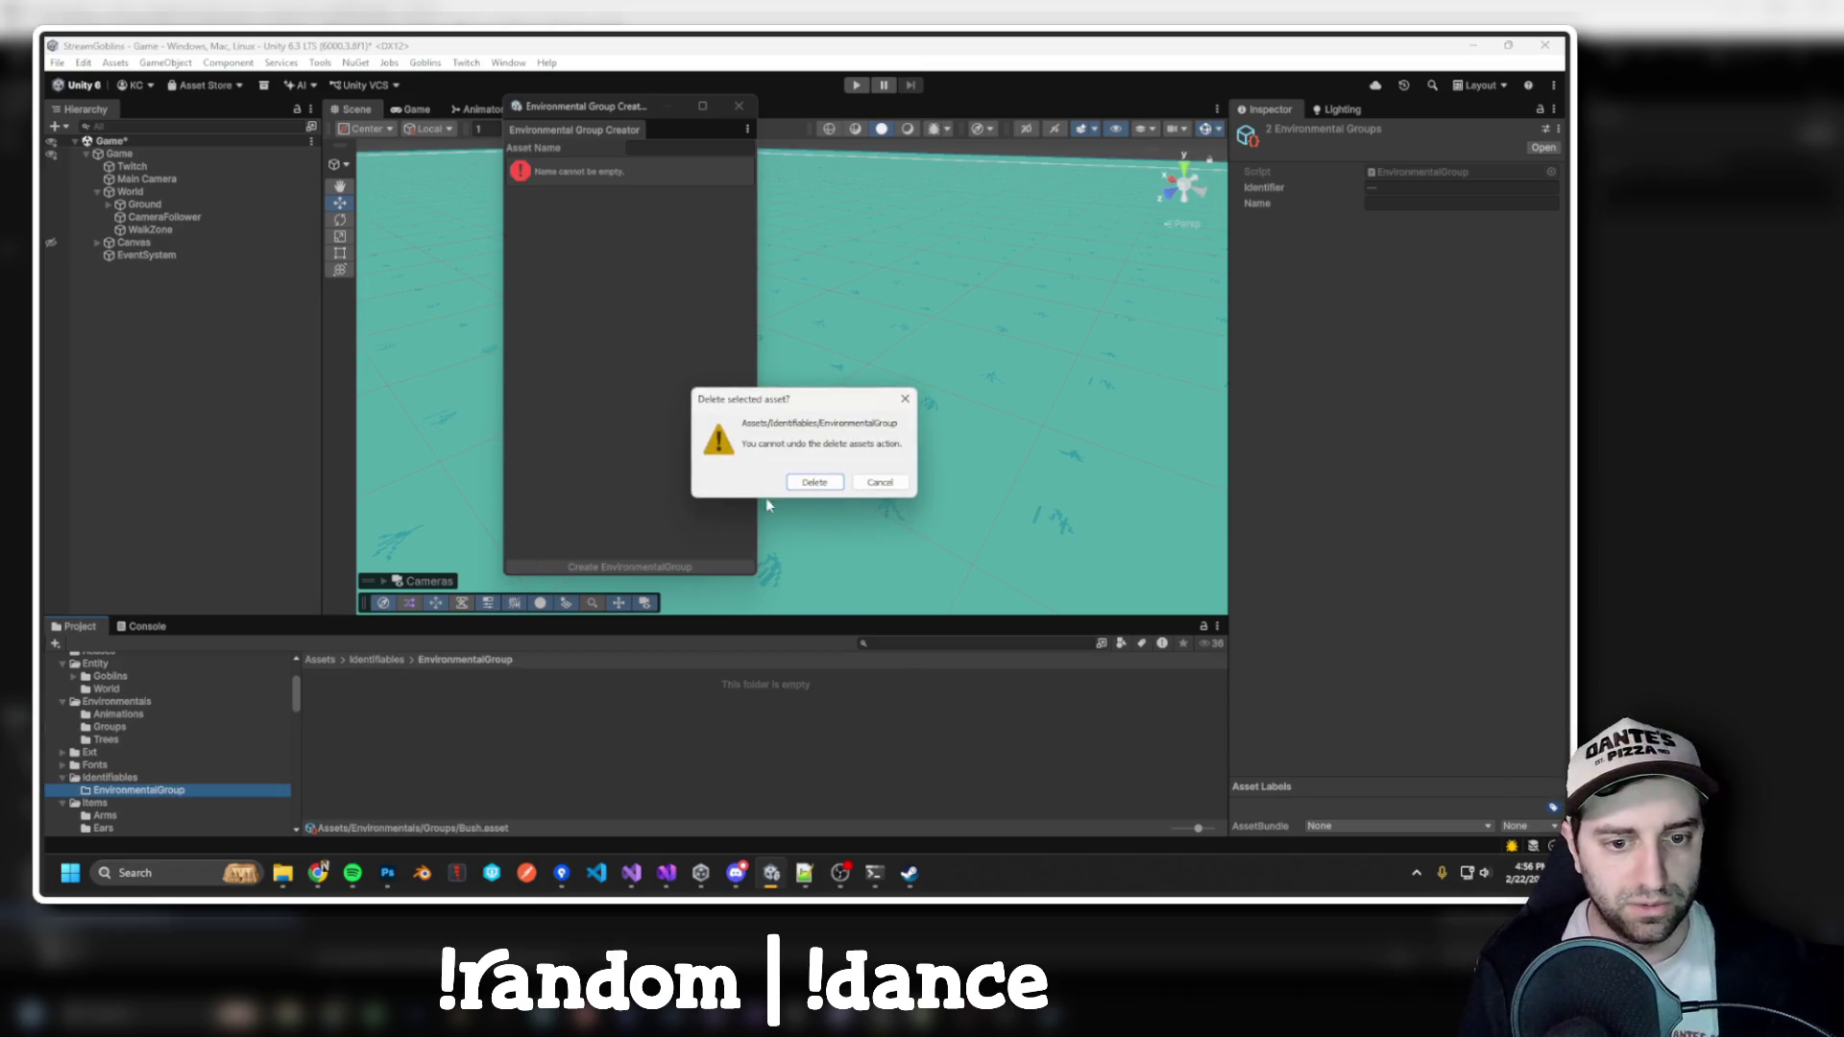
left_click(793, 487)
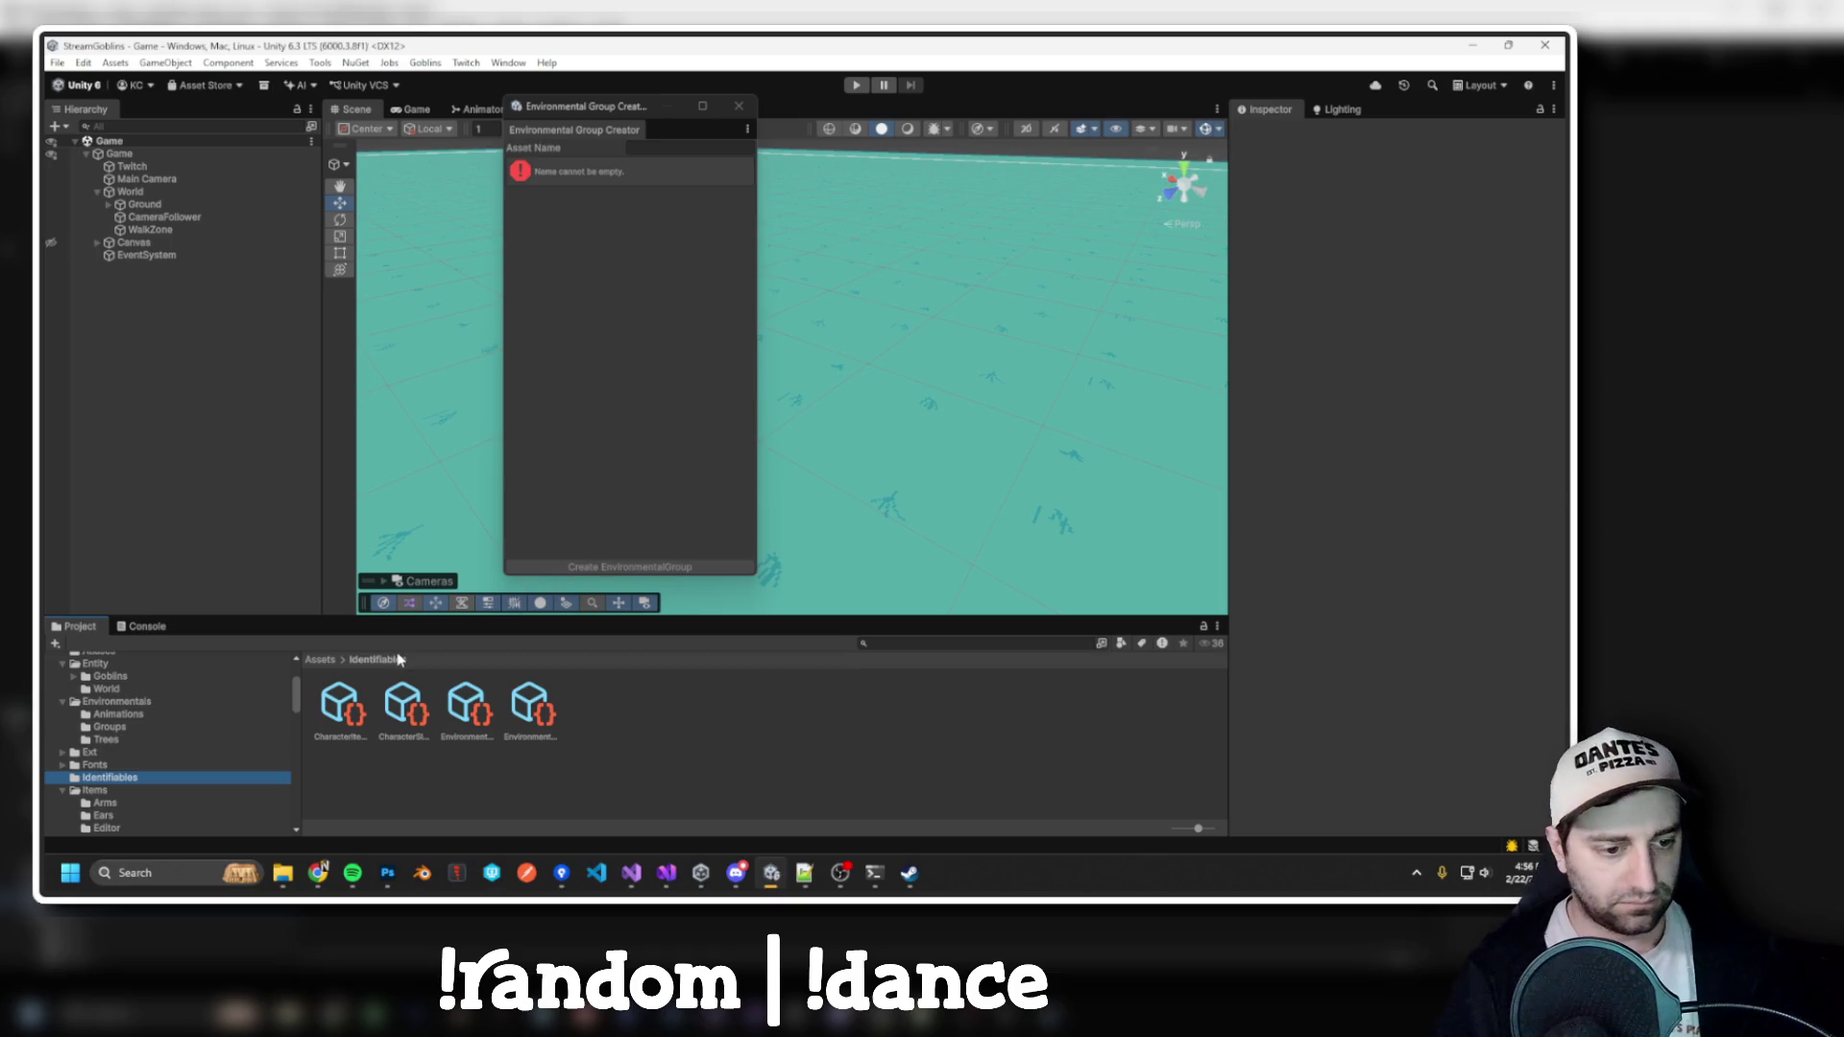
Create a new folder inside Environmentals
left_click(116, 703)
left_click(110, 727)
left_click(106, 740)
left_click(117, 703)
right_click(706, 754)
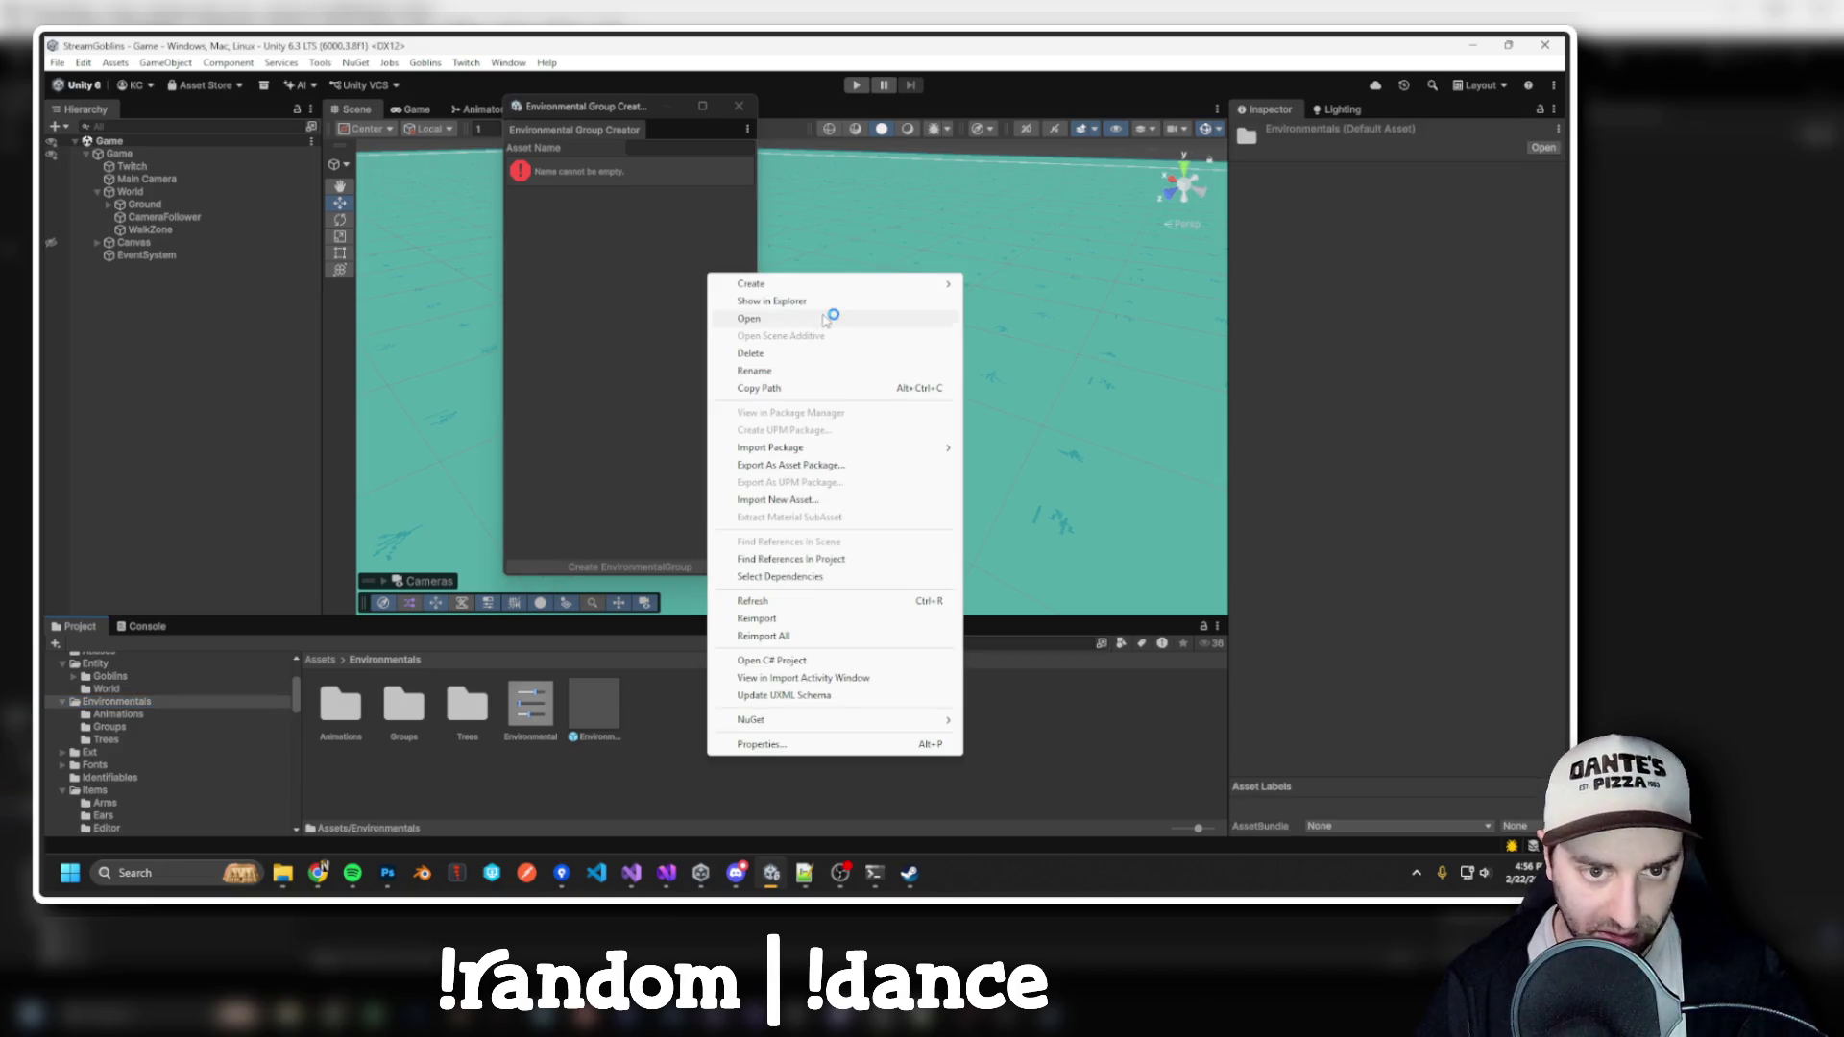
mouse_move(826, 285)
left_click(1026, 284)
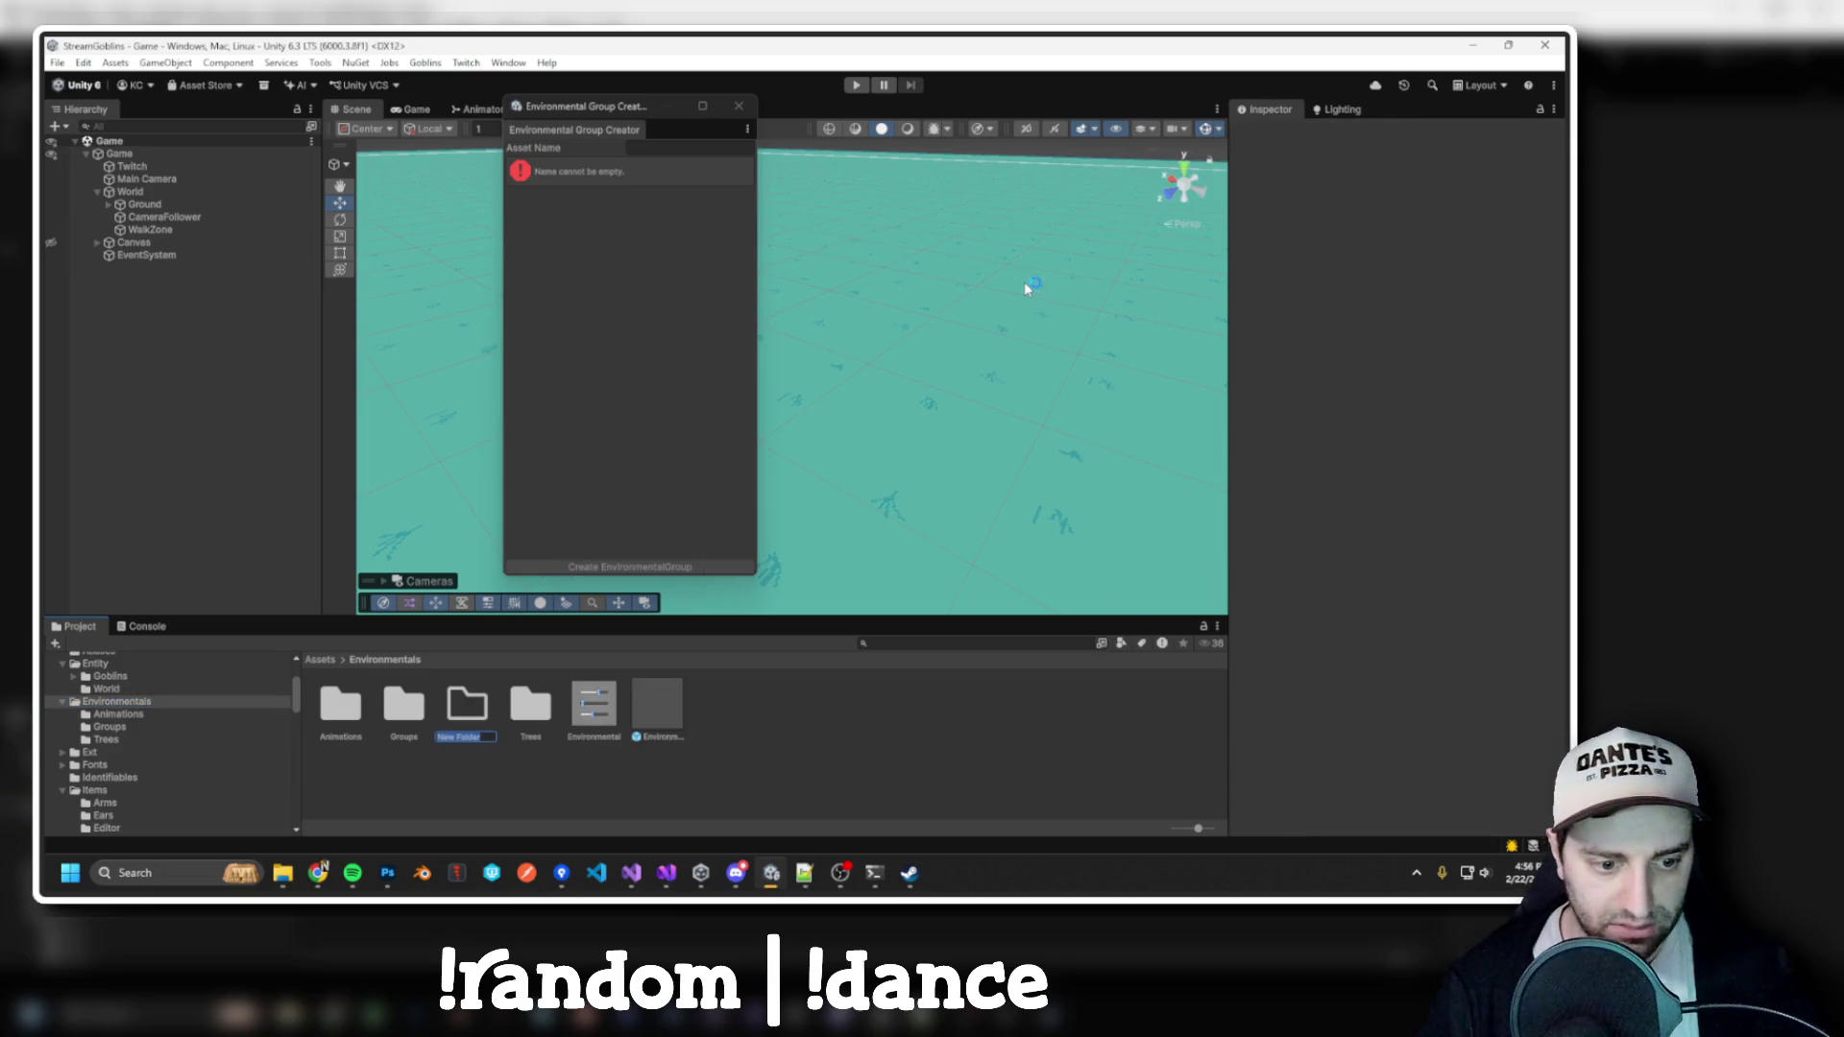
Name the new folder Grass and drag grass1, grass2 and grass3.psb into it from Env Assets
type("ss")
key("Return")
key("super+Tab")
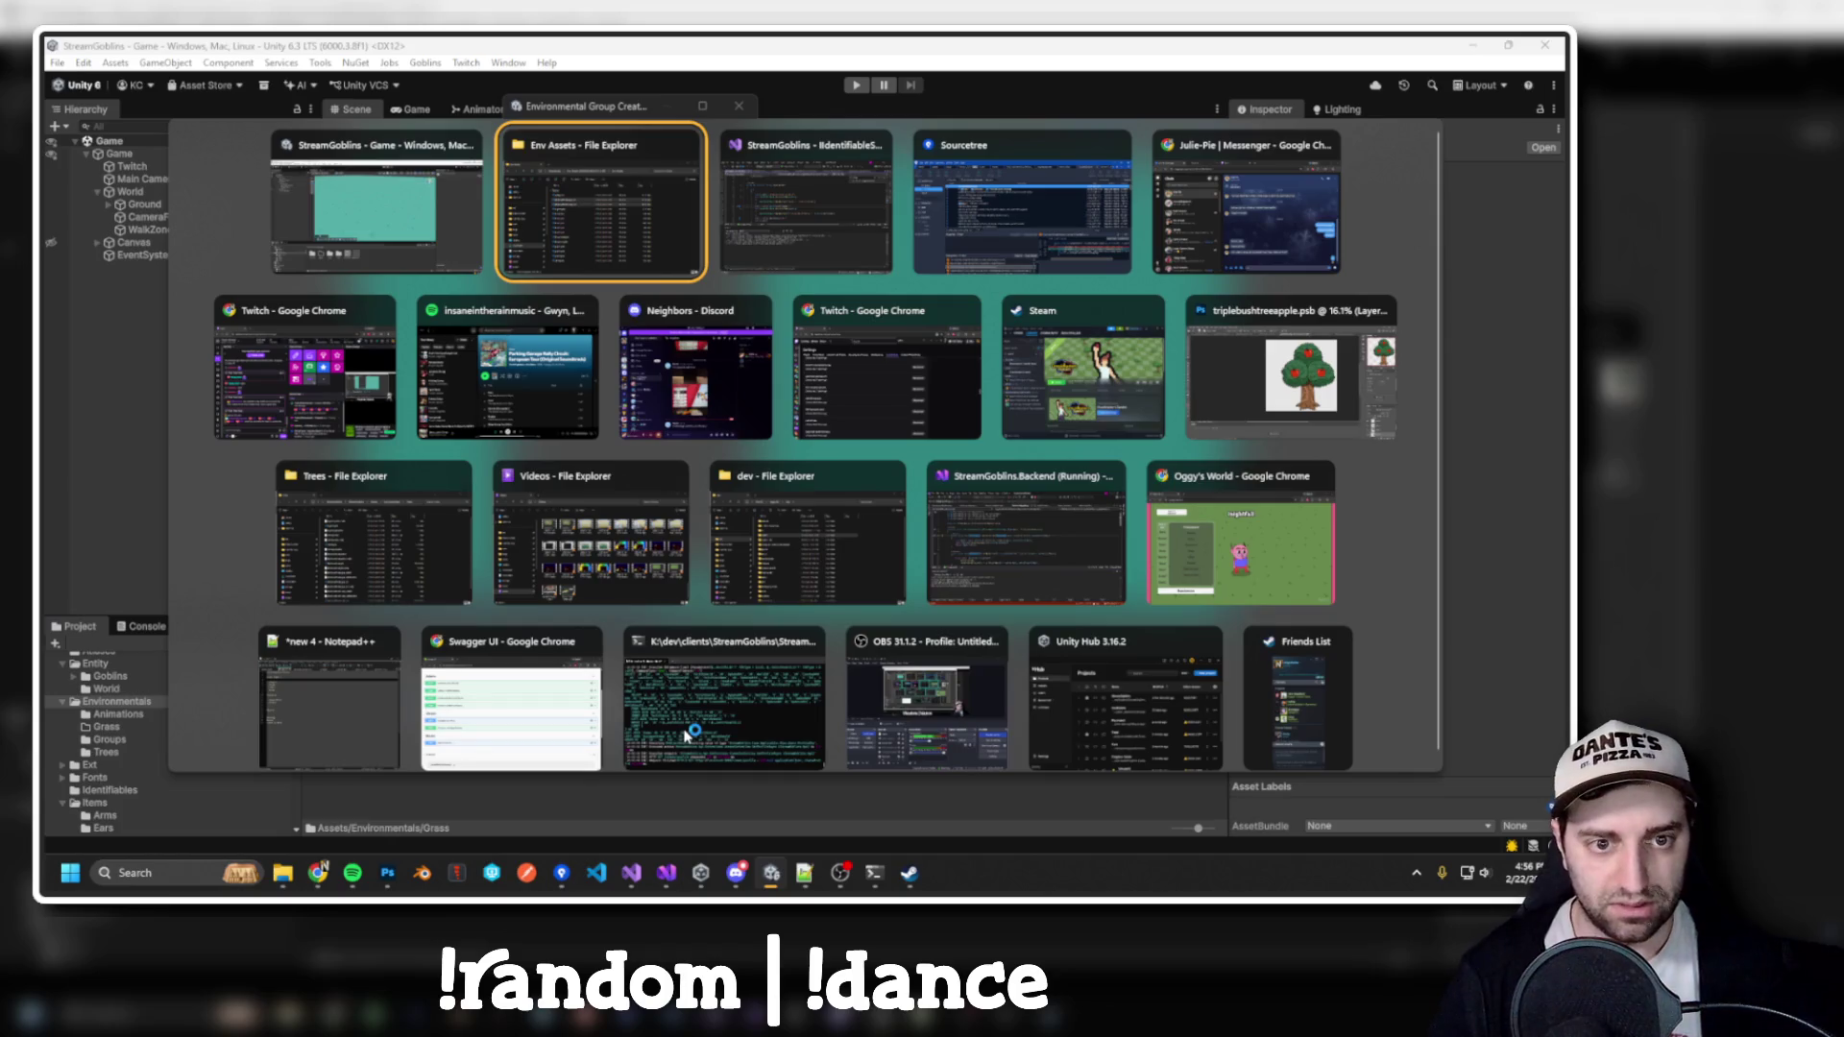
key("Return")
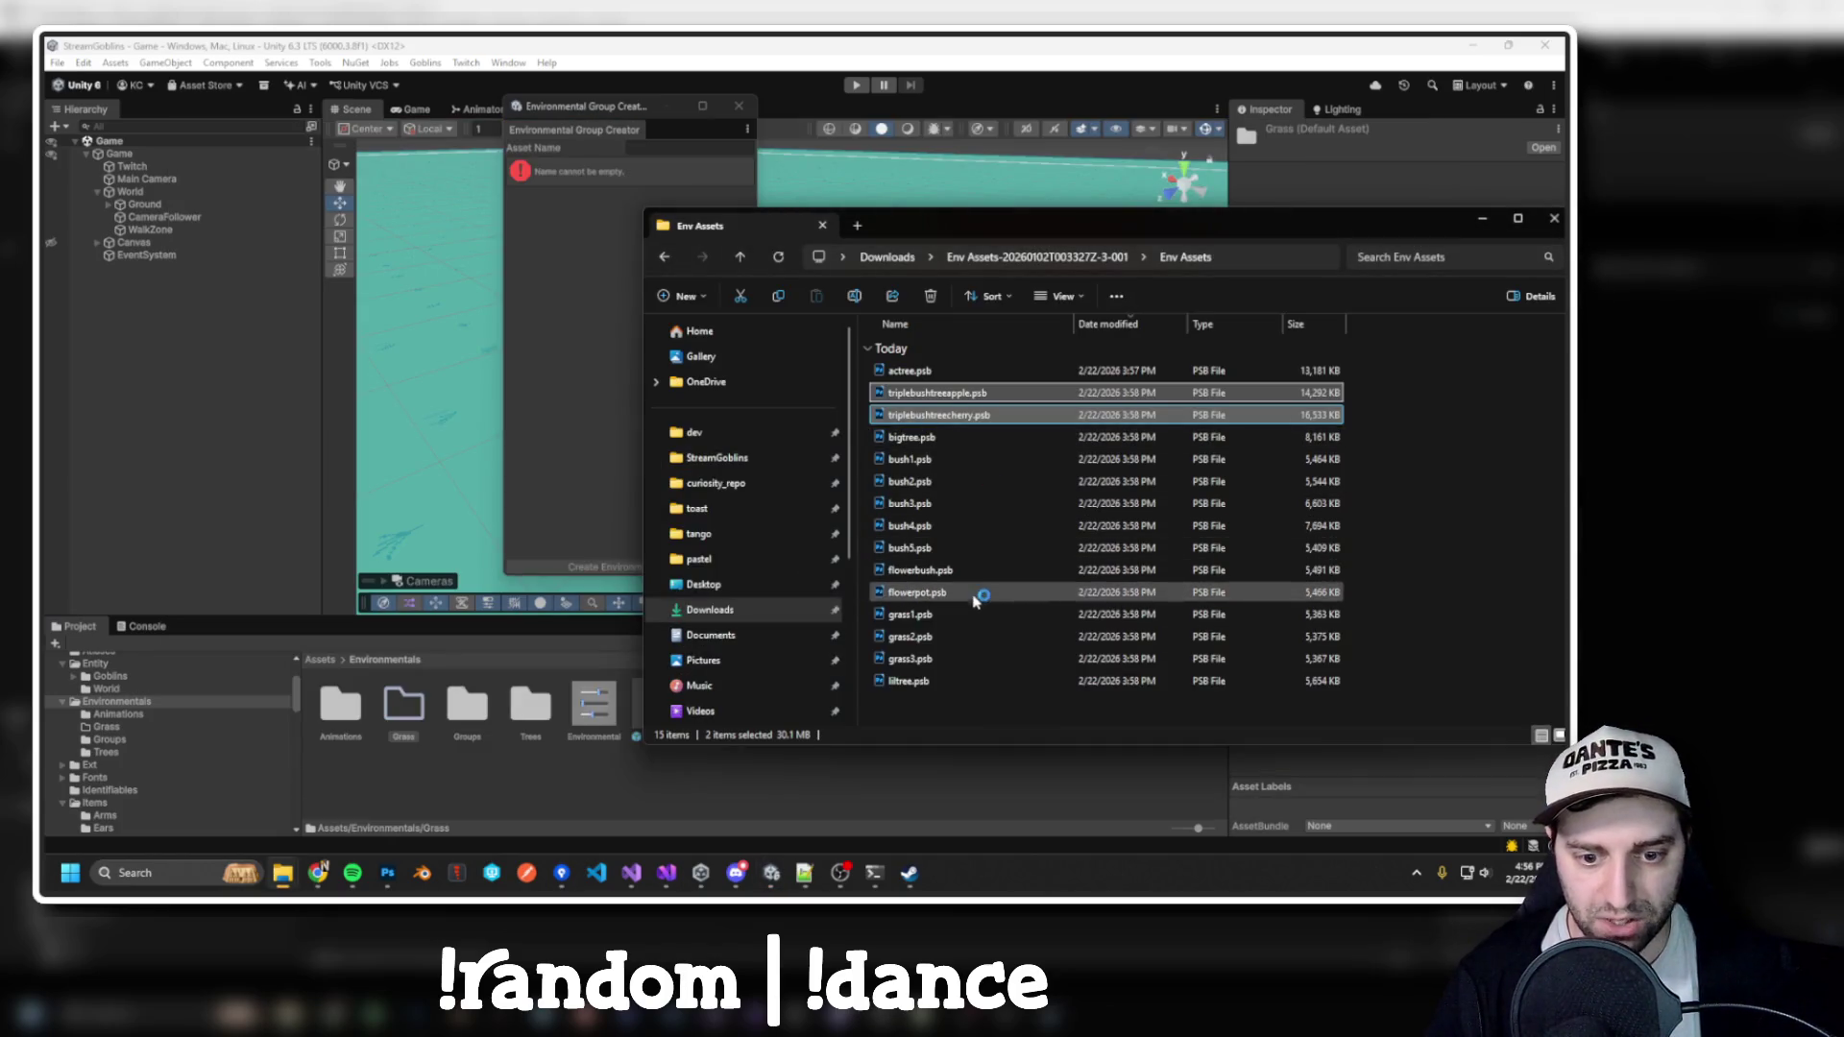
left_click(940, 615)
left_click(928, 659, "shift")
double_click(412, 714)
key("alt+Tab")
left_click_drag(928, 658, 439, 722)
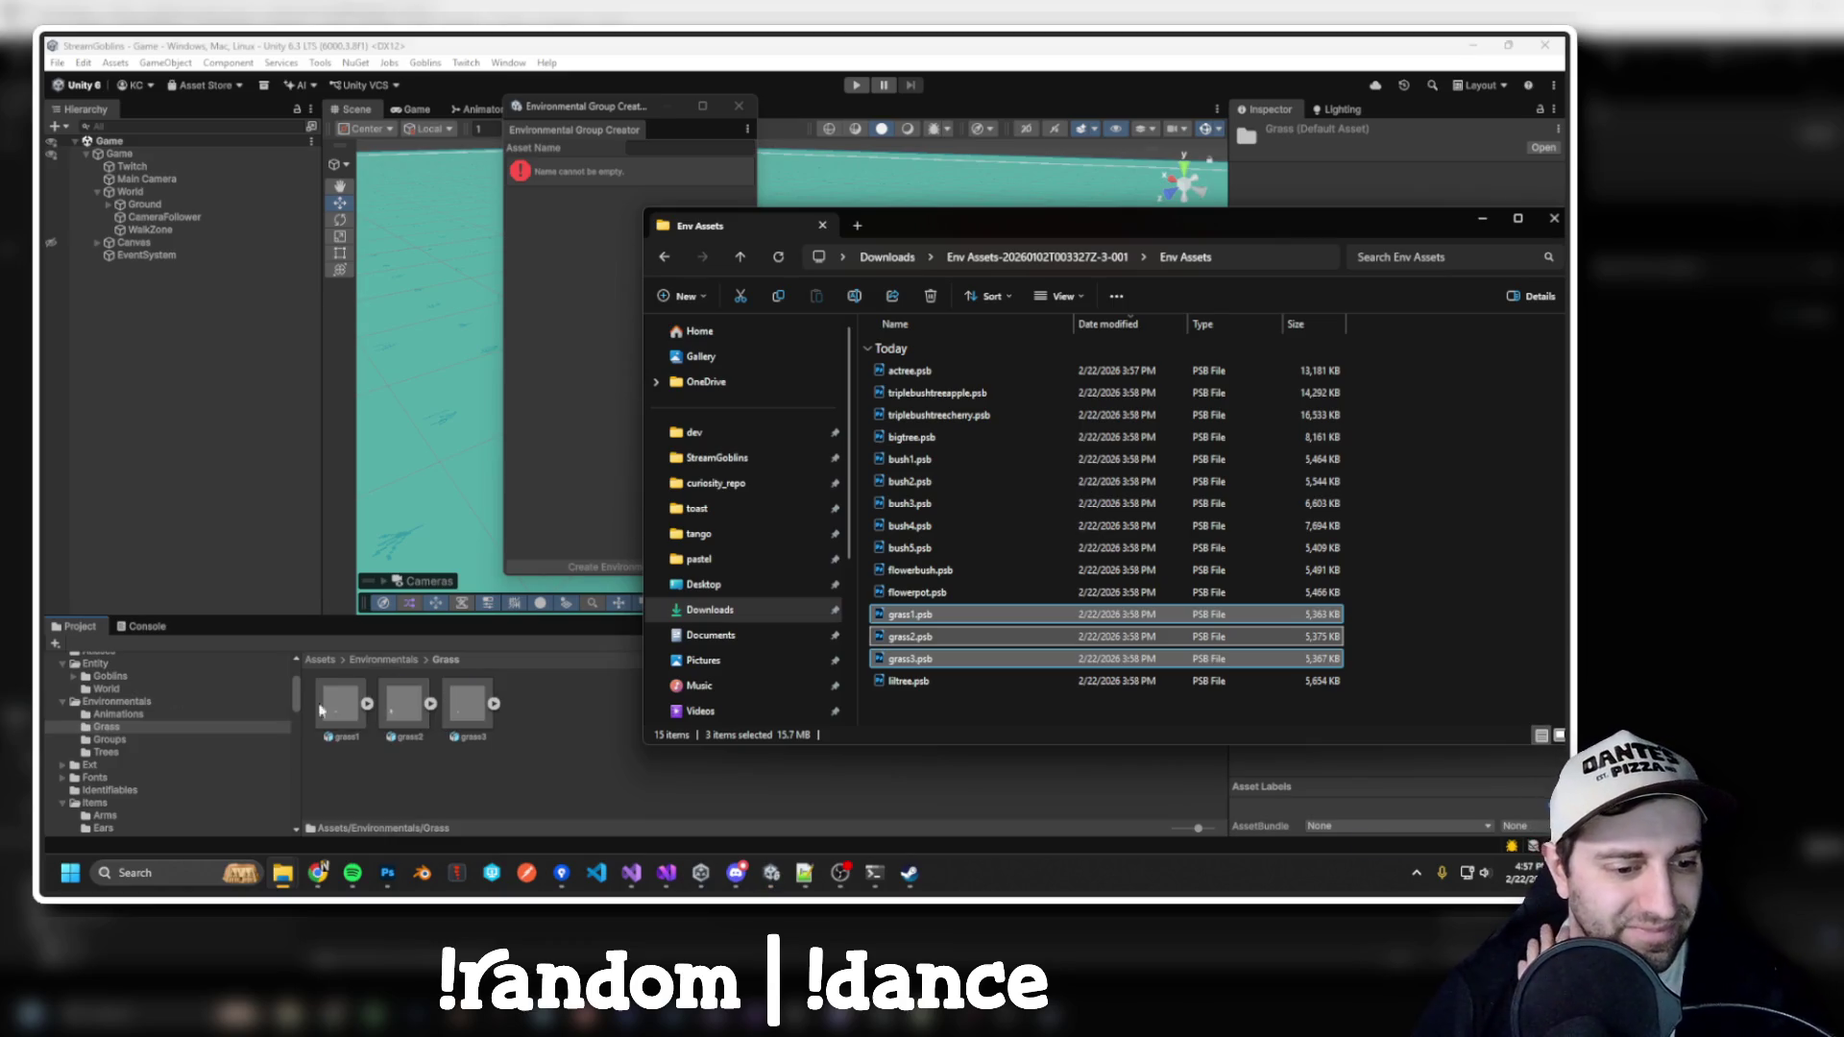
left_click(343, 706)
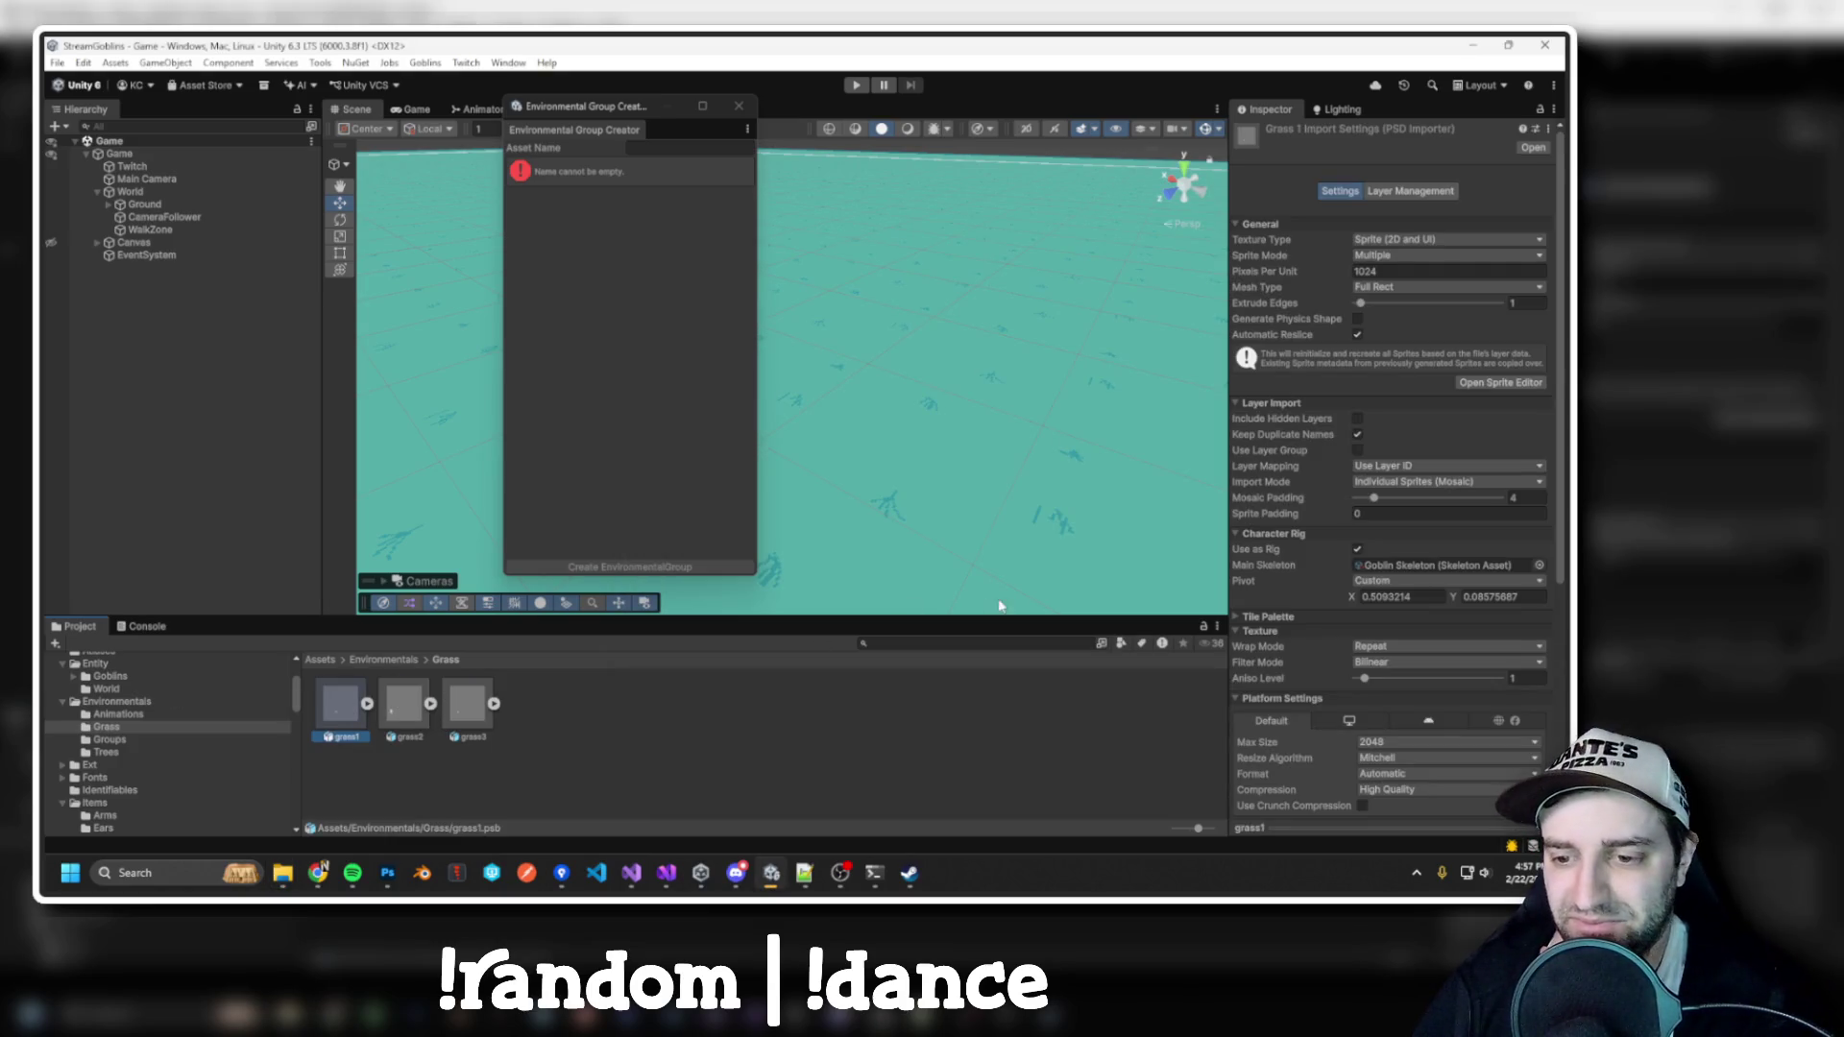
Apply the Environmental preset (pivot 0.5, 0.5) to grass1–3, then open grass1 in Photoshop
key("ctrl+a")
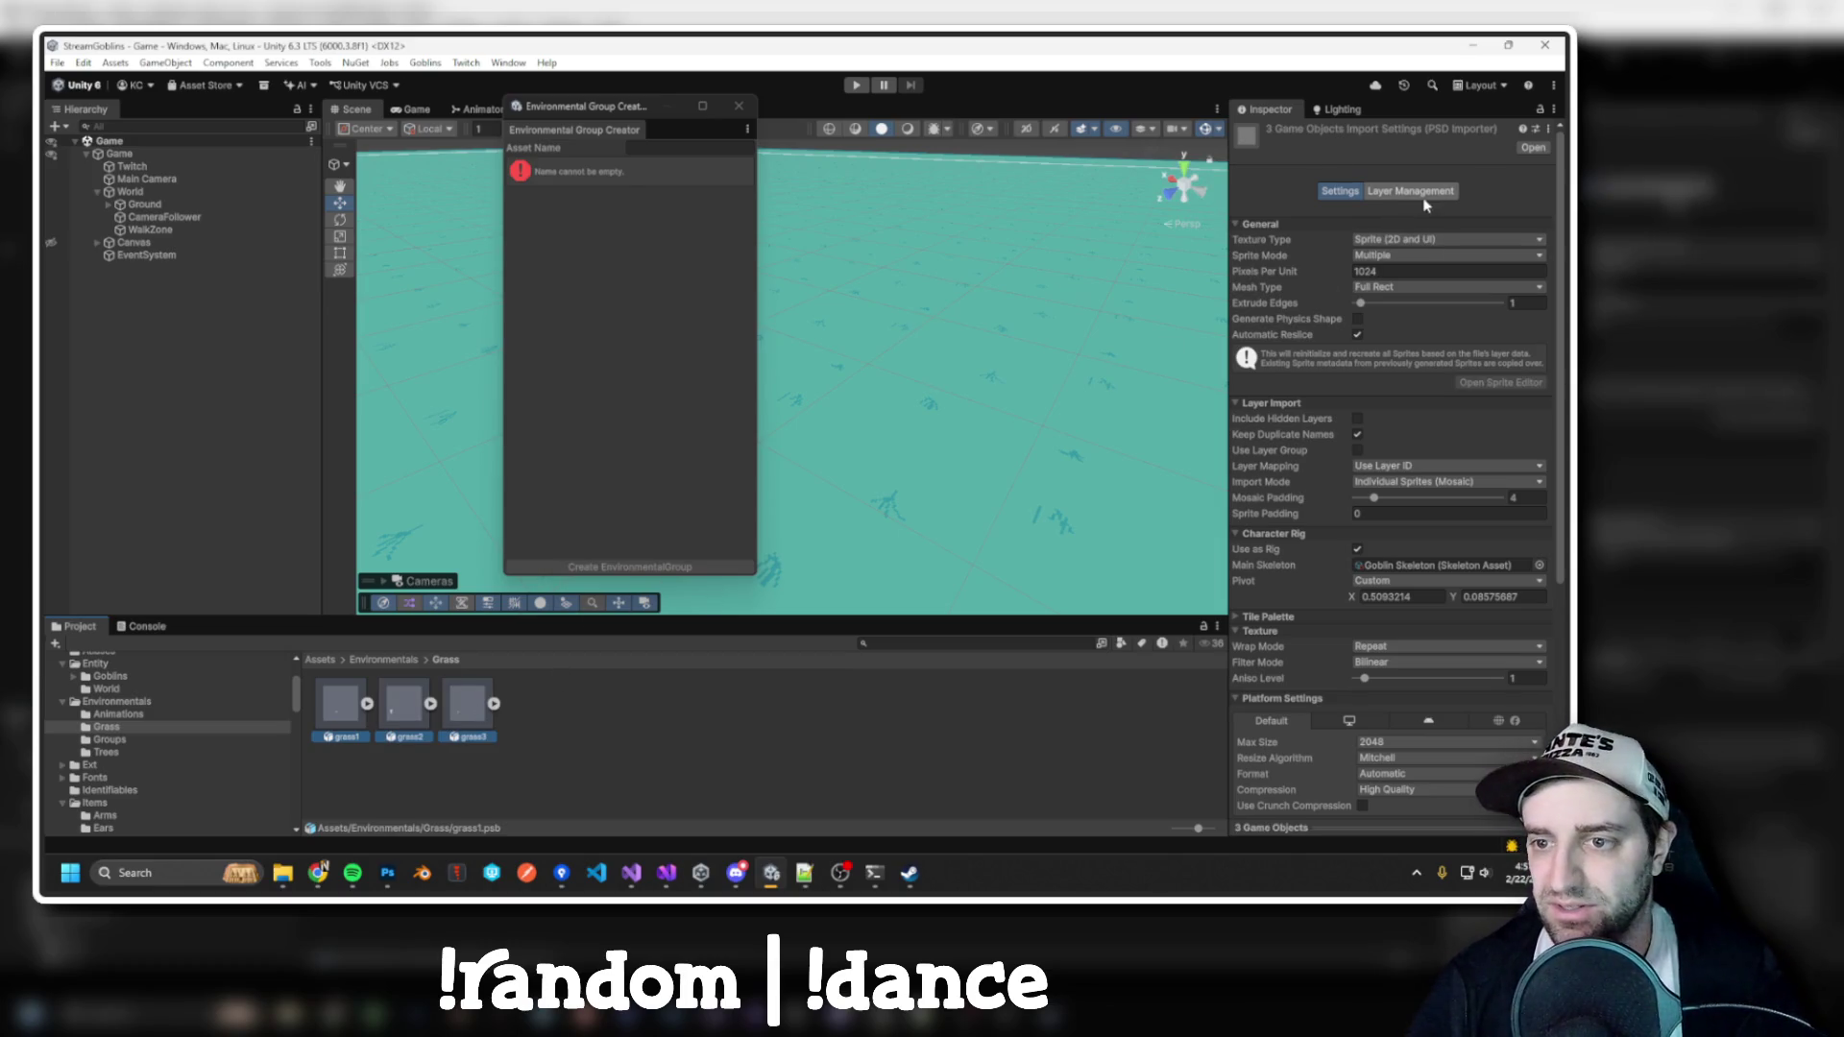
left_click(1528, 132)
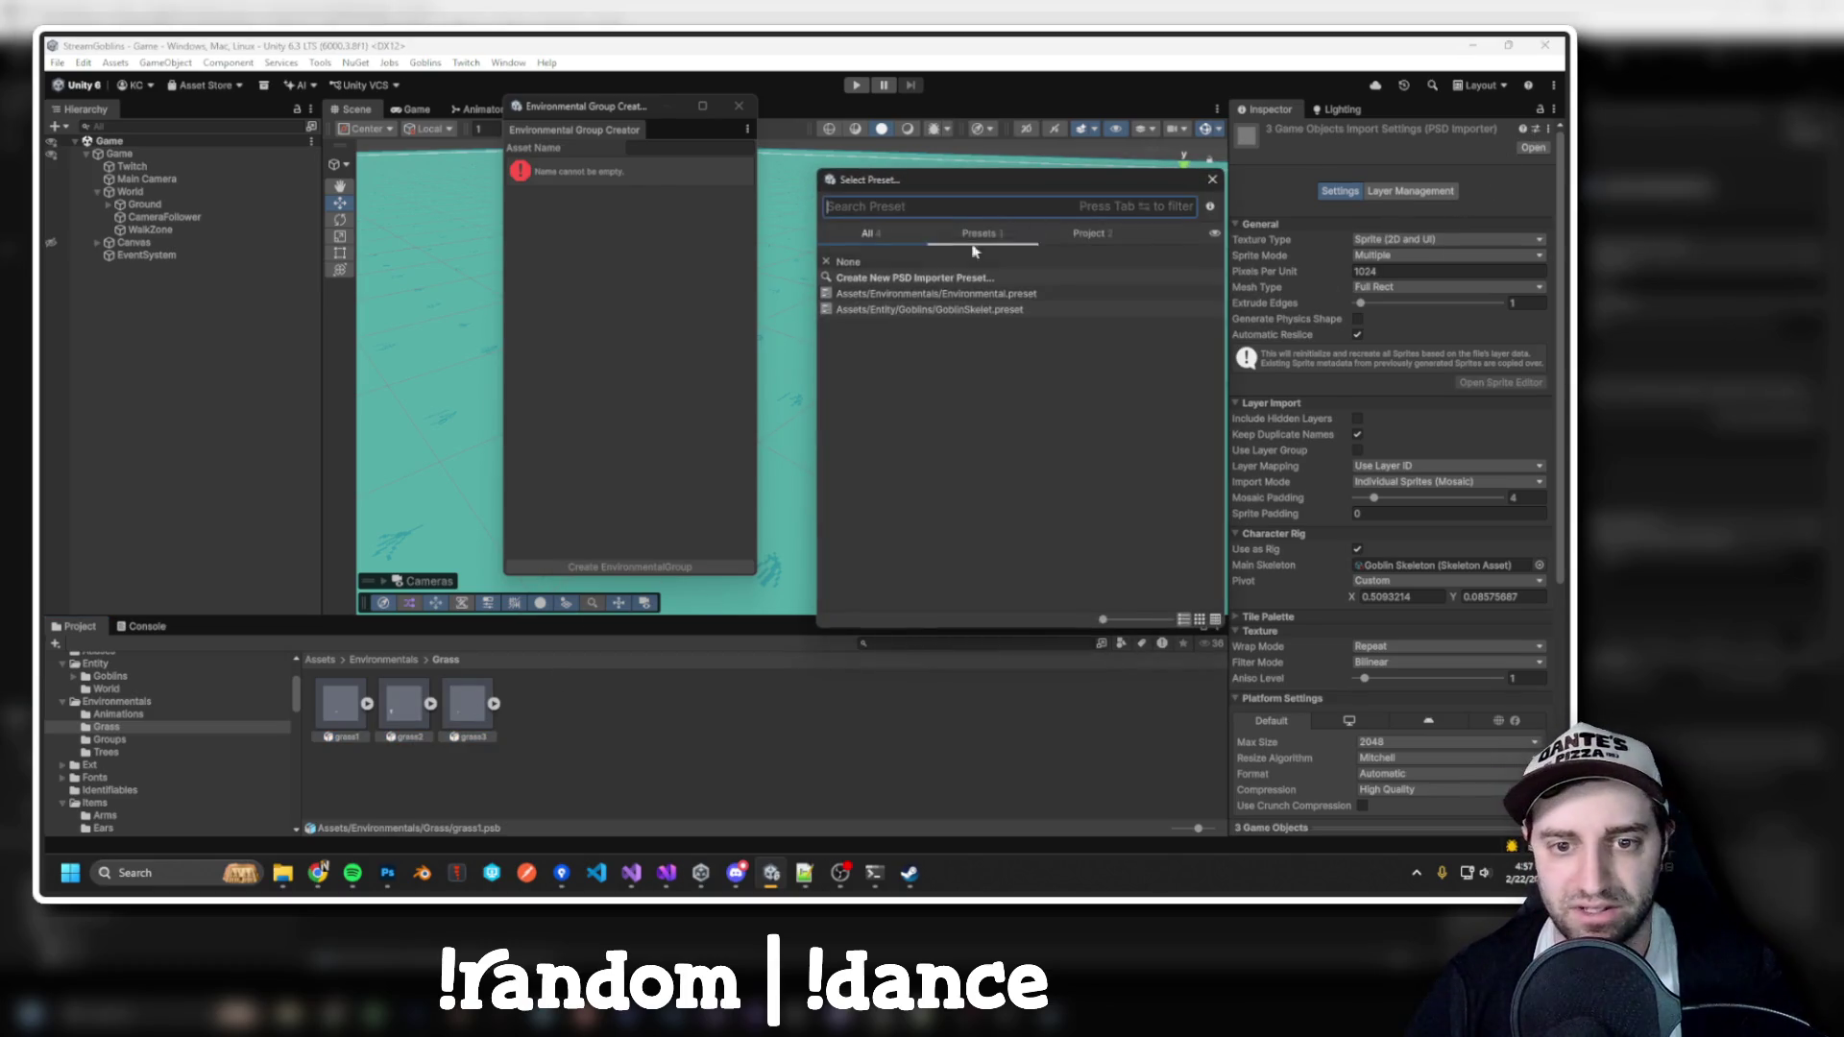
double_click(871, 299)
scroll(1375, 649, "down", 5)
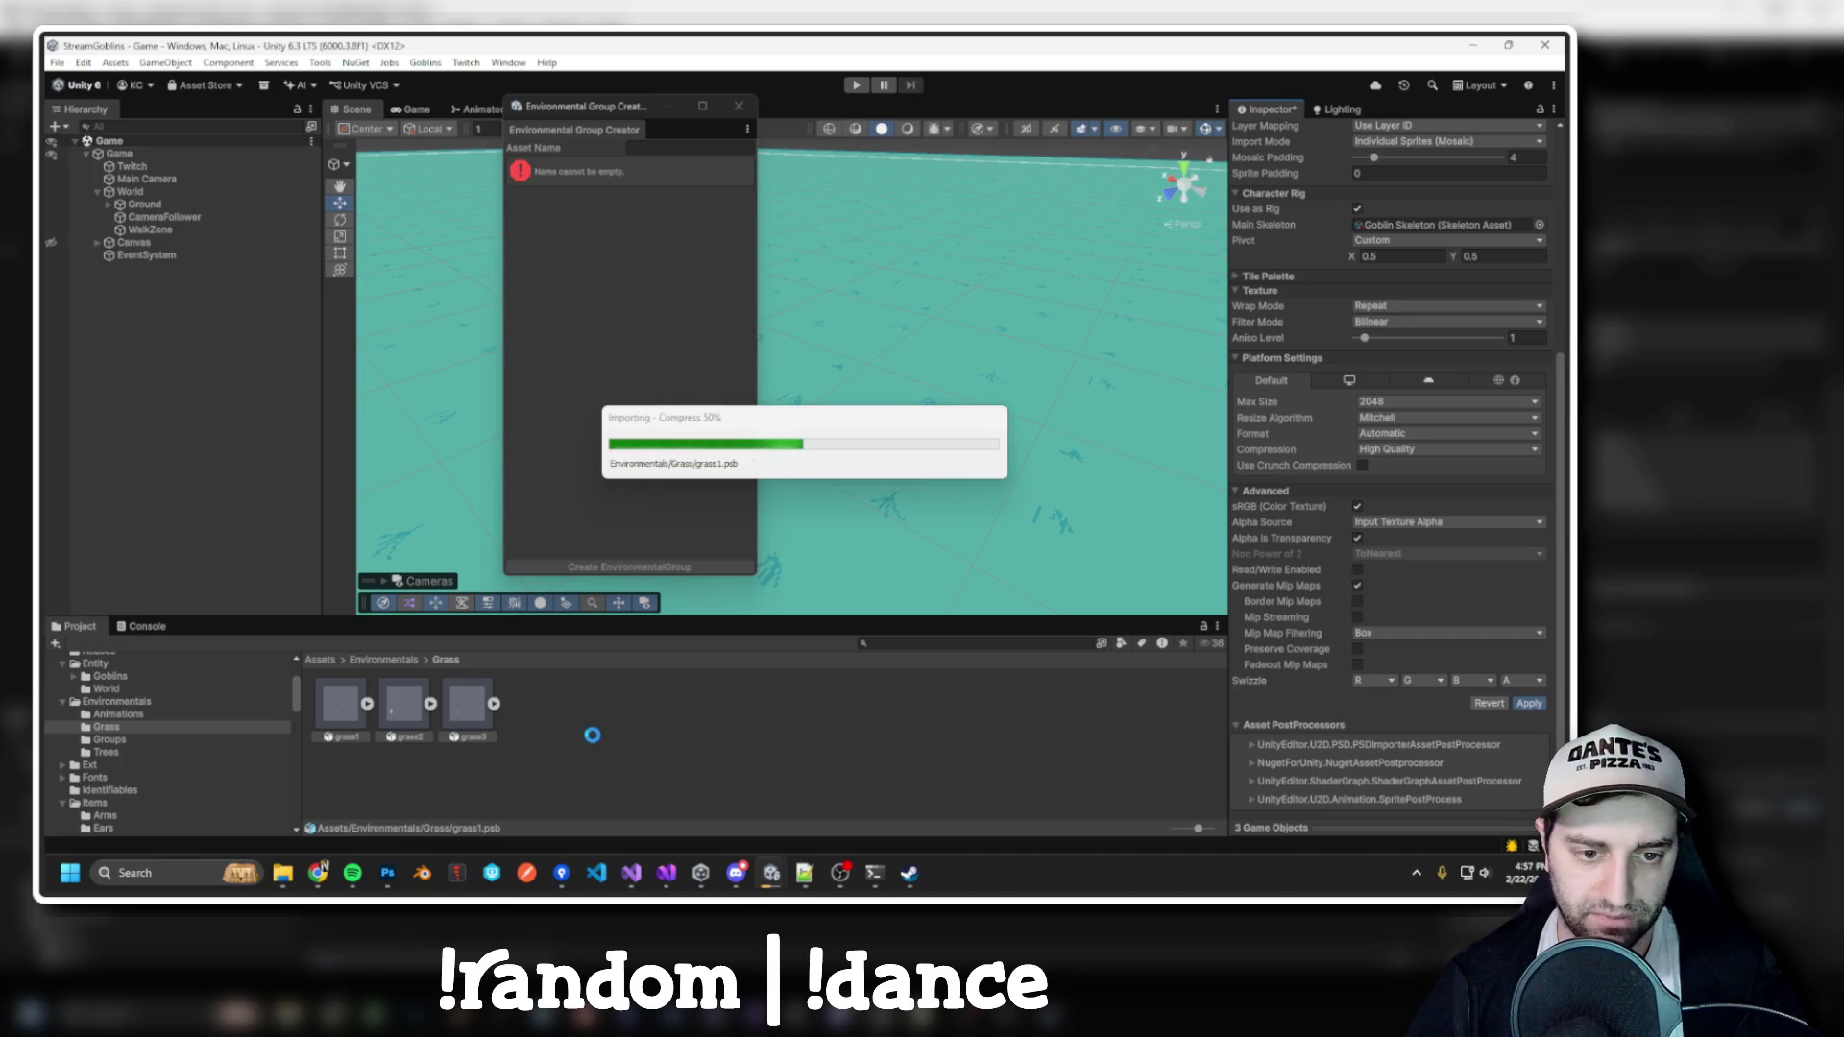
double_click(344, 707)
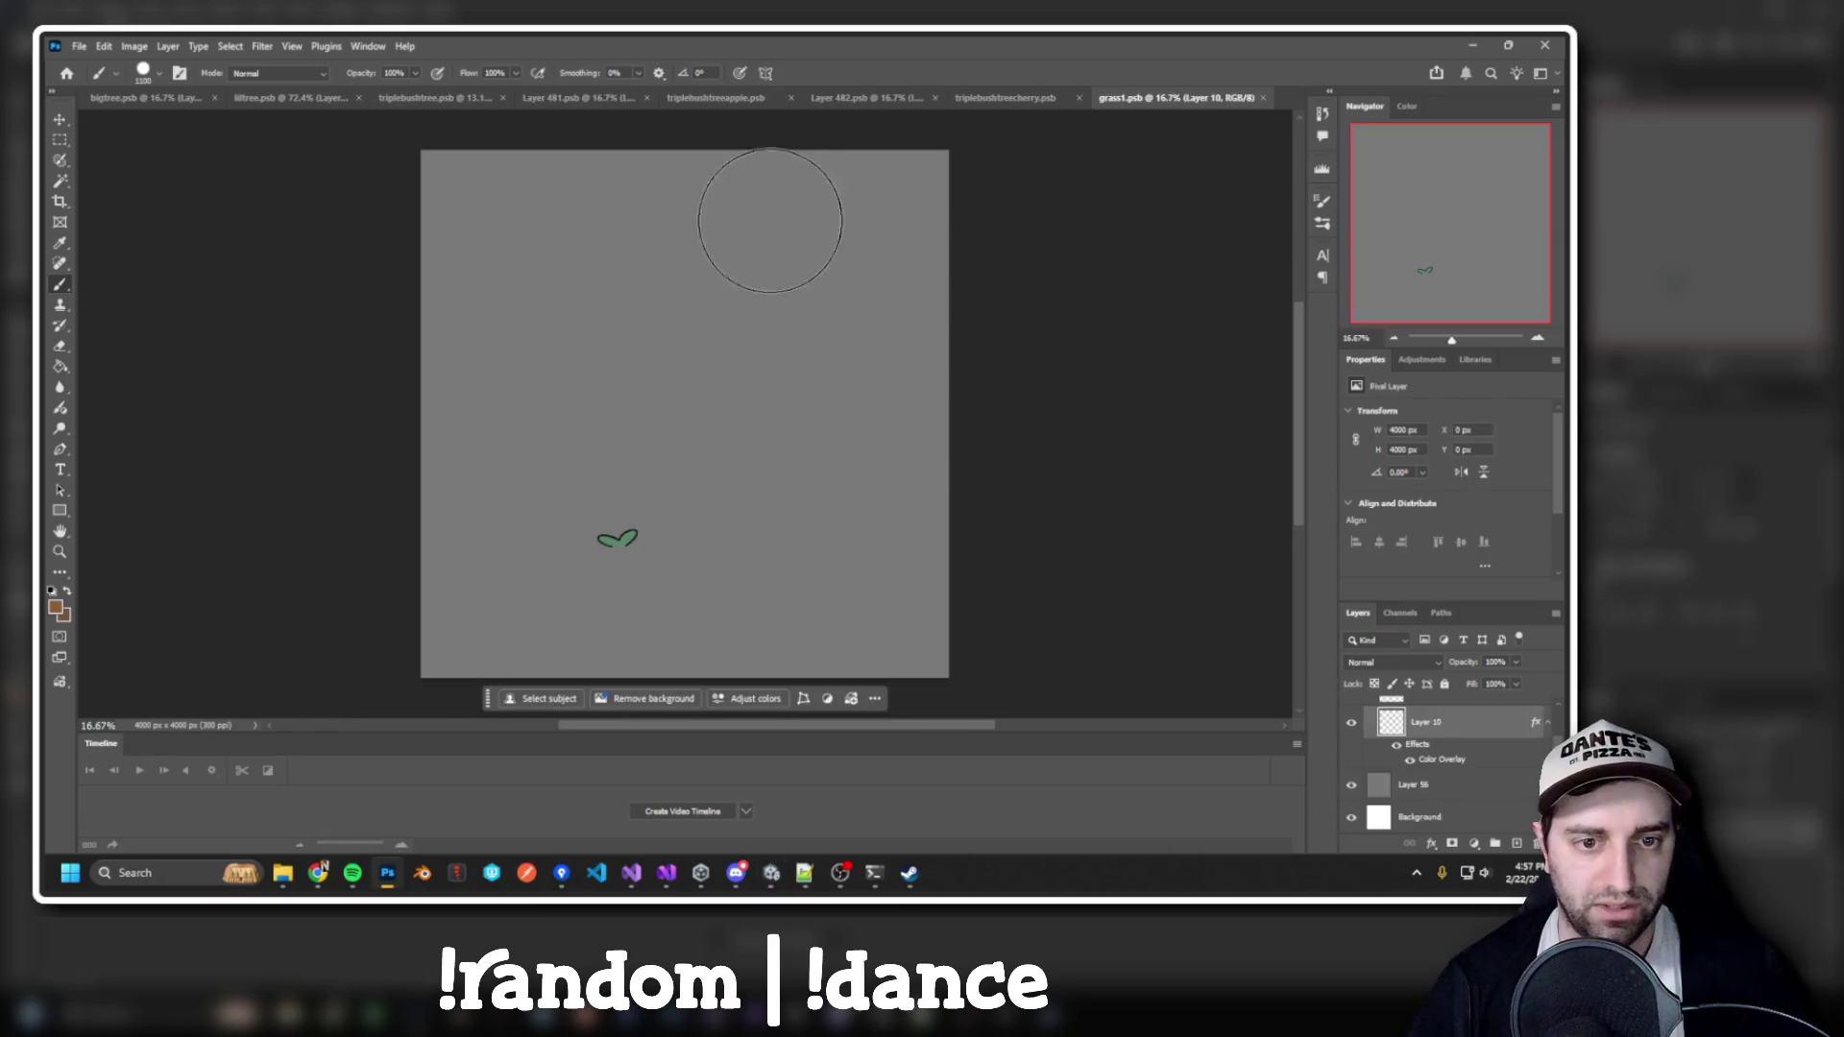
Hide grass1's white Background and grey Layer 56, then touch up the lower leaf edge with a smaller brush
left_click(1353, 818)
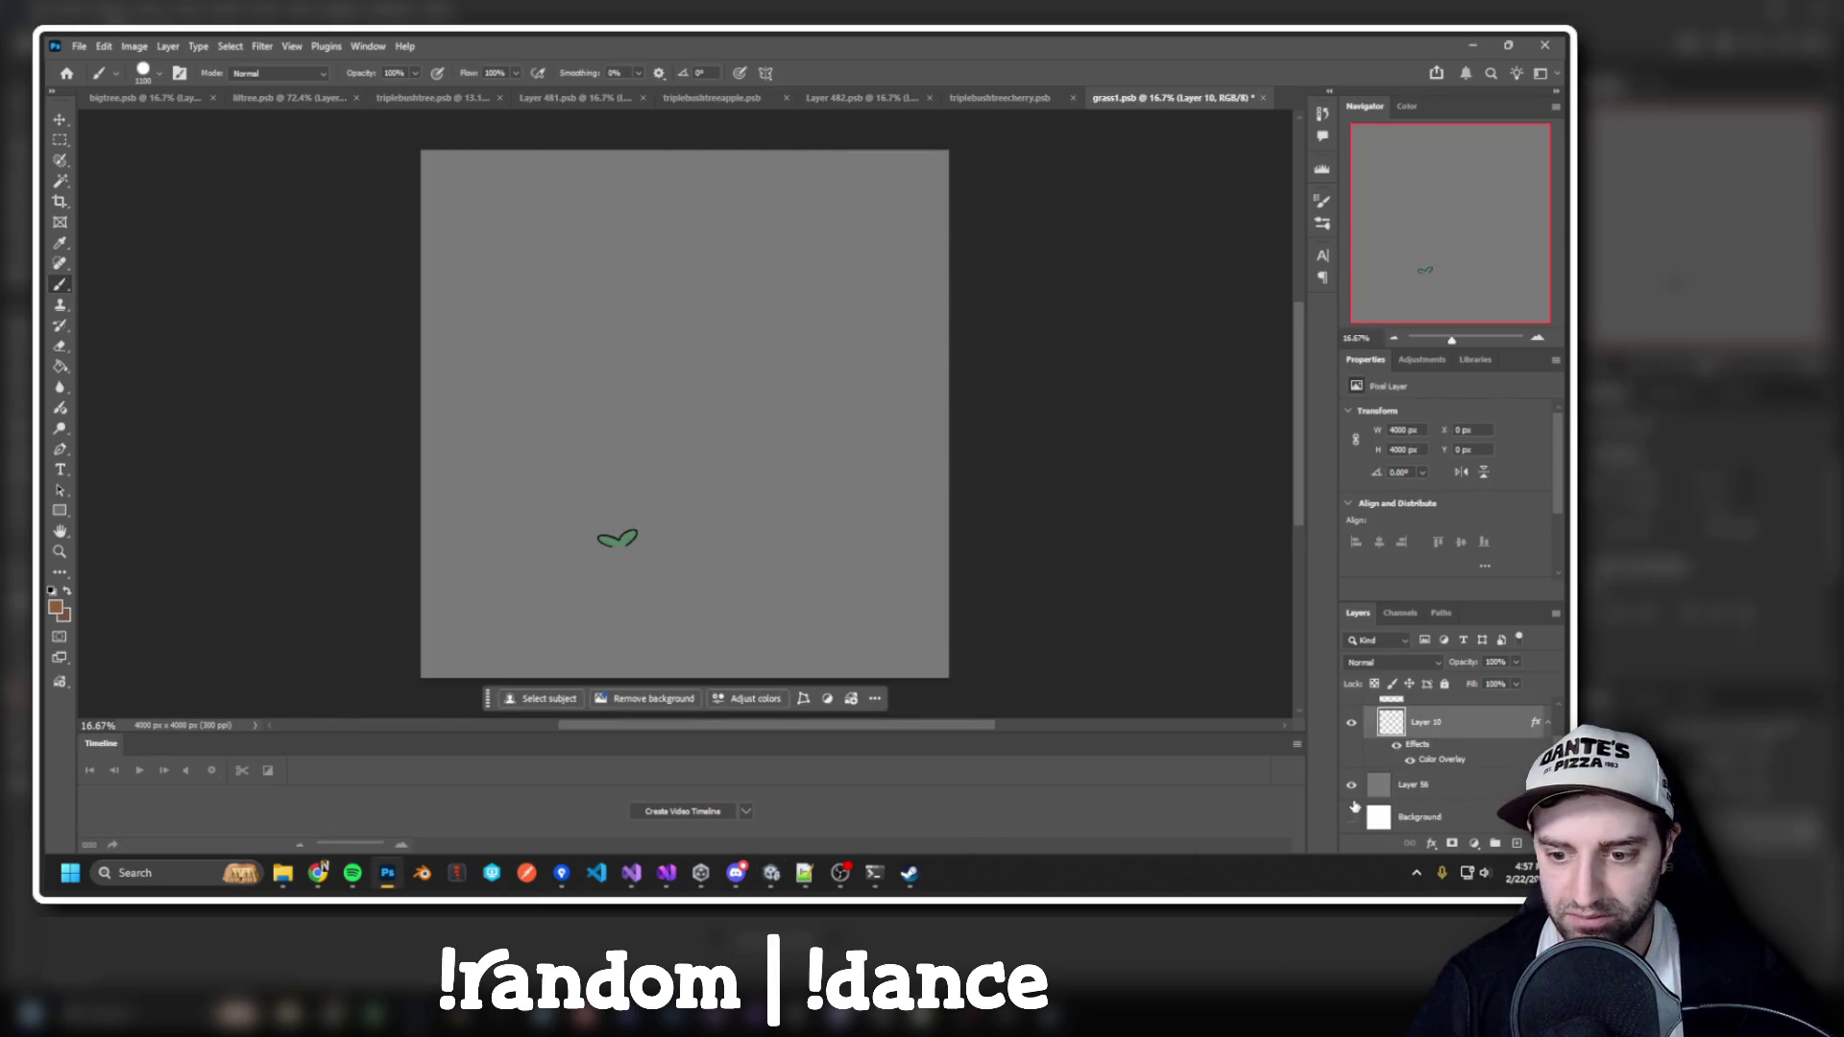
left_click(1352, 786)
scroll(1354, 805, "up", 2)
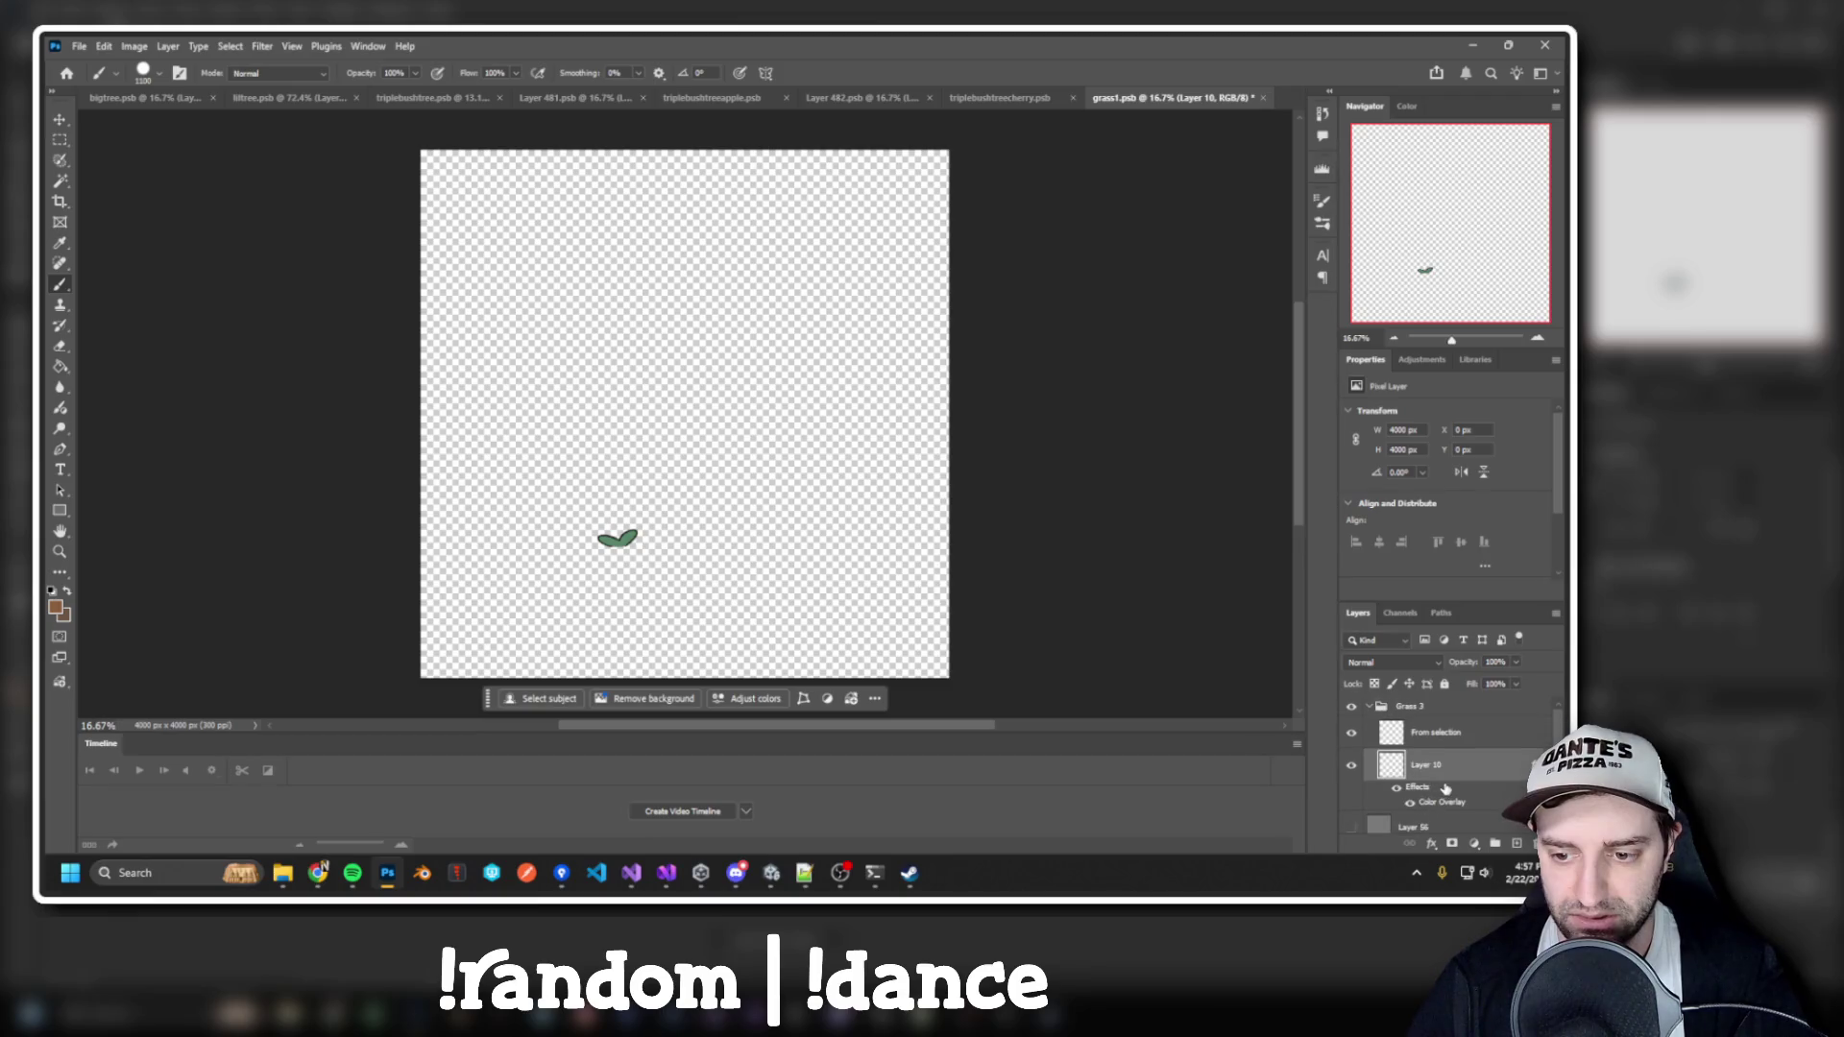
scroll(615, 538, "up", 3)
scroll(580, 553, "up", 5)
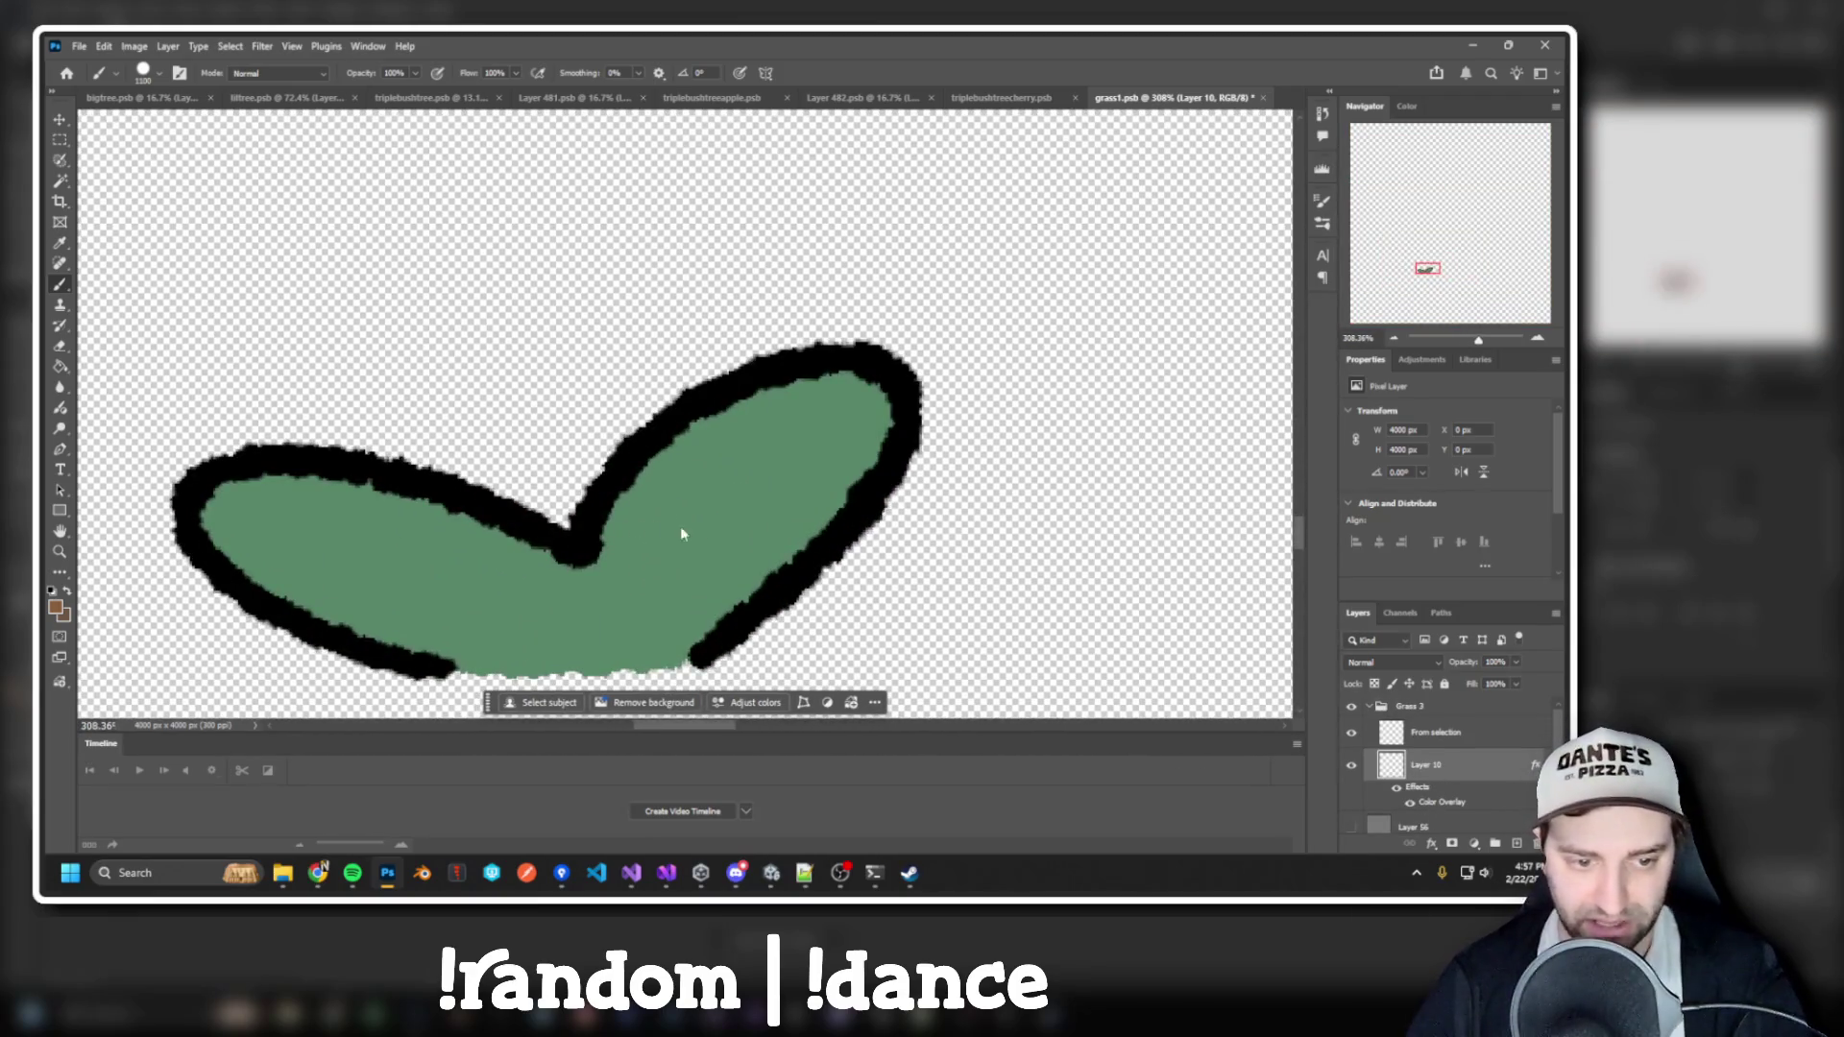
left_click(1351, 767)
left_click(1351, 768)
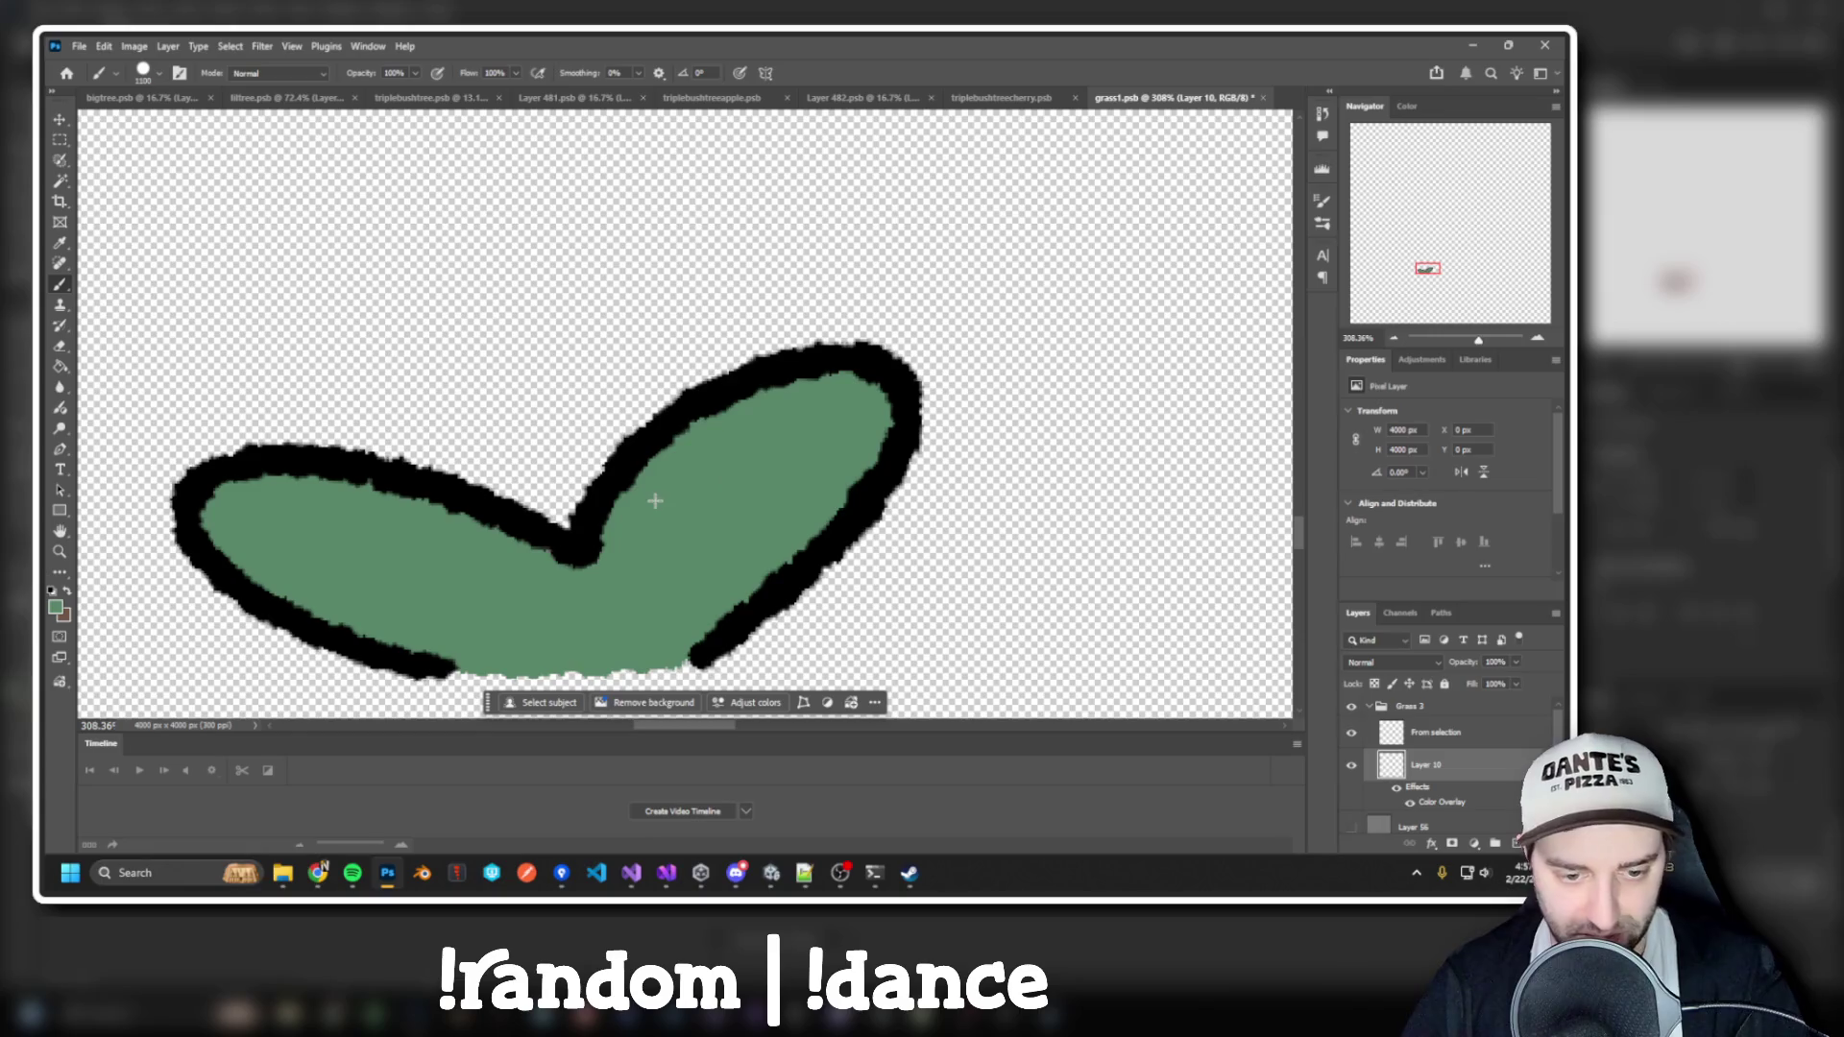
key("bracketleft")
key("bracketleft")
key("bracketleft")
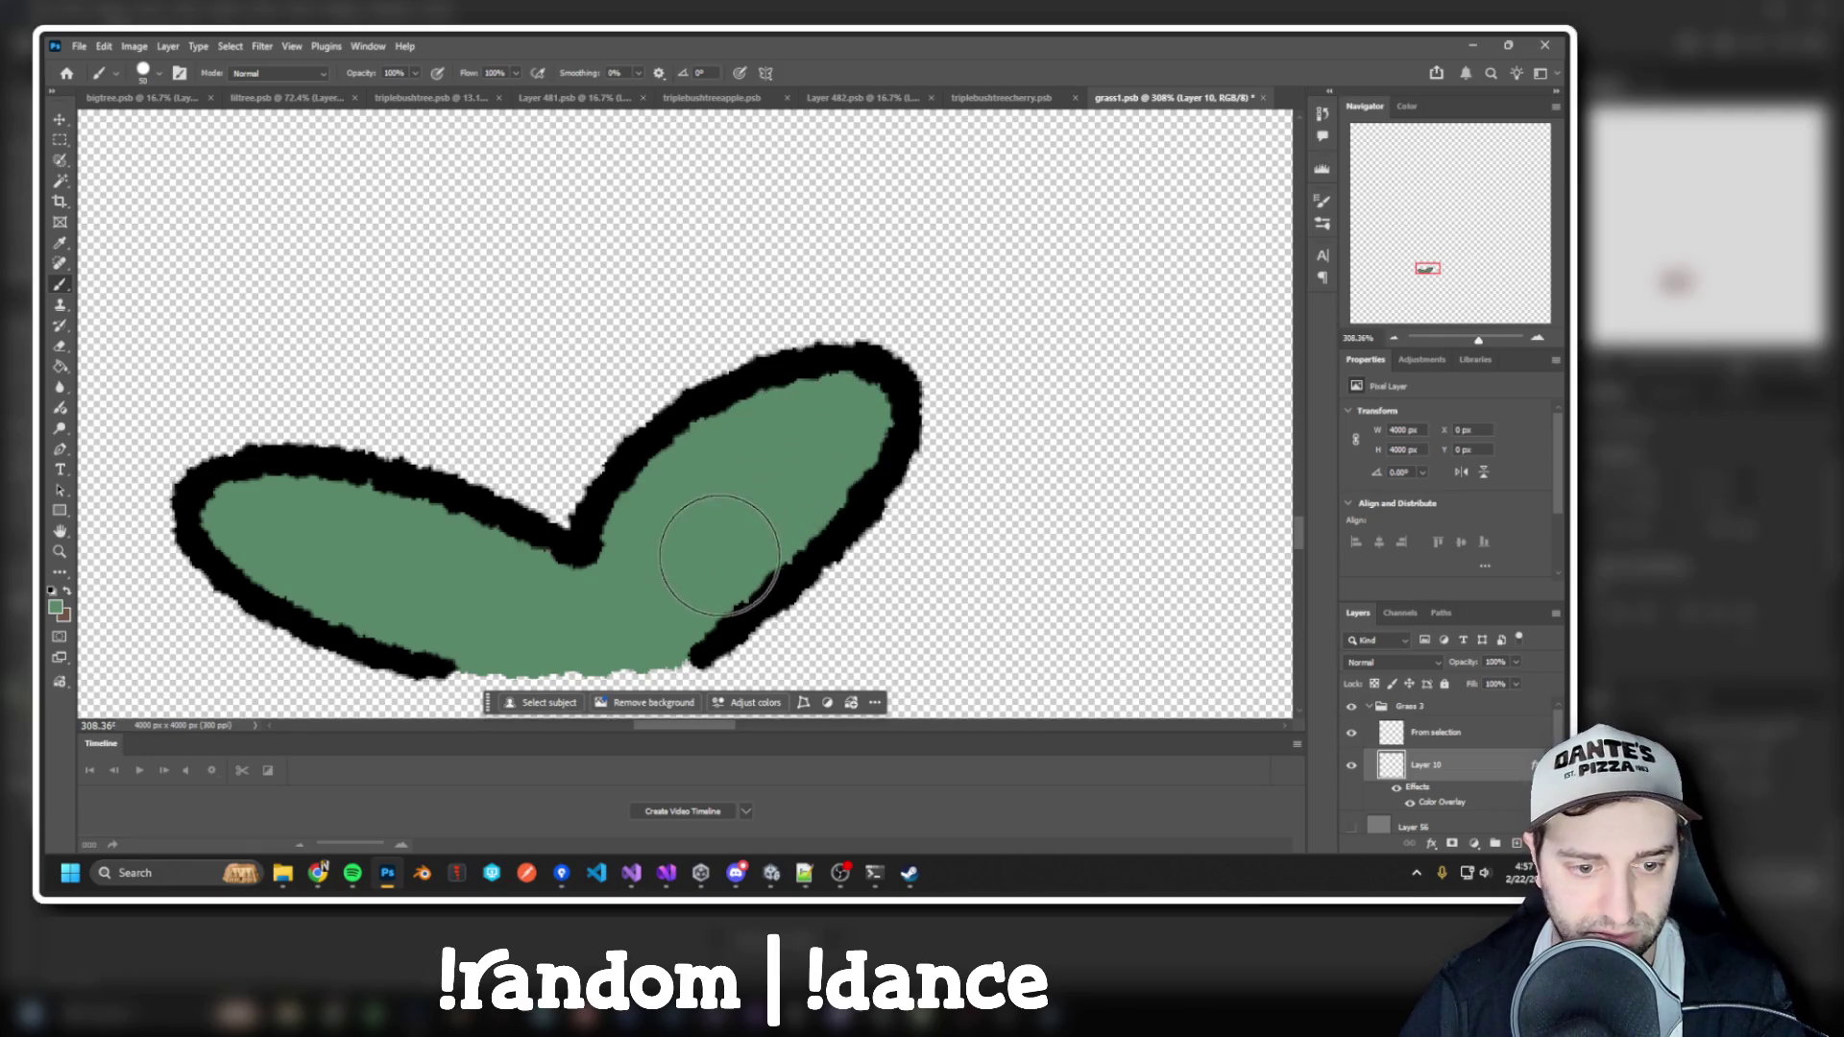
mouse_move(670, 599)
left_mouse_down()
mouse_move(452, 615)
mouse_move(341, 591)
mouse_move(252, 533)
mouse_move(350, 481)
mouse_move(531, 582)
left_mouse_up()
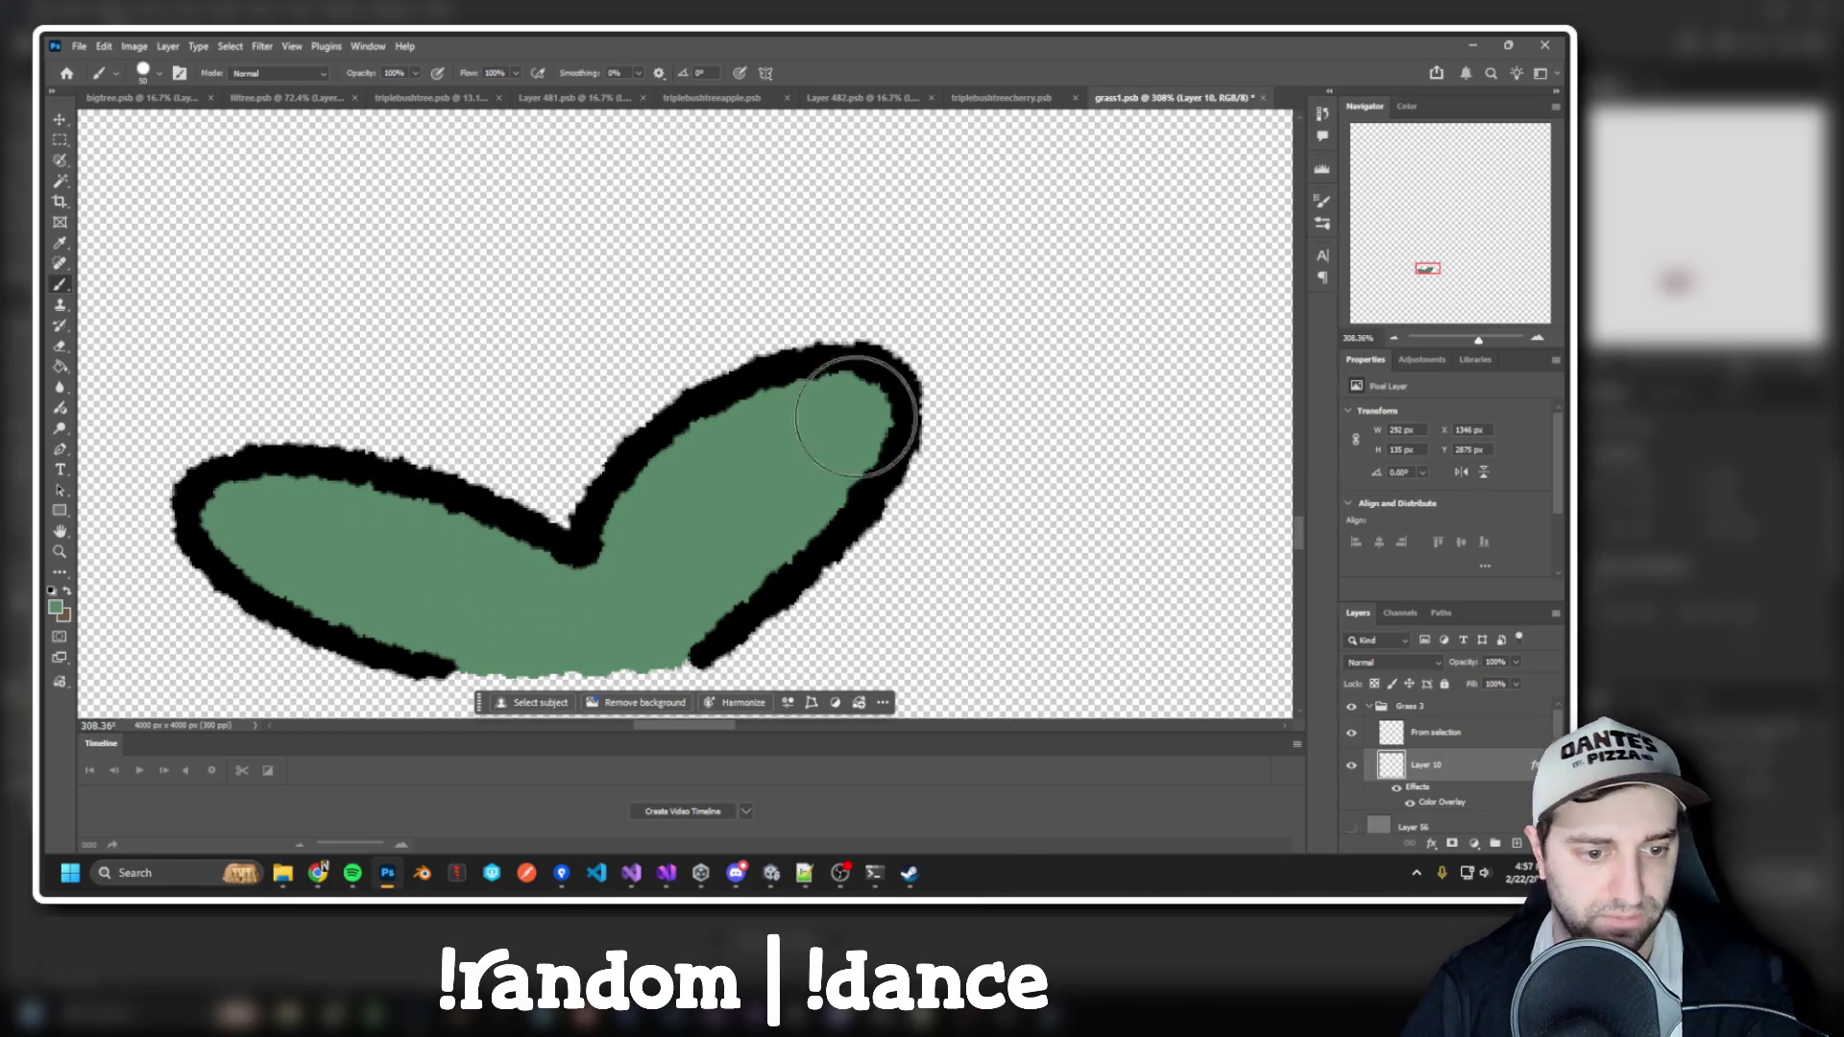
Open grass2 from Unity, then bring grass1 back up in Photoshop
key("alt+Tab")
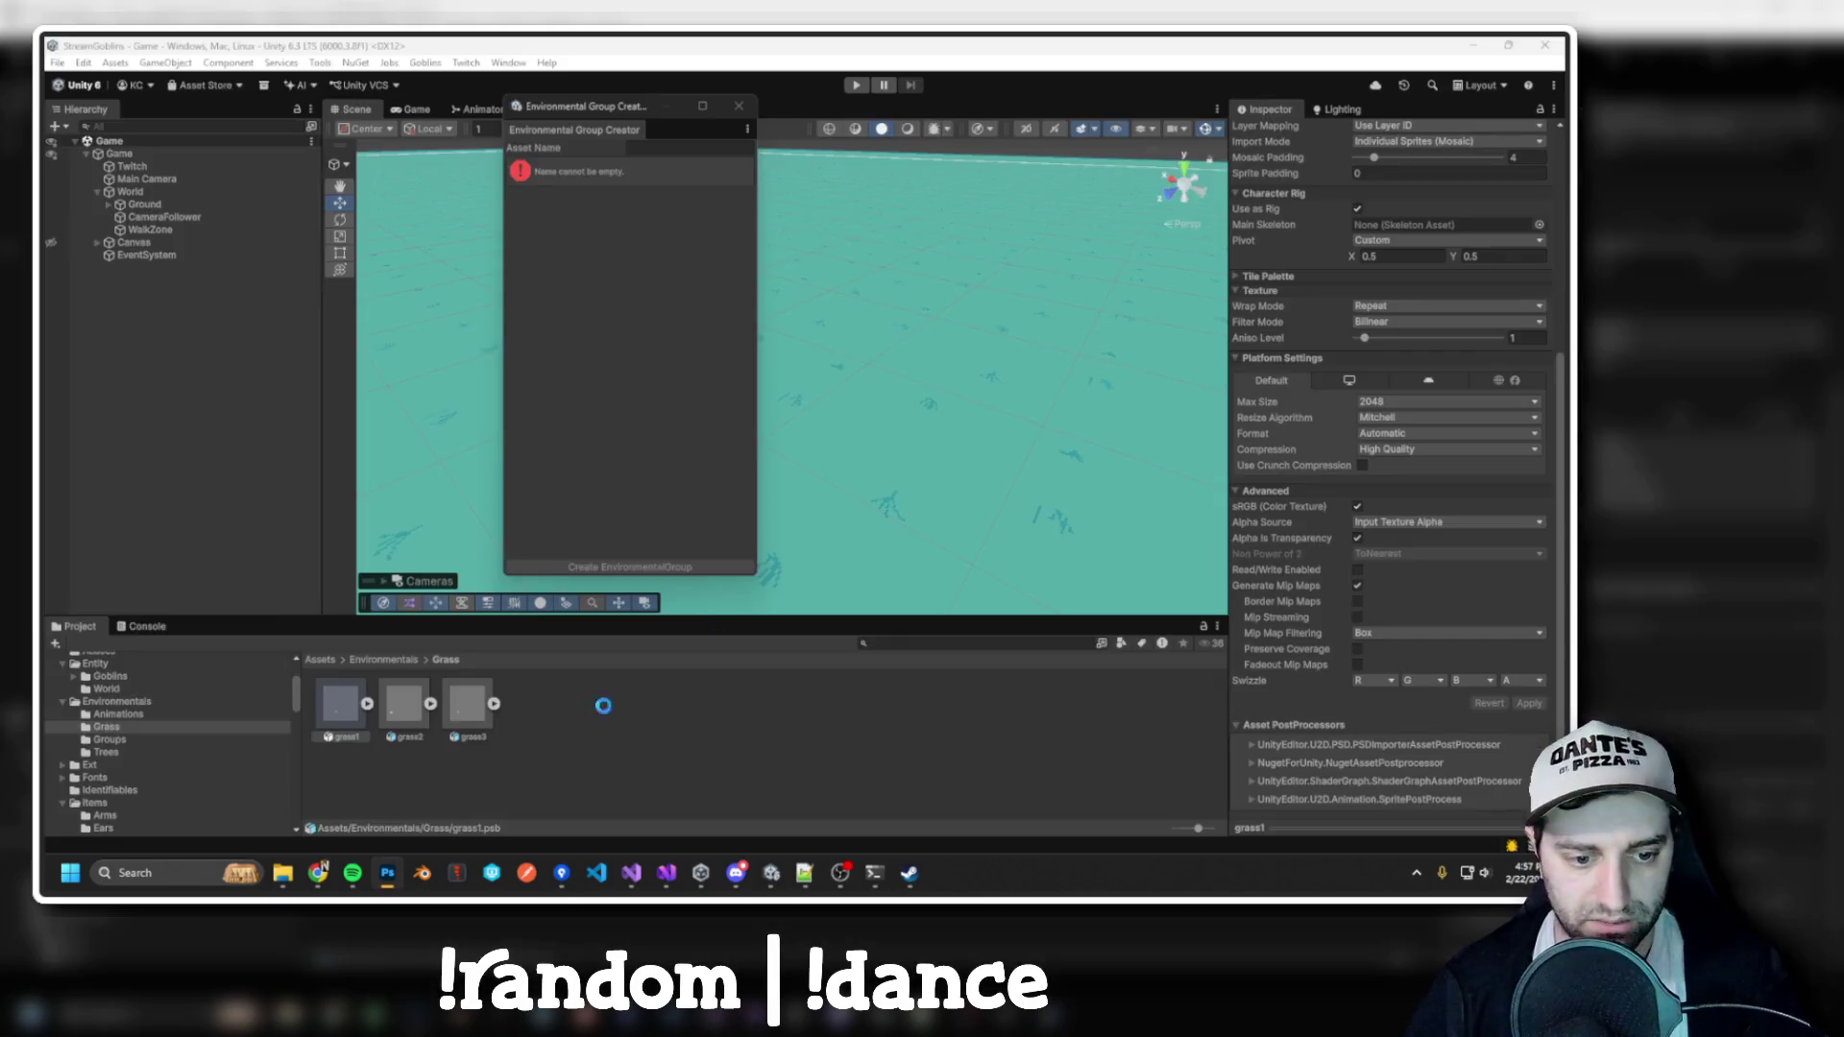
double_click(410, 702)
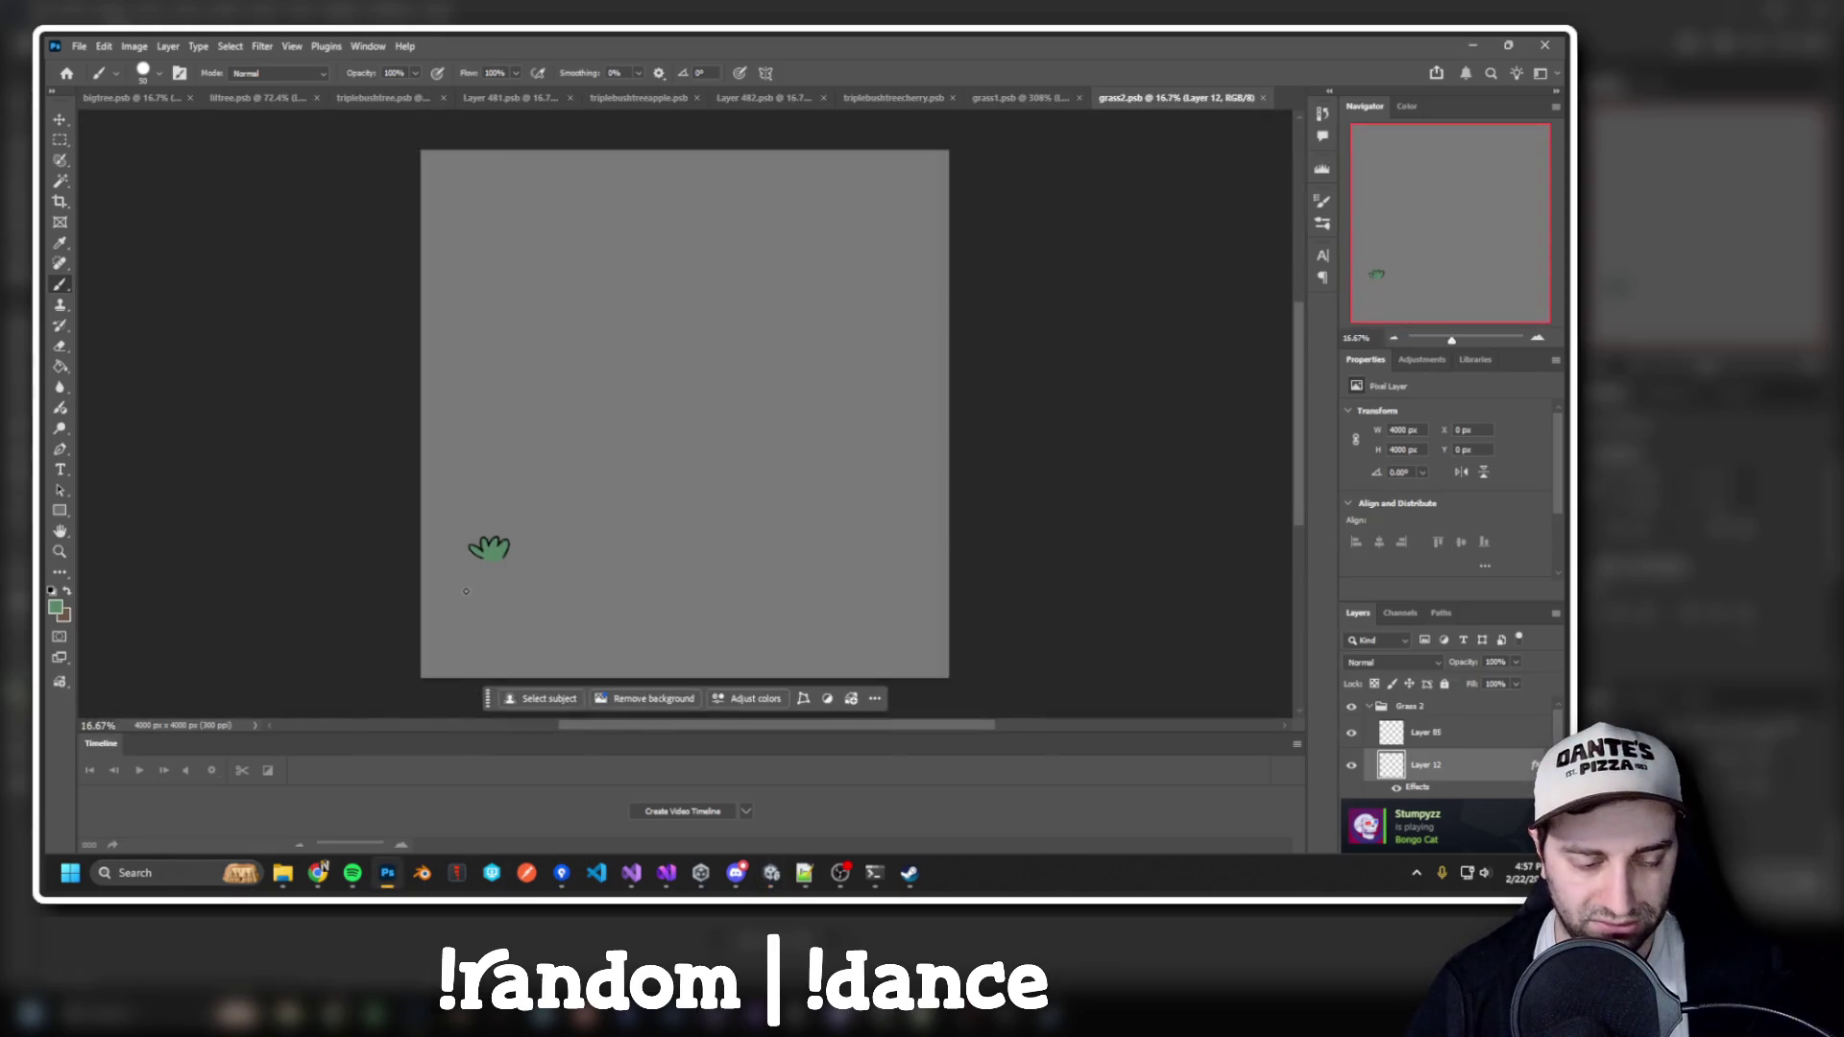
key("alt+Tab")
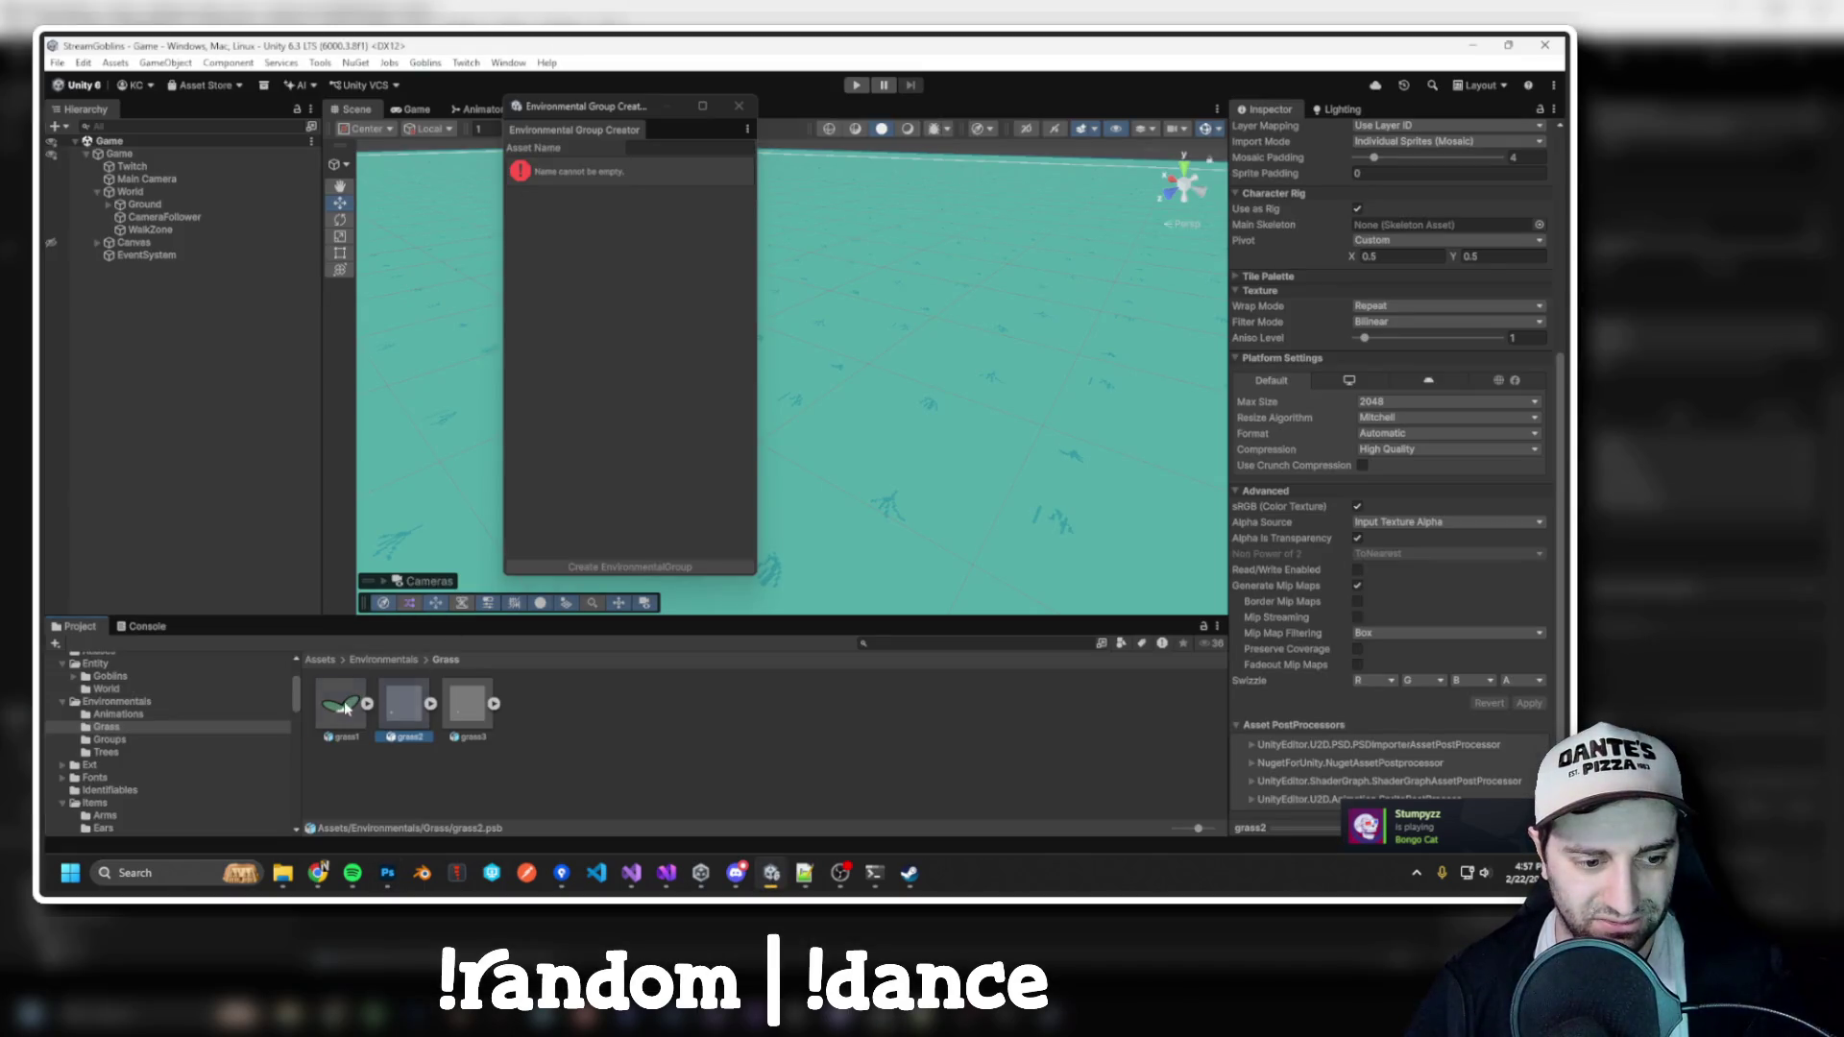
double_click(346, 708)
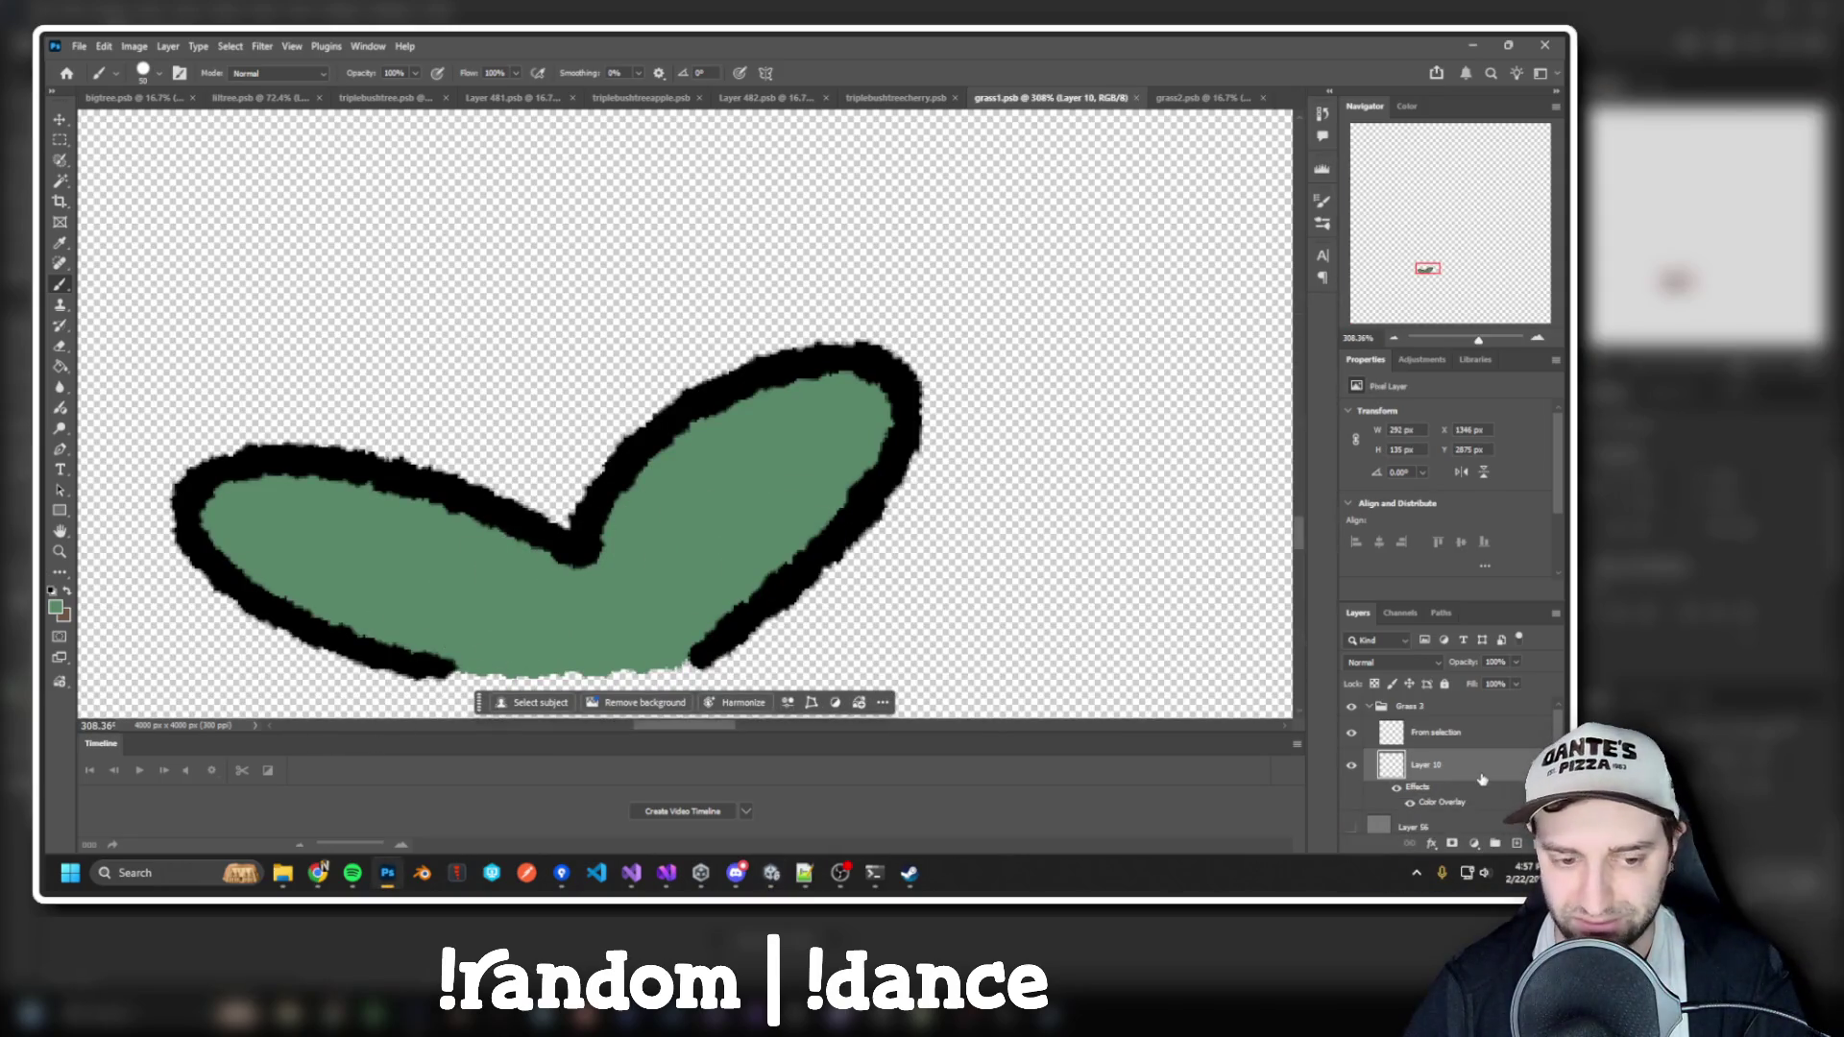
With the Color Overlay hidden, paint white across the right and left grass1 leaves
left_click(747, 573)
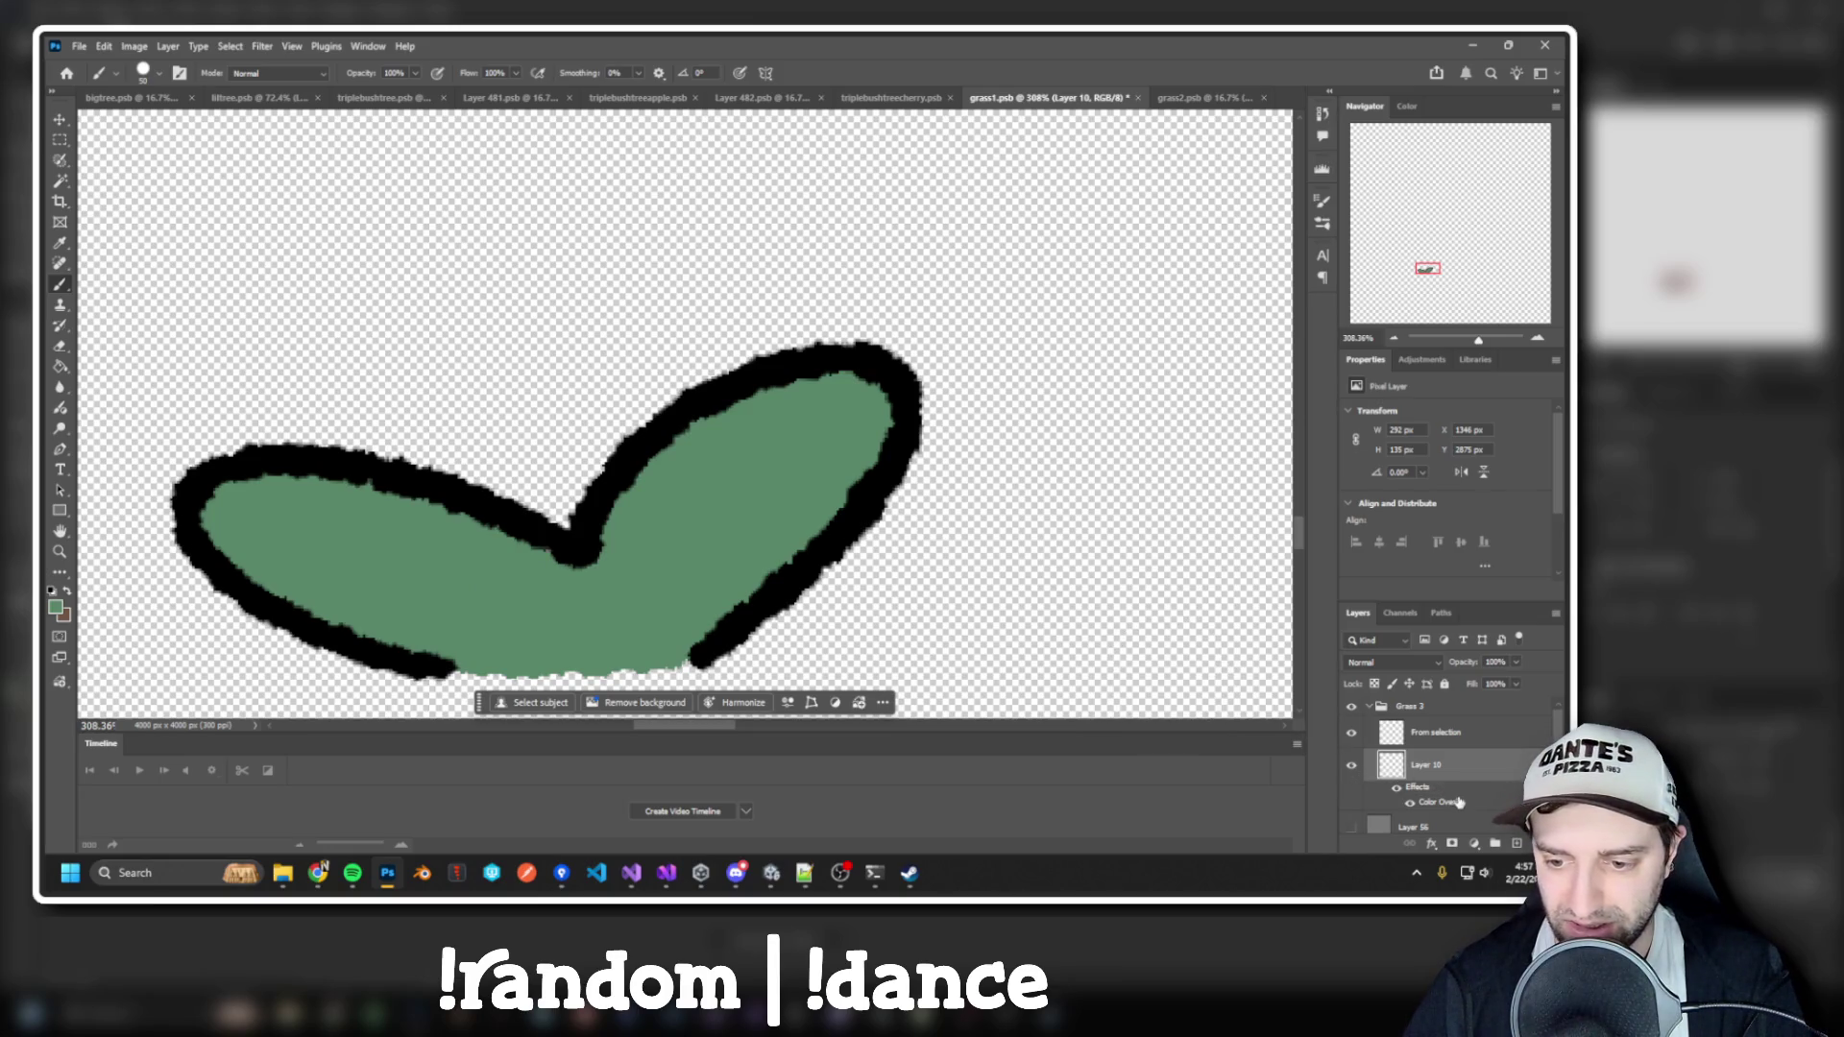
left_click(1410, 805)
left_click(546, 587, "alt")
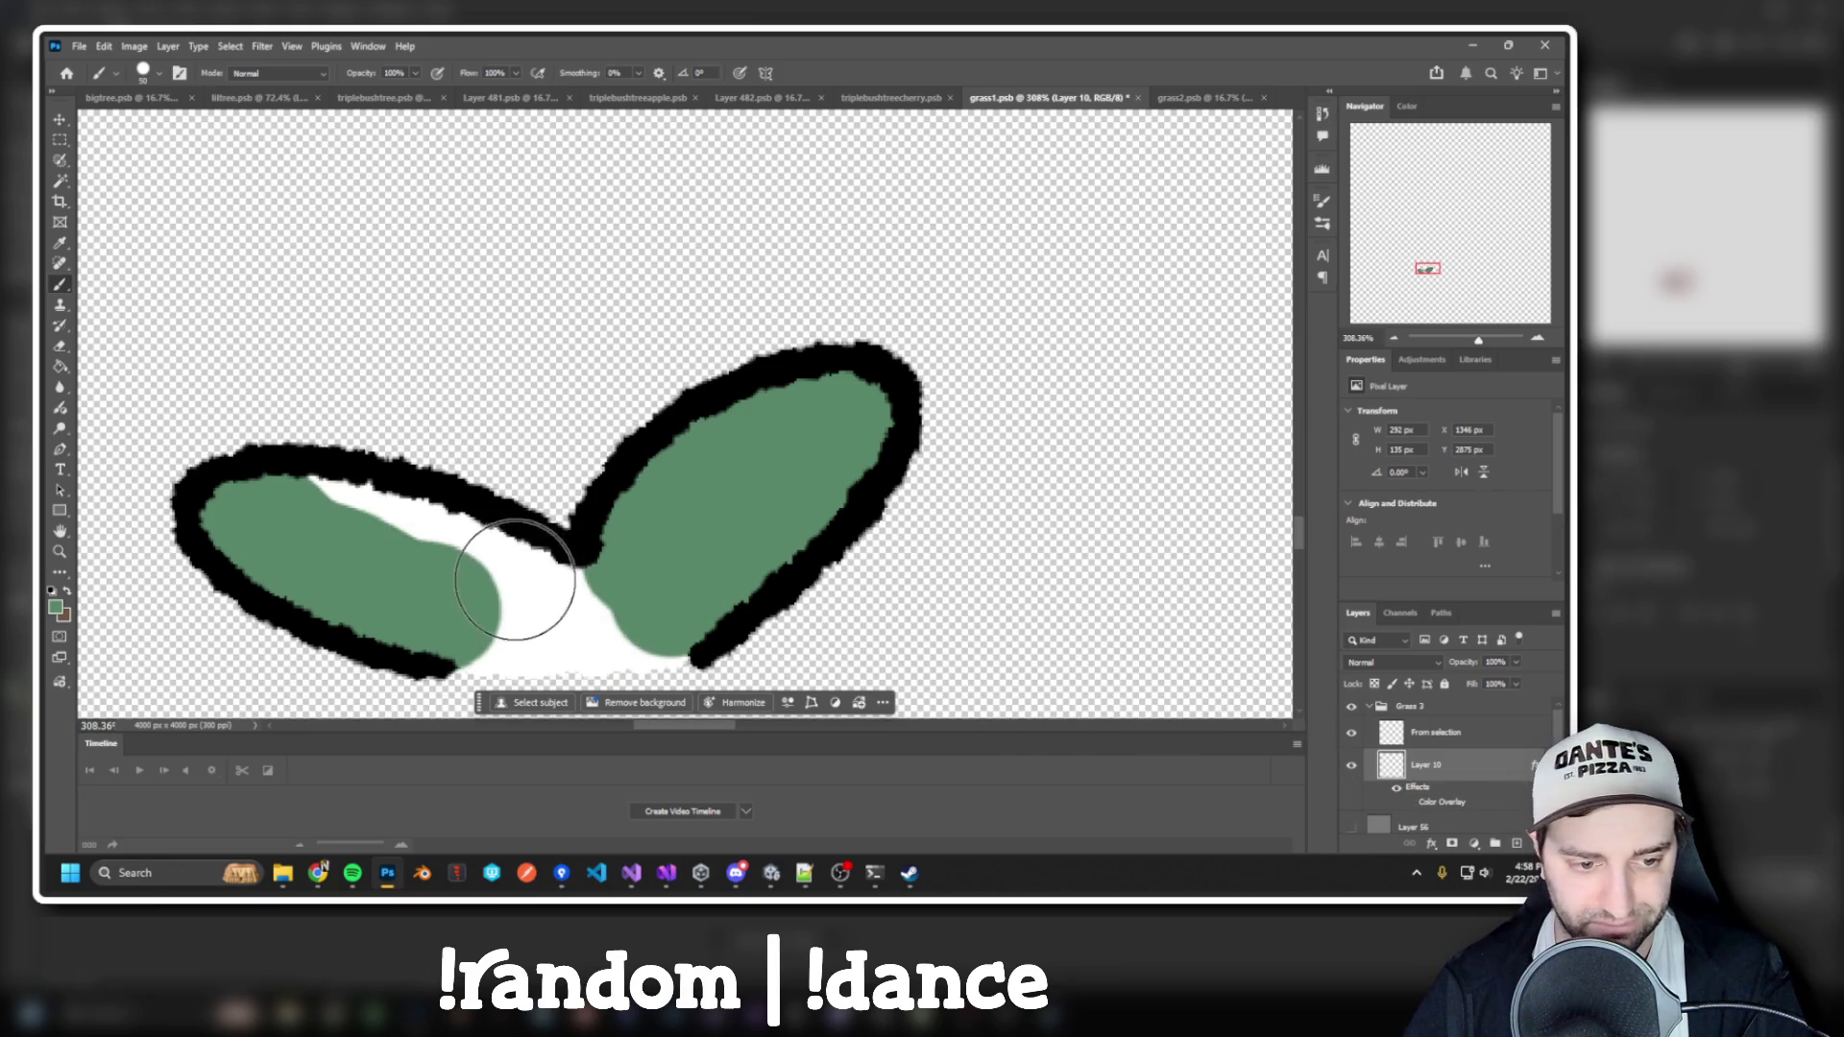
mouse_move(546, 587)
left_mouse_down()
mouse_move(617, 577)
mouse_move(646, 515)
mouse_move(741, 453)
mouse_move(838, 422)
mouse_move(650, 597)
mouse_move(687, 600)
left_mouse_up()
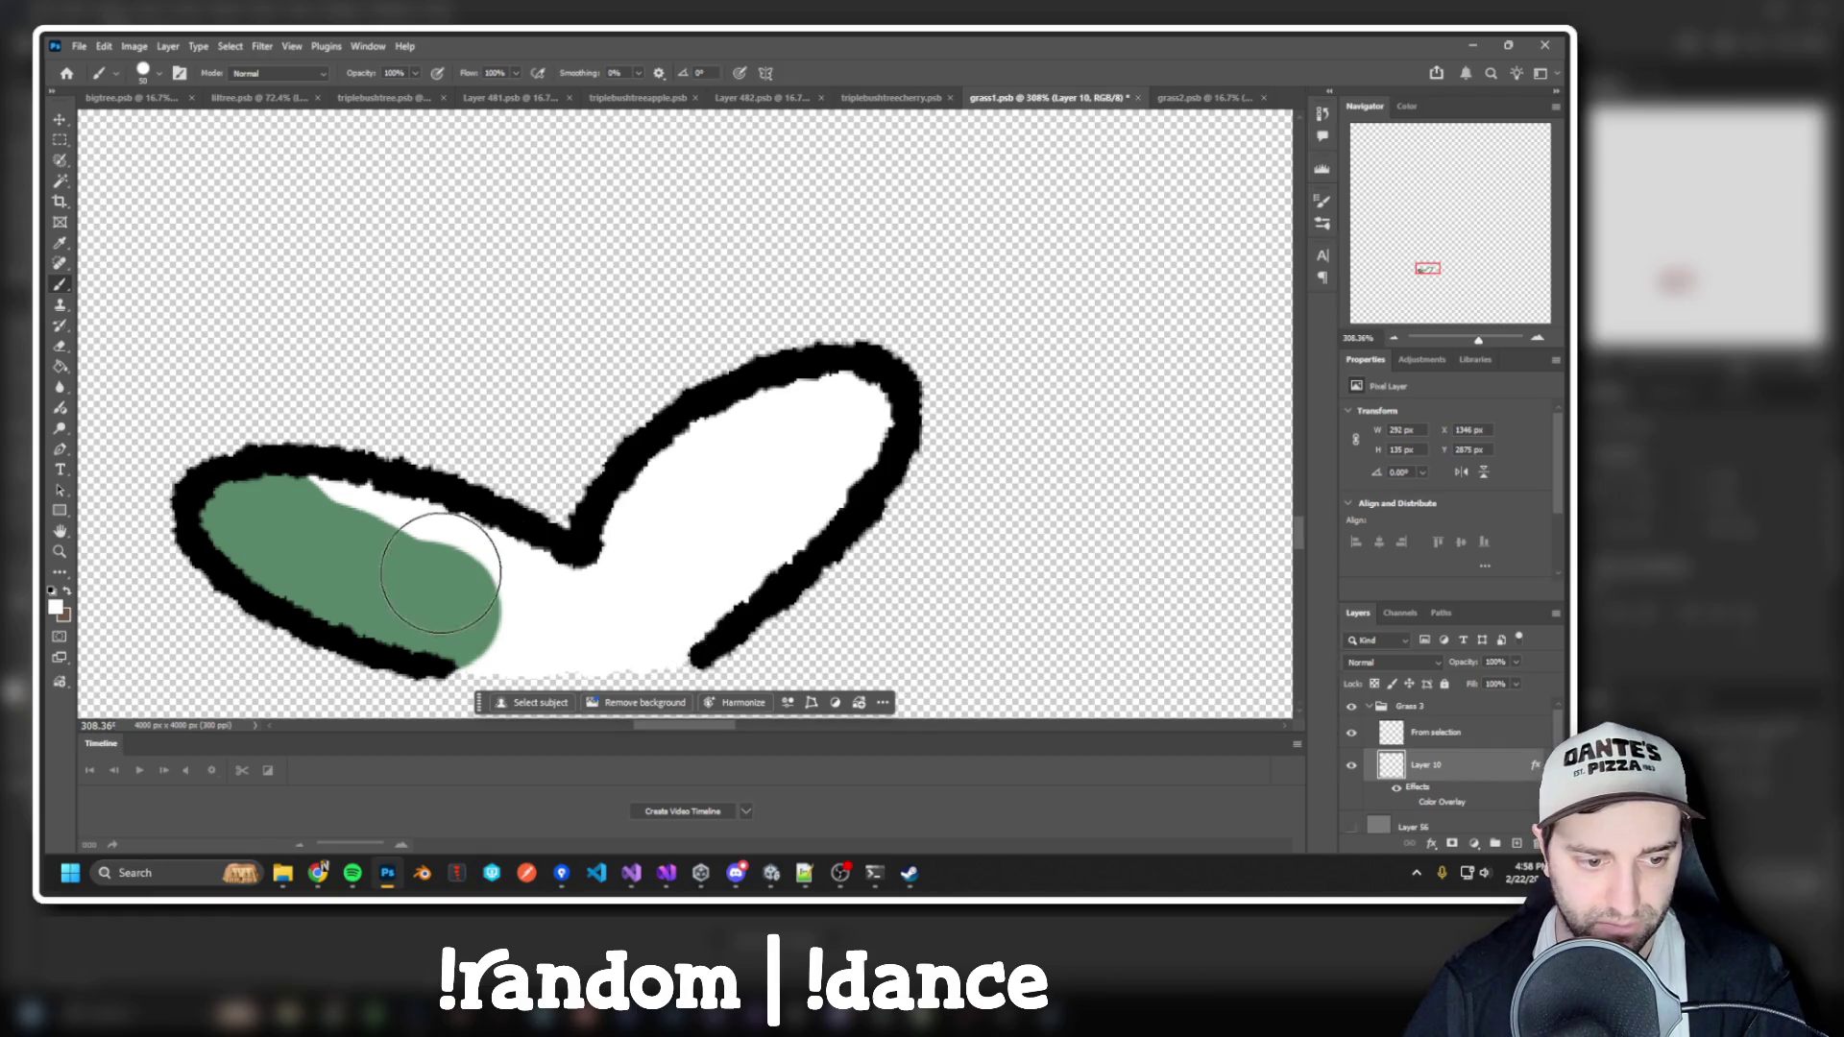
left_click_drag(450, 611, 247, 515)
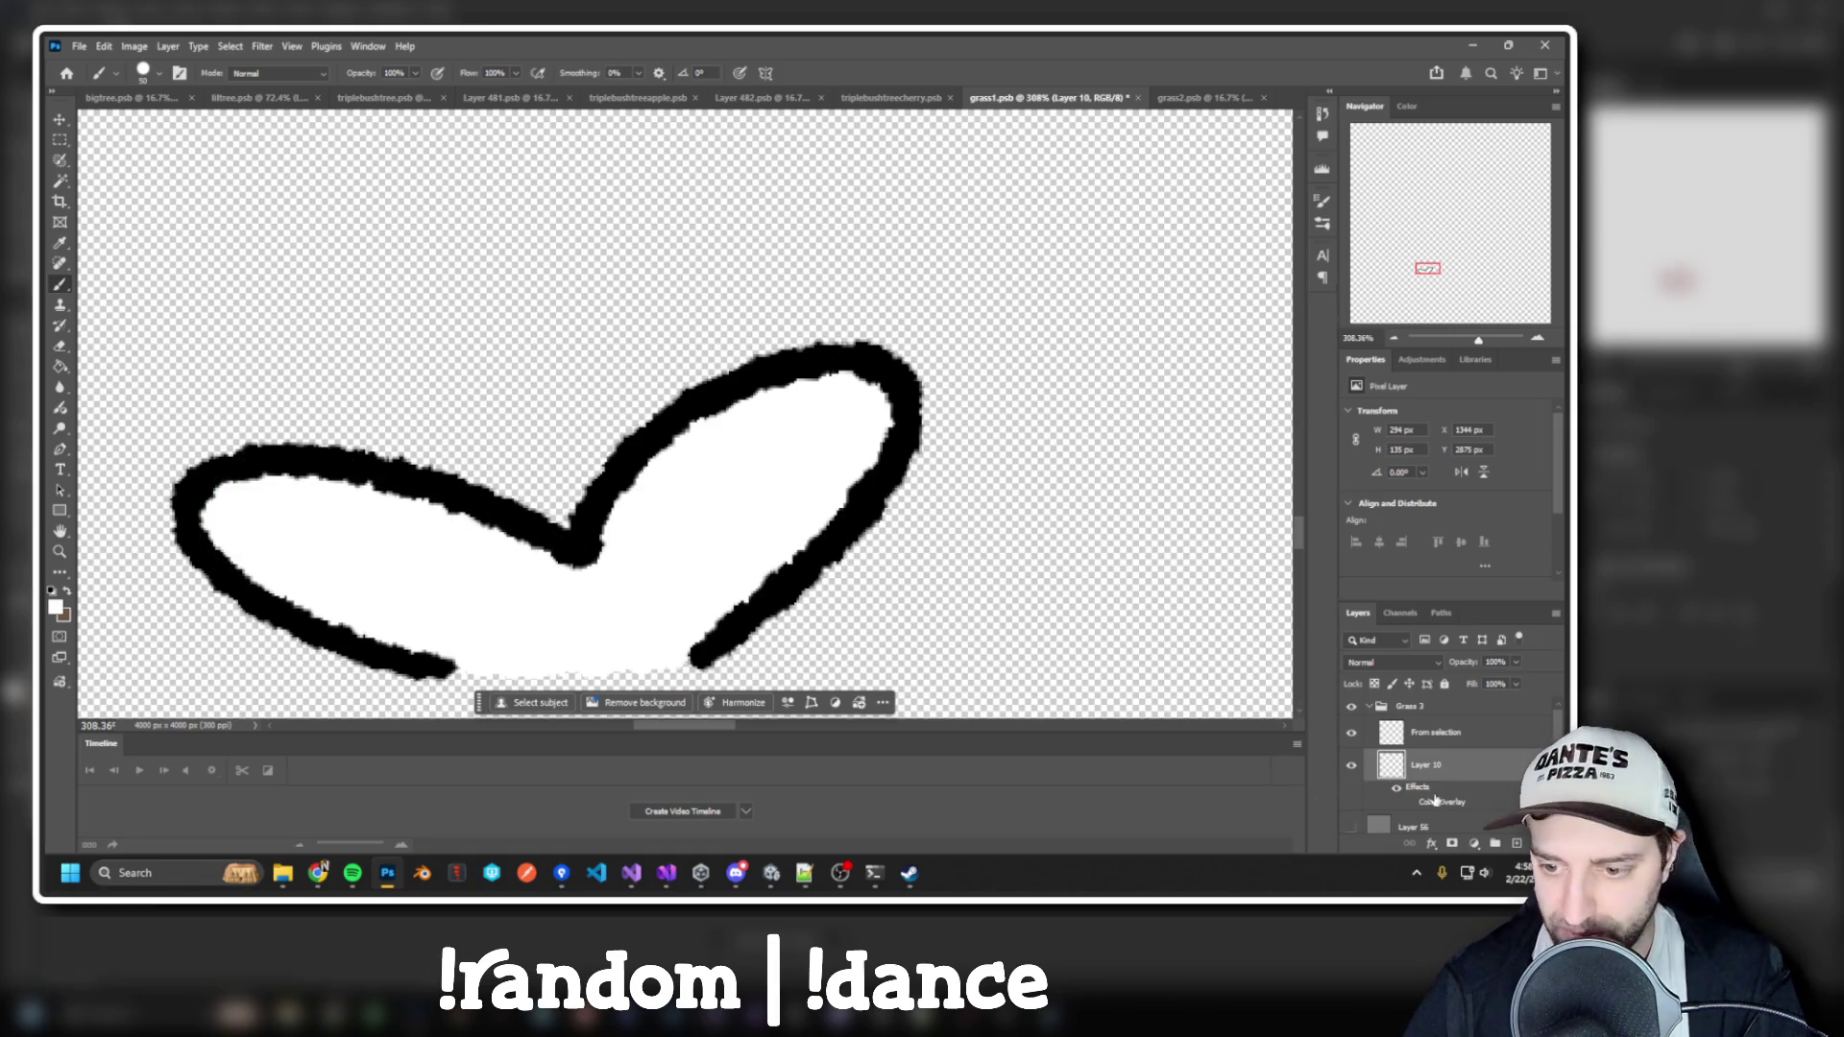
left_click(1410, 805)
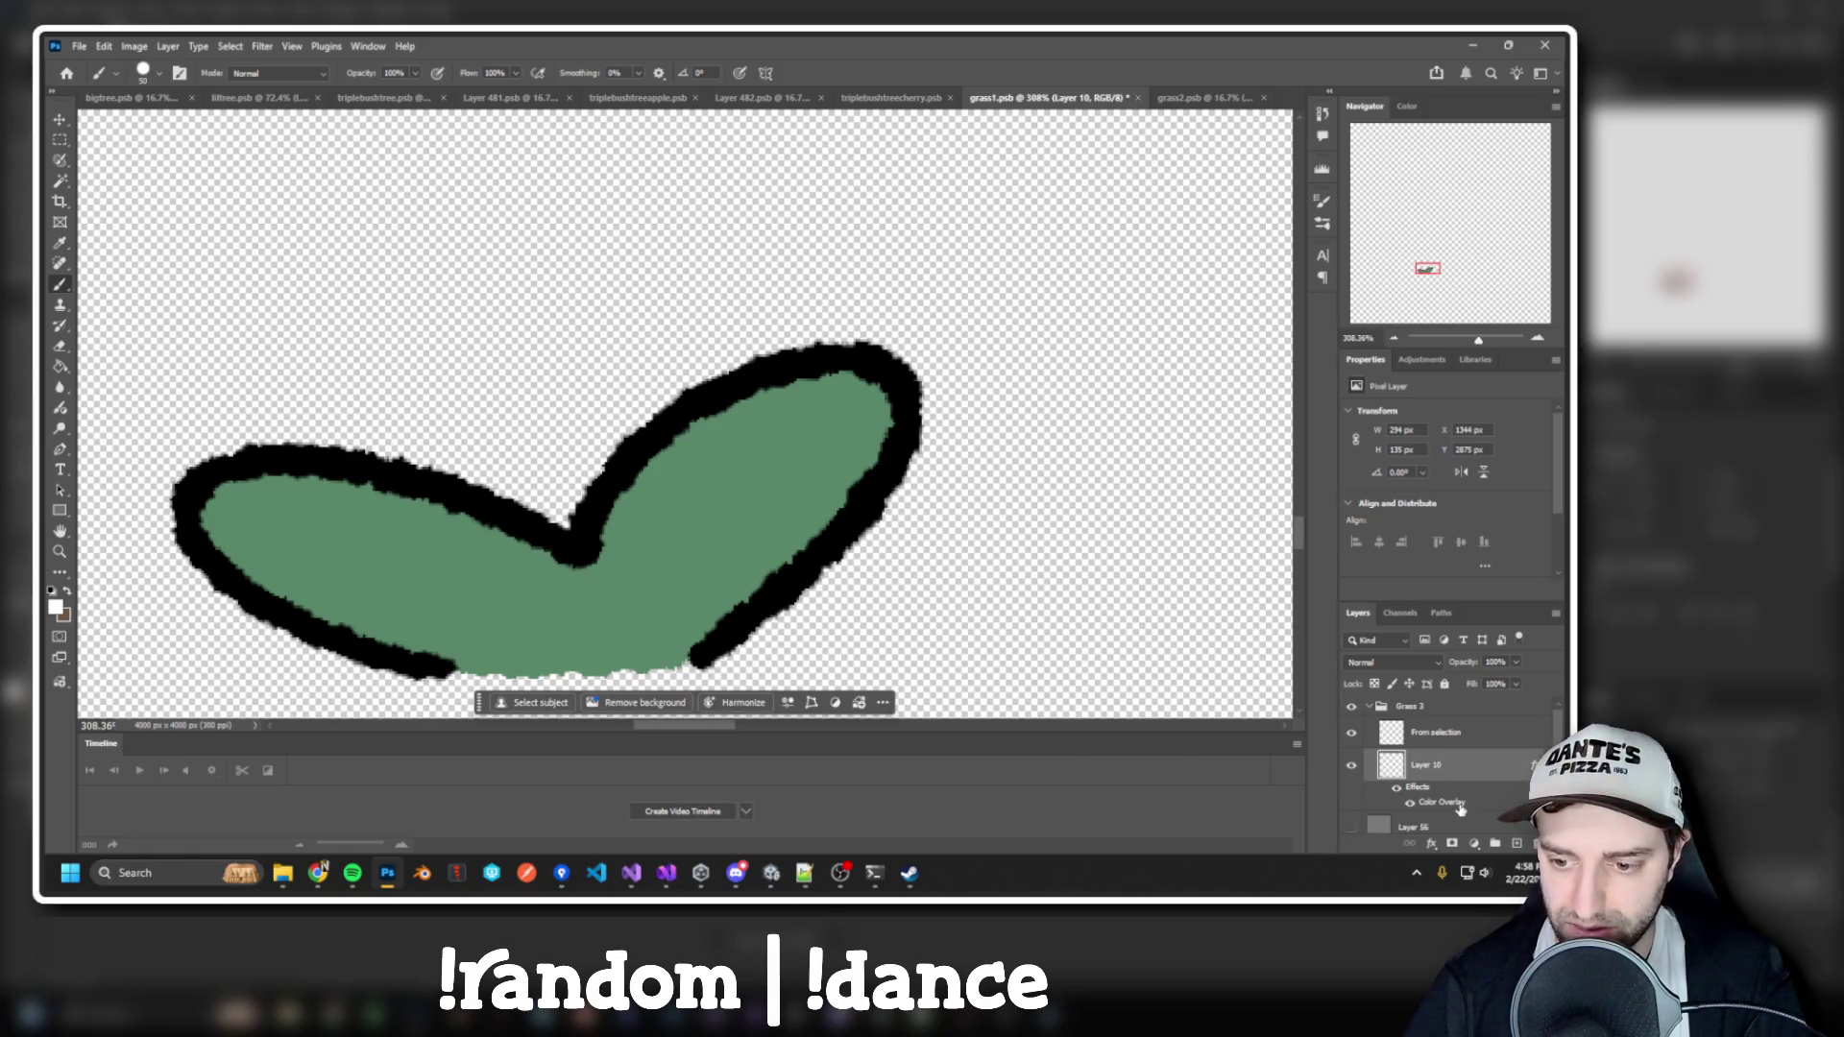
Review Layer 10's Color Overlay colour, then switch the overlay effect off
double_click(1418, 790)
left_click(429, 281)
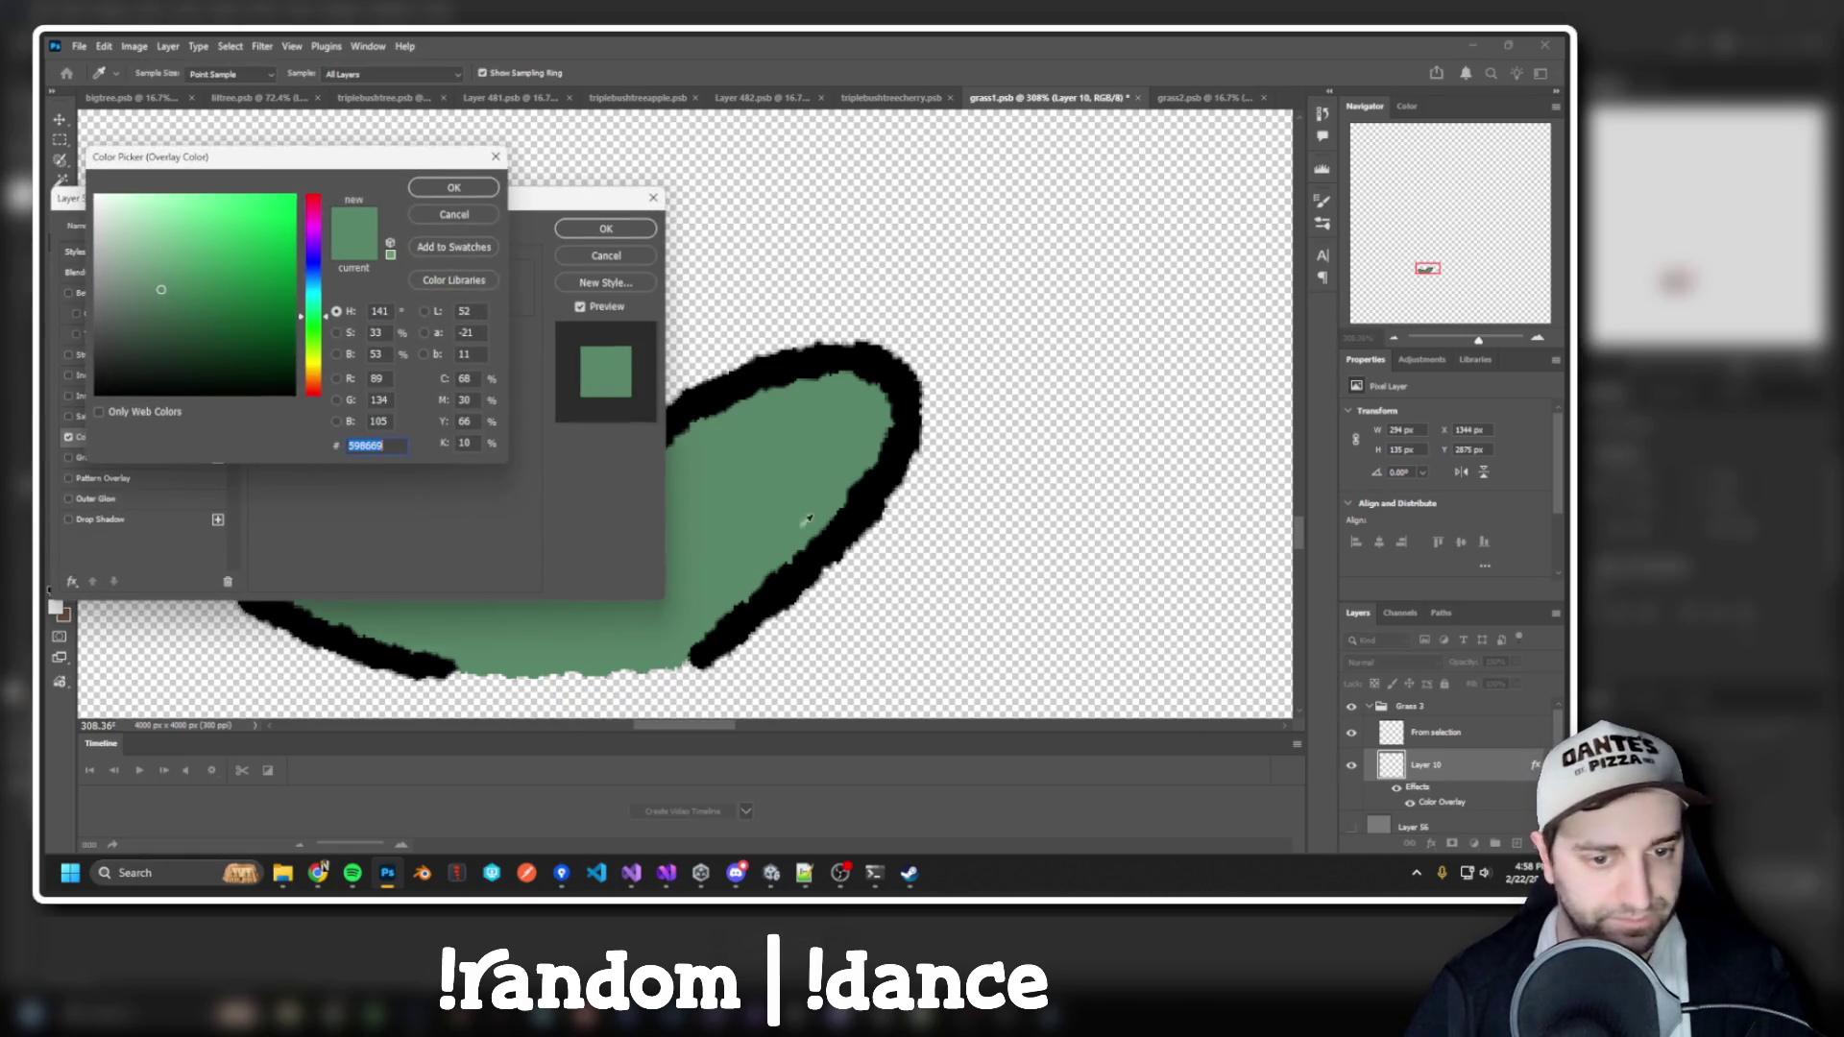
left_click(453, 216)
left_click(606, 229)
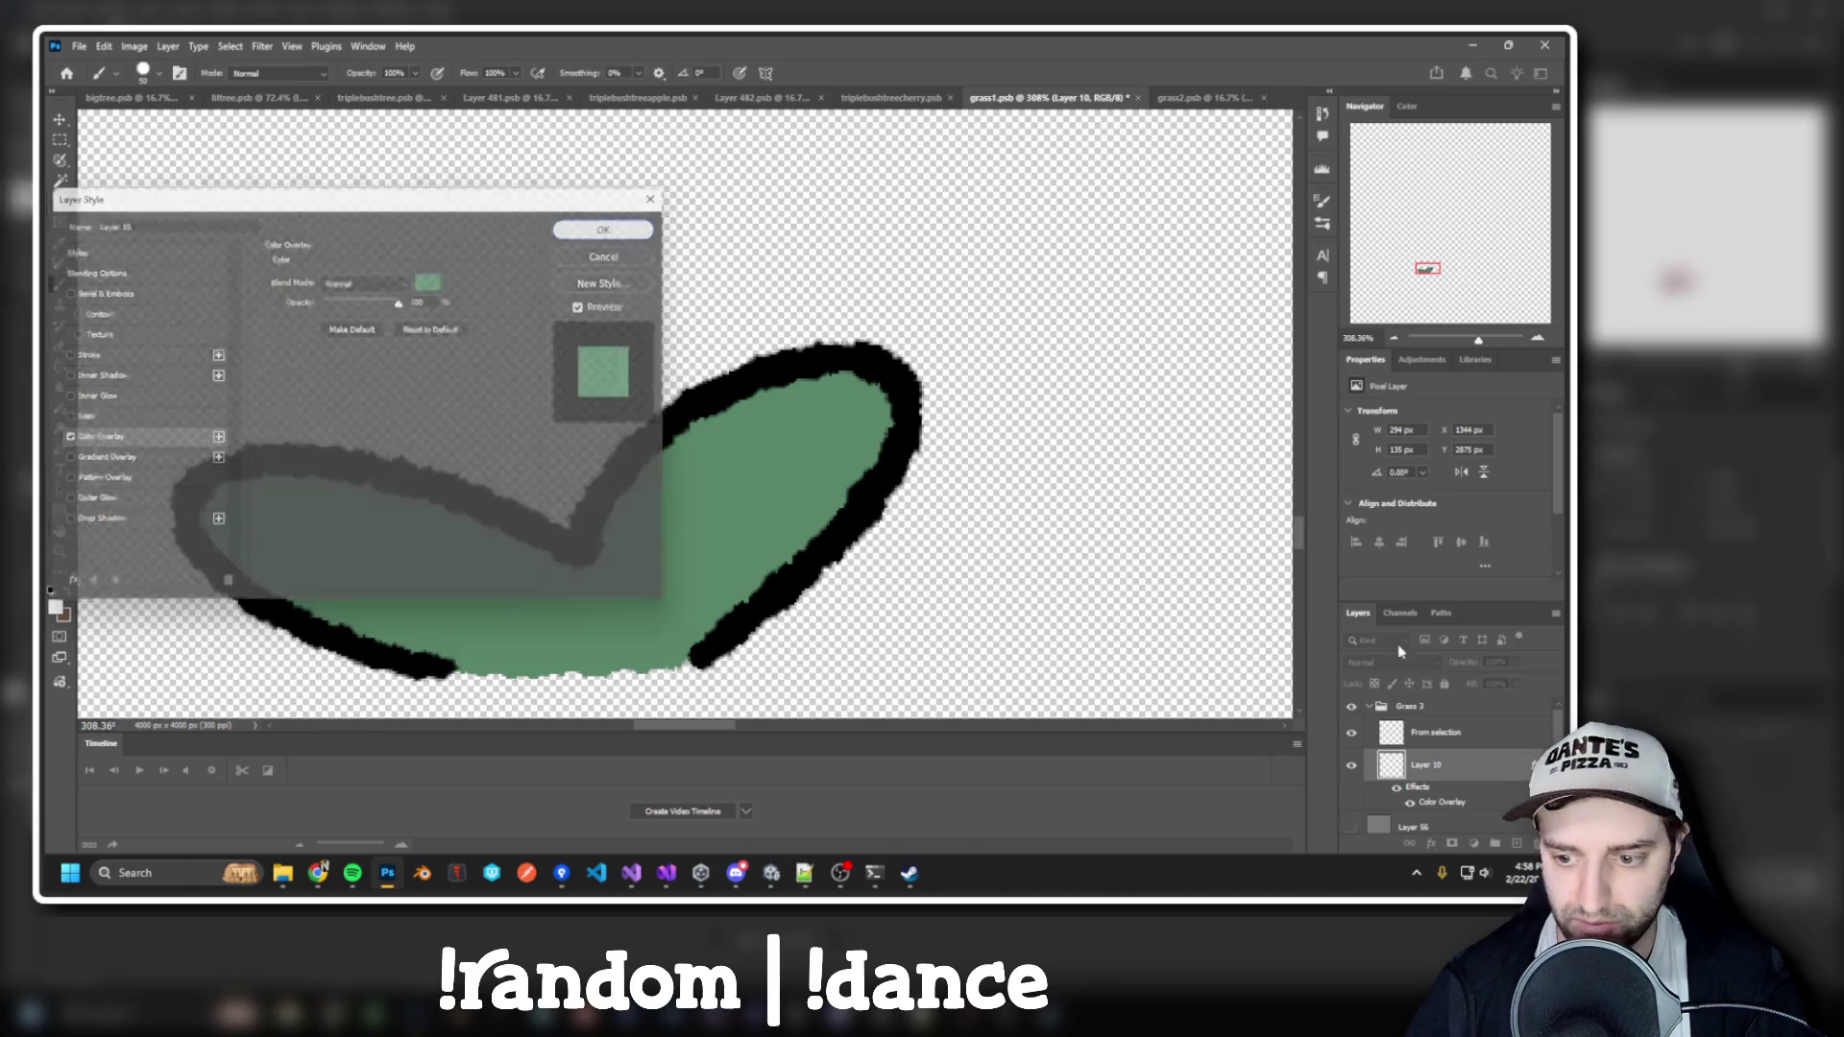
left_click(1416, 809)
Save grass1 and select the reimported grass1 sprite in Unity
key("ctrl+s")
key("alt+Tab")
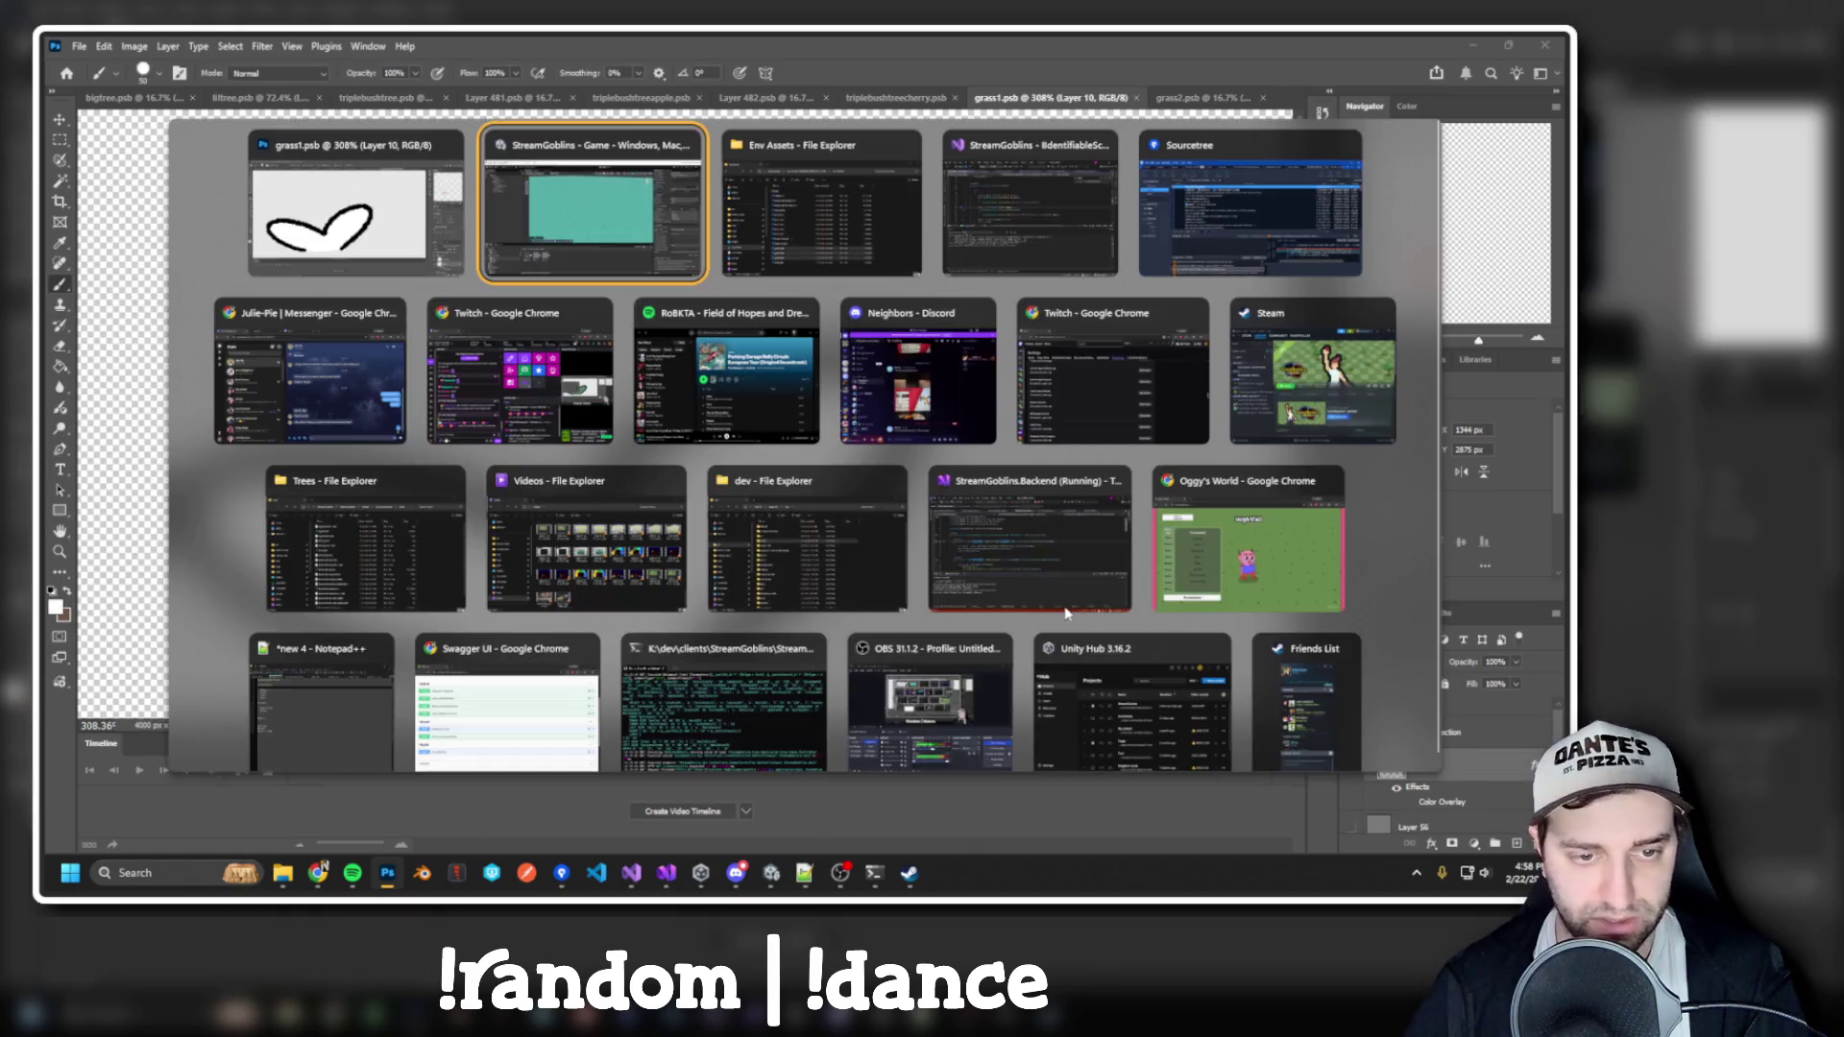
left_click(355, 720)
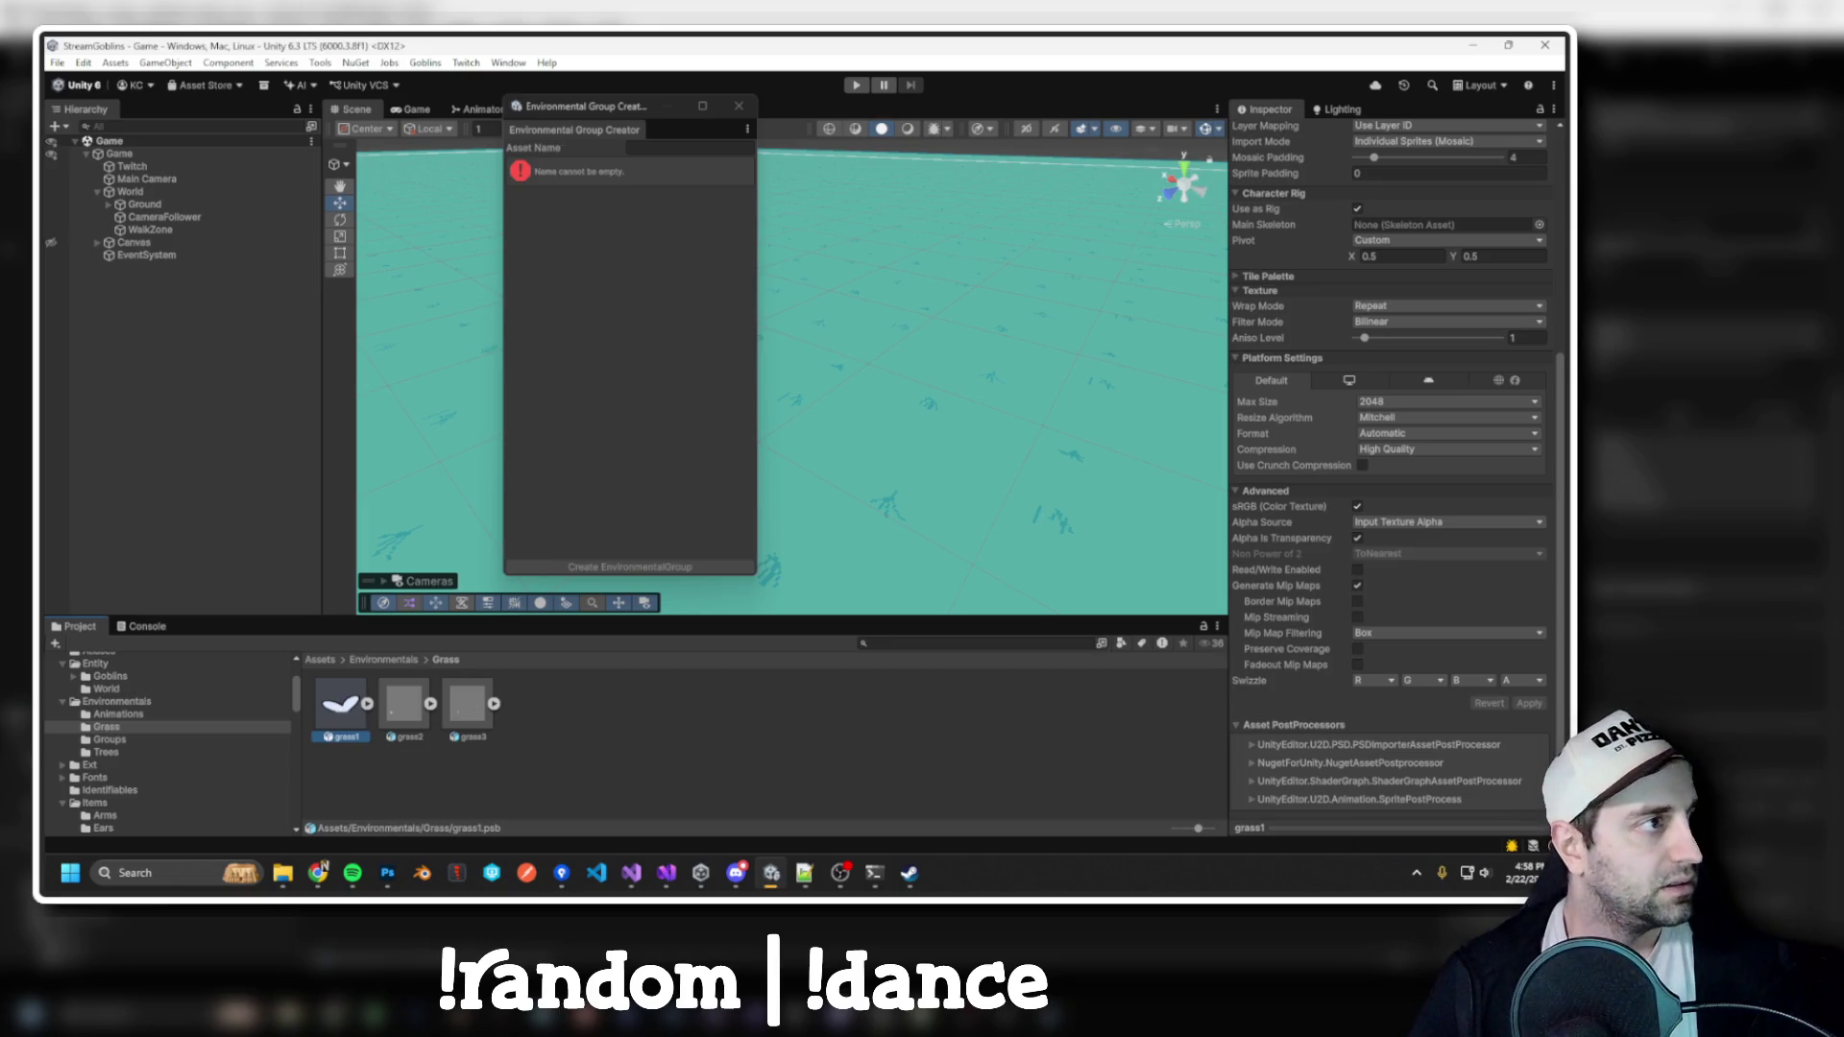
Open grass2.psb from the Grass folder in Photoshop
key("alt+Tab")
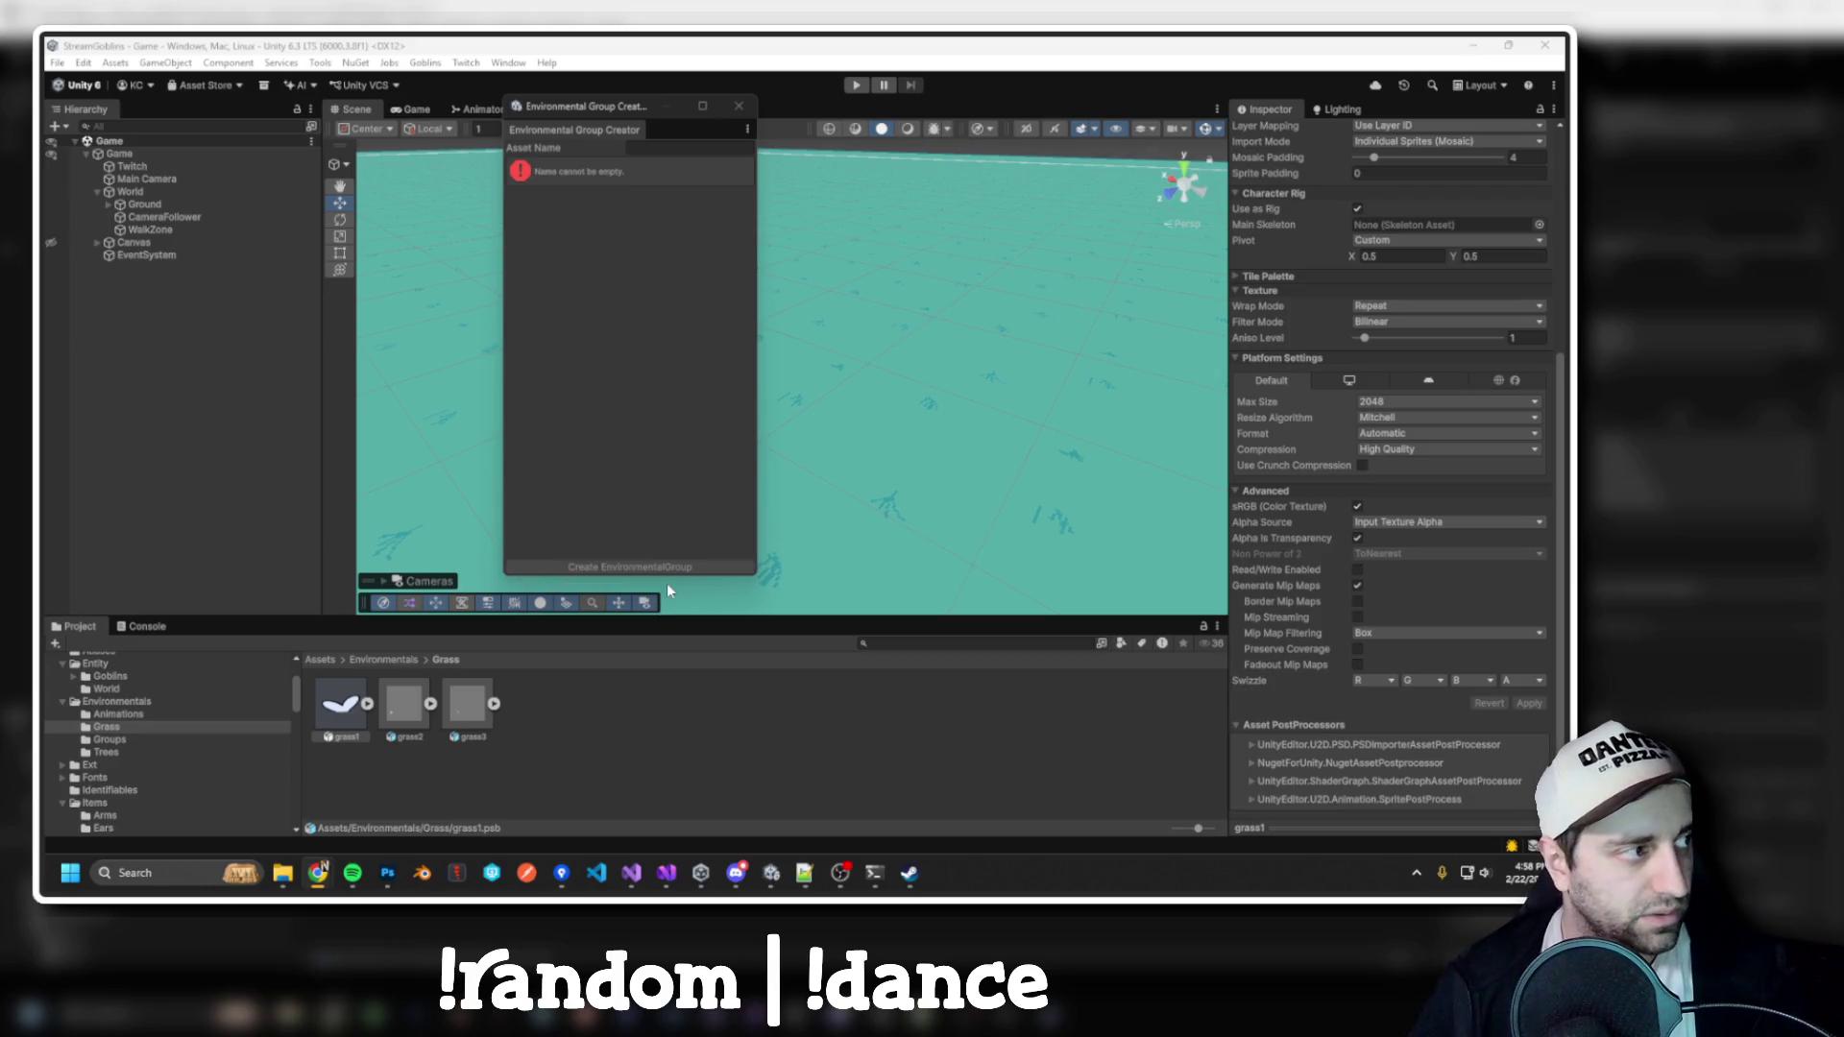
double_click(404, 706)
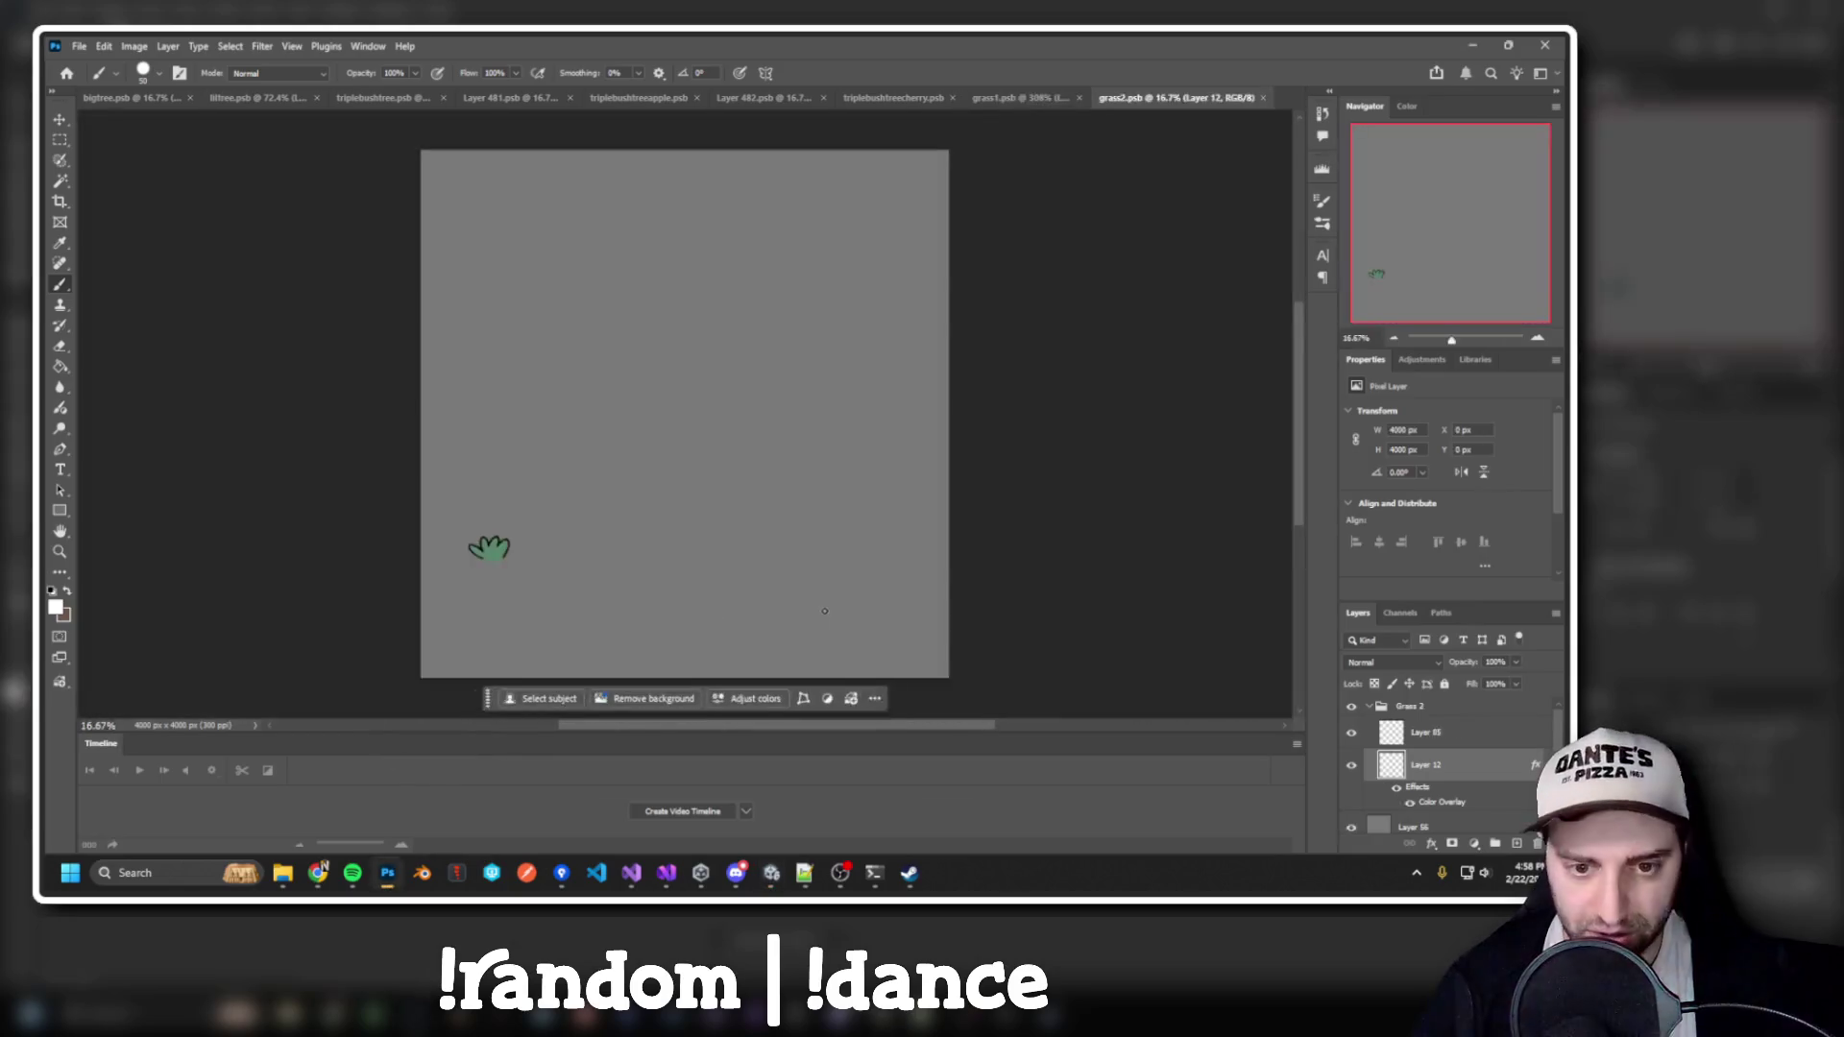
Hide grass2's Background and Layer 56, zoom in, and paint over the shrub's left leaf
scroll(1374, 778, "down", 2)
left_click(1351, 817)
left_click(1351, 785)
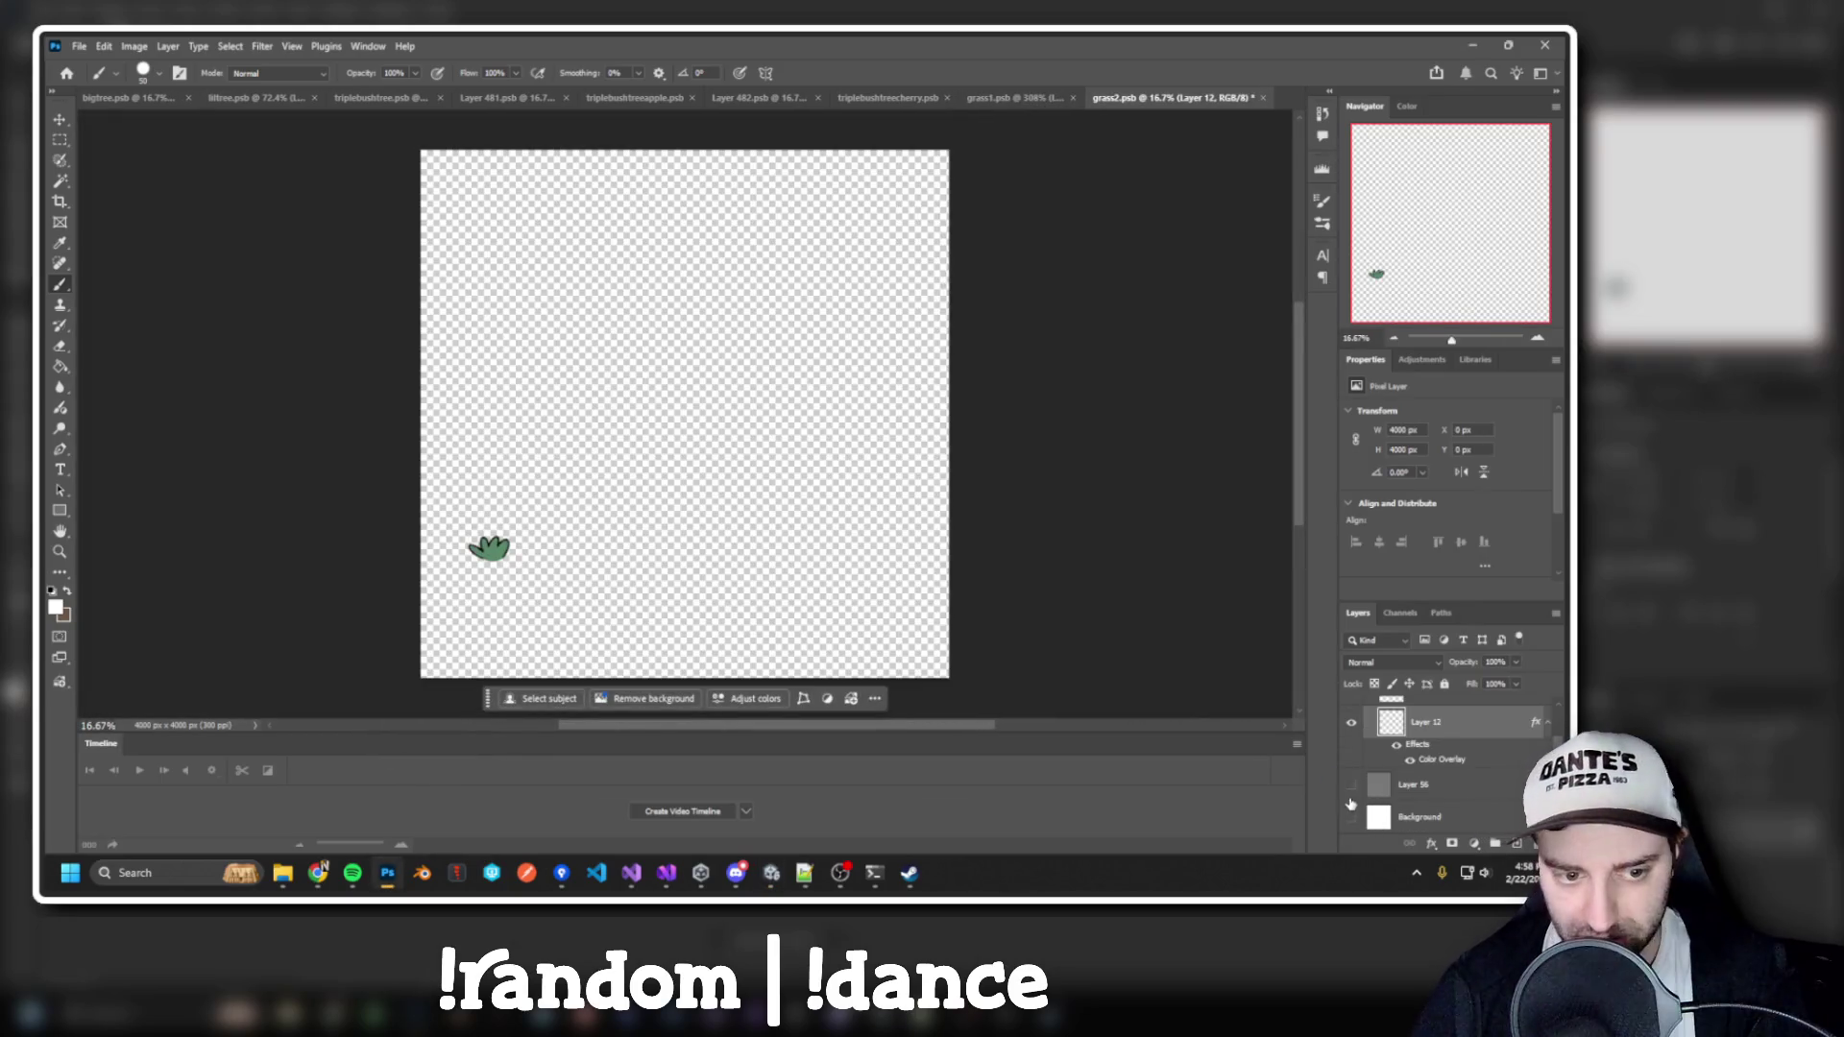
scroll(467, 574, "up", 3)
scroll(468, 573, "up", 8)
scroll(672, 461, "up", 1)
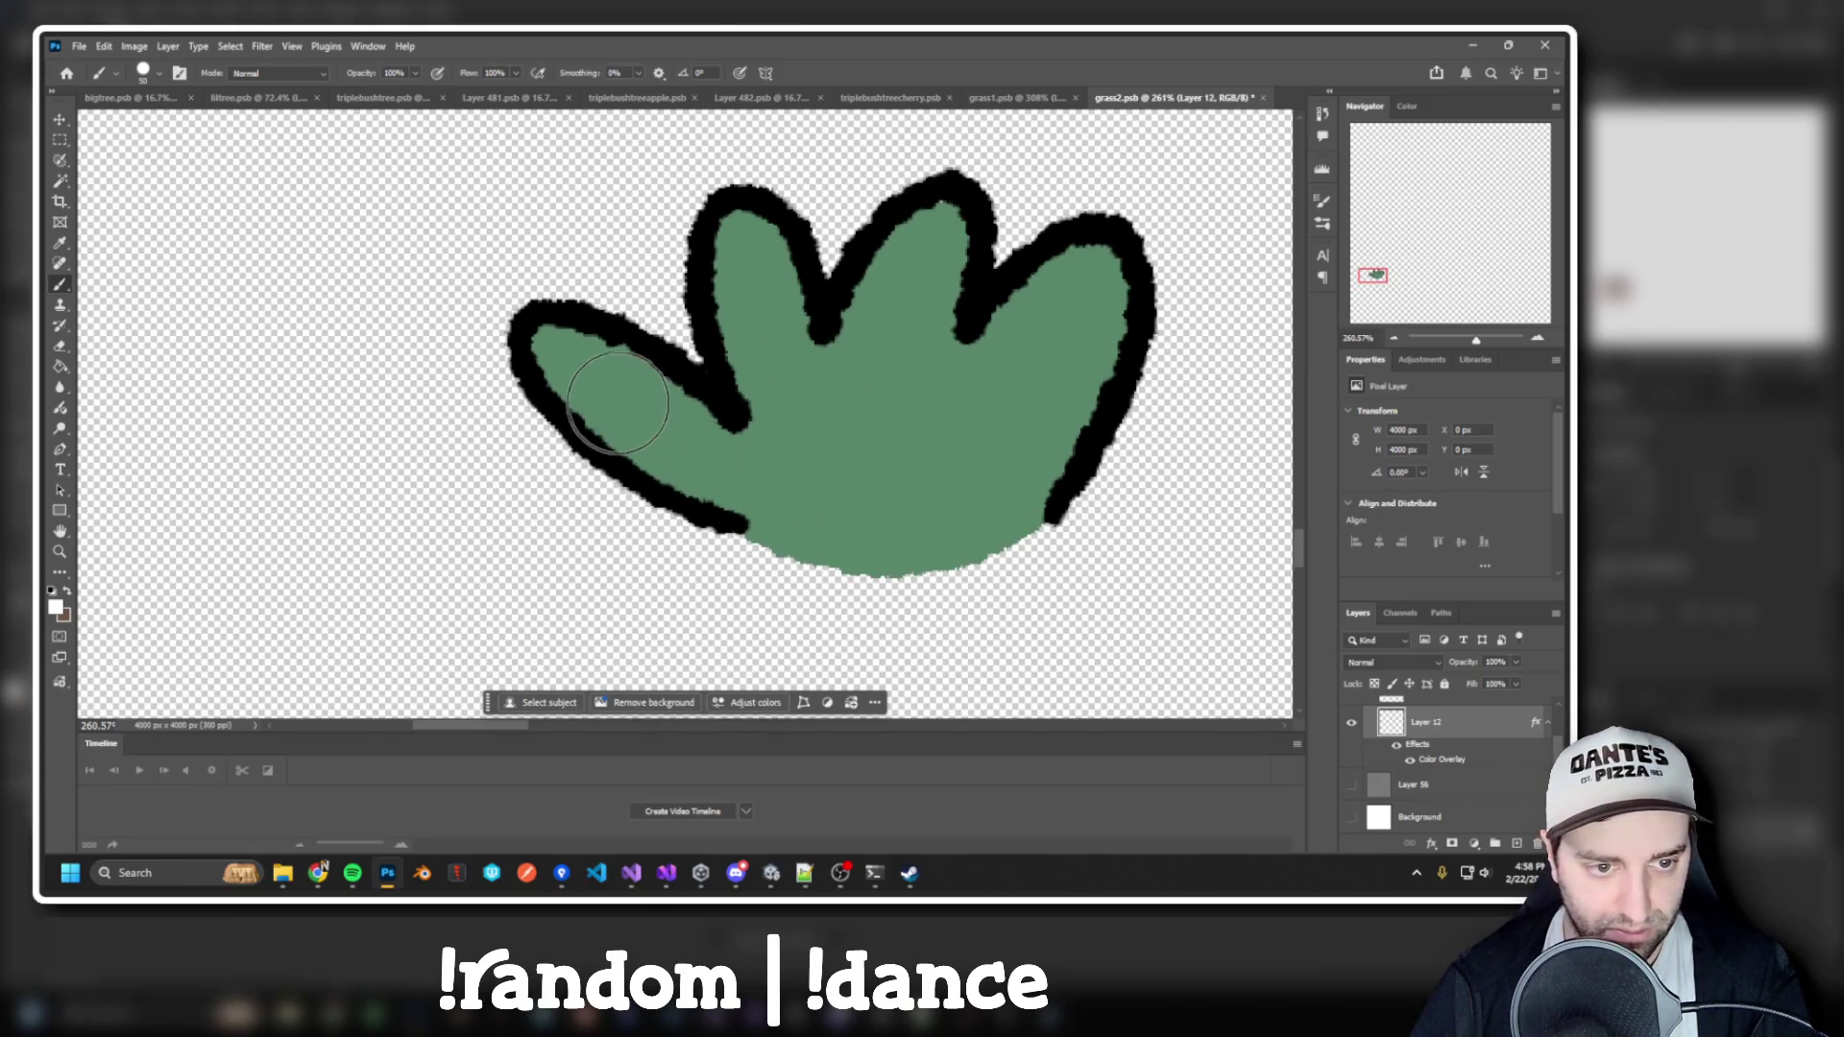
left_click_drag(595, 382, 575, 360)
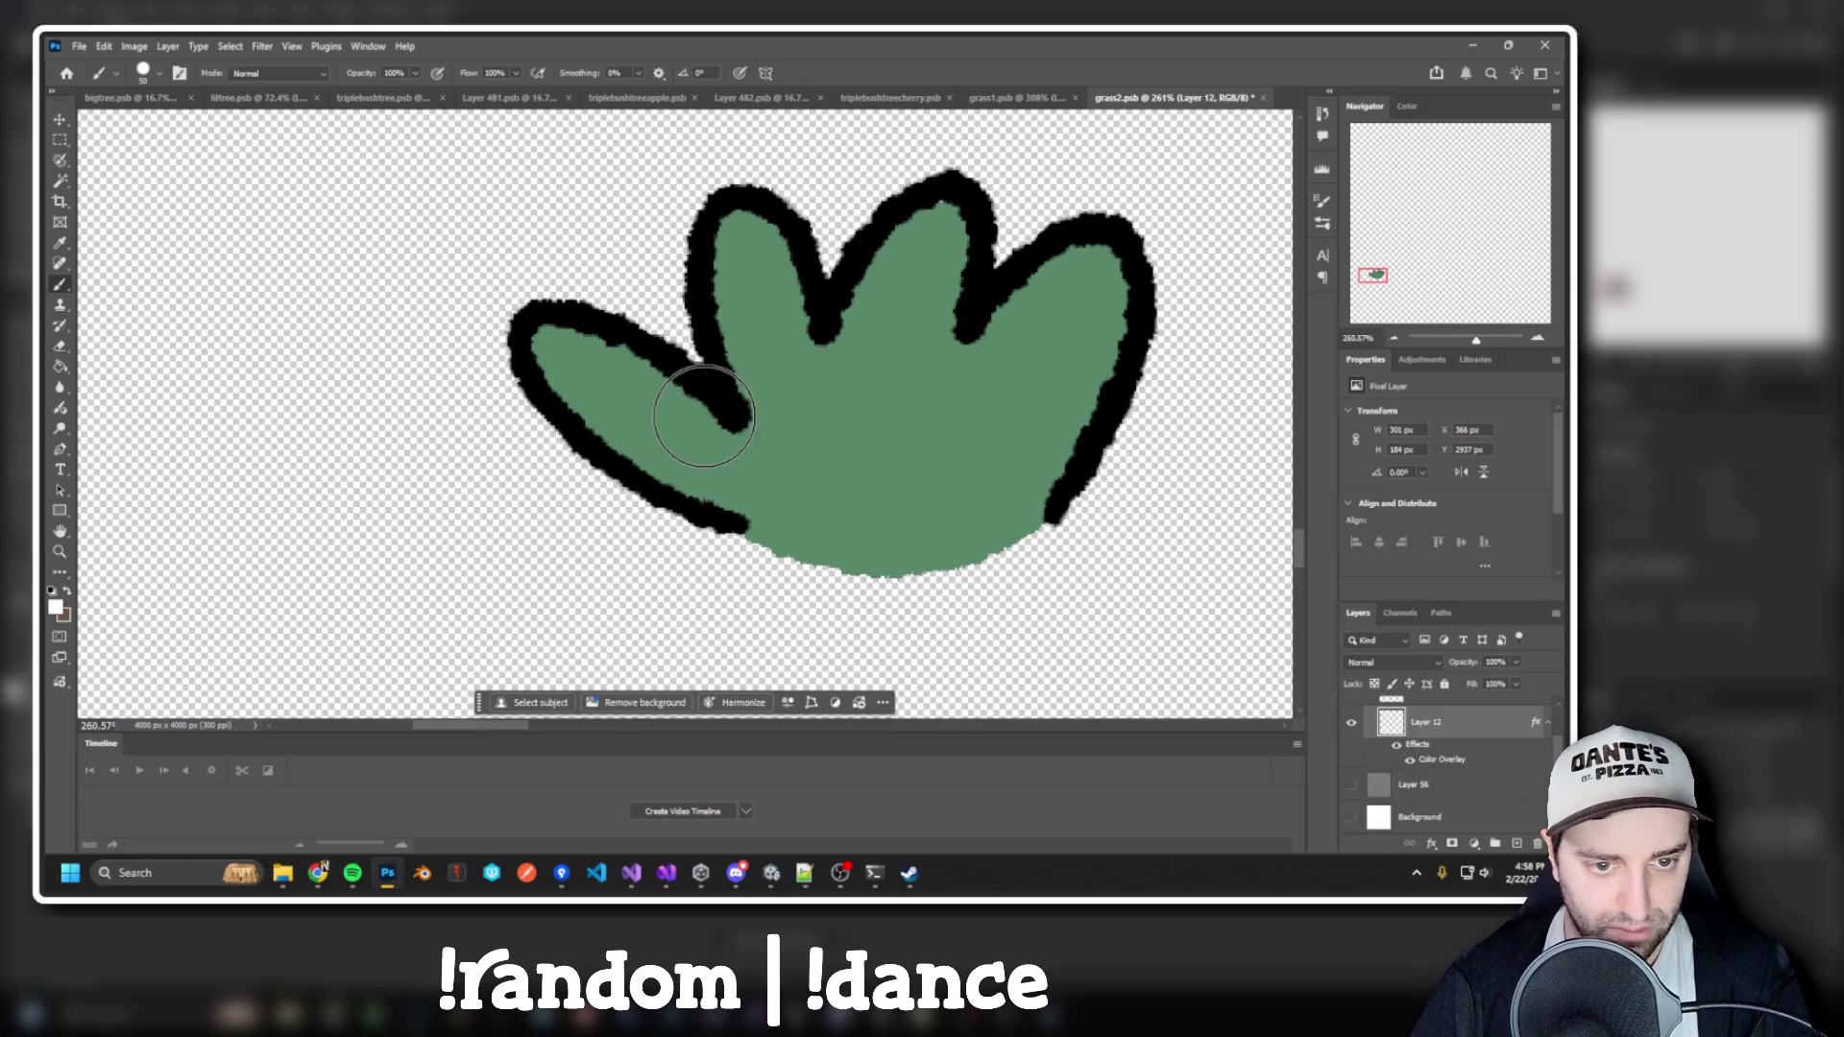
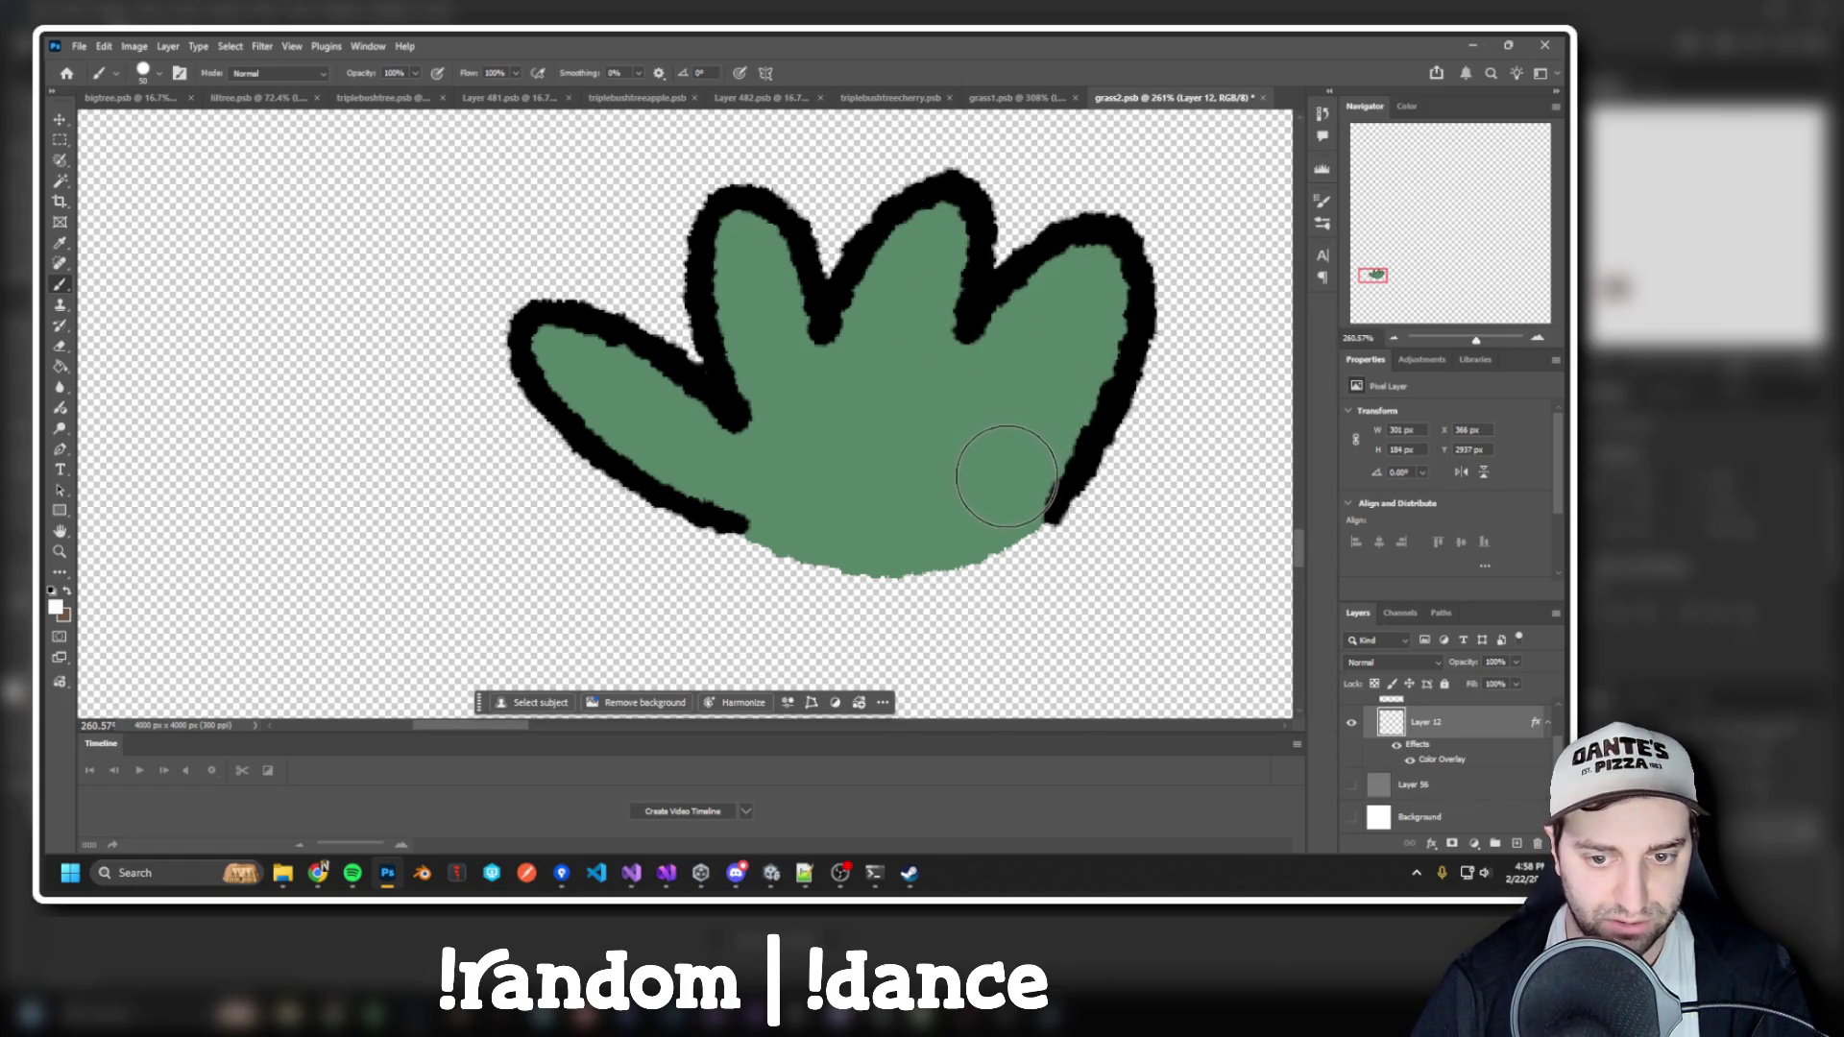
Paint green into the gap near grass2's lobes and save the file
mouse_move(965, 473)
left_mouse_down()
mouse_move(826, 308)
mouse_move(980, 286)
left_mouse_up()
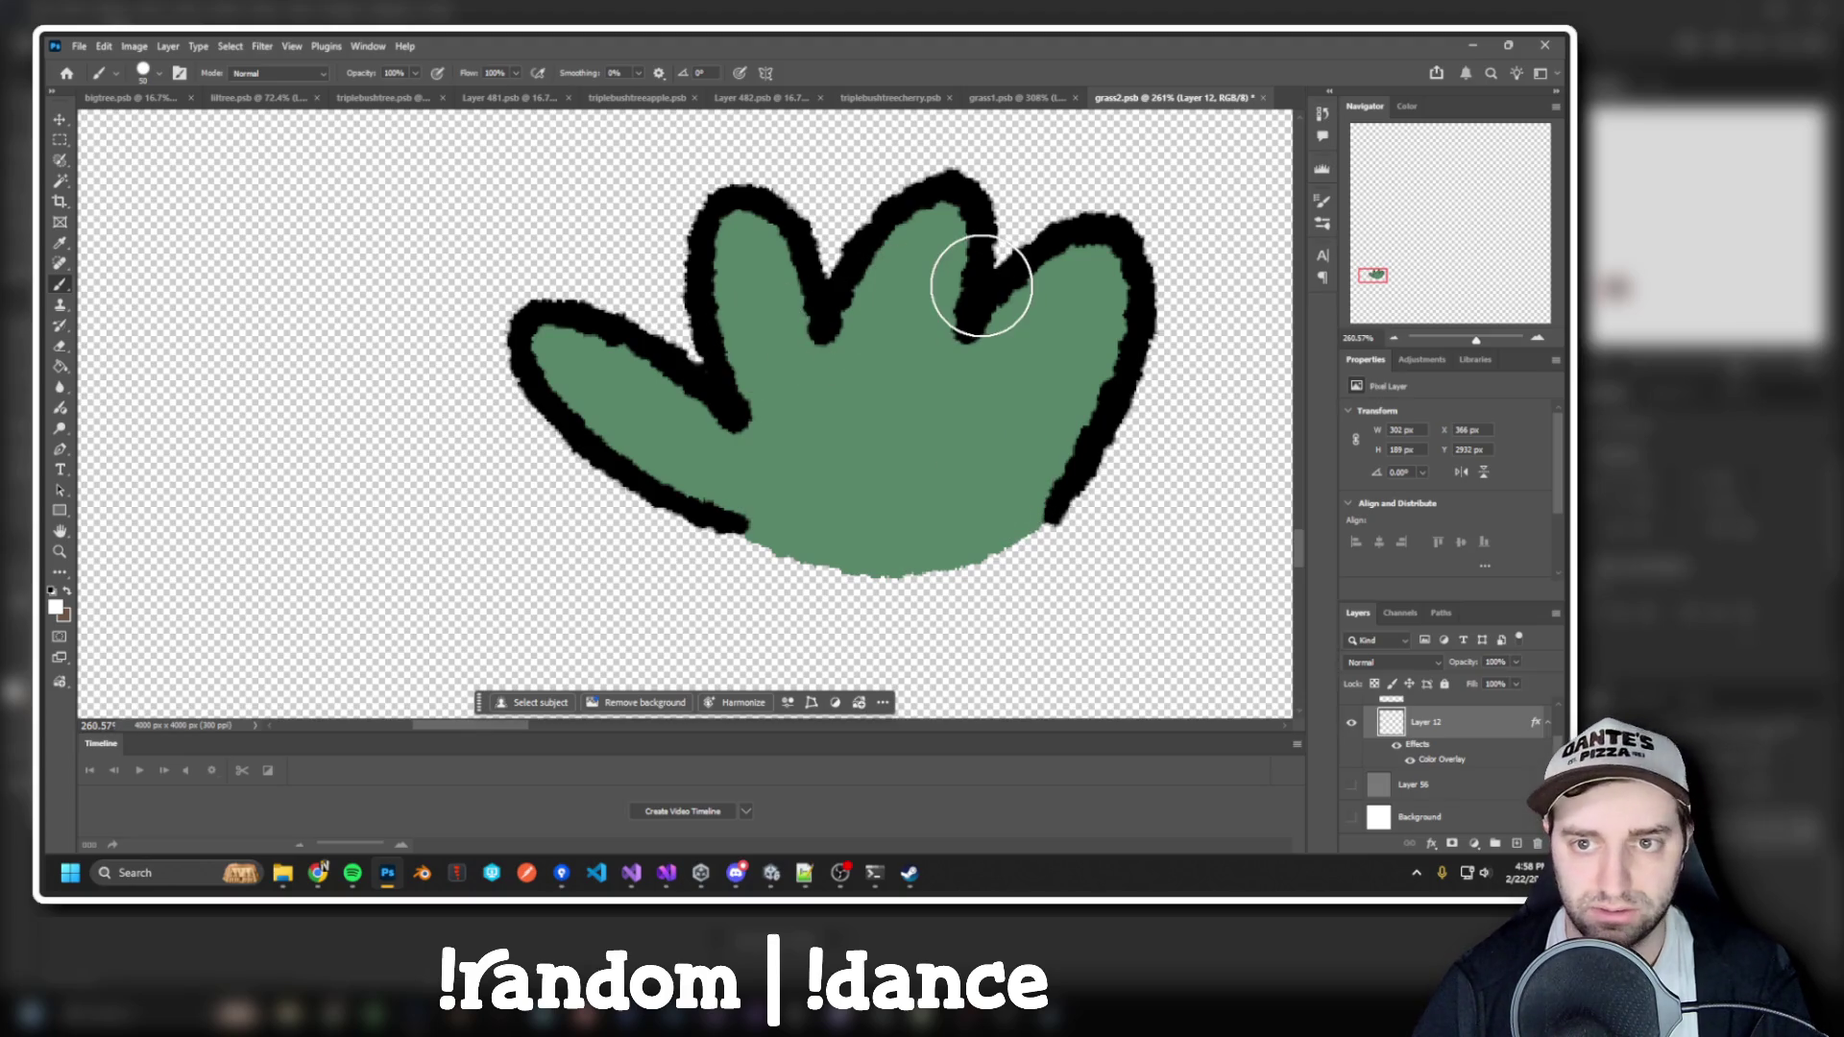
key("ctrl+s")
key("alt+Tab")
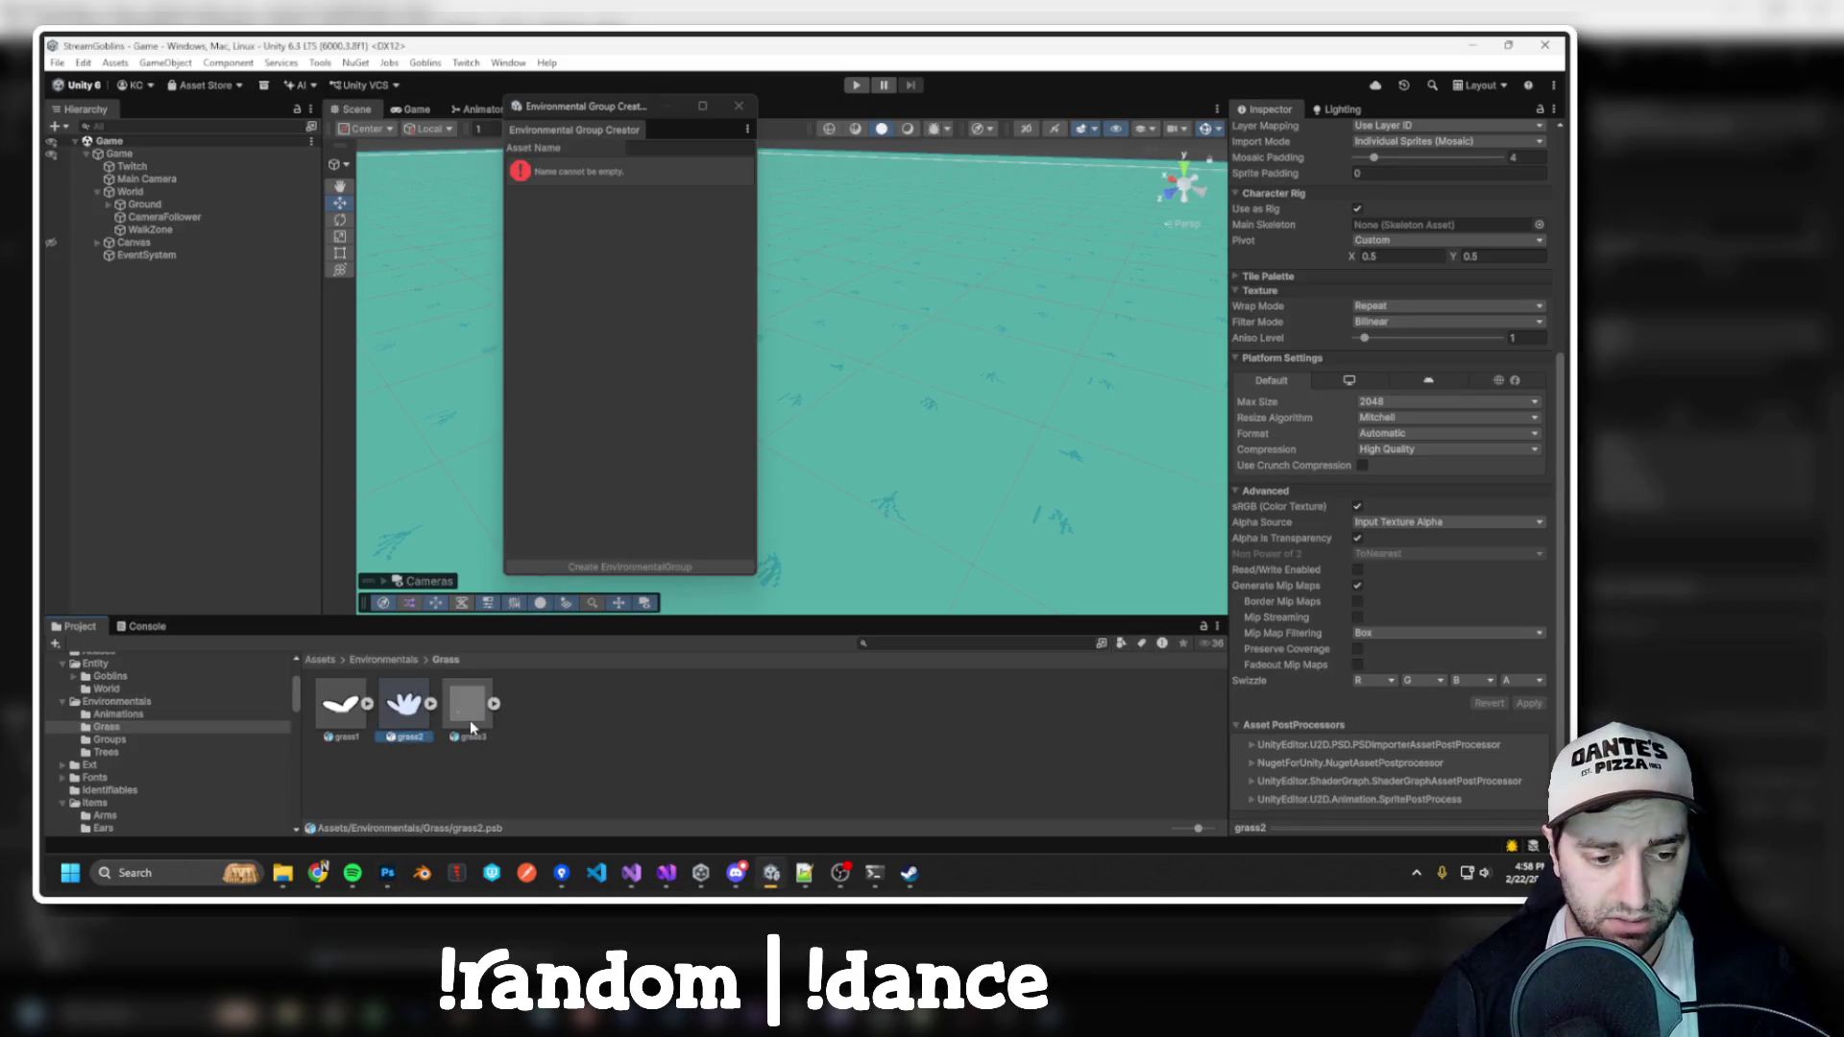
Open grass3 in Photoshop with its grey and white background layers hidden and the brush resized
double_click(469, 719)
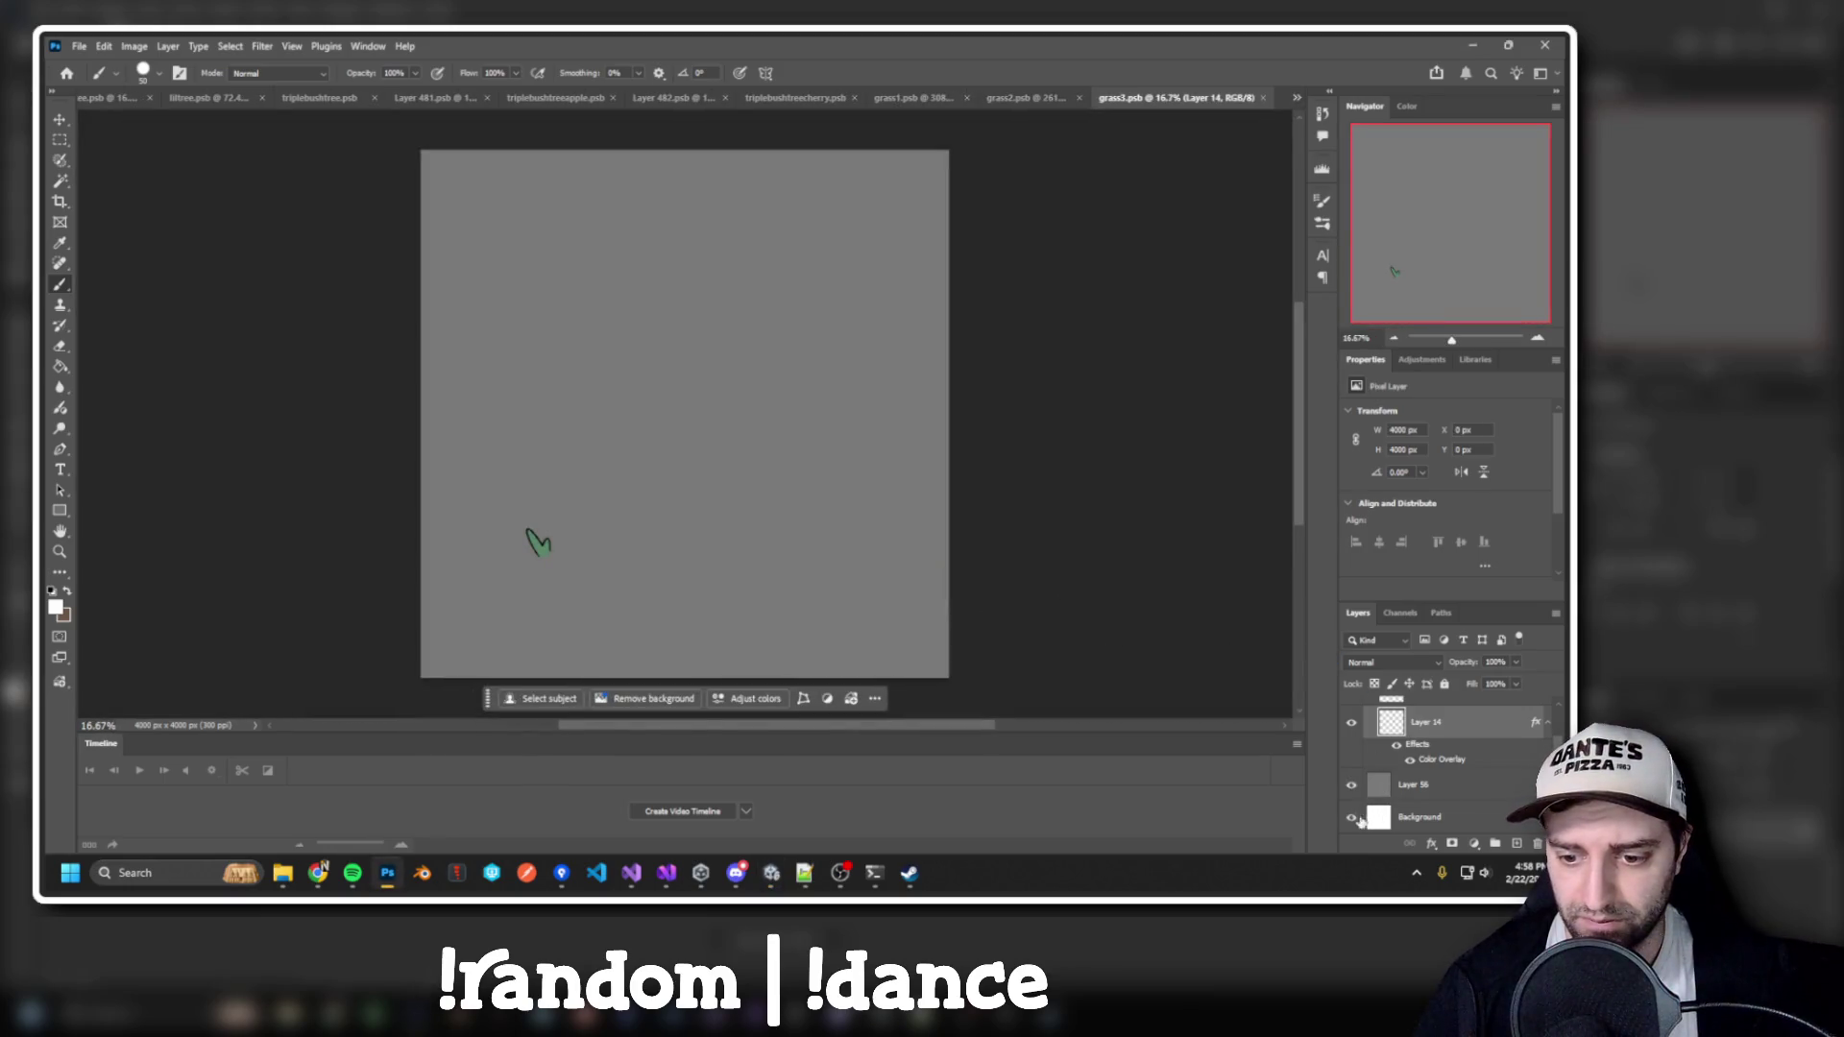
left_click(1360, 819)
left_click(1351, 785)
scroll(533, 558, "up", 10)
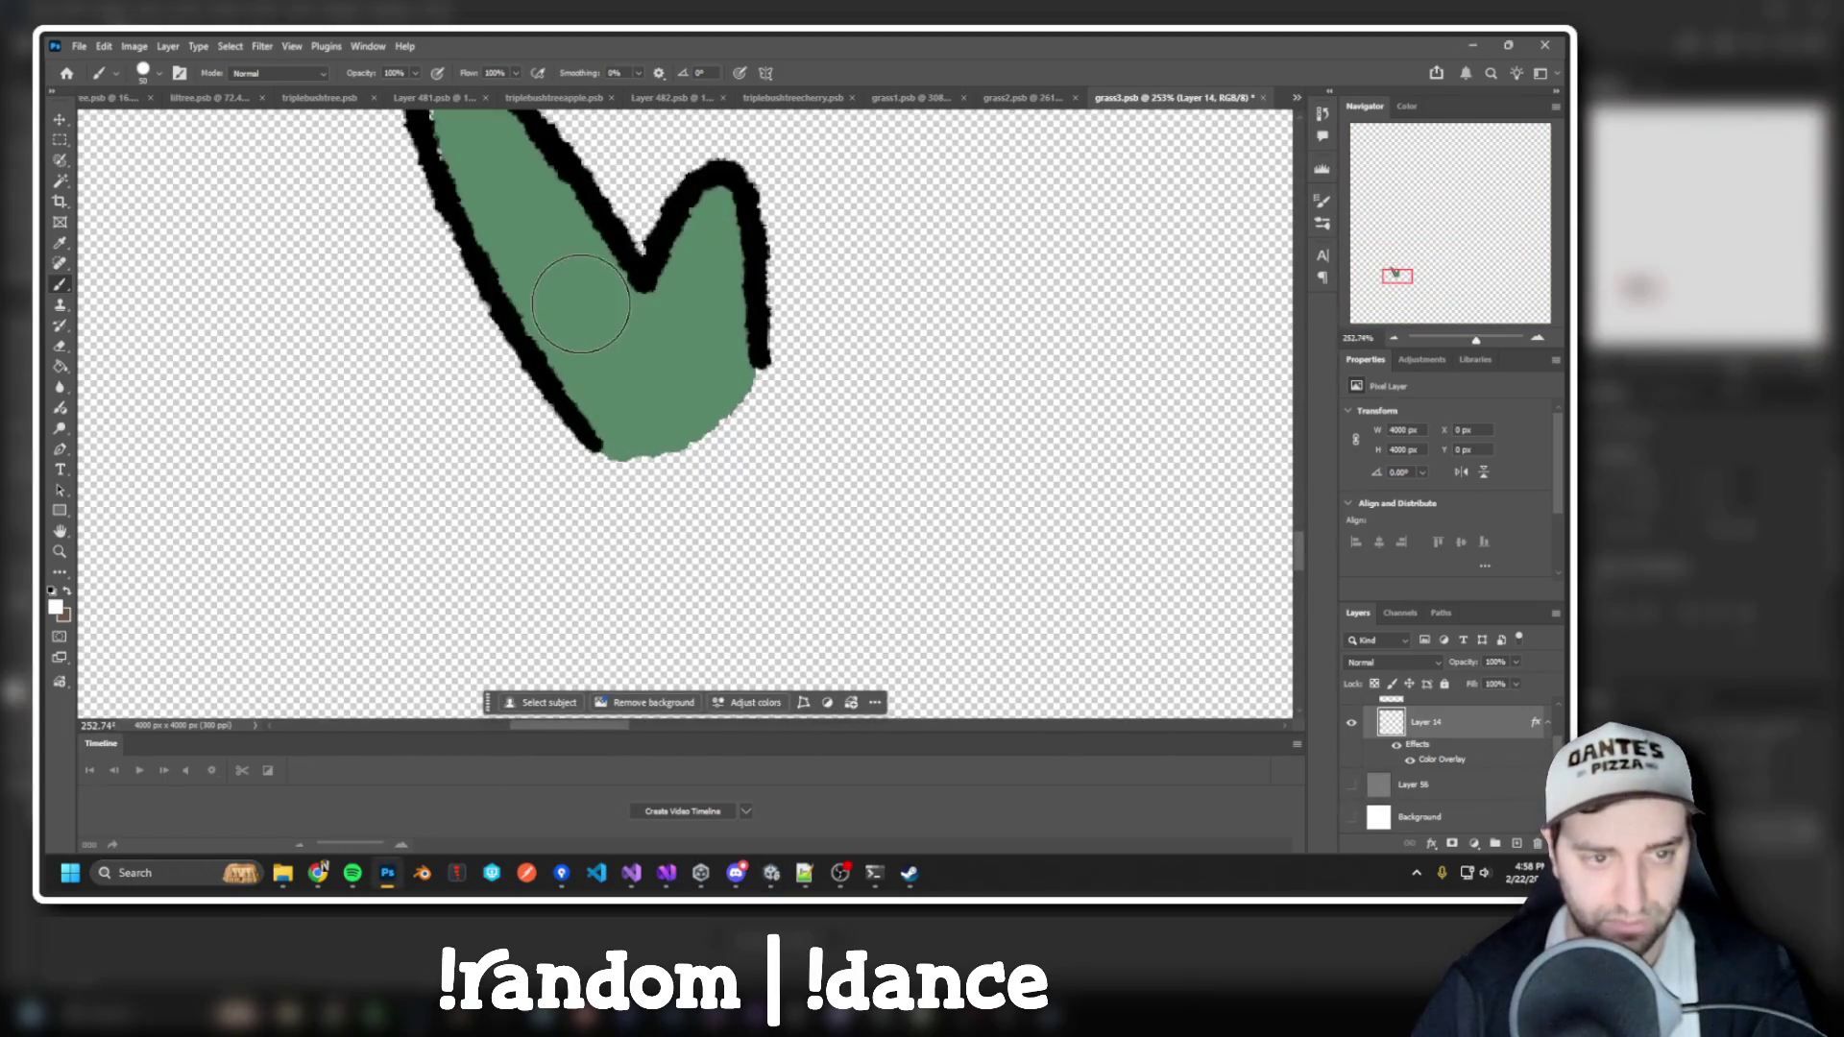
scroll(576, 298, "up", 3)
key("bracketright")
key("bracketright")
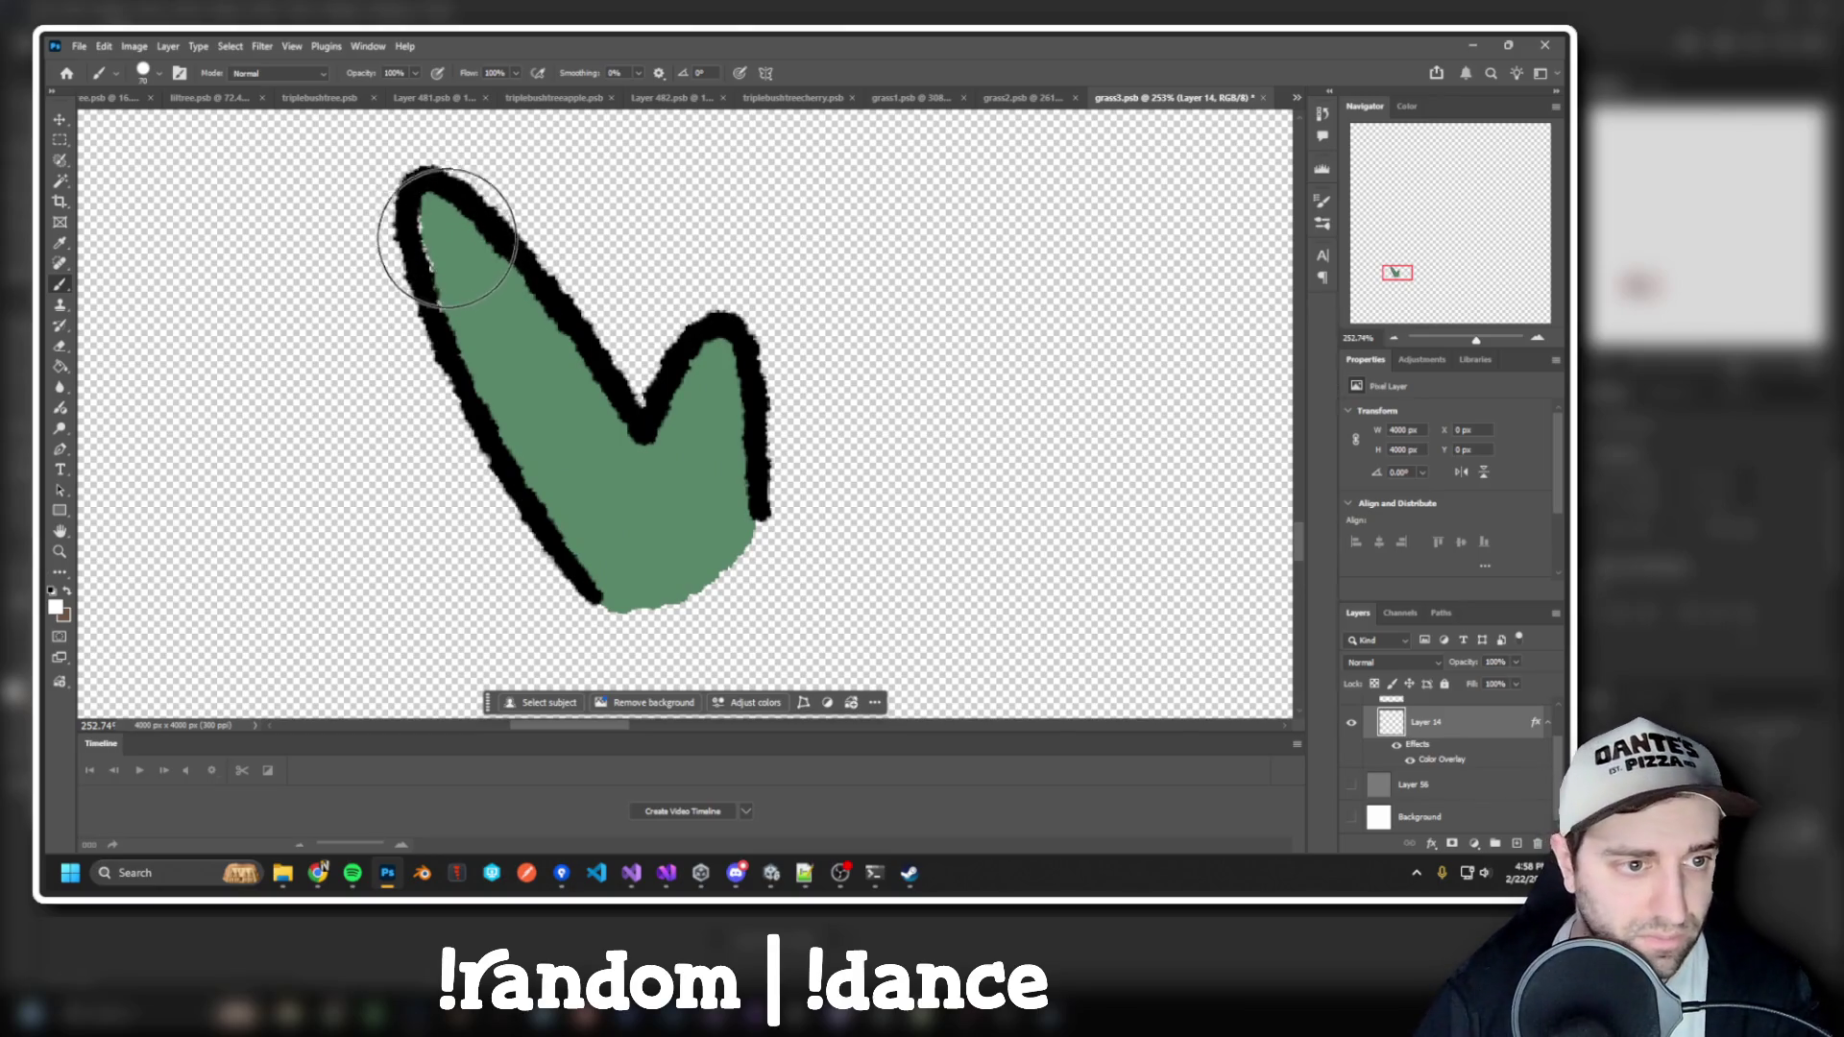
key("bracketleft")
key("bracketleft")
key("bracketleft")
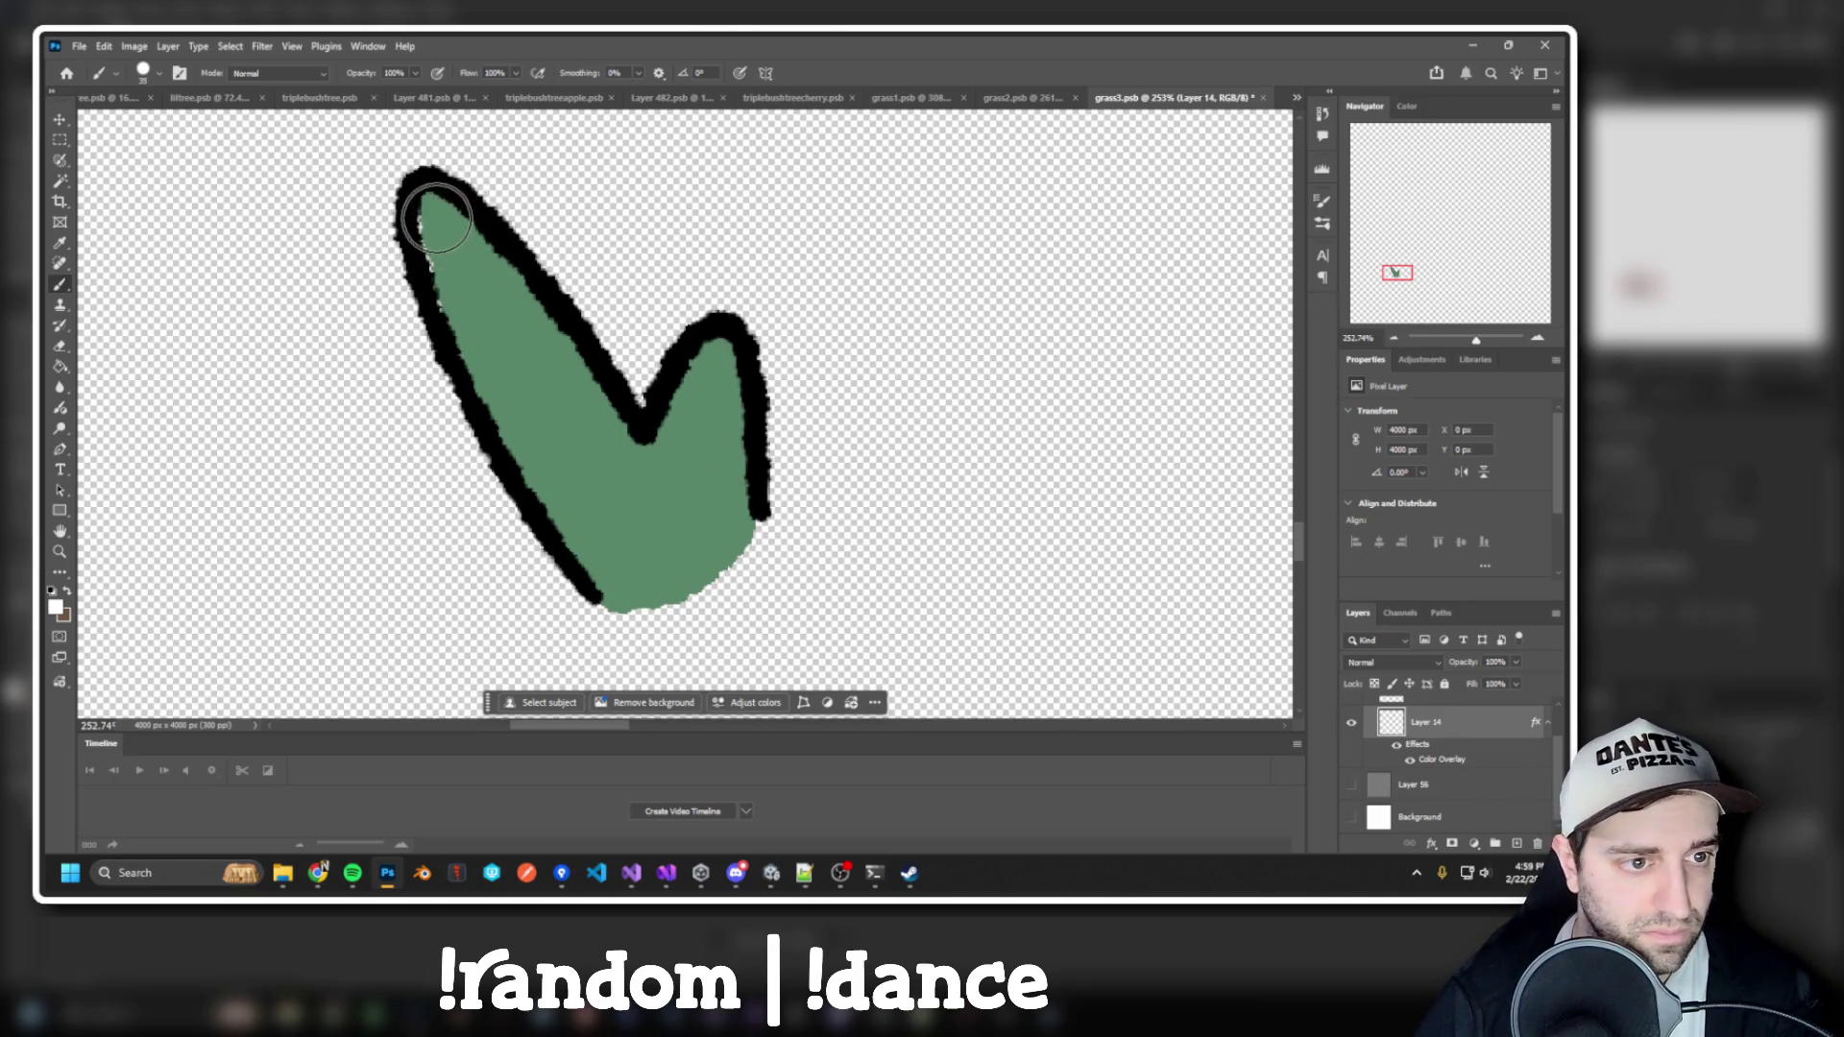
Paint green fill into grass3's V notch, leaf body and lower-left inner edge
left_click(474, 308)
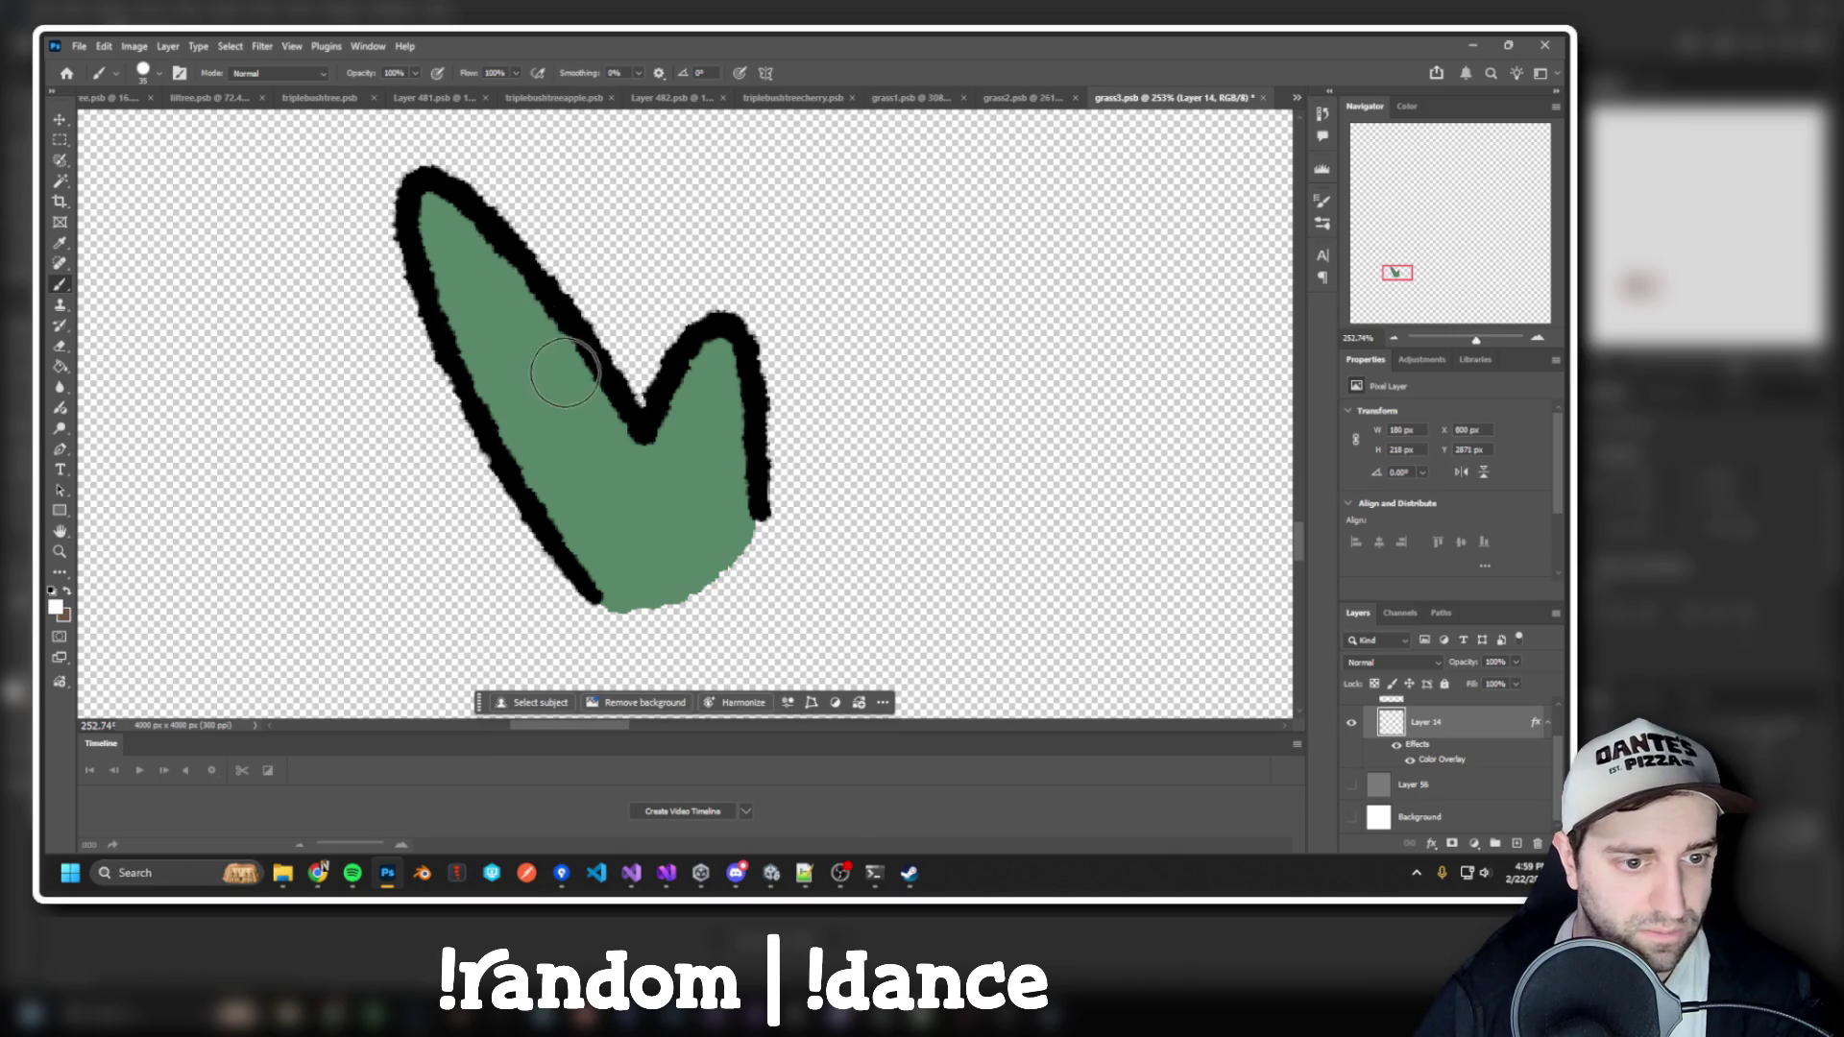
mouse_move(702, 385)
left_mouse_down()
mouse_move(719, 374)
mouse_move(708, 463)
left_mouse_up()
mouse_move(609, 549)
left_mouse_down()
mouse_move(499, 409)
mouse_move(456, 240)
left_mouse_up()
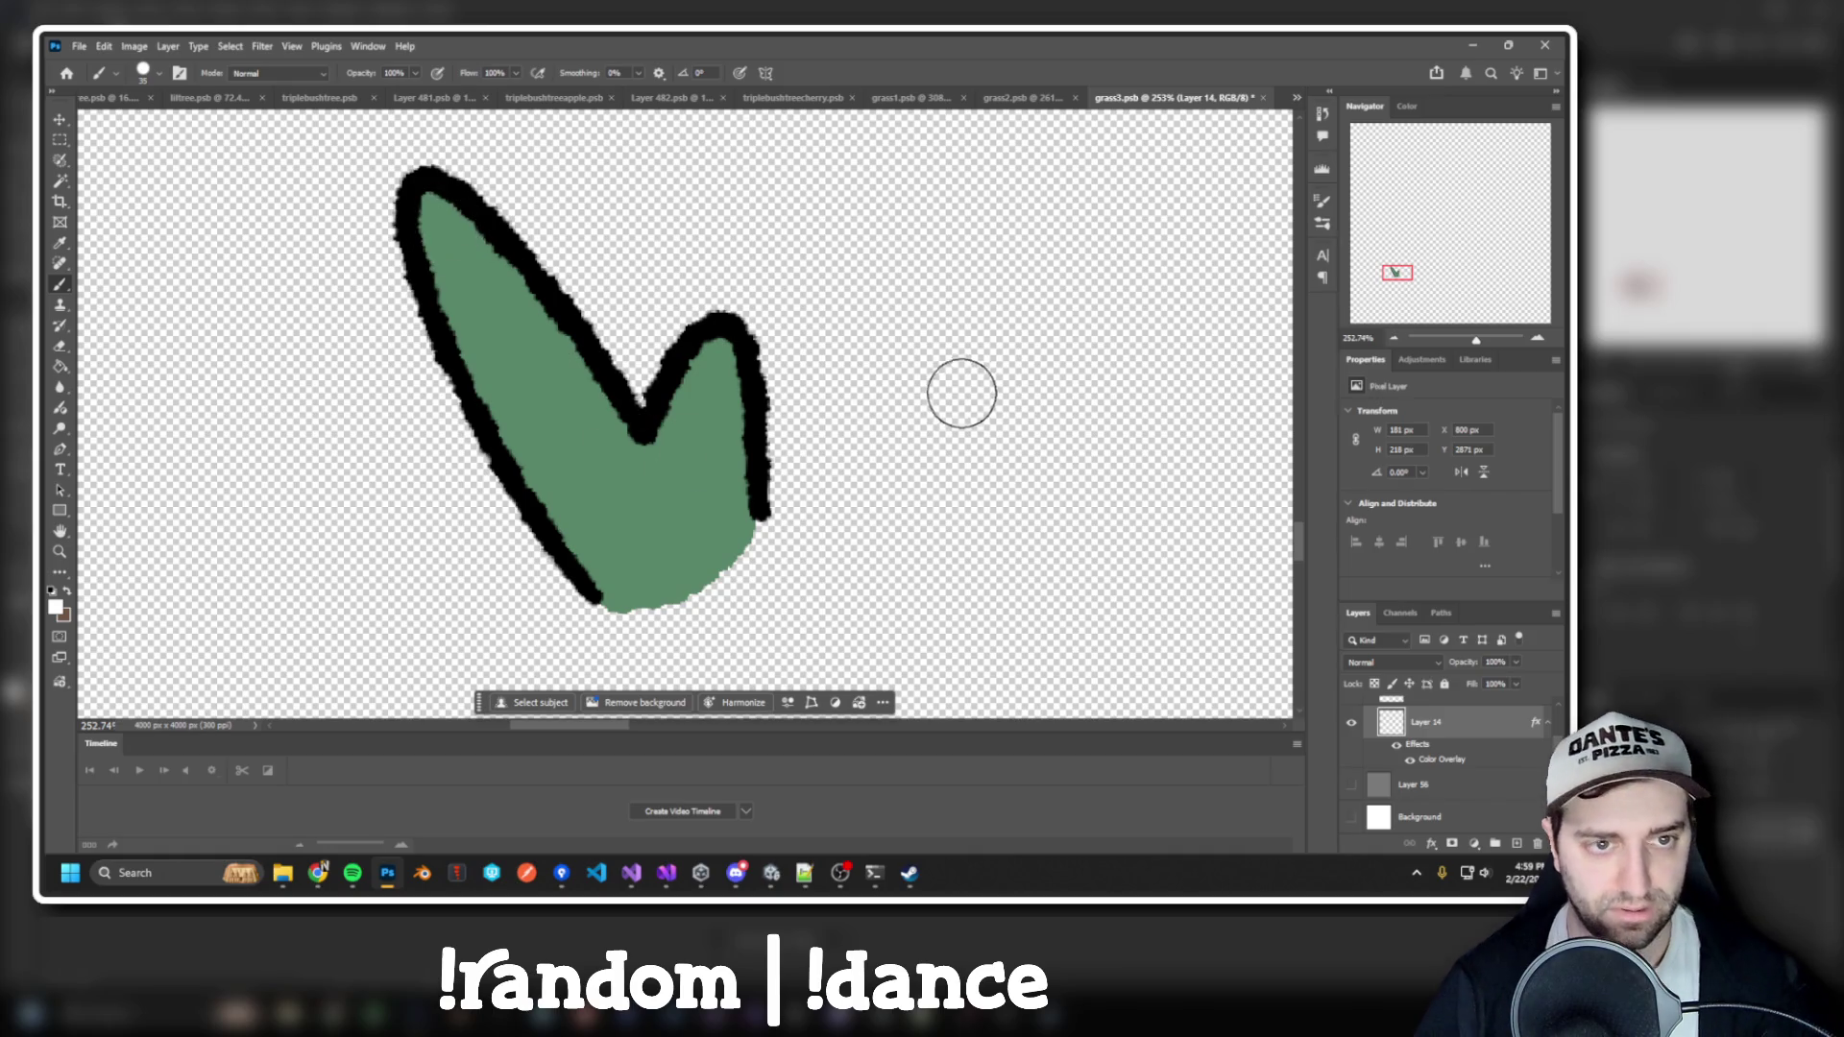
key("alt+Tab")
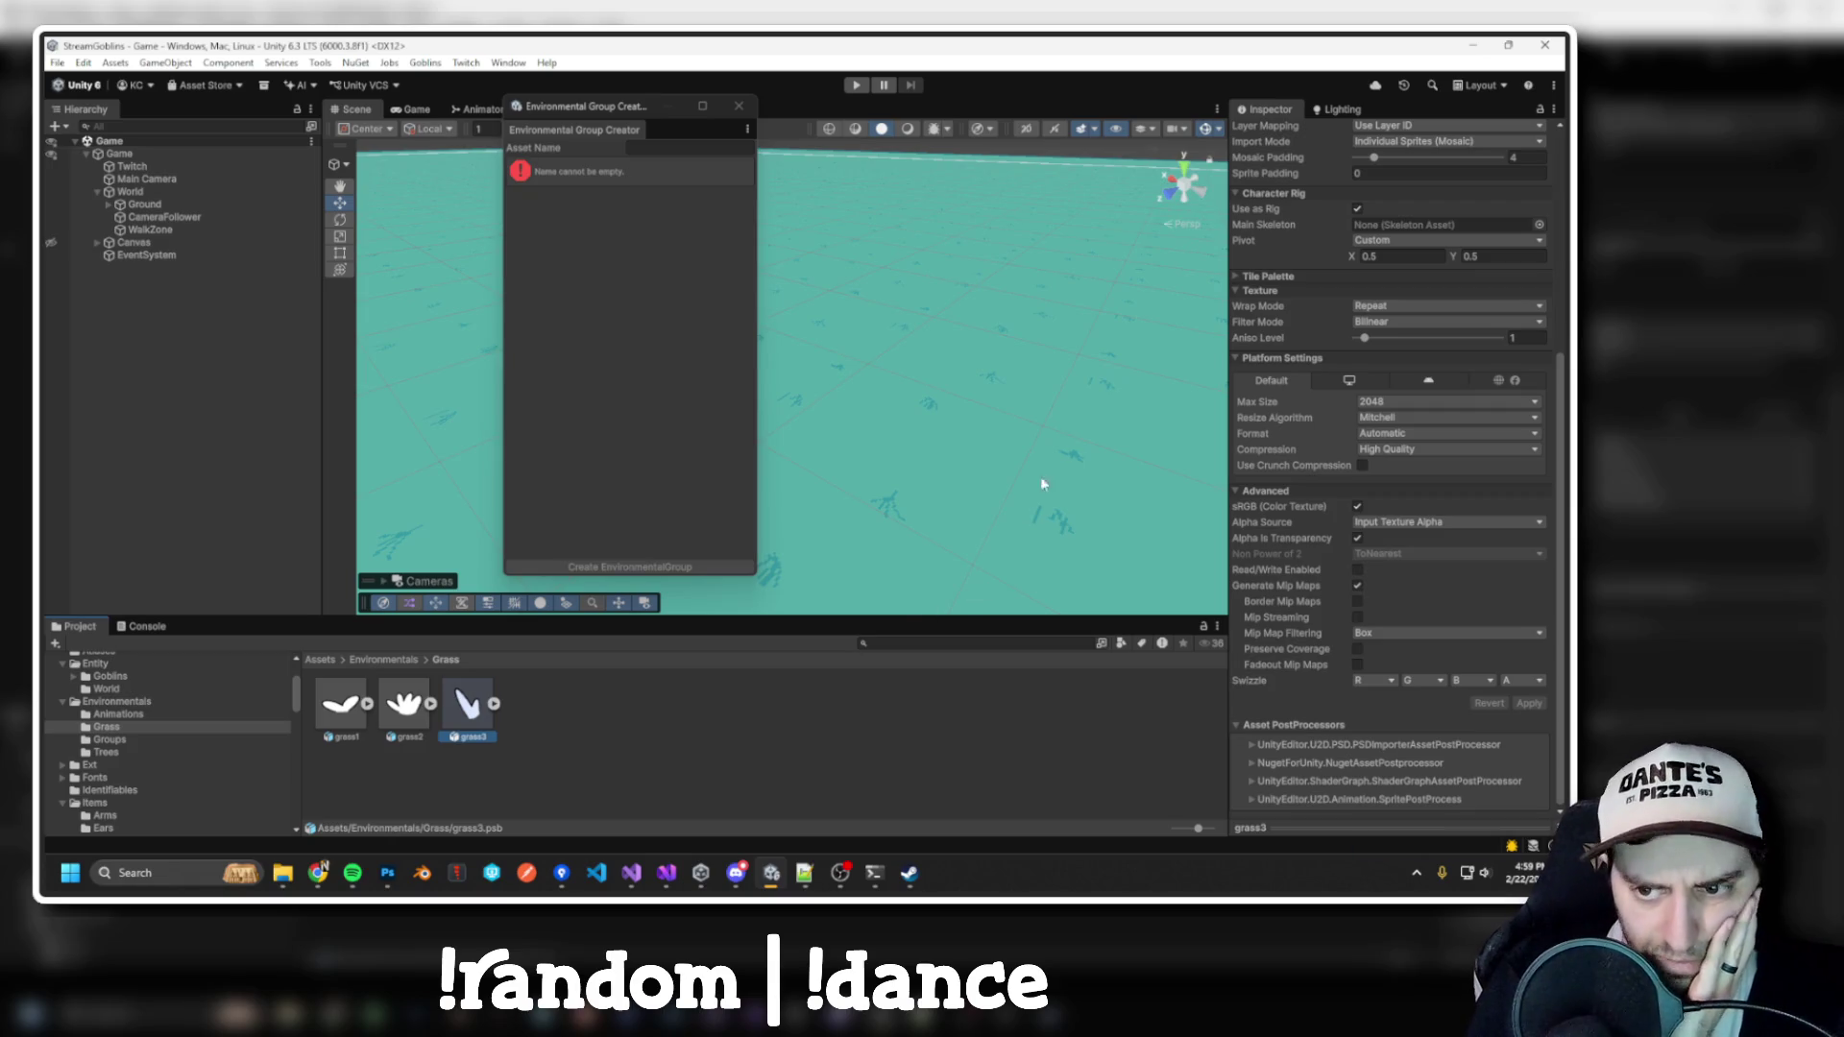
Generate automatic mesh geometry for the grass1 sprite in the Skinning Editor
left_click(341, 706)
left_click(1505, 383)
left_click(132, 87)
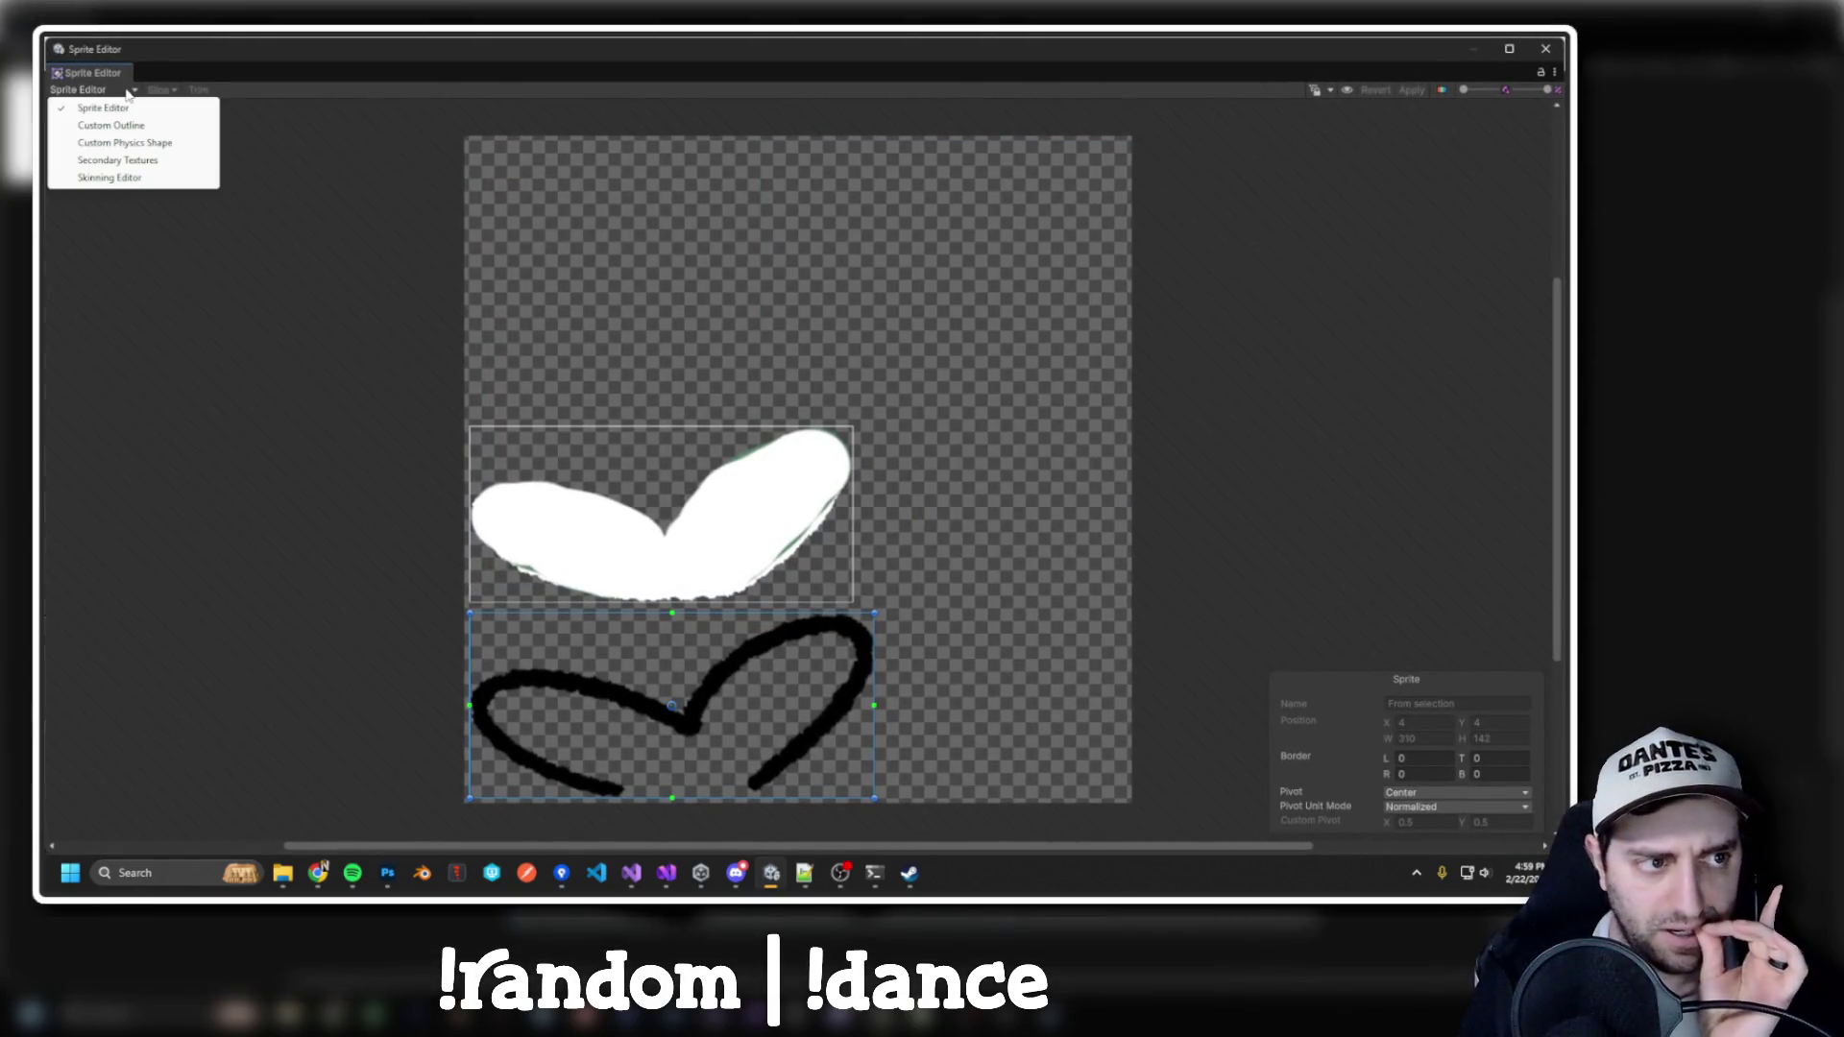
left_click(134, 177)
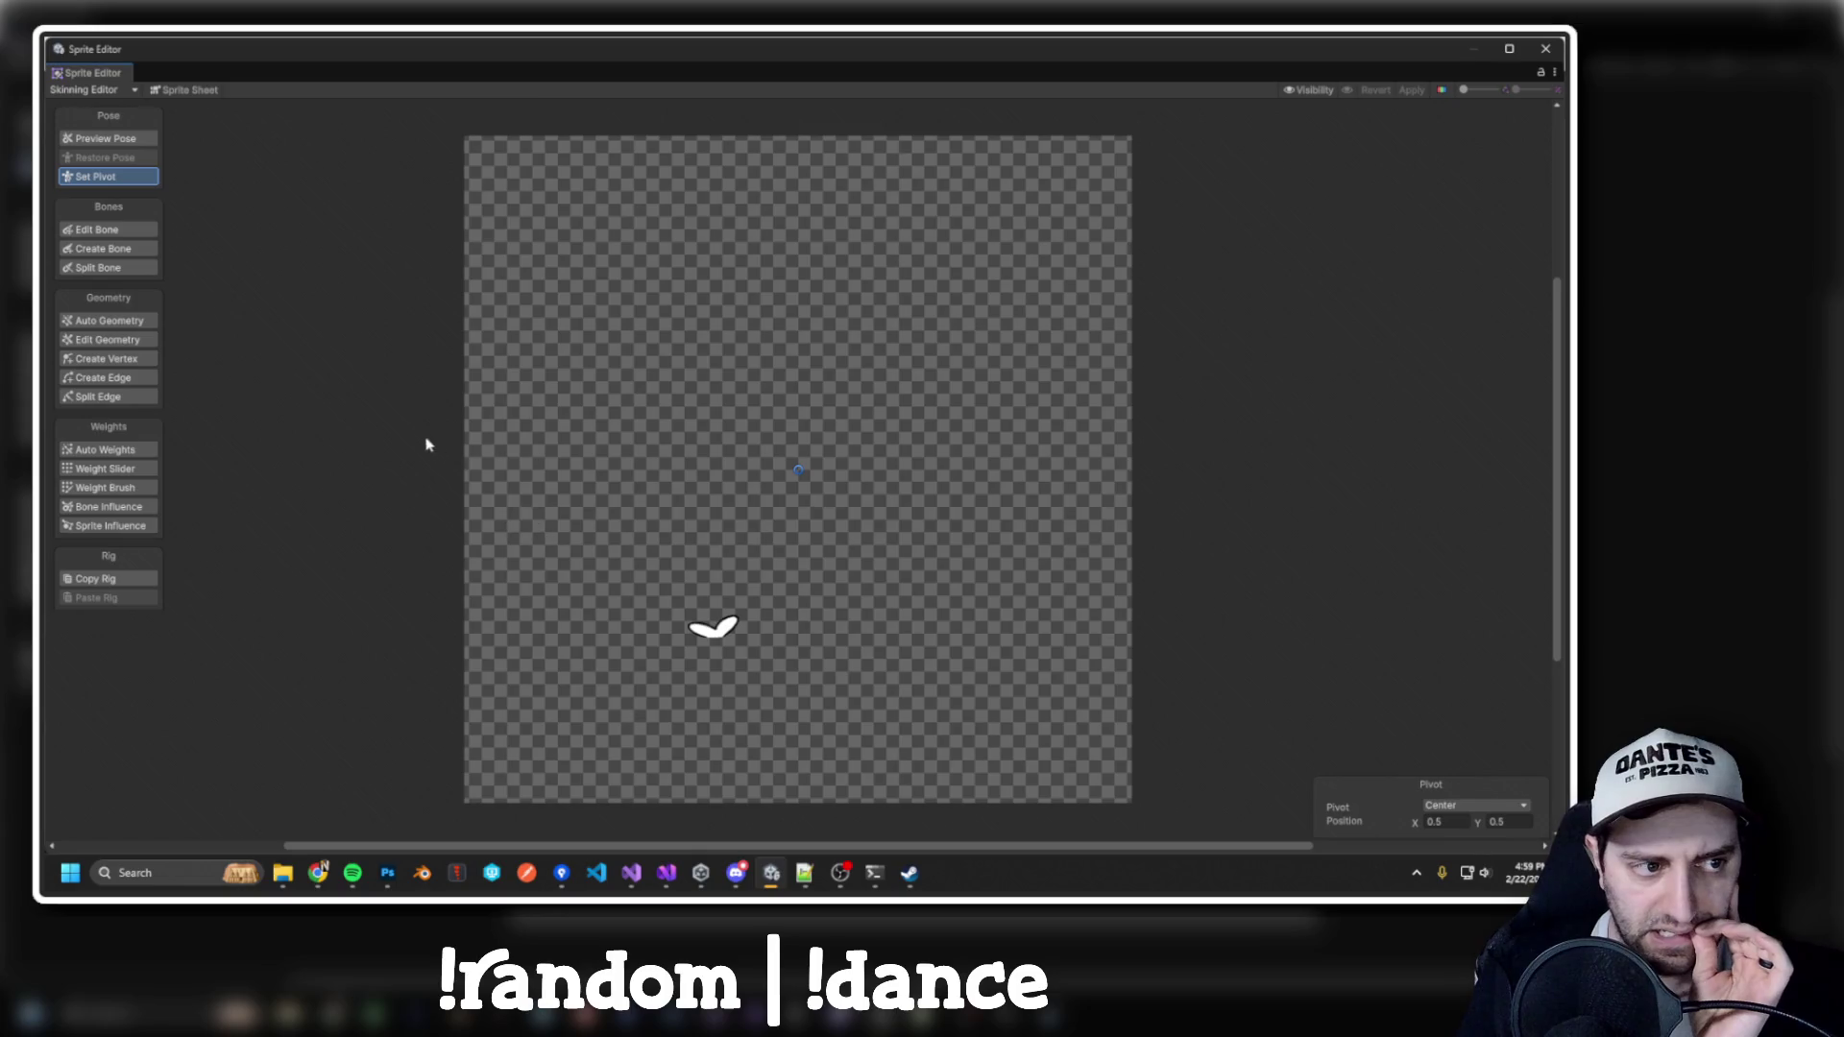
left_click(109, 320)
left_click(1431, 816)
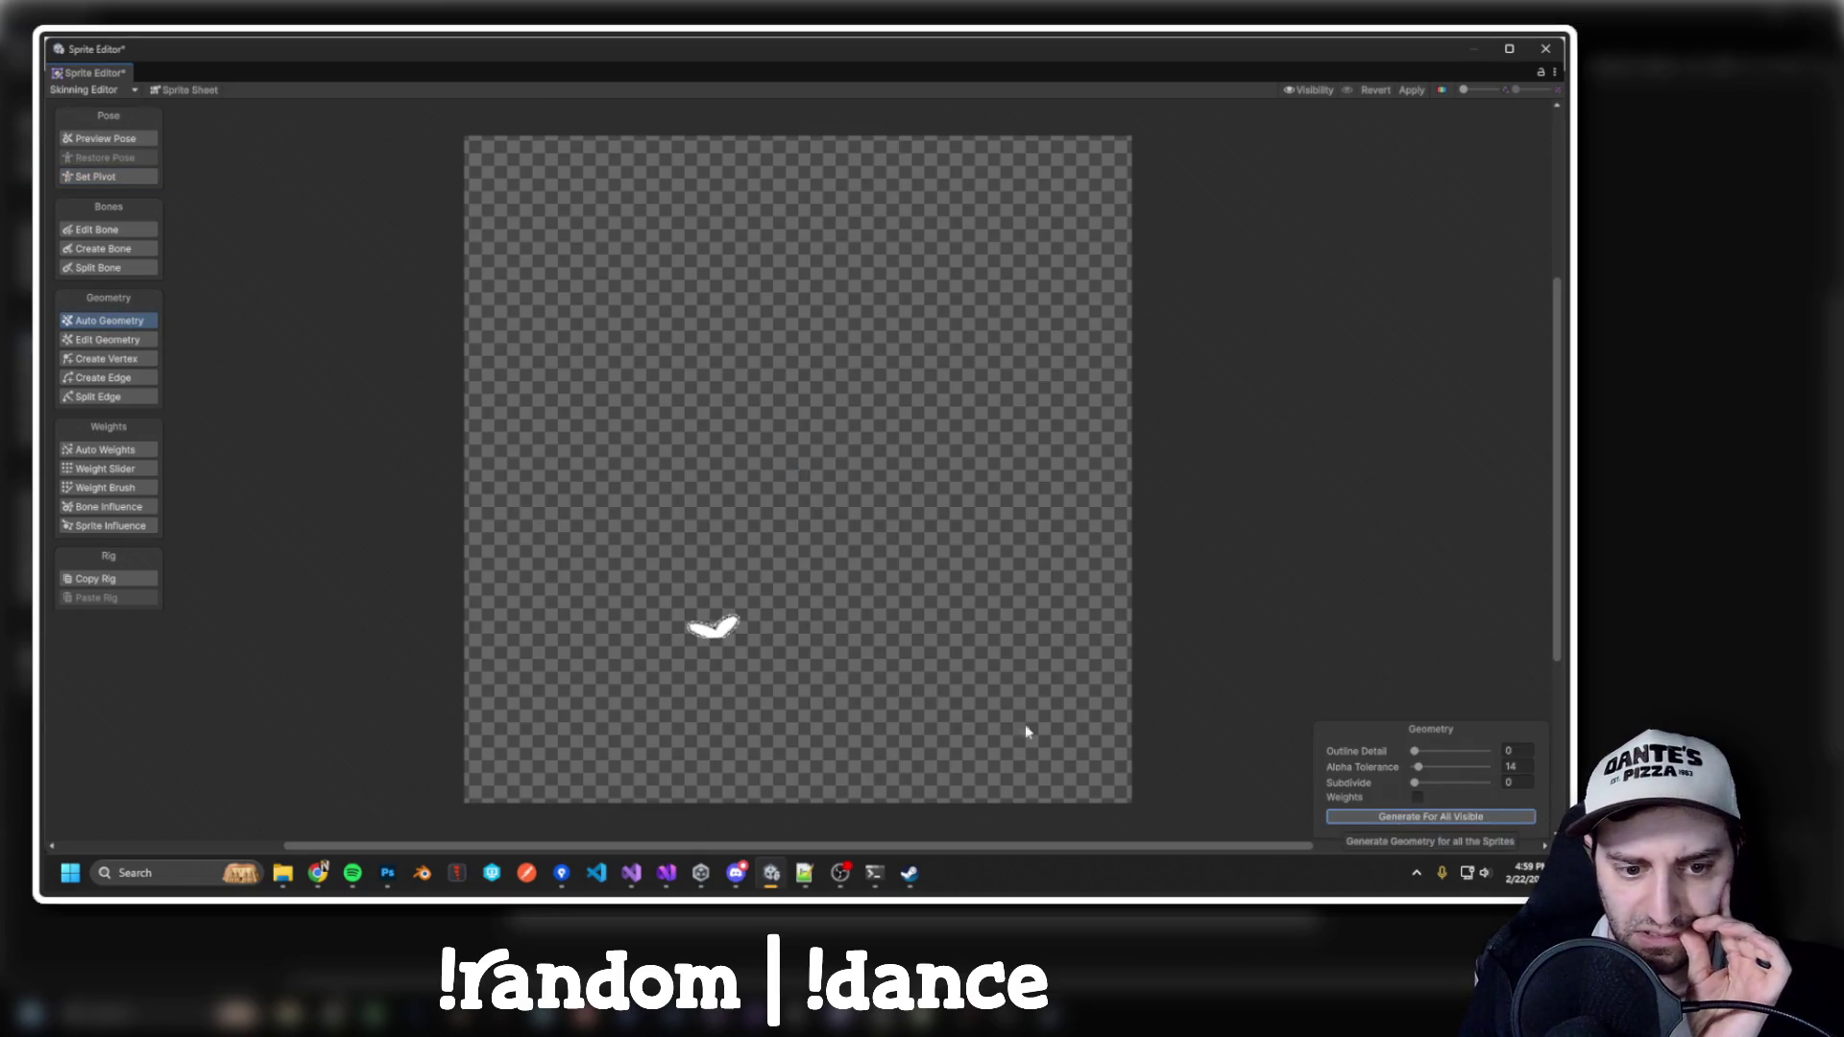
scroll(769, 653, "up", 10)
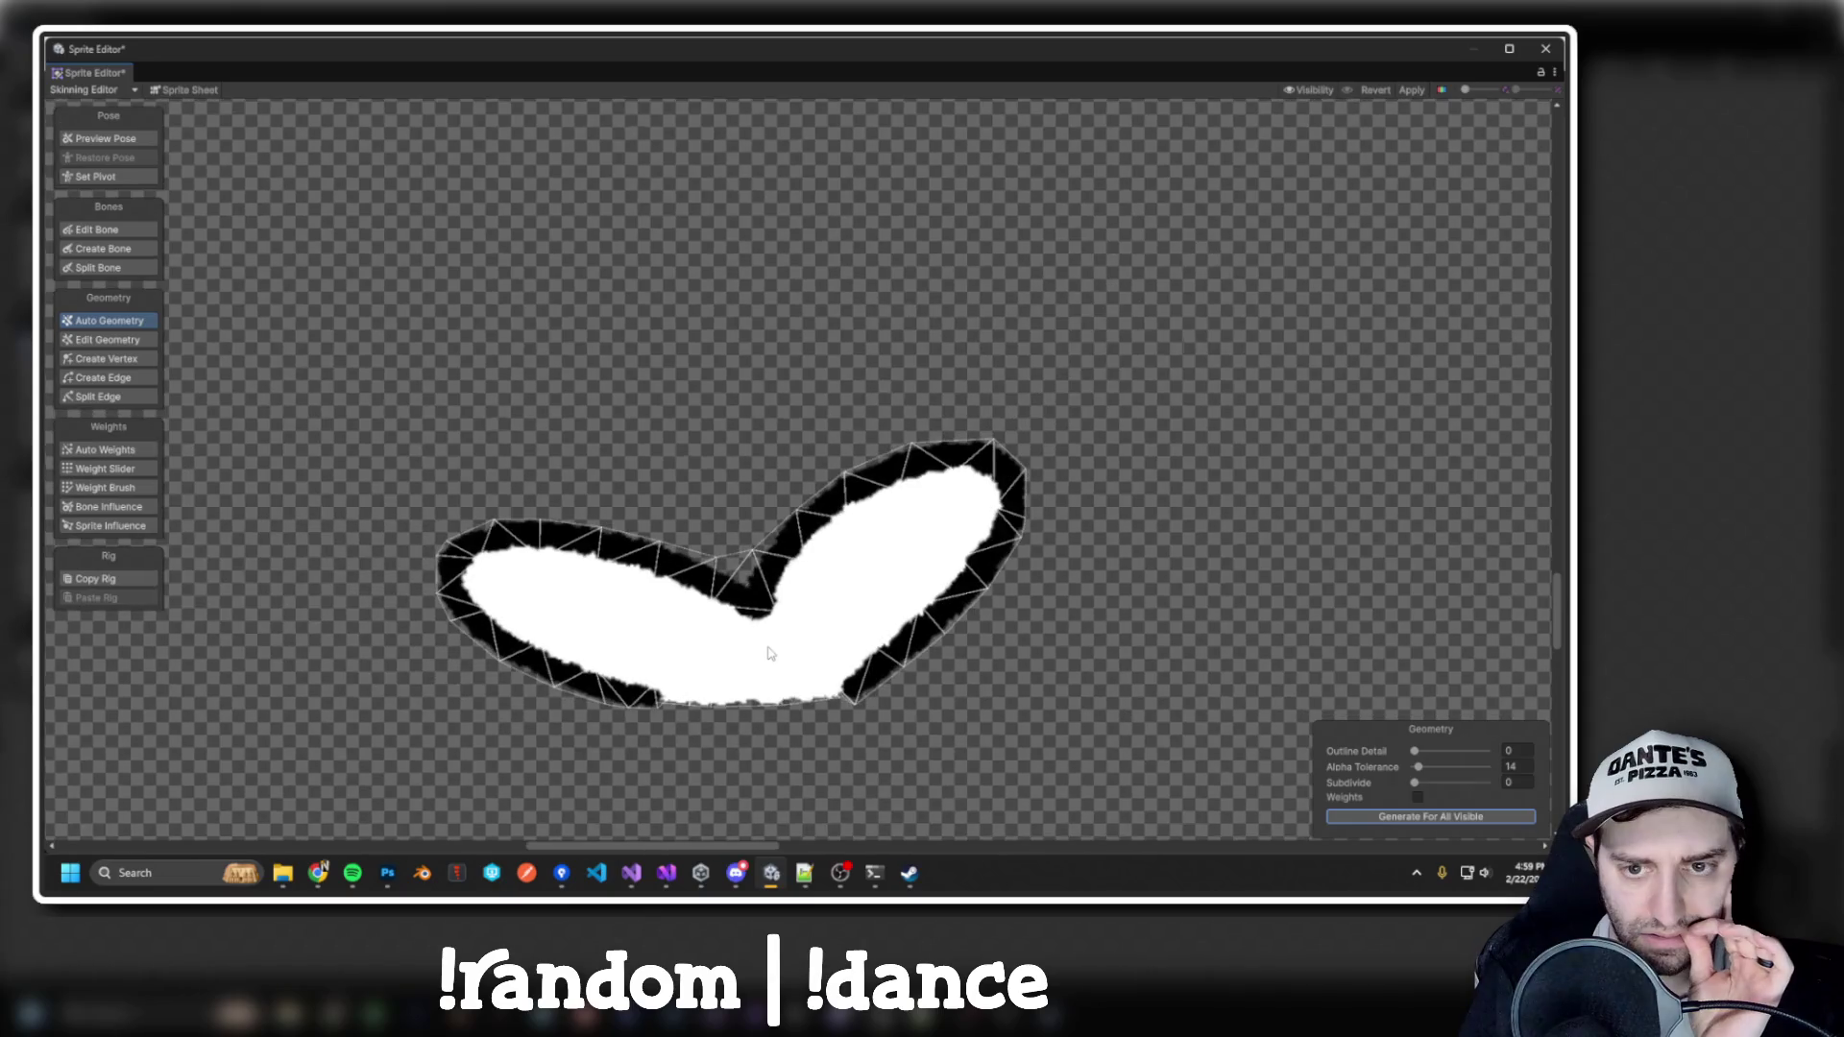
scroll(770, 653, "up", 2)
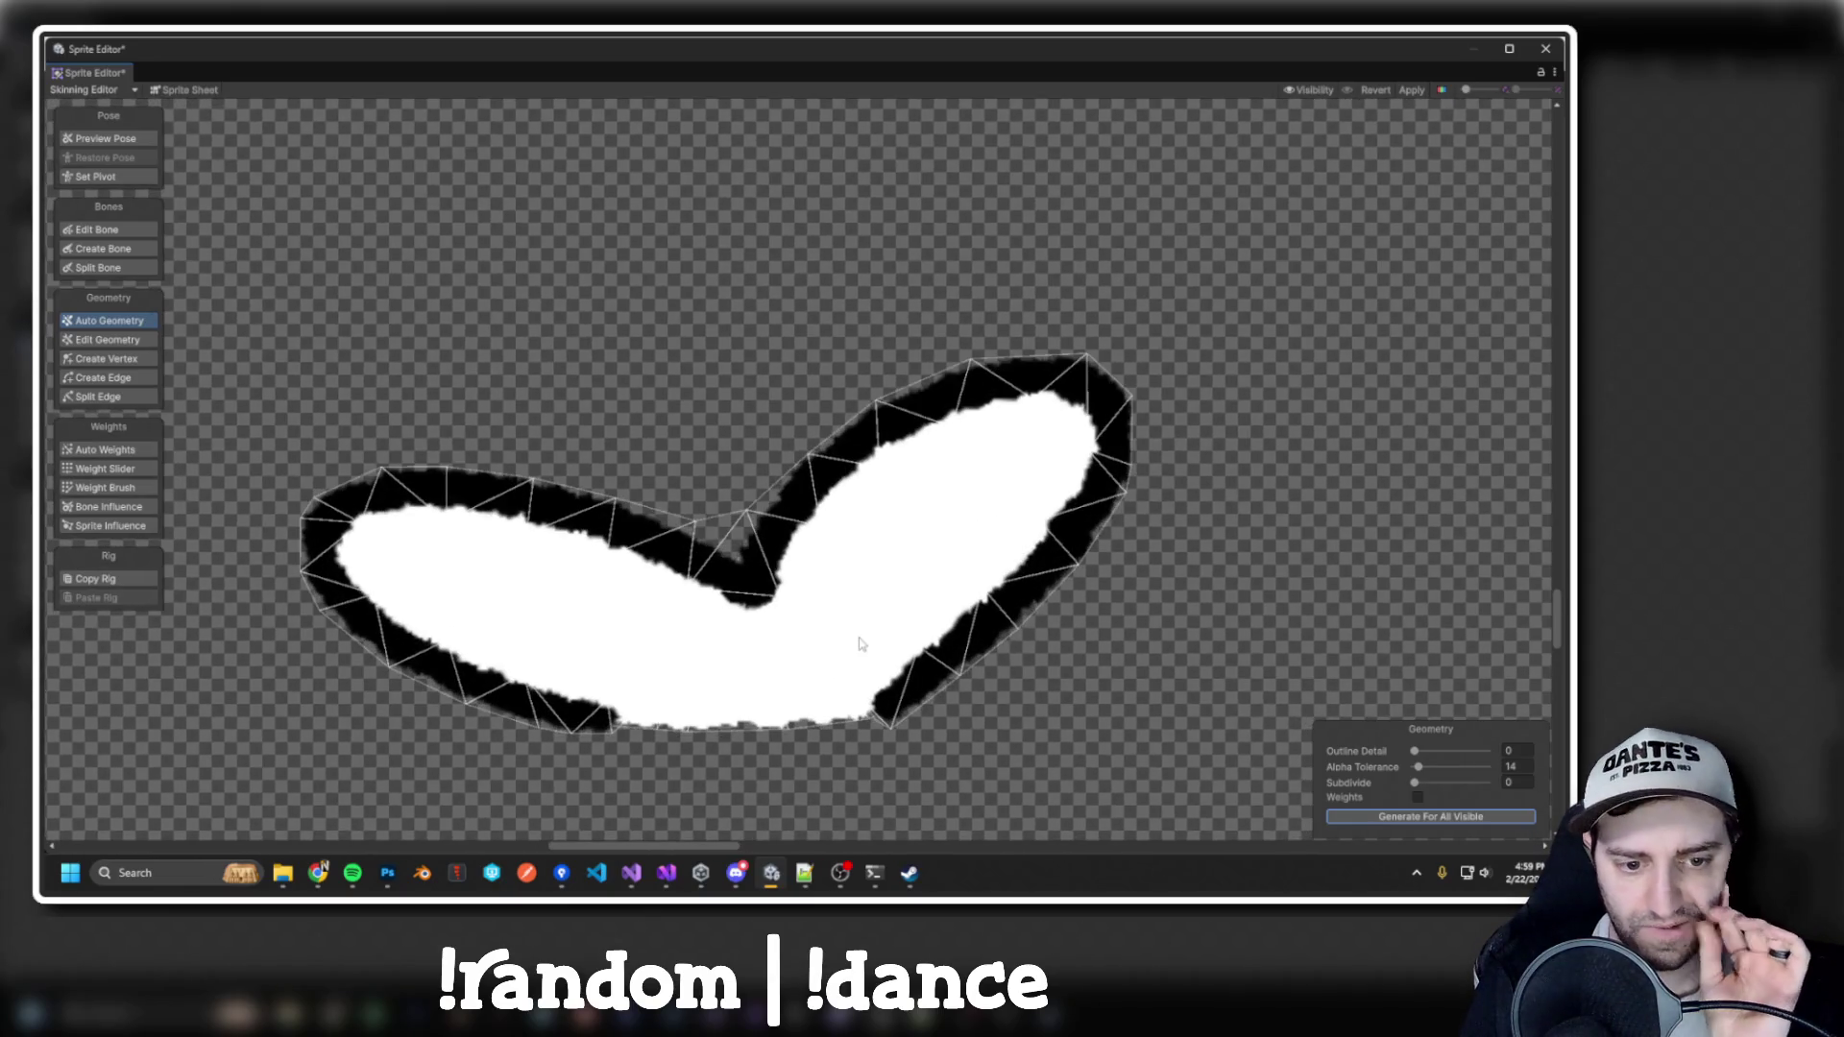
Set grass1's custom pivot at the blade base (X 0.3761, Y 0.2488) and apply
left_click(96, 177)
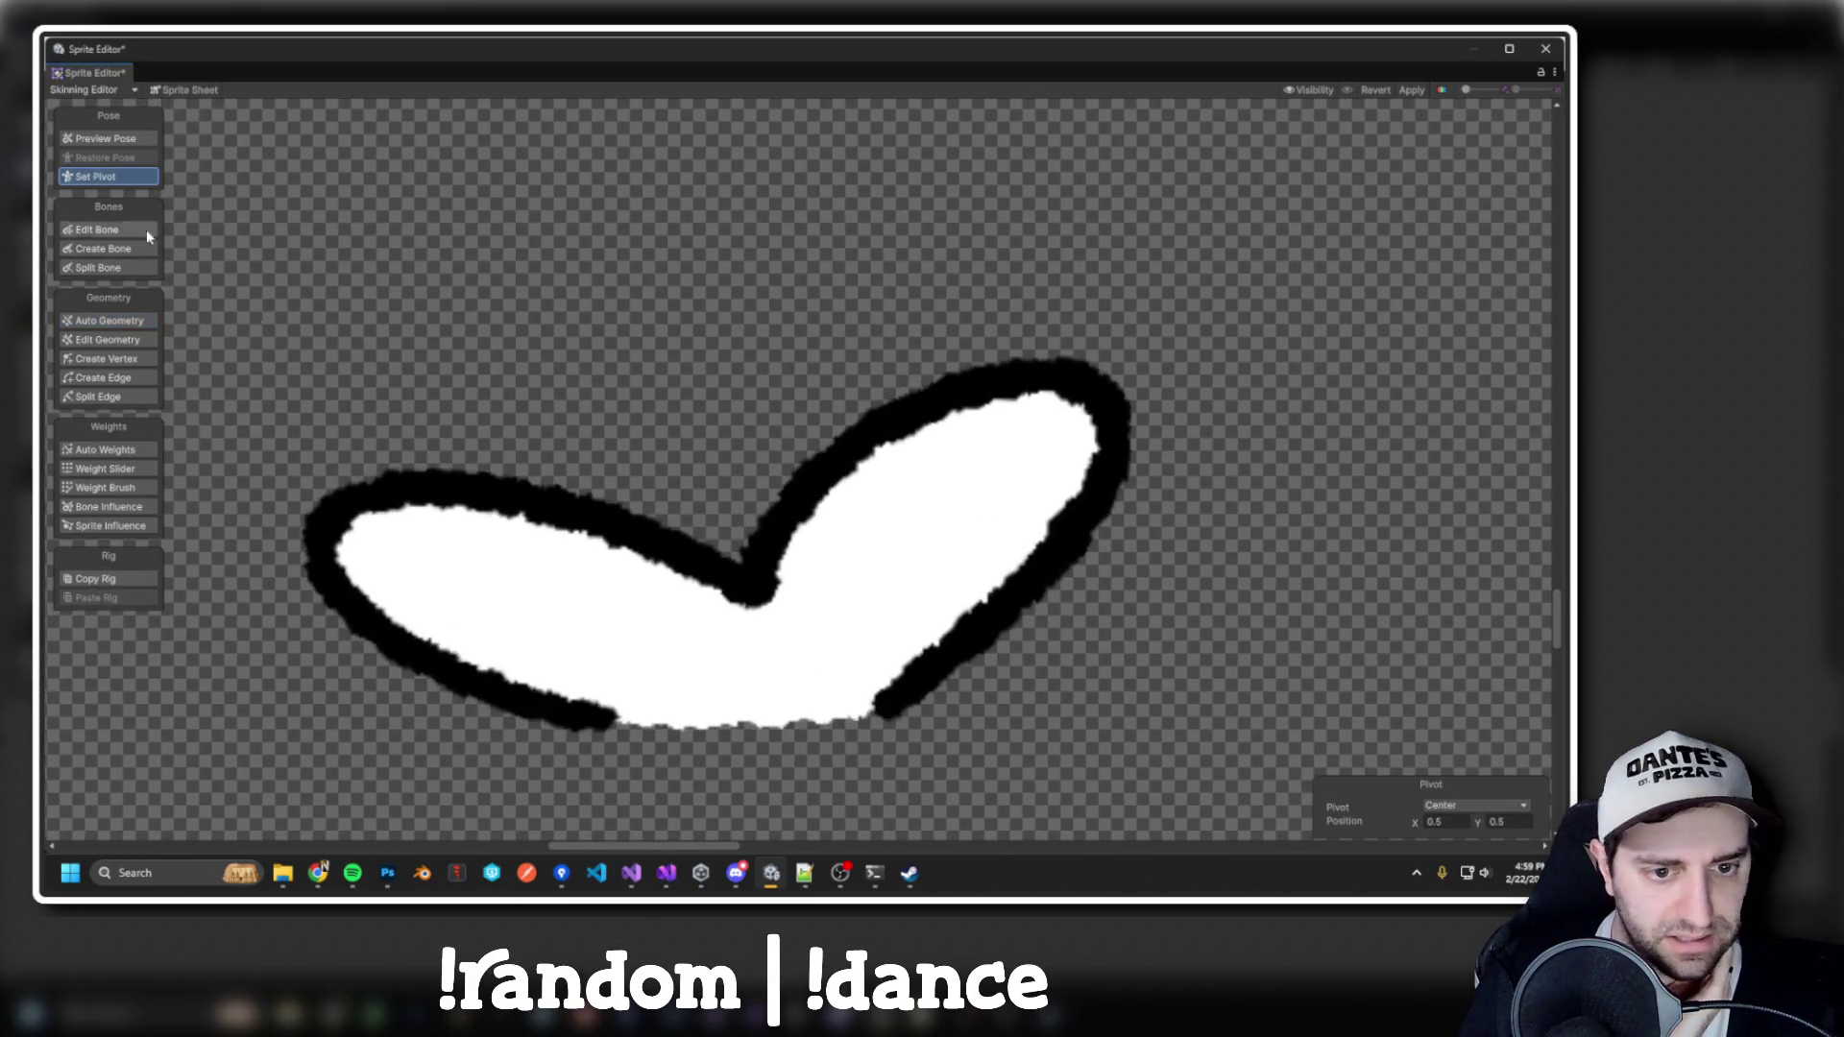
scroll(581, 490, "down", 5)
left_click_drag(615, 504, 589, 511)
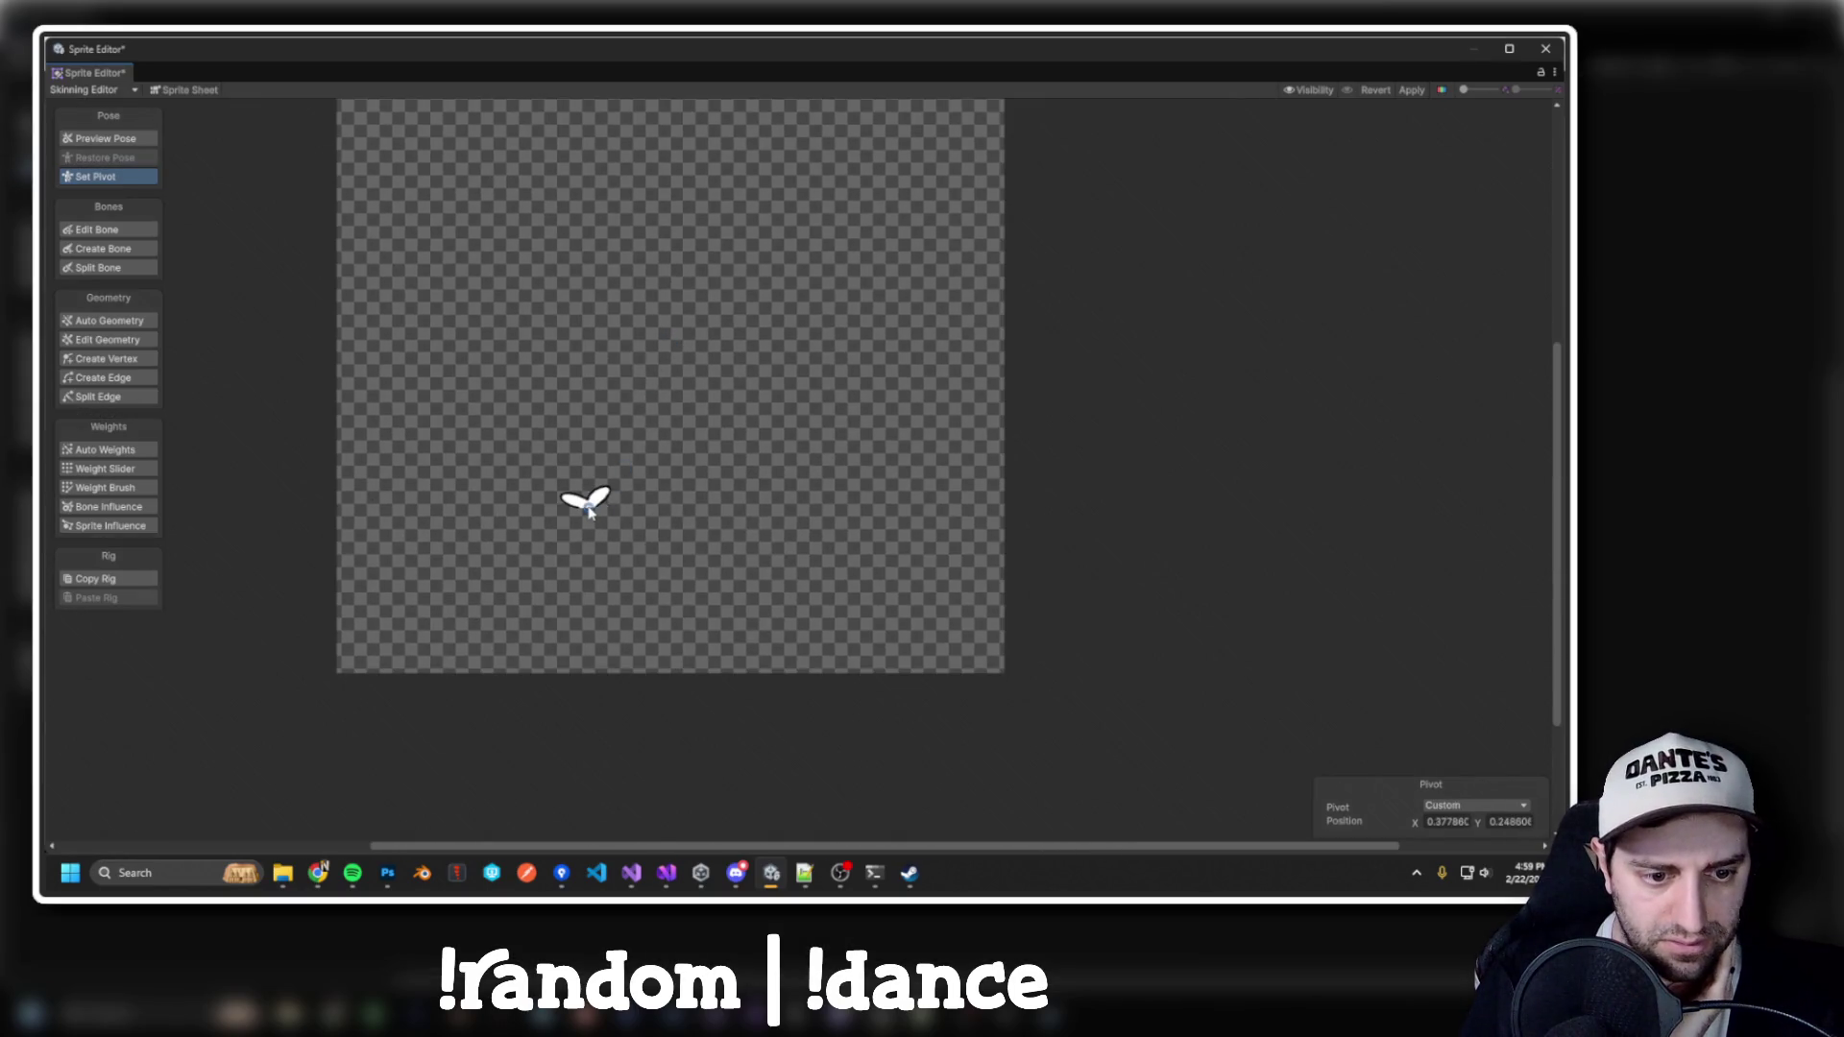
scroll(589, 511, "up", 3)
scroll(588, 508, "up", 2)
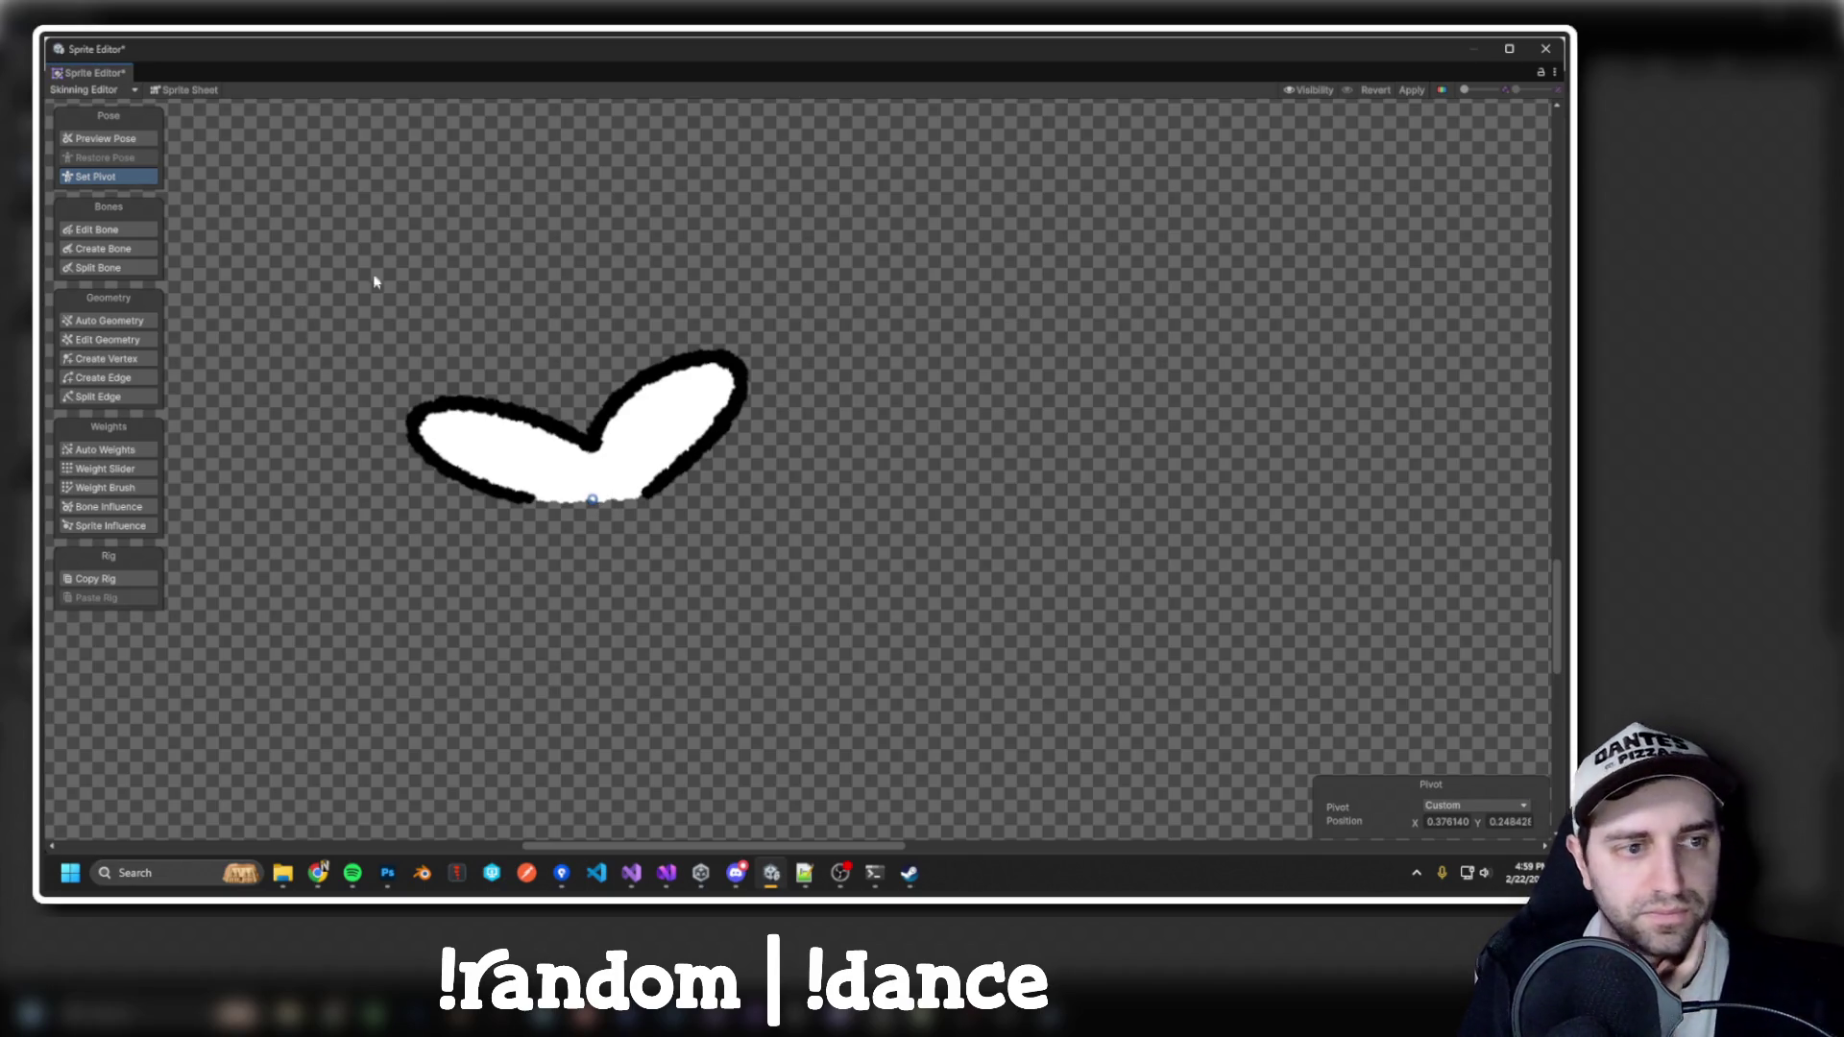
left_click(1403, 92)
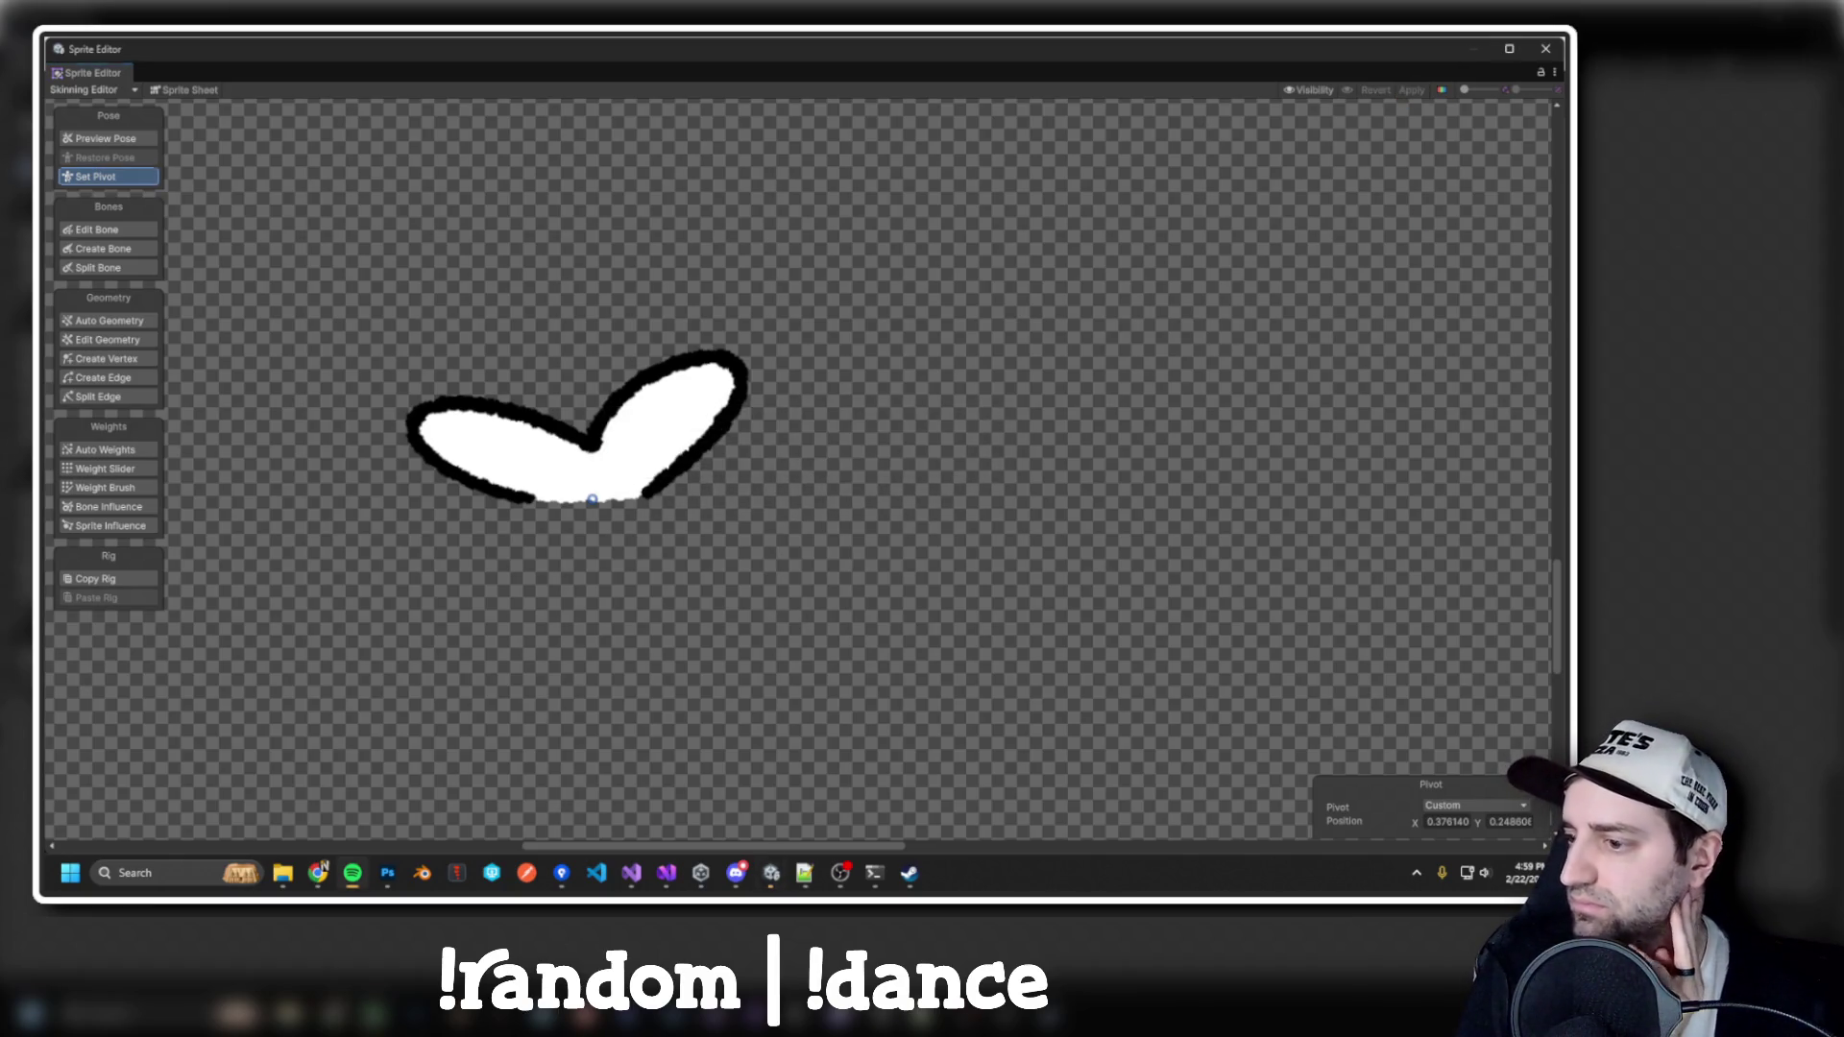
left_click(1547, 50)
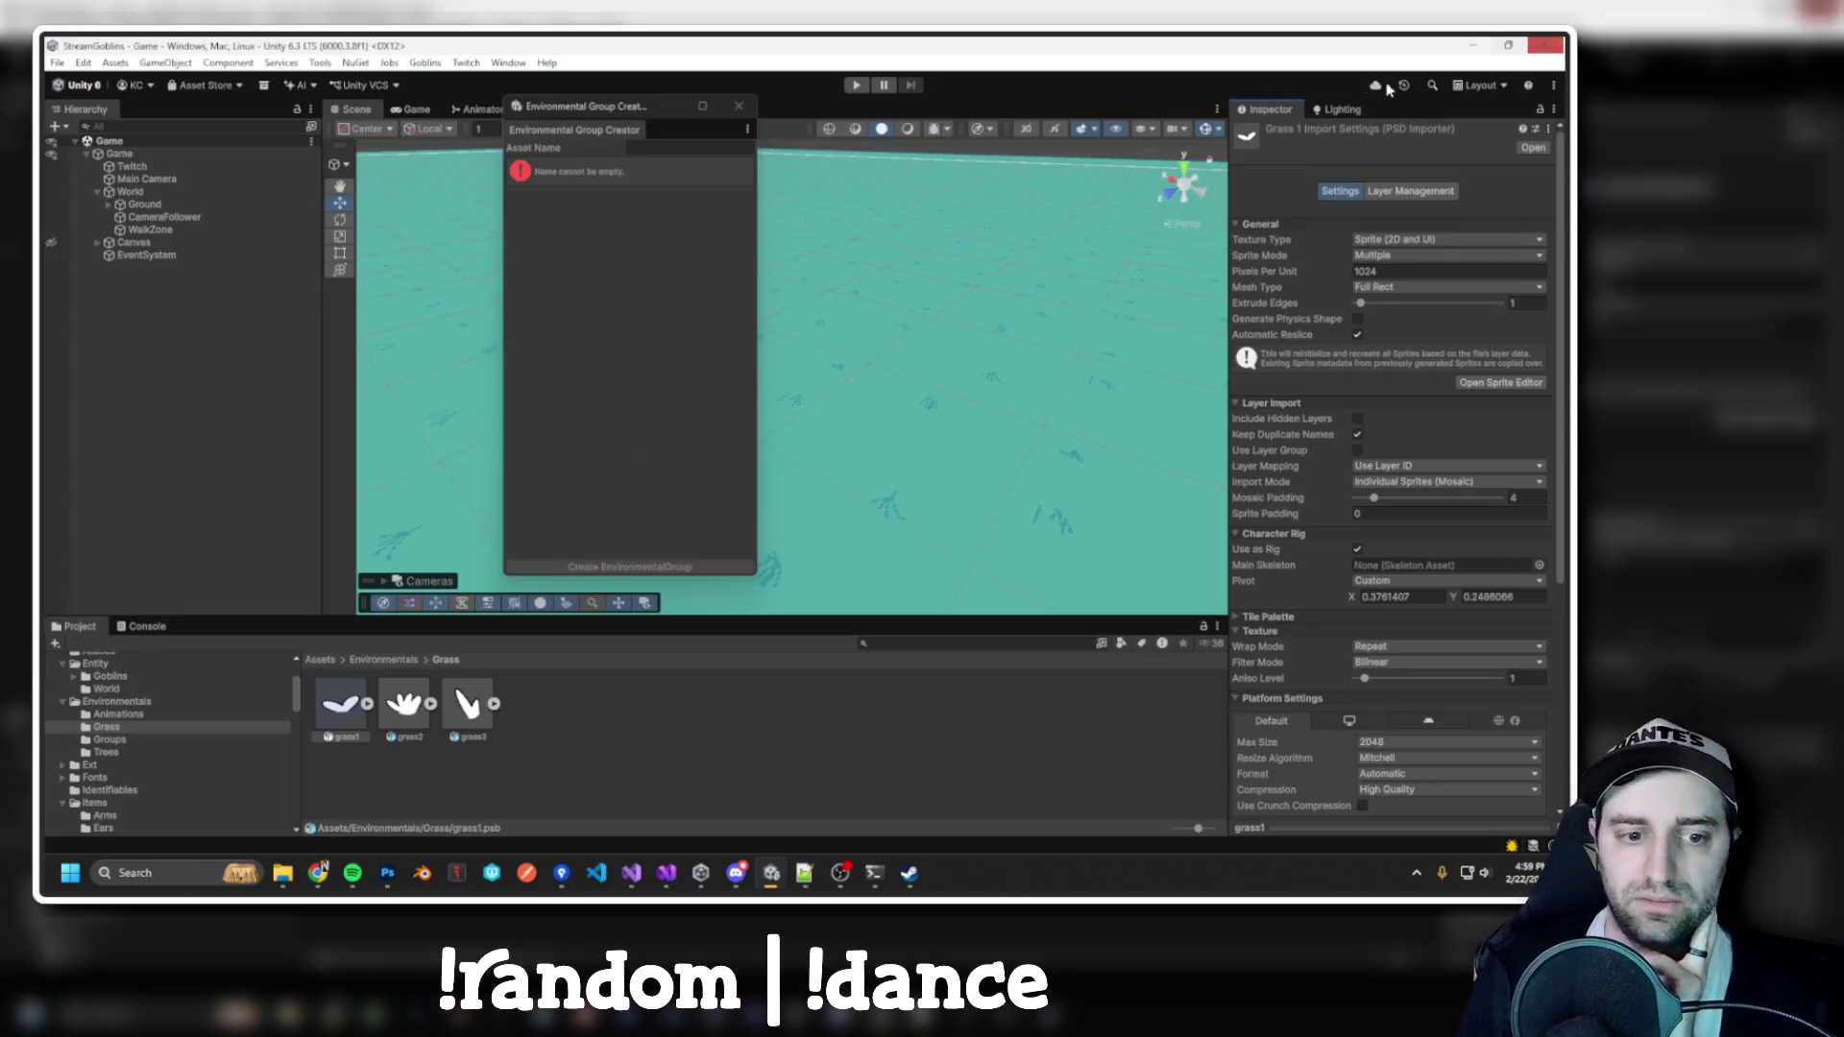
Move grass2's pivot onto the sprite, generate its mesh geometry, and apply the changes
left_click(1501, 383)
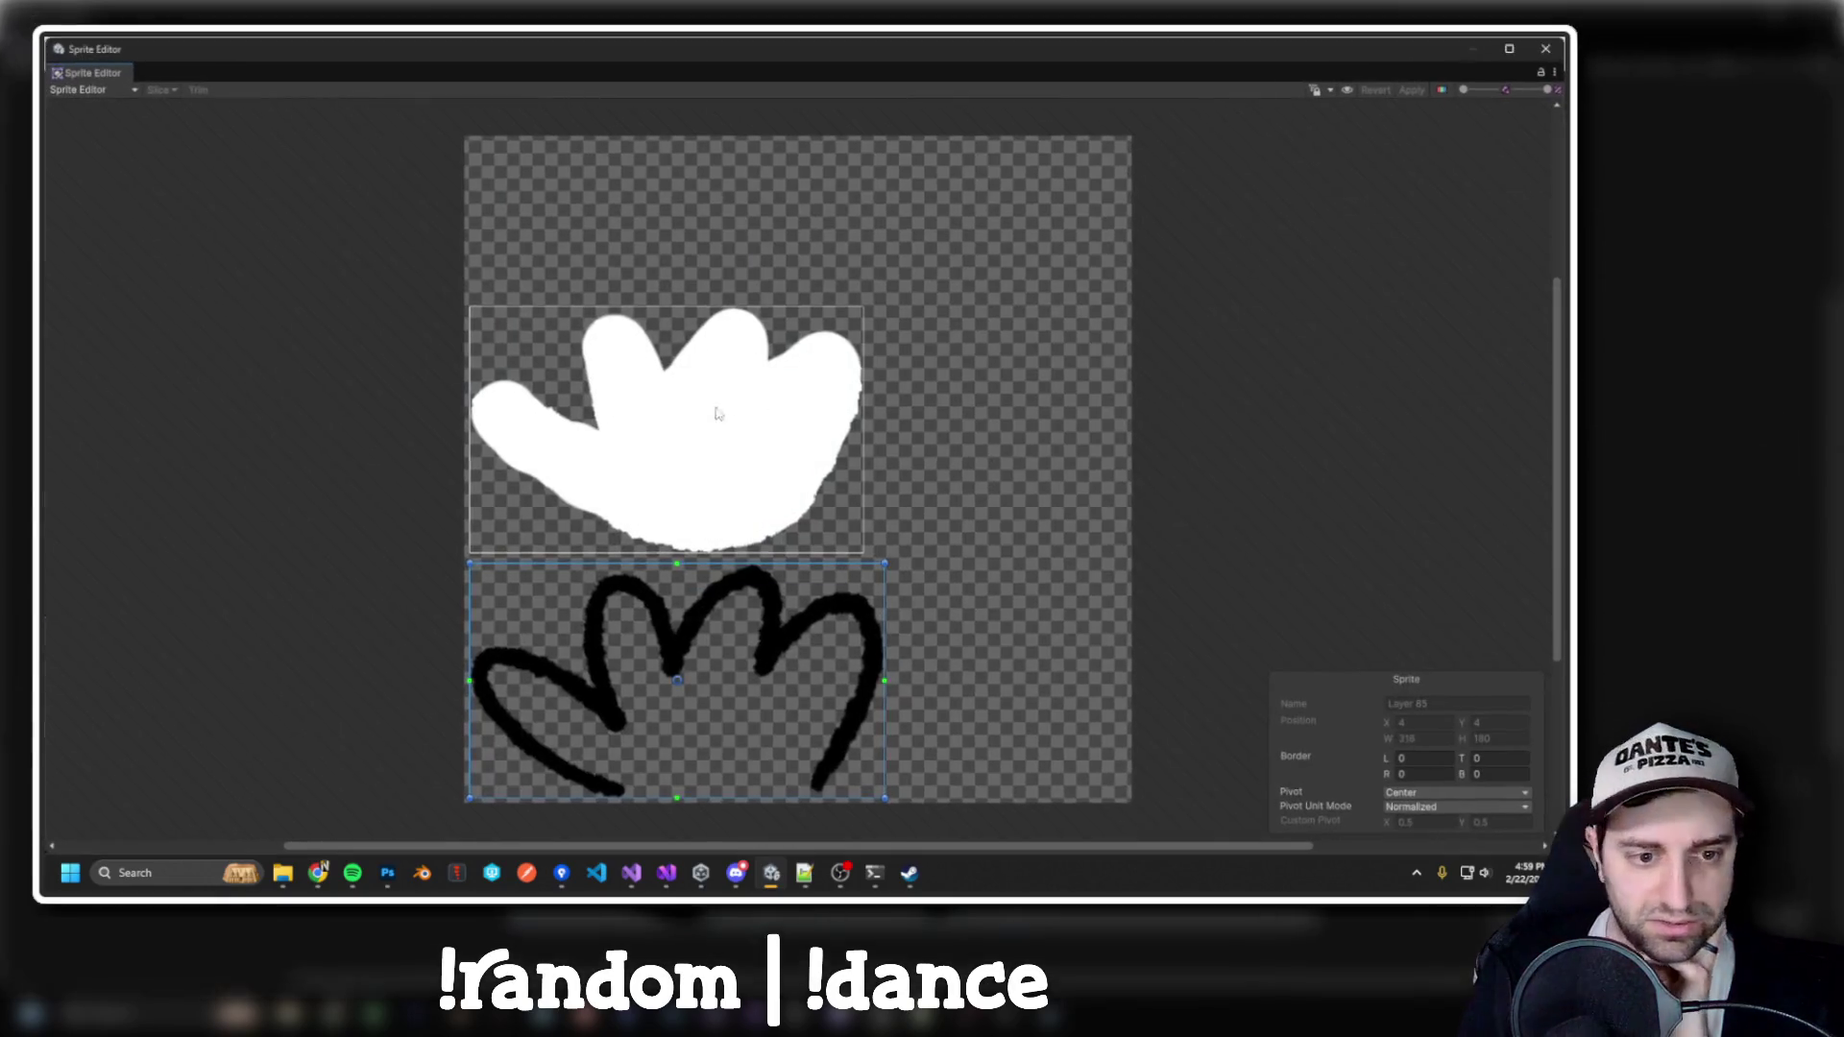
left_click(118, 92)
left_click(144, 179)
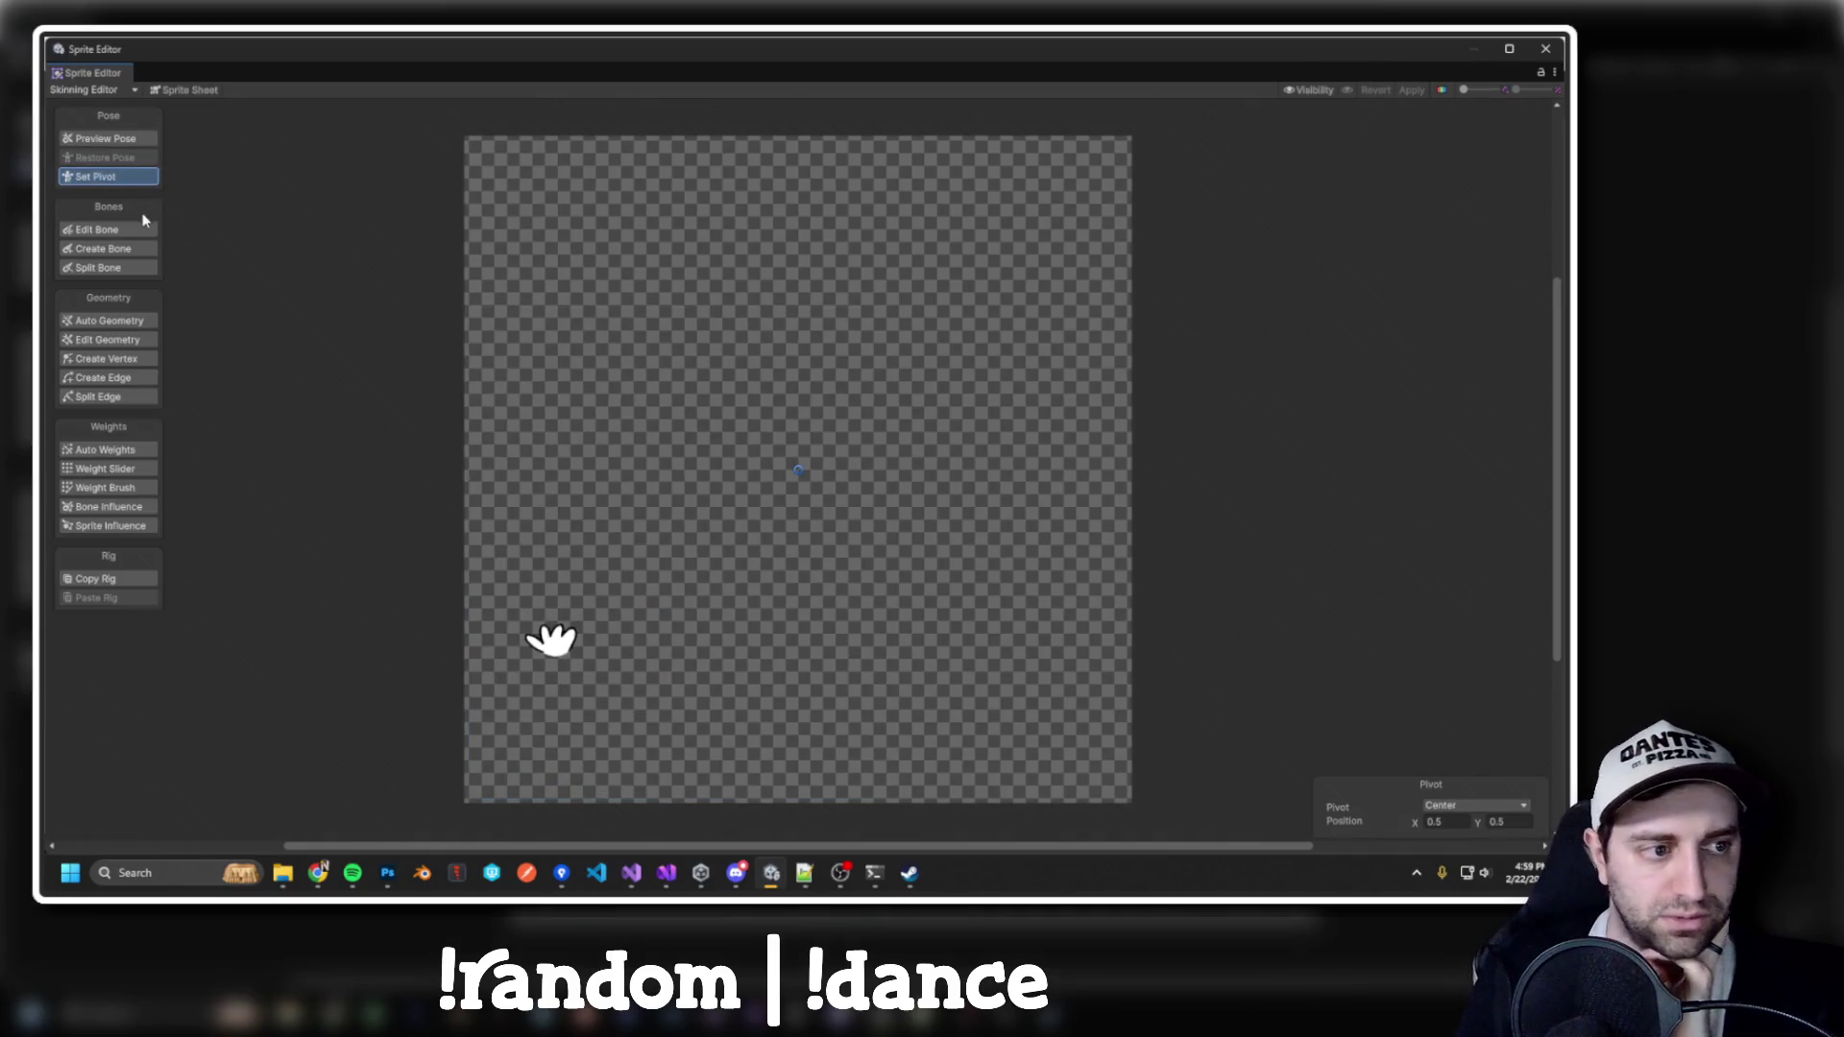
left_click_drag(800, 472, 557, 647)
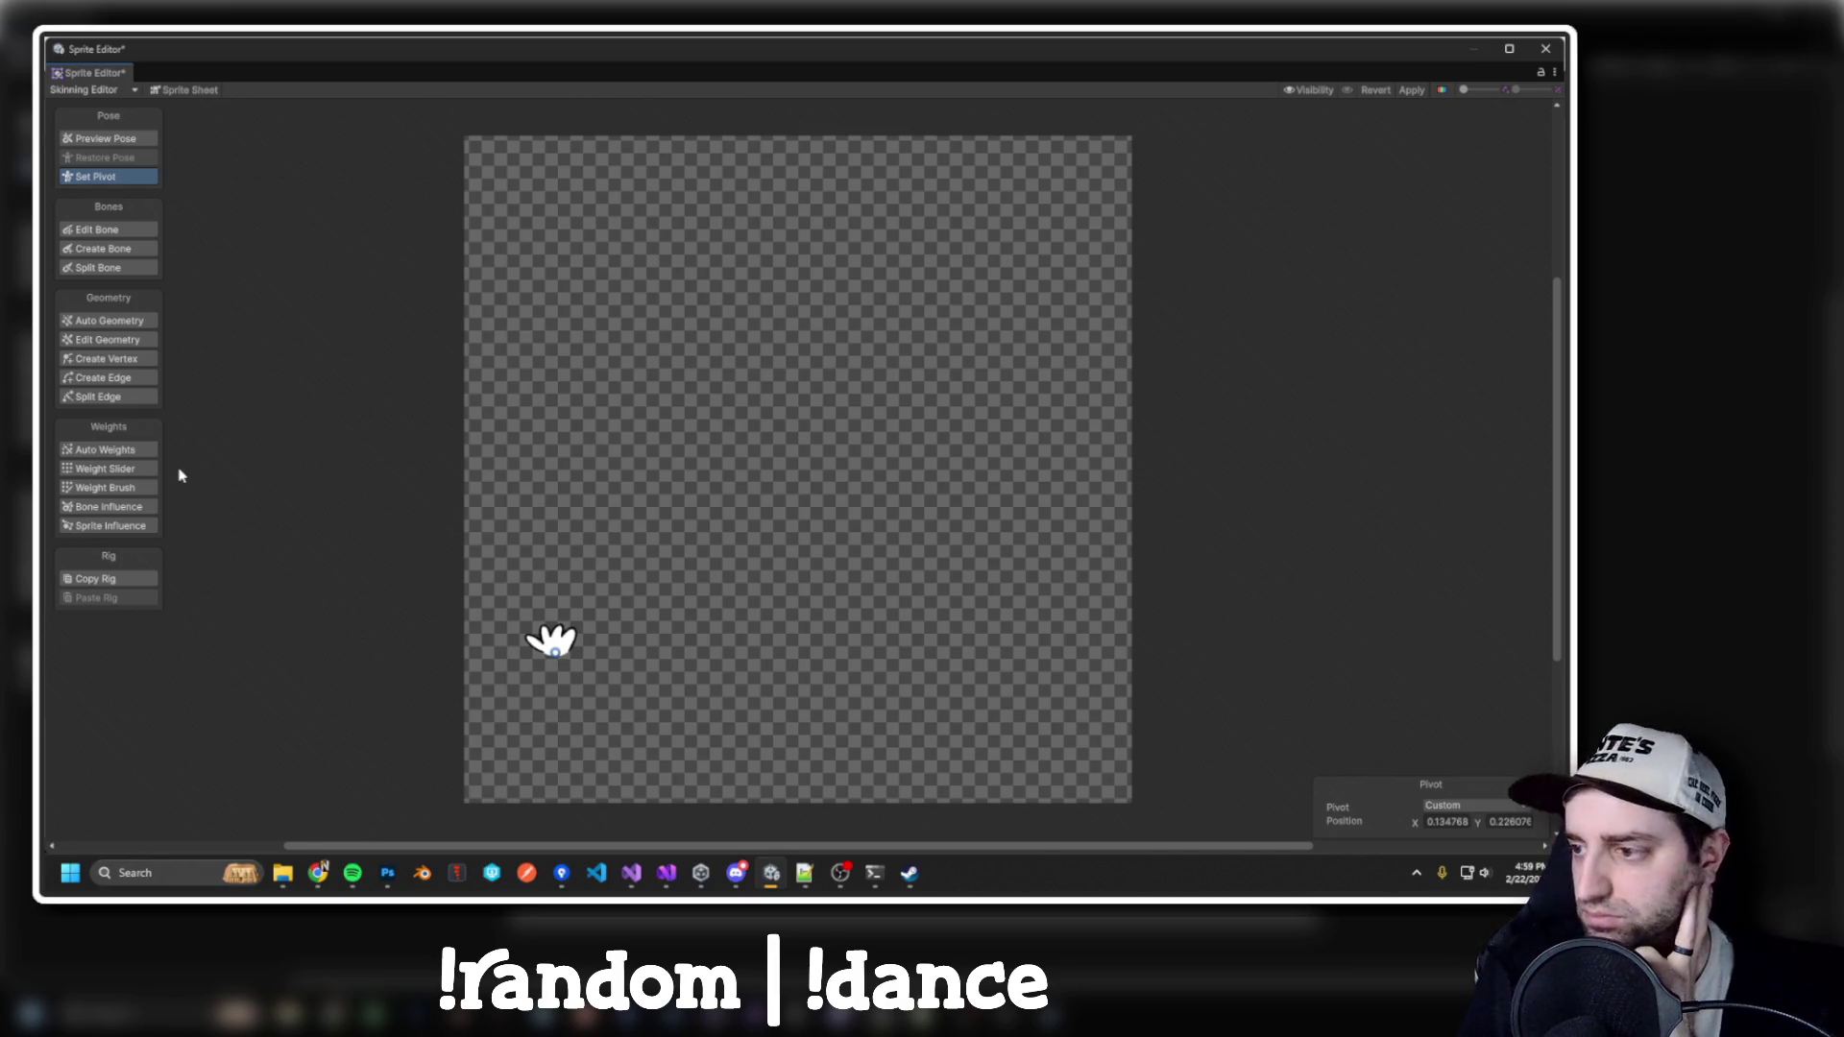
left_click(134, 322)
left_click(1464, 818)
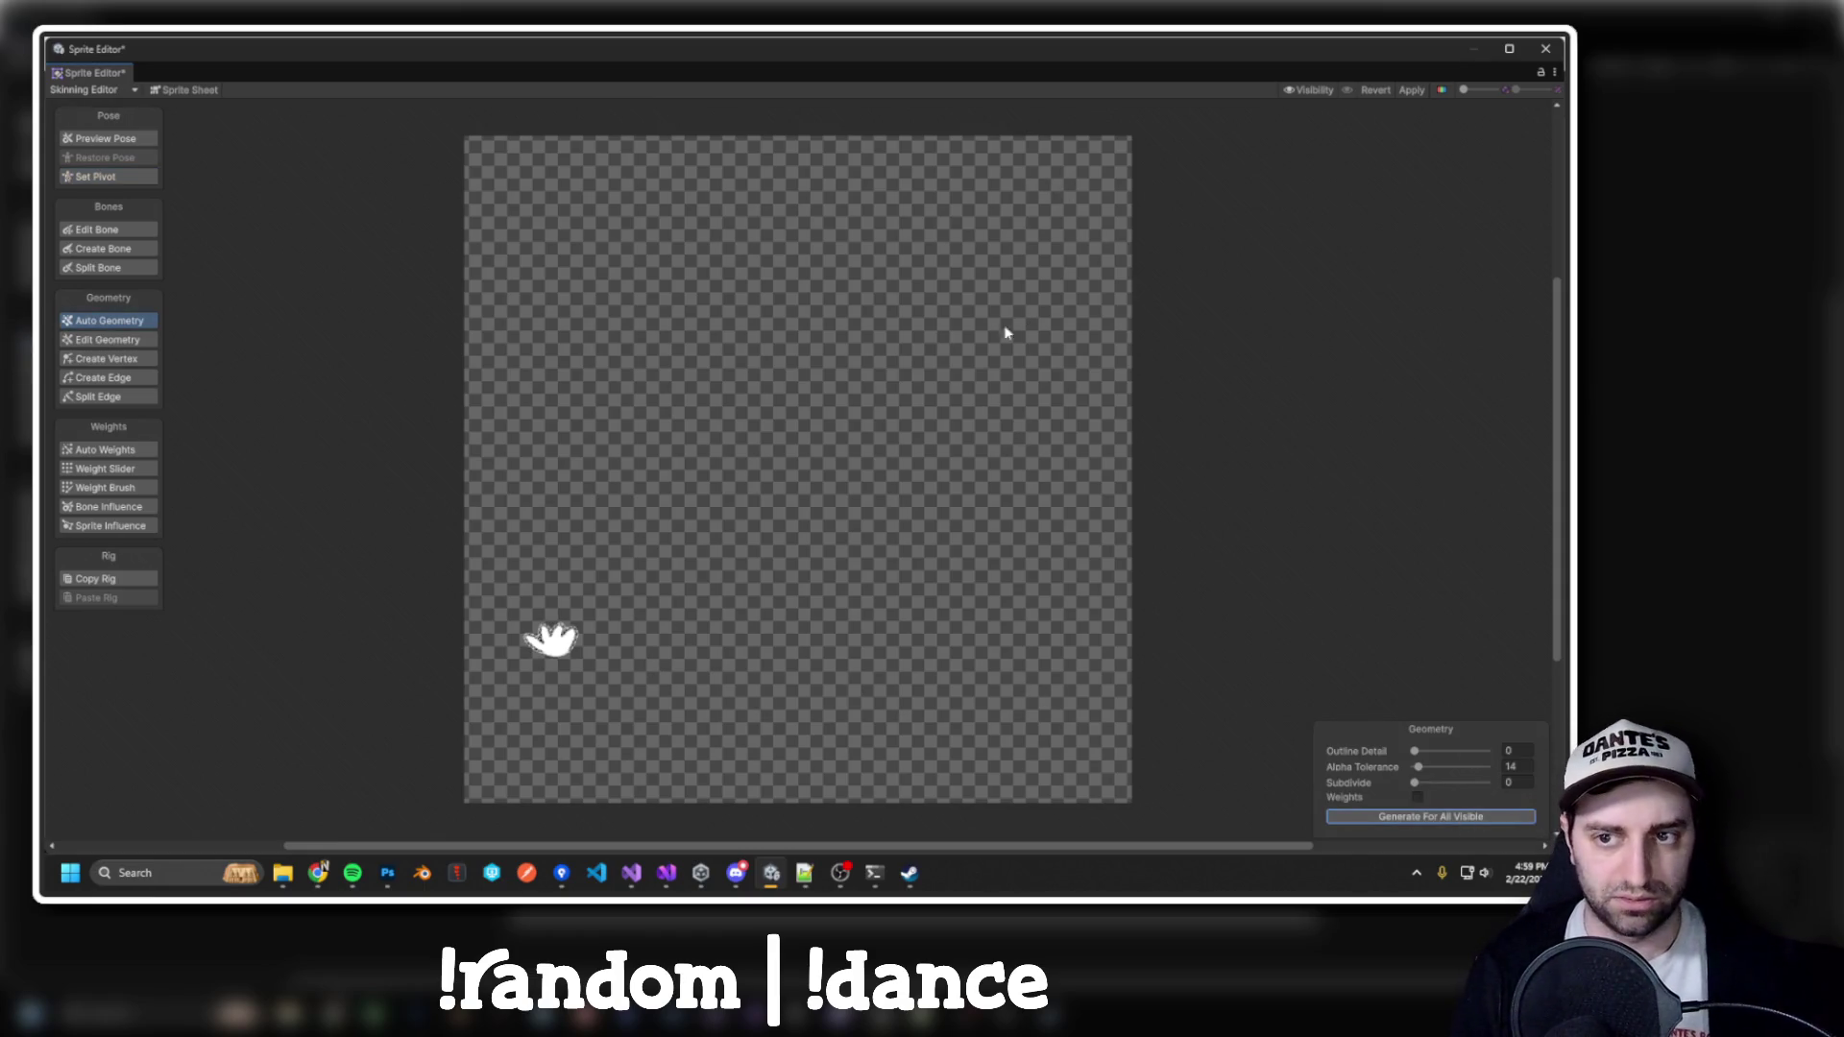
left_click(1412, 90)
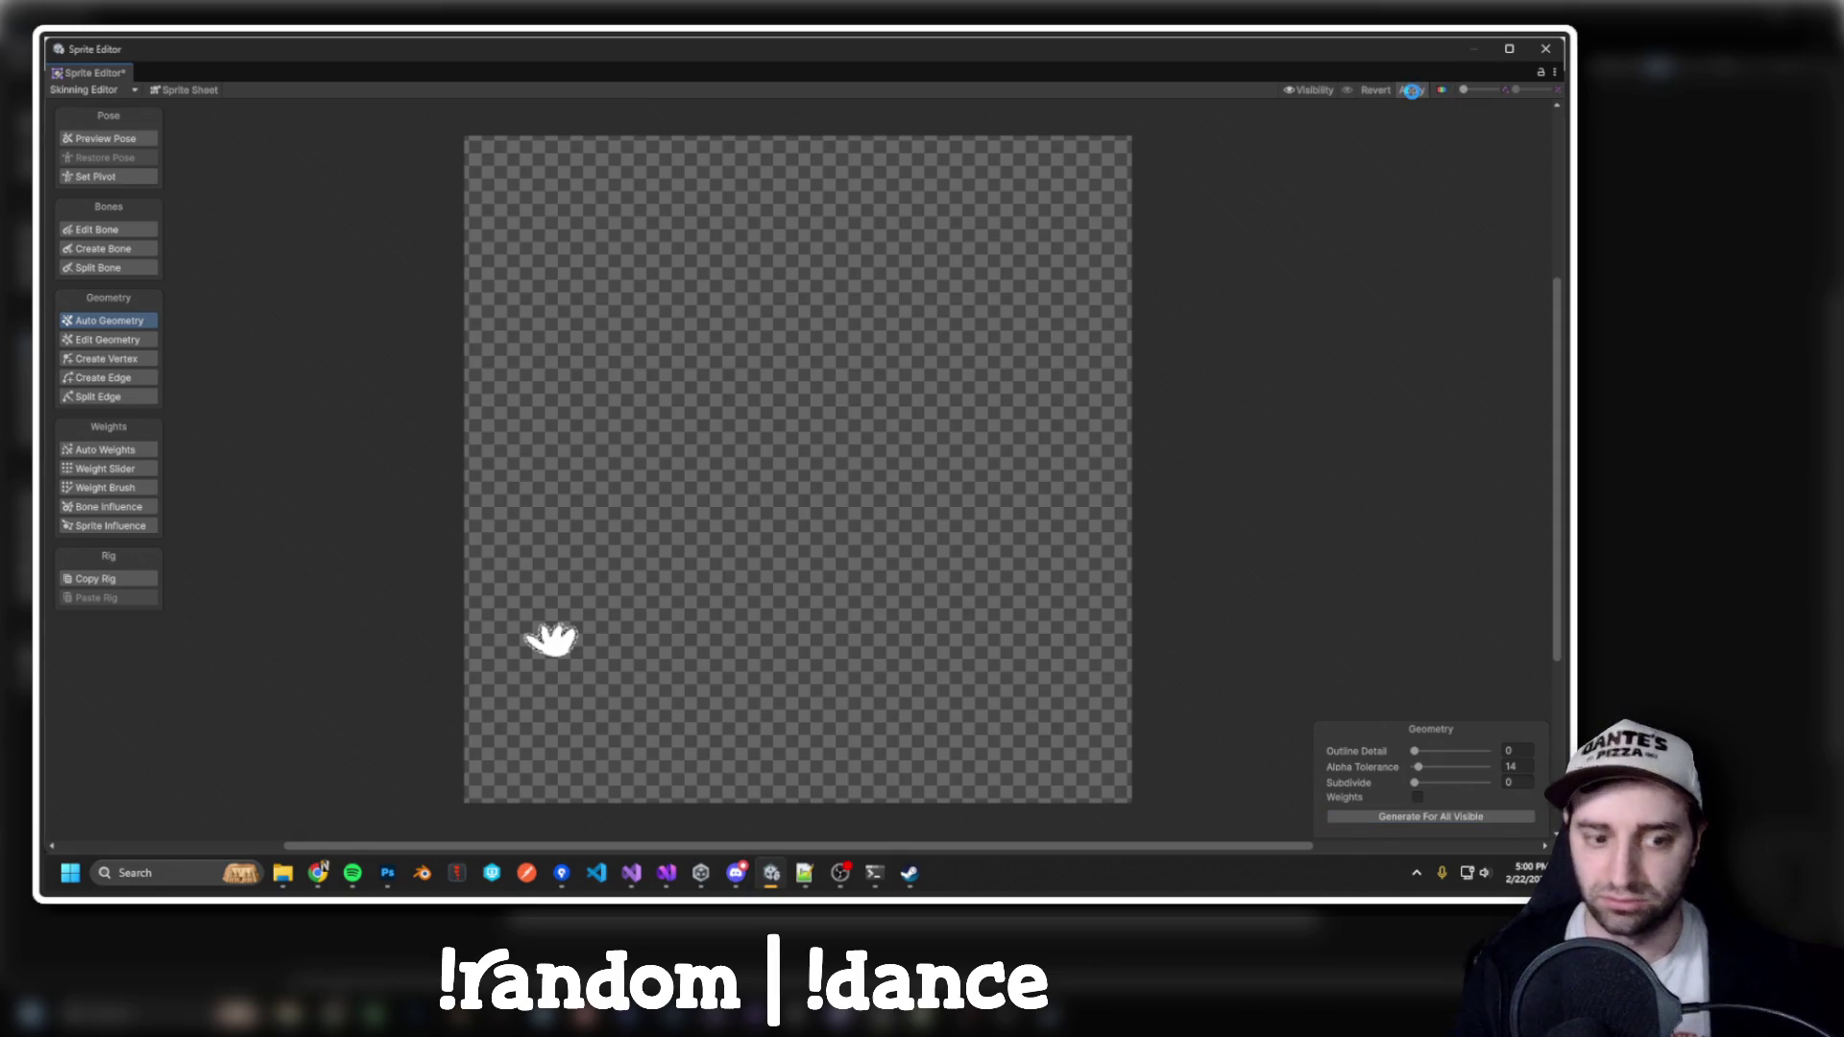
left_click(1545, 49)
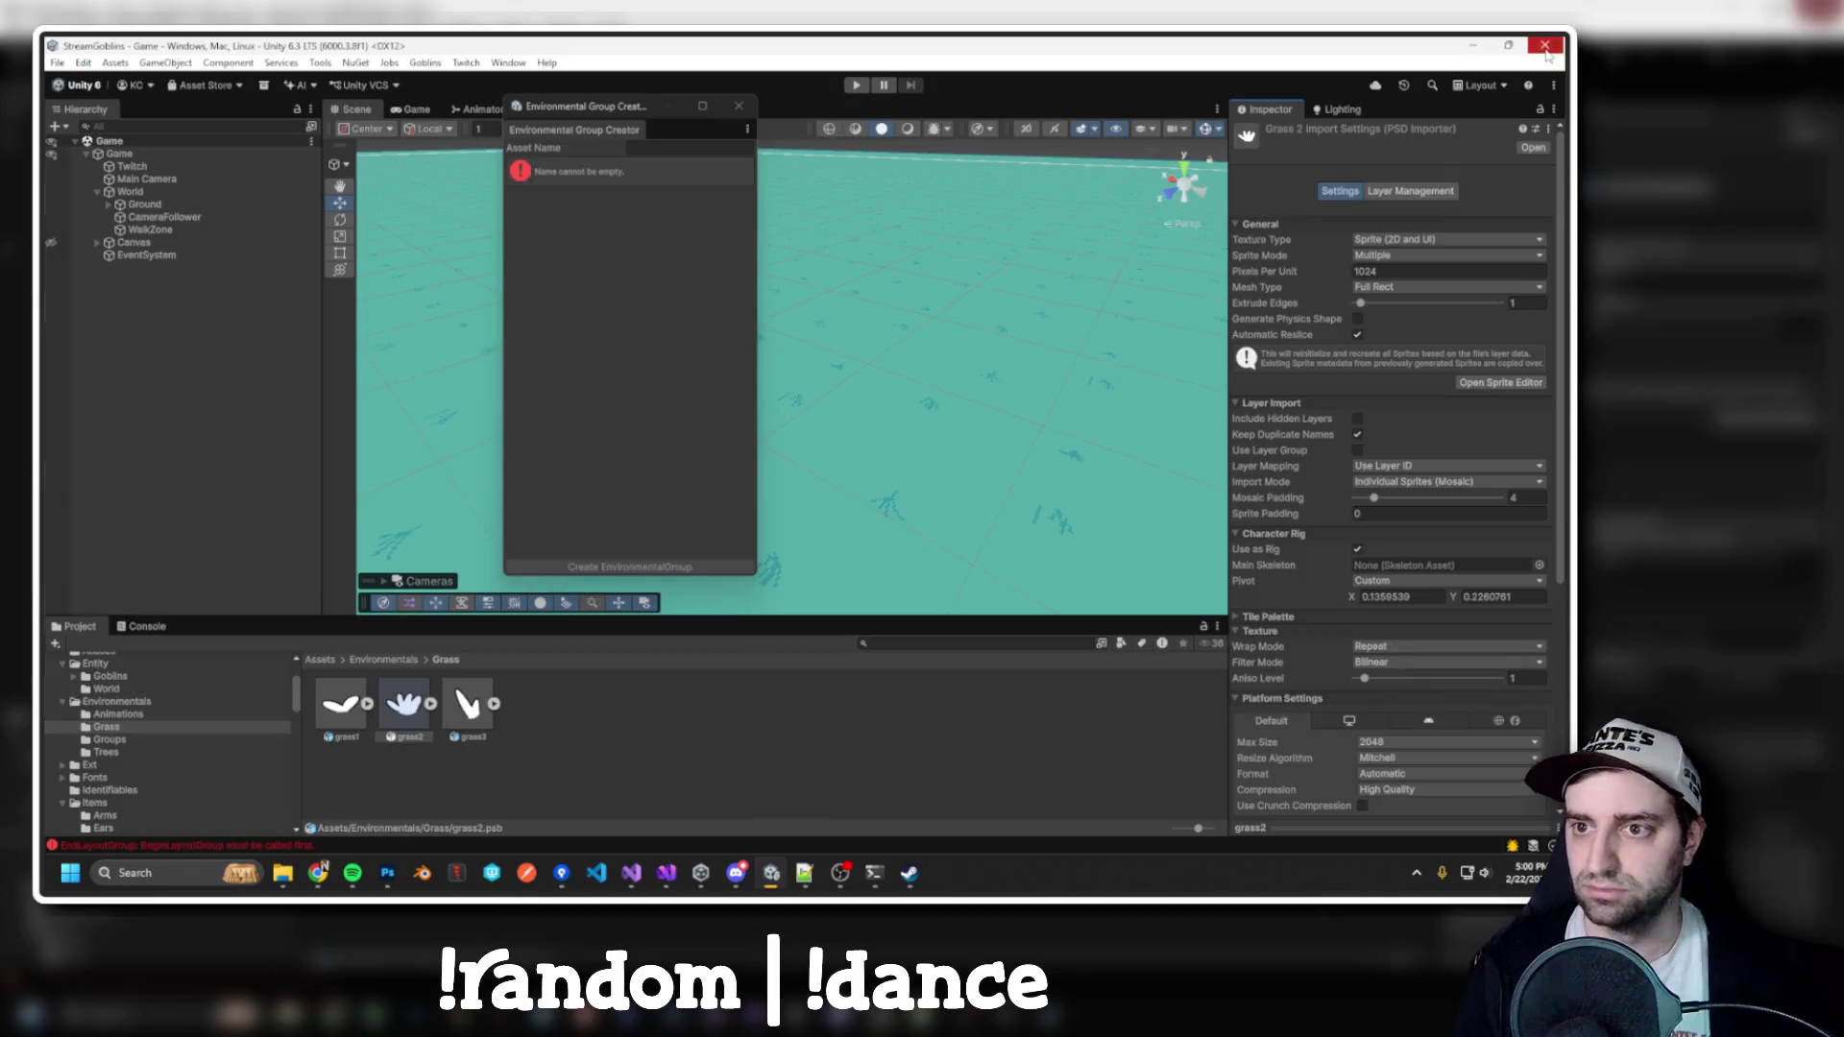
Place a custom pivot at grass3's base (X 0.2330, Y 0.2292)
left_click(468, 706)
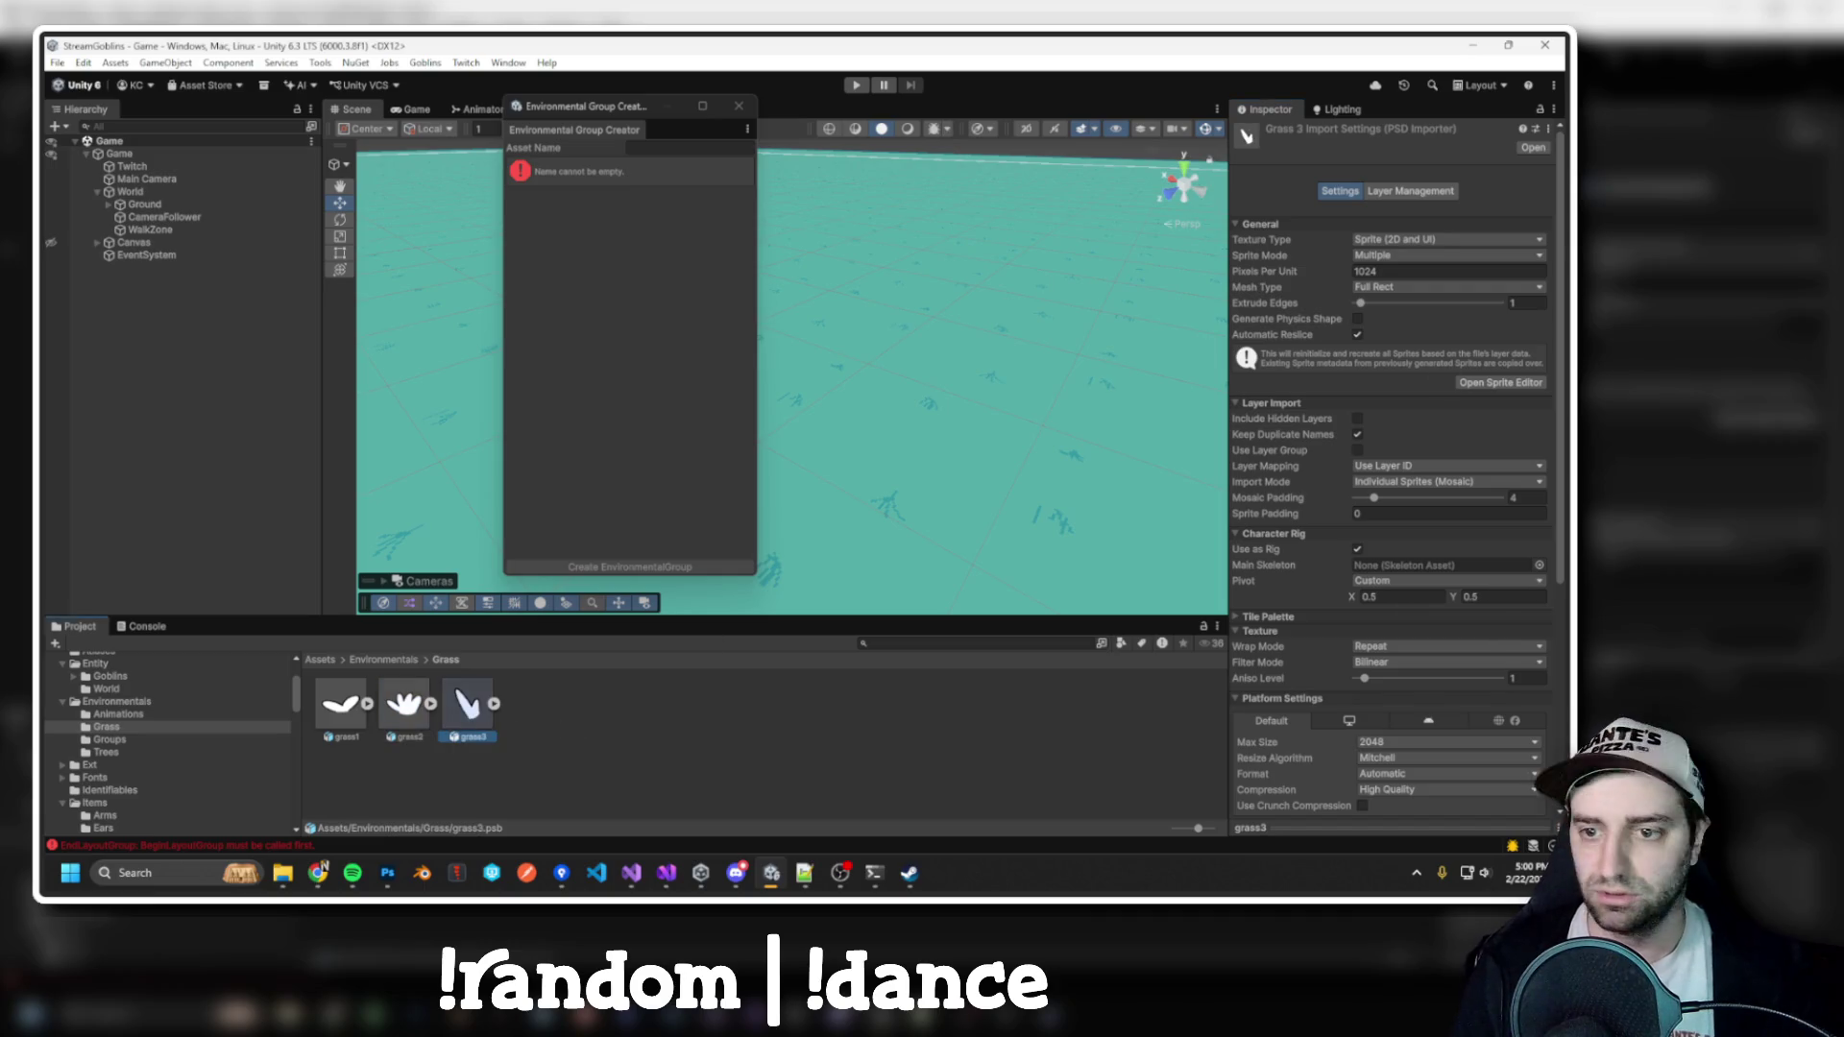
left_click(1513, 383)
left_click(115, 90)
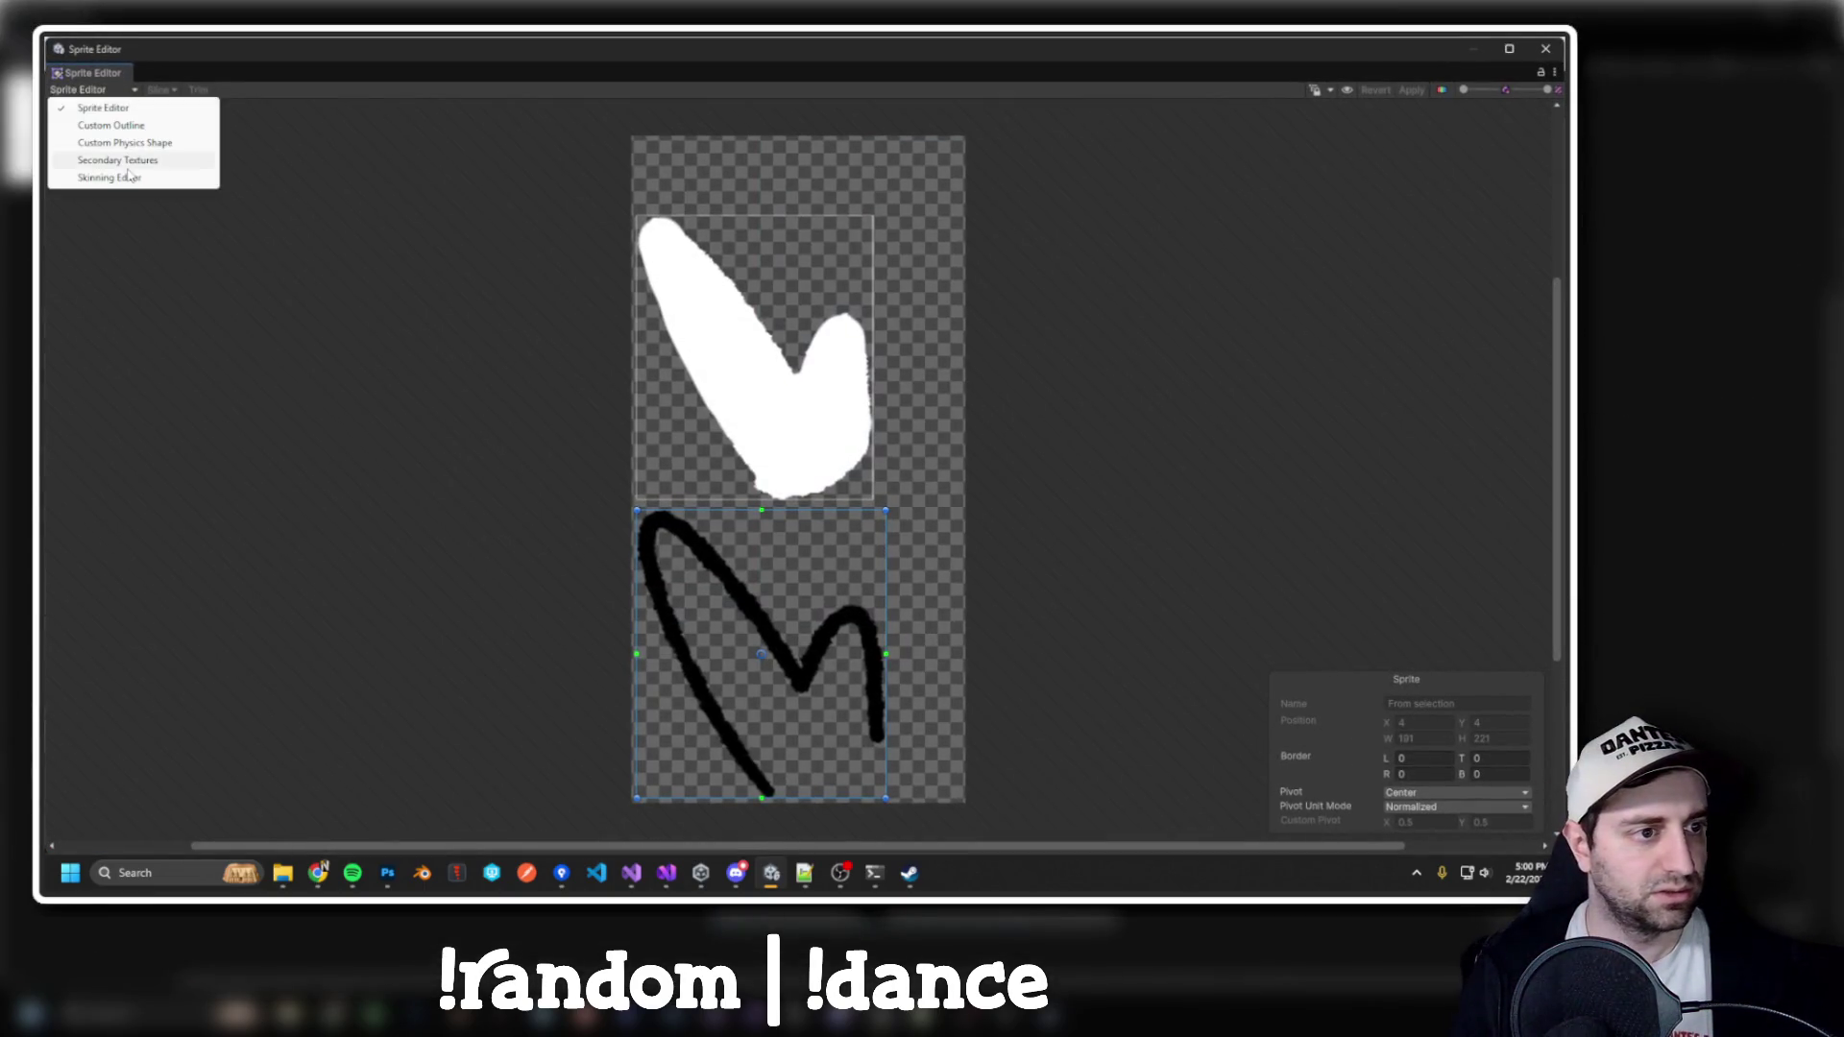
left_click(96, 178)
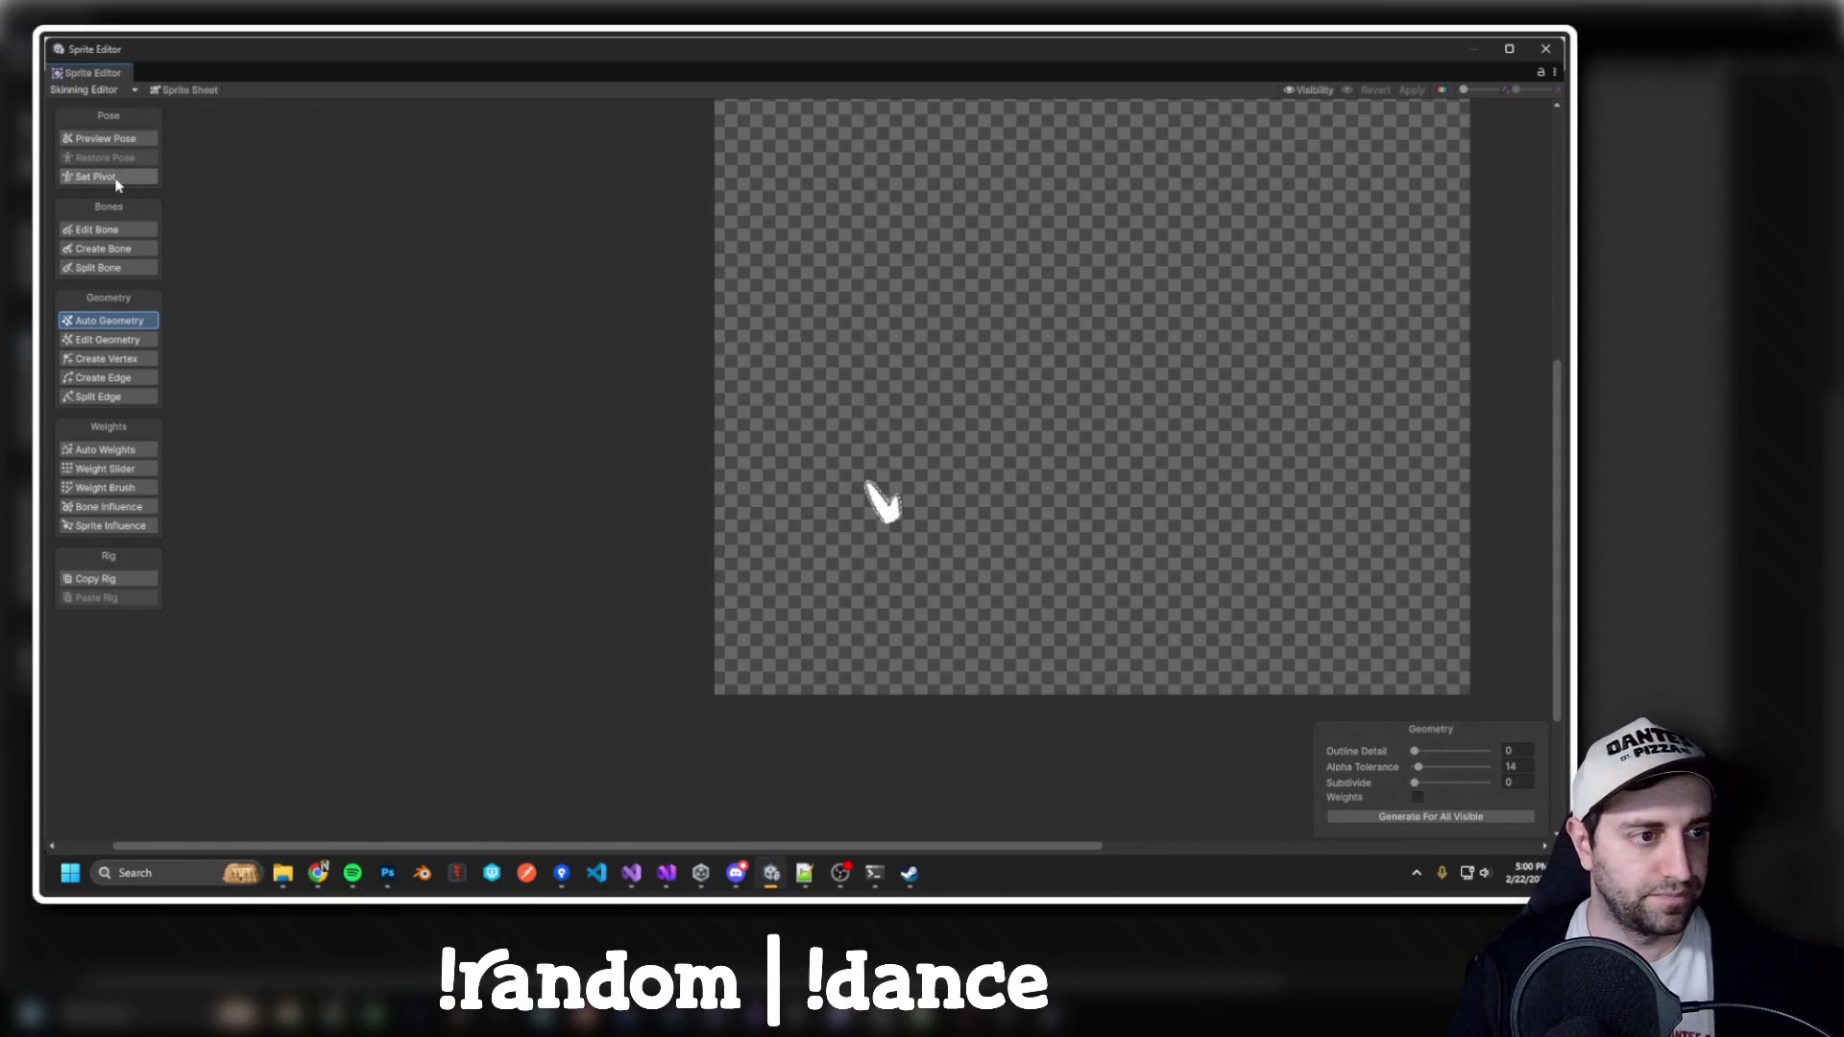
left_click(115, 177)
left_click(997, 425)
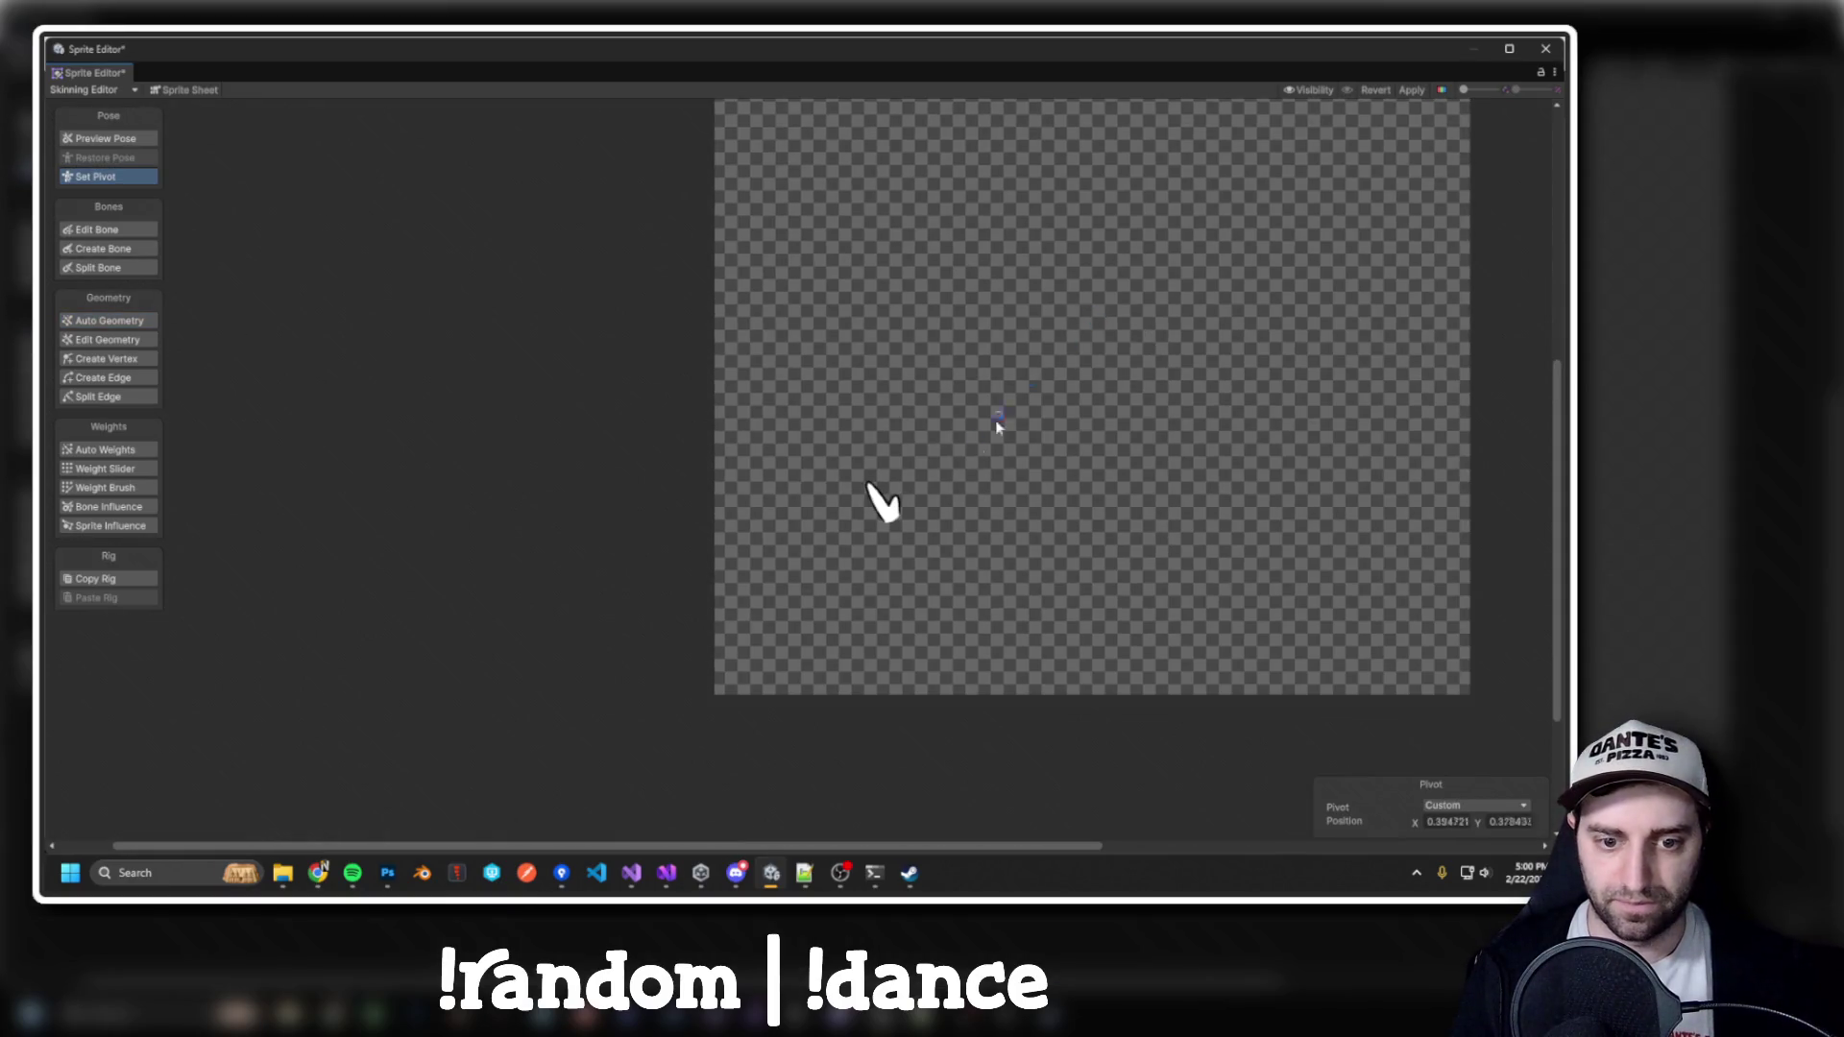
scroll(889, 524, "up", 5)
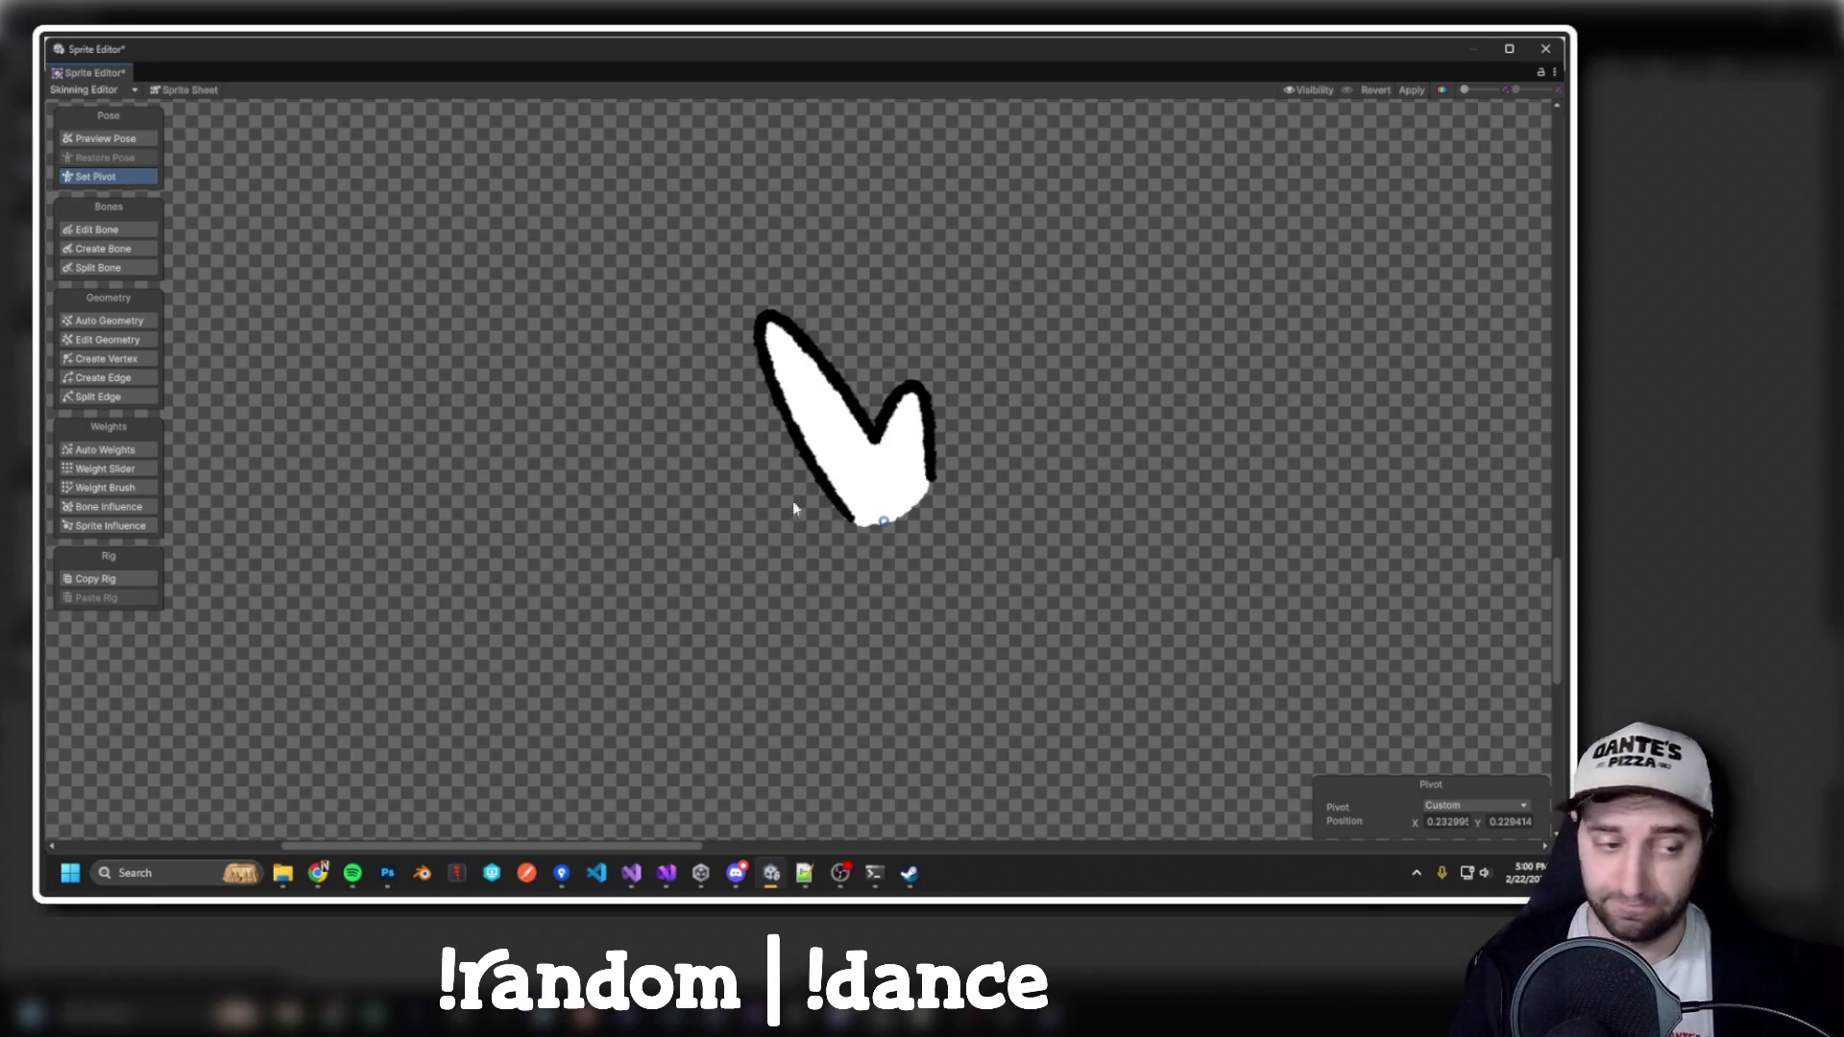
Generate grass3's mesh geometry, apply it, and close the editor windows
left_click(108, 320)
left_click(1430, 816)
left_click(1422, 90)
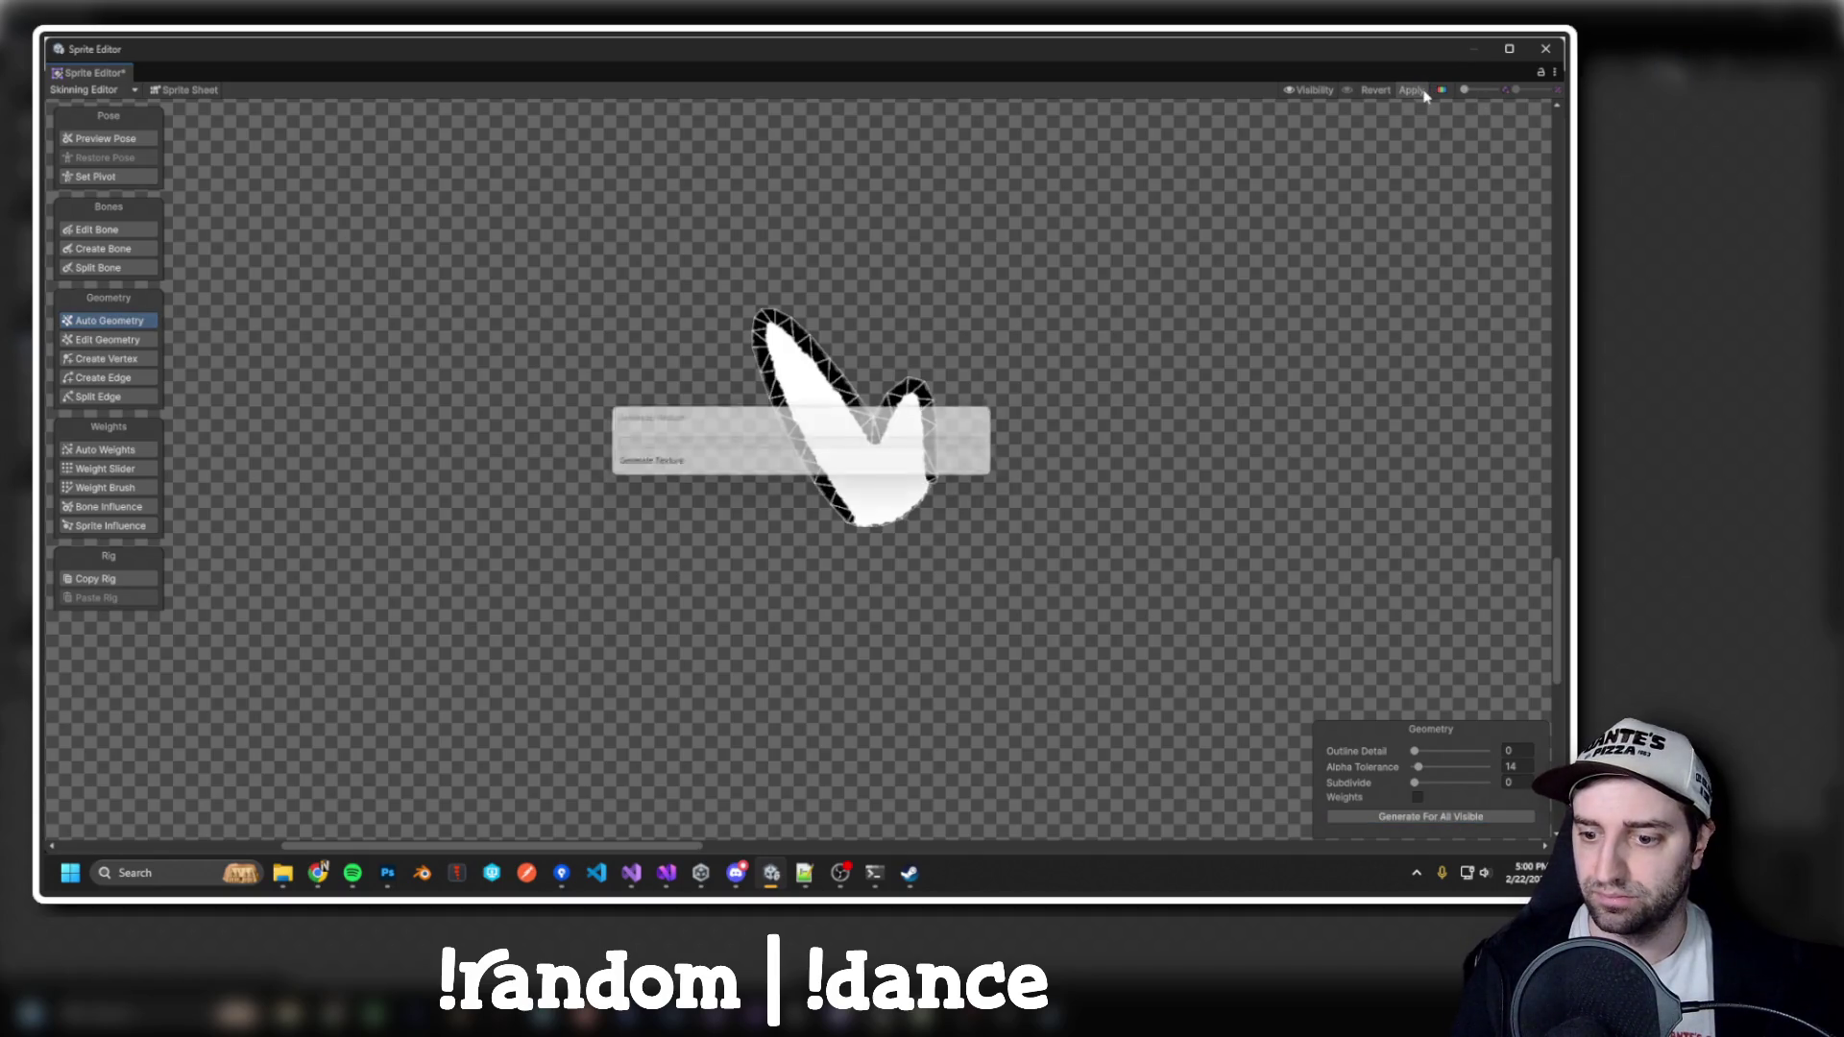
left_click(1546, 48)
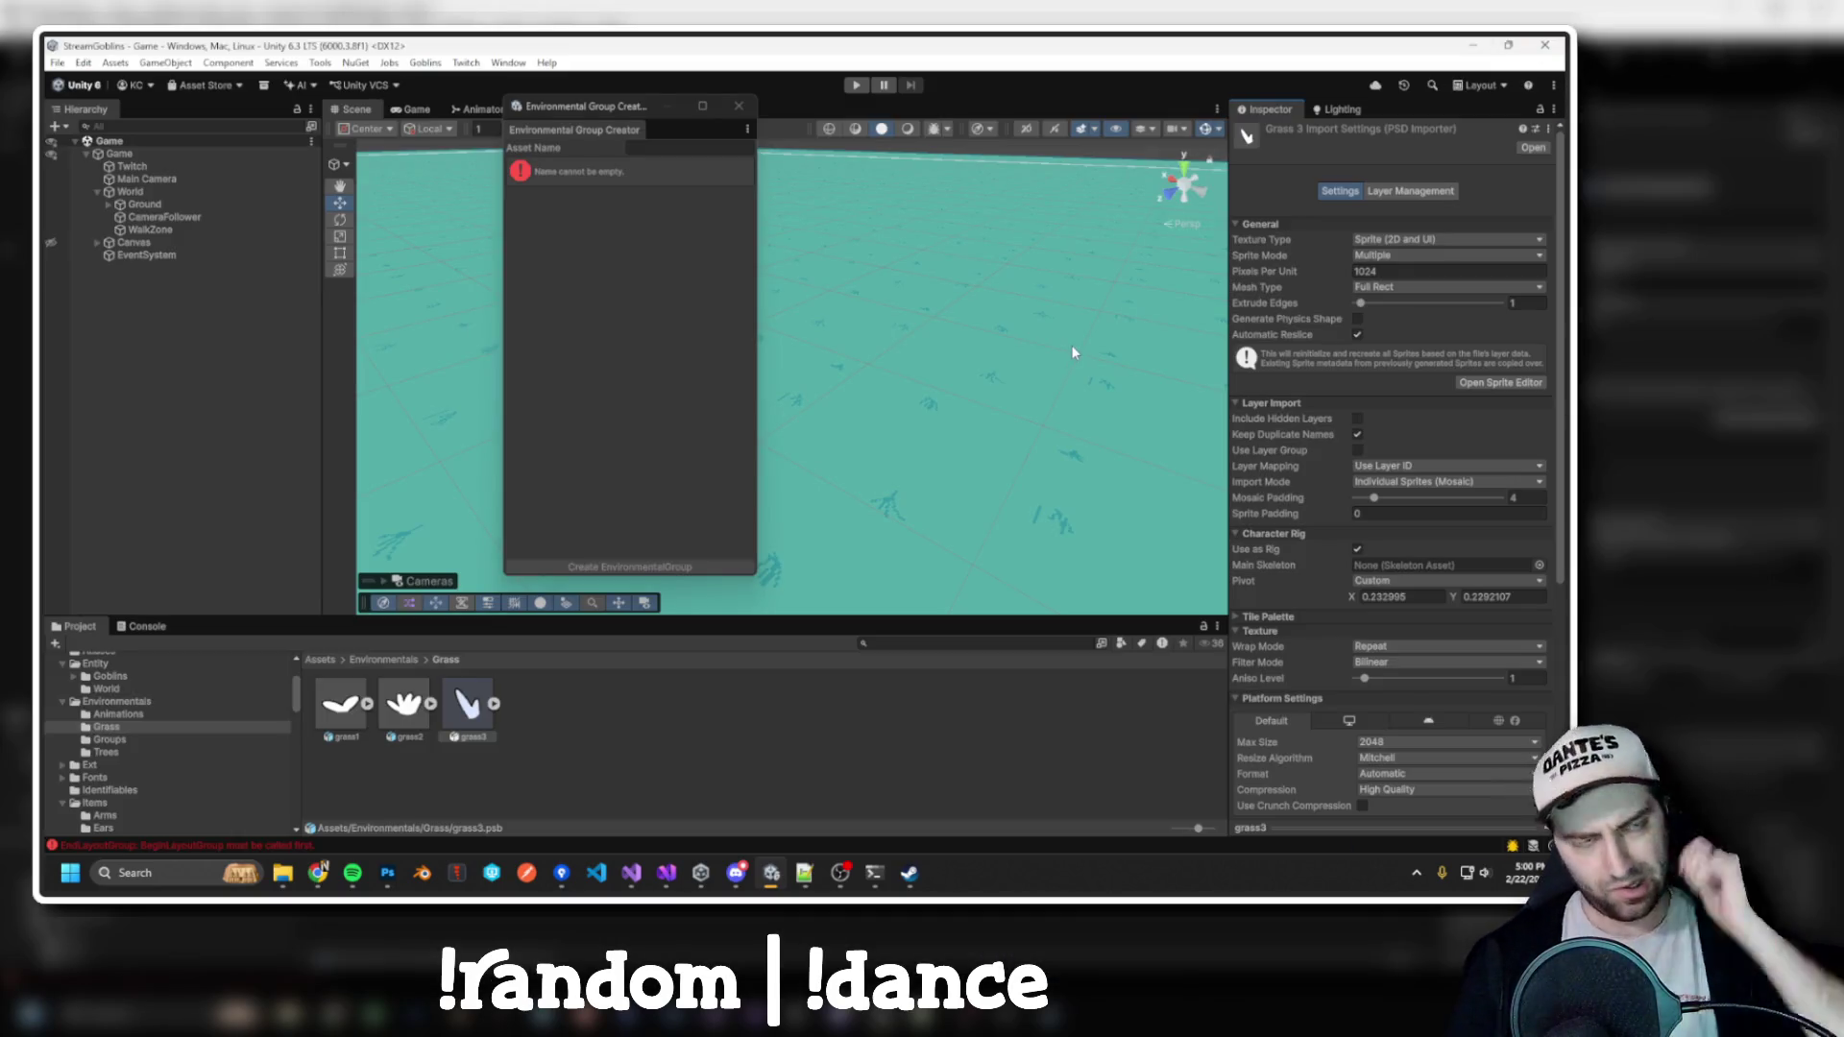
left_click(739, 105)
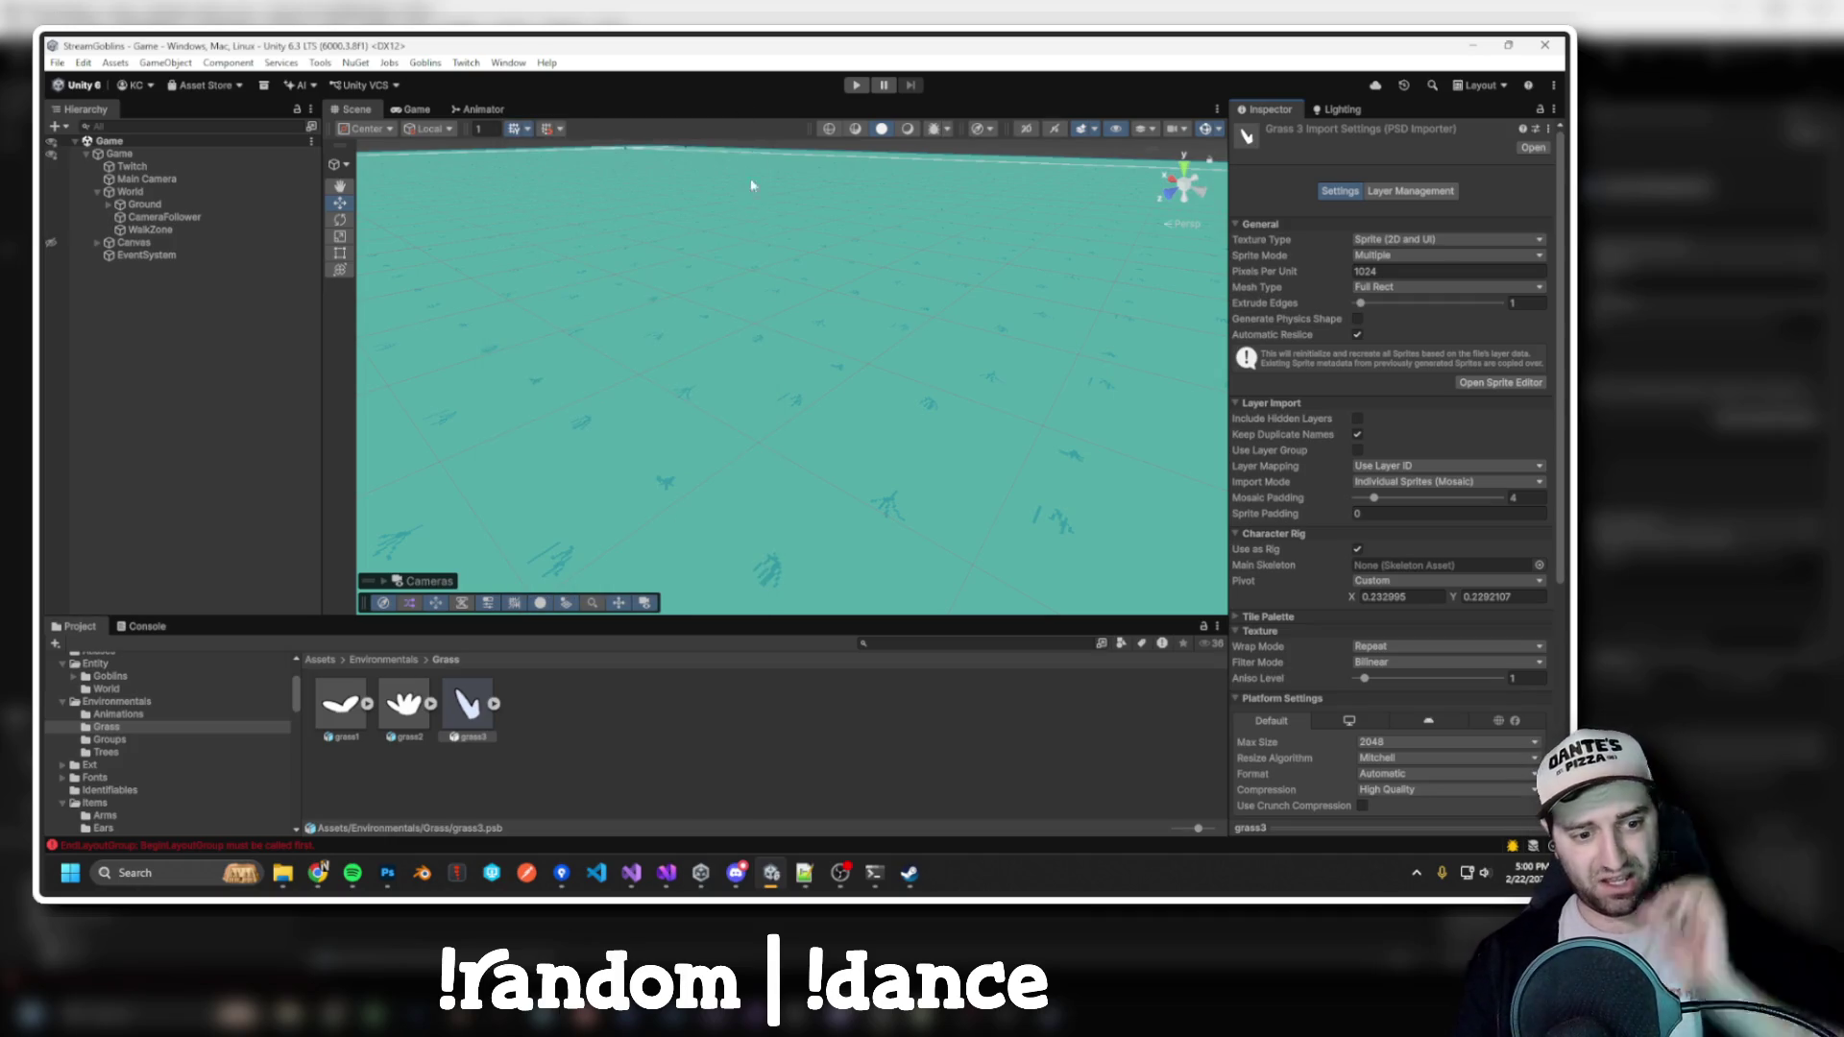
Create a grass1 environmental art prefab in the Grass group with the Environmental Creator
left_click(425, 62)
mouse_move(465, 115)
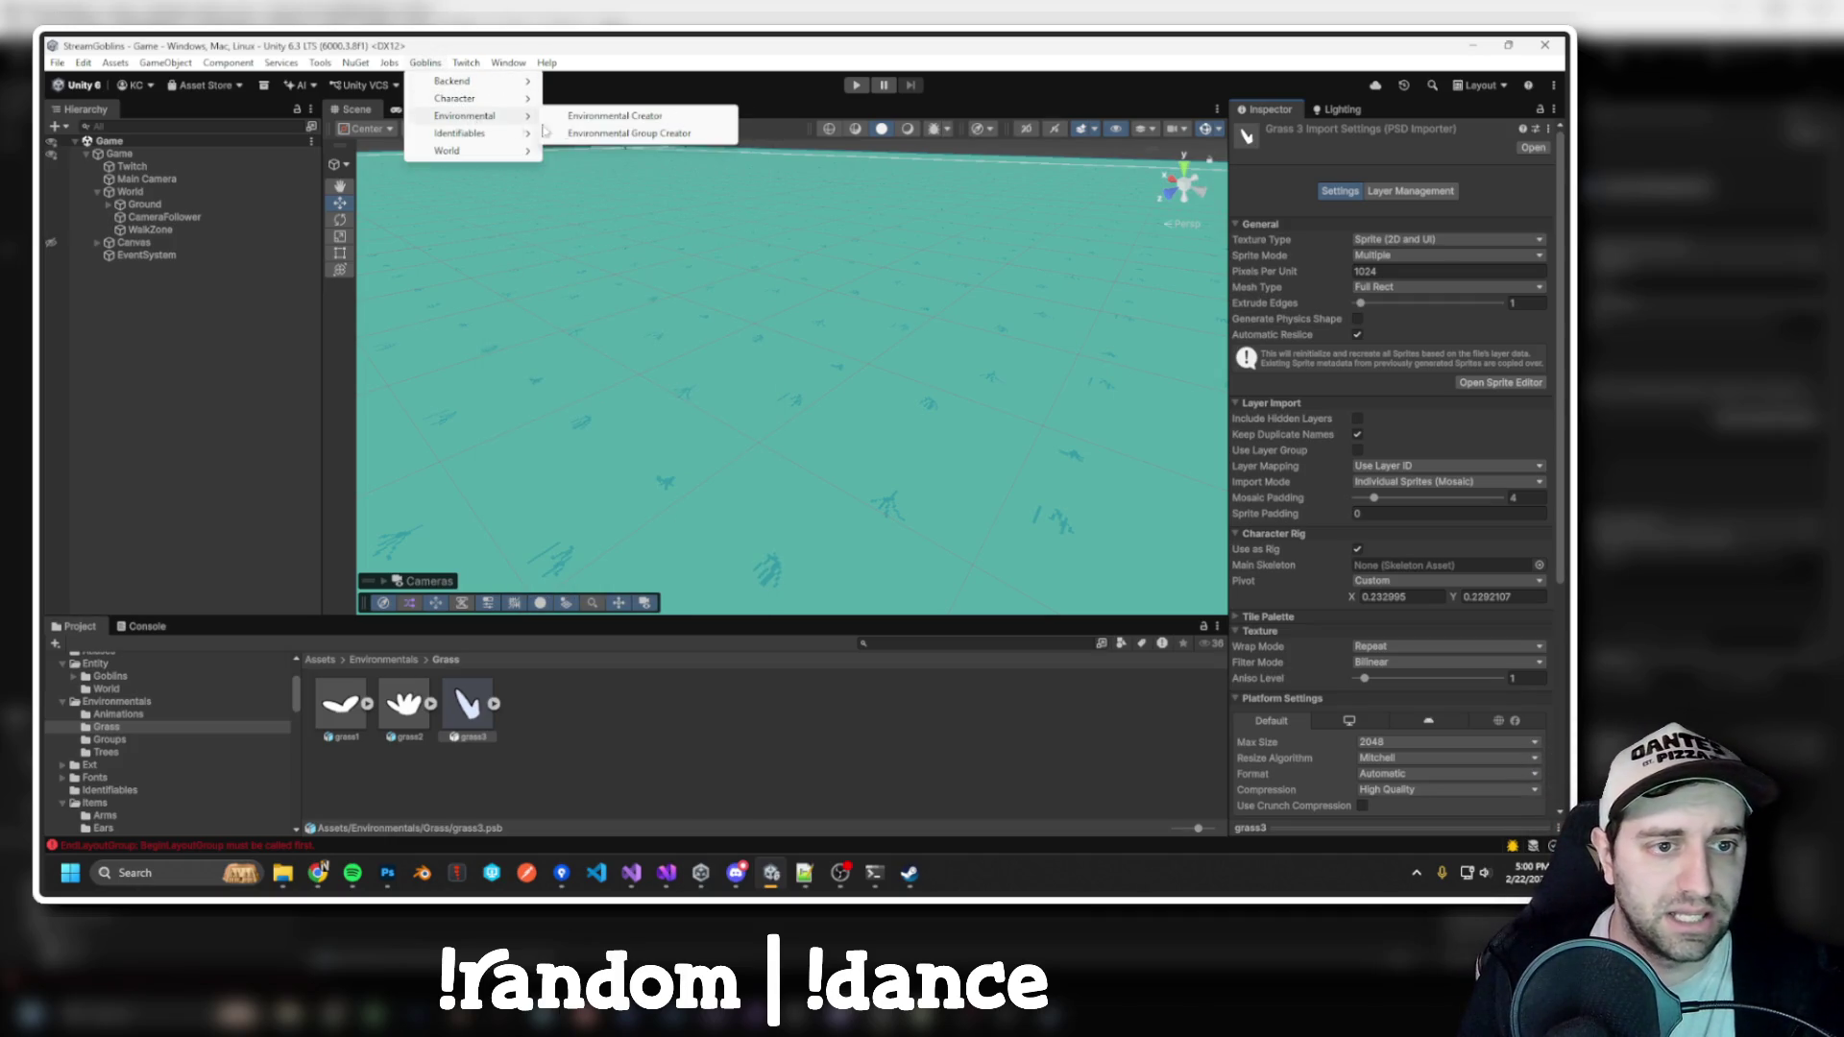
left_click(625, 115)
left_click_drag(343, 710, 684, 171)
left_click(1130, 200)
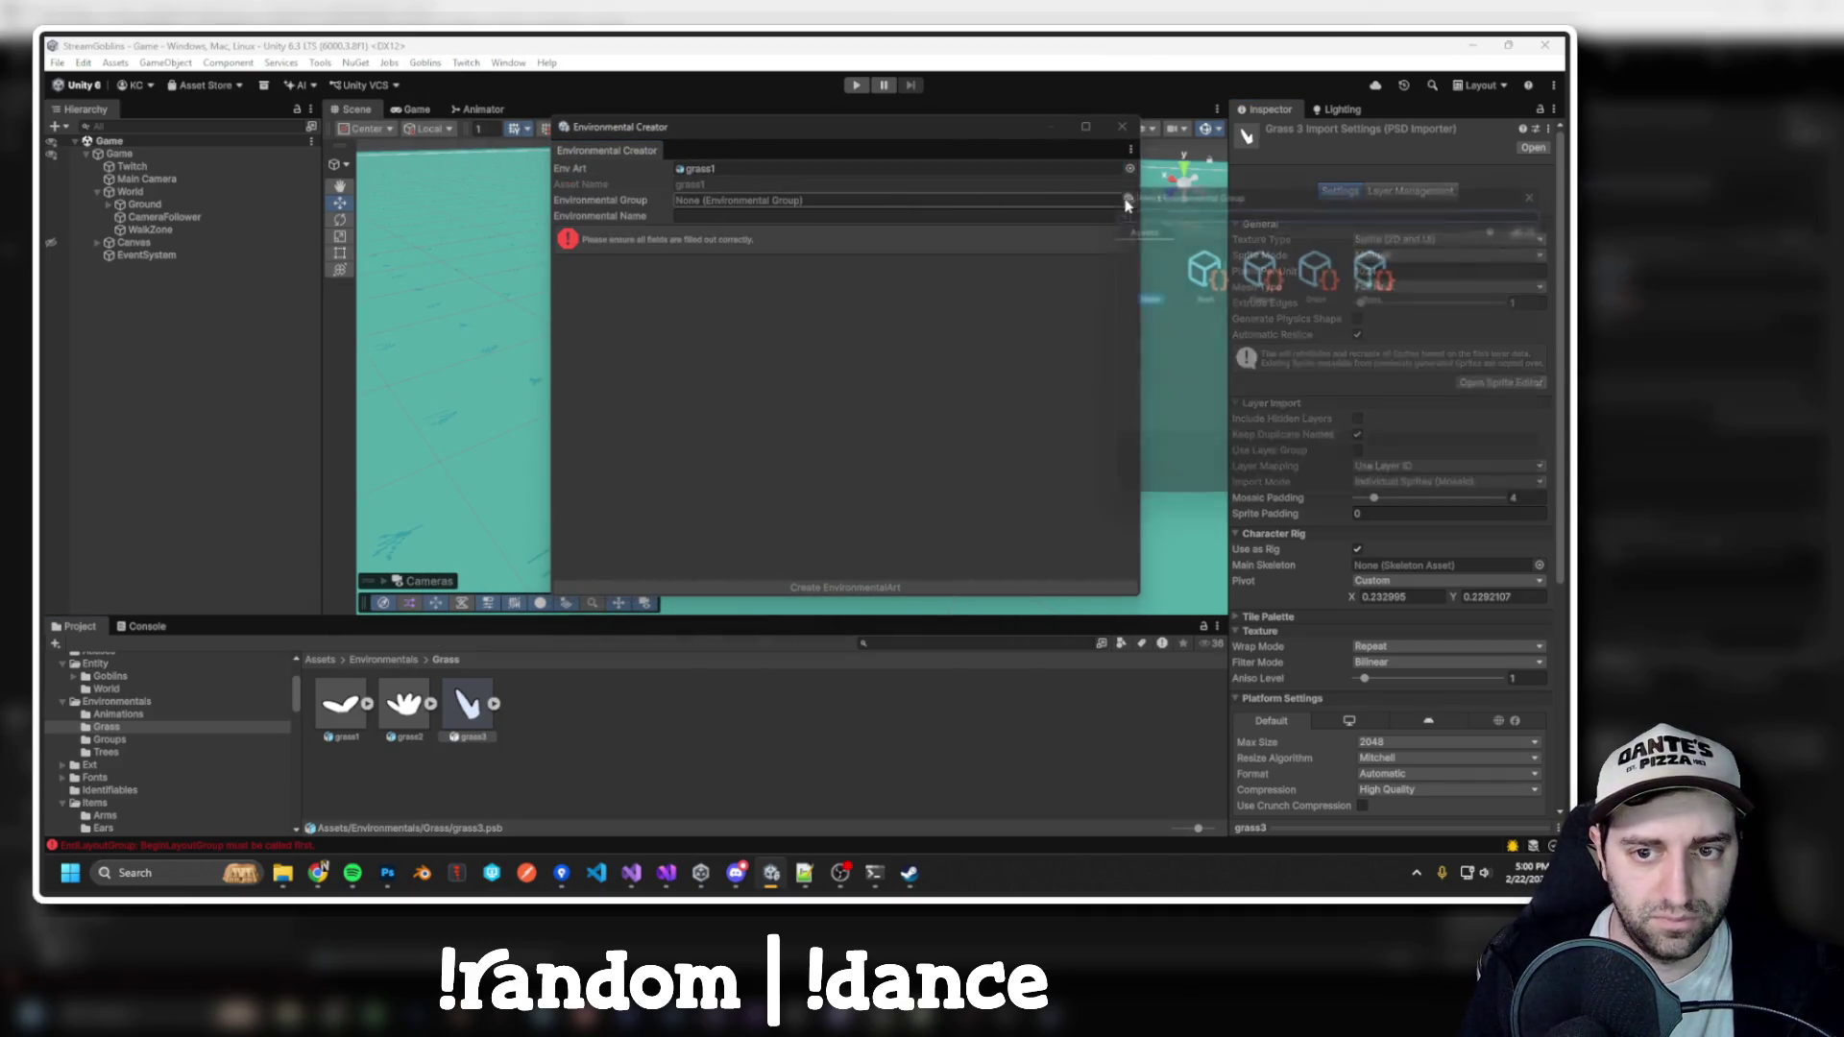
double_click(1317, 272)
left_click(760, 217)
type("Grea")
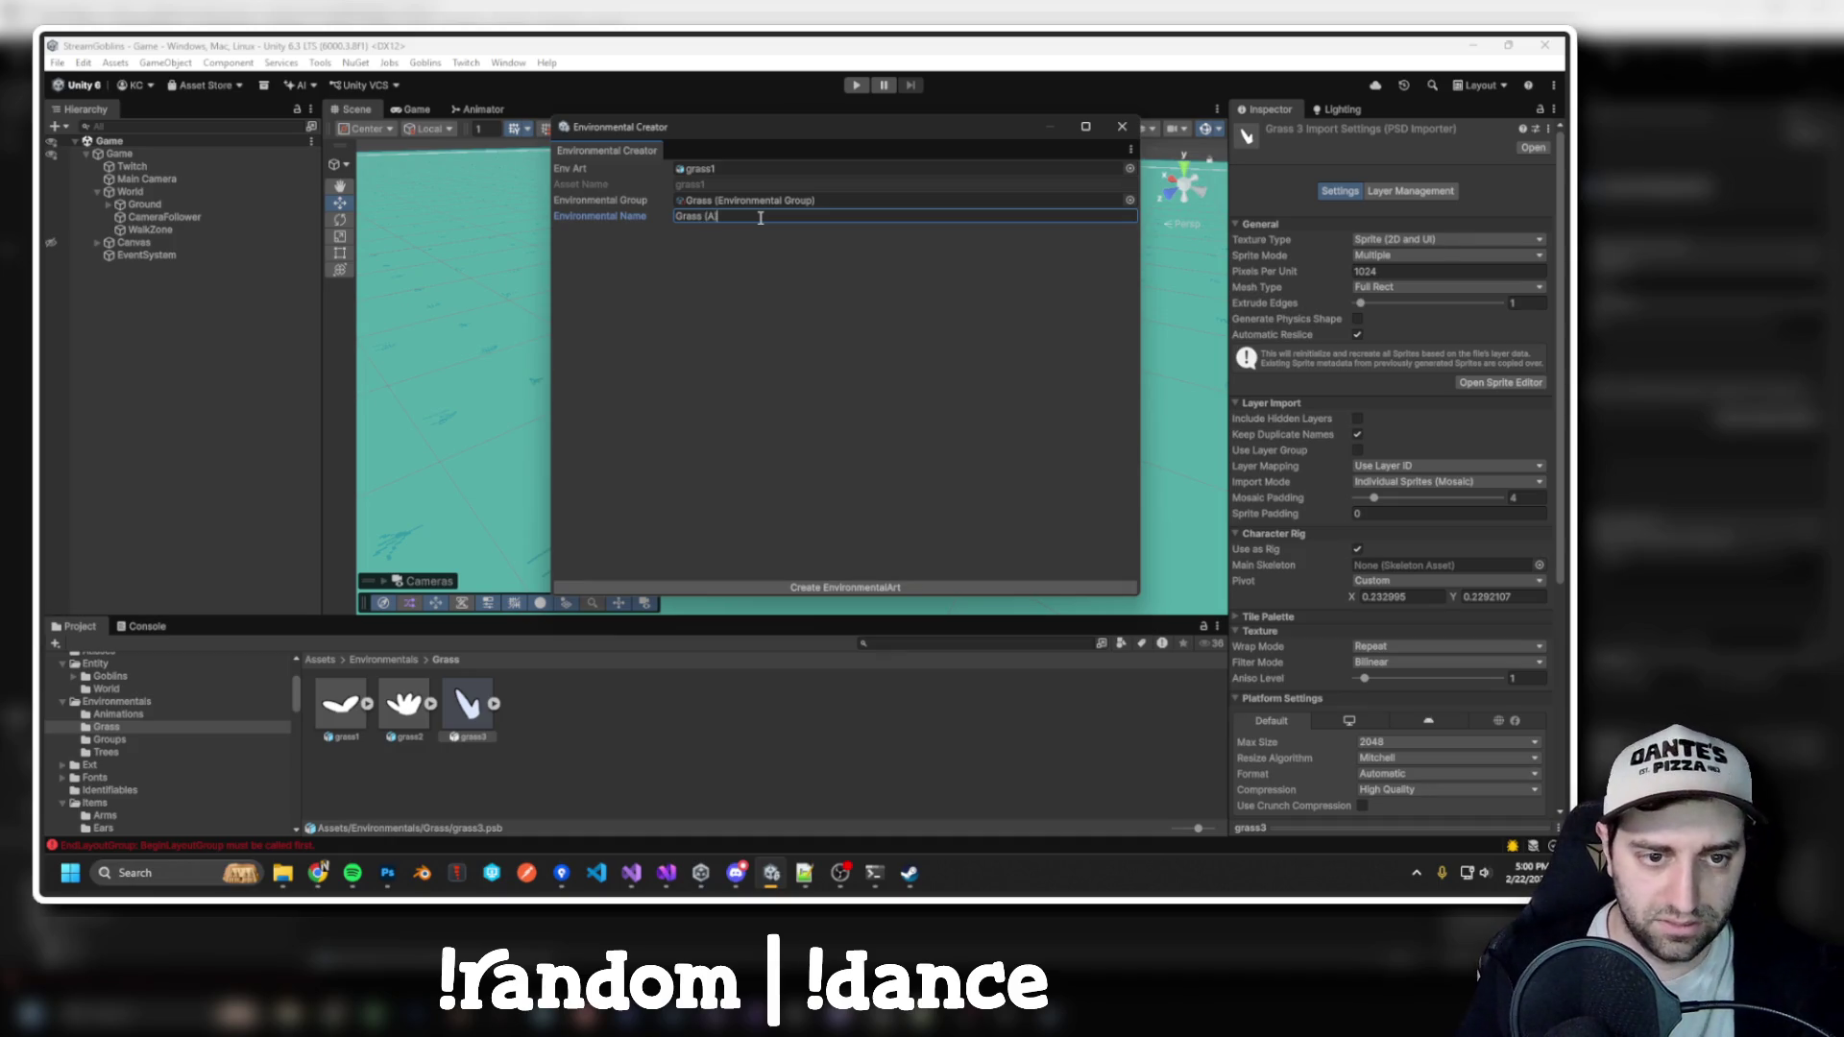
left_click(884, 588)
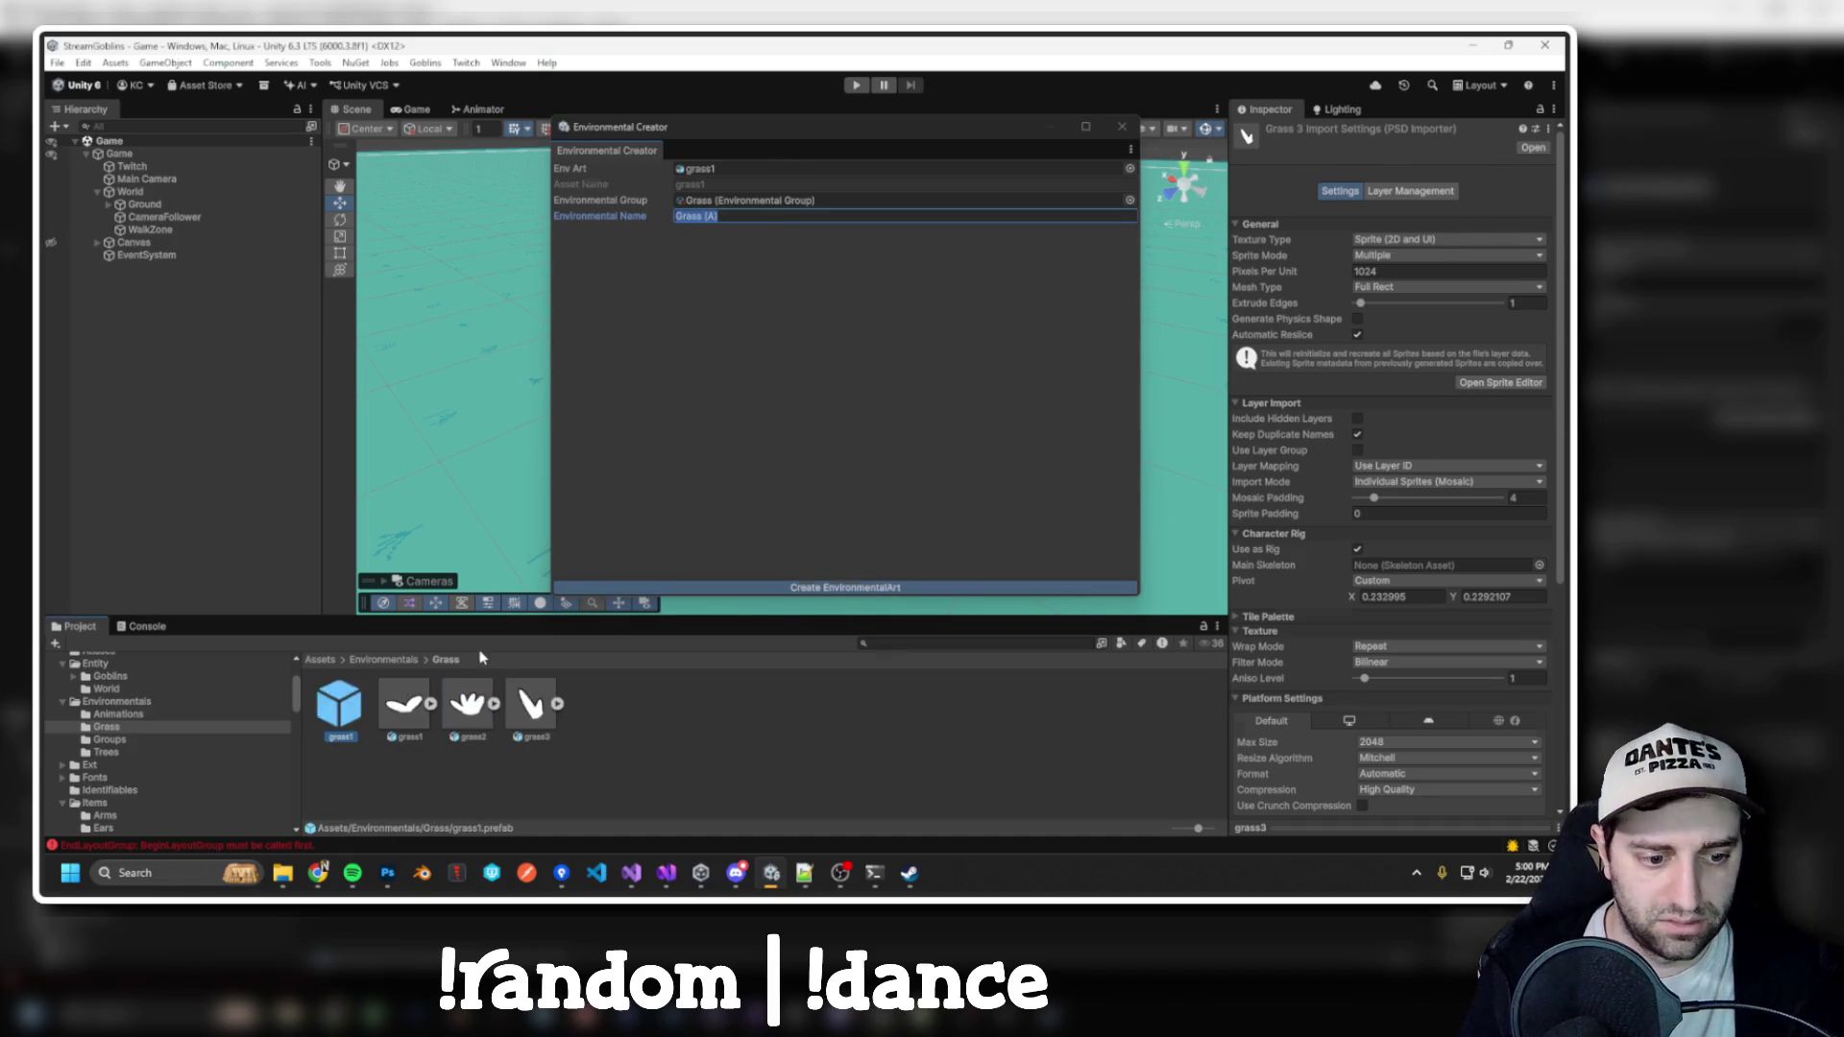
Create the grass2 environmental art prefab, also assigned to the Grass group
left_click(464, 711)
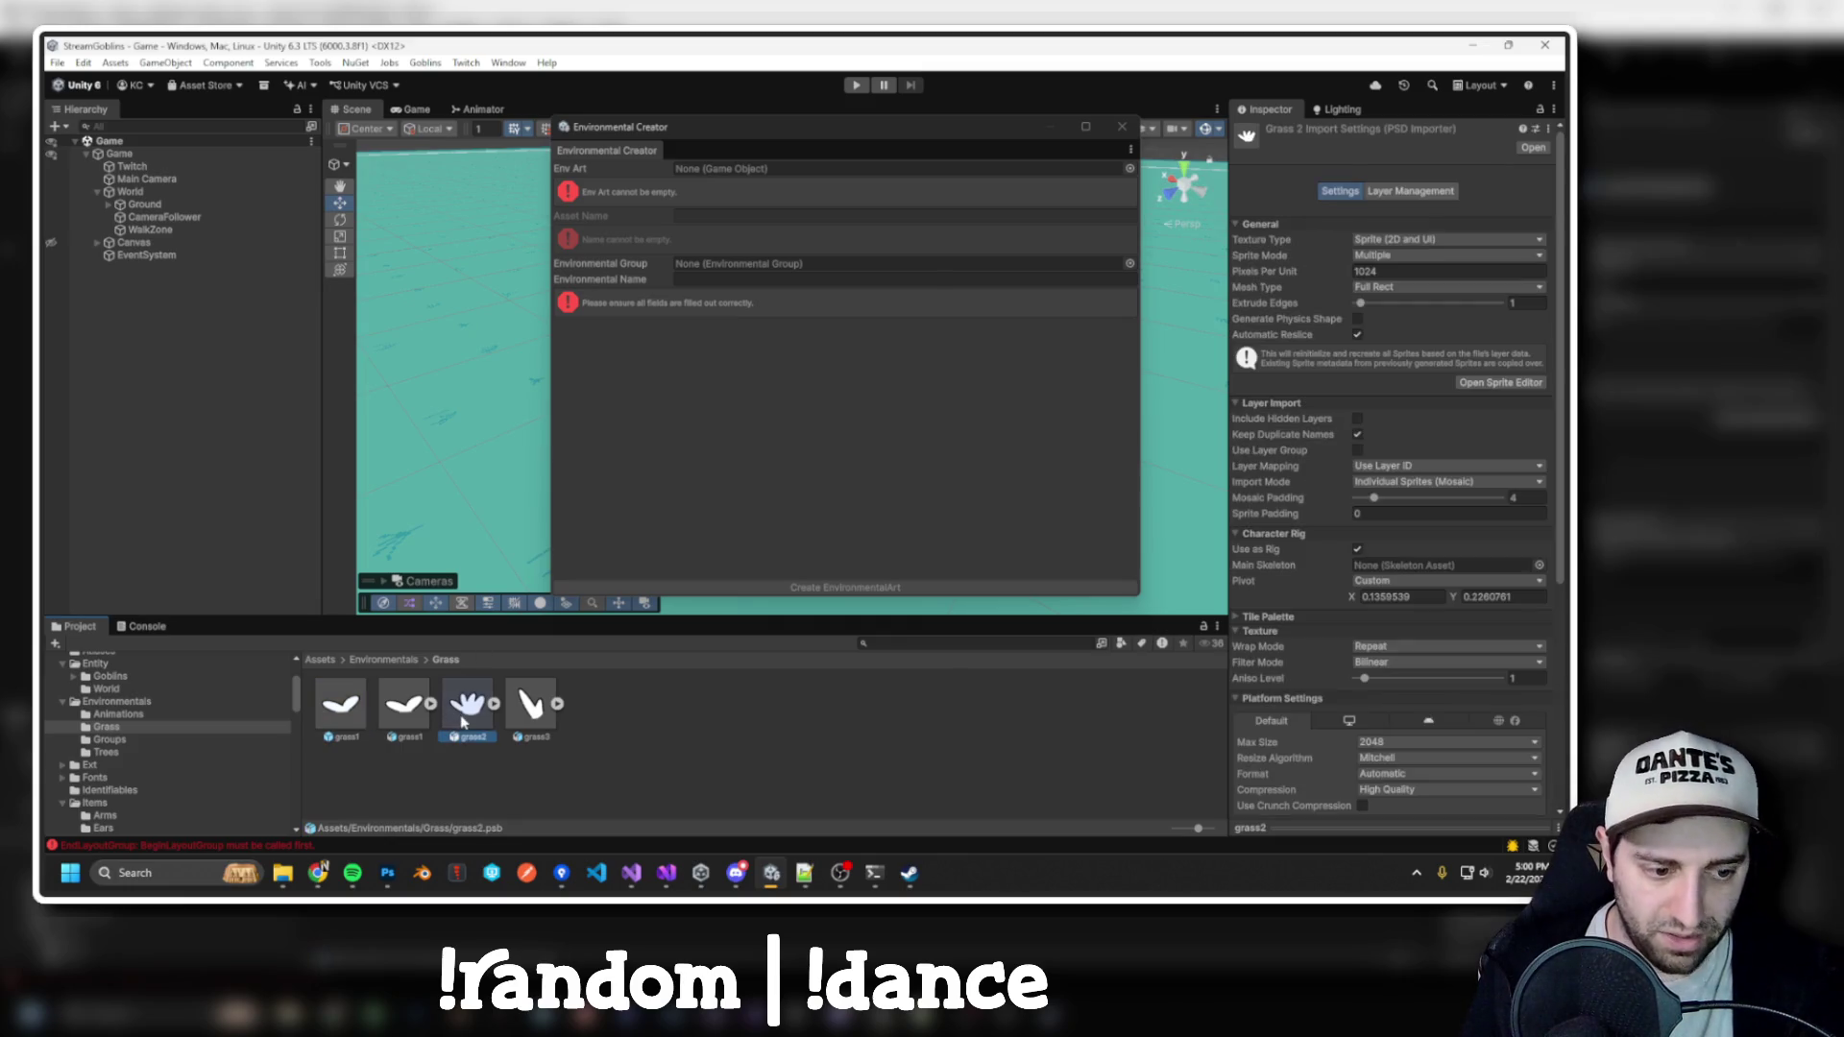
left_click_drag(473, 734, 719, 178)
left_click(706, 219)
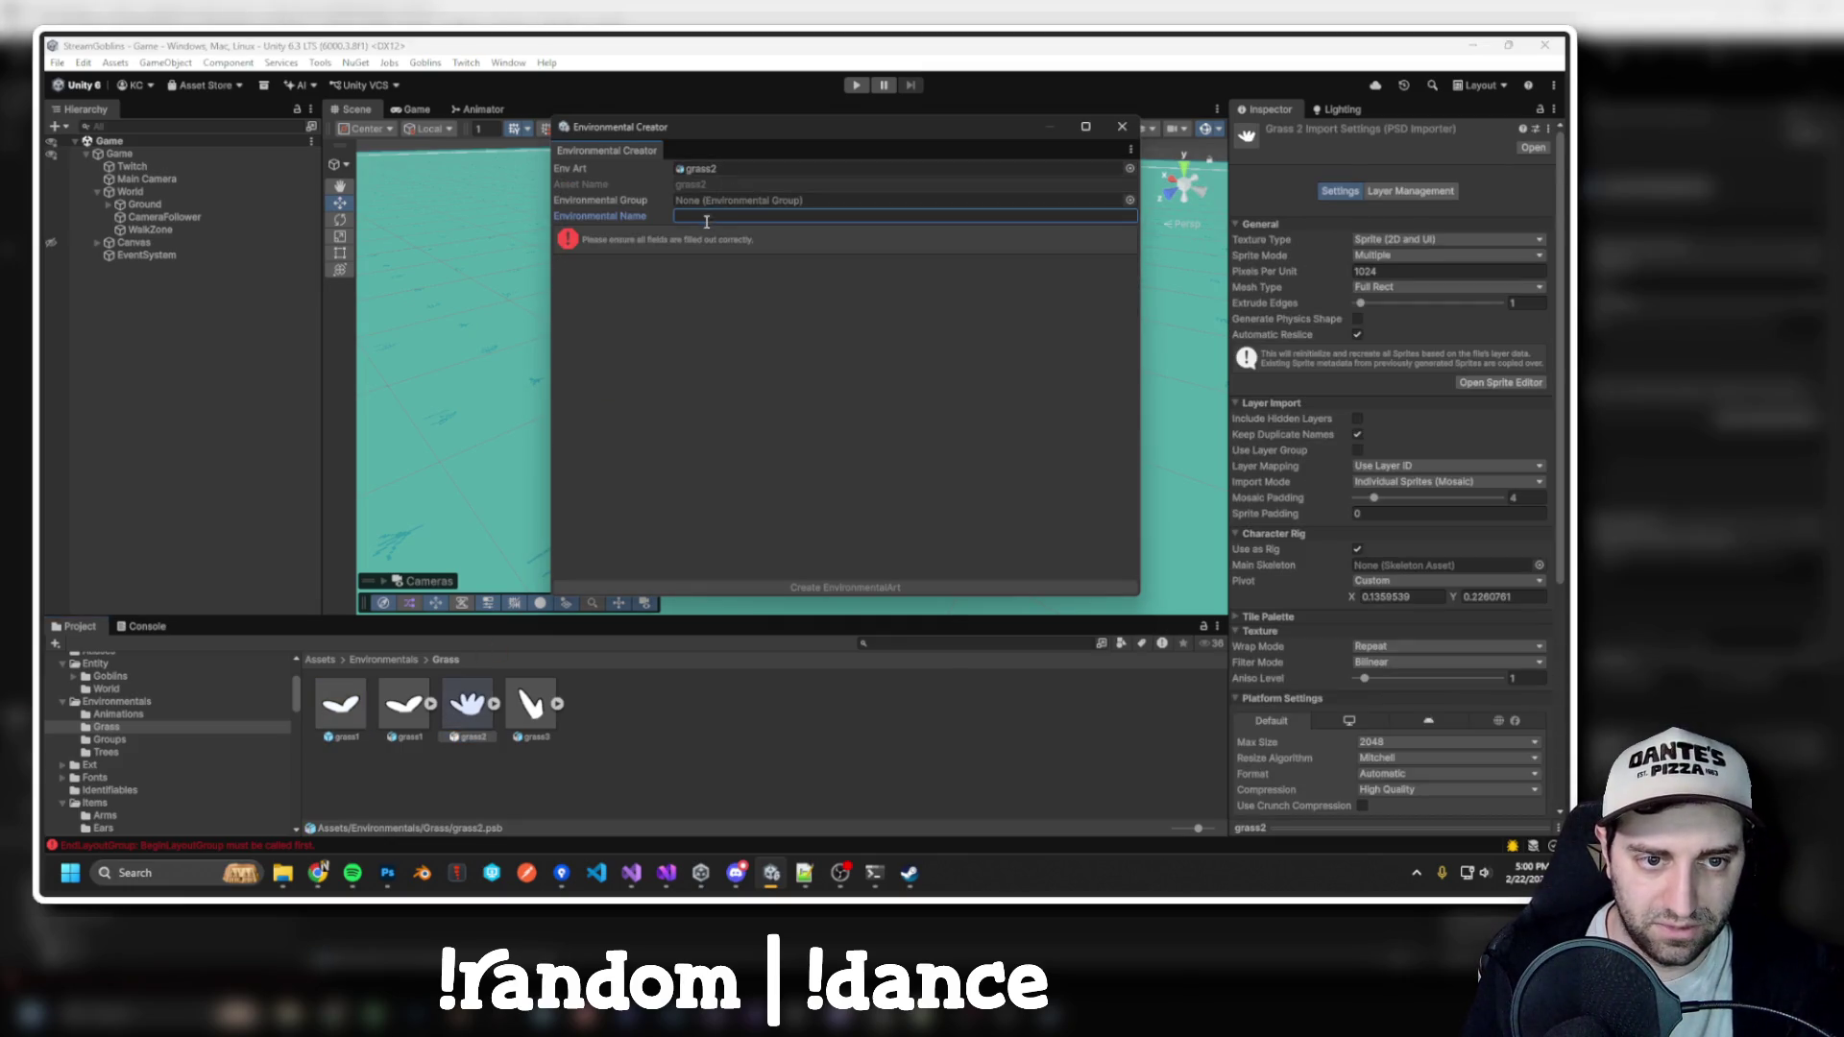
type("Grass (AB")
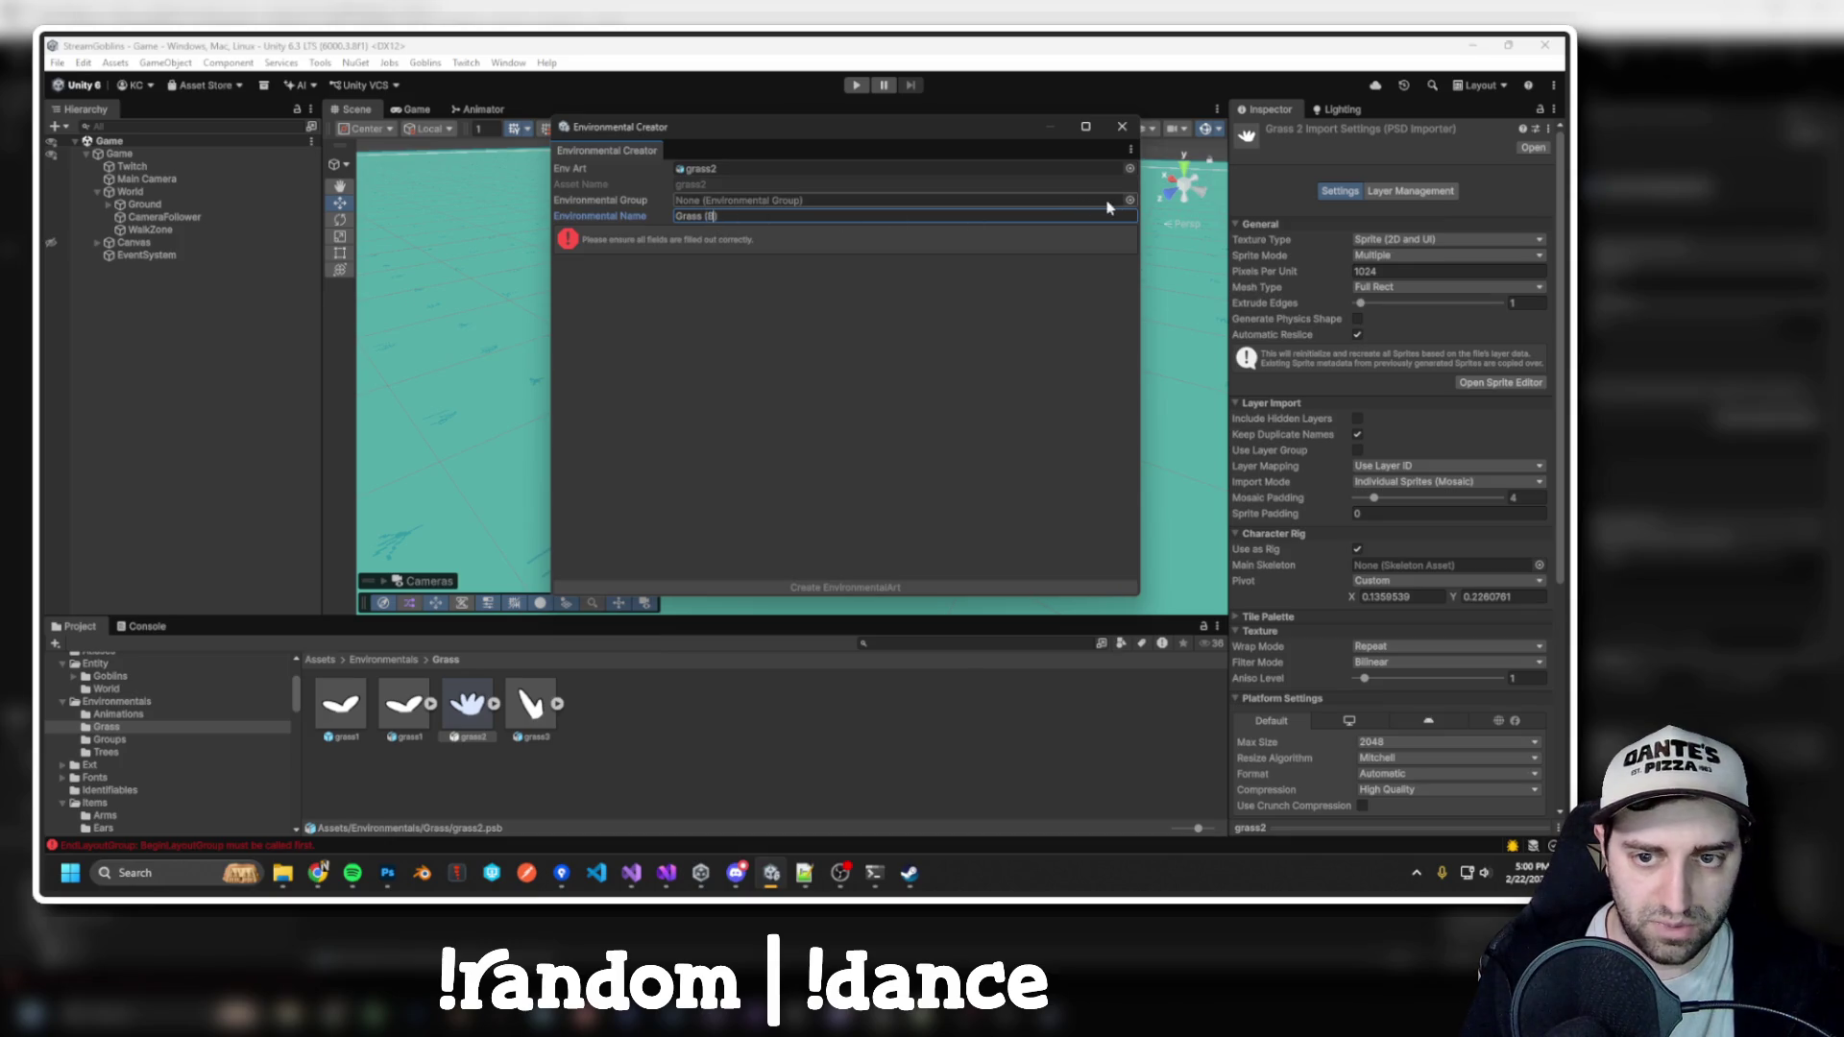
left_click(1129, 200)
mouse_move(1319, 267)
left_mouse_down()
mouse_move(1124, 465)
mouse_move(658, 448)
left_mouse_up()
left_click(677, 587)
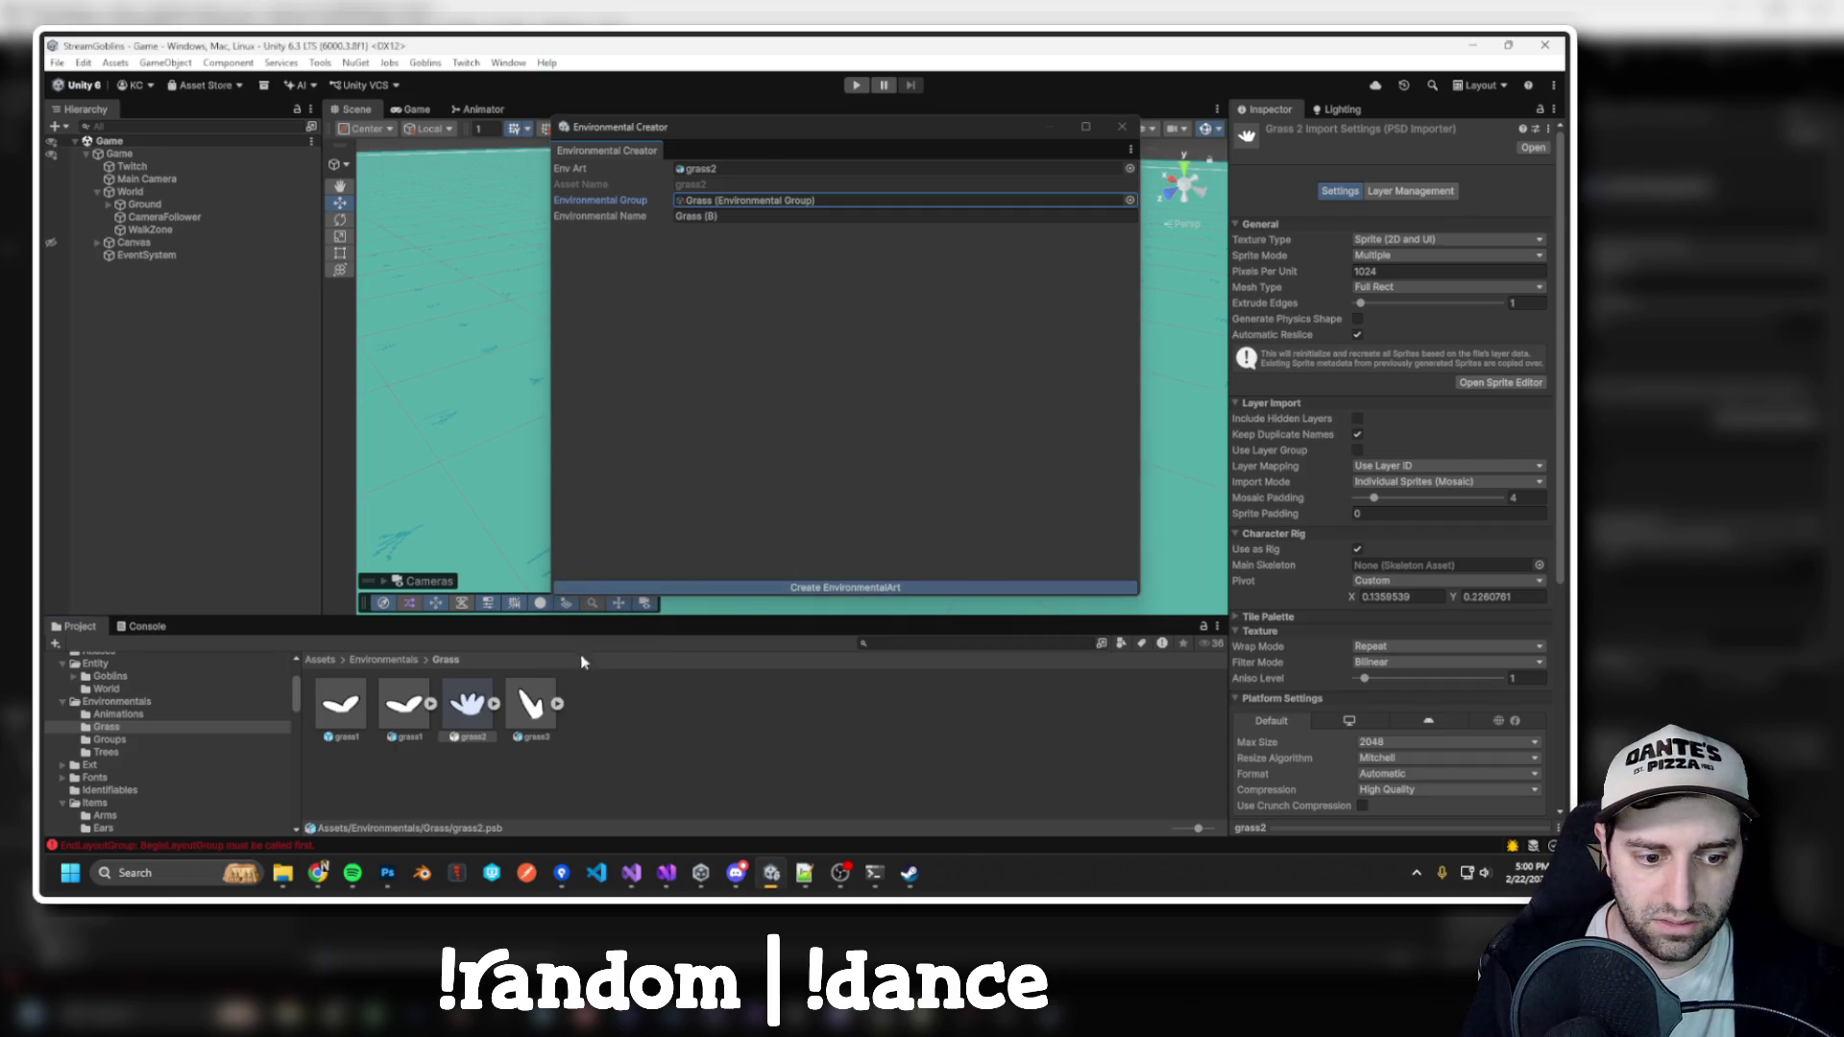
Create the grass3 environmental art prefab in the Grass group
left_click_drag(601, 711, 718, 184)
left_click(738, 214)
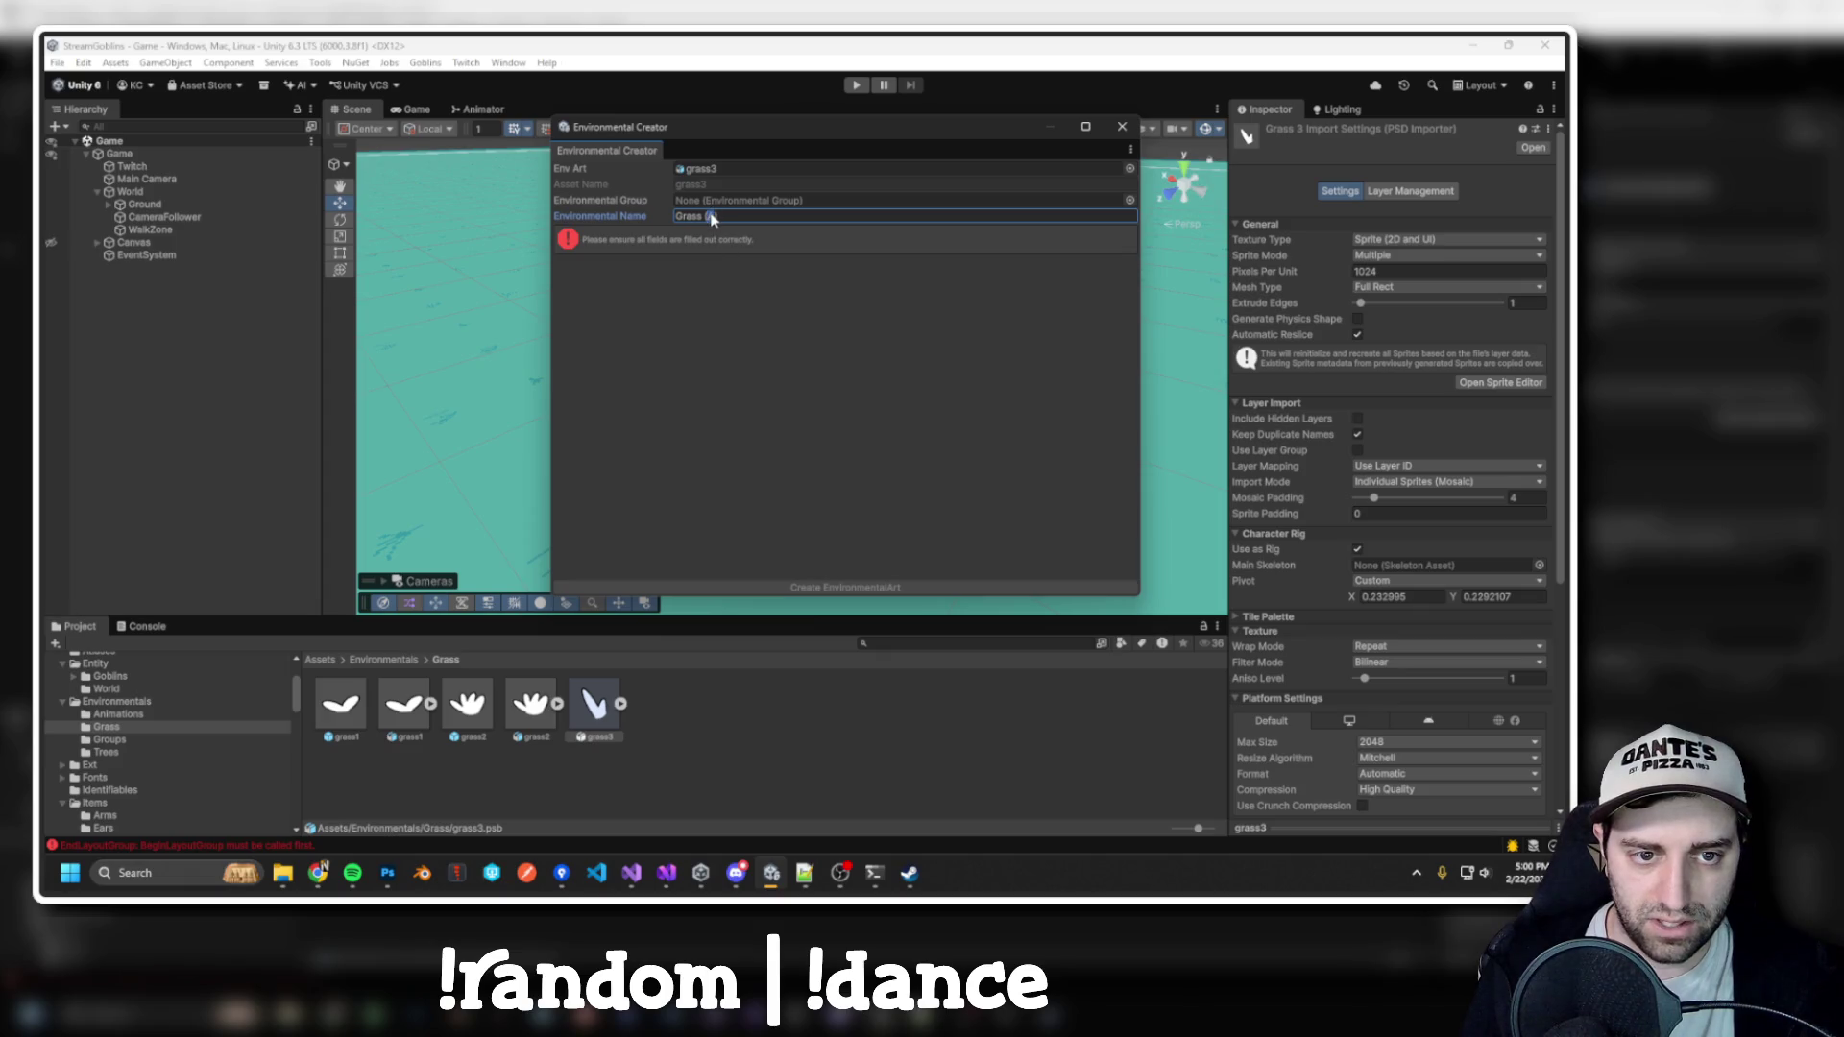
type("C)")
left_click(1130, 199)
left_click(1319, 269)
left_click(855, 587)
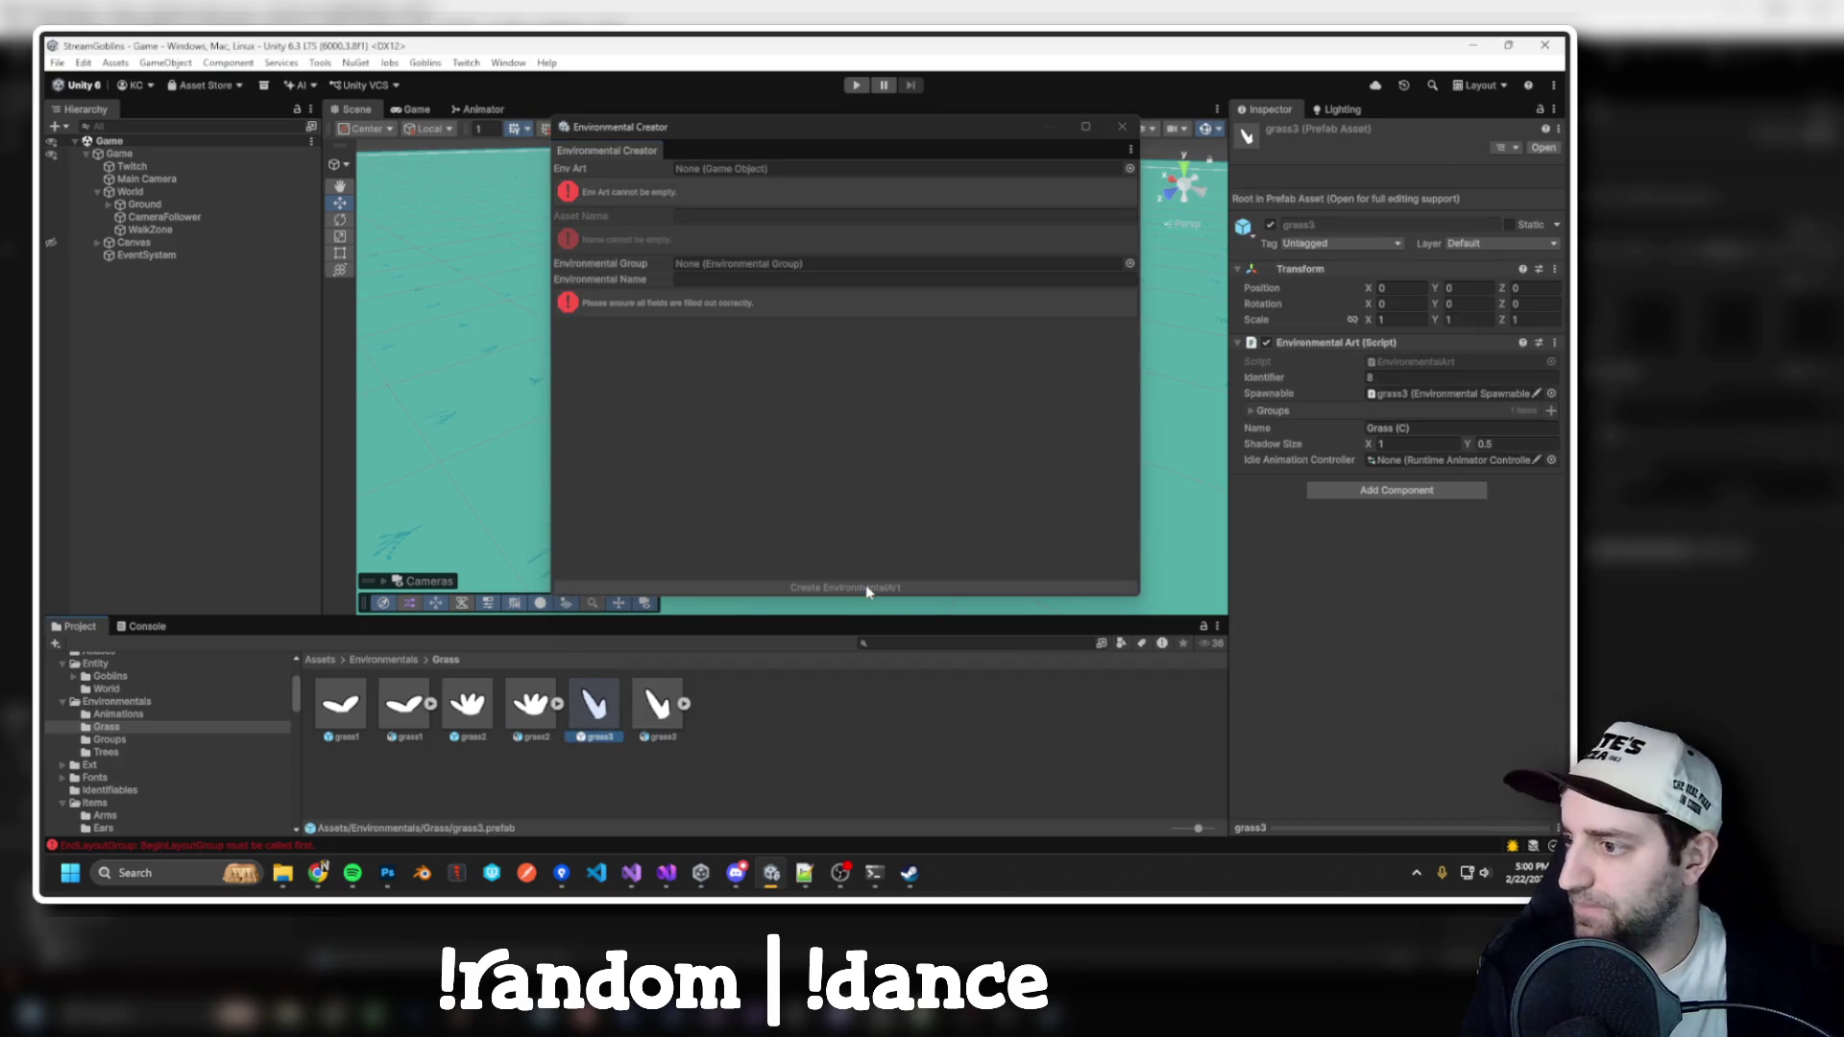
Assign EnvironmentalBreathe as the Idle Animation Controller for grass1, grass2 and grass3
left_click(340, 705)
left_click(468, 705, "ctrl")
left_click(595, 705, "ctrl")
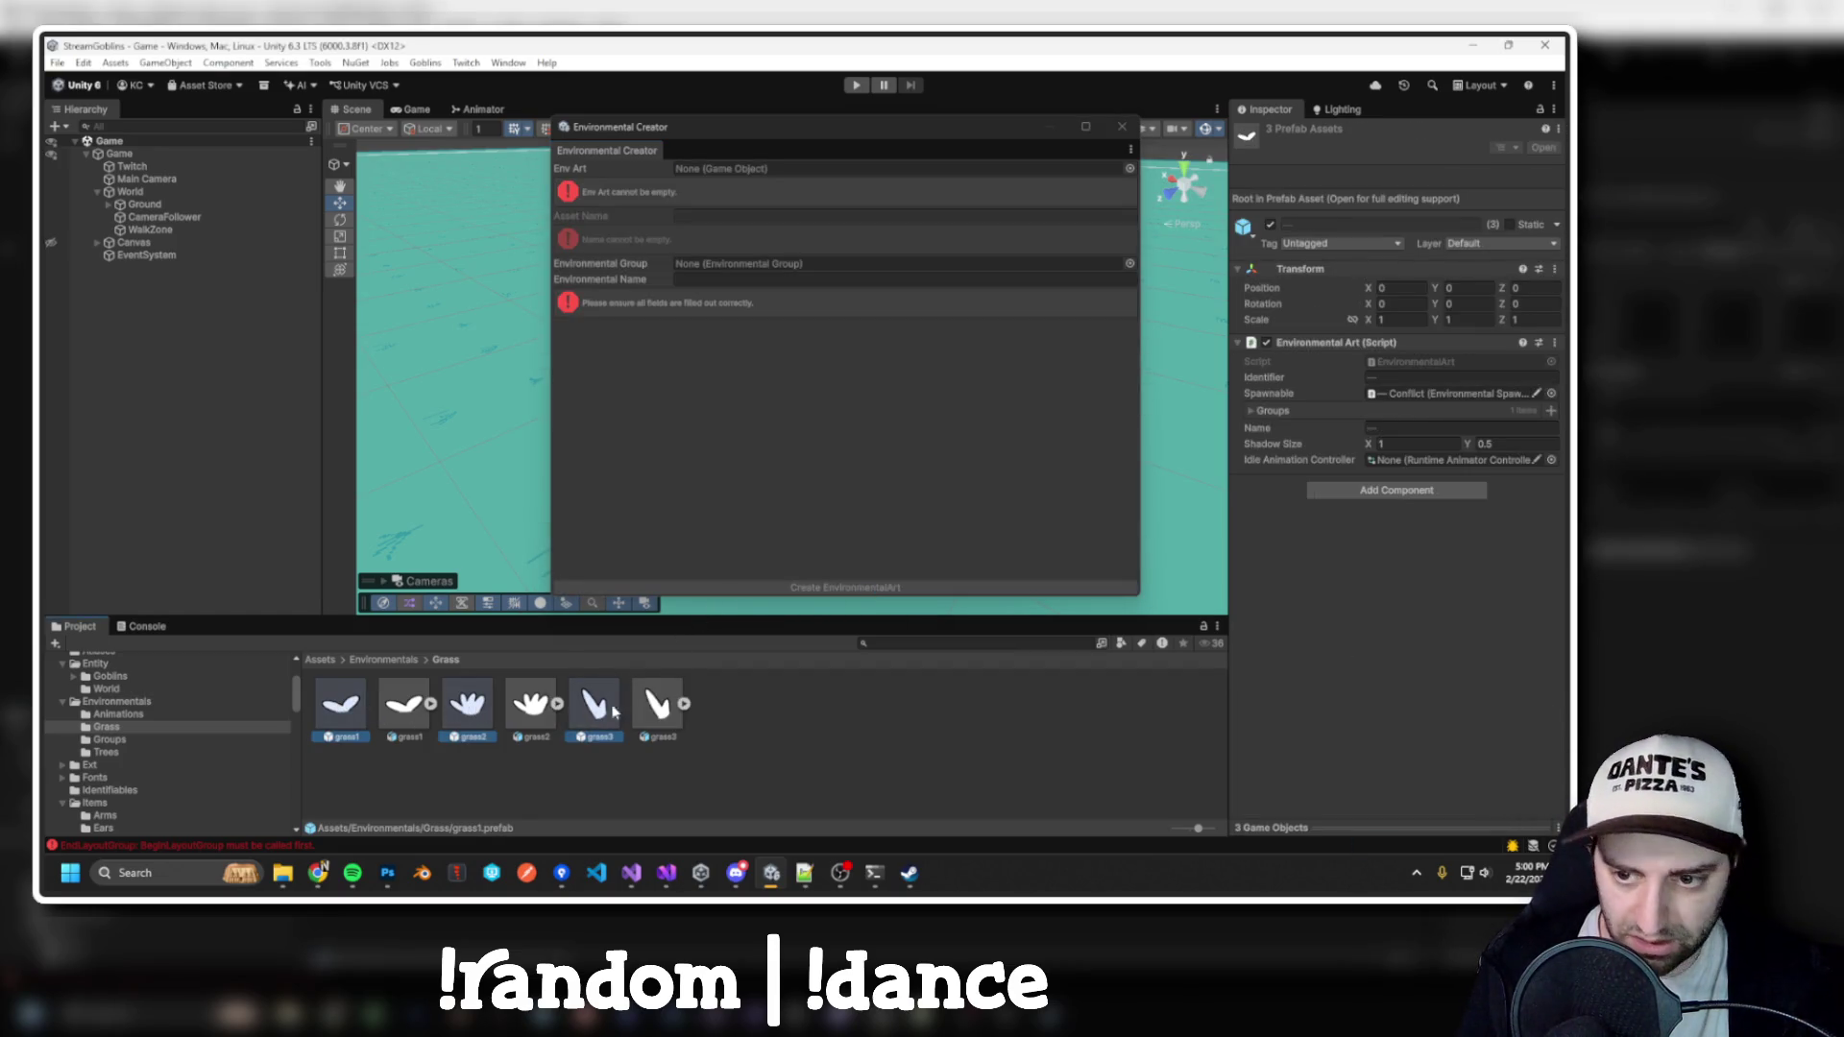
left_click(1550, 461)
double_click(1250, 438)
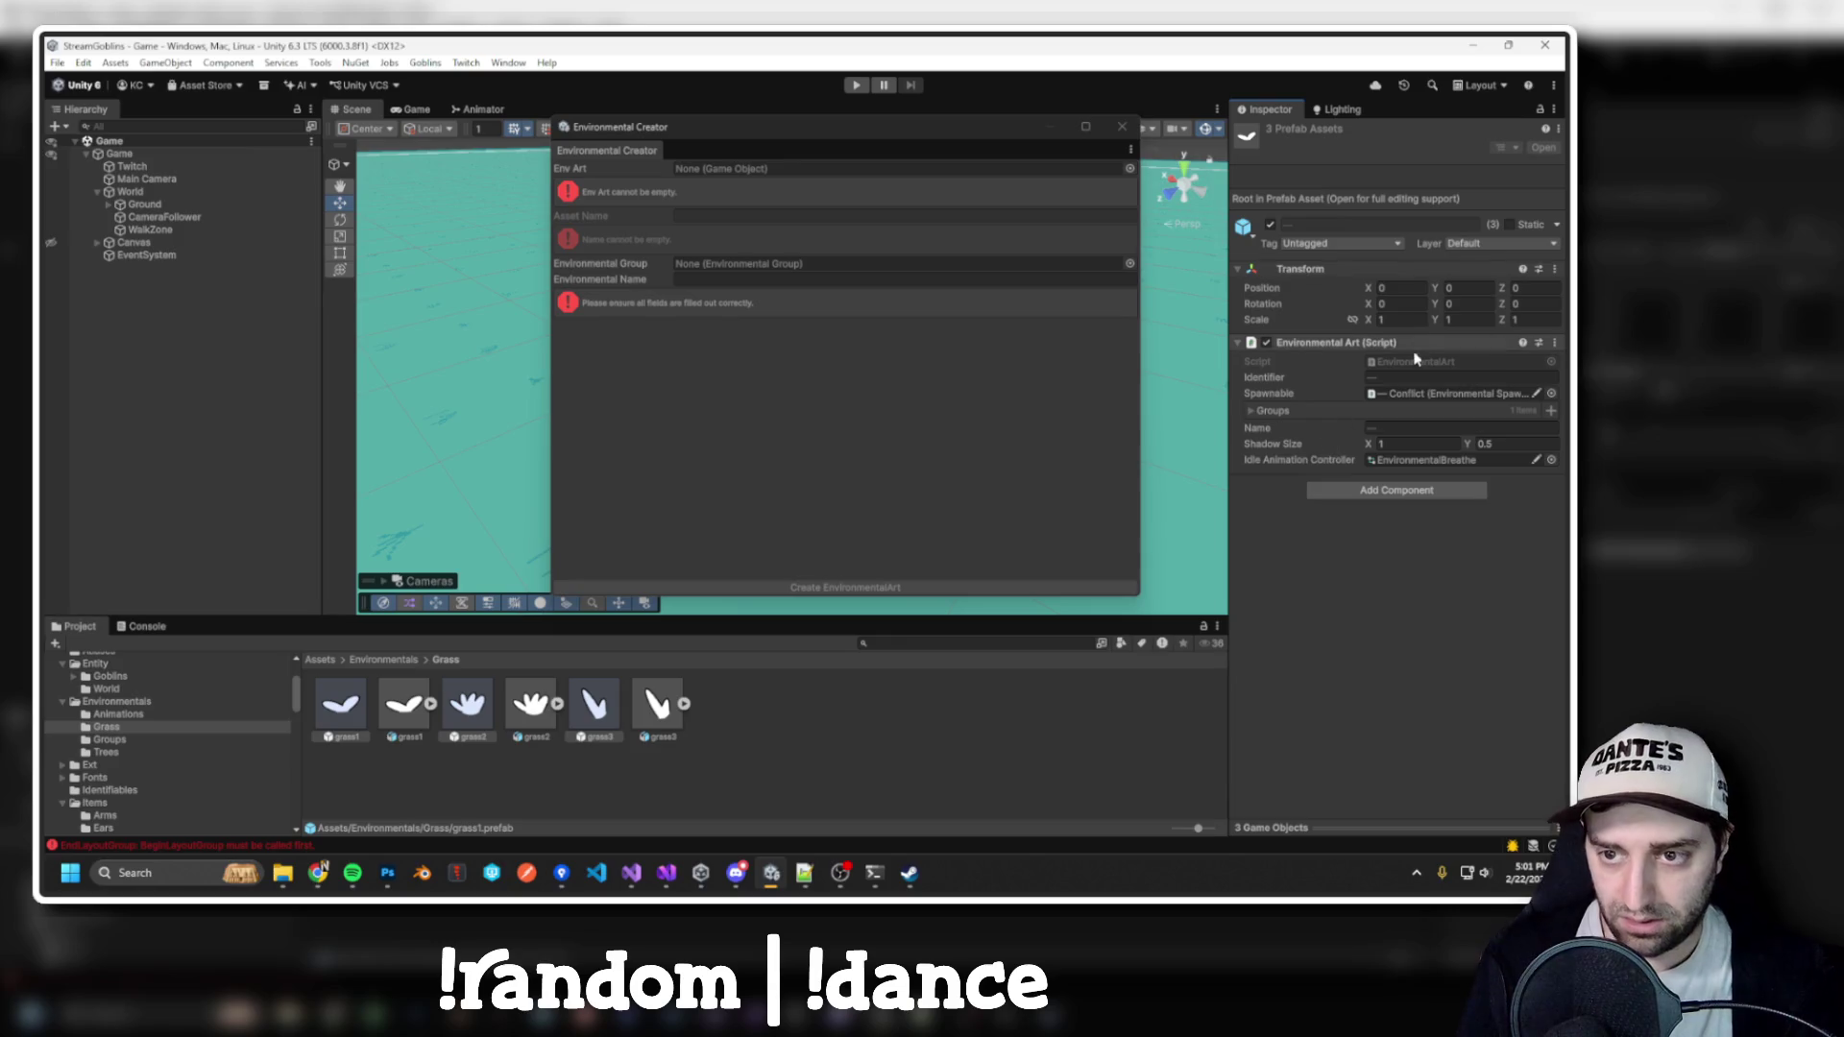
Open the grass1 prefab for editing and close the environmental art creator
left_click(340, 713)
double_click(340, 712)
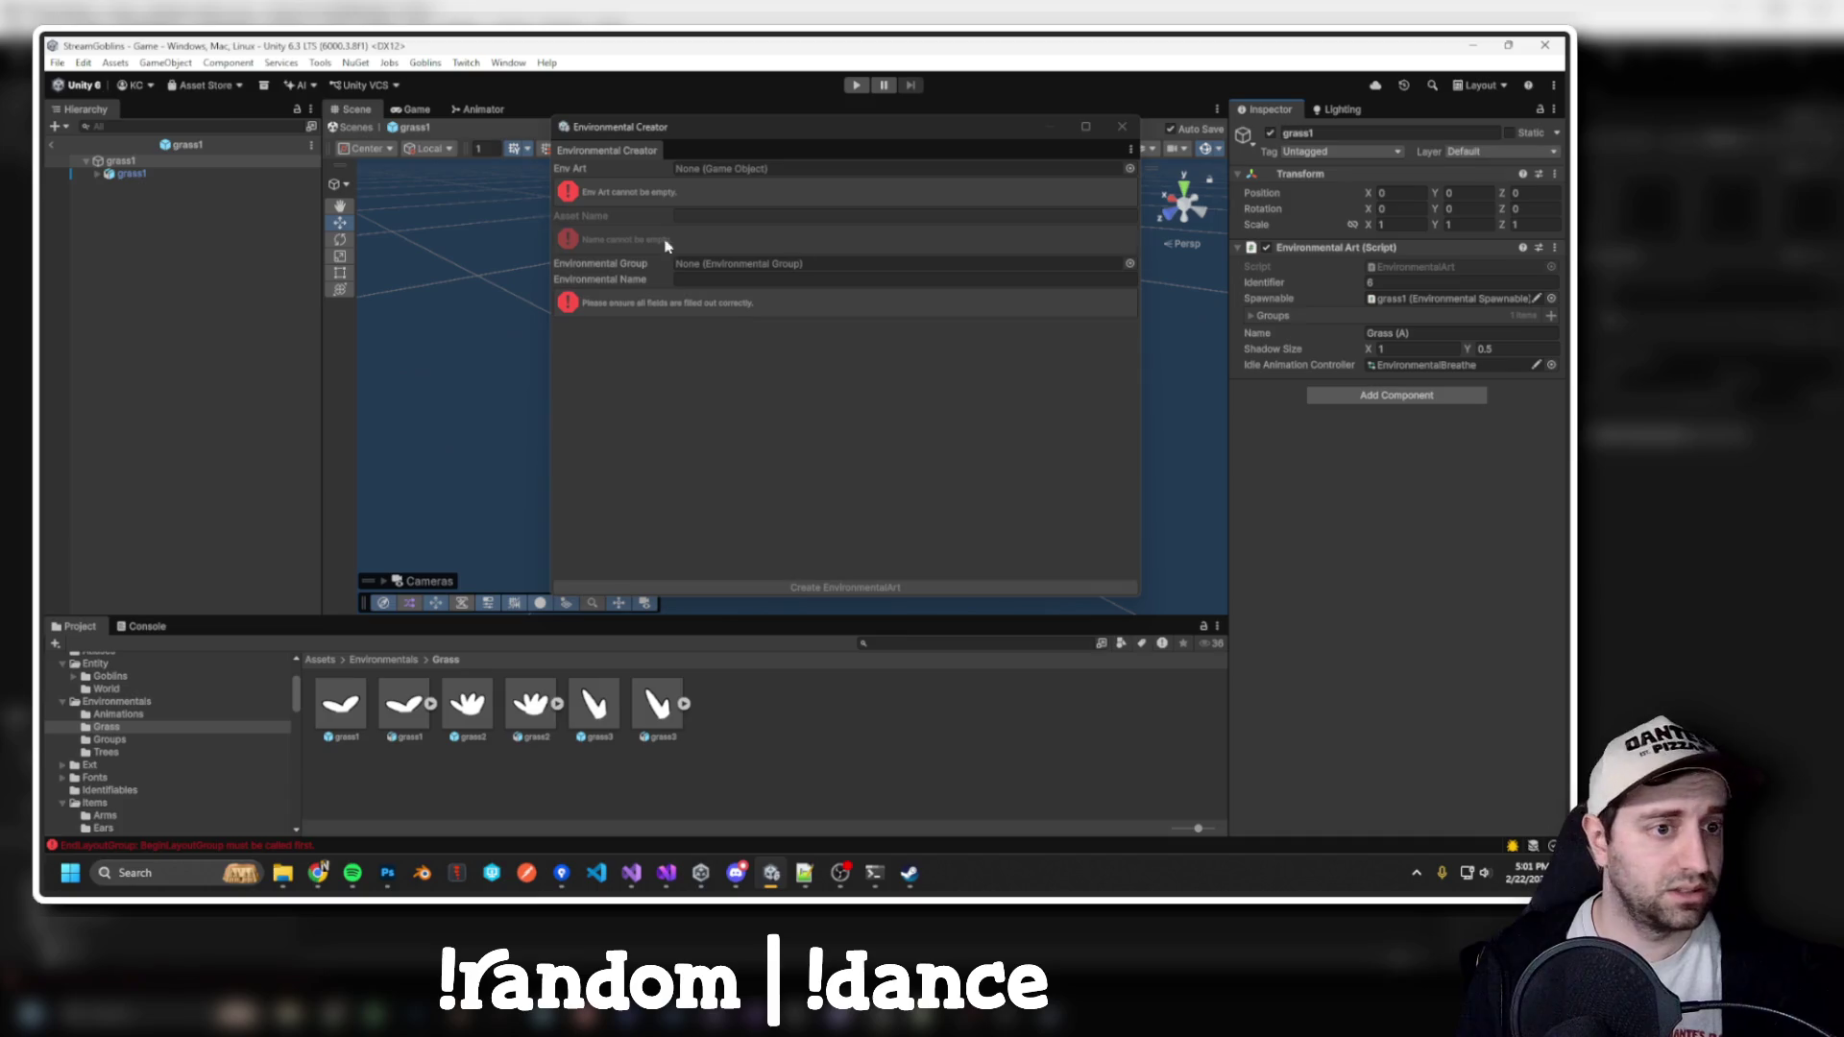
key("alt+Tab")
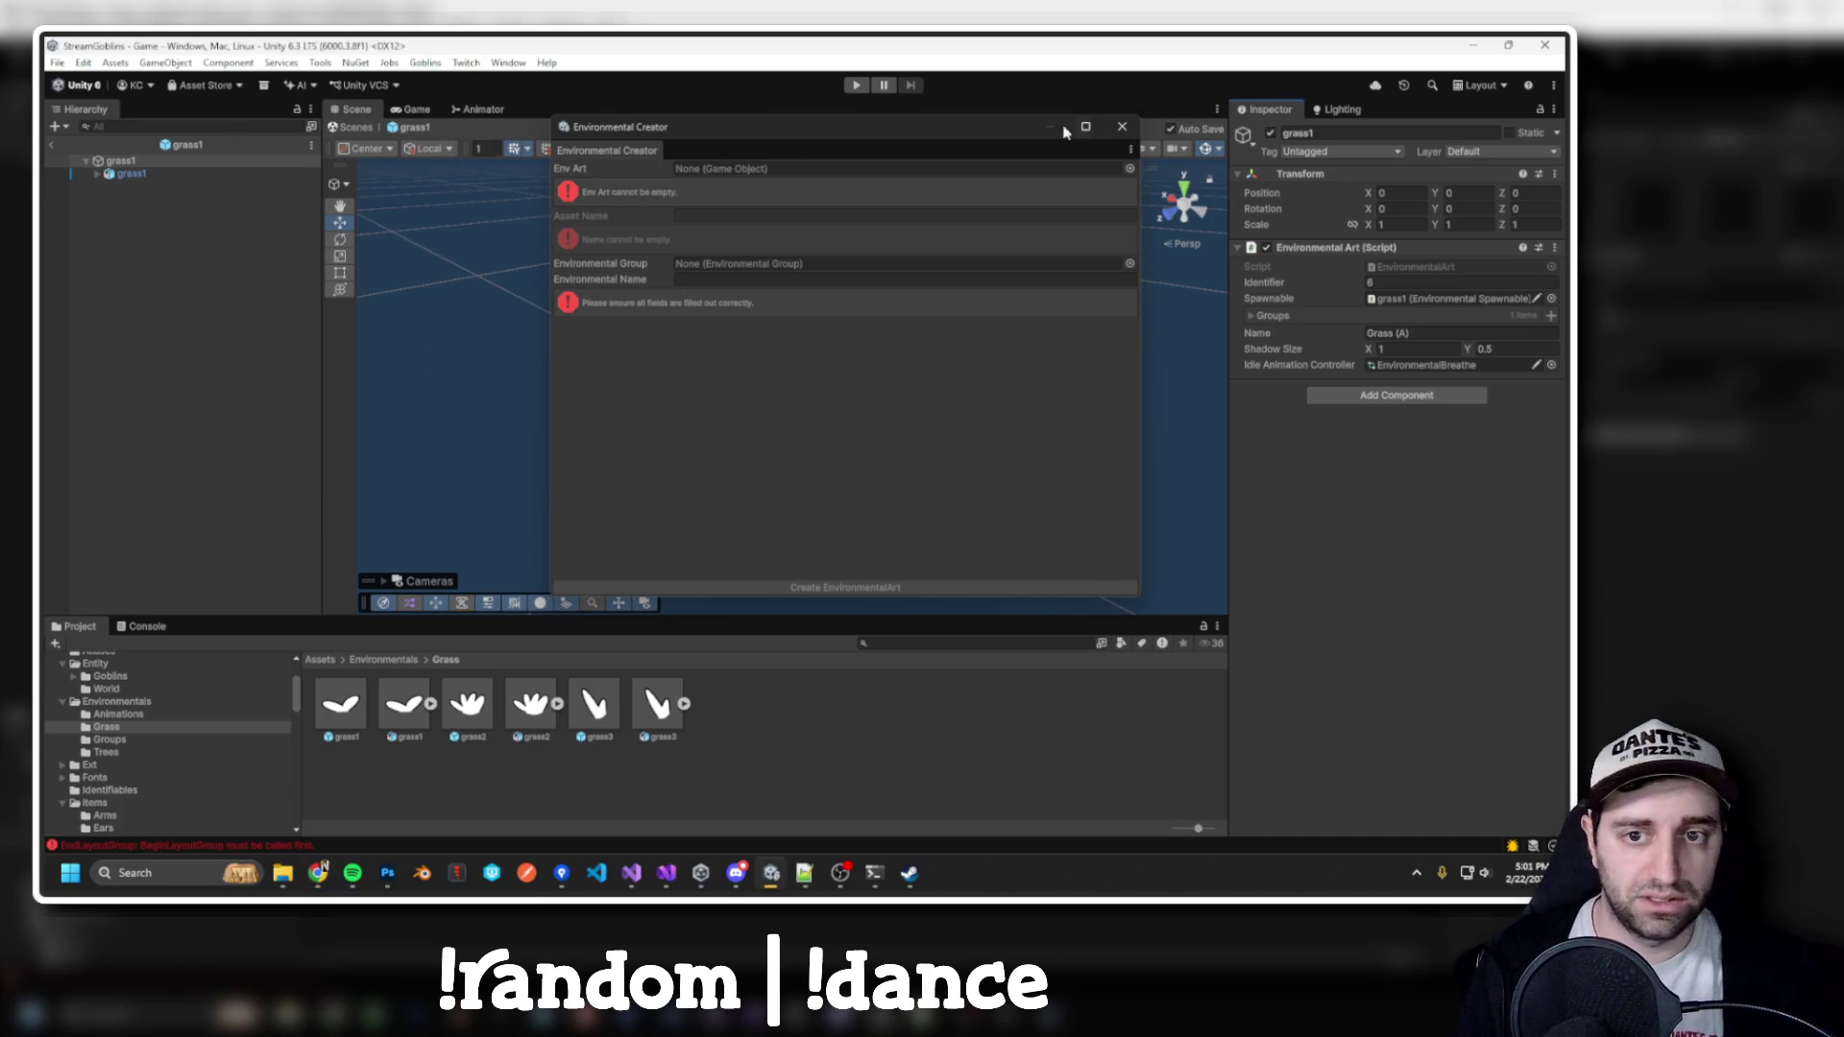
left_click(1122, 127)
Tint grass1's Layer 10 sprite green (598669)
left_click(97, 174)
left_click(156, 187)
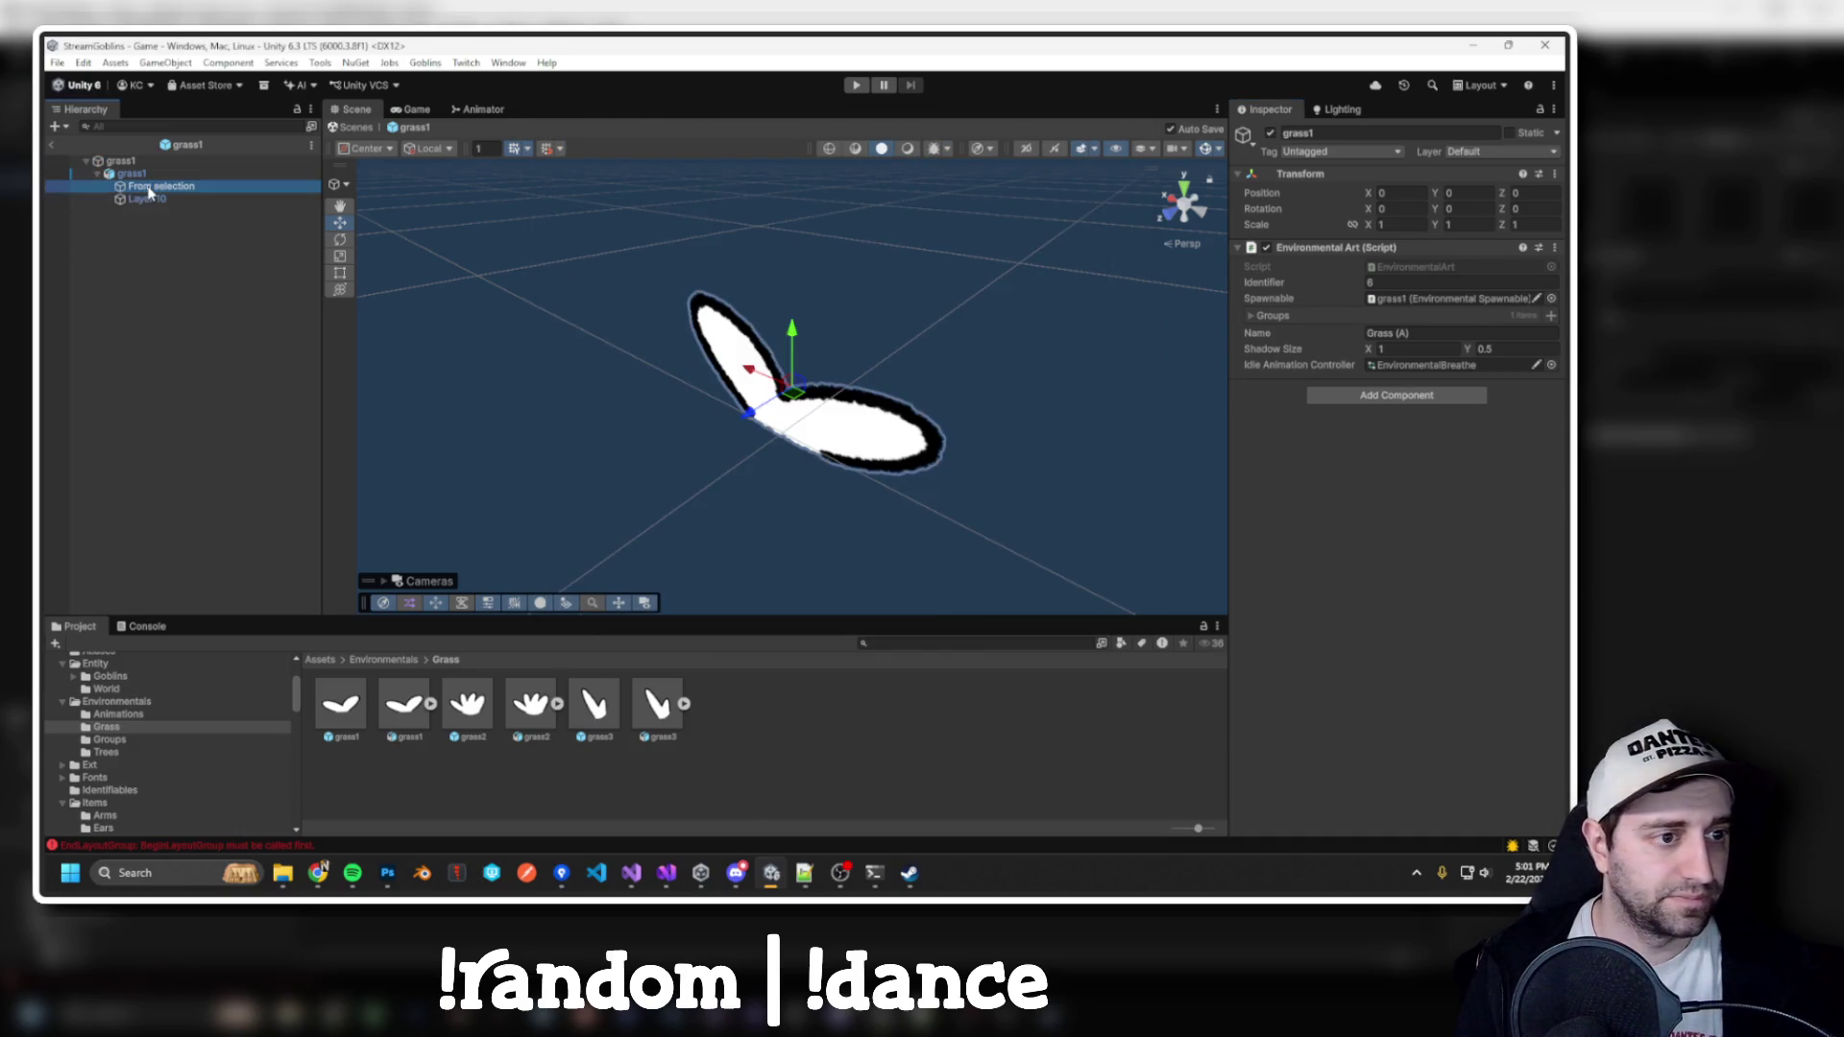
left_click(154, 198)
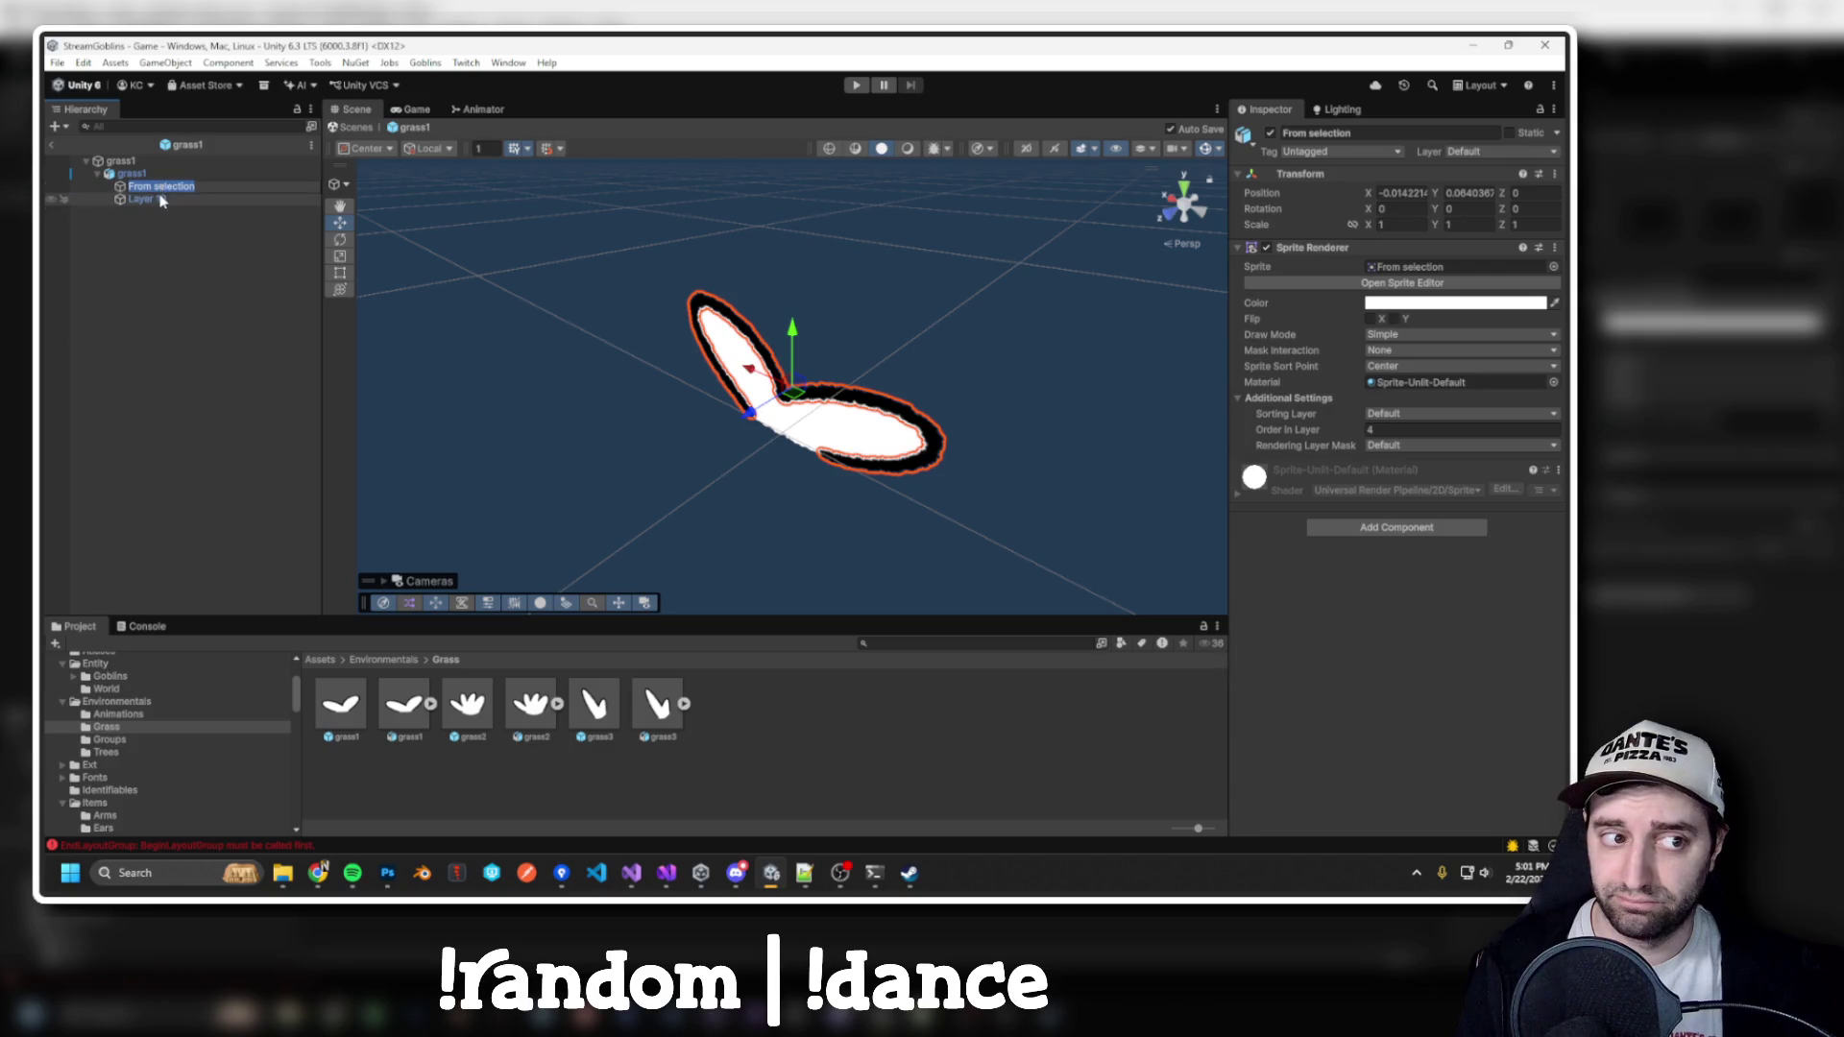
left_click(1411, 304)
left_click(1522, 632)
type("598669")
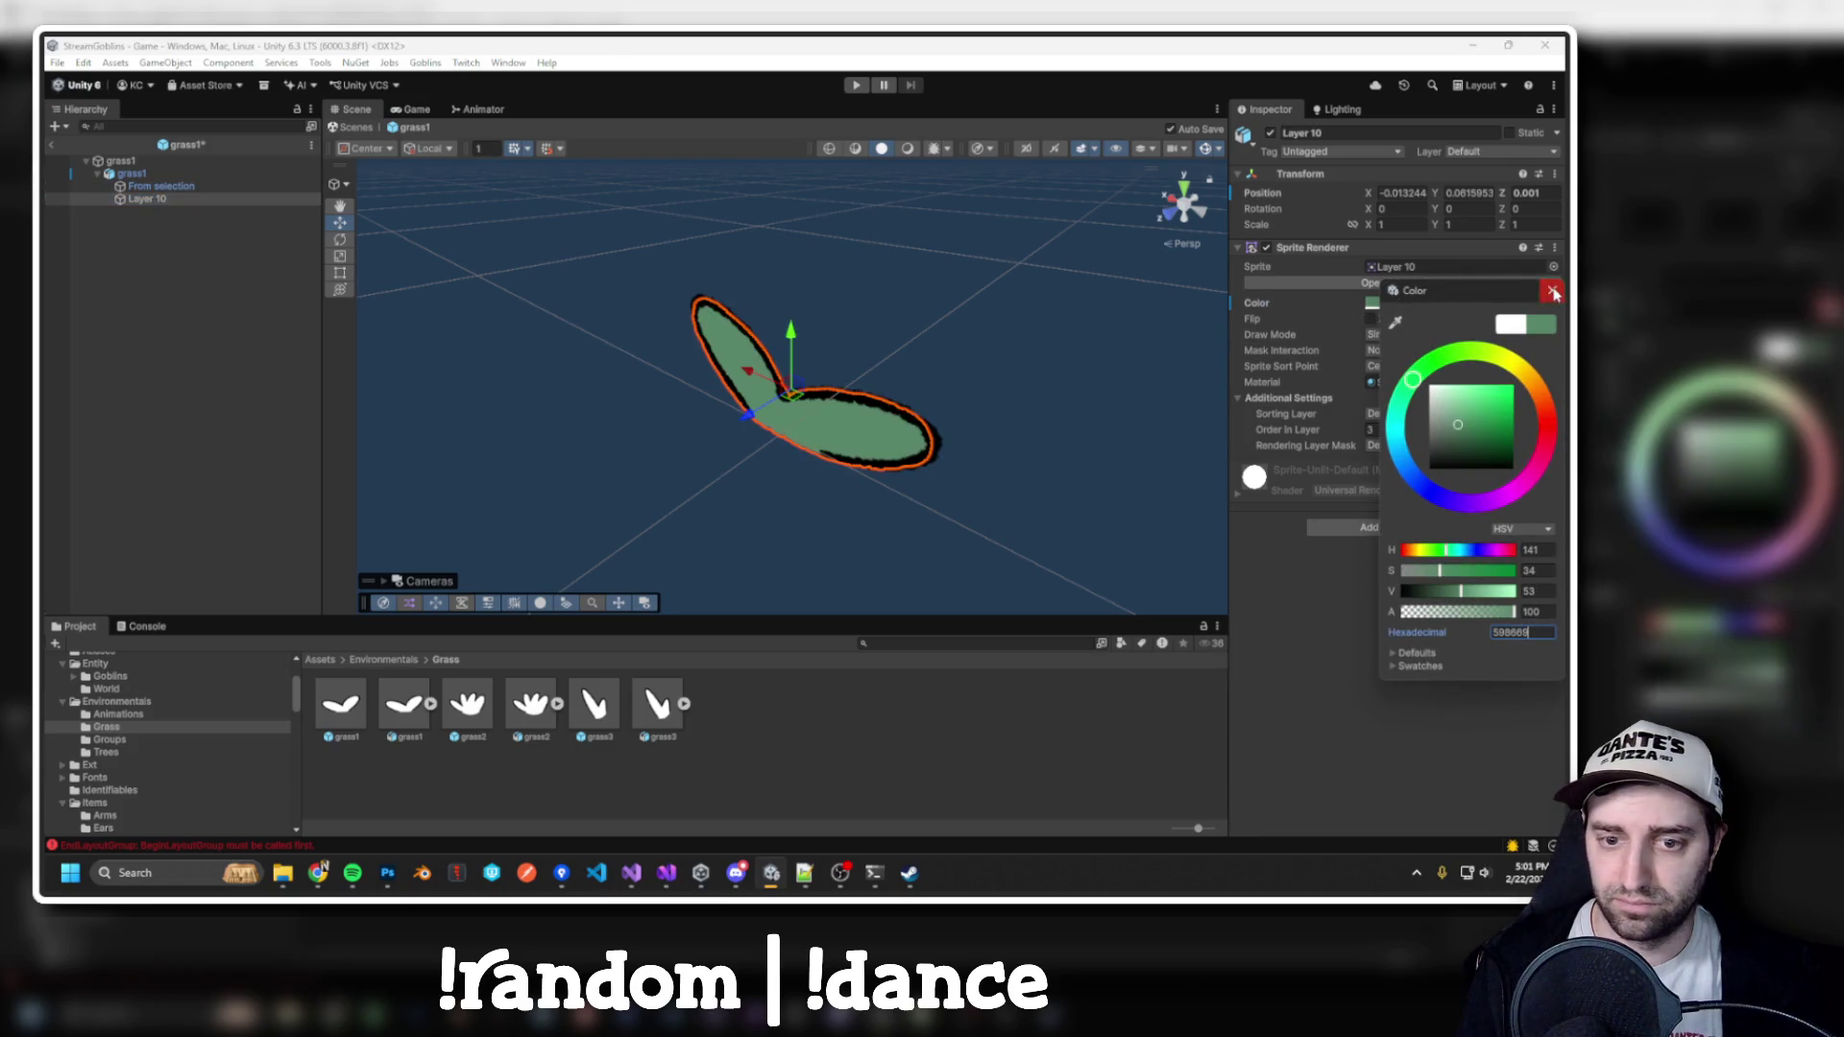
left_click(1553, 292)
Tint grass2's Layer 12 sprite the same green, 598669
double_click(479, 718)
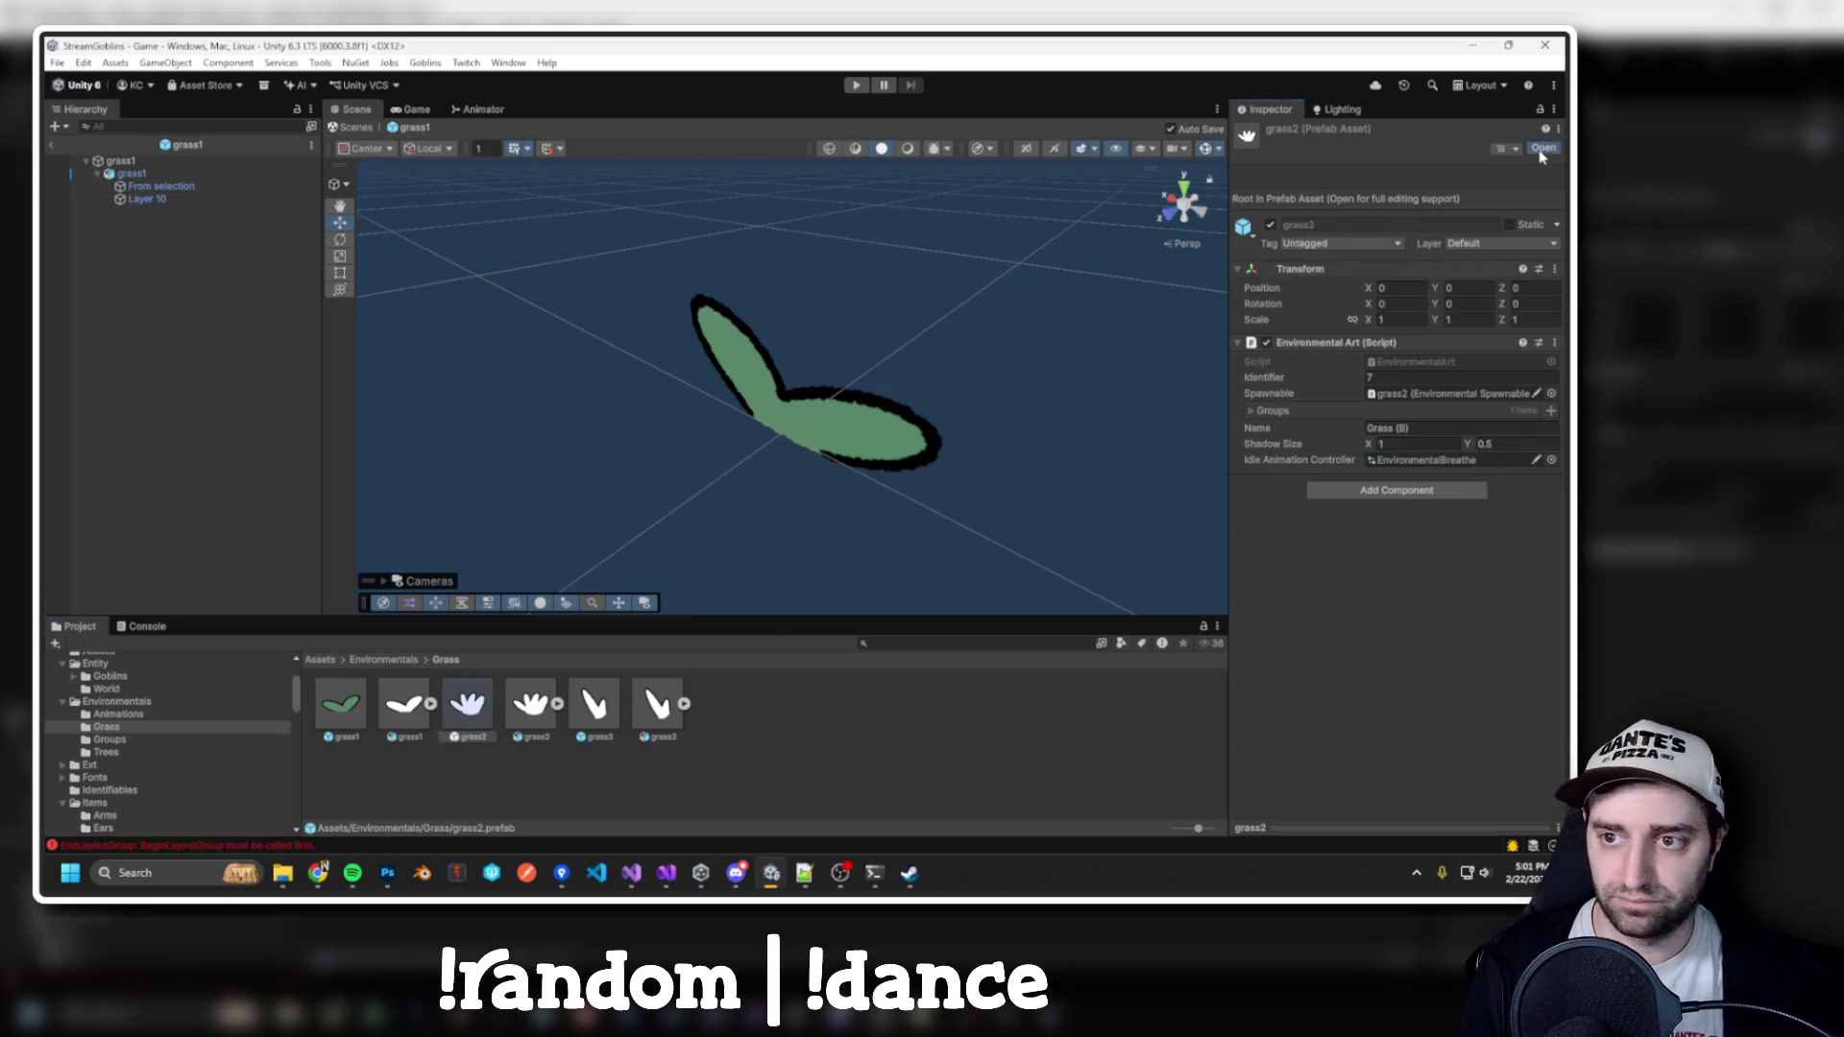
left_click(95, 176)
left_click(144, 199)
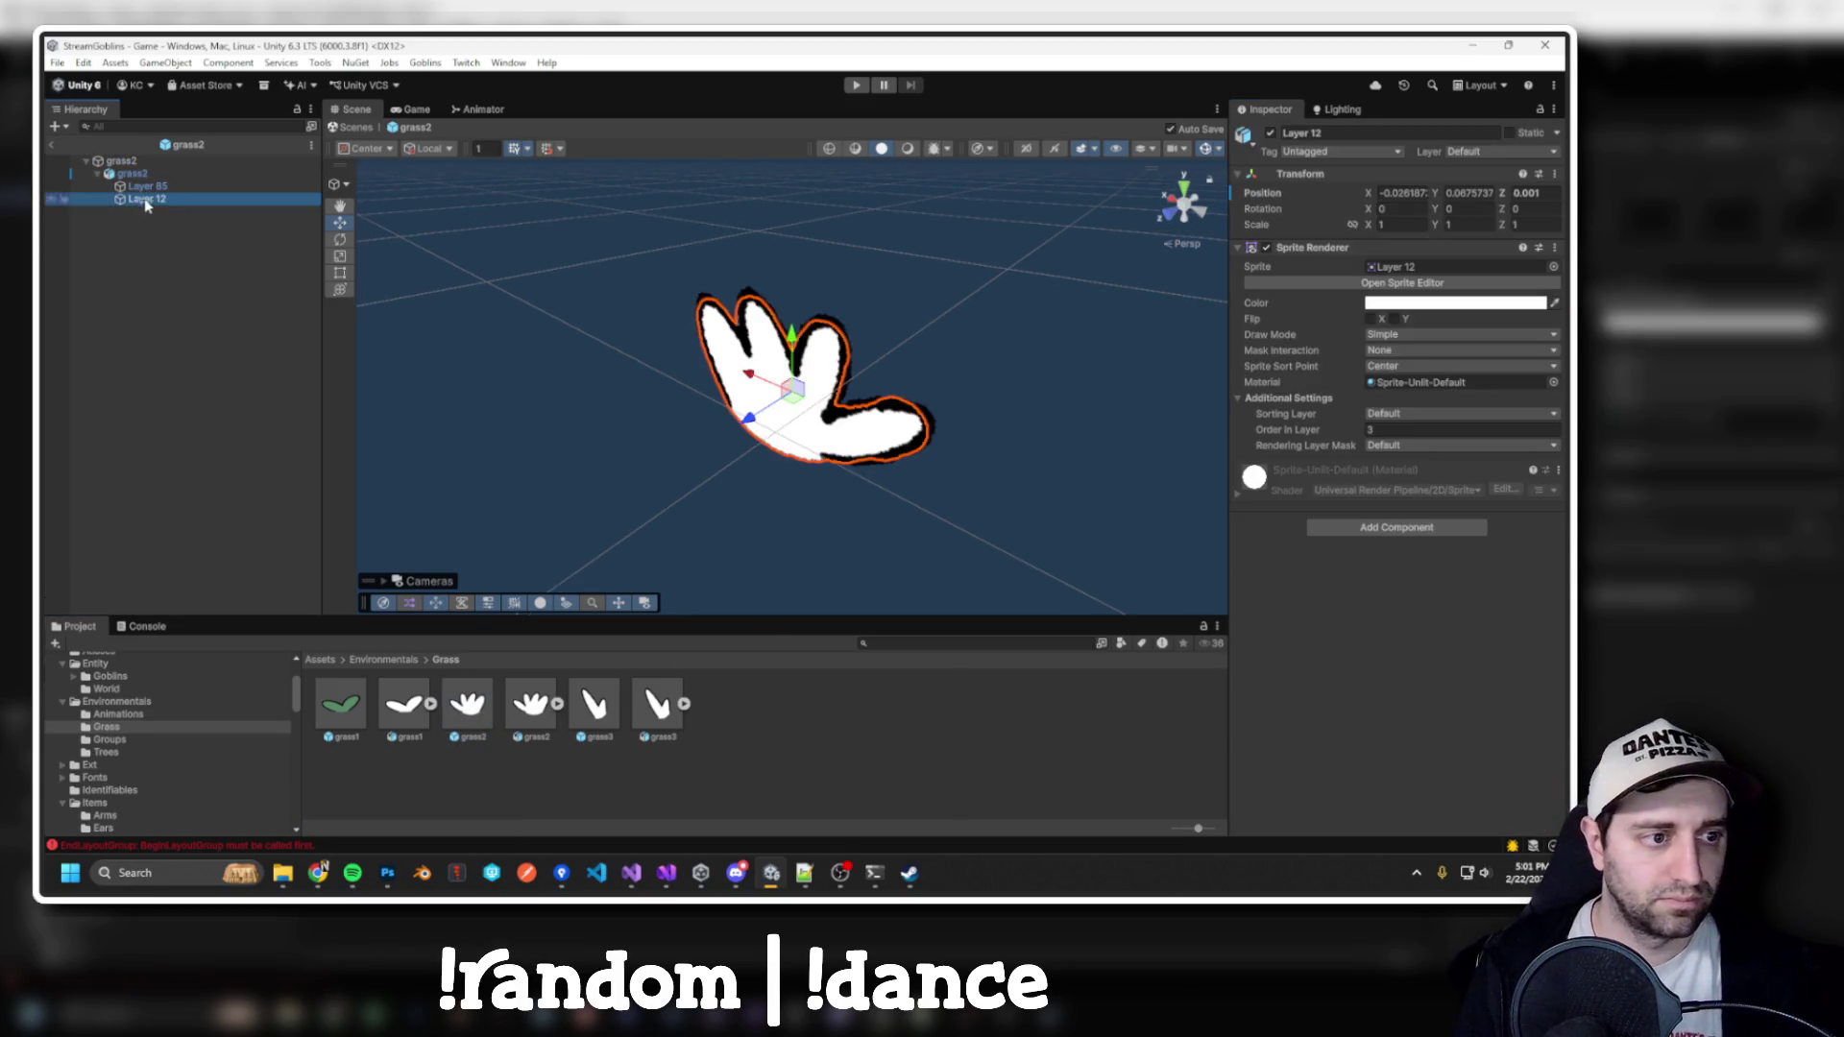
left_click(1374, 302)
left_click(1523, 635)
key("ctrl+v")
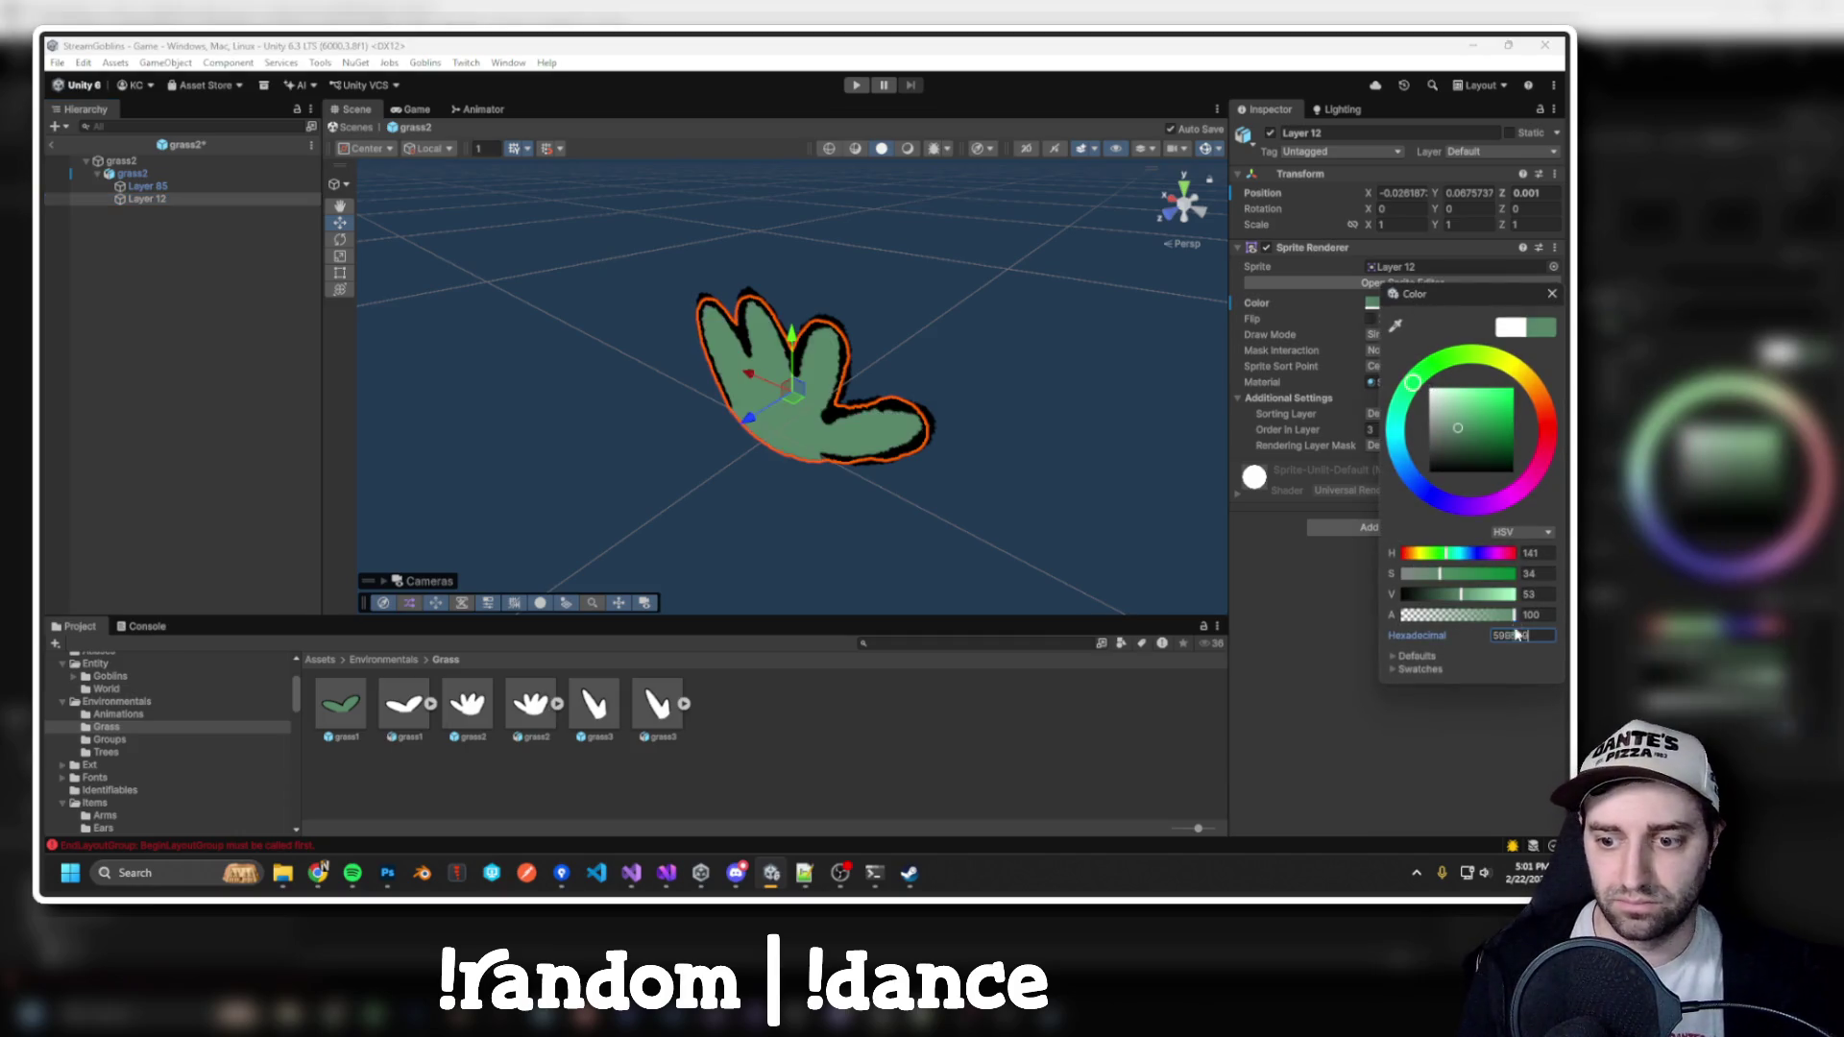
left_click(1553, 293)
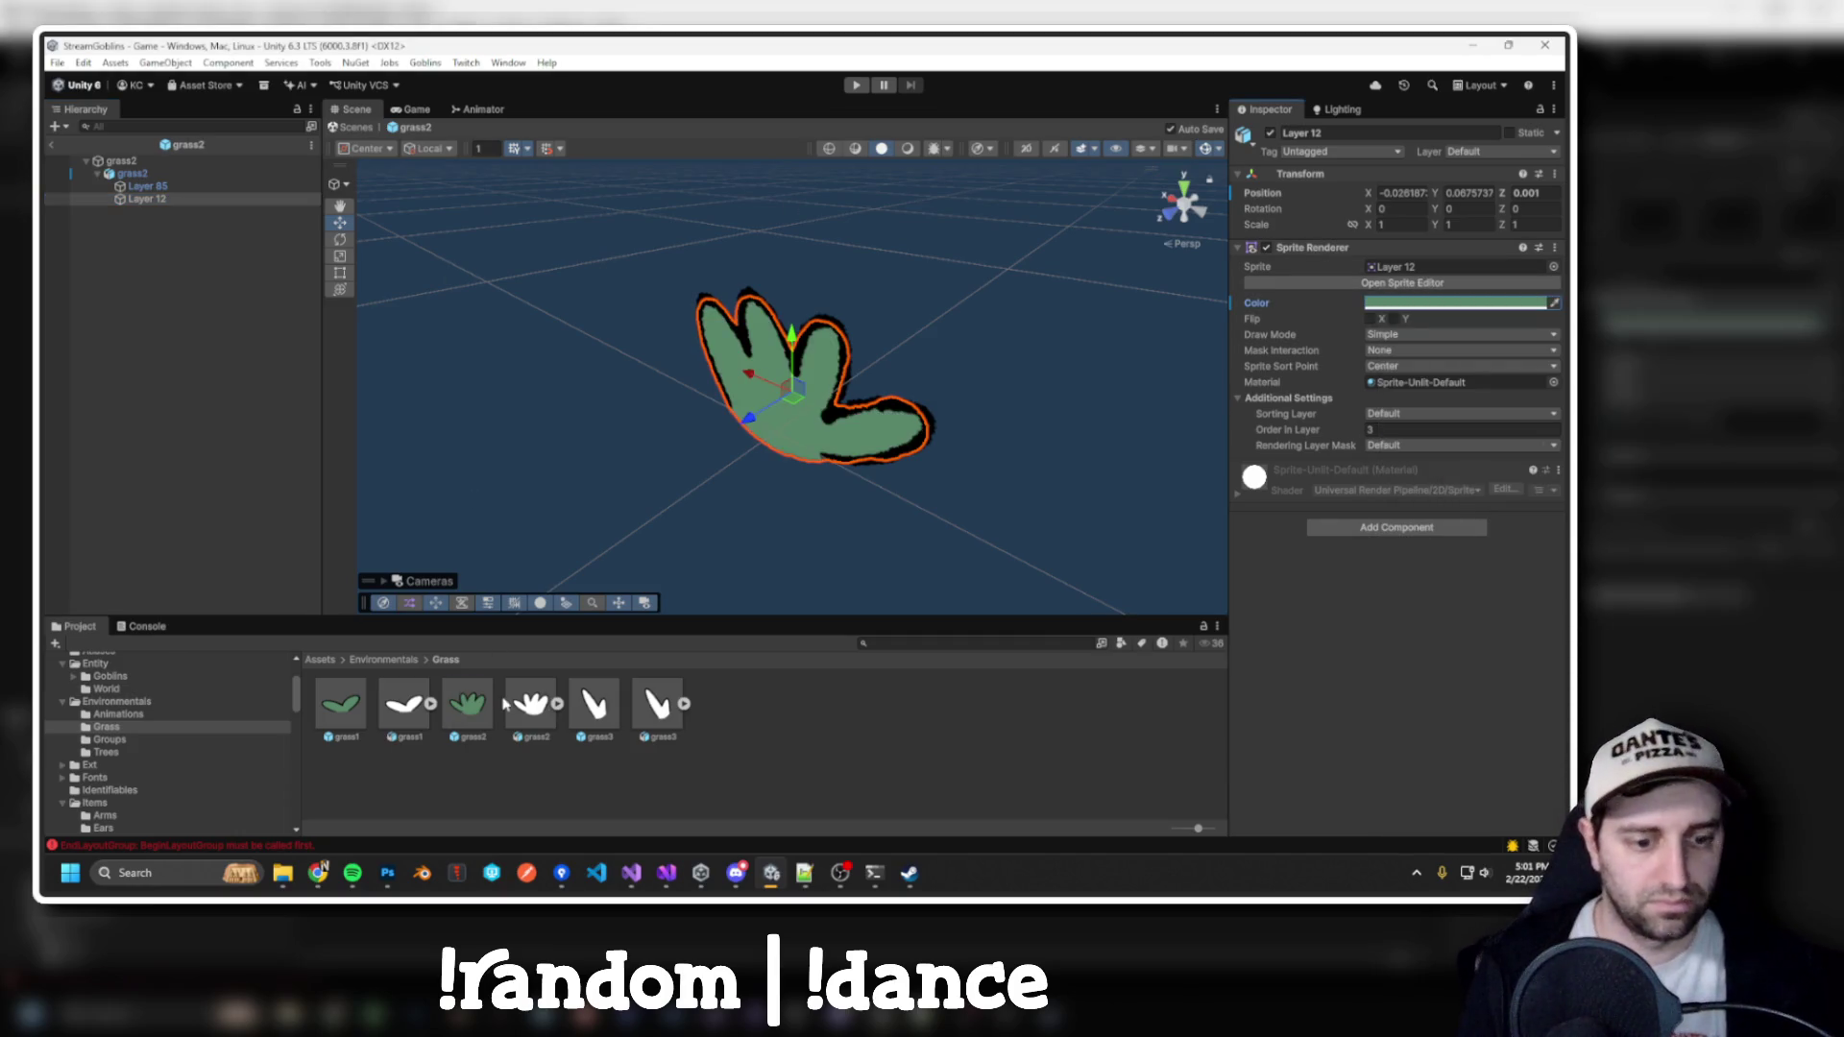
Tint grass3's Layer 14 sprite green 598669
double_click(596, 706)
left_click(133, 173)
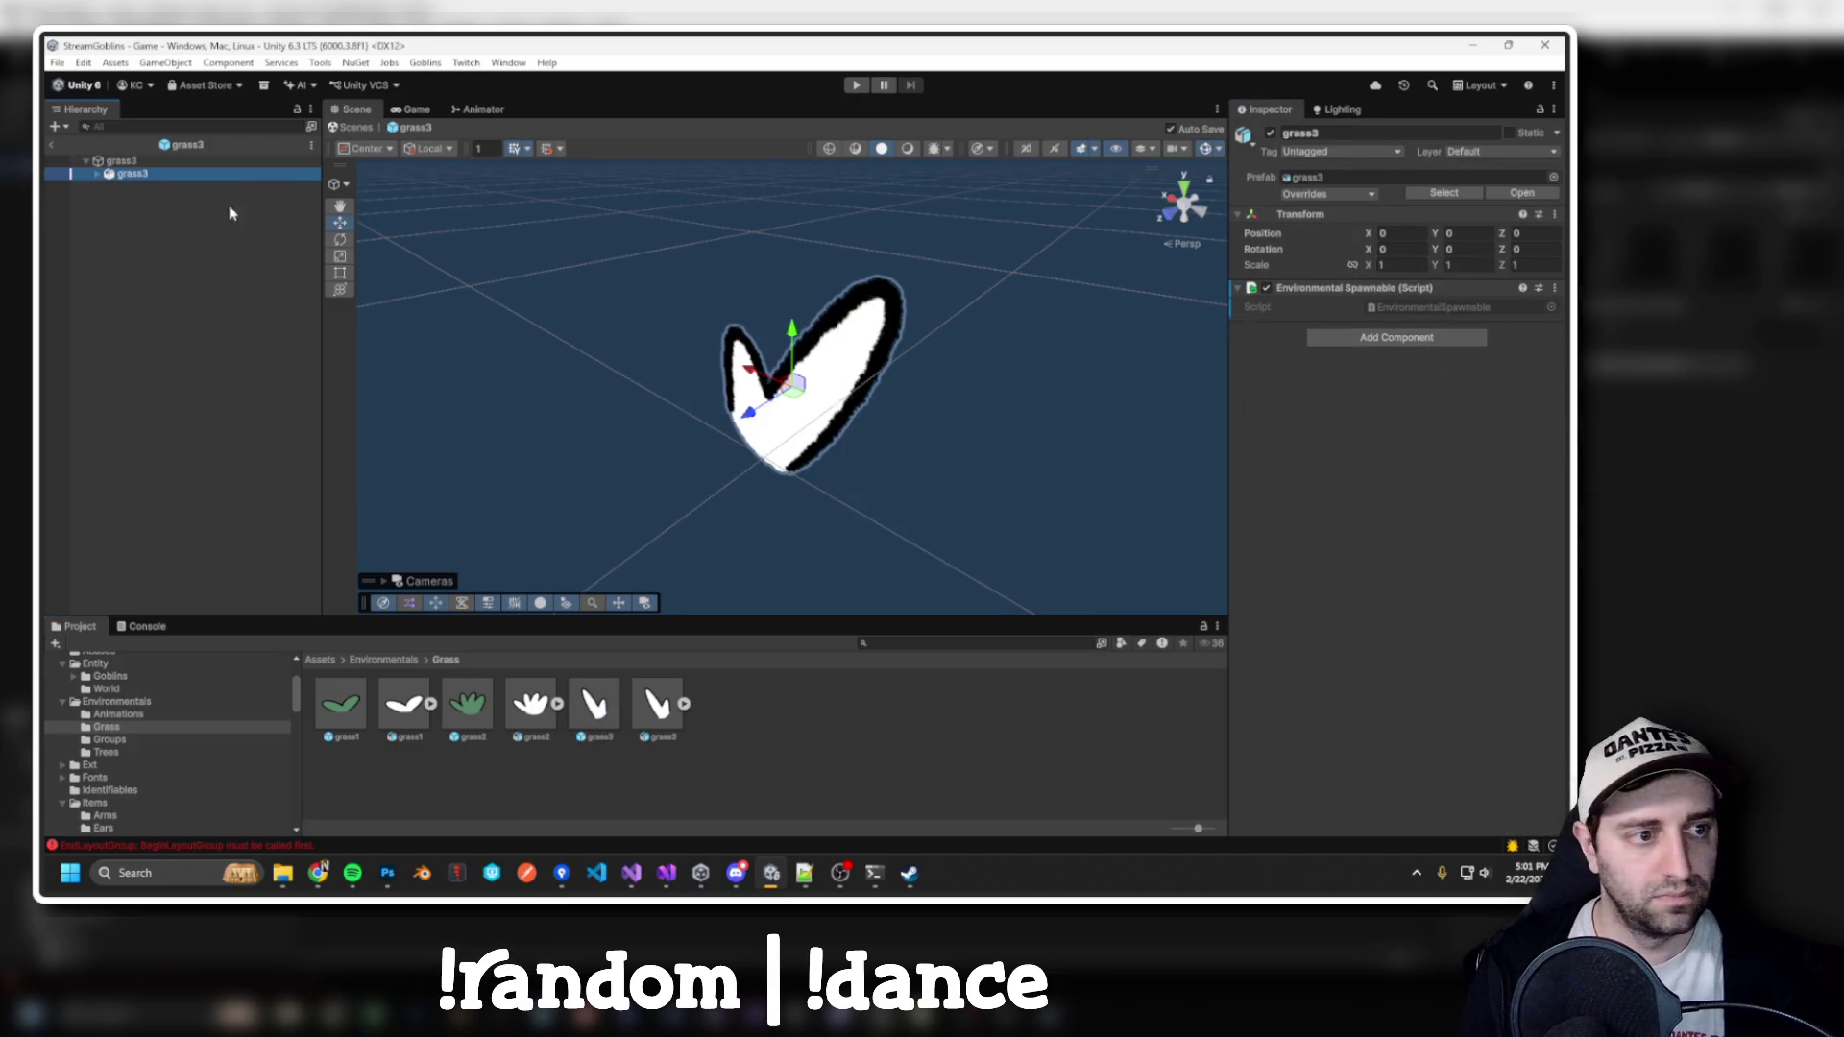
left_click(97, 174)
left_click(147, 198)
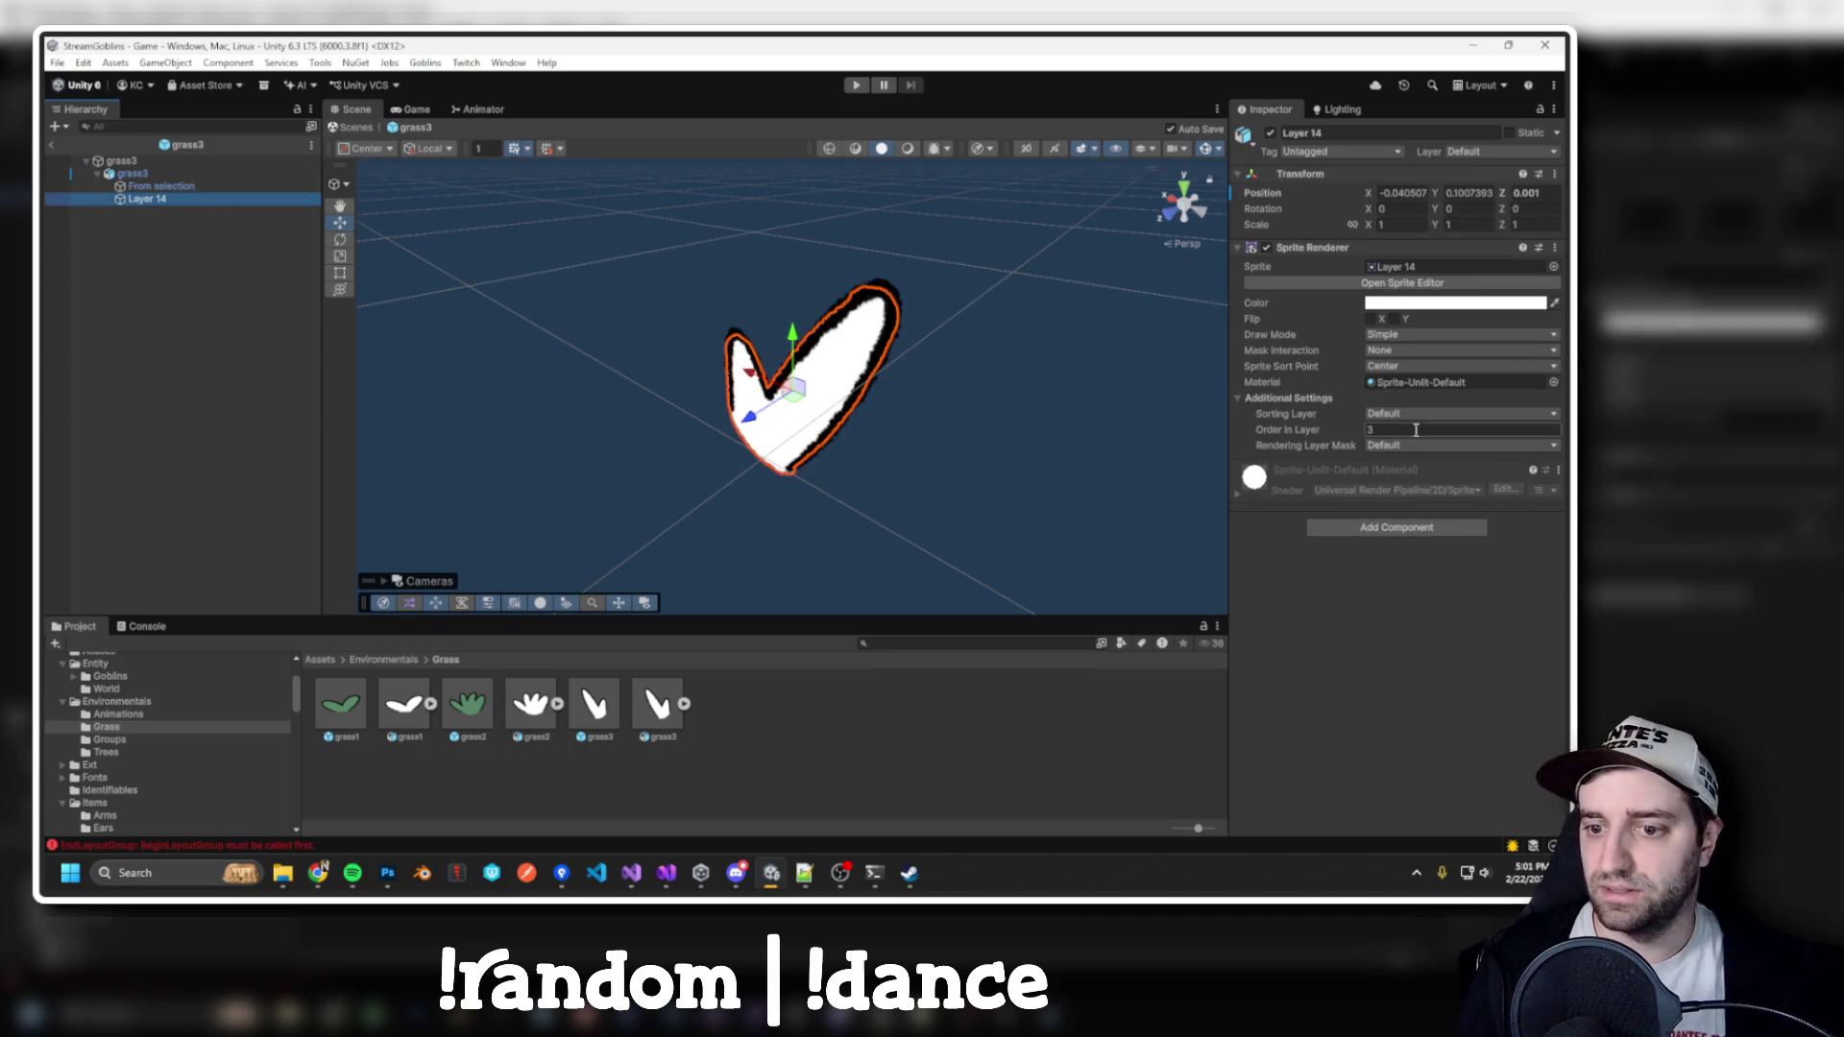
left_click(1456, 302)
type("598669")
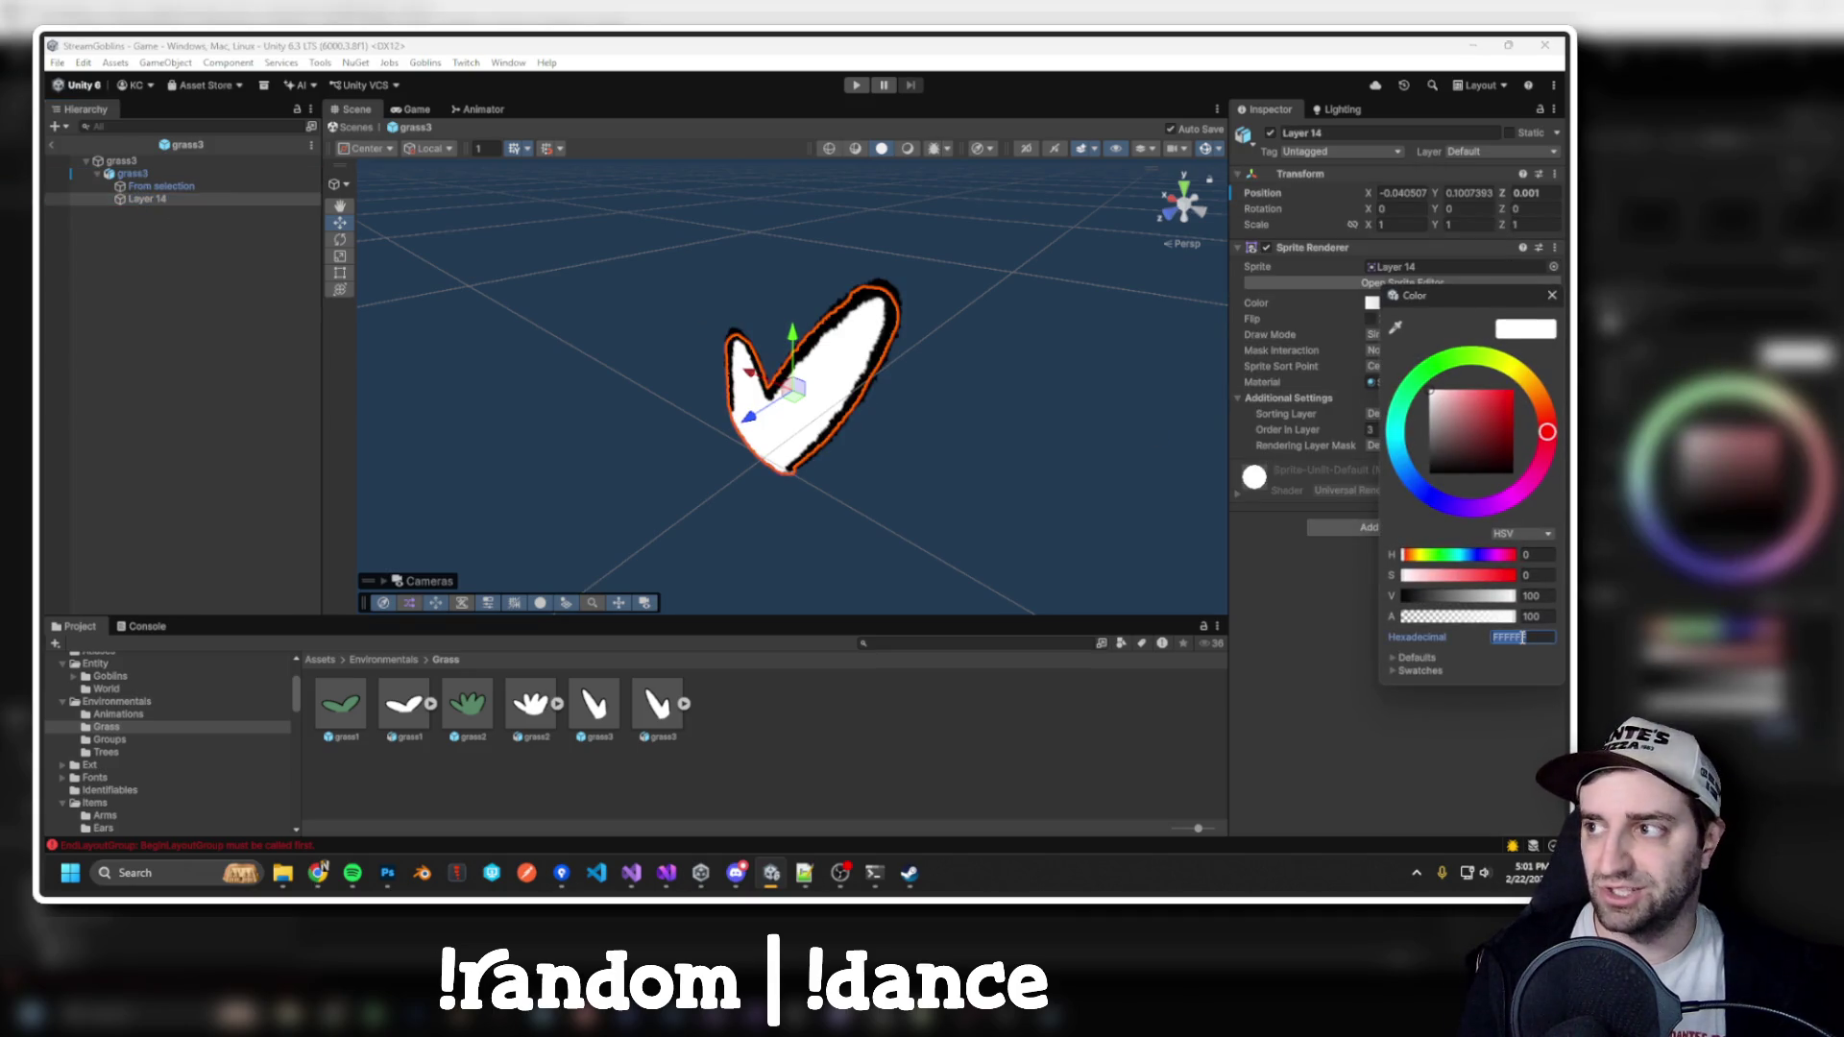
left_click(1552, 295)
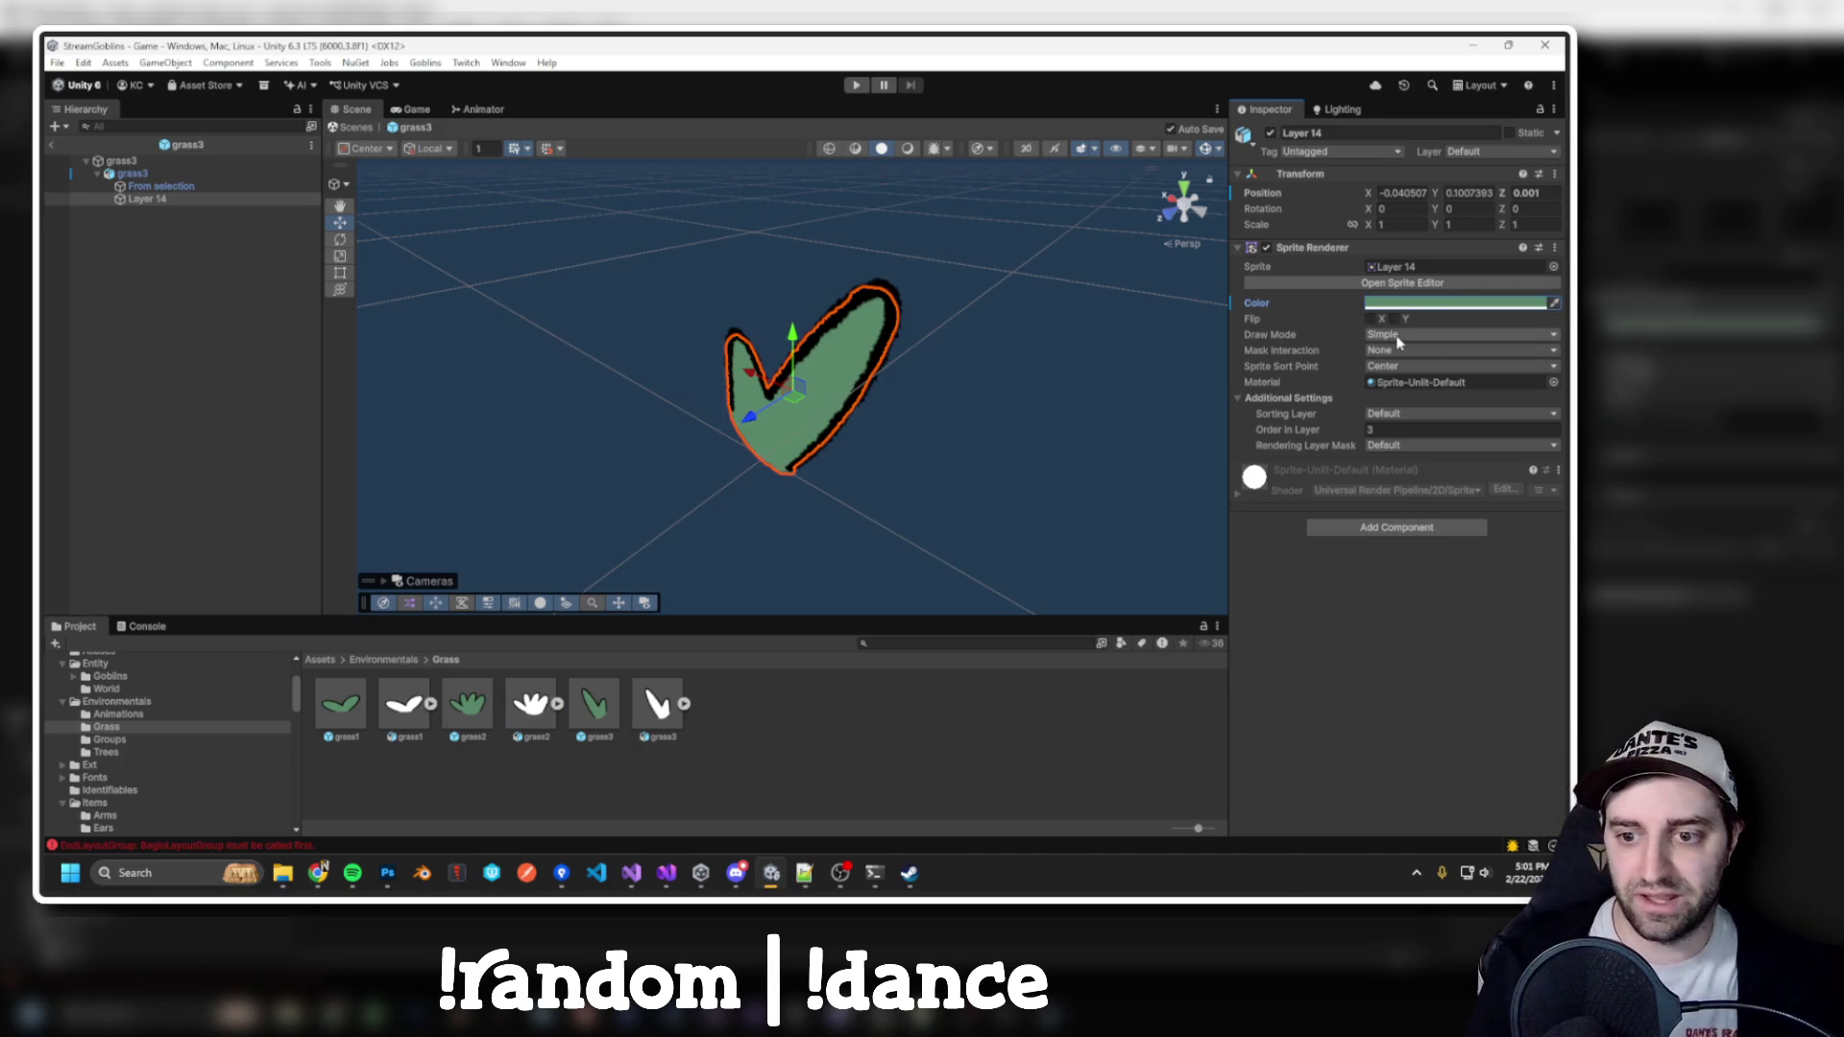
Back in the Game scene, set Shadow Size X to 1 on the selected grass prefabs
left_click(53, 145)
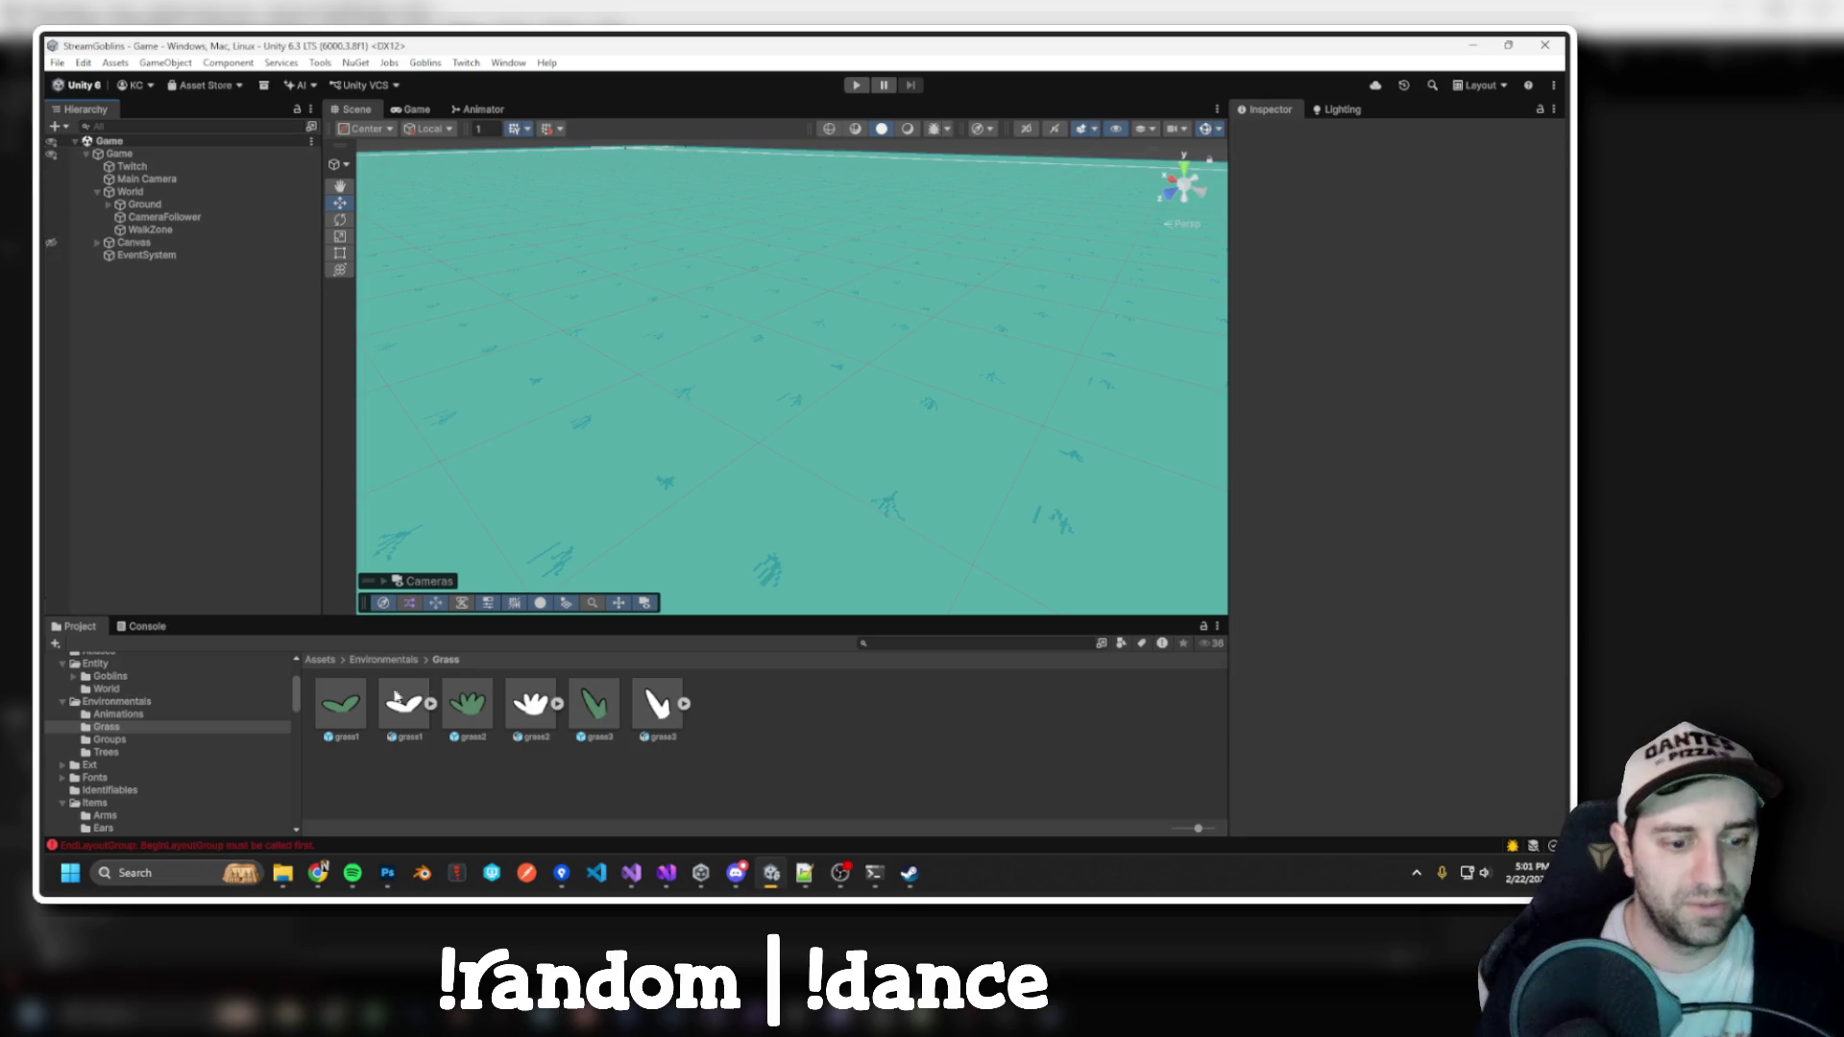
left_click(341, 706)
left_click(471, 716, "ctrl")
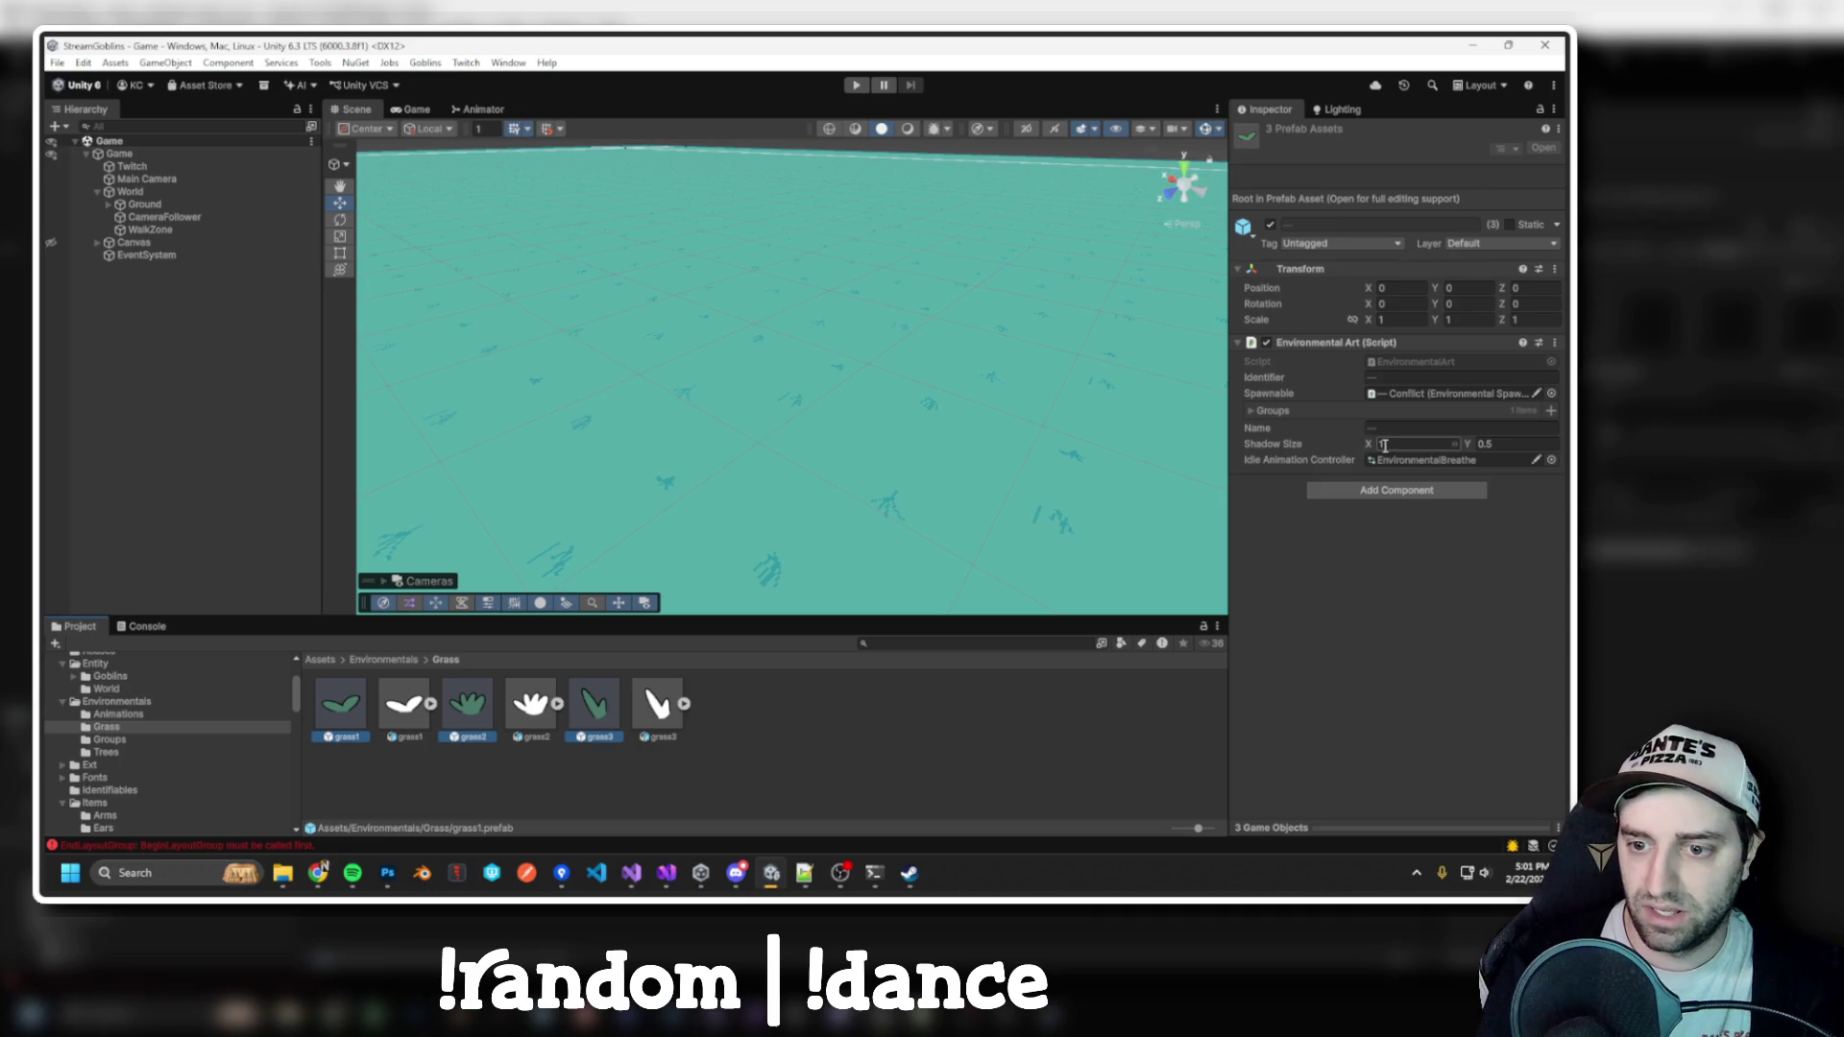
type("1")
key("Return")
key("alt+Tab")
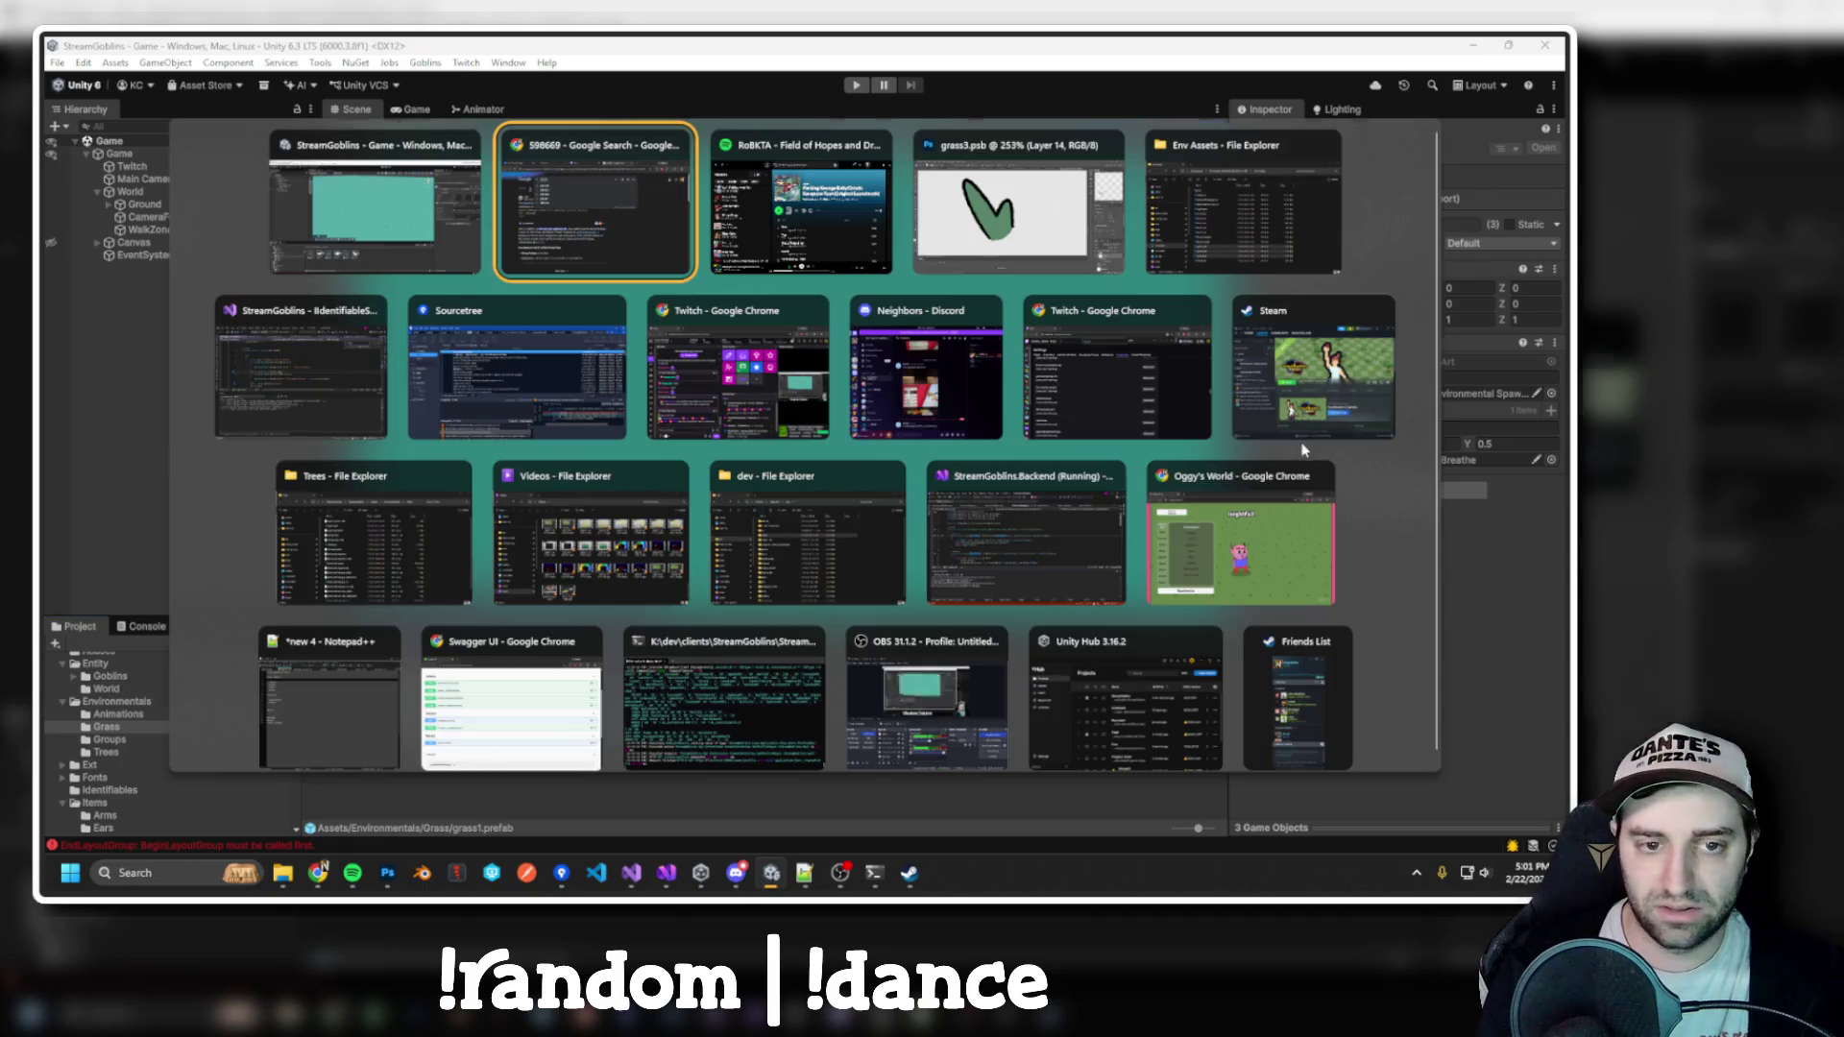
key("Escape")
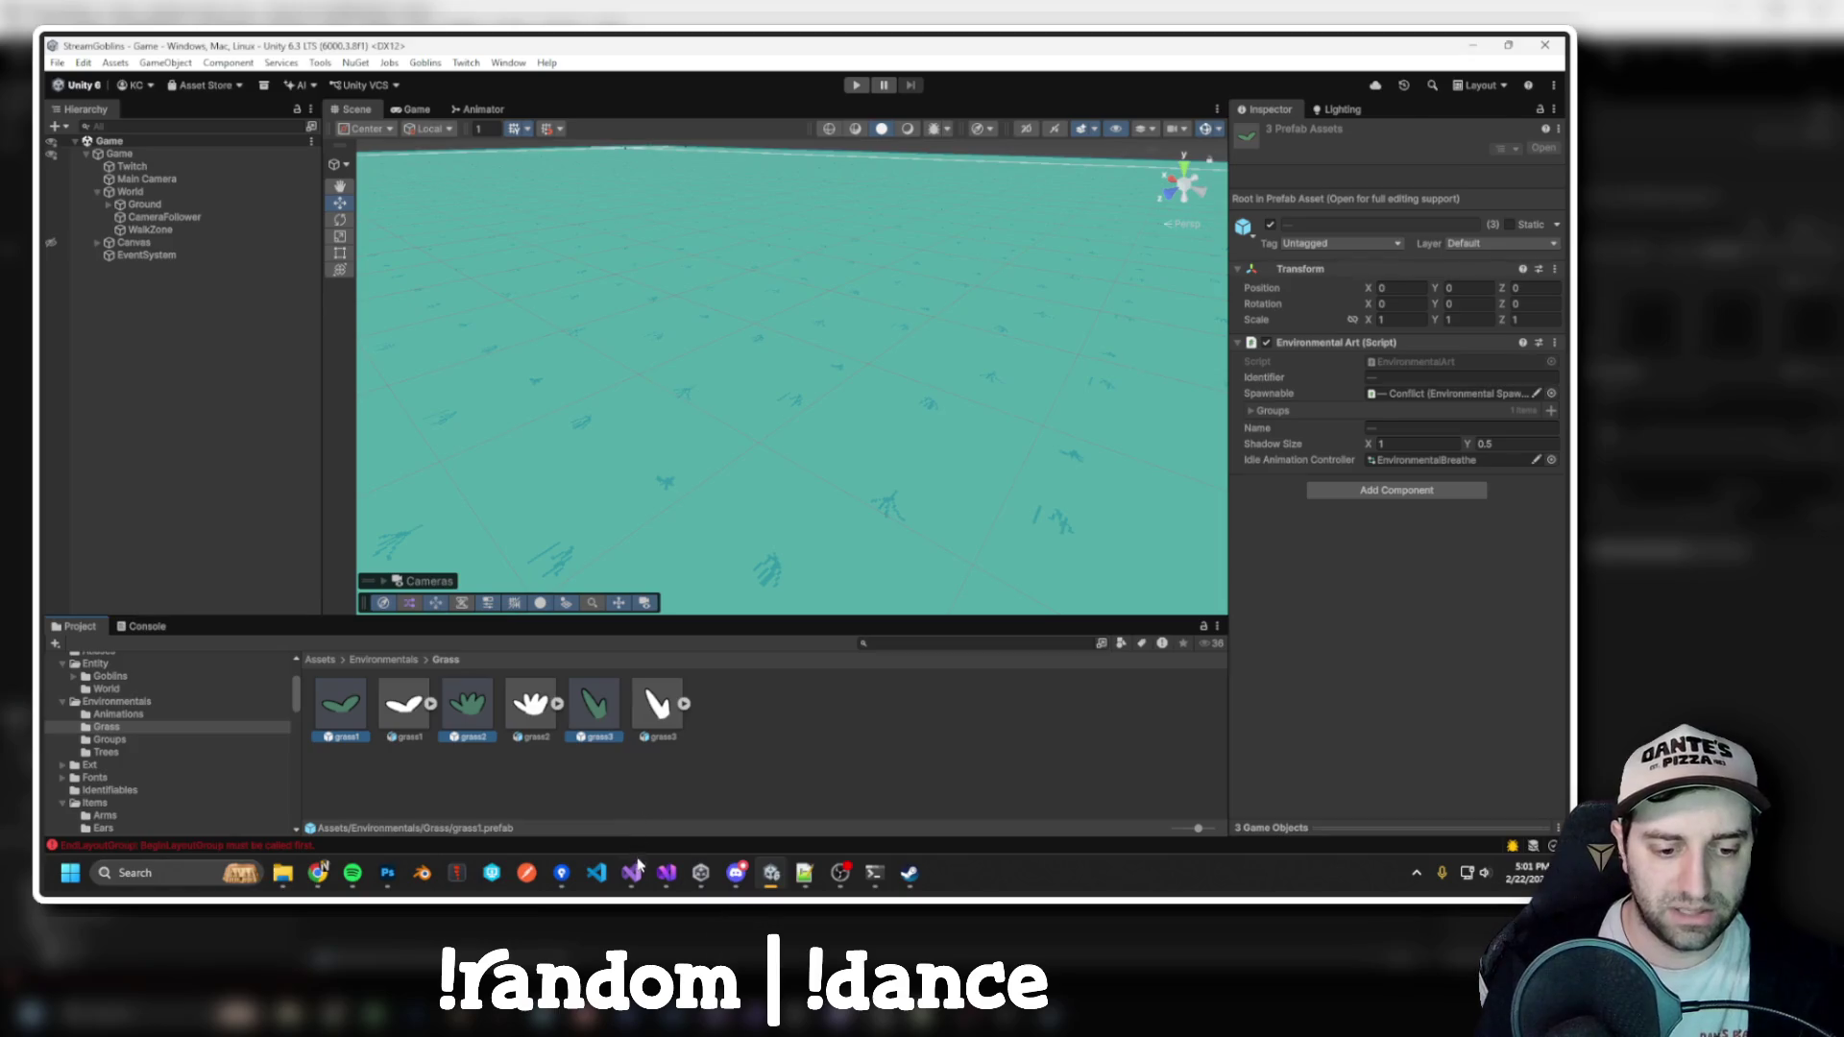
Maximize Visual Studio and open the EnvironmentalArt class through Code Search (Ctrl+T)
left_click(636, 869)
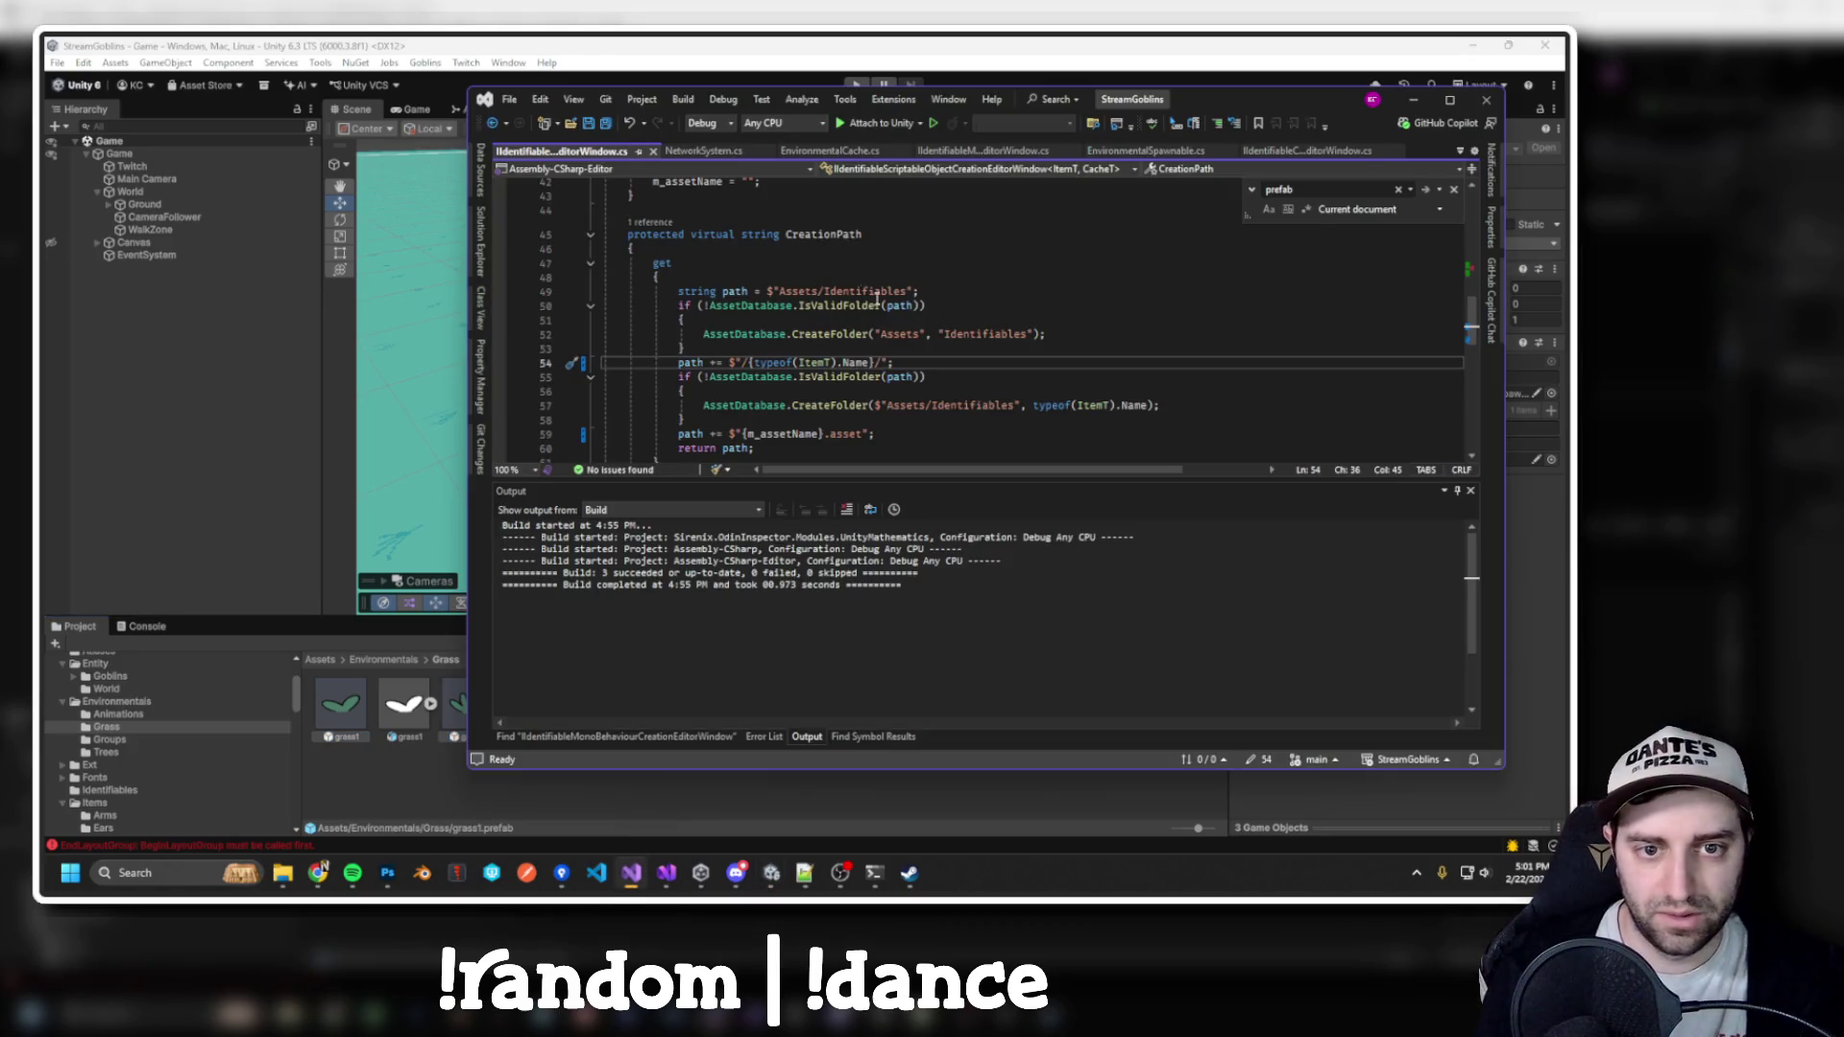
left_click(893, 306)
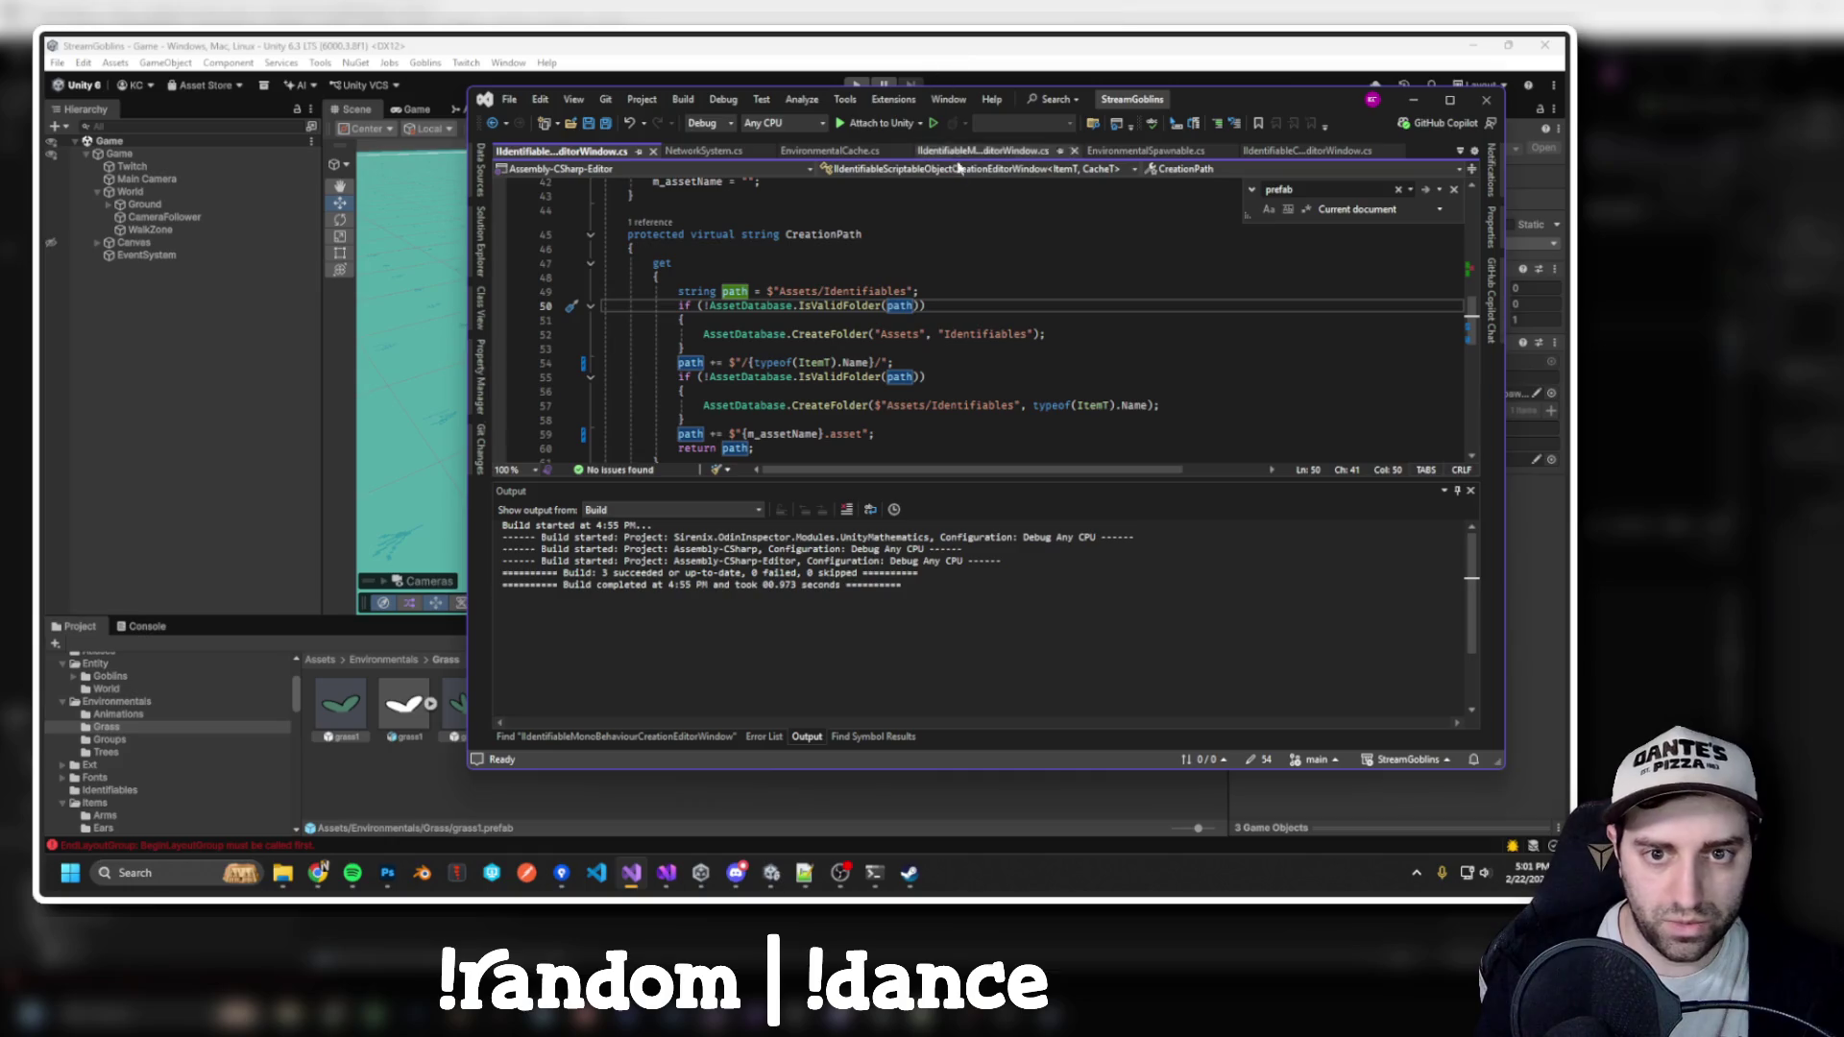
double_click(1227, 96)
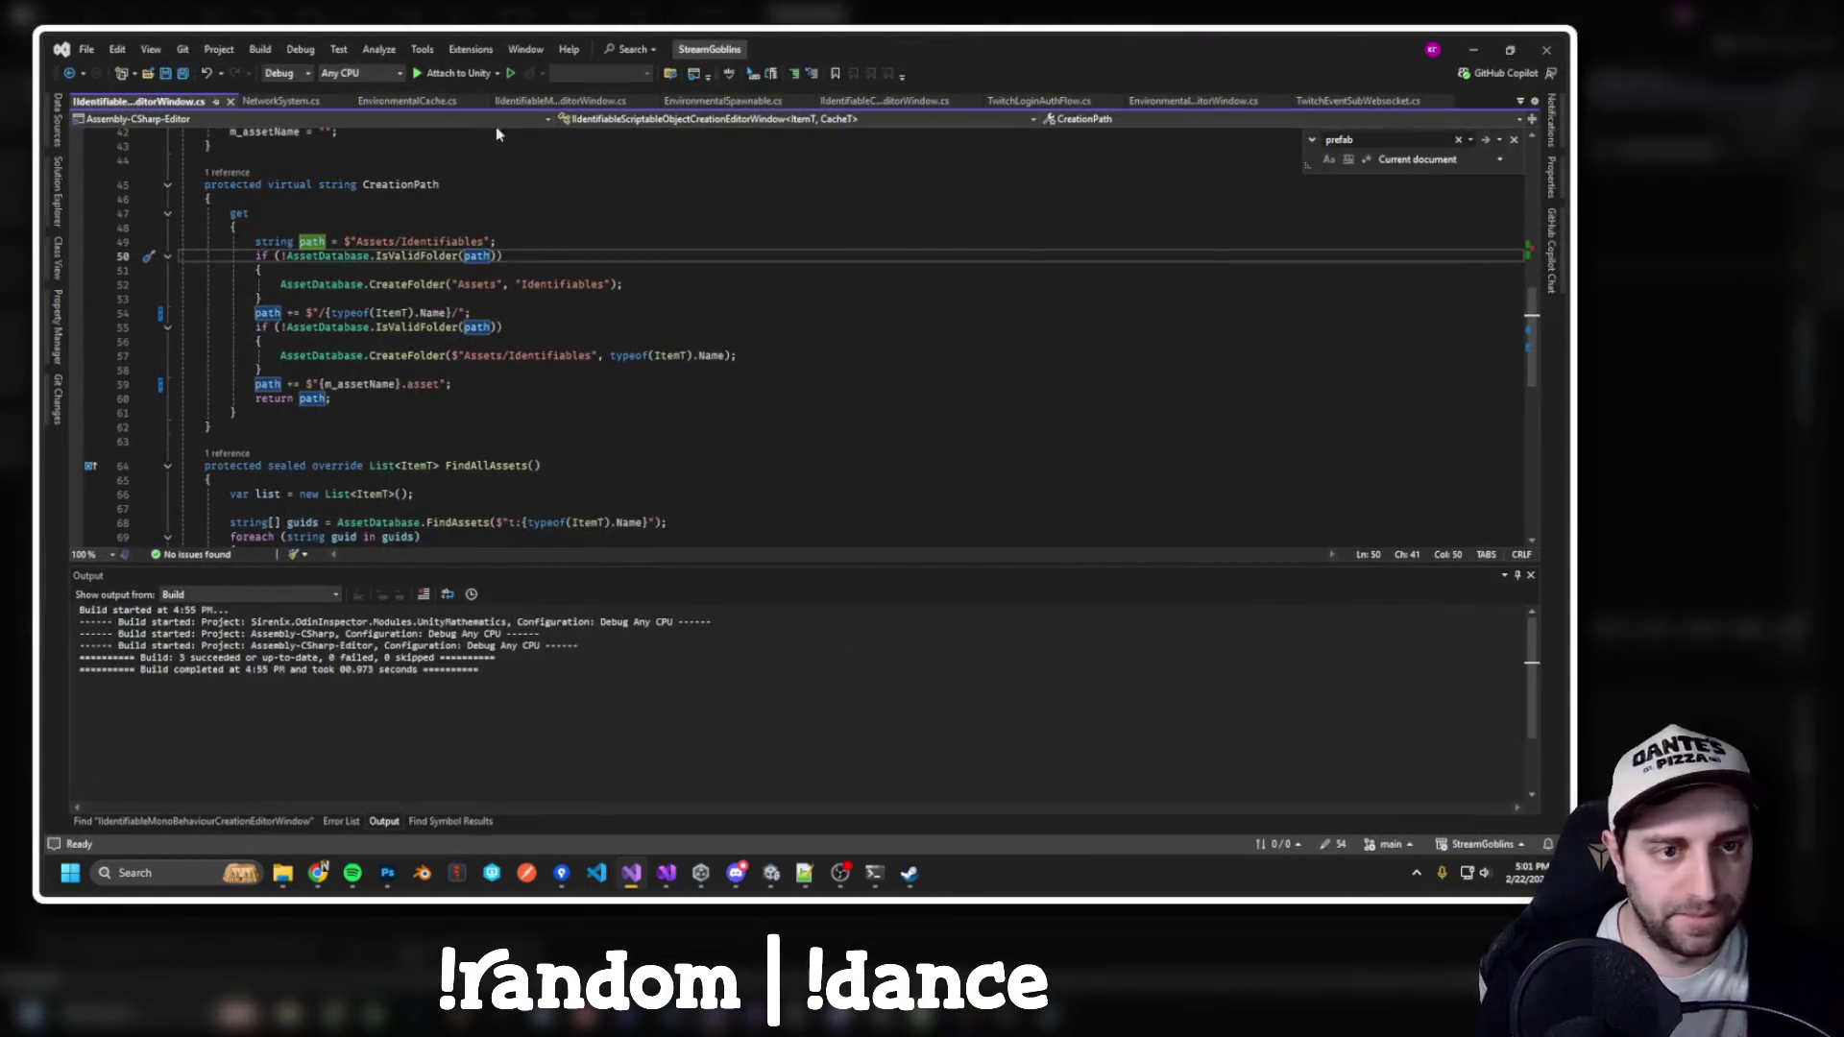
left_click(582, 312)
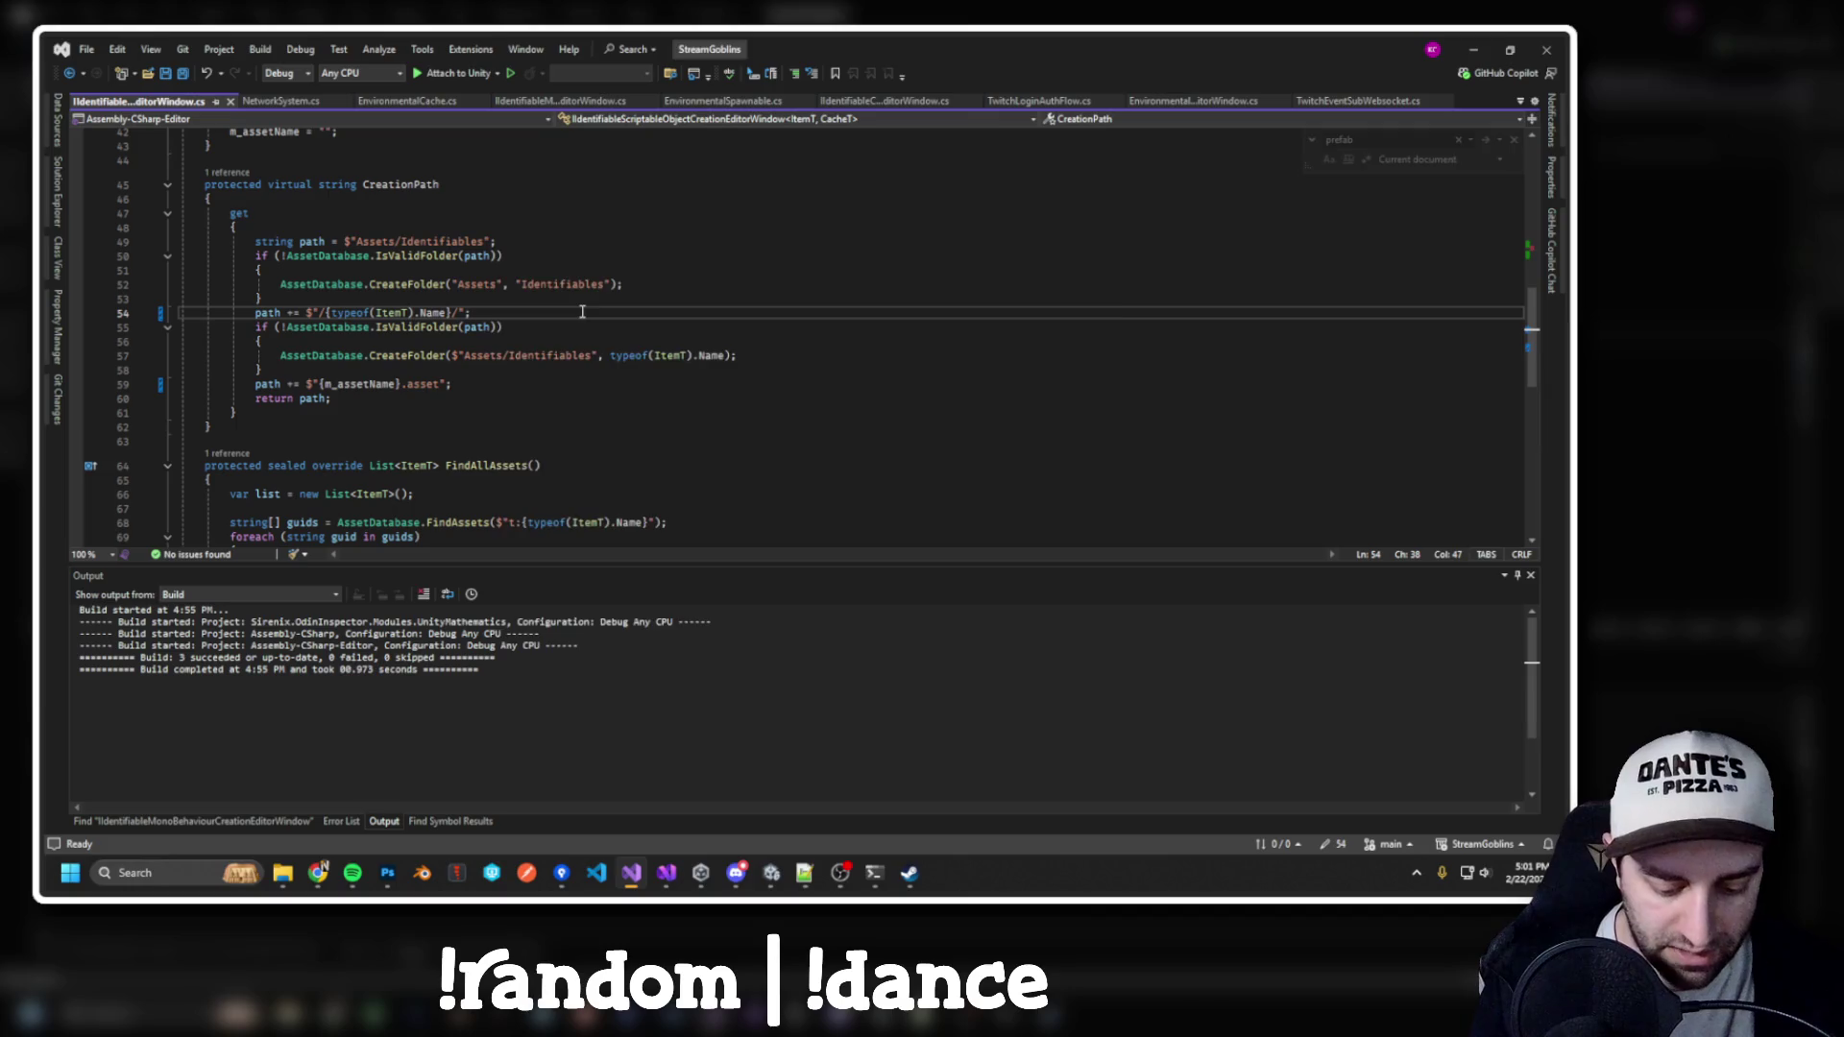
key("ctrl+t")
left_click(582, 313)
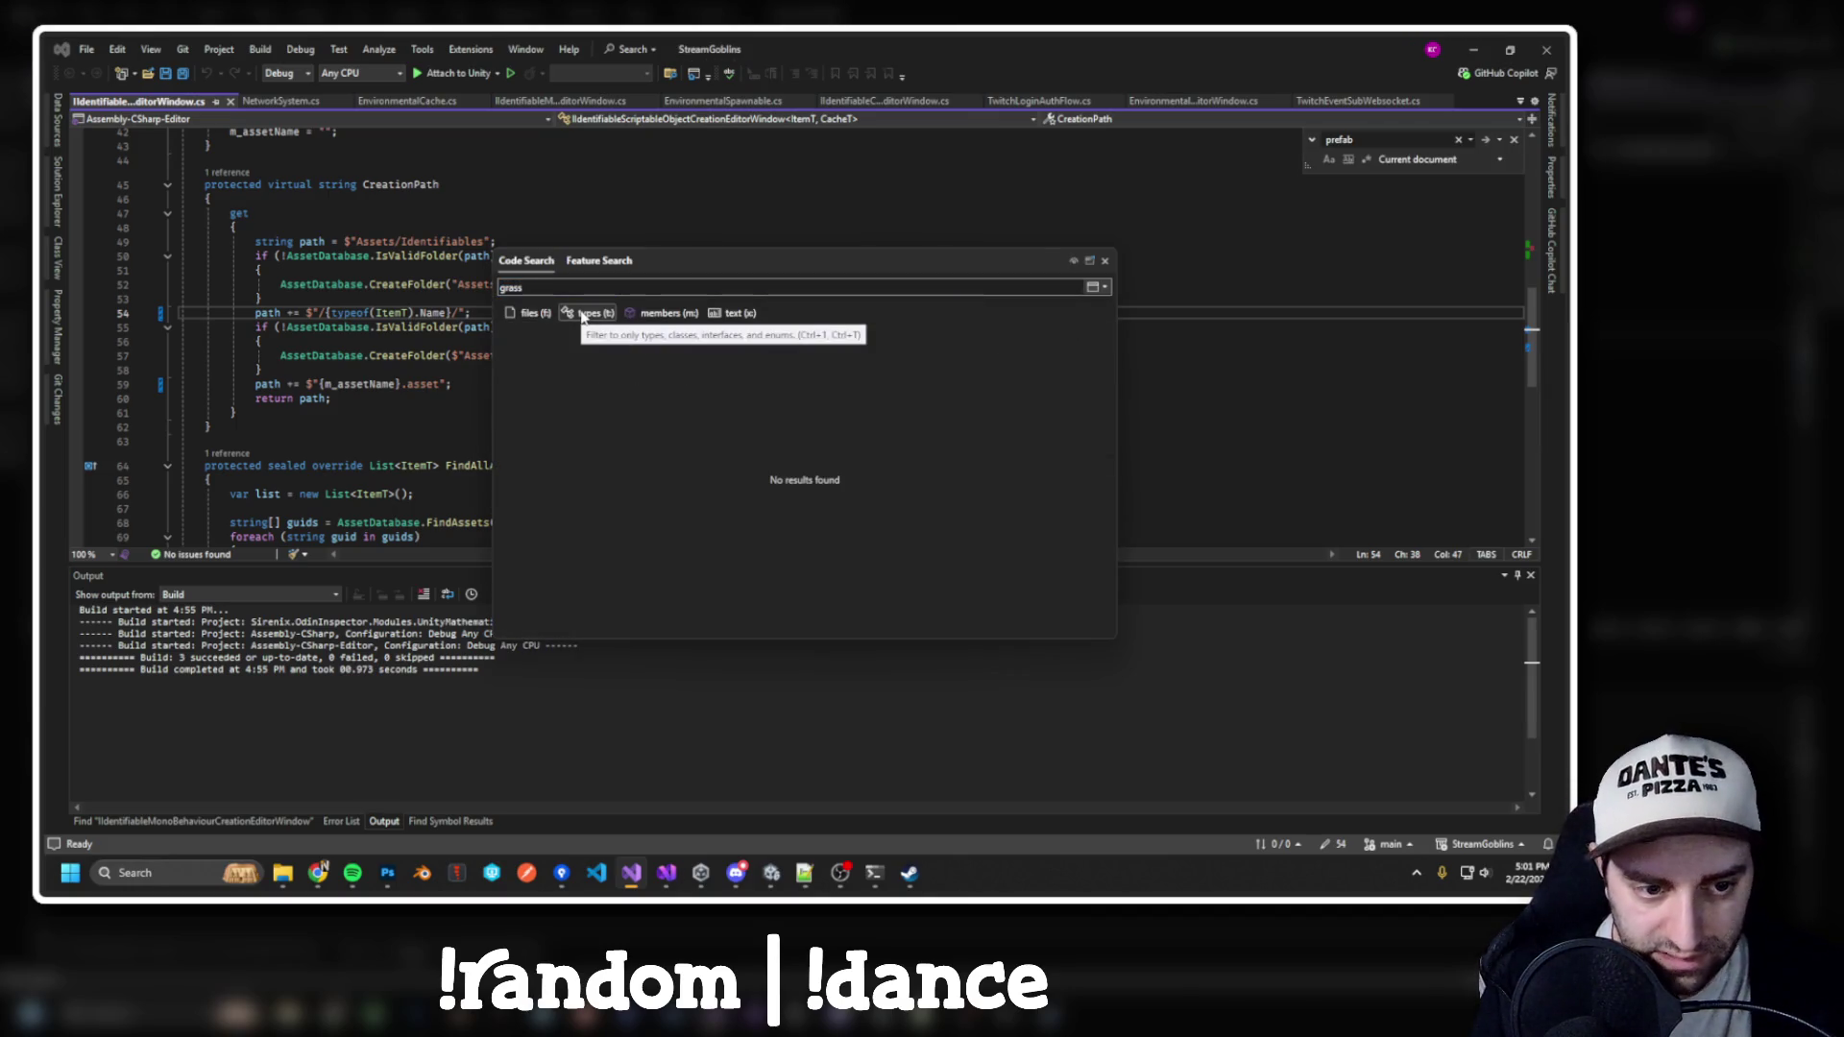
type("environ")
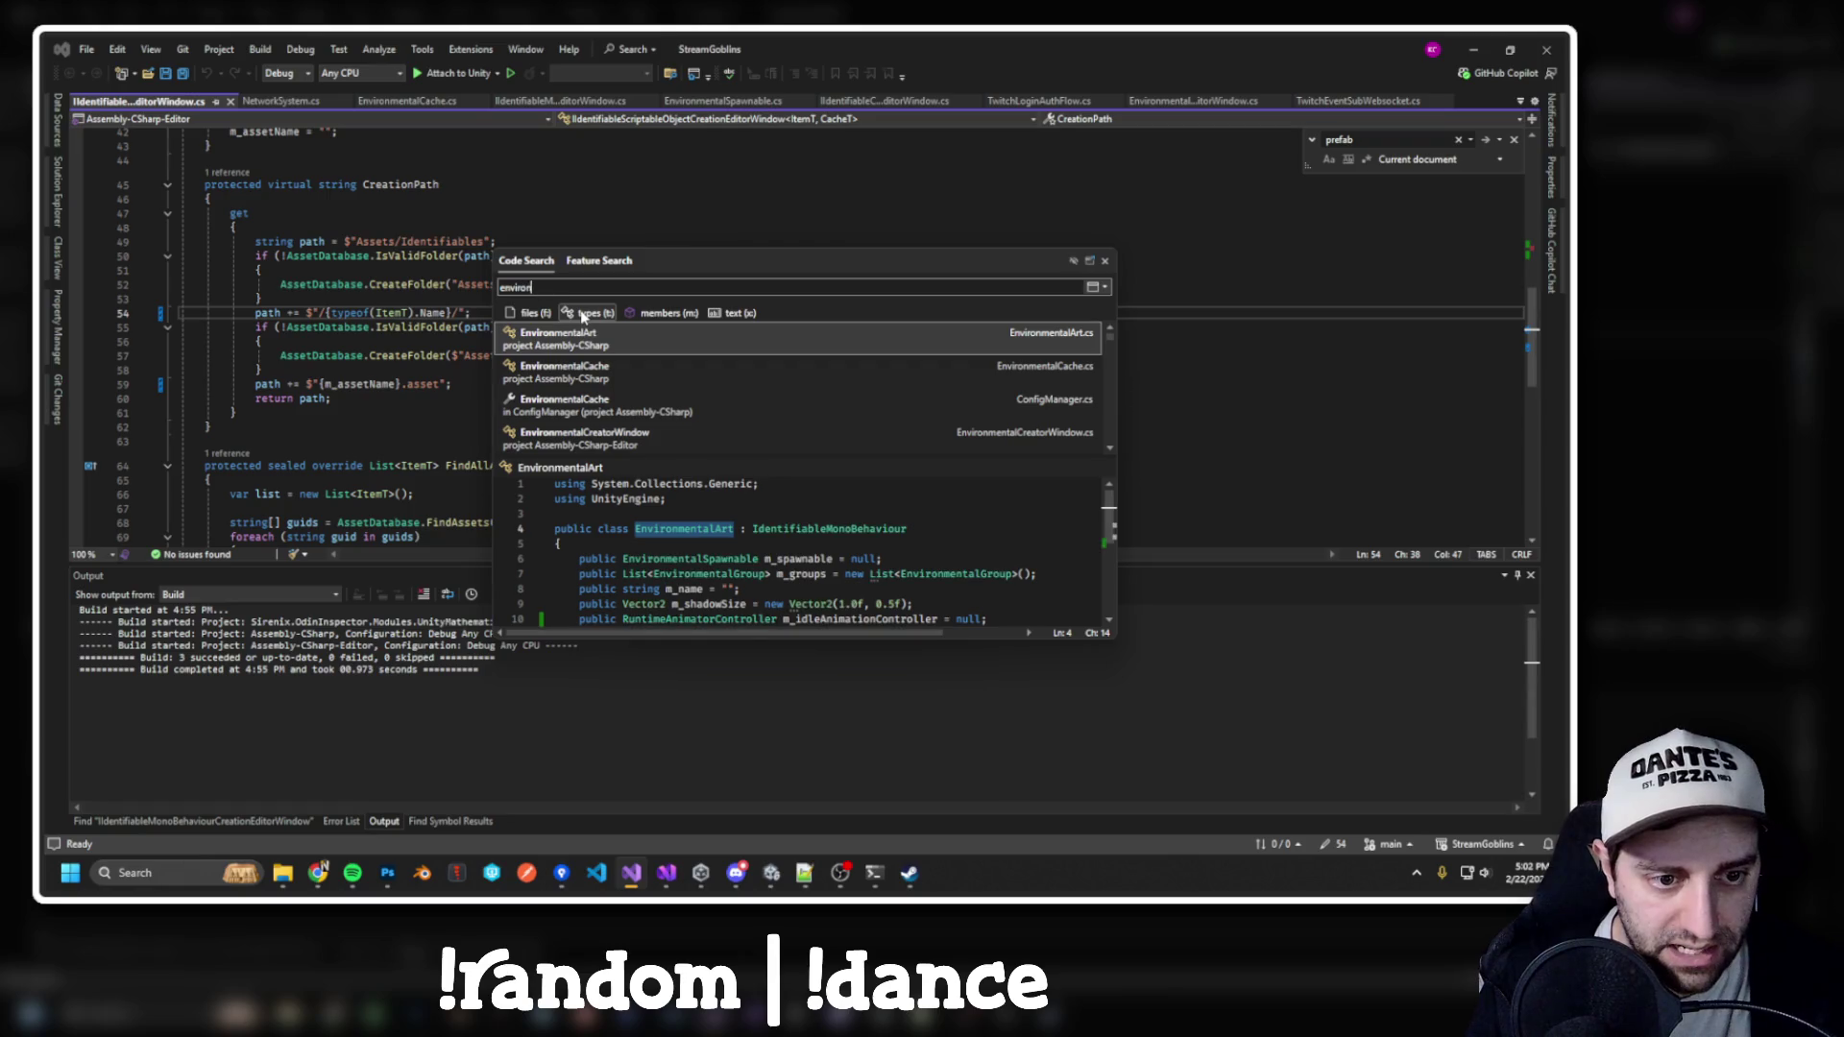
key("Return")
Add 'public bool m_hasShadow = true;' on a new line below the m_name field
left_click(441, 247)
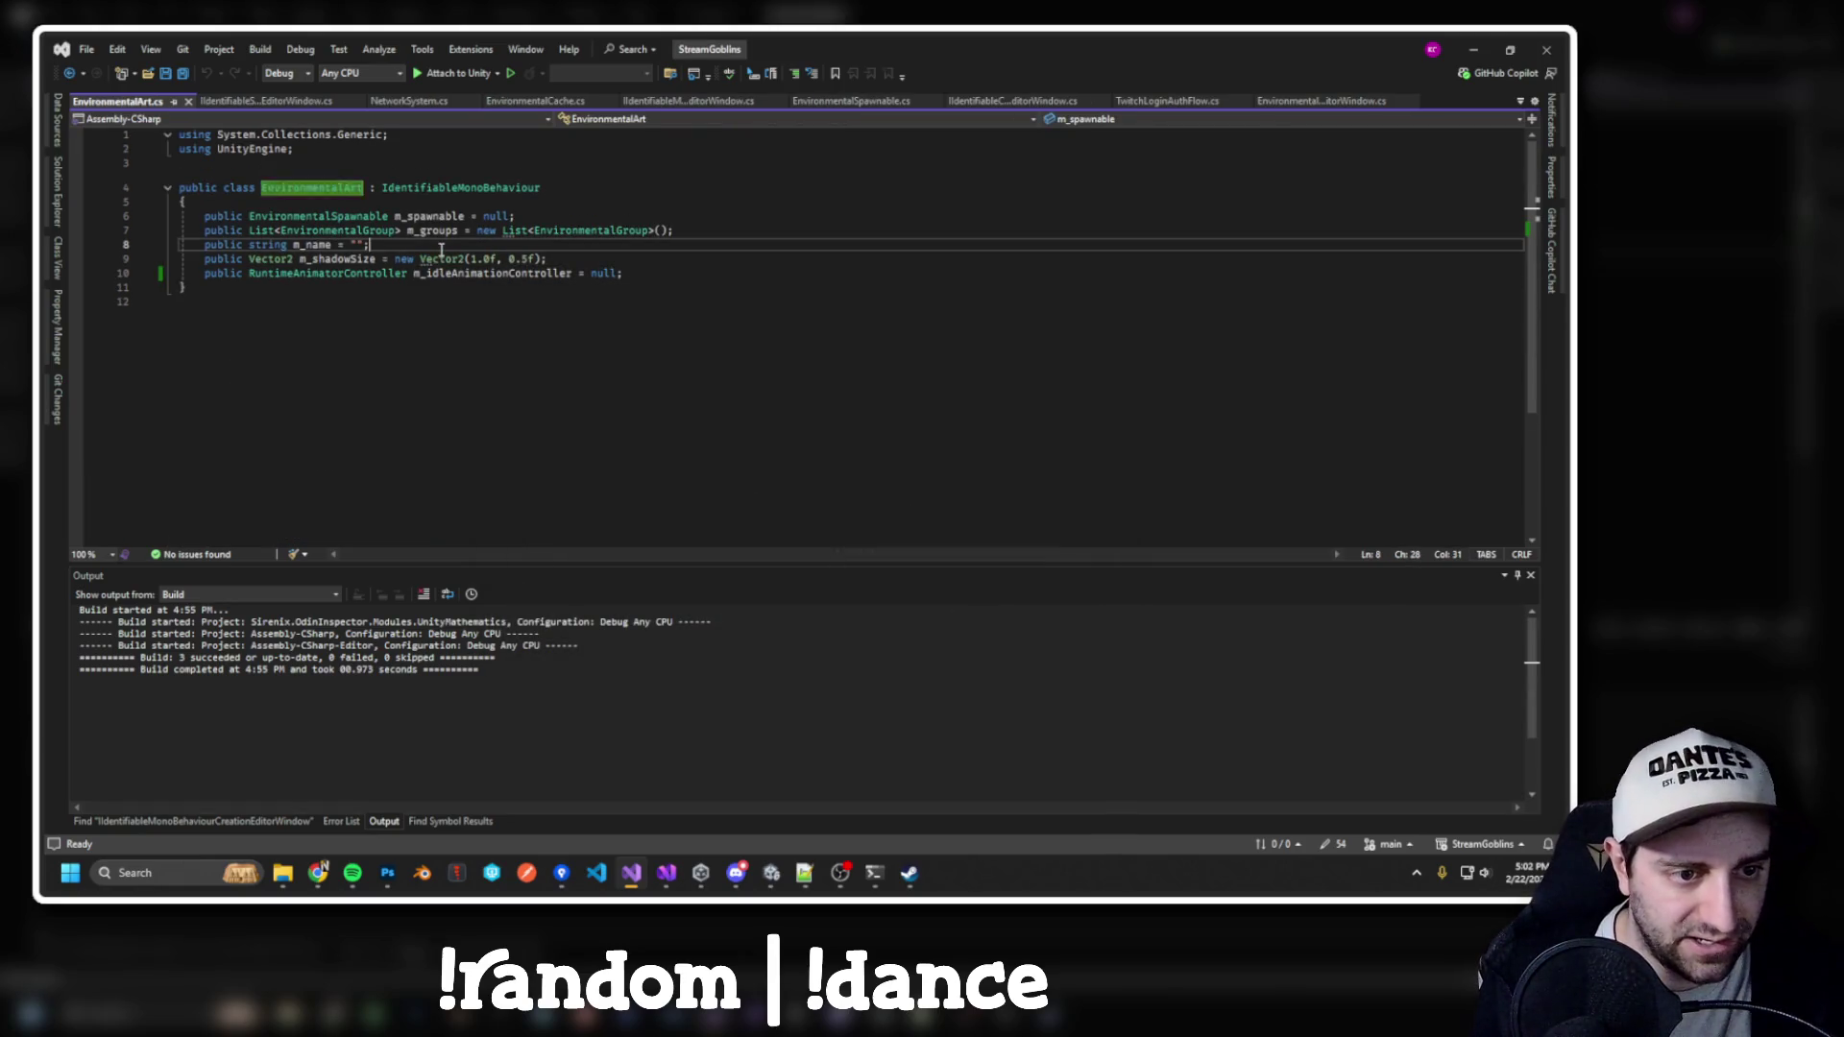
key("Return")
type("public ")
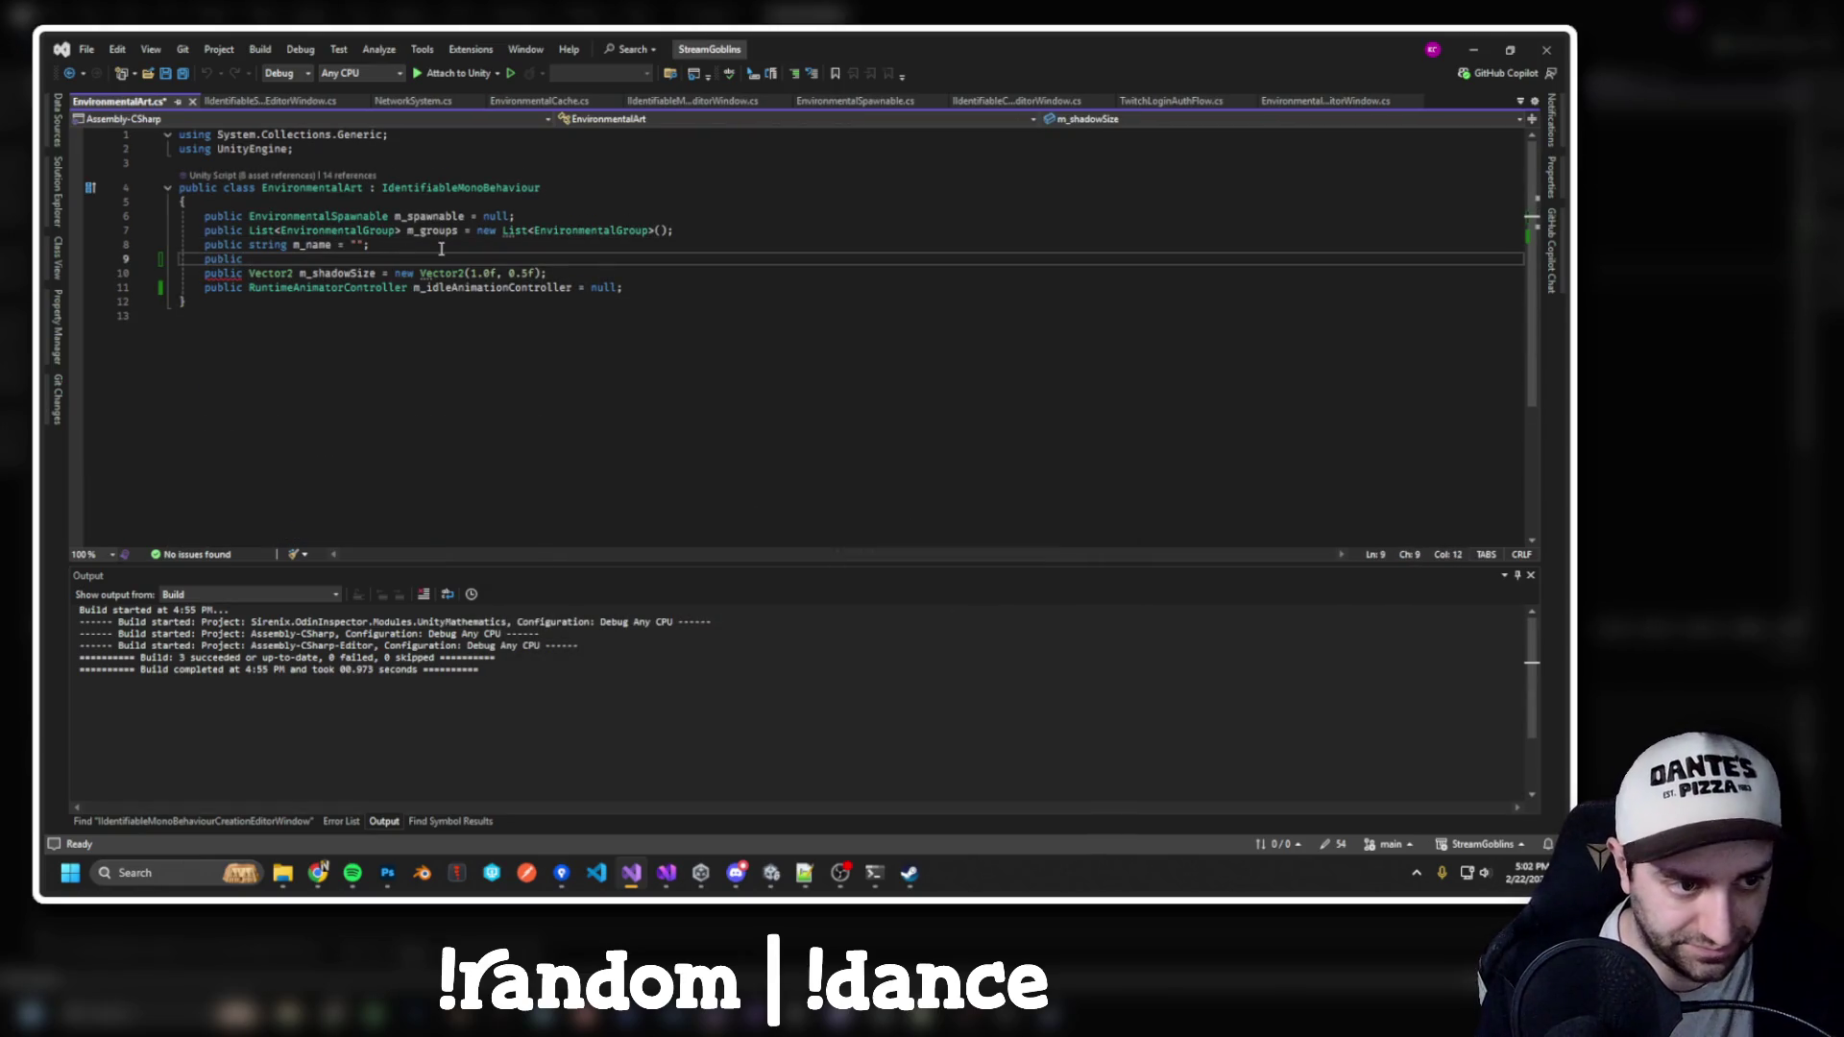
type("bool ")
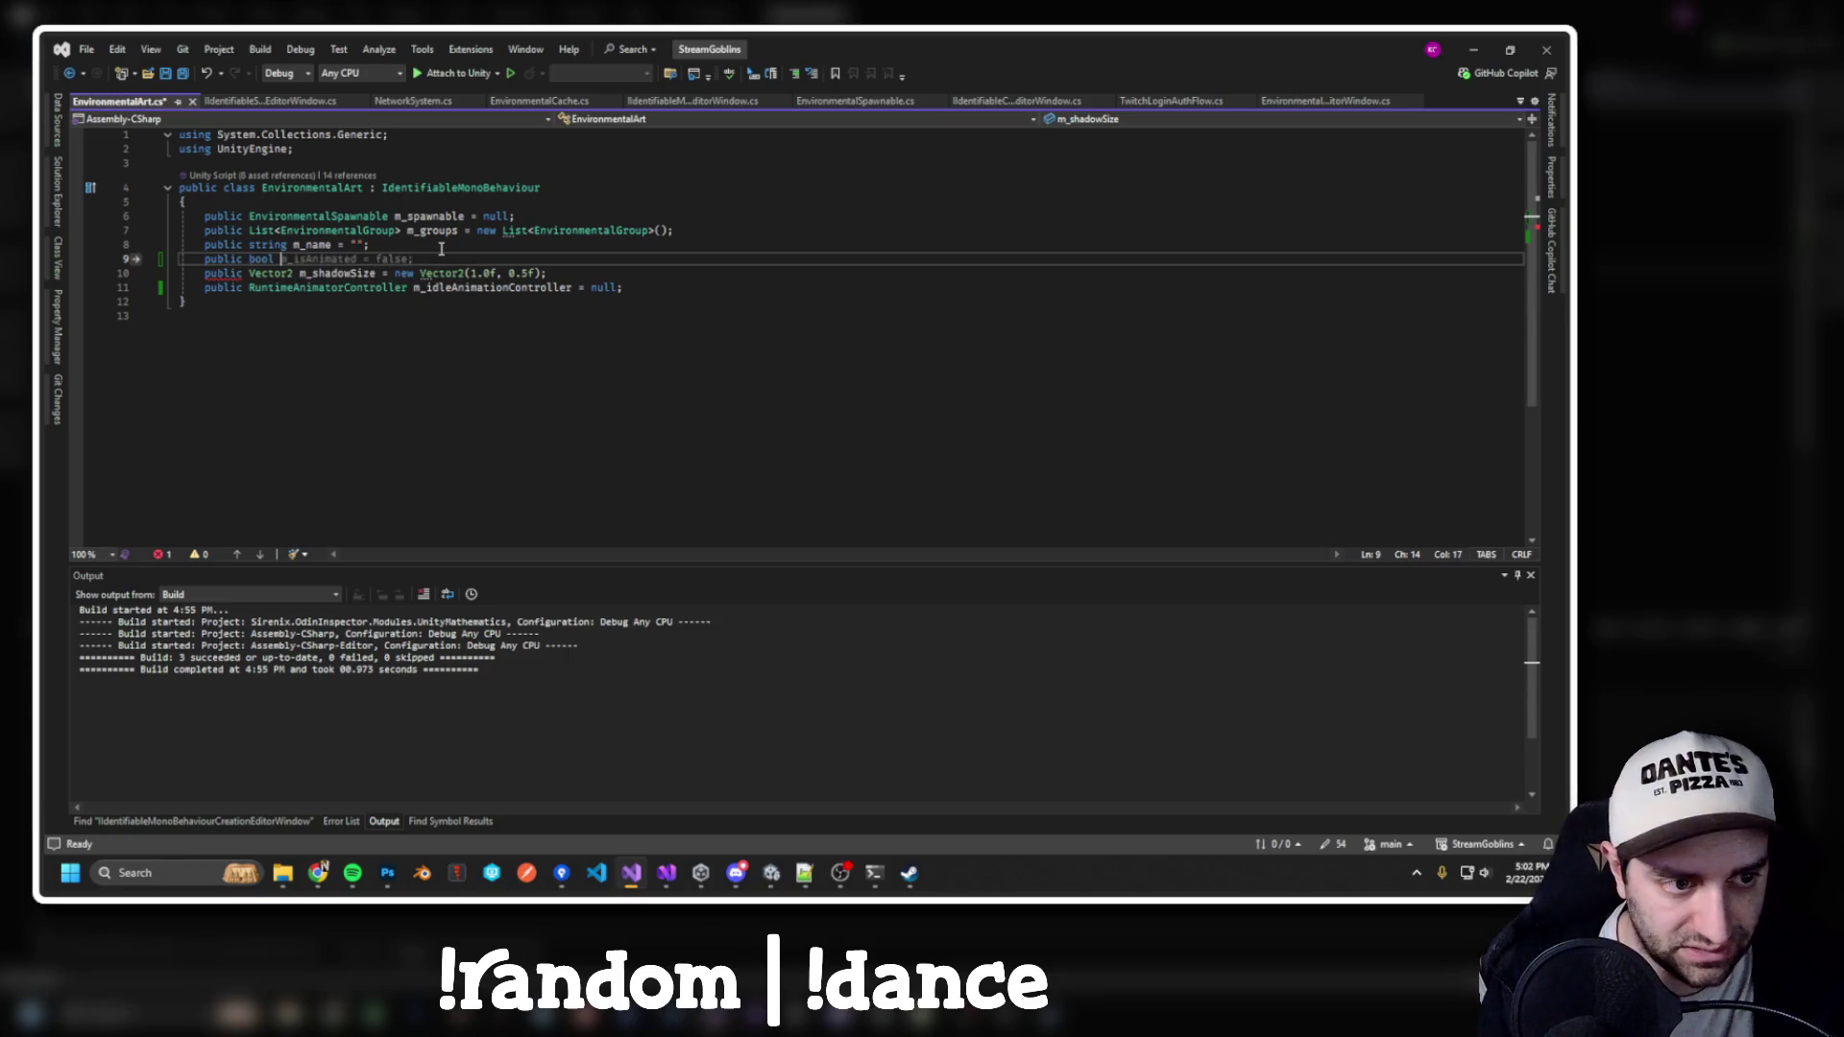
type("m_hasCha")
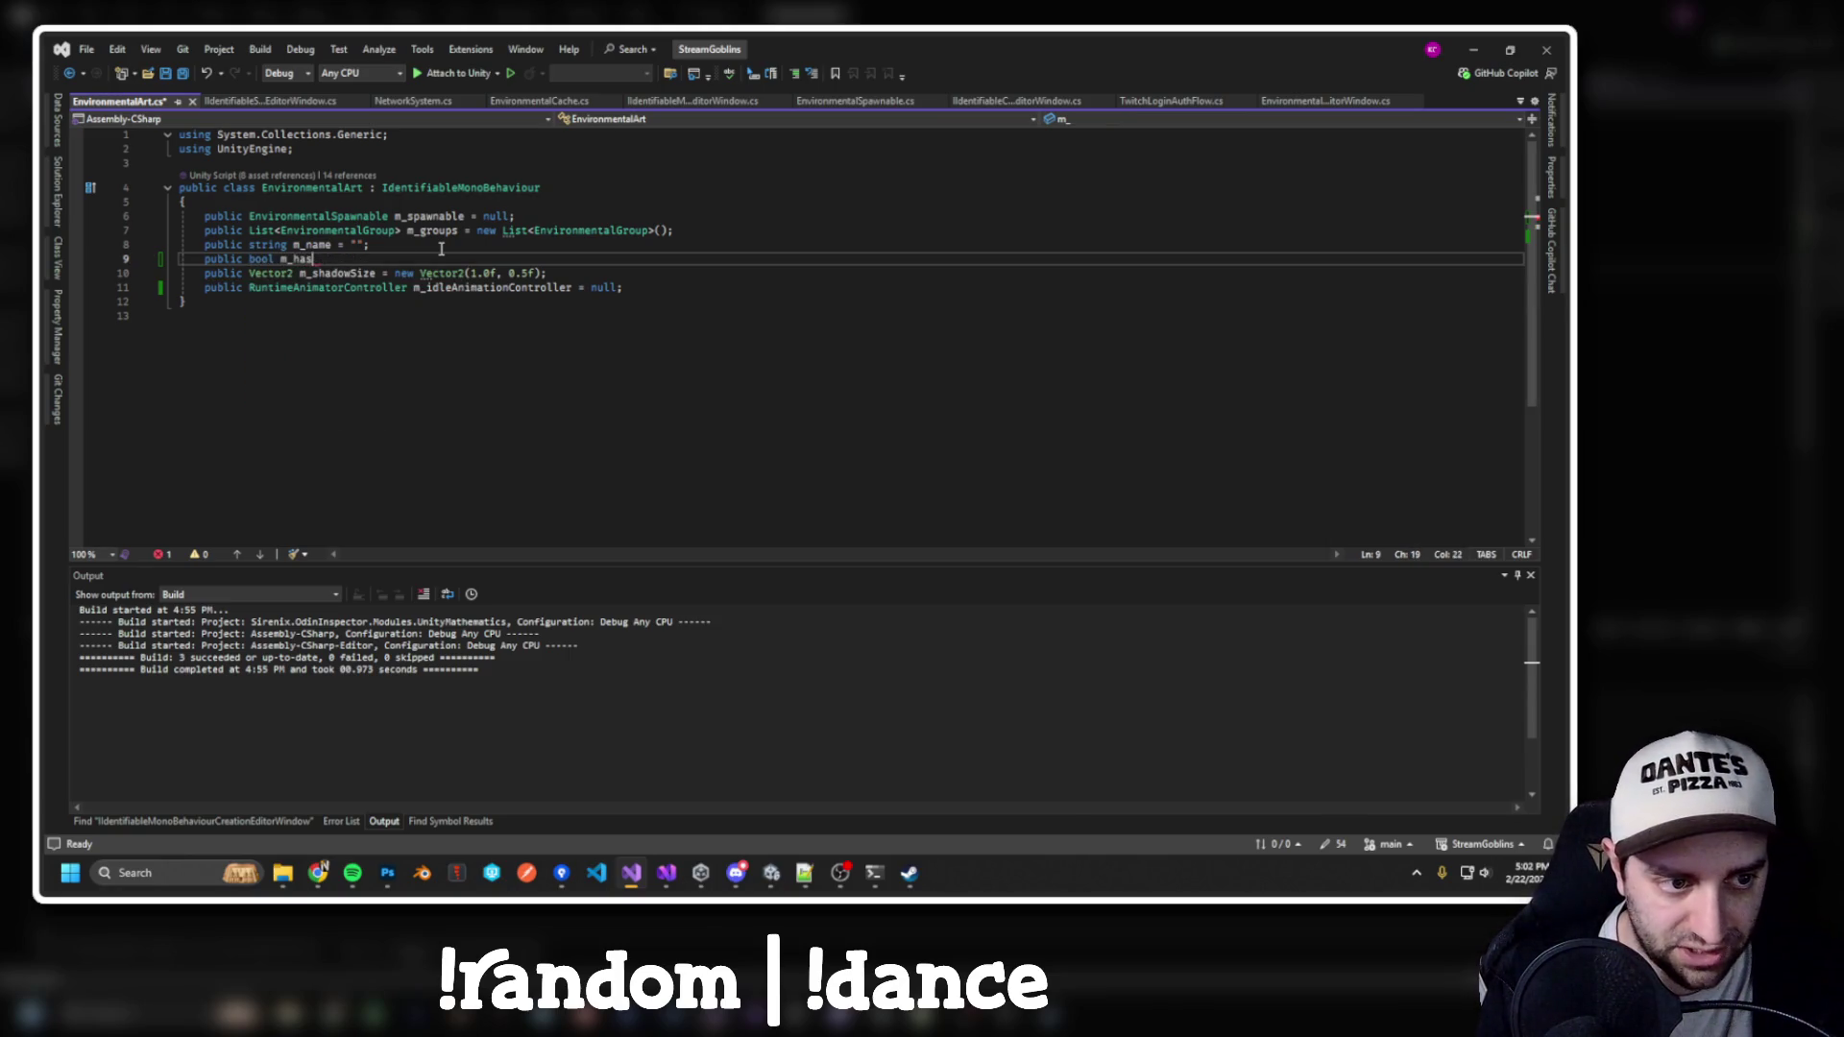
key("BackSpace")
key("BackSpace")
type("Sh")
key("Tab")
key("Return")
key("BackSpace")
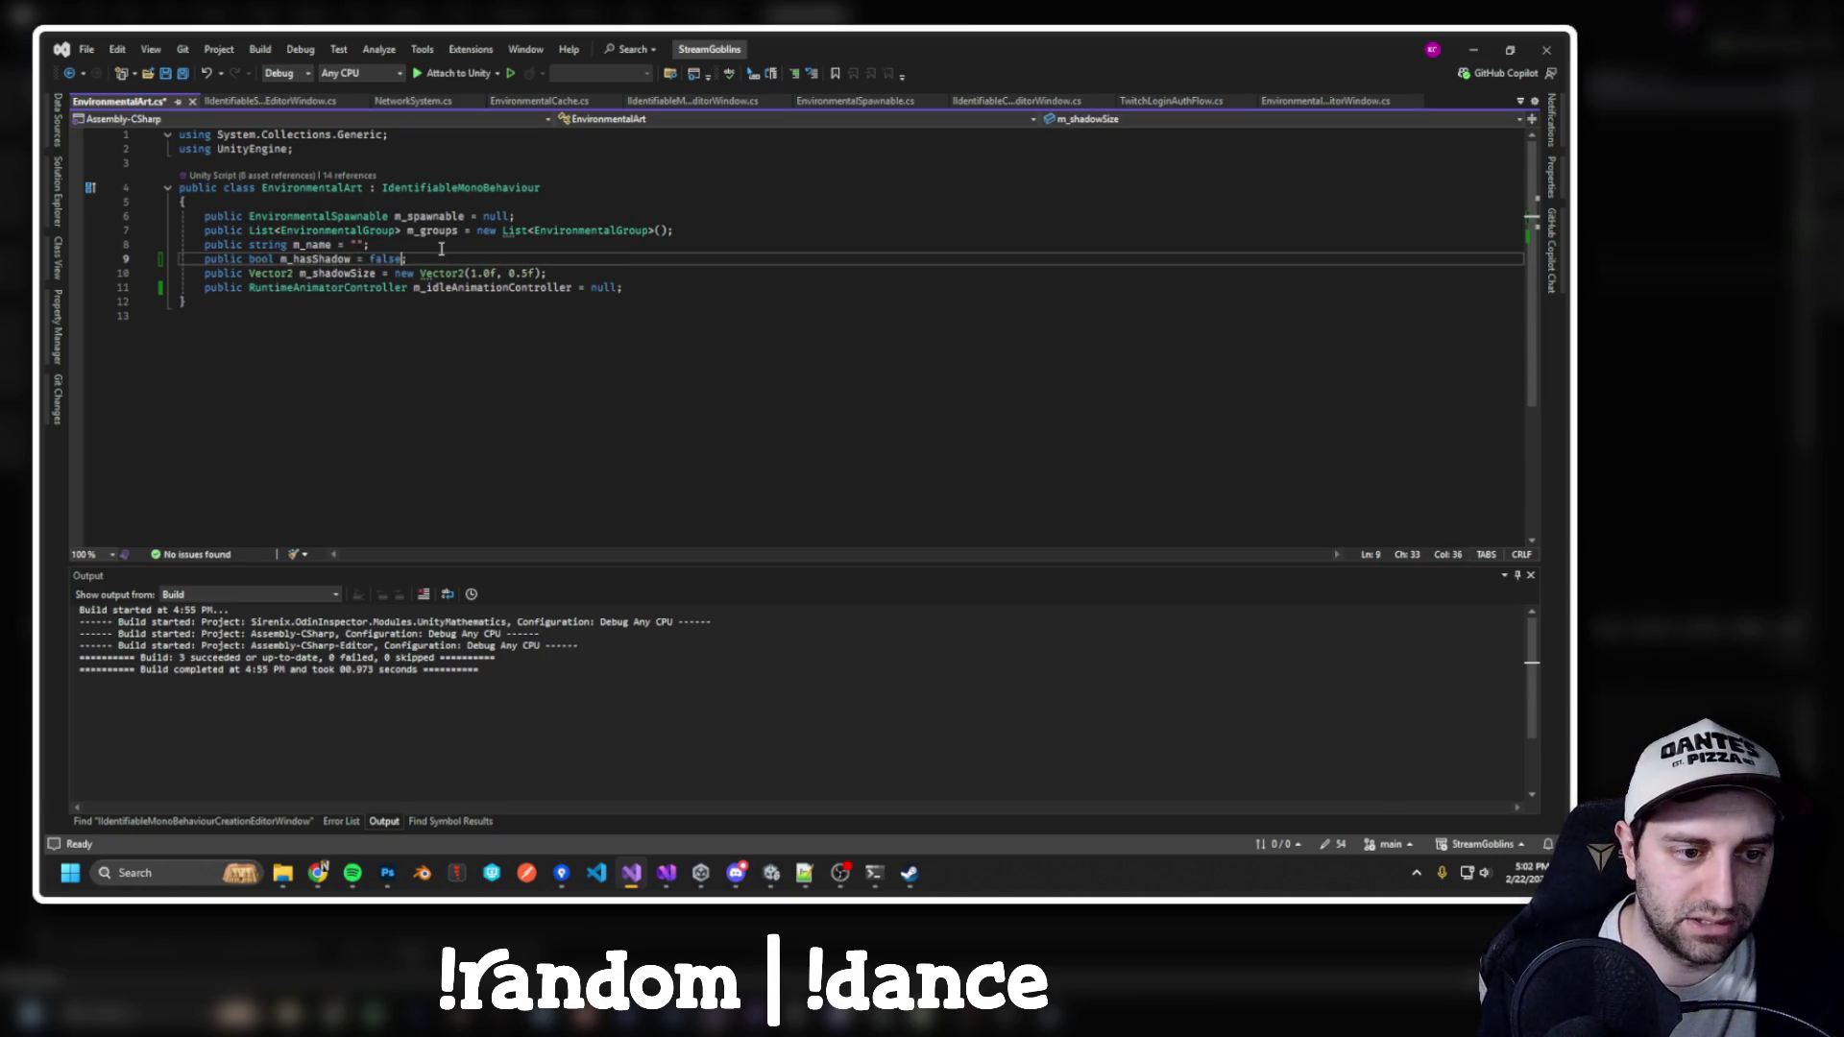
key("BackSpace")
key("BackSpace")
type("tr")
key("Tab")
Insert an EnableIf attribute, with its import, on a new line above m_shadowSize
key("End")
key("Return")
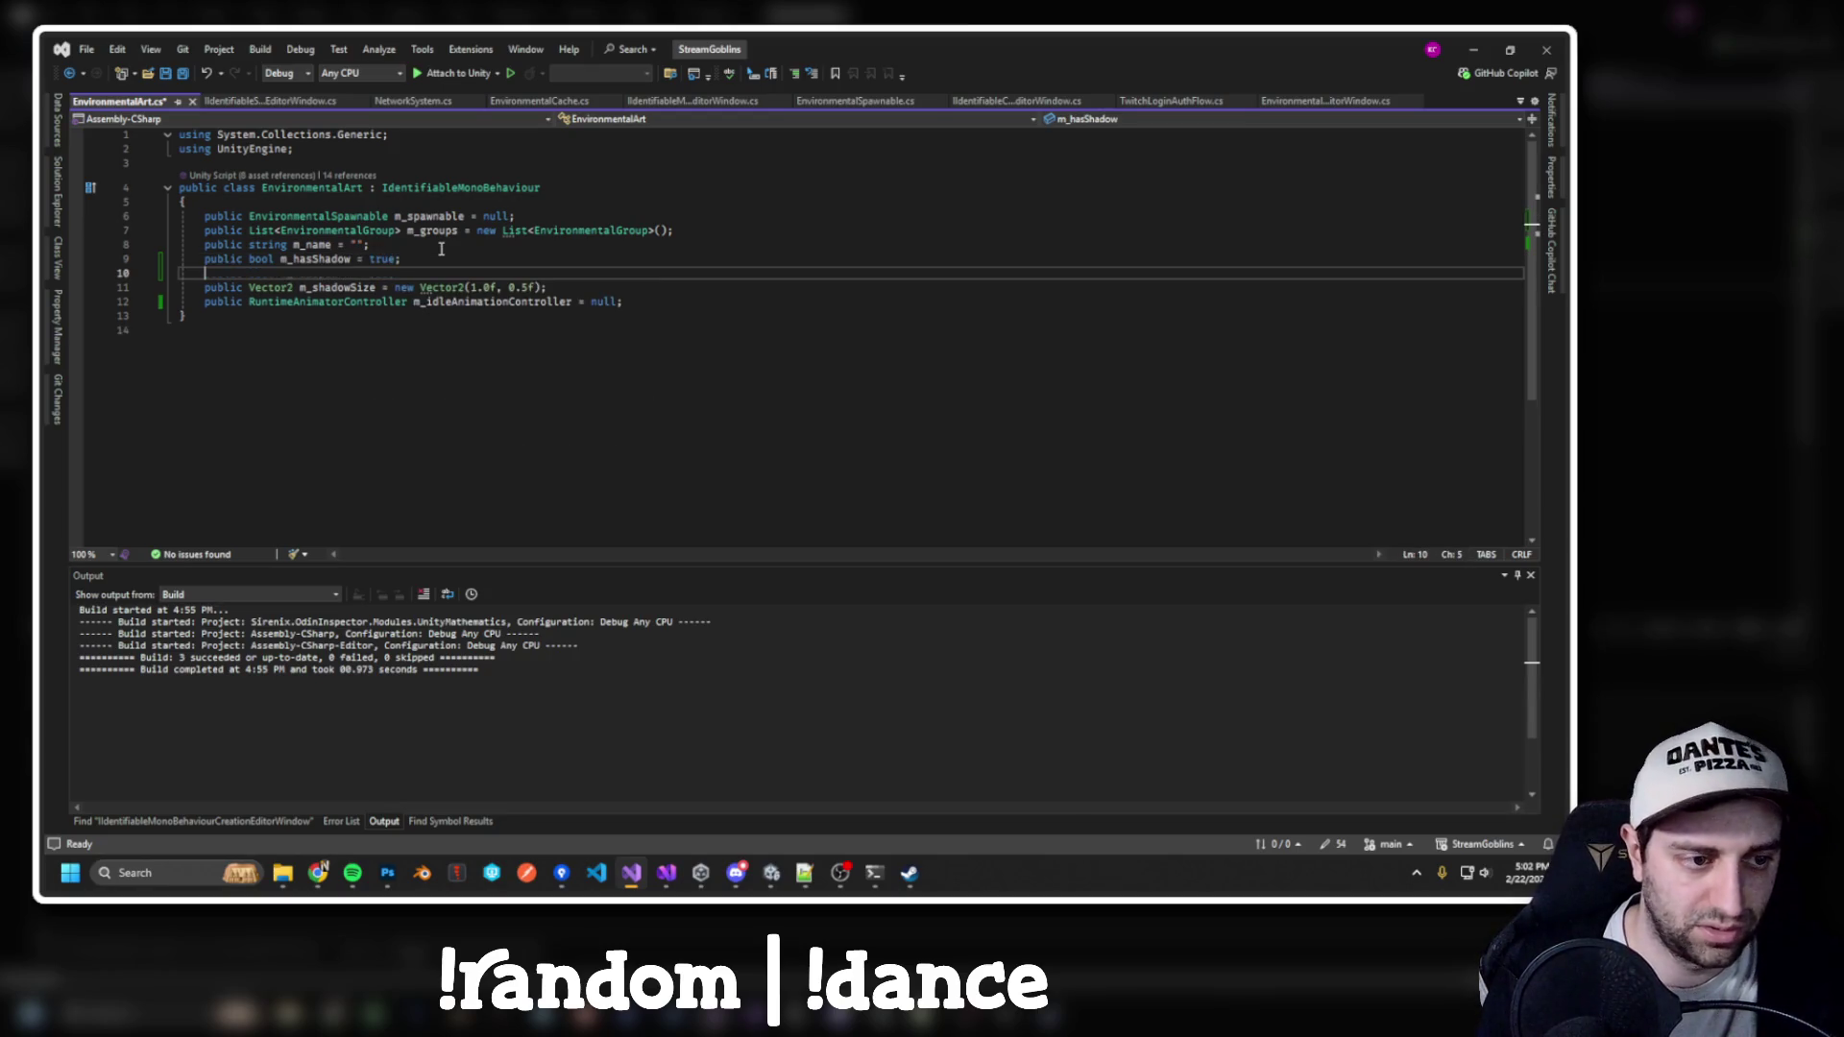
type("[")
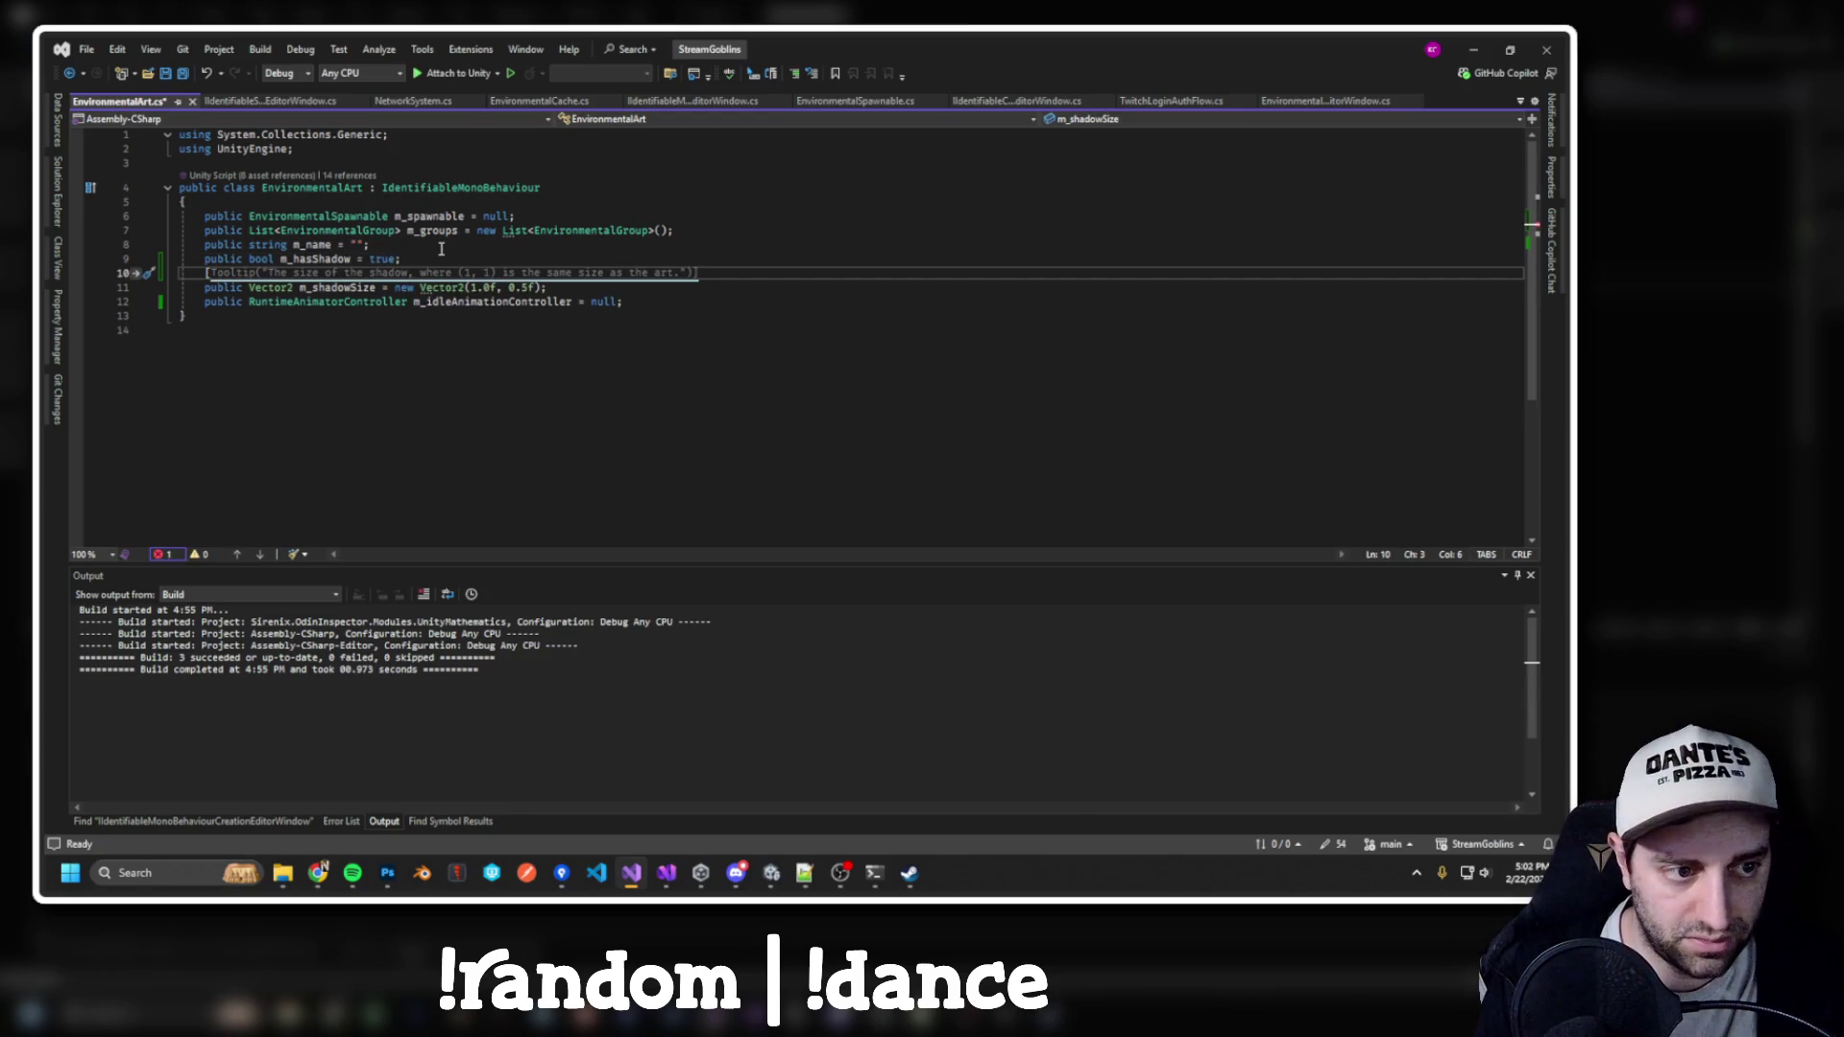
key("ctrl+space")
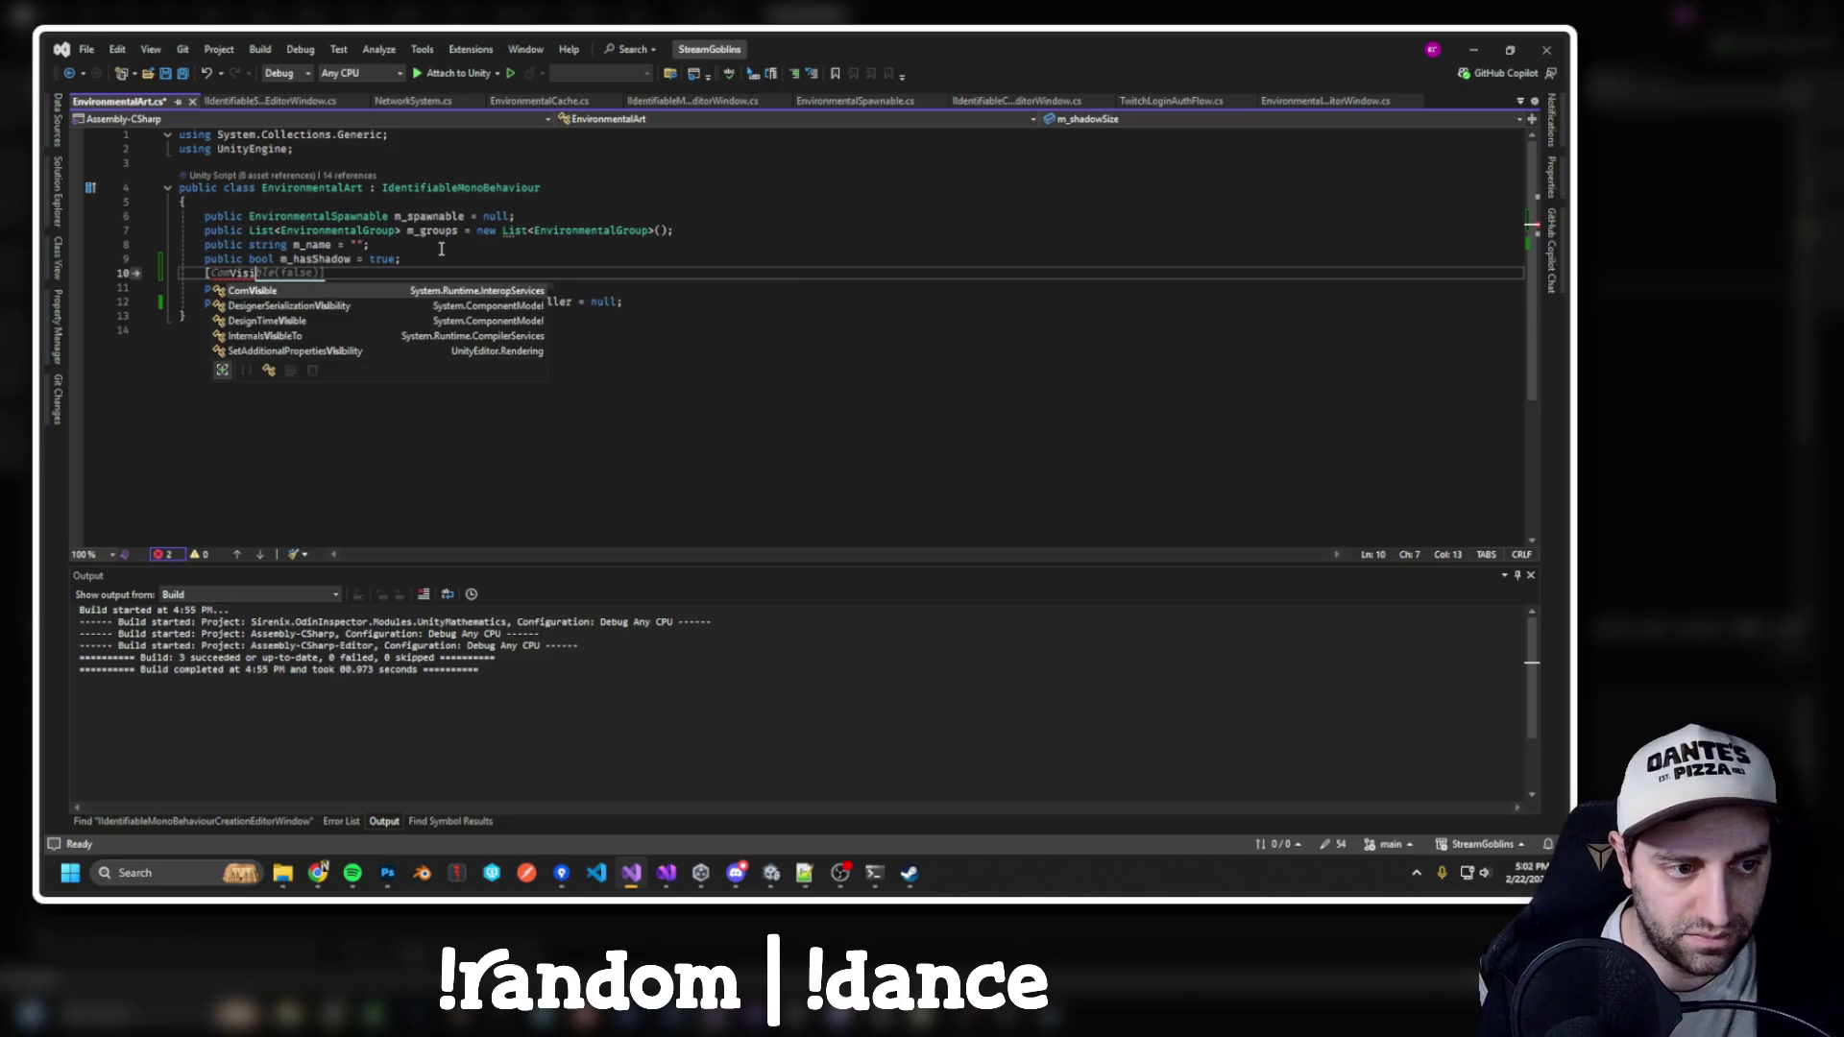
type("Render")
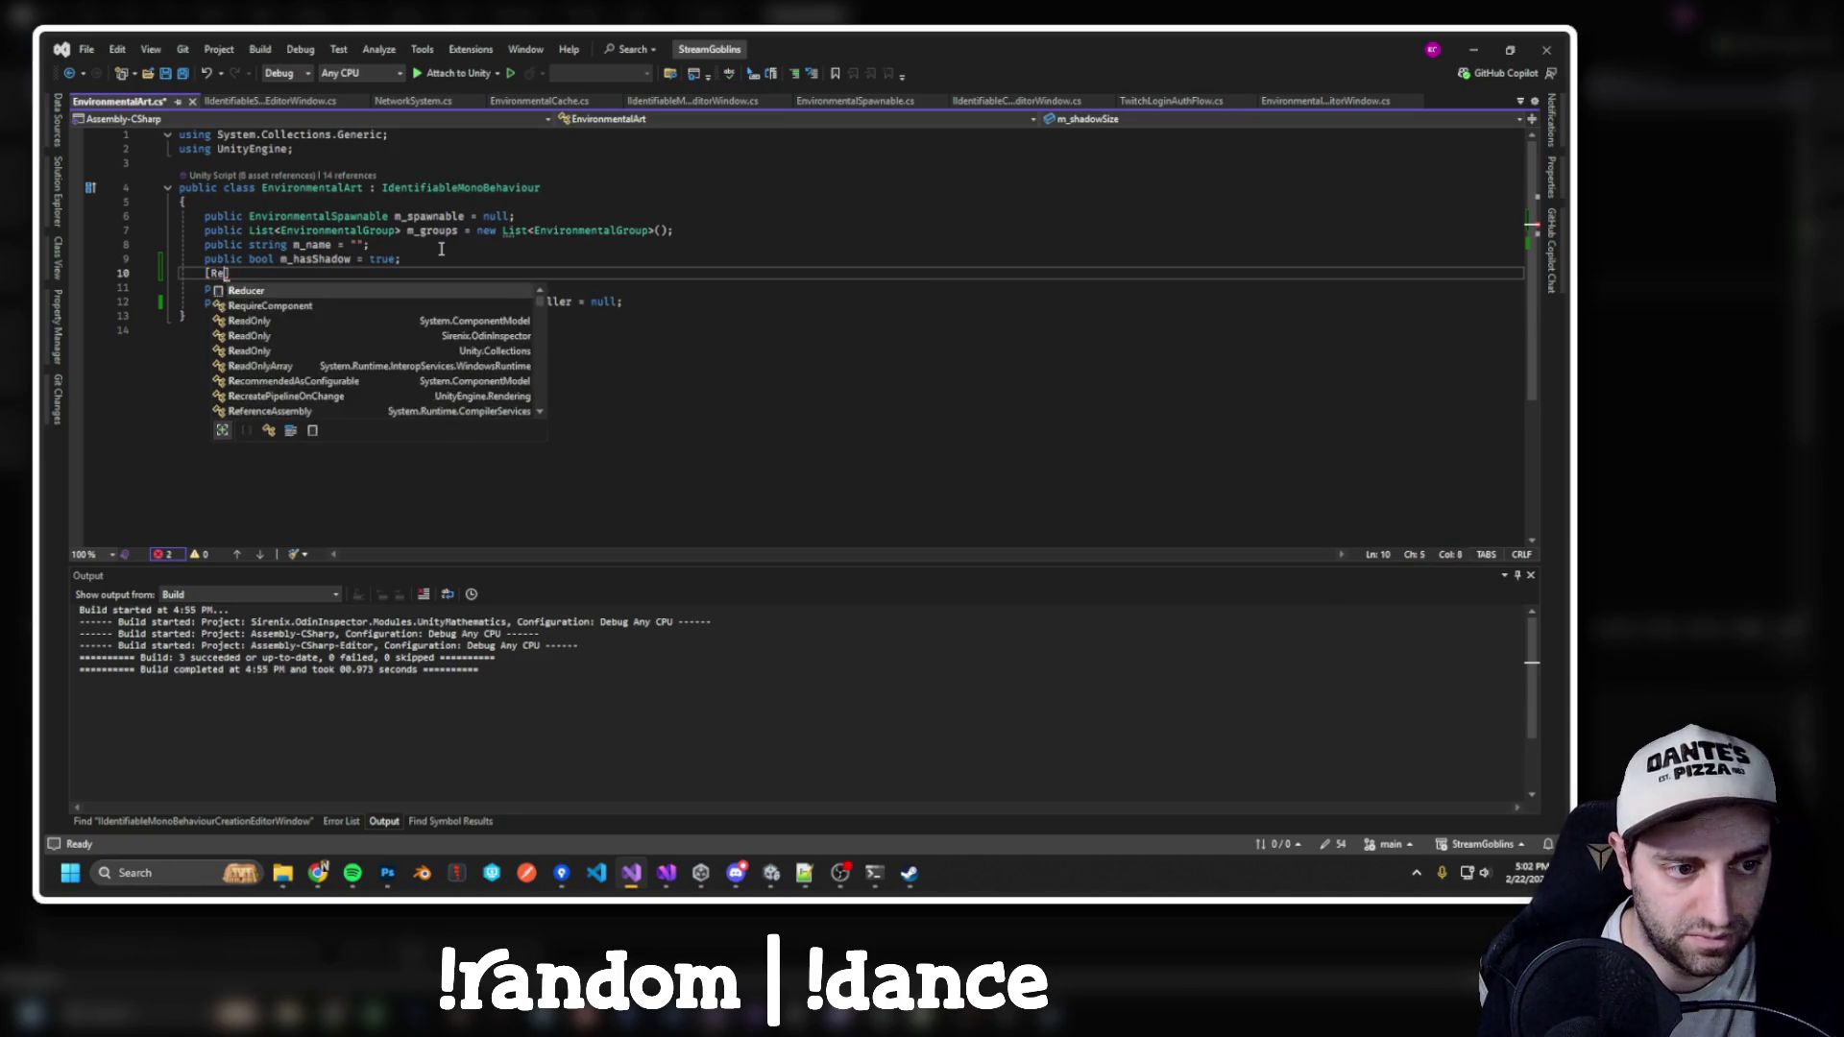
key("BackSpace")
key("BackSpace")
key("BackSpace")
type("Enab")
key("Down")
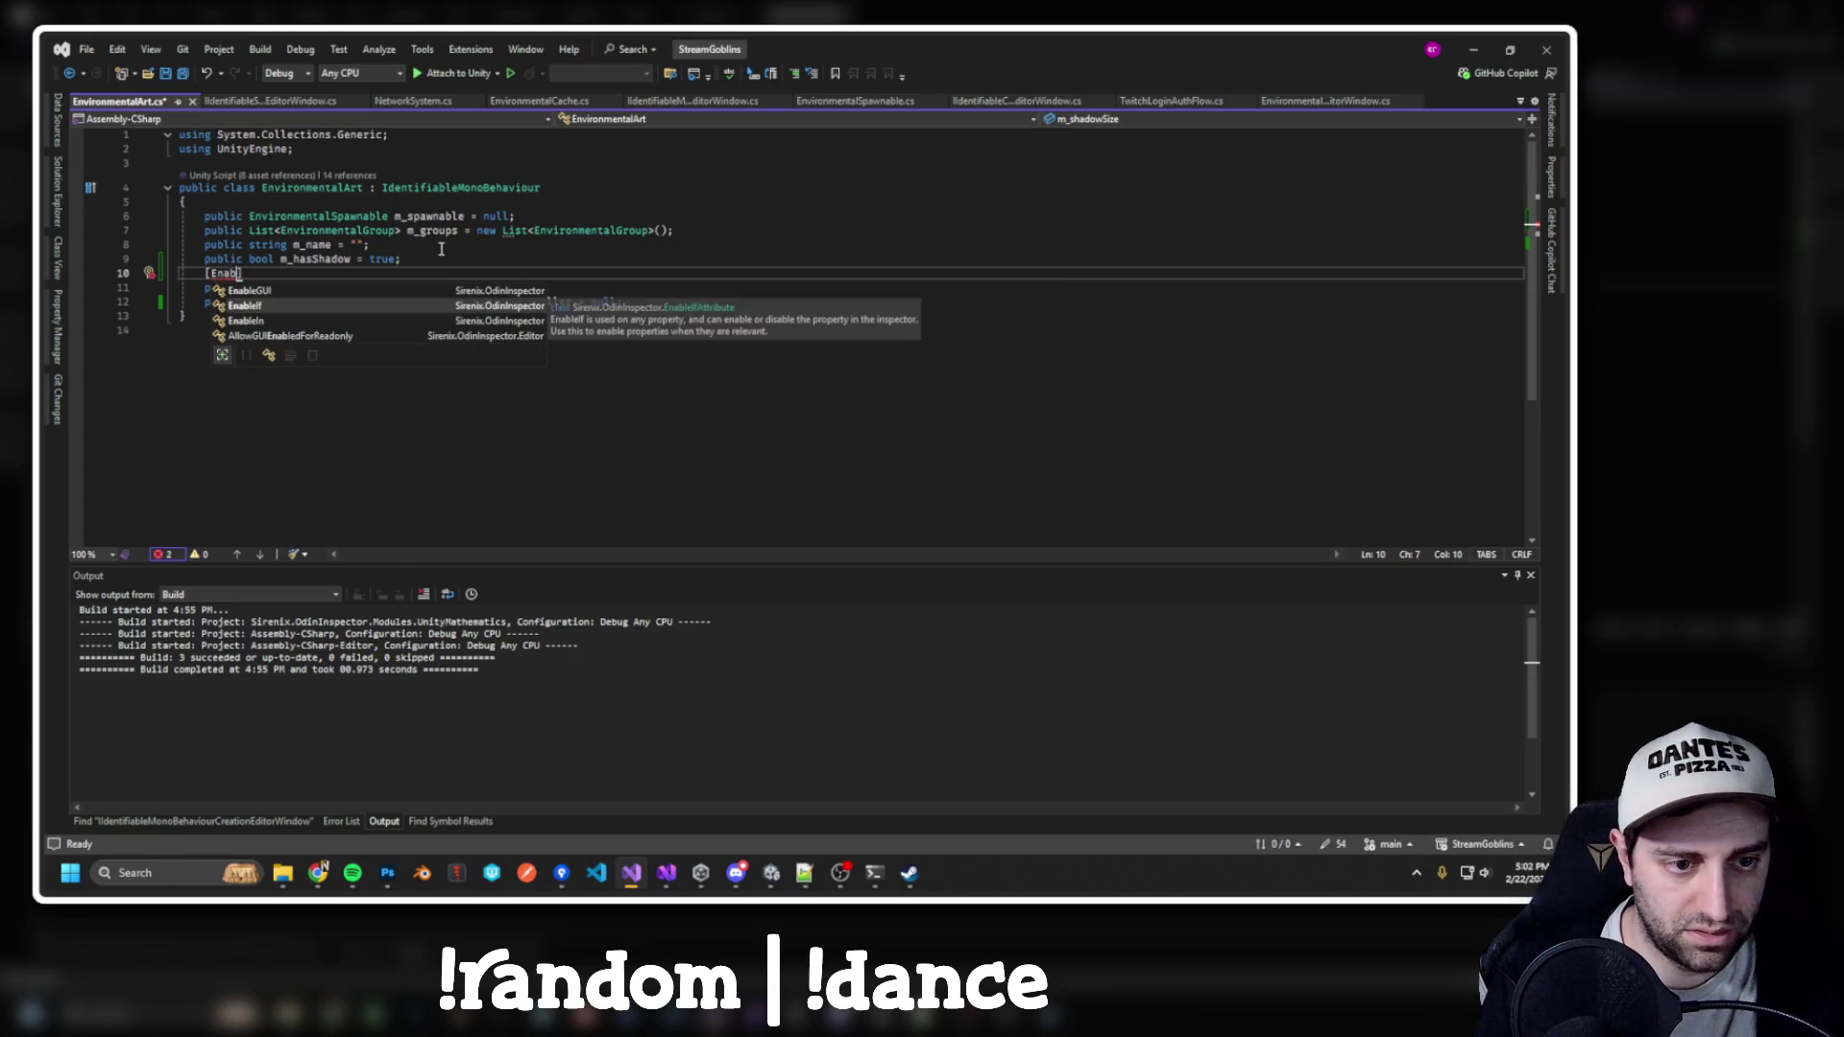
key("Tab")
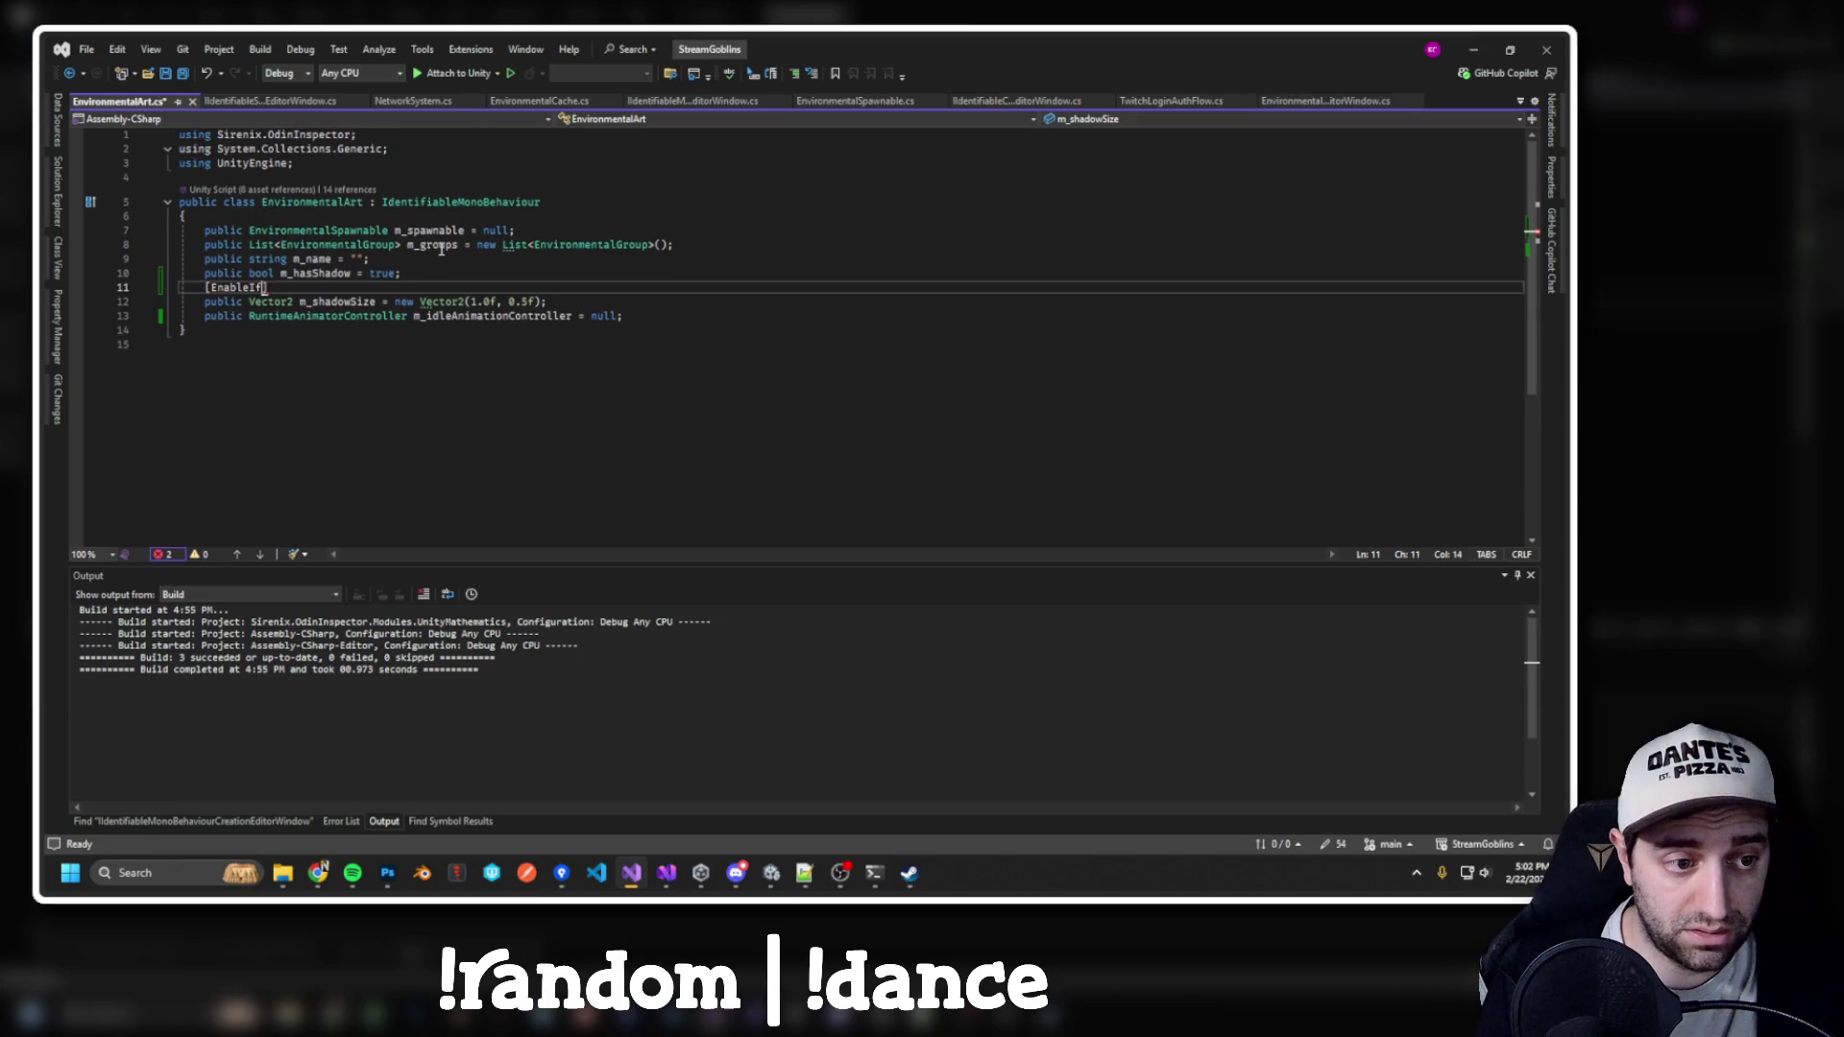
Give the attribute the argument "m_hasShadow", remove the duplicate brackets, and save EnvironmentalArt.cs
type("(")
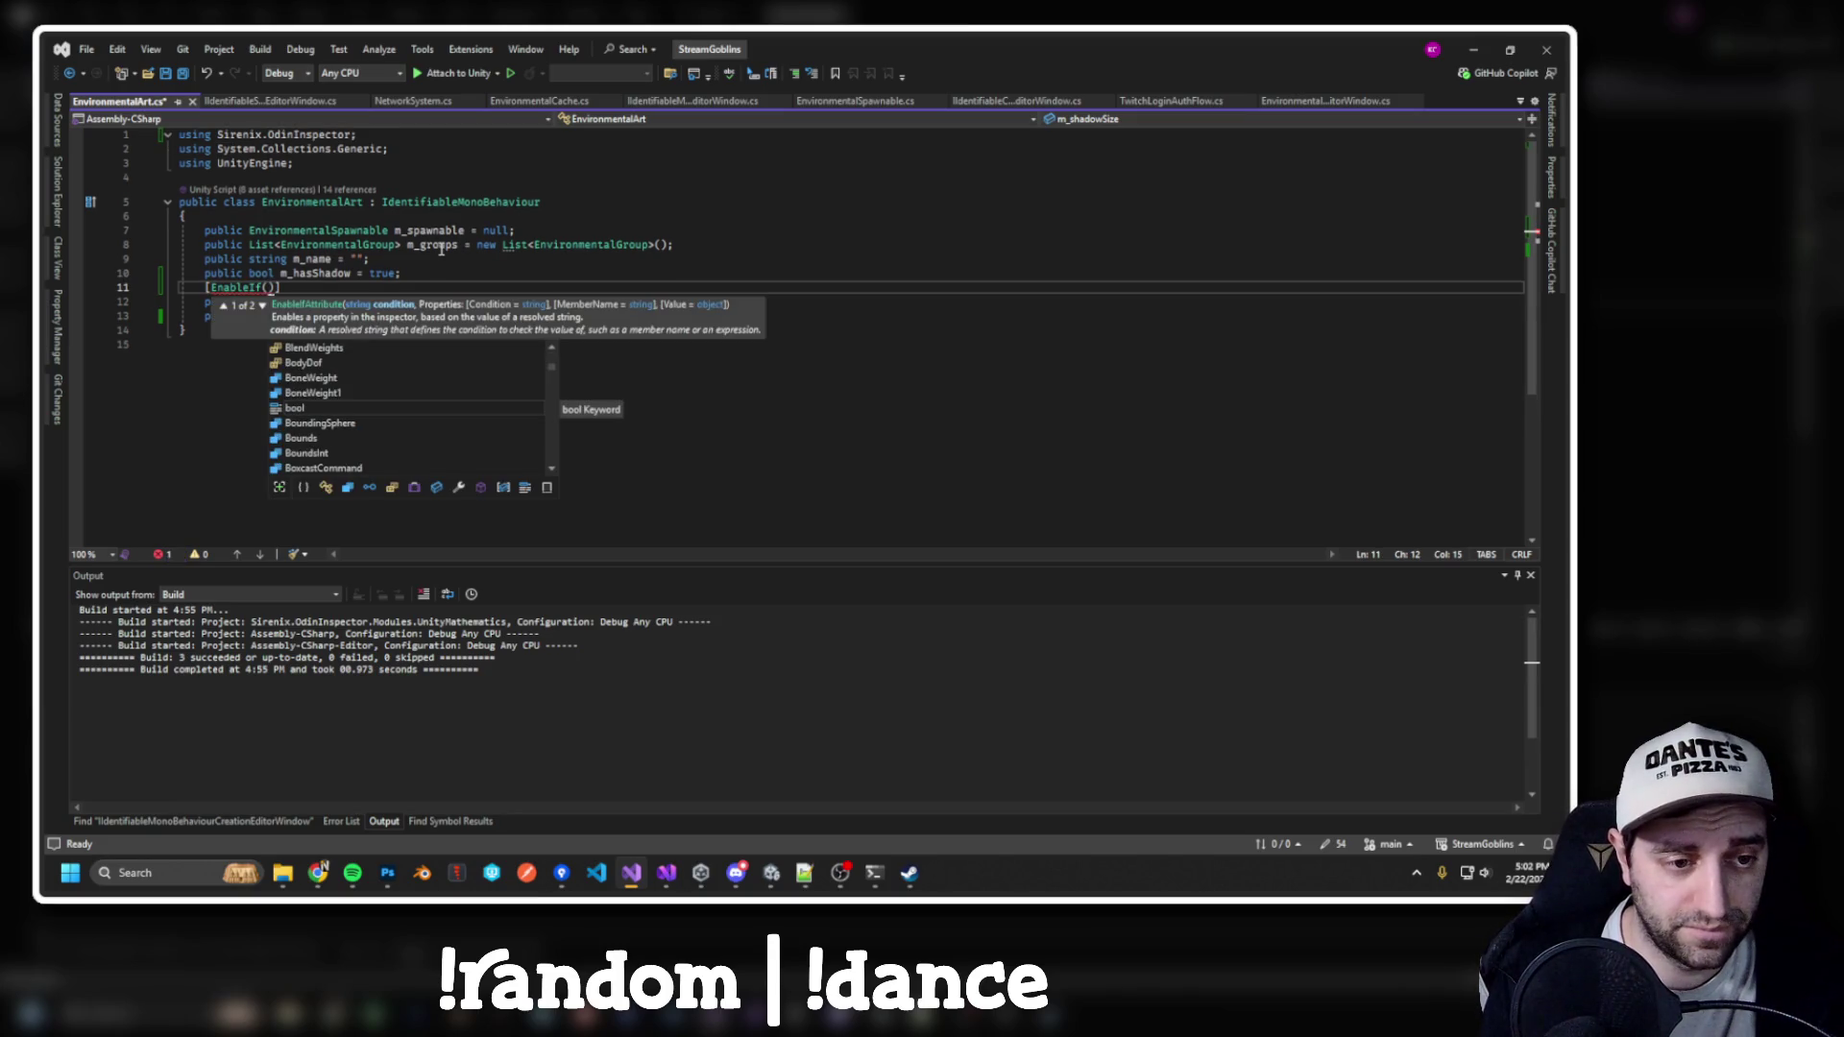
type("m_")
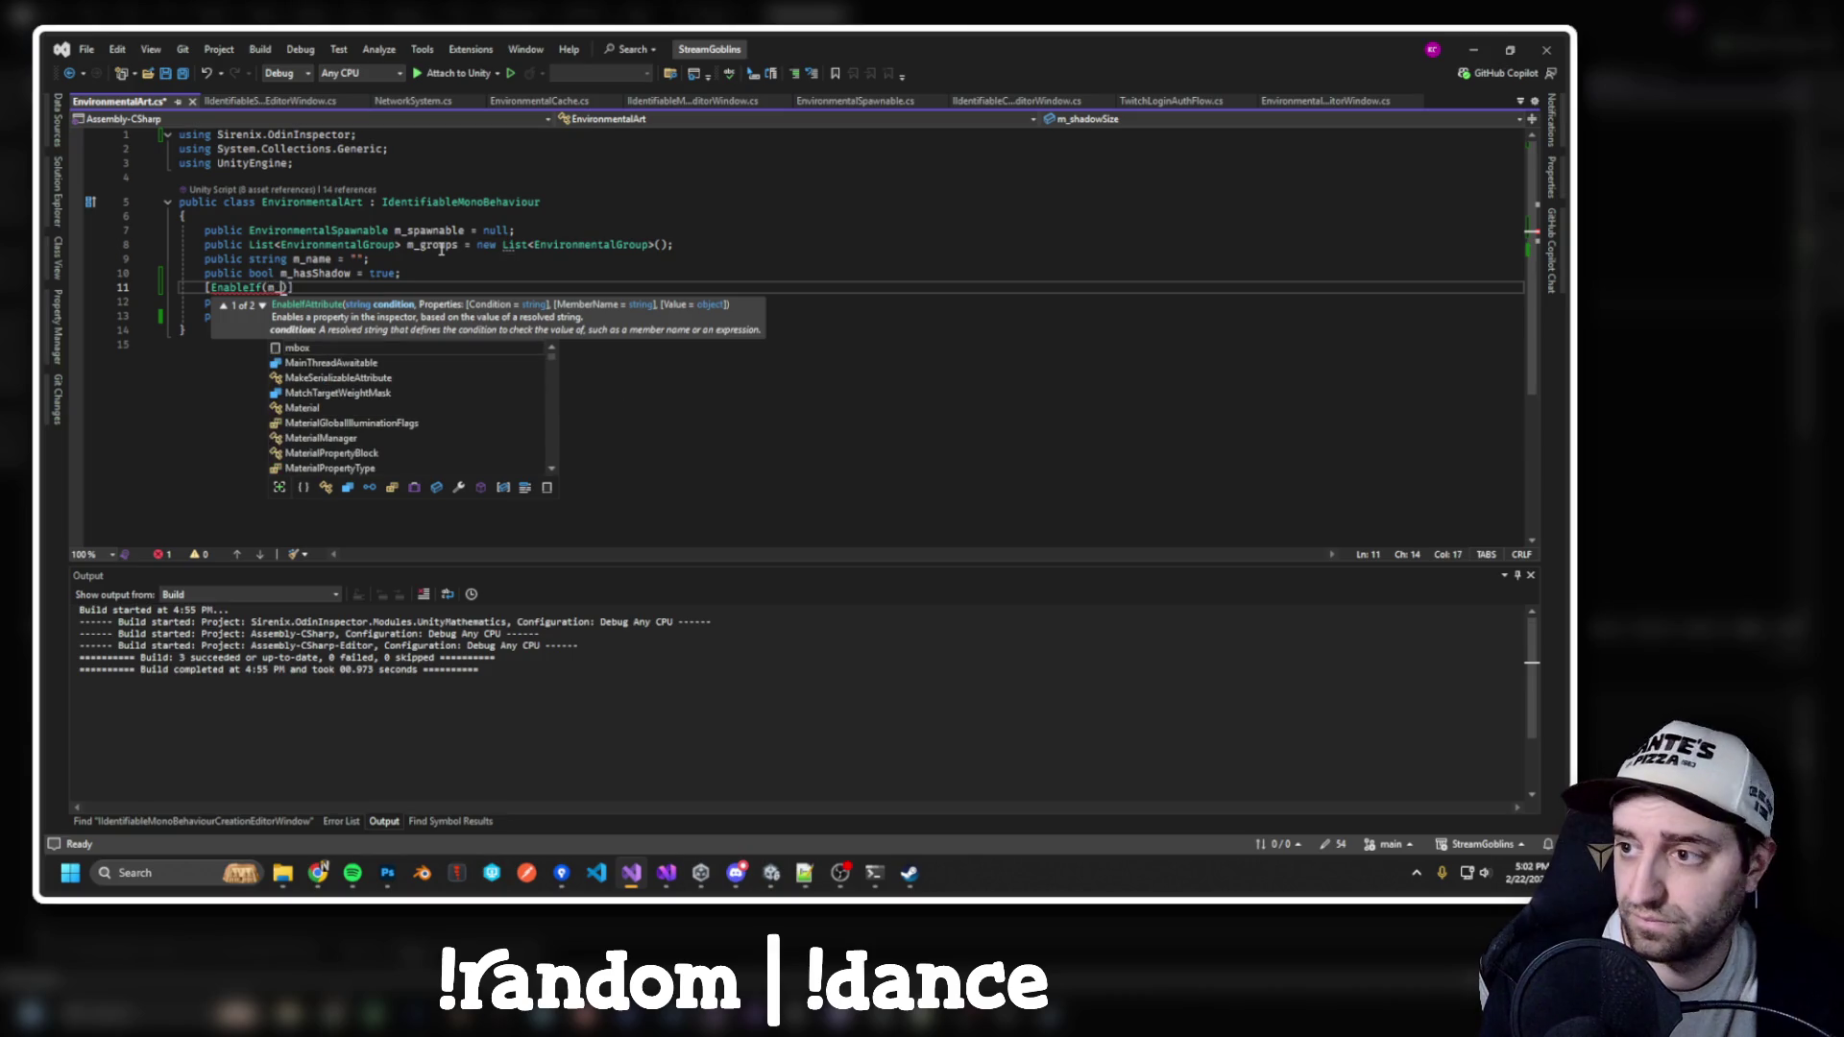
key("BackSpace")
key("BackSpace")
key("BackSpace")
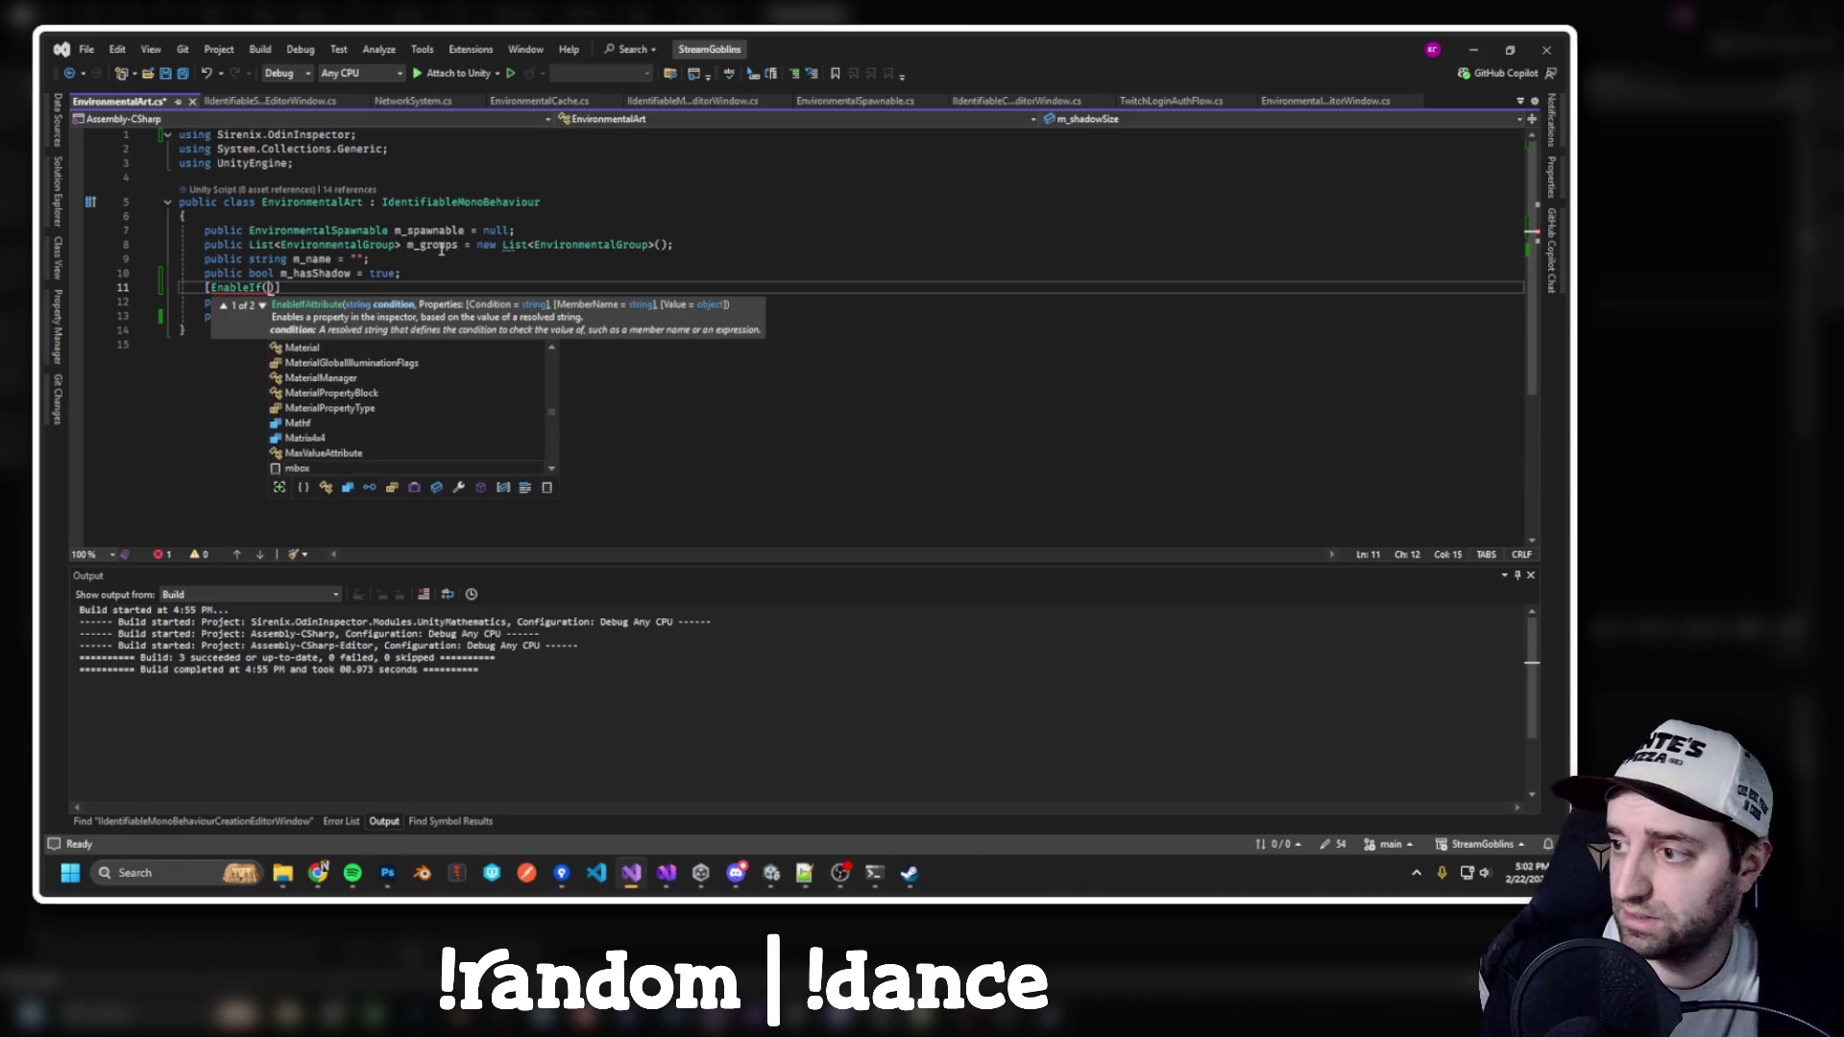
type("\"m_hasShadow\")]")
key("ctrl+s")
key("Delete")
key("Delete")
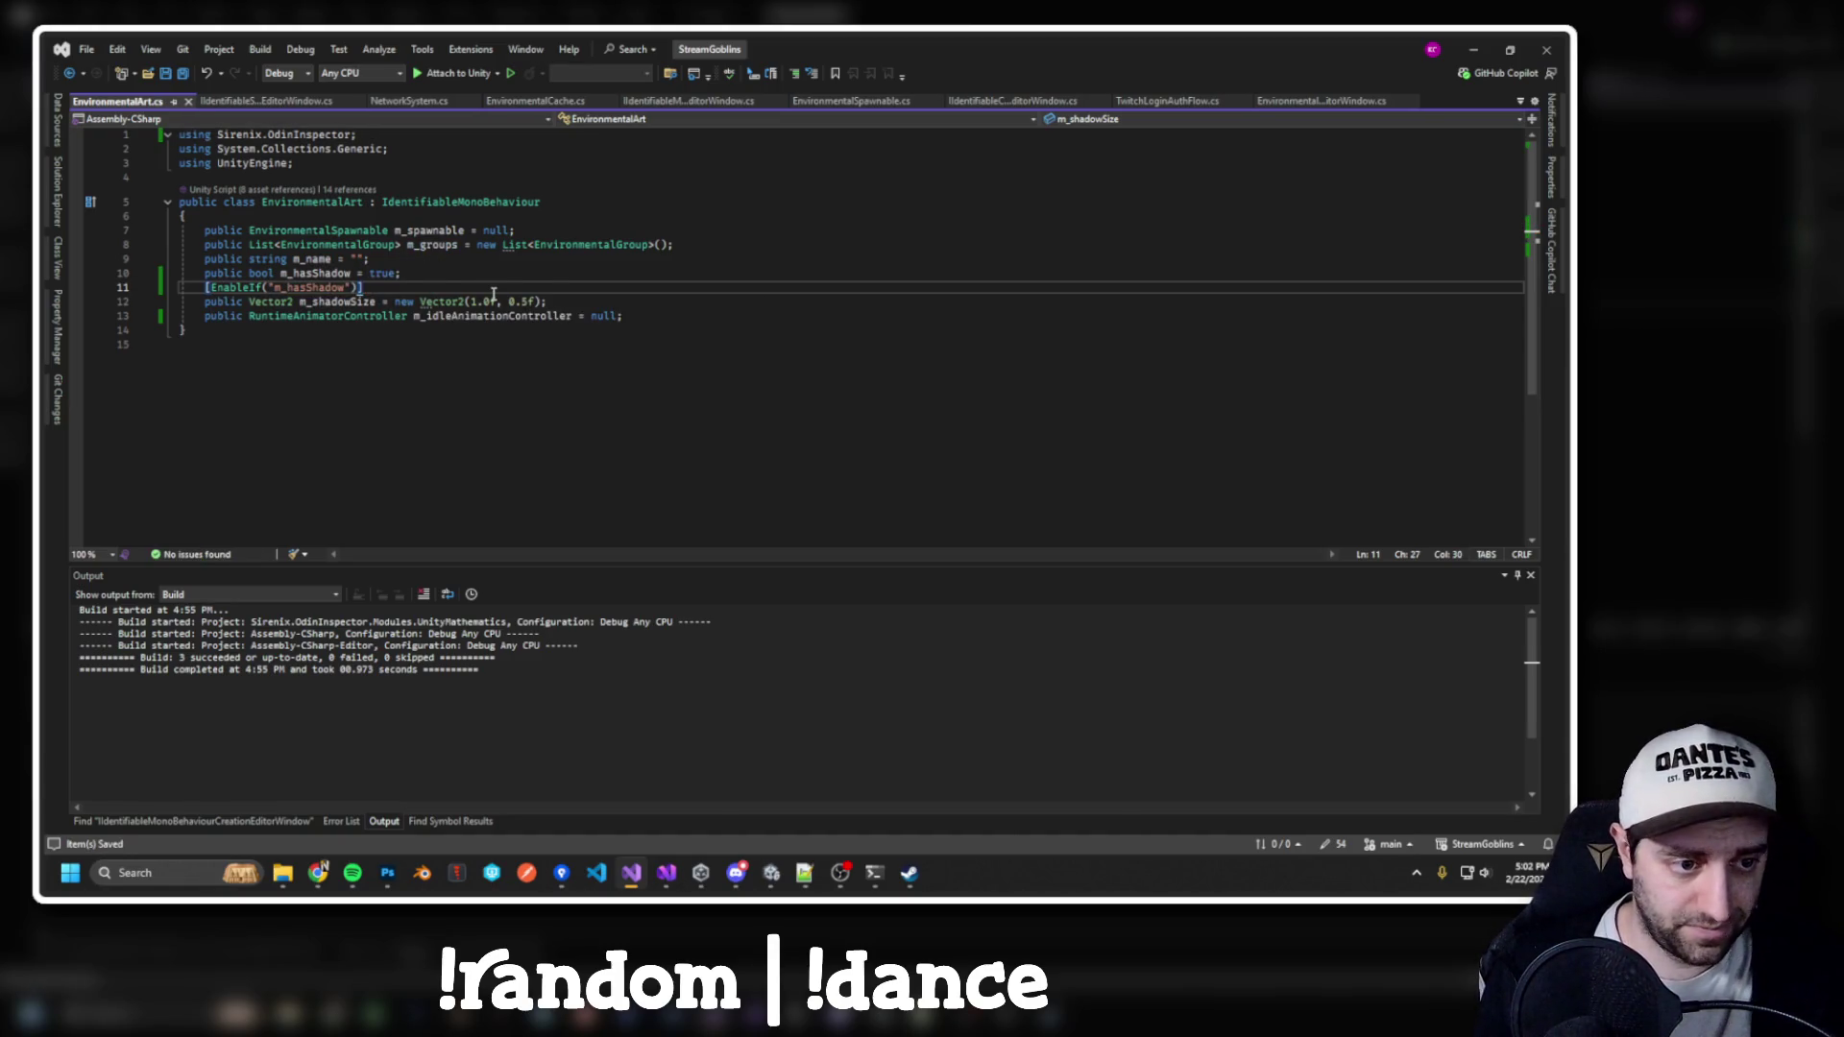
left_click(746, 329)
key("alt+Tab")
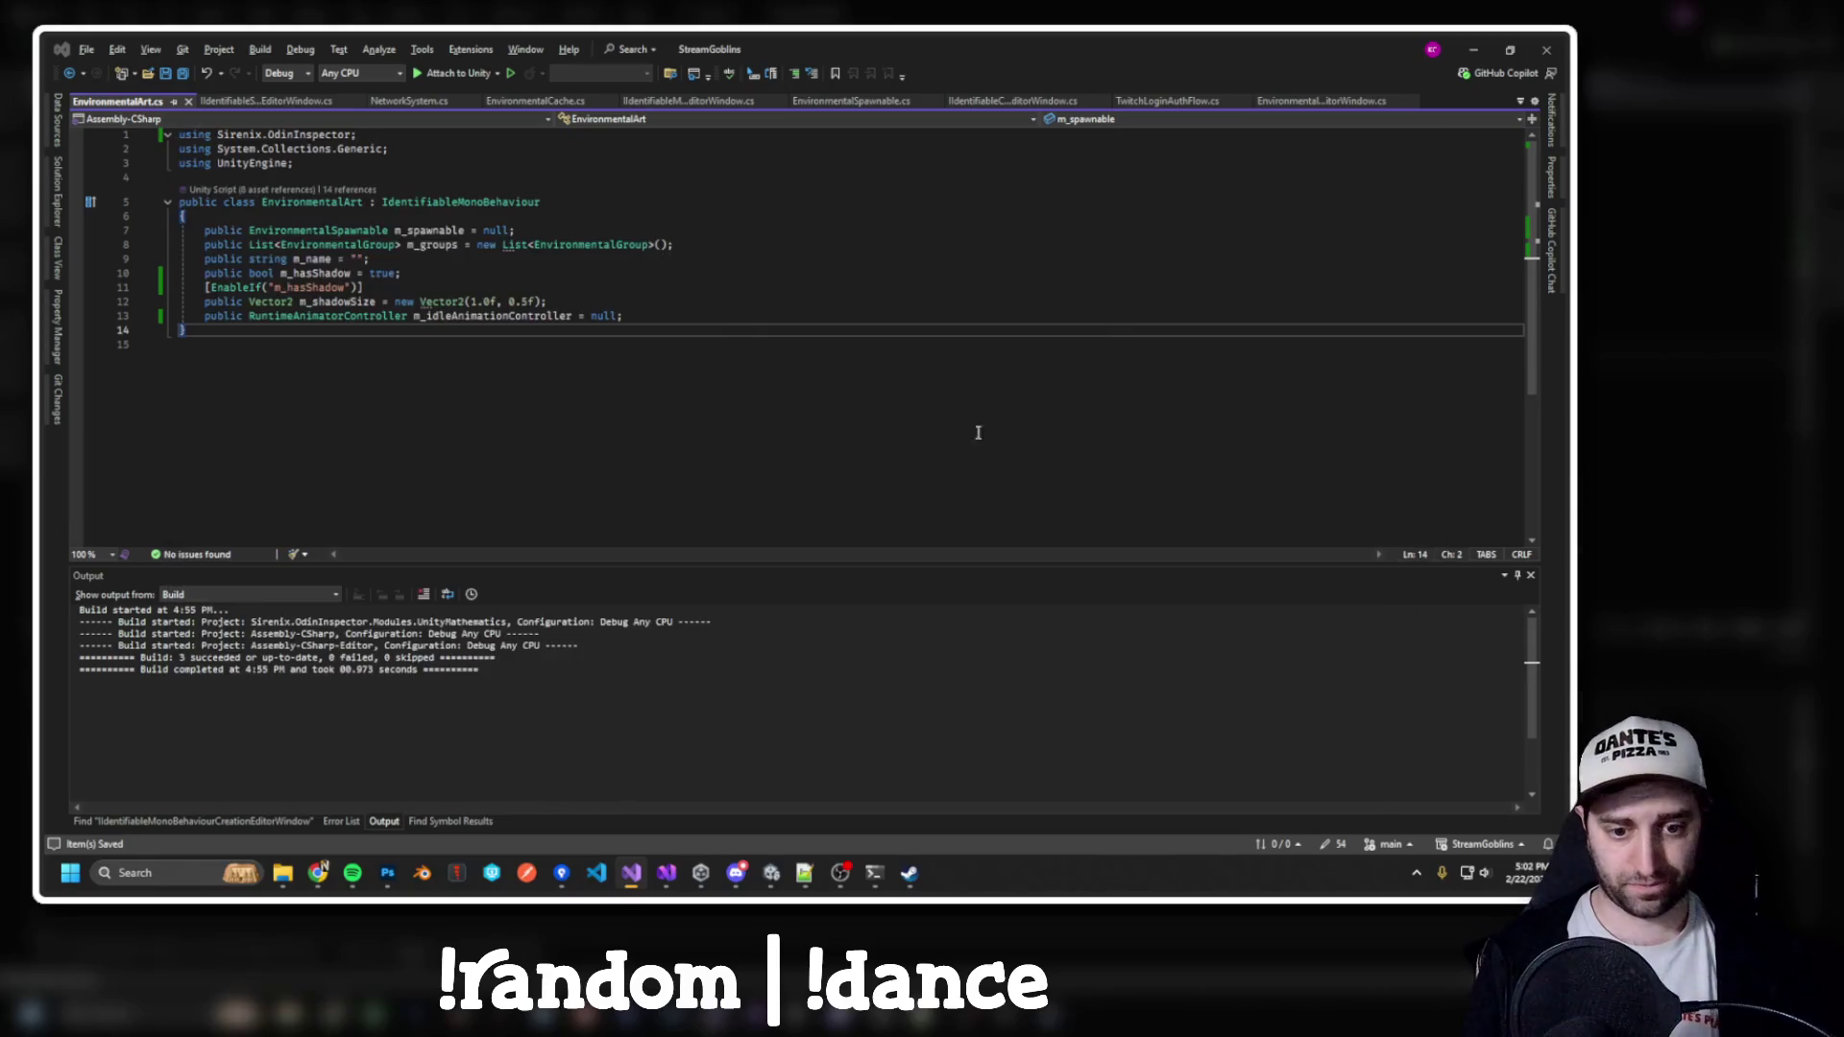
Find m_shadowSize usages across files and go to the shadow size line in EnvironmentalEntity
double_click(348, 304)
key("ctrl+shift+f")
key("Return")
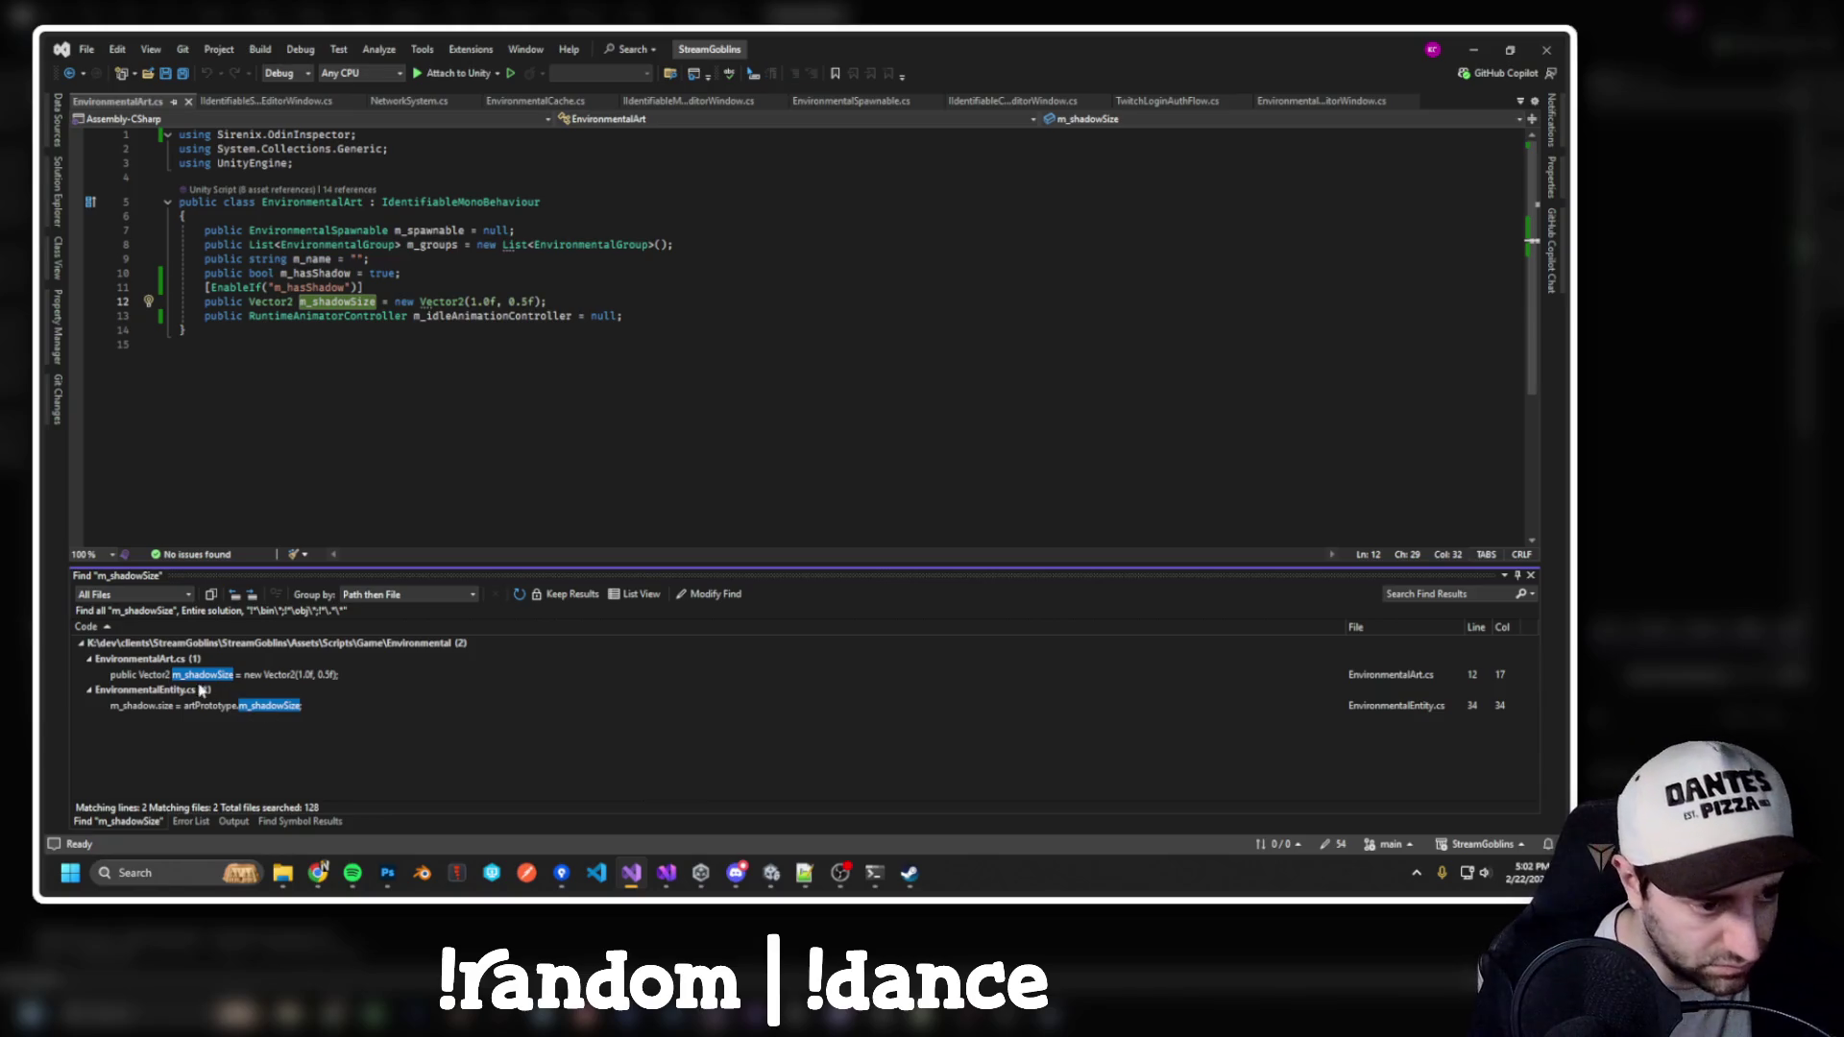
double_click(202, 705)
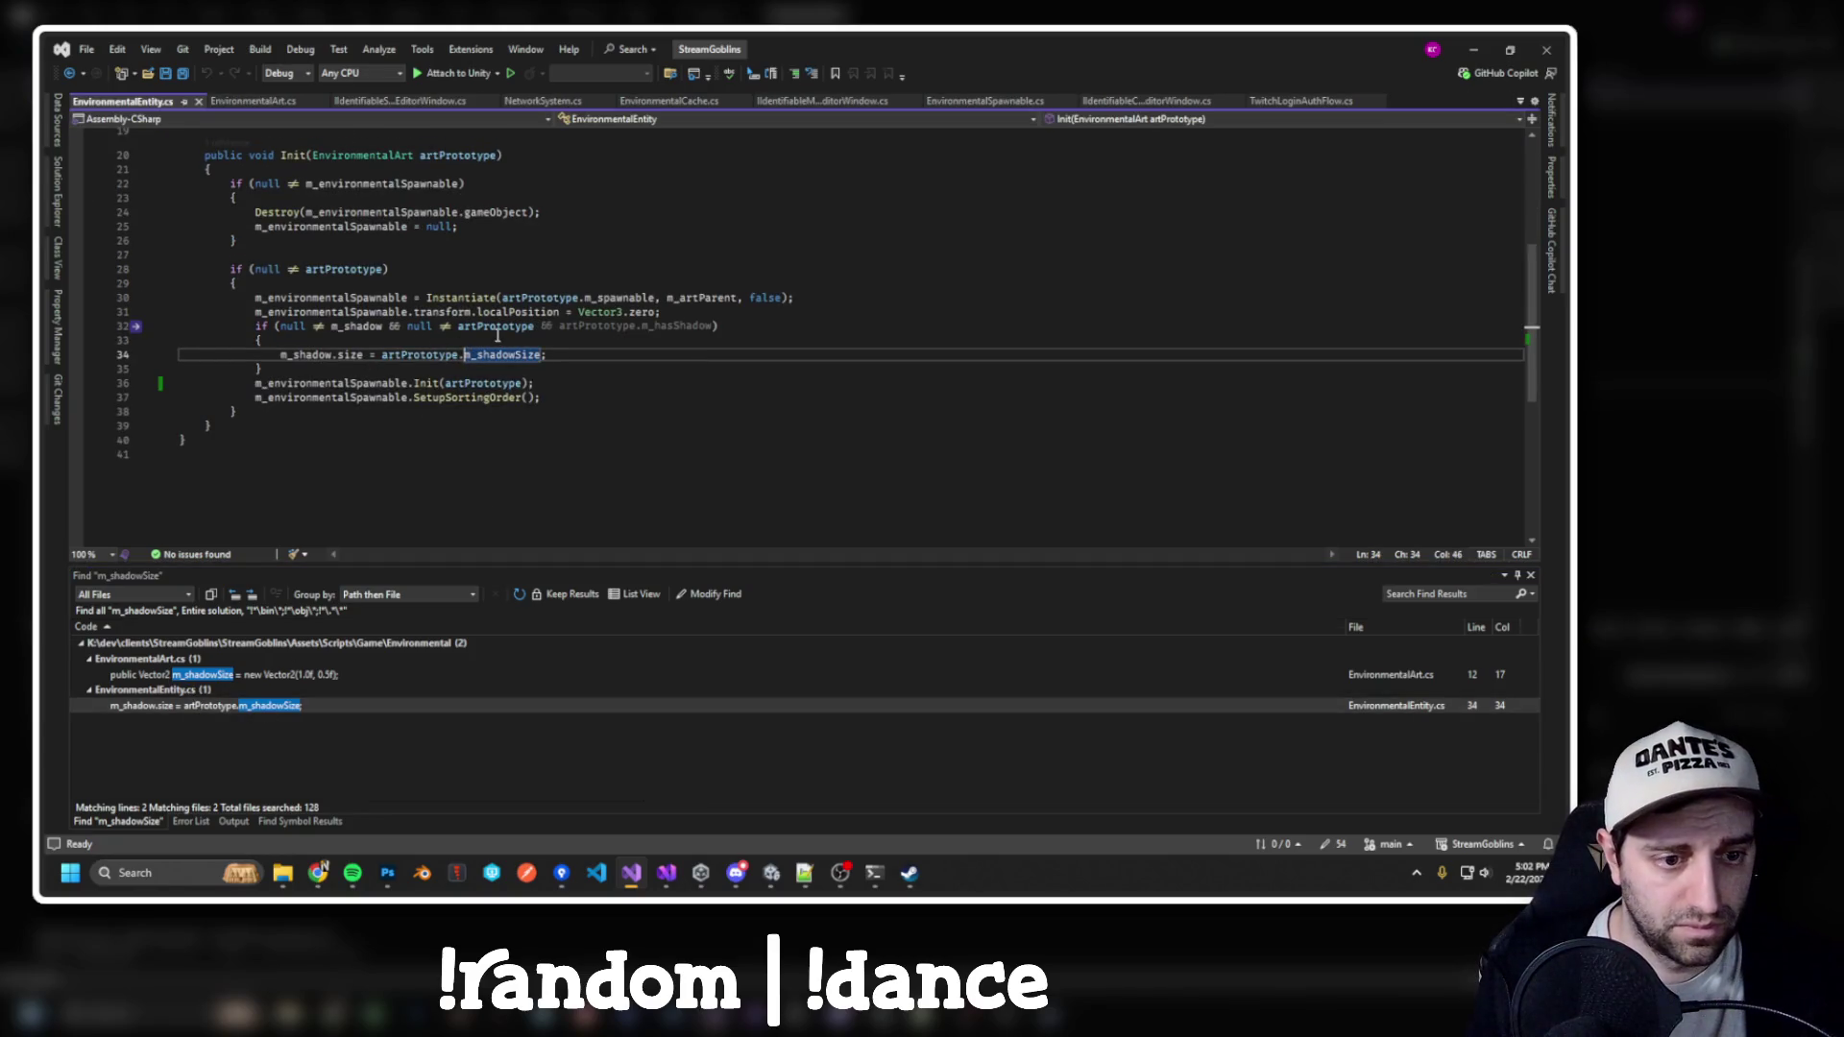
left_click(333, 327)
double_click(344, 330)
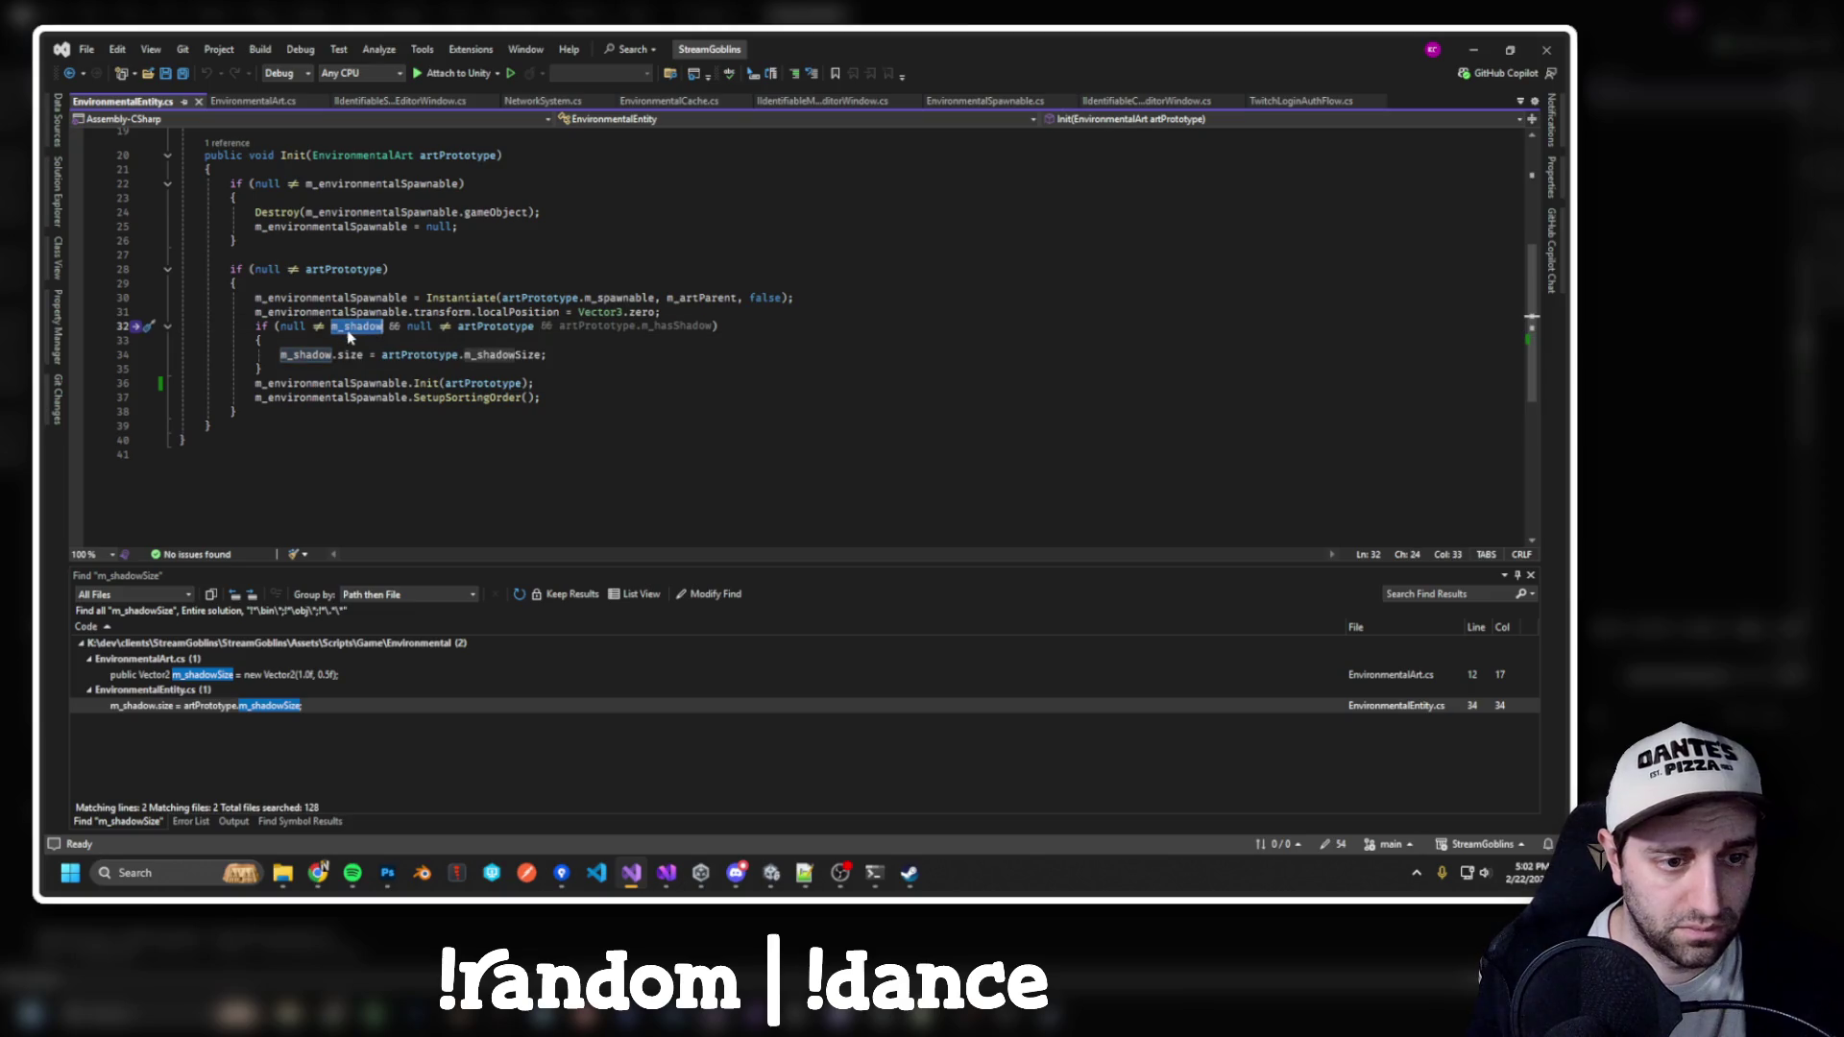
left_click(504, 337)
left_click(660, 354)
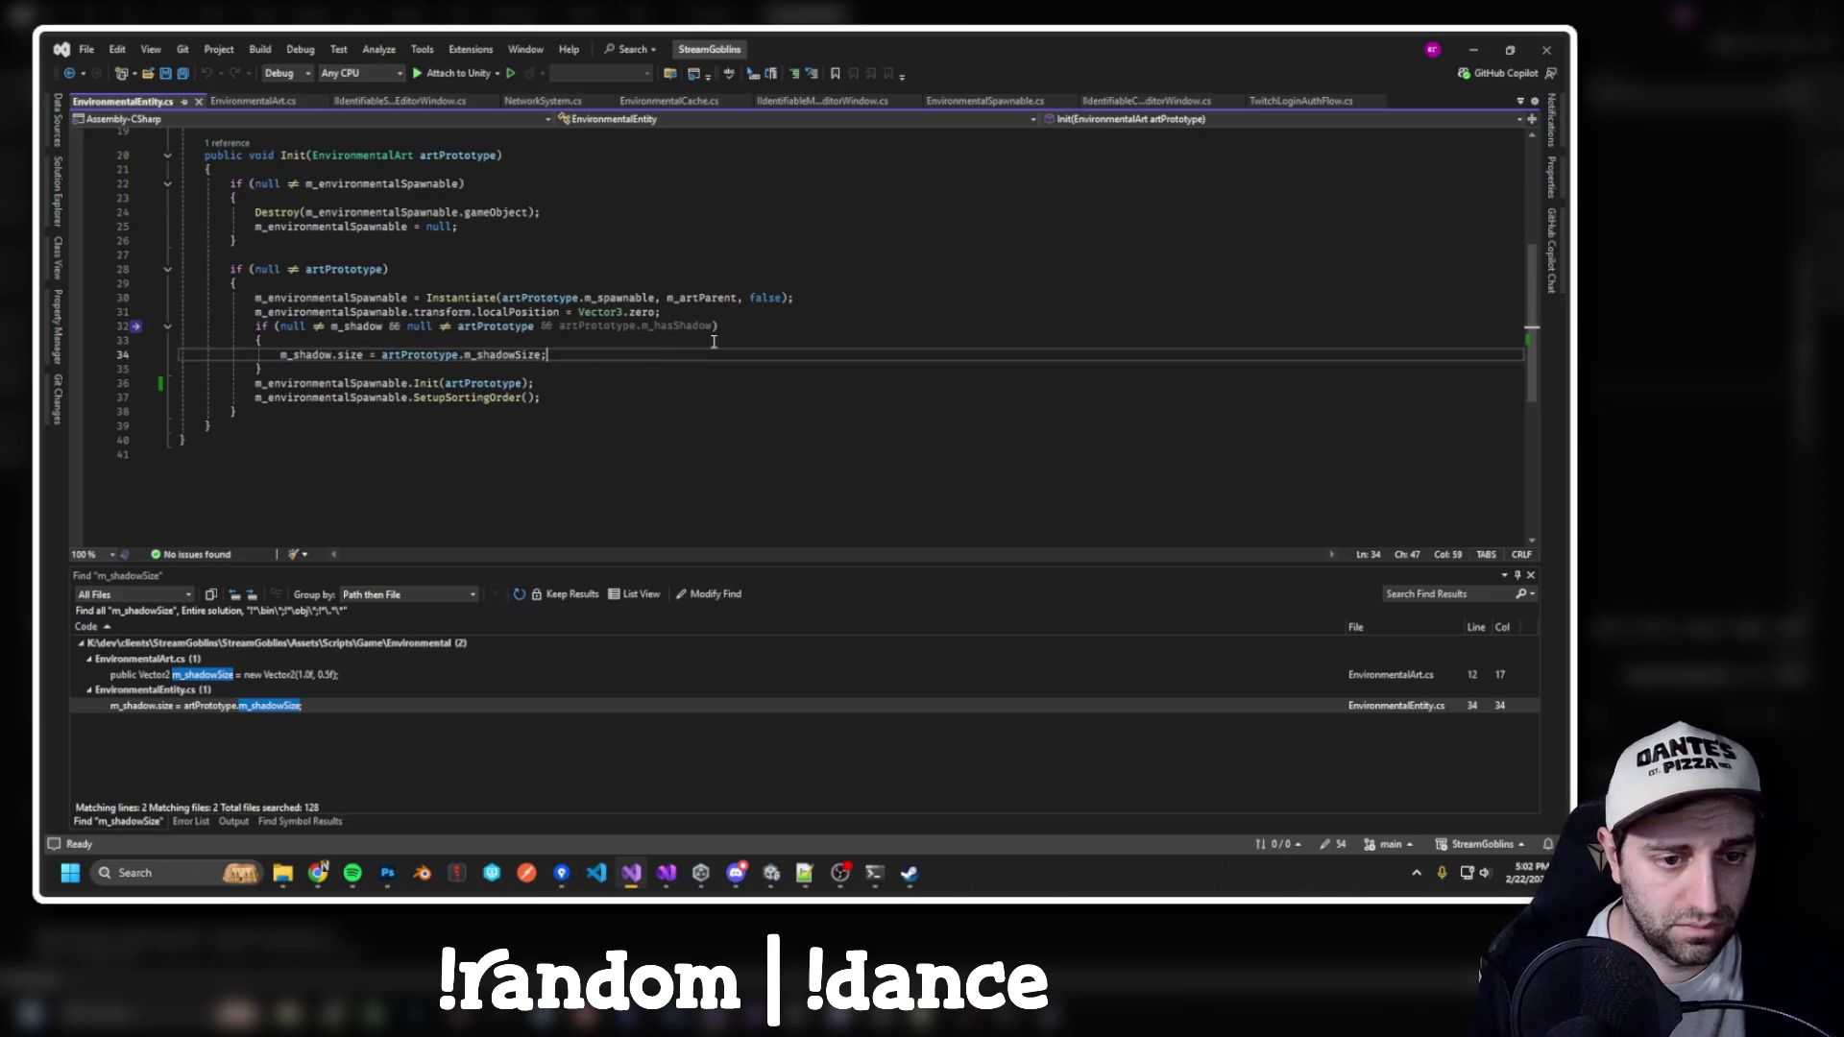
left_click(421, 340)
Add 'm_shadow.enabled = artPrototype.m_hasShadow;' above the shadow size line and build the project
key("Return")
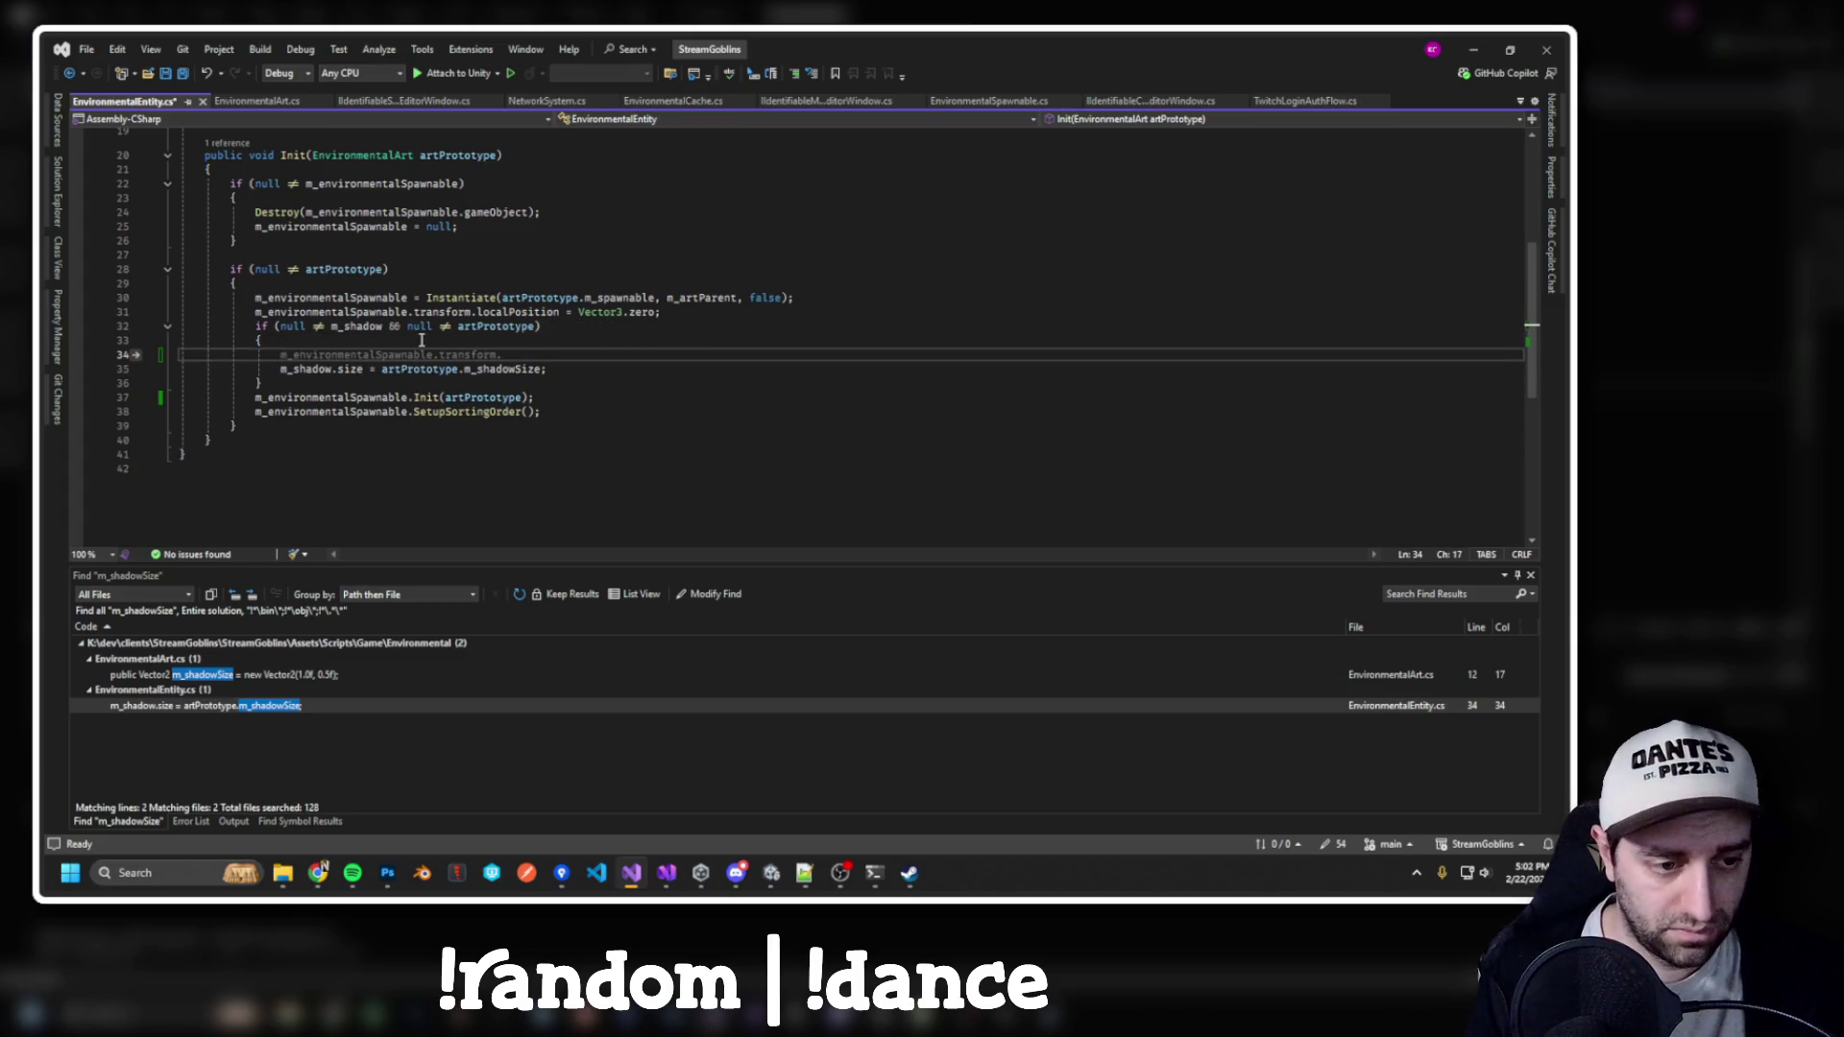
type("m_shadow.")
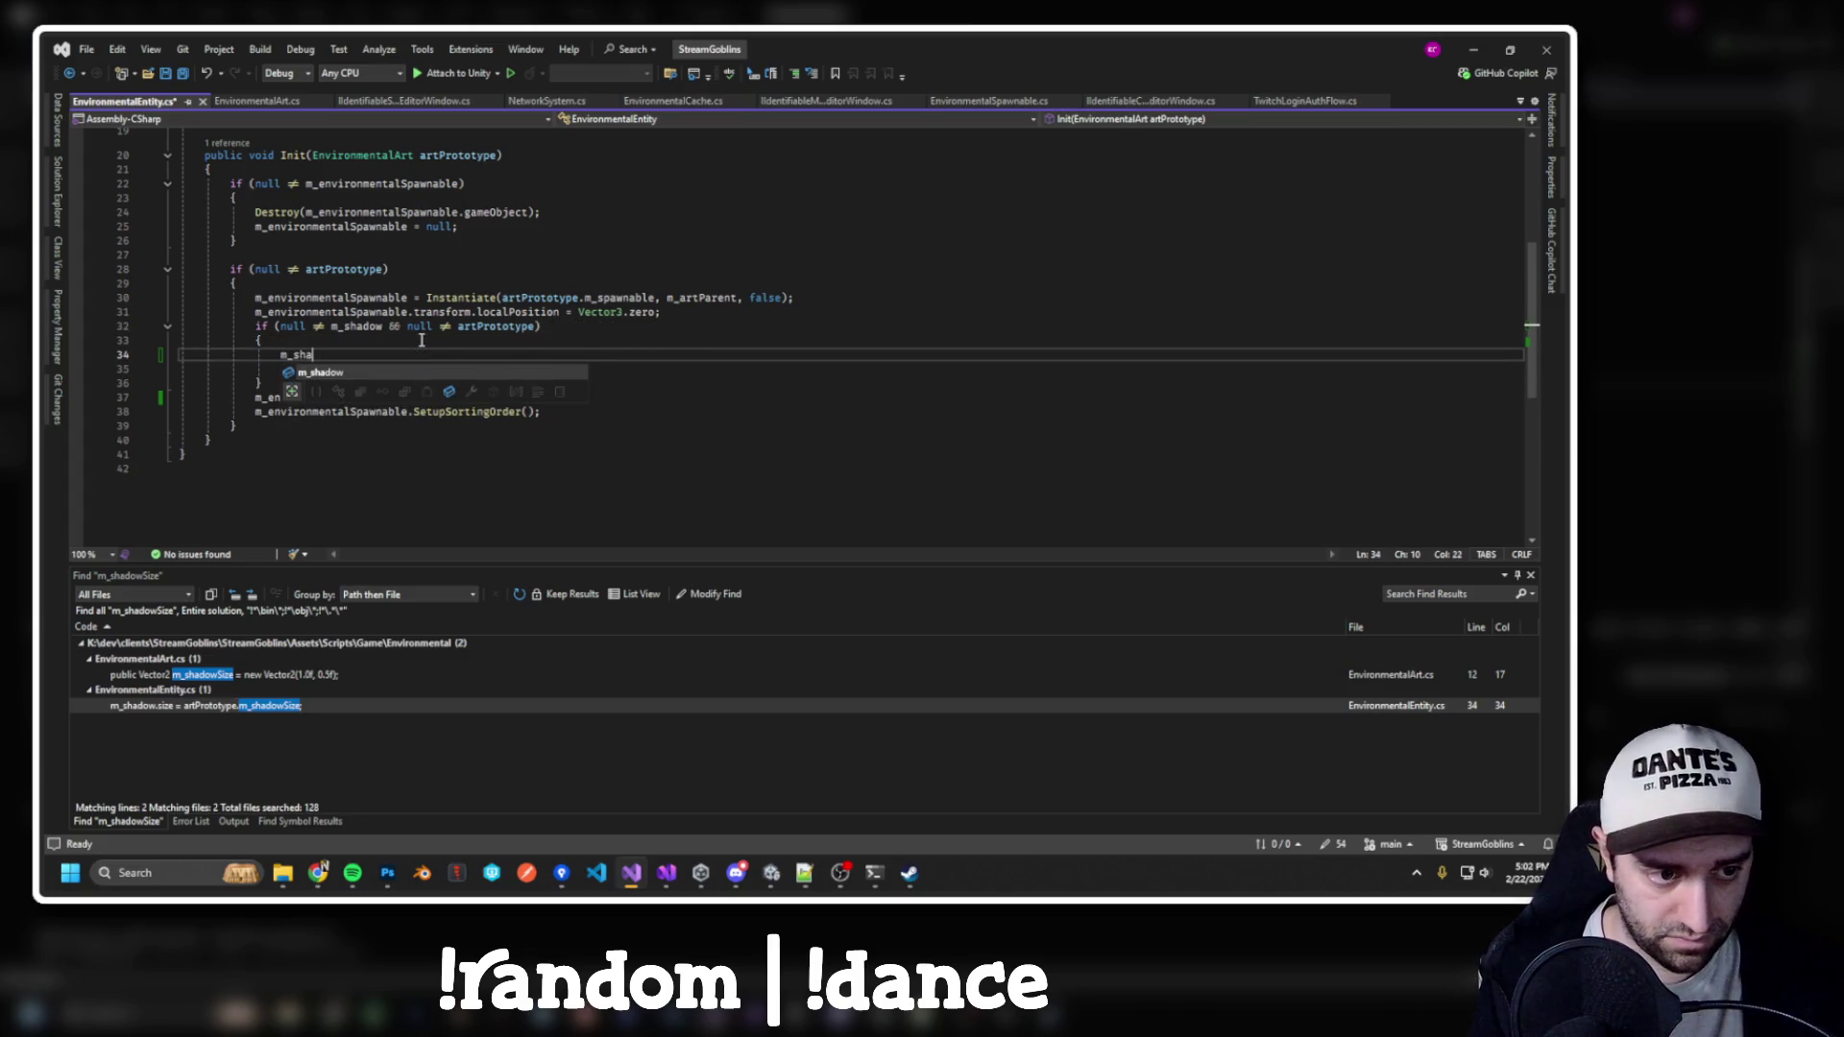
key("Tab")
key("Tab")
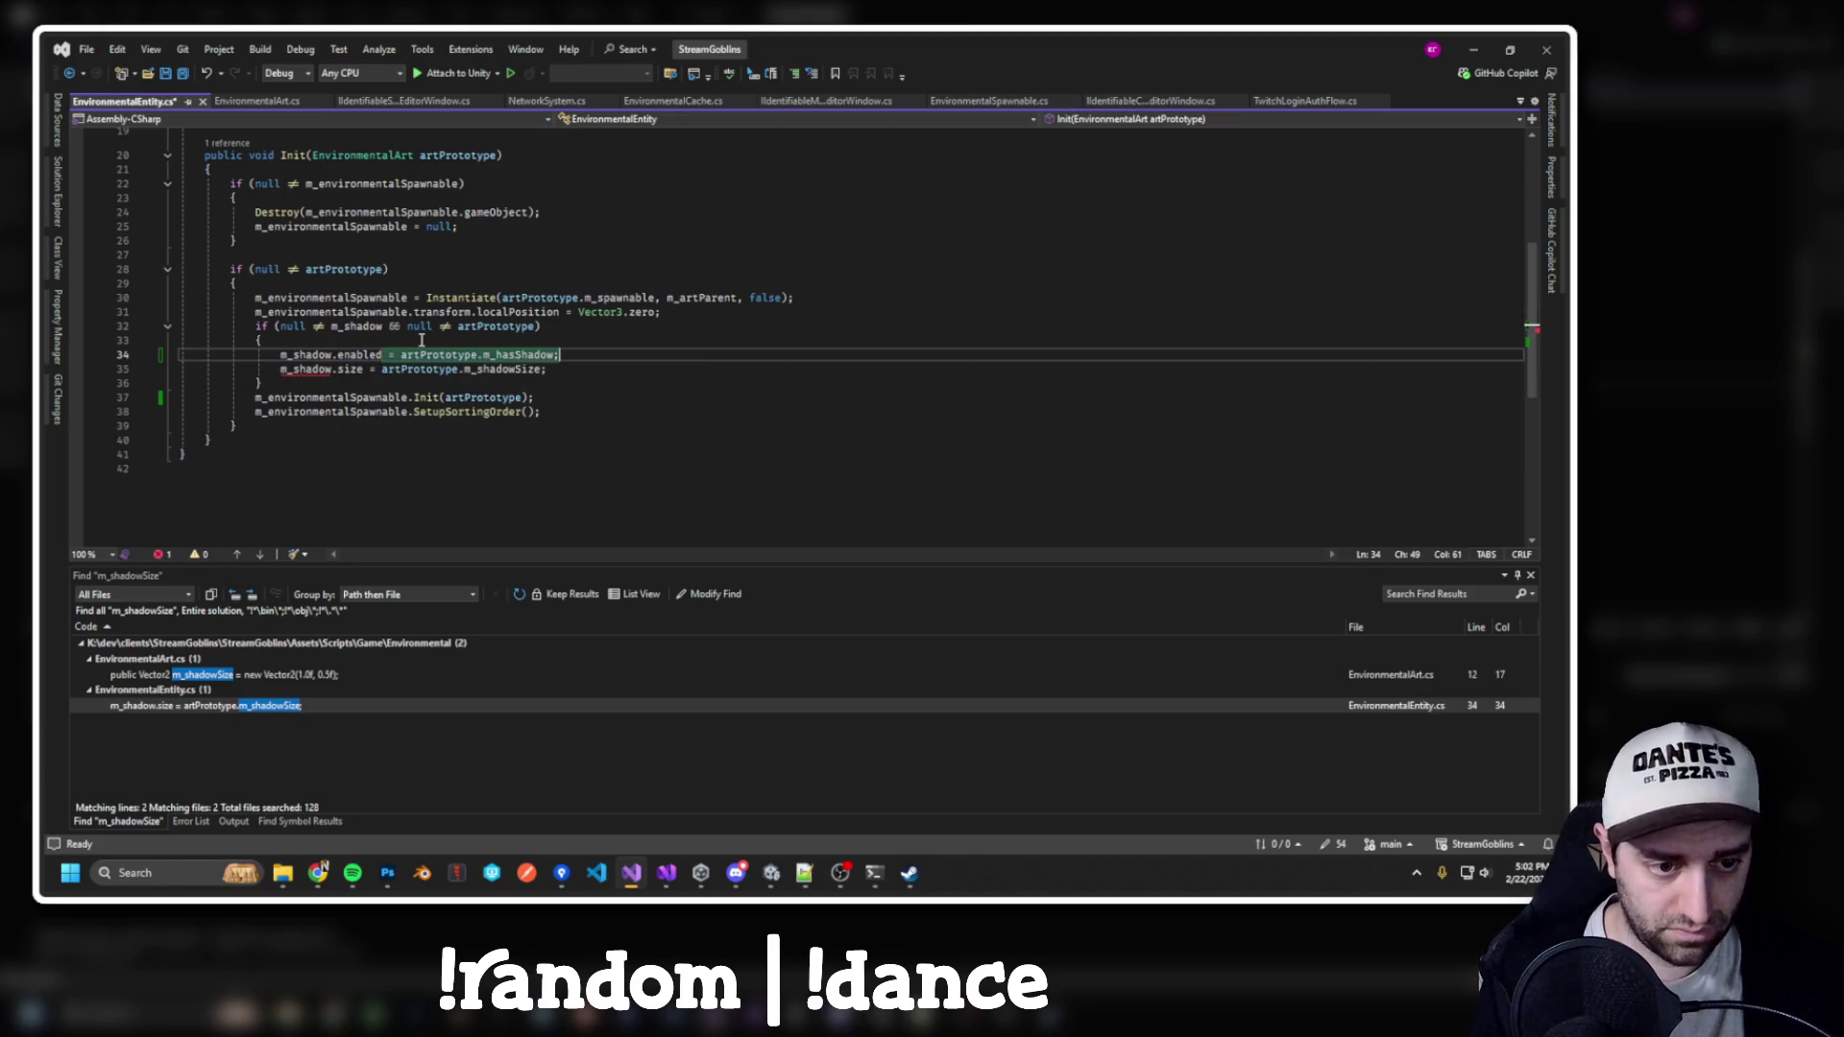
key("ctrl+shift+b")
key("alt+Tab")
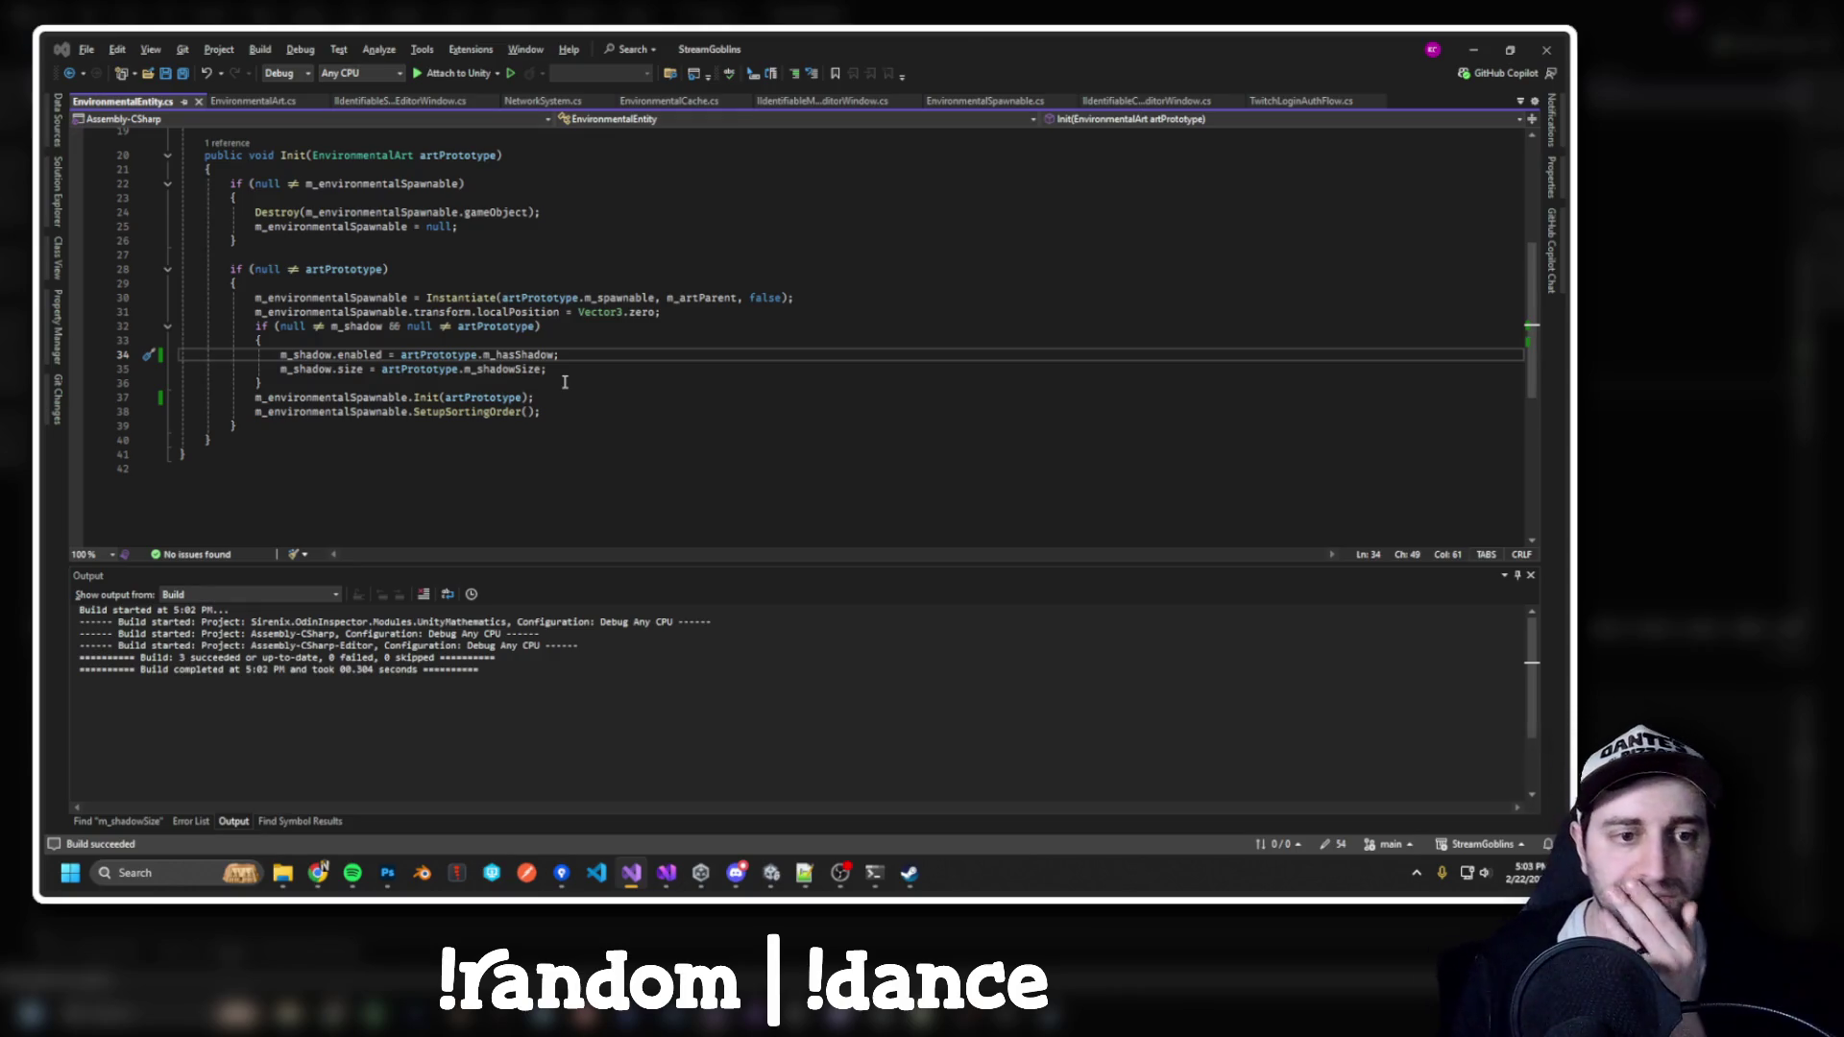
key("super+Down")
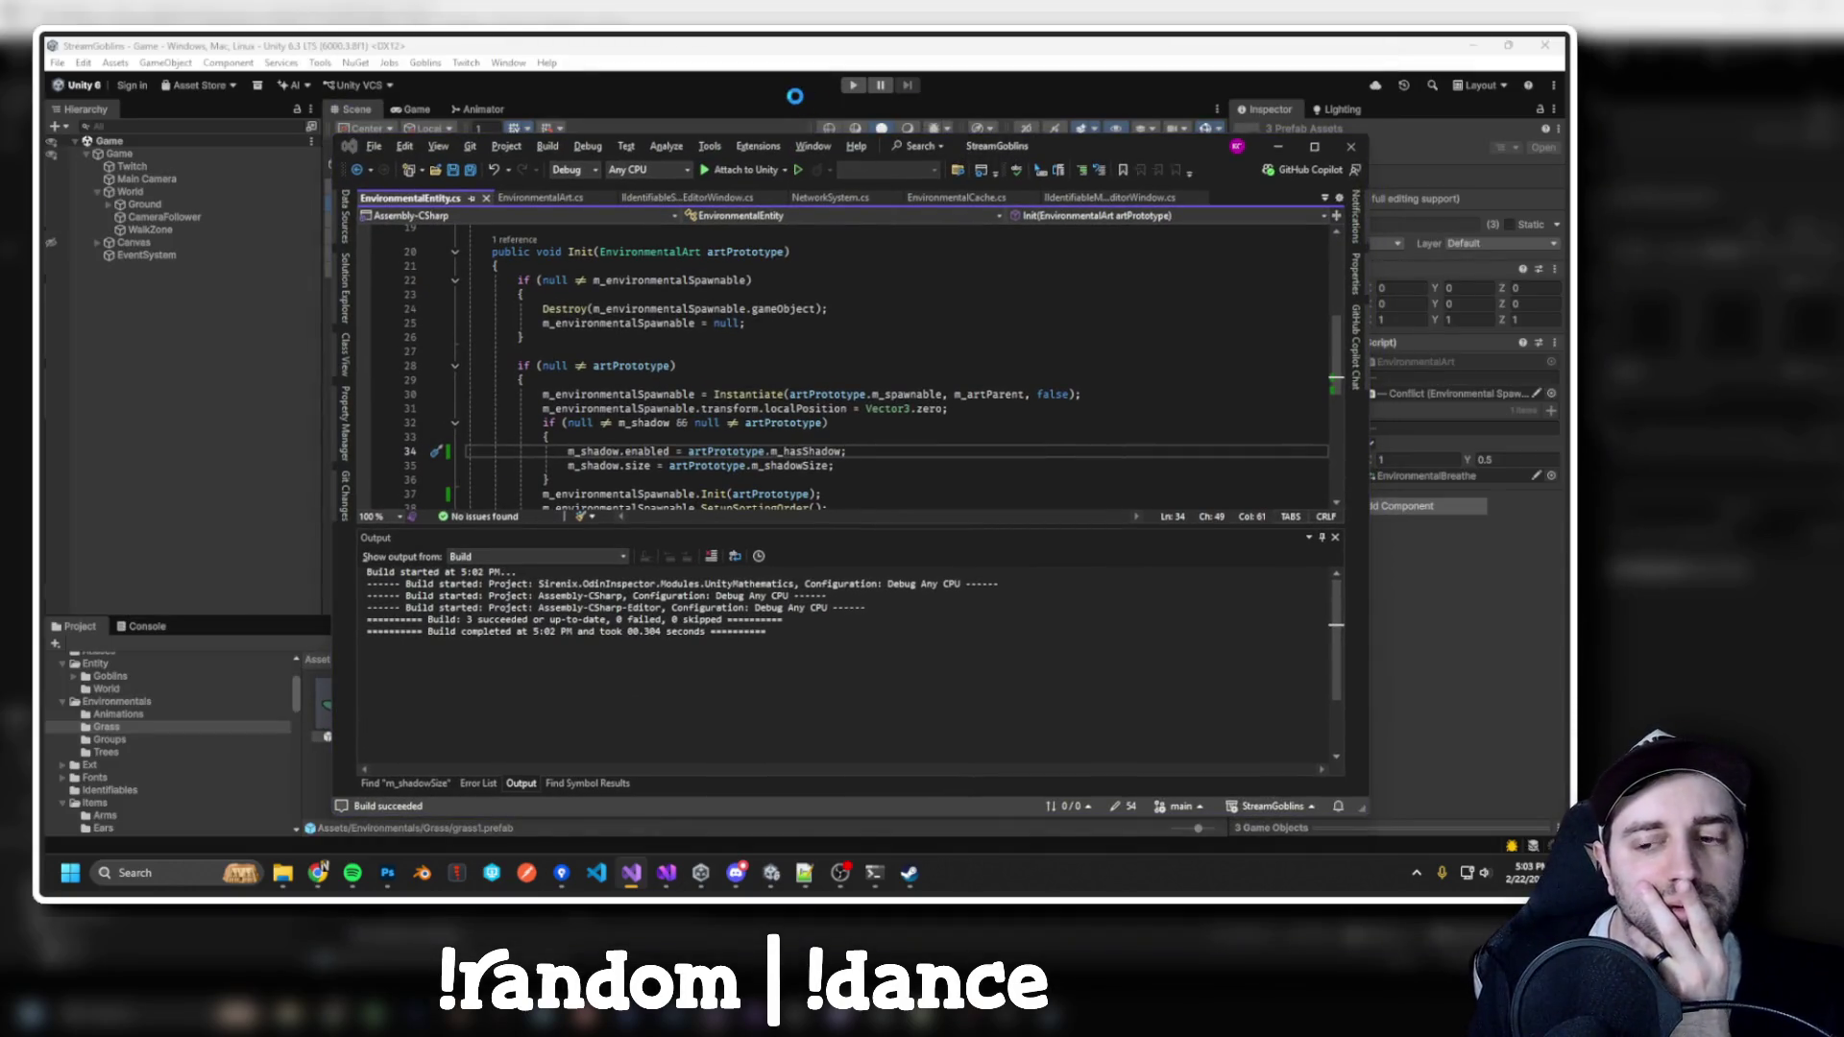
Uncheck Has Shadow on the grass prefabs, then choose Edit Script on World's World (Script) component
key("super+Down")
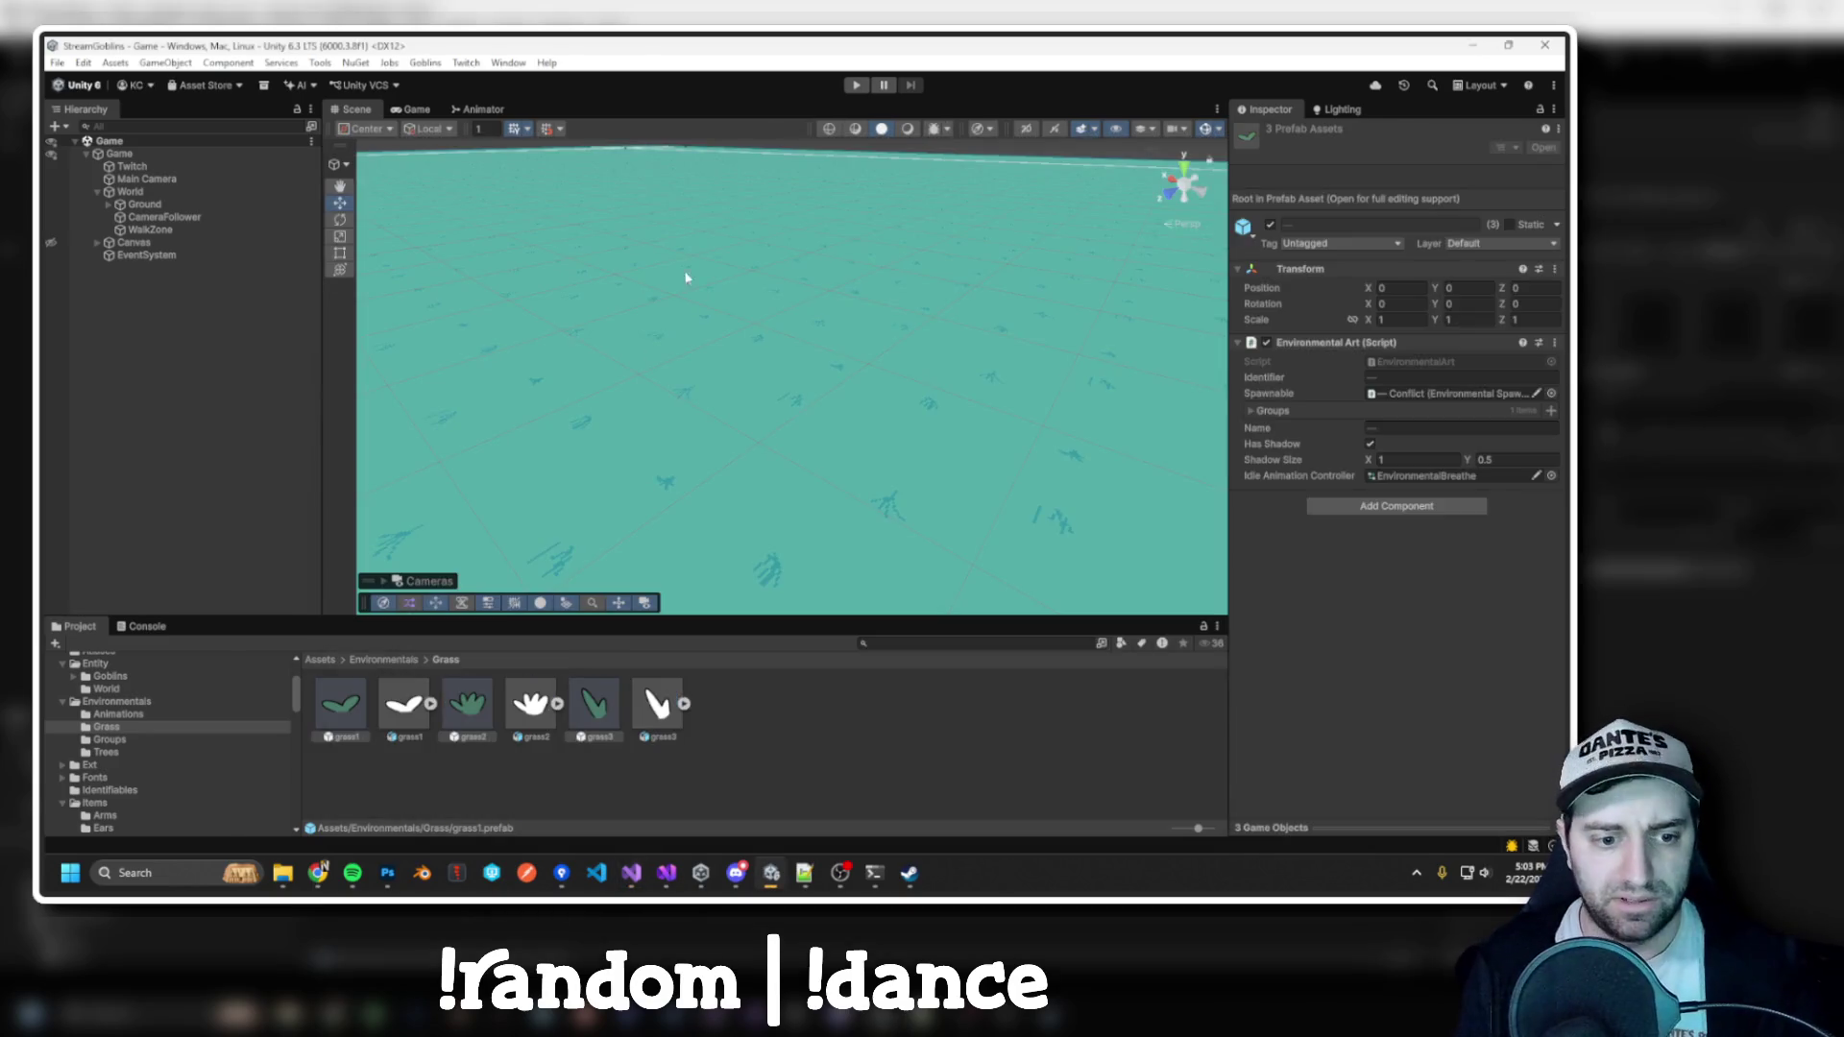
left_click(1370, 444)
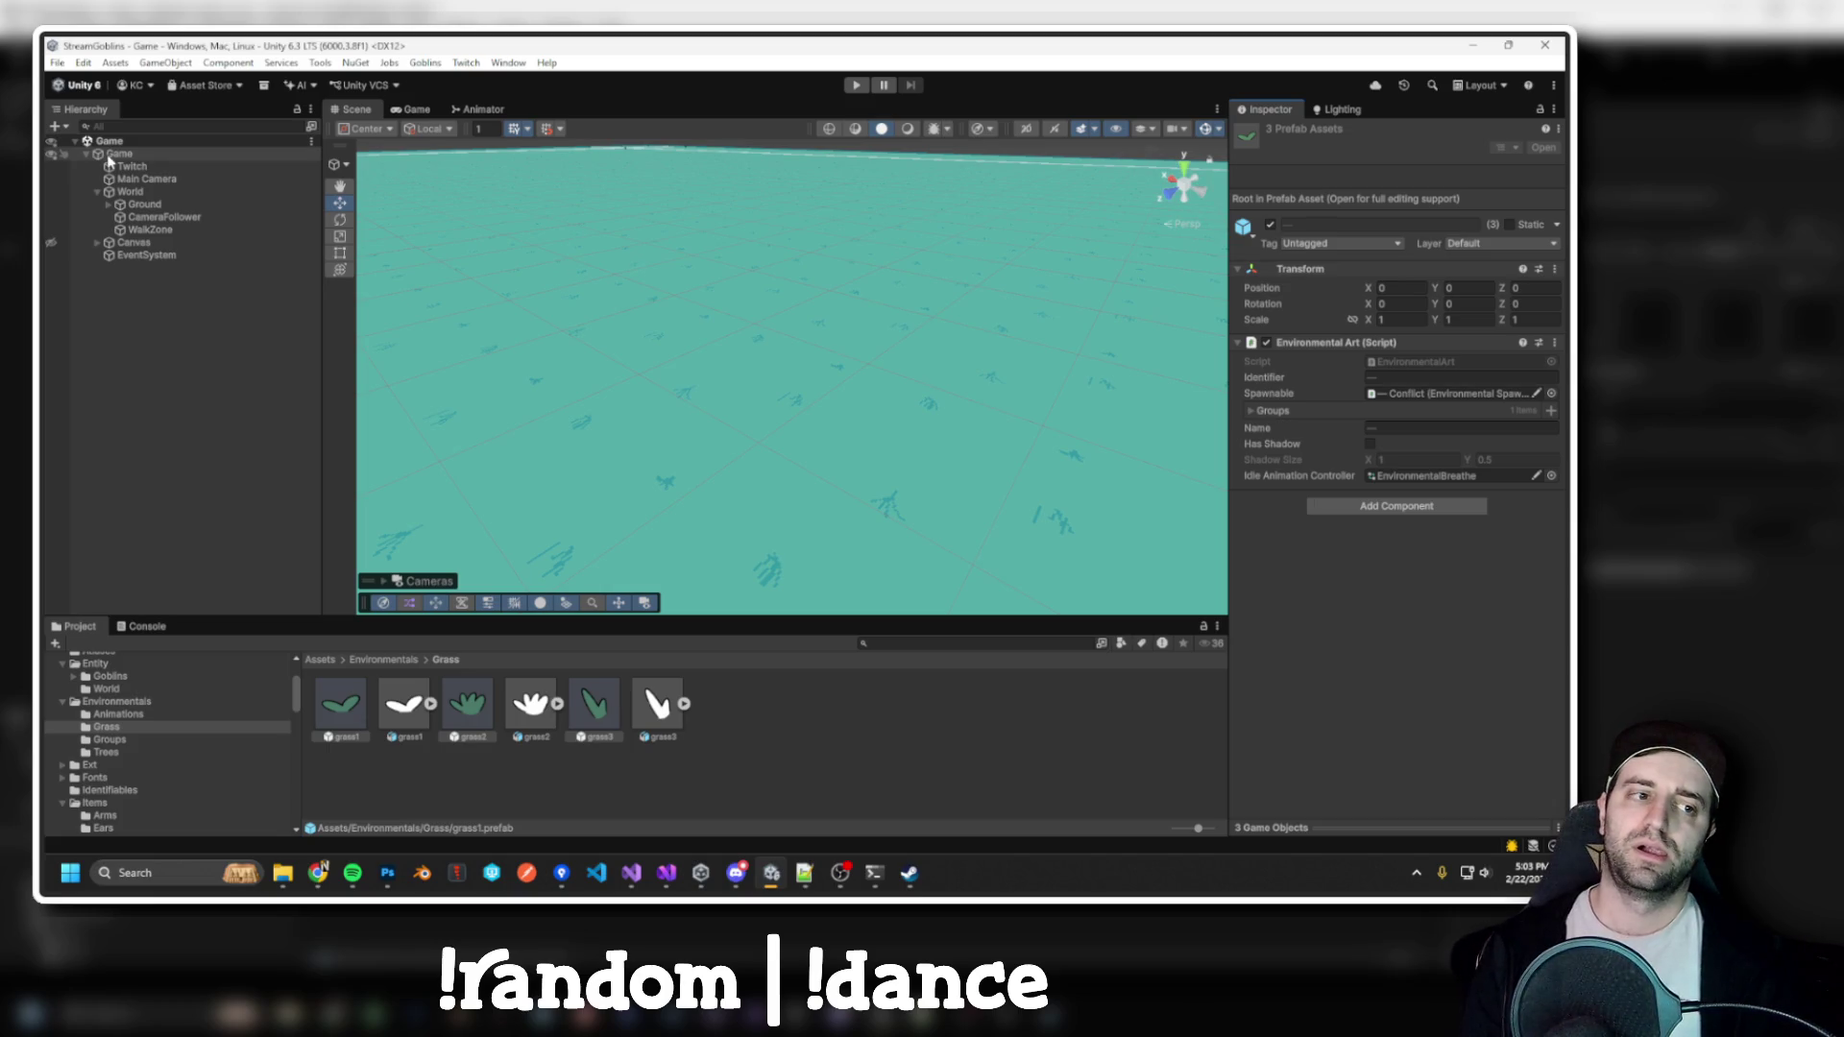
left_click(109, 156)
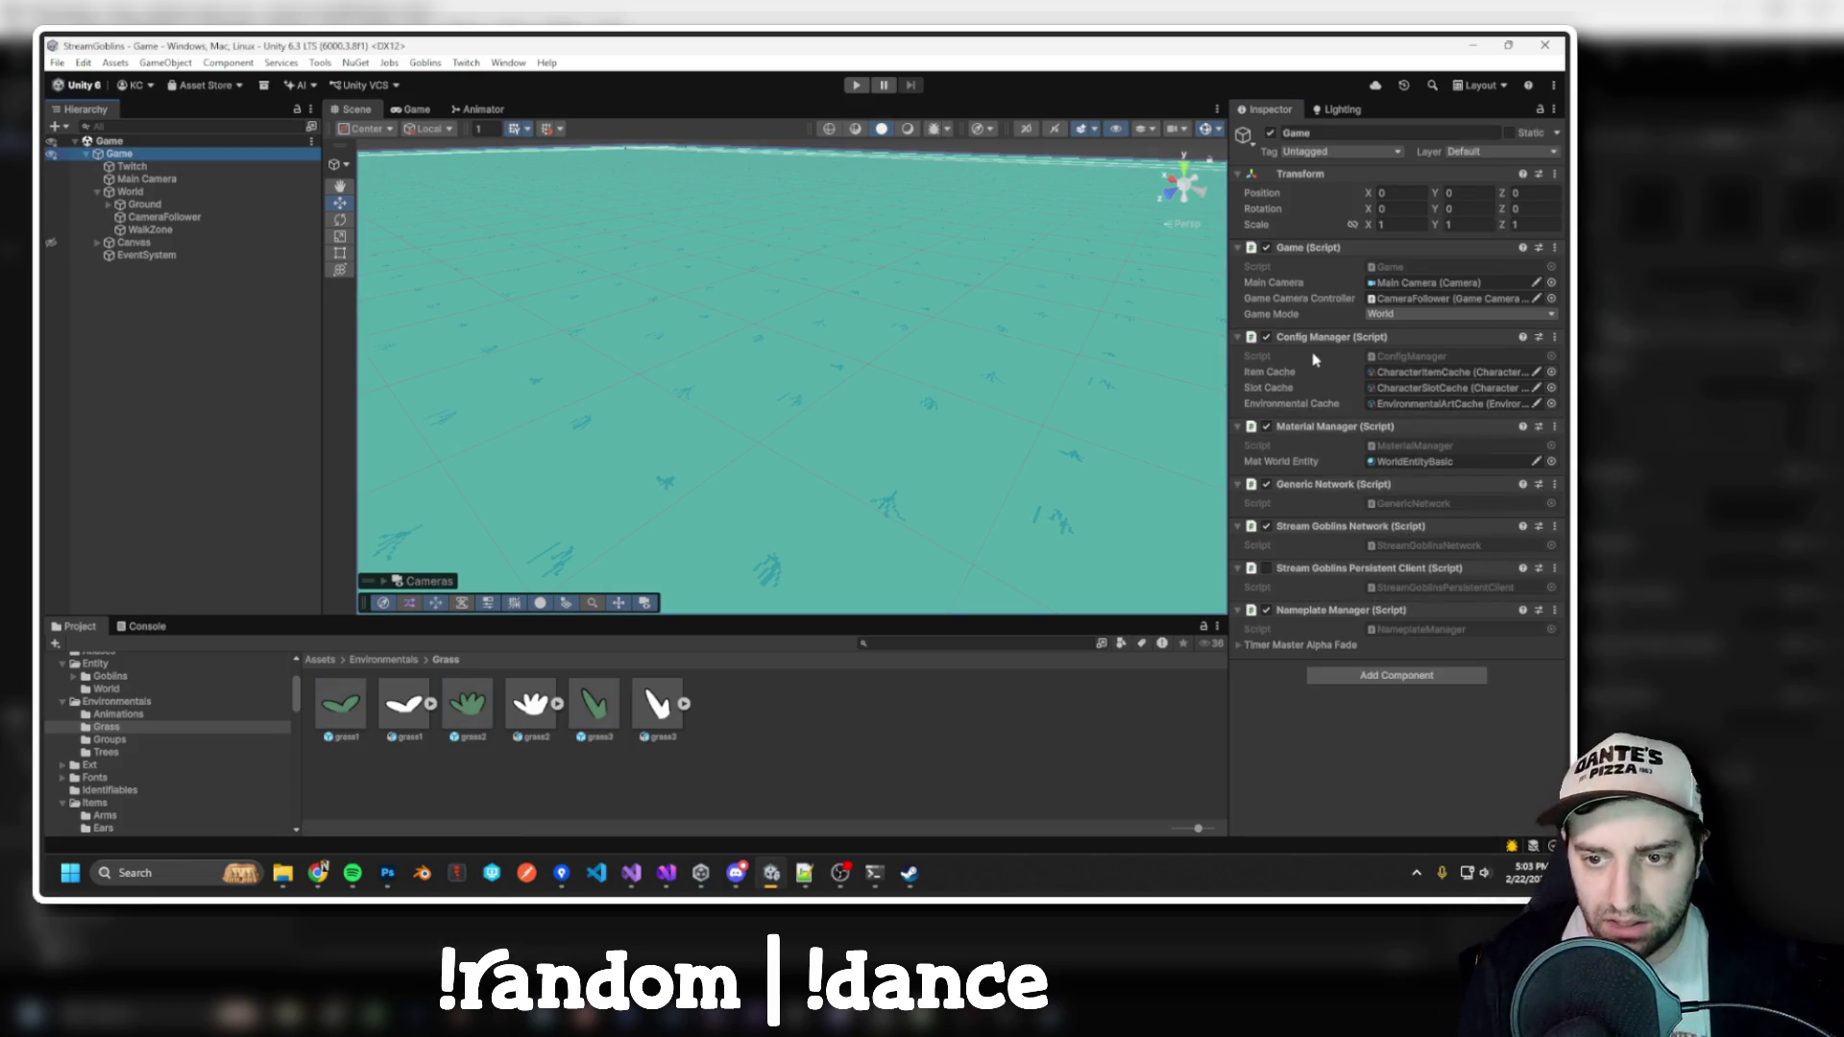
left_click(248, 192)
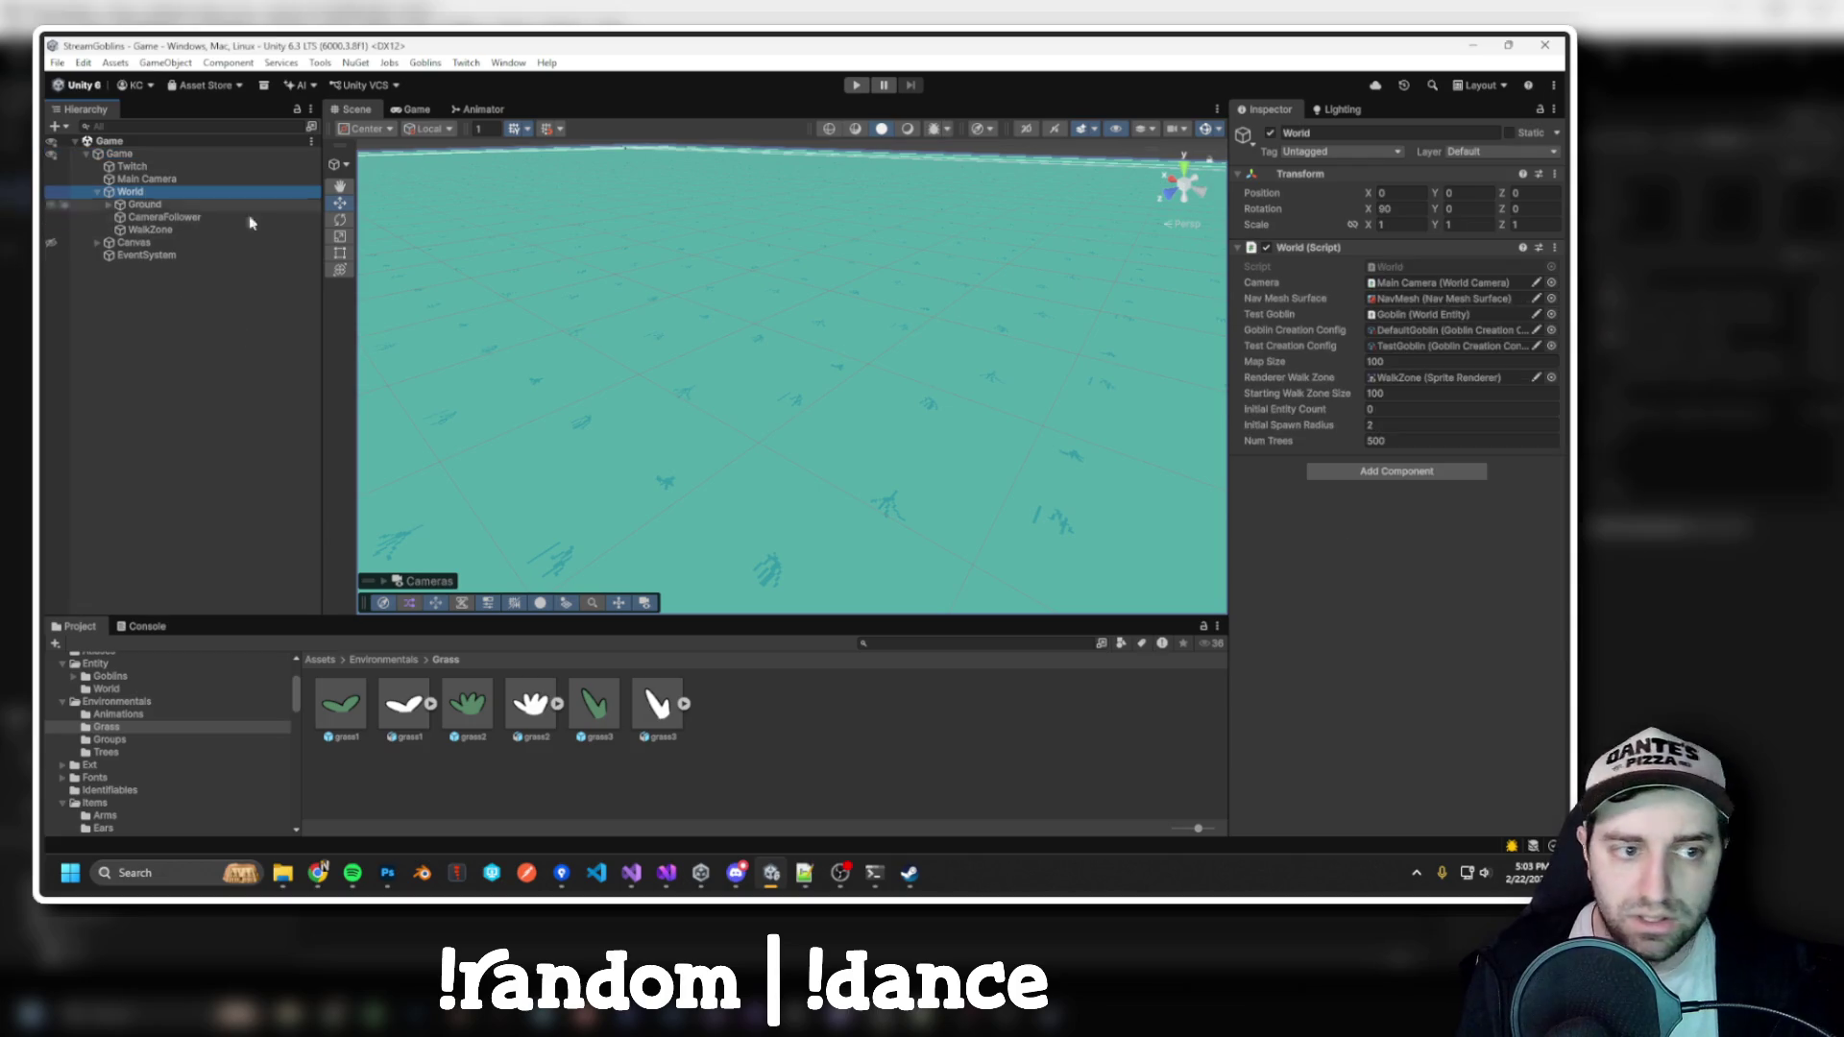
right_click(1345, 252)
left_click(1391, 430)
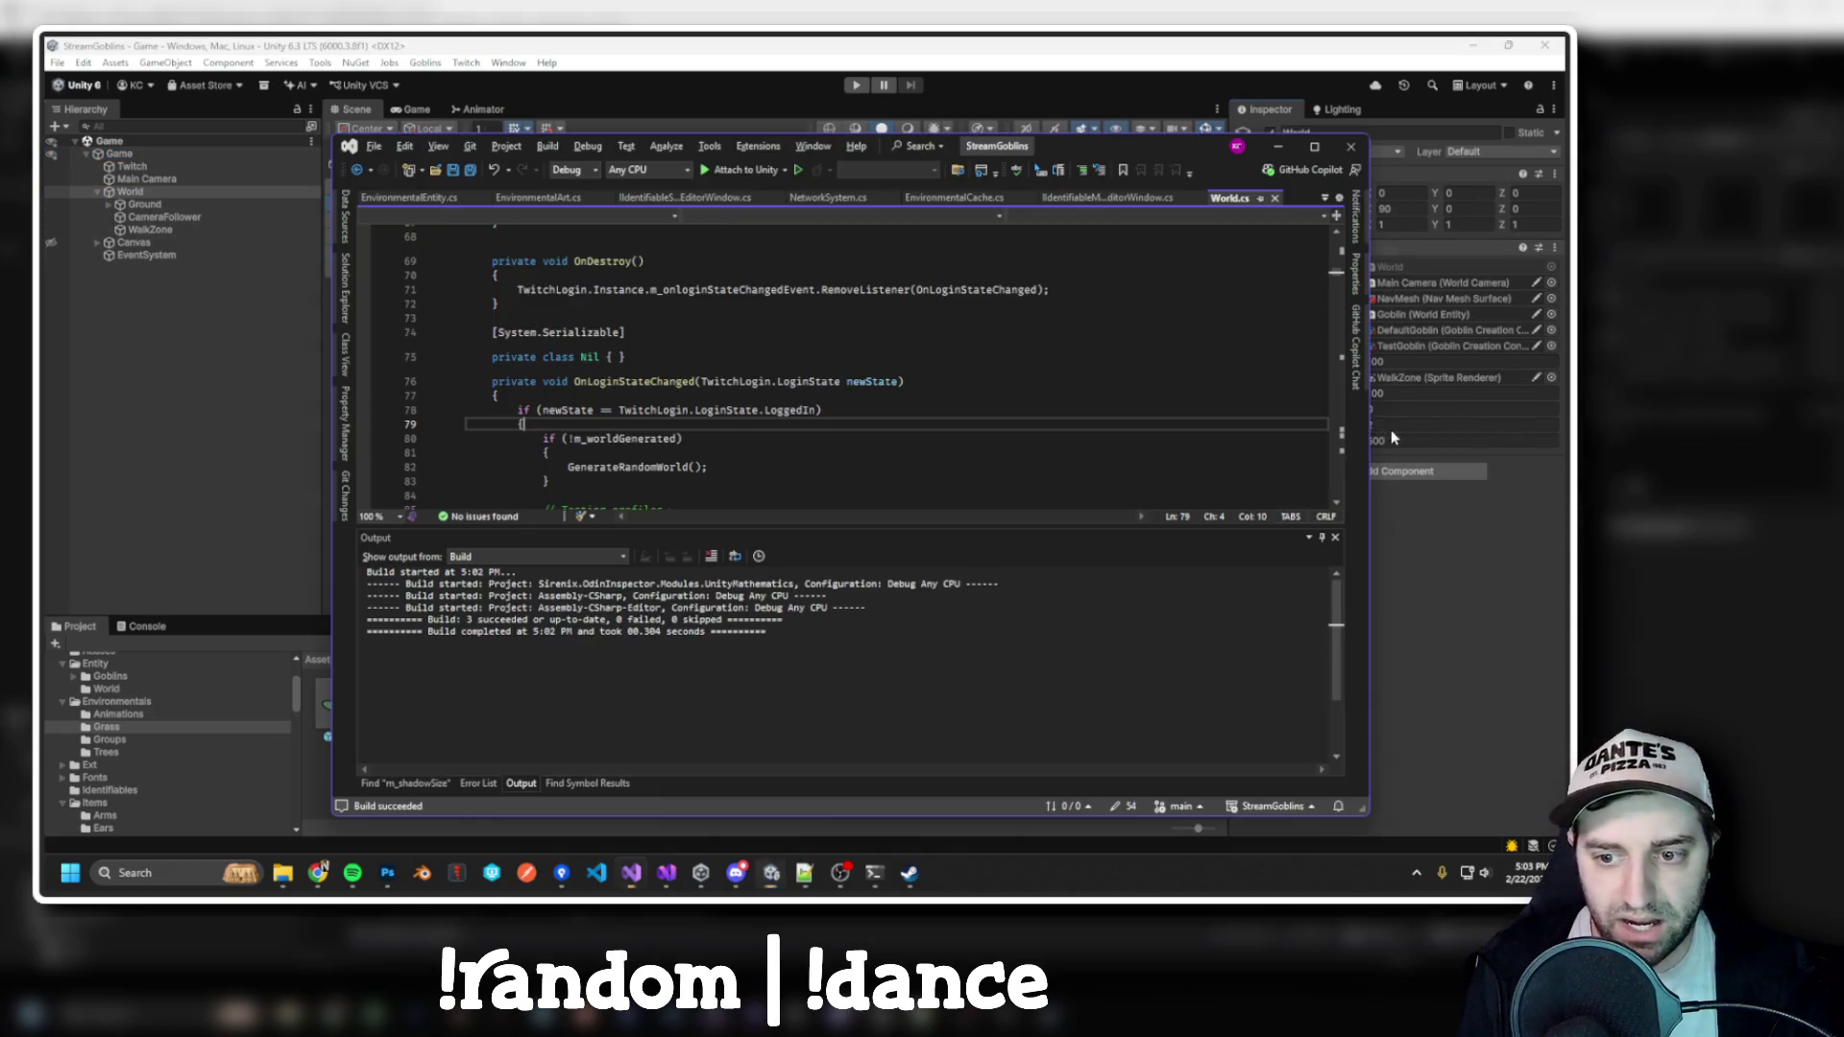
Add 'public int m_numGrass = 1000' below the m_numTrees field in World.cs
scroll(1042, 395, "up", 8)
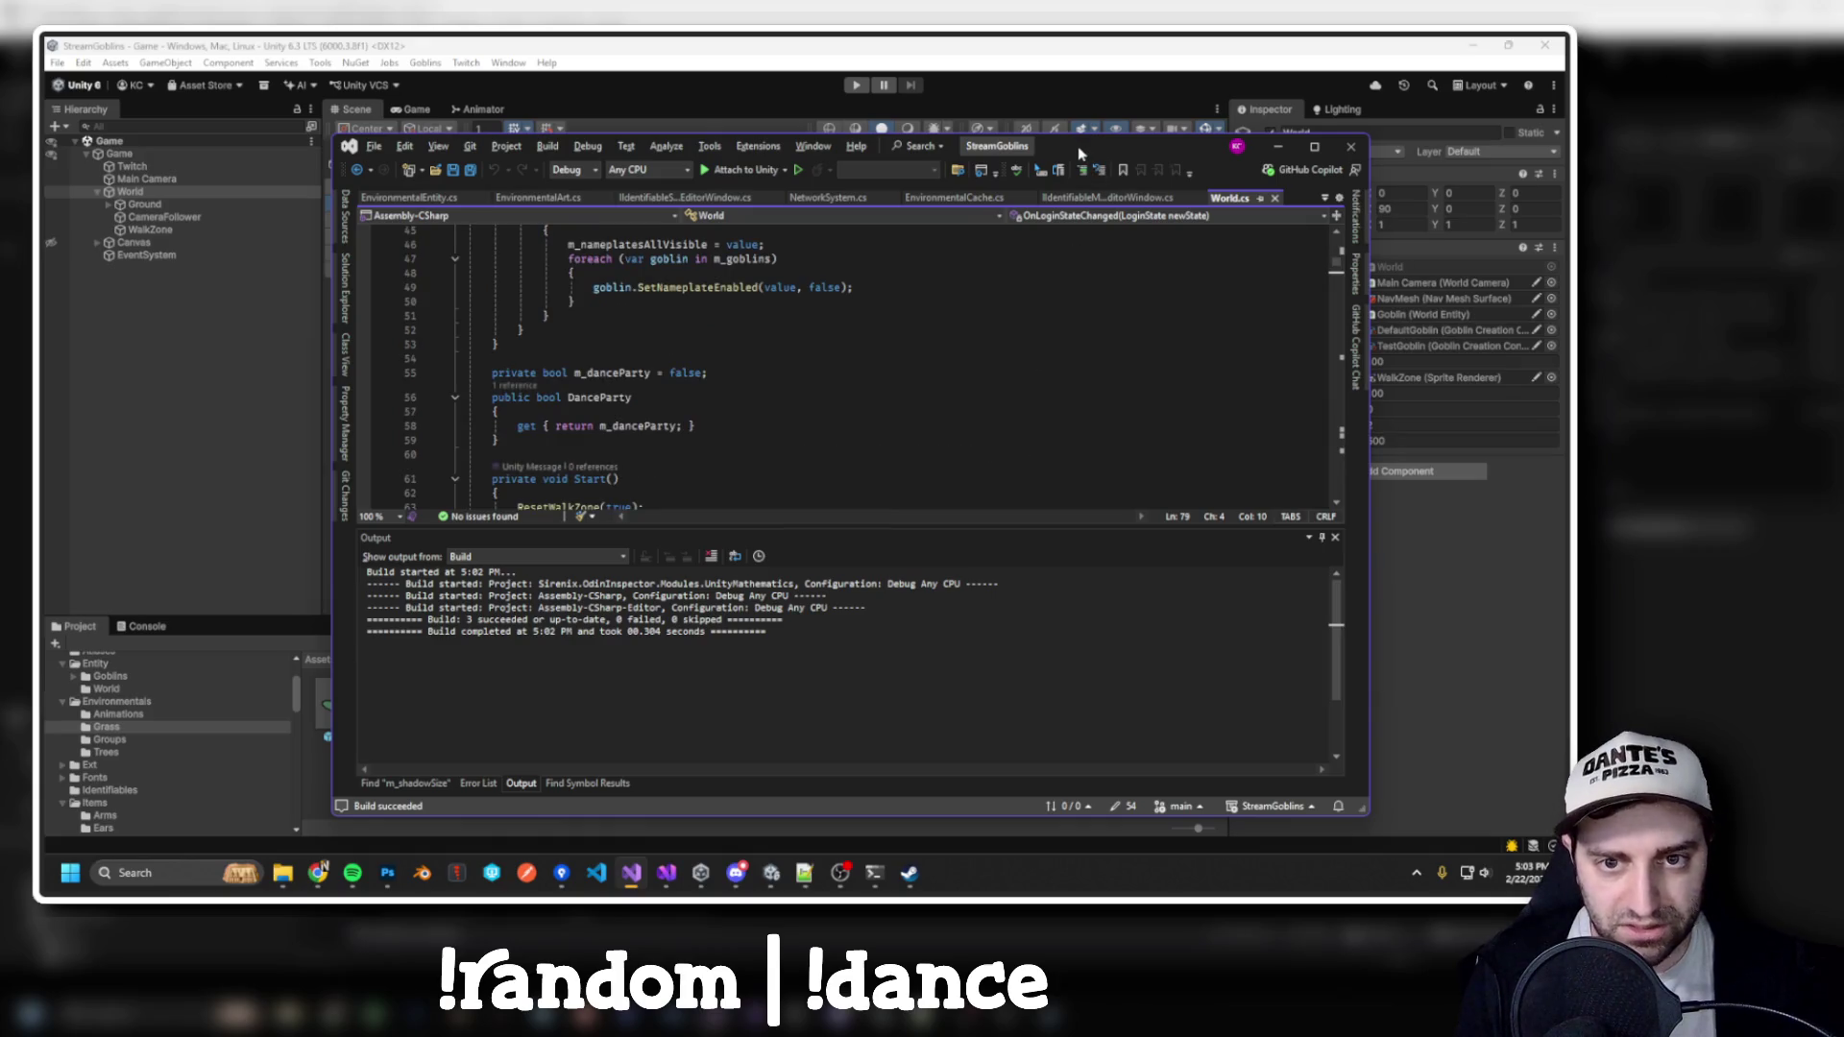
double_click(1078, 146)
scroll(529, 324, "down", 5)
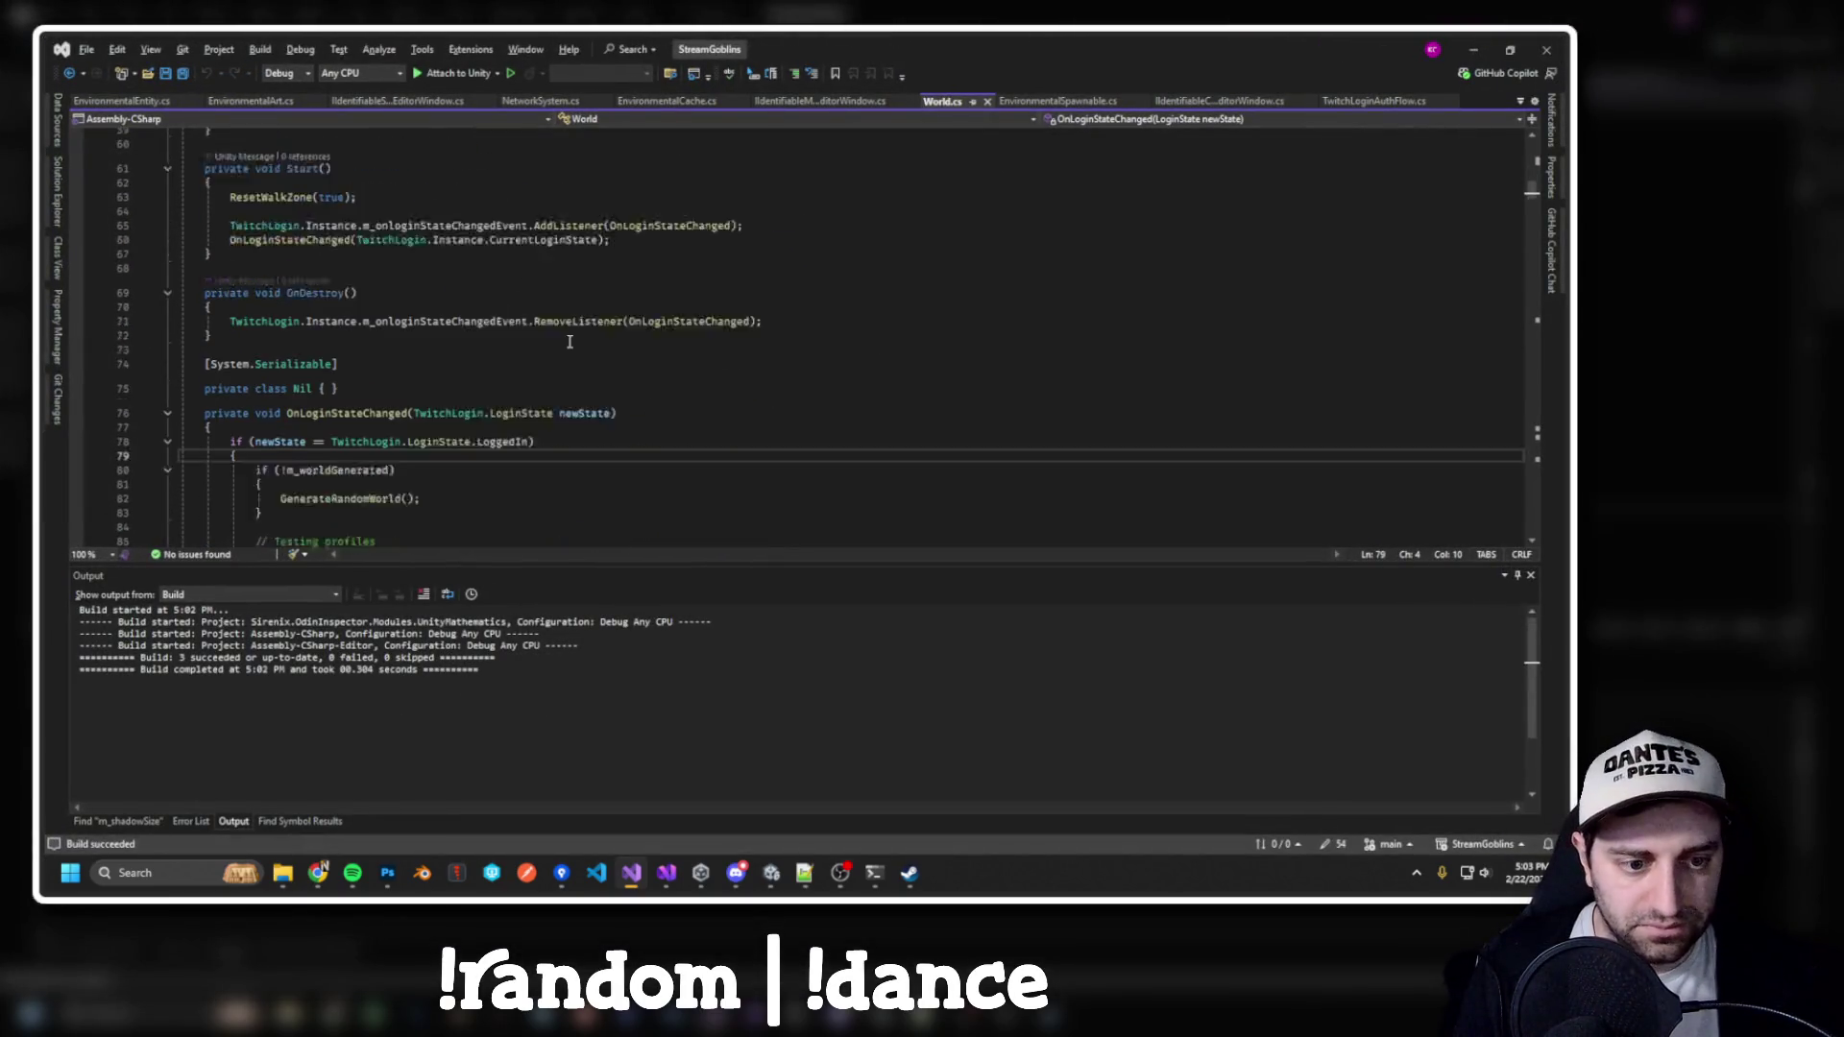
key("ctrl+f")
type("num")
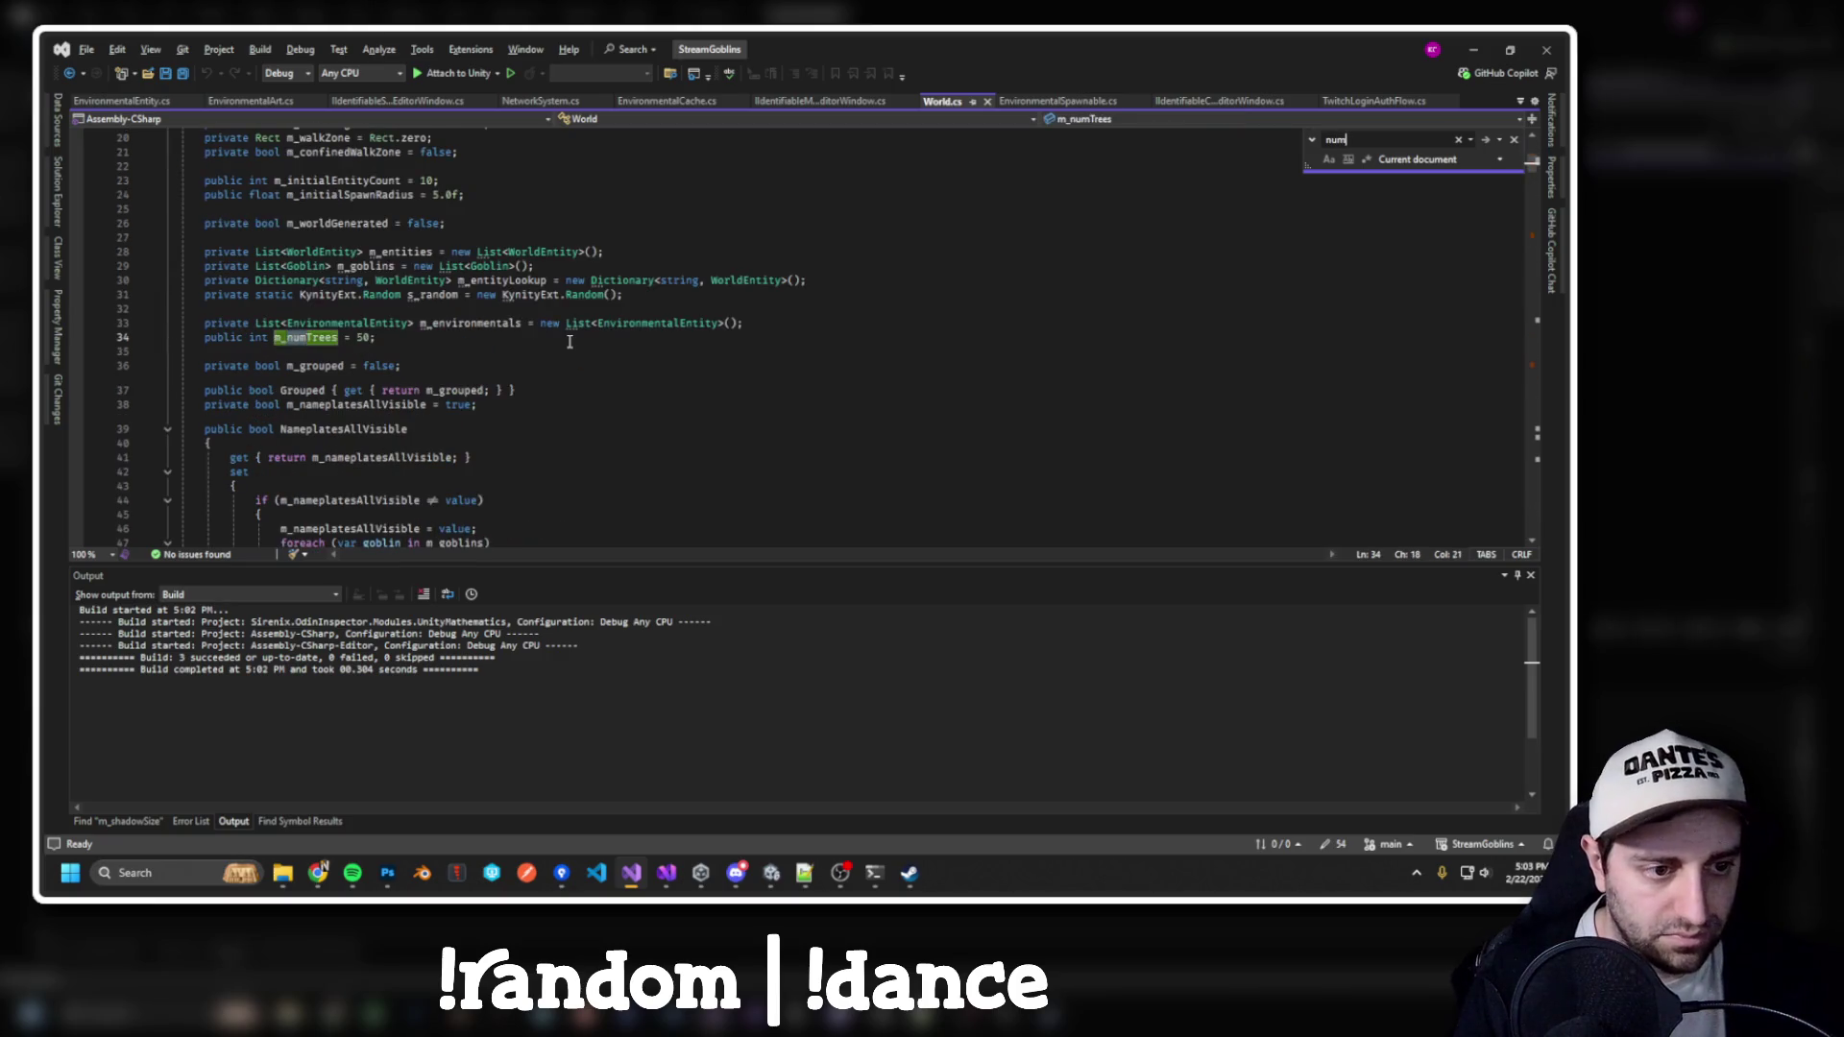
left_click(398, 338)
key("Return")
type("public int m_numGrass = 1000;")
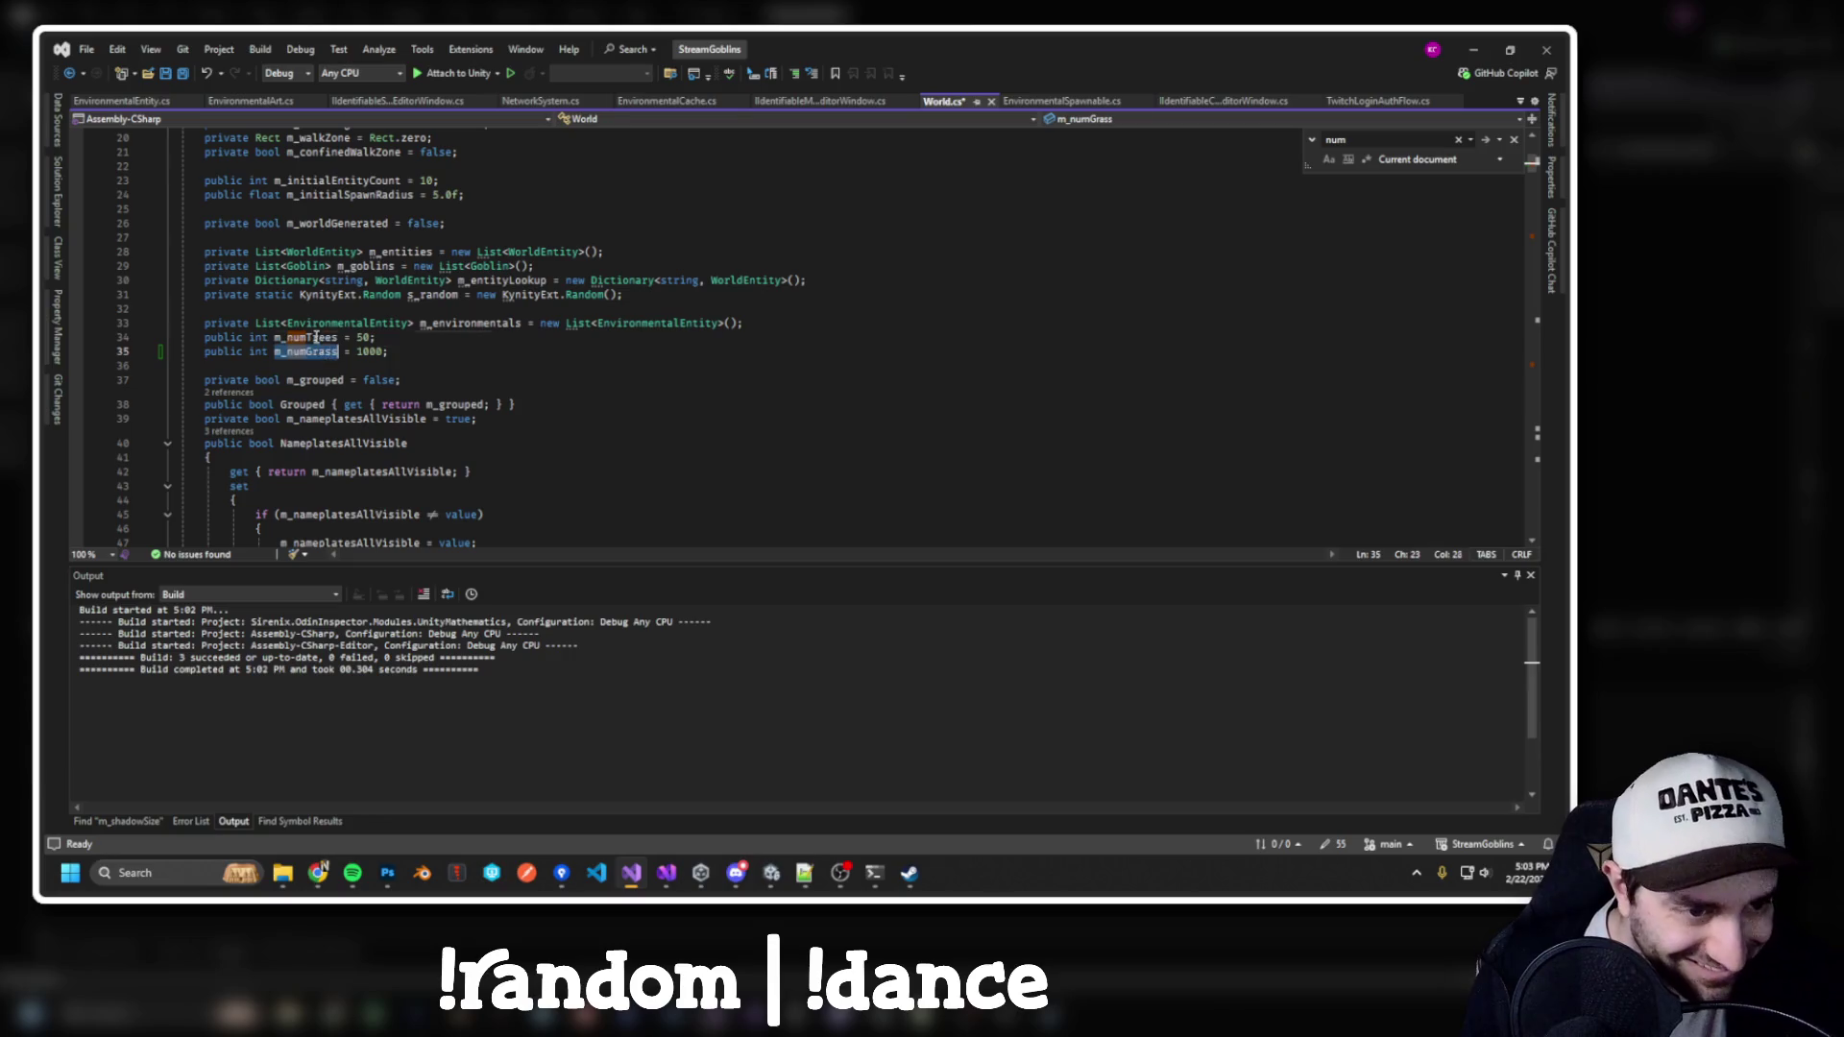
Insert a grass-spawning for-loop right after the tree-spawning loop
double_click(316, 337)
key("ctrl+f")
key("Return")
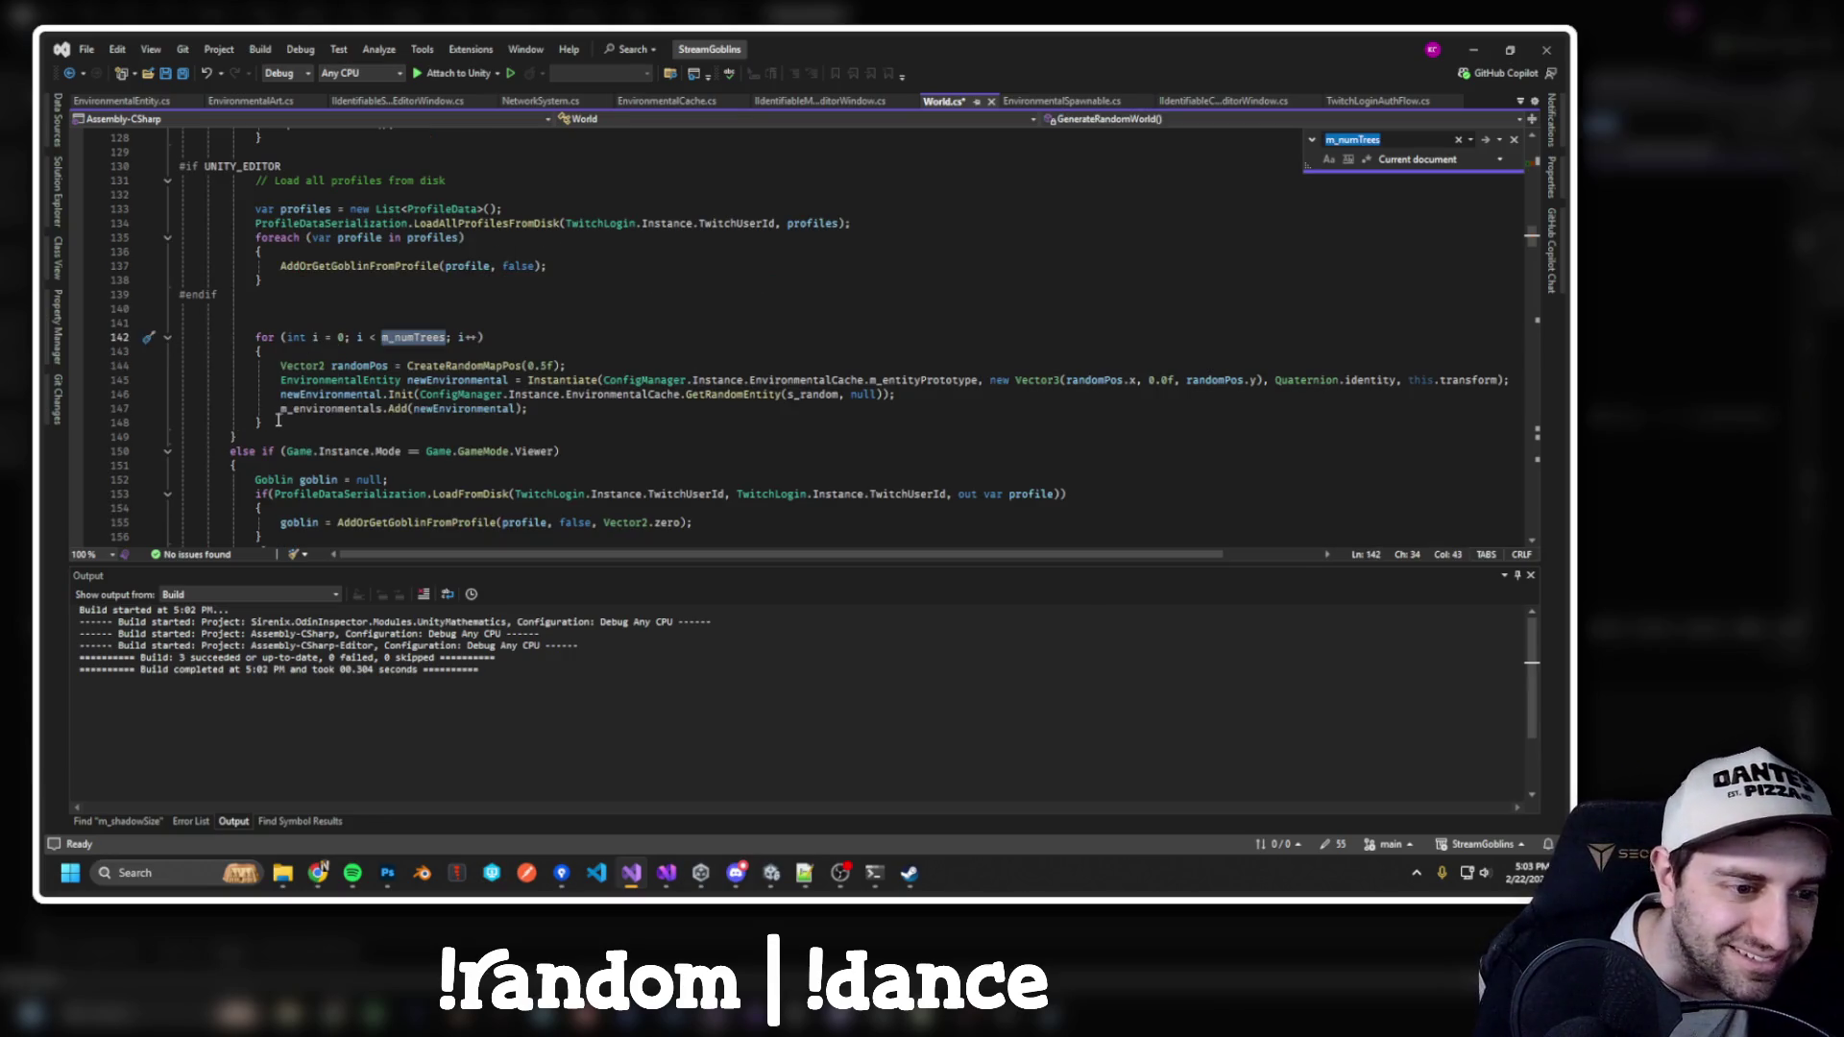
left_click(277, 419)
key("Return")
key("Return")
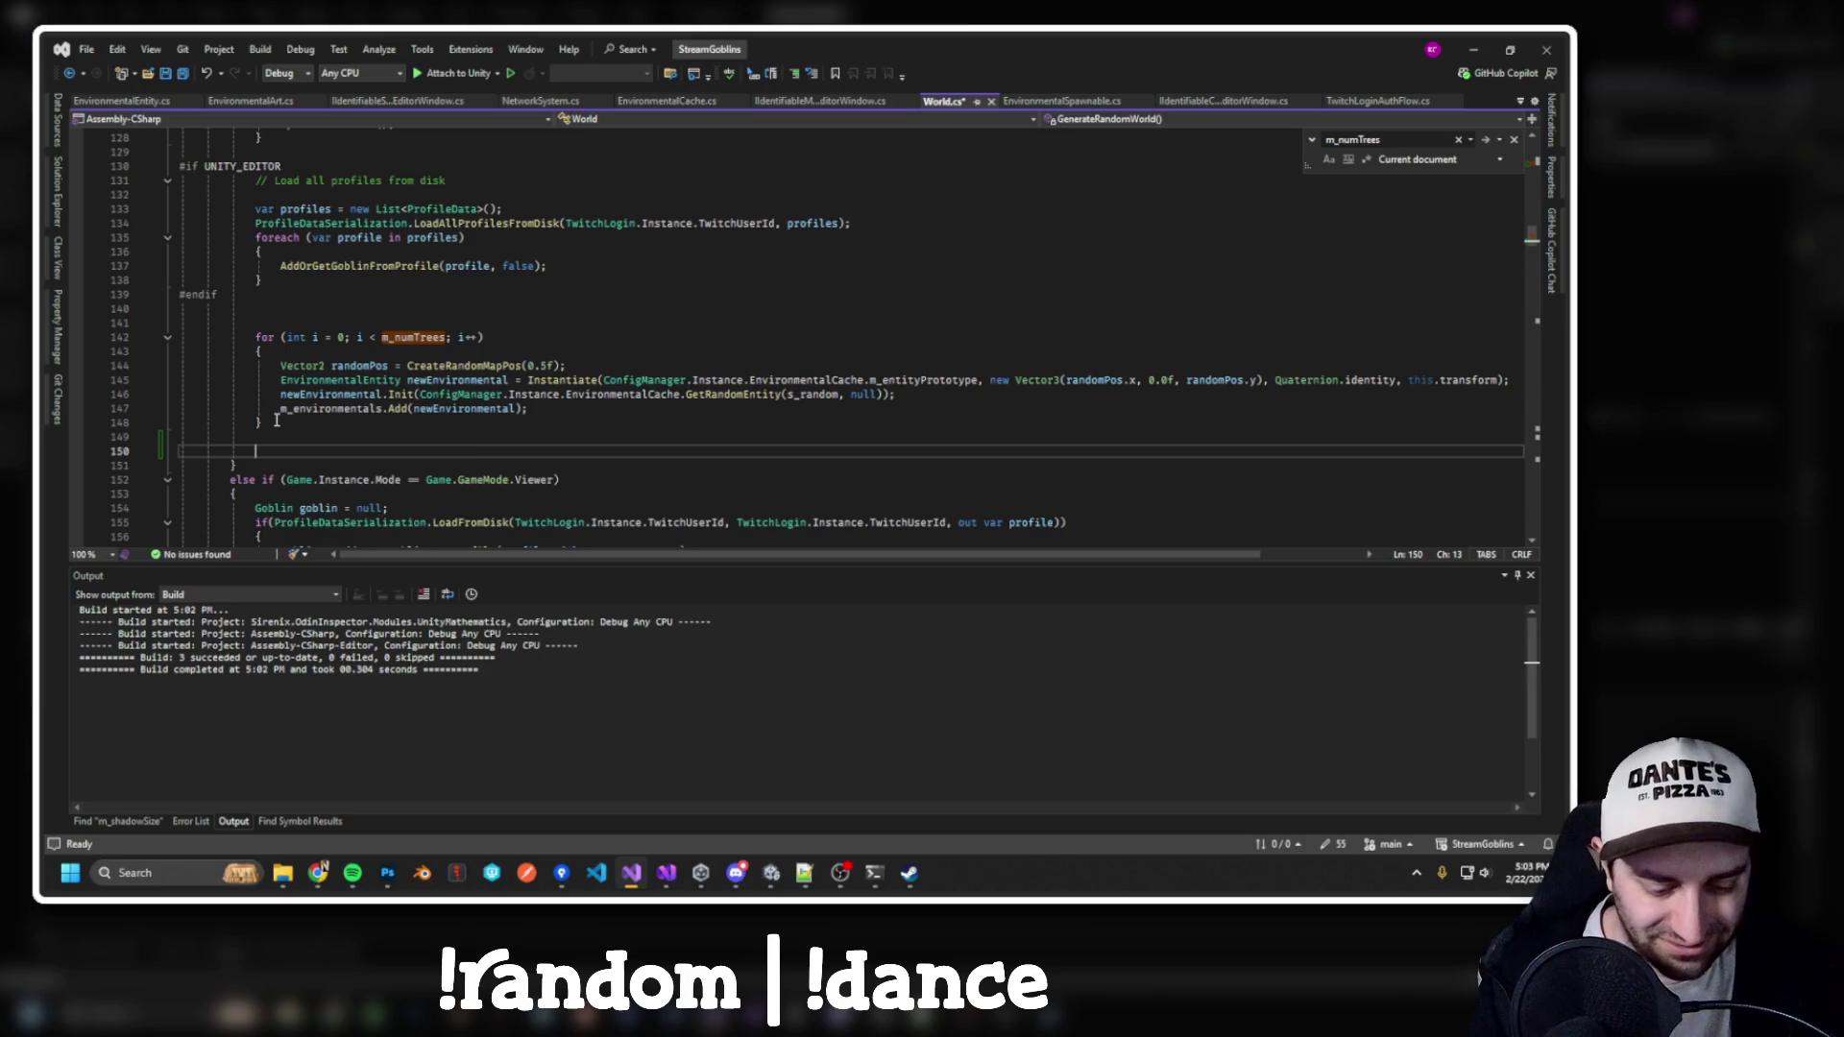
type("for")
key("Tab")
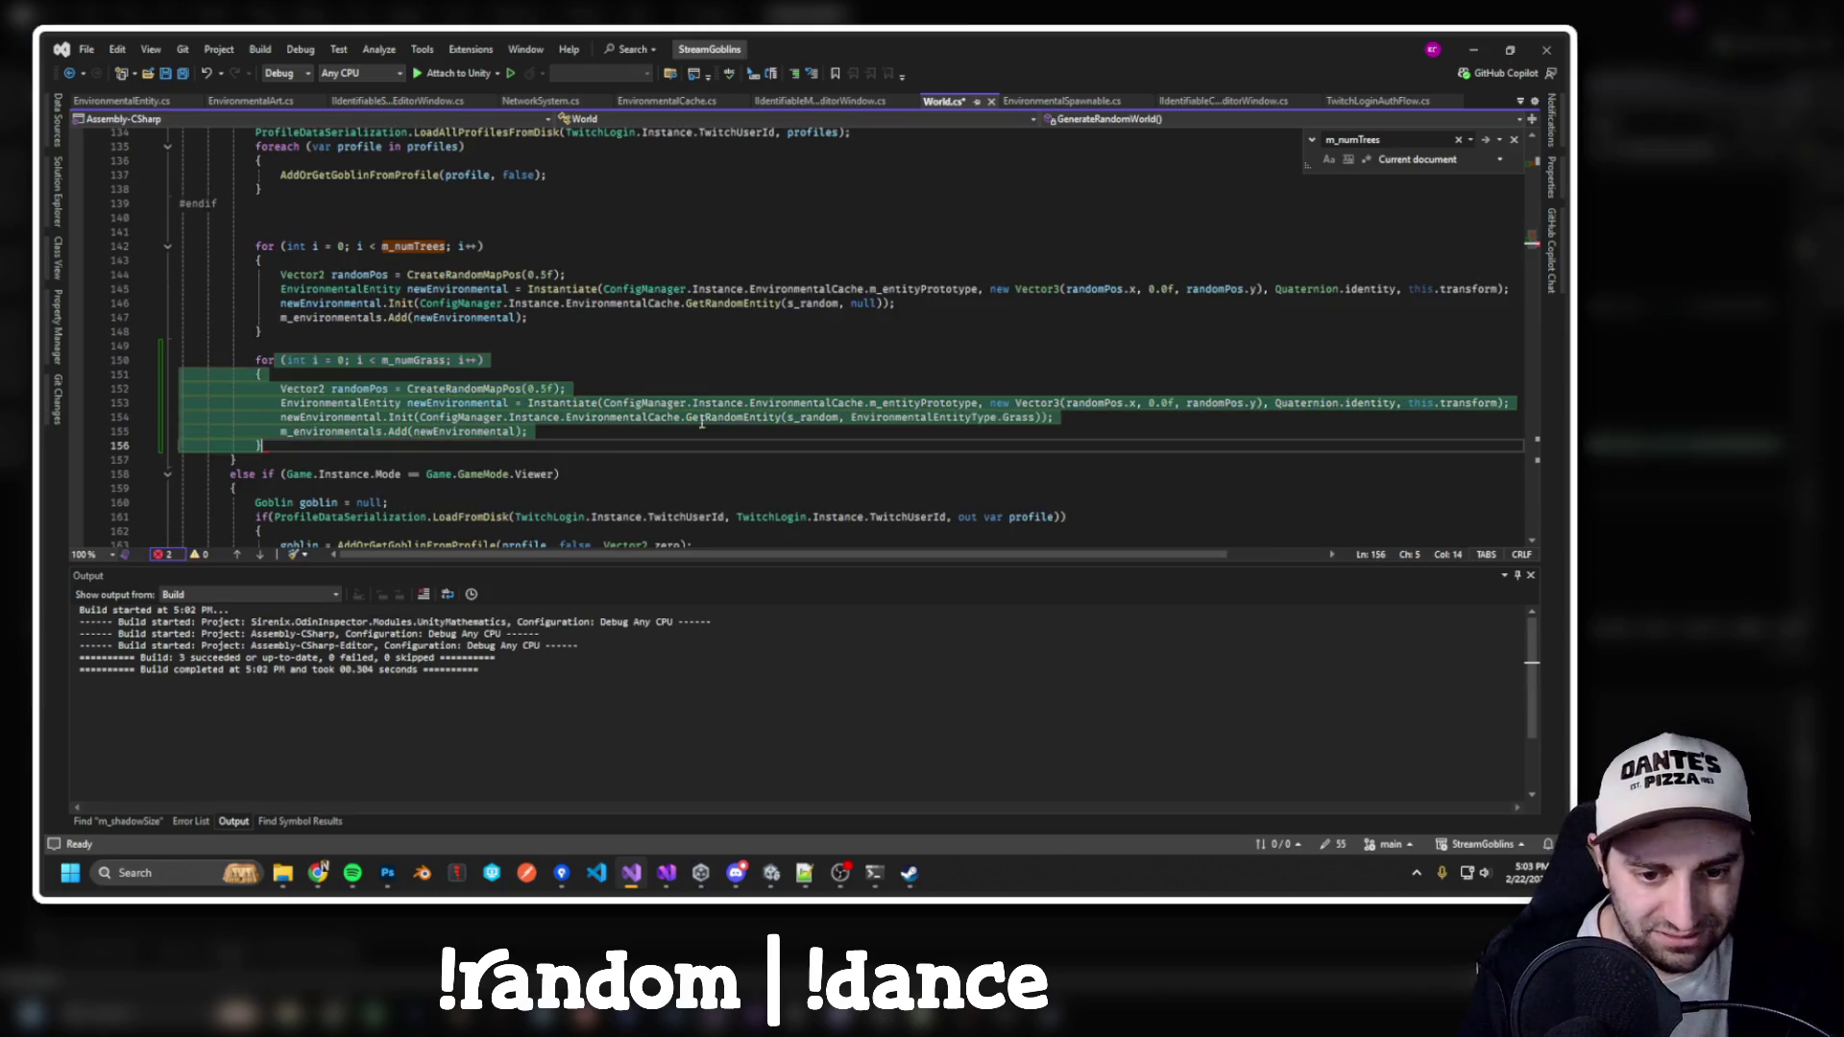
Pass ConfigManager.Instance.EnvironmentalCache into the grass loop's call and go to its definition
double_click(920, 417)
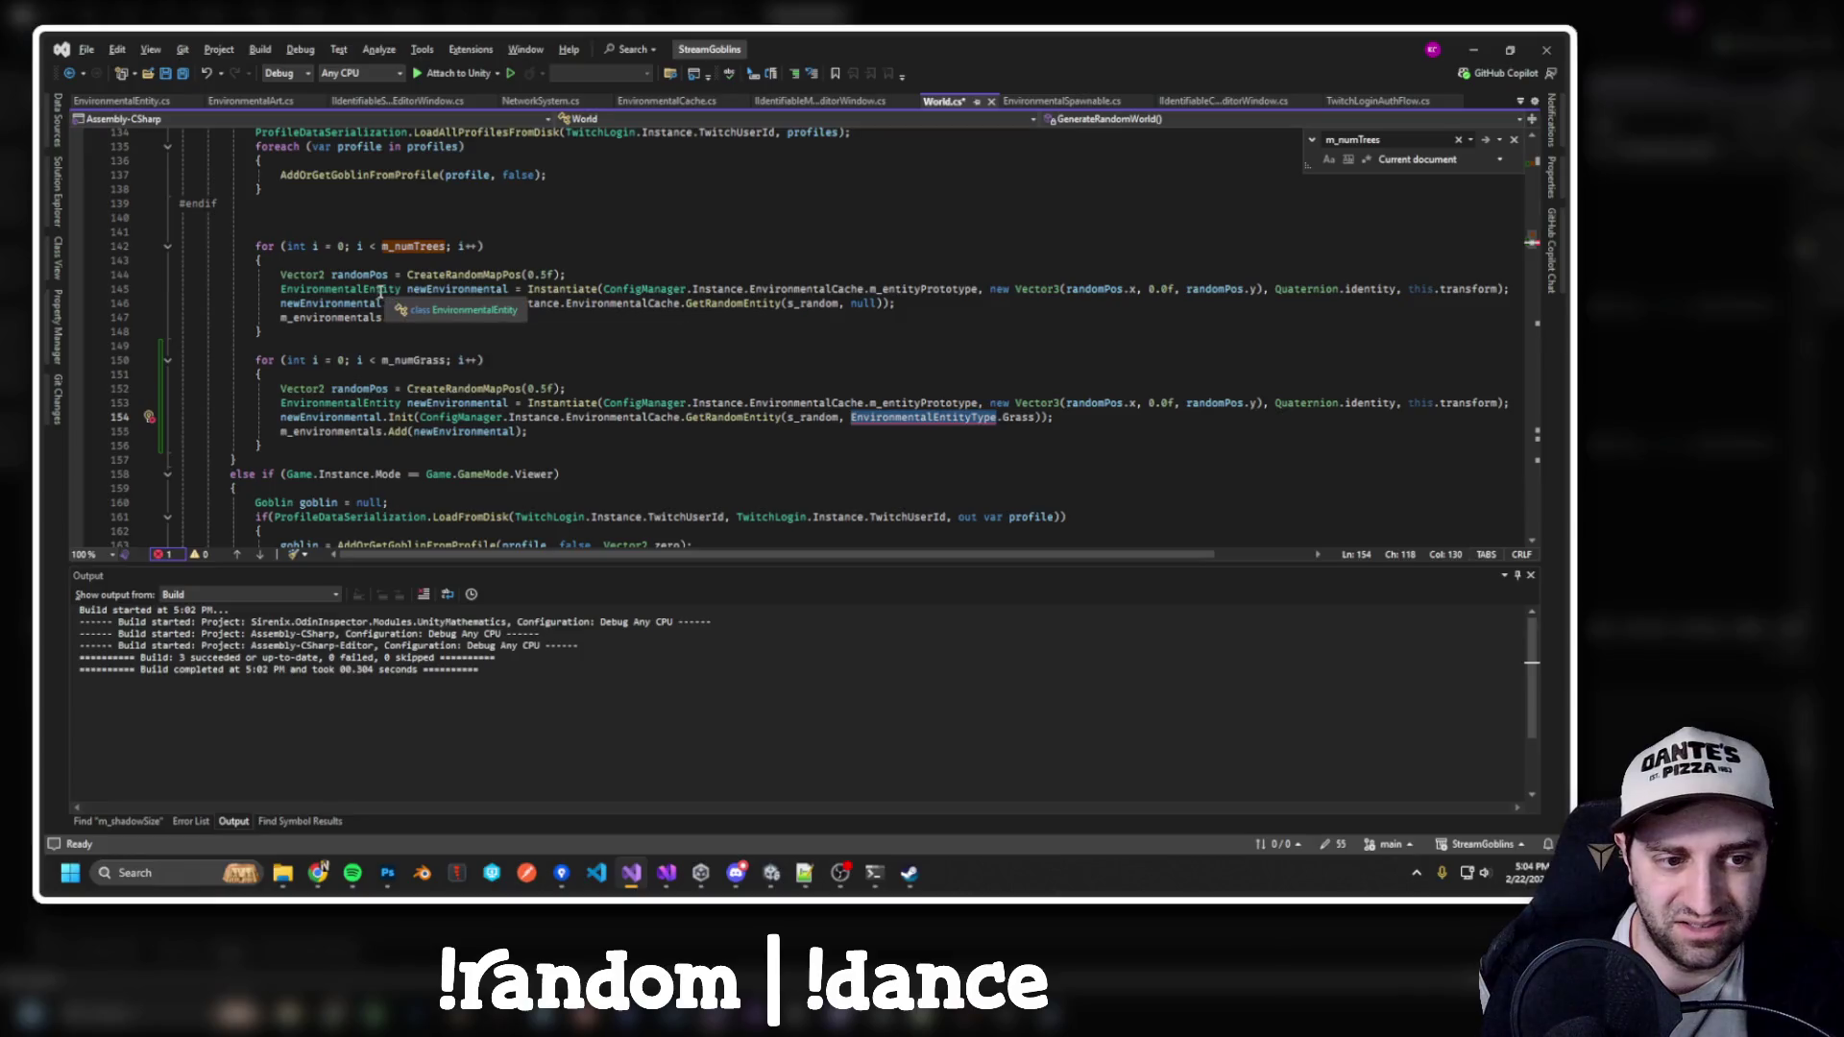
double_click(638, 290)
left_click(743, 290, "shift")
key("ctrl+c")
double_click(888, 417)
left_click(1037, 417, "shift")
key("ctrl+v")
type(".get")
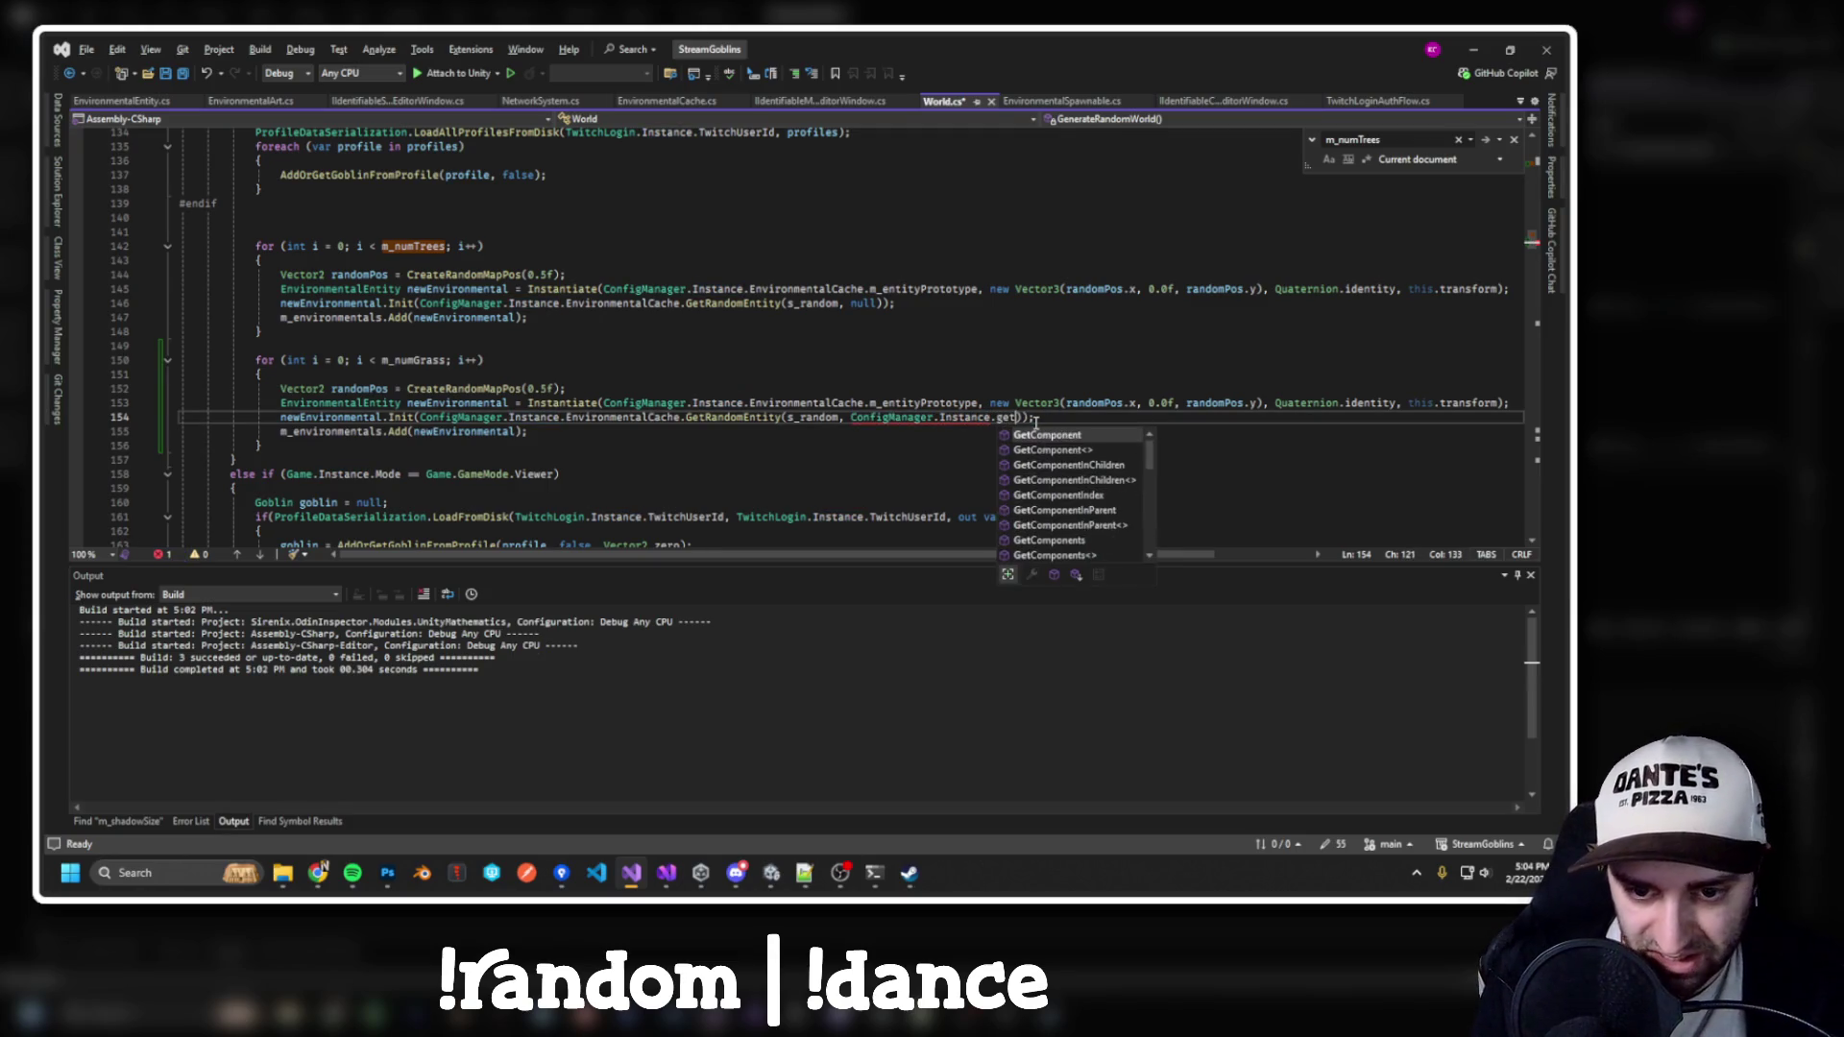
key("BackSpace")
key("BackSpace")
key("BackSpace")
type("envir")
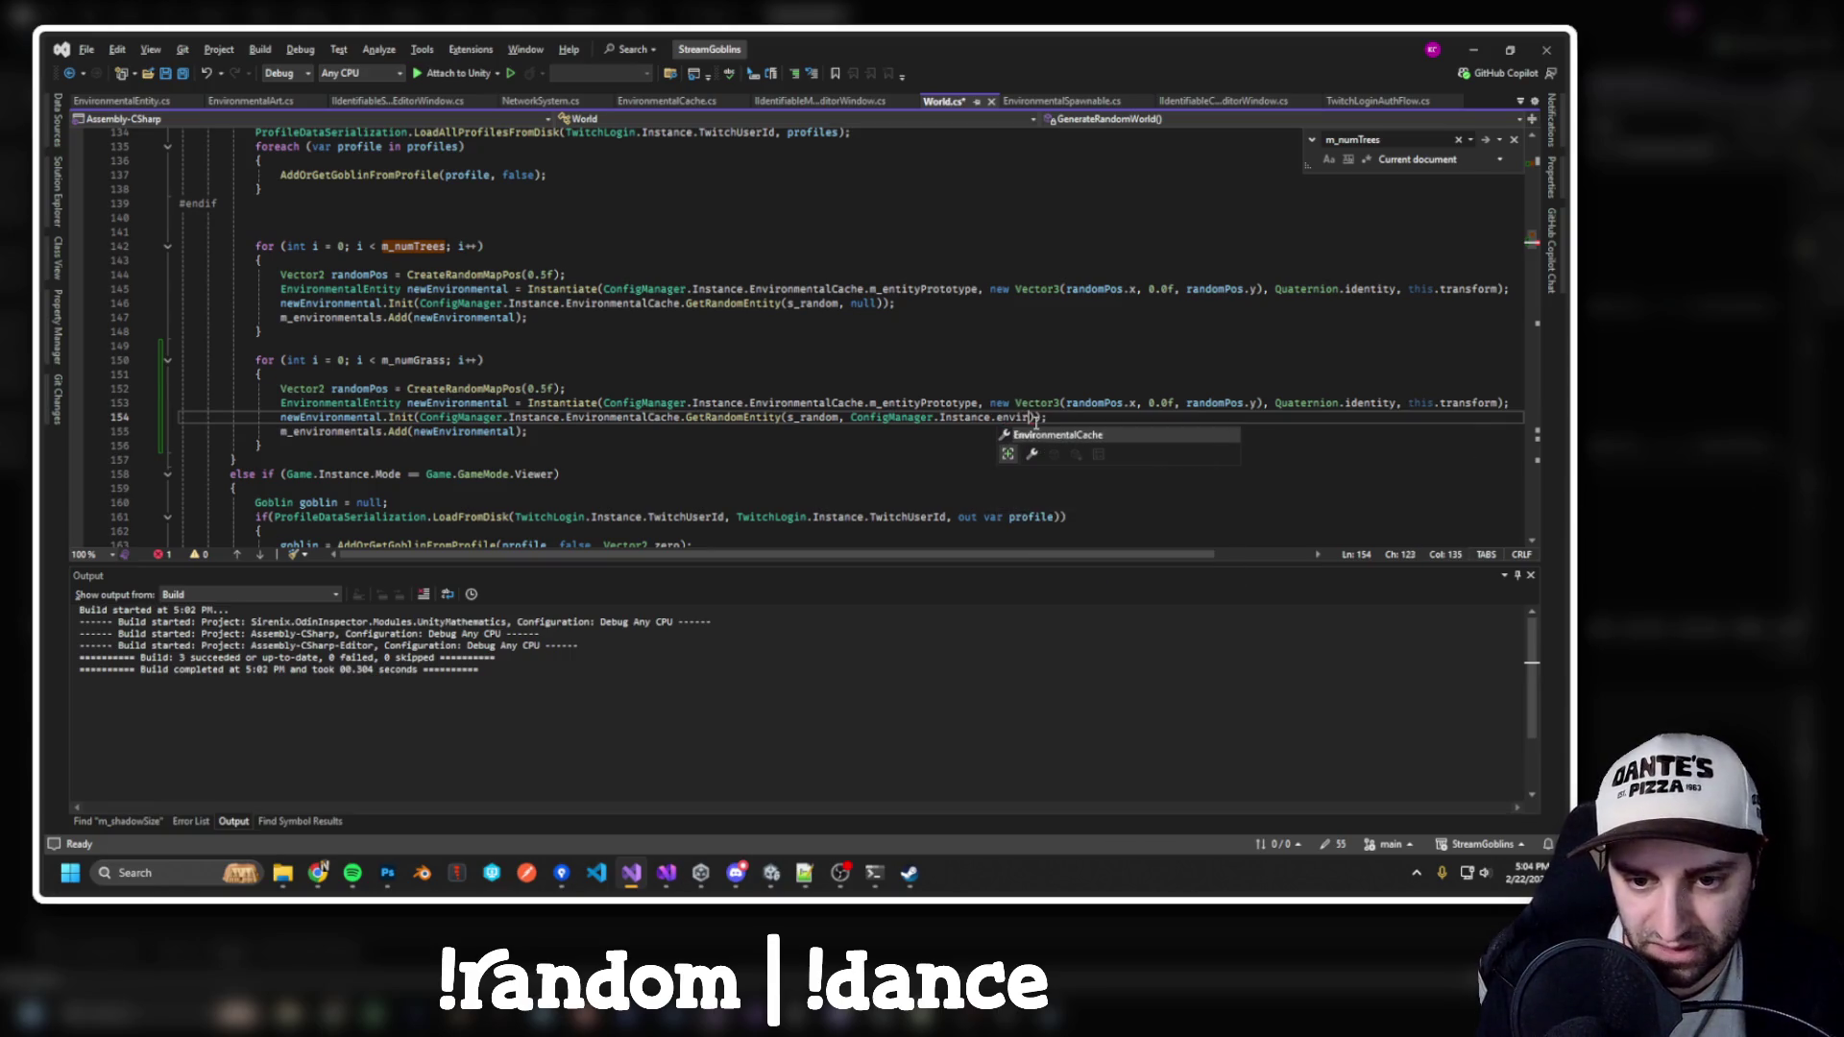
key("Tab")
key("F12")
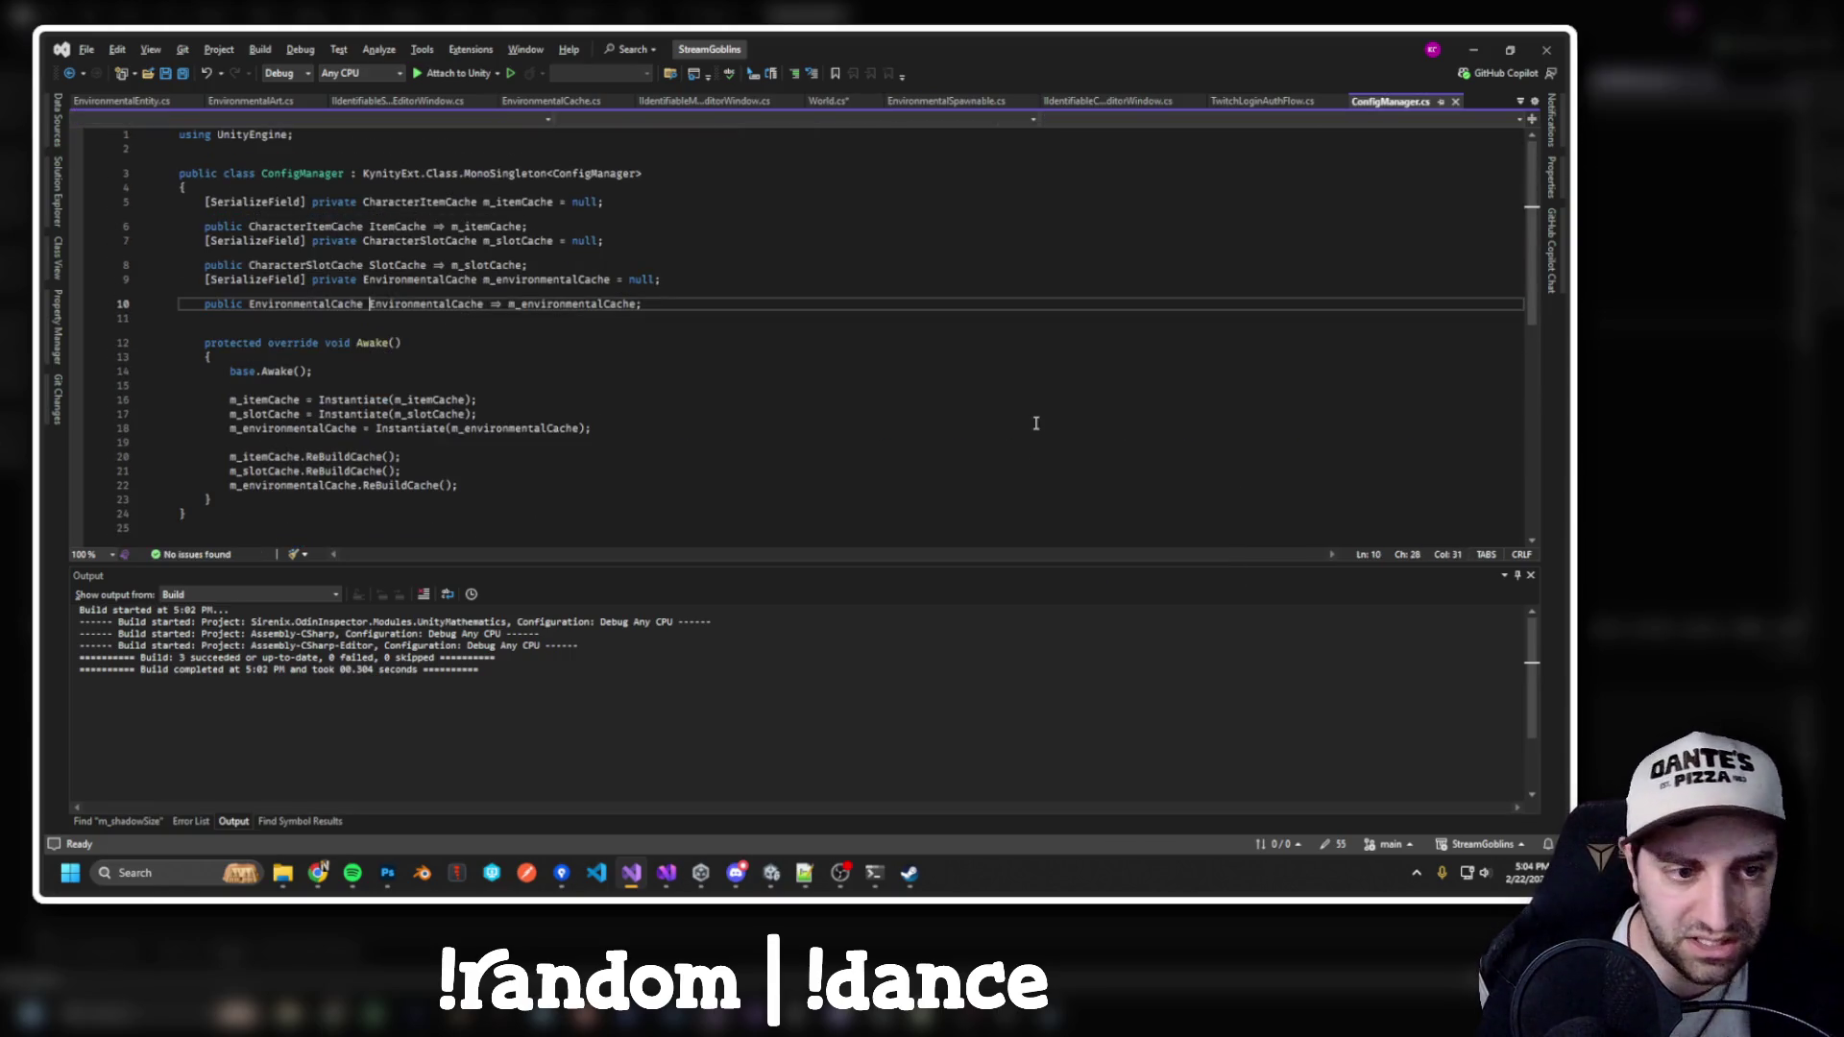
Add a serialized m_environmentalGroupCache field with a public EnvironmentalGroupCache accessor in ConfigManager
left_click(414, 279)
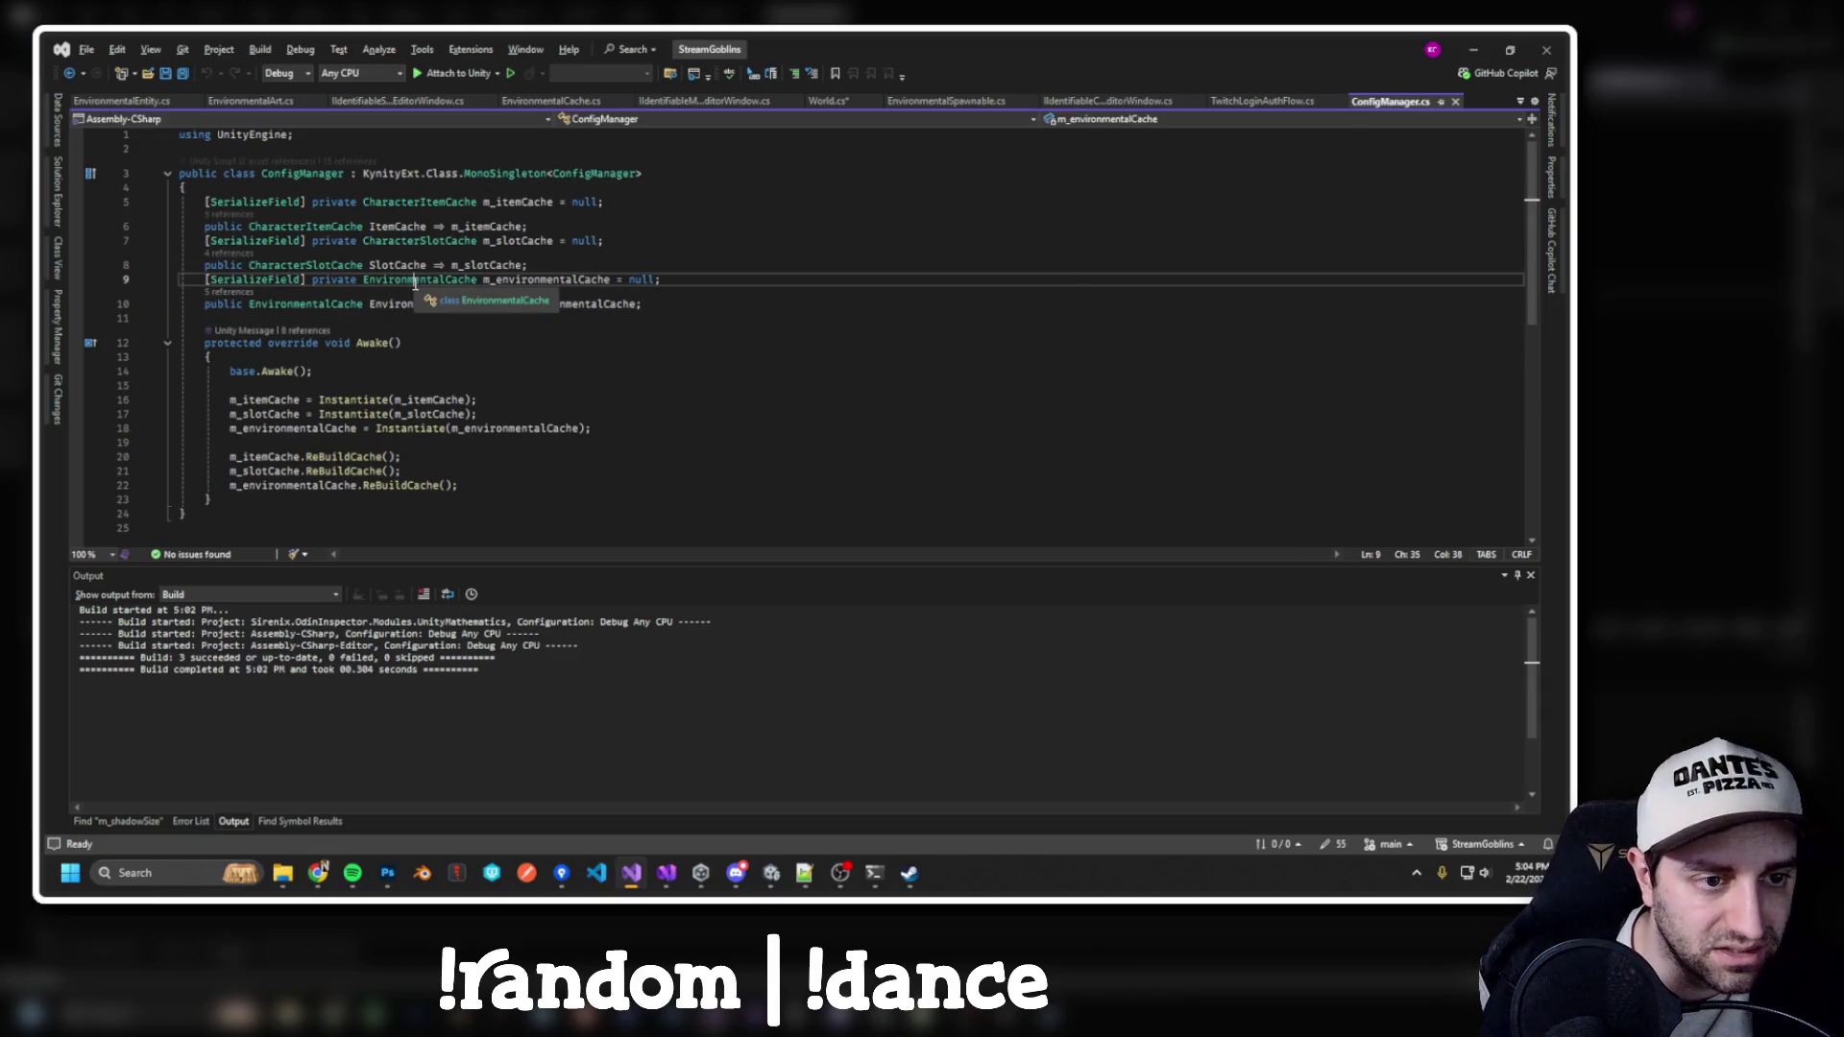
left_click(660, 308)
key("Return")
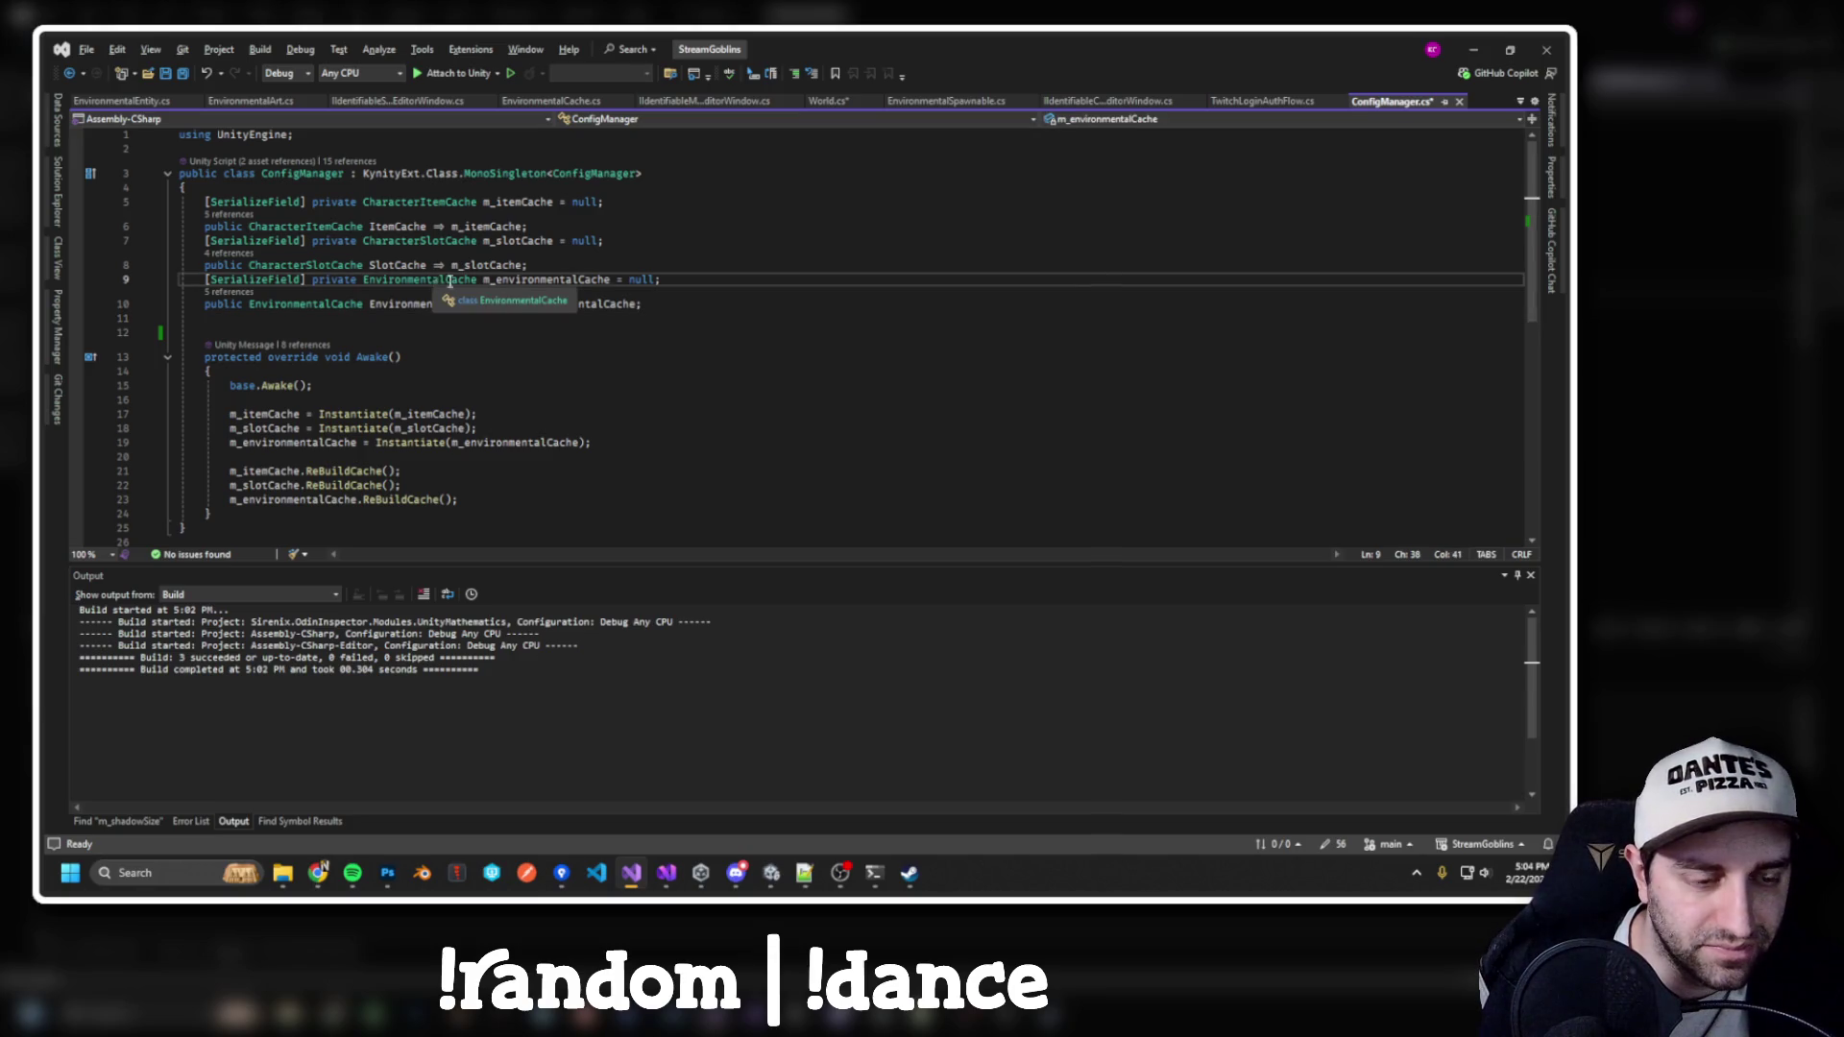
type("private ")
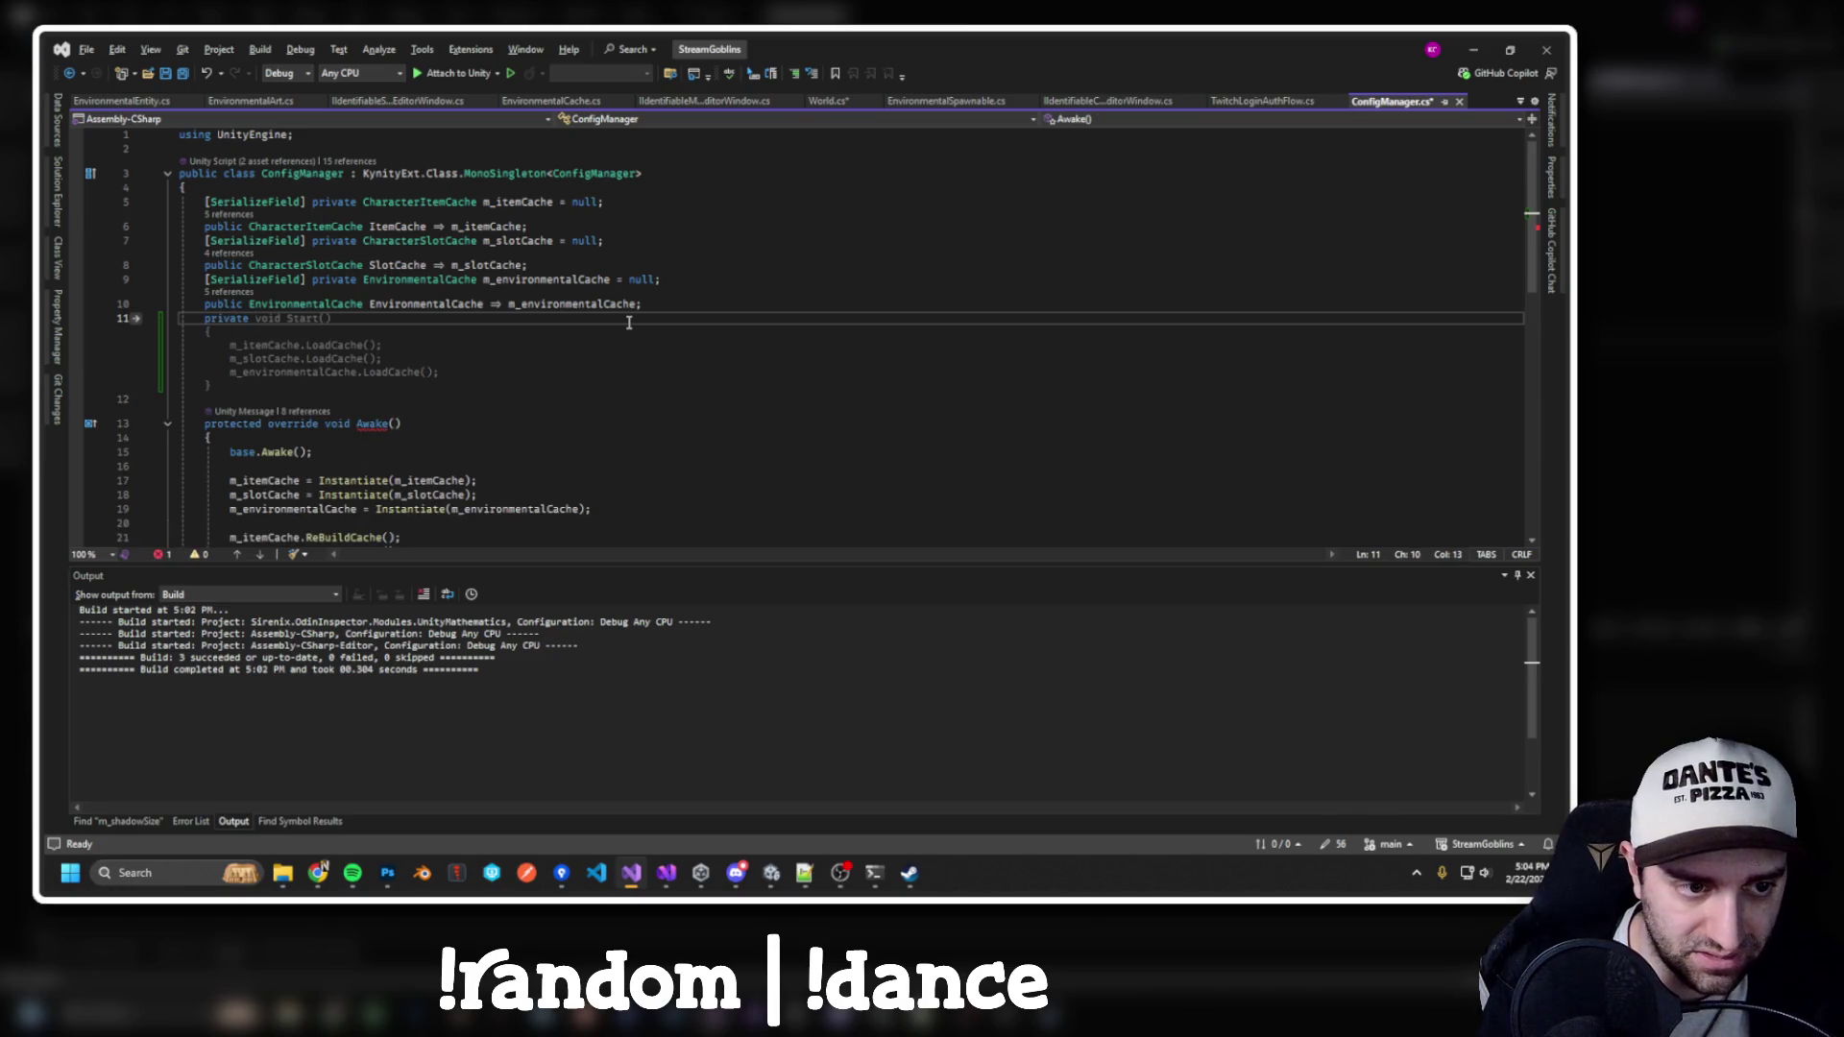
type("Environ")
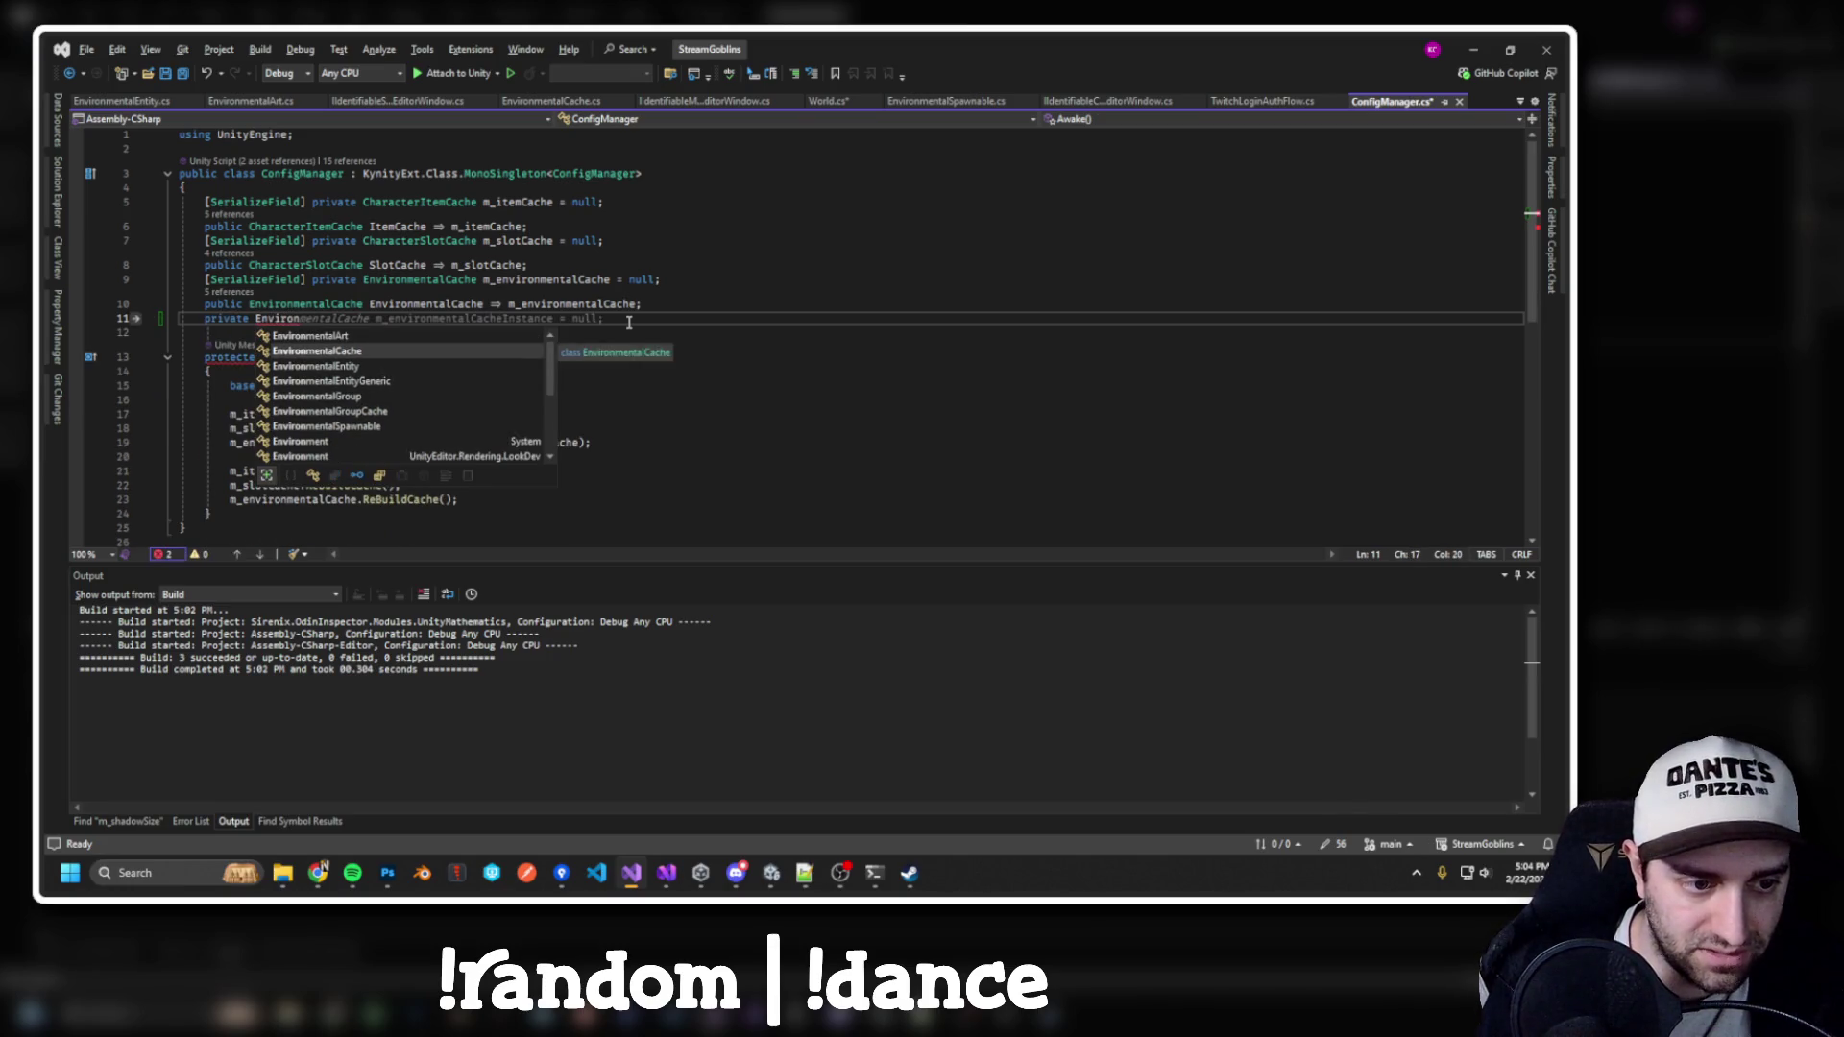
key("Down")
key("Down")
key("Down")
key("Tab")
key("Tab")
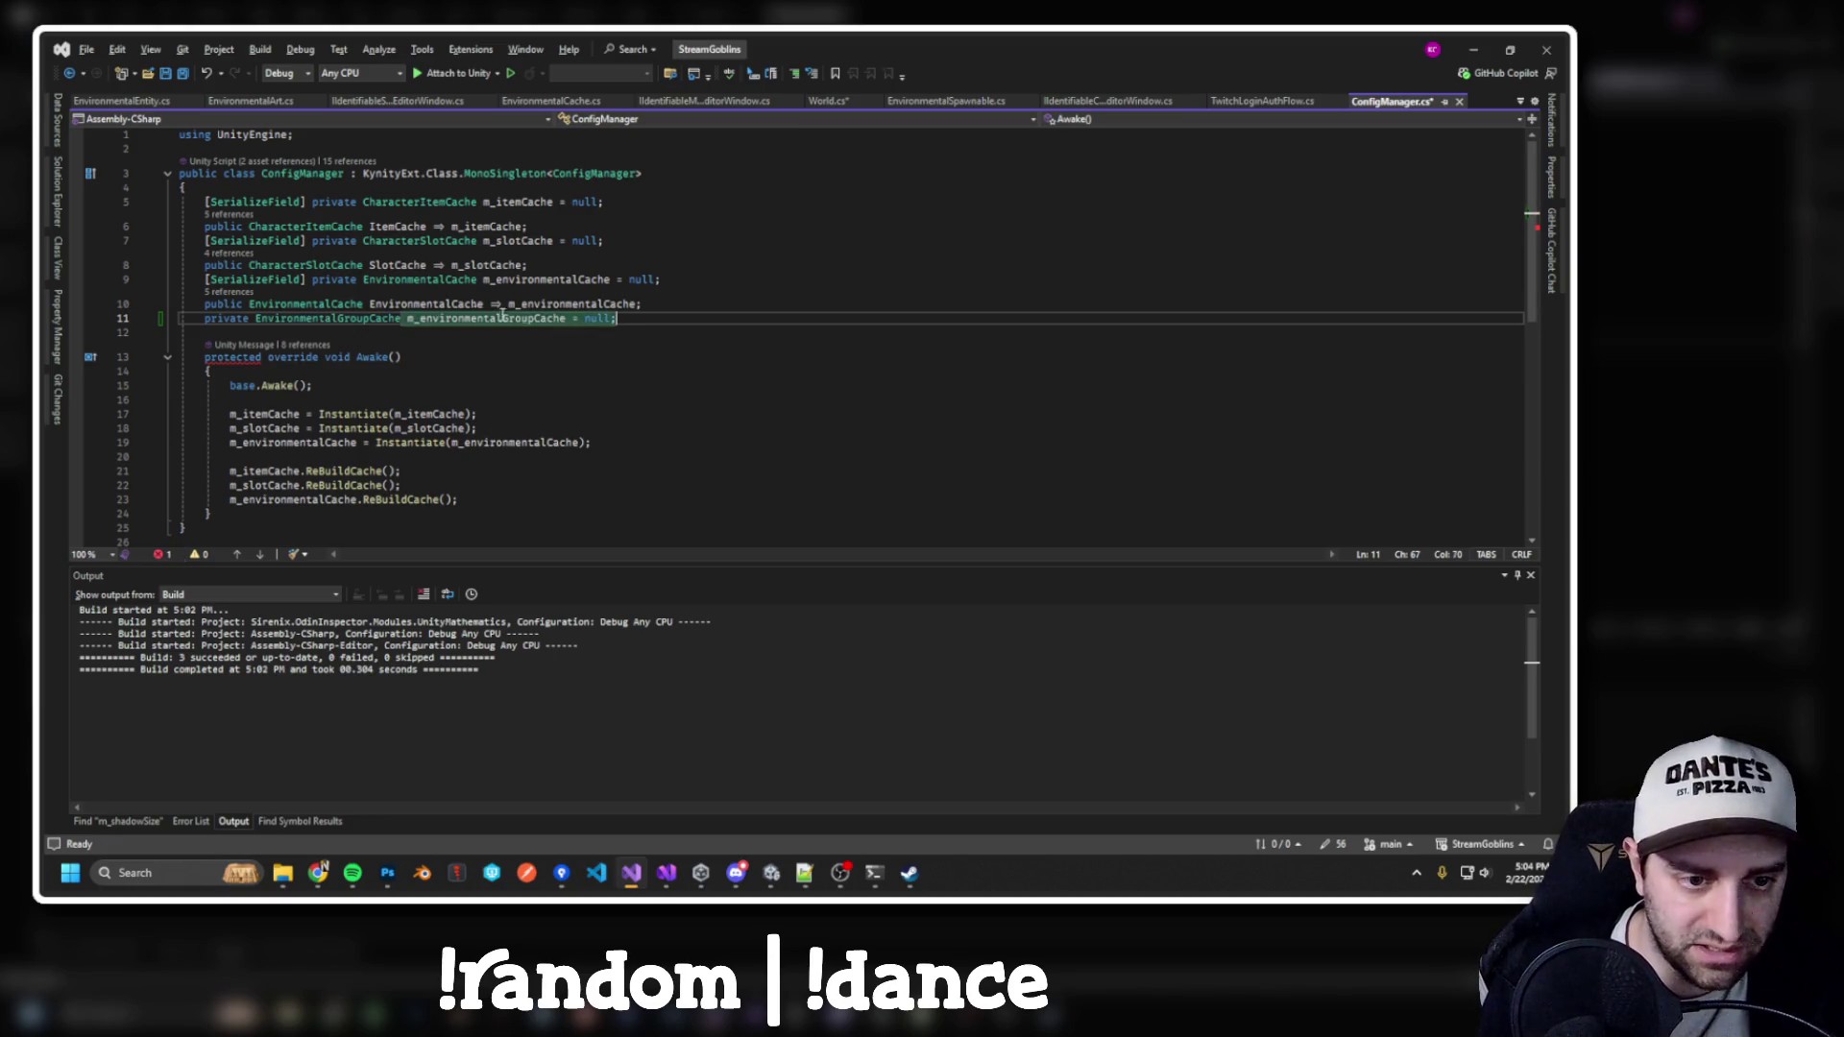
left_click_drag(206, 280, 307, 280)
key("ctrl+c")
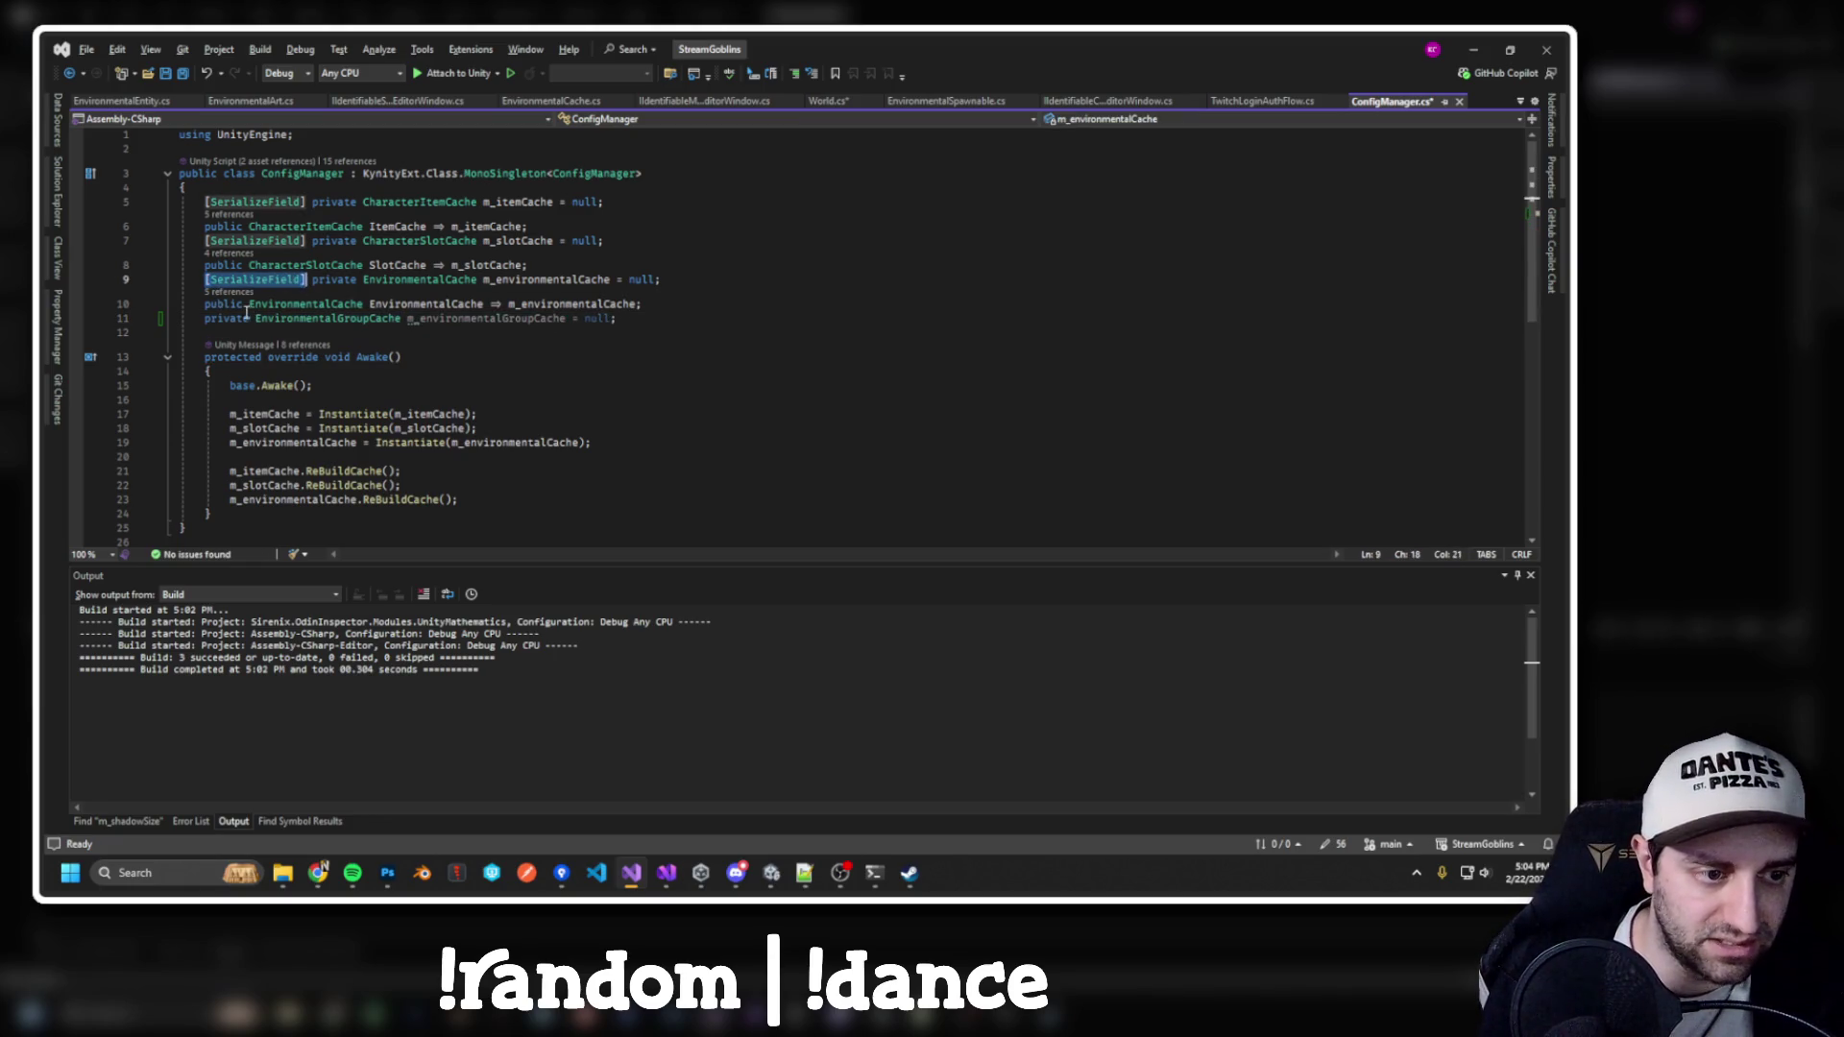
left_click(204, 318)
key("ctrl+v")
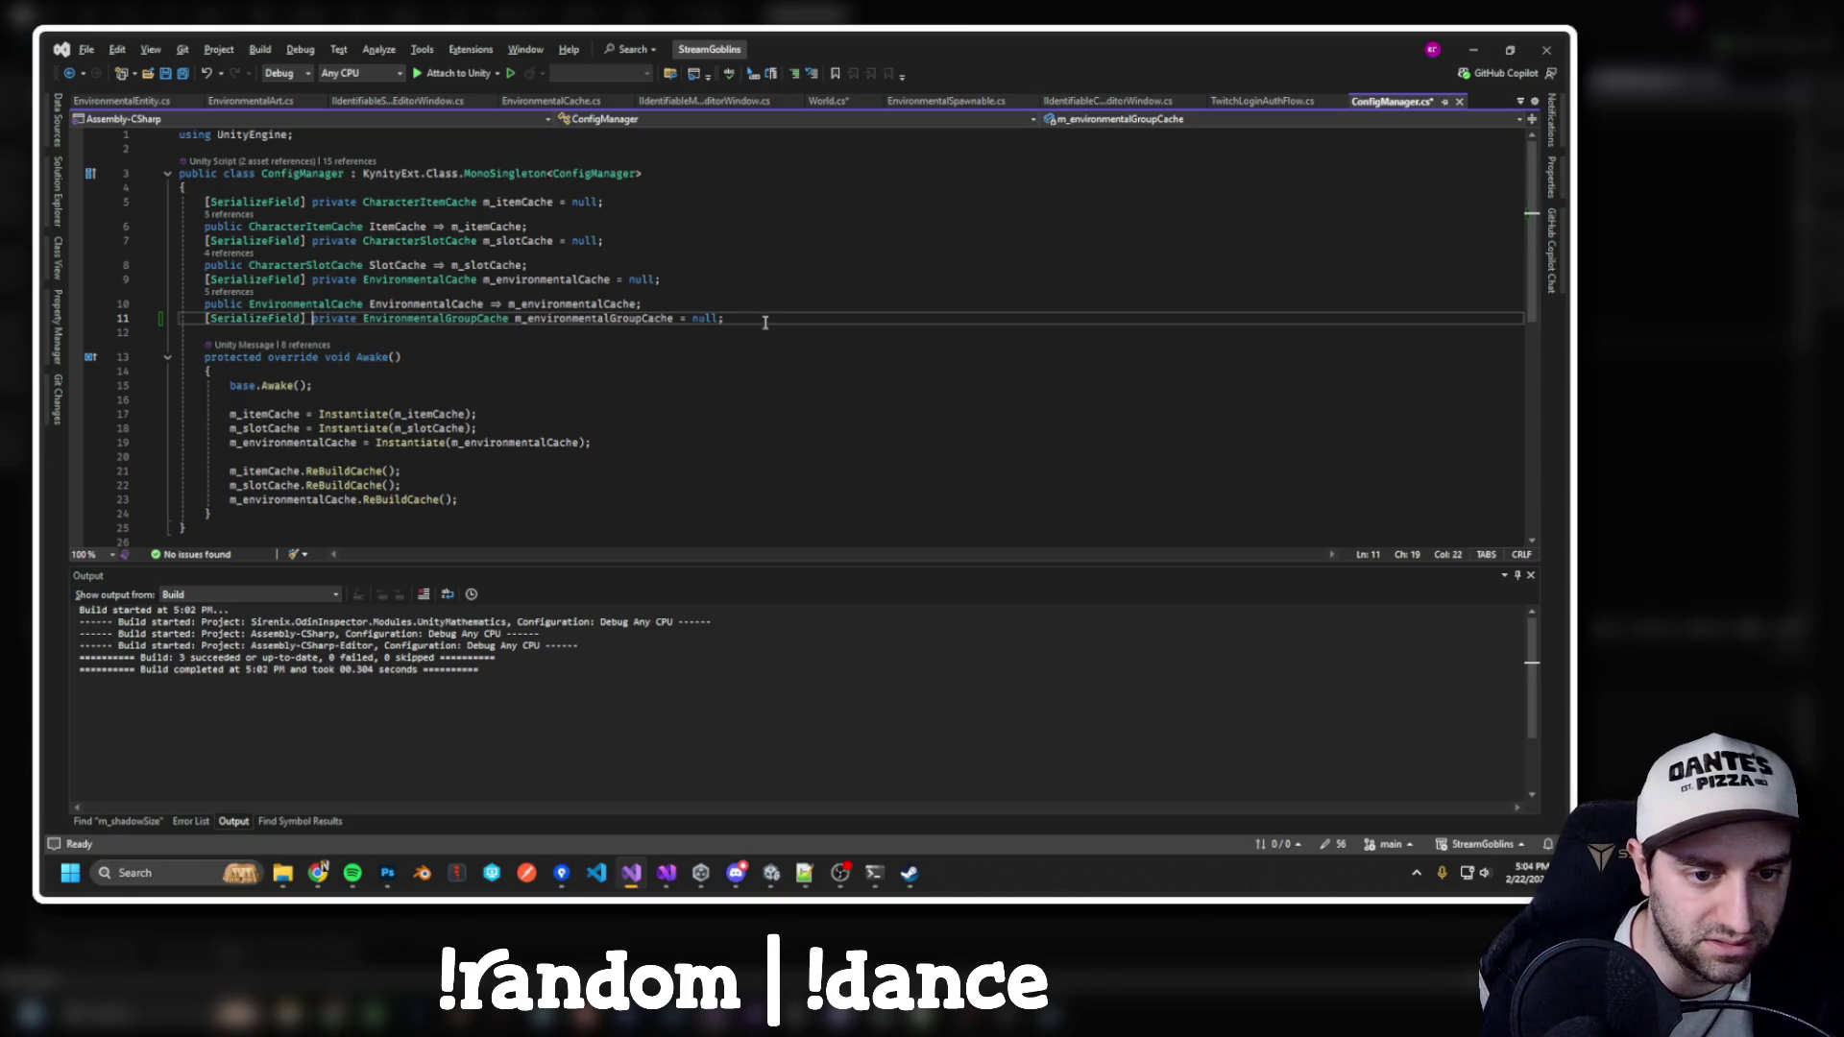
key("End")
key("Return")
key("Tab")
Instantiate the environmental group cache and call its ReBuildCache in Awake
scroll(523, 367, "down", 3)
left_click(639, 346)
key("Return")
key("Tab")
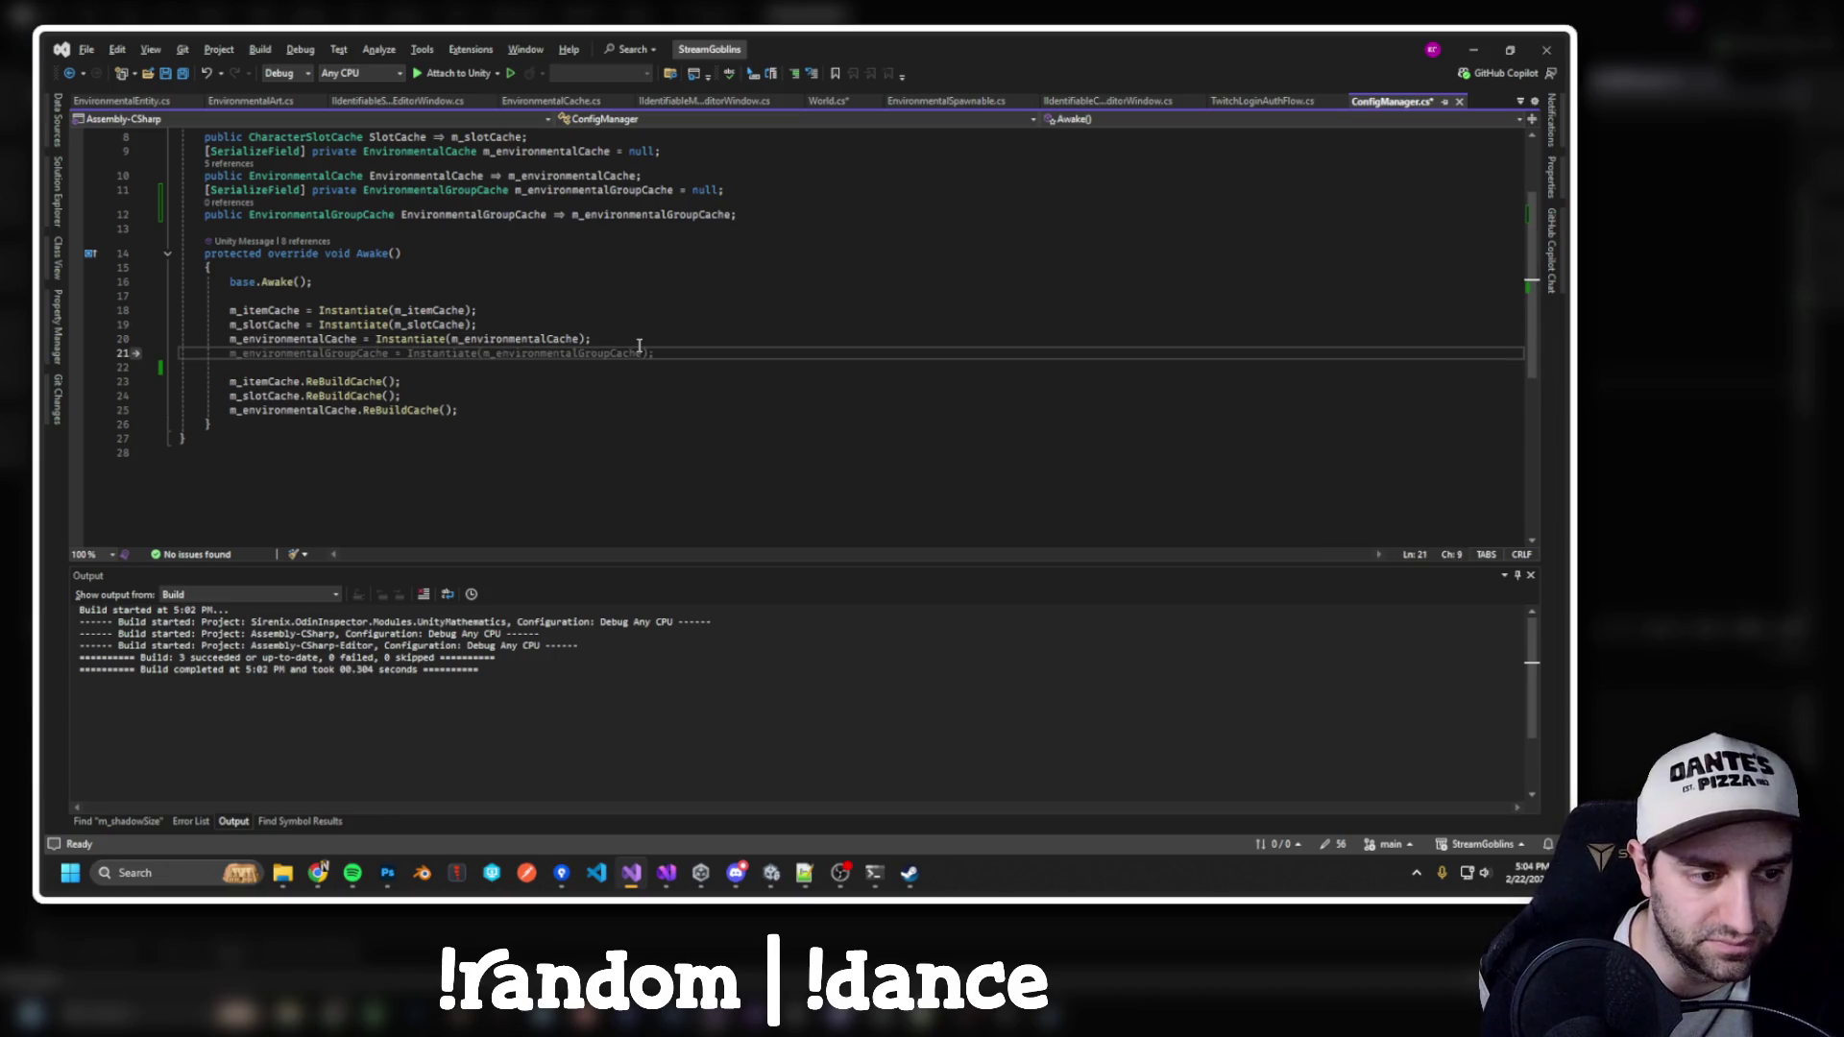
left_click(496, 413)
key("Return")
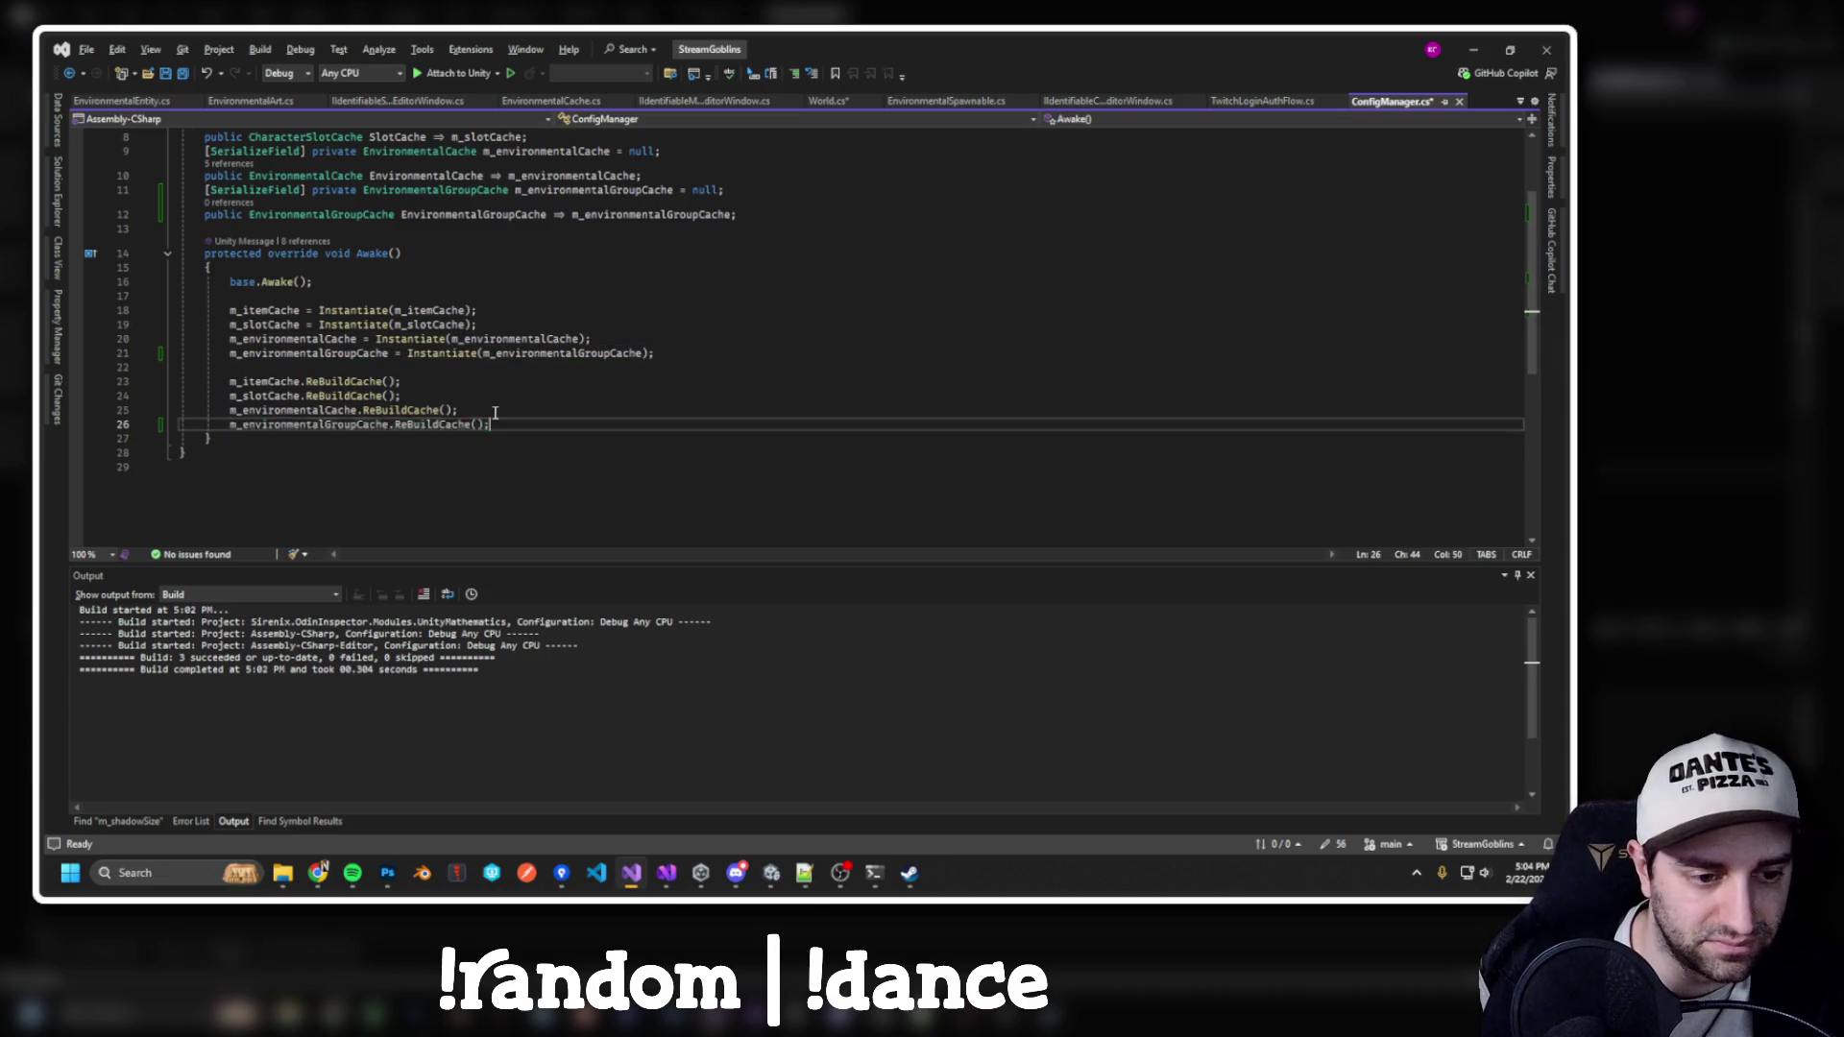
key("Tab")
key("ctrl+Tab")
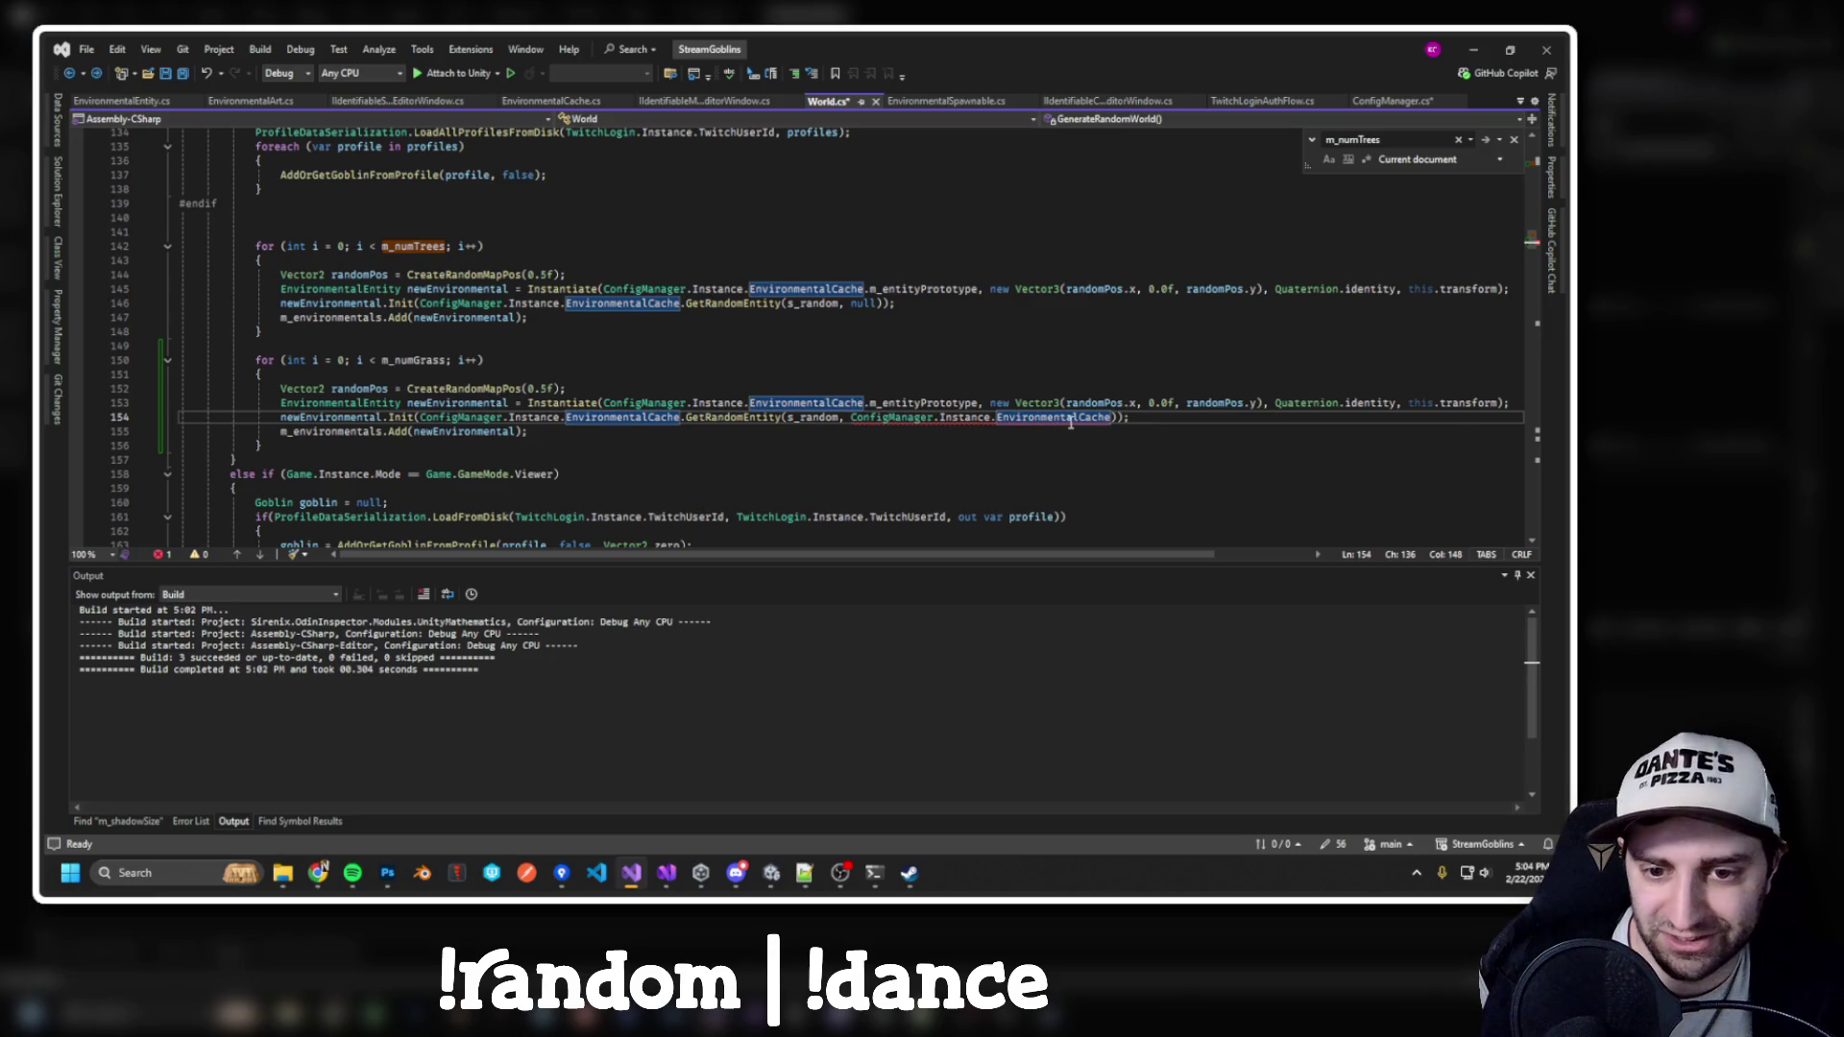
Replace EnvironmentalCache with EnvironmentalGroupCache in the grass-spawn call on line 154
double_click(1072, 419)
type("Env")
key("Tab")
type(".")
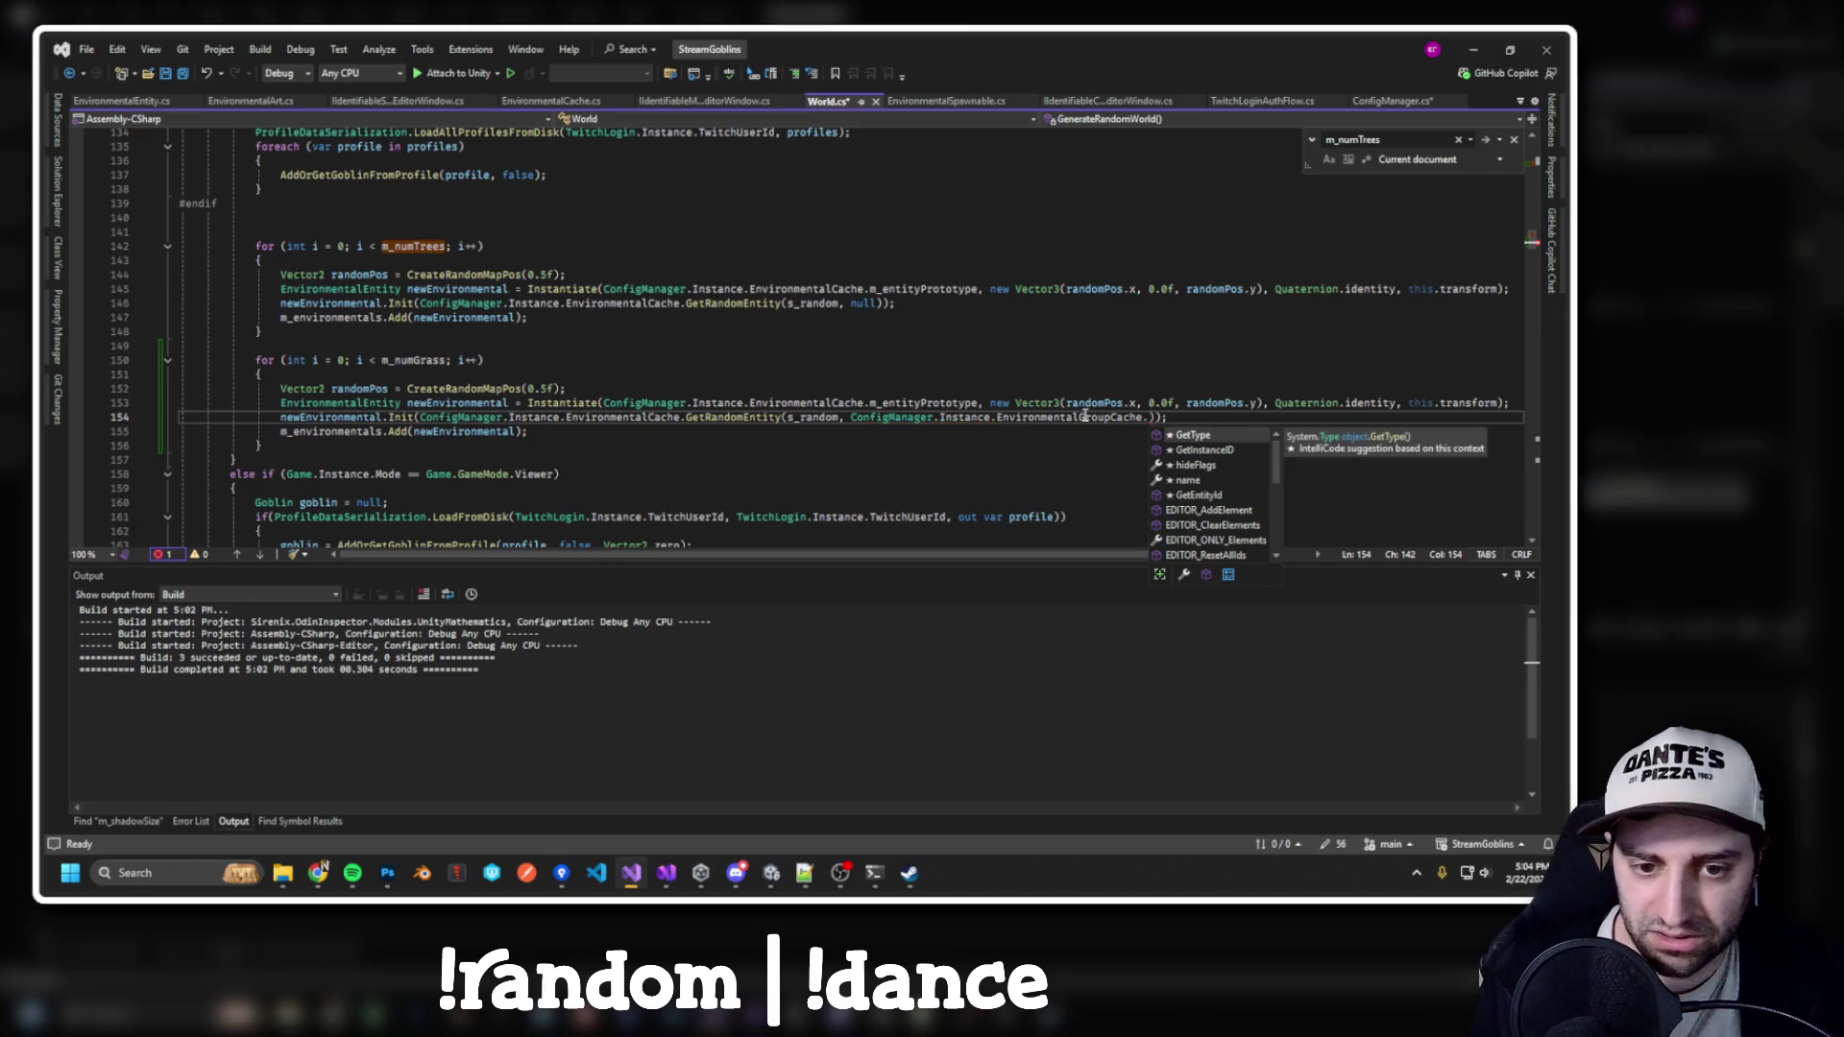
left_click(408, 360, "ctrl")
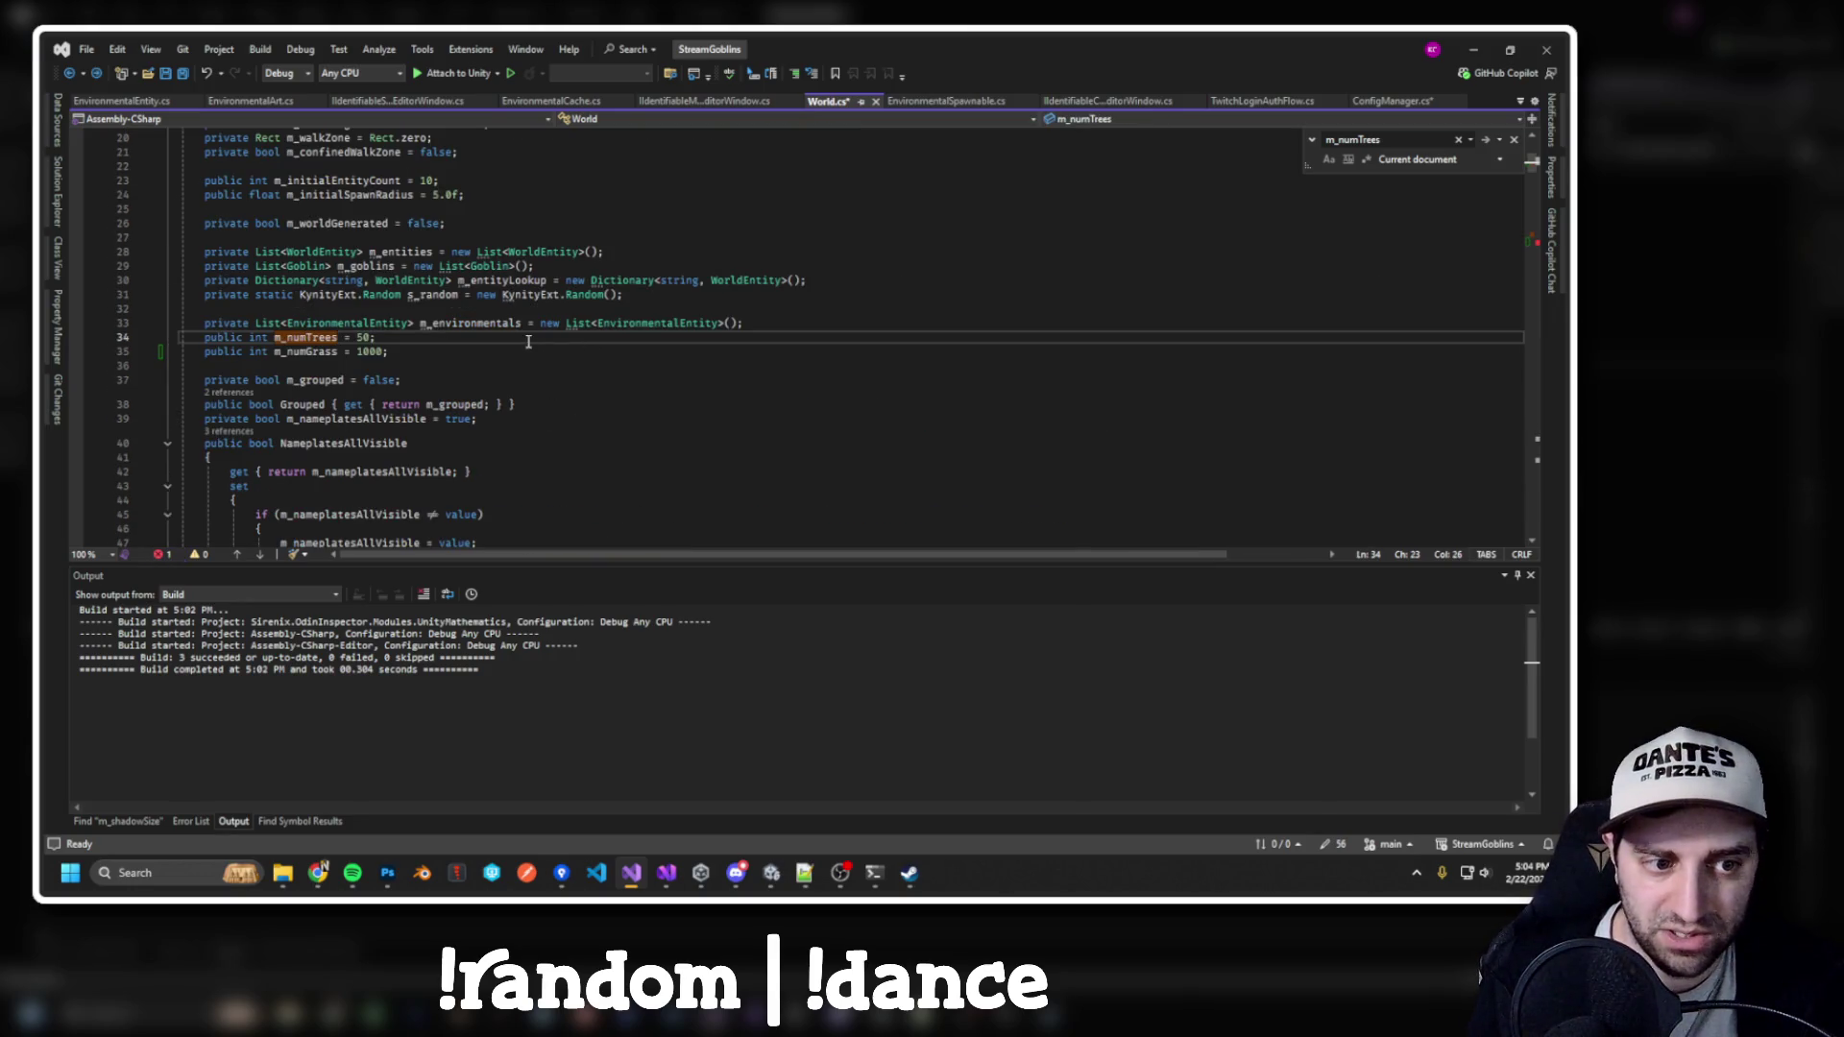
key("ctrl+minus")
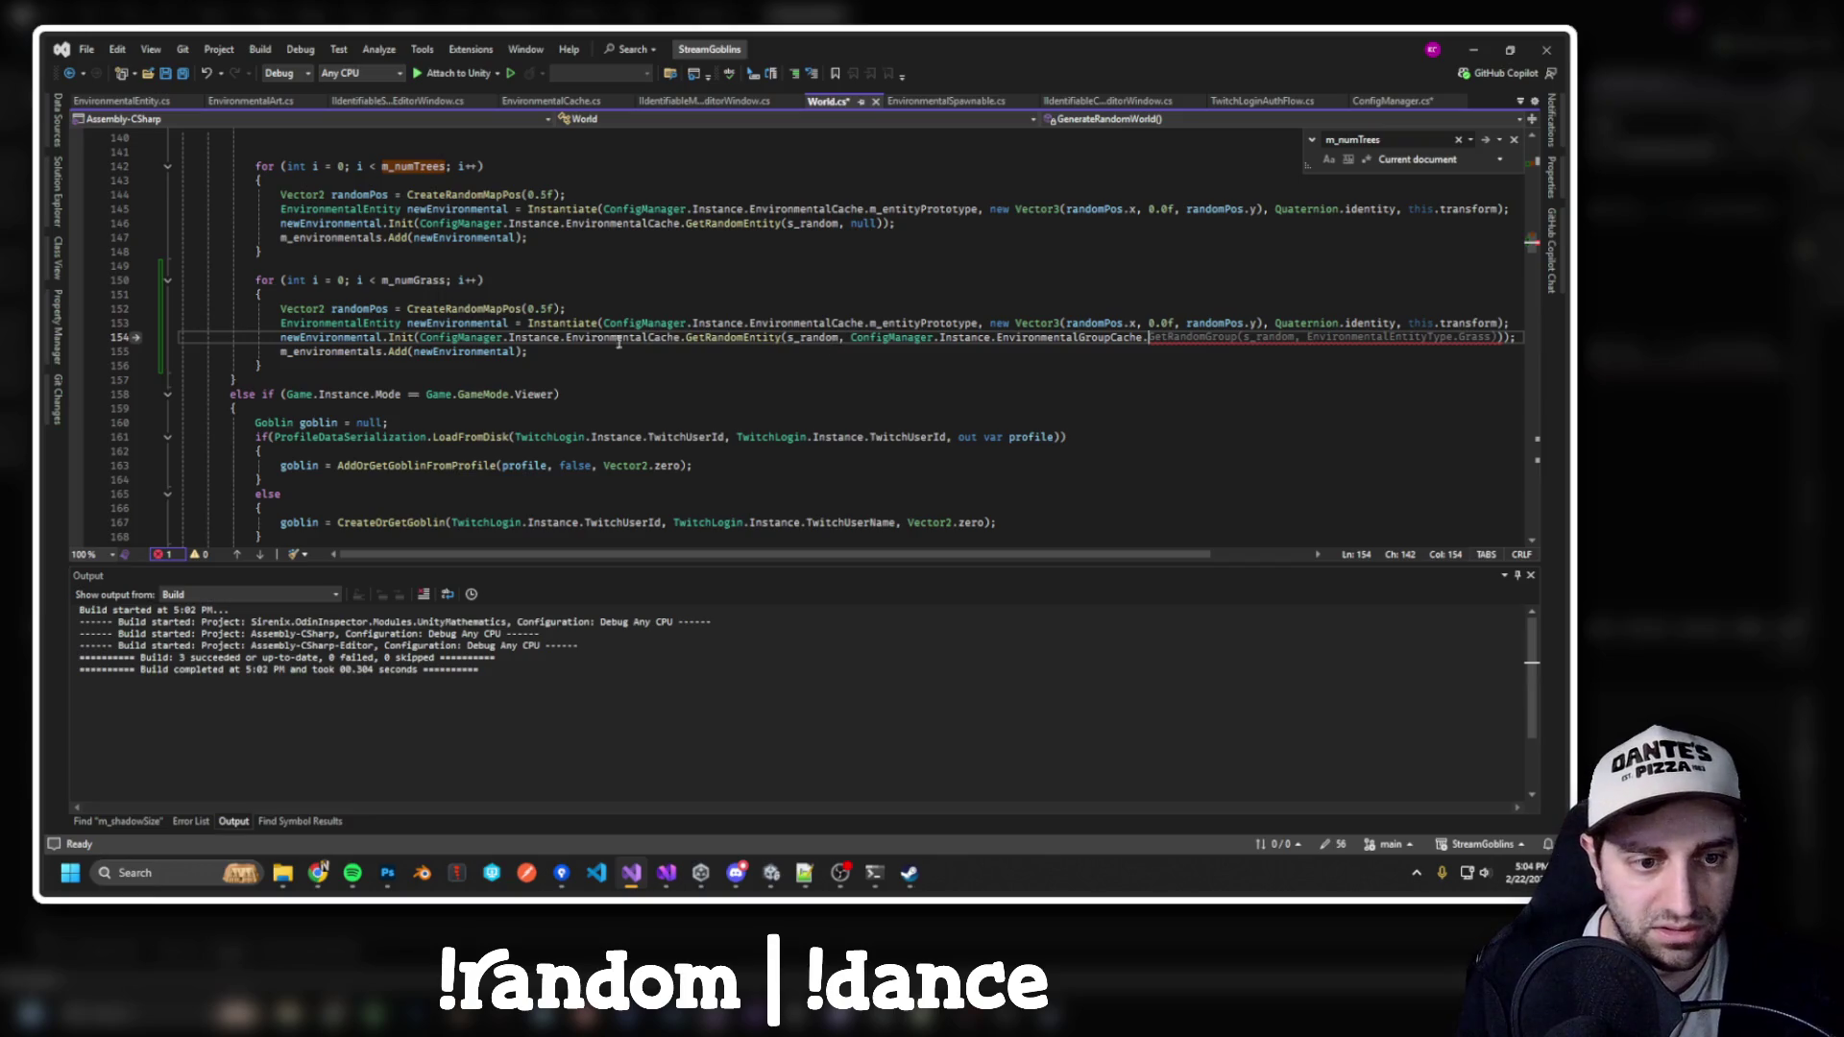
Inspect the EnvironmentalCache class and its EnvironmentalsByGroup lookup, then return to World.cs
left_click(811, 324, "ctrl")
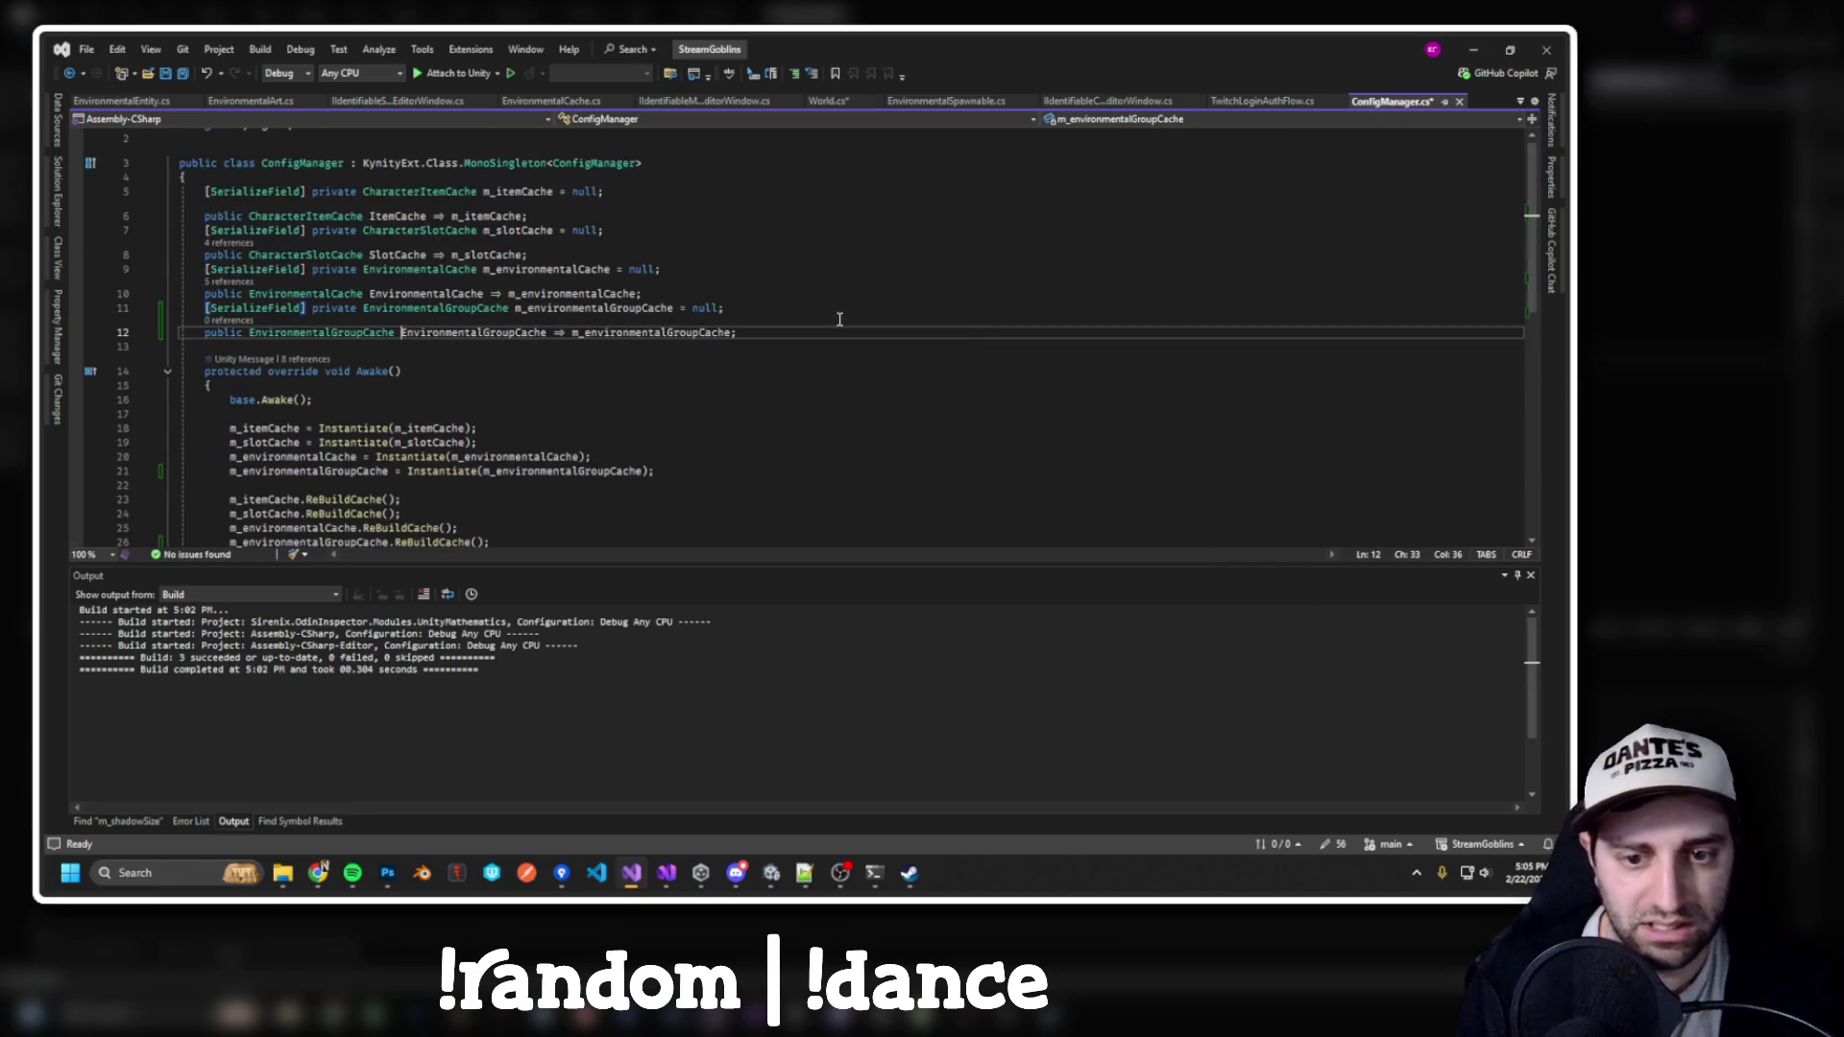
left_click(408, 272)
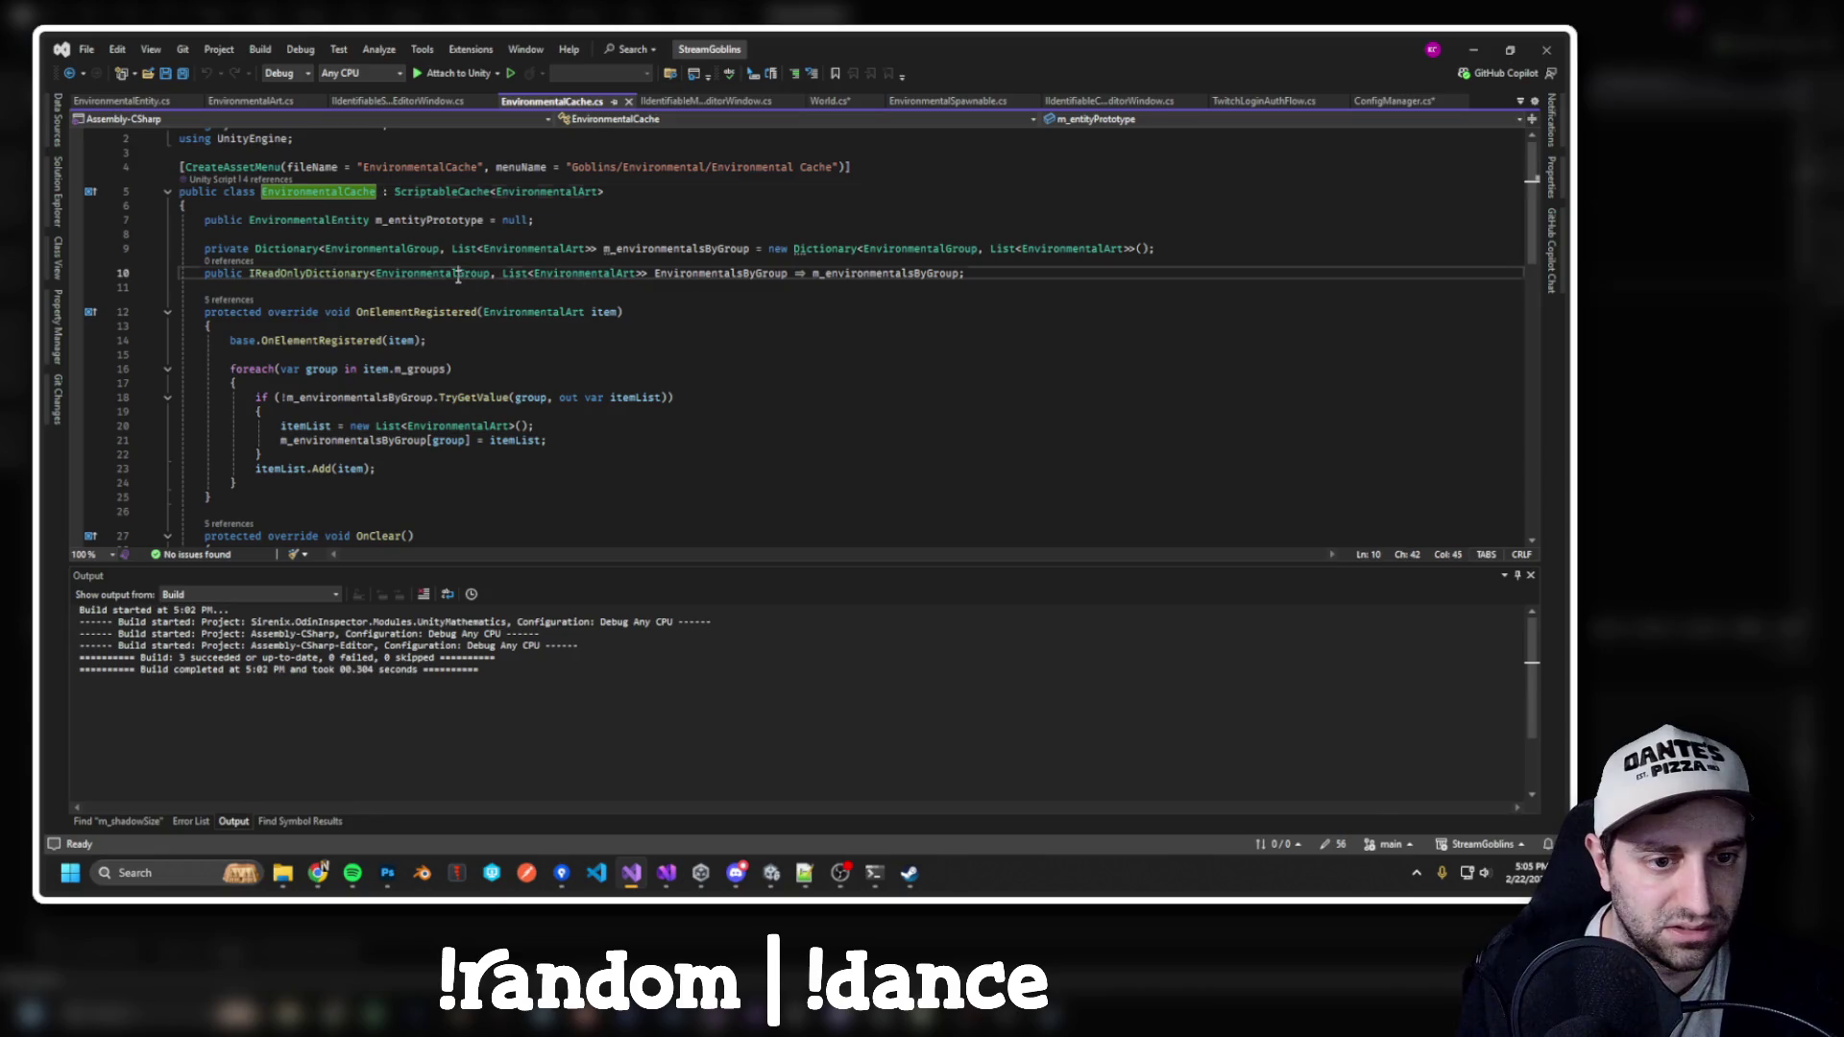
left_click(709, 273)
key("ctrl+minus")
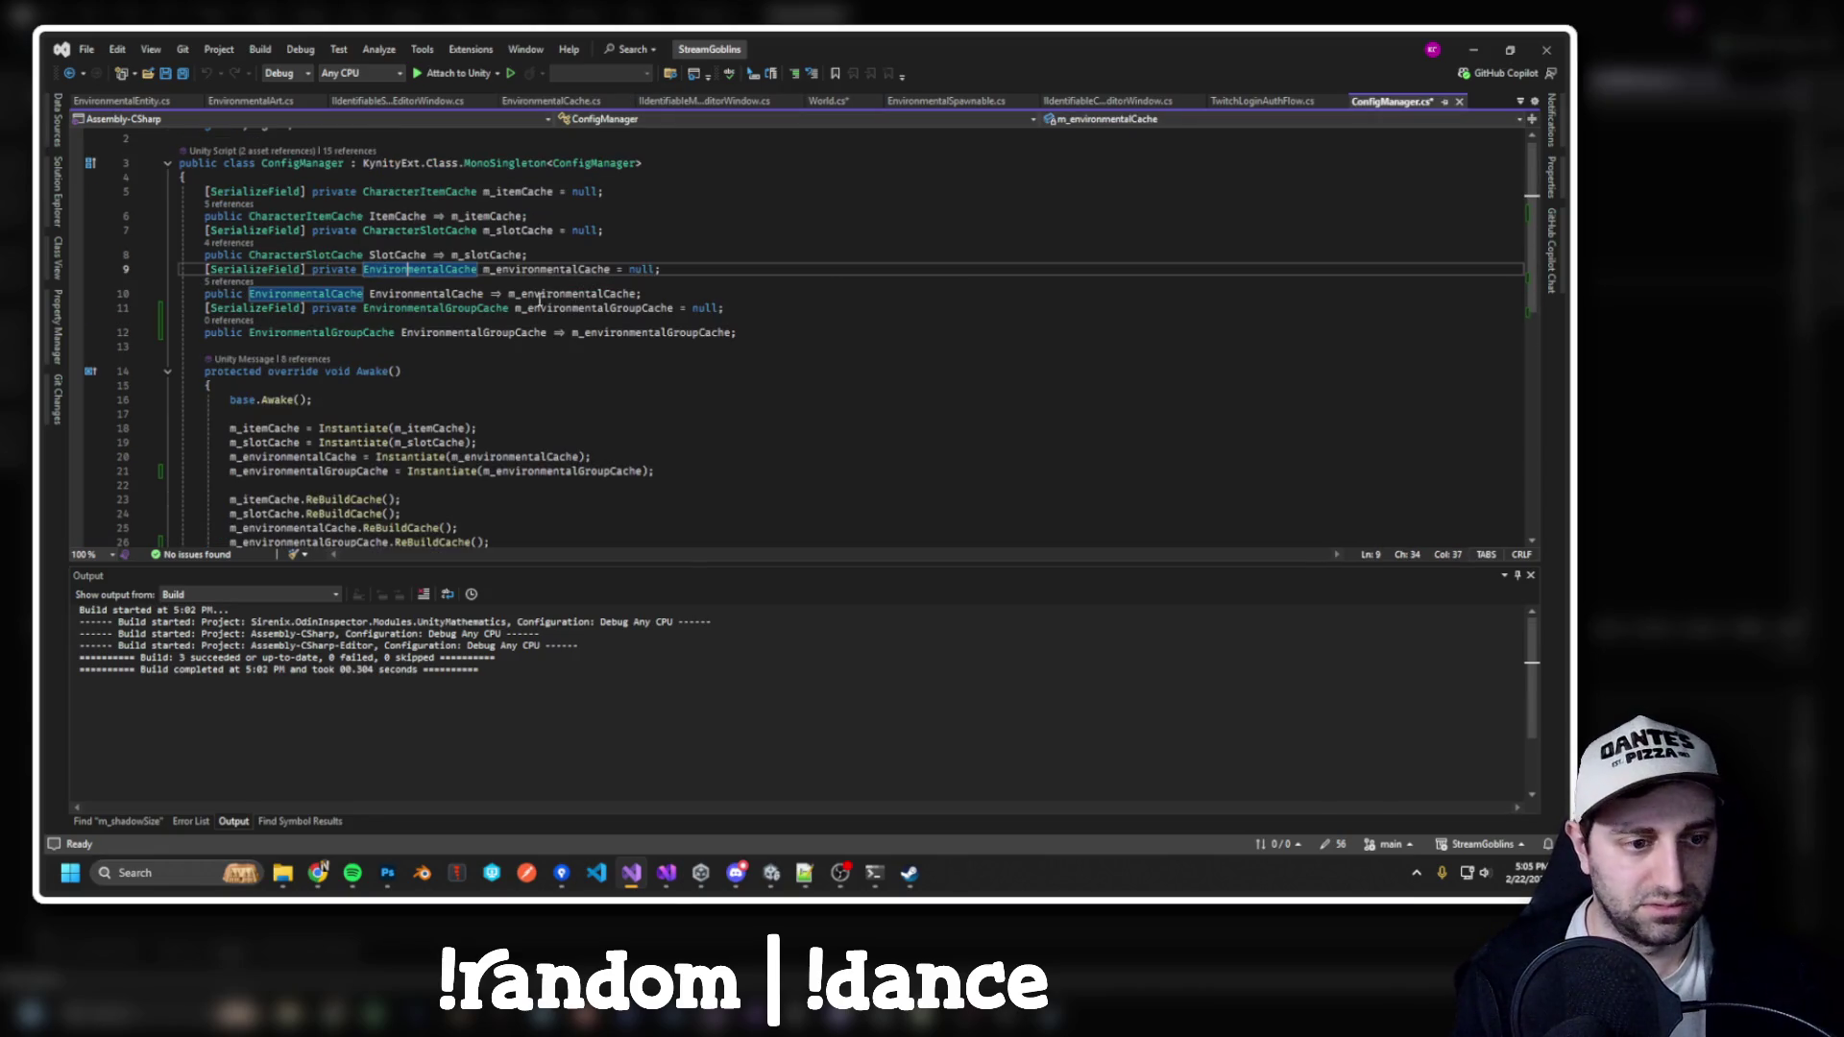
key("ctrl+shift+minus")
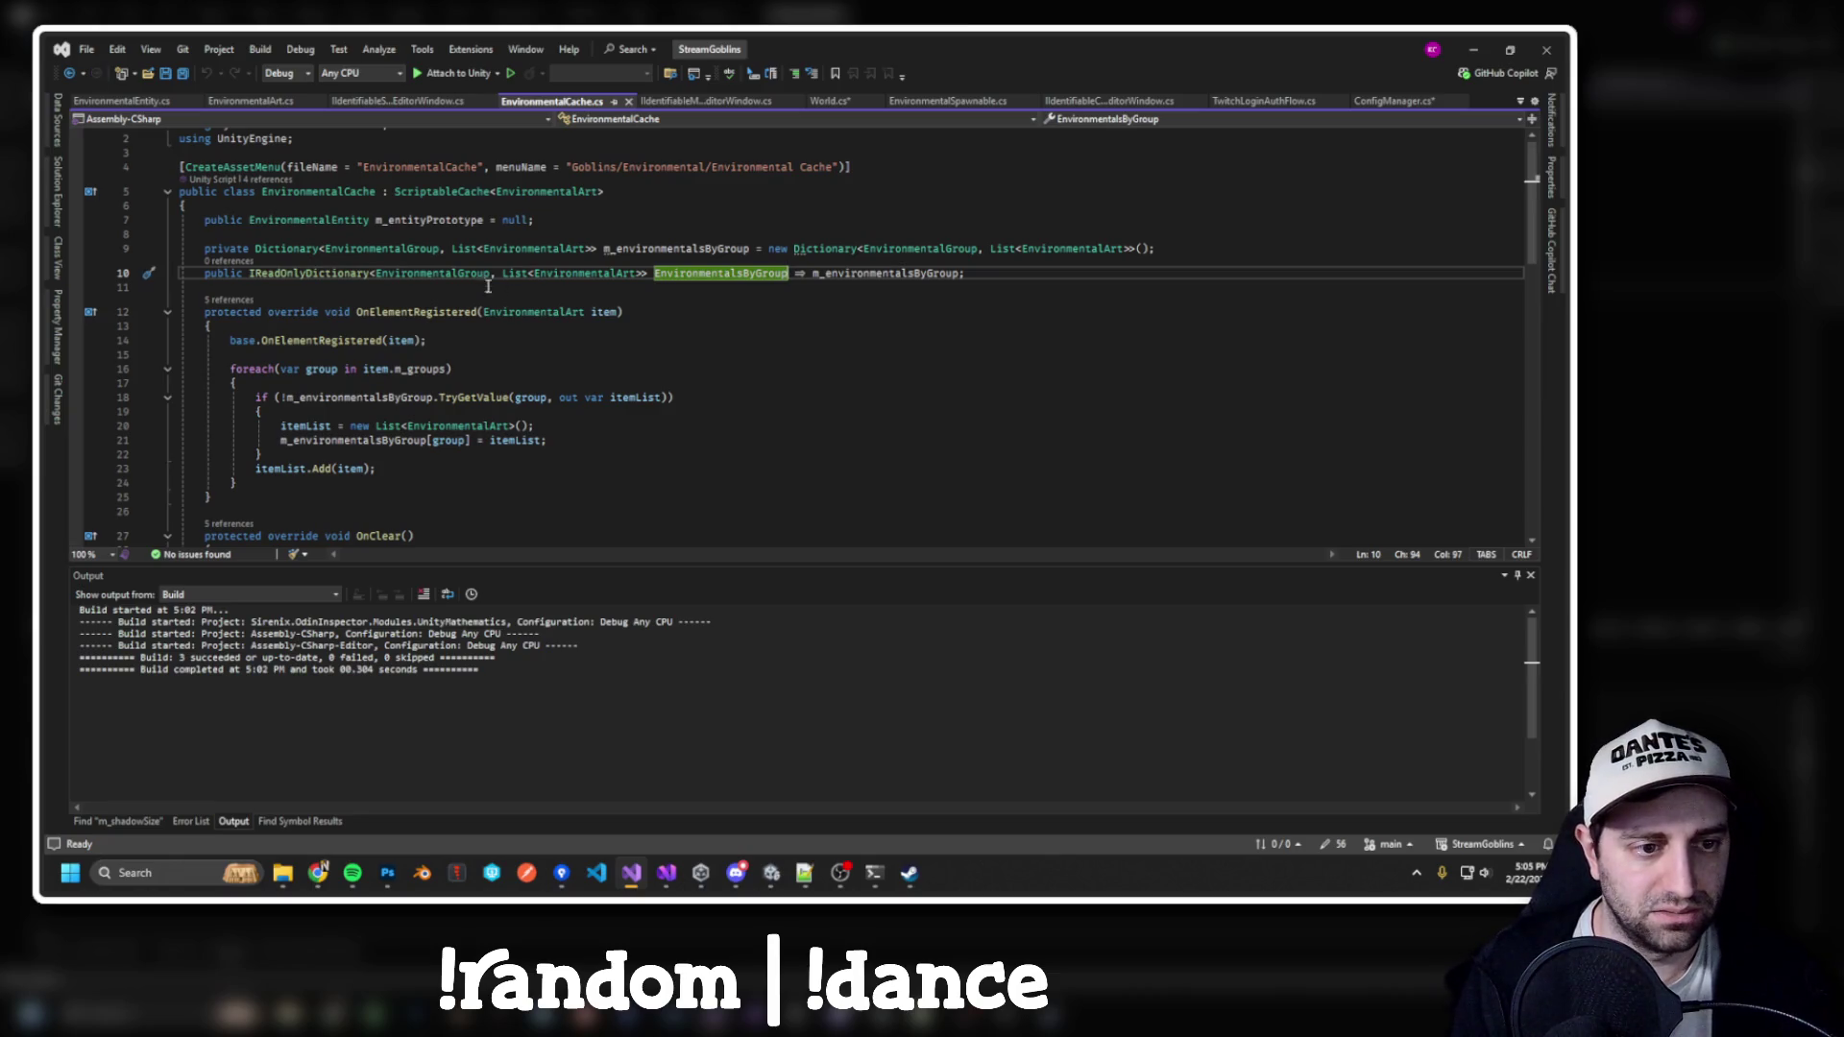
left_click(410, 252)
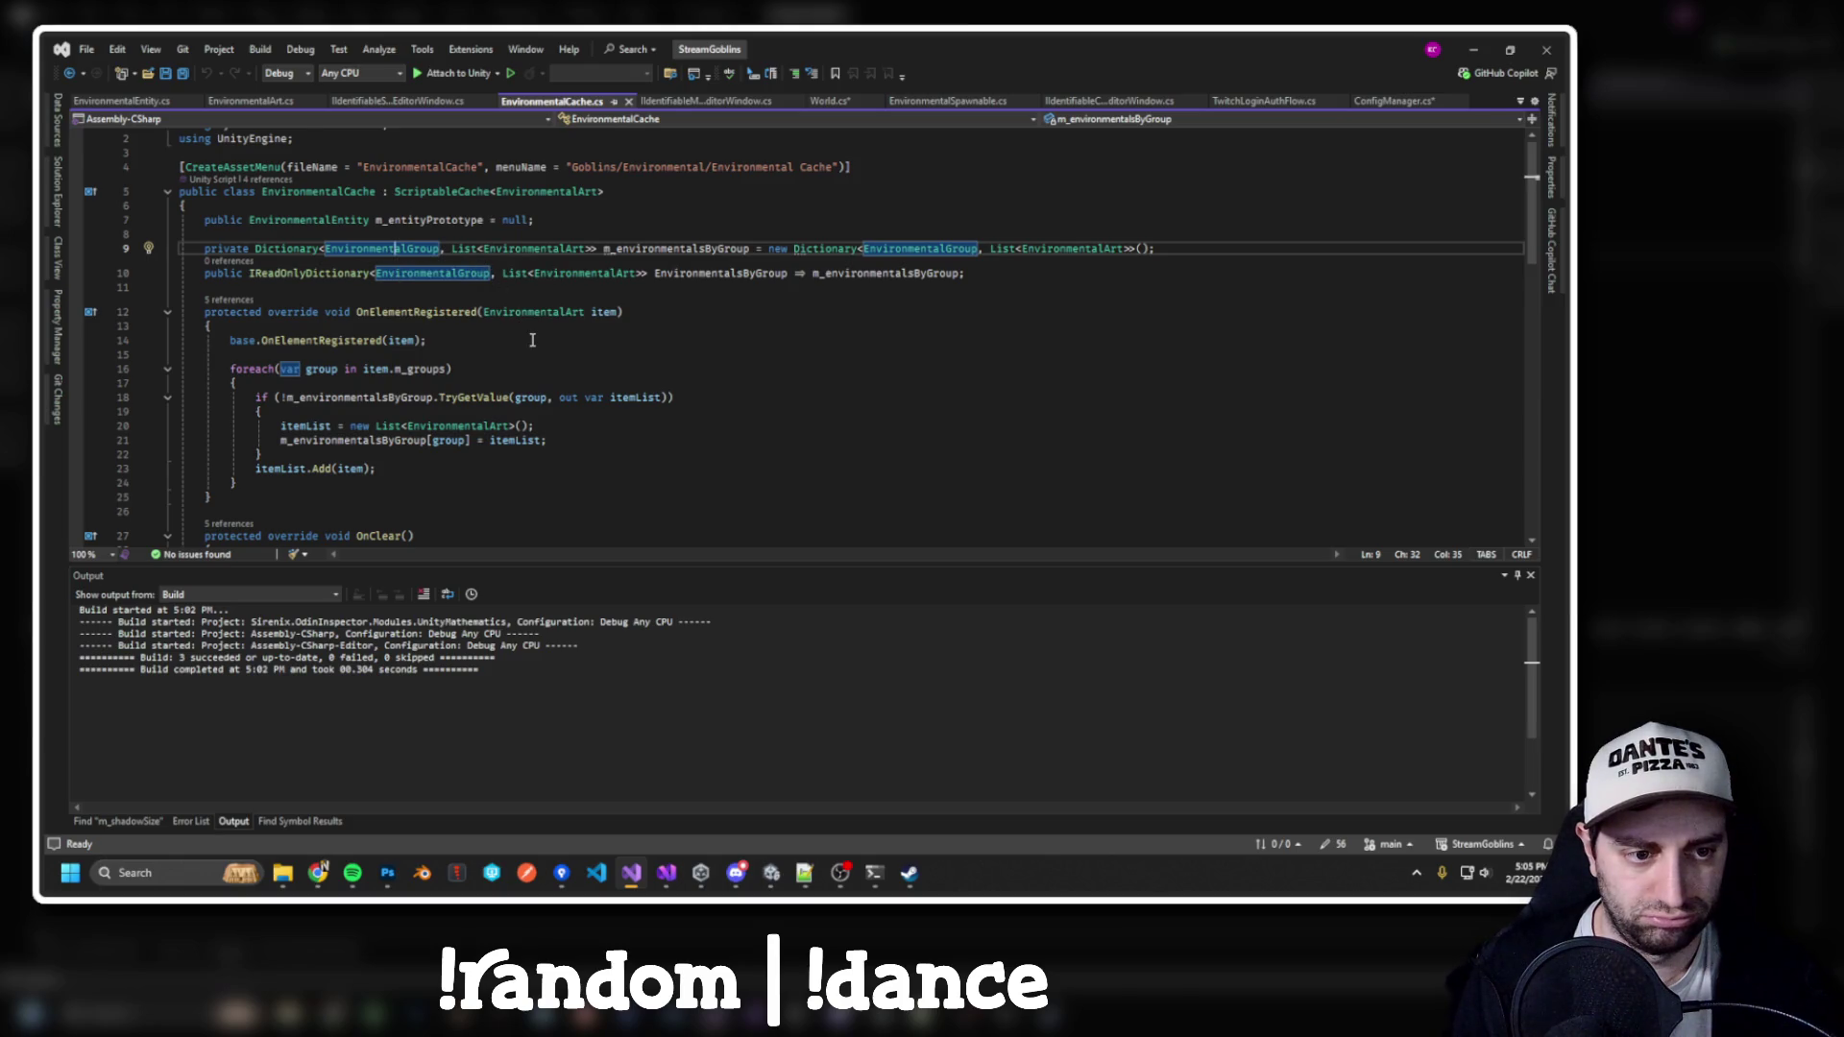
scroll(532, 340, "down", 5)
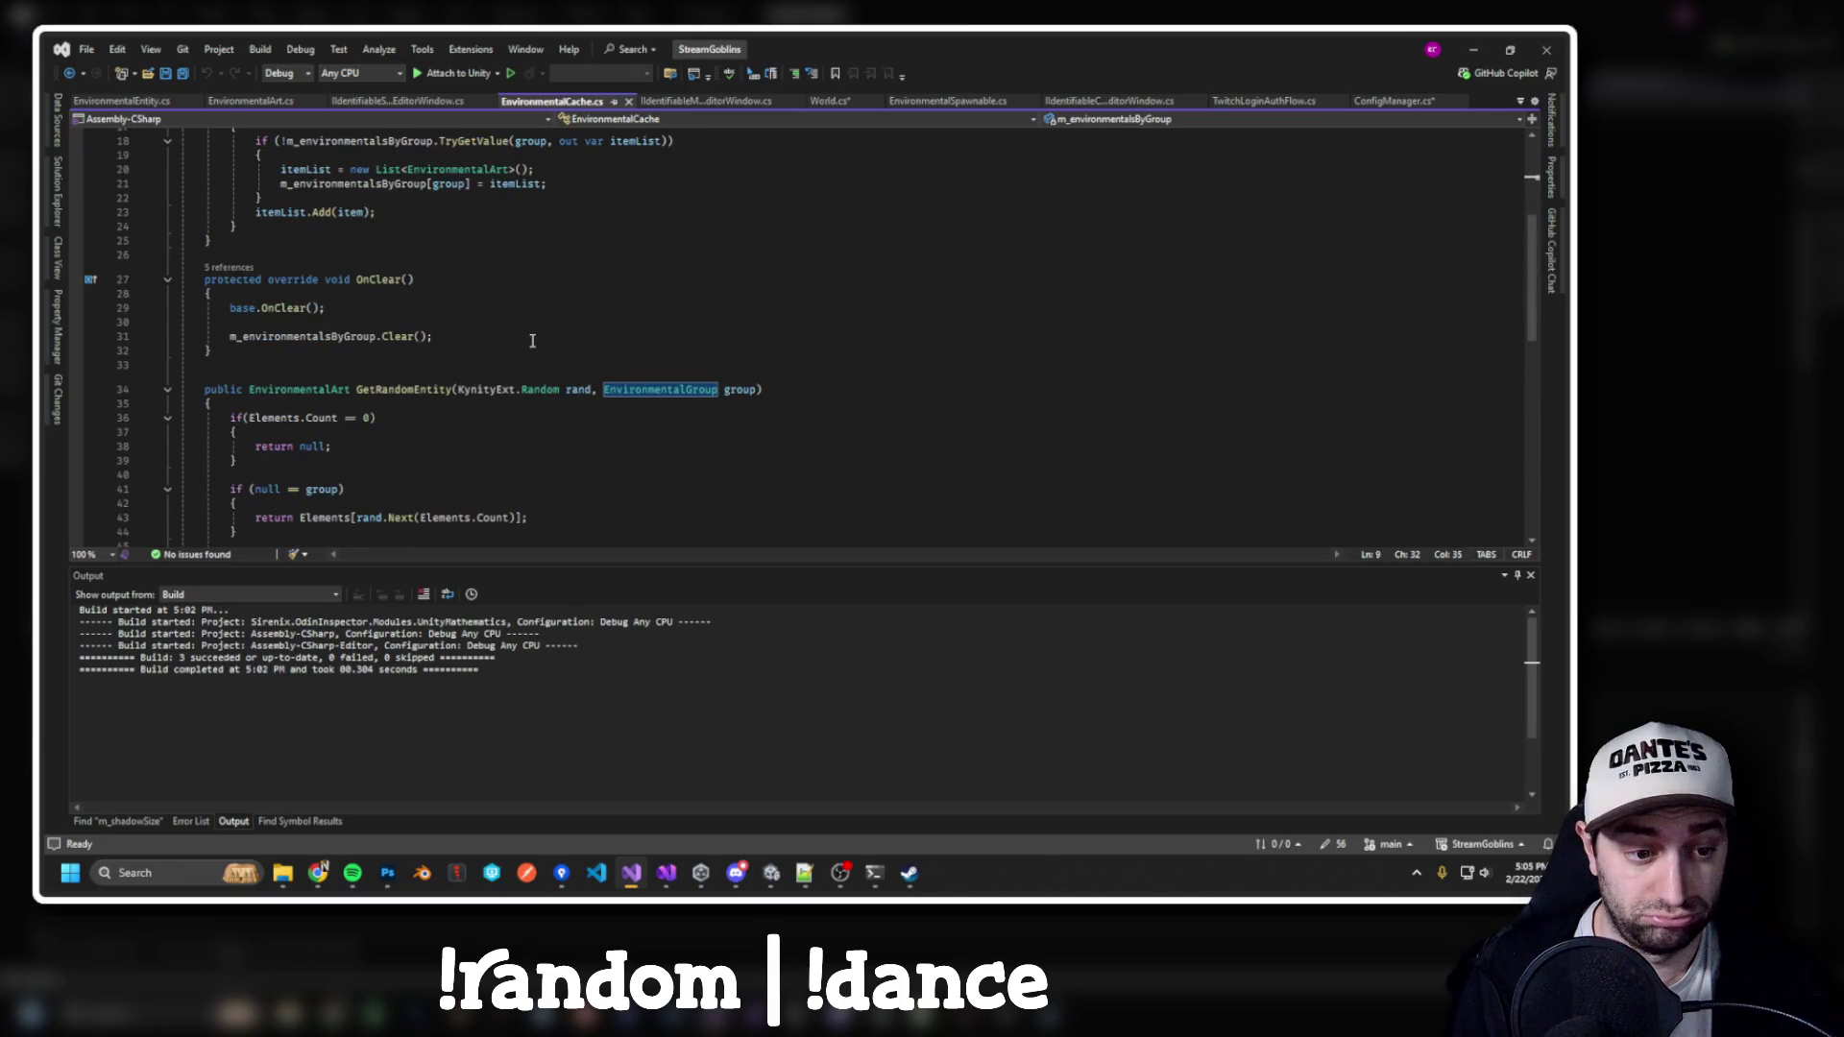
scroll(532, 340, "down", 8)
key("ctrl+minus")
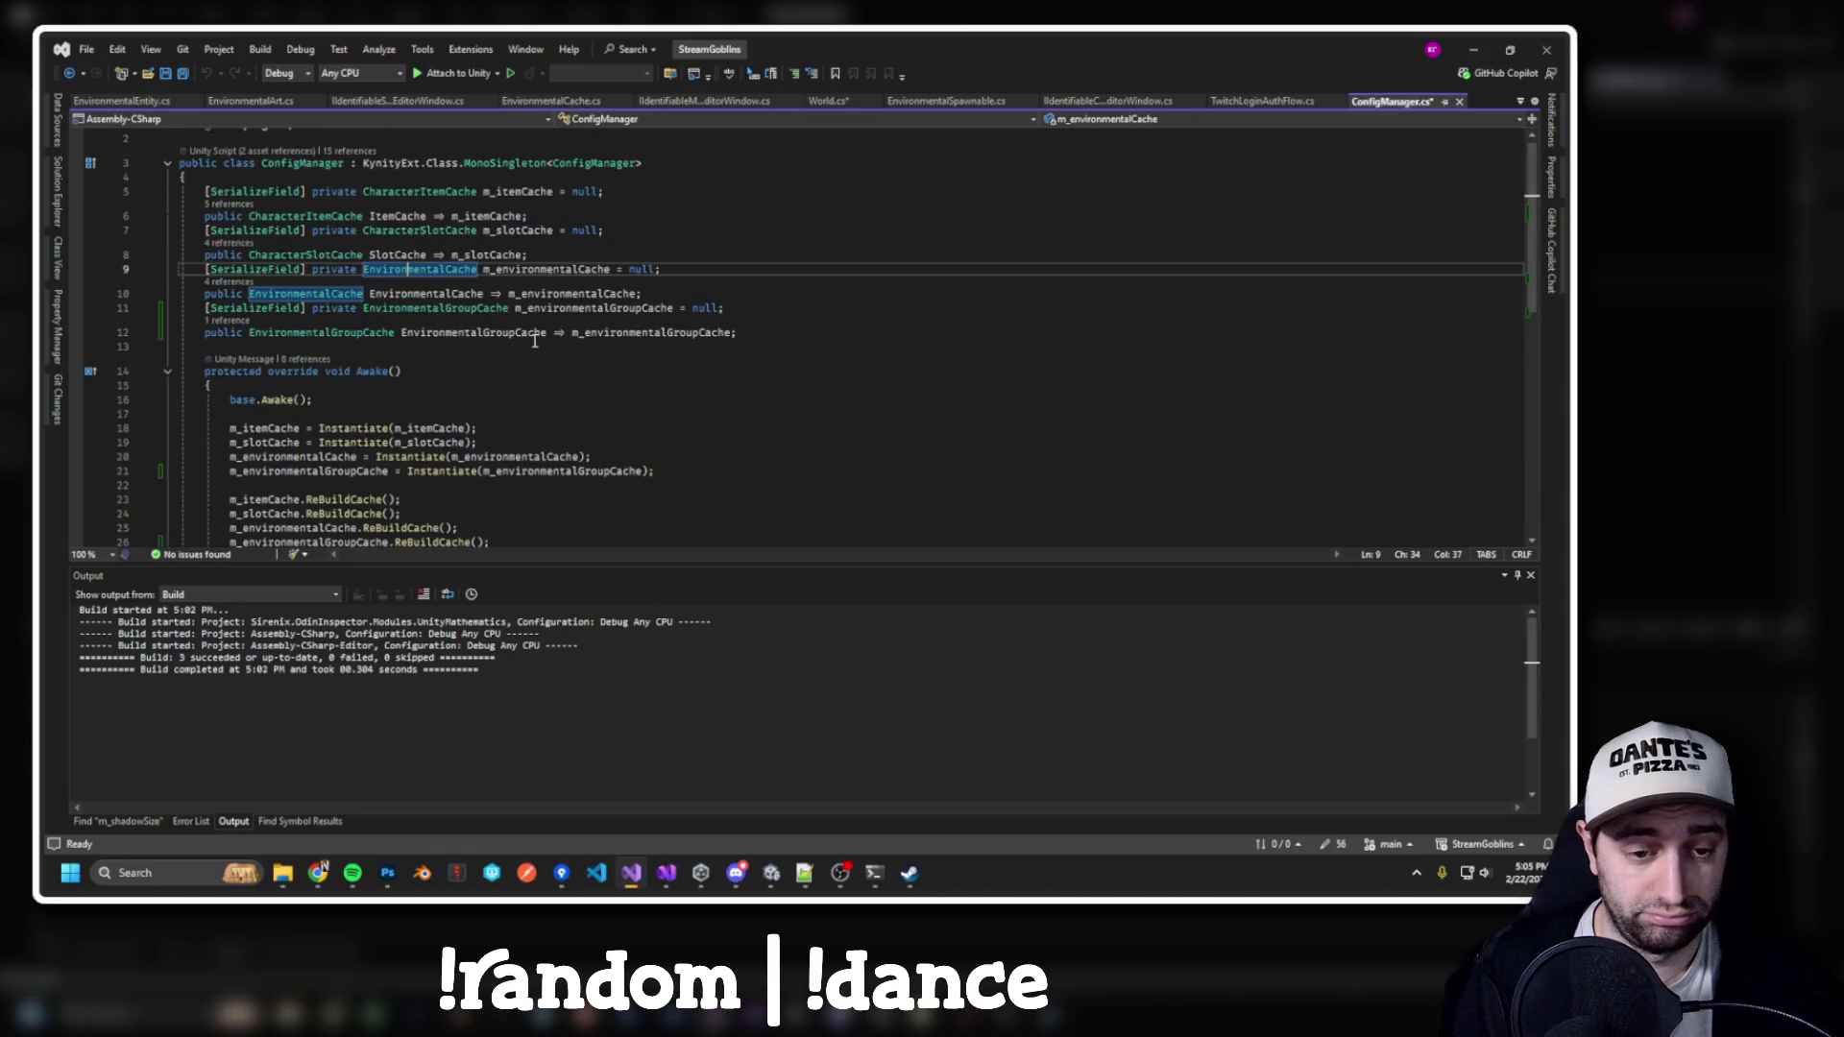
key("ctrl+minus")
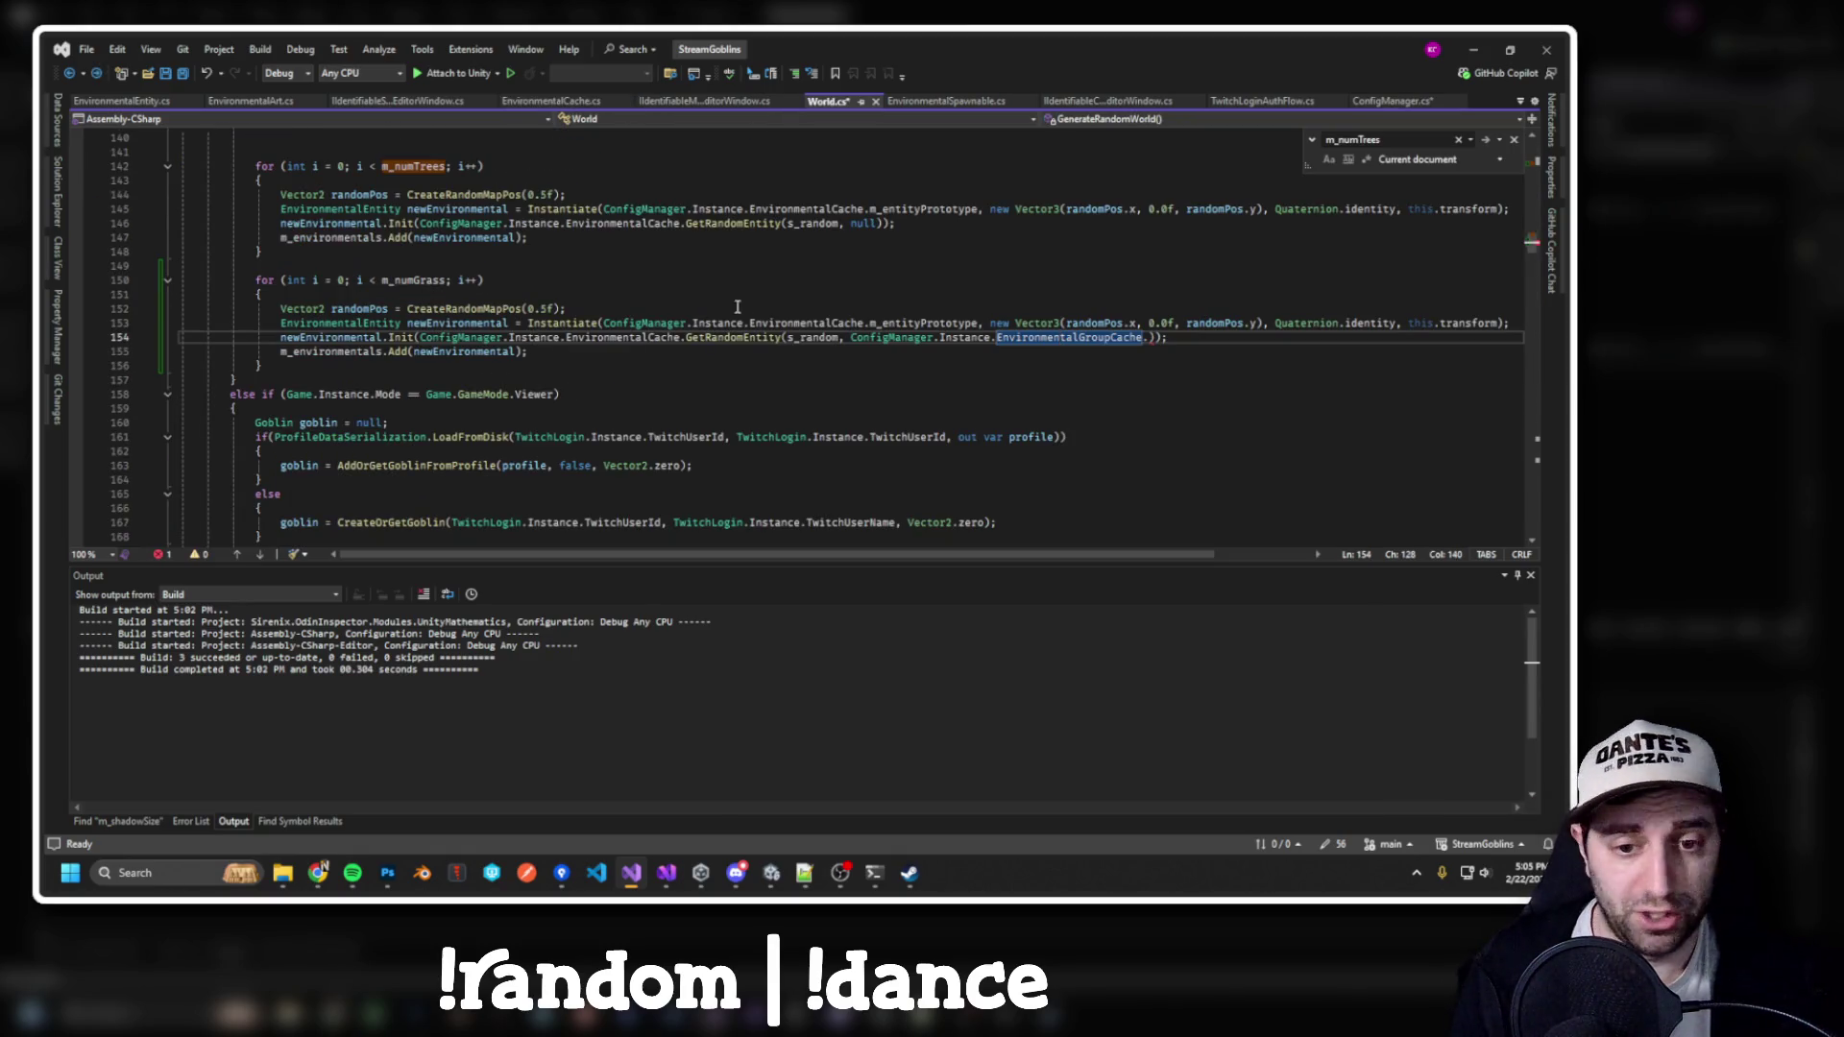
Start a get call on the group cache and review the EnvironmentalGroupCache and ScriptableCache definitions
left_click(1152, 337)
type("ge")
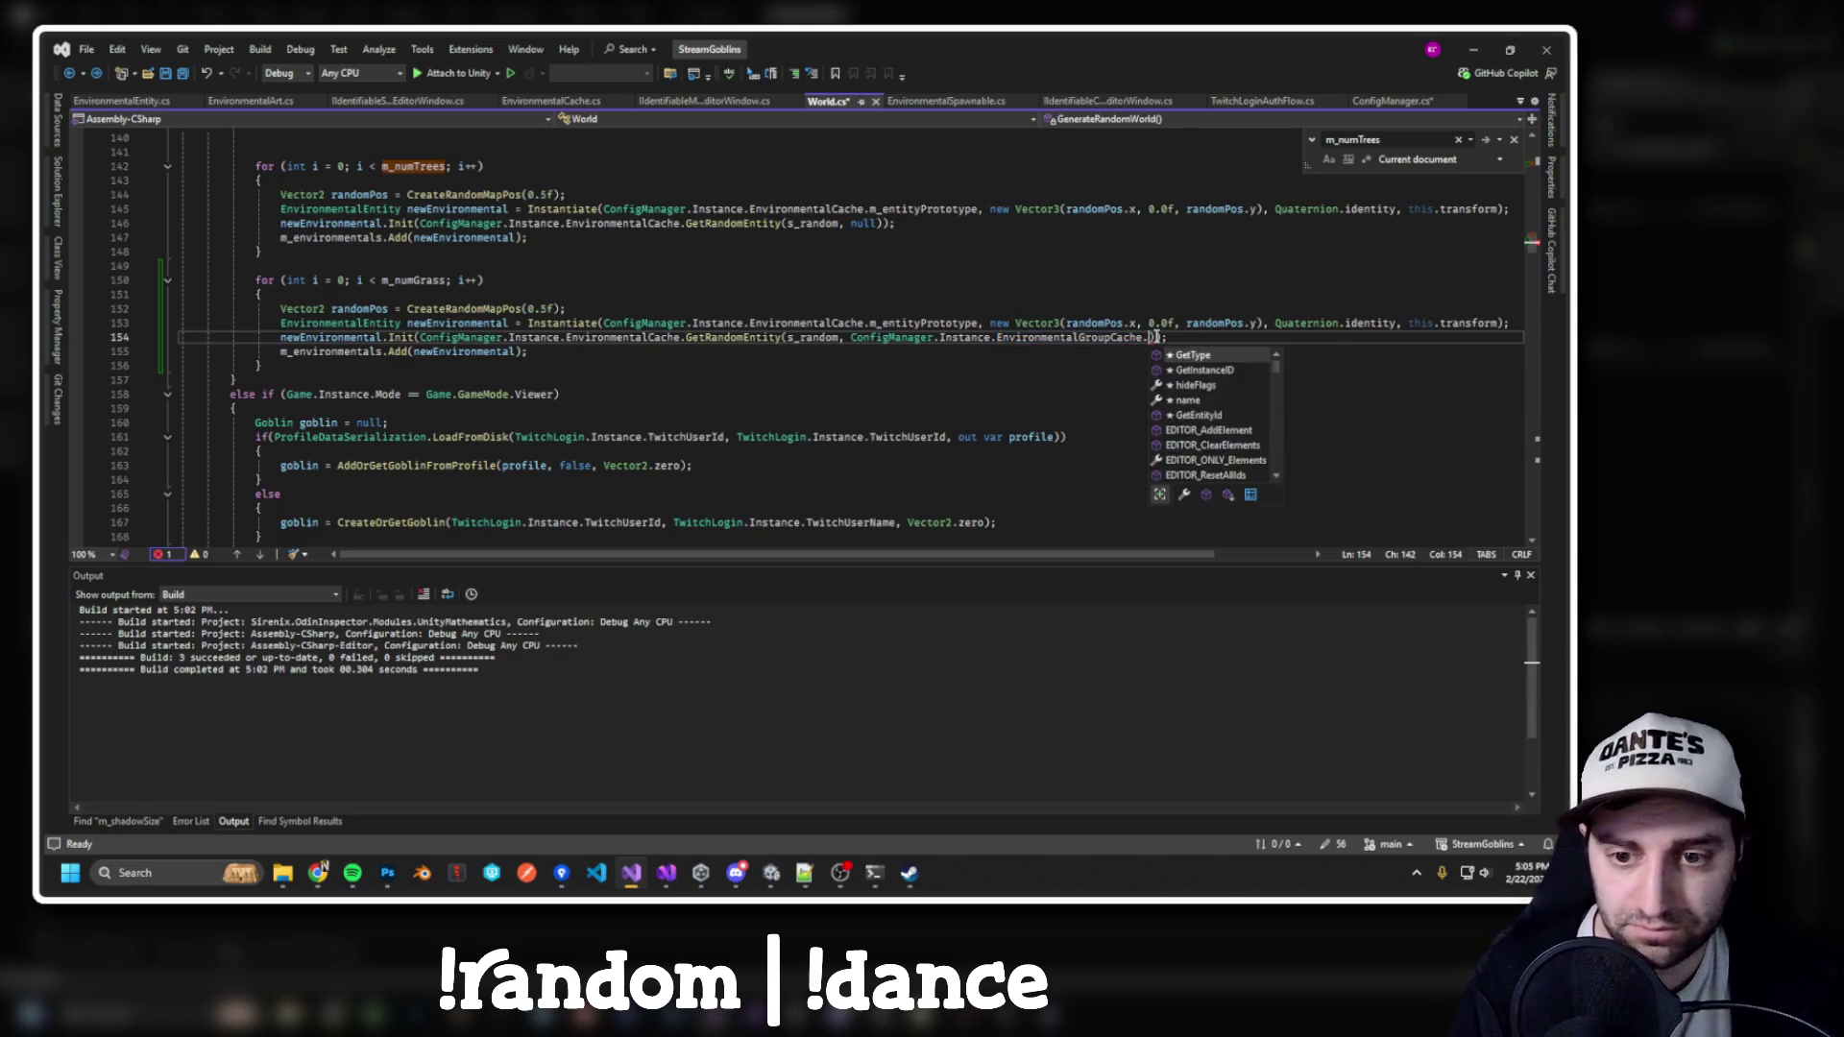
type("t")
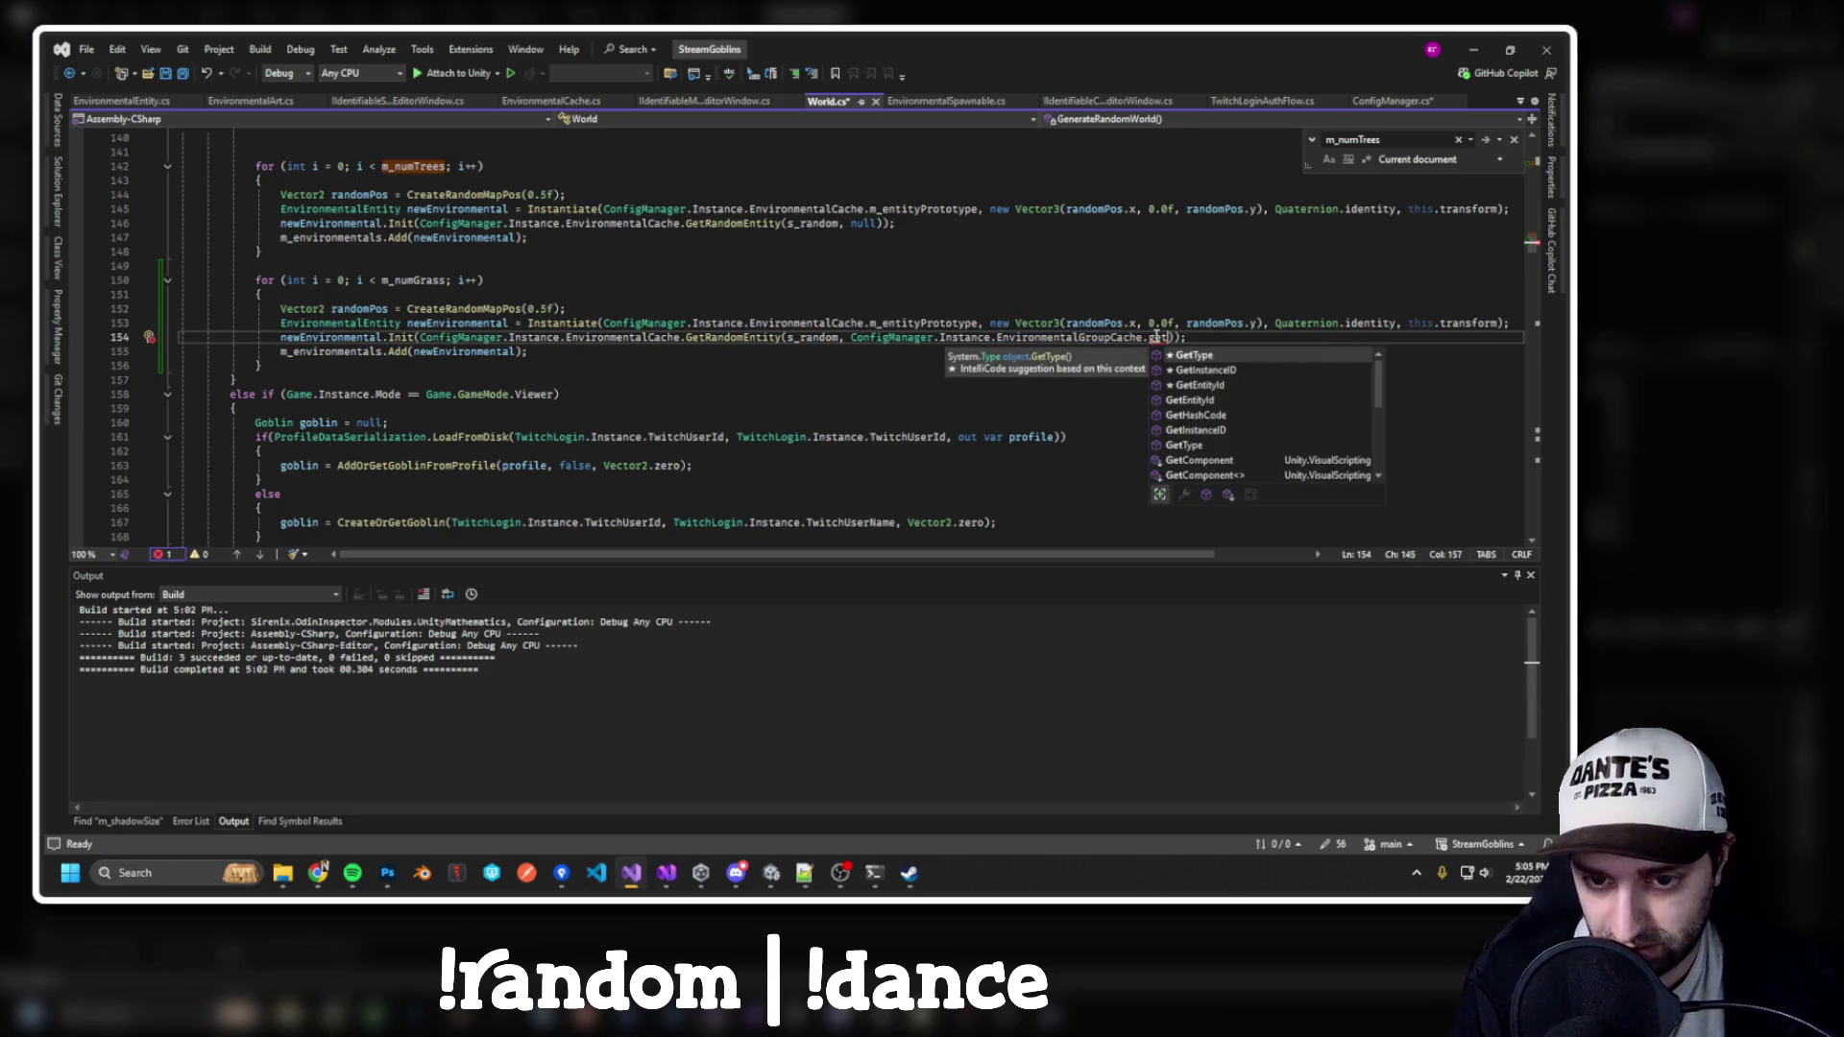
key("Down")
key("Down")
key("Down")
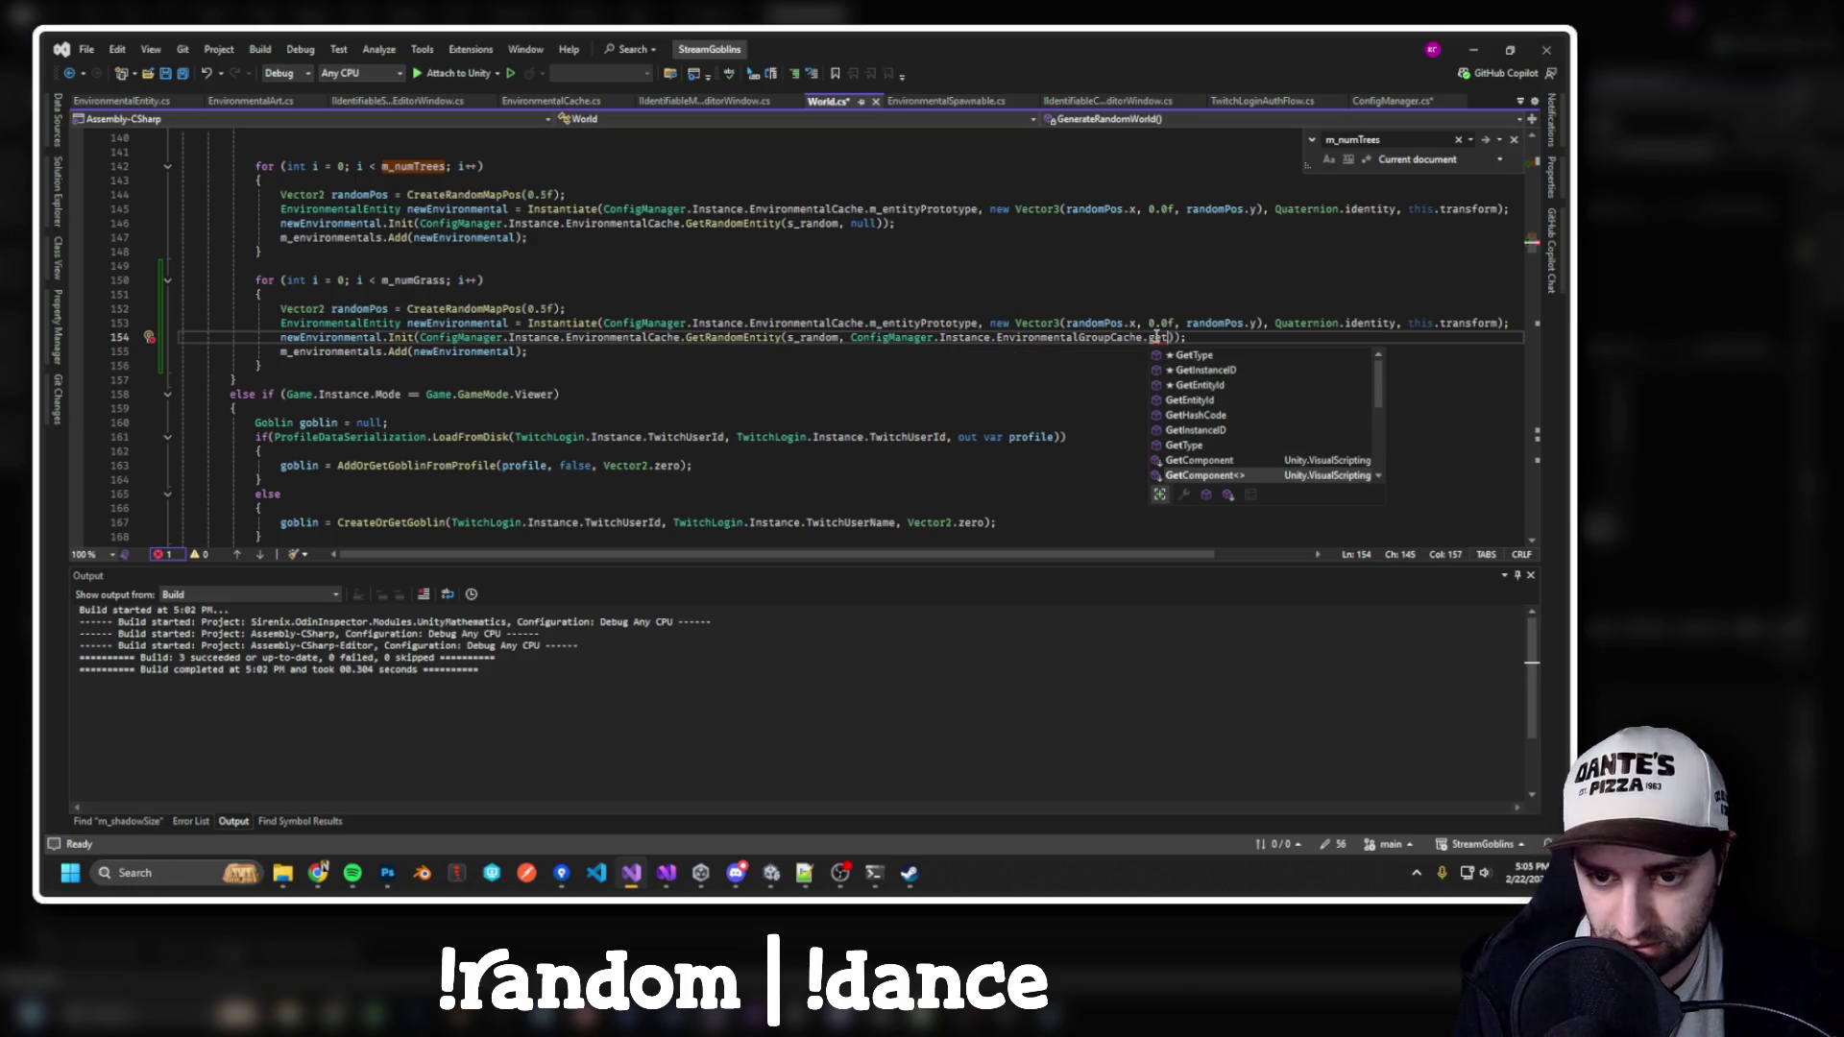
scroll(1191, 363, "down", 3)
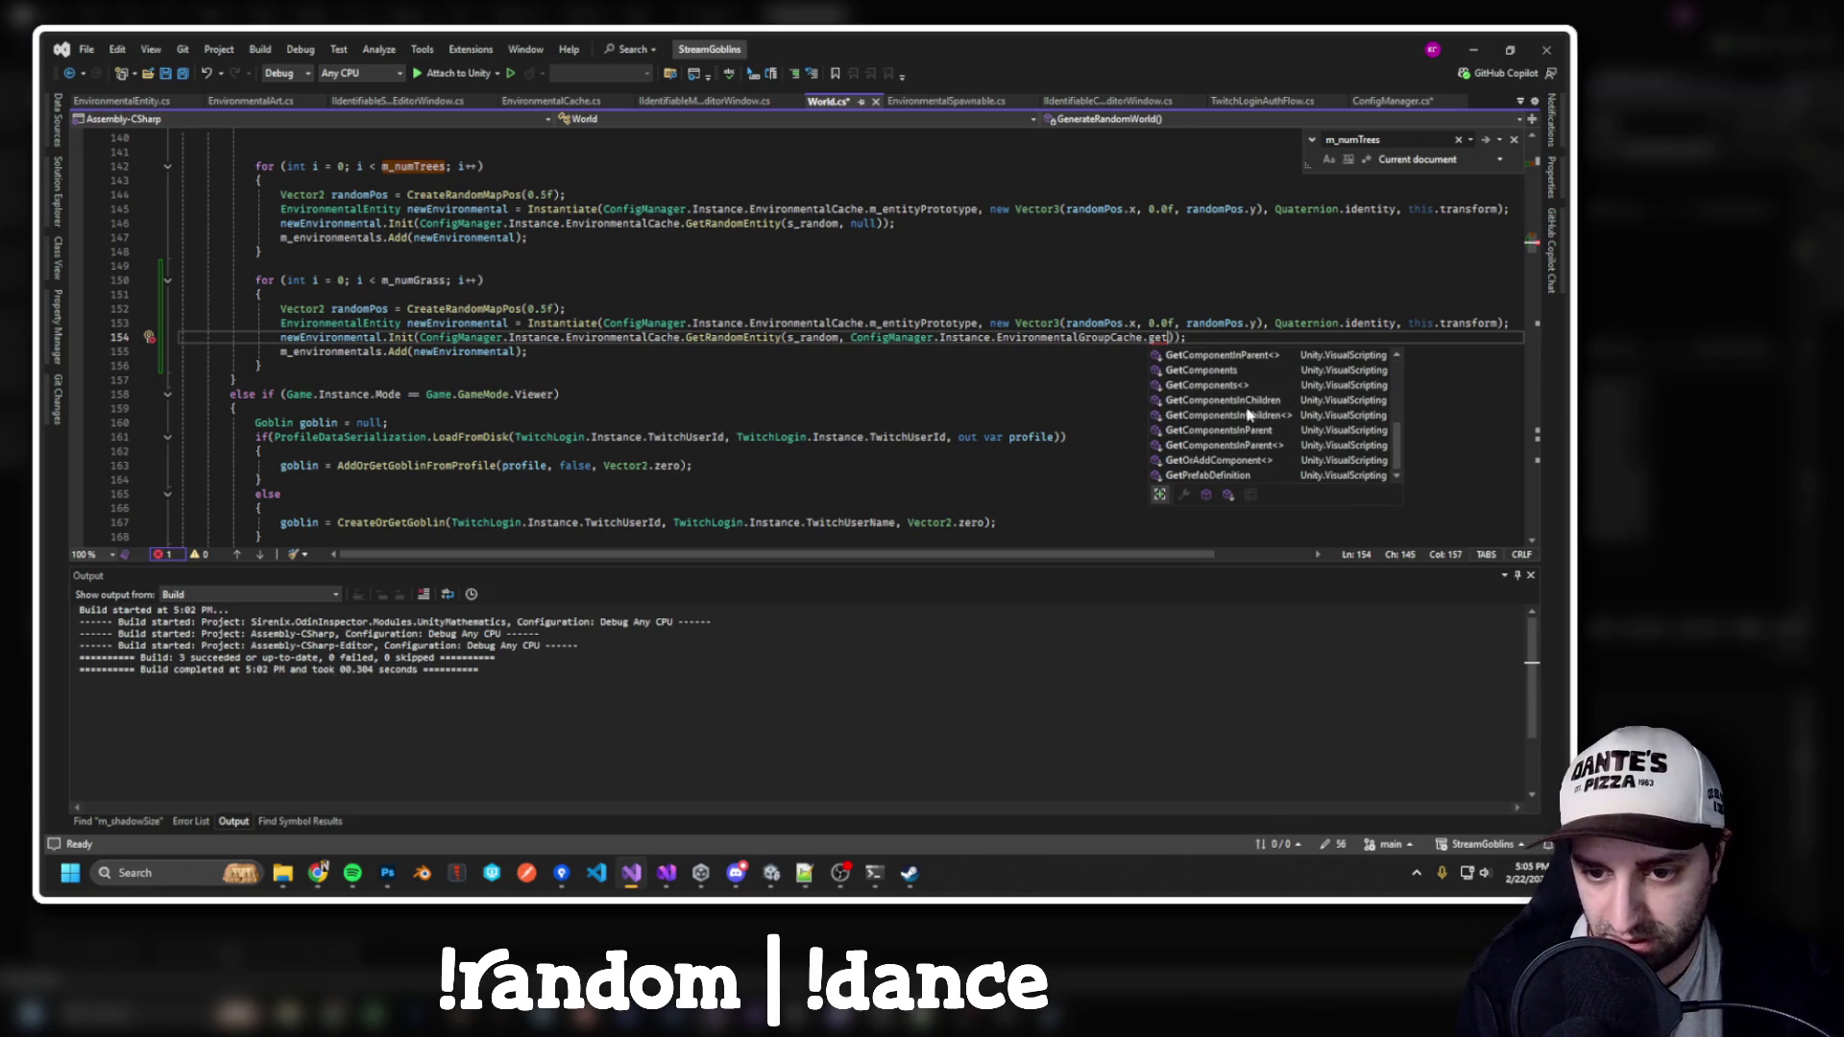
scroll(1247, 466, "up", 3)
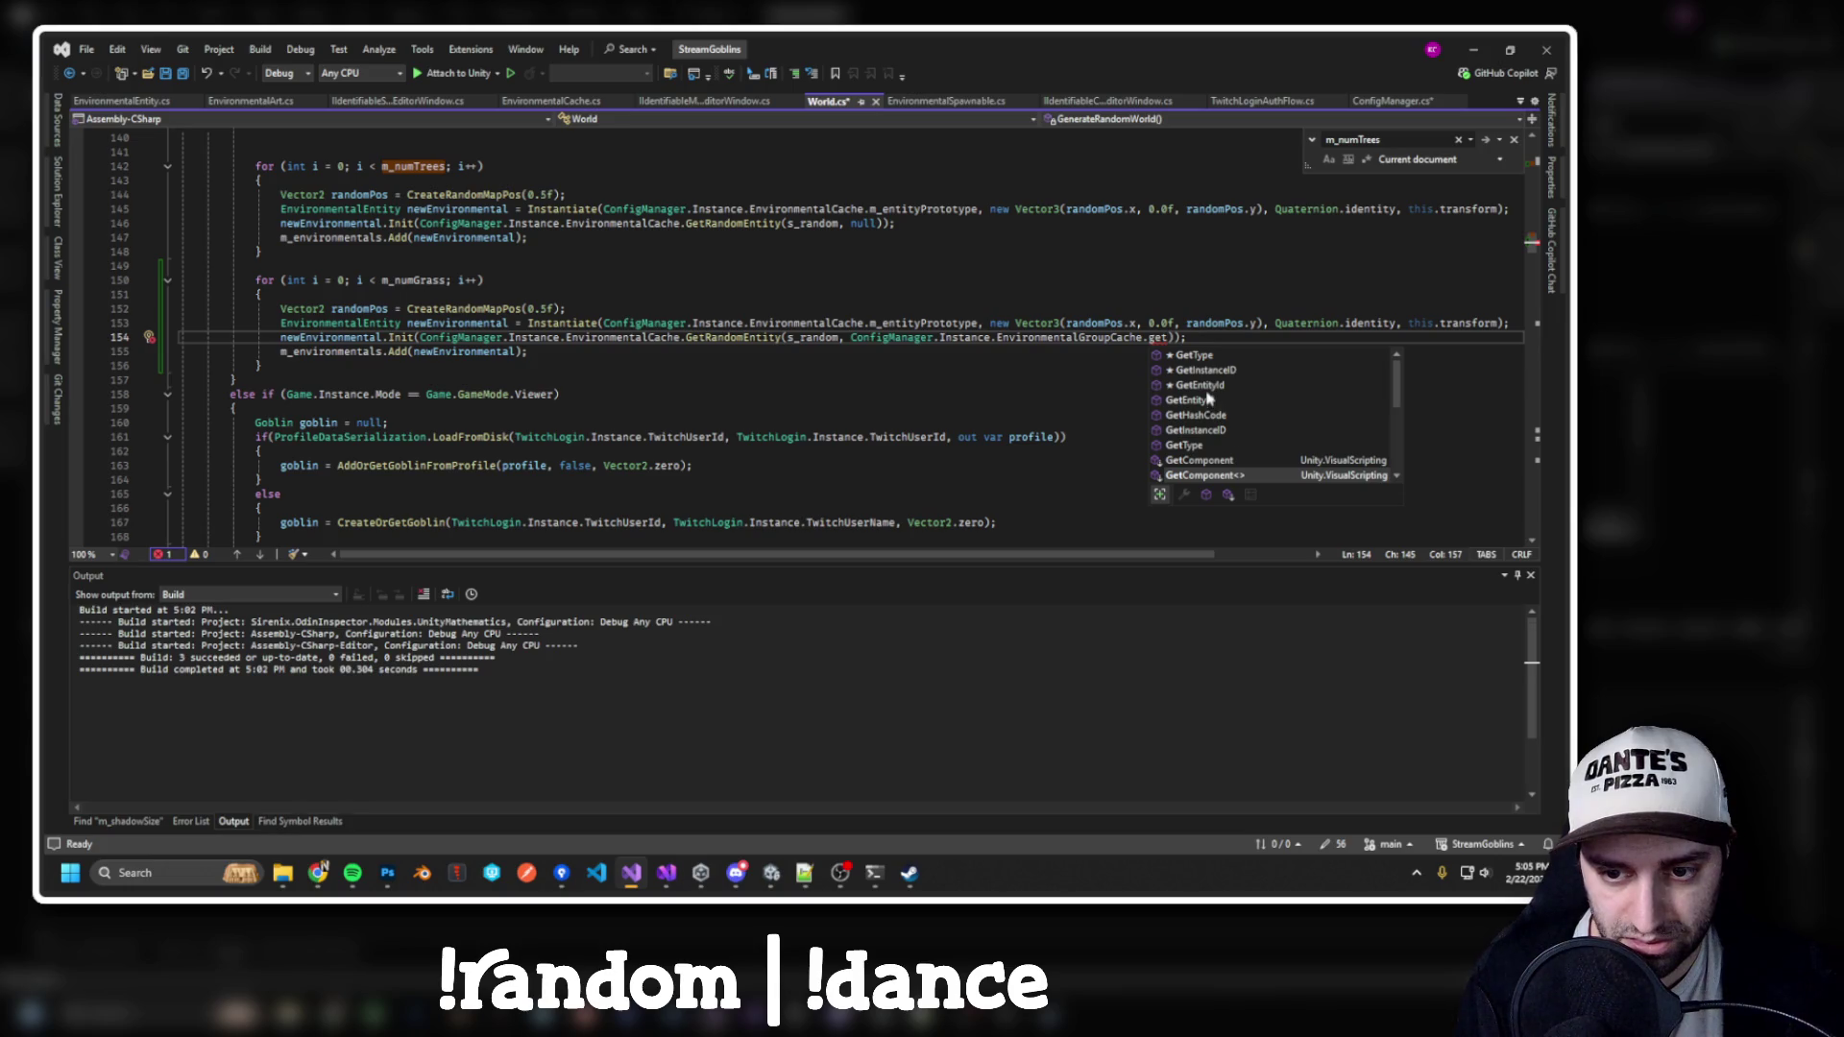
left_click(1105, 338, "ctrl")
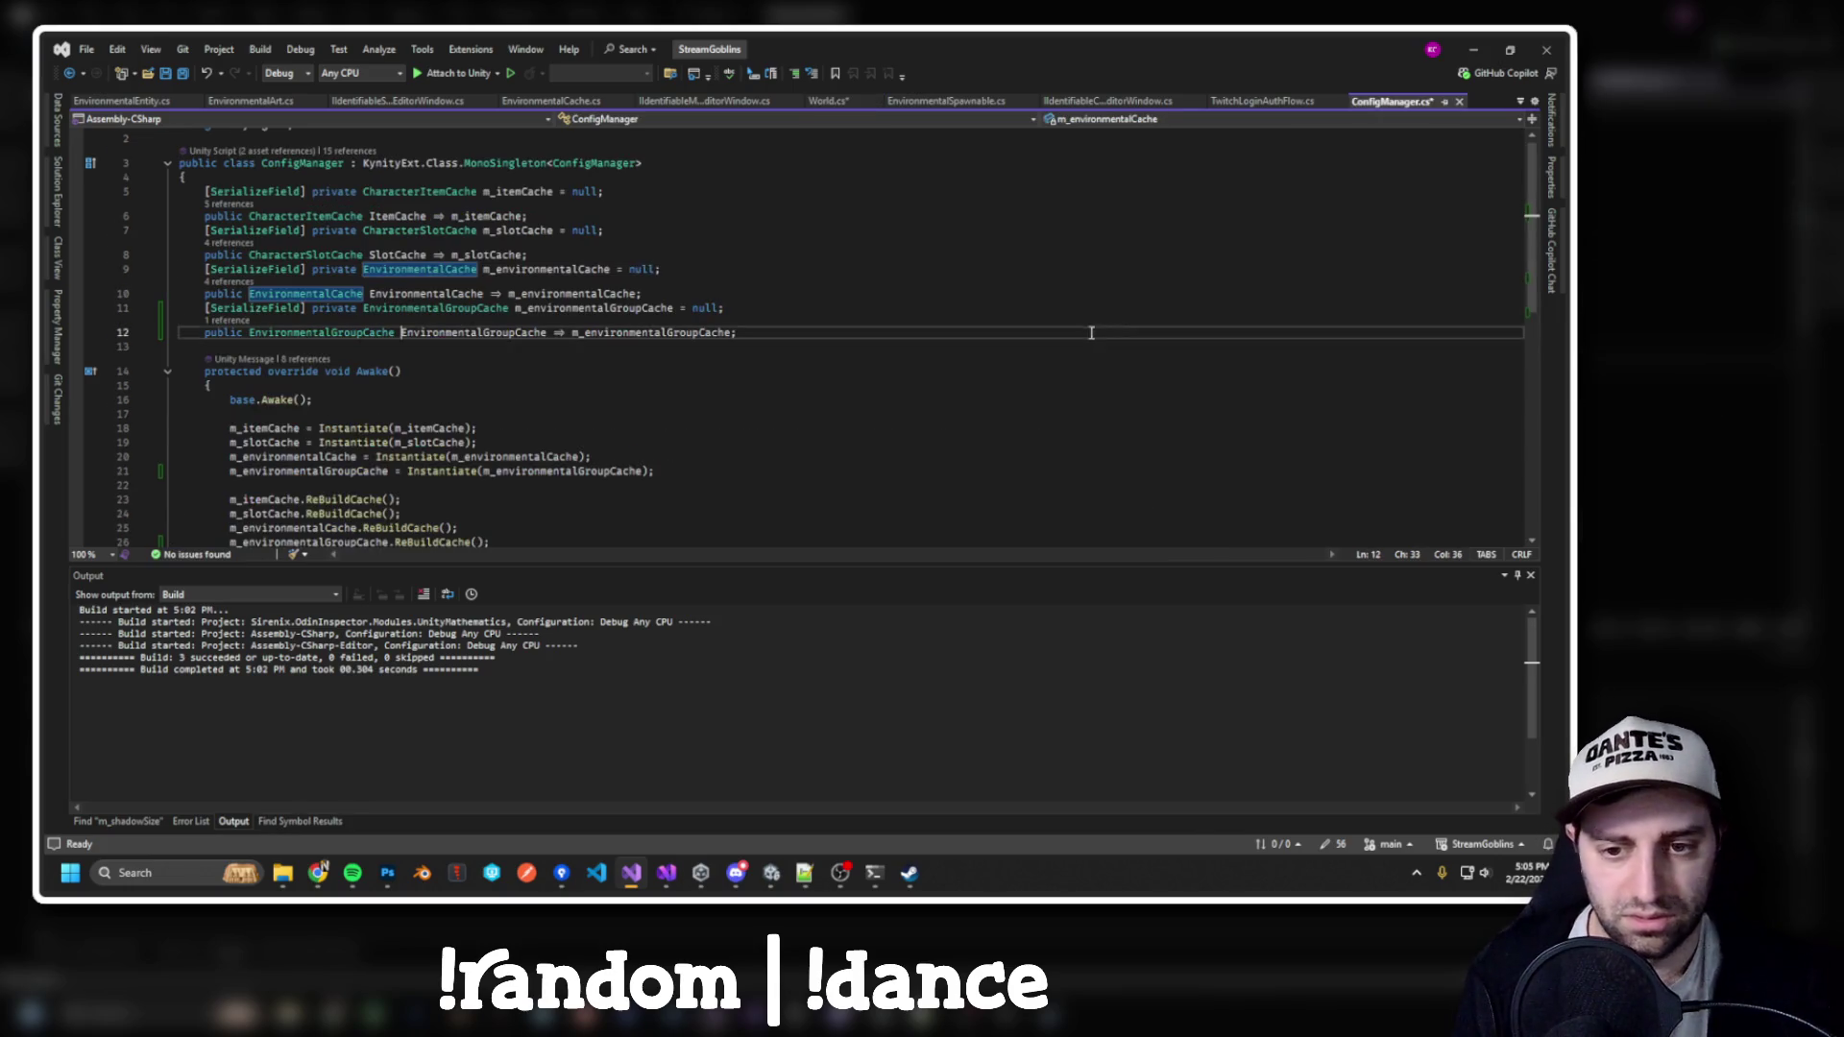
left_click(374, 335, "ctrl")
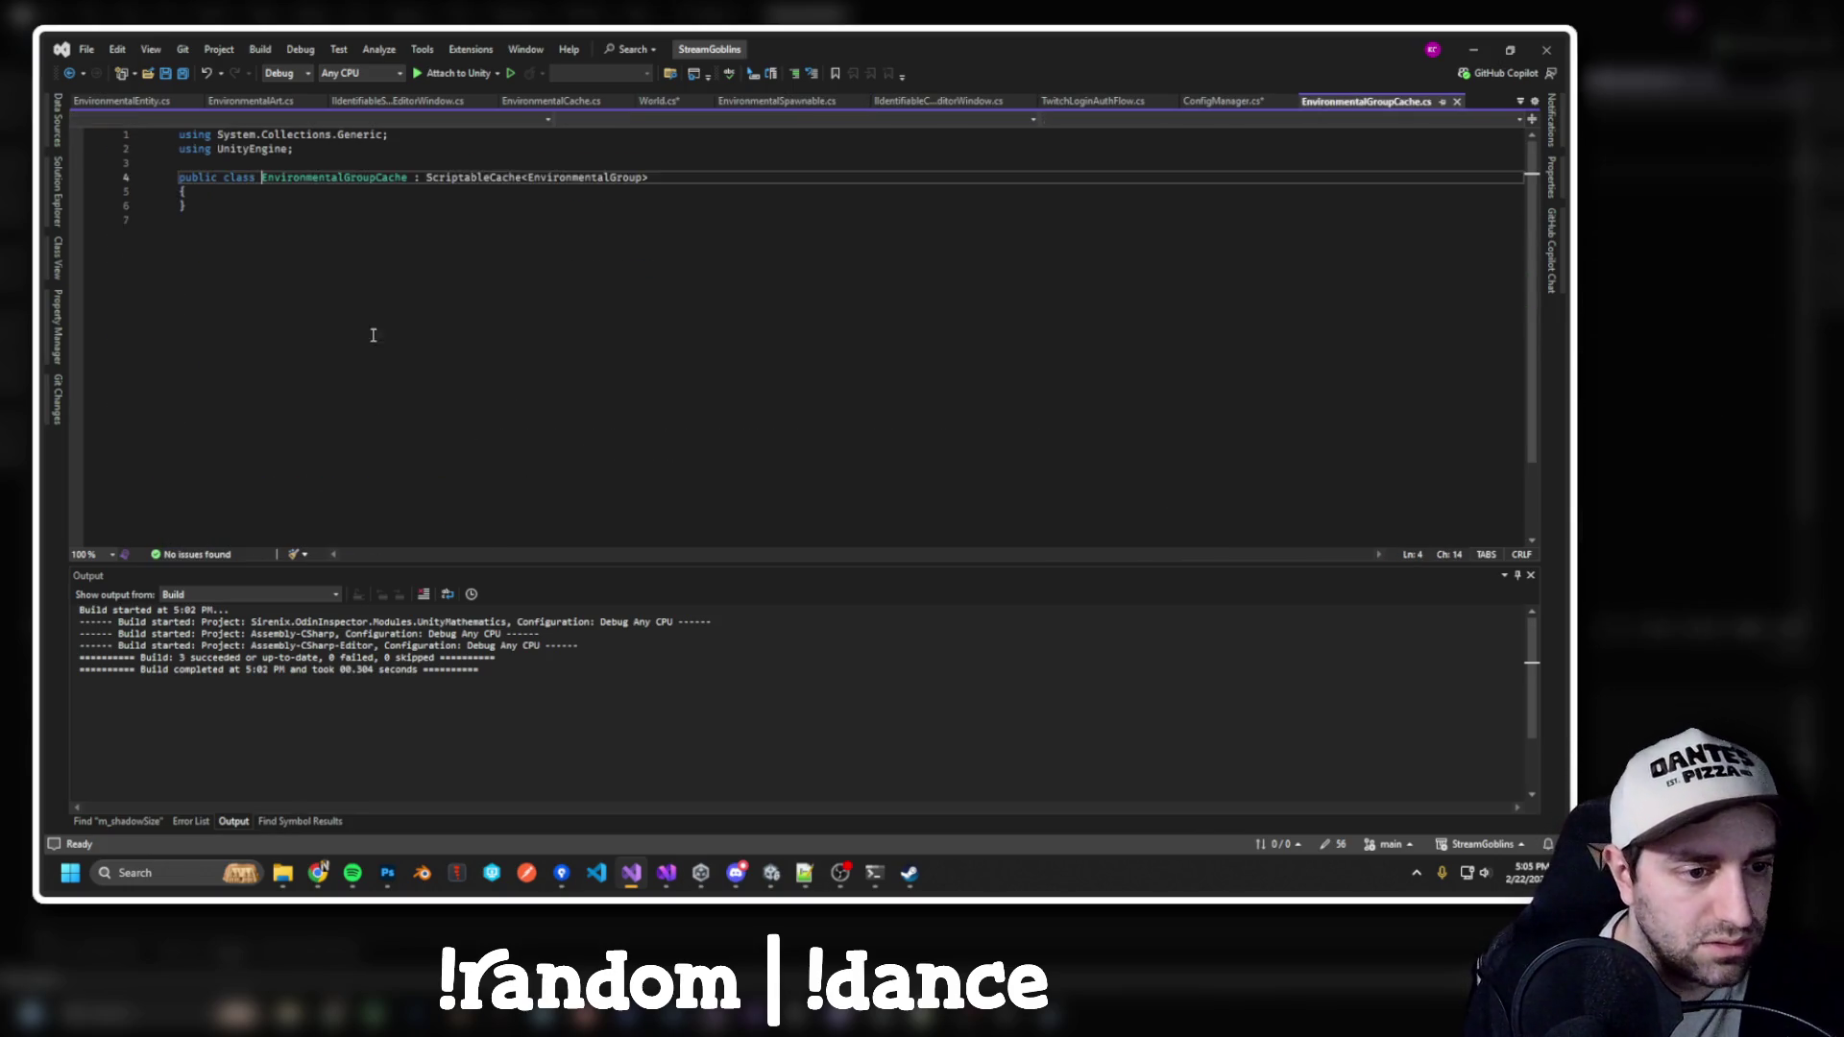
left_click(474, 178, "ctrl")
scroll(555, 352, "down", 12)
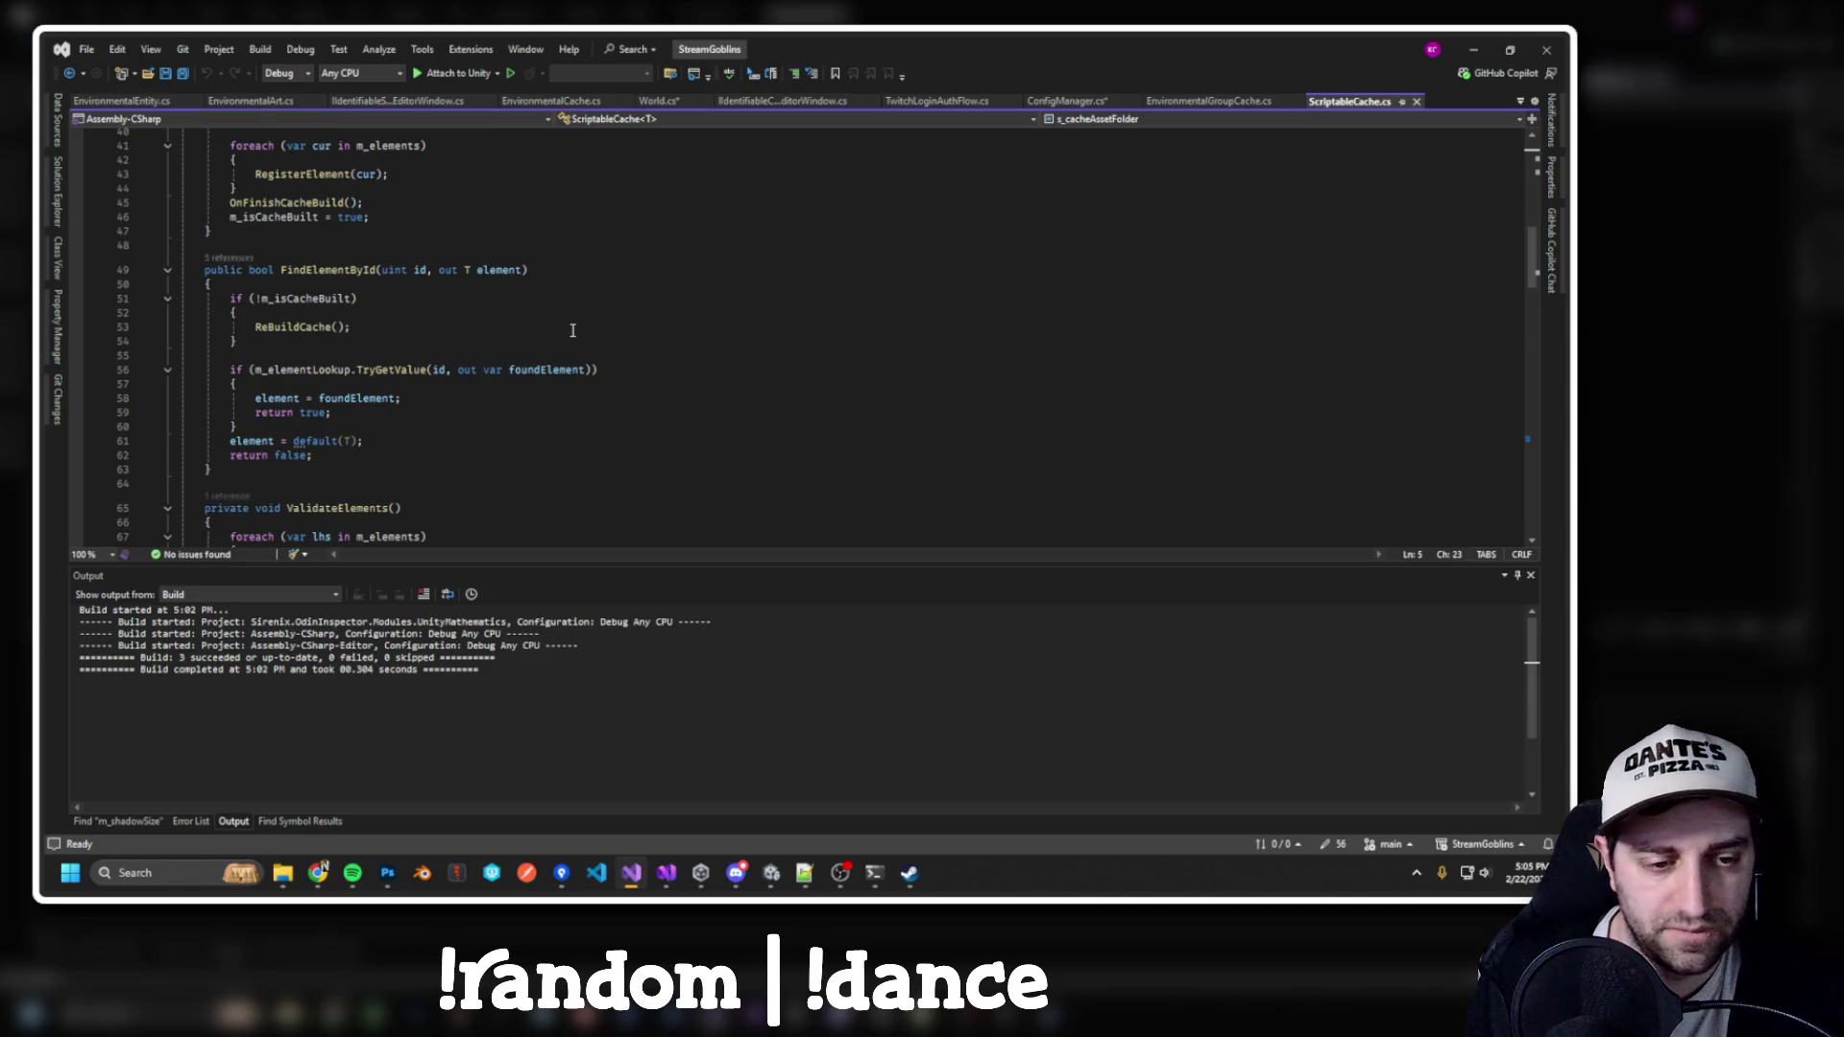
key("ctrl+minus")
key("ctrl+minus")
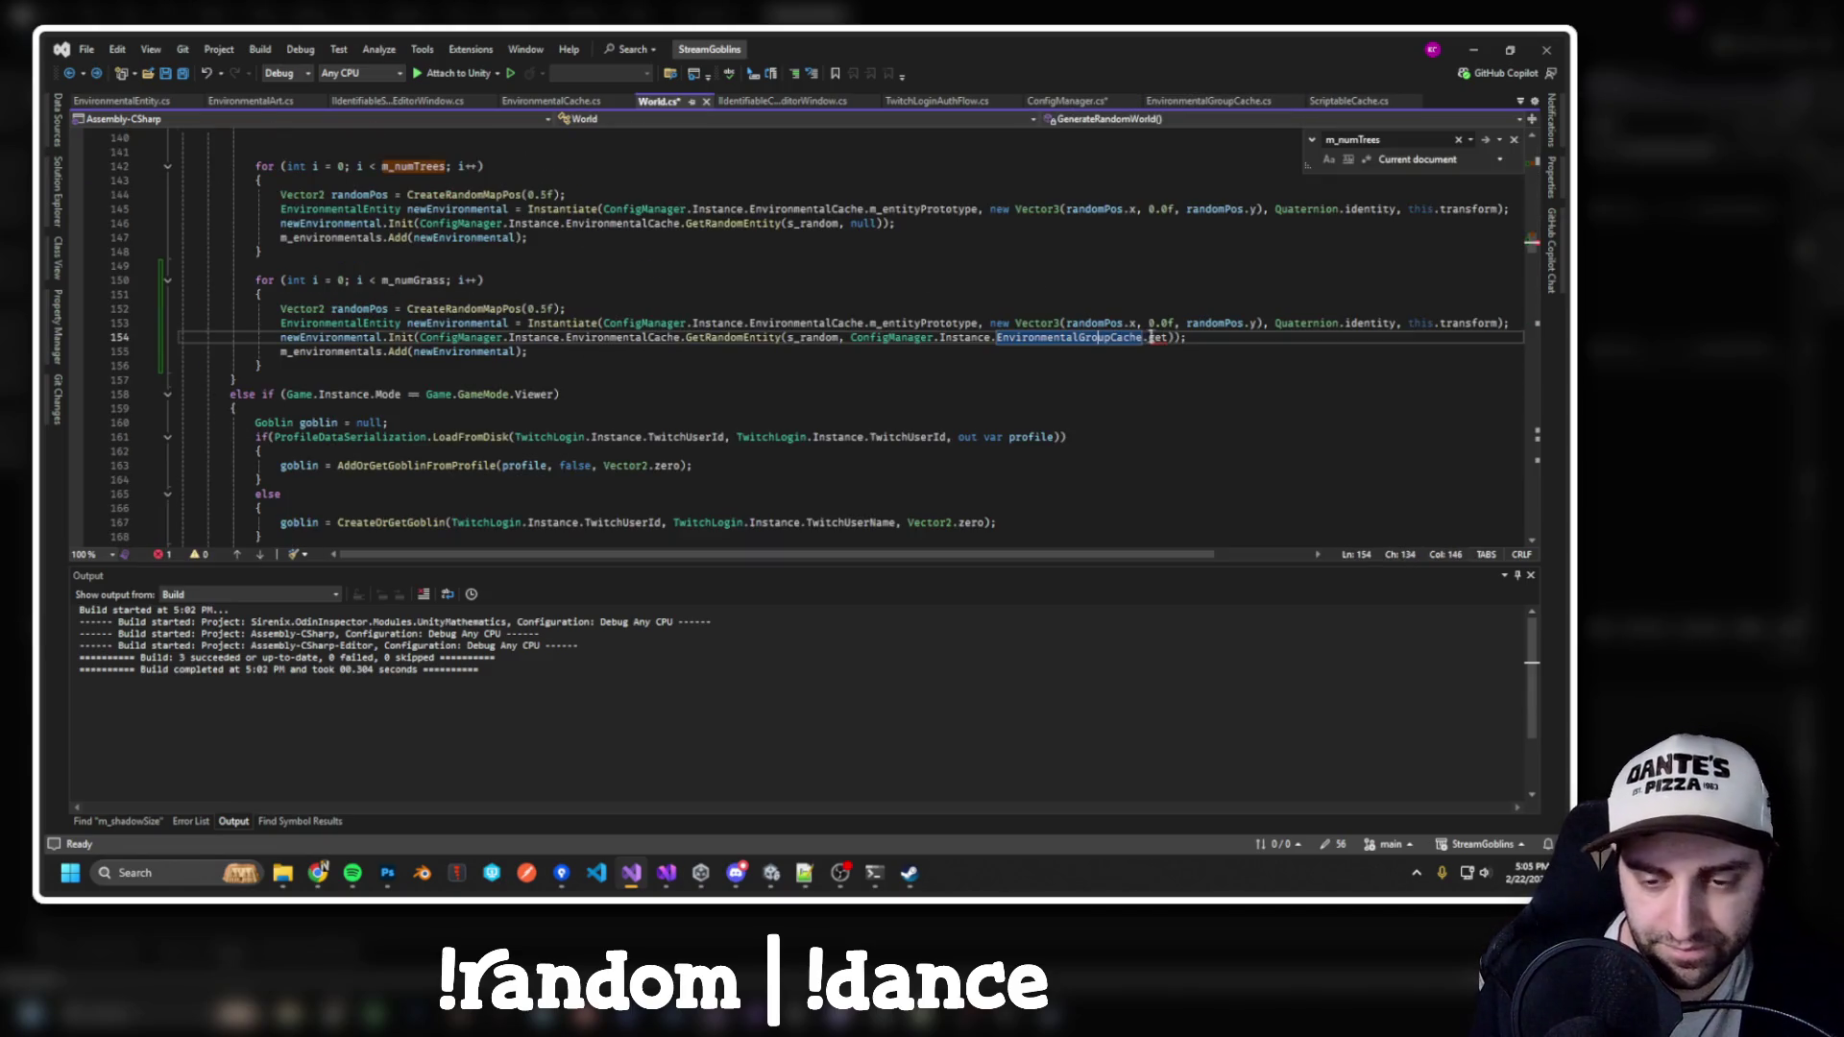
Check the unfinished get call's error on line 154, then move to the environmentals list declaration
double_click(1157, 338)
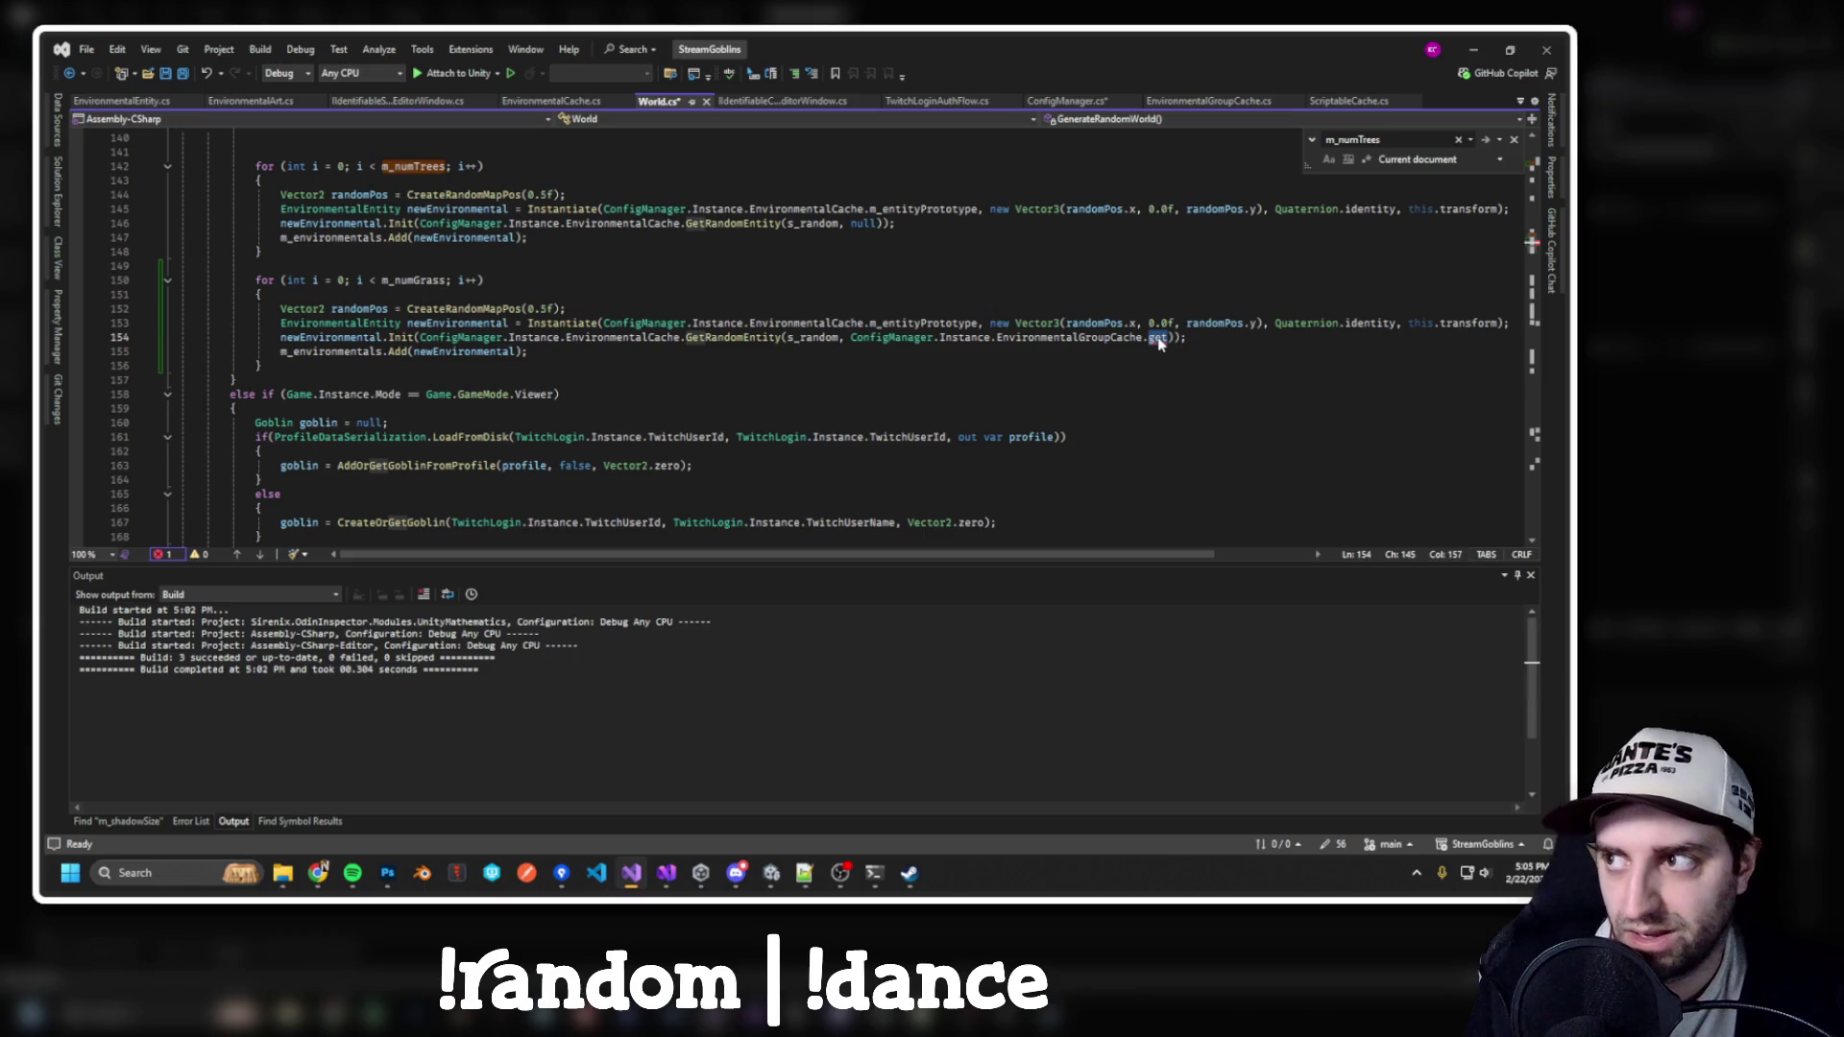
mouse_move(1159, 343)
left_click(985, 337)
scroll(1170, 343, "up", 7)
scroll(1170, 343, "up", 20)
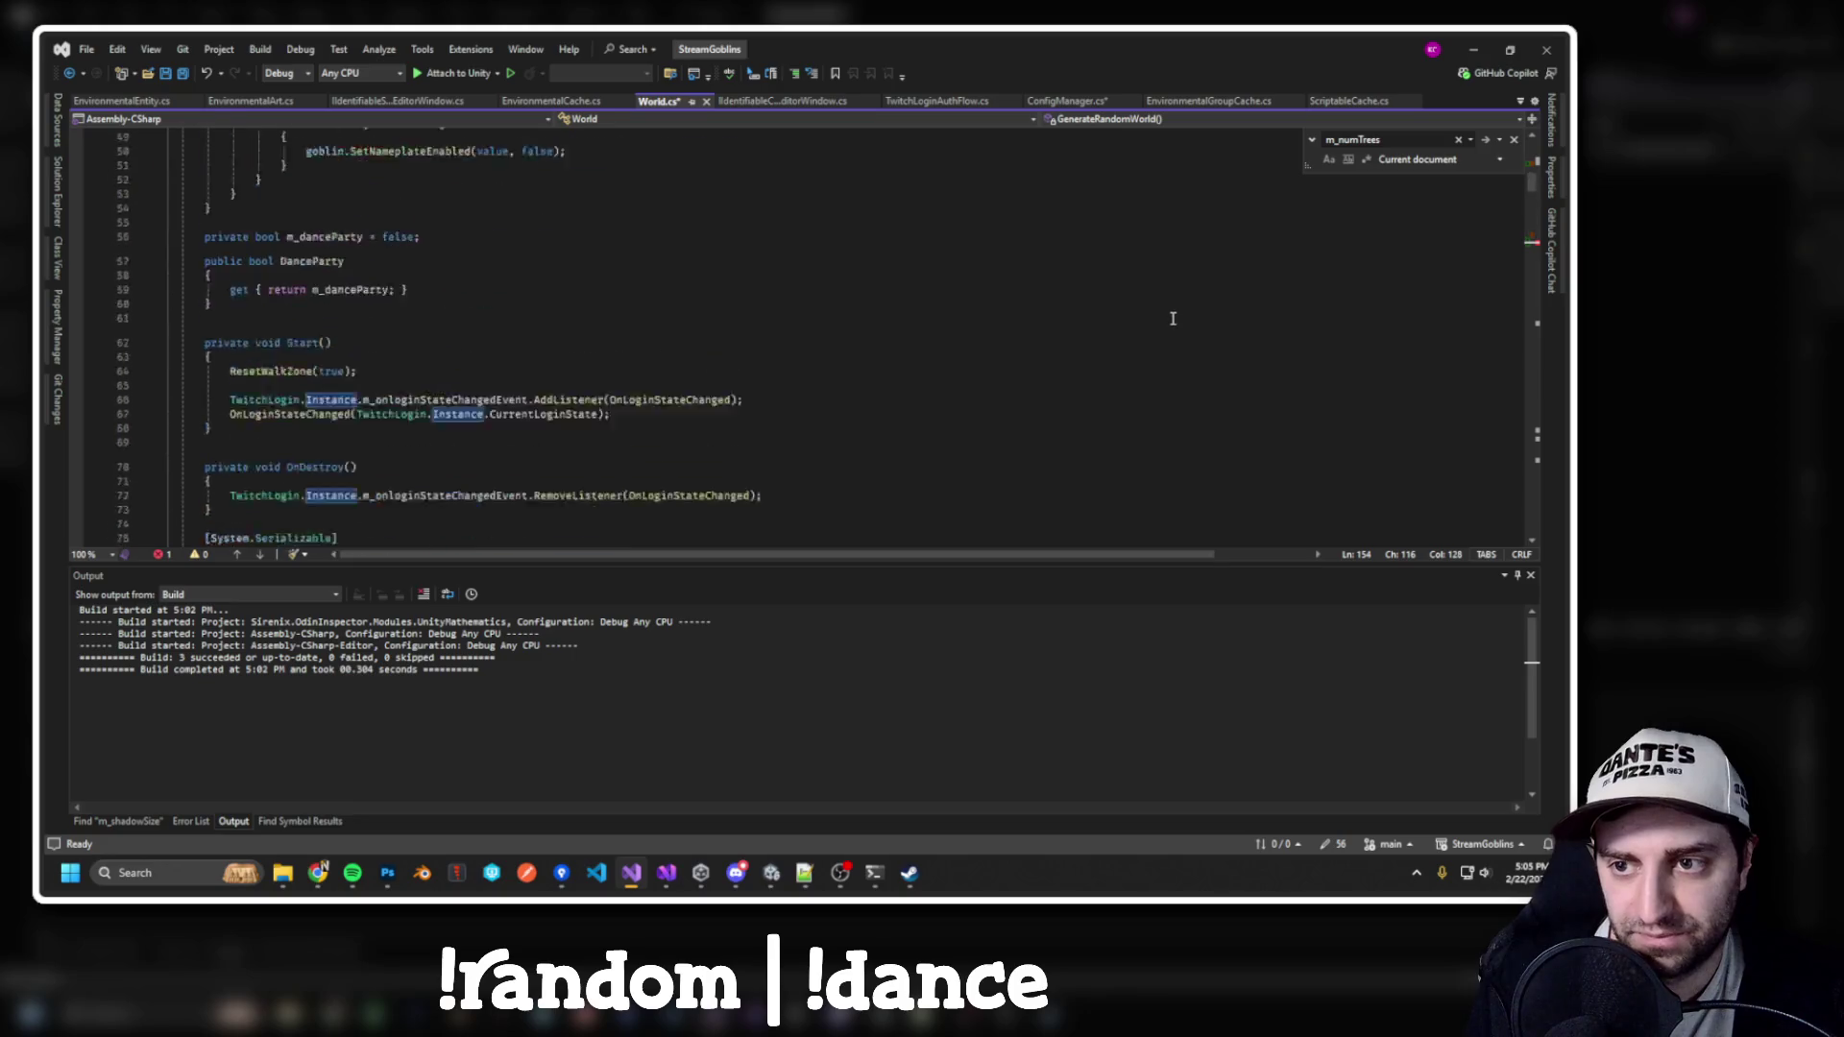
scroll(553, 427, "down", 1)
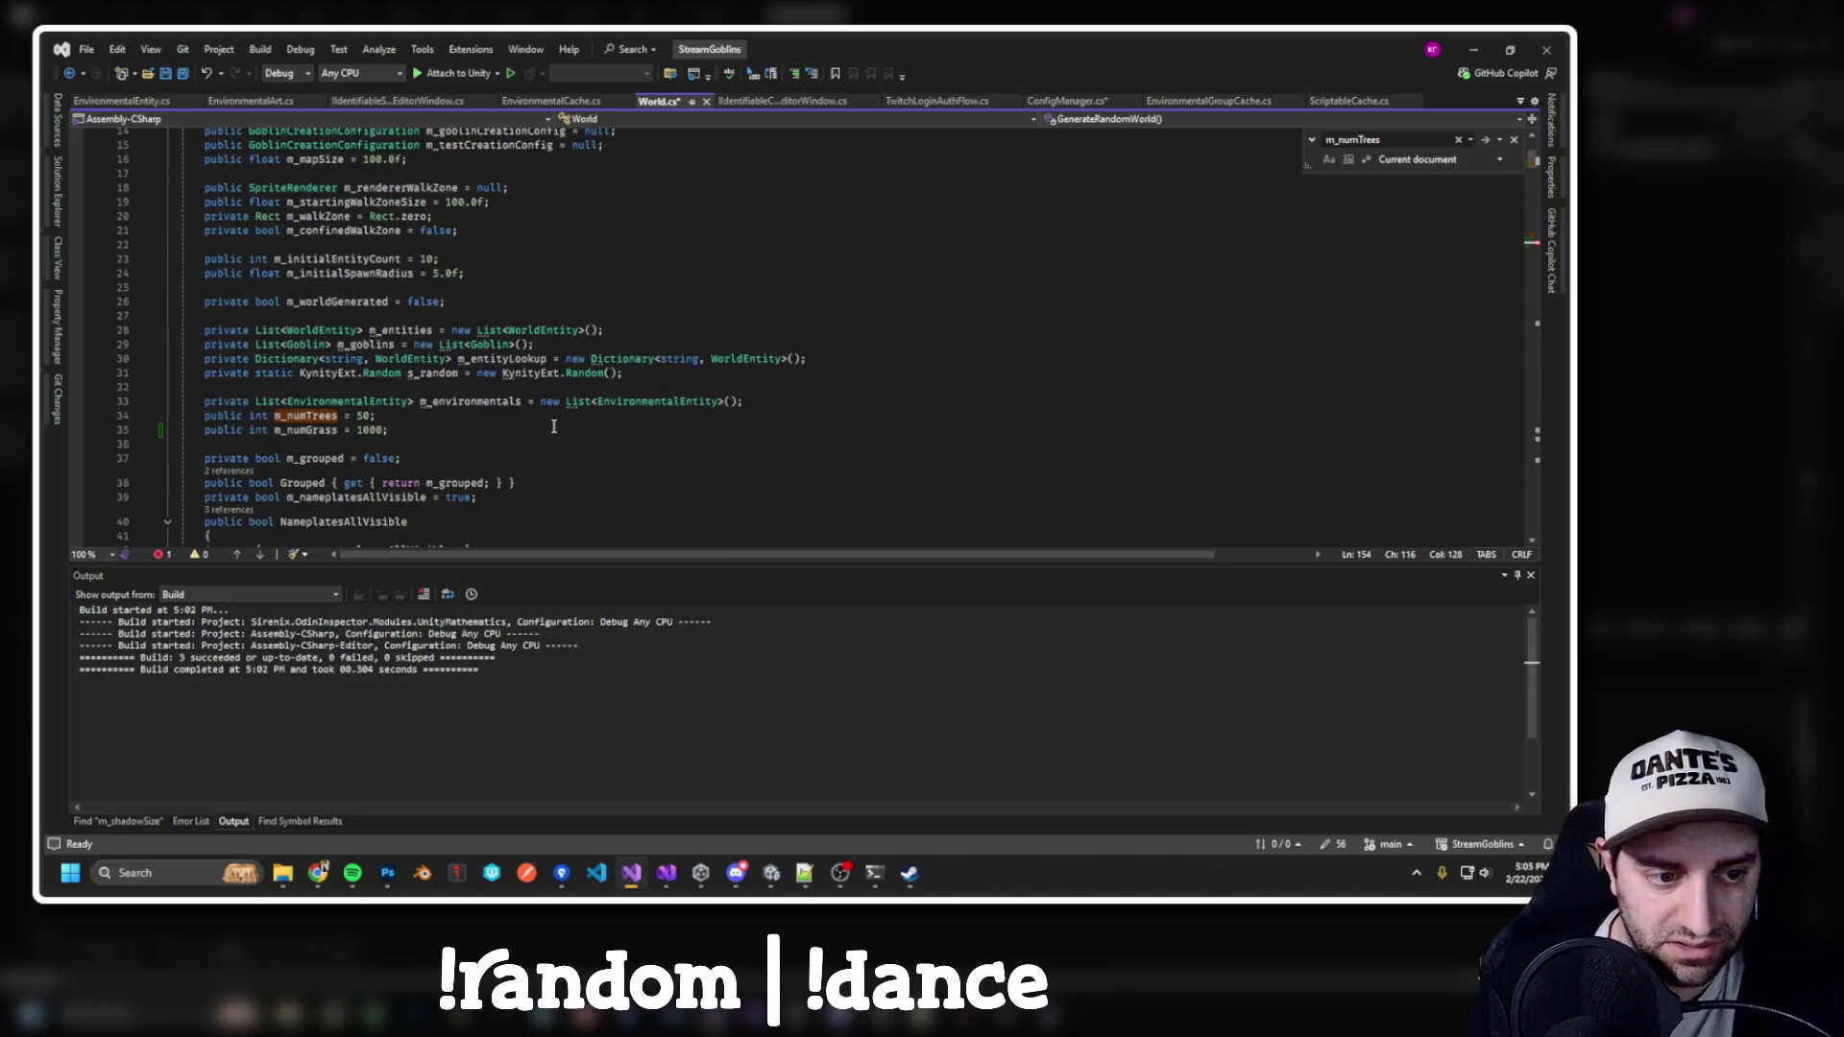
left_click(778, 409)
Declare public EnvironmentalGroup fields m_treeGroup and m_grassGroup, both initialised to null, in World.cs
key("Return")
type("publi")
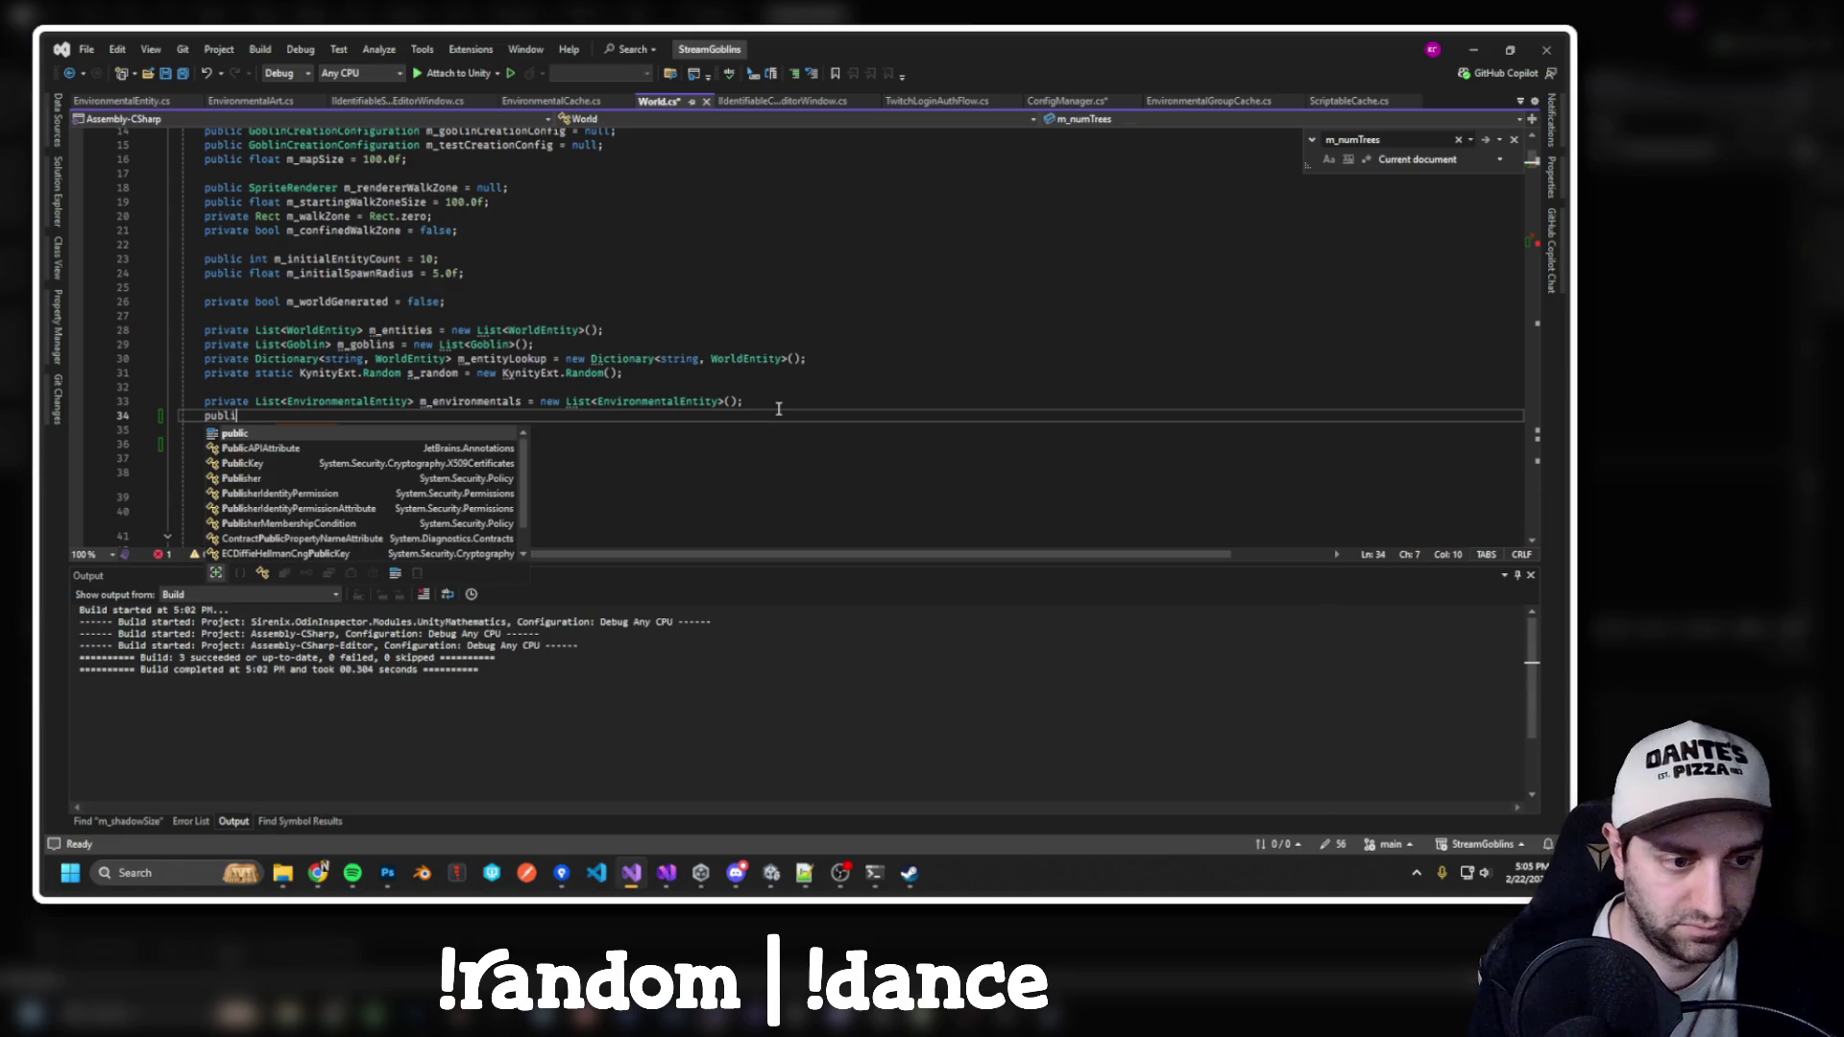
type("c E")
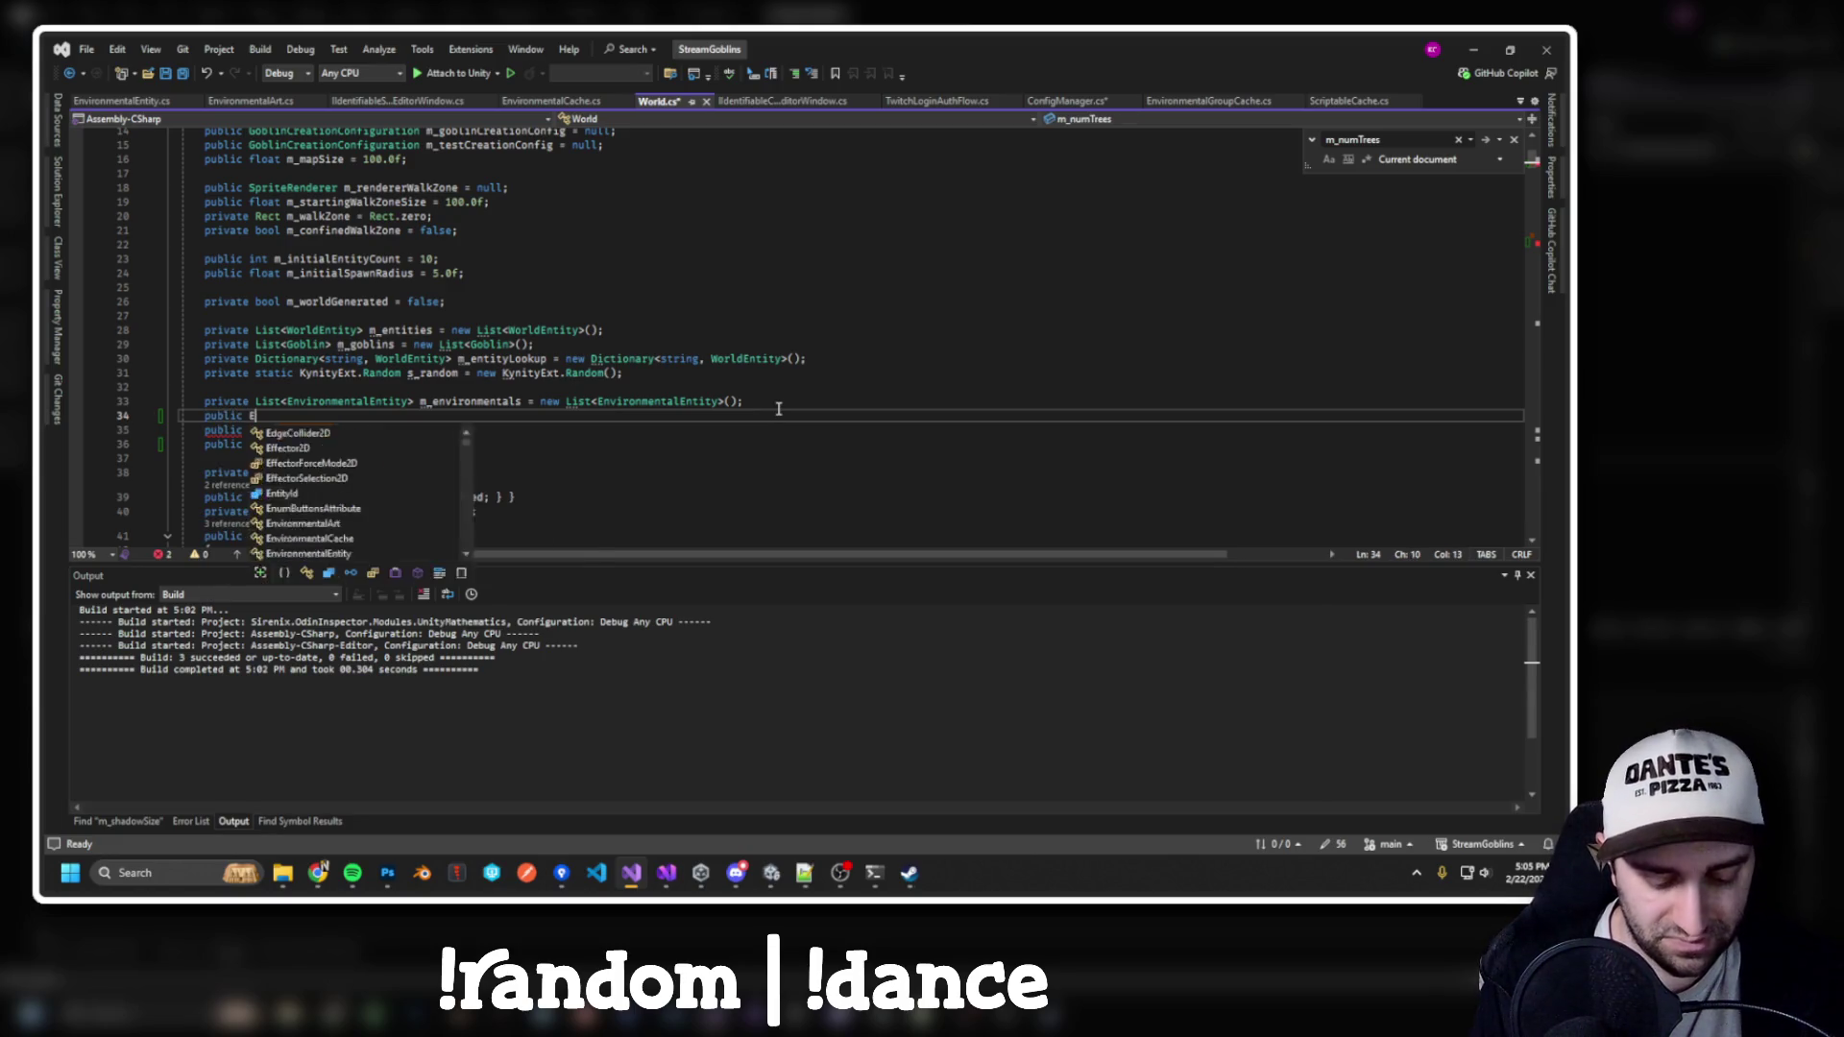
type("nvironmentalGroup ")
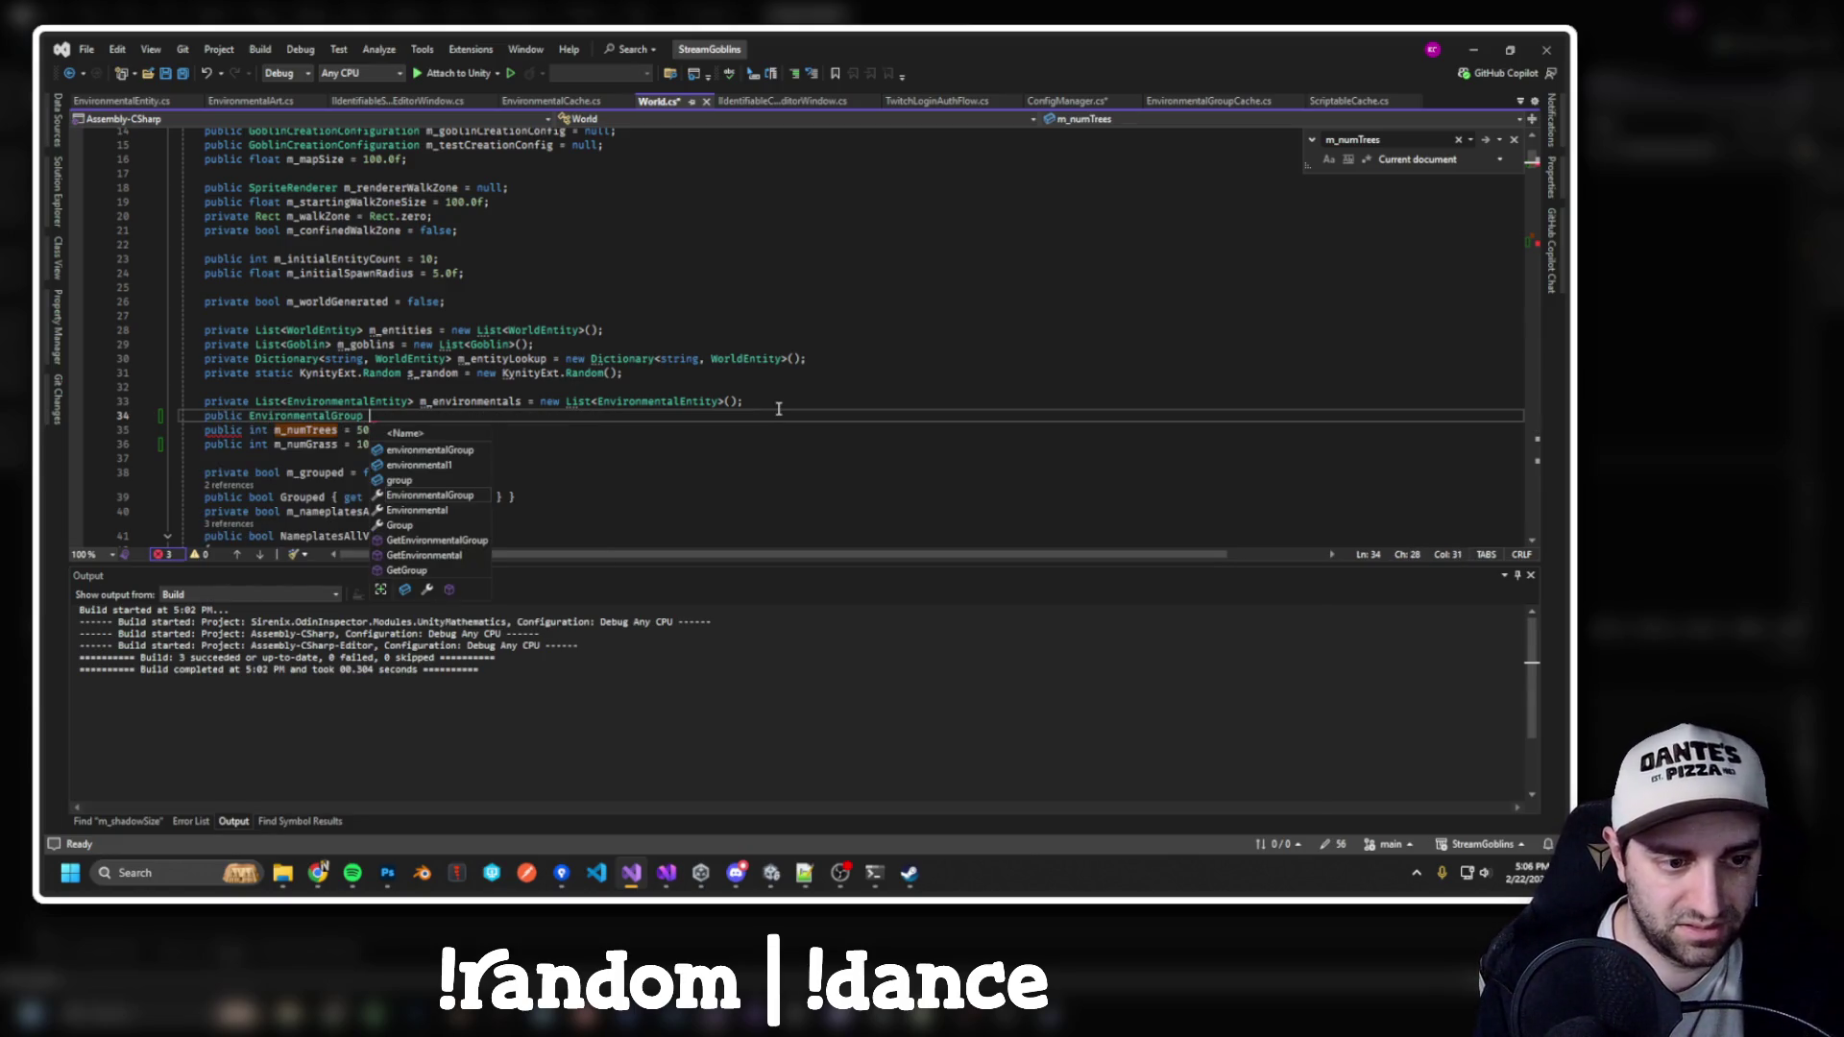
type("m_treeGroup = null;")
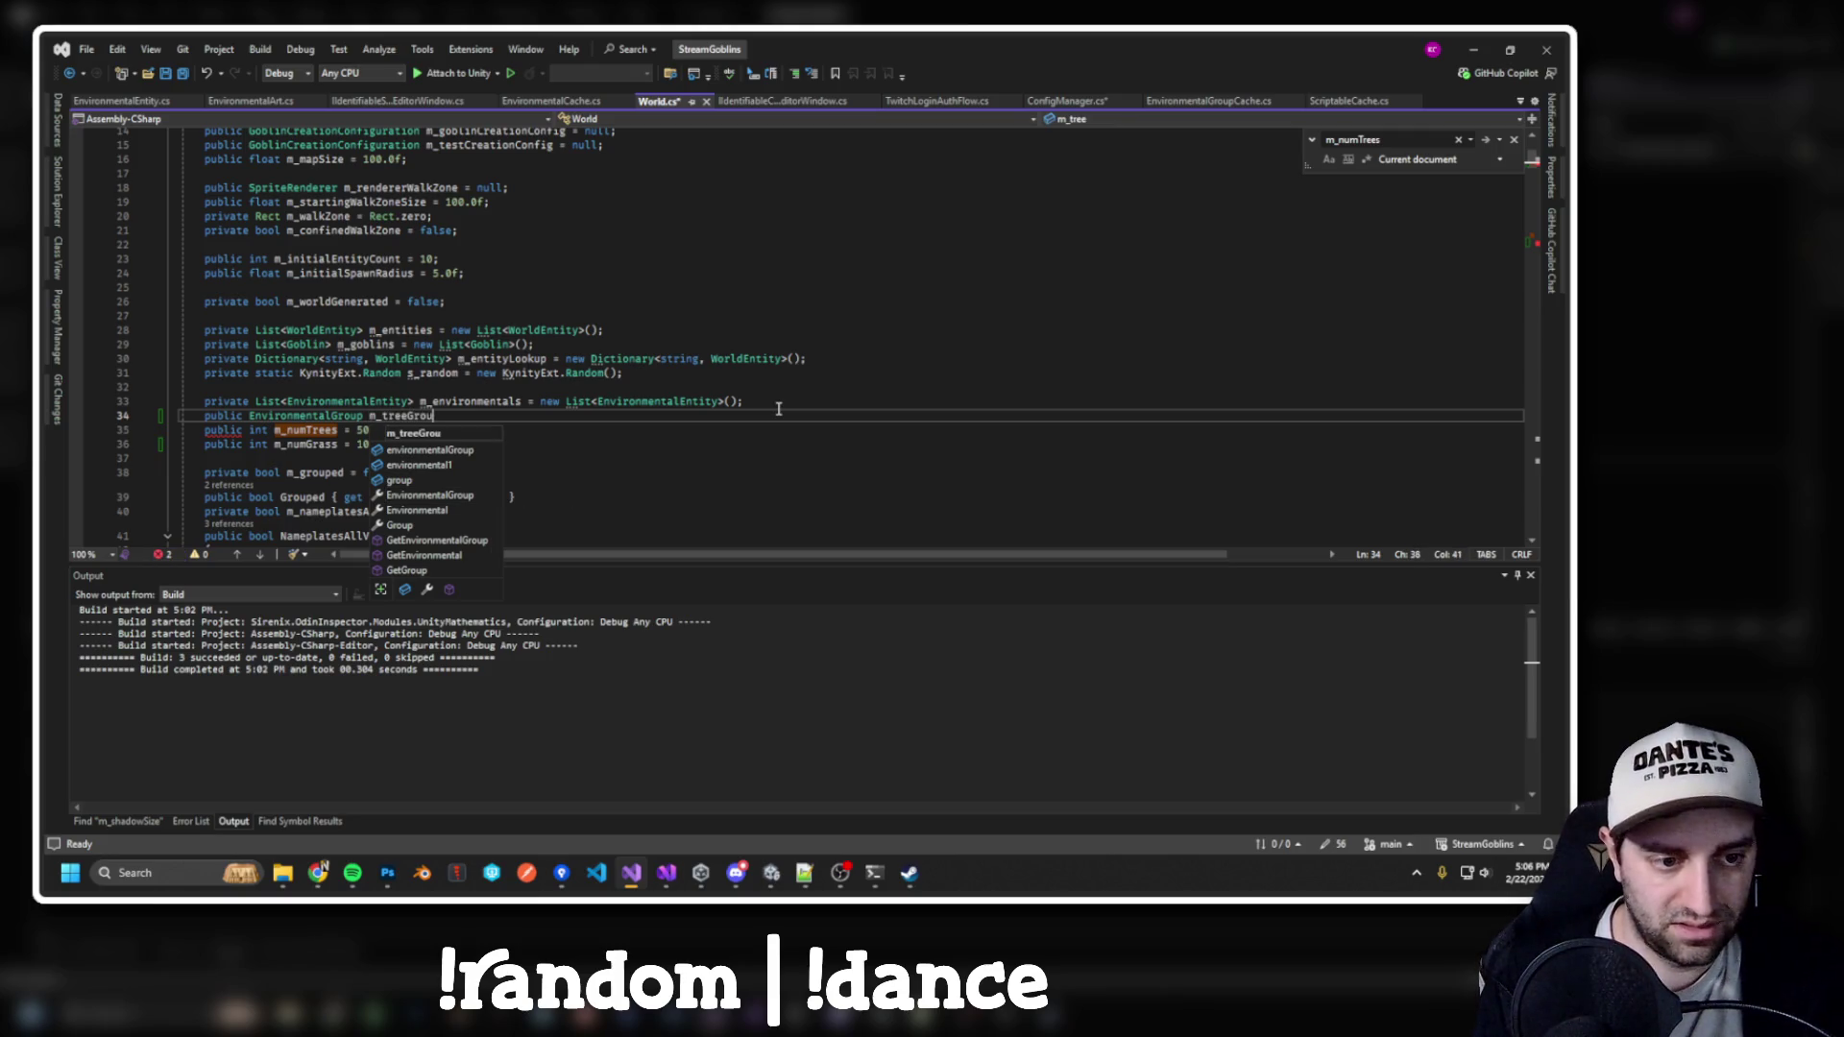
key("Down")
key("Return")
type("public EnvironmentalGroup m_grassGroup = null;")
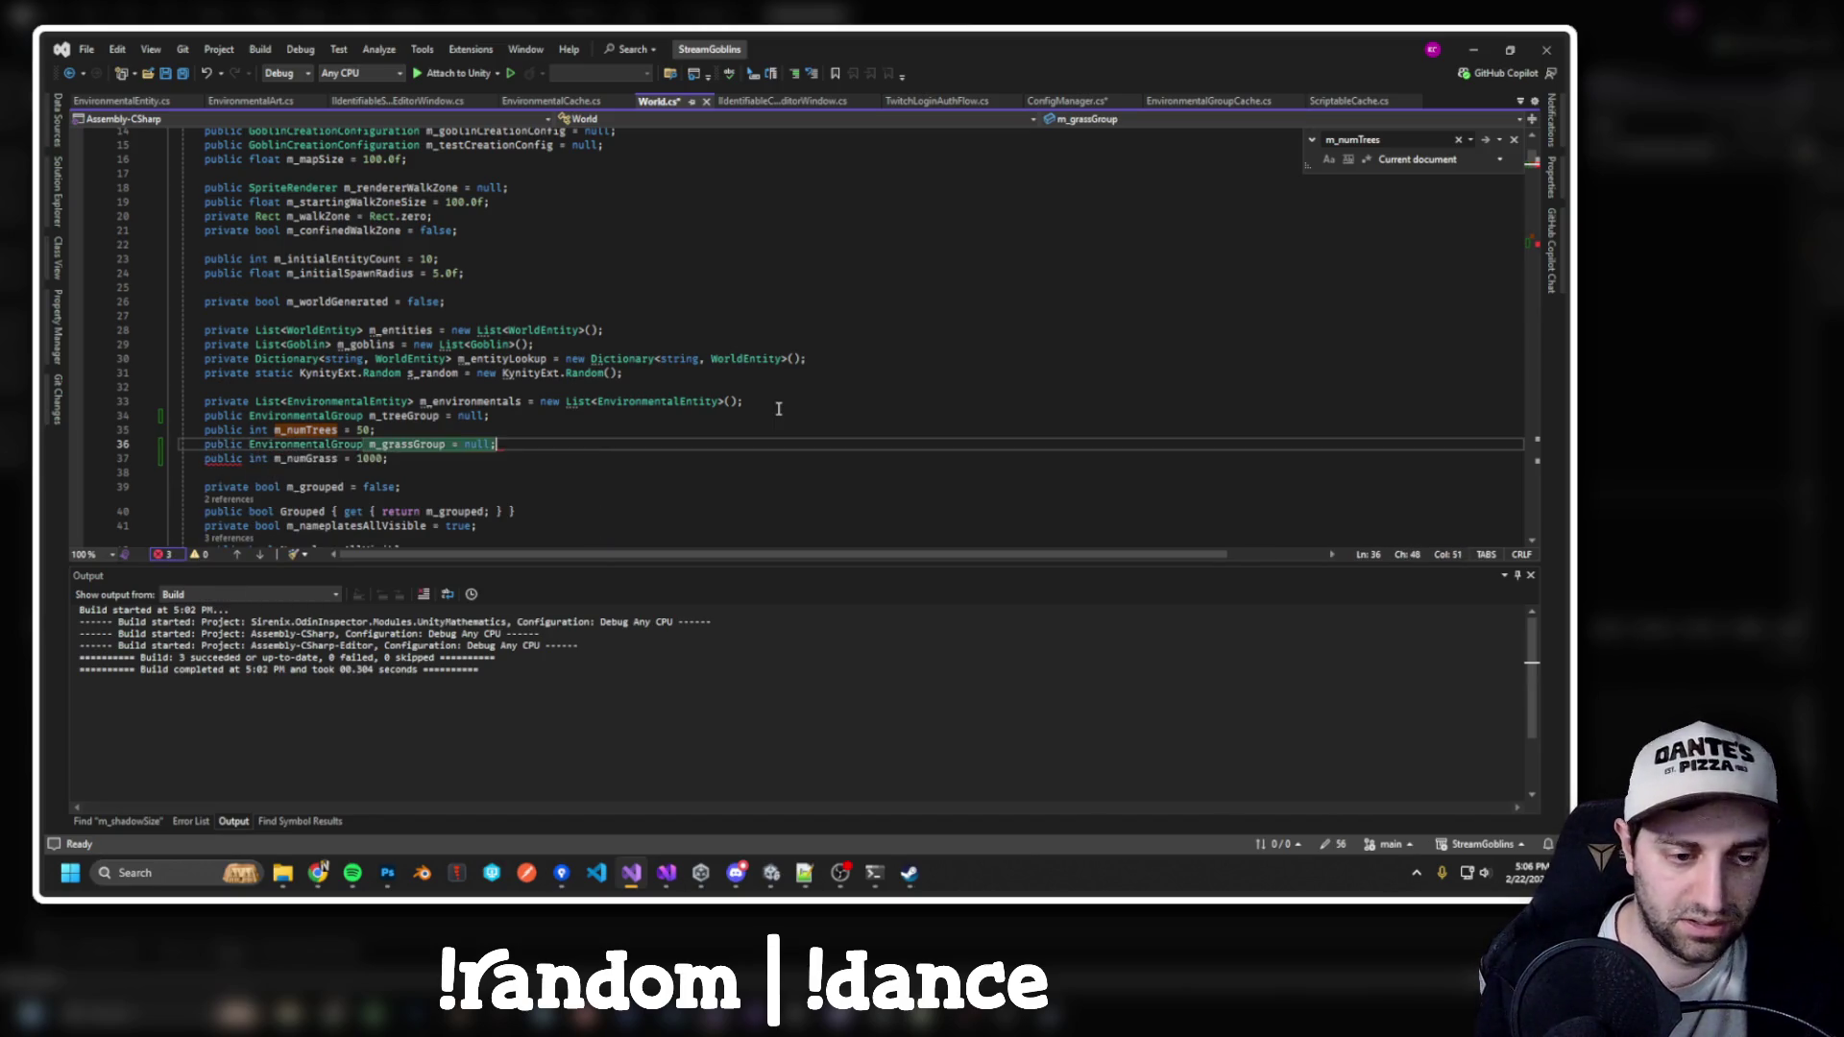
Replace null with m_treeGroup in the tree spawn loop's GetRandomEntity call
scroll(779, 410, "down", 20)
double_click(862, 295)
type("m_")
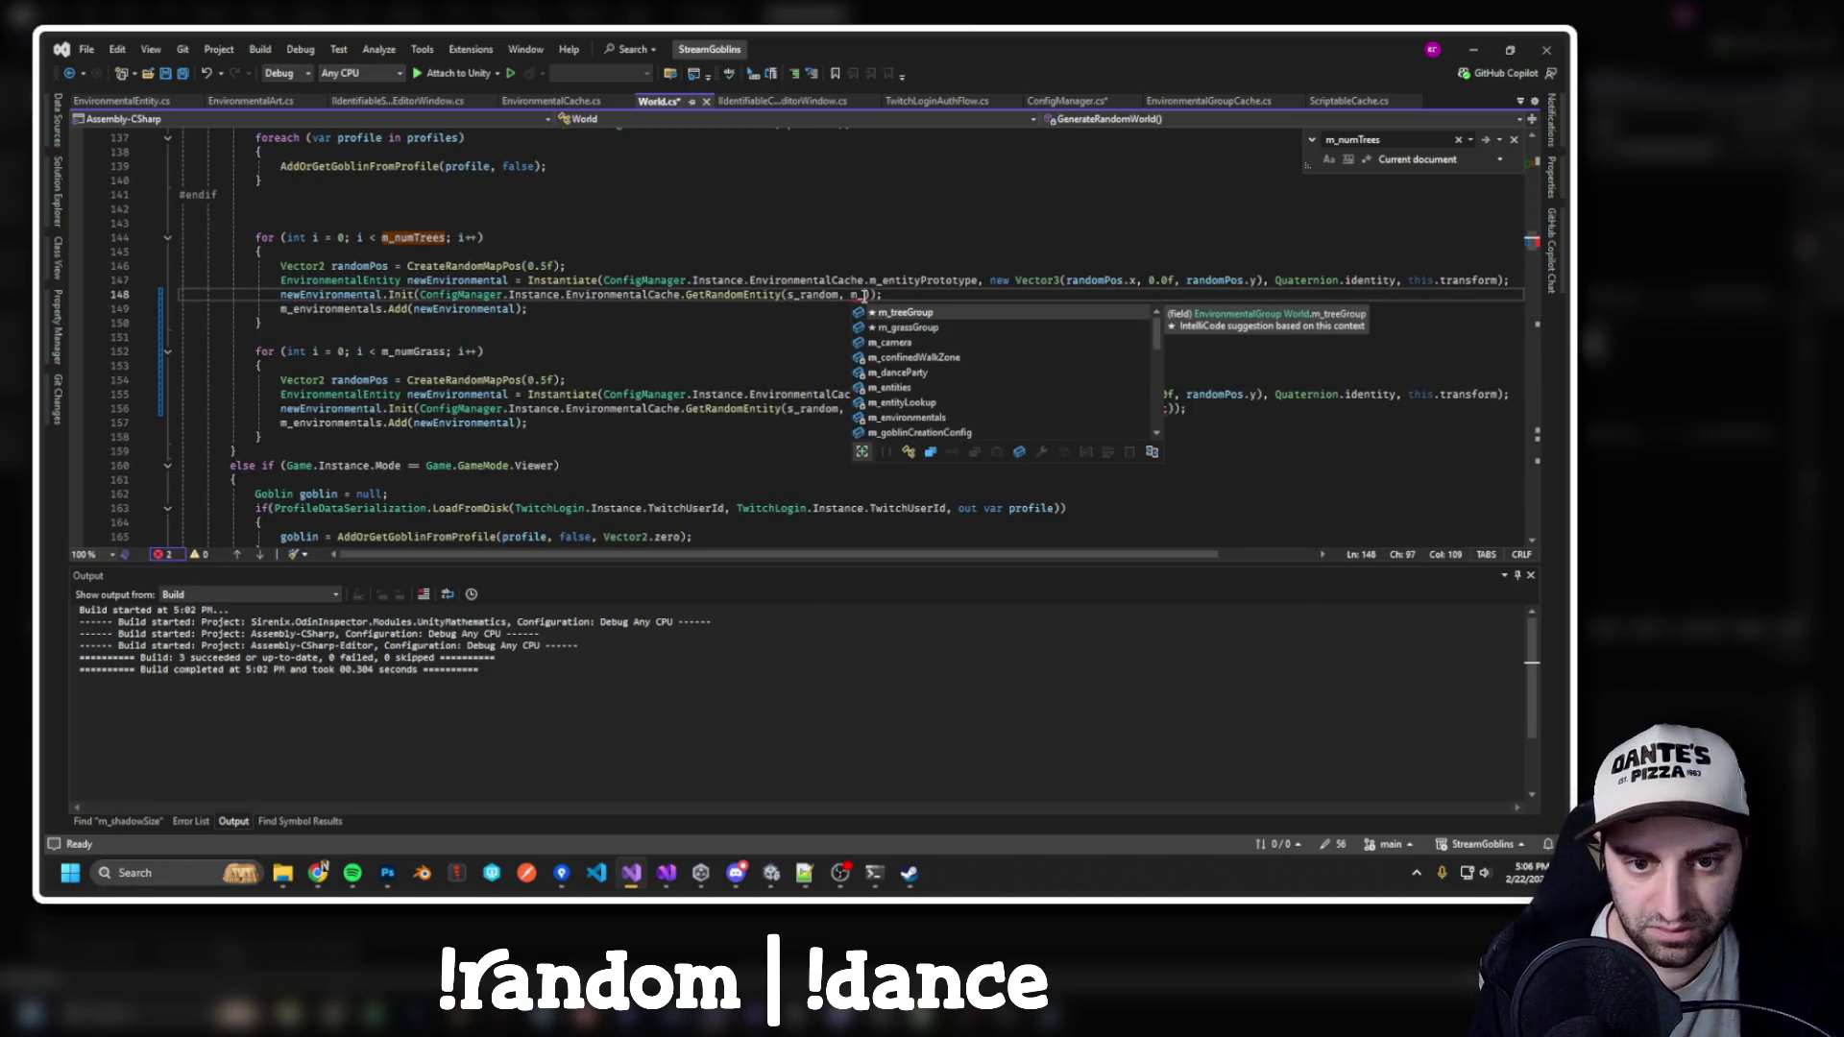
key("Tab")
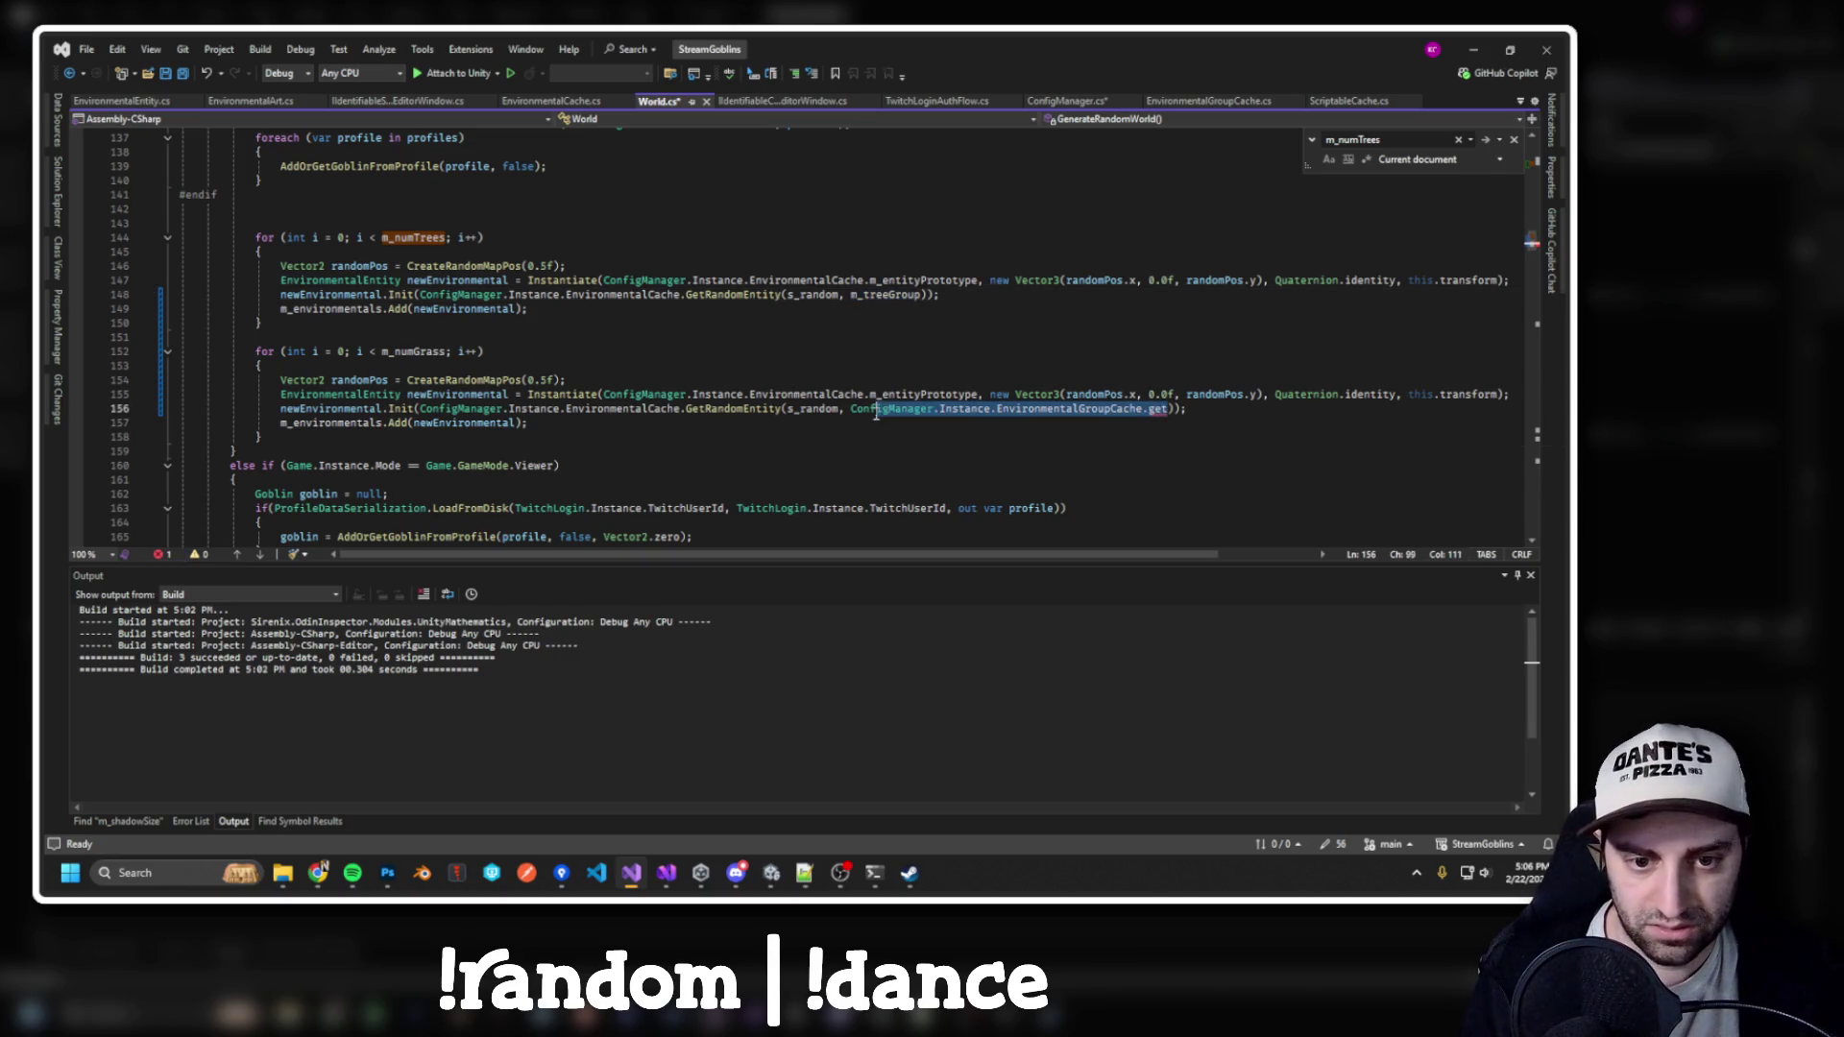
Delete the EnvironmentalGroupCache field, property, instantiate line and rebuild line from ConfigManager
left_click(1066, 409)
key("F12")
left_click_drag(792, 331, 813, 295)
key("BackSpace")
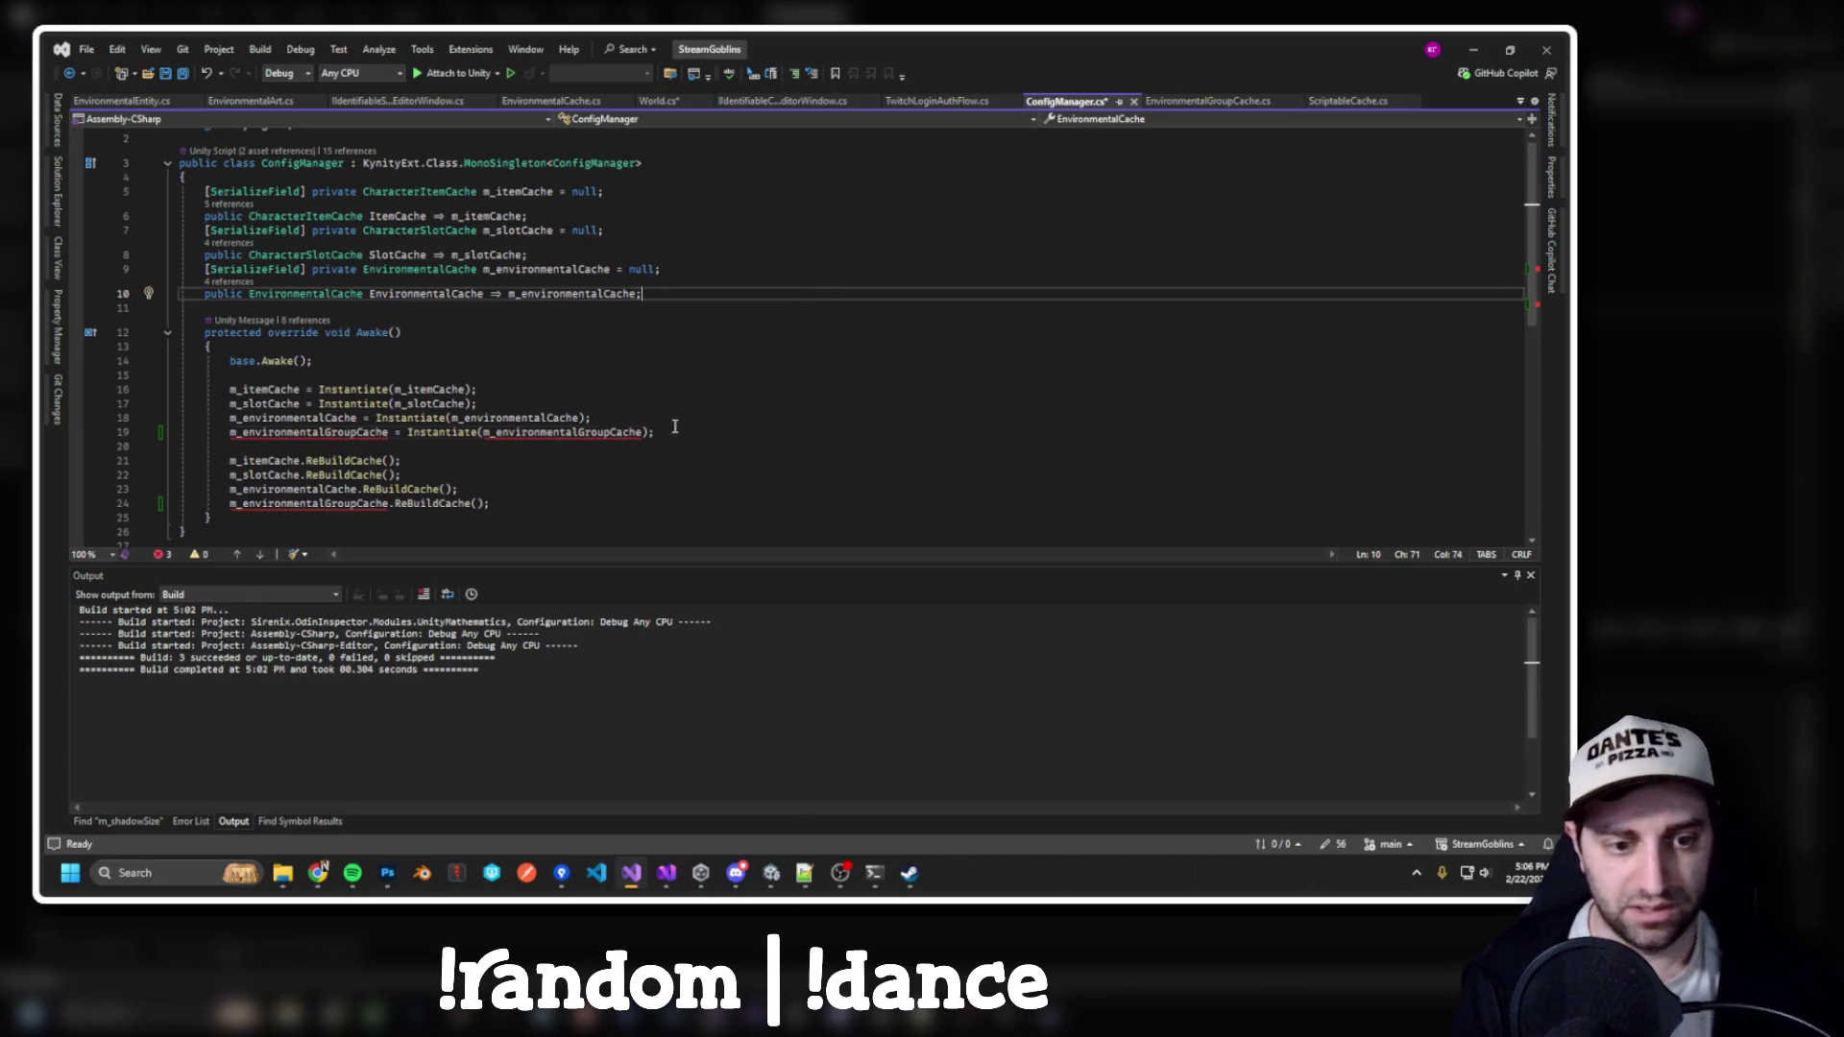
left_click_drag(675, 430, 598, 419)
key("BackSpace")
left_click_drag(544, 474, 543, 489)
key("BackSpace")
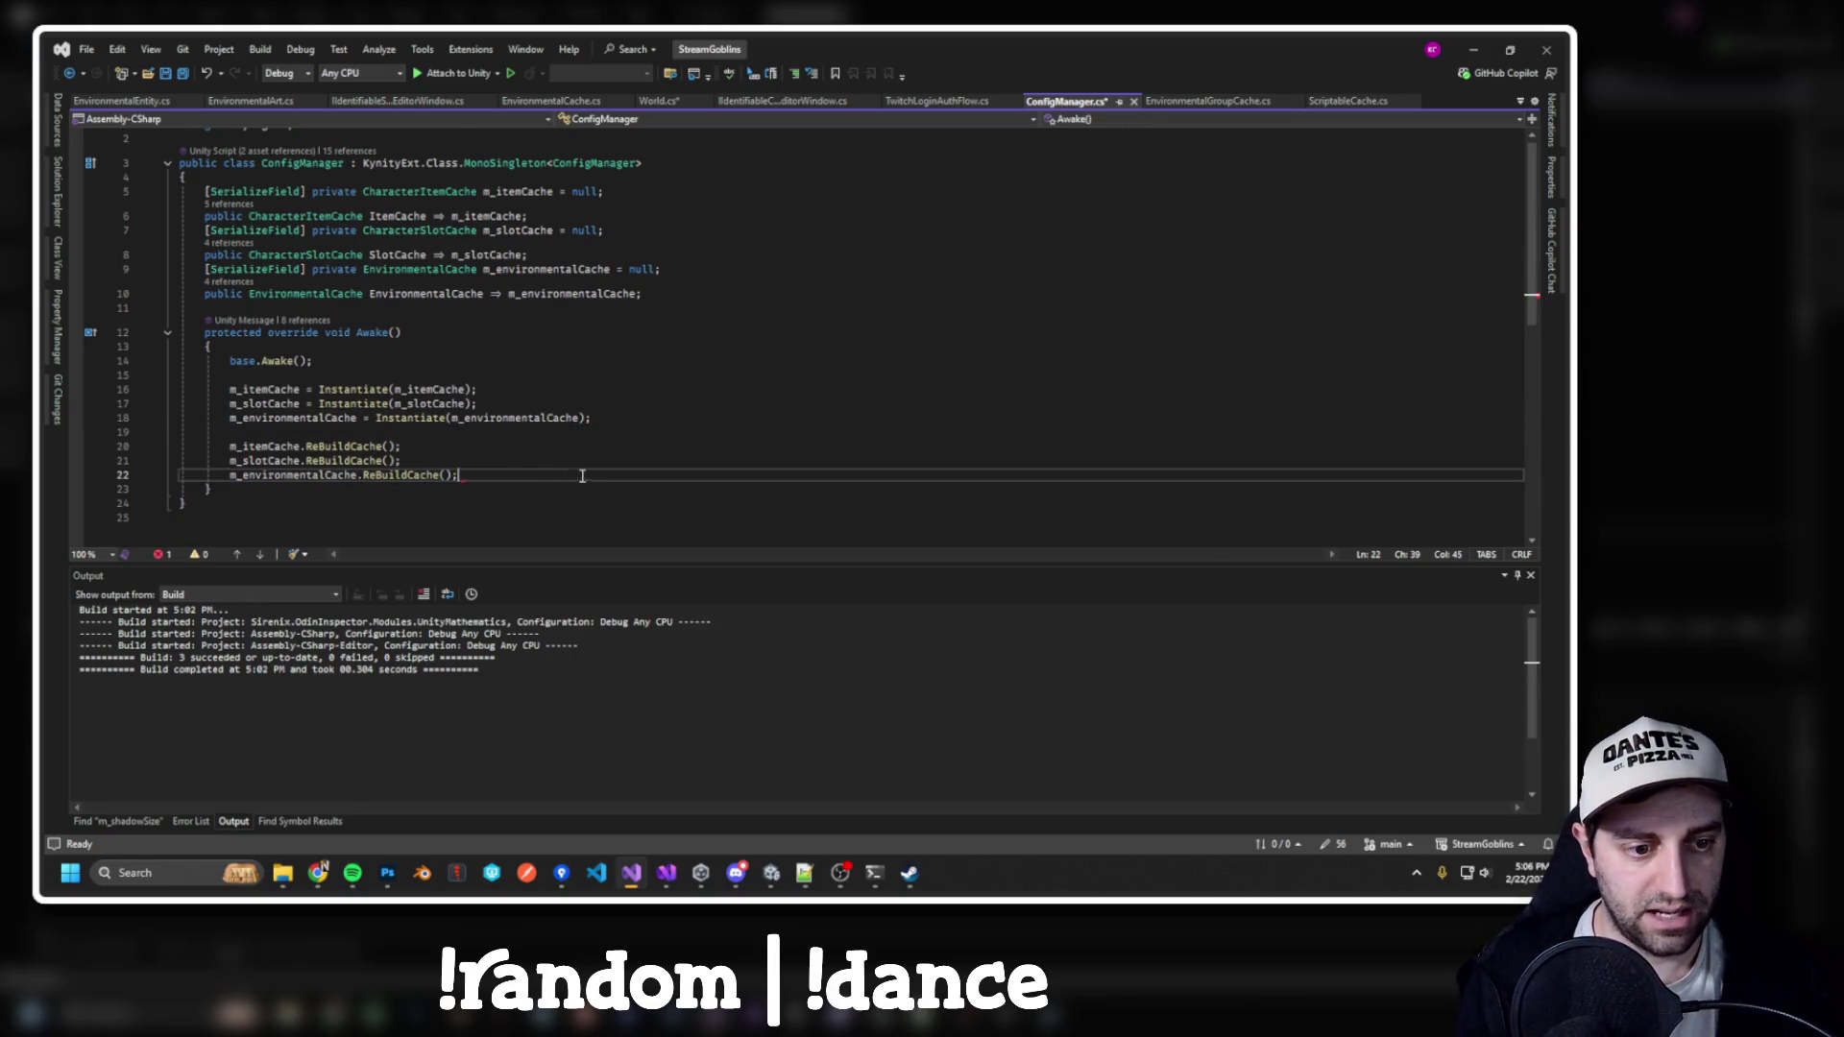
Pass m_grassGroup in place of the group cache in the grass spawn call, save, and build the solution
key("ctrl+minus")
left_click_drag(1165, 408, 854, 409)
type("m_grassGroup")
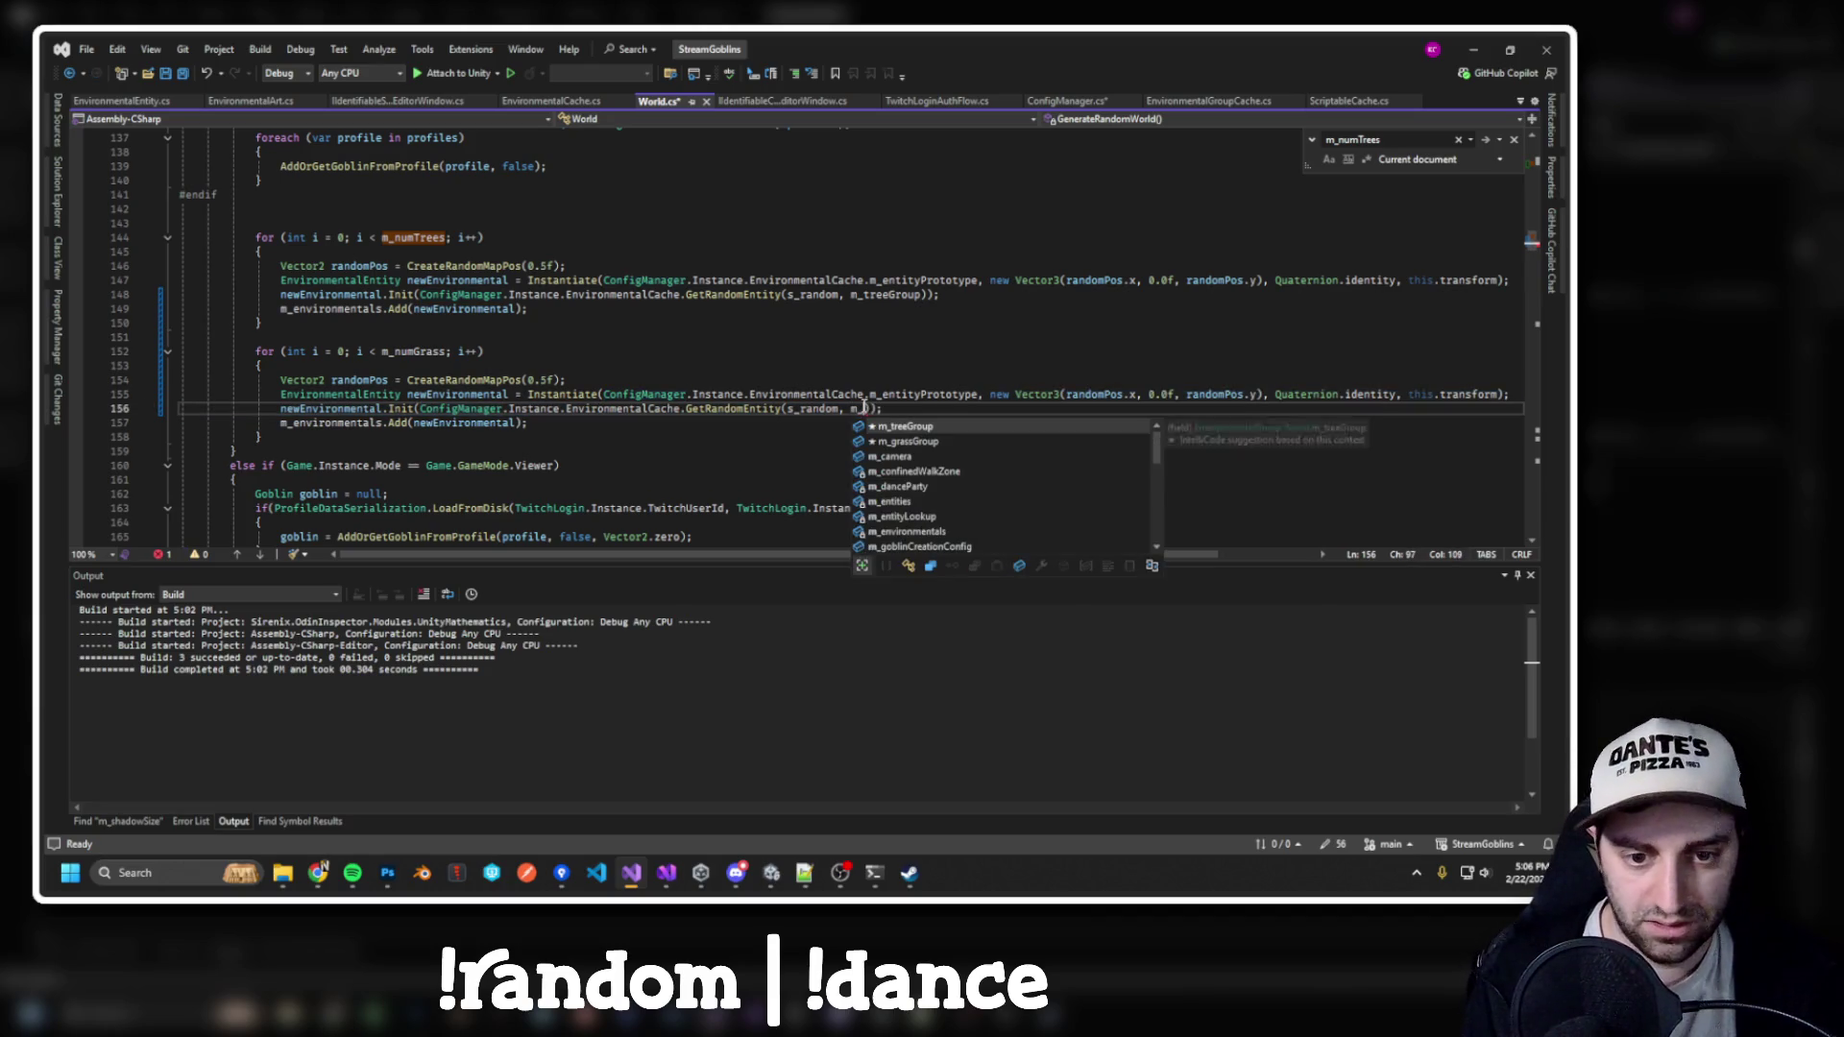
key("ctrl+s")
key("ctrl+shift+b")
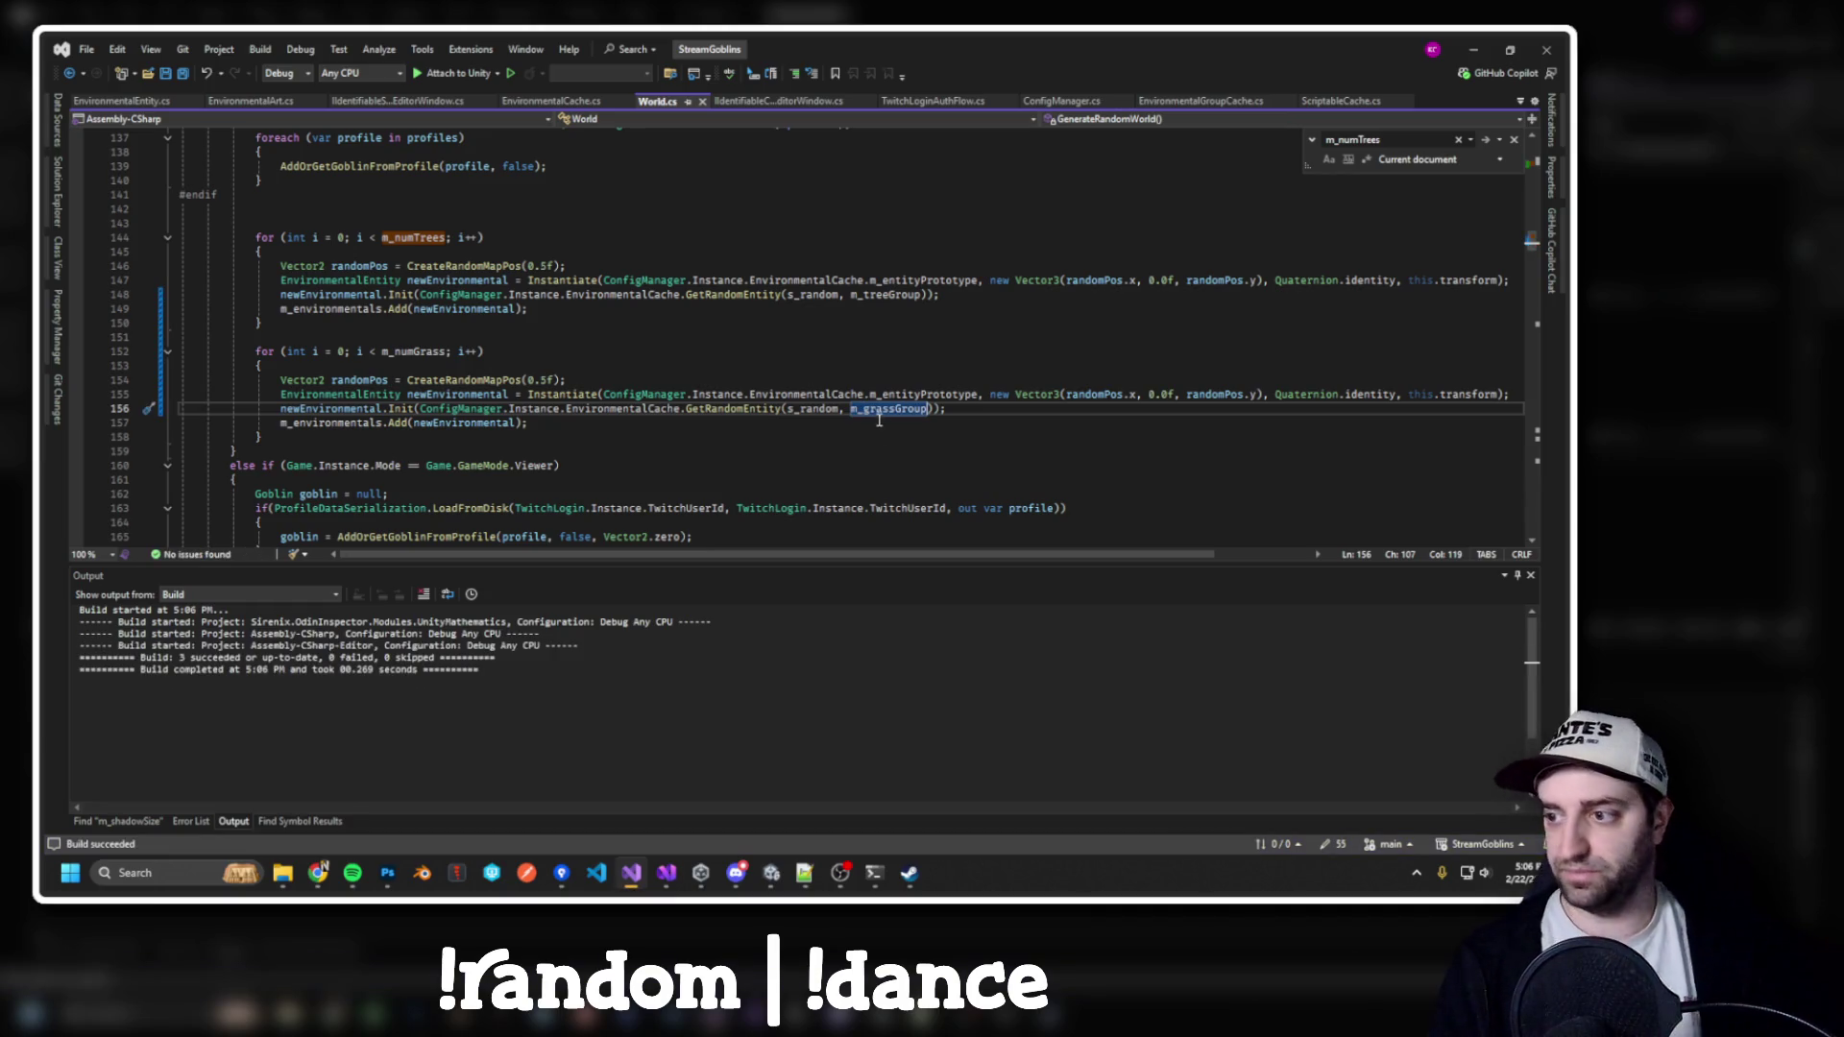
double_click(1027, 44)
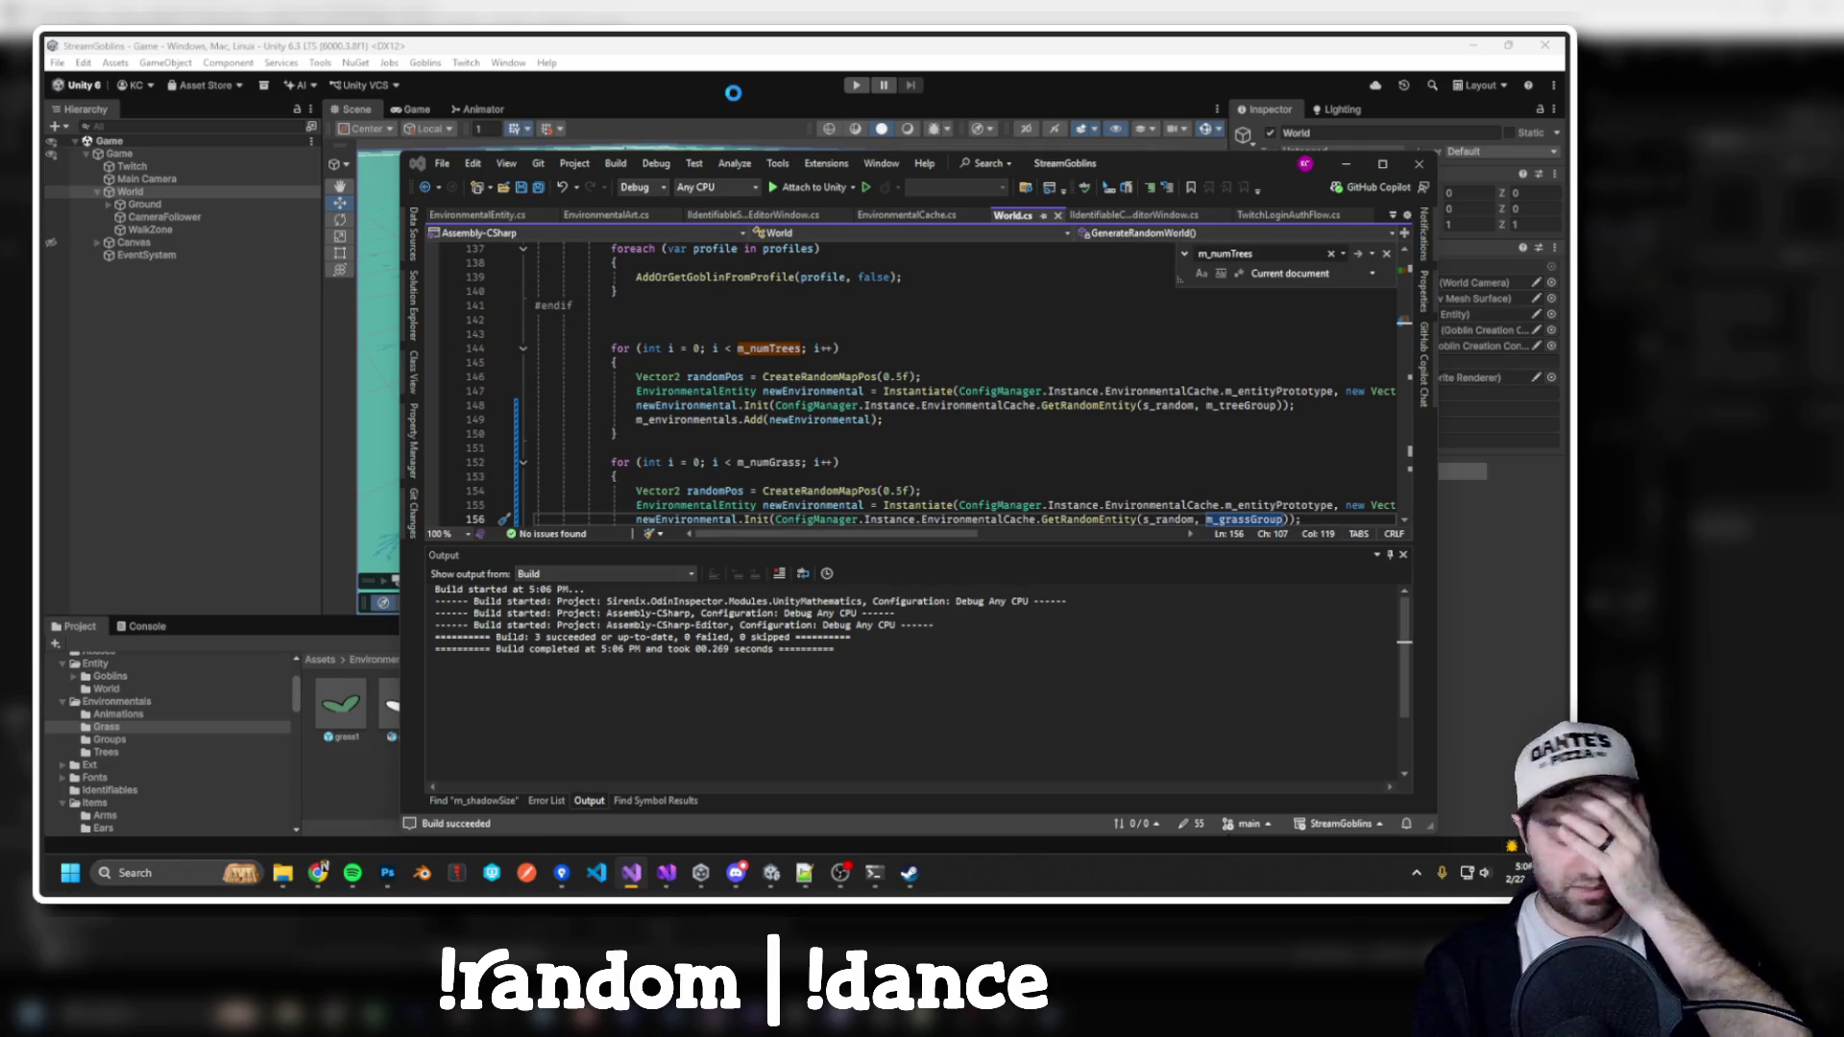
Assign the Trees group to Tree Group and the Grass group to Grass Group on World (Script)
left_click(726, 92)
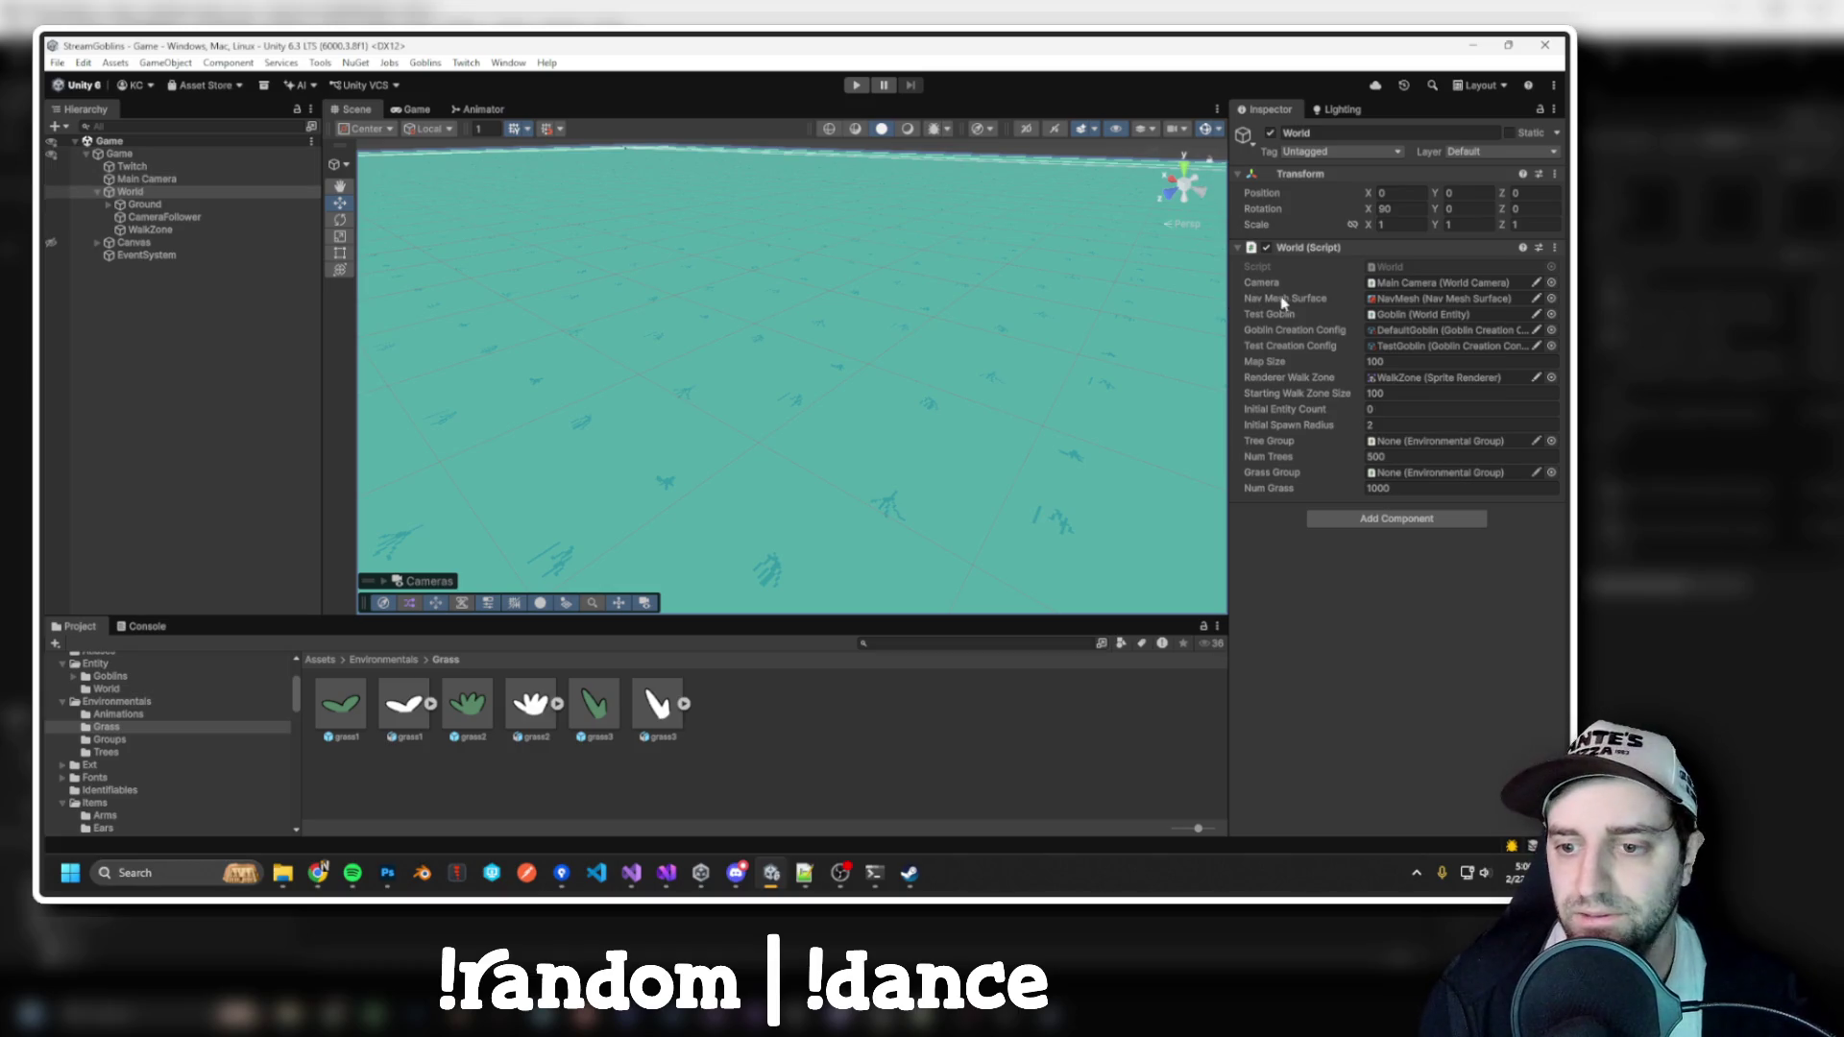
left_click(1549, 441)
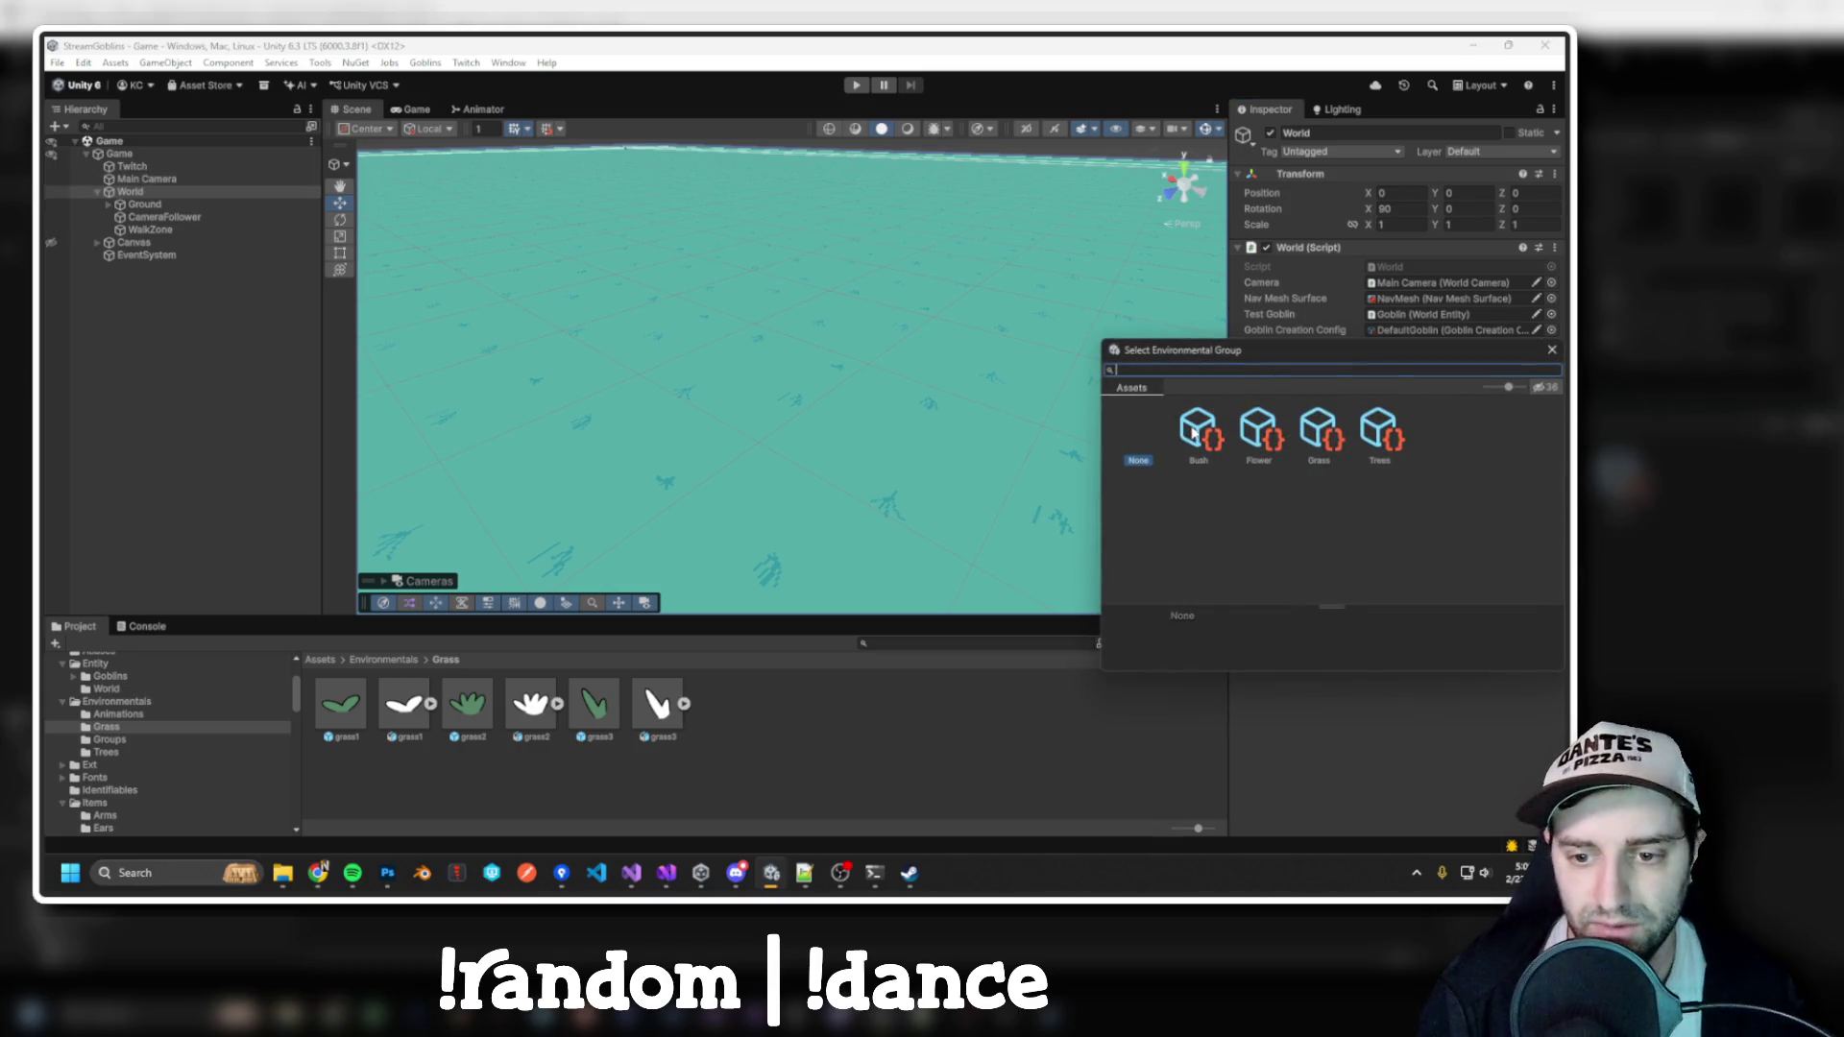
double_click(1387, 436)
left_click(1551, 472)
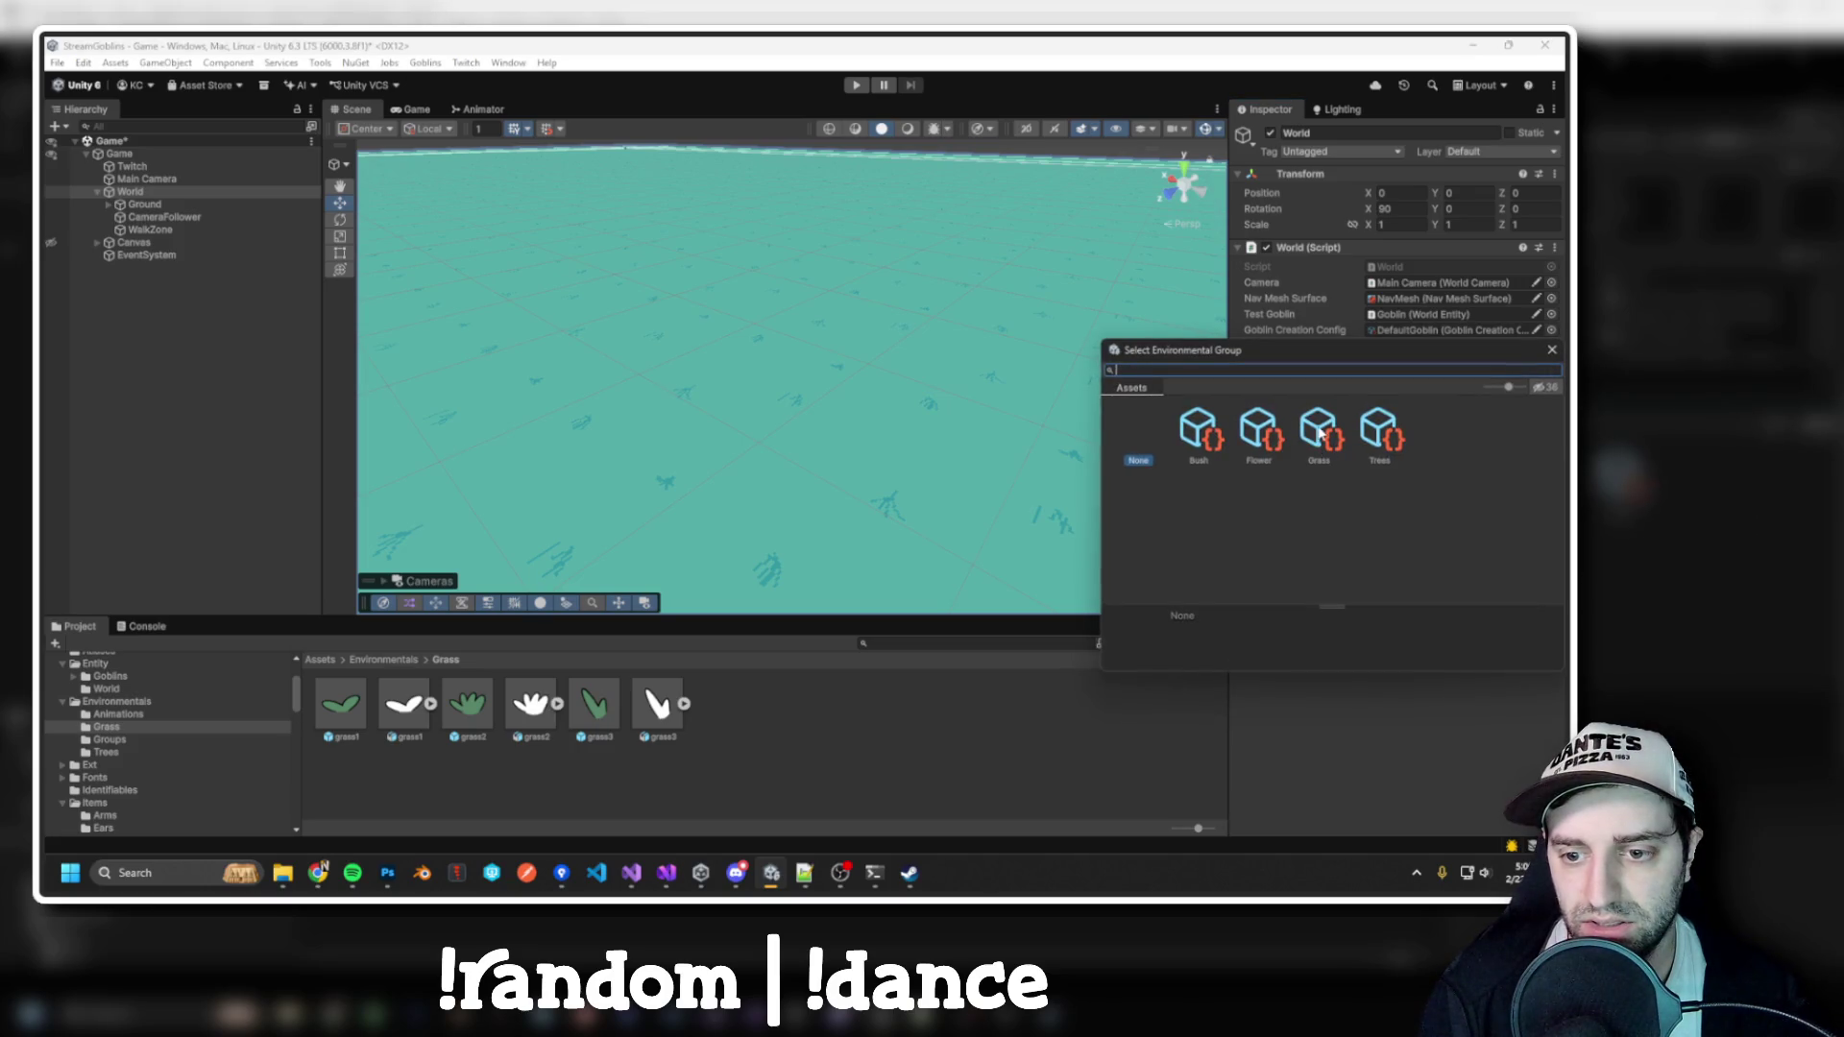
double_click(1320, 434)
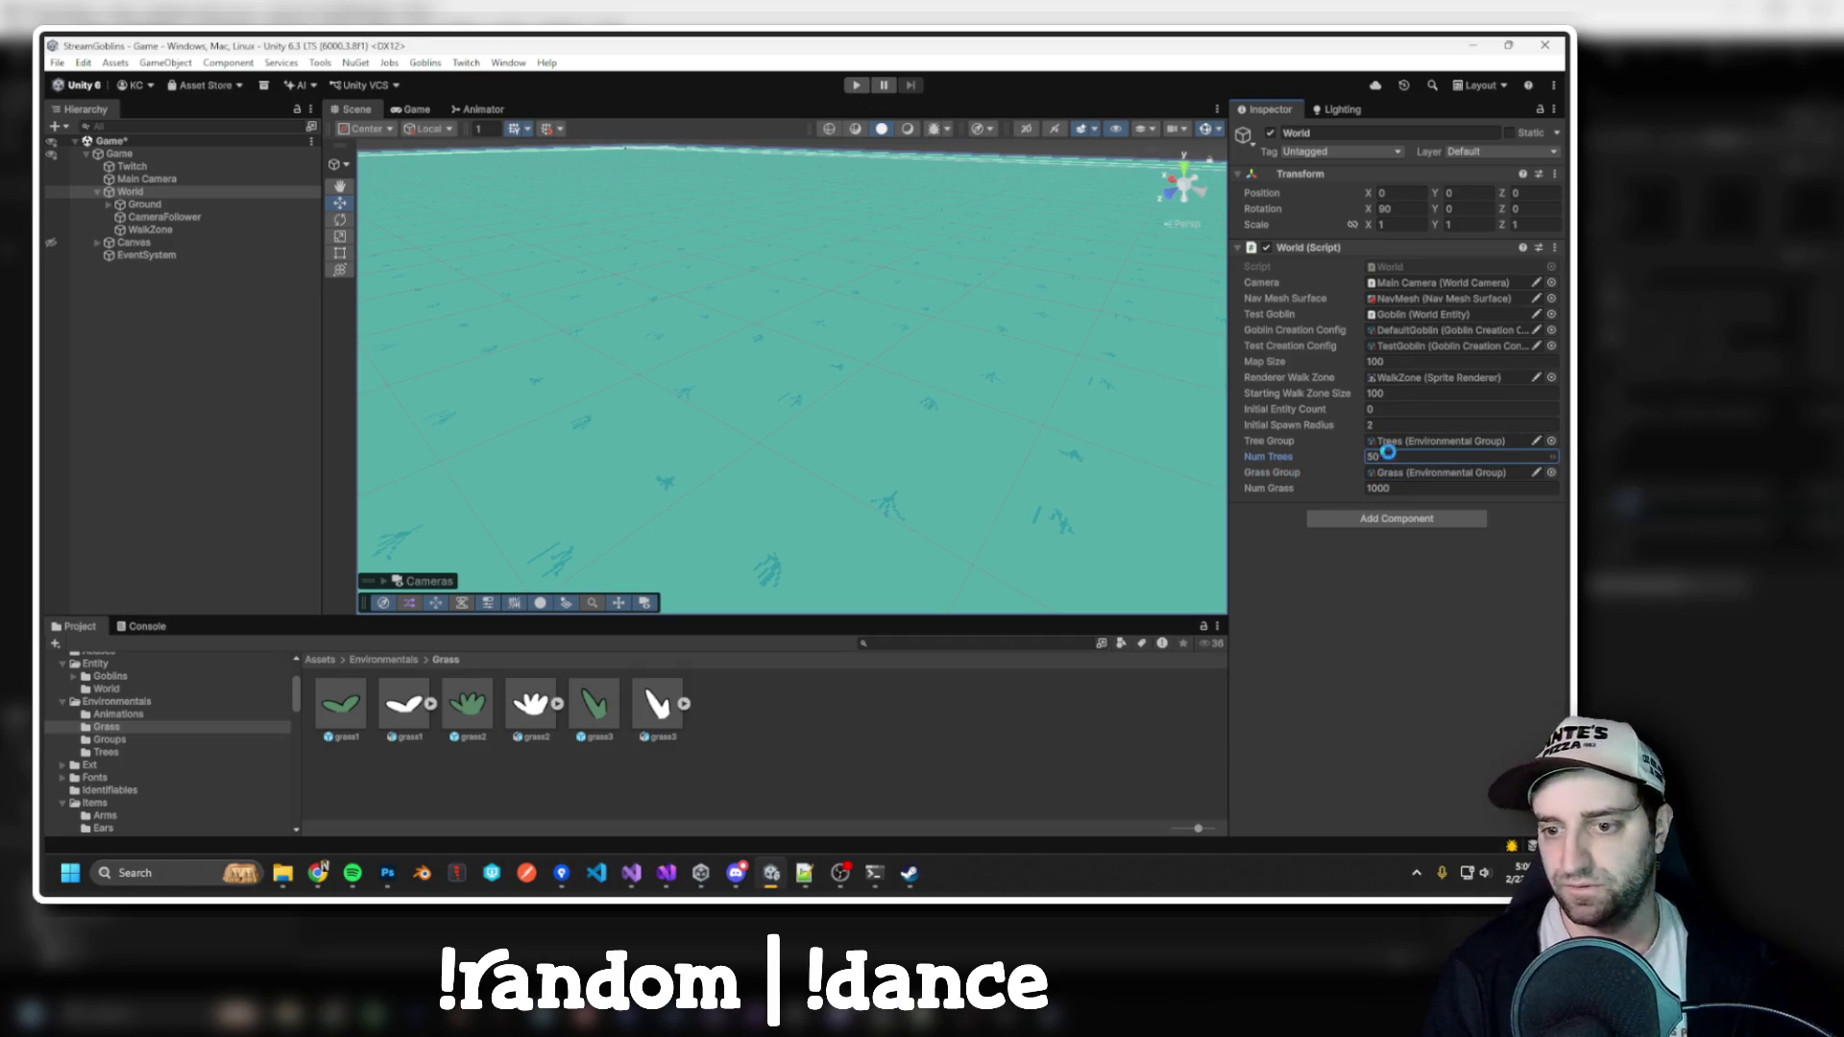
Test the world in play mode, inspect the grass3 asset, then stop and reselect World
left_click(852, 87)
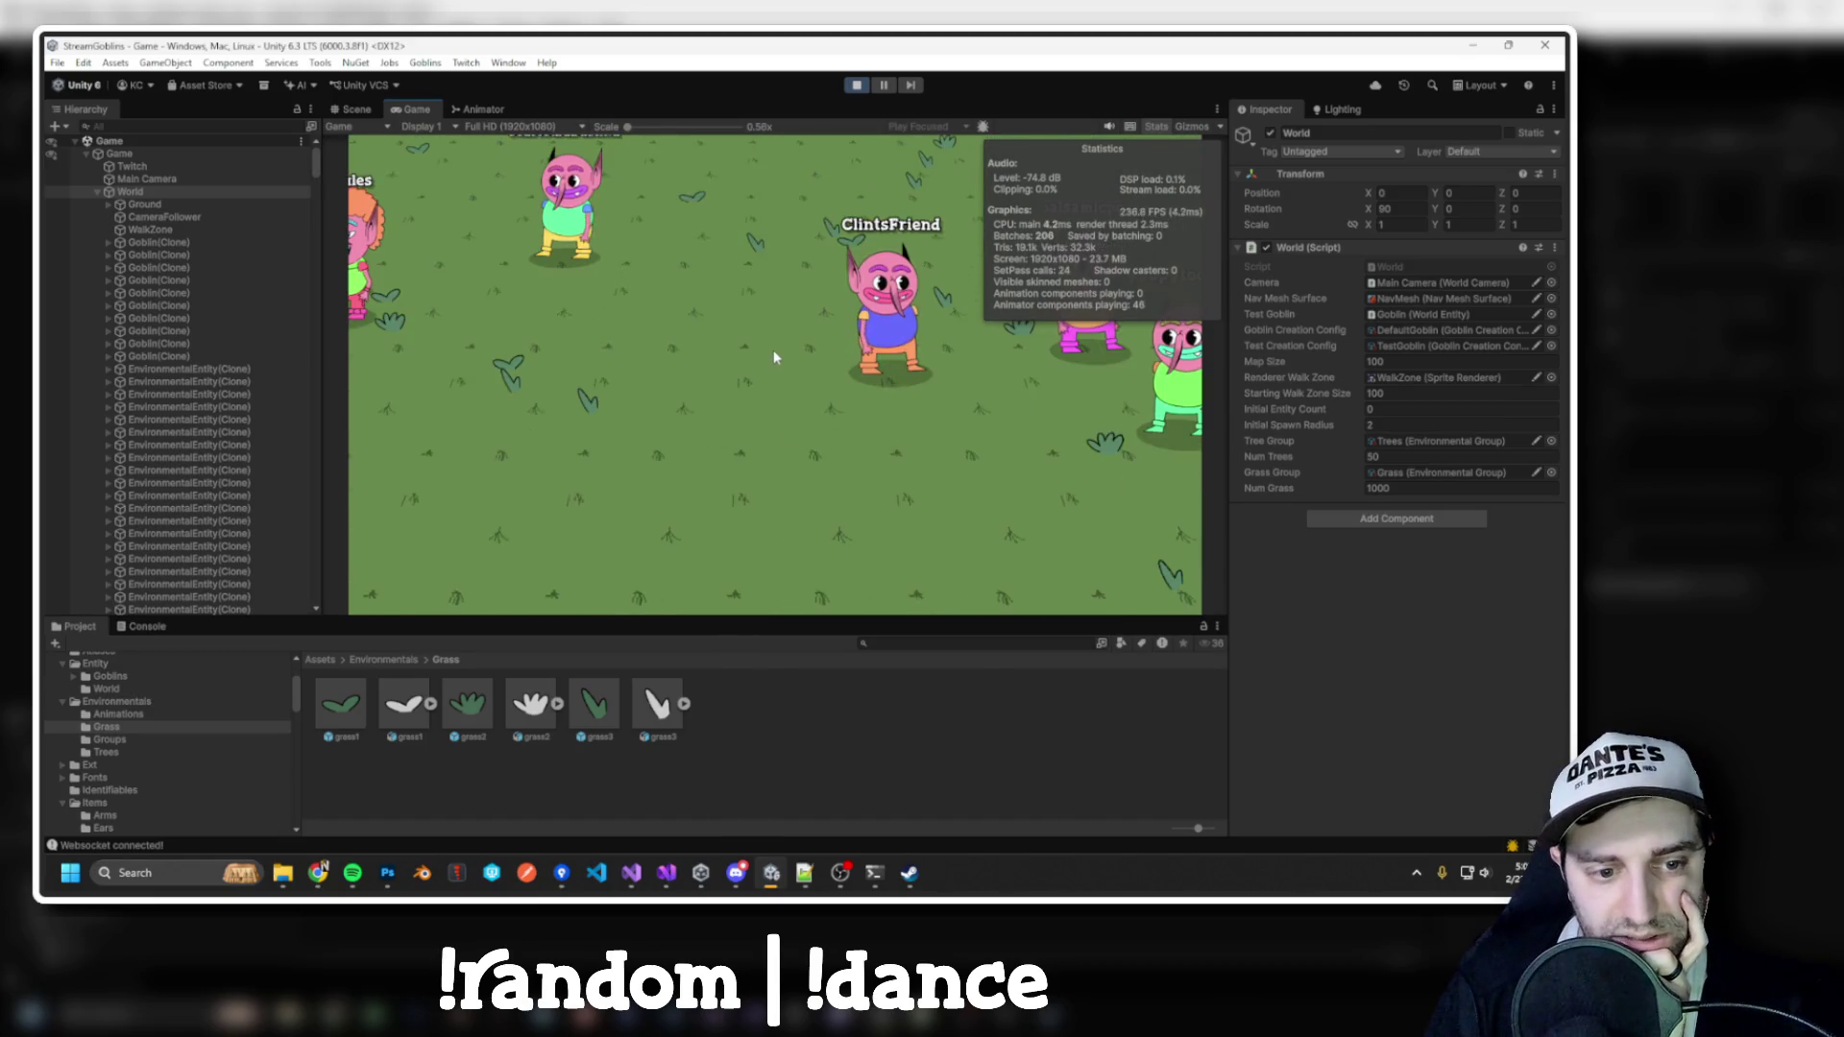
left_click(592, 709)
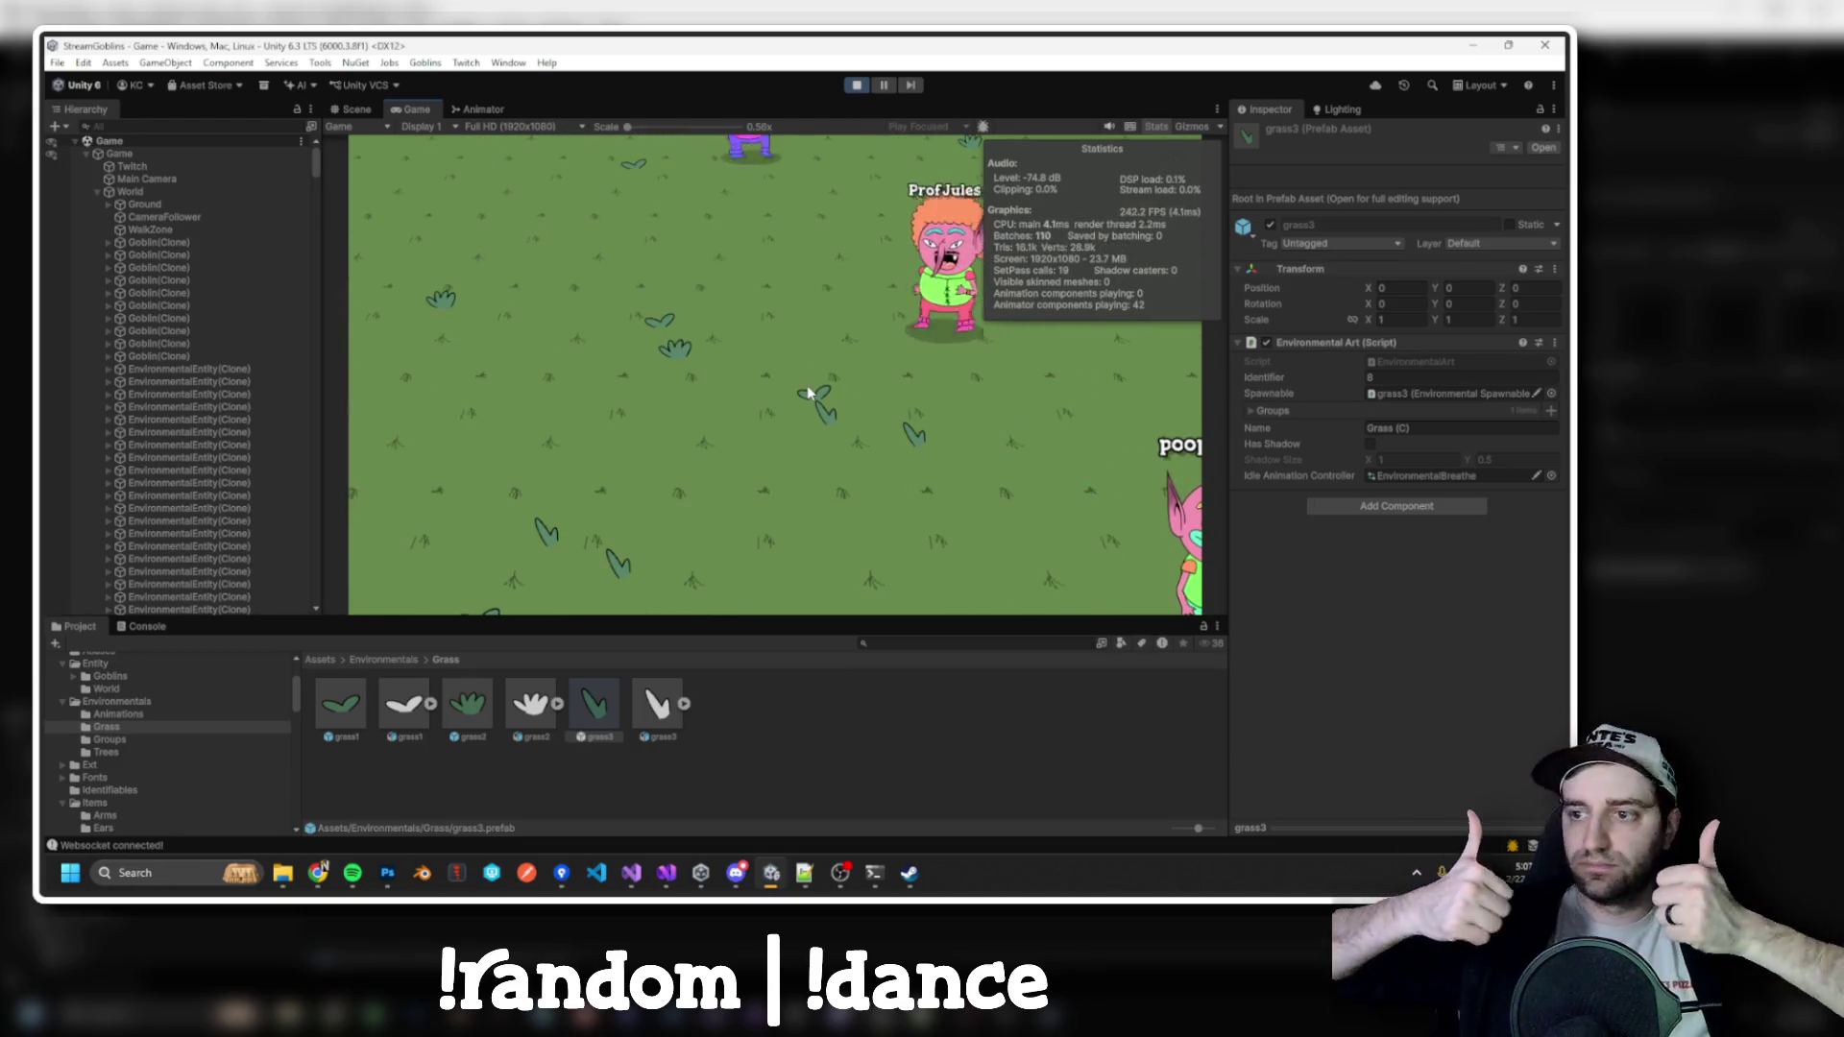
left_click(858, 86)
left_click(160, 194)
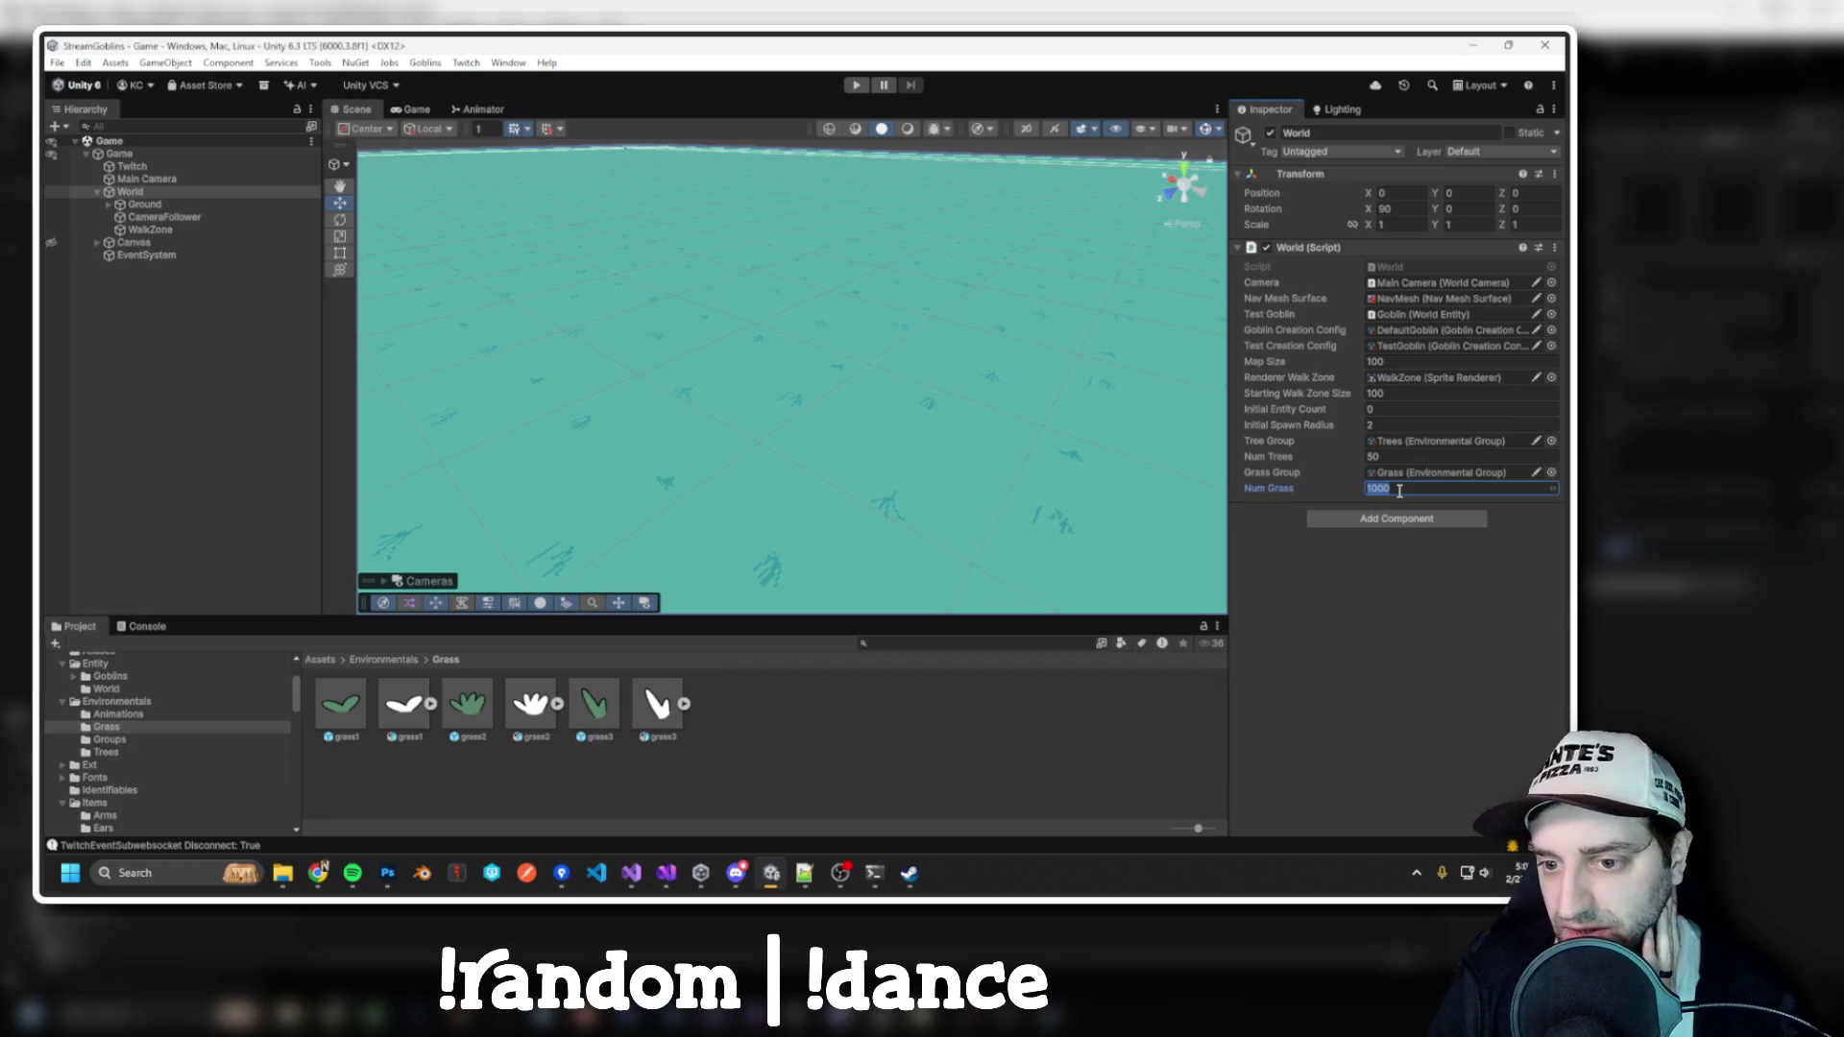
Run the game with Num Grass at 10000 to see the dense grass, then stop play mode
left_click(857, 86)
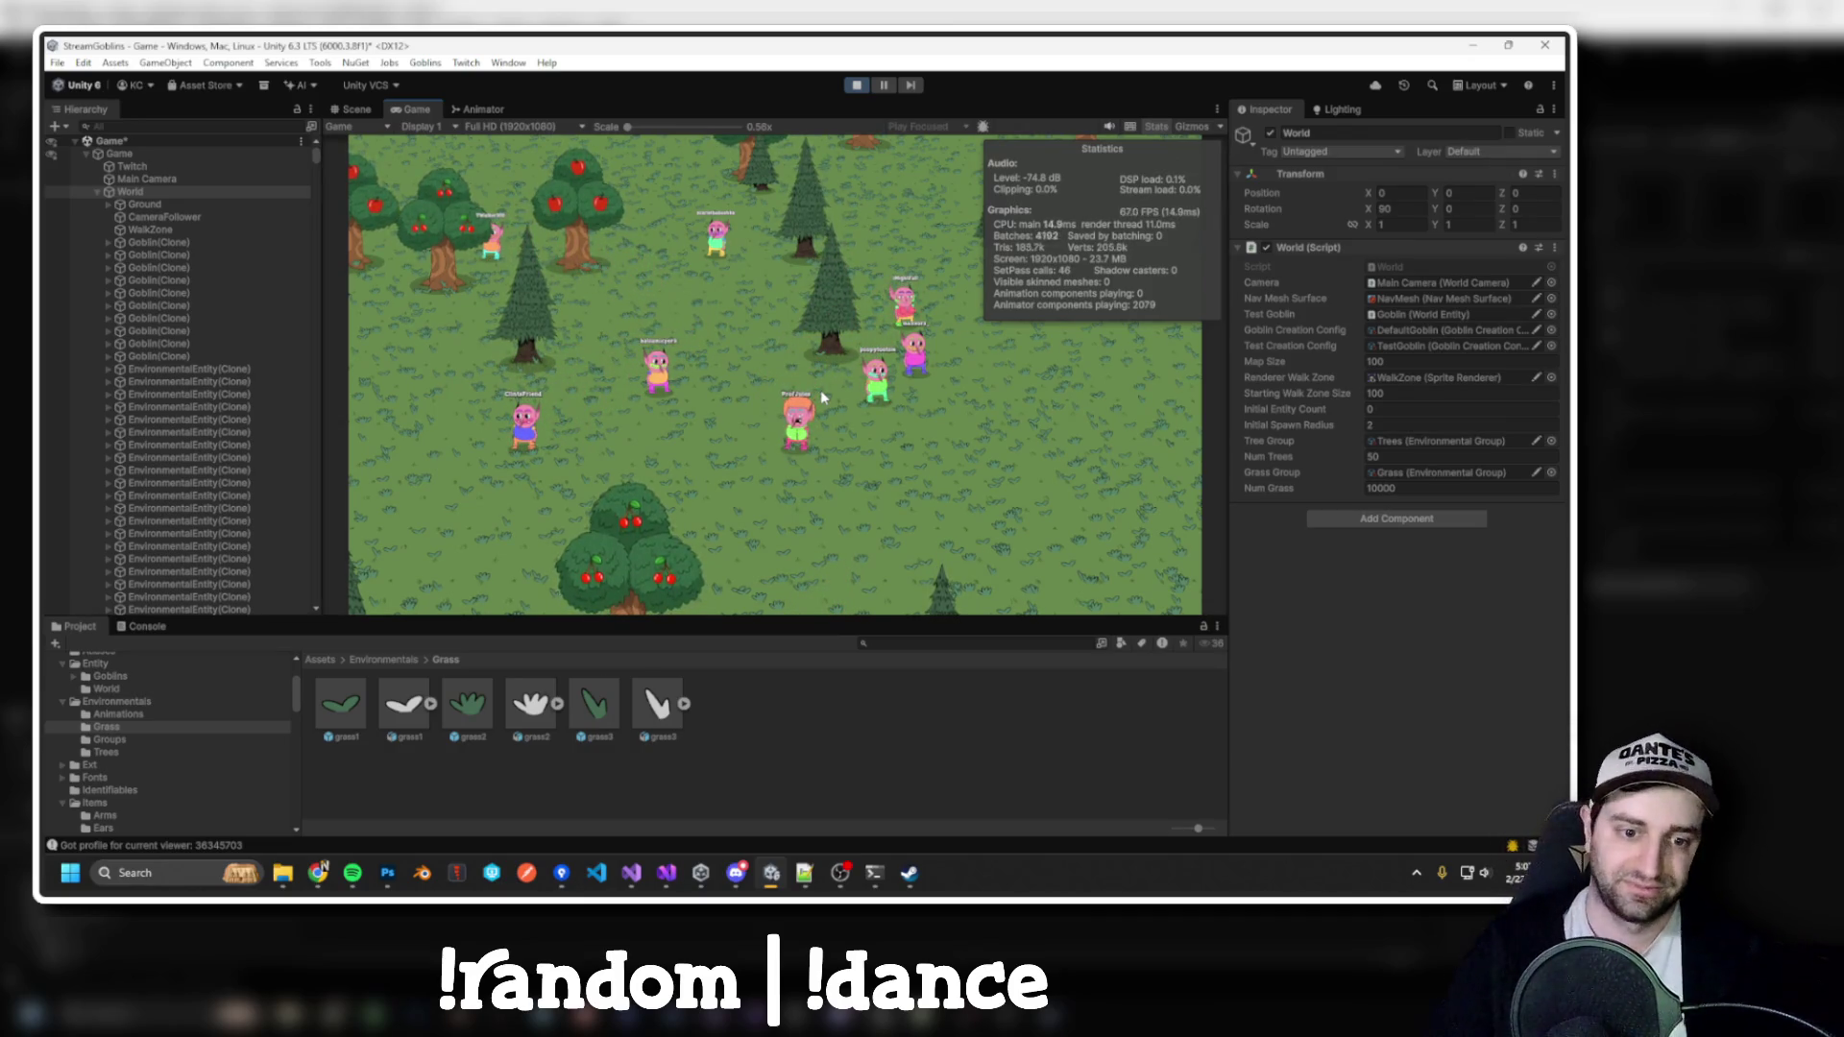
scroll(736, 409, "up", 5)
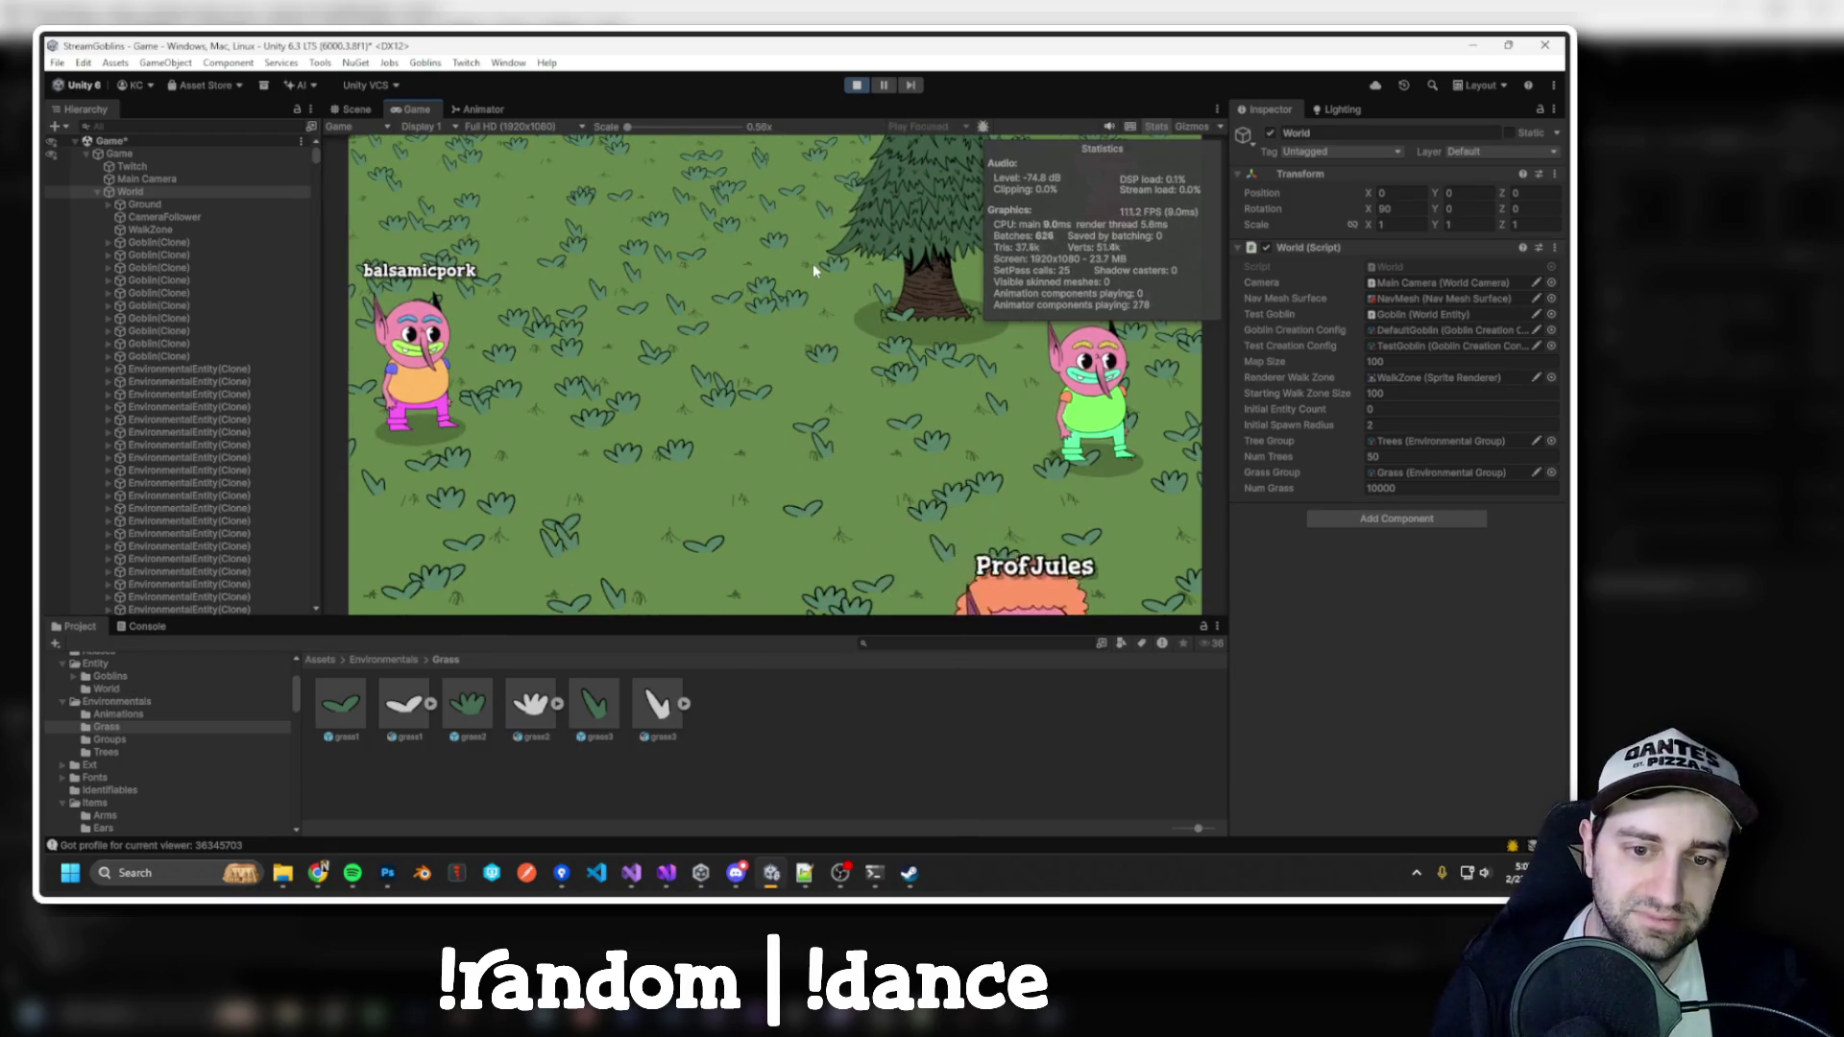
scroll(813, 263, "down", 3)
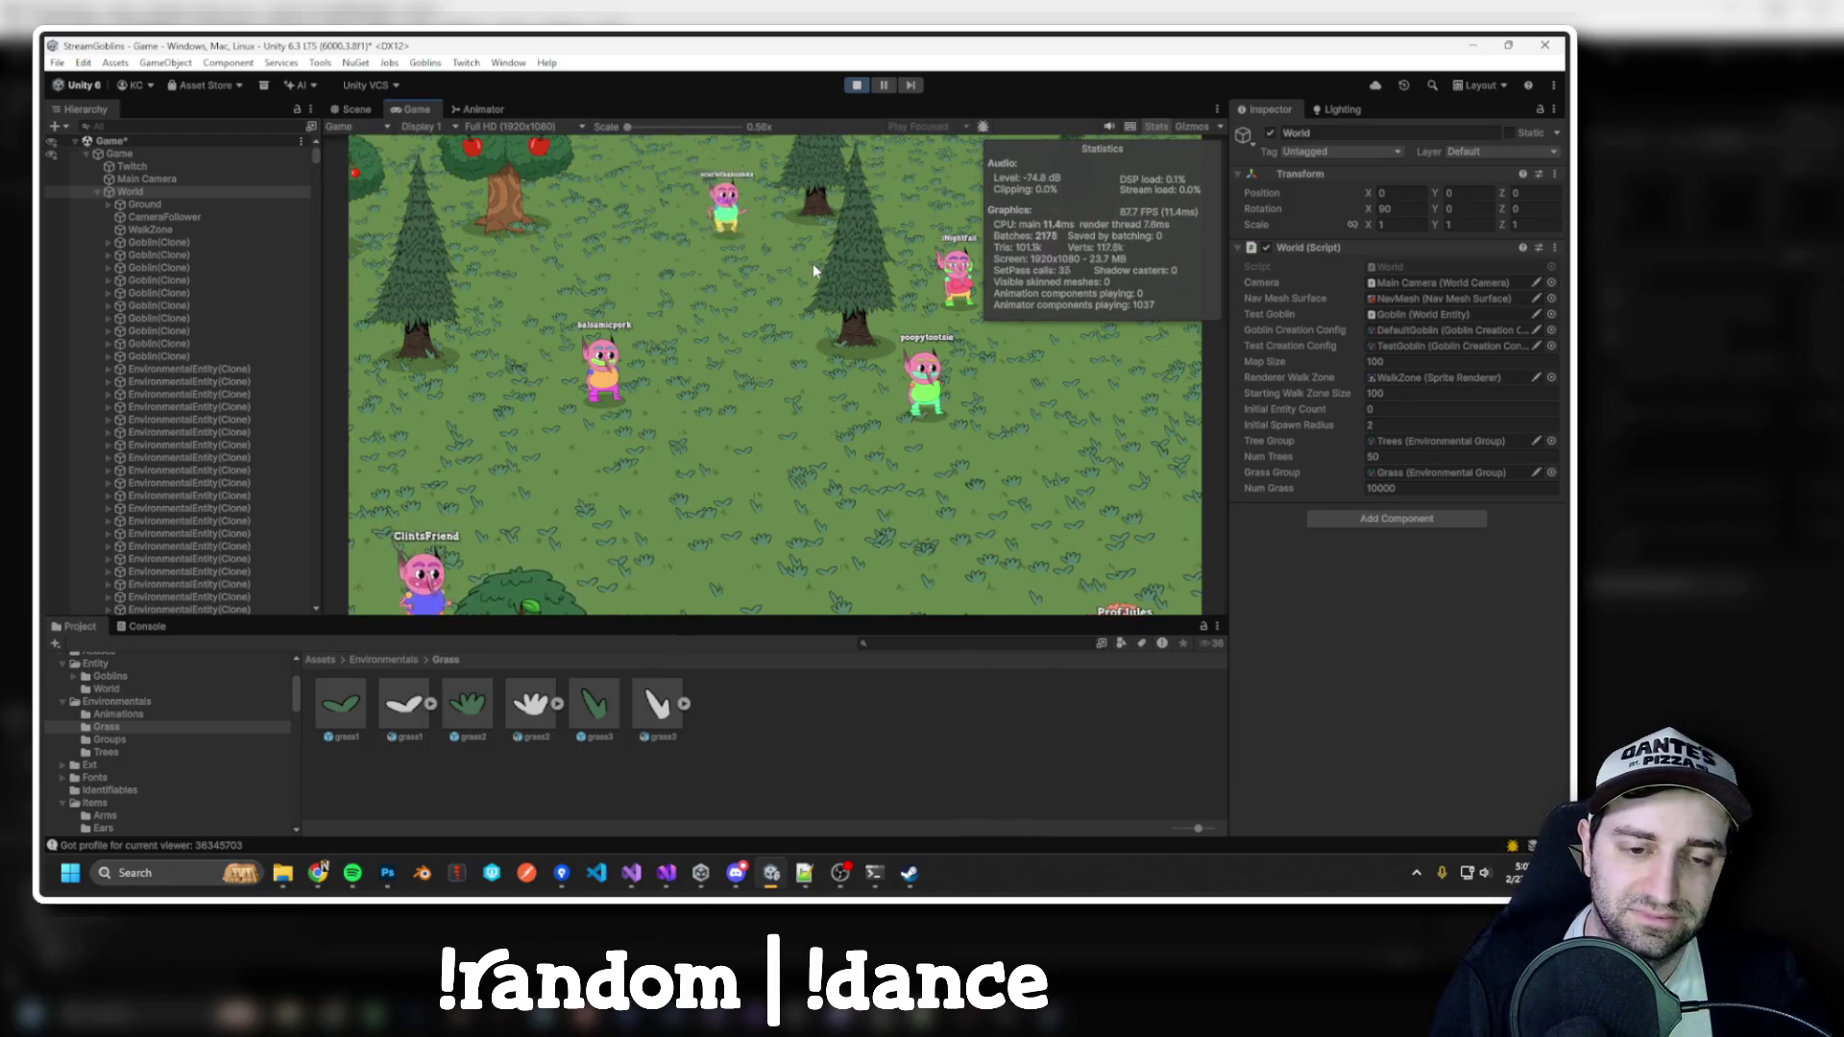
key("ctrl+p")
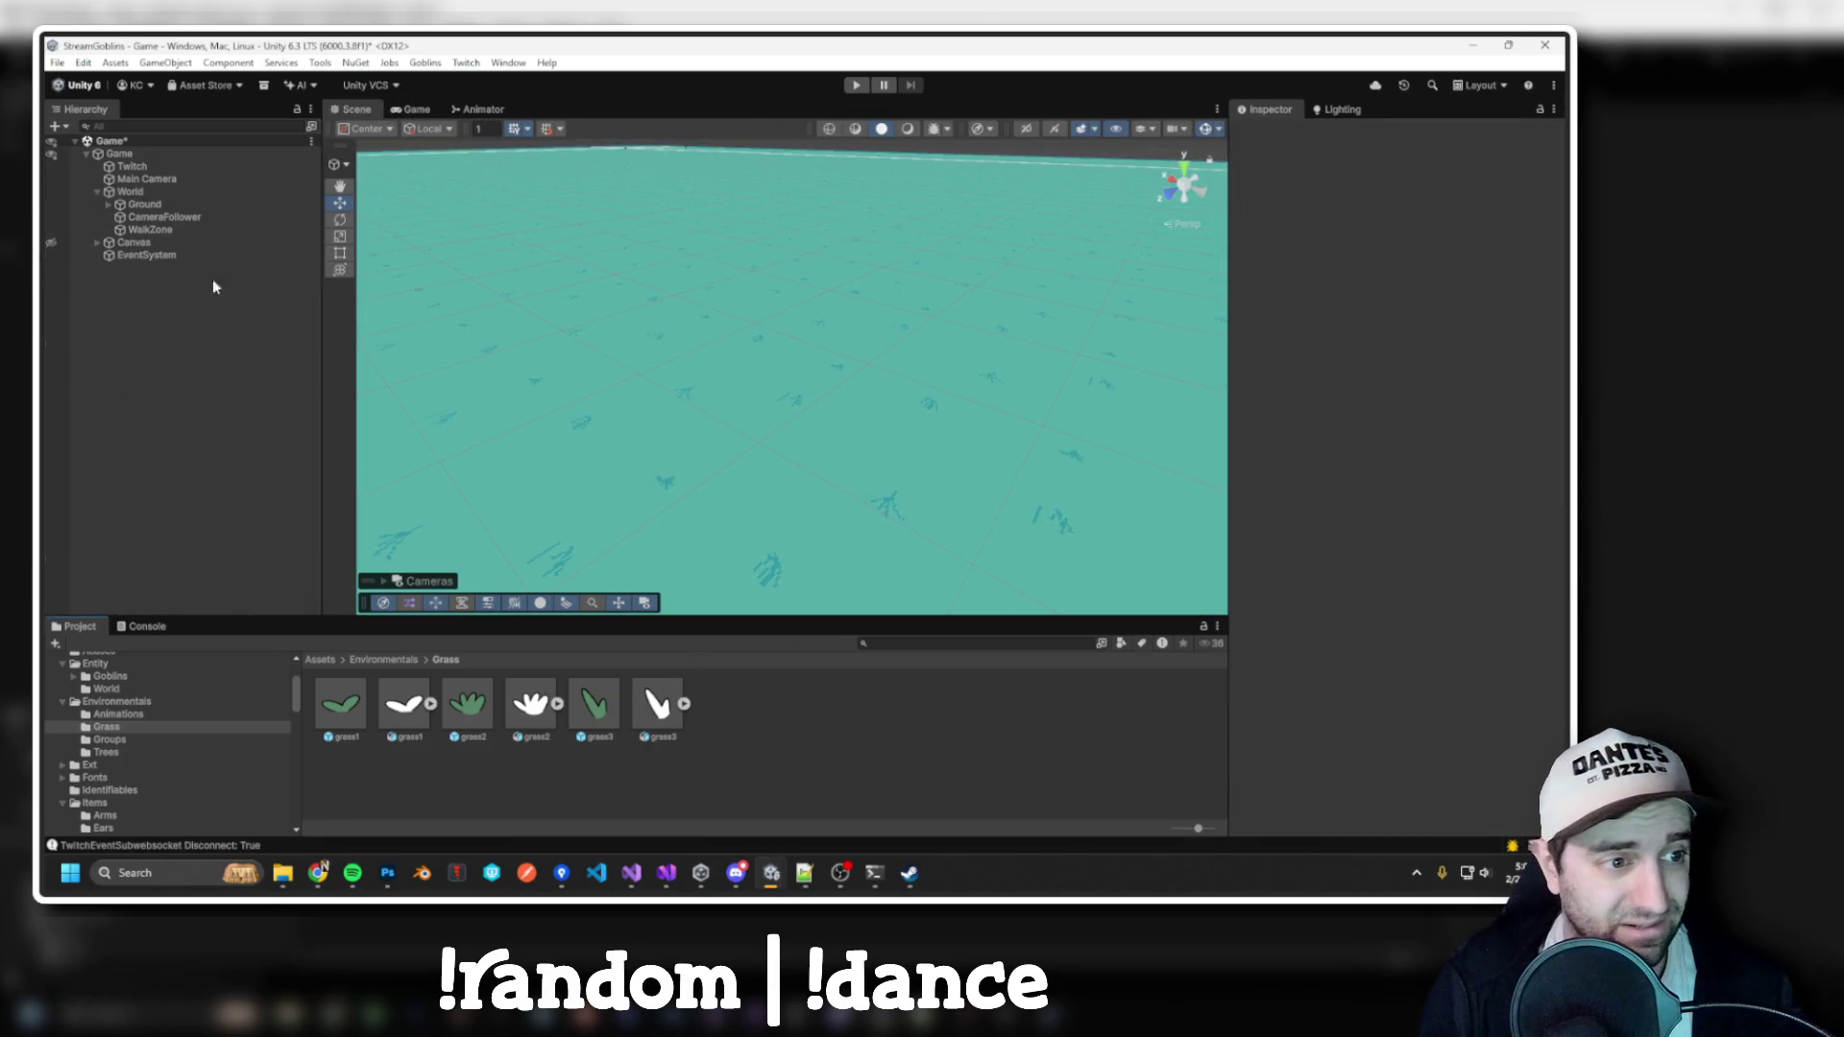
Inspect World, the grass3 prefab, and the Ground's Sprite Renderer colour picker
left_click(144, 194)
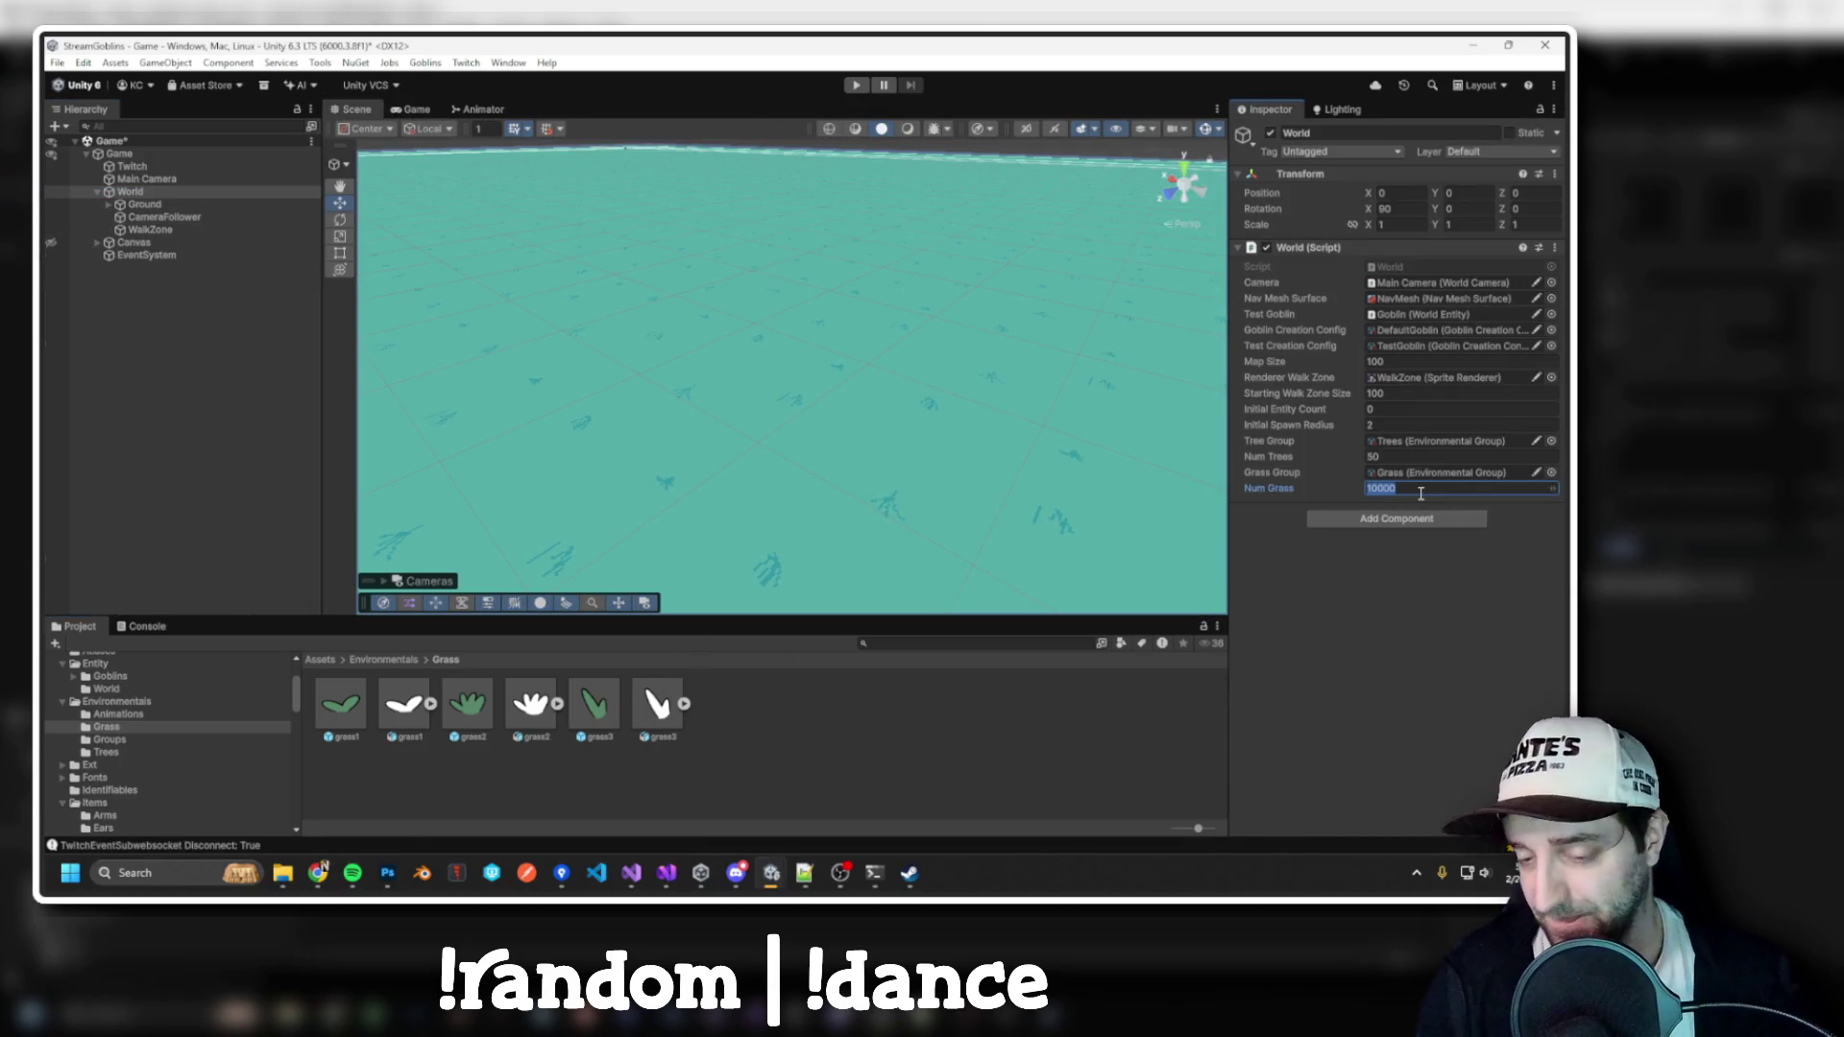
left_click(602, 704)
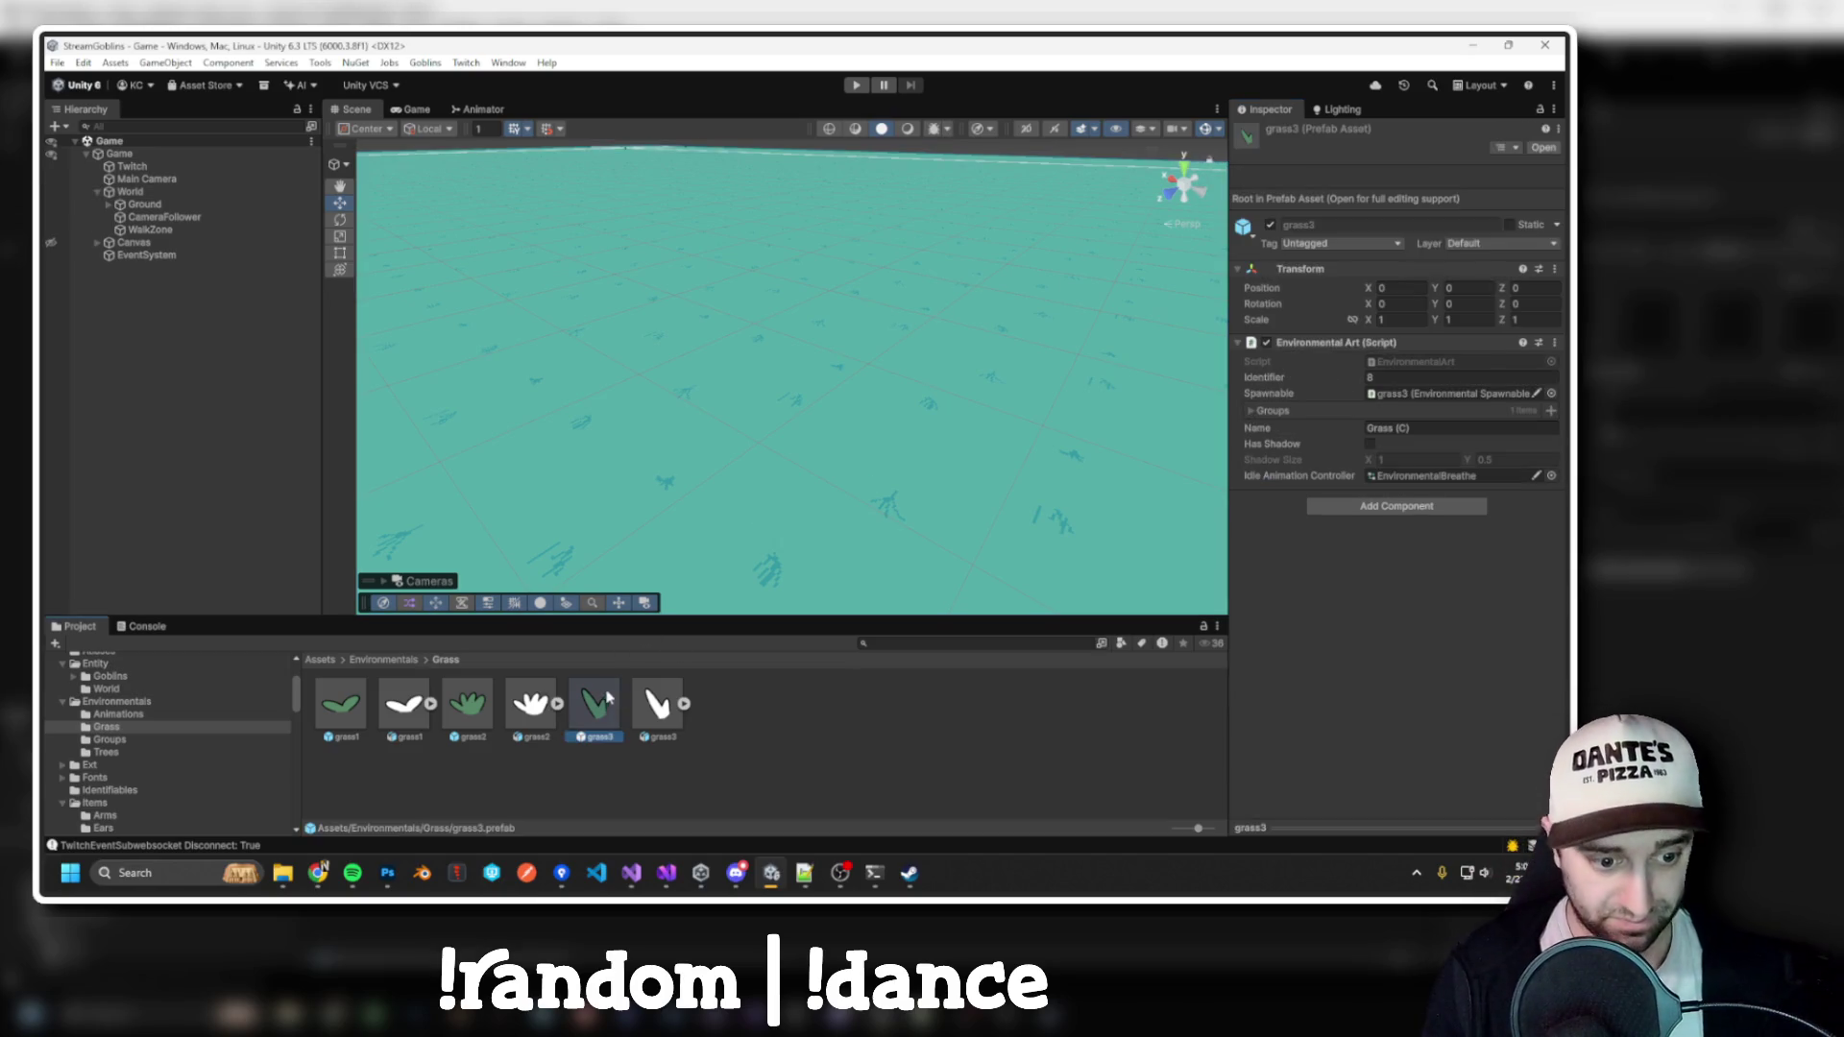
left_click(590, 400)
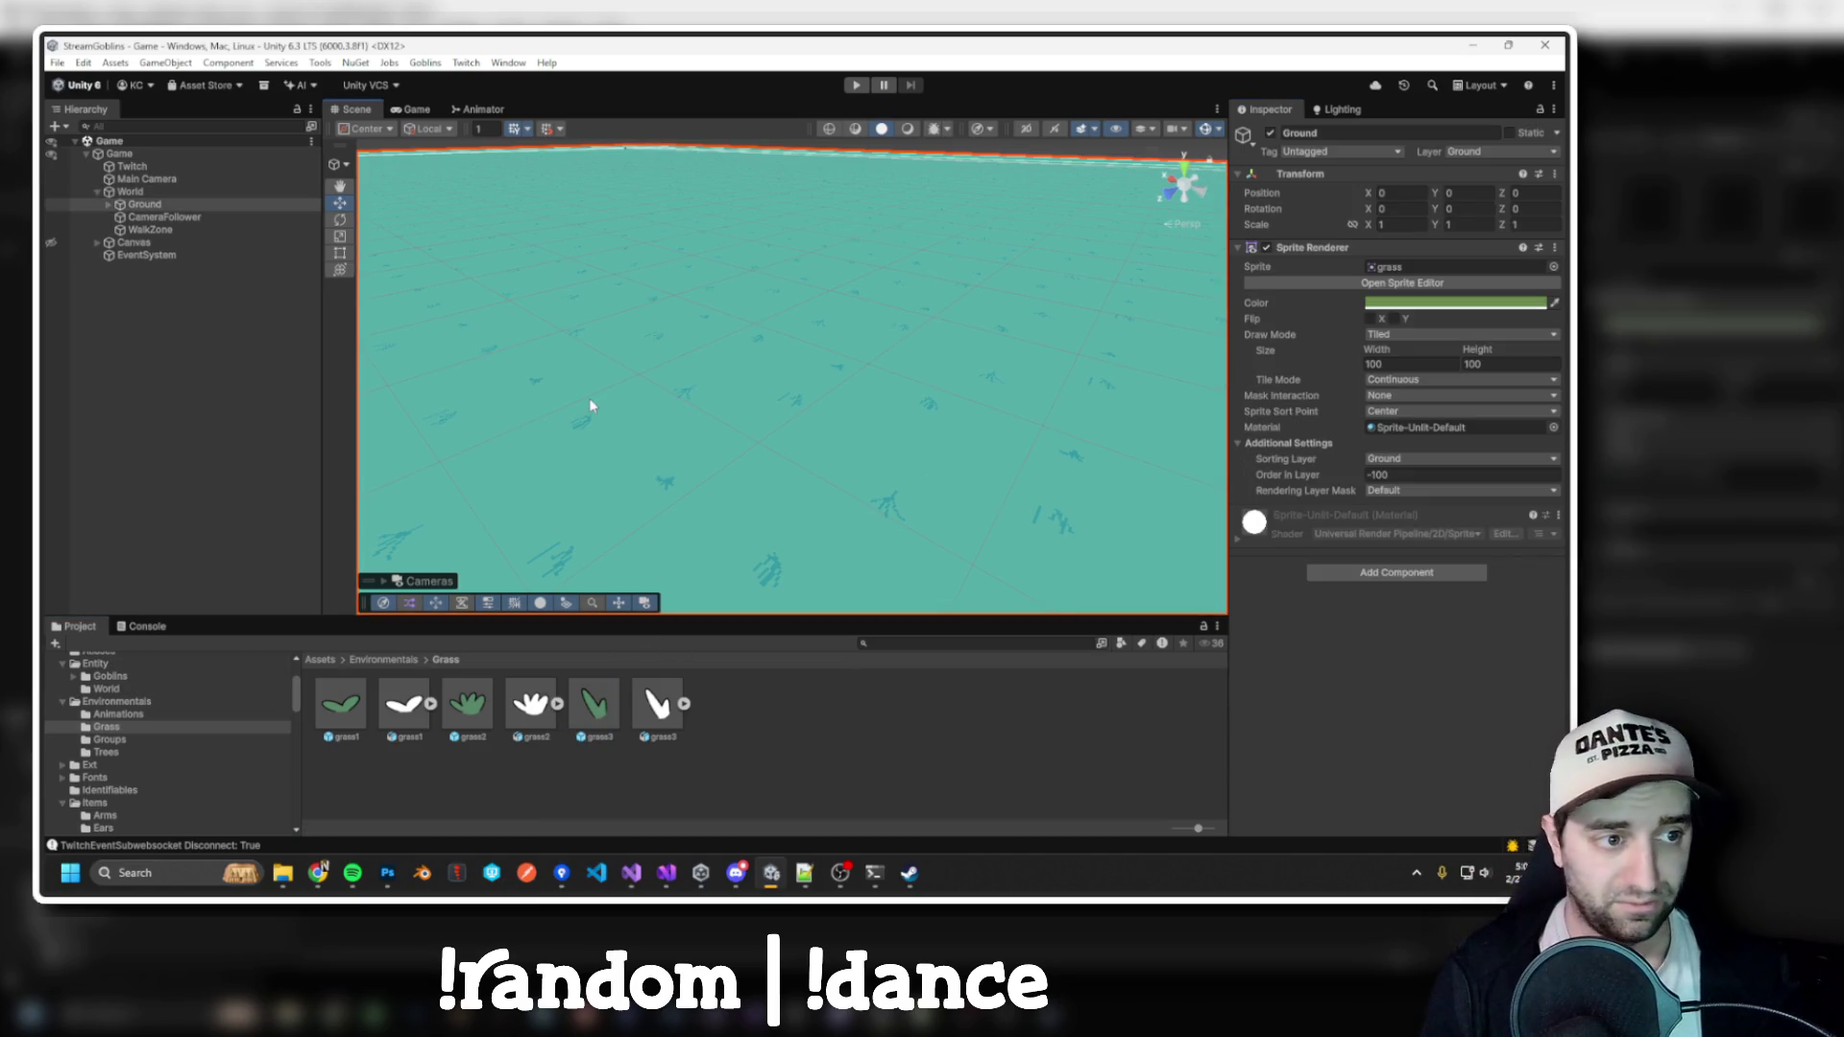
key("alt+Tab")
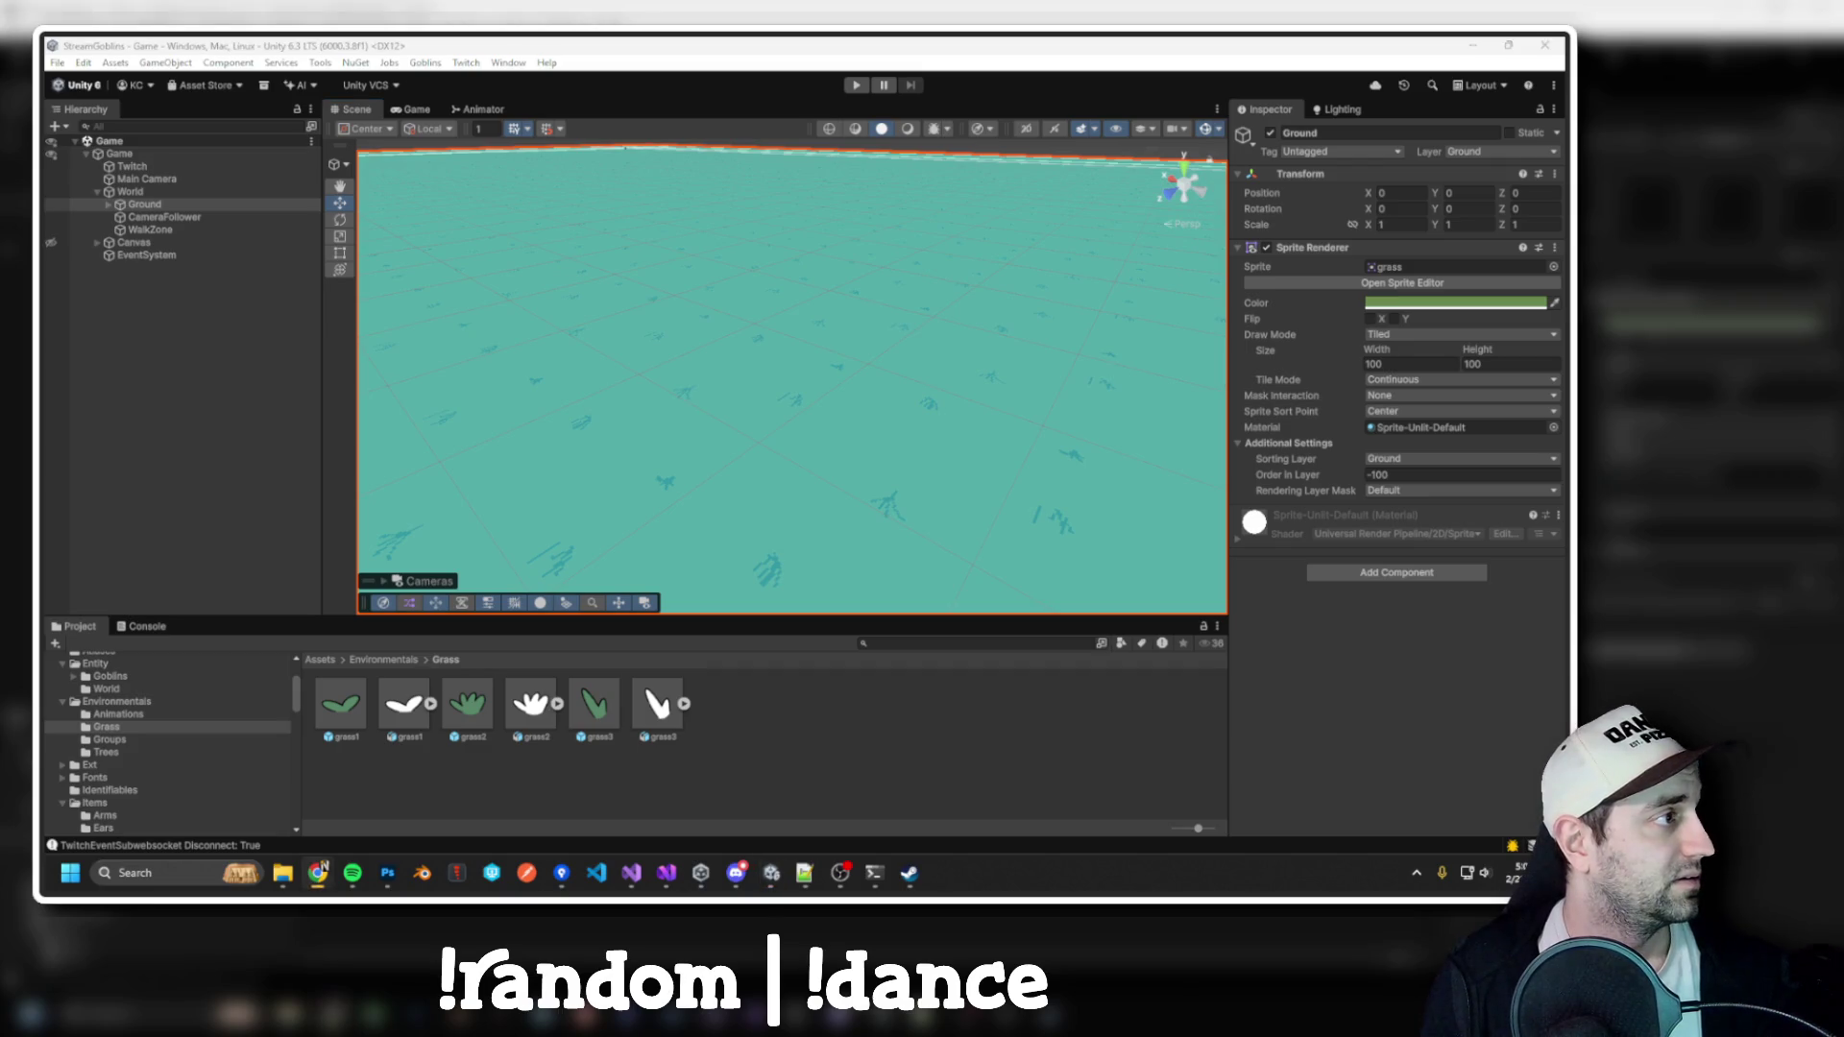
left_click(1456, 303)
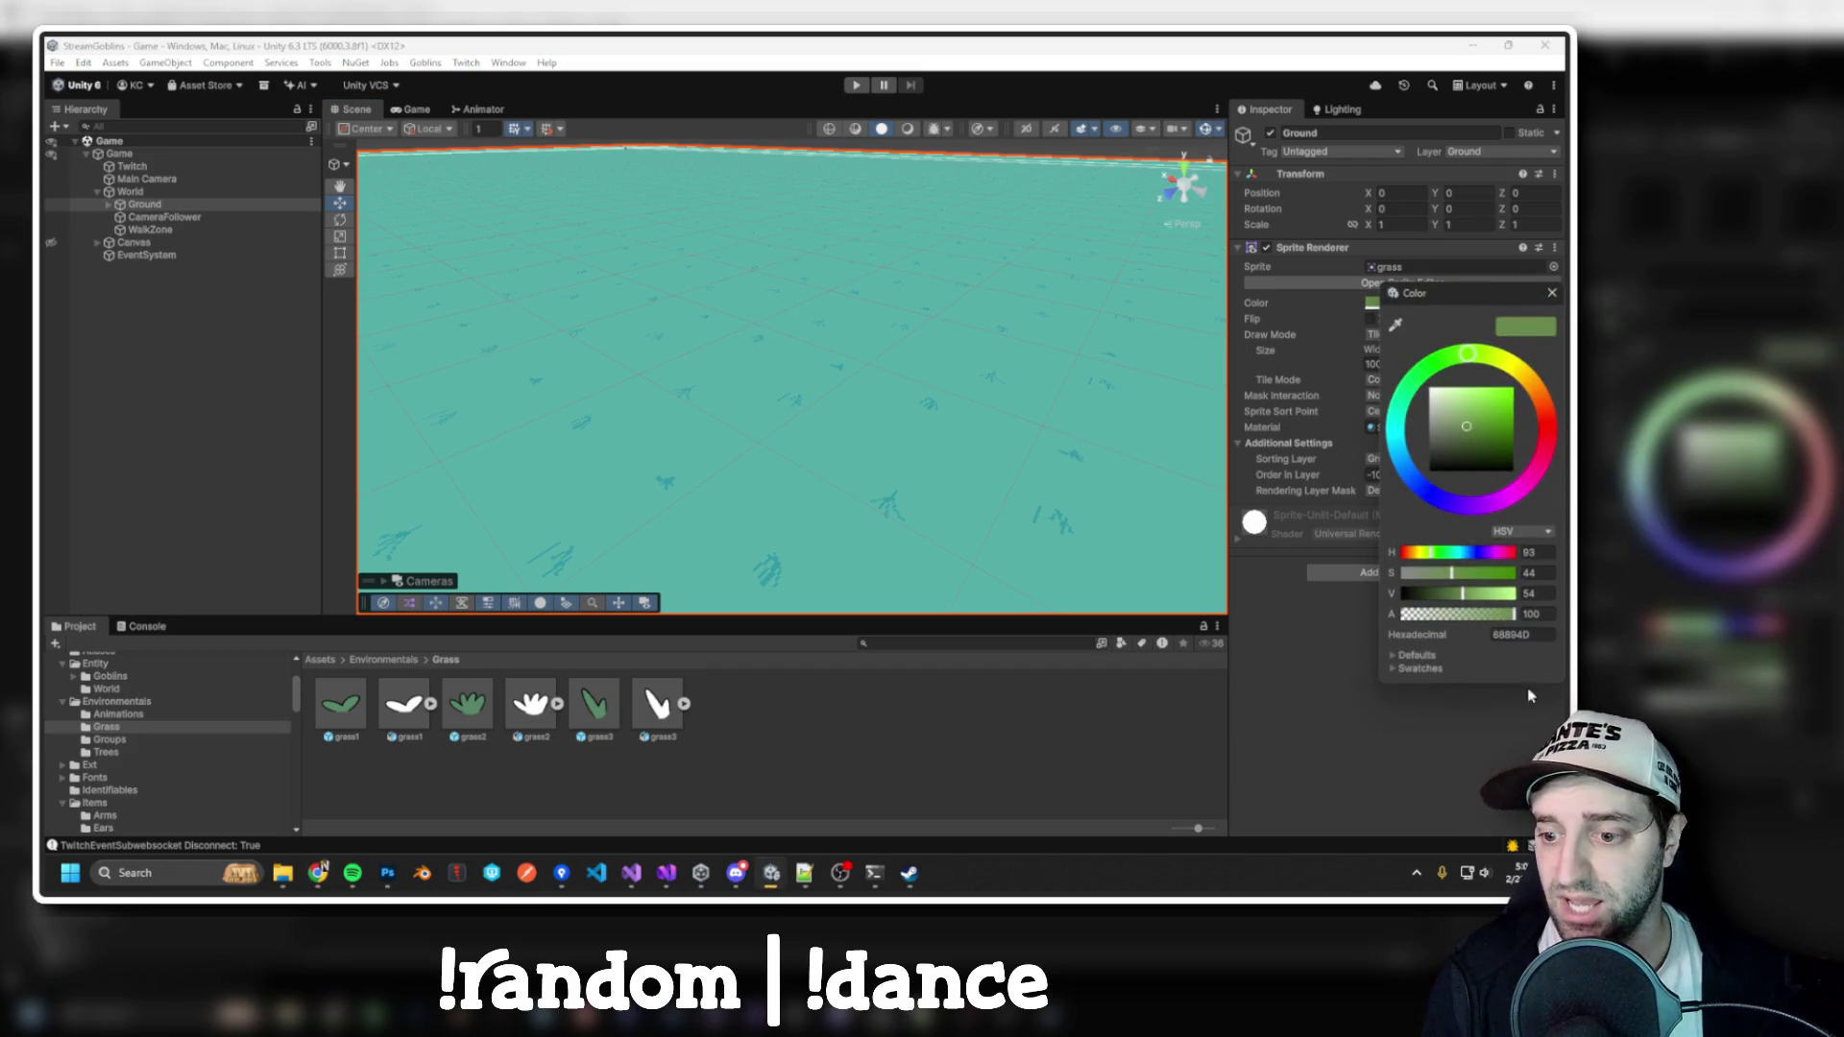
Run the game, stop it, and start it again to watch the goblins among the trees
left_click(856, 84)
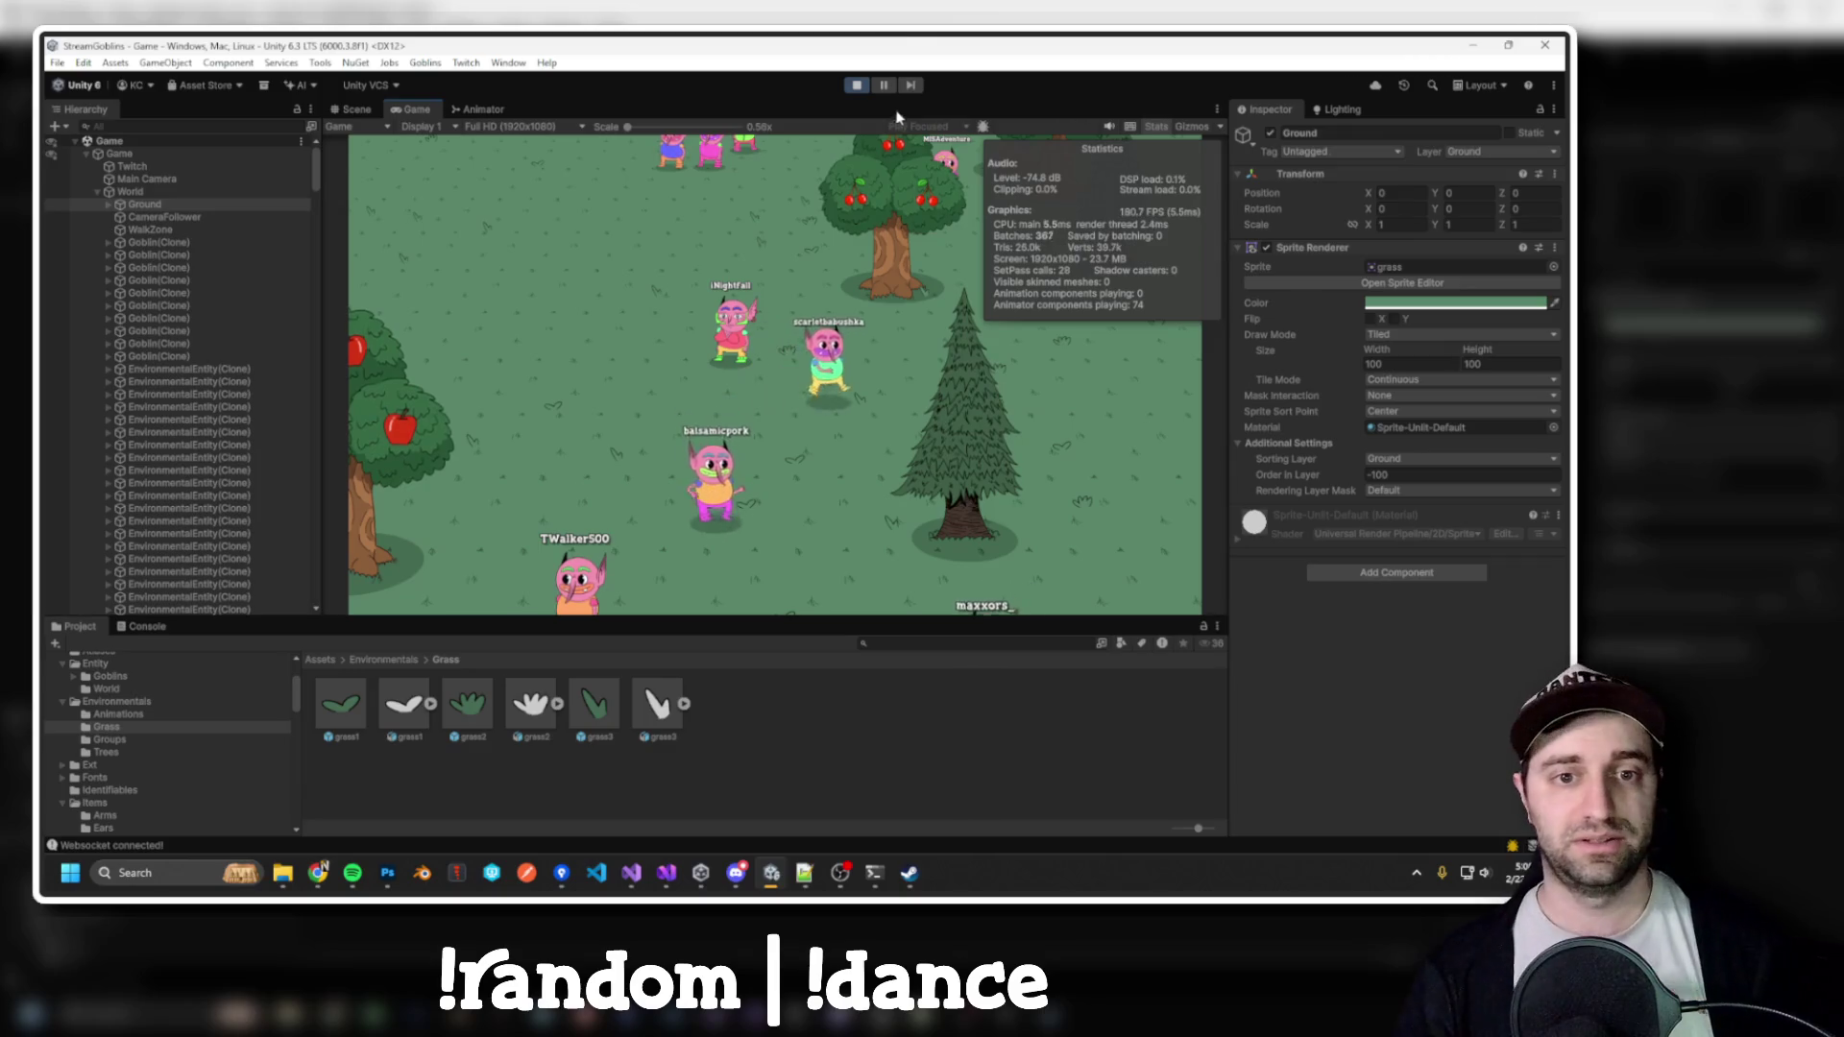
left_click(856, 85)
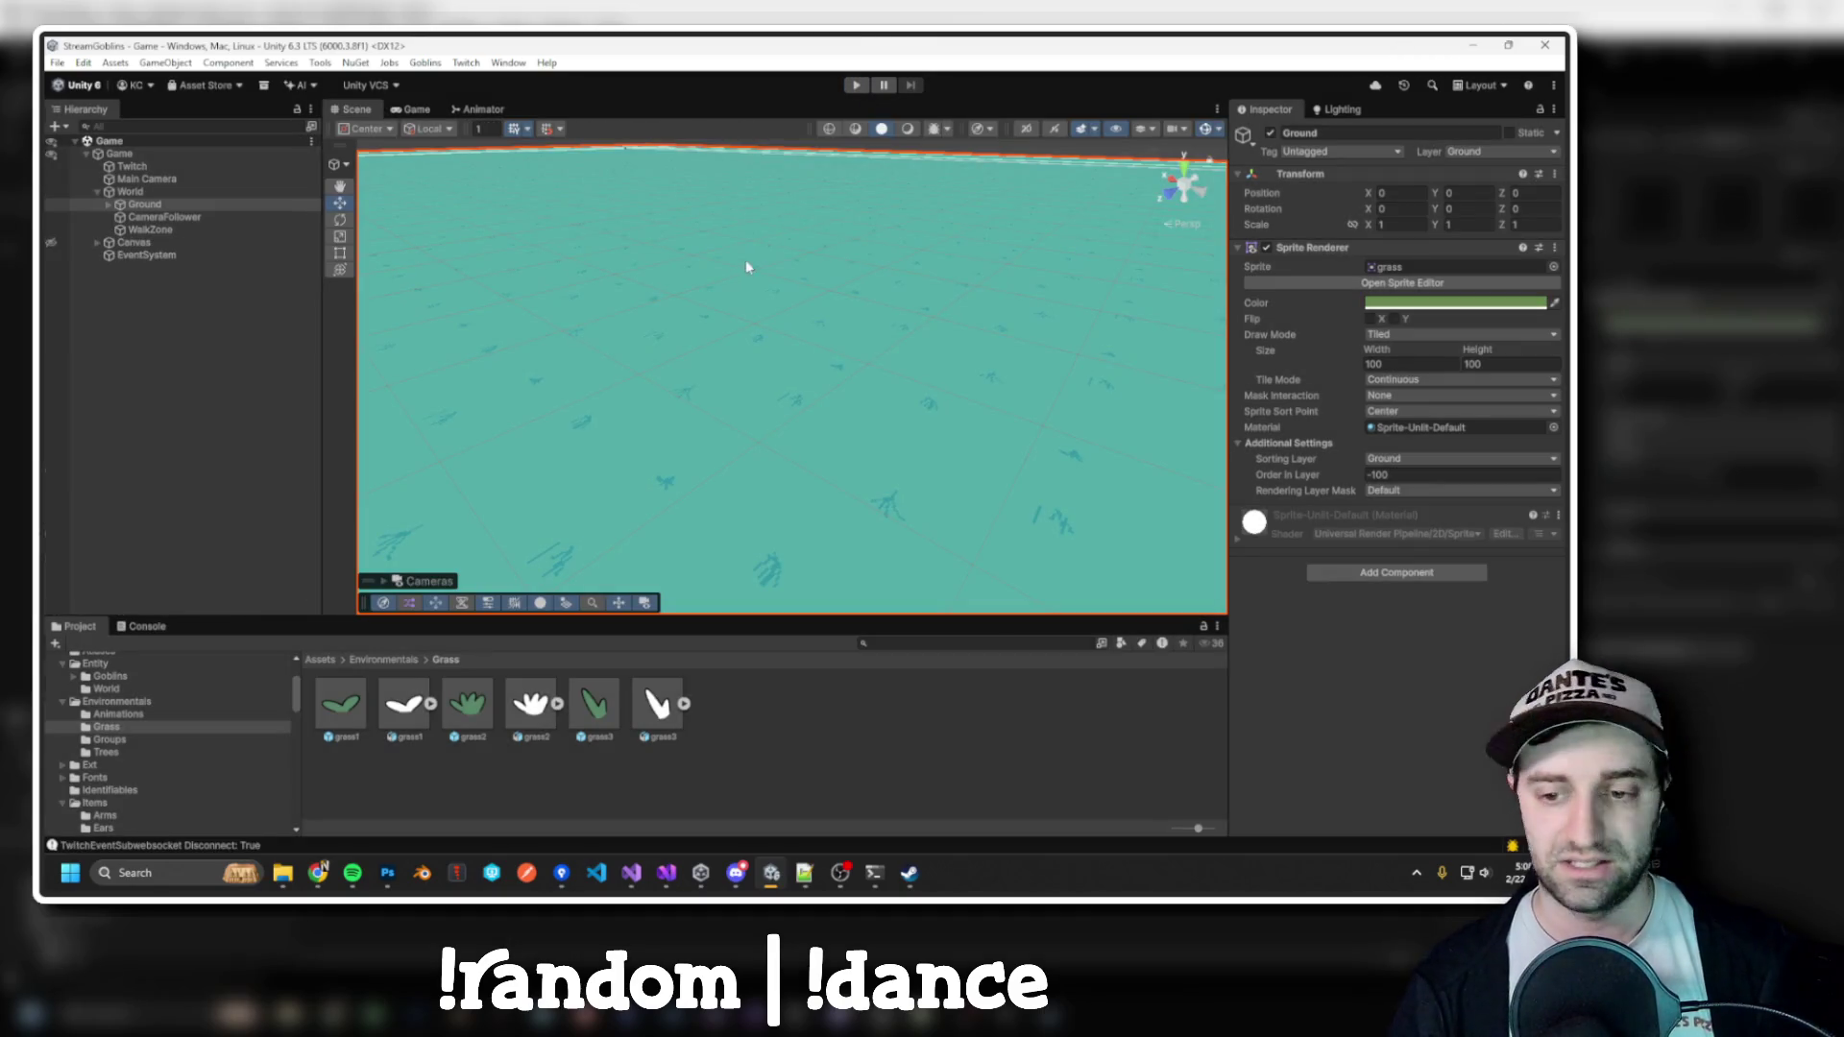
left_click(858, 87)
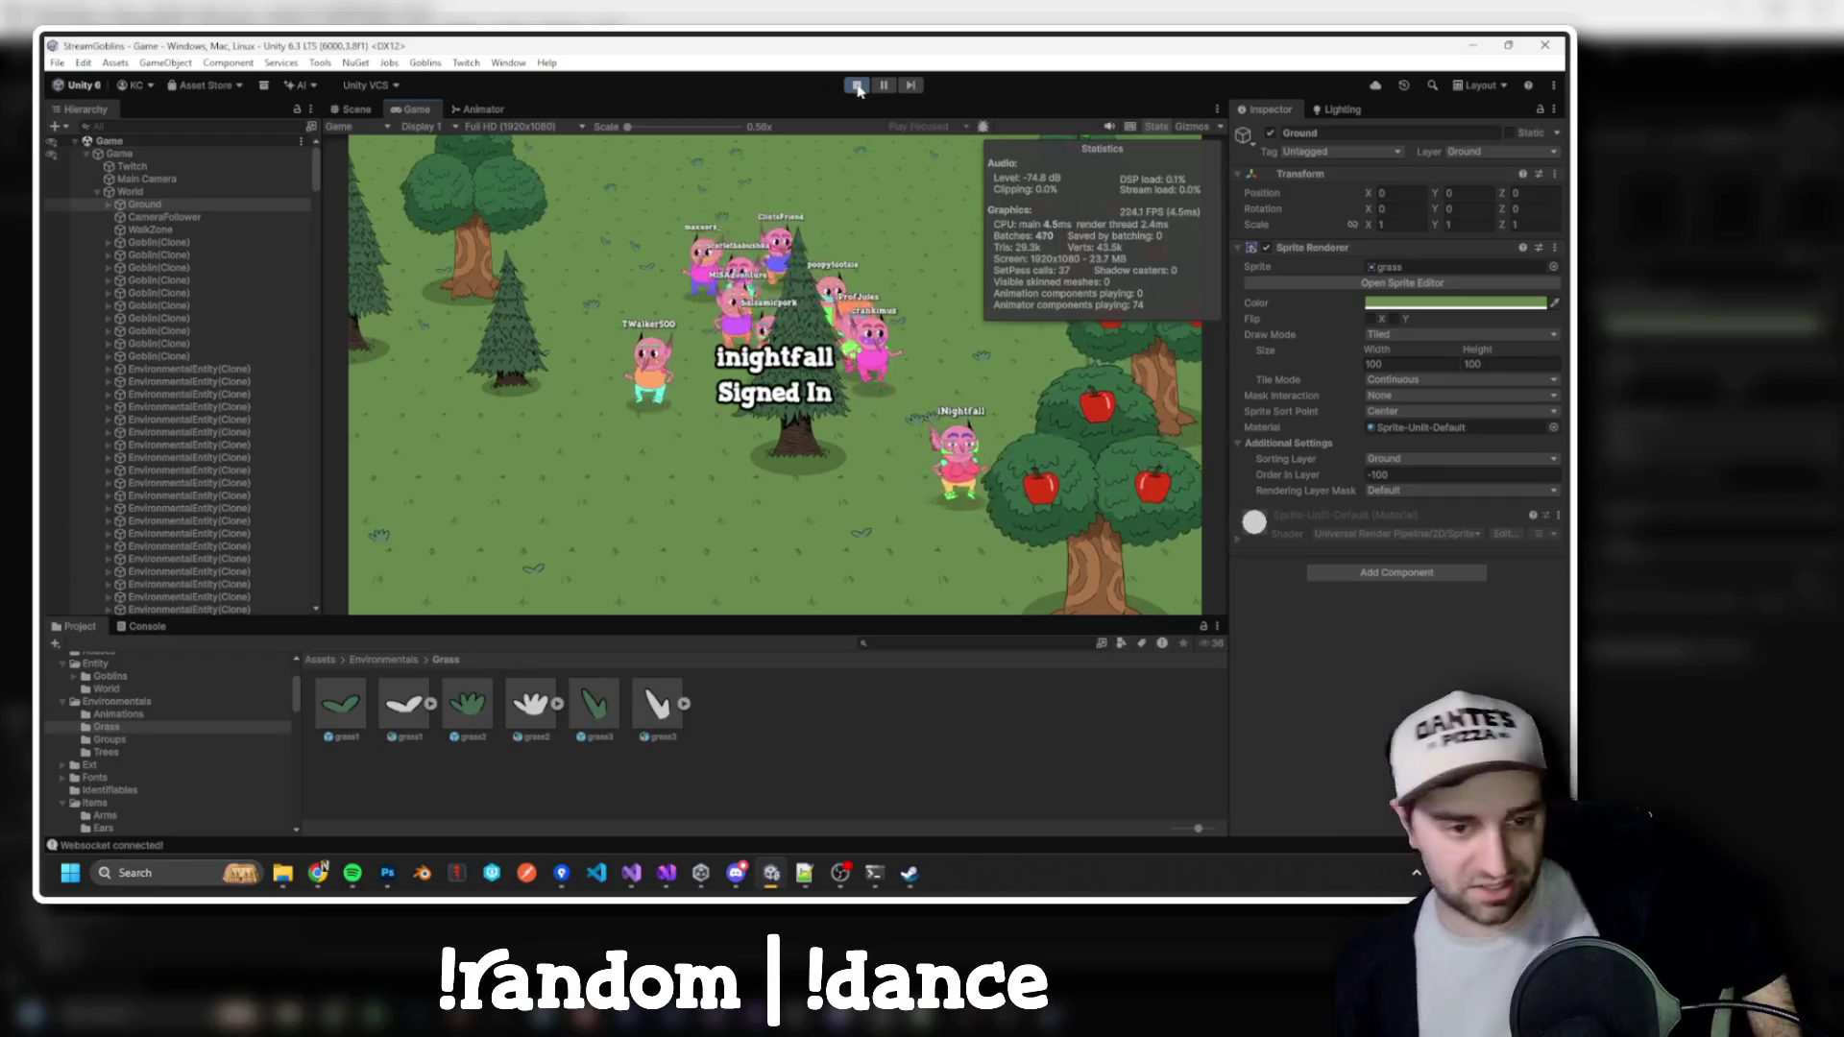